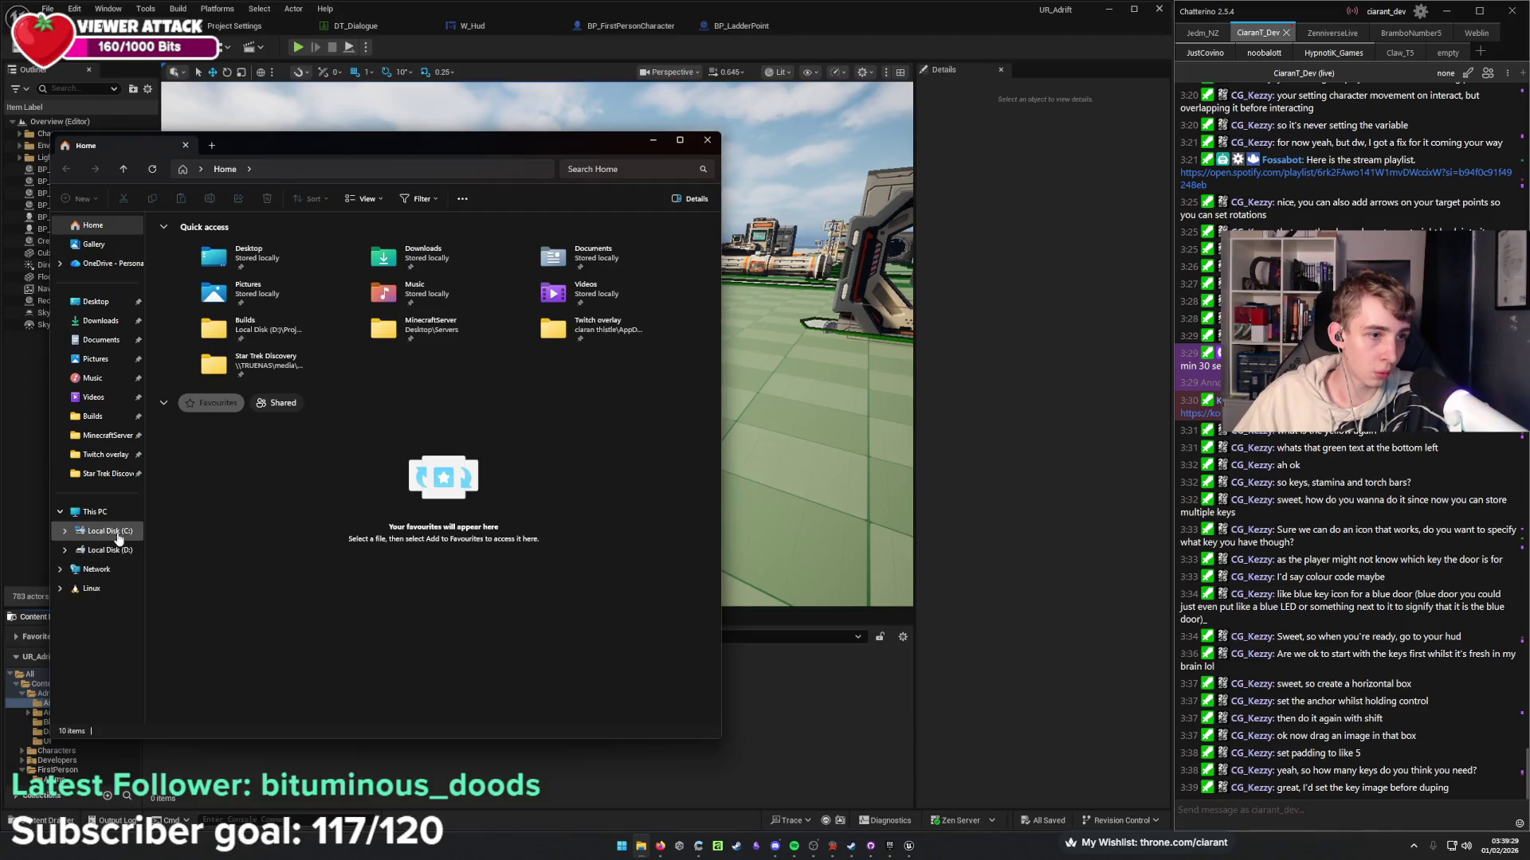
# Import confirmed, electric, General_UI_background, key, plain-padlock and Ring textures from D:\Projects into Content/Adrift/Assets.
pyautogui.doubleClick(371, 241)
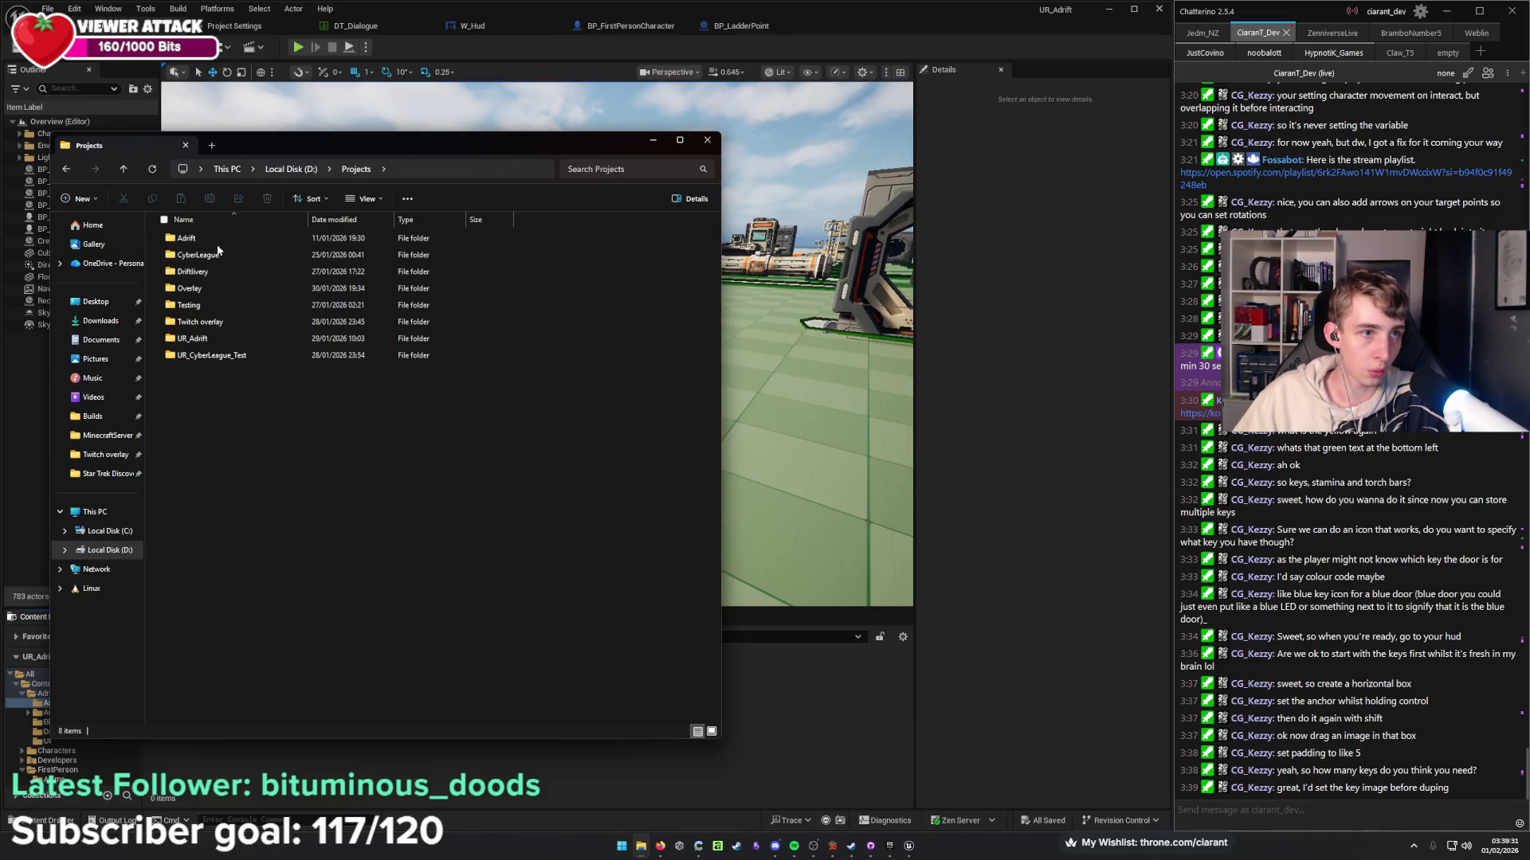
pyautogui.click(344, 128)
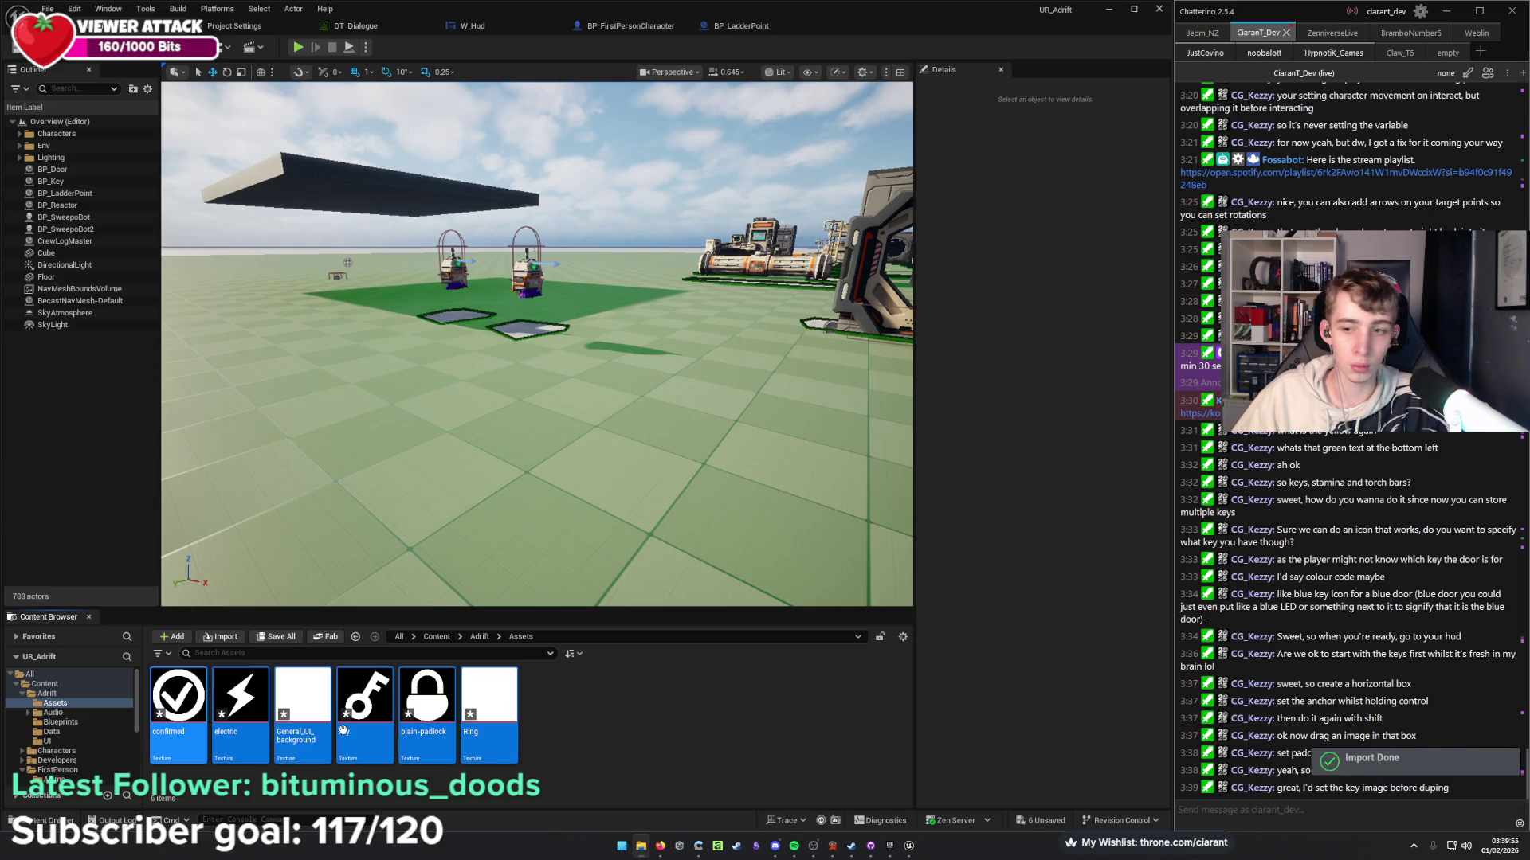
# In W_Hud, set KeyIcon's brush image to the 'key' texture with image size 30 x 30.
pyautogui.click(622, 709)
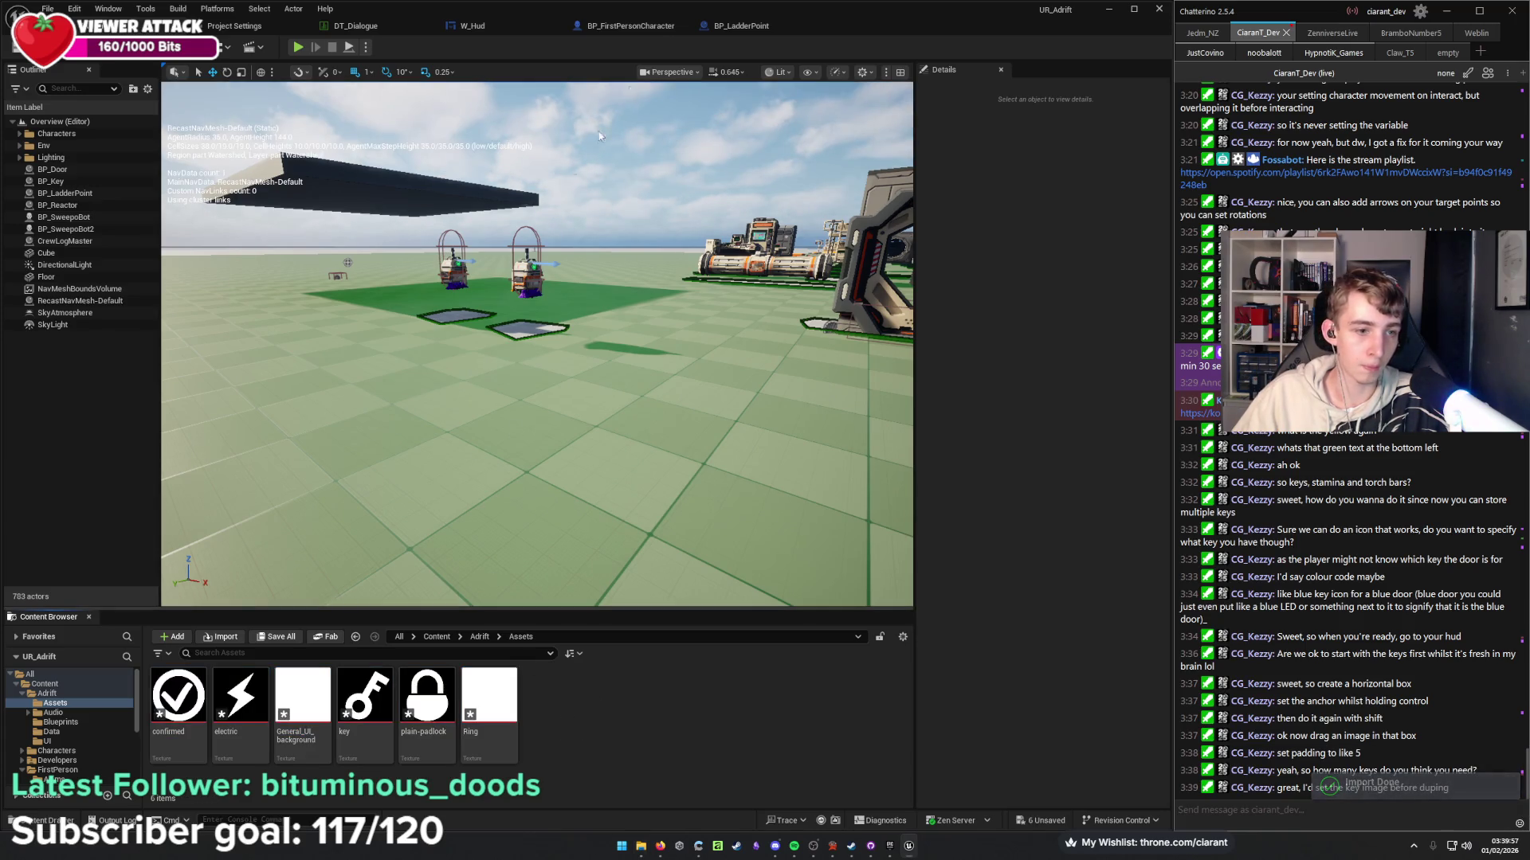
pyautogui.click(481, 30)
pyautogui.click(301, 404)
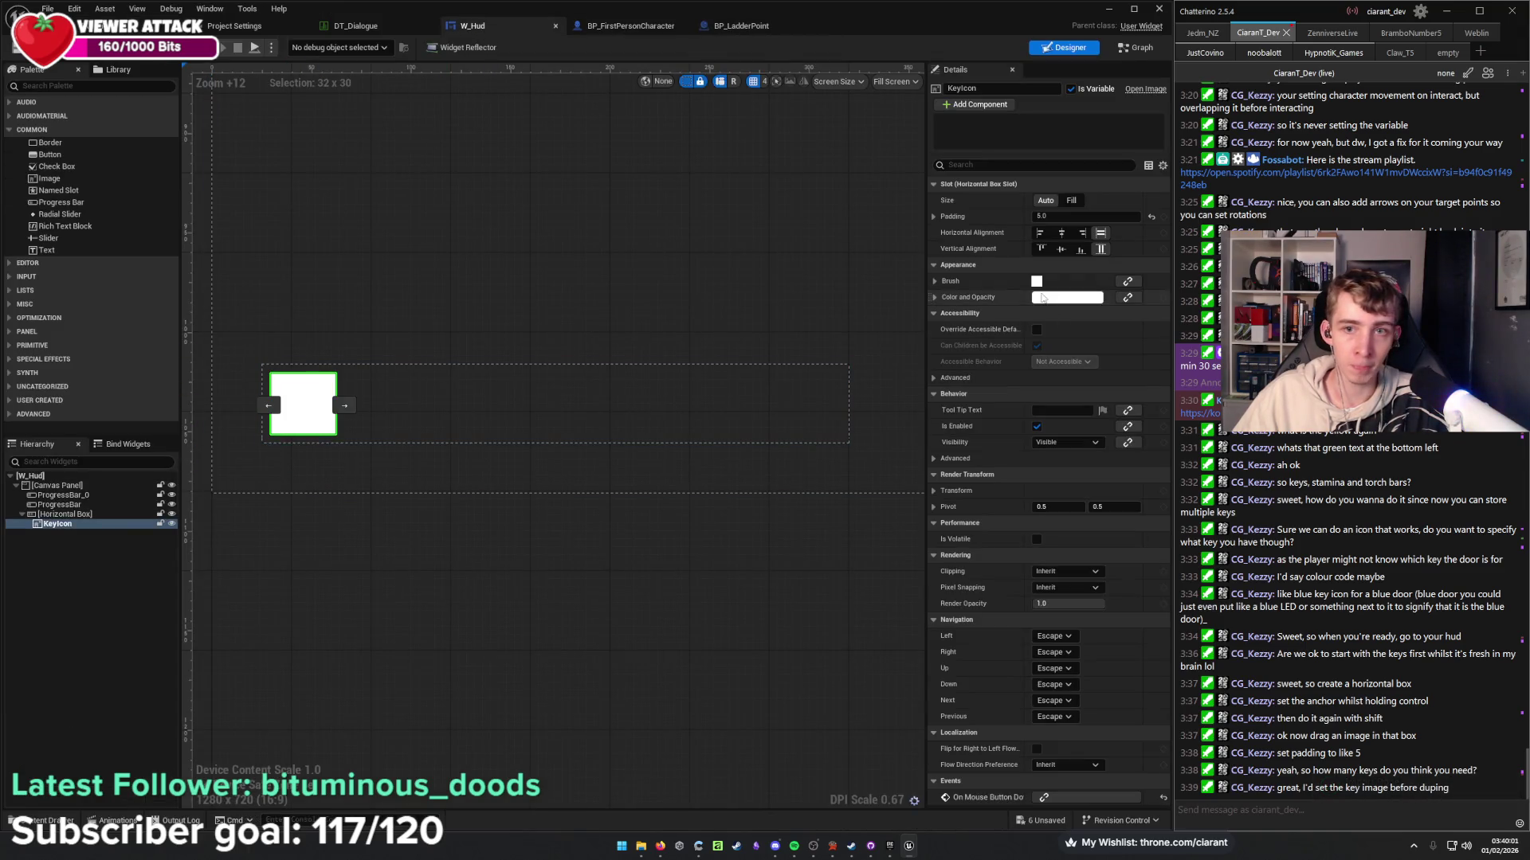
pyautogui.click(935, 282)
pyautogui.click(1094, 299)
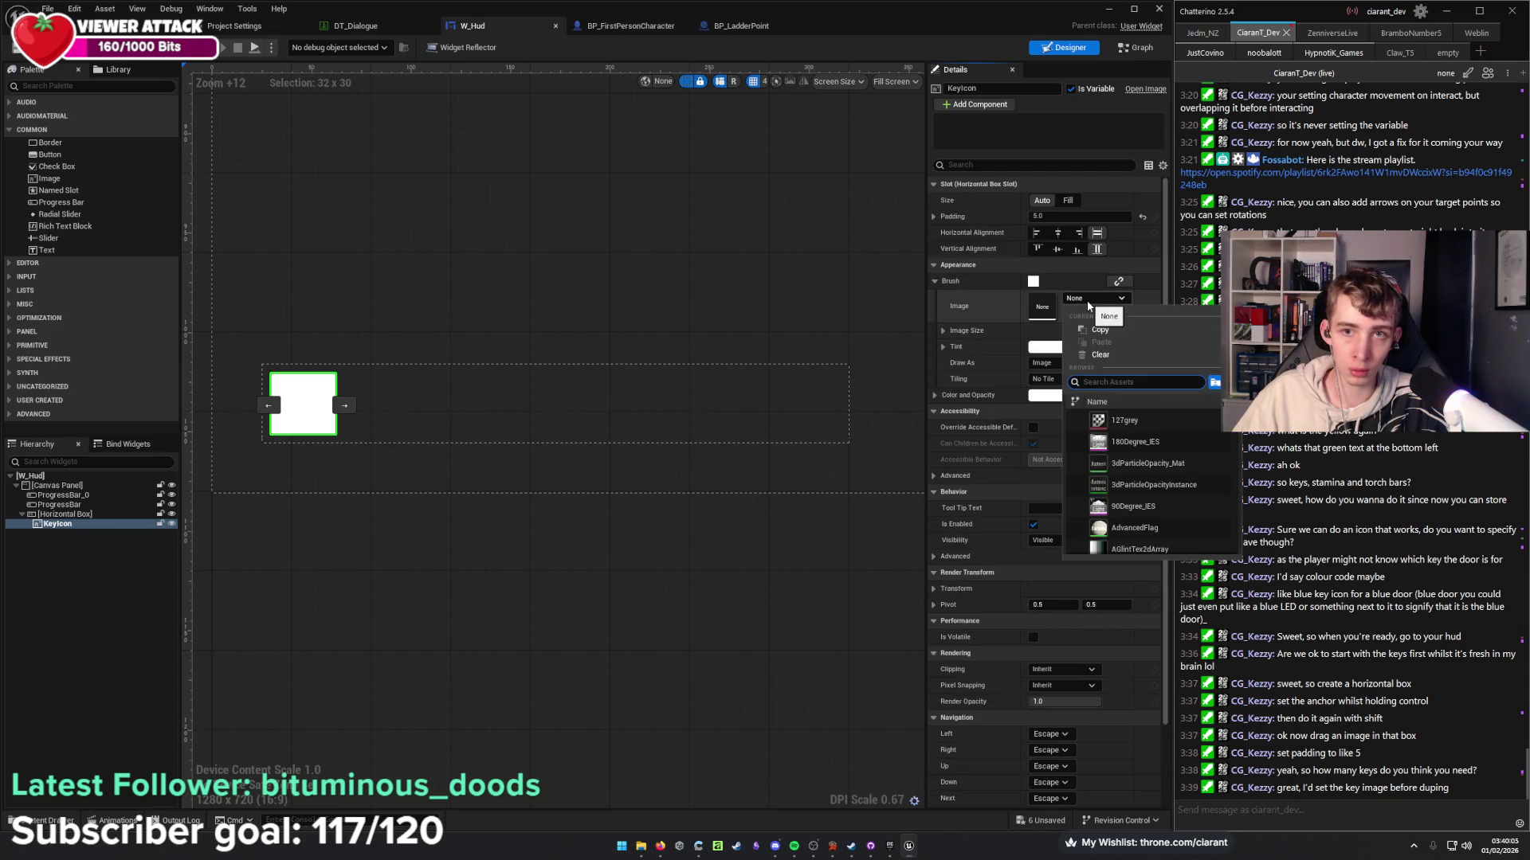
pyautogui.write('key')
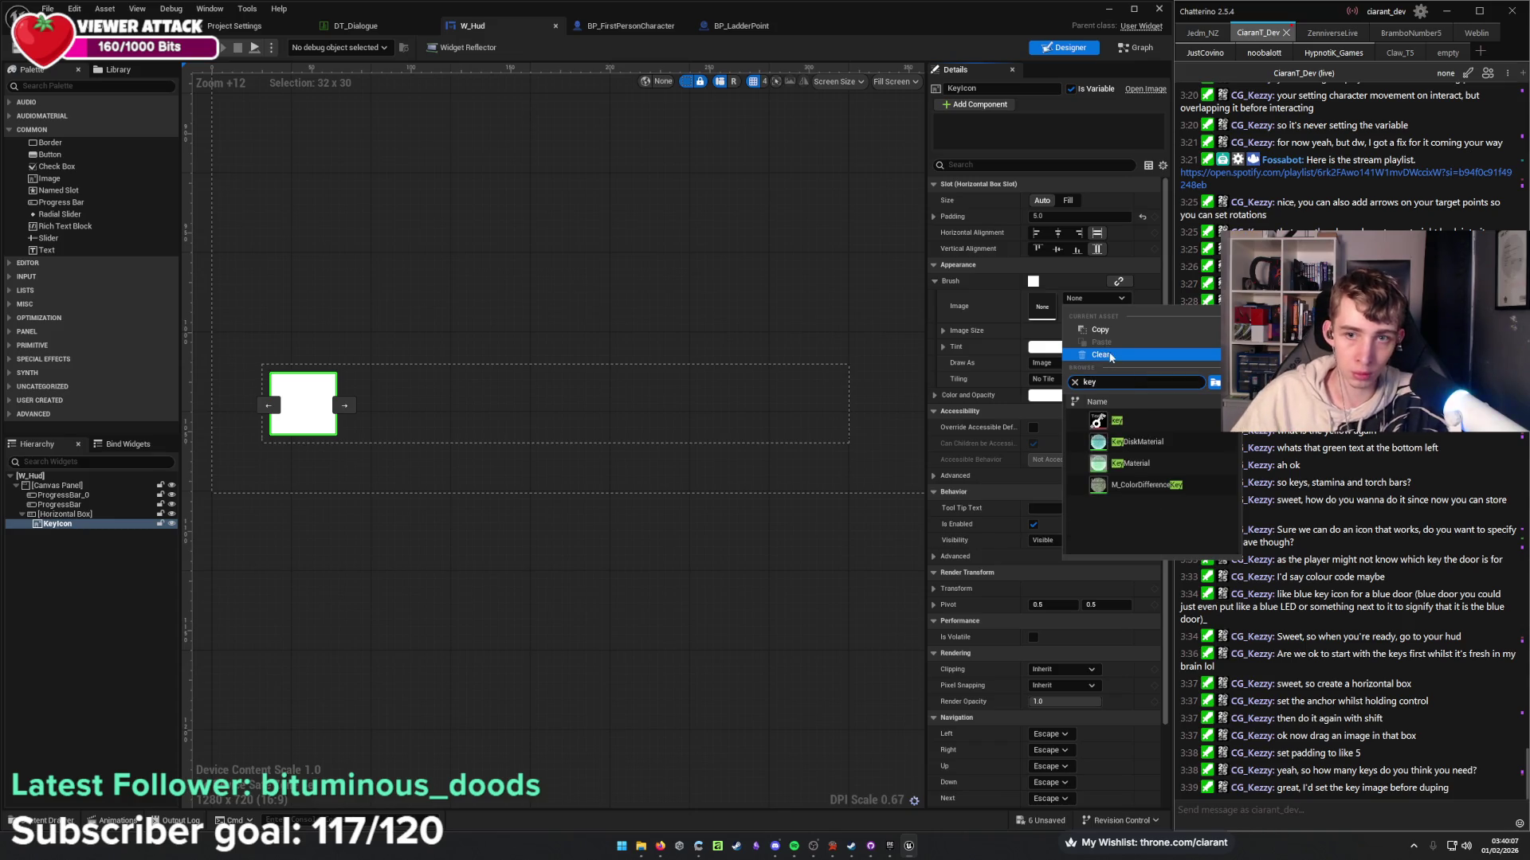
pyautogui.click(1164, 424)
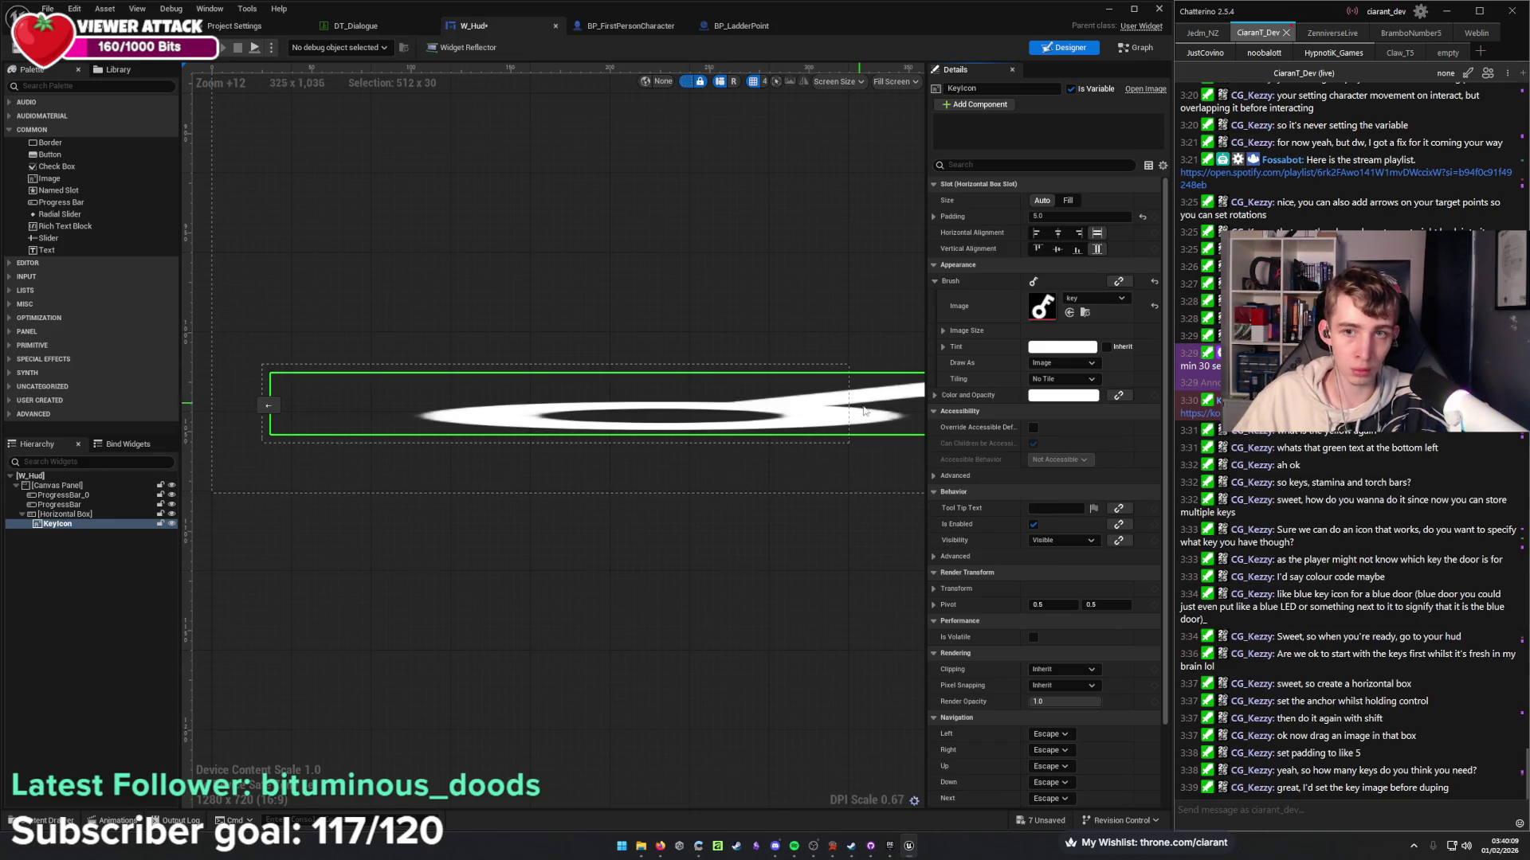
pyautogui.click(944, 330)
pyautogui.click(1066, 347)
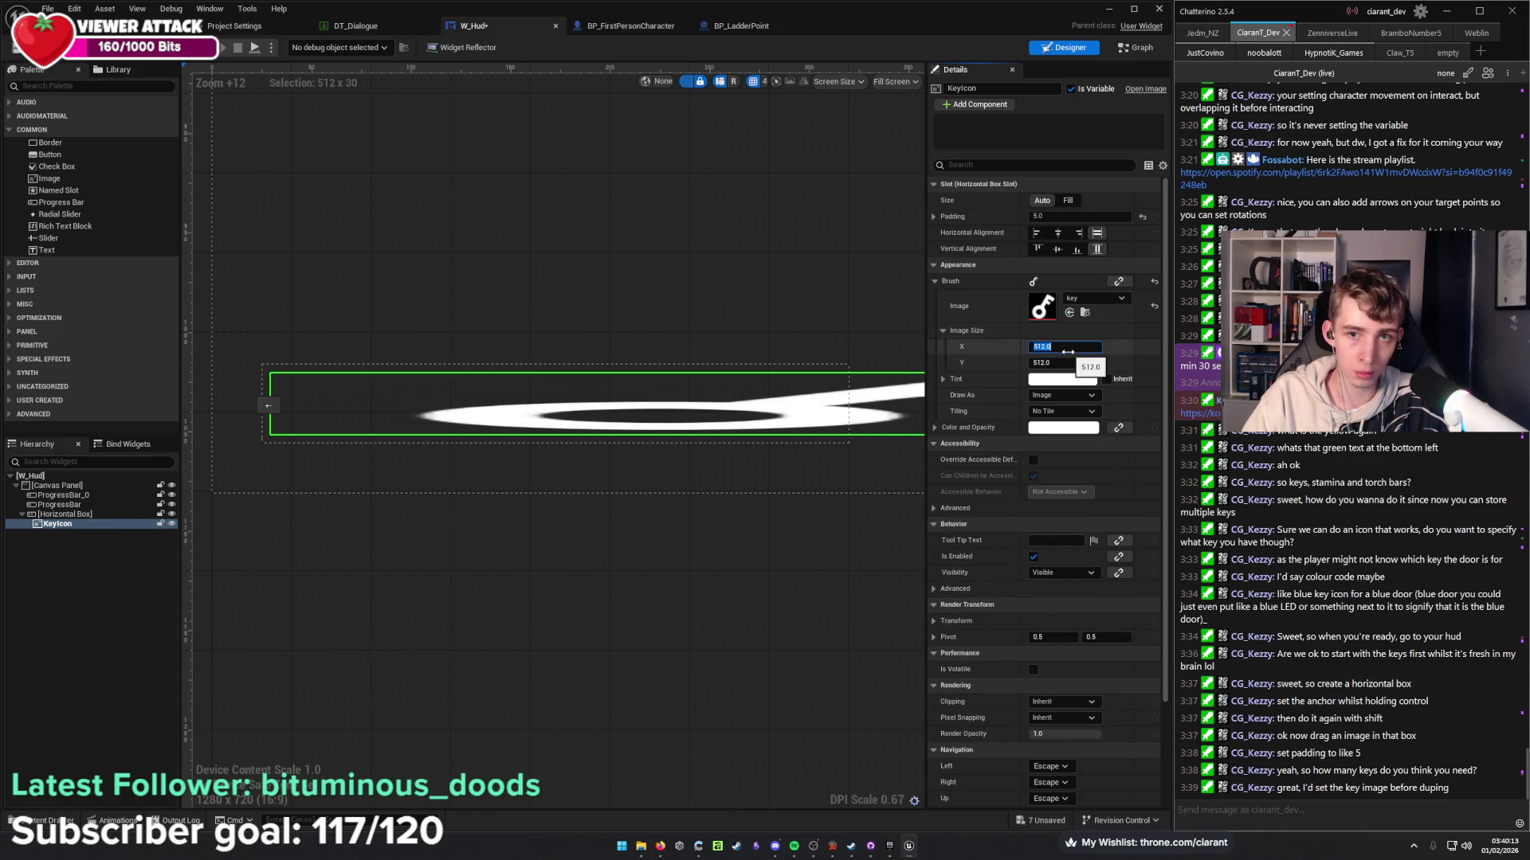
pyautogui.press('Tab')
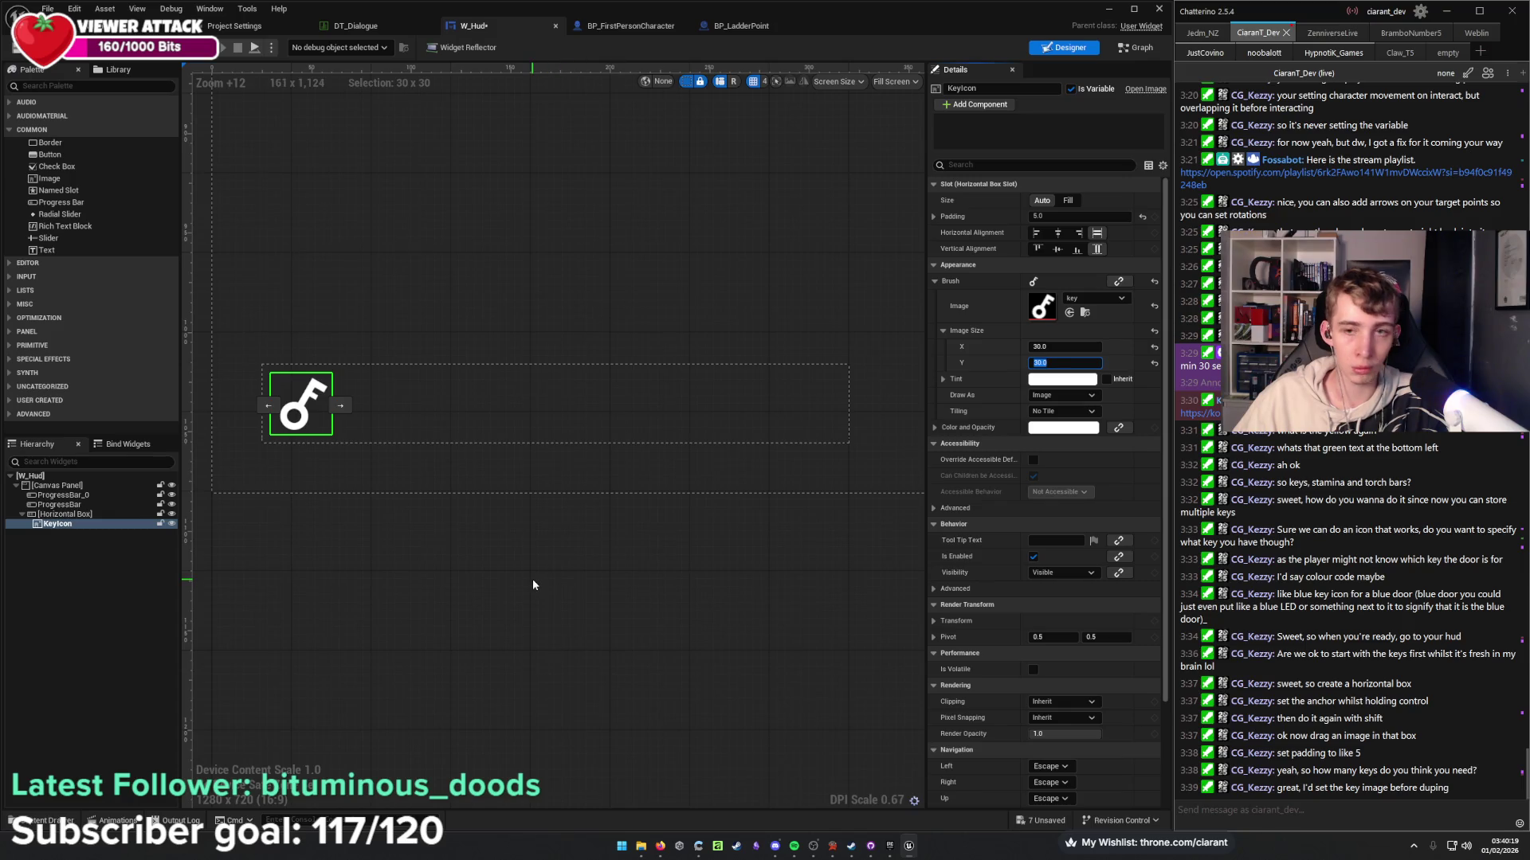
pyautogui.click(833, 496)
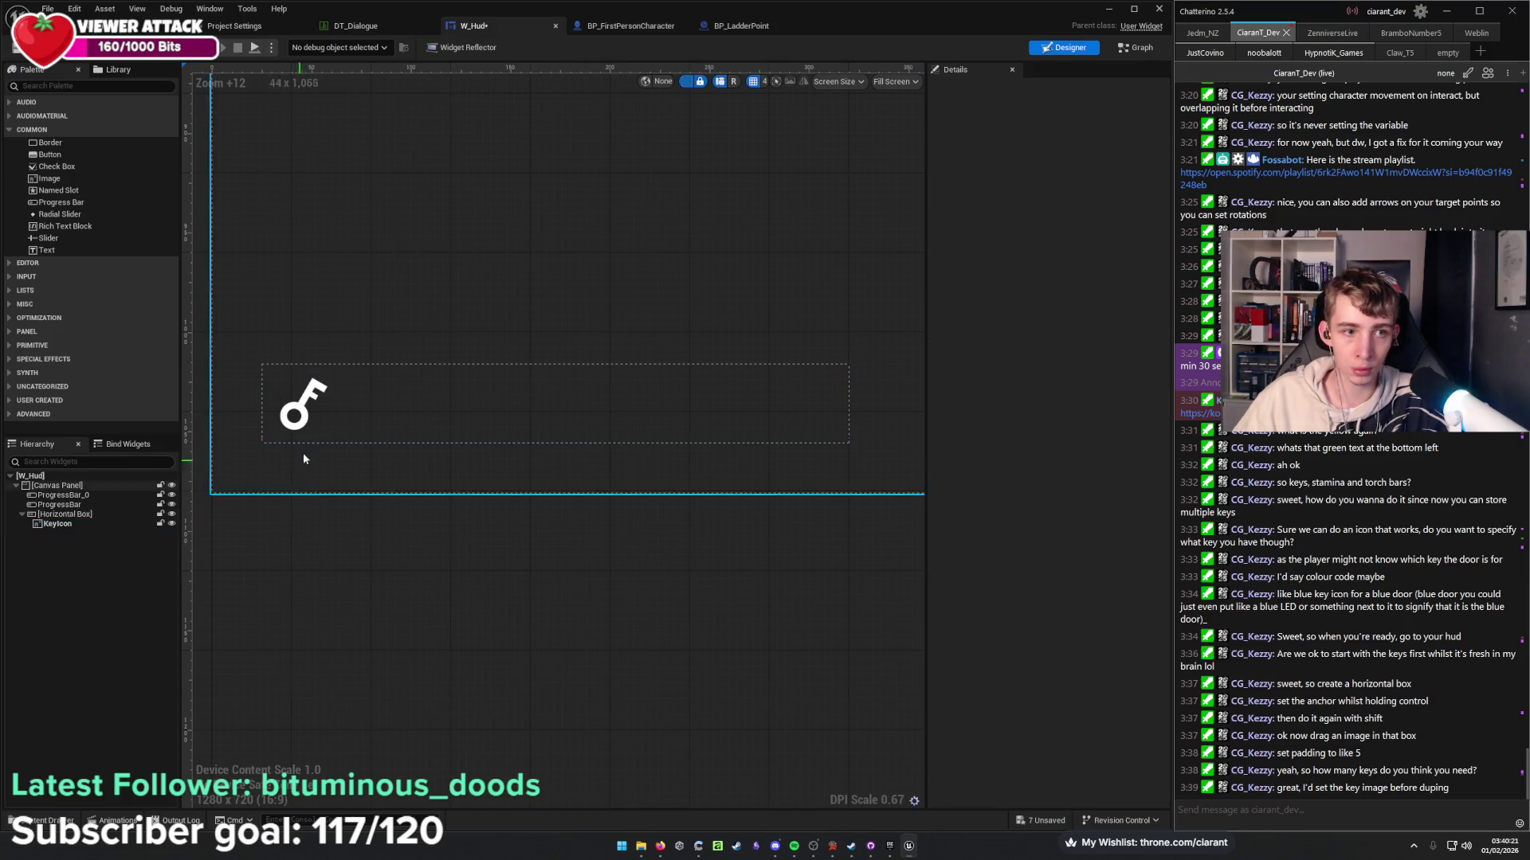
# Wrap KeyIcon with a Background Blur and set the blur strength to 15.
pyautogui.click(304, 419)
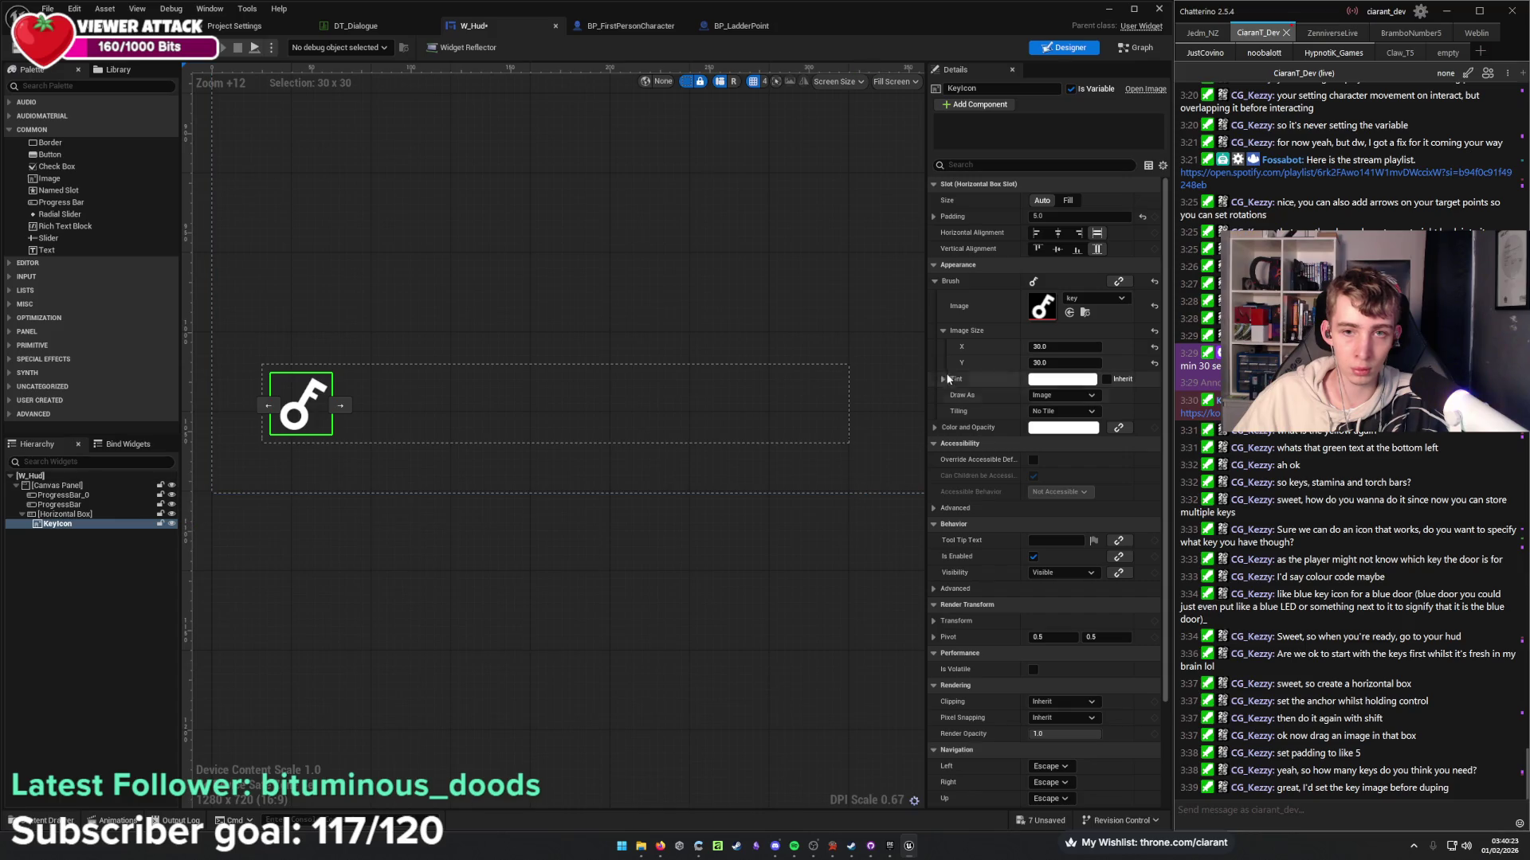
pyautogui.rightClick(71, 530)
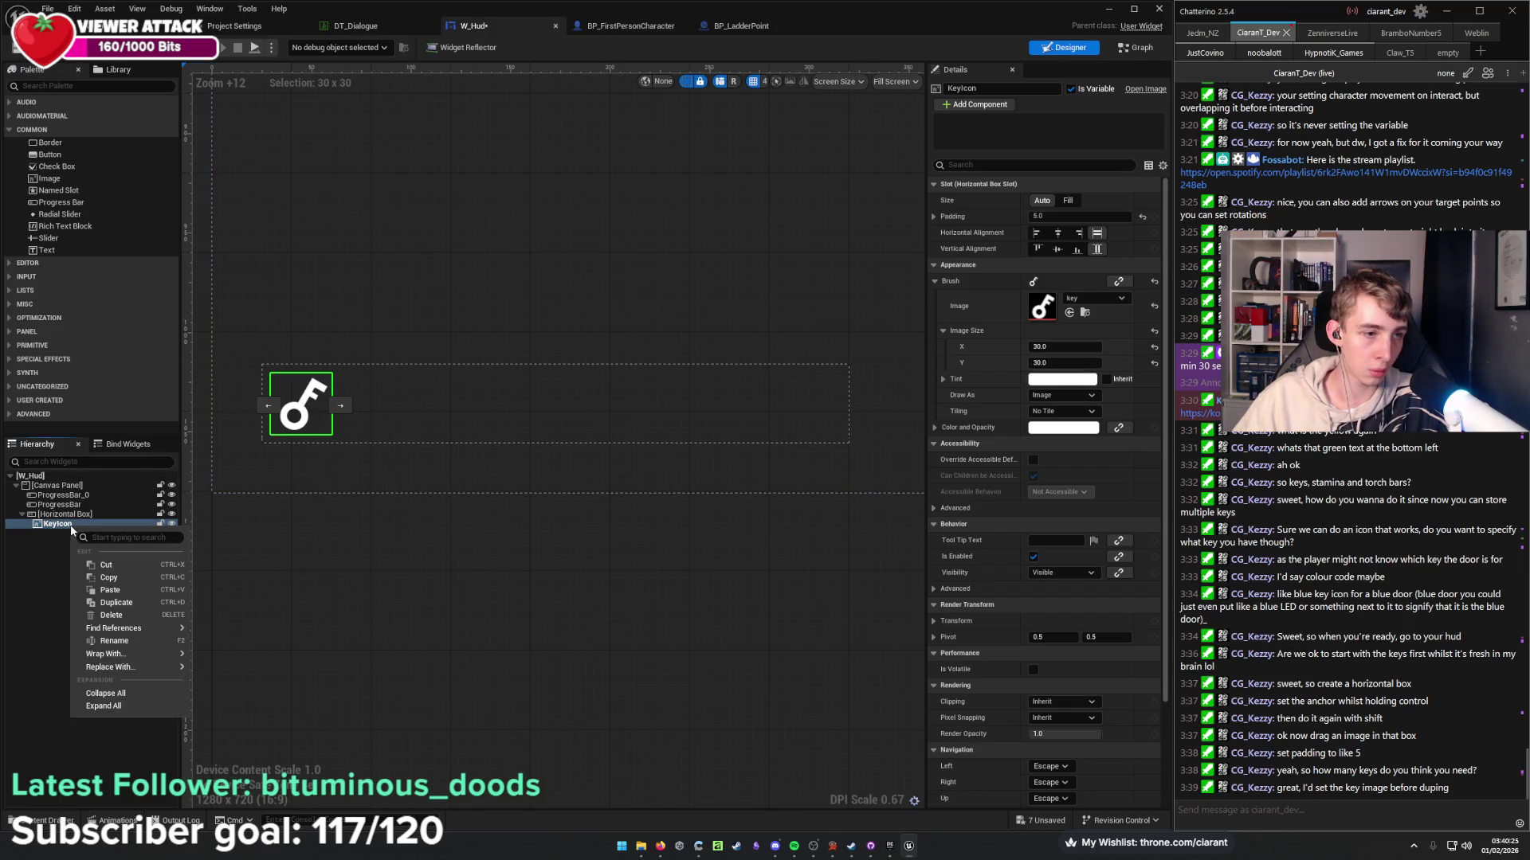
pyautogui.moveTo(141, 653)
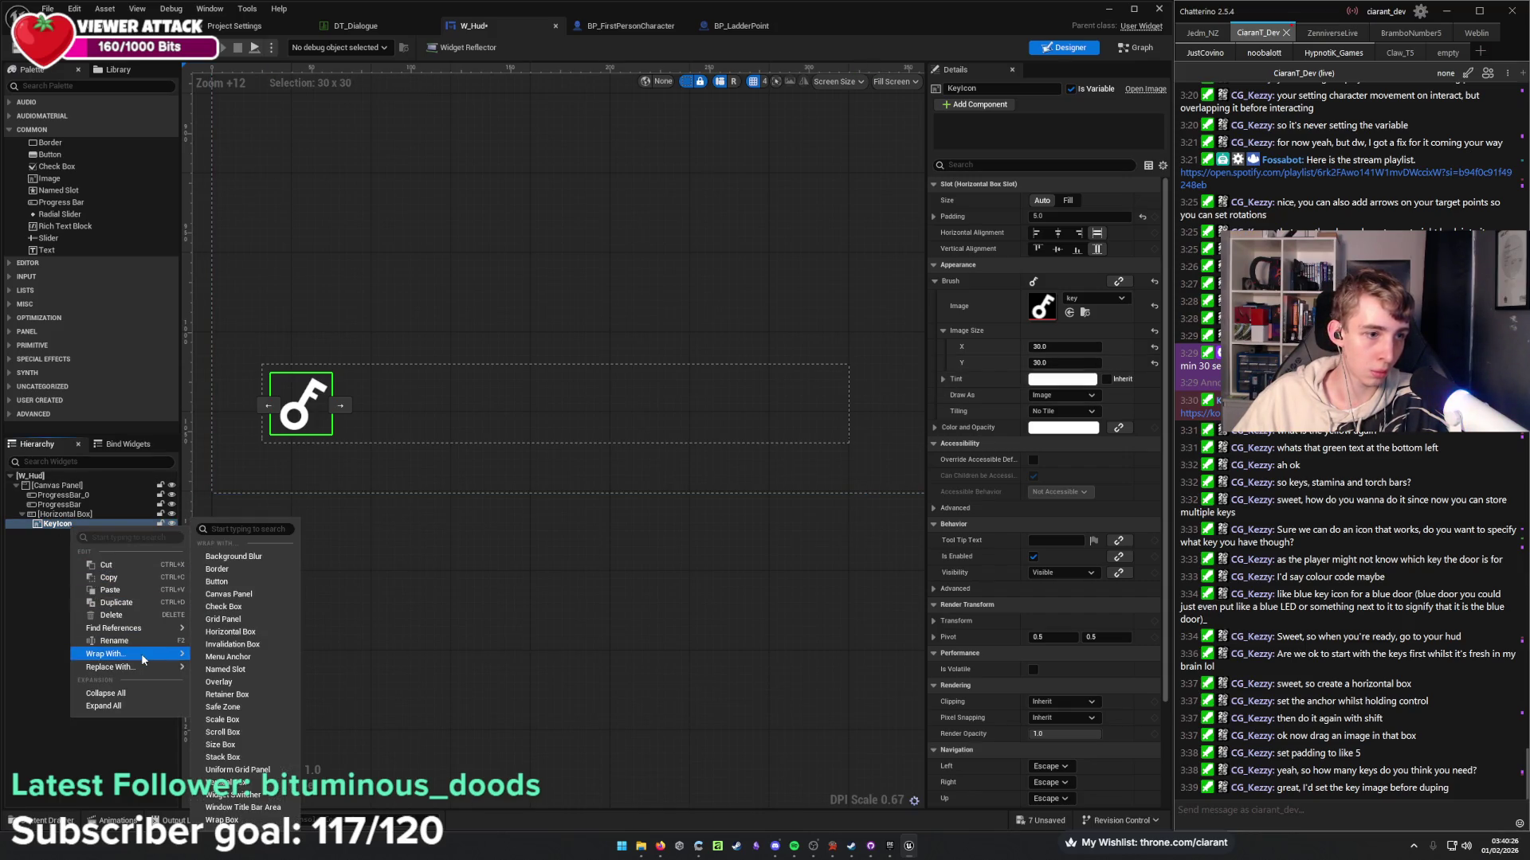
pyautogui.click(262, 559)
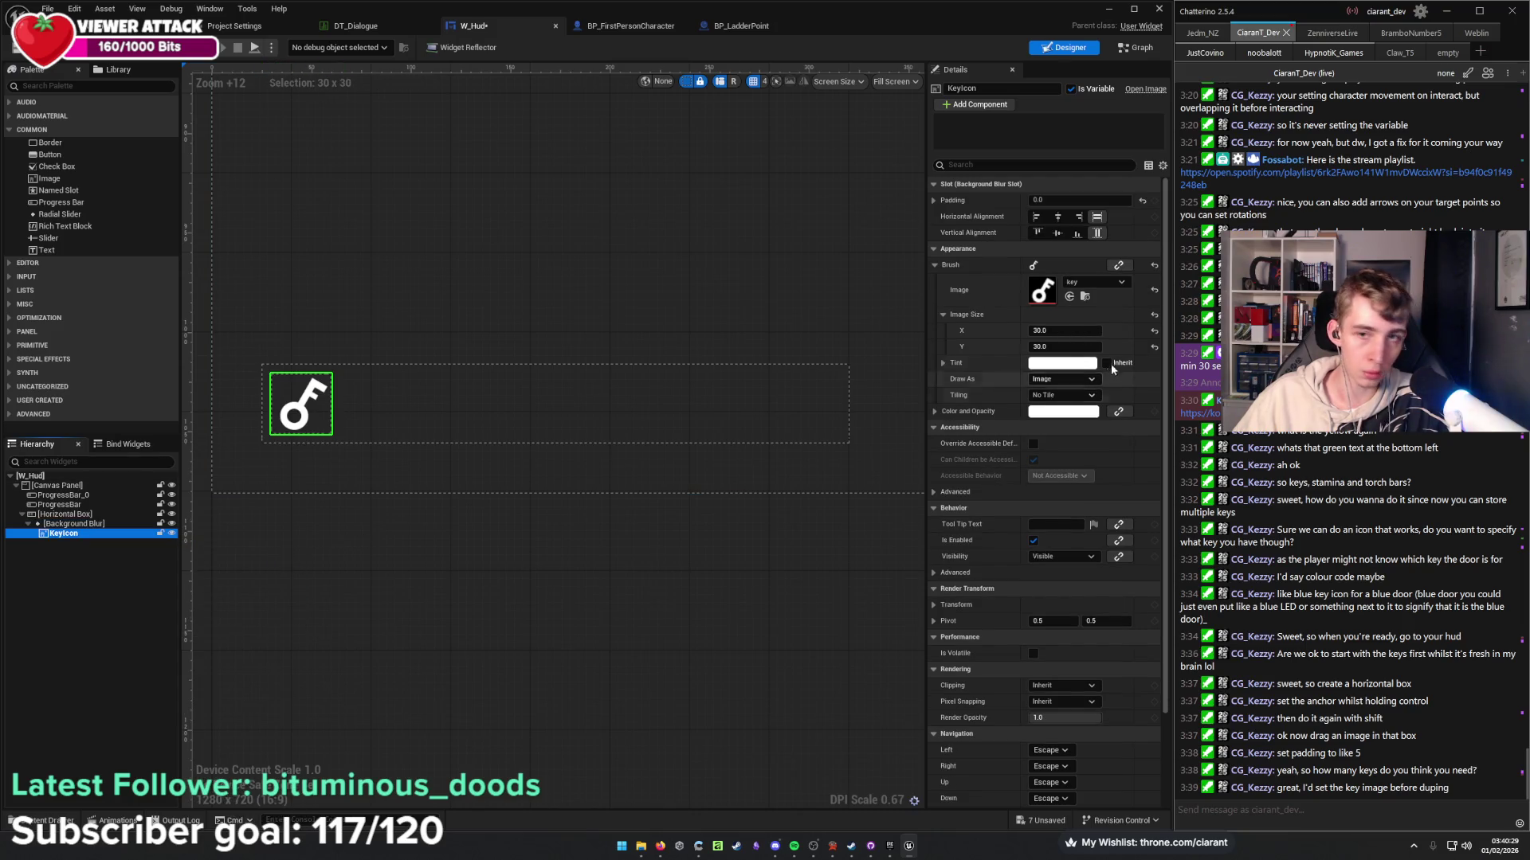
pyautogui.click(90, 526)
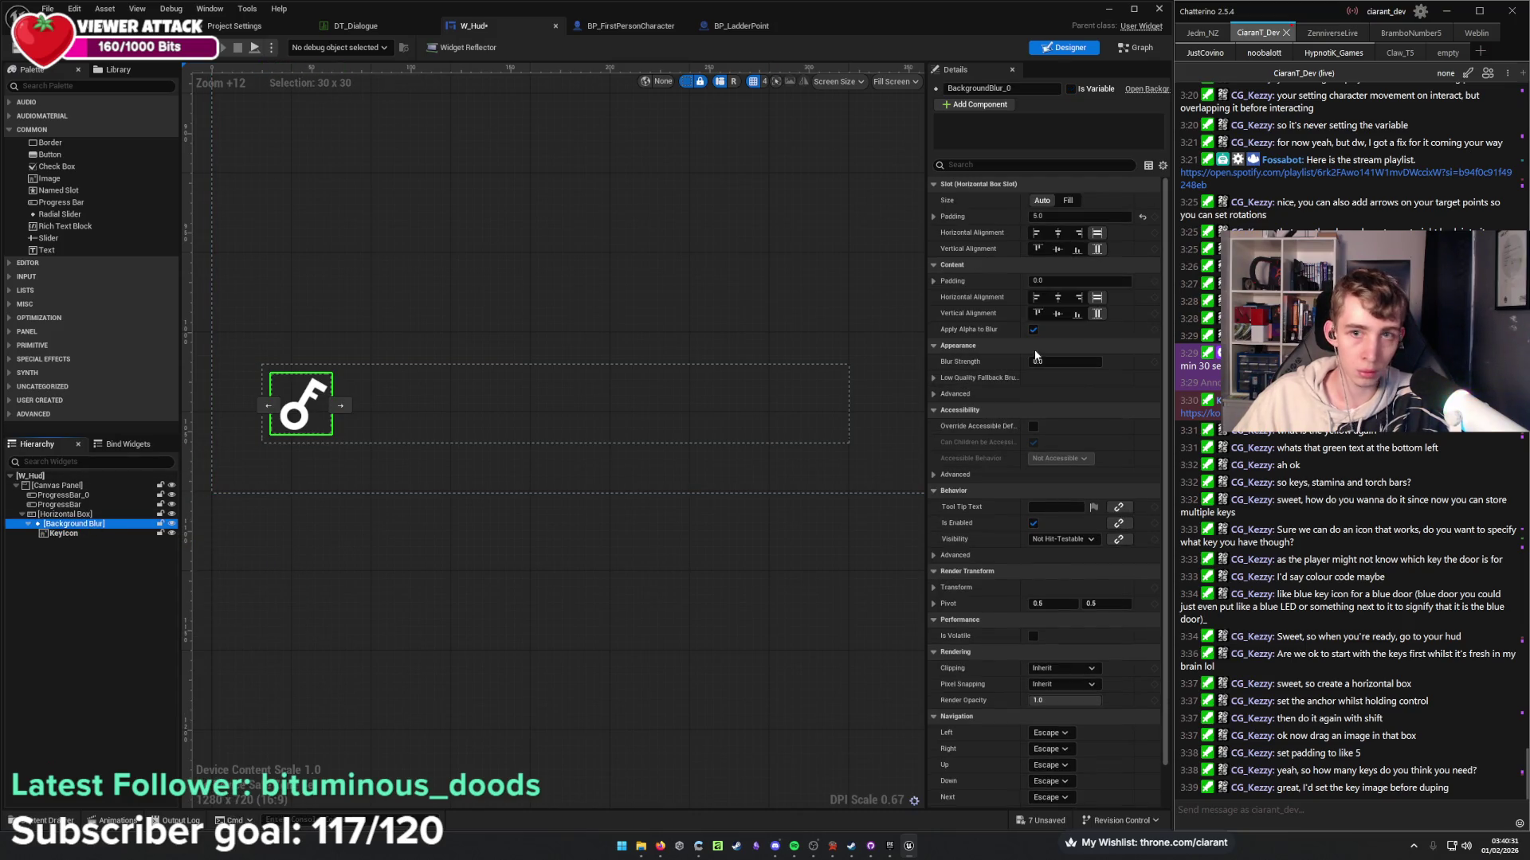
pyautogui.click(1064, 361)
pyautogui.write('15')
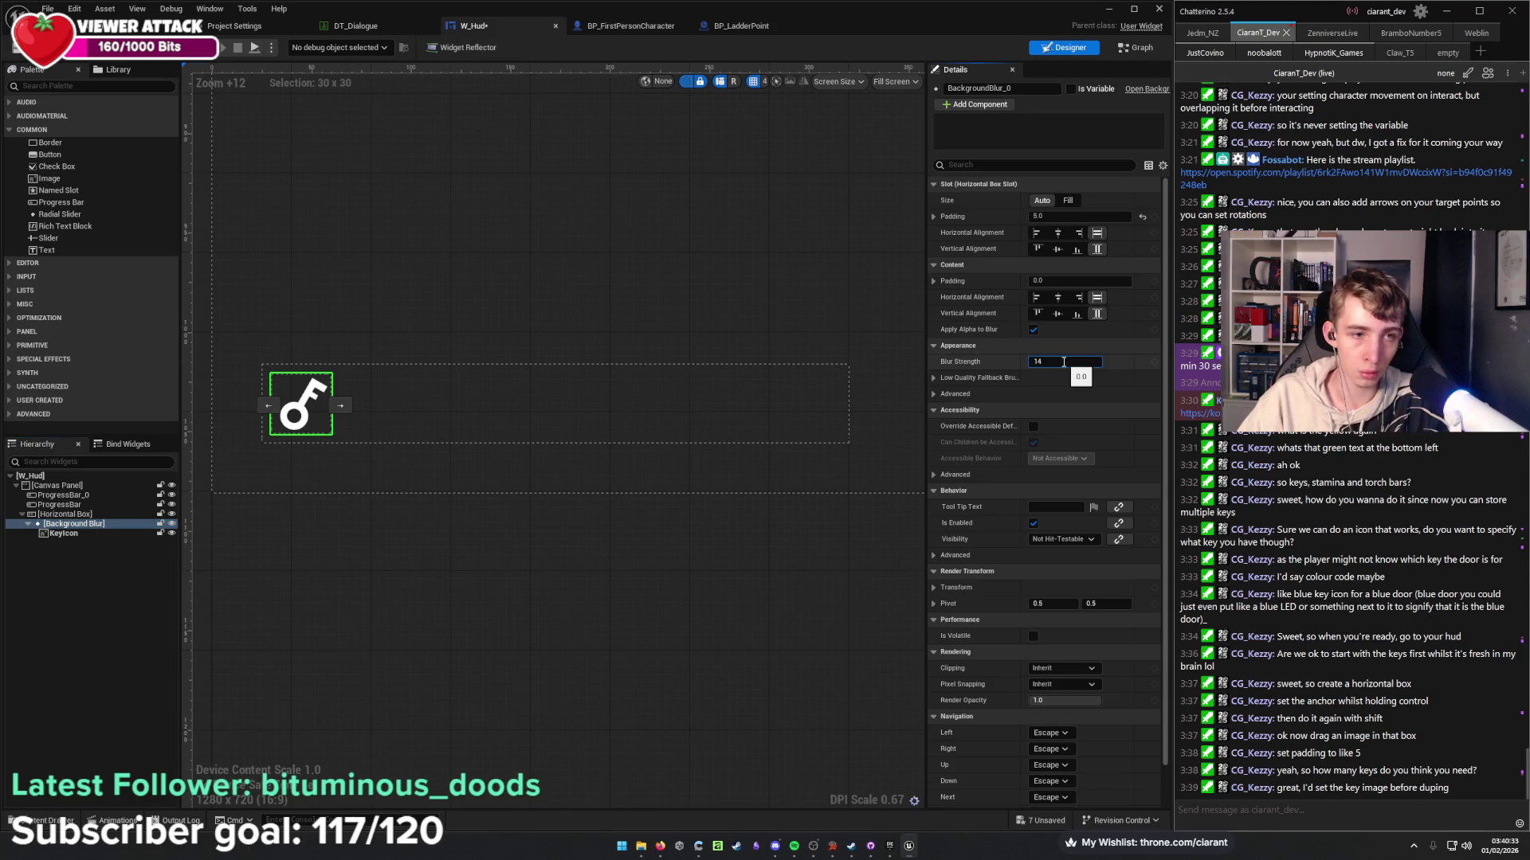
pyautogui.click(333, 594)
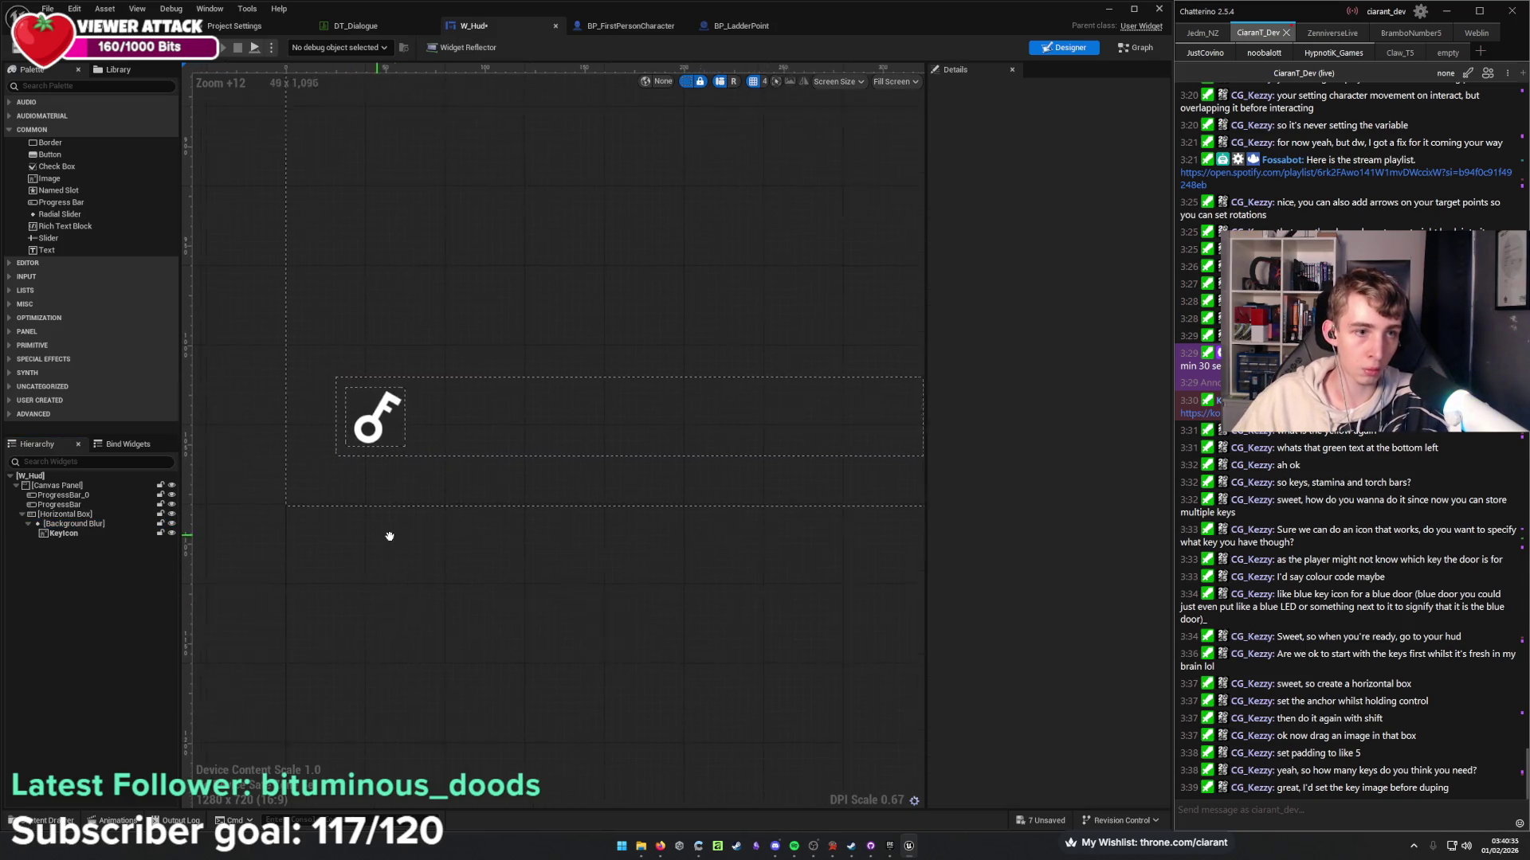
pyautogui.click(27, 525)
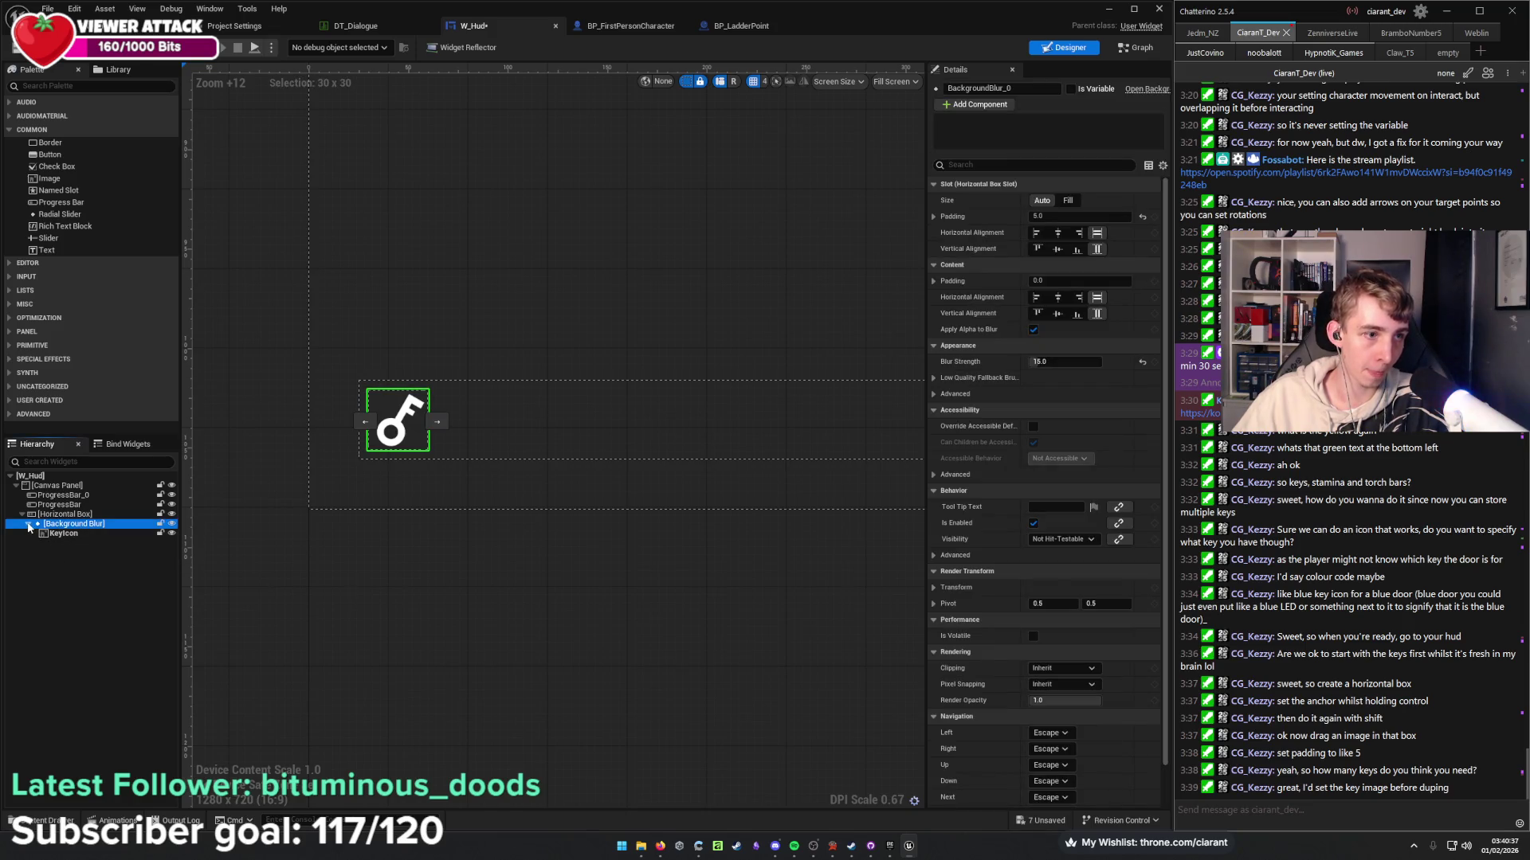
# Duplicate the blurred key icon three times and rename the first Background Blur to Key_B.
pyautogui.hotkey('ctrl', 'd')
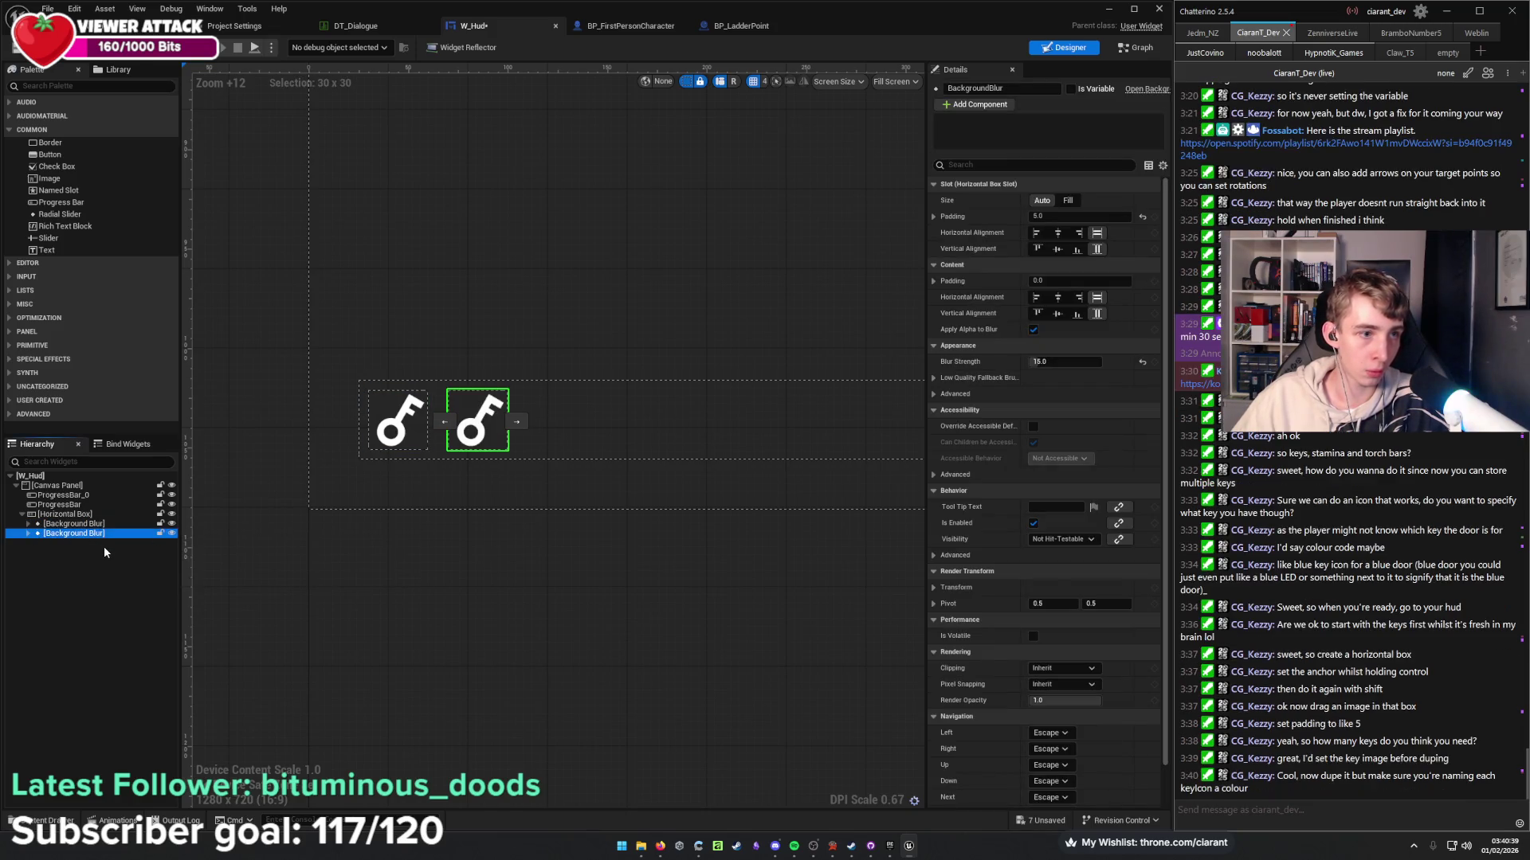
pyautogui.hotkey('ctrl', 'd')
pyautogui.hotkey('ctrl', 'd')
pyautogui.hotkey('ctrl', 'd')
pyautogui.hotkey('ctrl', 'd')
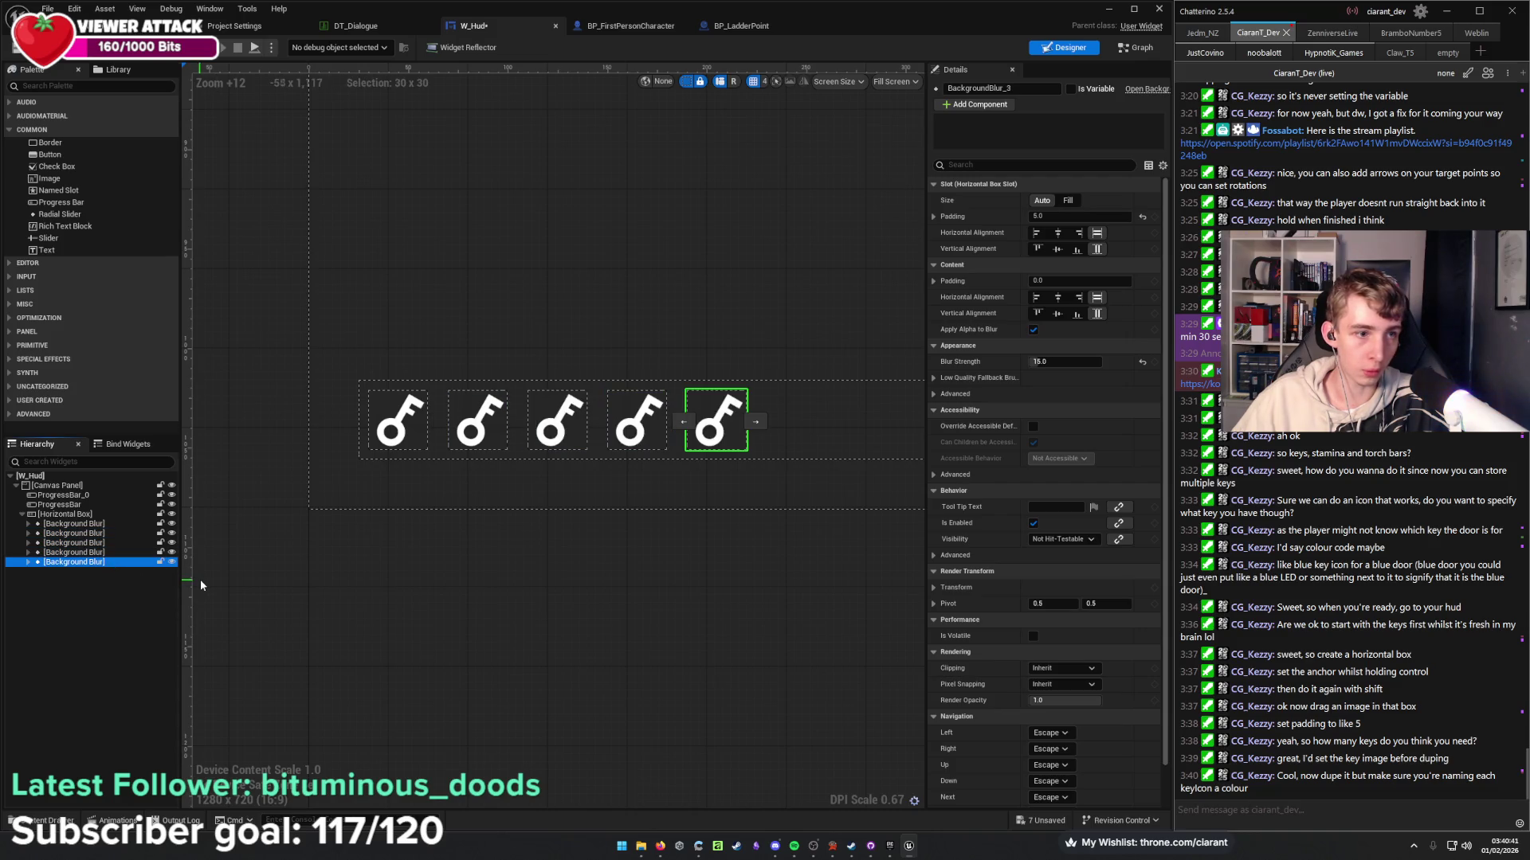
pyautogui.hotkey('ctrl', 'd')
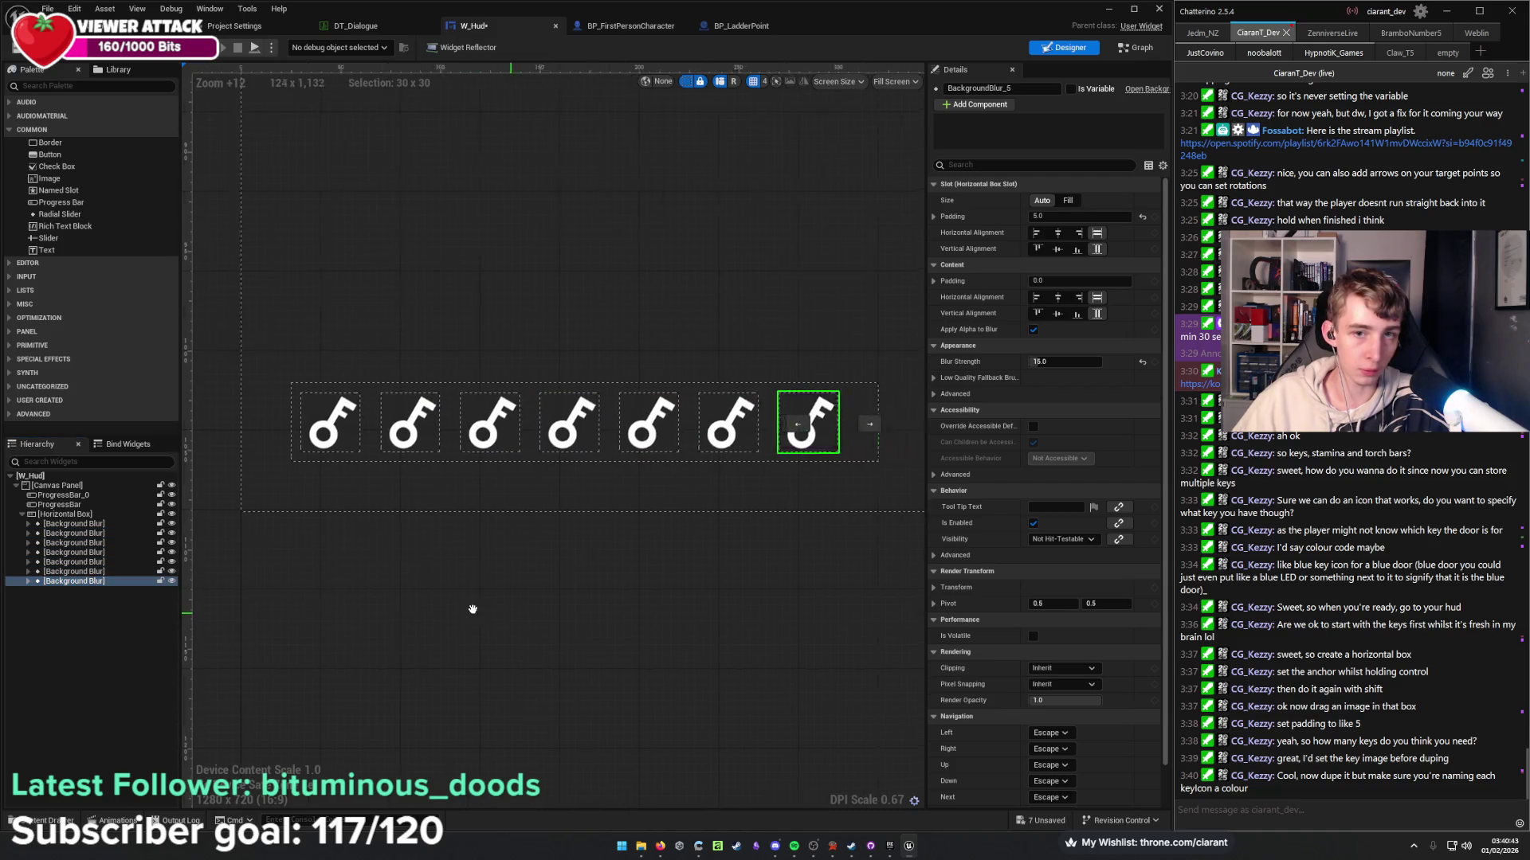
pyautogui.moveTo(346, 579); pyautogui.dragTo(509, 583)
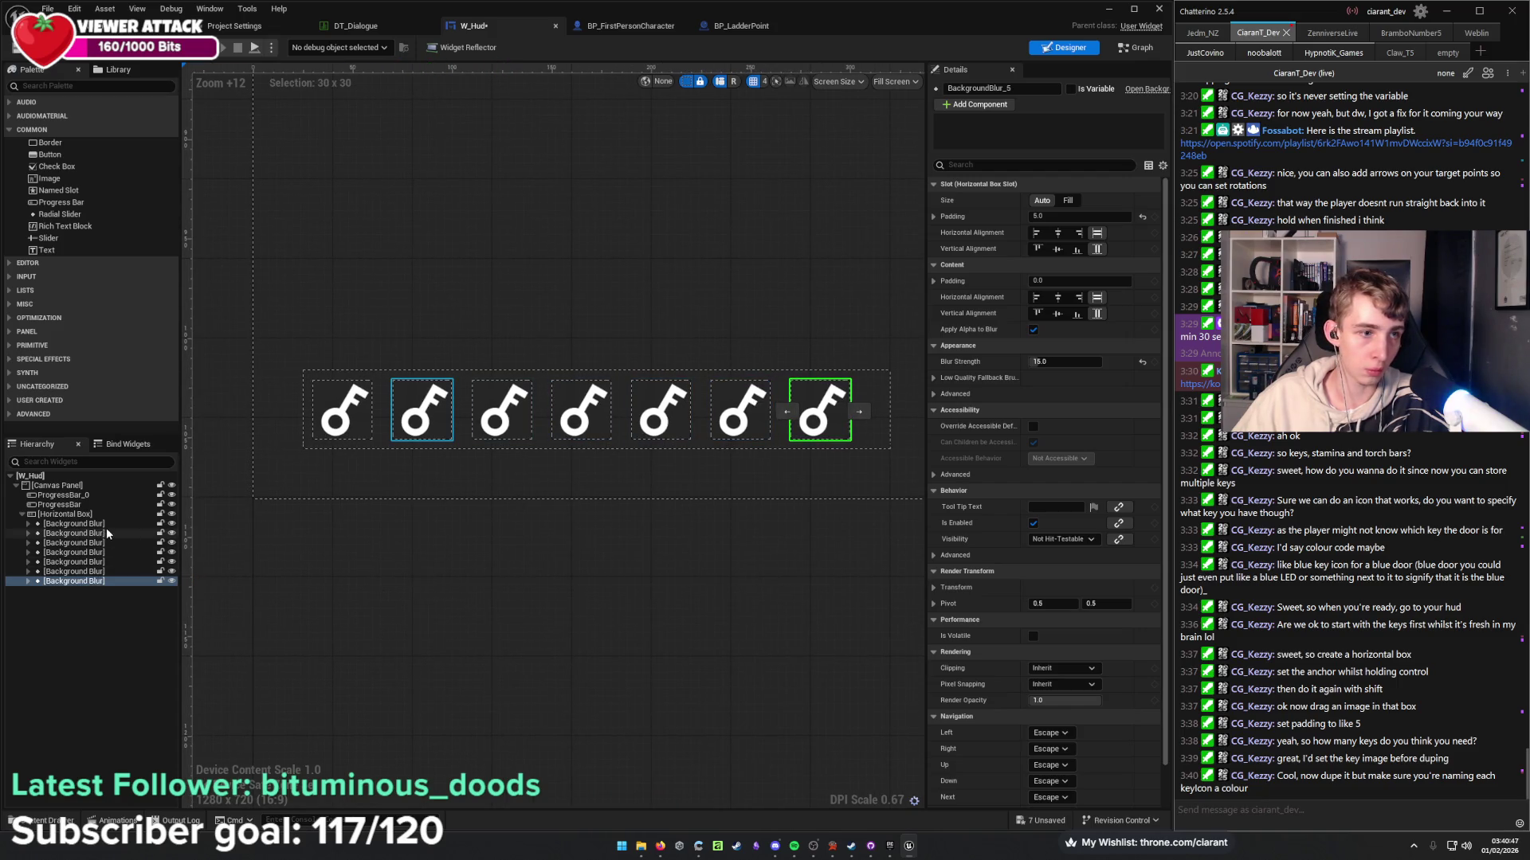
pyautogui.click(75, 525)
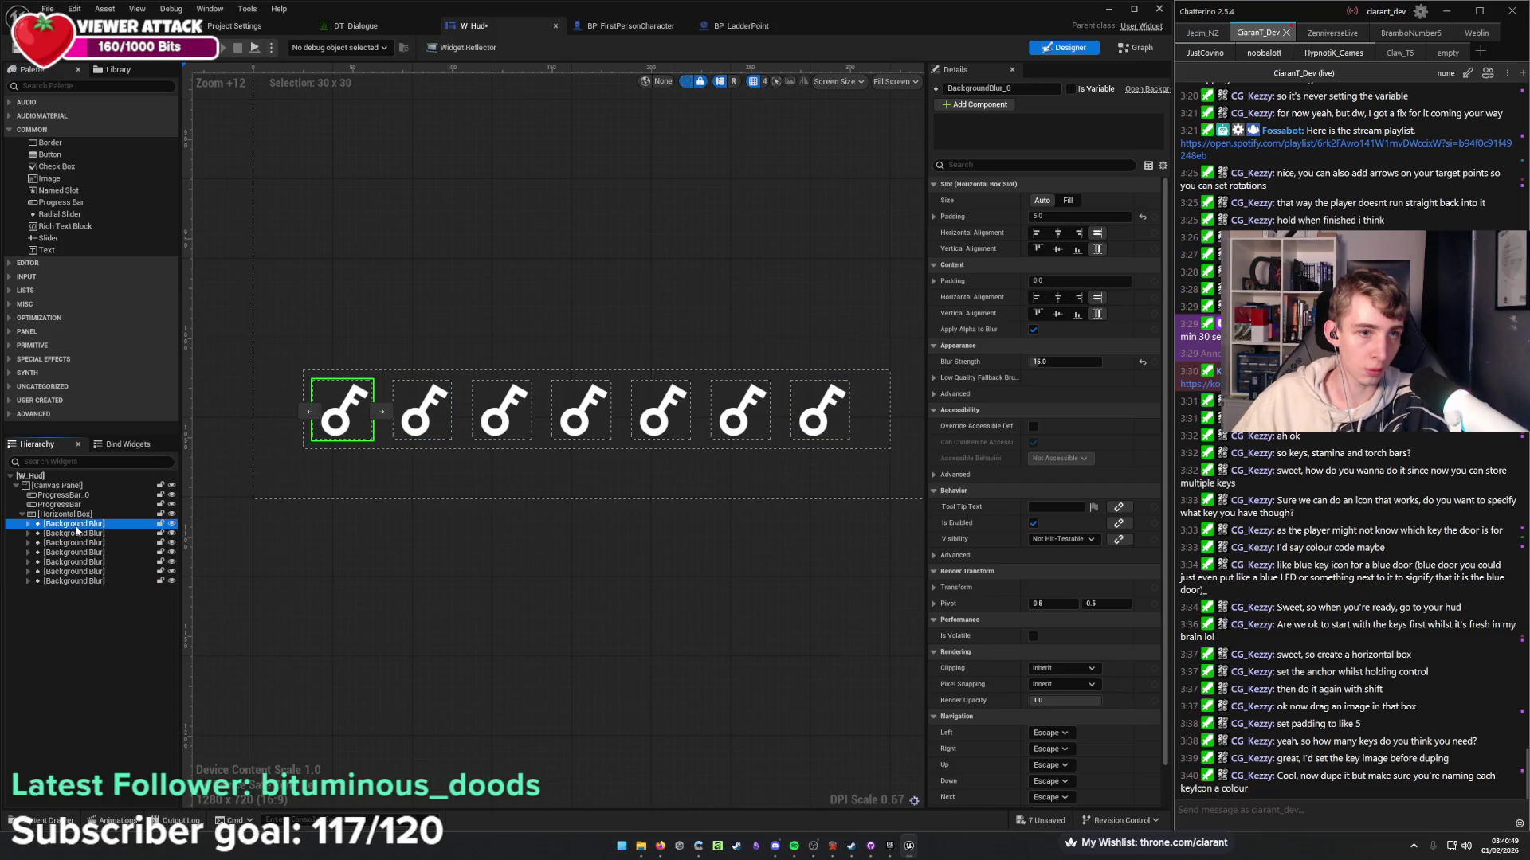
pyautogui.press('F2')
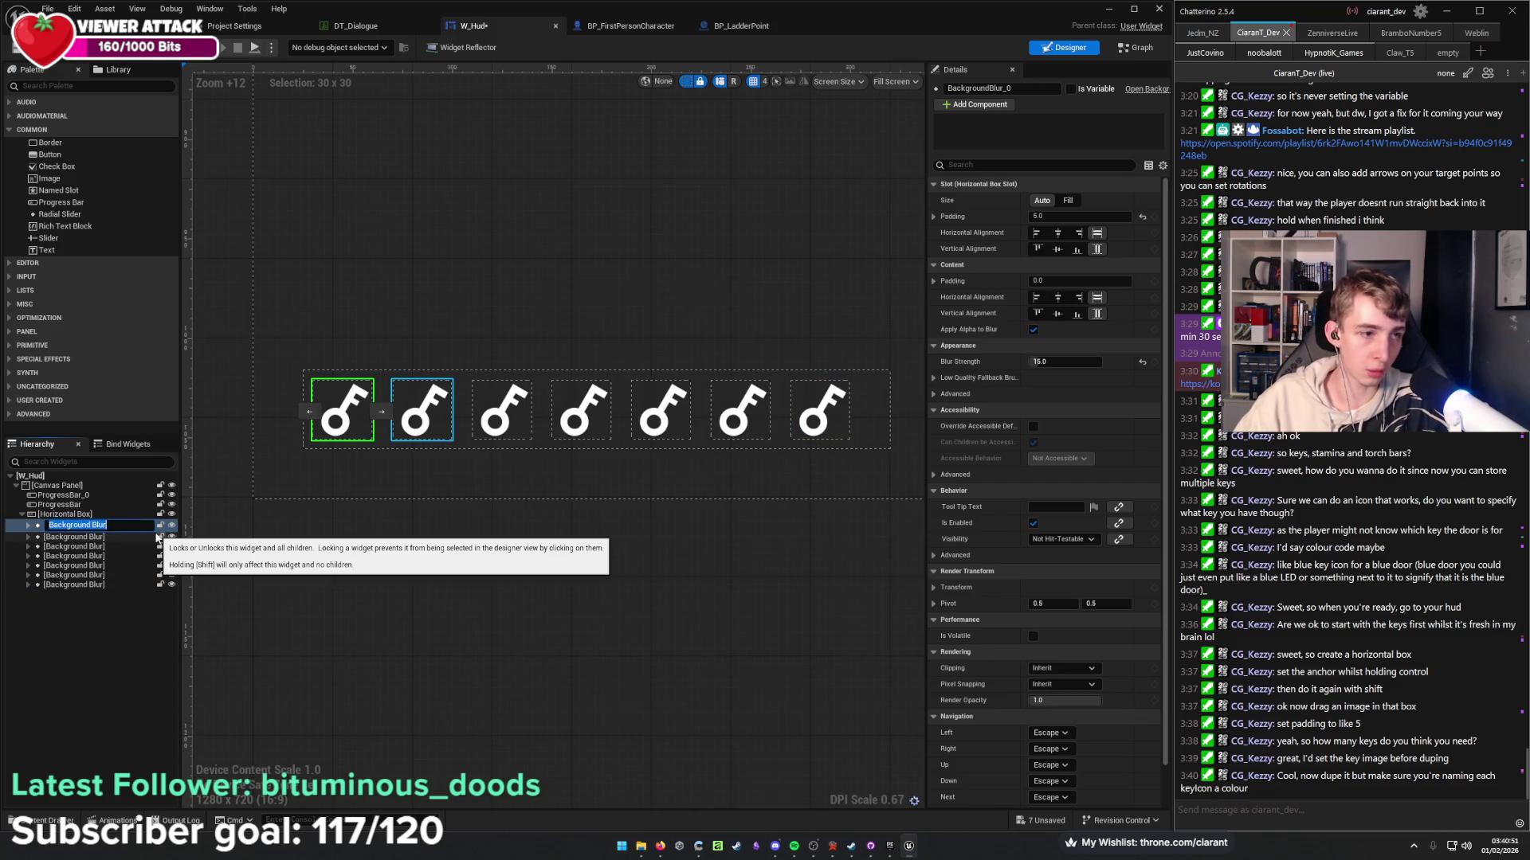
pyautogui.write('Key_B')
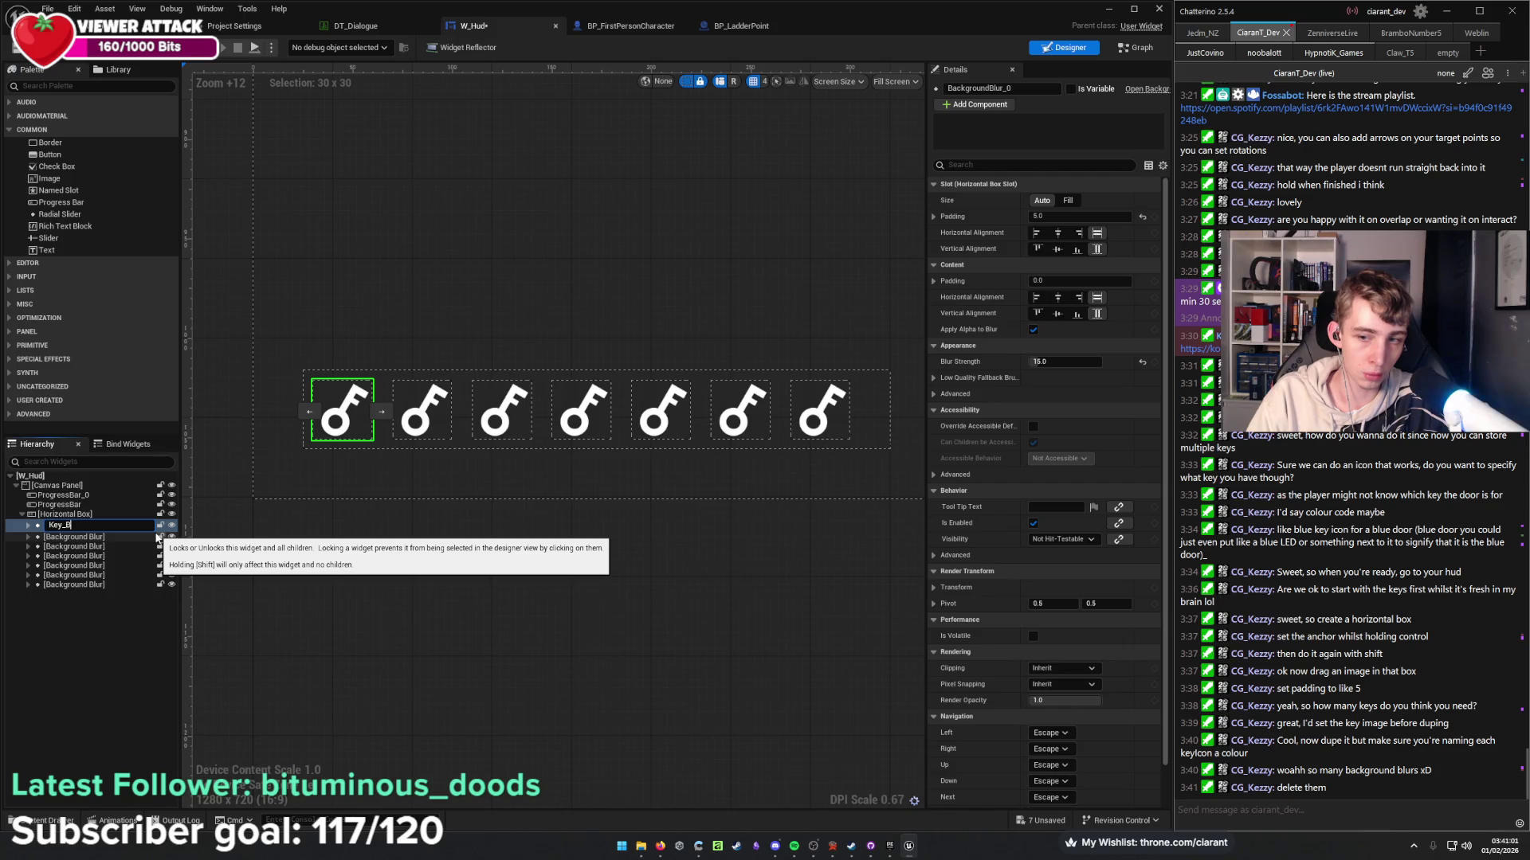
pyautogui.press('Return')
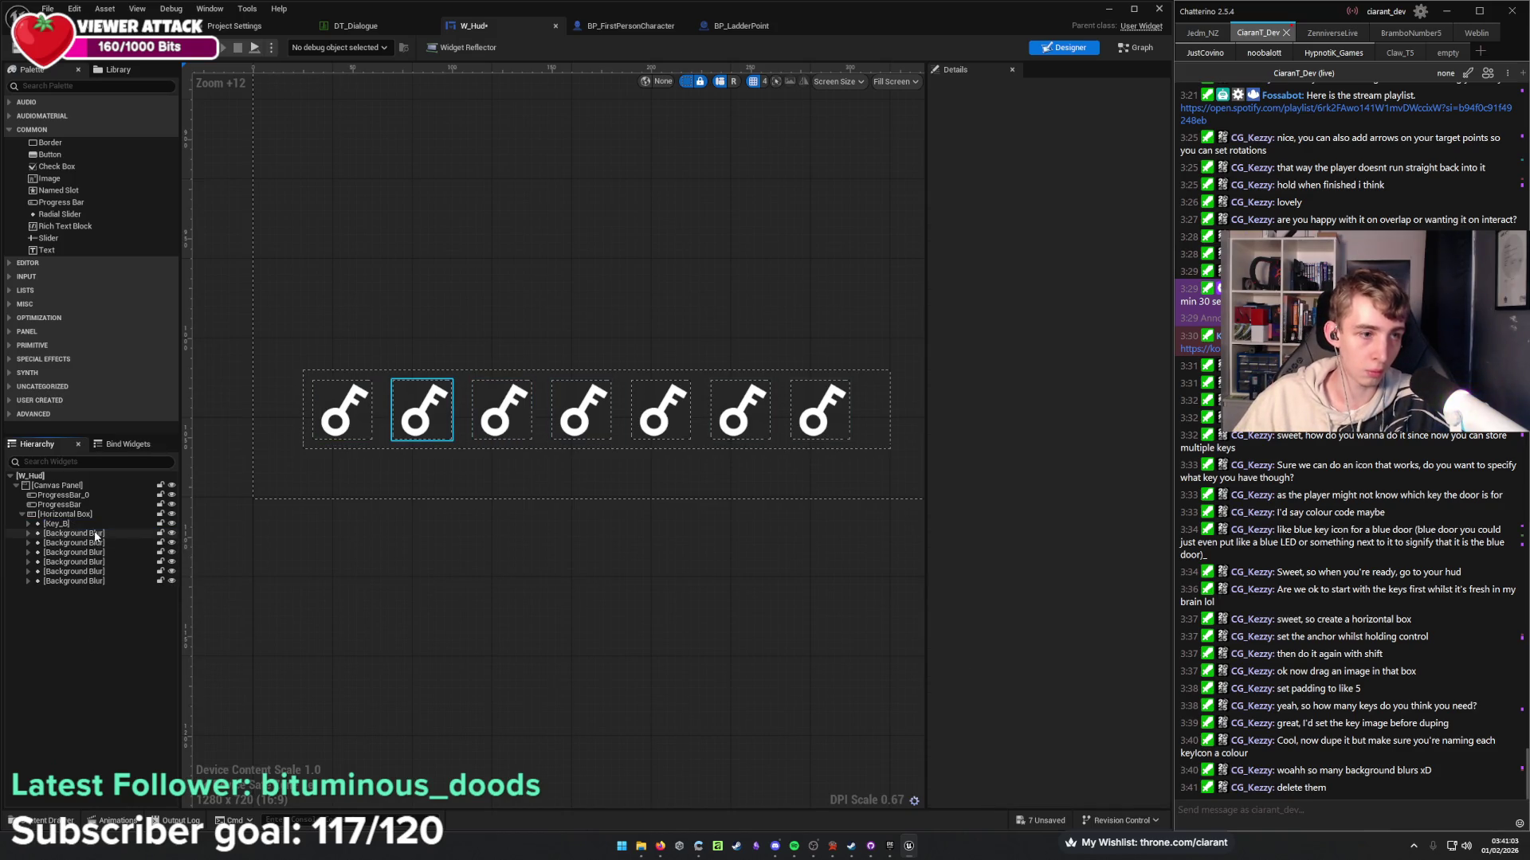
# Undo the rename and duplicates, move KeyIcon out of the Background Blur, and delete the blur.
pyautogui.hotkey('ctrl', 'z')
pyautogui.hotkey('ctrl', 'z')
pyautogui.hotkey('ctrl', 'z')
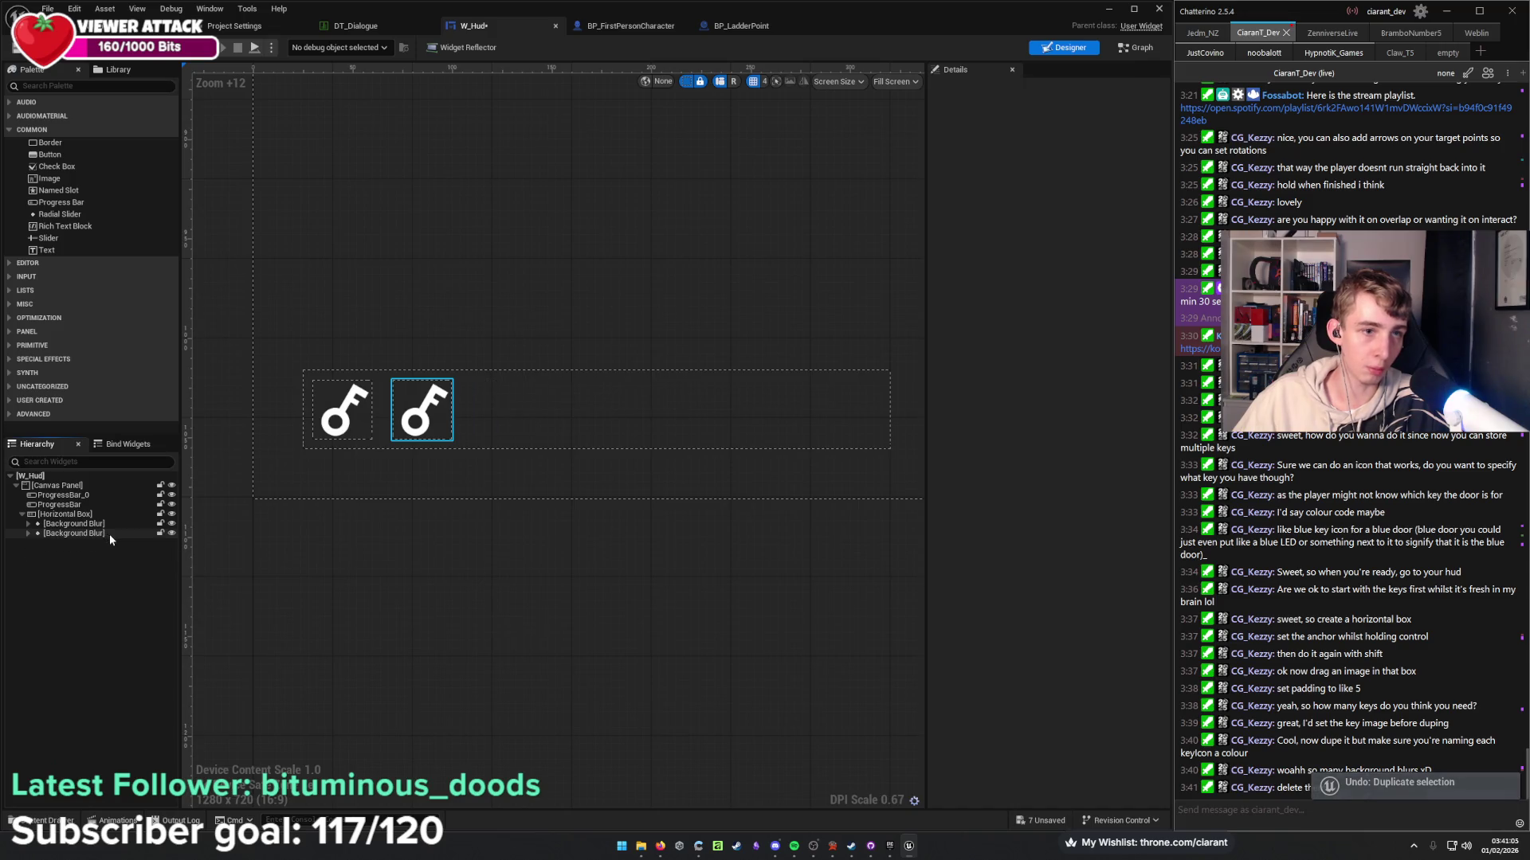
pyautogui.hotkey('ctrl', 'z')
pyautogui.click(91, 517)
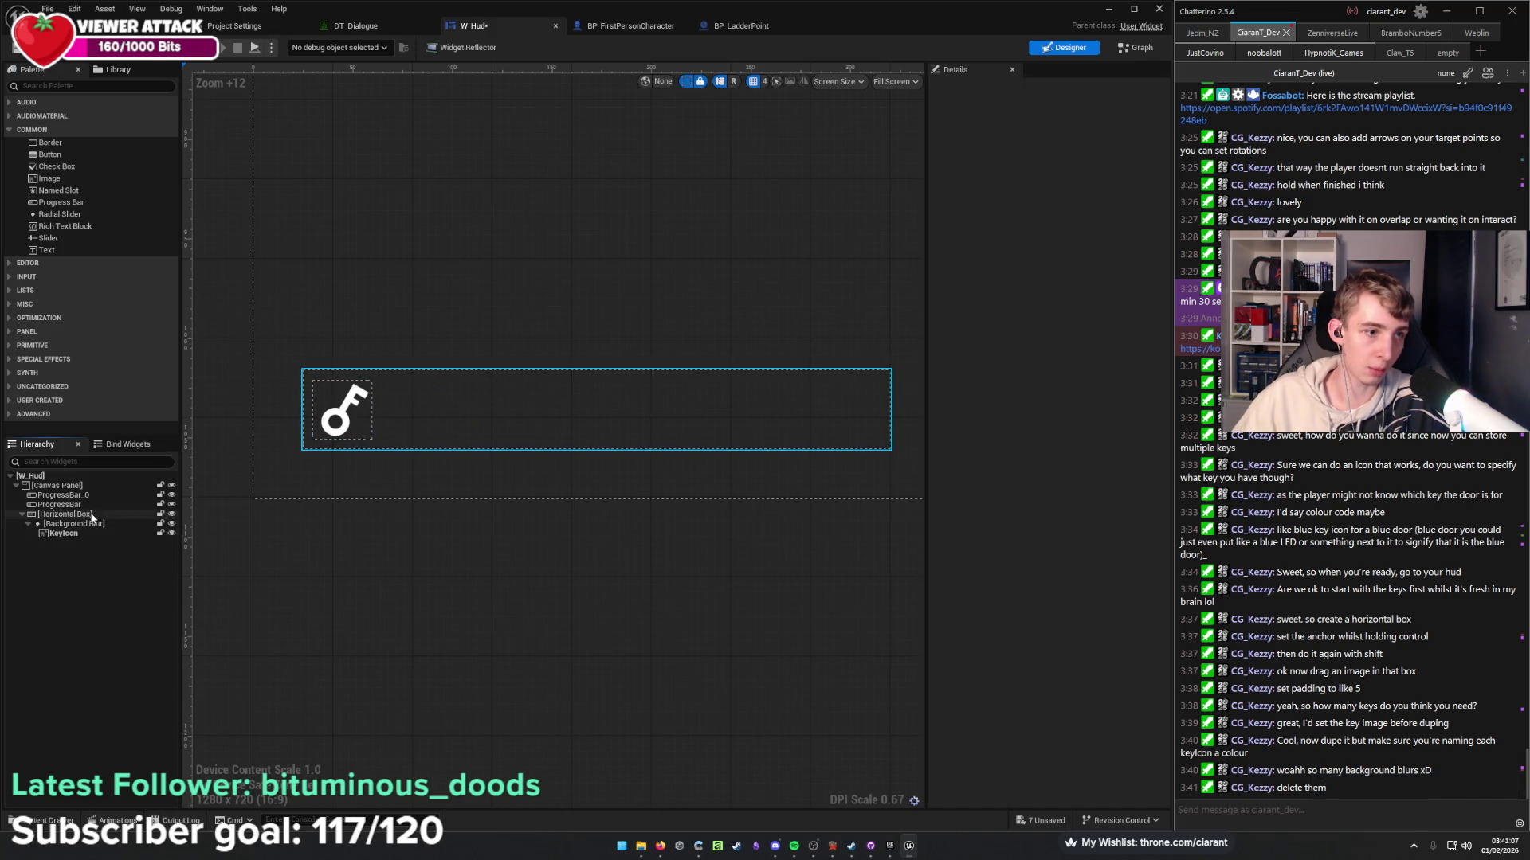
pyautogui.click(88, 524)
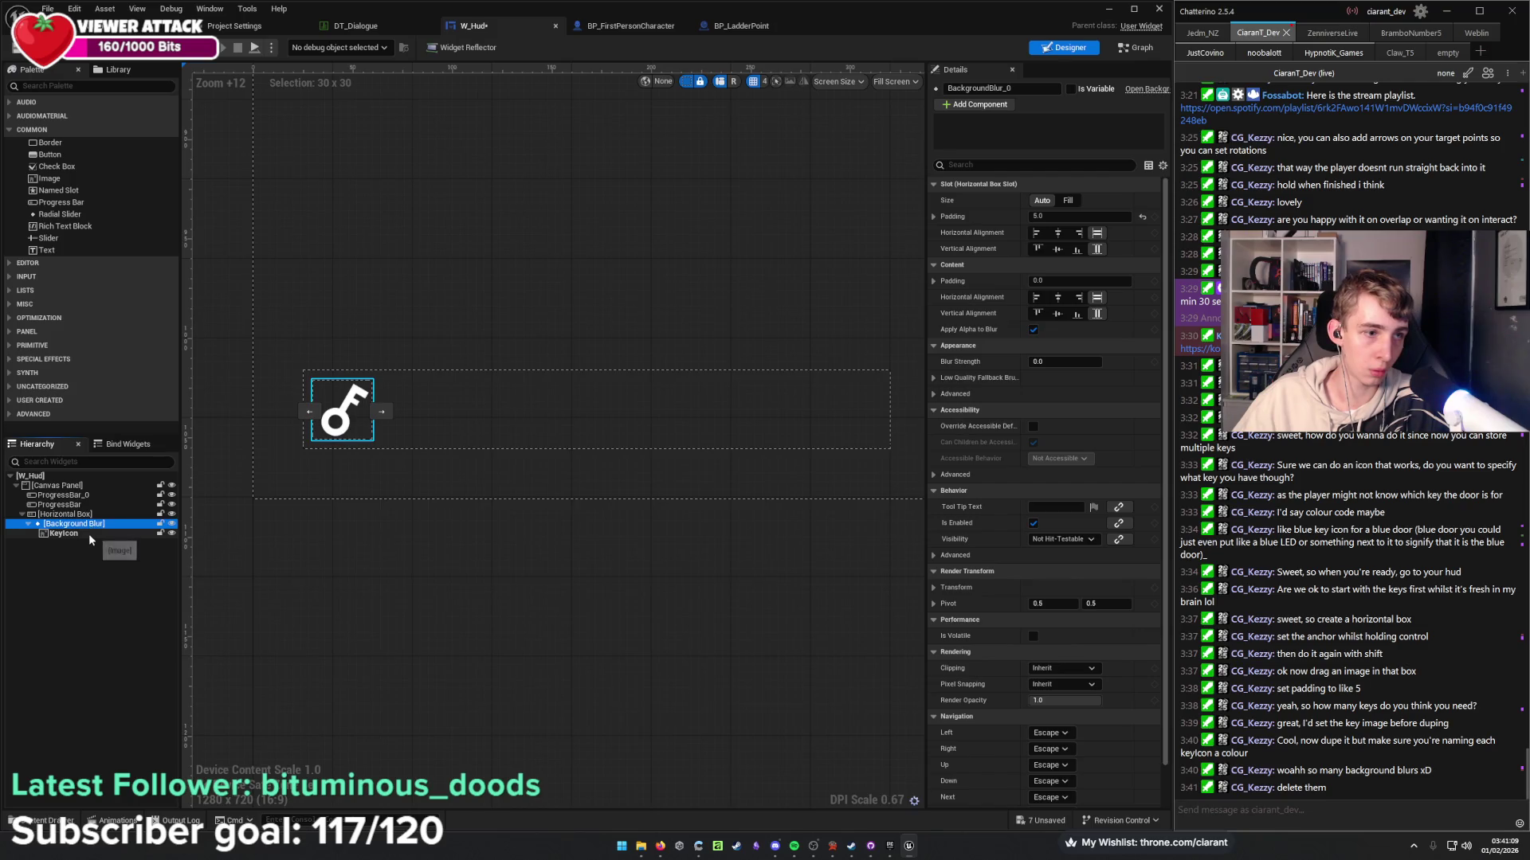
pyautogui.moveTo(88, 534); pyautogui.dragTo(91, 526)
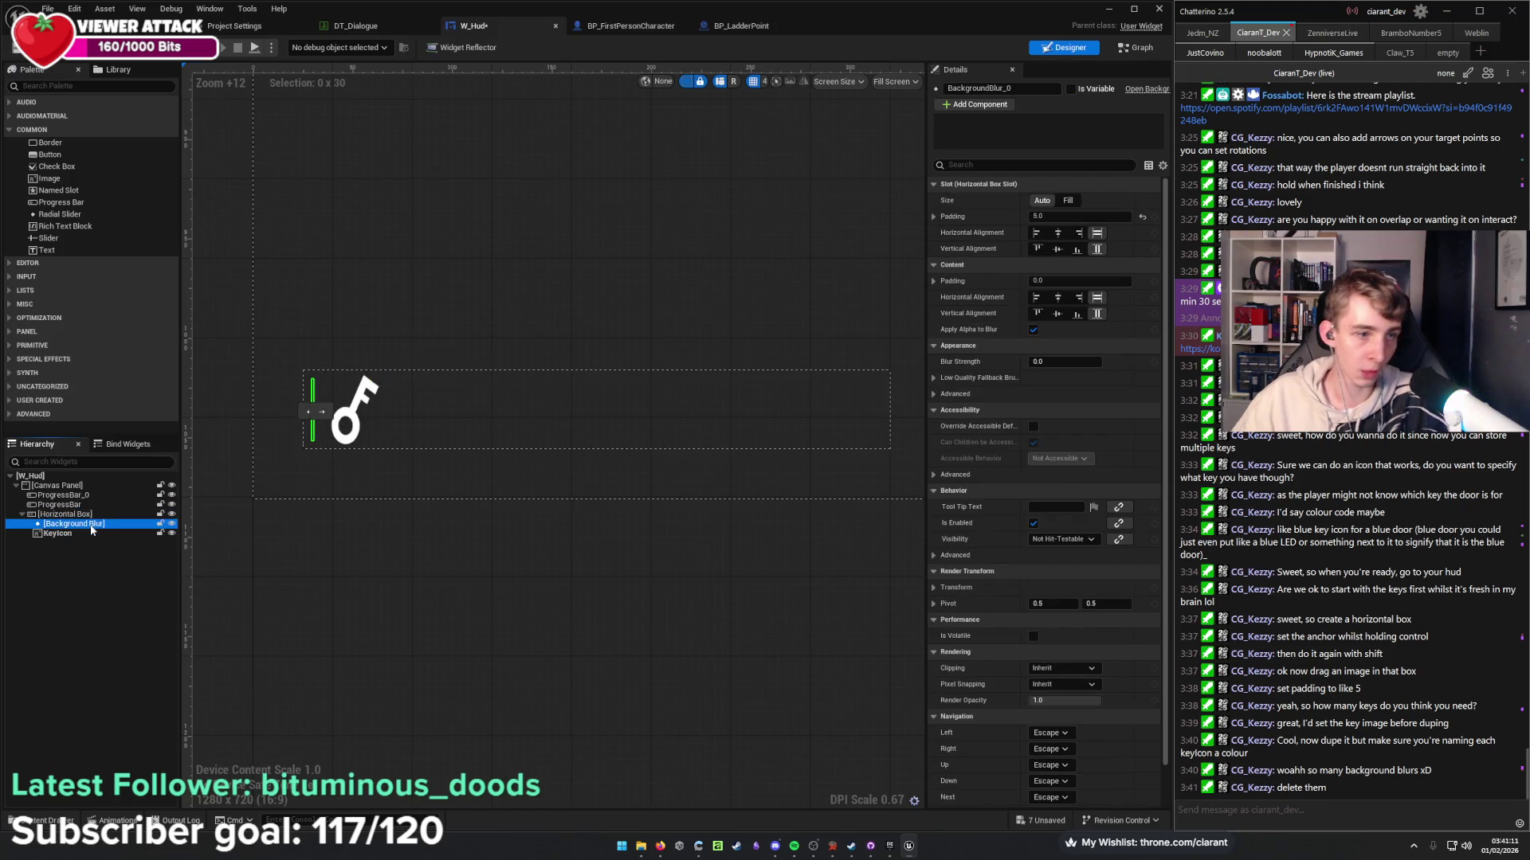
pyautogui.press('Delete')
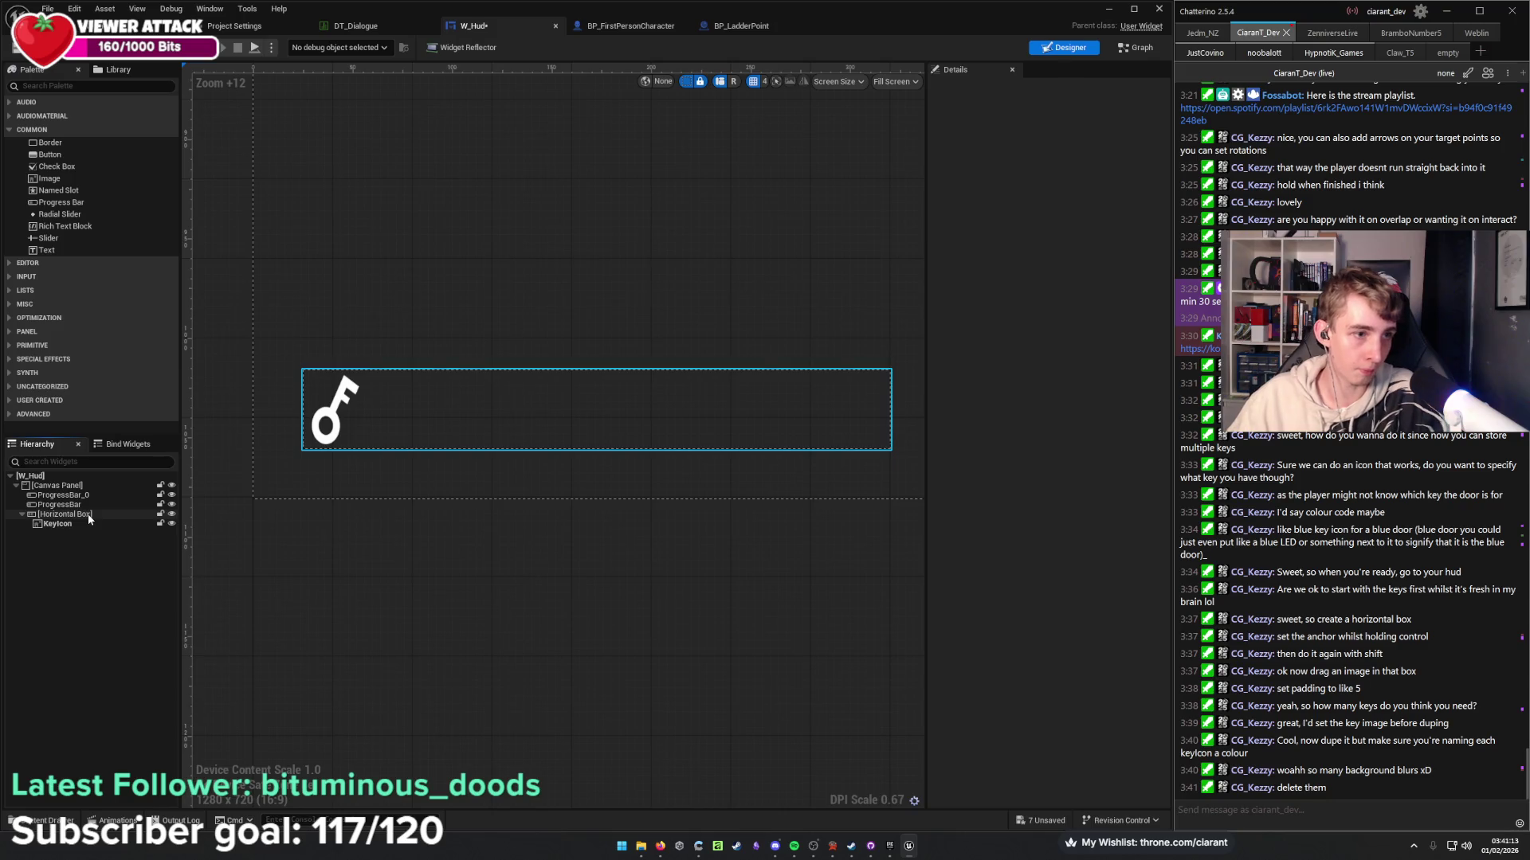
# Wrap the Horizontal Box in a Background Blur and give the blur a padding of 15.
pyautogui.rightClick(89, 516)
pyautogui.moveTo(147, 642)
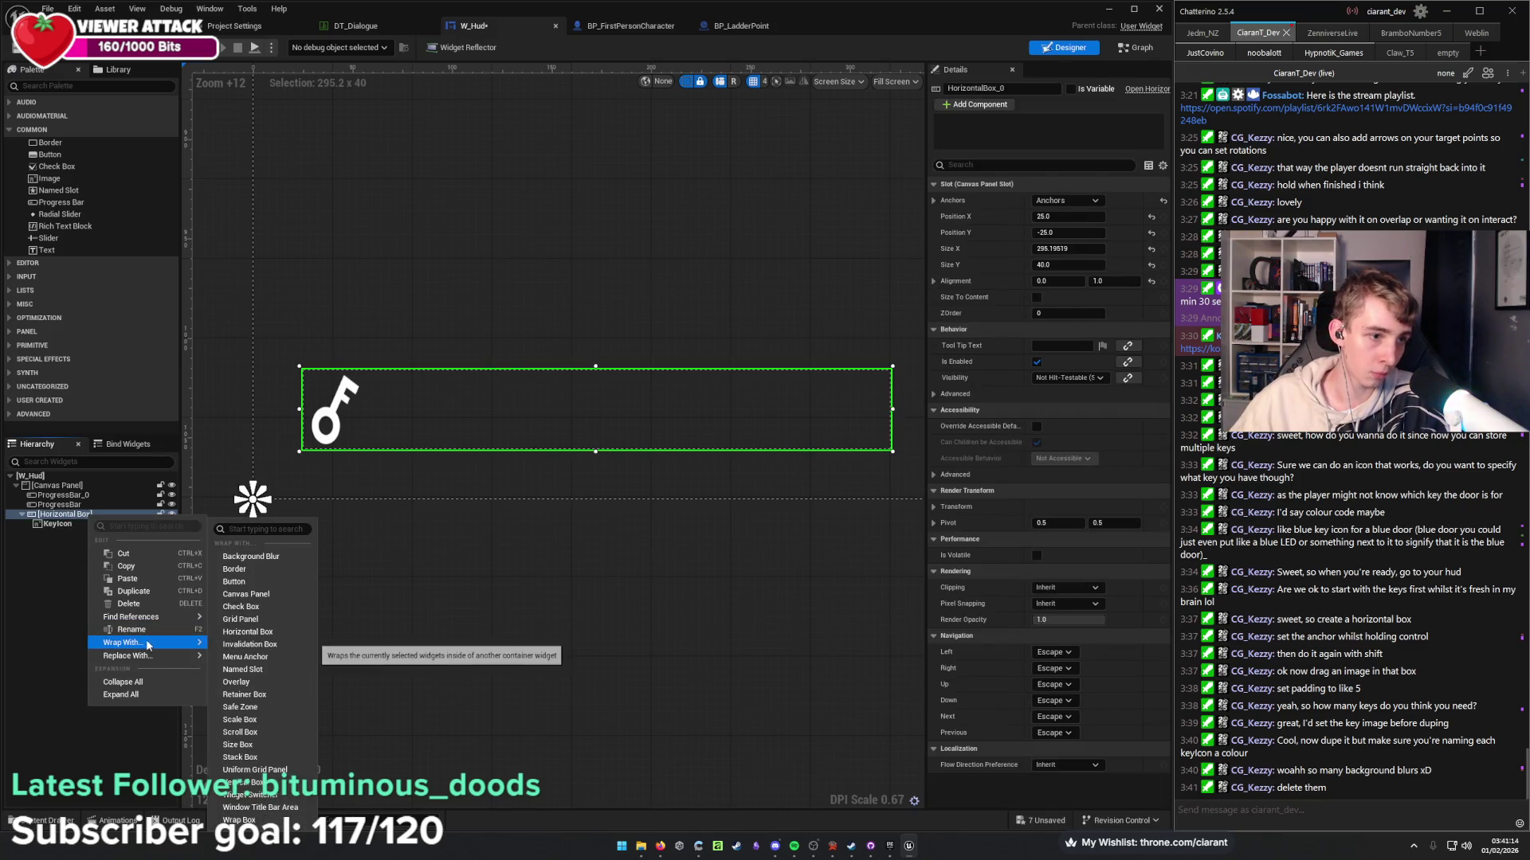
pyautogui.click(269, 558)
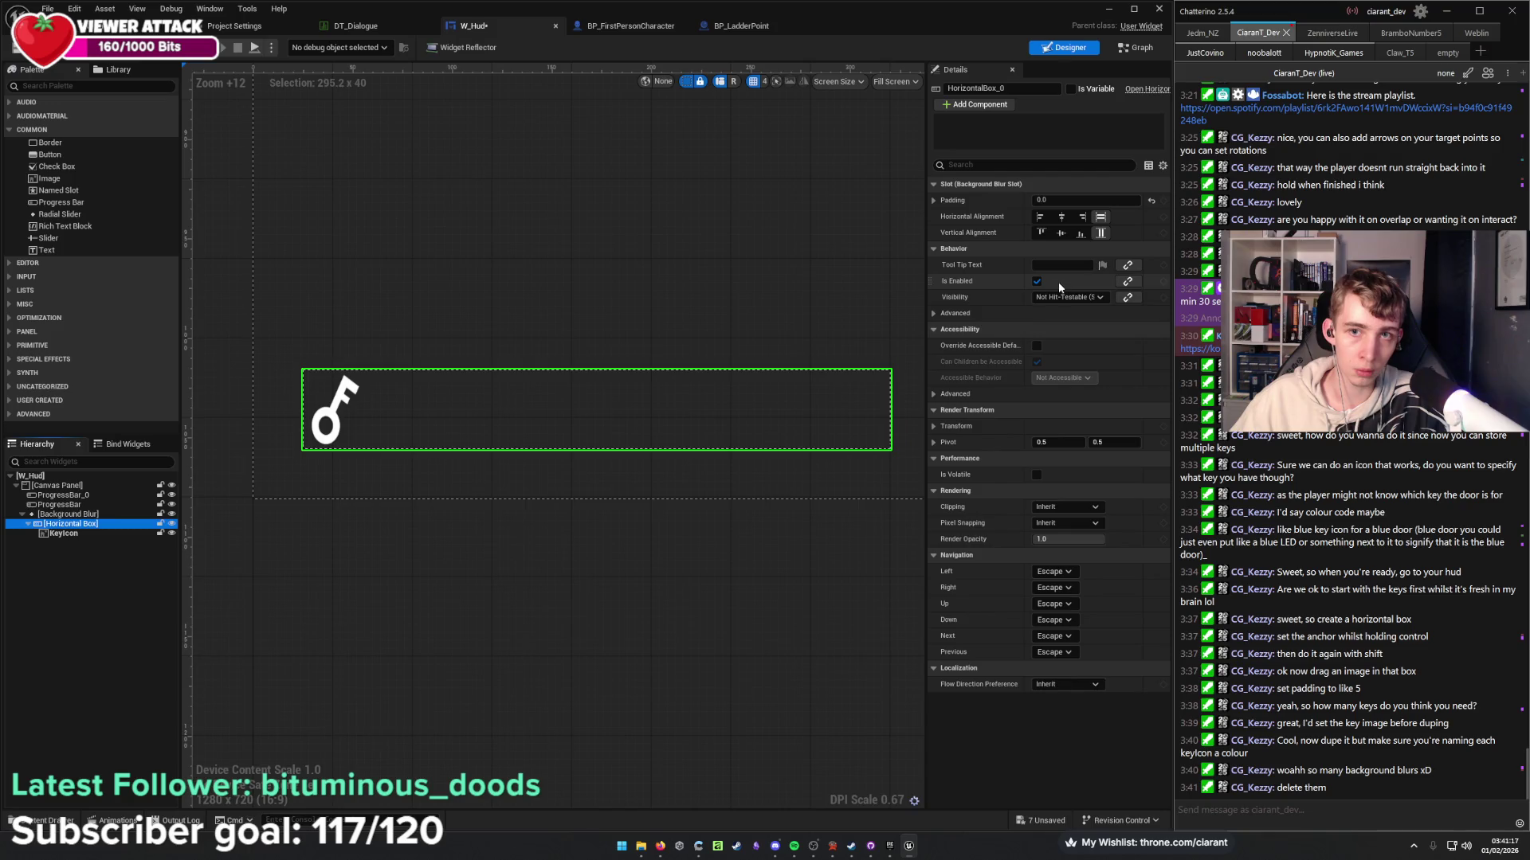
pyautogui.click(68, 514)
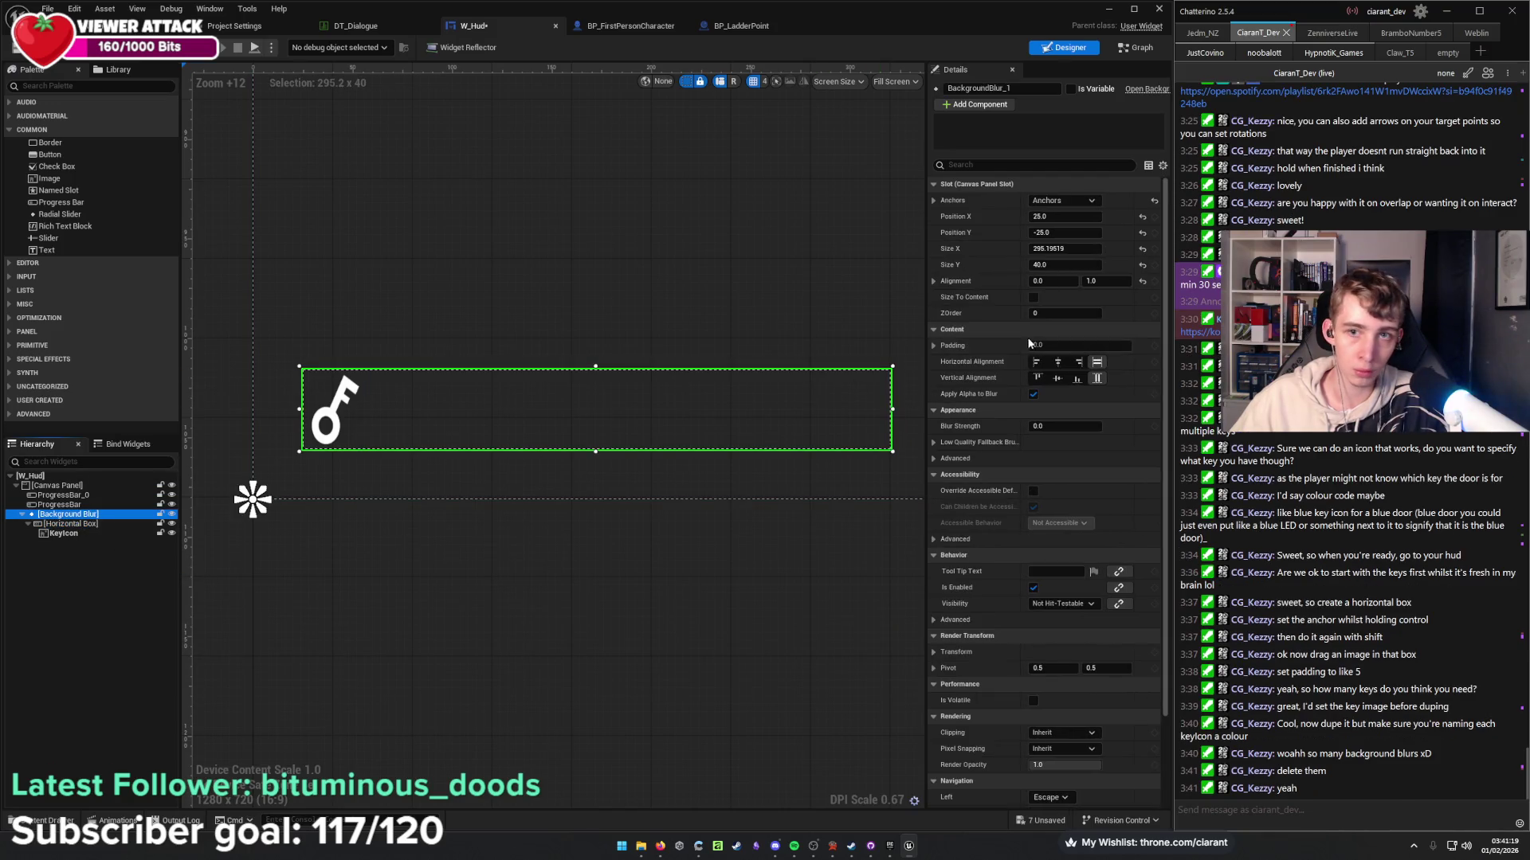
pyautogui.click(1030, 344)
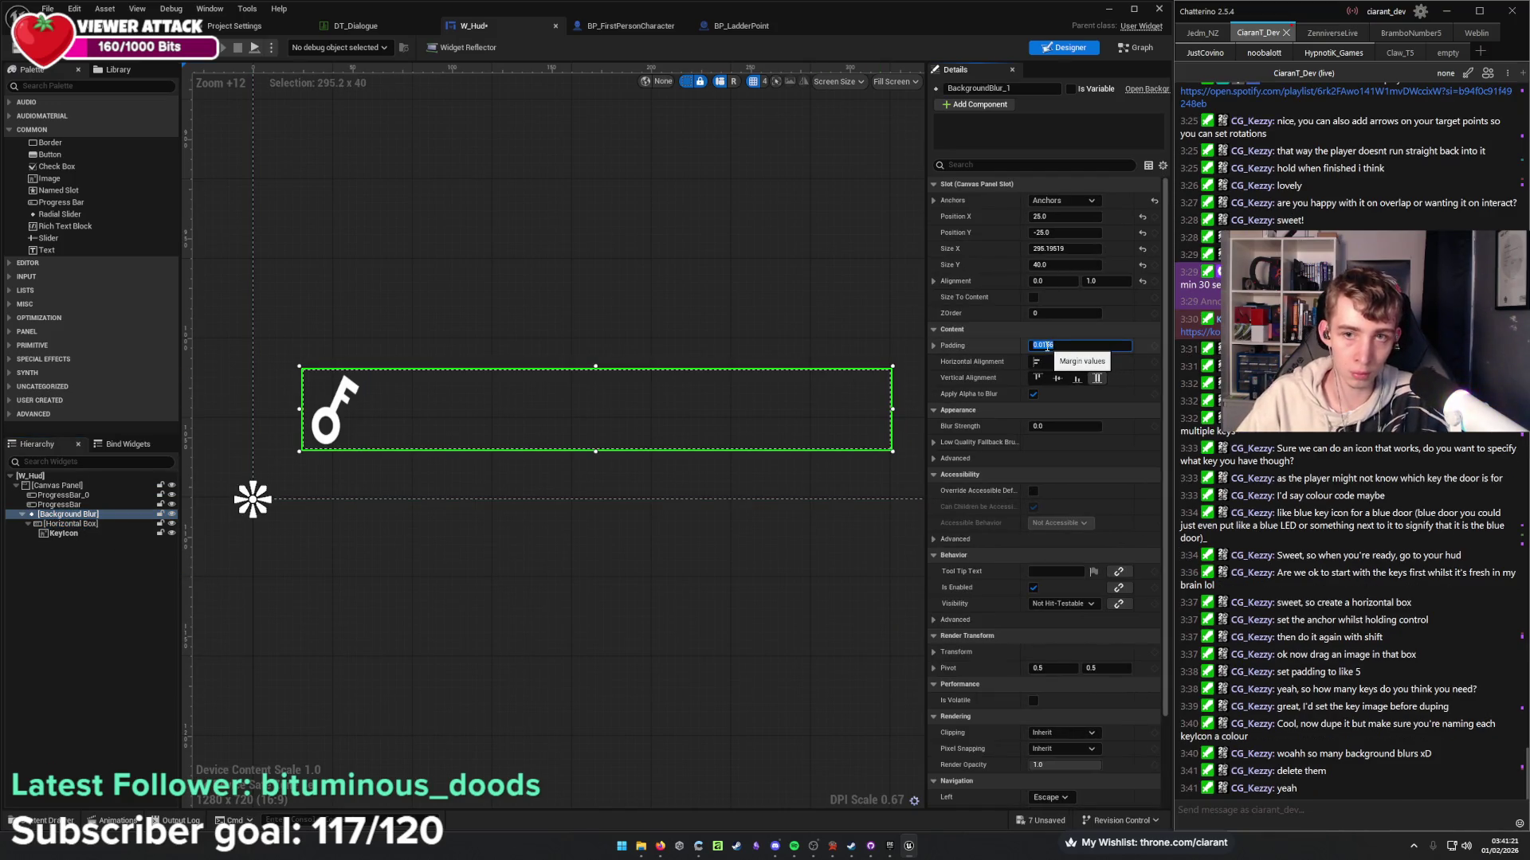
pyautogui.write('15')
pyautogui.press('Return')
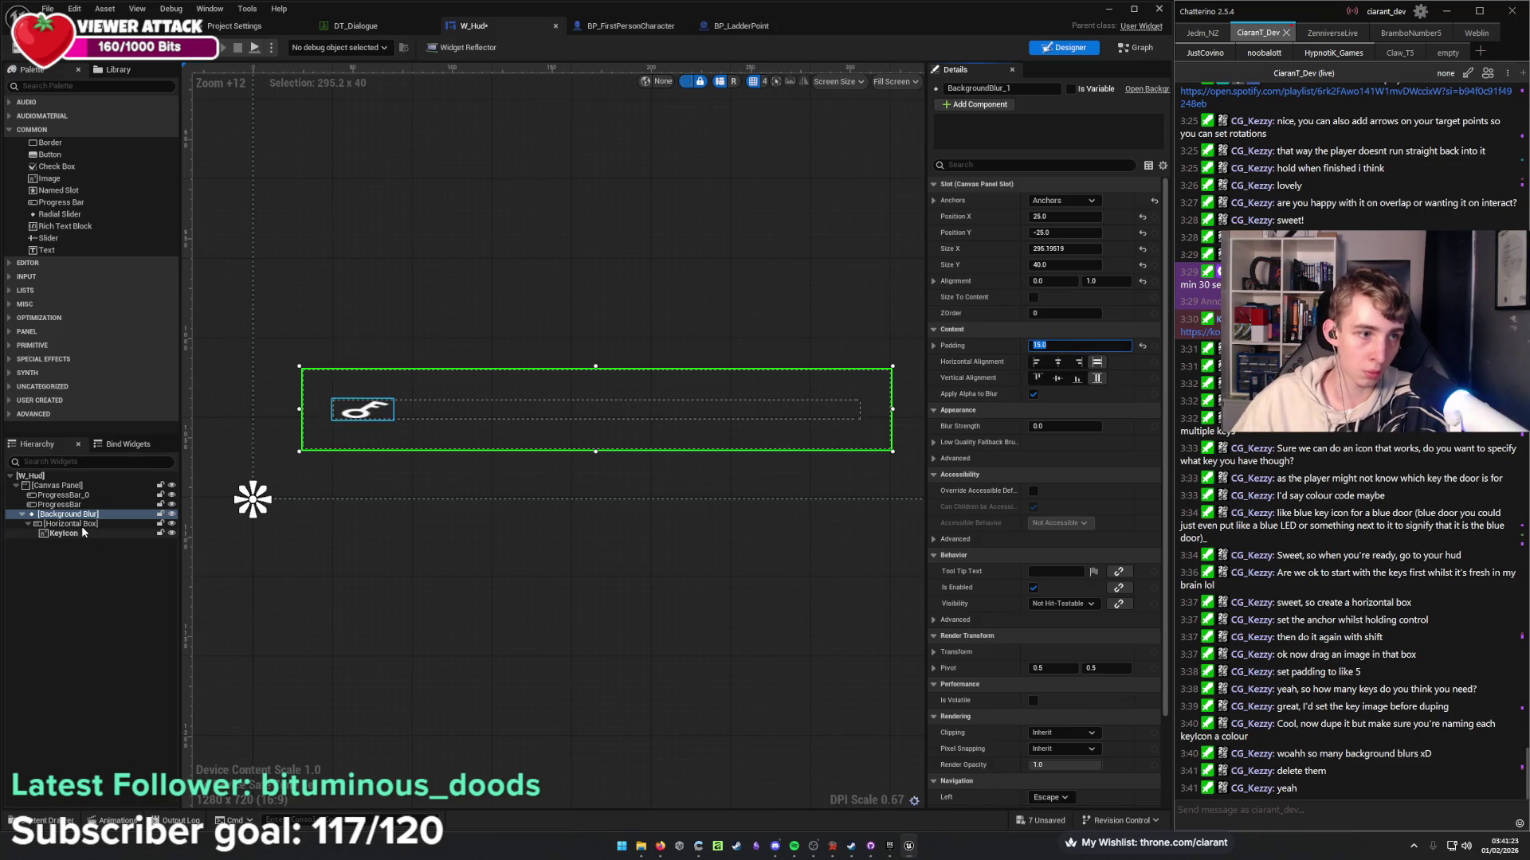
pyautogui.click(81, 526)
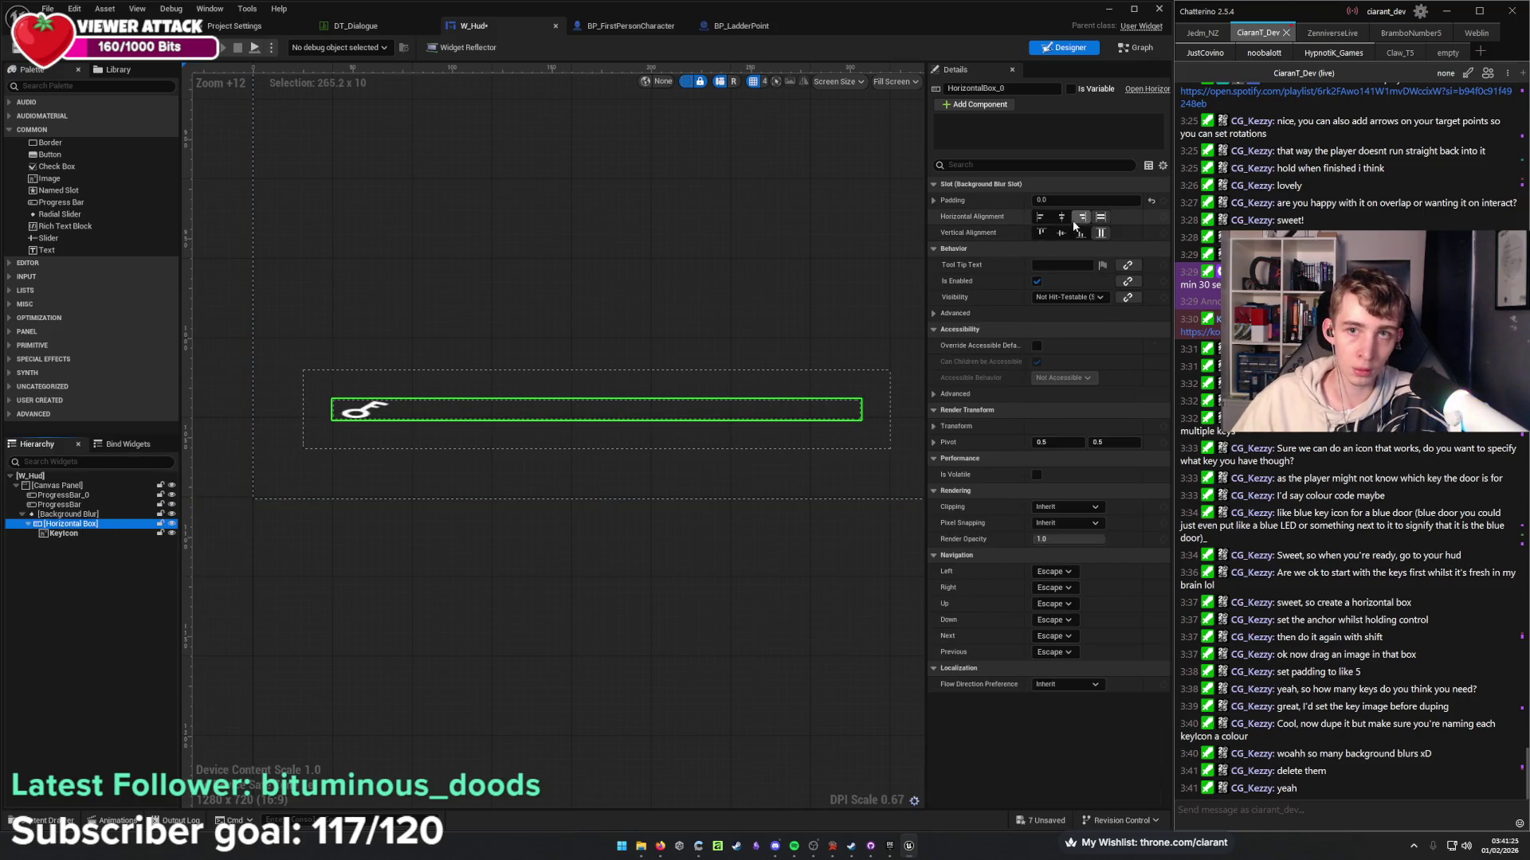
pyautogui.click(118, 517)
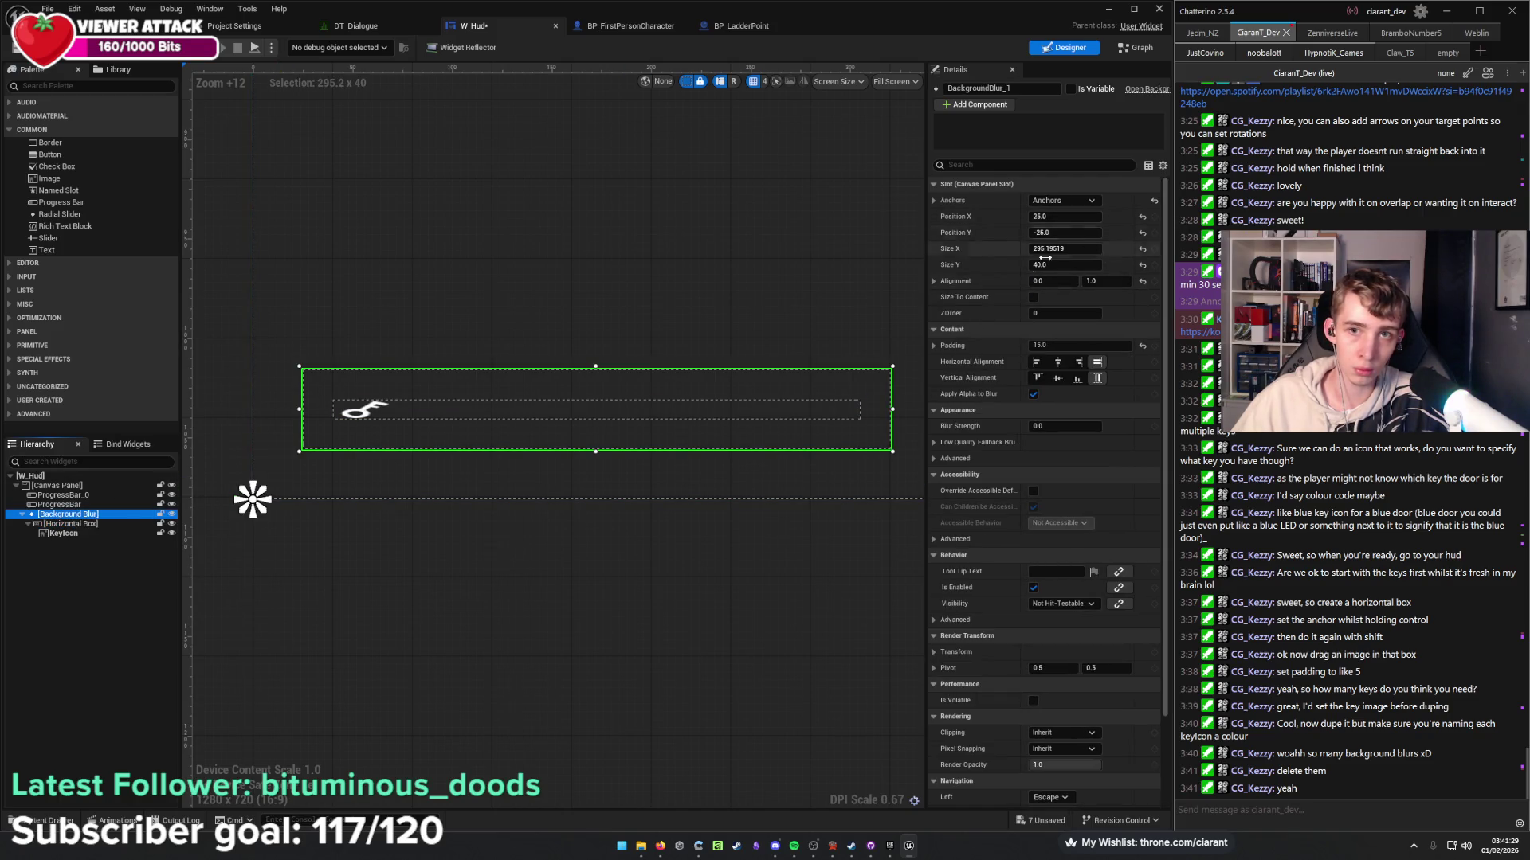
# Make the Horizontal Box fill the blur both ways and give the key icon padding 5.
pyautogui.click(595, 416)
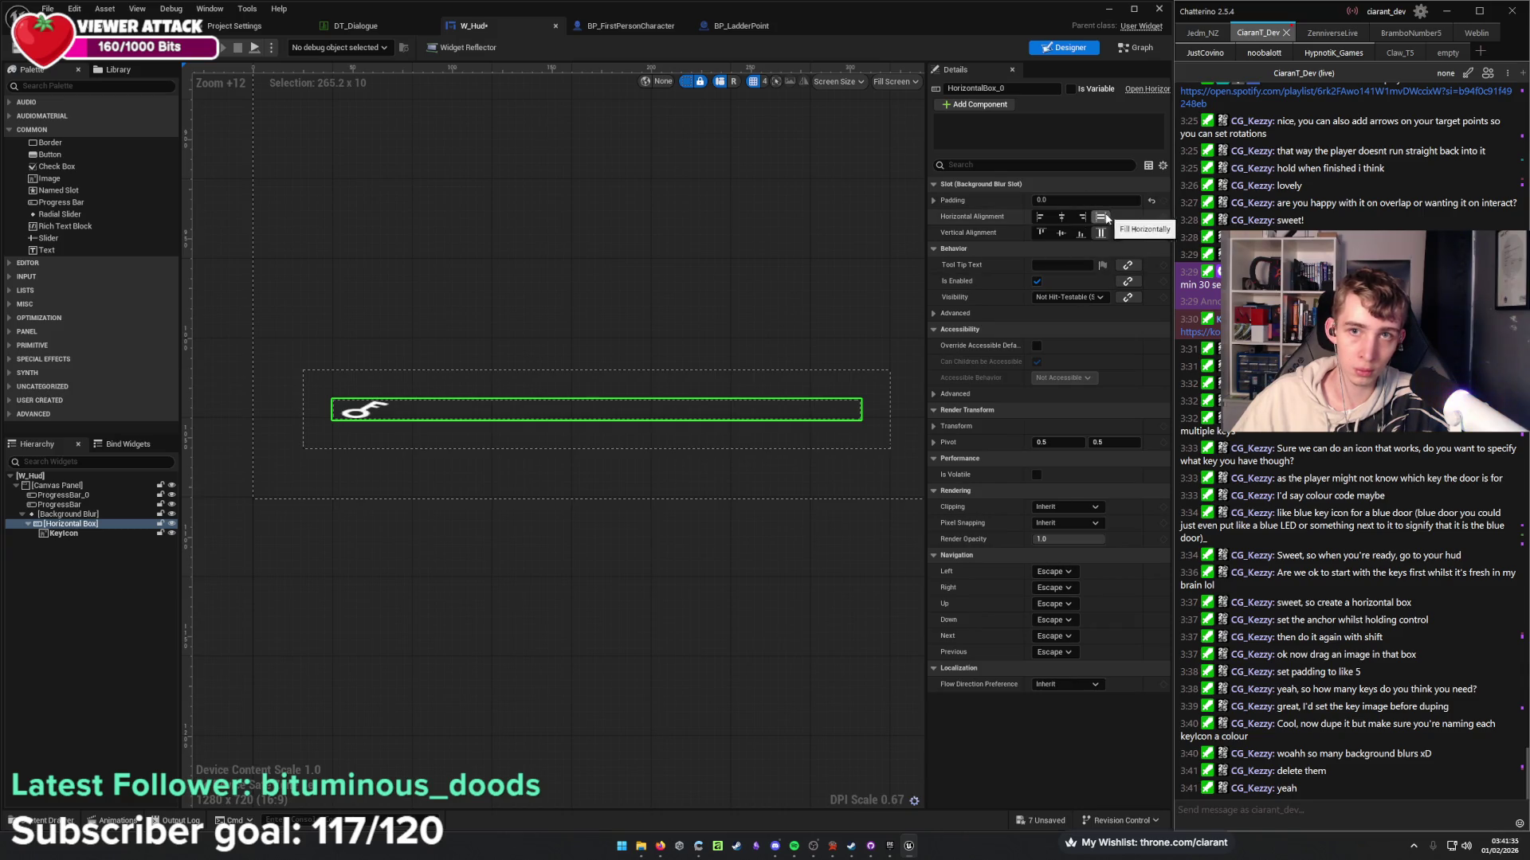
pyautogui.click(1100, 233)
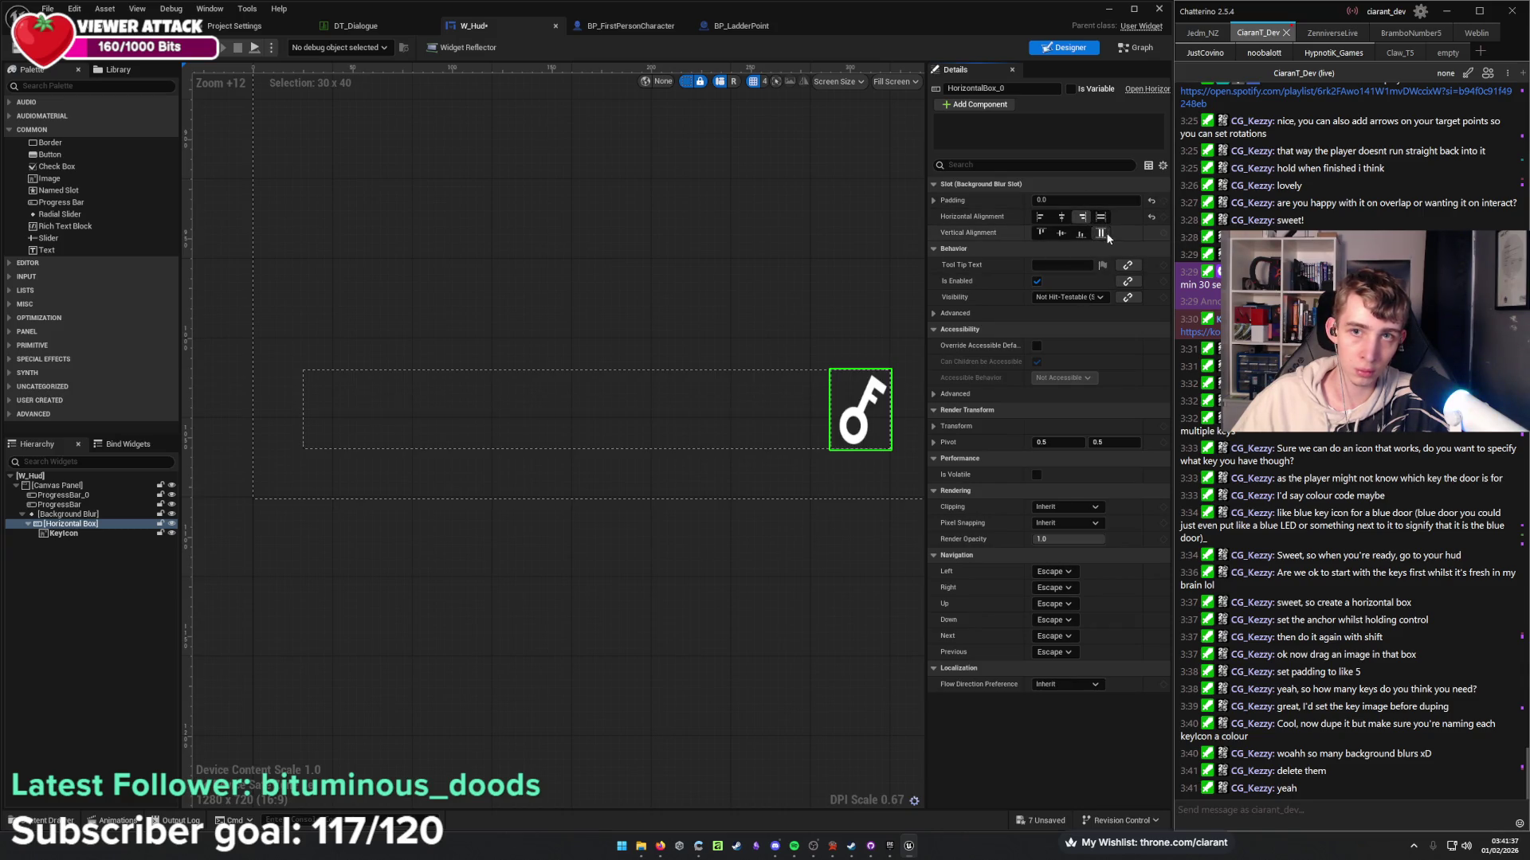
pyautogui.click(1106, 219)
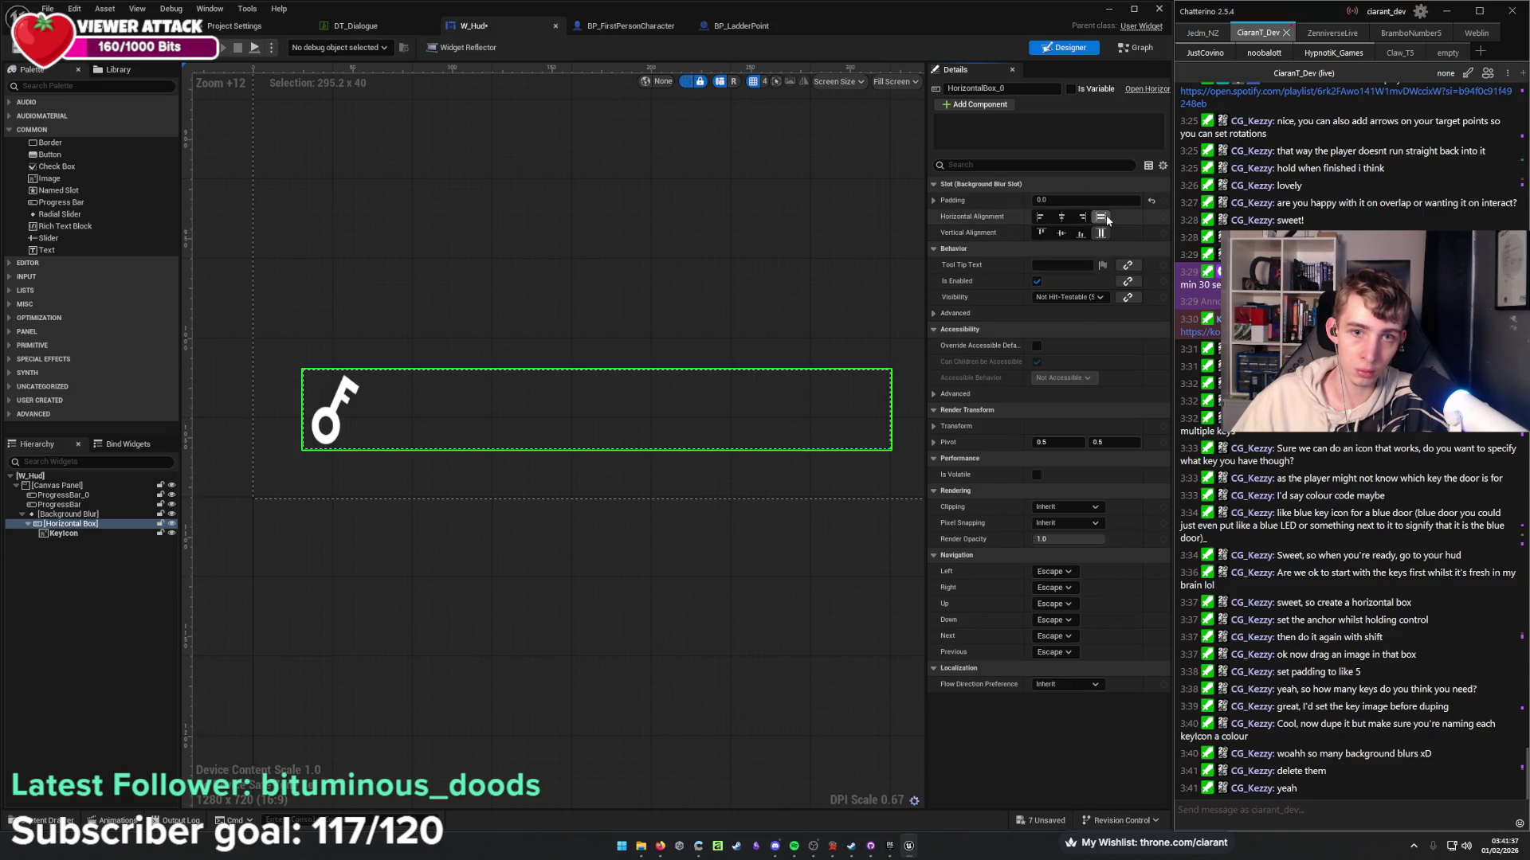
pyautogui.click(83, 534)
pyautogui.click(1070, 216)
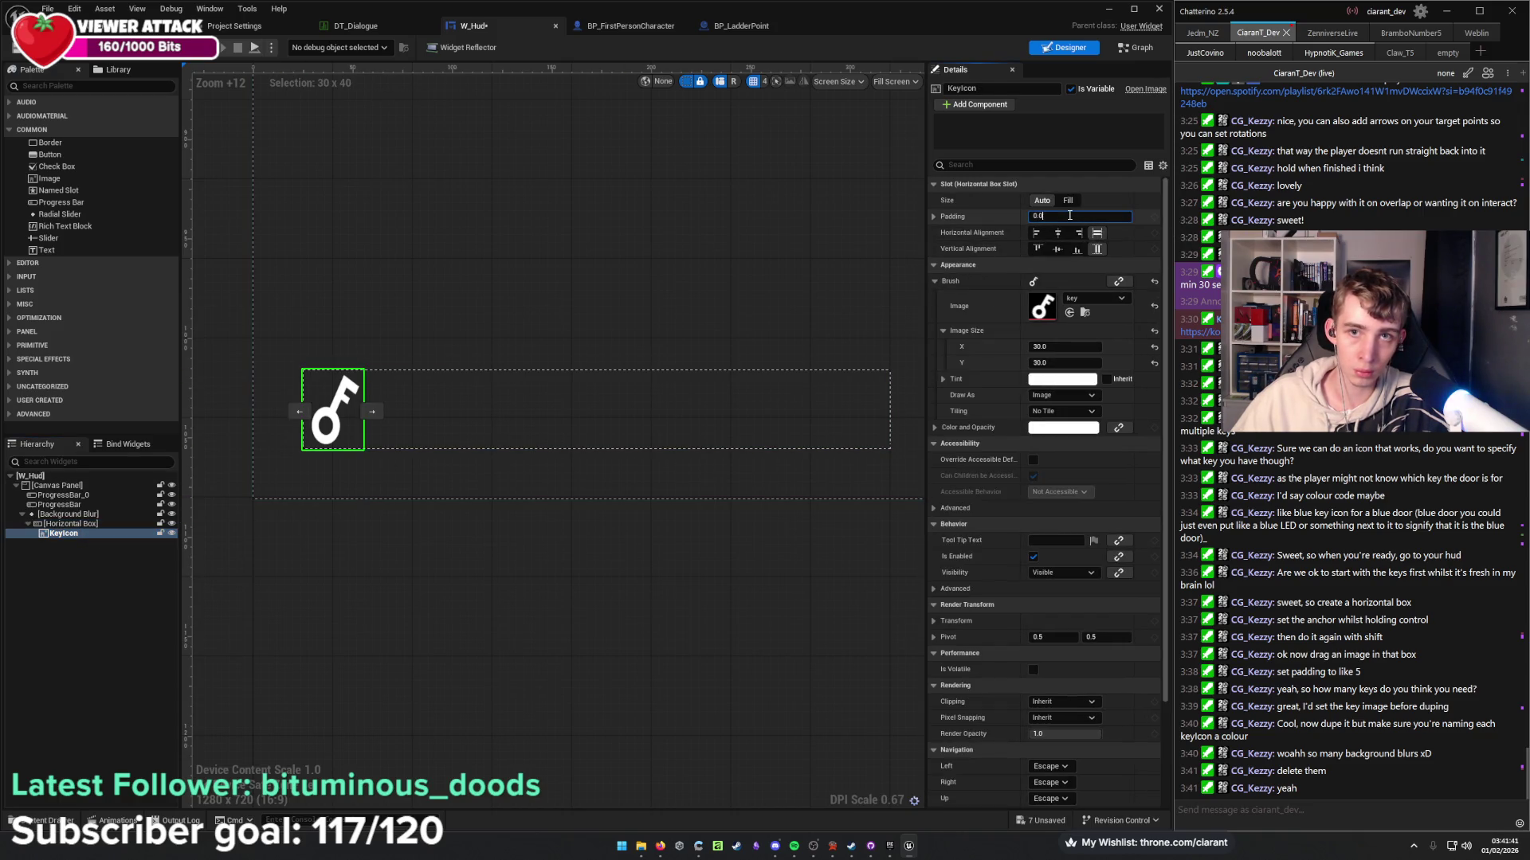
pyautogui.write('5')
pyautogui.press('Return')
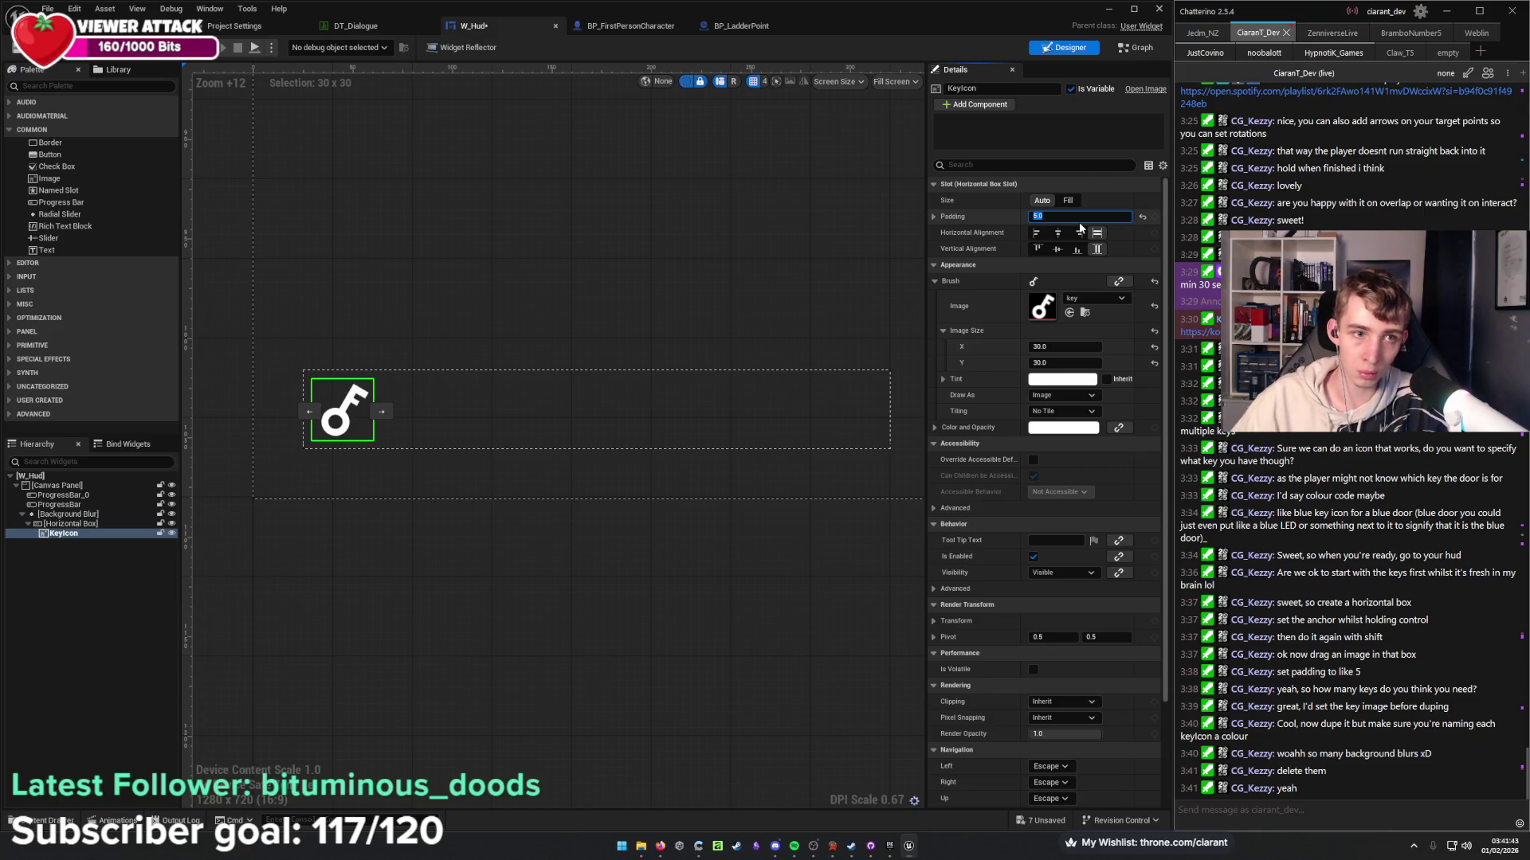
# Rename the key icon to Key_Blue and set it to fill horizontally and vertically.
pyautogui.click(90, 534)
pyautogui.press('F2')
pyautogui.write('Key_Blue')
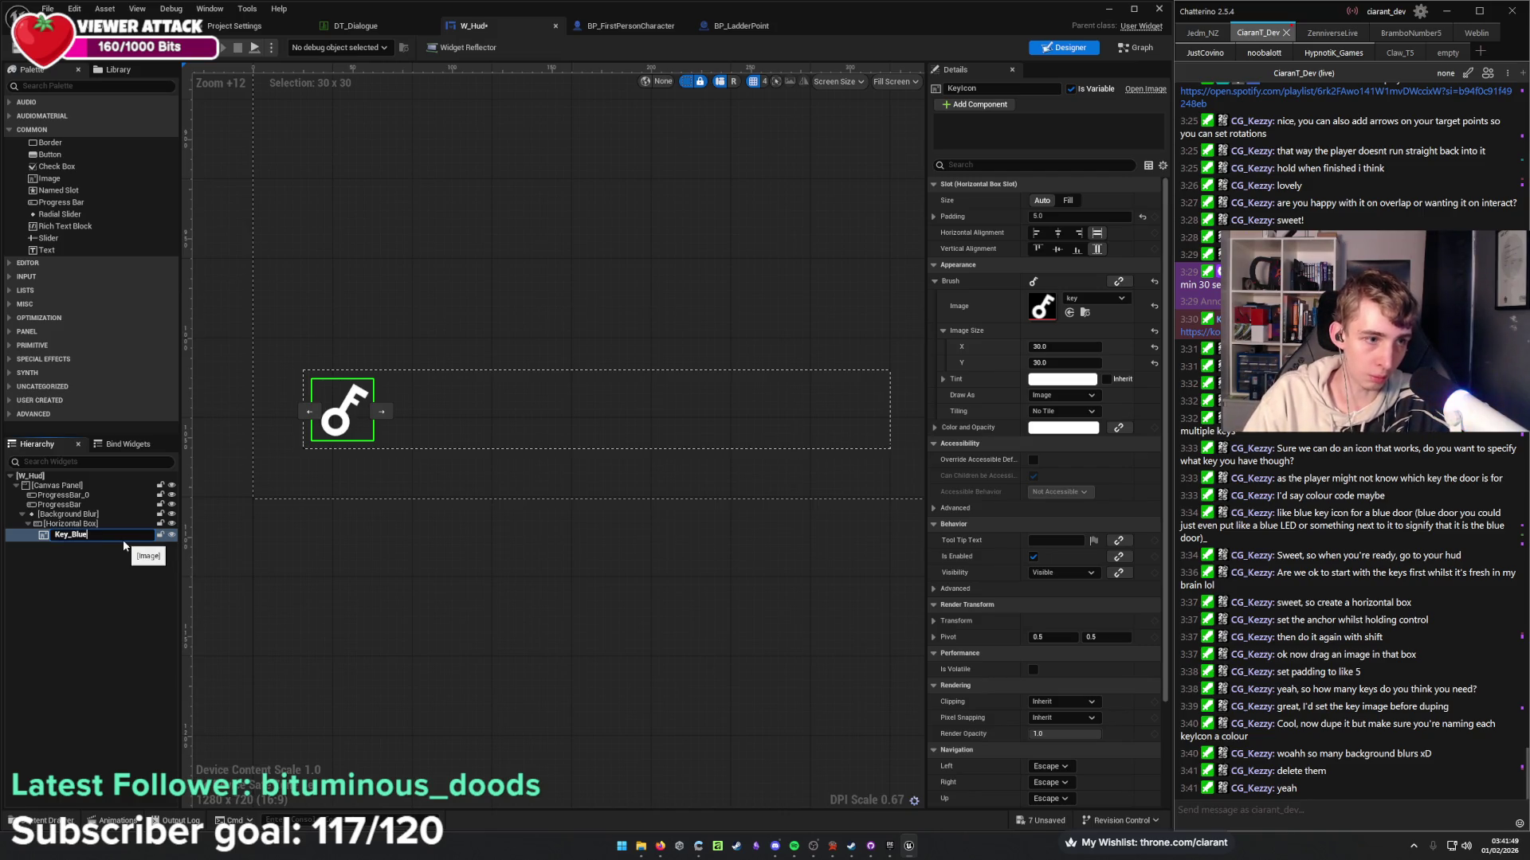
pyautogui.press('Return')
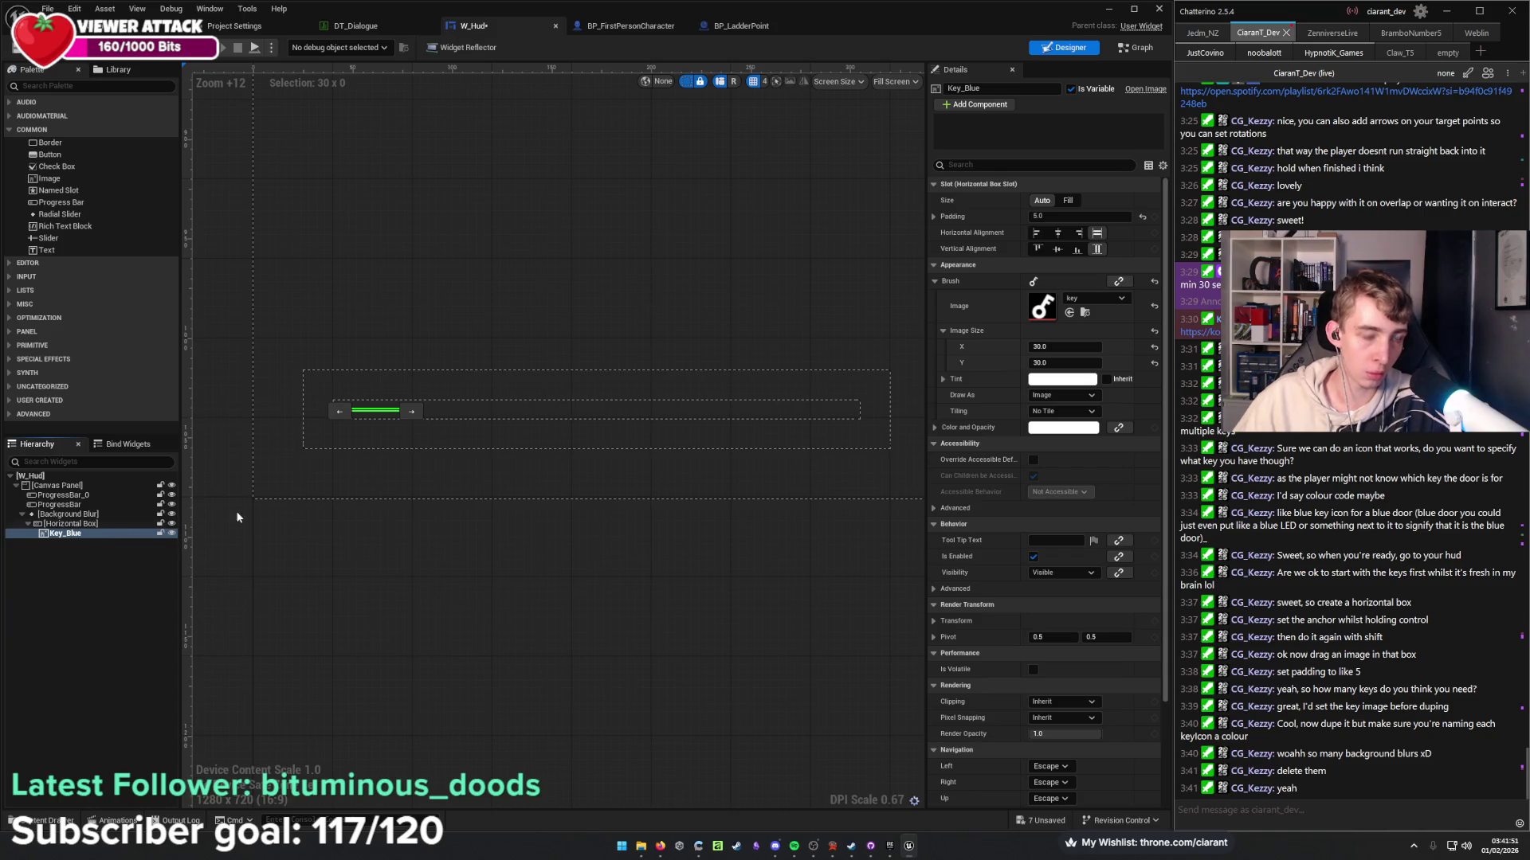
pyautogui.click(1076, 249)
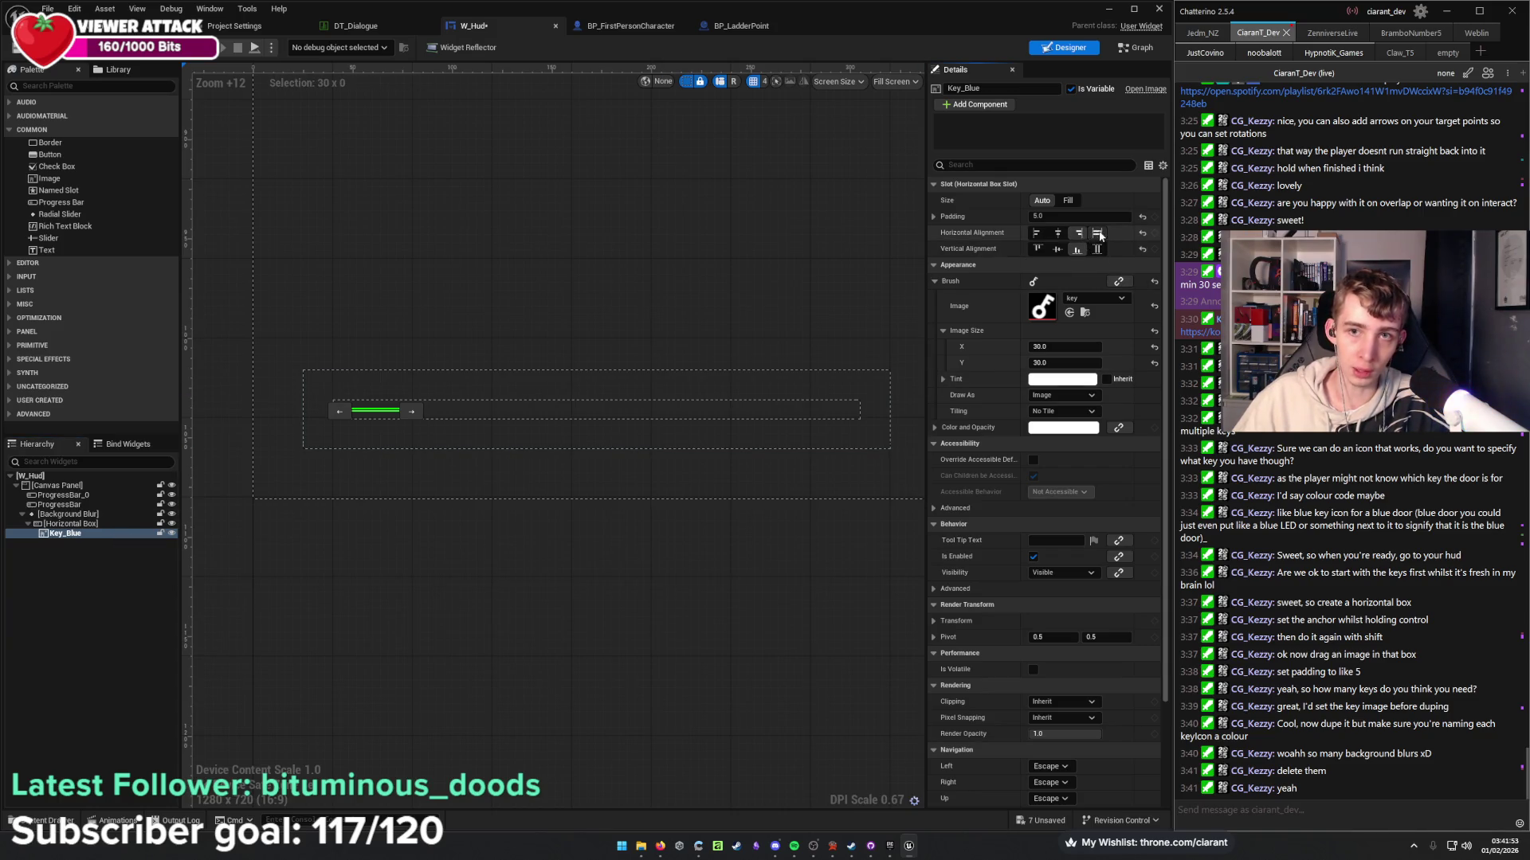
pyautogui.click(1098, 233)
pyautogui.click(1097, 250)
pyautogui.scroll(3, 400, 417)
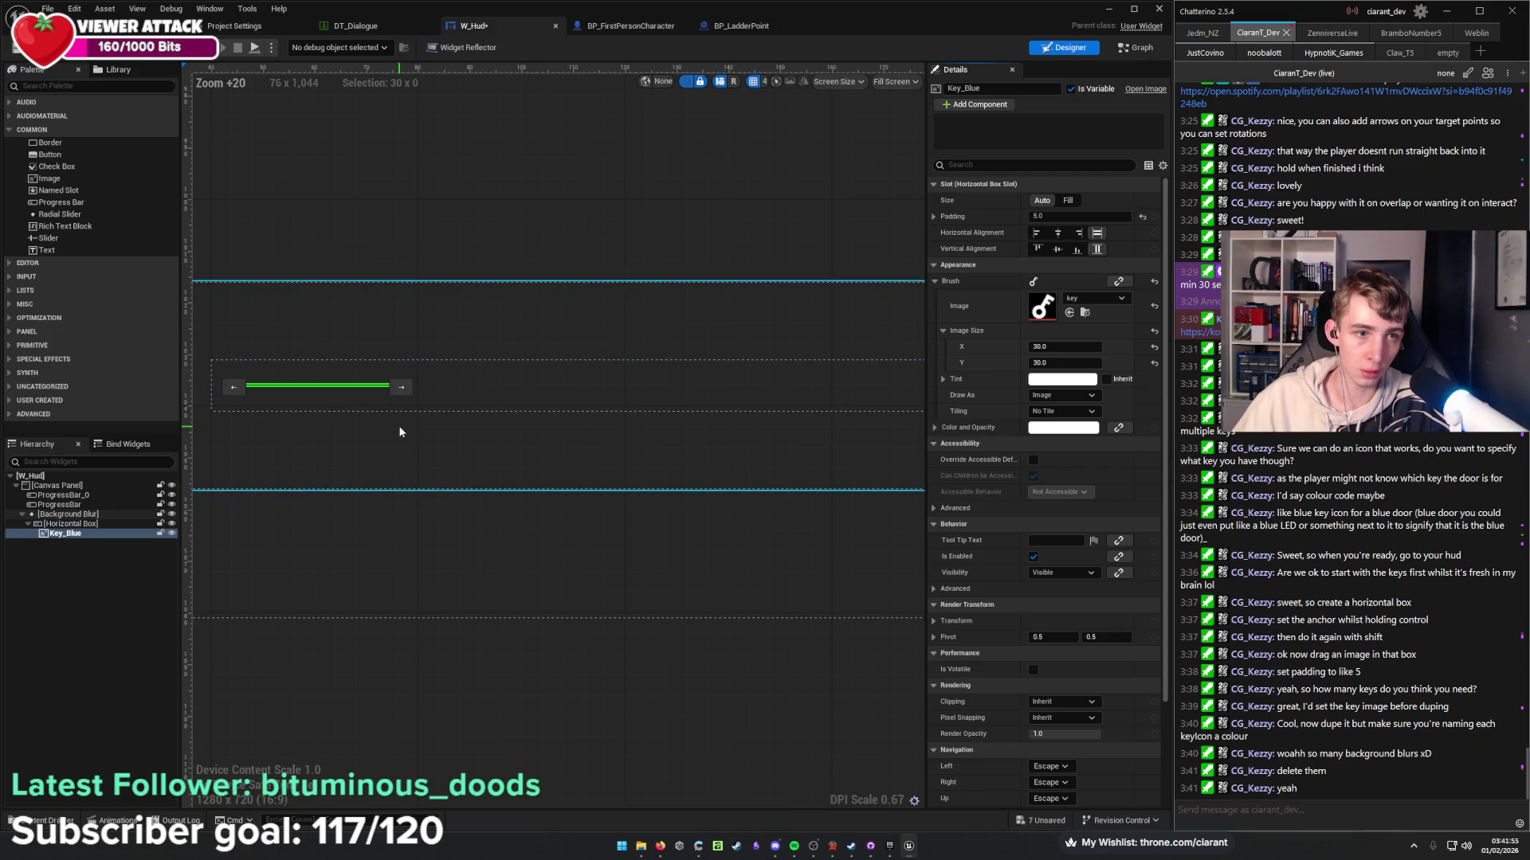
# Set the Horizontal Box to fill vertically with a padding of 0.
pyautogui.click(70, 523)
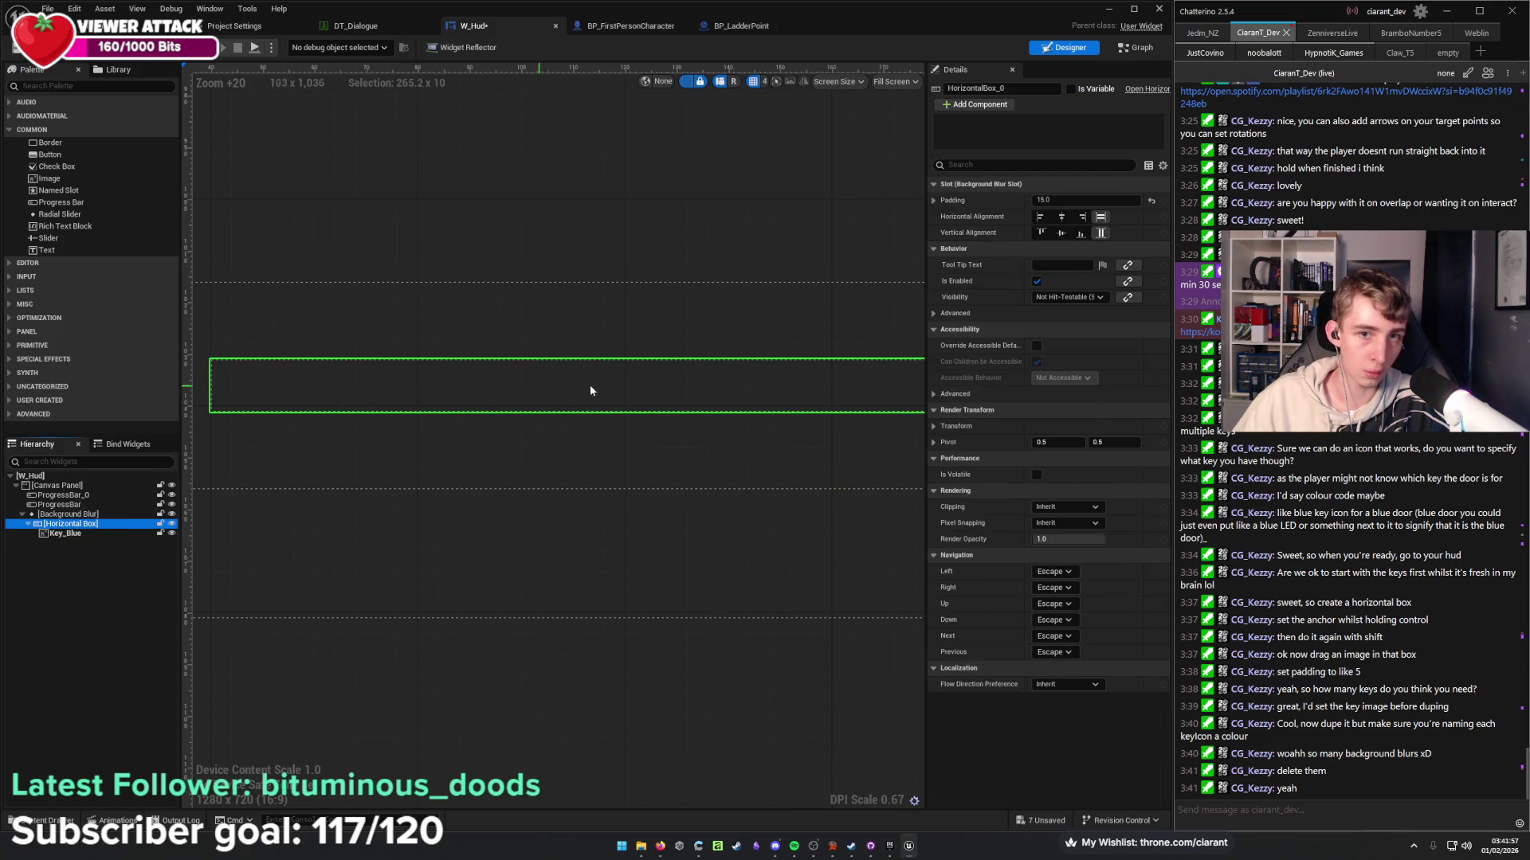
pyautogui.scroll(-4, 667, 392)
pyautogui.click(1100, 233)
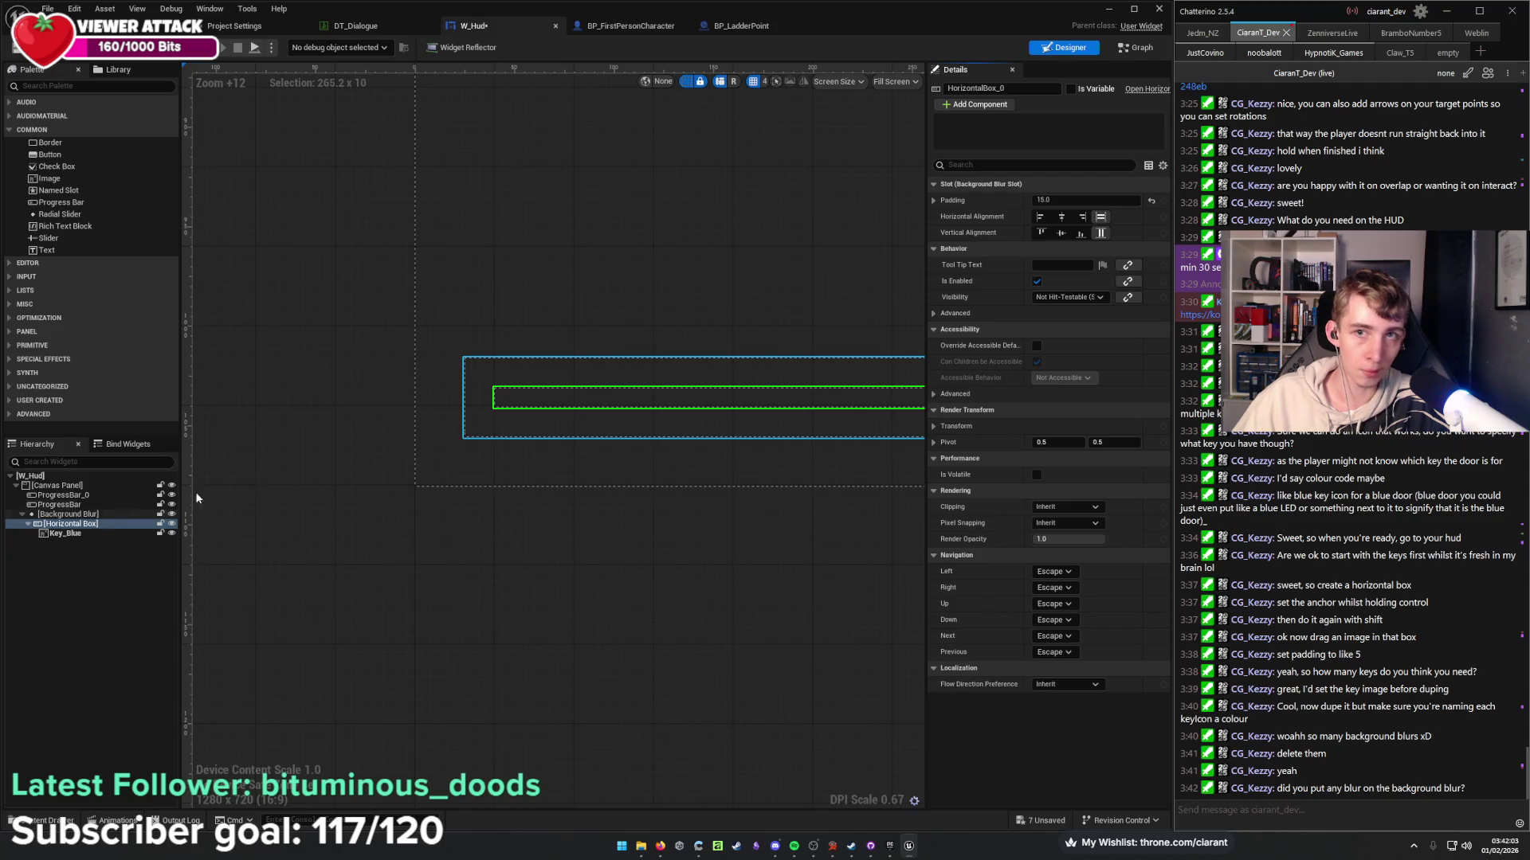
pyautogui.click(1067, 201)
pyautogui.write('0')
pyautogui.press('Return')
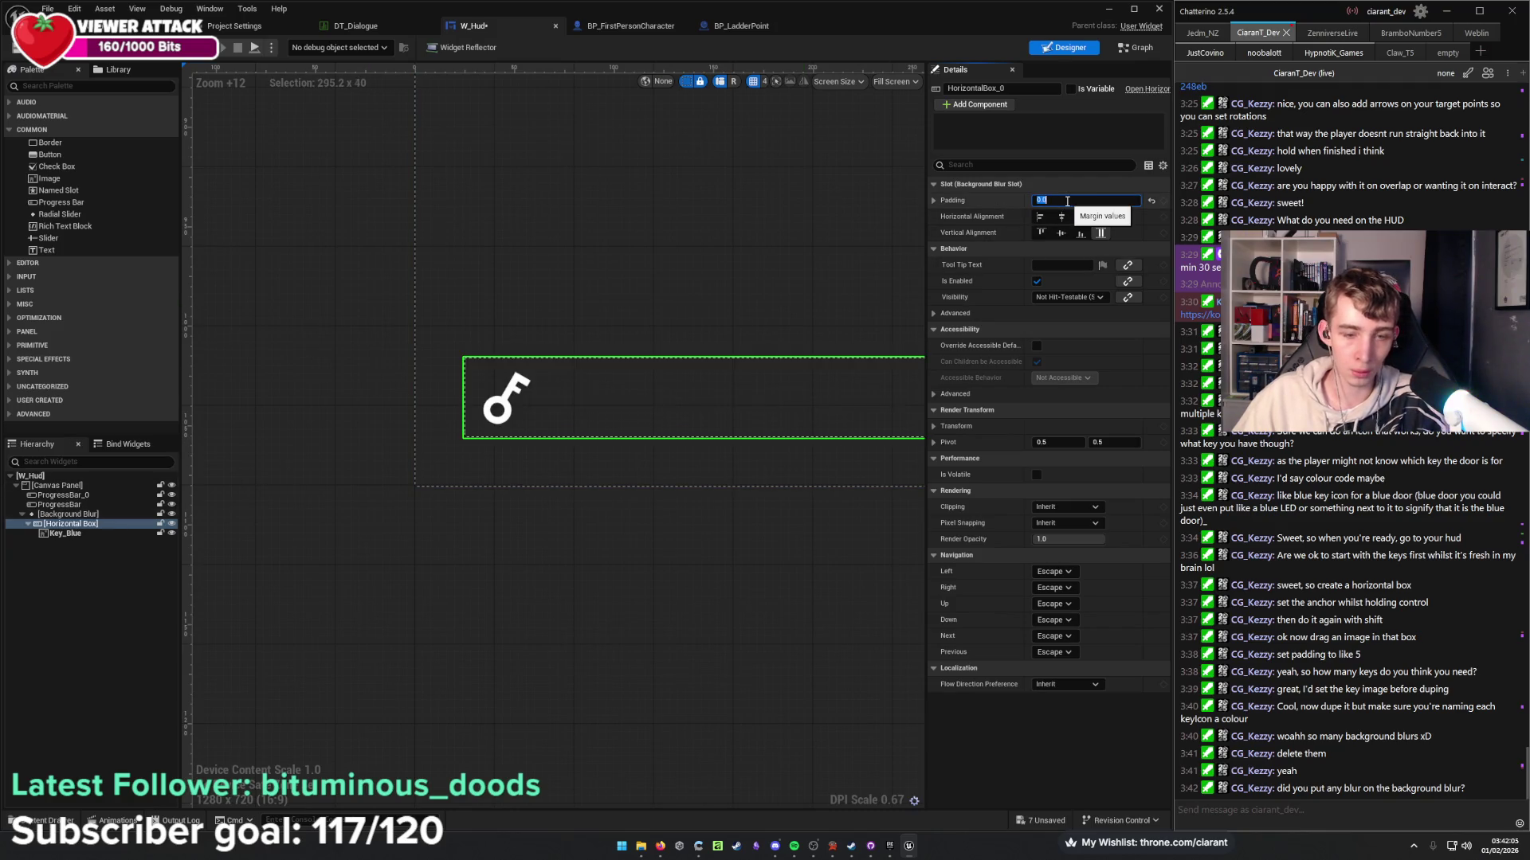
# Set the Background Blur's strength to 15.
pyautogui.click(70, 514)
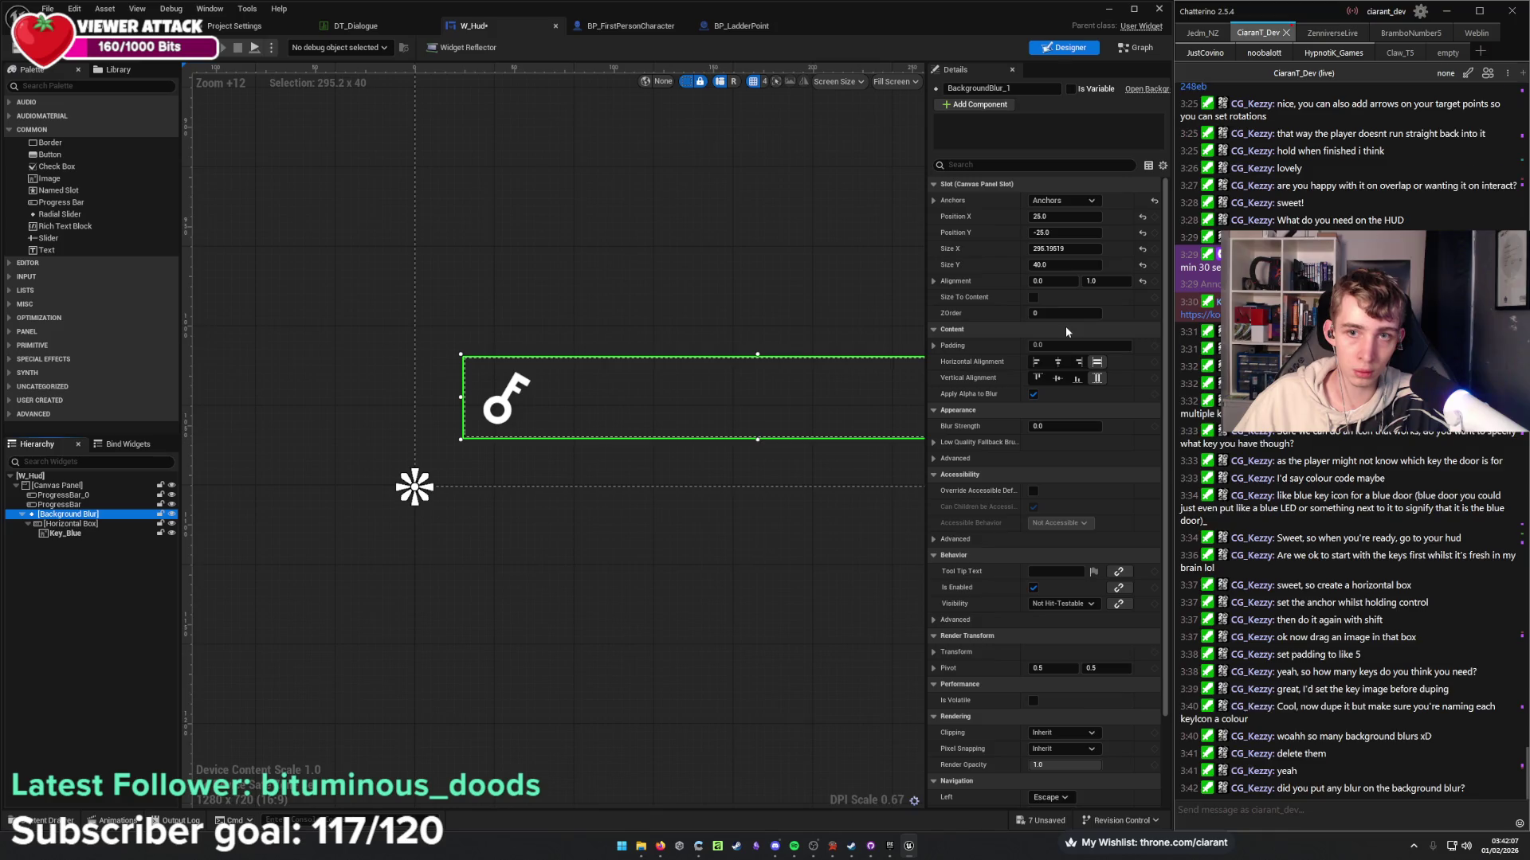
pyautogui.click(1062, 426)
pyautogui.write('14')
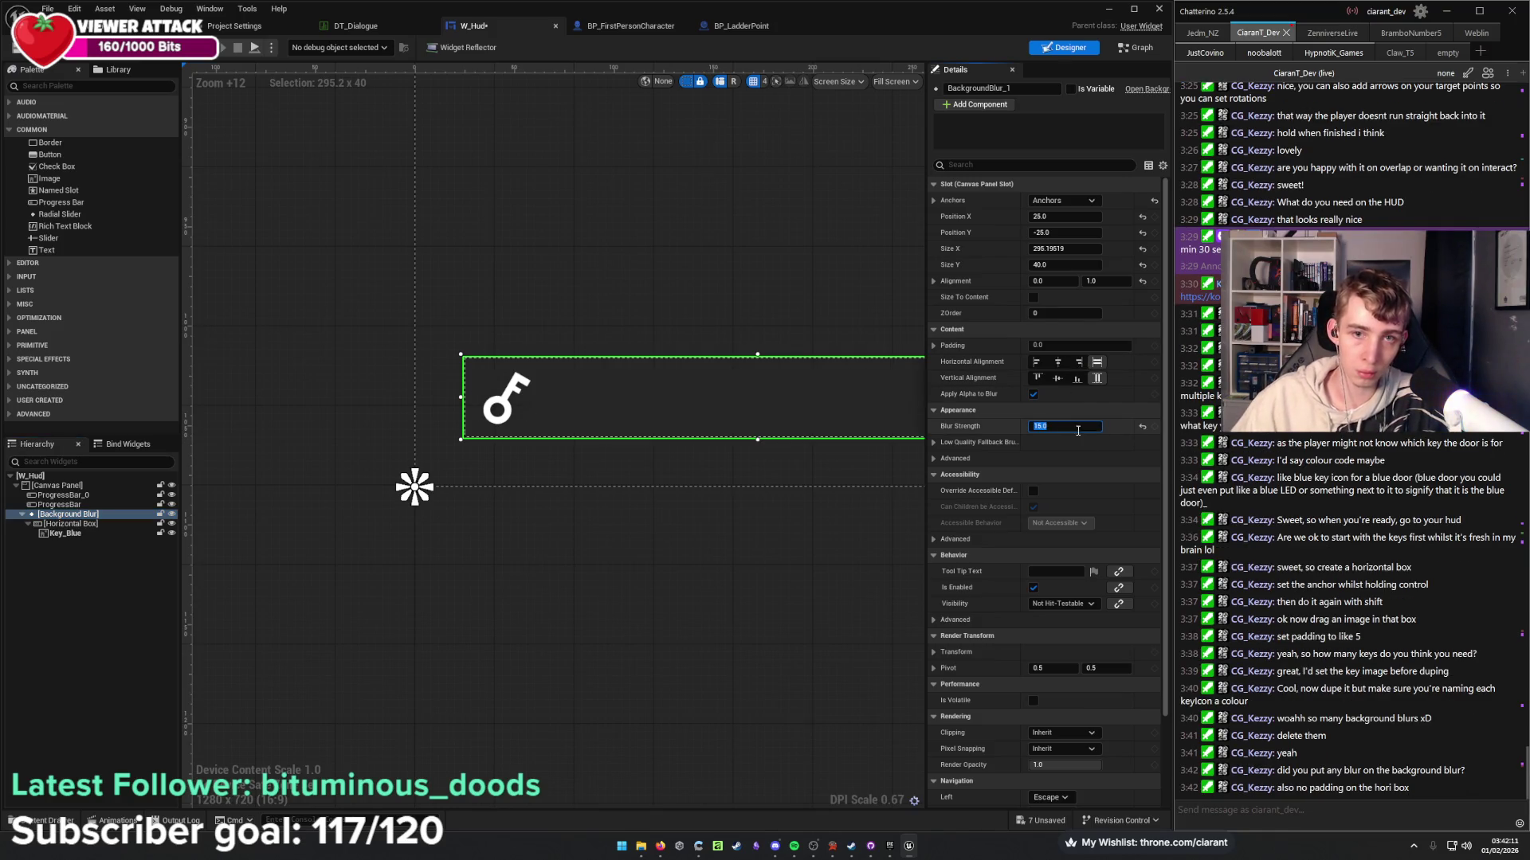
pyautogui.press('Return')
pyautogui.click(72, 533)
pyautogui.moveTo(568, 522); pyautogui.dragTo(422, 558)
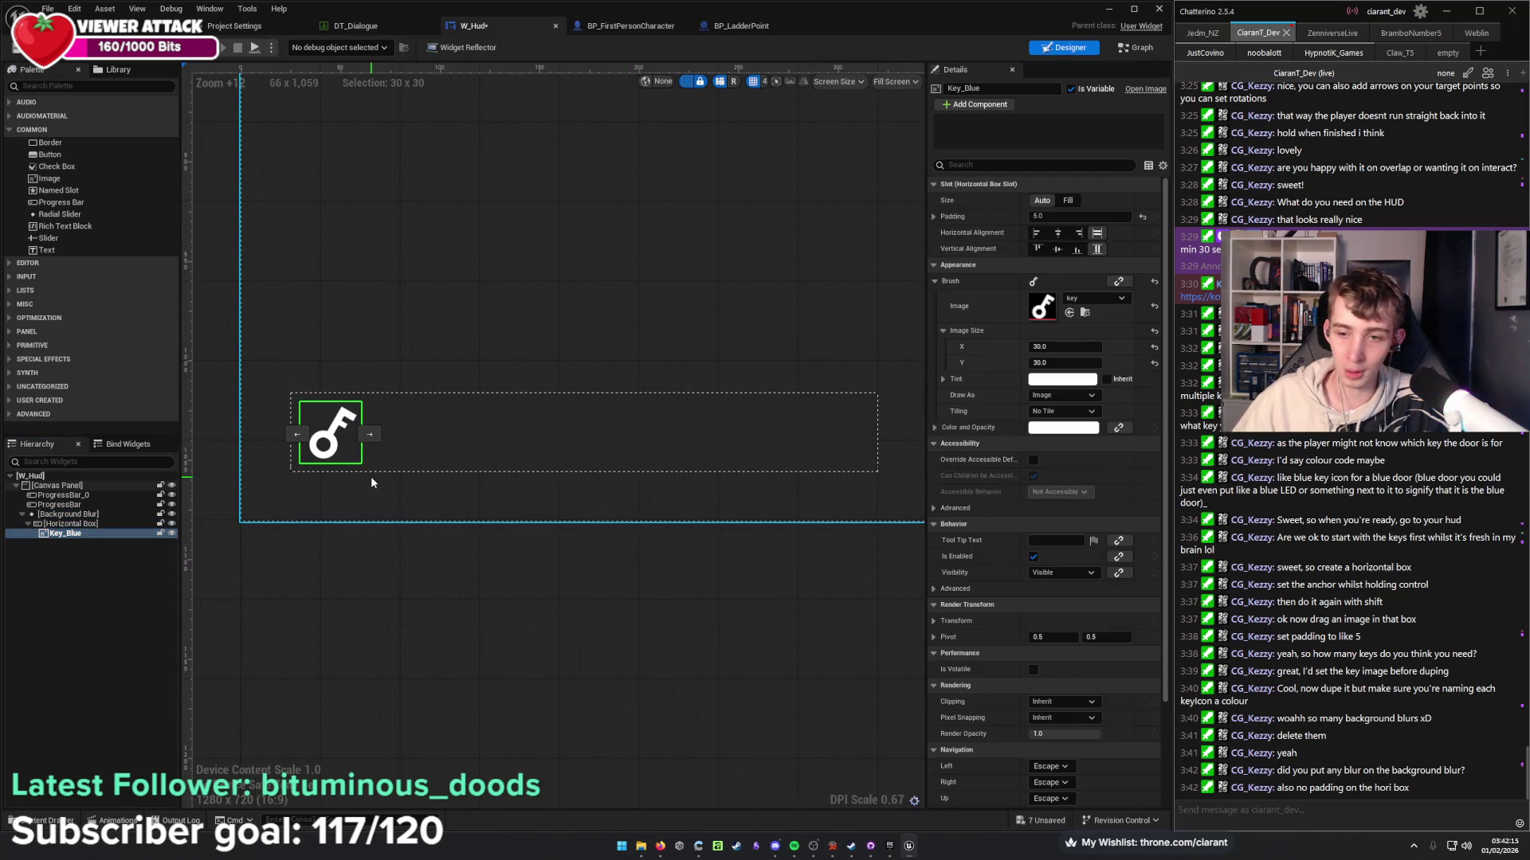
# Duplicate Key_Blue into two new keys named Key_Yellow and Key_Green.
pyautogui.click(97, 533)
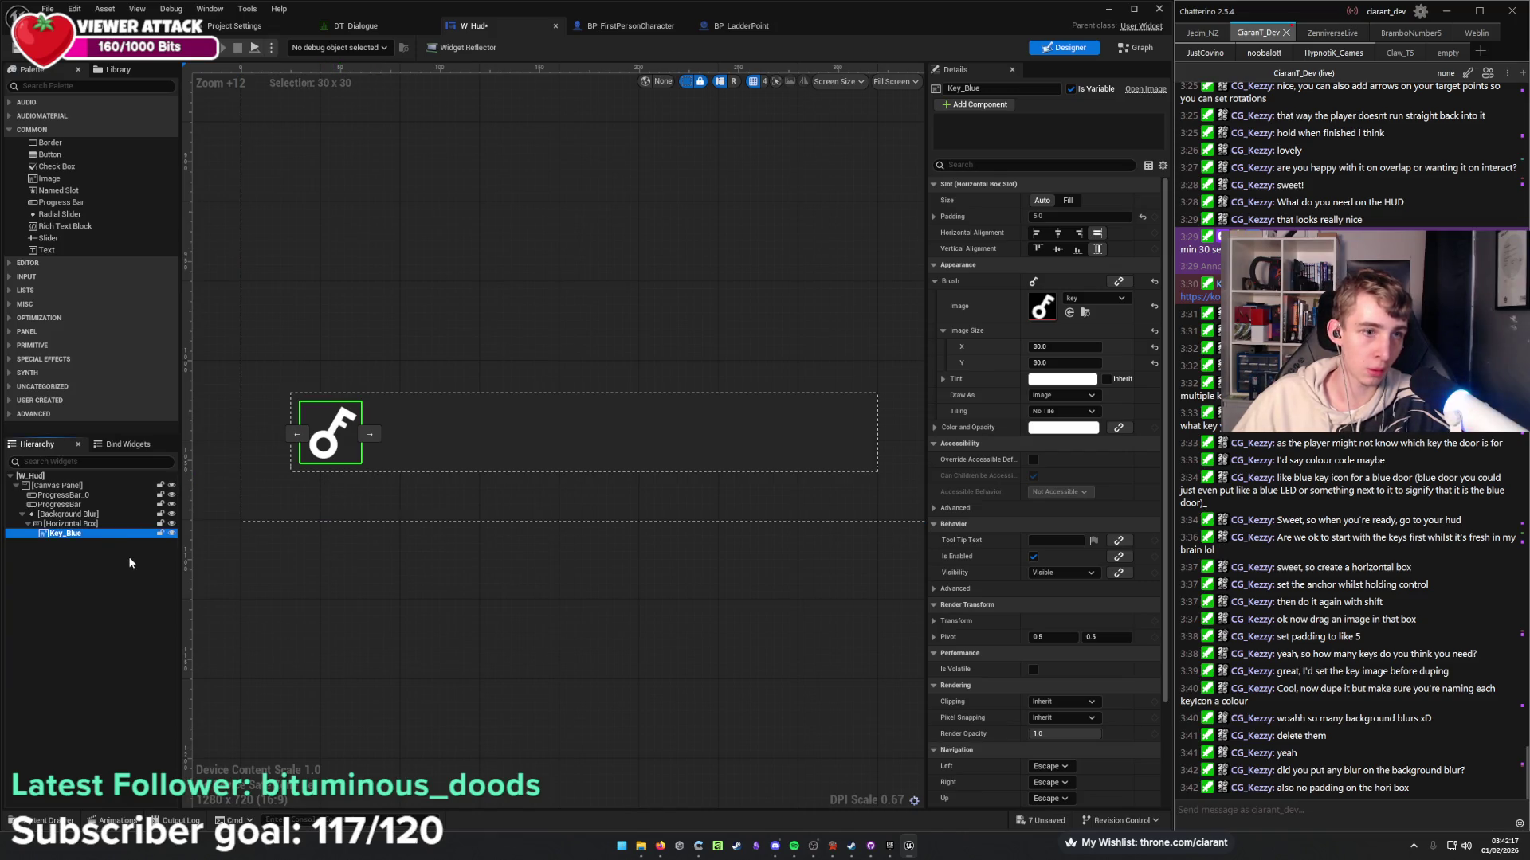
pyautogui.hotkey('ctrl', 'd')
pyautogui.press('F2')
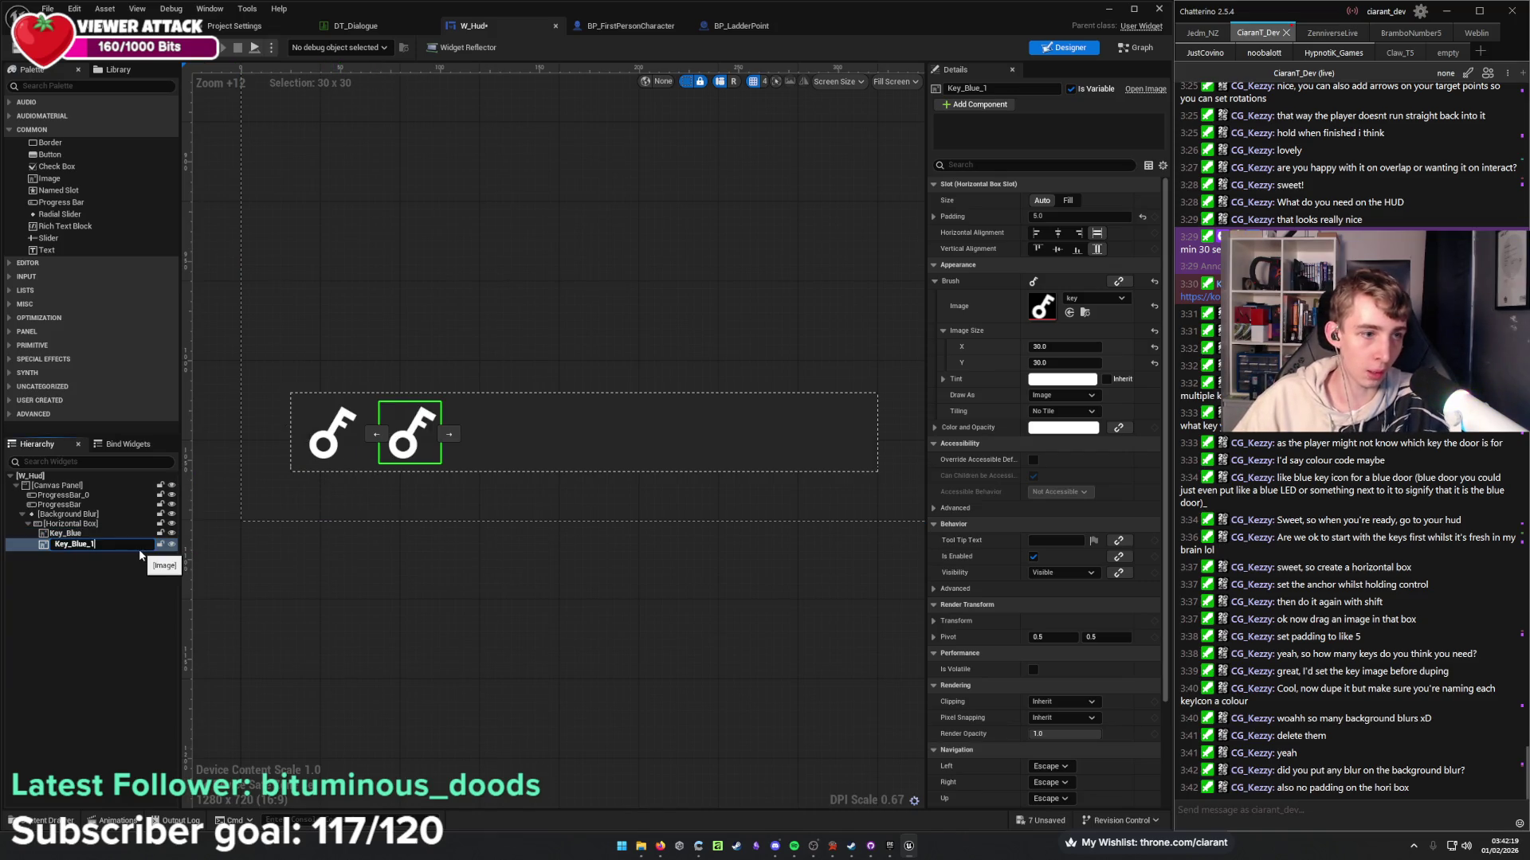
pyautogui.press('BackSpace')
pyautogui.press('BackSpace')
pyautogui.press('BackSpace')
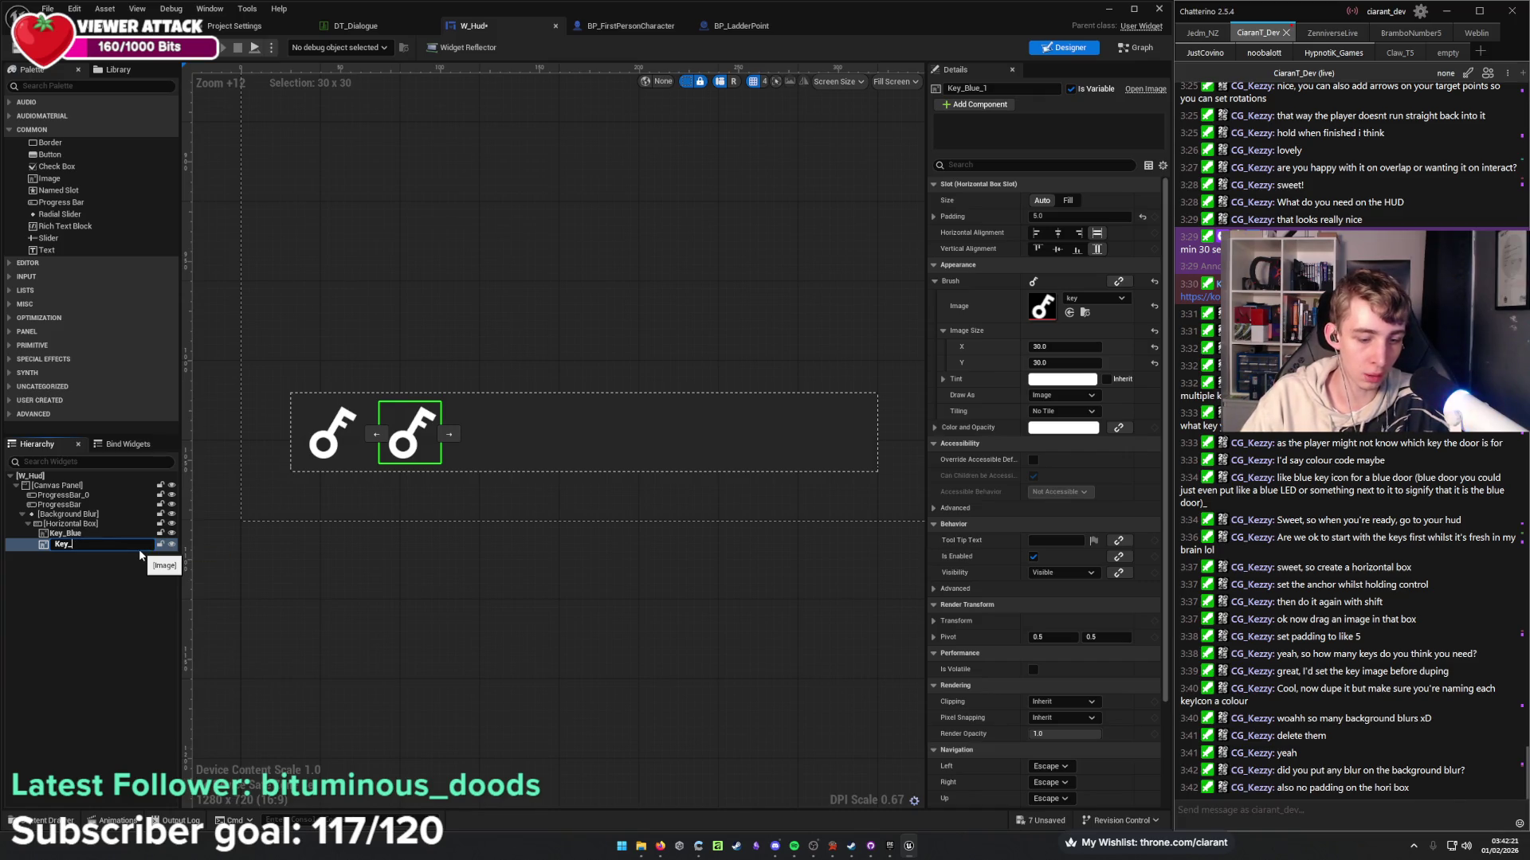
pyautogui.write('YYellow')
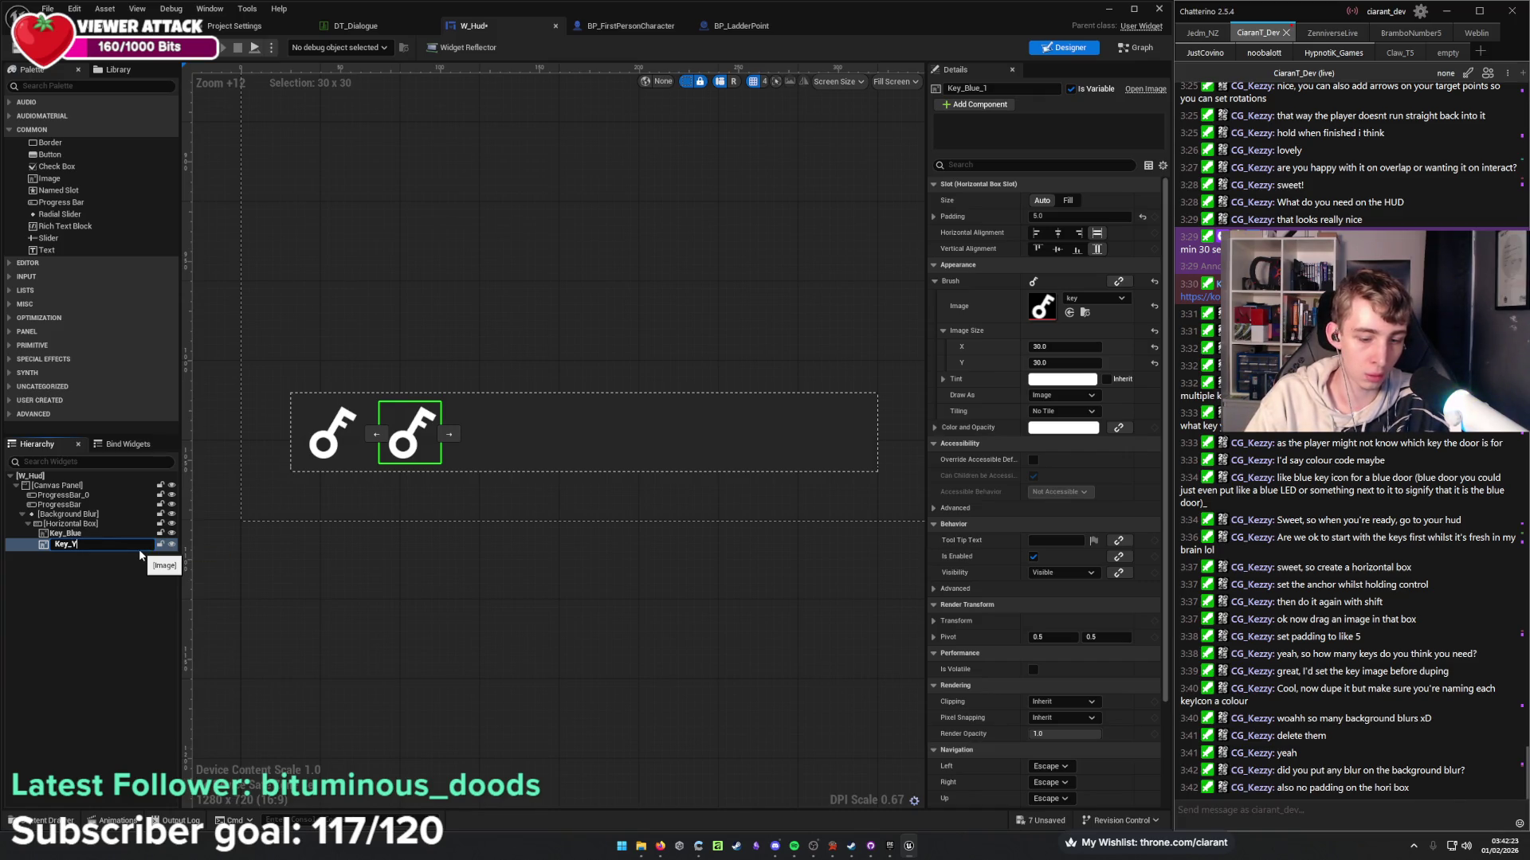
pyautogui.press('Return')
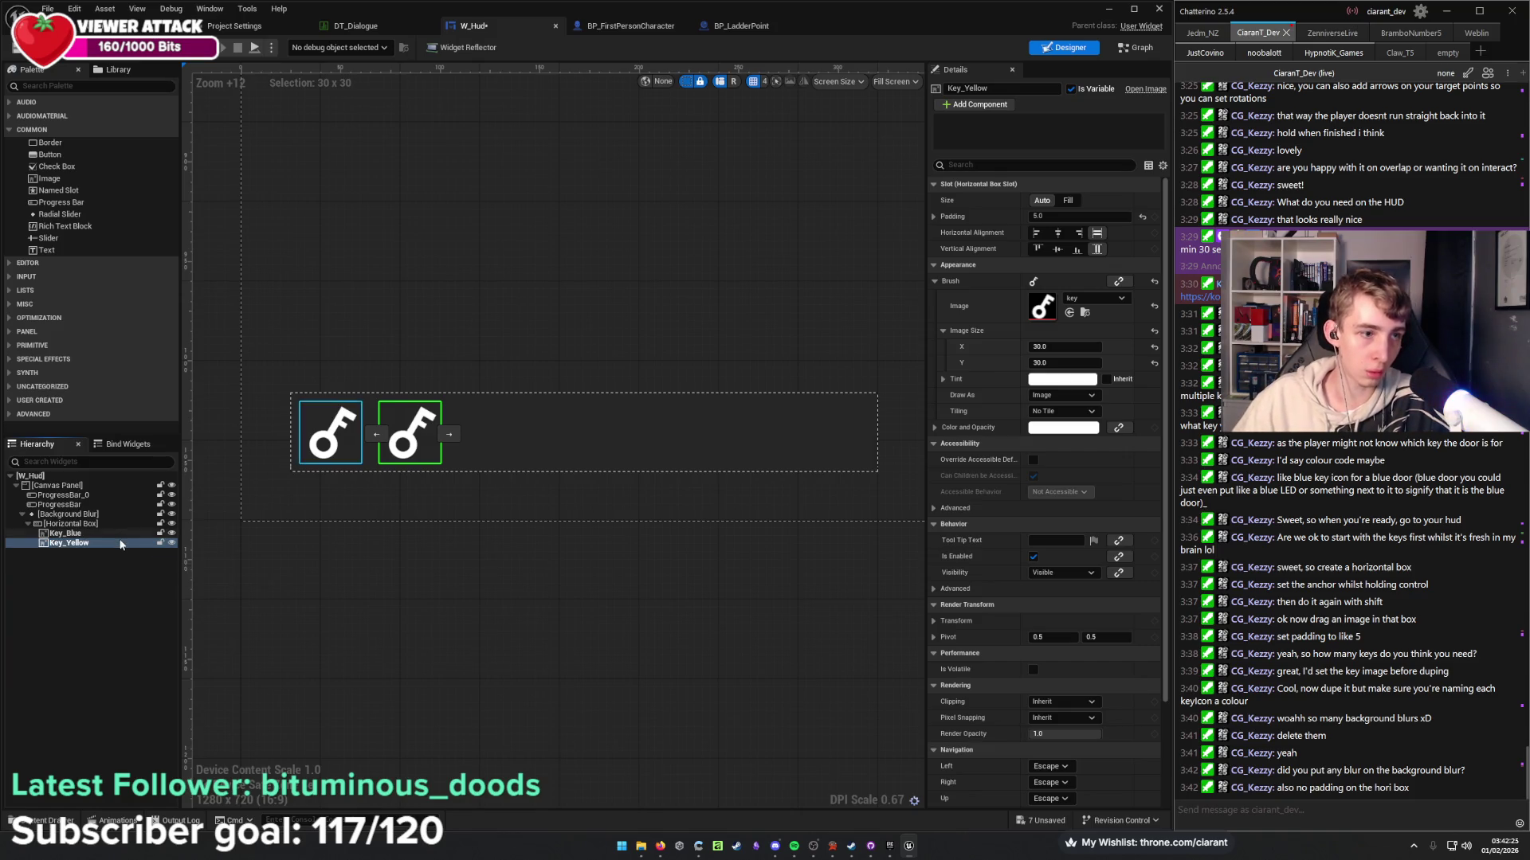
pyautogui.hotkey('ctrl', 'd')
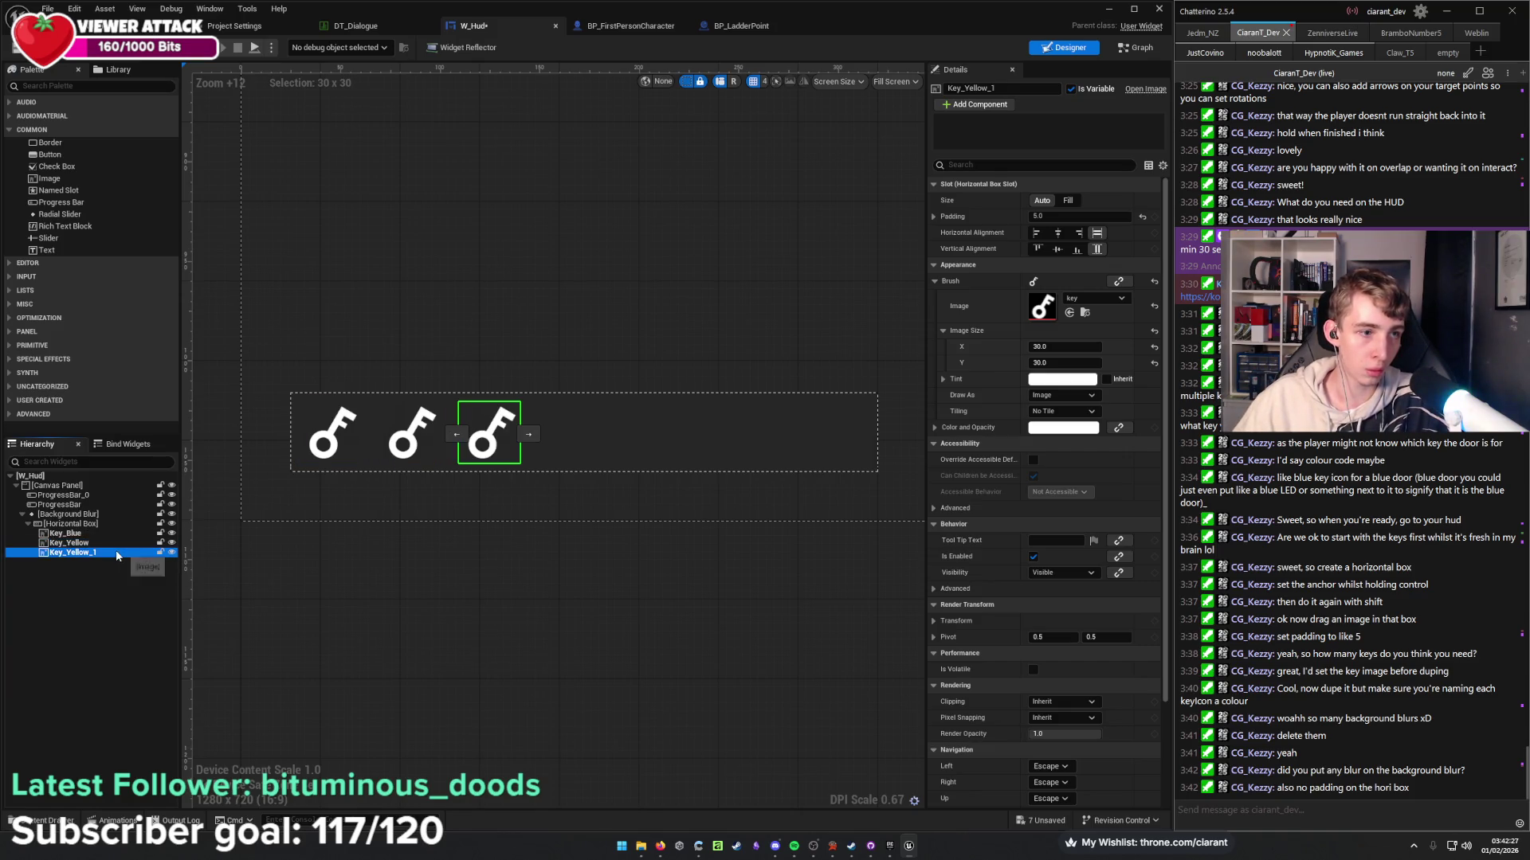
pyautogui.press('F2')
pyautogui.write('Key_Green')
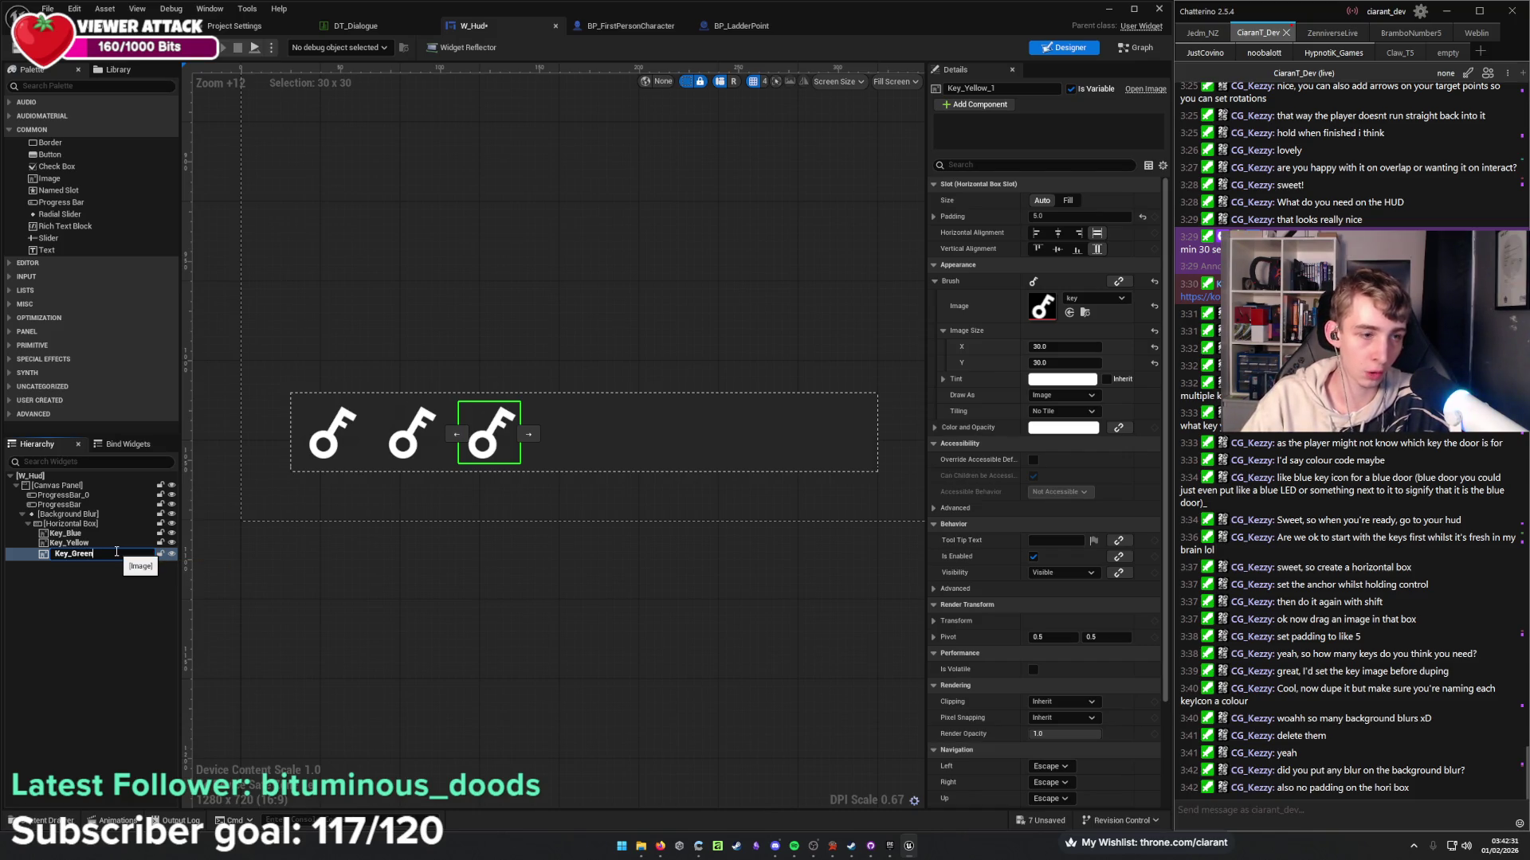
pyautogui.press('Return')
# Add two more duplicated keys named Key_Orange and Key_Pink.
pyautogui.hotkey('ctrl', 'd')
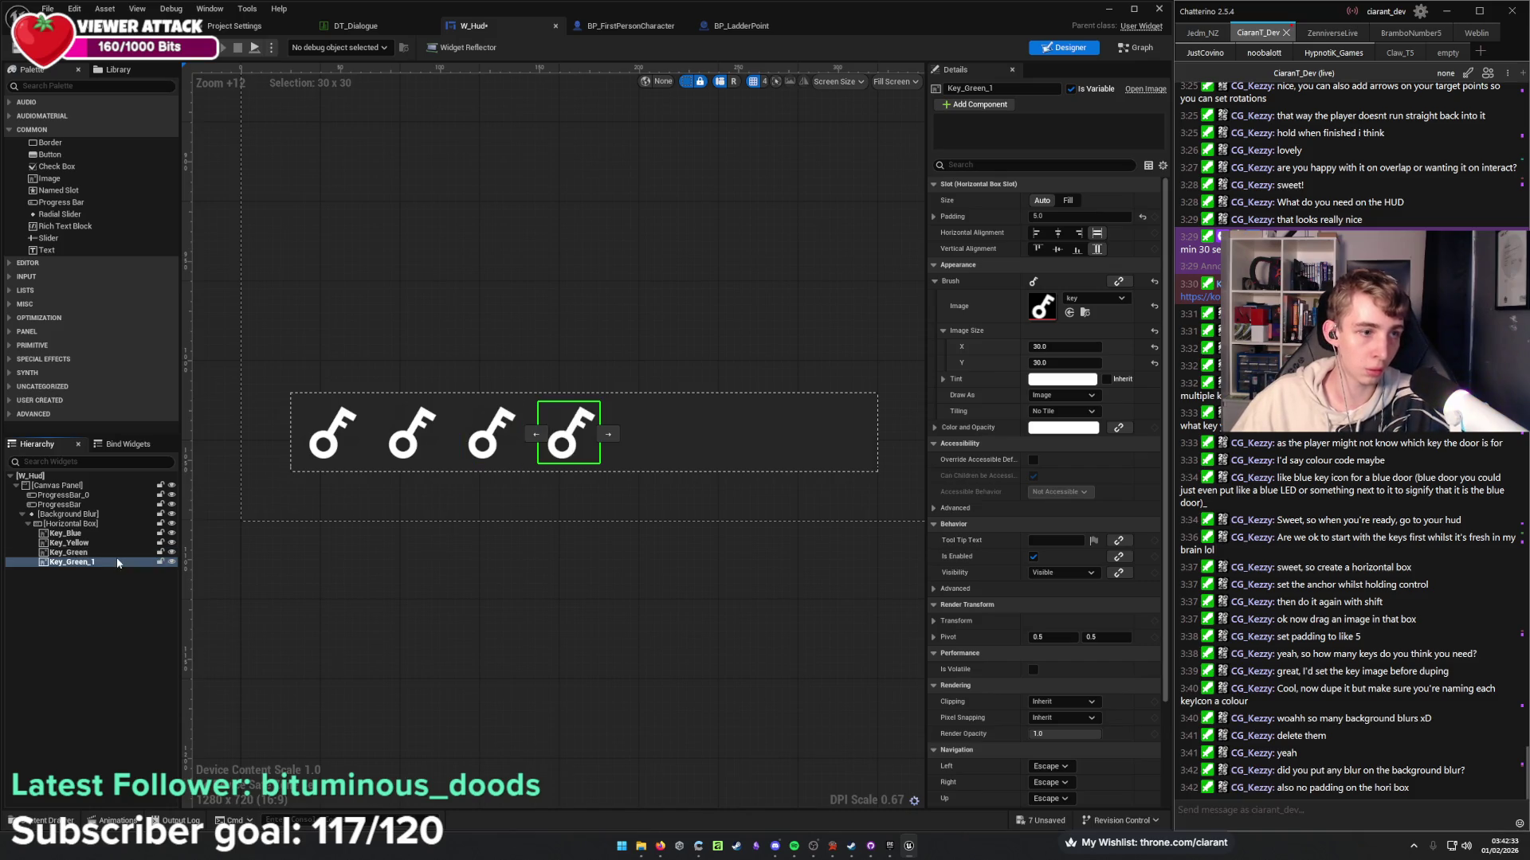
pyautogui.press('F2')
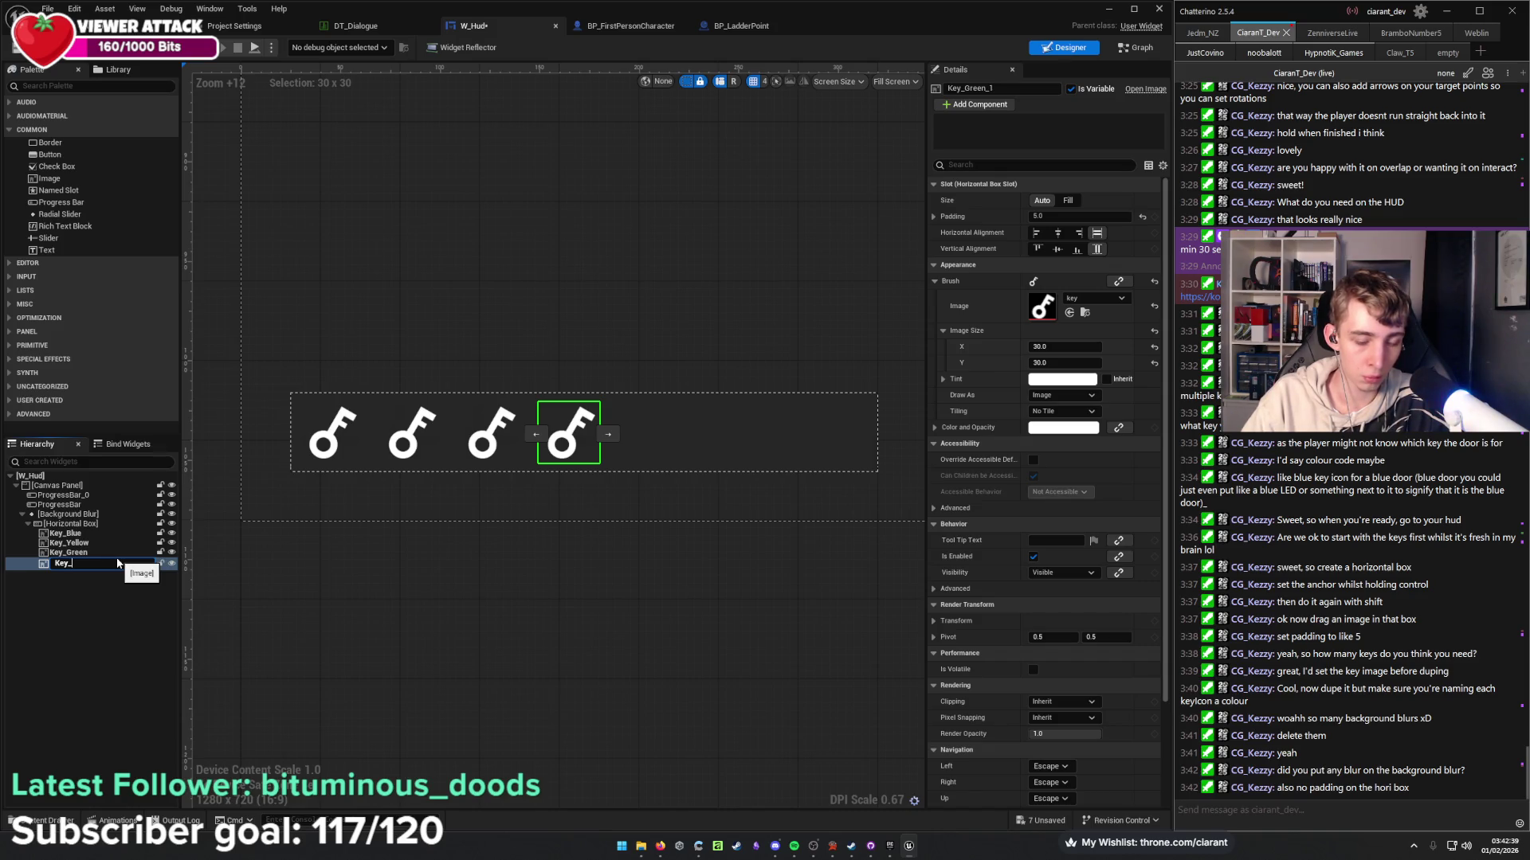
pyautogui.write('Orange')
pyautogui.press('Return')
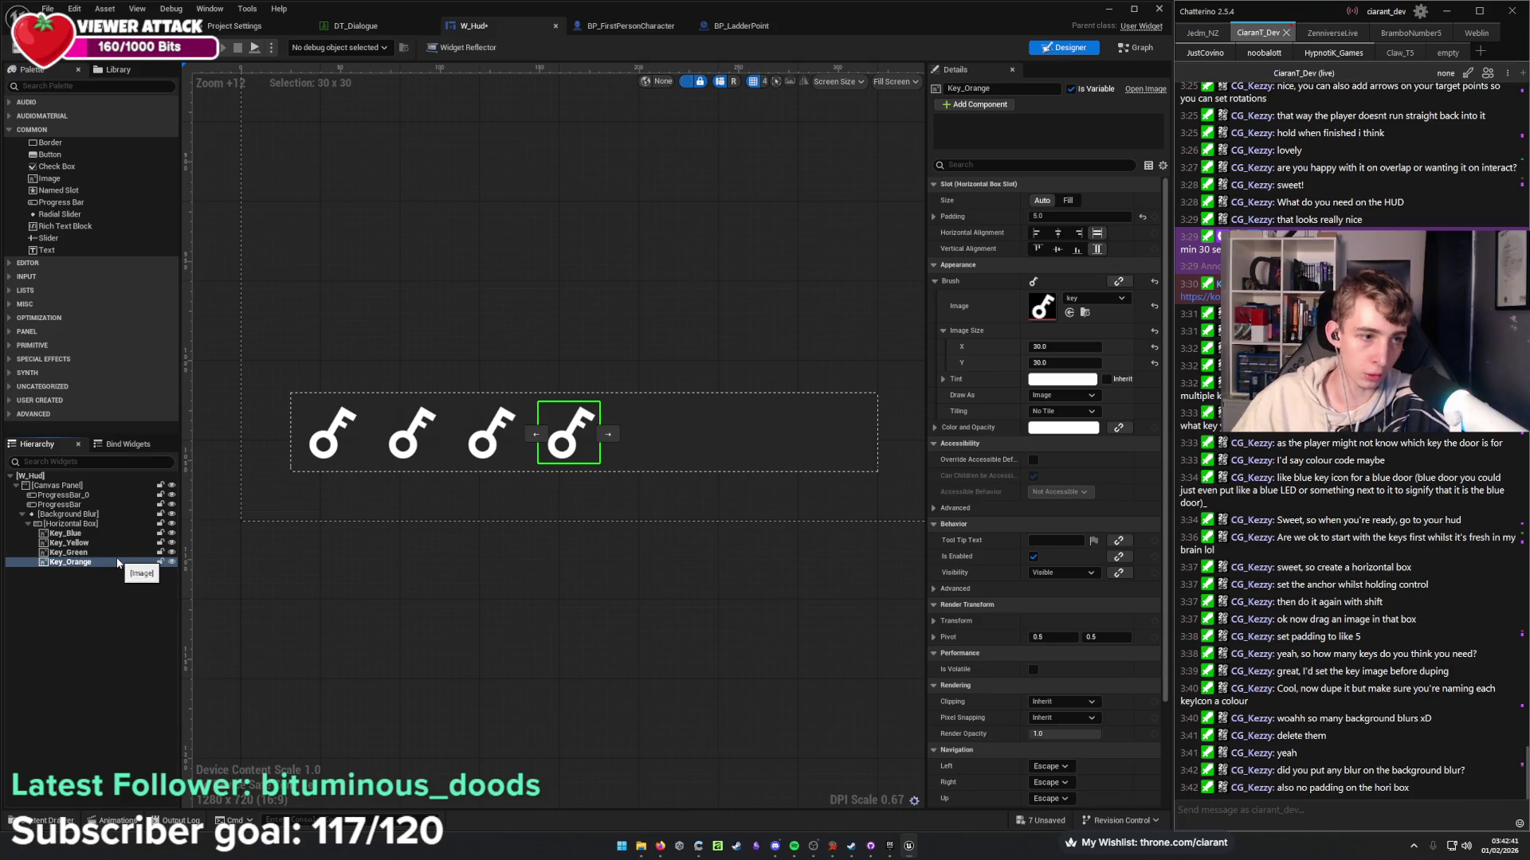
pyautogui.hotkey('ctrl', 'd')
pyautogui.press('F2')
pyautogui.click(119, 572)
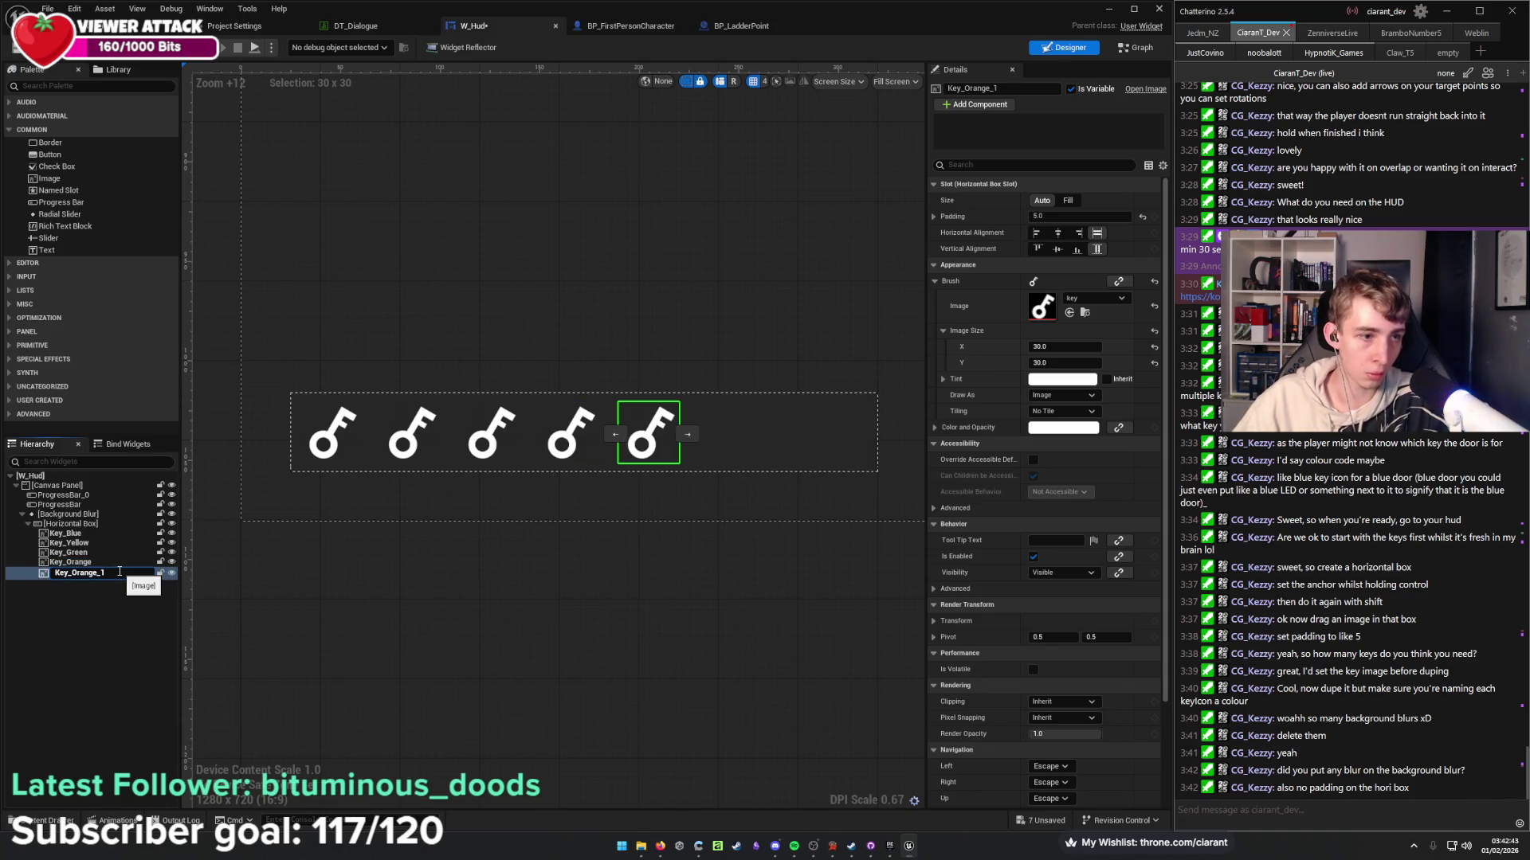
pyautogui.press('BackSpace')
pyautogui.press('BackSpace')
pyautogui.press('BackSpace')
pyautogui.write('Key_Pink')
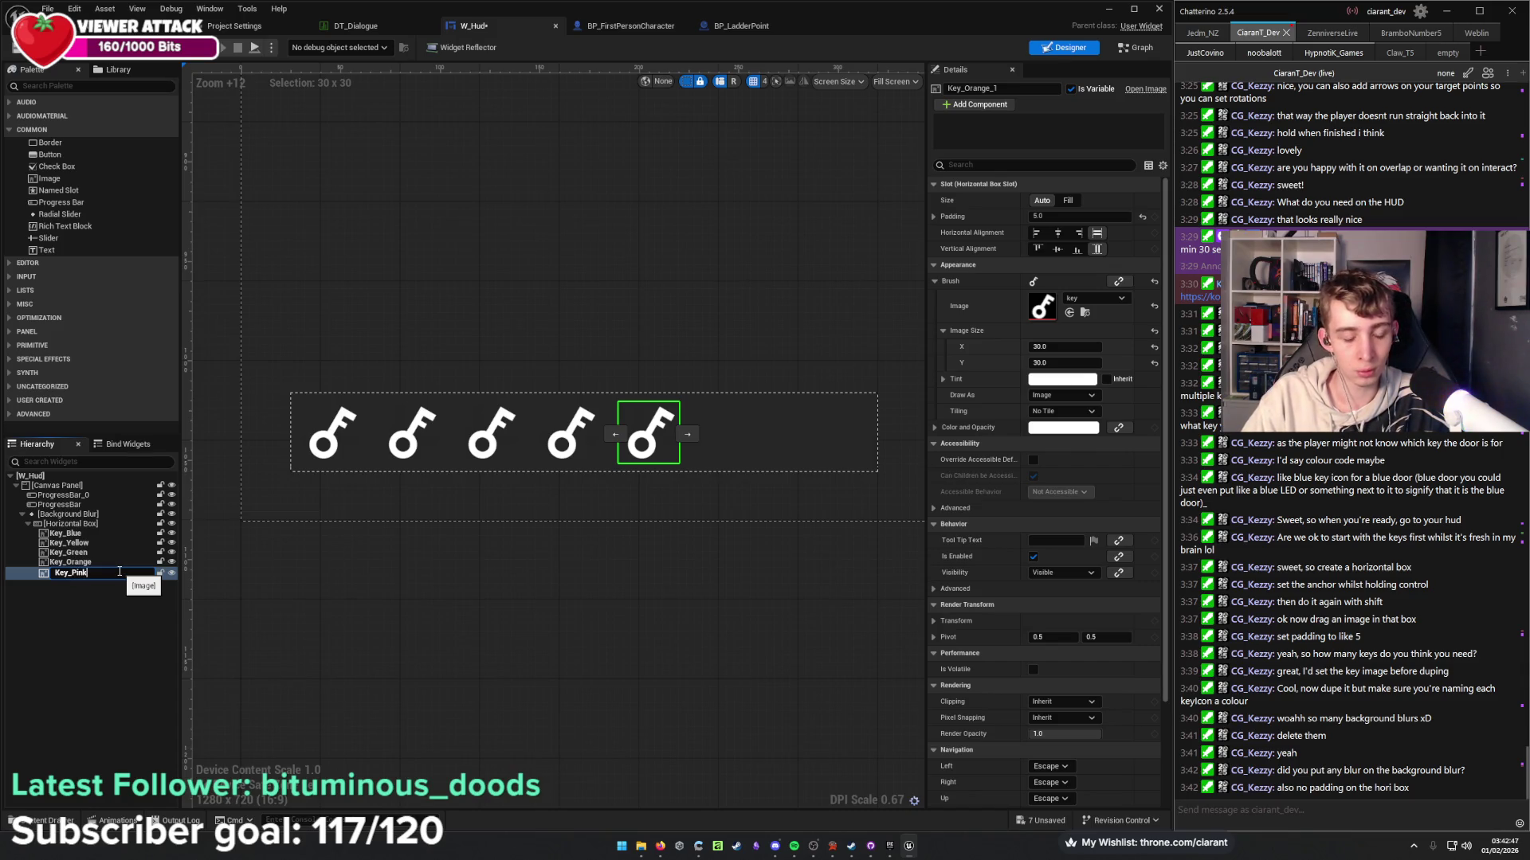
pyautogui.press('Return')
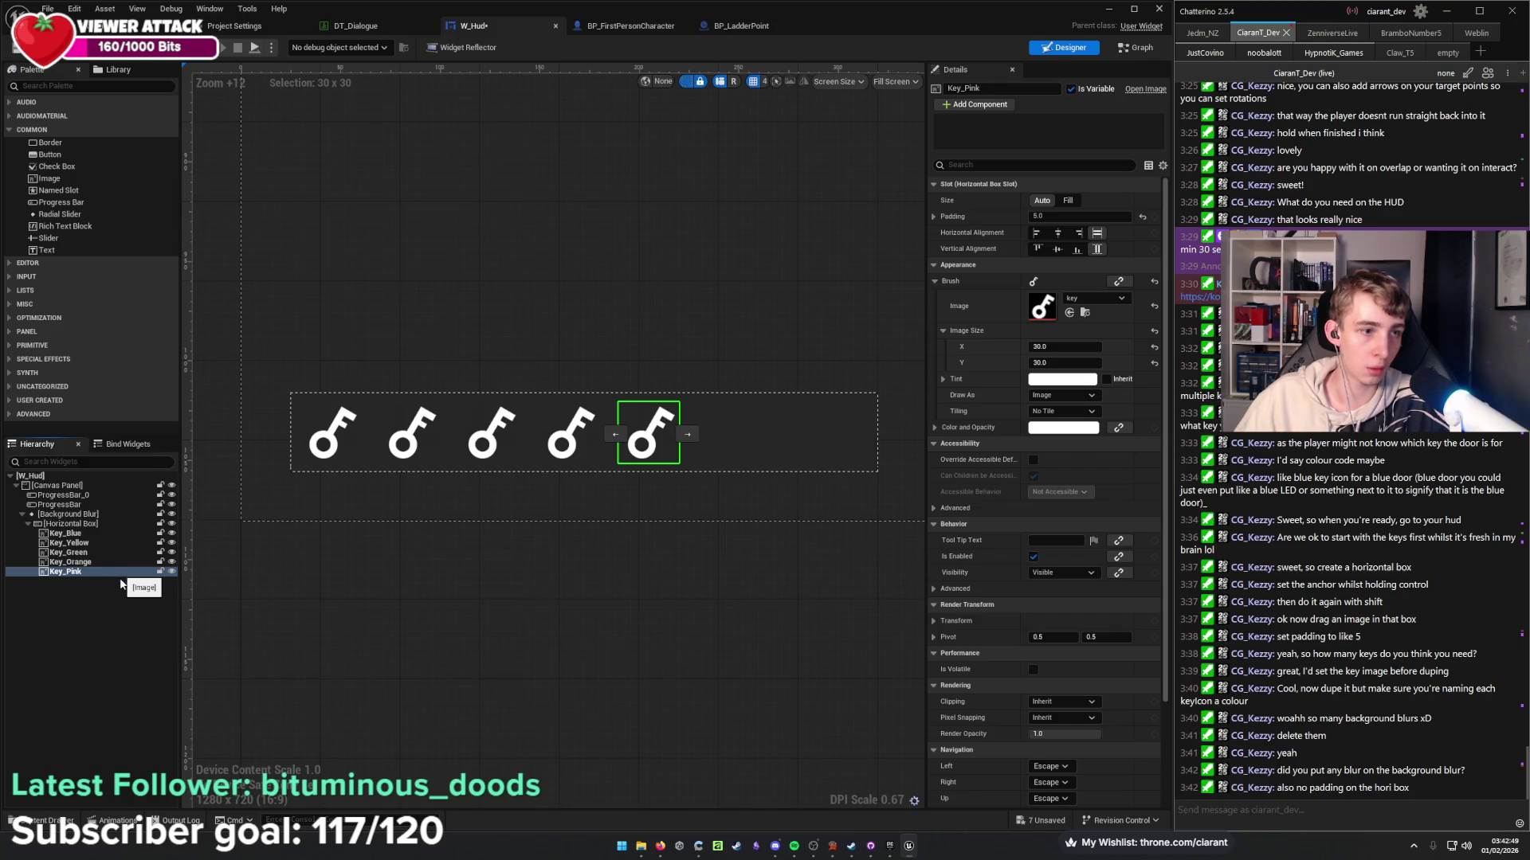
# Duplicate Key_Pink into a sixth key named Key_LightBlue.
pyautogui.hotkey('ctrl', 'd')
pyautogui.press('F2')
pyautogui.press('BackSpace')
pyautogui.press('BackSpace')
pyautogui.press('BackSpace')
pyautogui.write('Key_L')
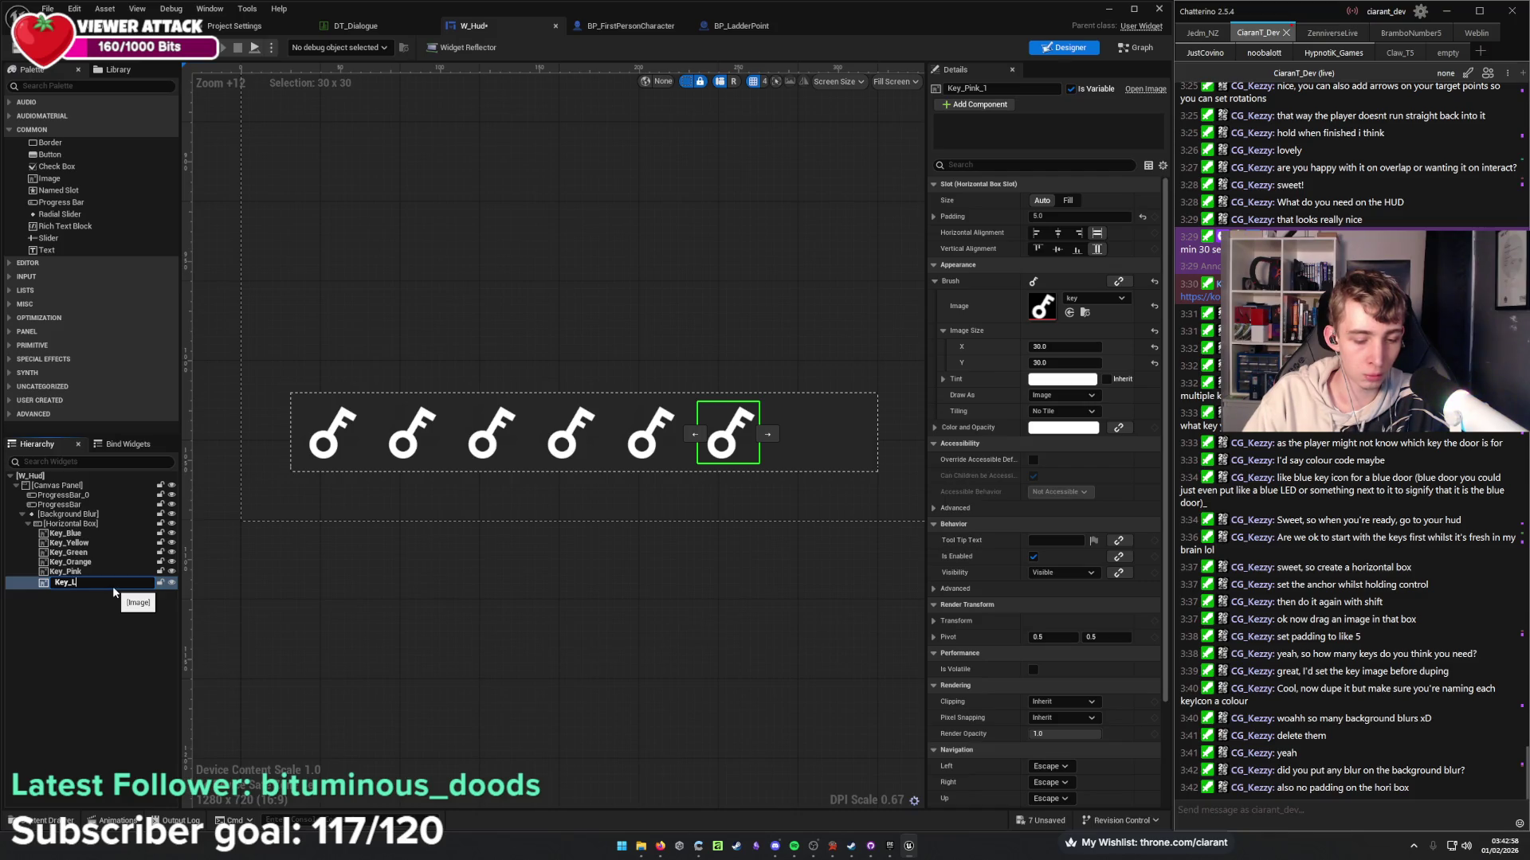
pyautogui.write('ightB')
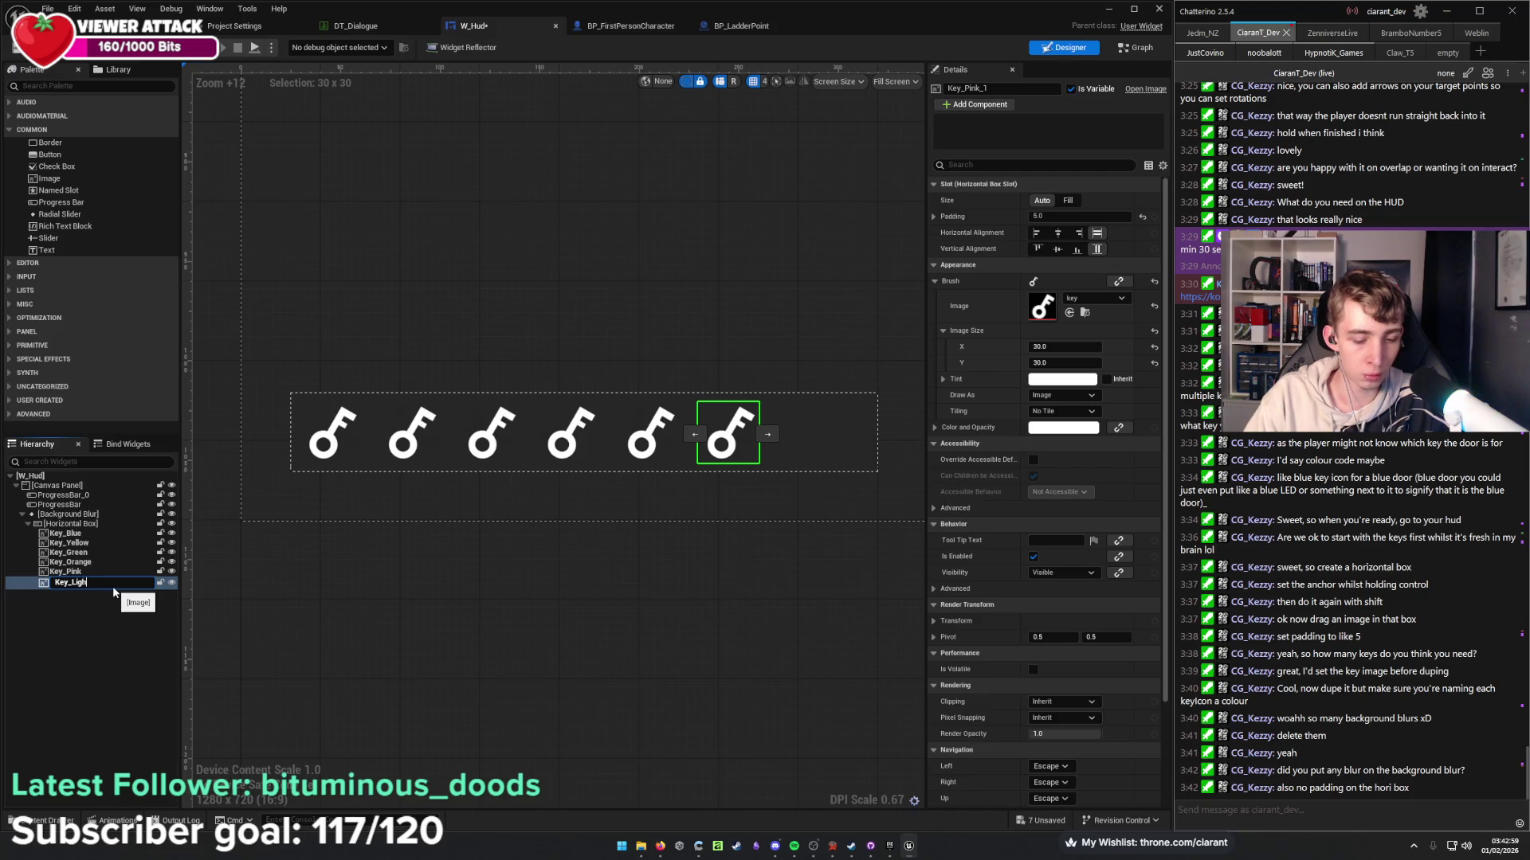
pyautogui.write('lue')
pyautogui.press('Return')
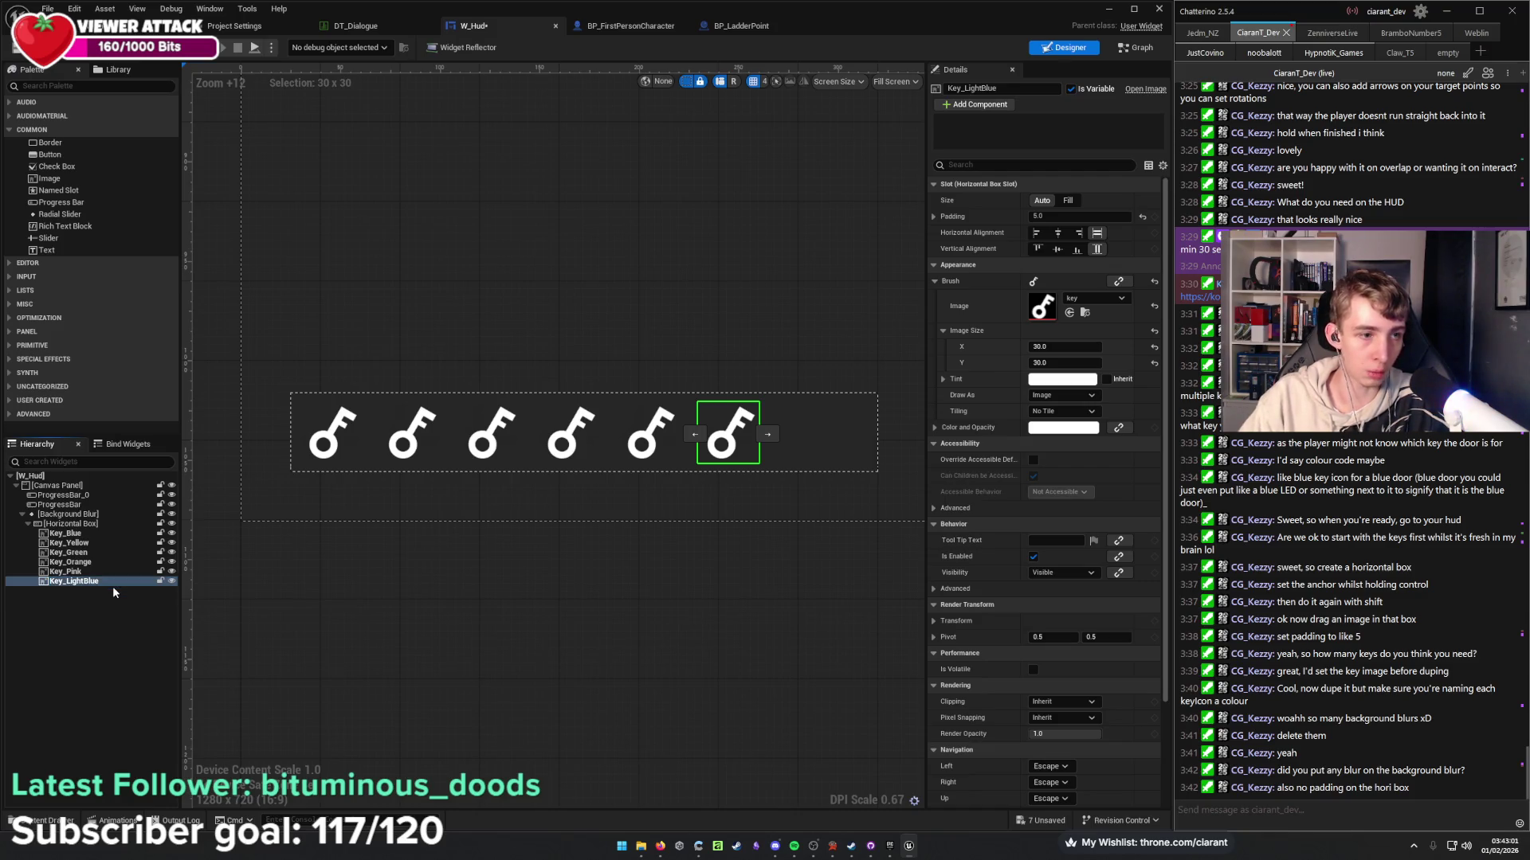
# Duplicate Key_LightBlue into a seventh key and name it Key_Red.
pyautogui.hotkey('ctrl', 'd')
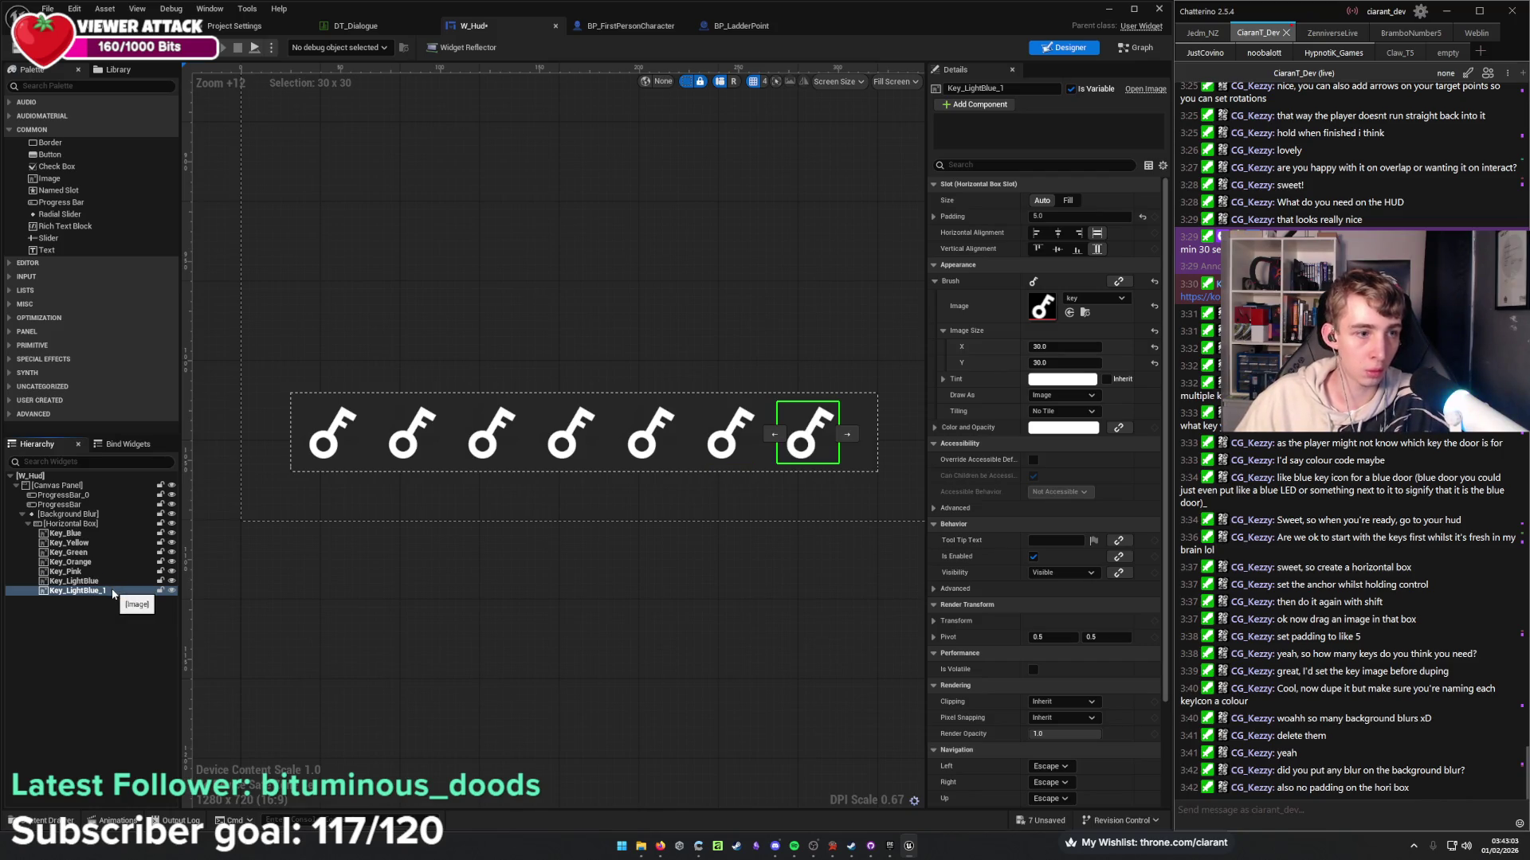
pyautogui.press('F2')
pyautogui.write('RT')
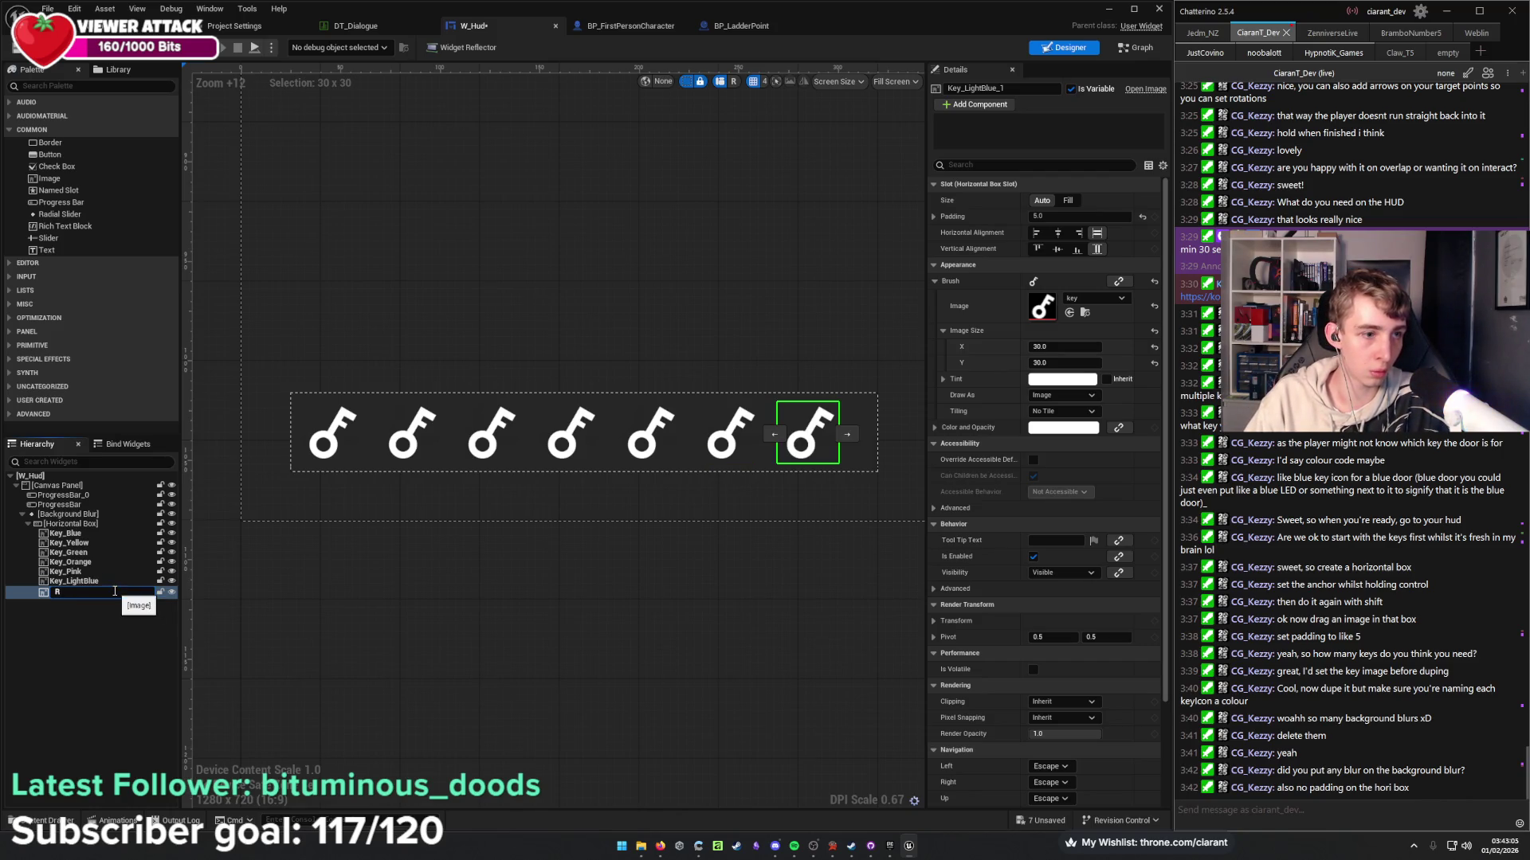
pyautogui.press('Return')
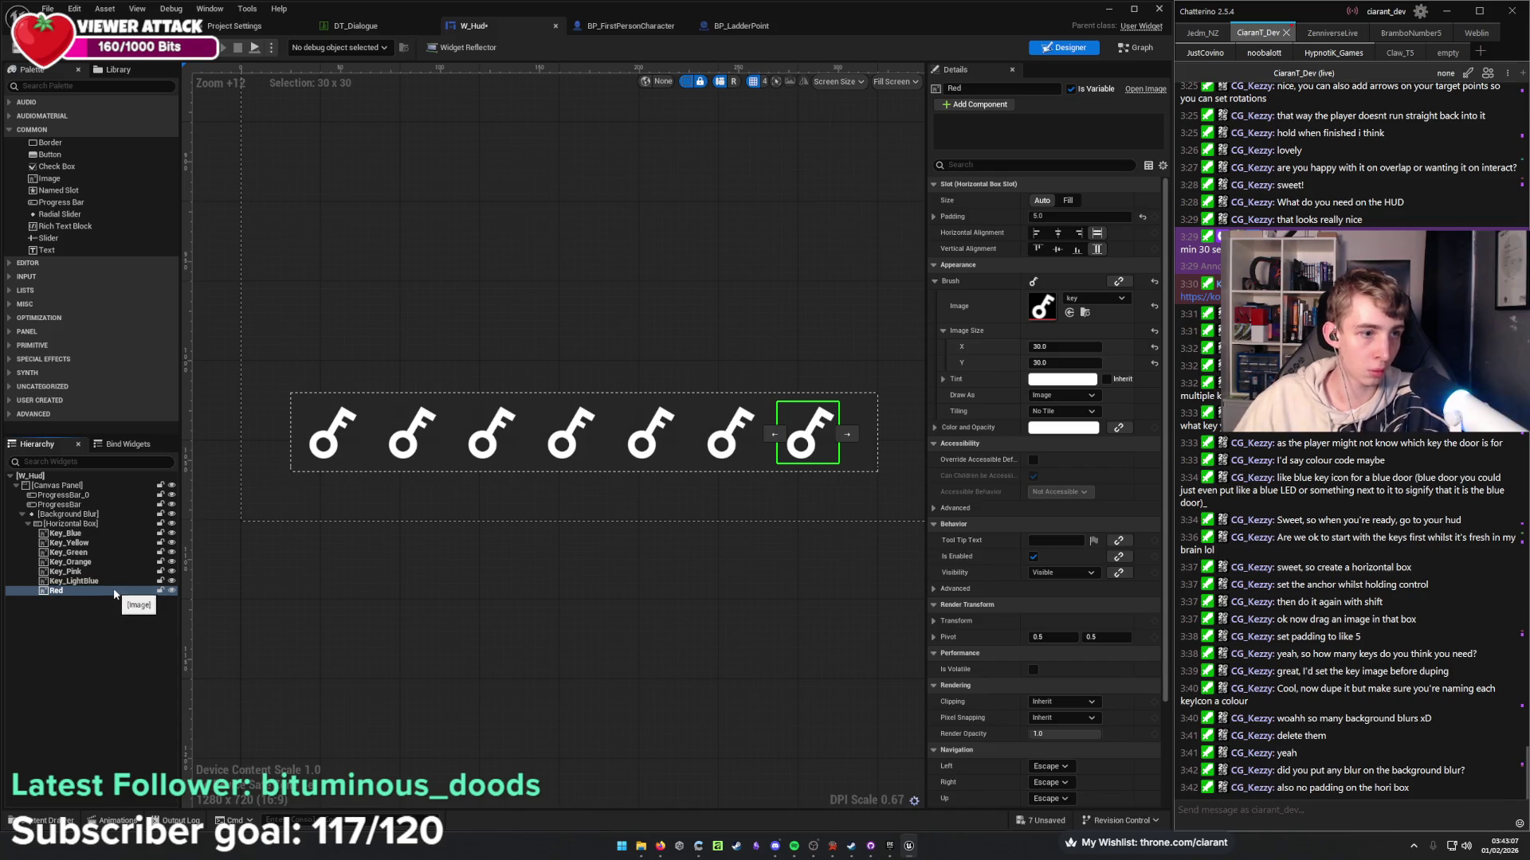
pyautogui.press('F2')
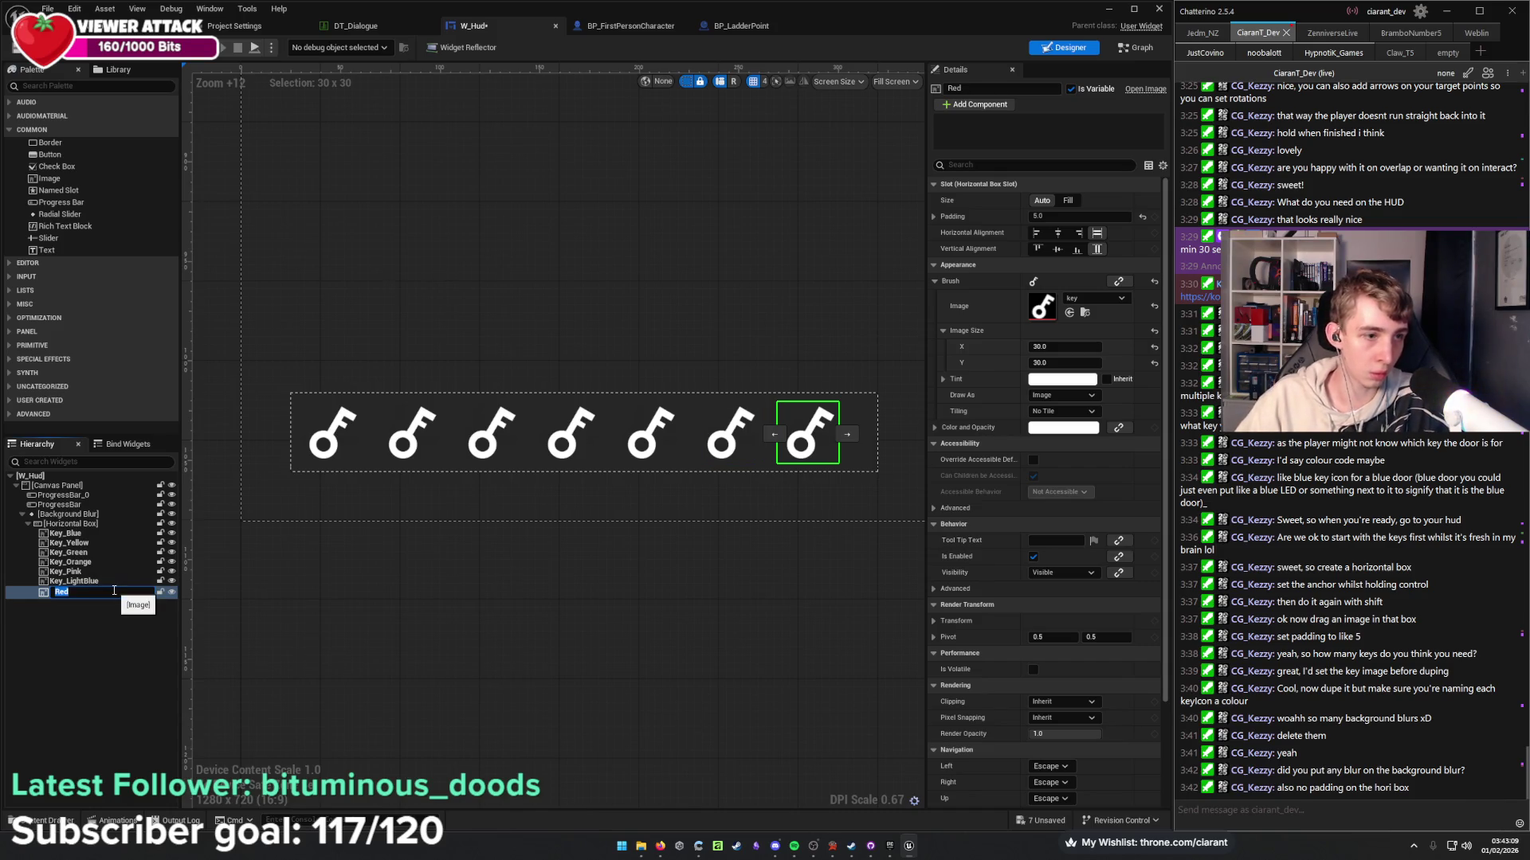
pyautogui.write('L')
pyautogui.press('BackSpace')
pyautogui.press('BackSpace')
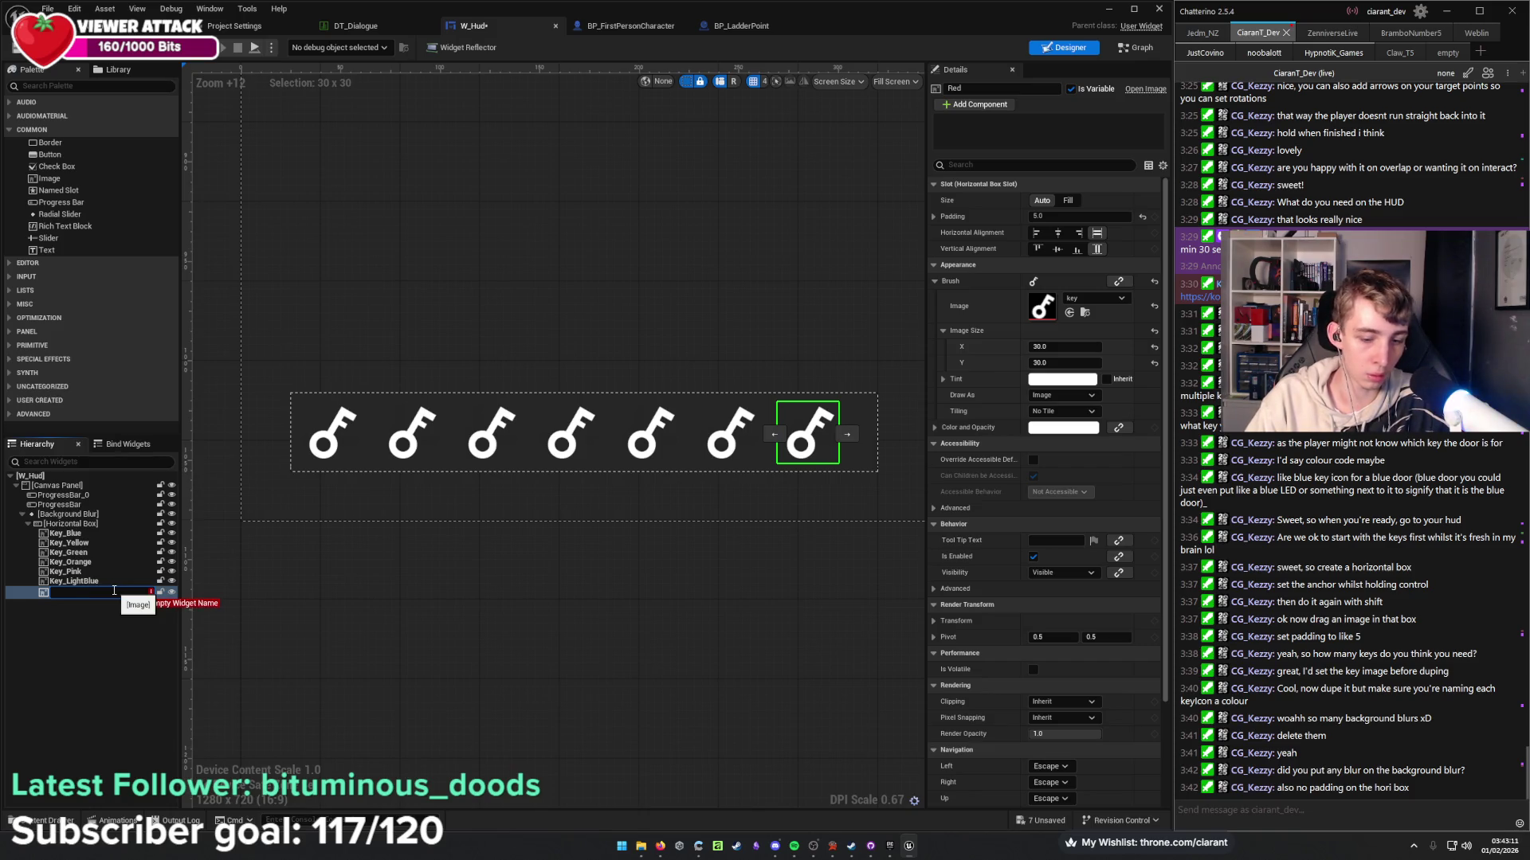
pyautogui.write('Key')
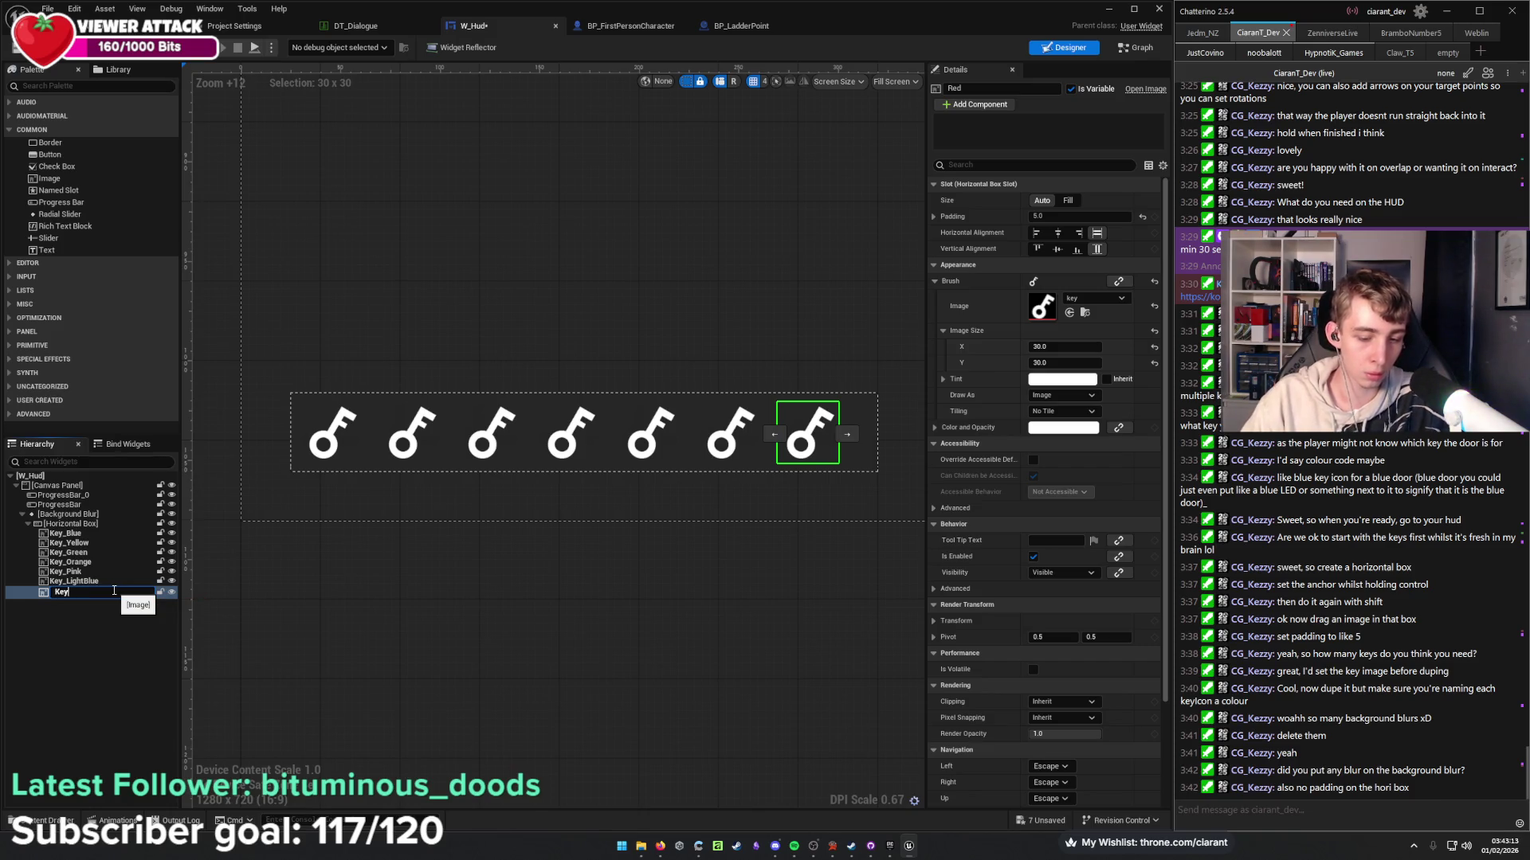
pyautogui.write('_Red')
pyautogui.press('Return')
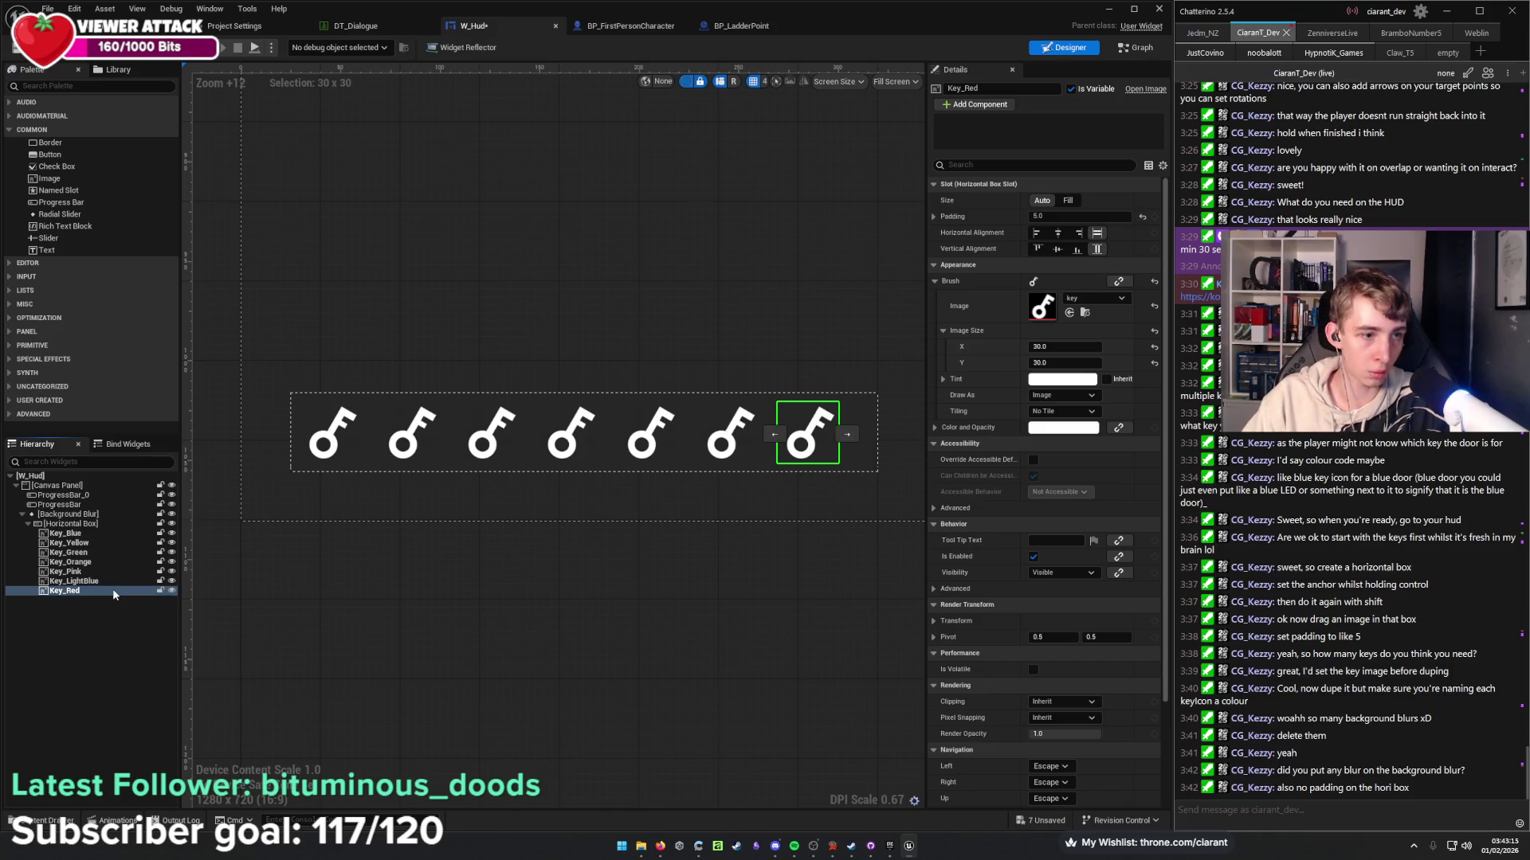
# Rename Key_LightBlue to Key_White.
pyautogui.click(109, 583)
pyautogui.click(113, 583)
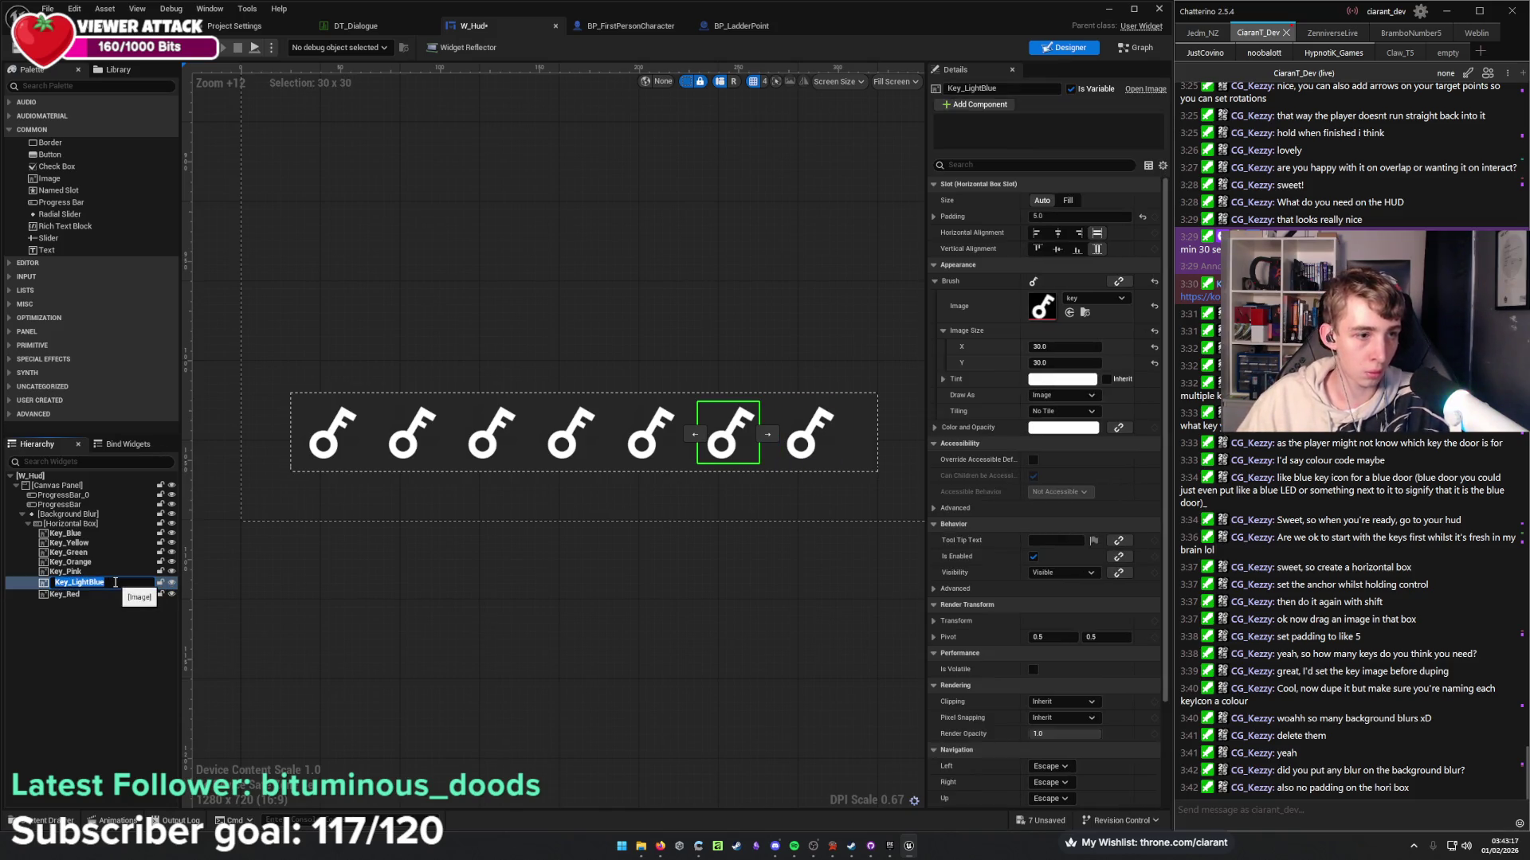
pyautogui.click(115, 582)
pyautogui.press('BackSpace')
pyautogui.press('BackSpace')
pyautogui.press('BackSpace')
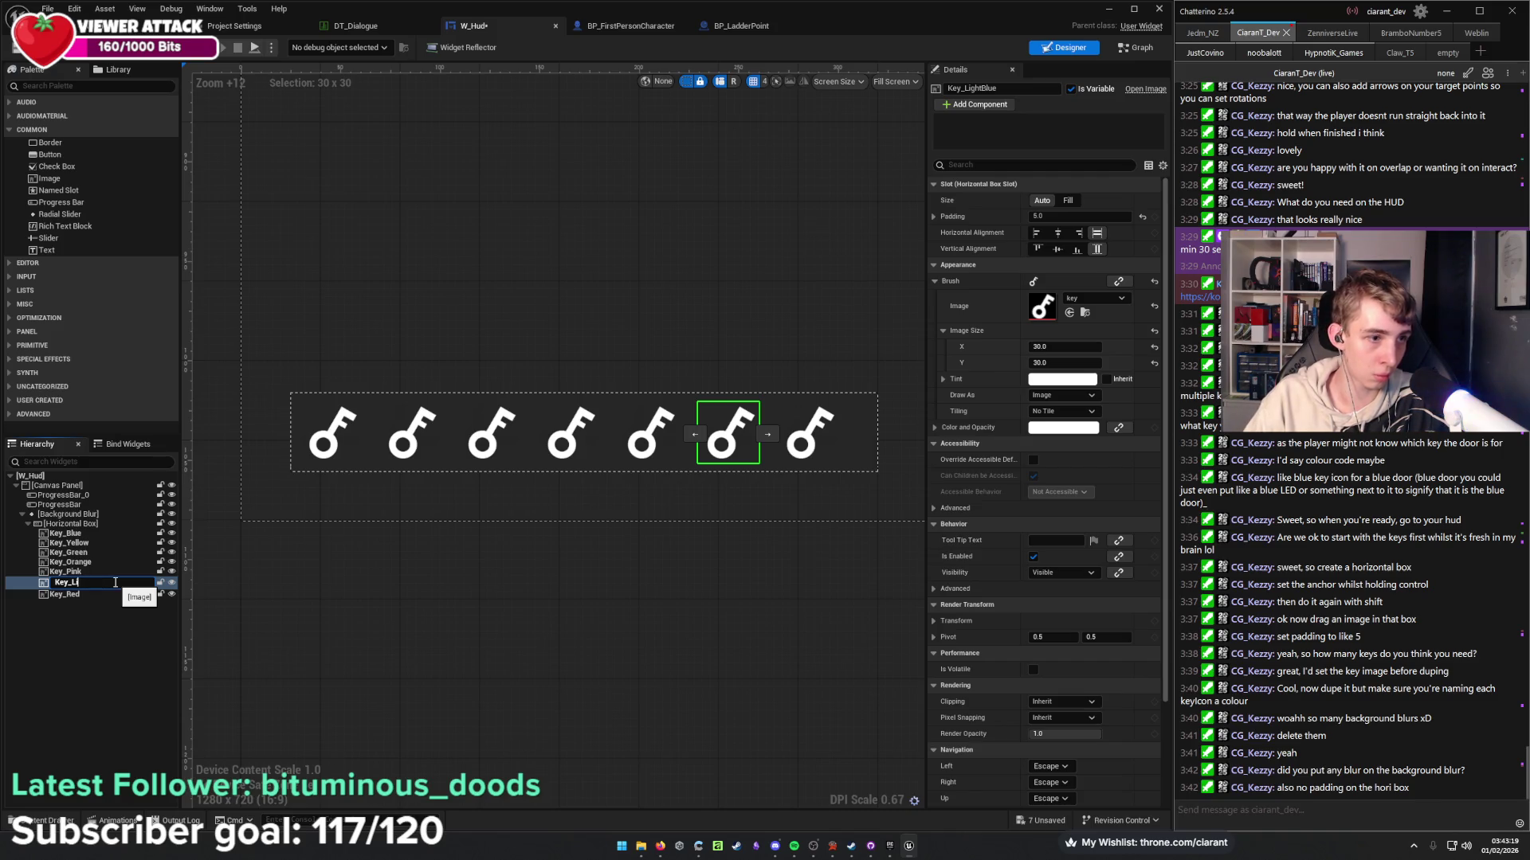
pyautogui.write('White')
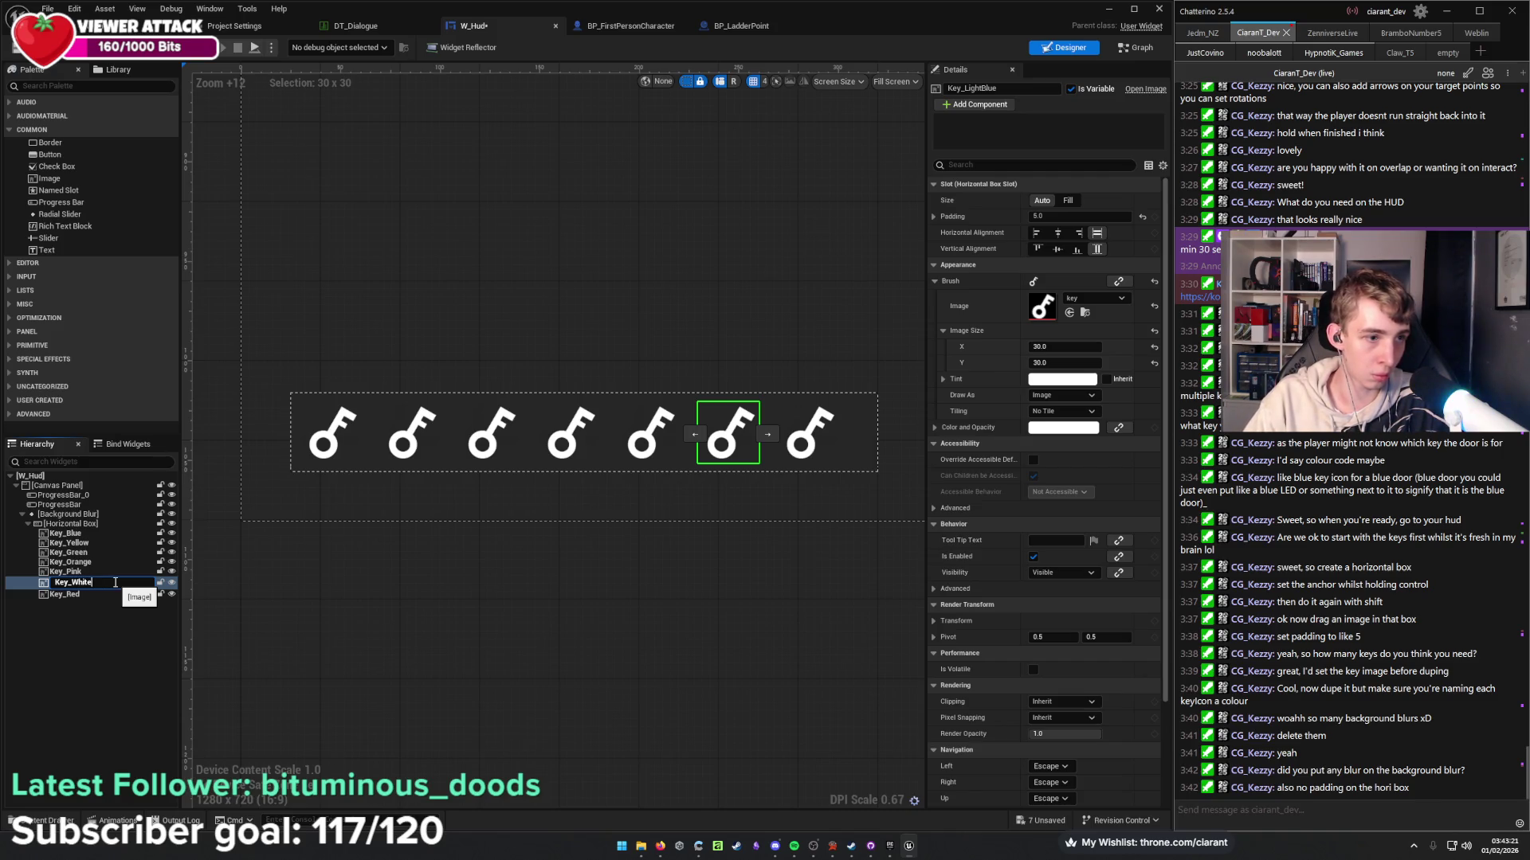
pyautogui.press('Return')
pyautogui.click(419, 684)
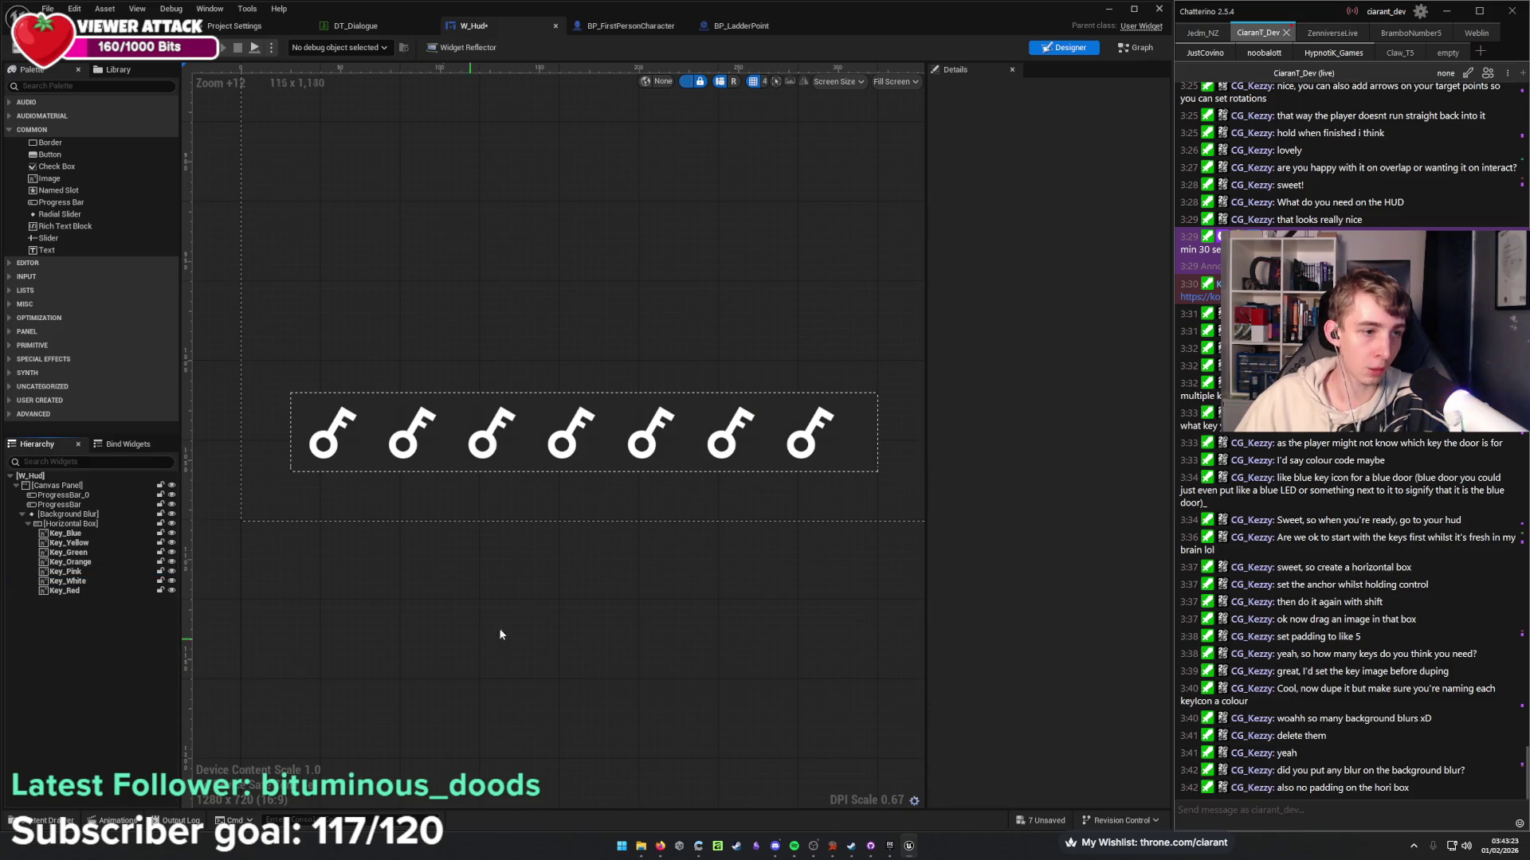
# Drag the Background Blur's right edge in to about 285 x 40 around the seven keys.
pyautogui.moveTo(499, 630); pyautogui.dragTo(473, 633)
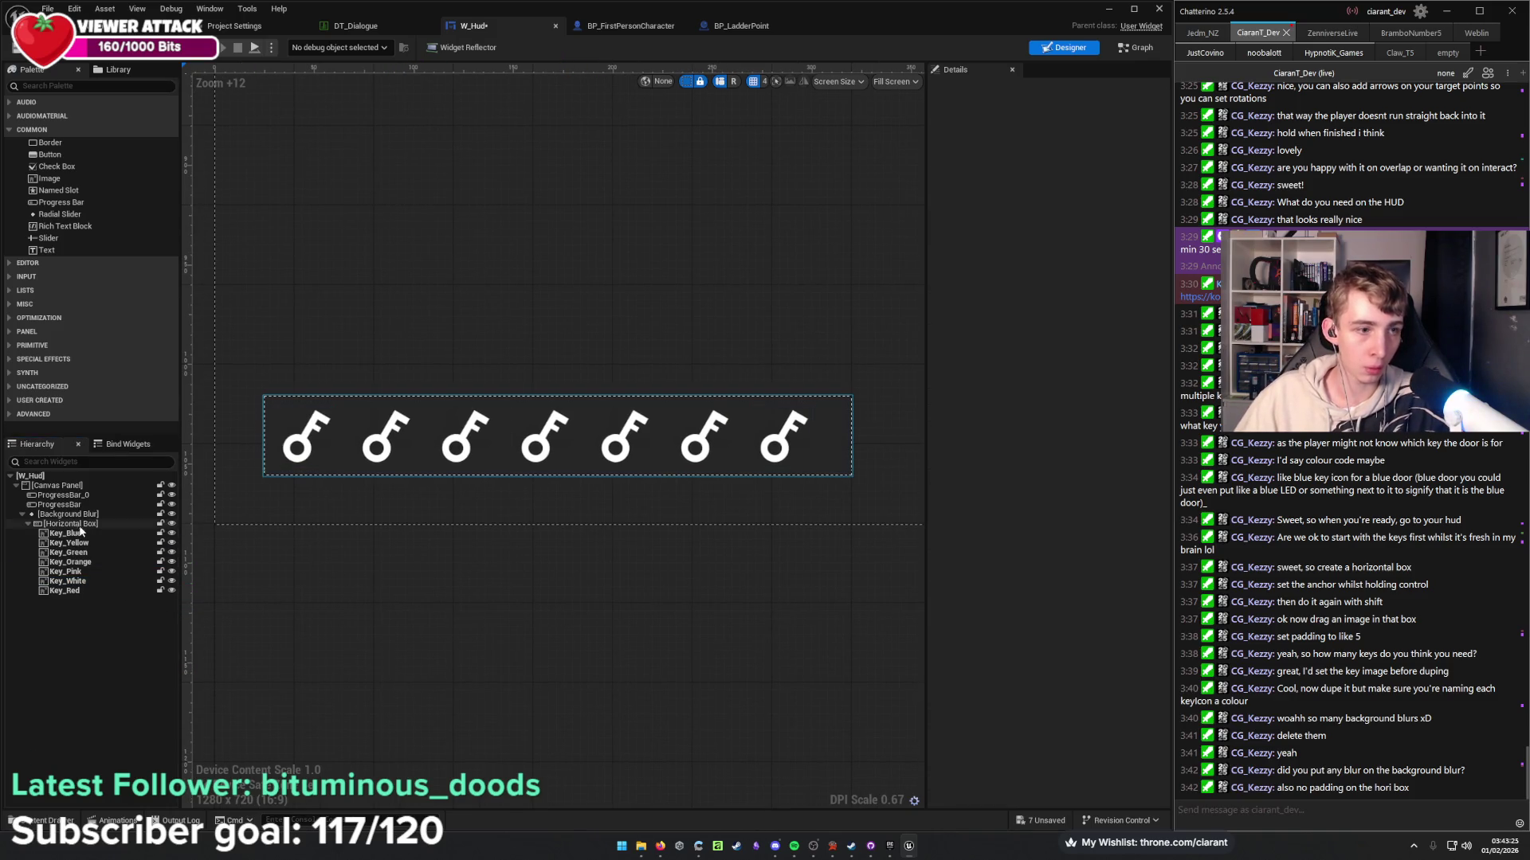
pyautogui.click(837, 453)
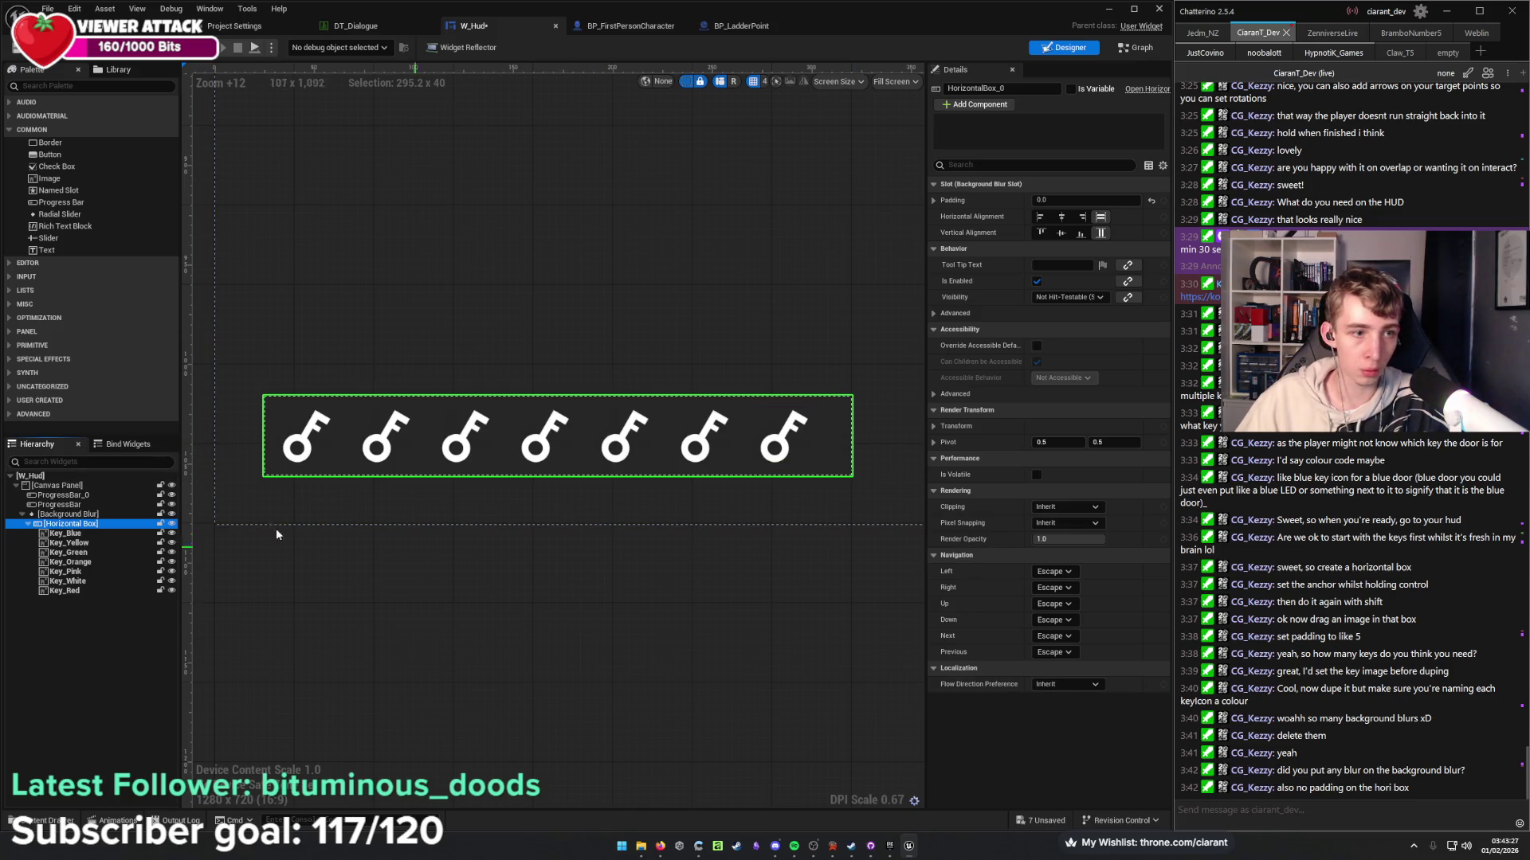
pyautogui.click(275, 475)
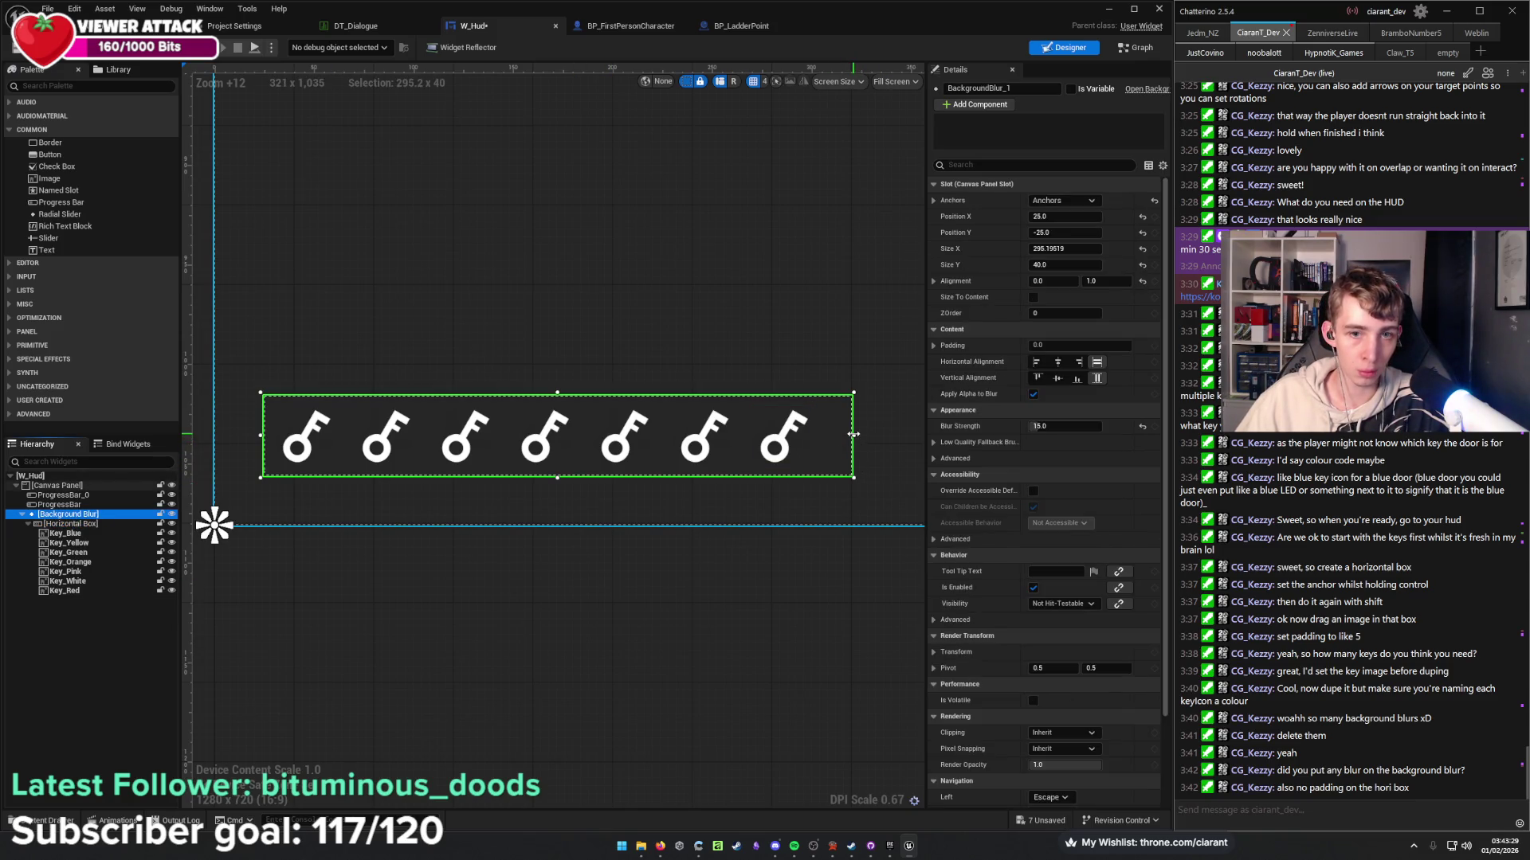
pyautogui.moveTo(852, 435)
pyautogui.mouseDown()
pyautogui.moveTo(817, 438)
pyautogui.moveTo(835, 440)
pyautogui.mouseUp()
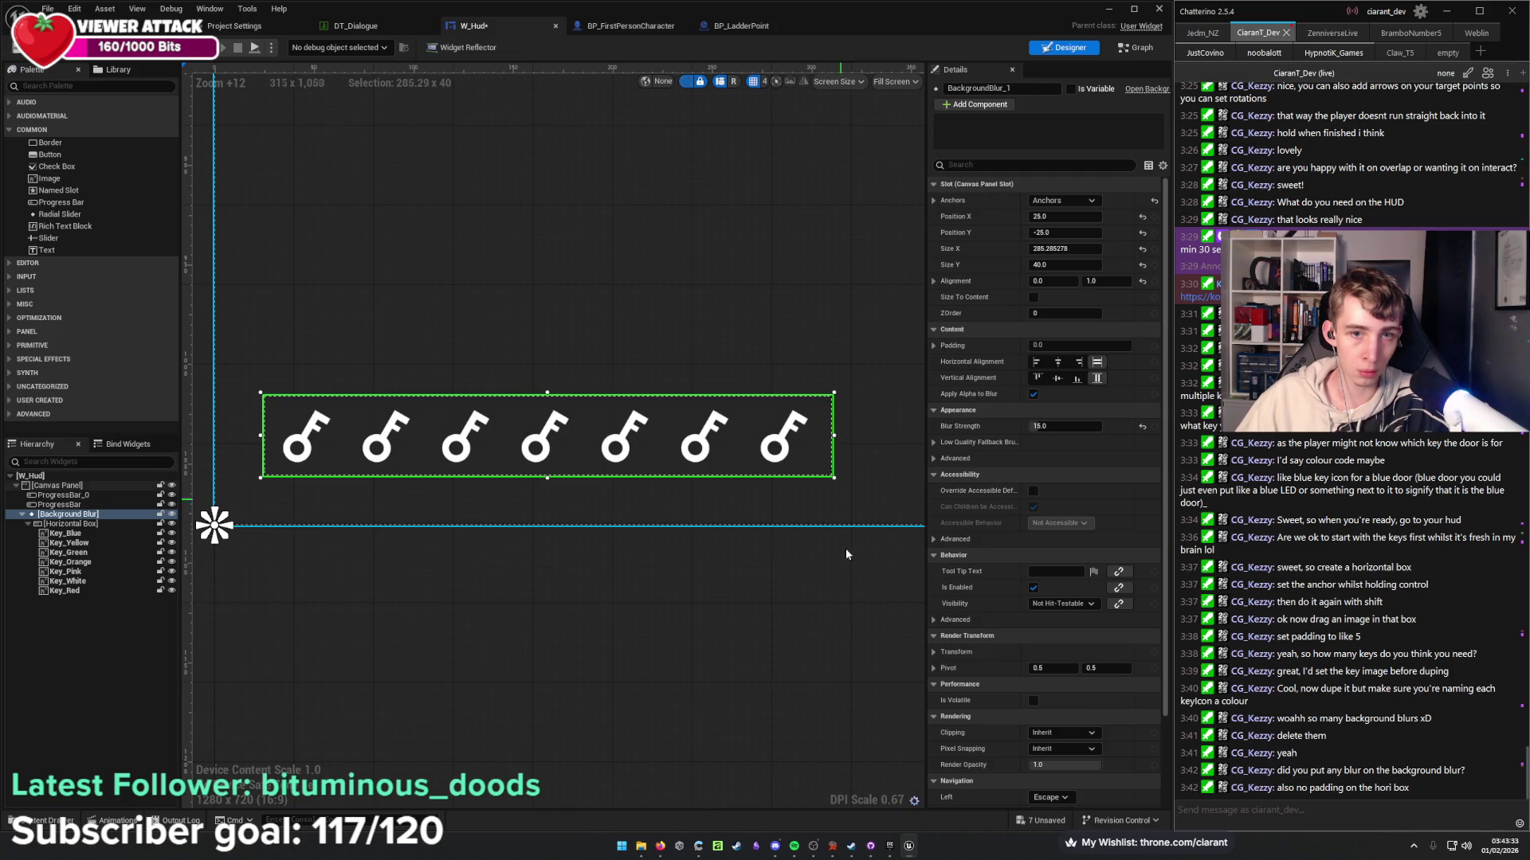
pyautogui.click(761, 606)
pyautogui.moveTo(519, 631); pyautogui.dragTo(525, 613)
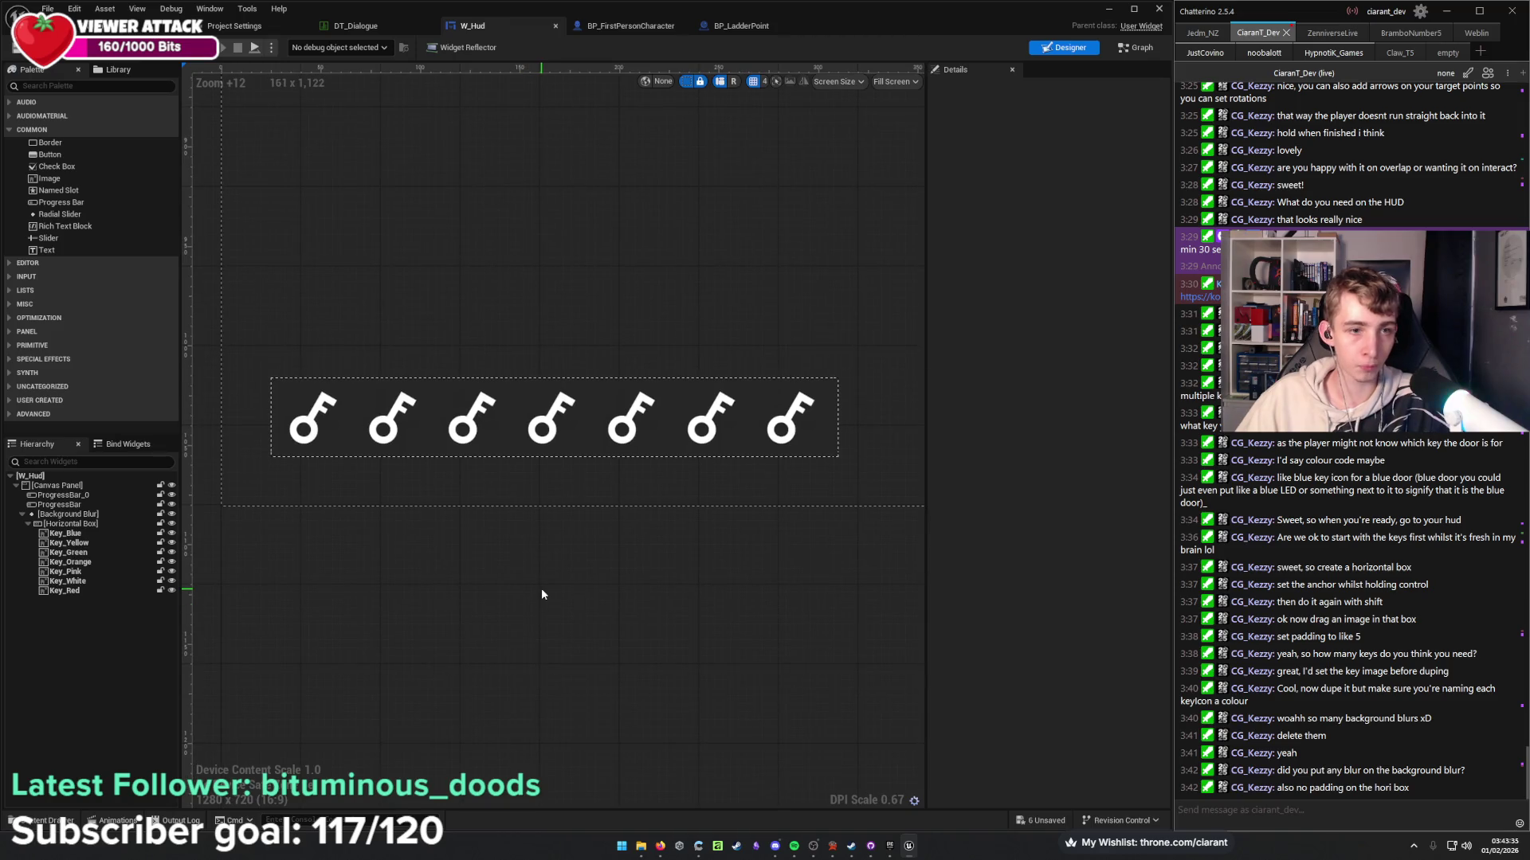
pyautogui.click(90, 591)
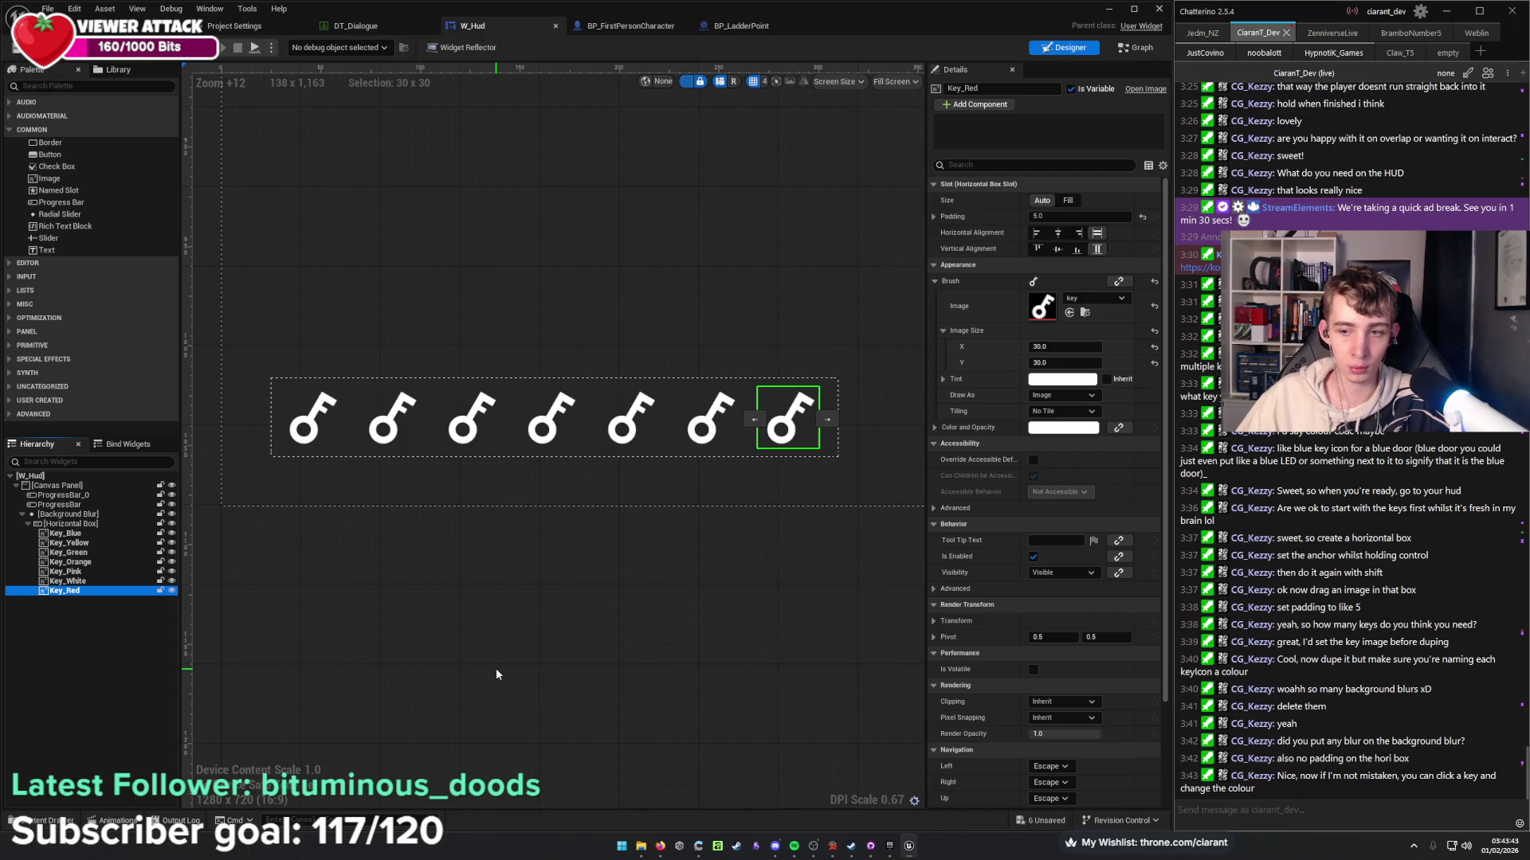
# Set the brush tint of Key_Blue to blue and Key_Yellow to yellow.
pyautogui.click(80, 523)
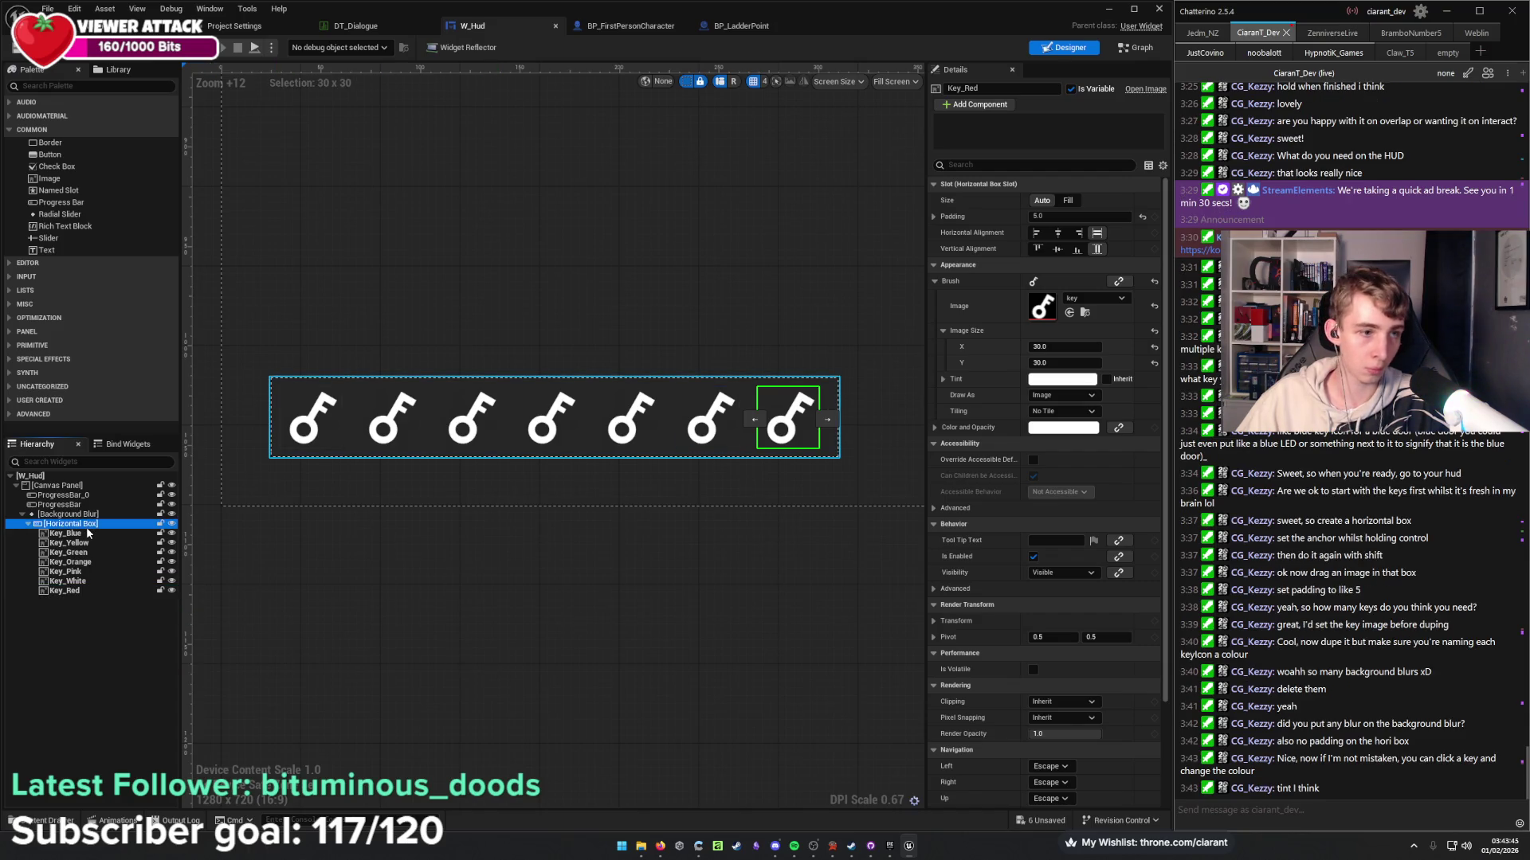
pyautogui.click(1062, 379)
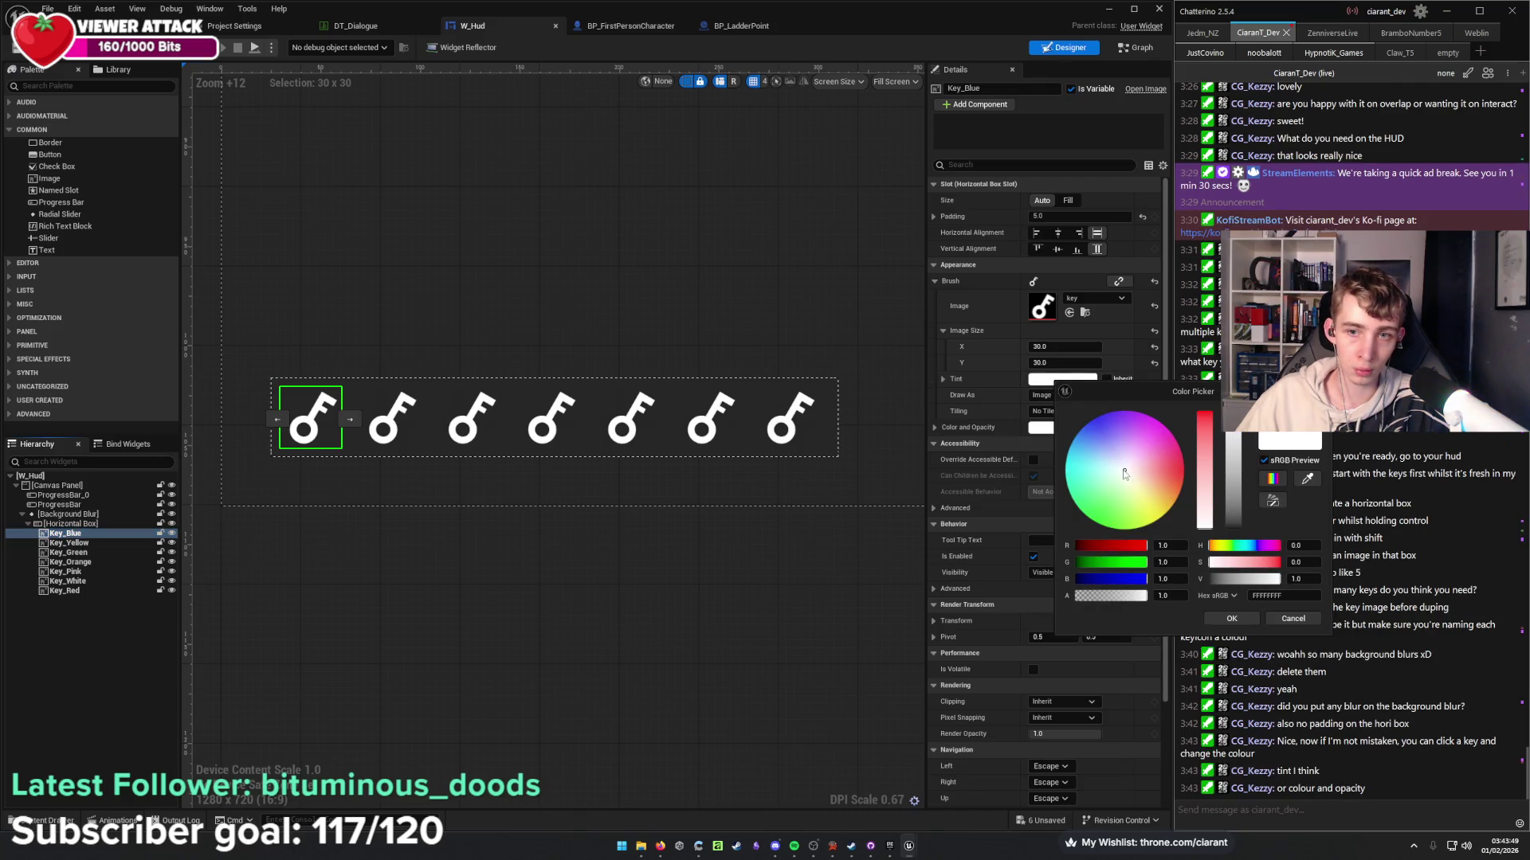
pyautogui.moveTo(1124, 472); pyautogui.dragTo(1082, 428)
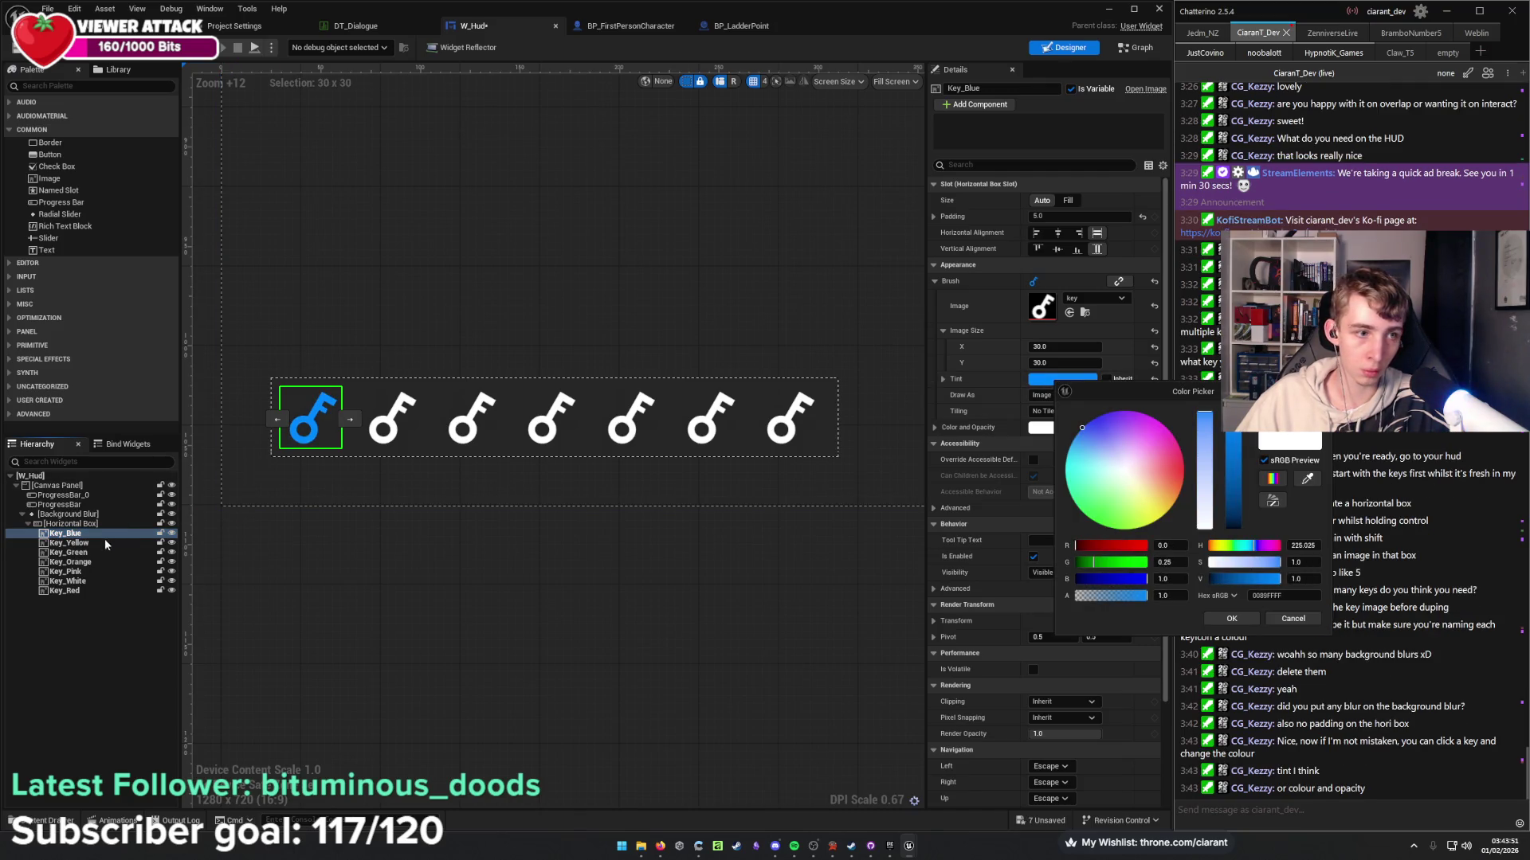
pyautogui.click(68, 543)
pyautogui.click(1062, 379)
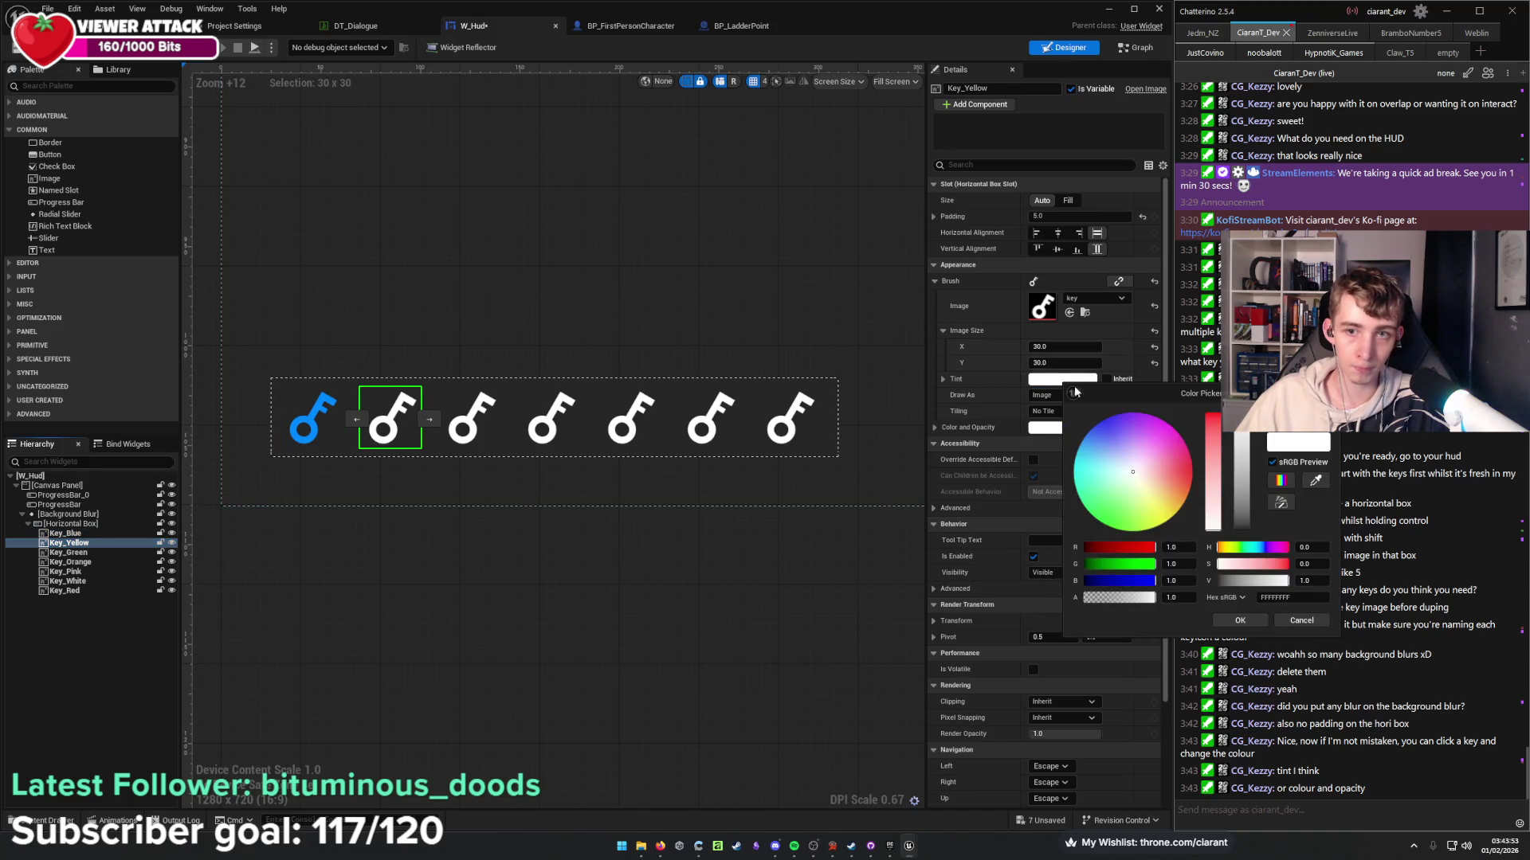
pyautogui.click(1173, 514)
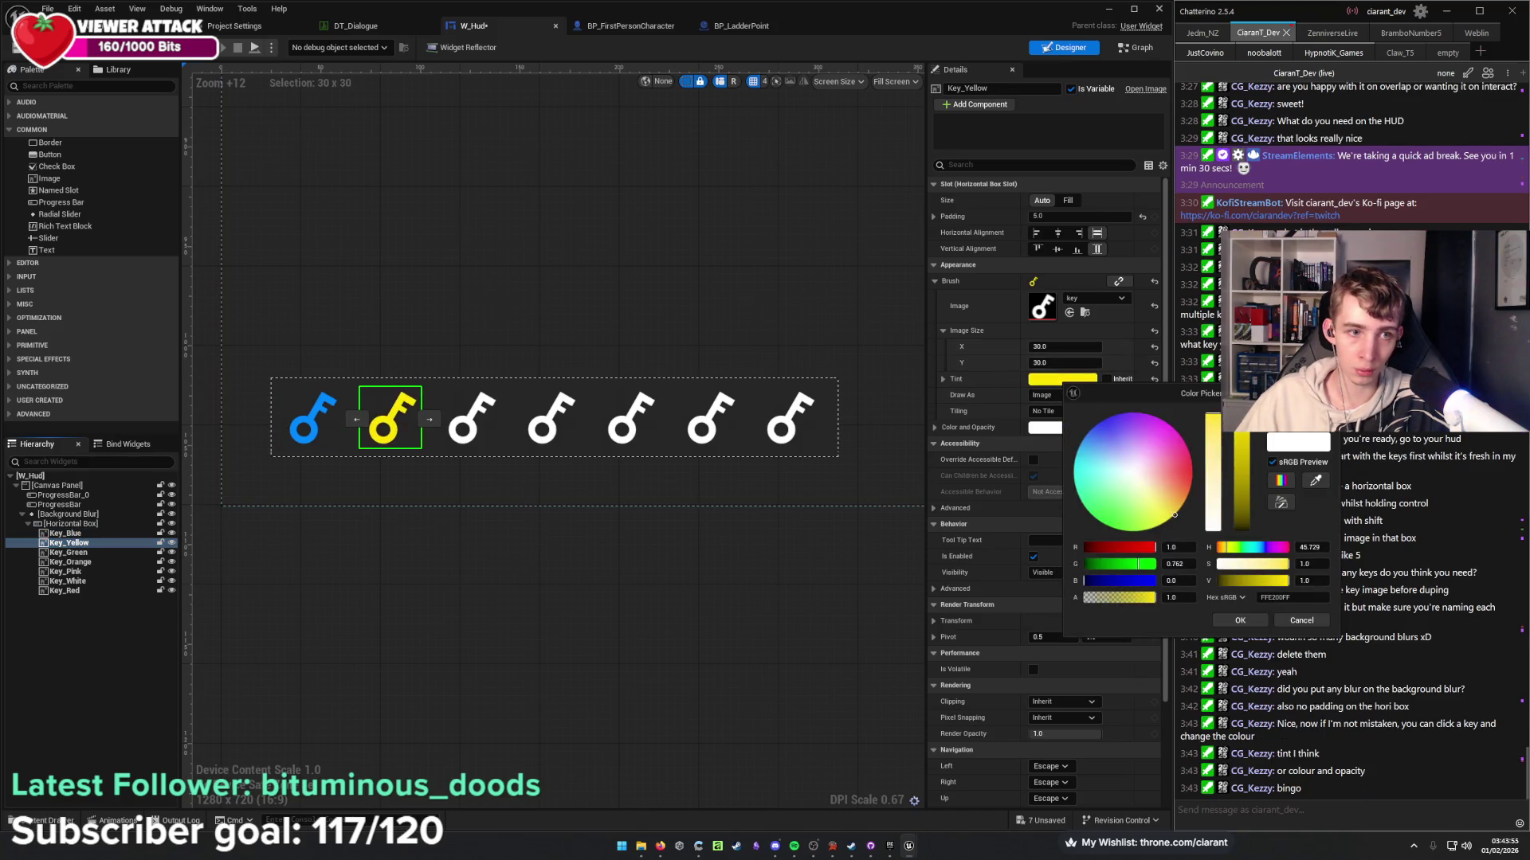
# Tint Key_Green green and Key_Orange orange.
pyautogui.click(94, 552)
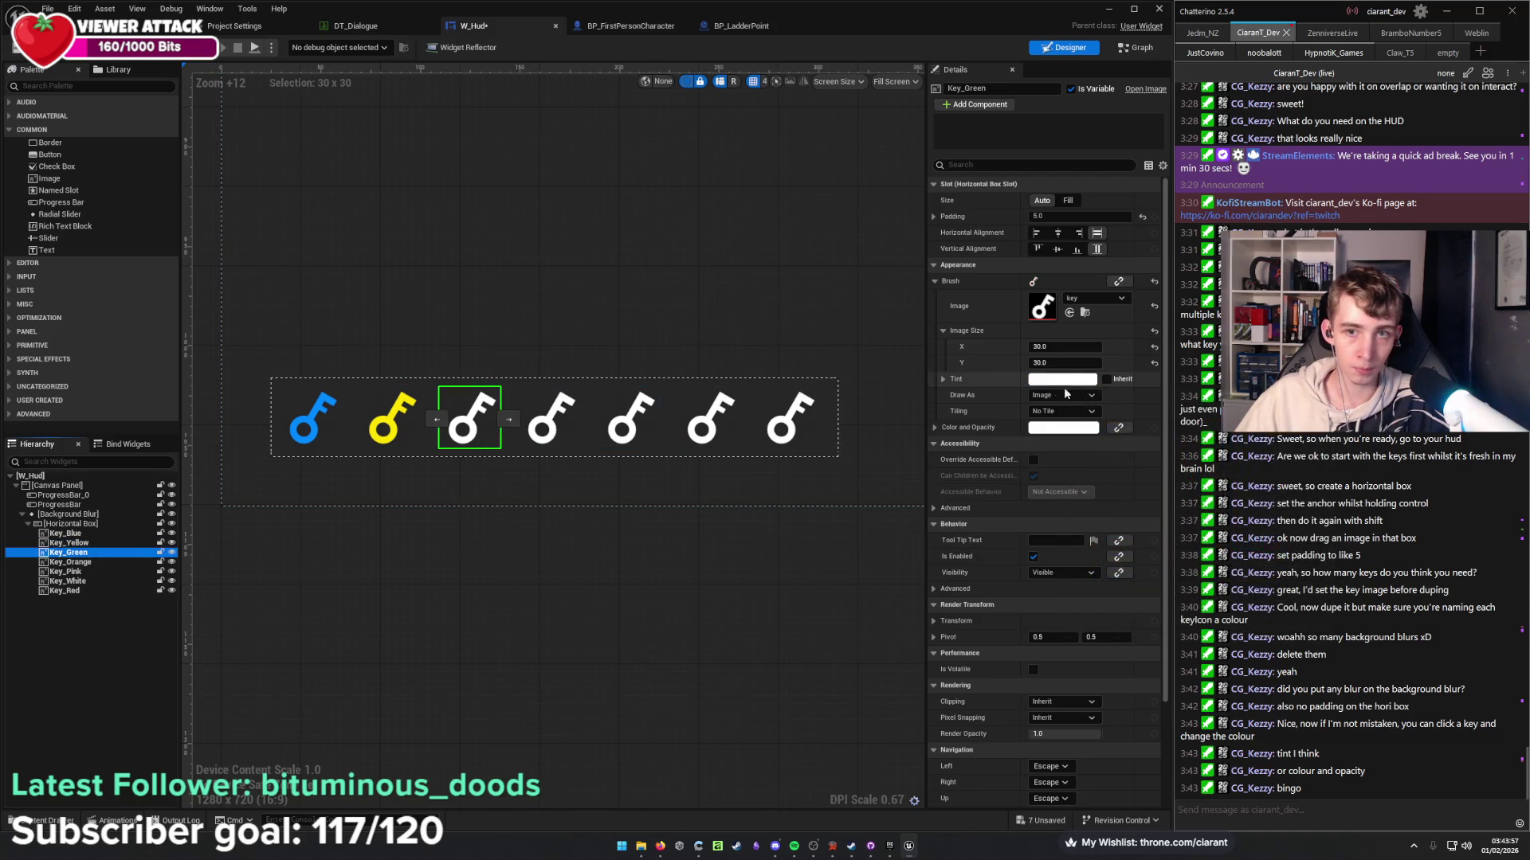
pyautogui.click(1062, 379)
pyautogui.click(1126, 526)
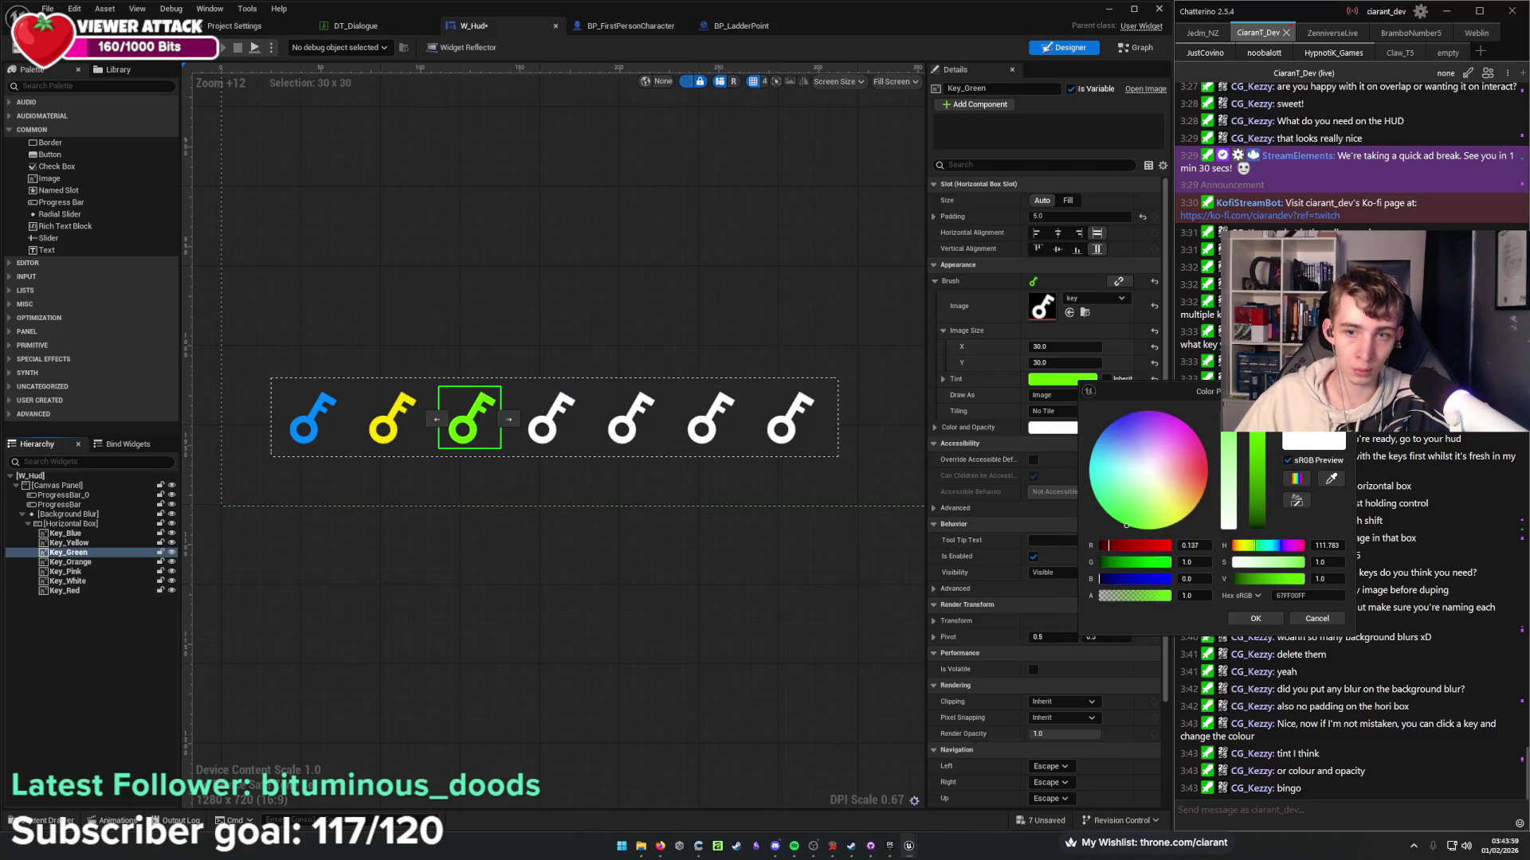
pyautogui.click(72, 563)
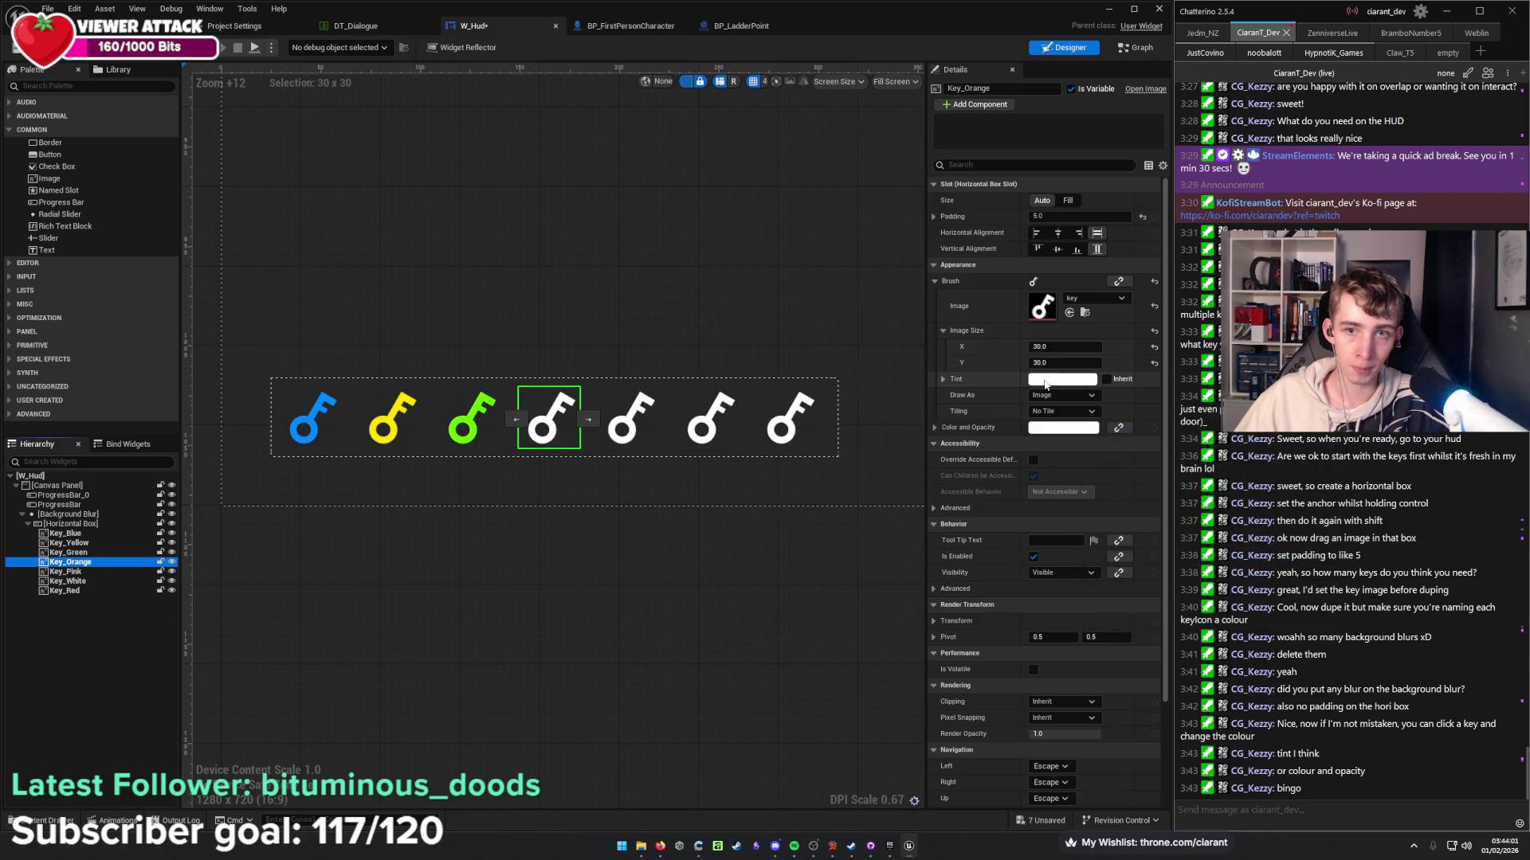
pyautogui.click(1062, 379)
pyautogui.click(1169, 492)
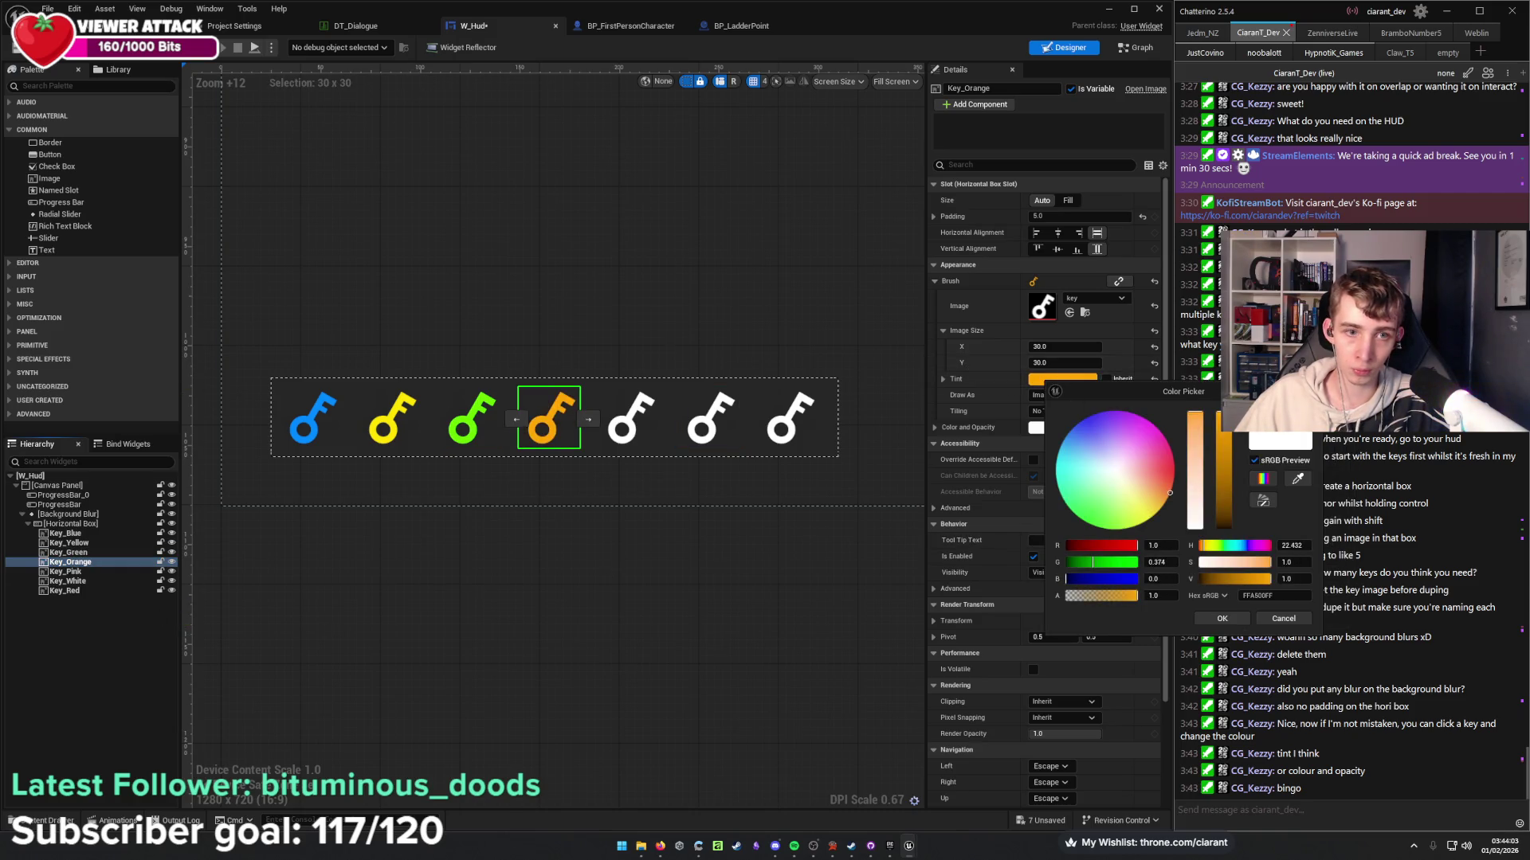
# Tint Key_Pink magenta and Key_Red full red.
pyautogui.click(66, 571)
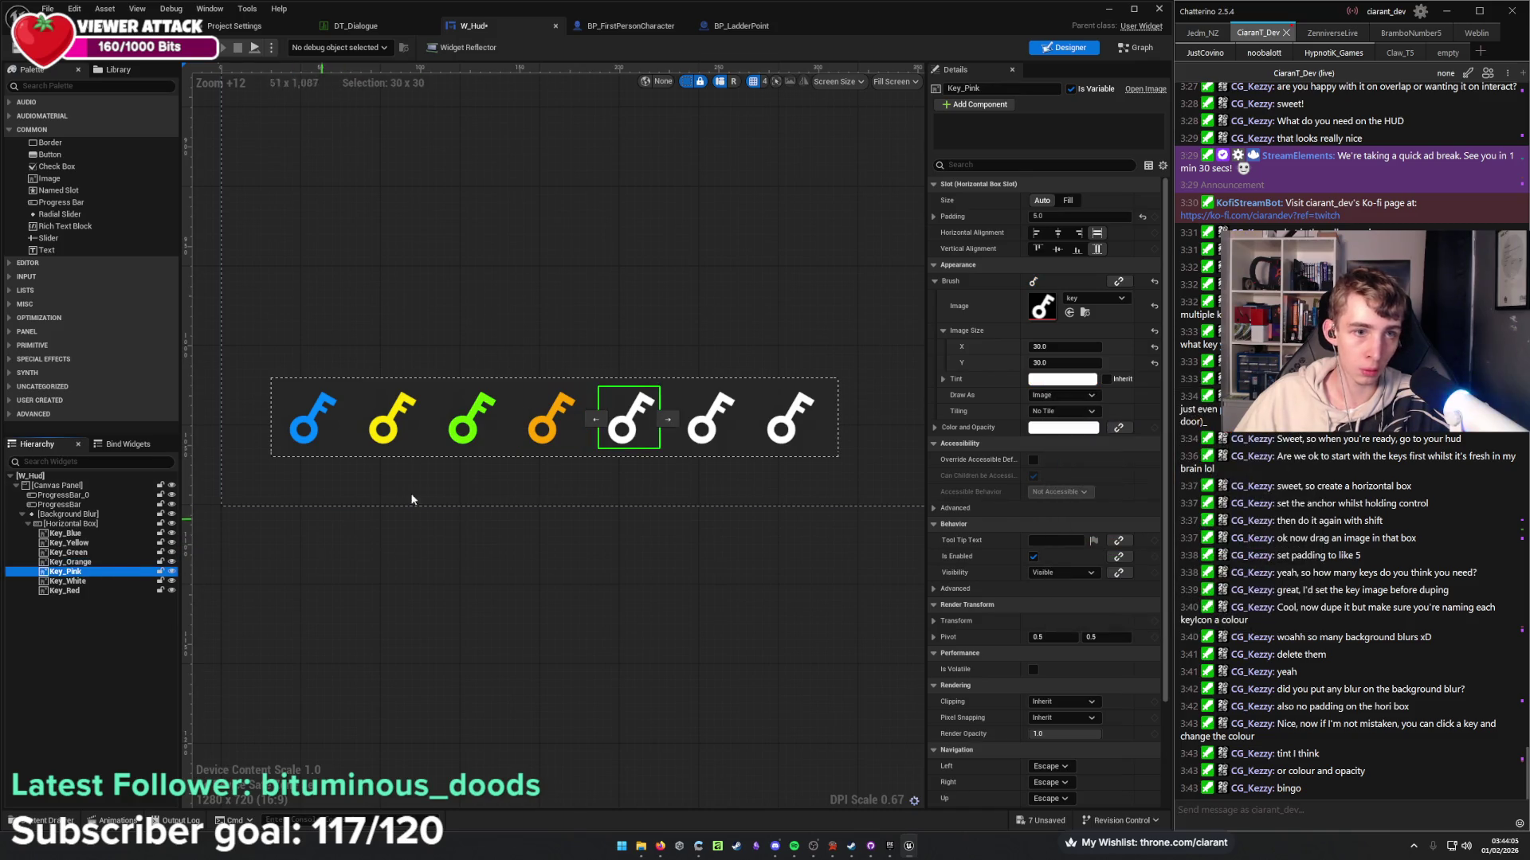
pyautogui.click(1050, 380)
pyautogui.click(1160, 426)
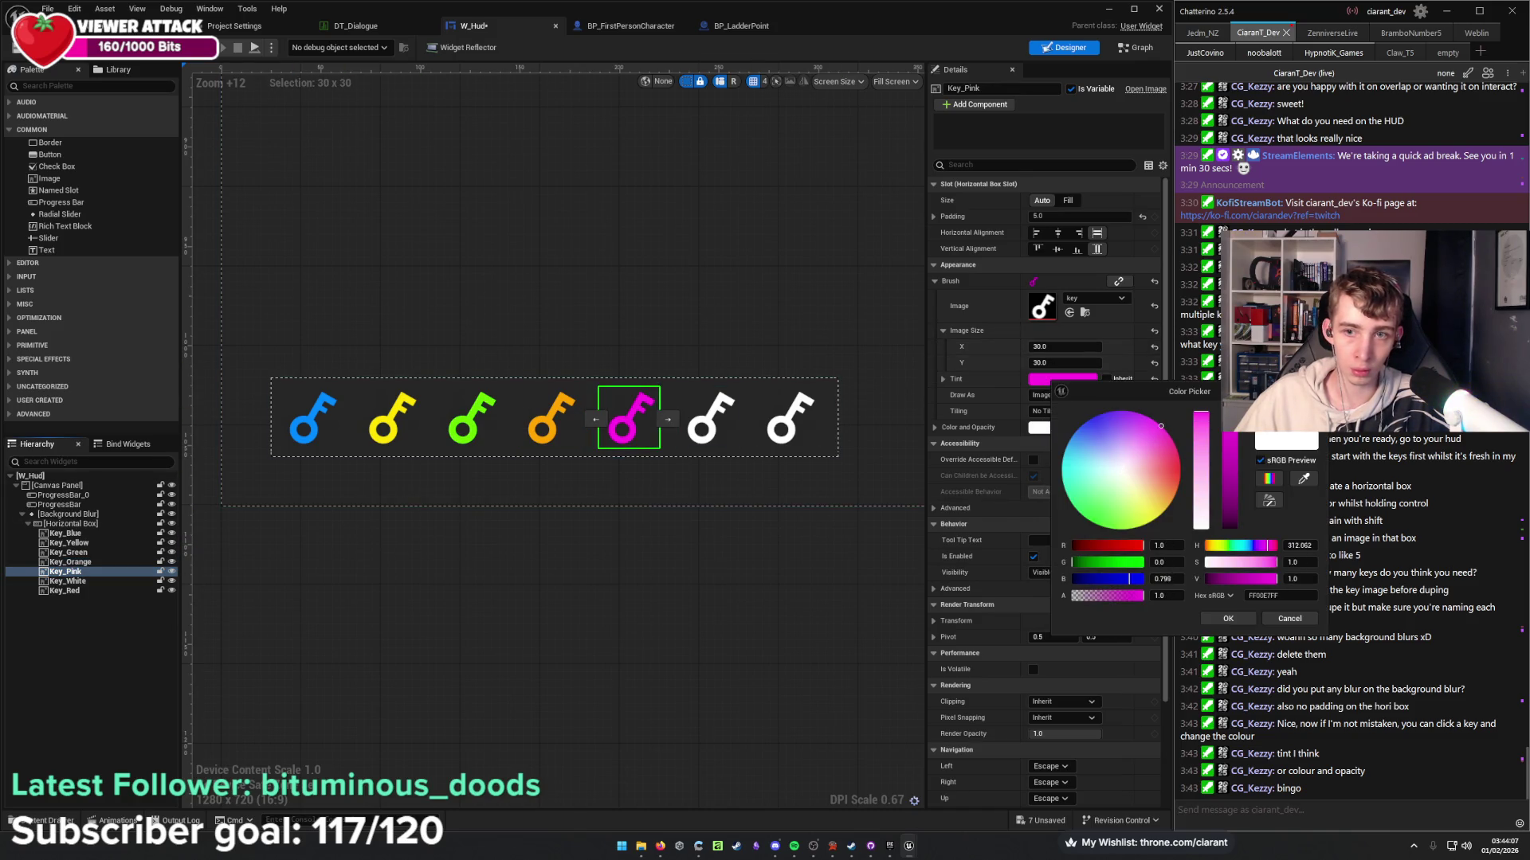
pyautogui.click(67, 581)
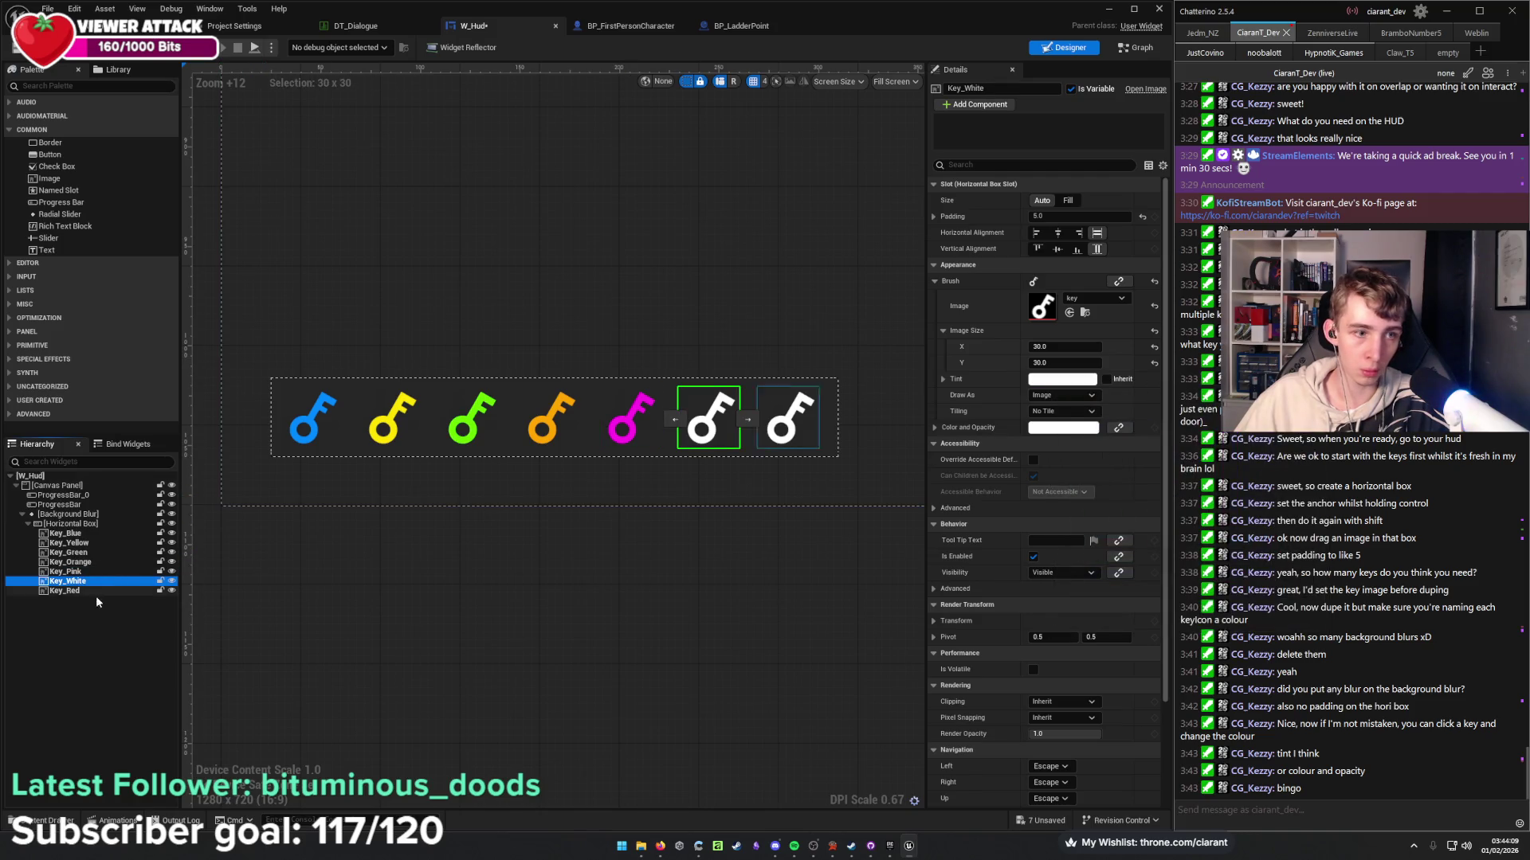
pyautogui.click(87, 591)
pyautogui.click(1055, 380)
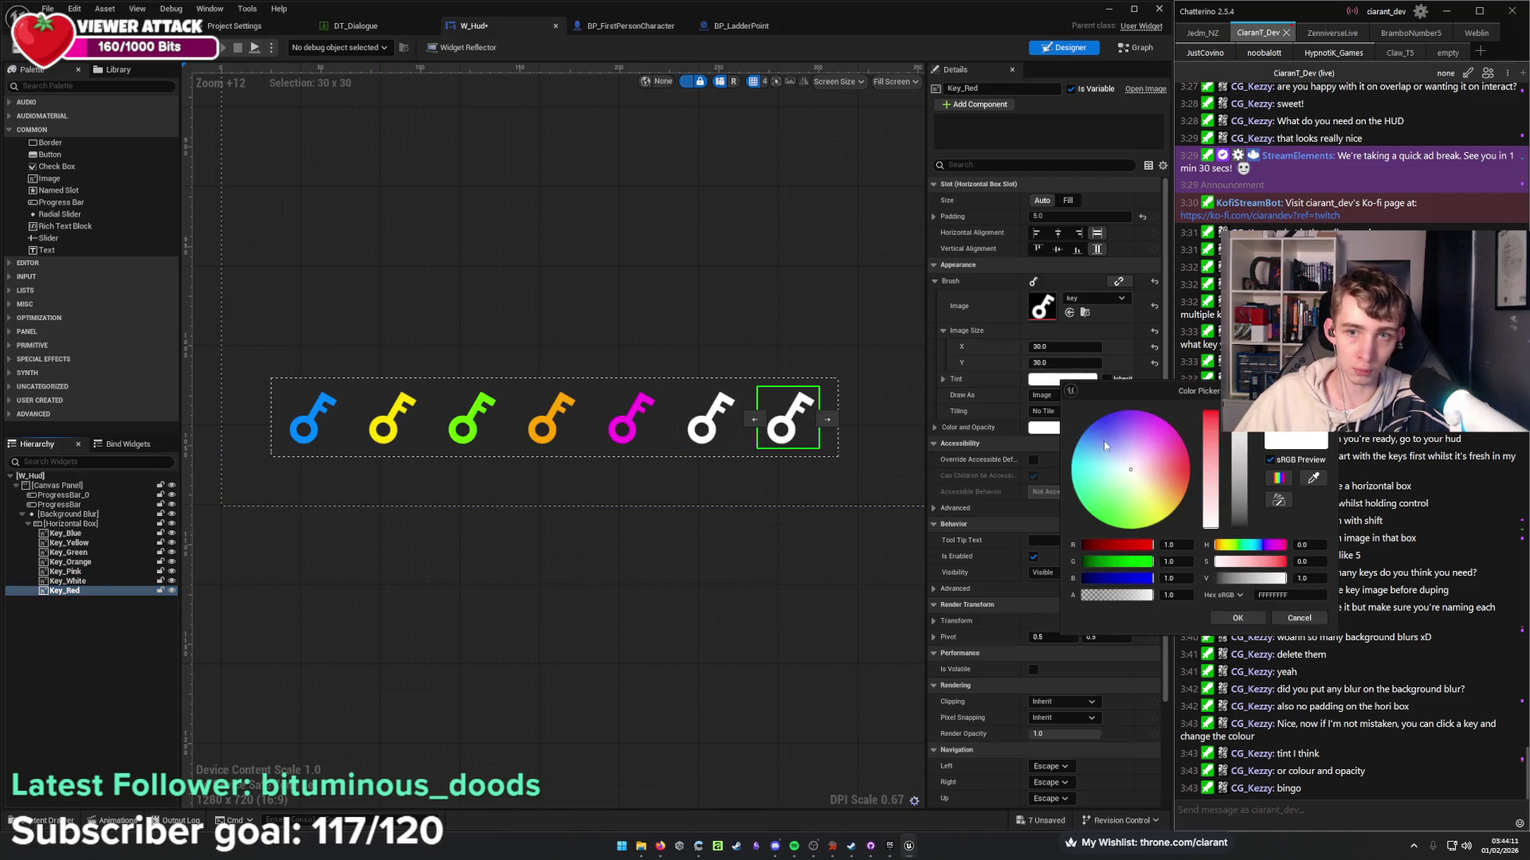
pyautogui.click(1142, 469)
pyautogui.moveTo(1142, 469); pyautogui.dragTo(1188, 470)
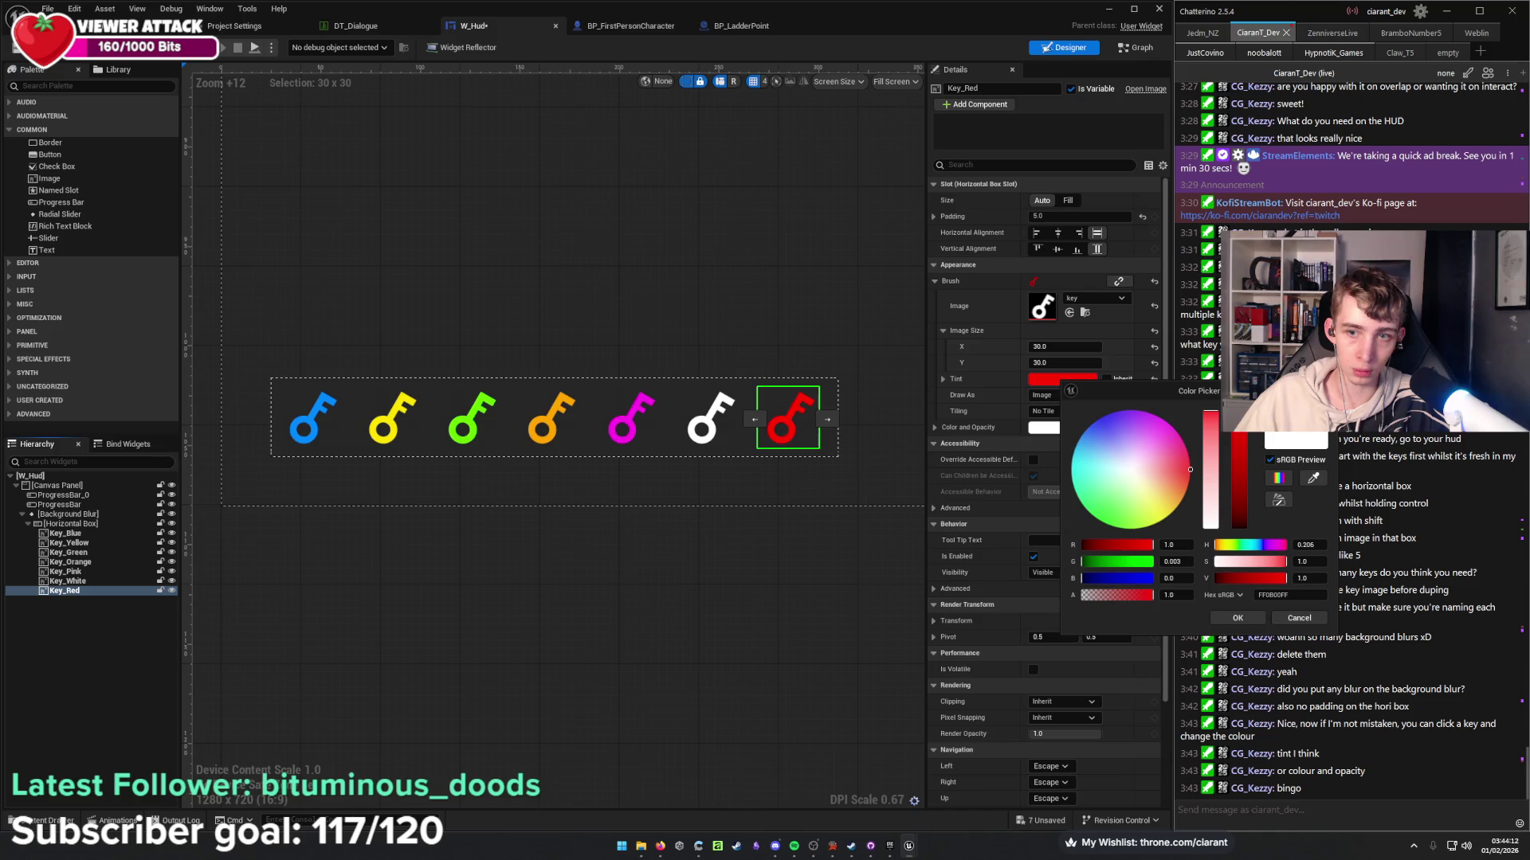
pyautogui.click(807, 591)
pyautogui.scroll(-3, 621, 513)
pyautogui.scroll(3, 620, 514)
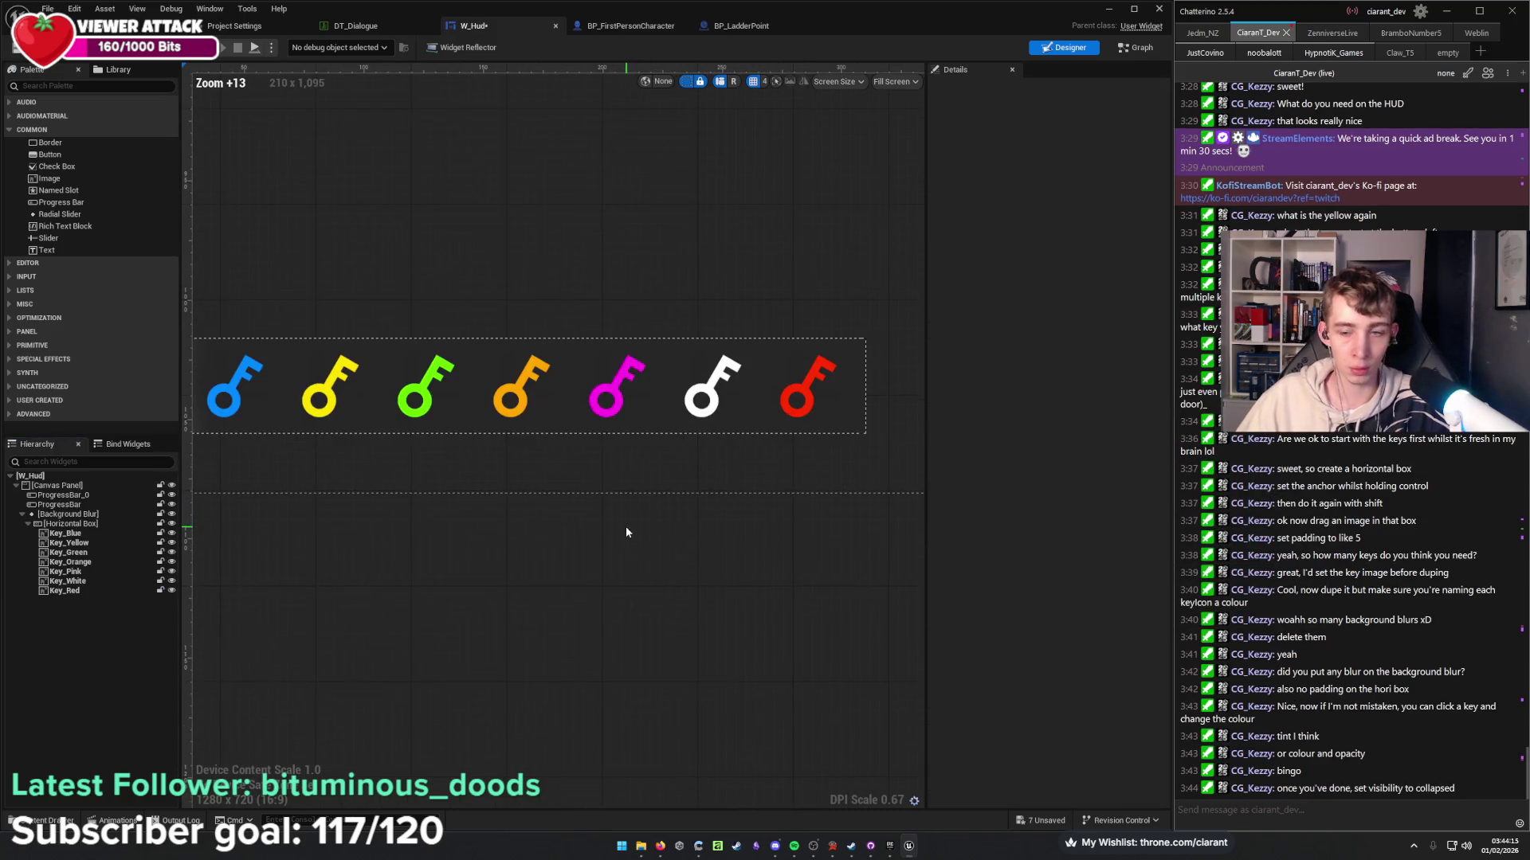
pyautogui.moveTo(570, 520); pyautogui.dragTo(575, 532)
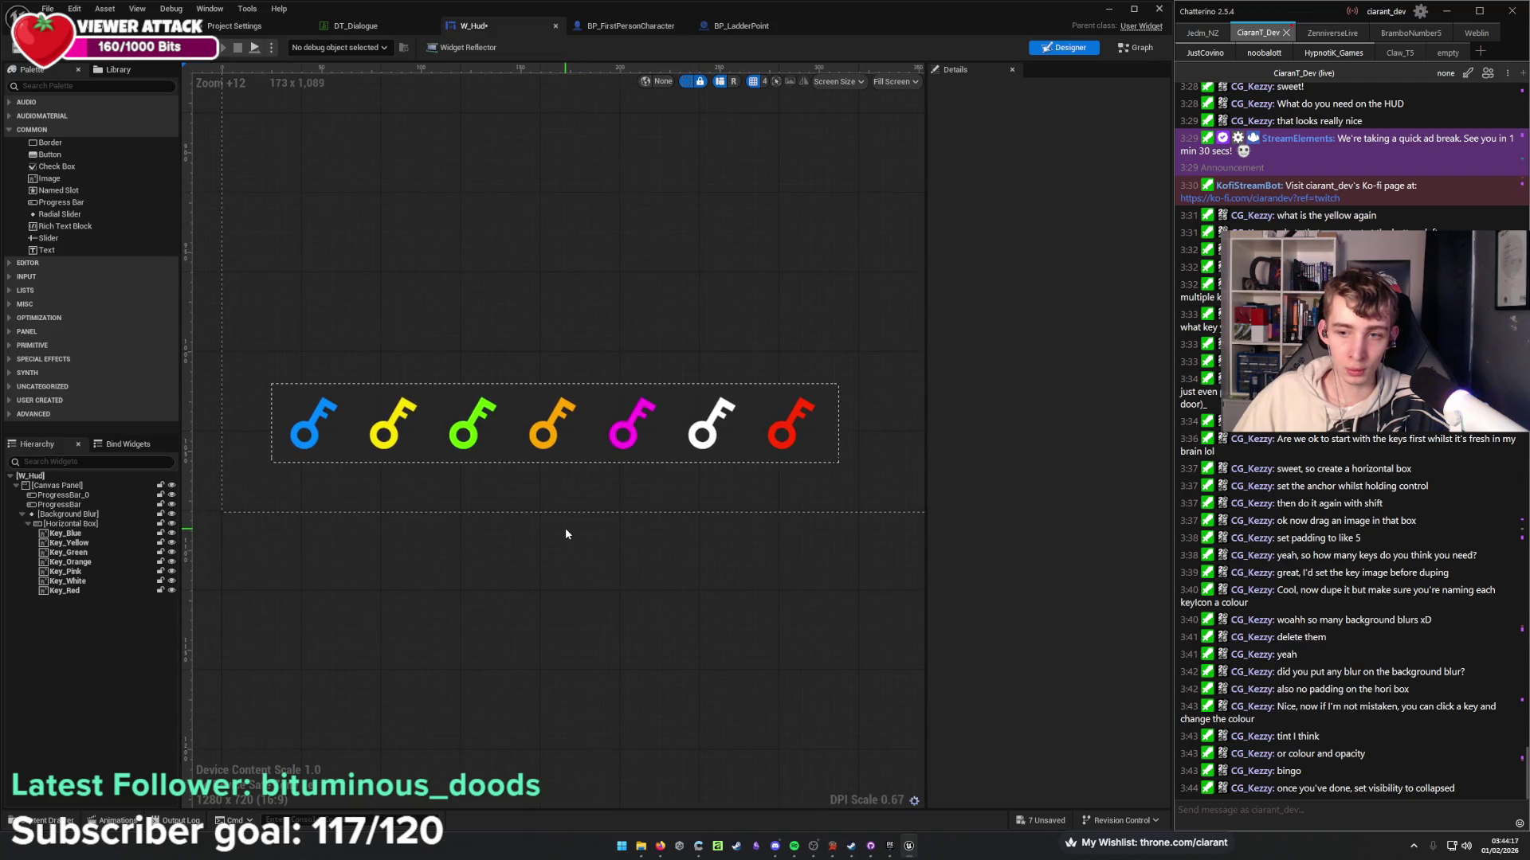
pyautogui.click(81, 525)
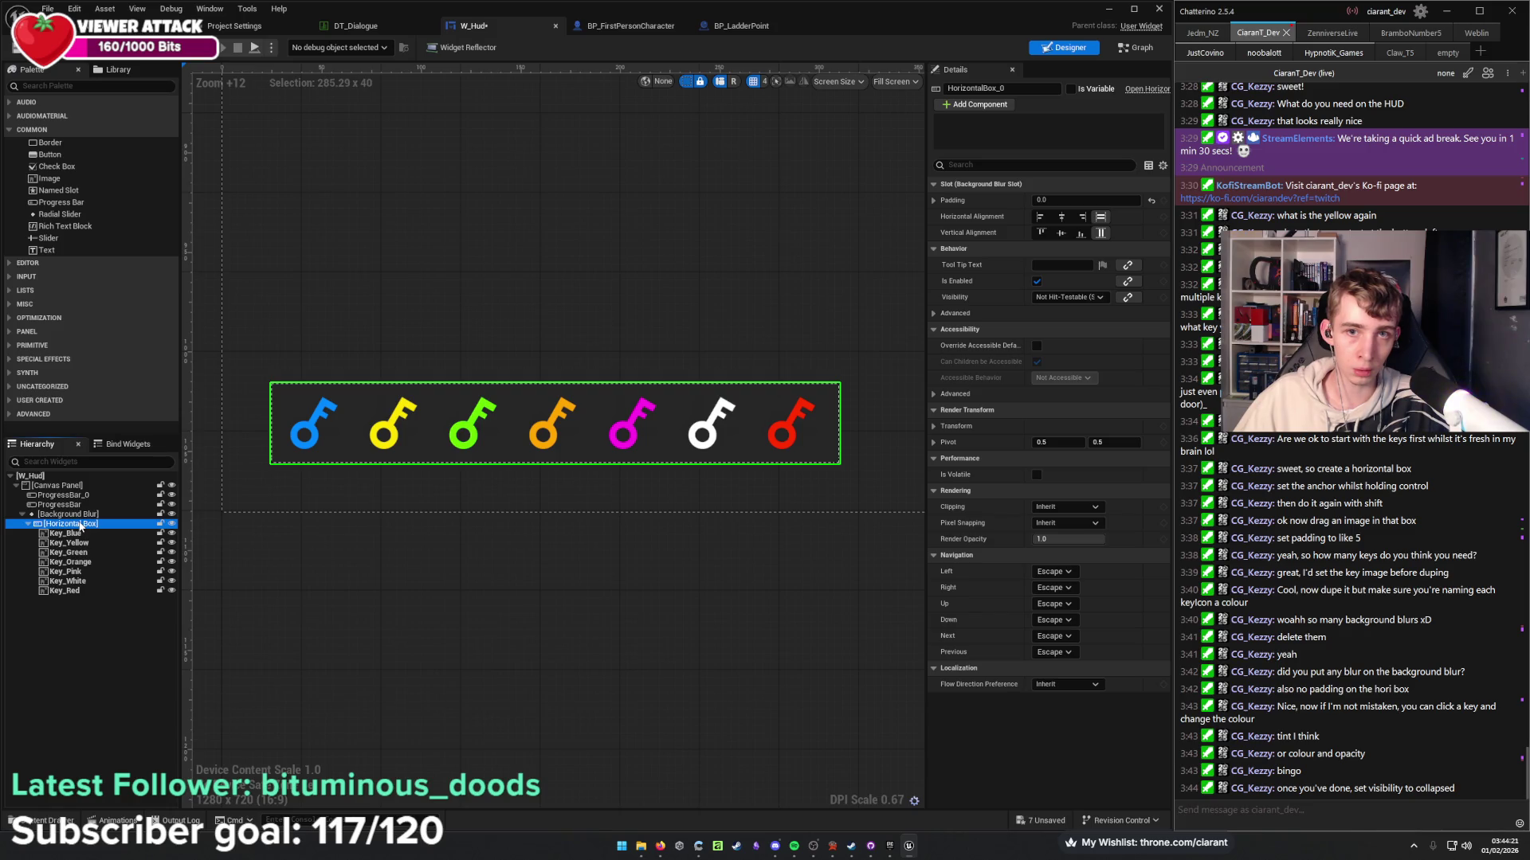
pyautogui.click(1083, 298)
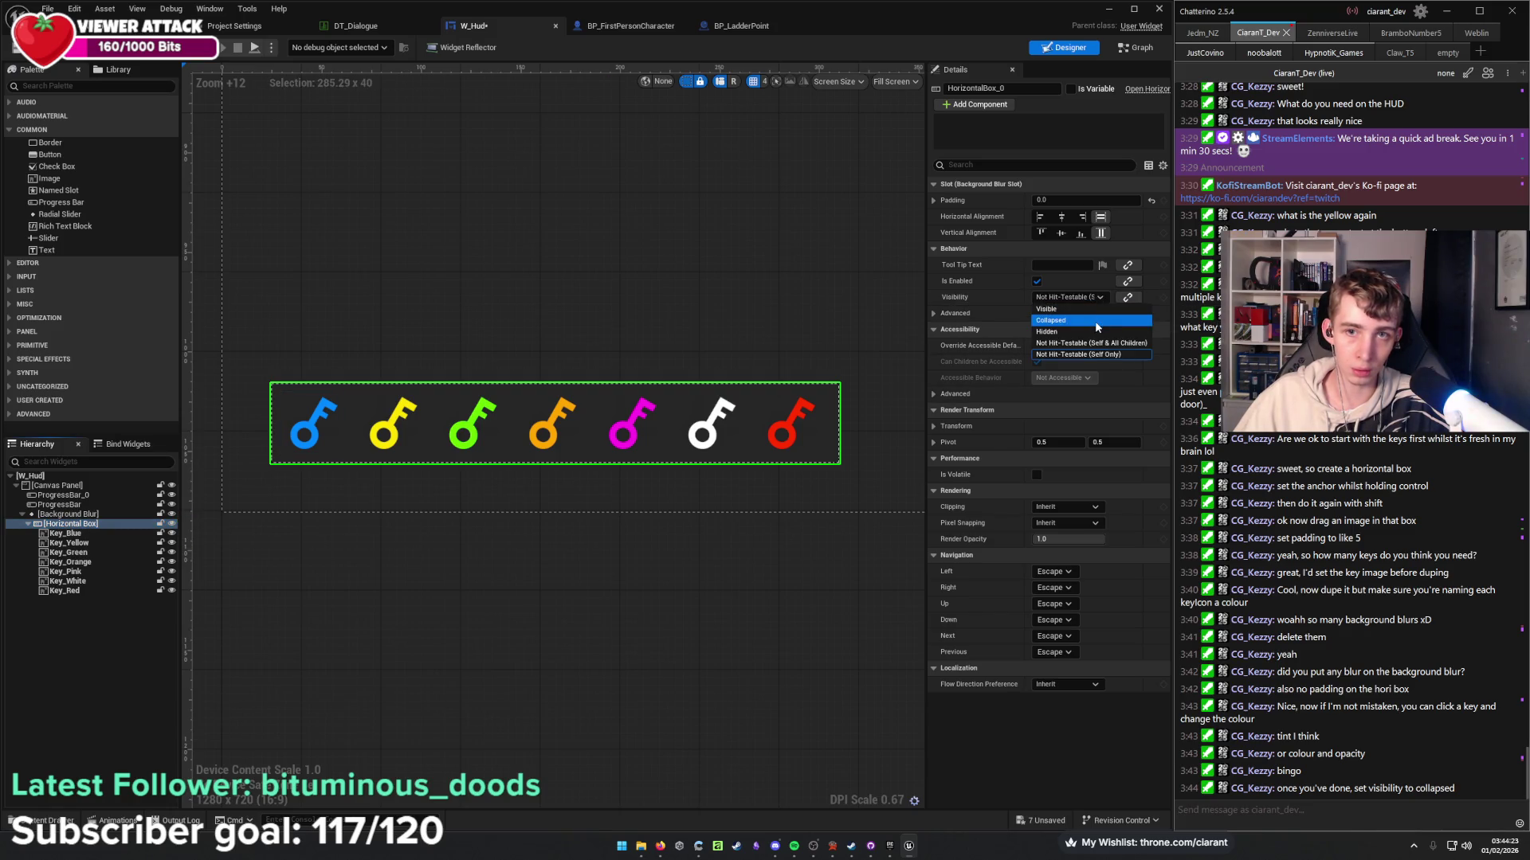
pyautogui.click(1094, 320)
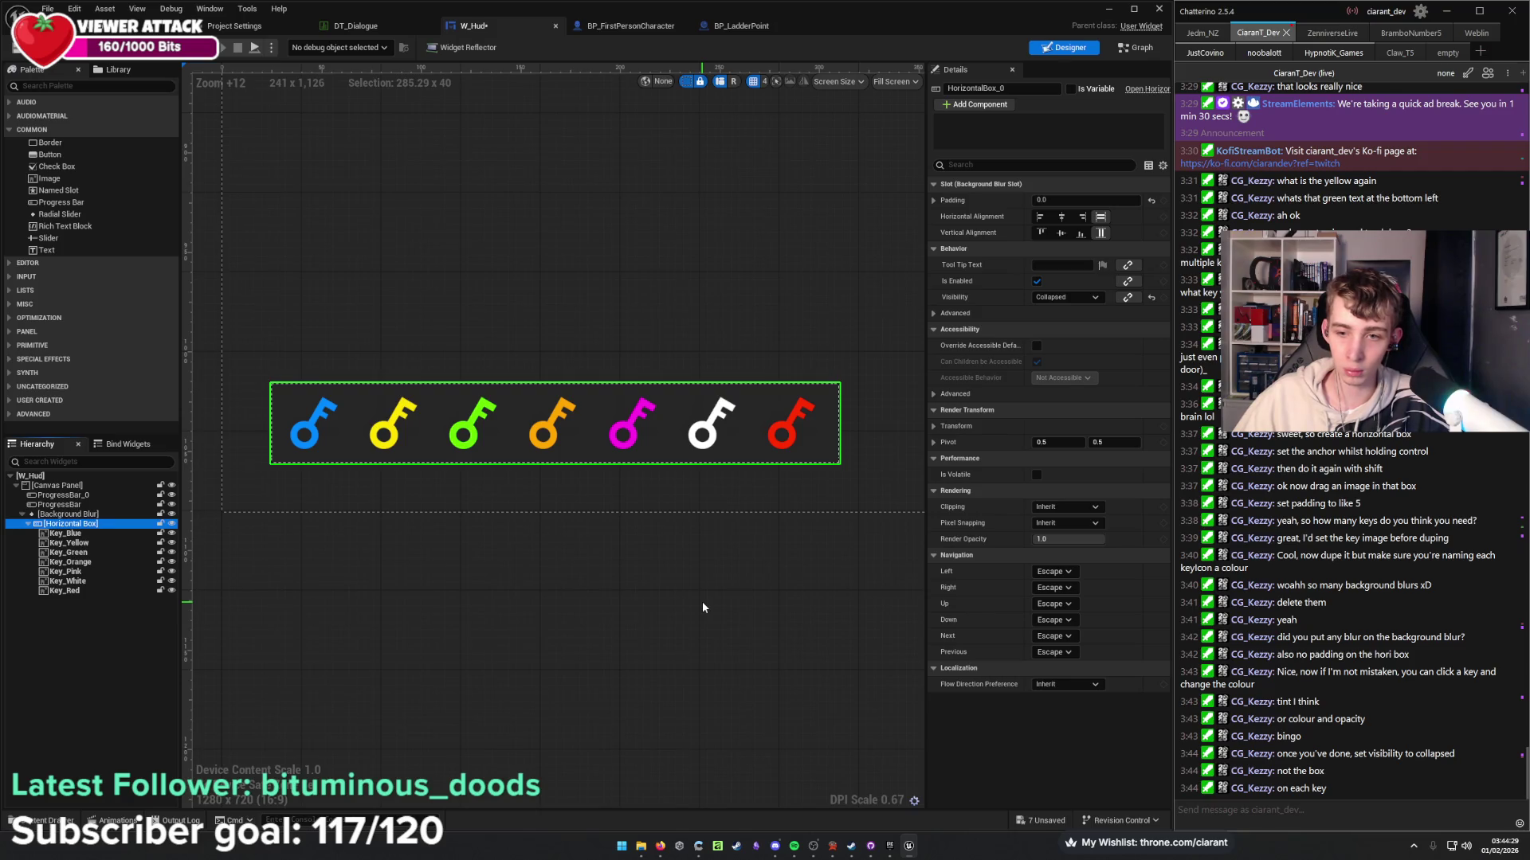
pyautogui.hotkey('ctrl', 'z')
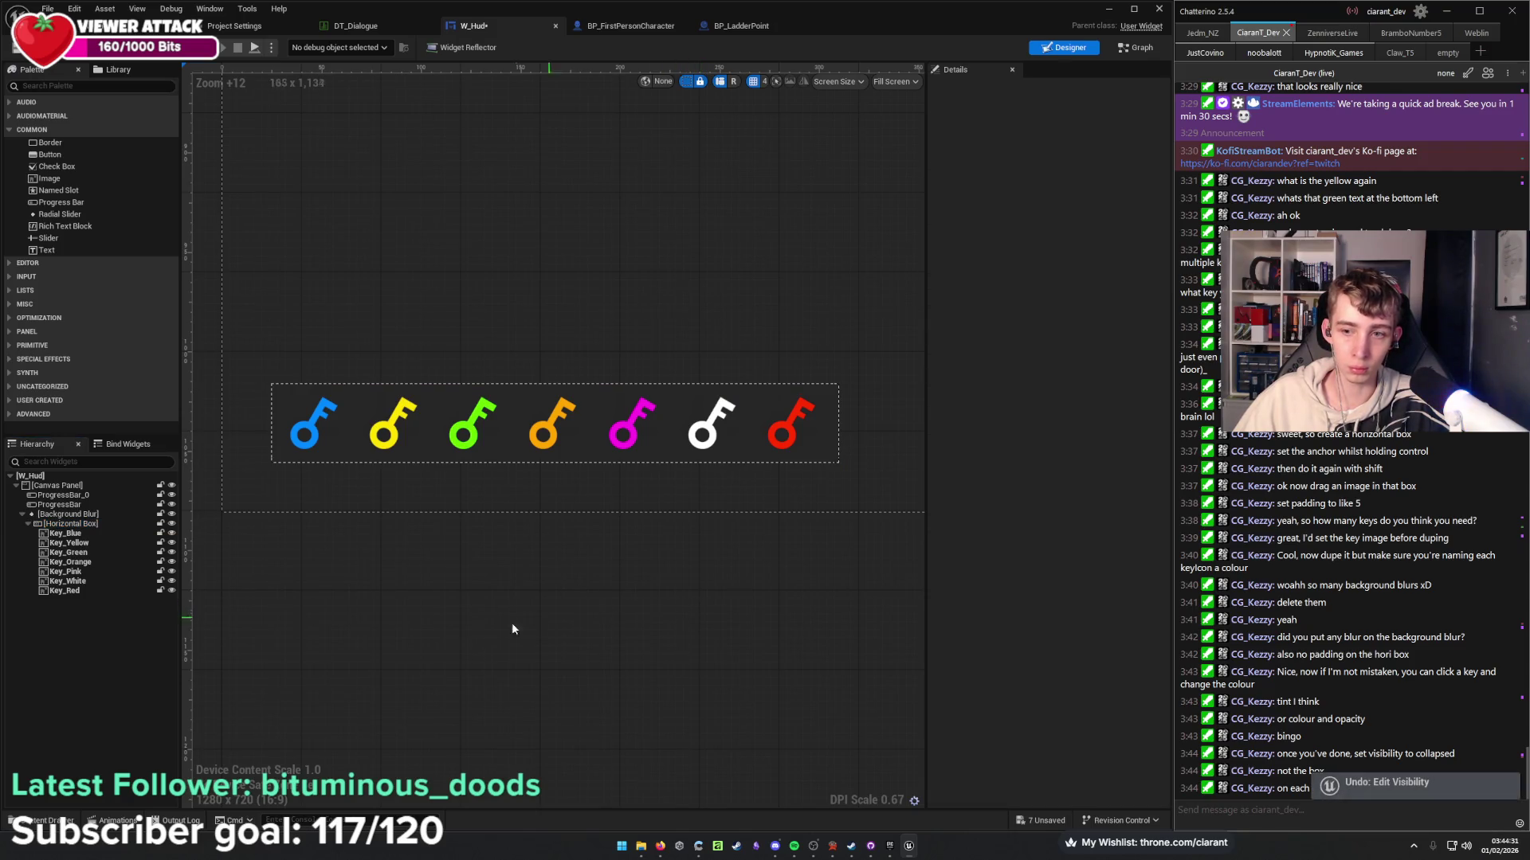
pyautogui.click(68, 533)
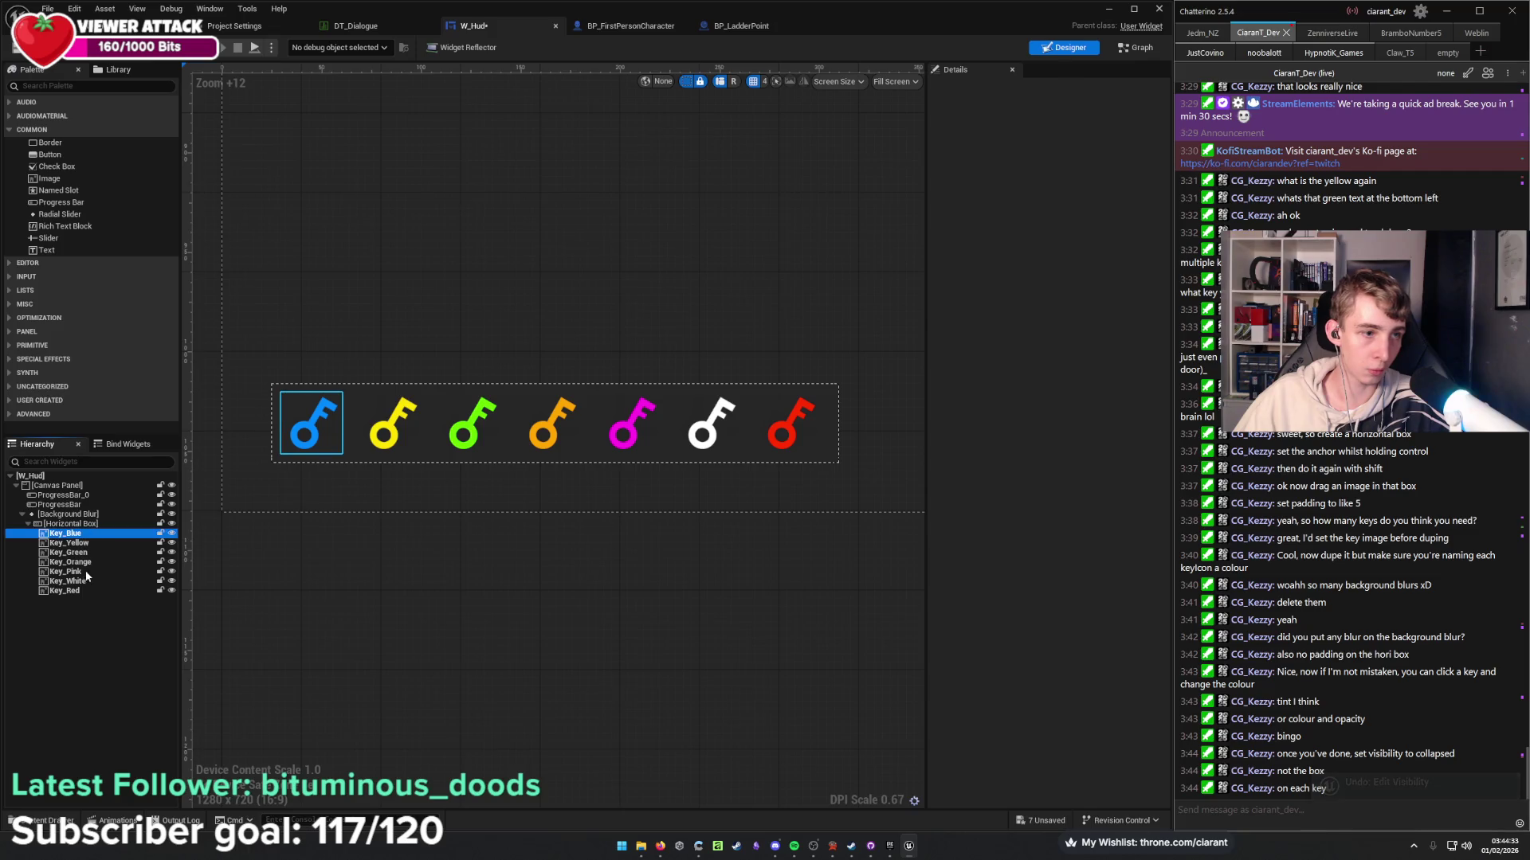
# Set Visibility to Collapsed on all seven key icons, then reselect Key_Blue alone.
pyautogui.keyDown('shift'); pyautogui.click(84, 590); pyautogui.keyUp('shift')
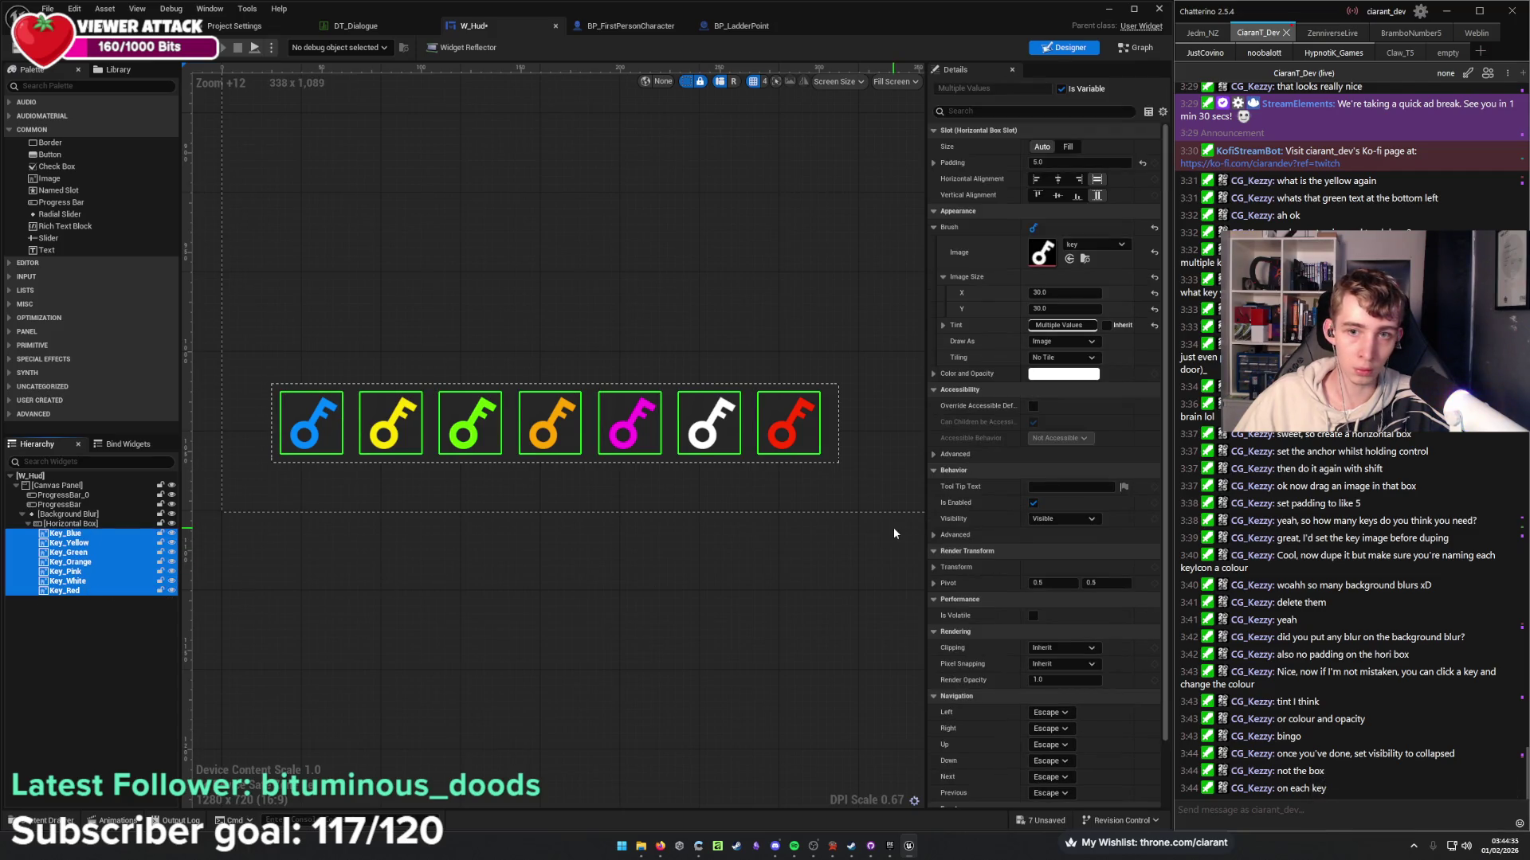
pyautogui.click(1067, 519)
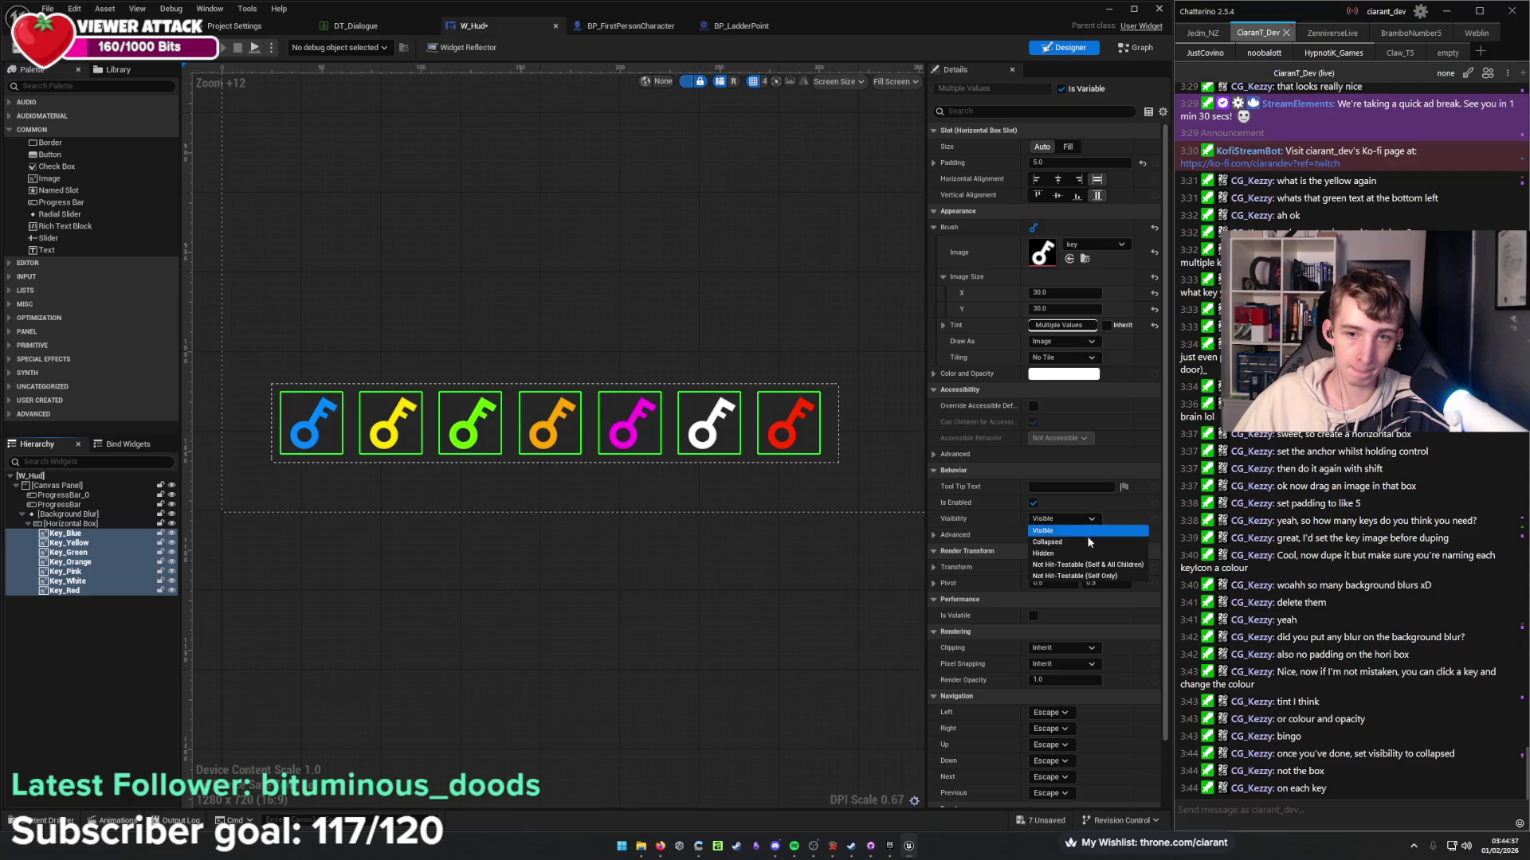
pyautogui.click(1088, 542)
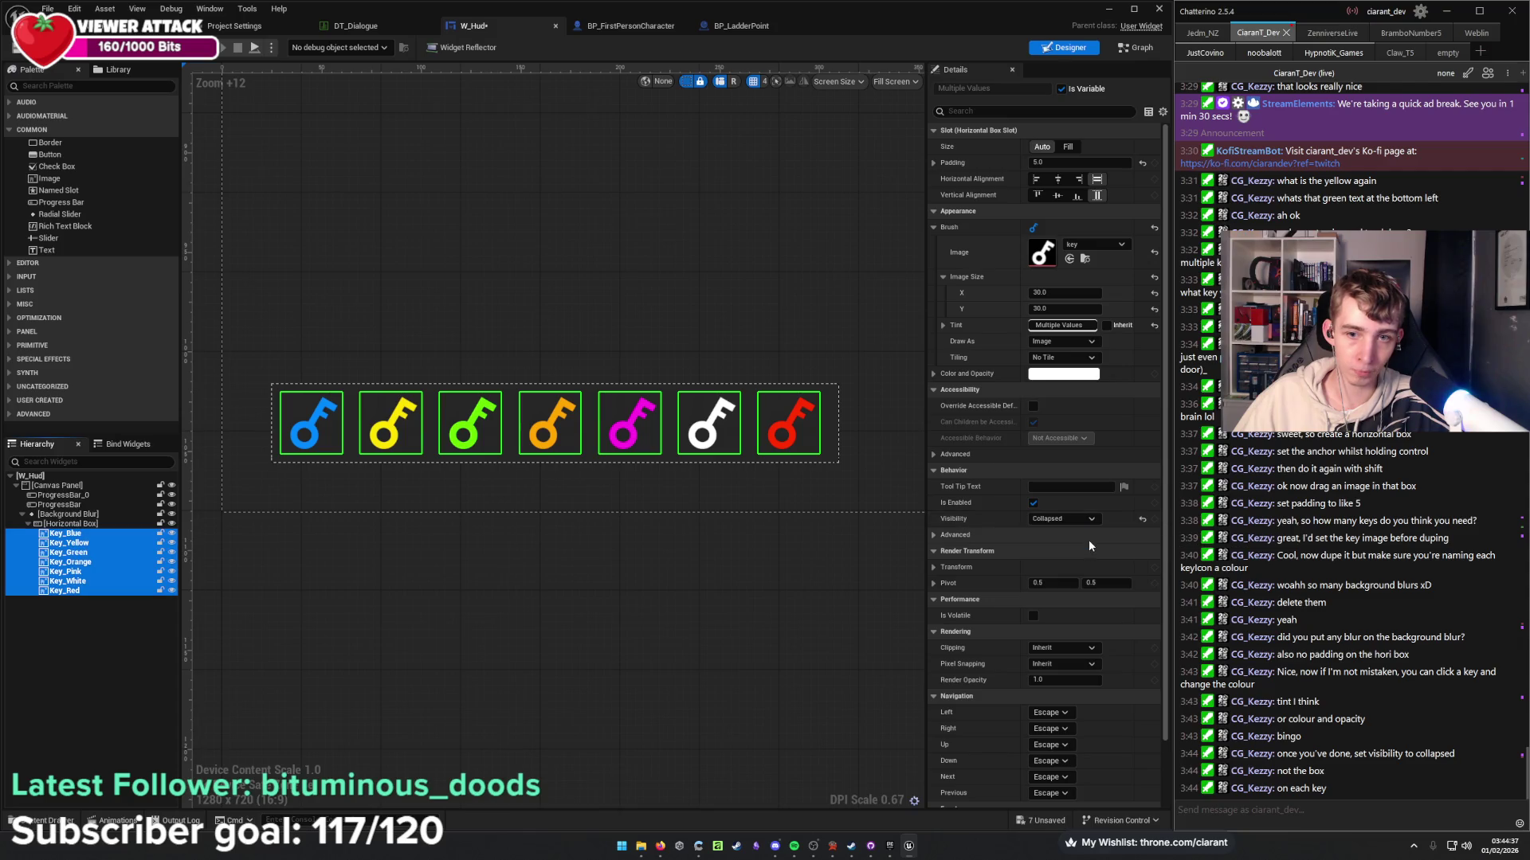
pyautogui.click(519, 585)
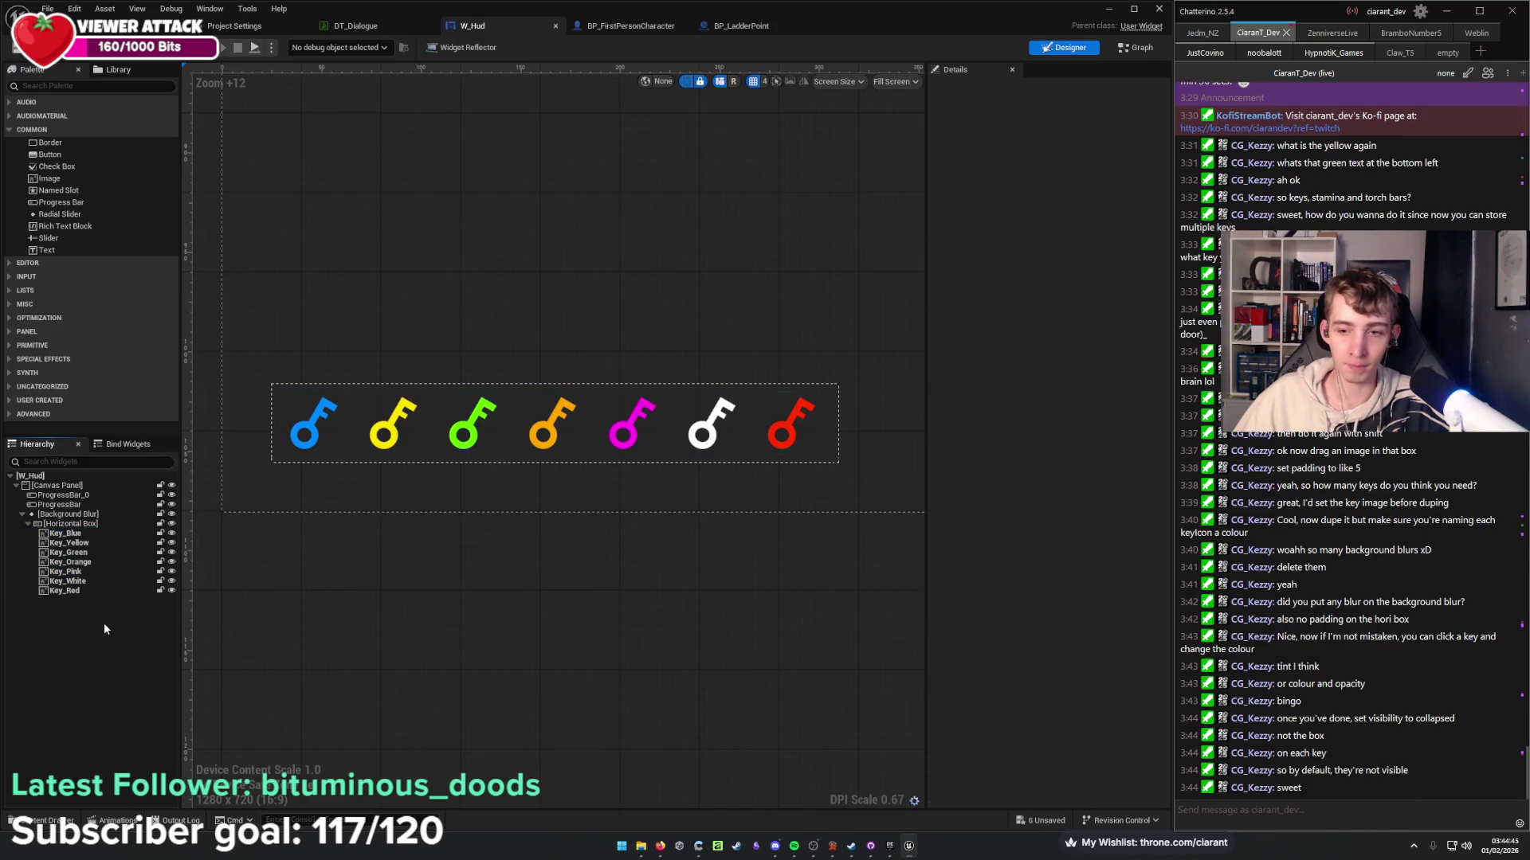
pyautogui.click(85, 535)
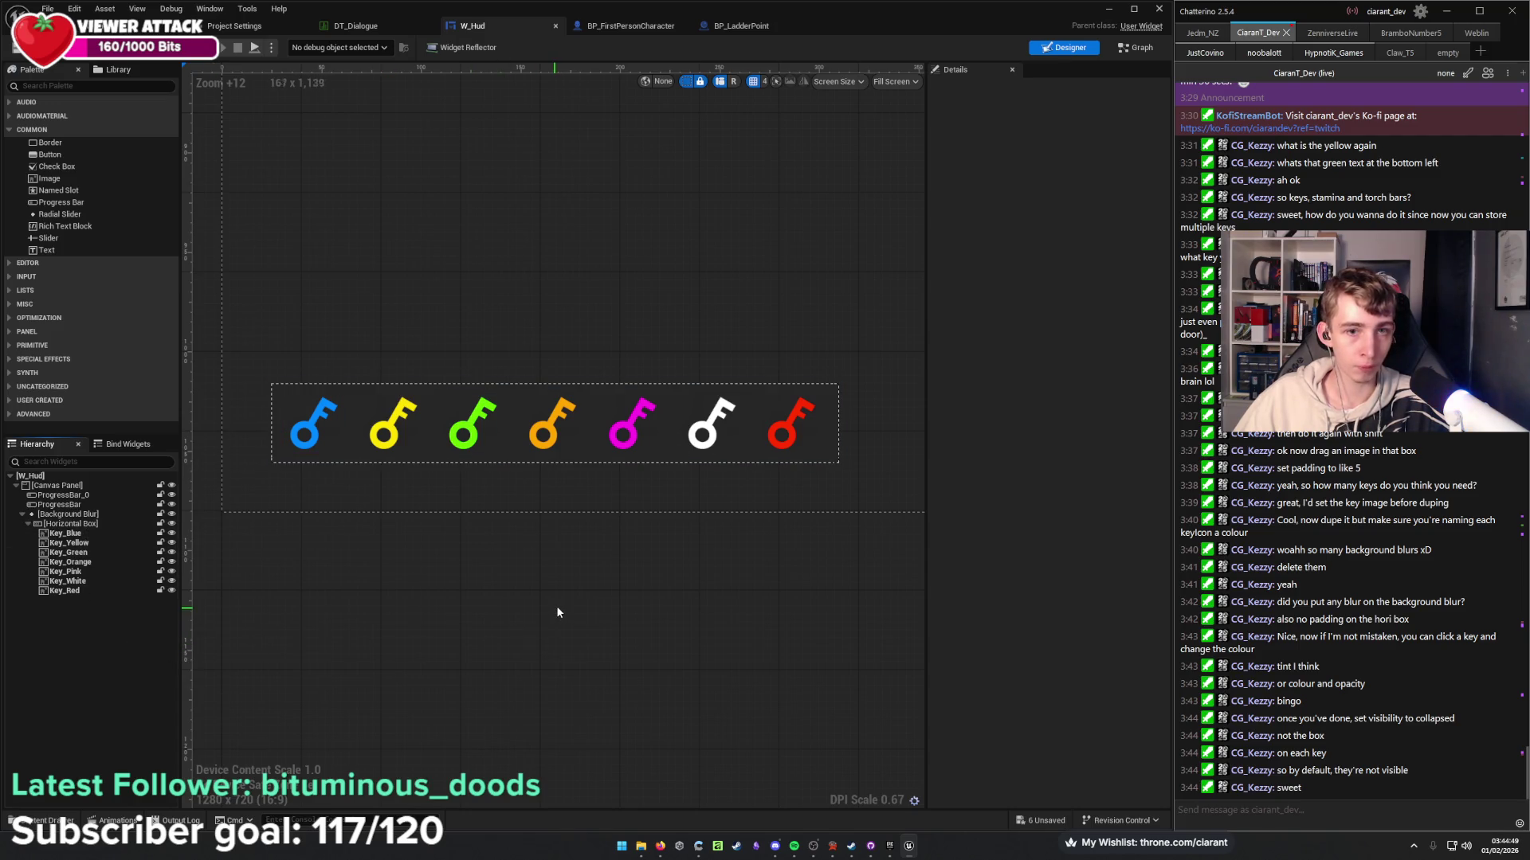
# Recentre the key bar, confirm Key_Blue reads Collapsed, and switch to W_Hud's Event Graph.
pyautogui.scroll(-15, 556, 603)
pyautogui.scroll(2, 415, 482)
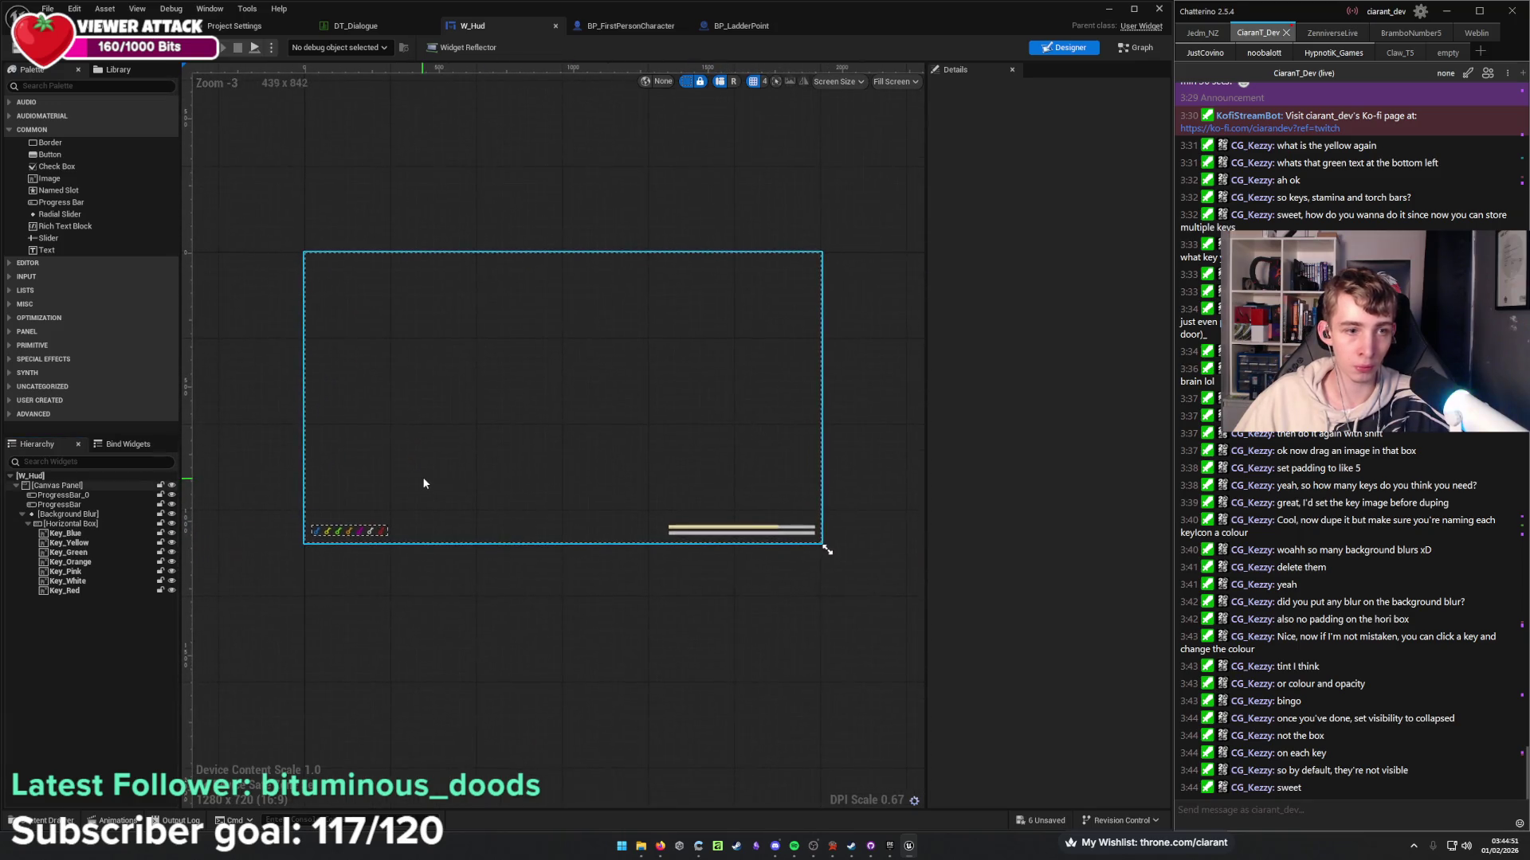
pyautogui.scroll(11, 282, 570)
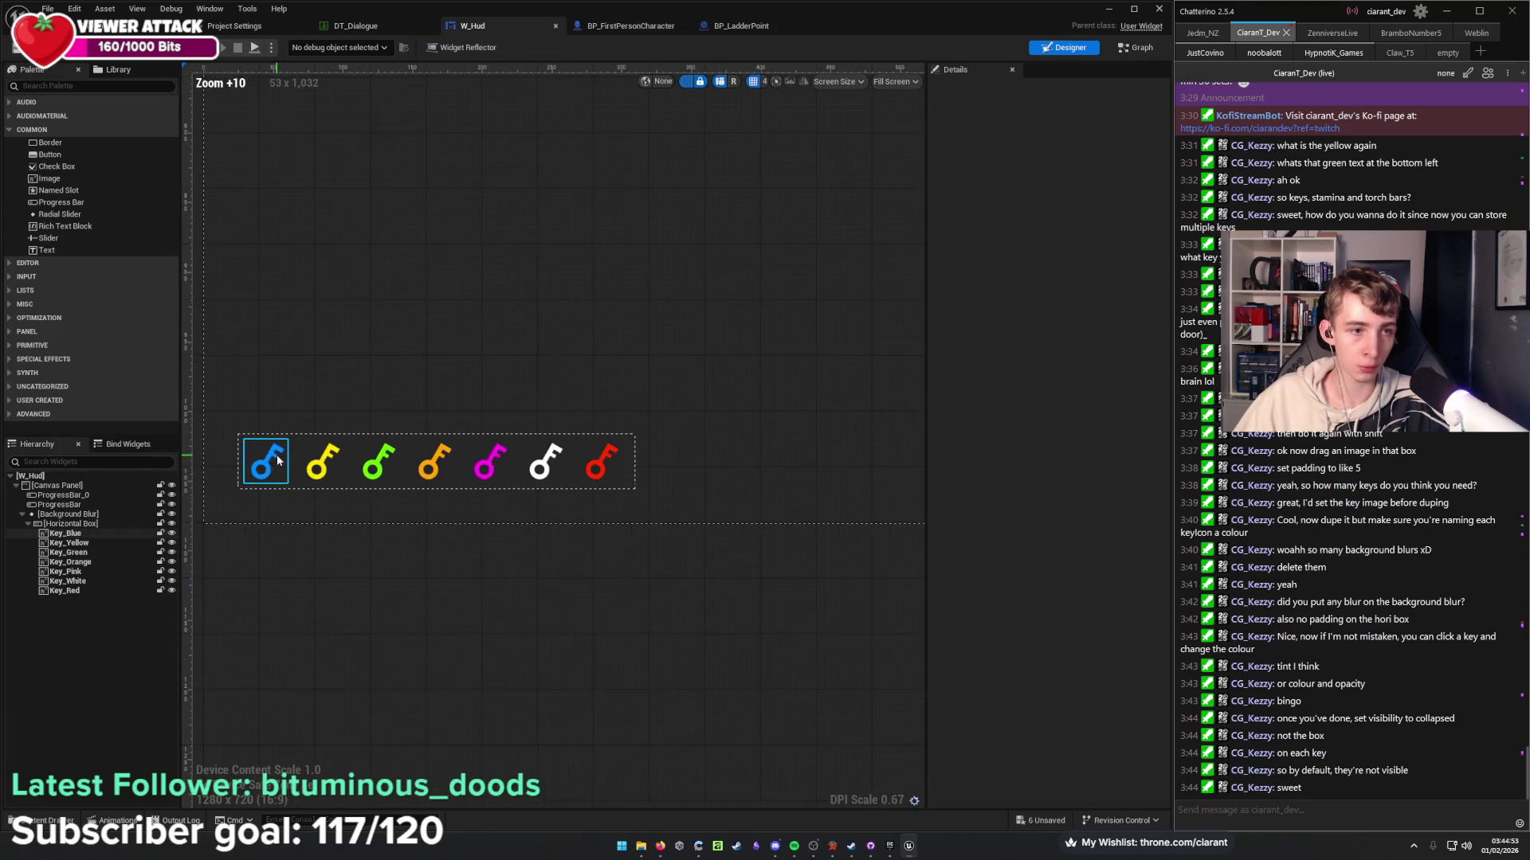
pyautogui.moveTo(563, 355); pyautogui.dragTo(628, 390)
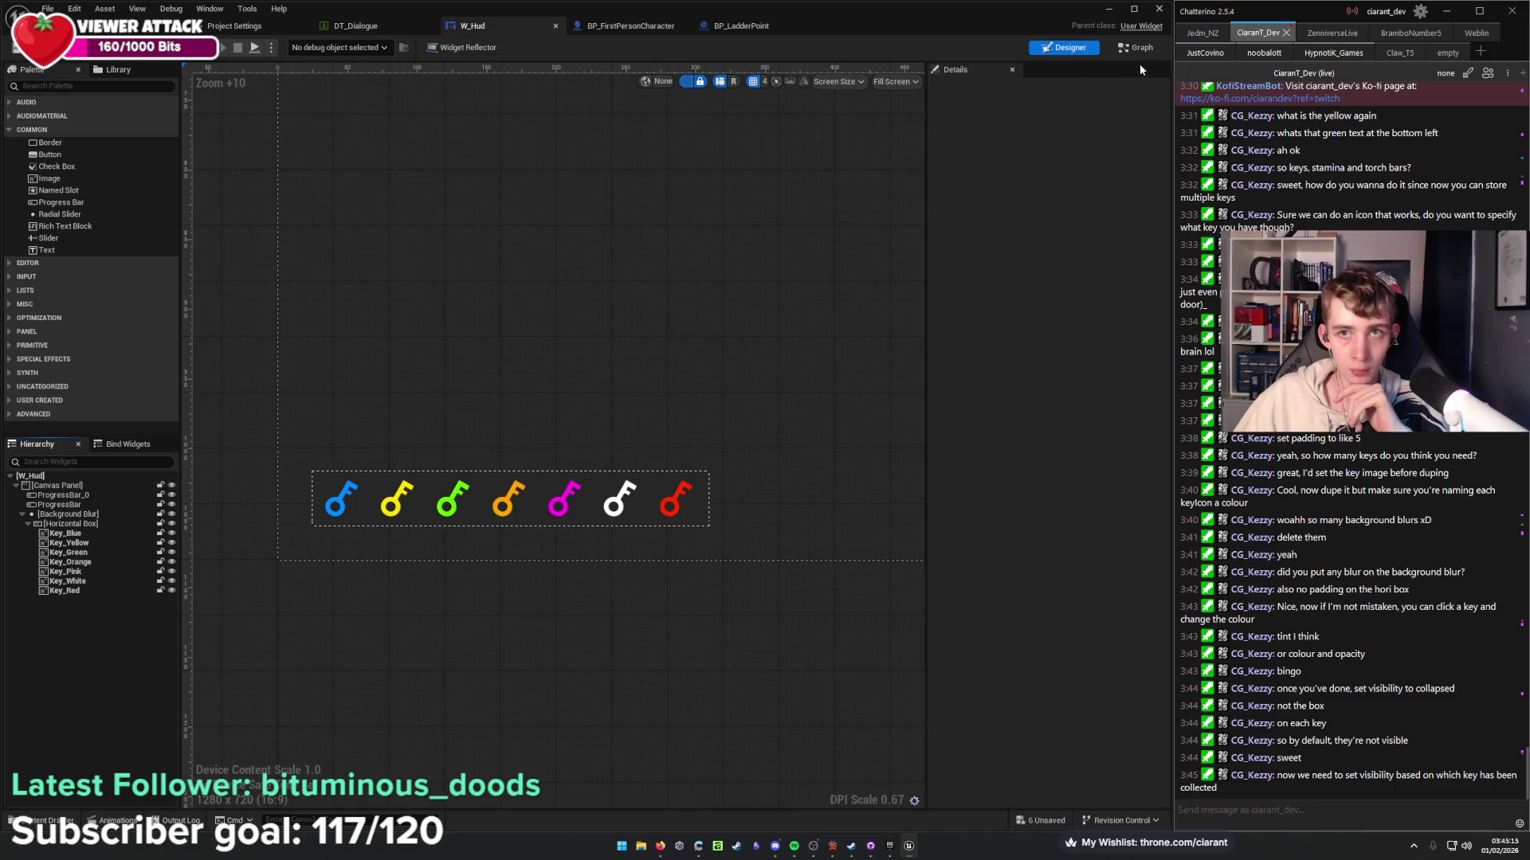
pyautogui.click(94, 531)
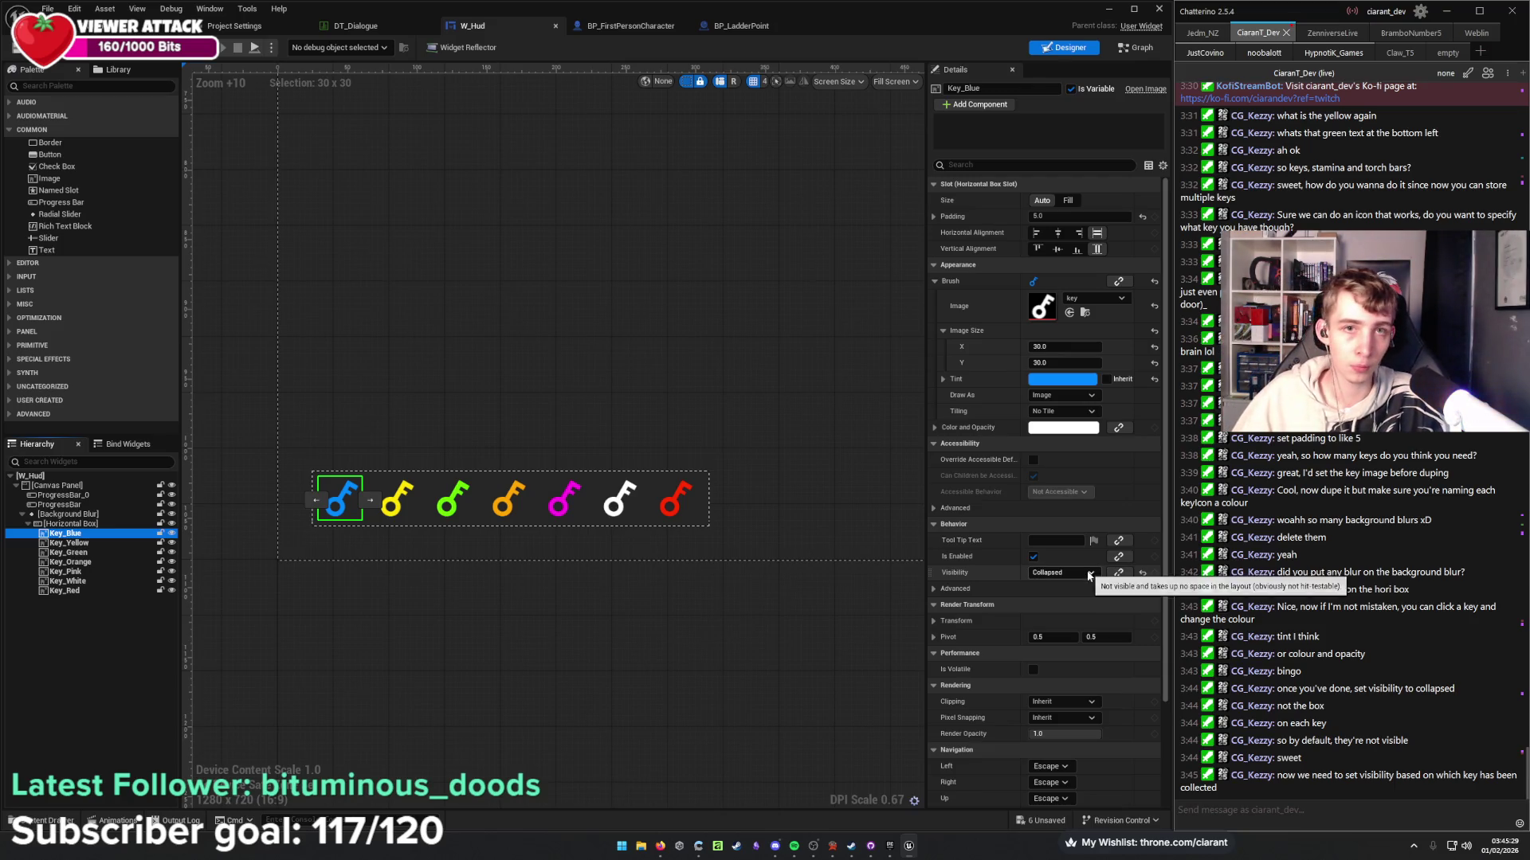
pyautogui.click(1137, 48)
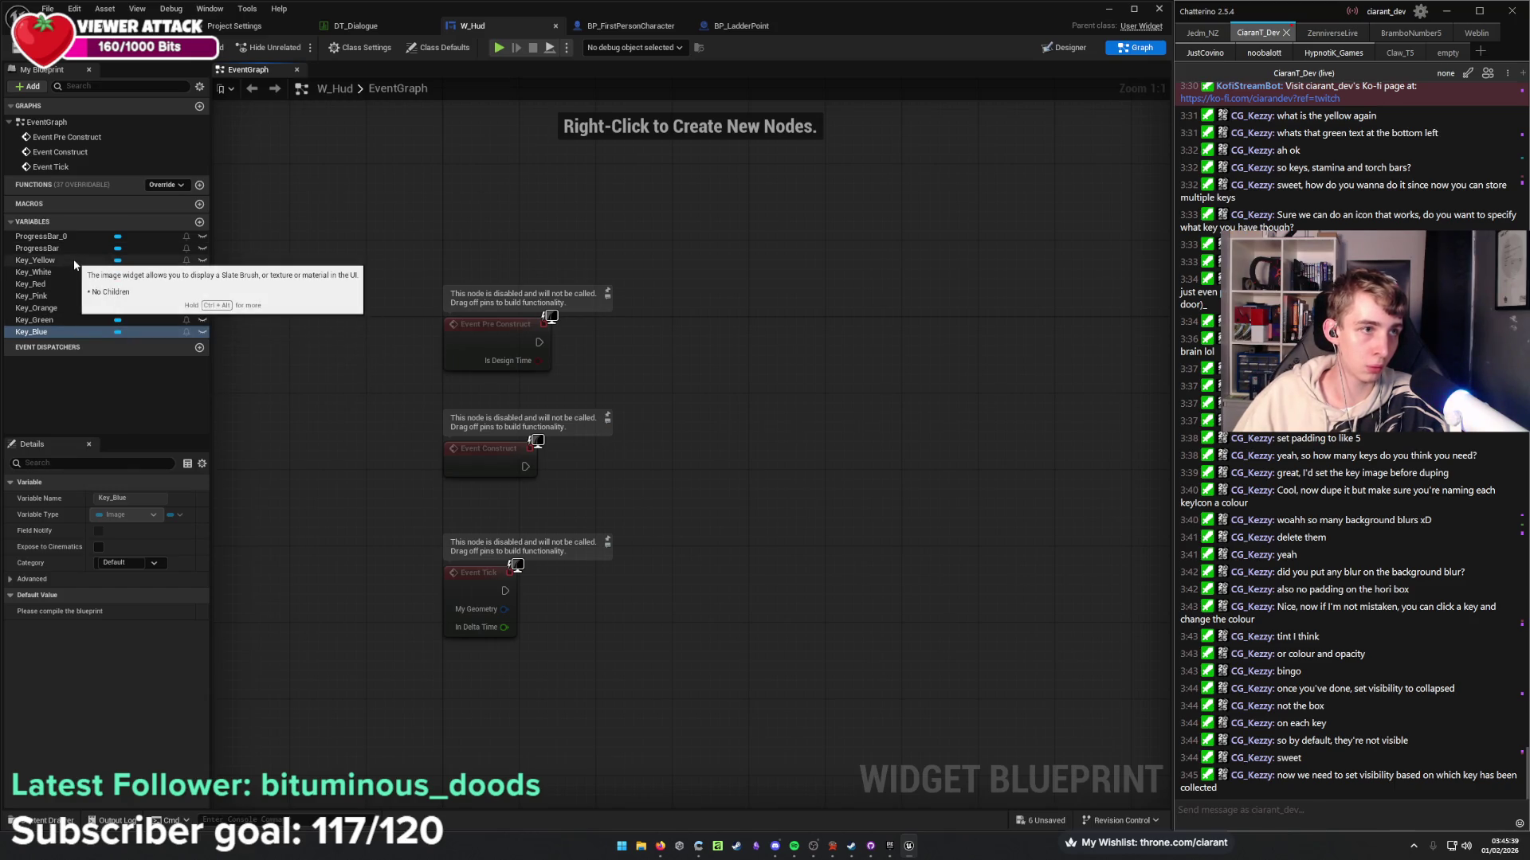
# Compile W_Hud, move the Player hud card into Trello's Doing list, and return to the graph.
pyautogui.click(32, 47)
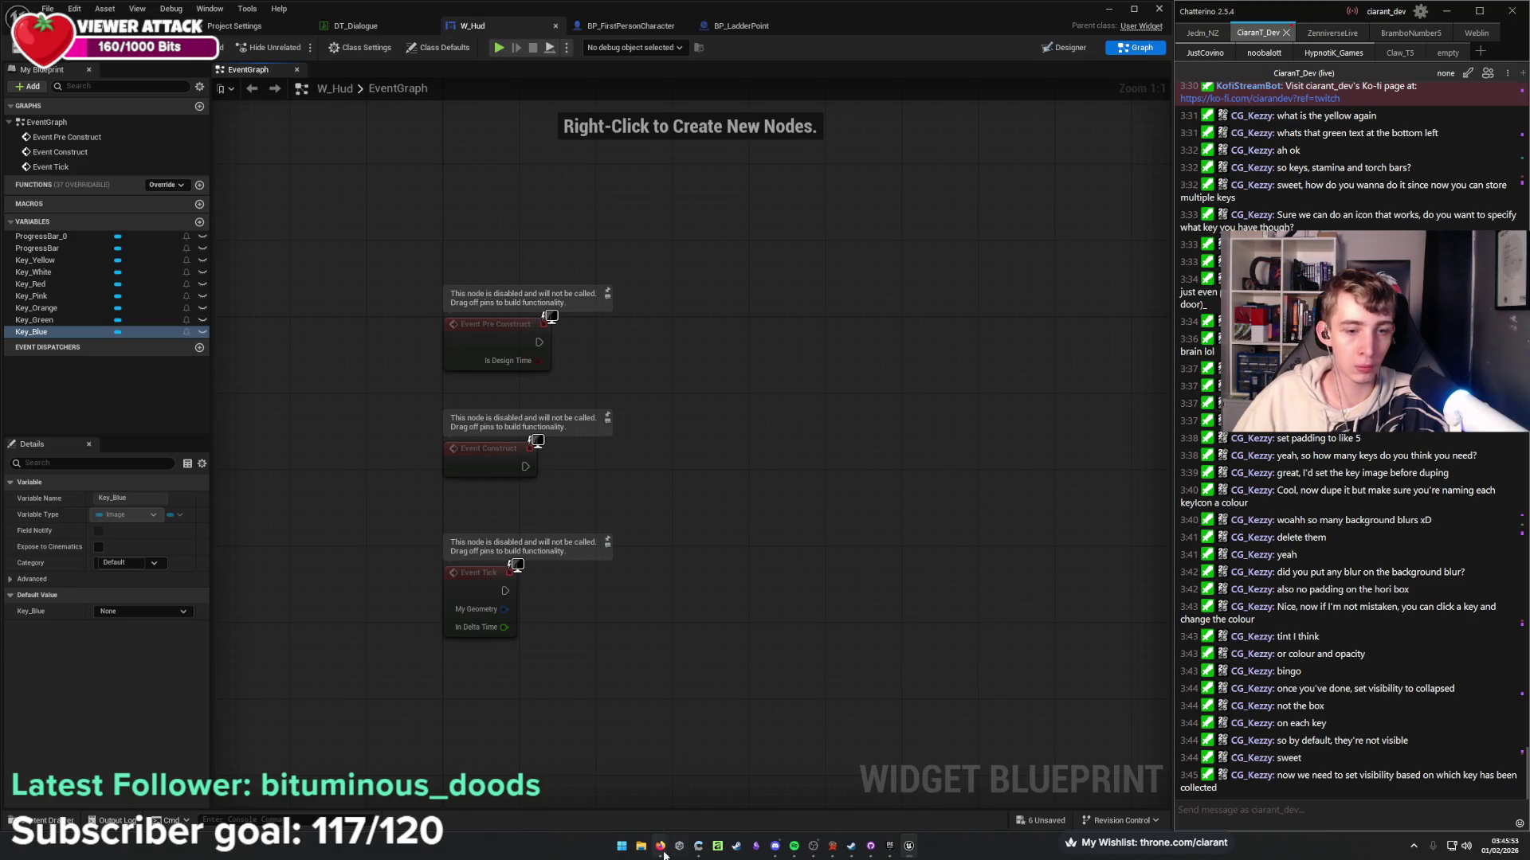
pyautogui.moveTo(670, 851)
pyautogui.click(761, 784)
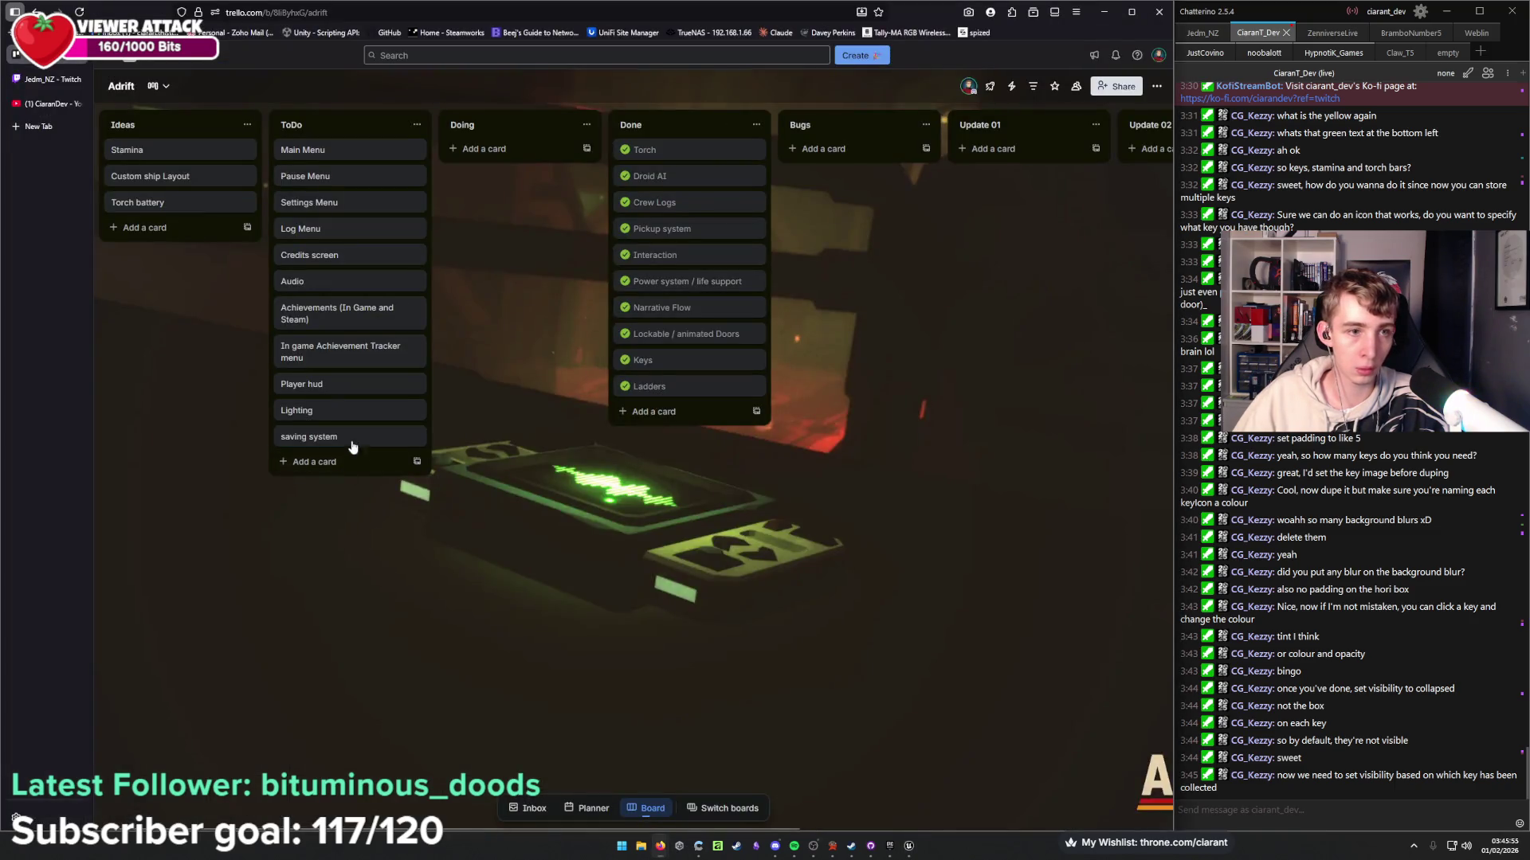
pyautogui.moveTo(402, 388)
pyautogui.mouseDown()
pyautogui.moveTo(518, 227)
pyautogui.moveTo(513, 151)
pyautogui.mouseUp()
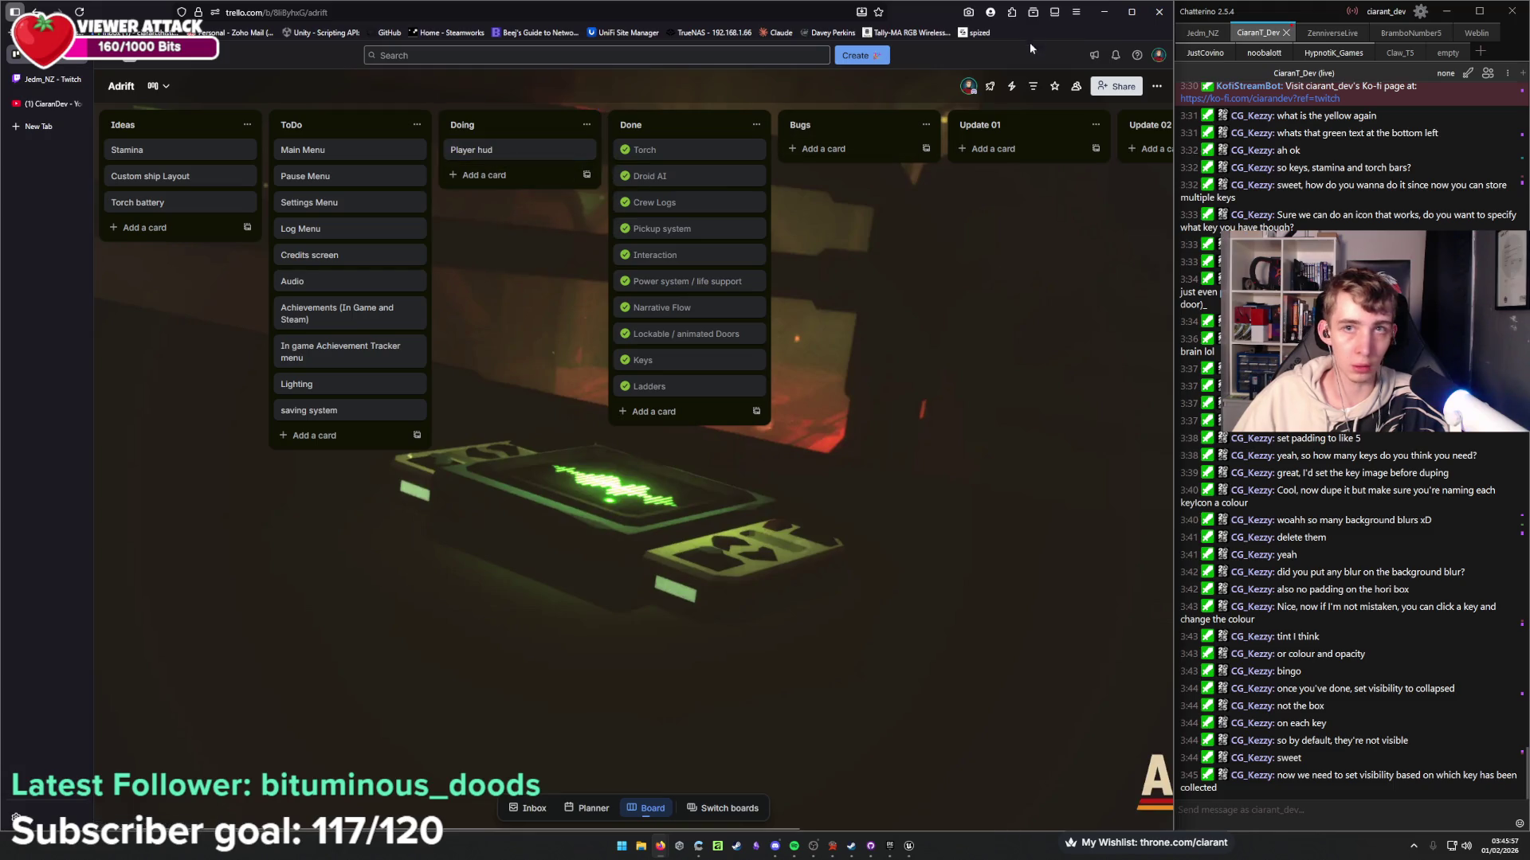
pyautogui.click(1103, 12)
pyautogui.moveTo(286, 492)
pyautogui.mouseDown()
pyautogui.moveTo(342, 454)
pyautogui.moveTo(343, 470)
pyautogui.mouseUp()
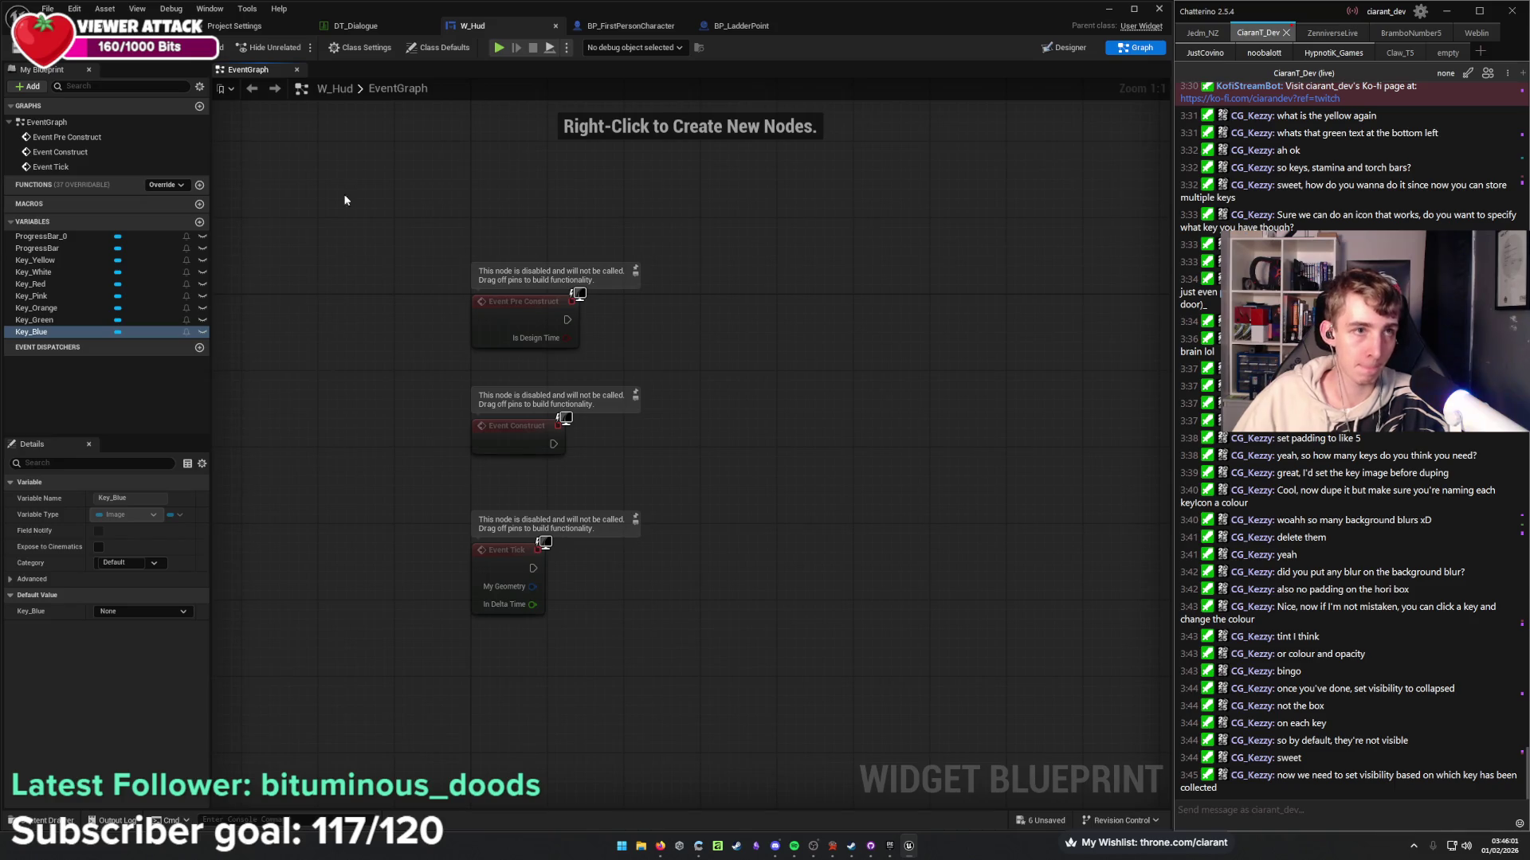
# In the Designer, verify Key_Blue through Key_Red are Collapsed, then return to the UR_Adrift level.
pyautogui.click(1077, 51)
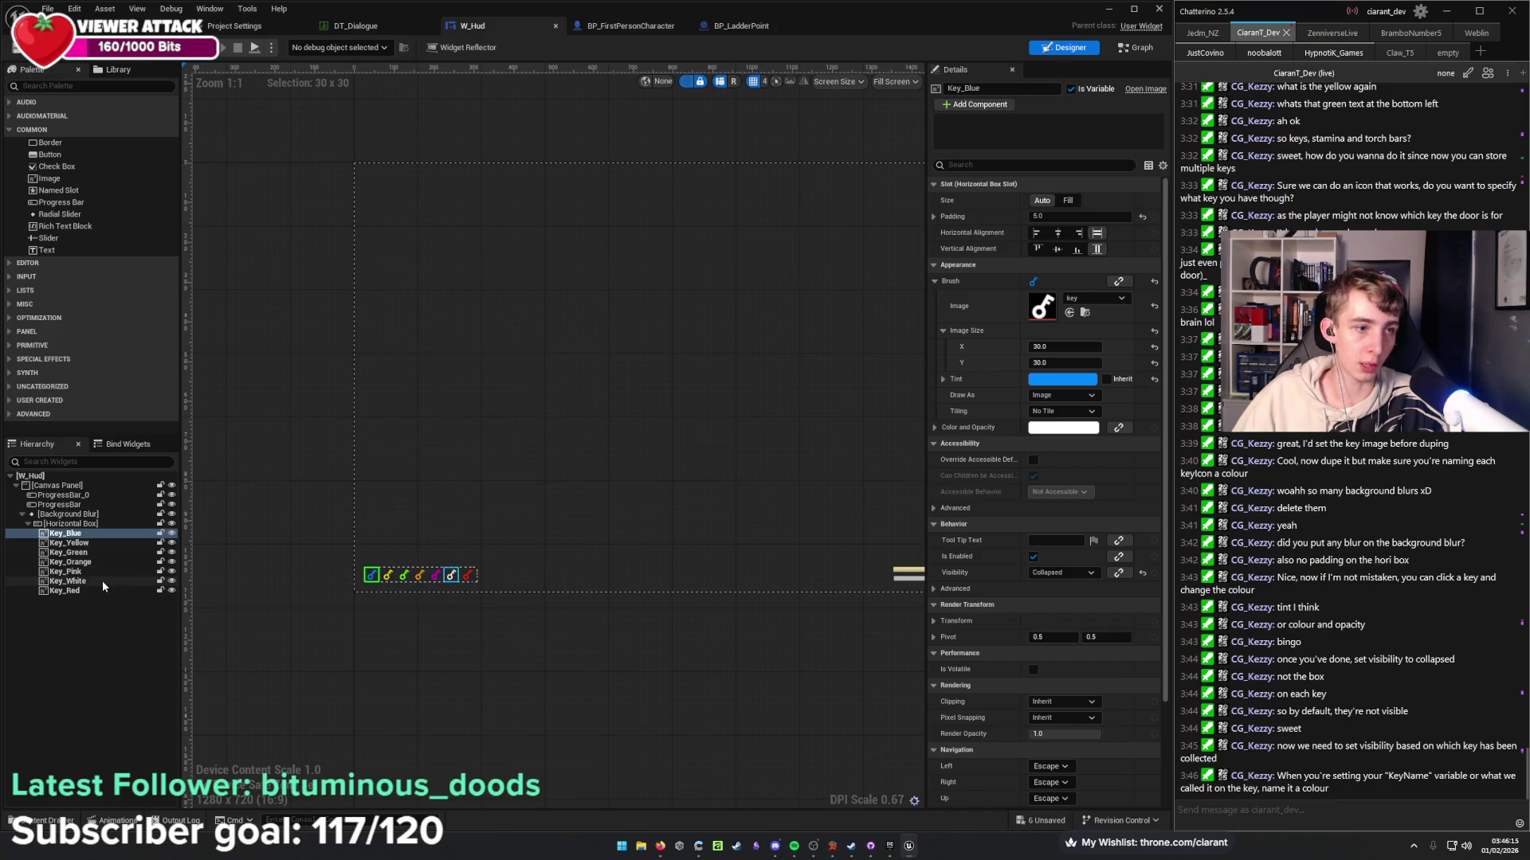
pyautogui.click(95, 620)
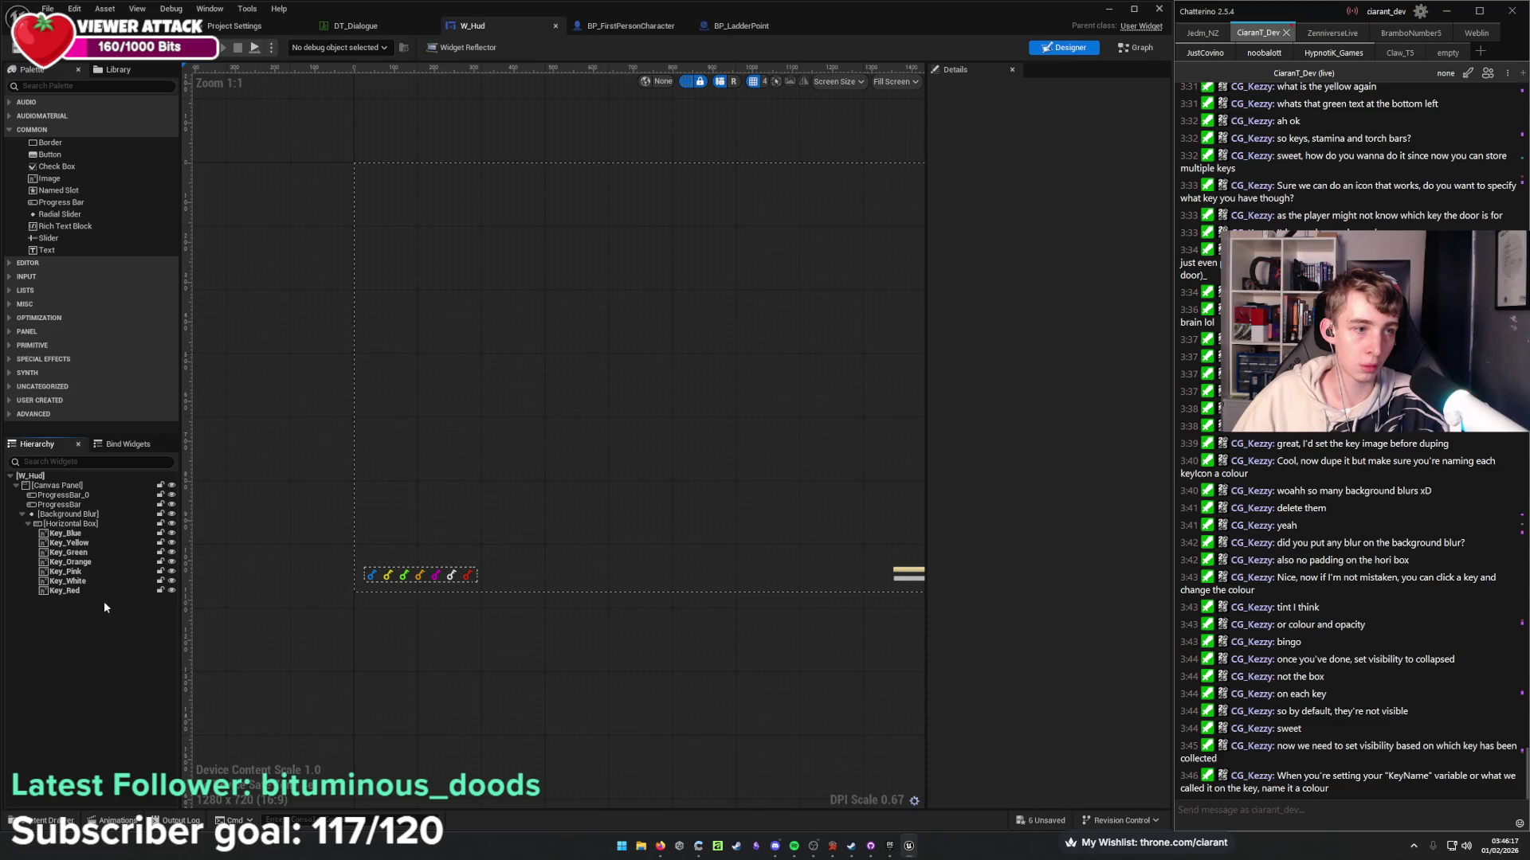
pyautogui.click(67, 533)
pyautogui.keyDown('shift'); pyautogui.click(83, 582); pyautogui.keyUp('shift')
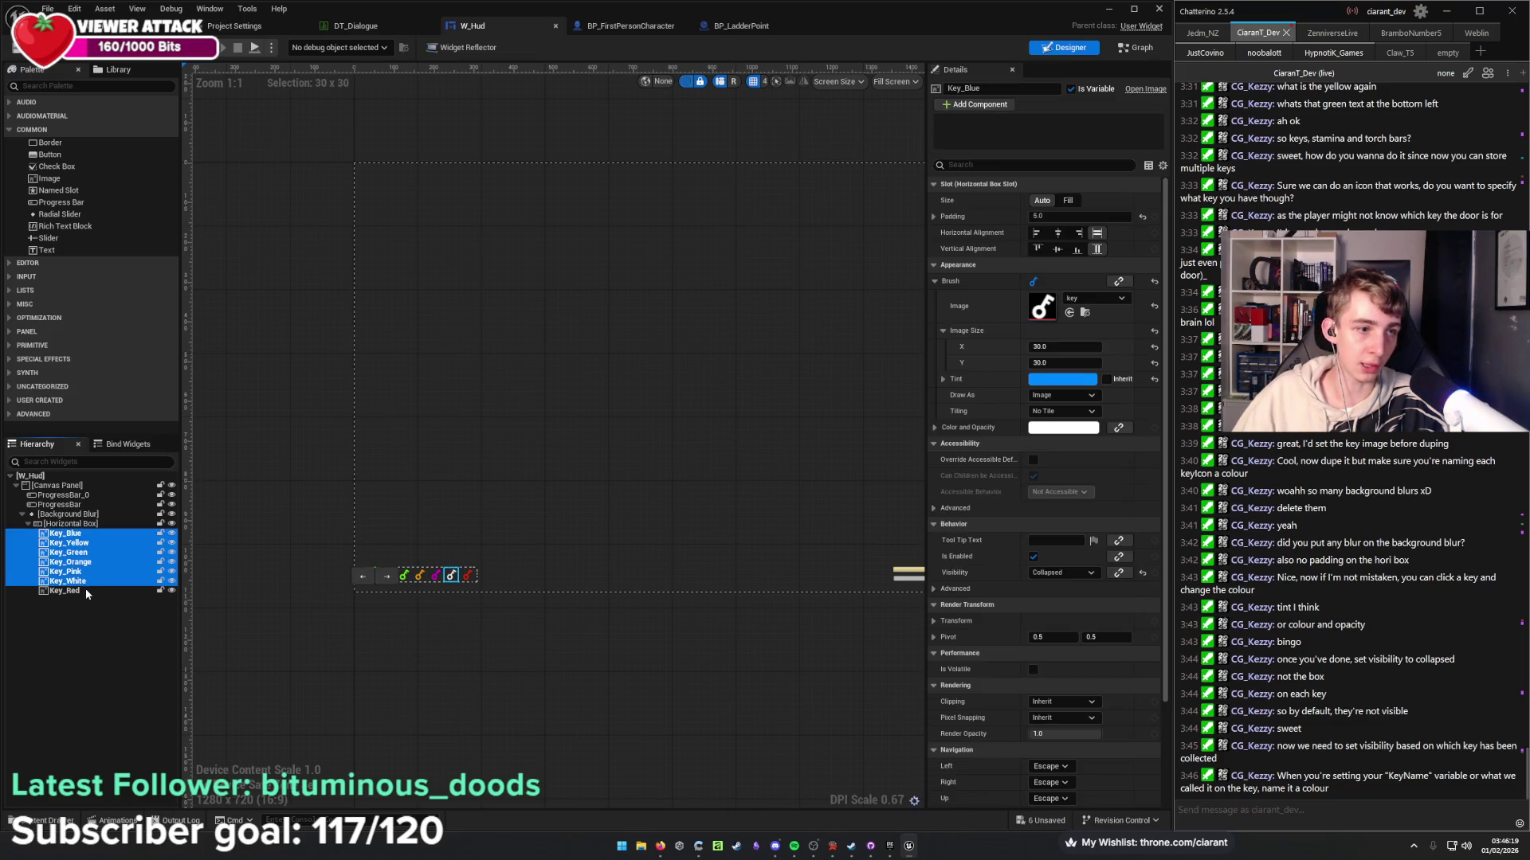
pyautogui.keyDown('shift'); pyautogui.click(88, 593); pyautogui.keyUp('shift')
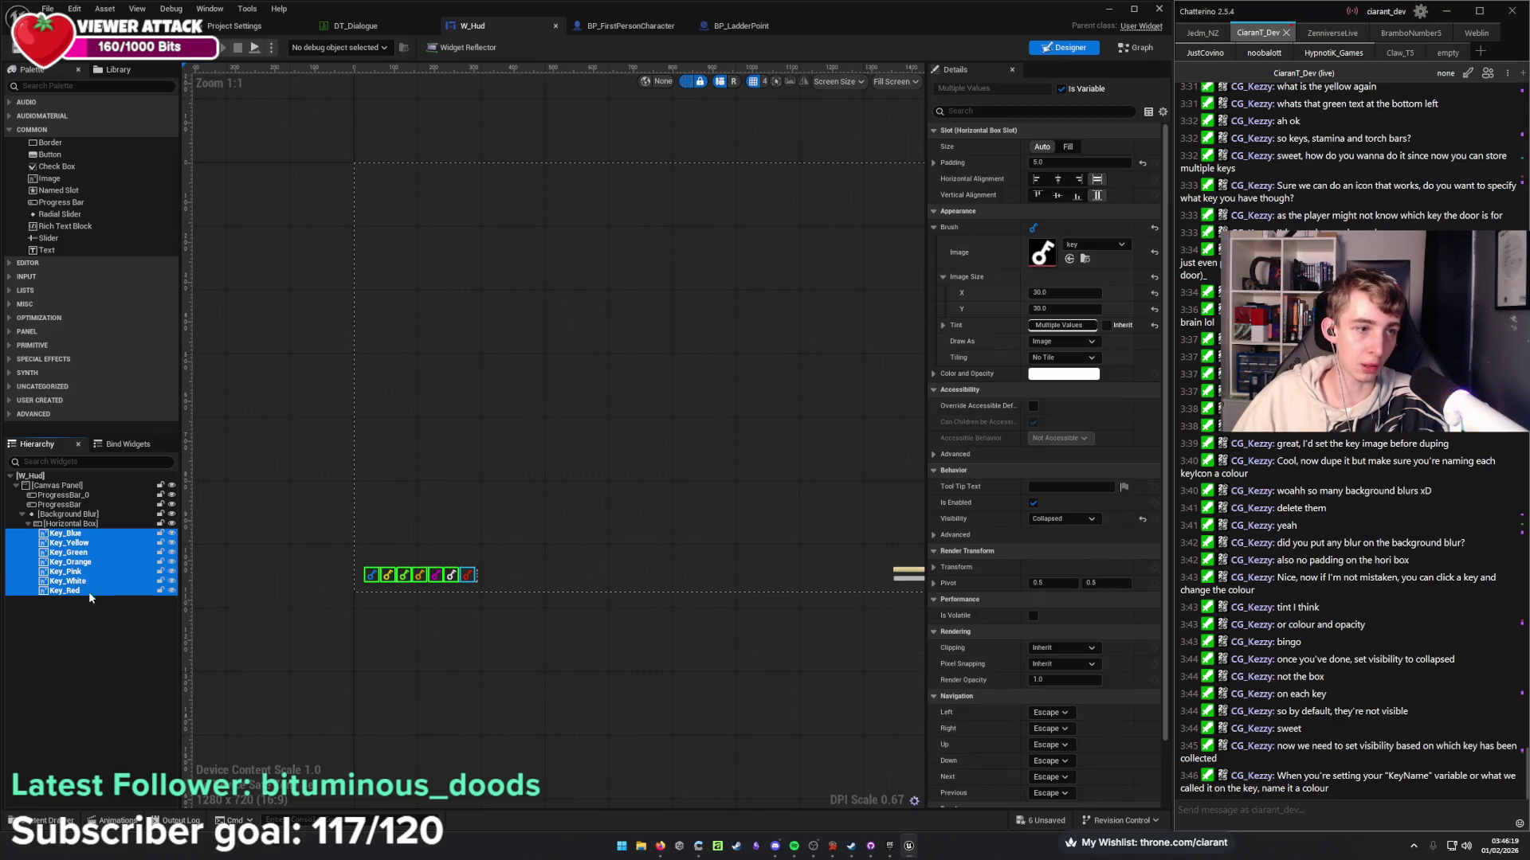
pyautogui.click(116, 644)
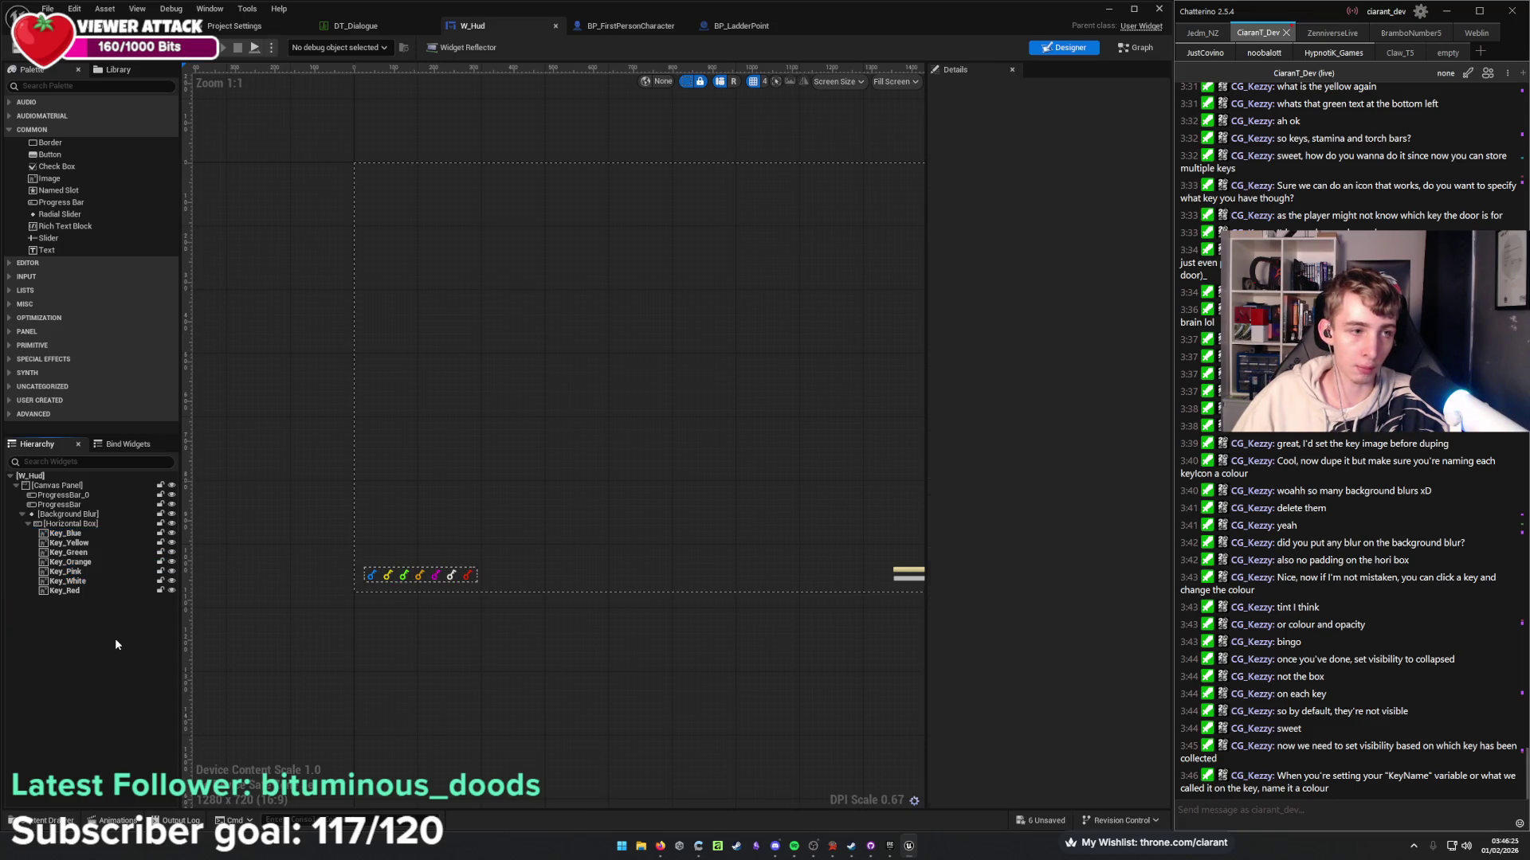
pyautogui.click(143, 25)
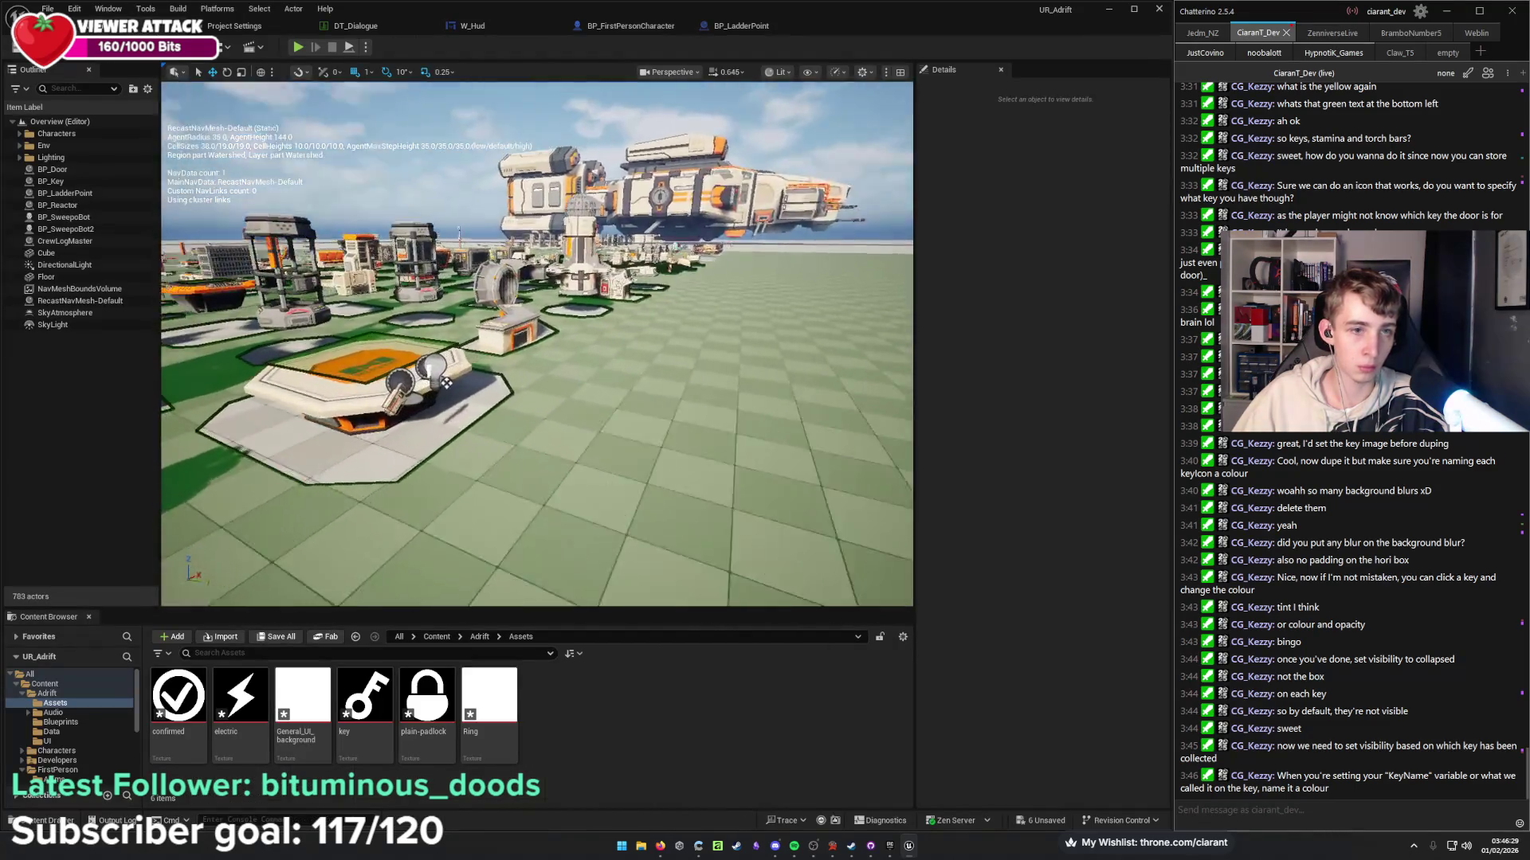
# Select the BP_Key pickup and click into its Key Acquired field showing Key1.
pyautogui.click(507, 404)
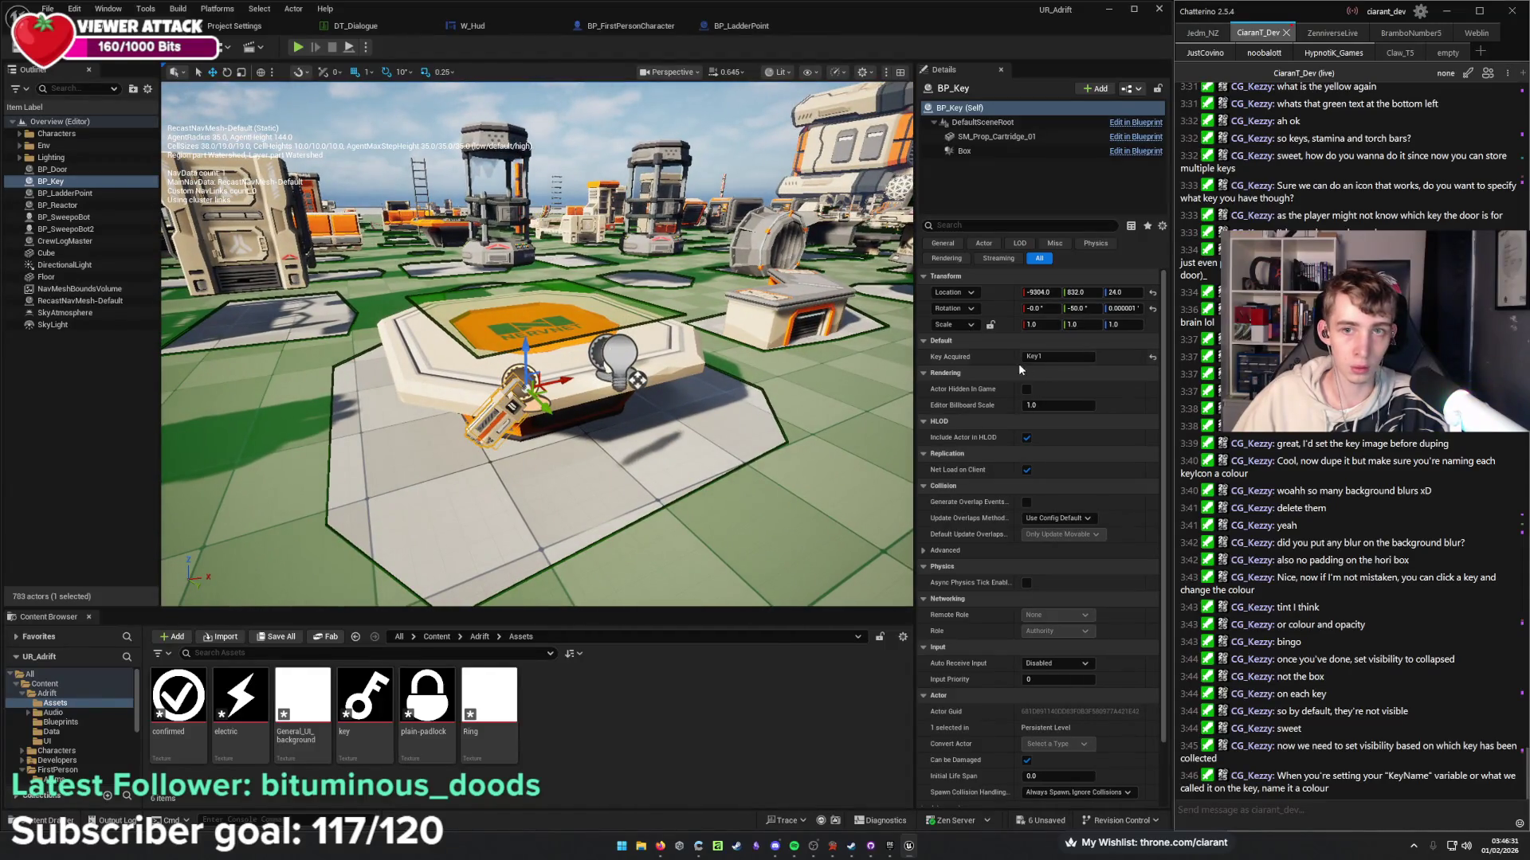
pyautogui.click(1058, 357)
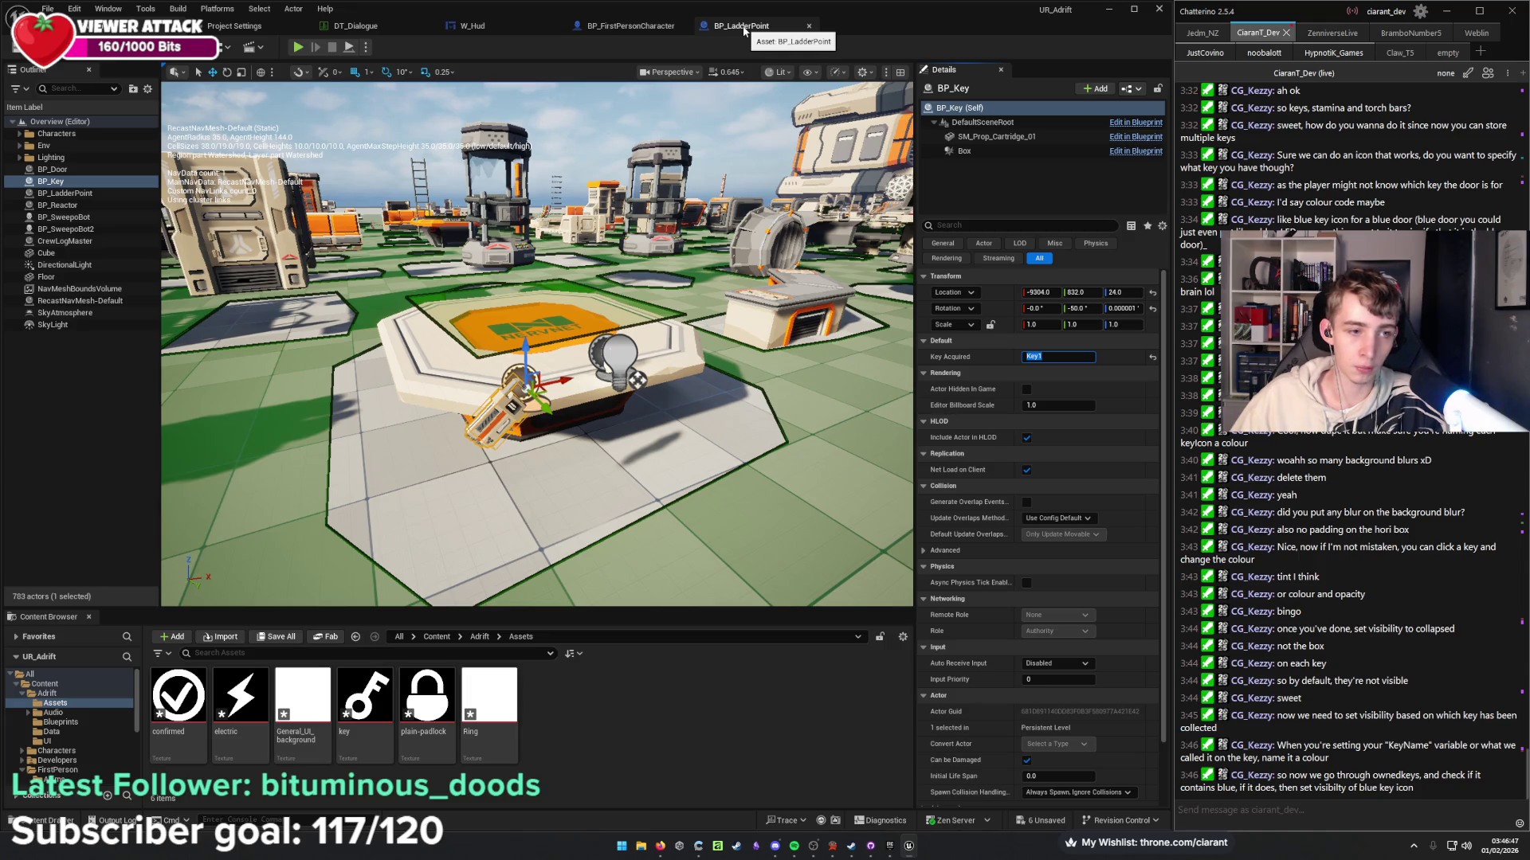
# Delete the three disabled default event nodes from W_Hud's Event Graph.
pyautogui.click(744, 30)
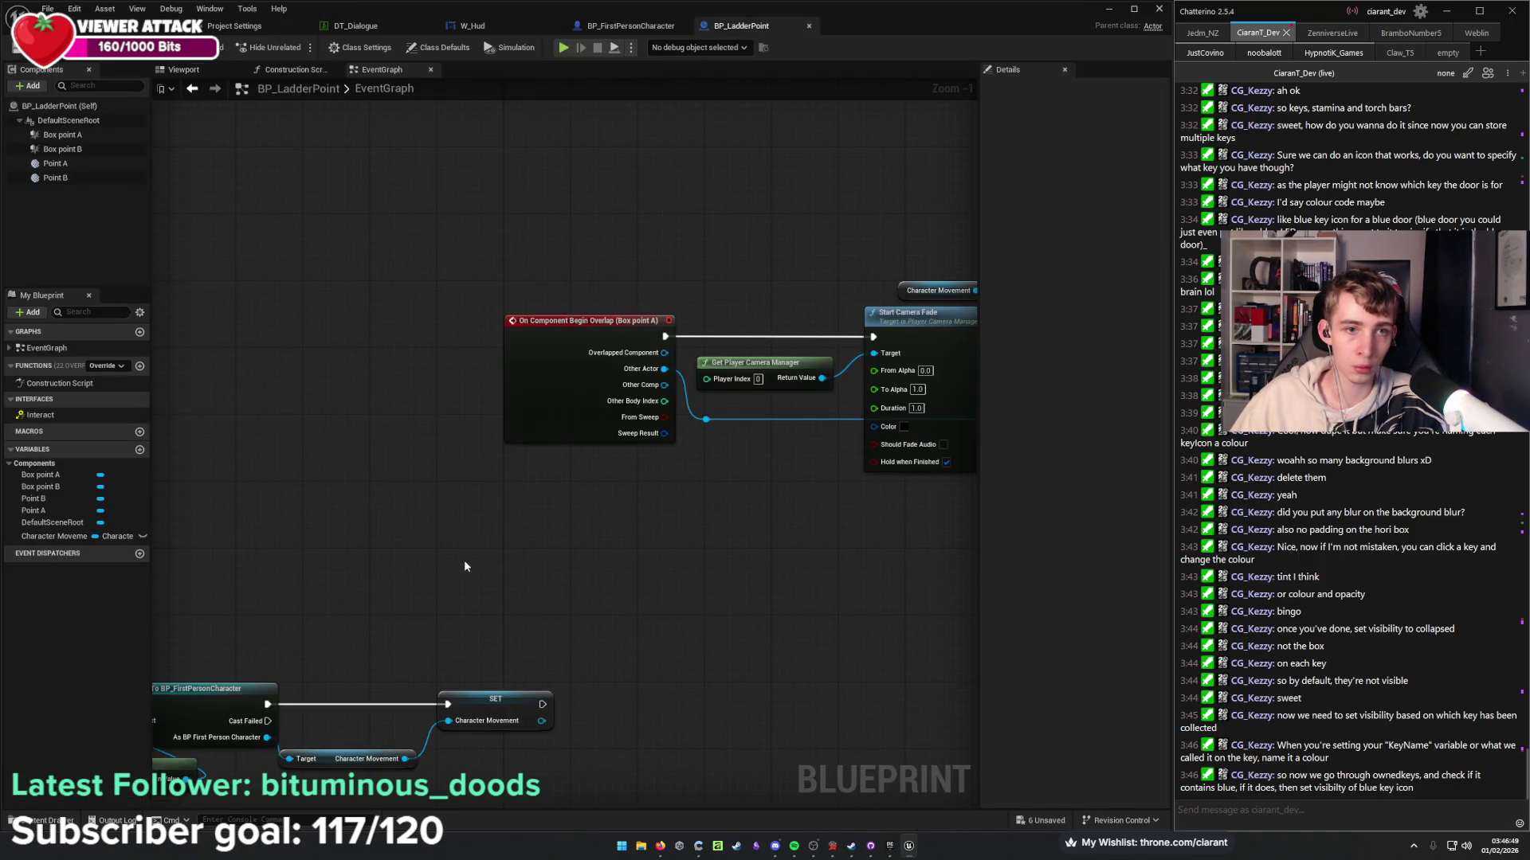
pyautogui.click(473, 25)
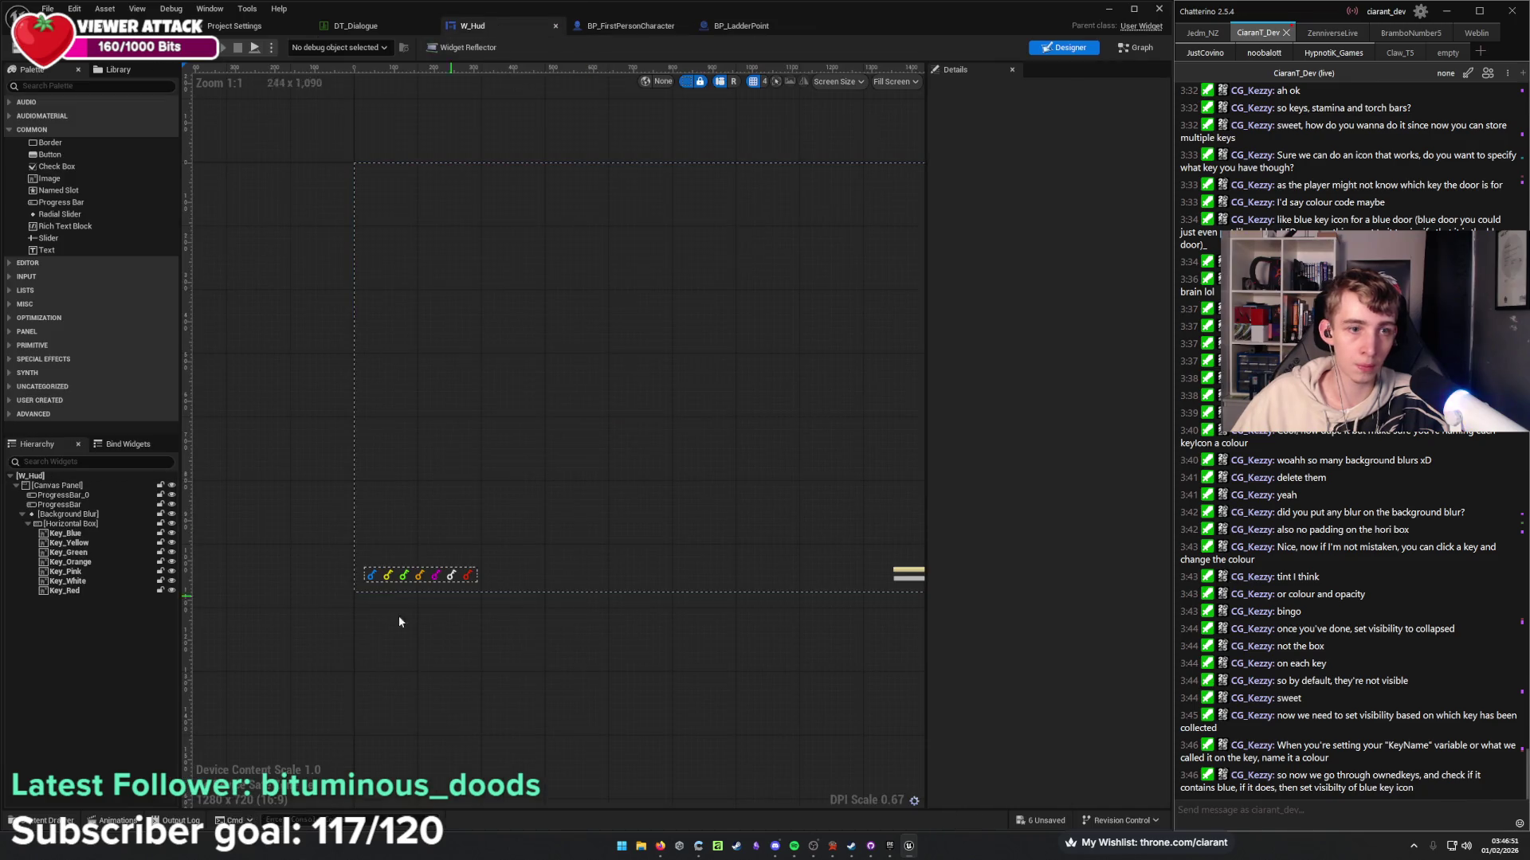
pyautogui.click(1132, 50)
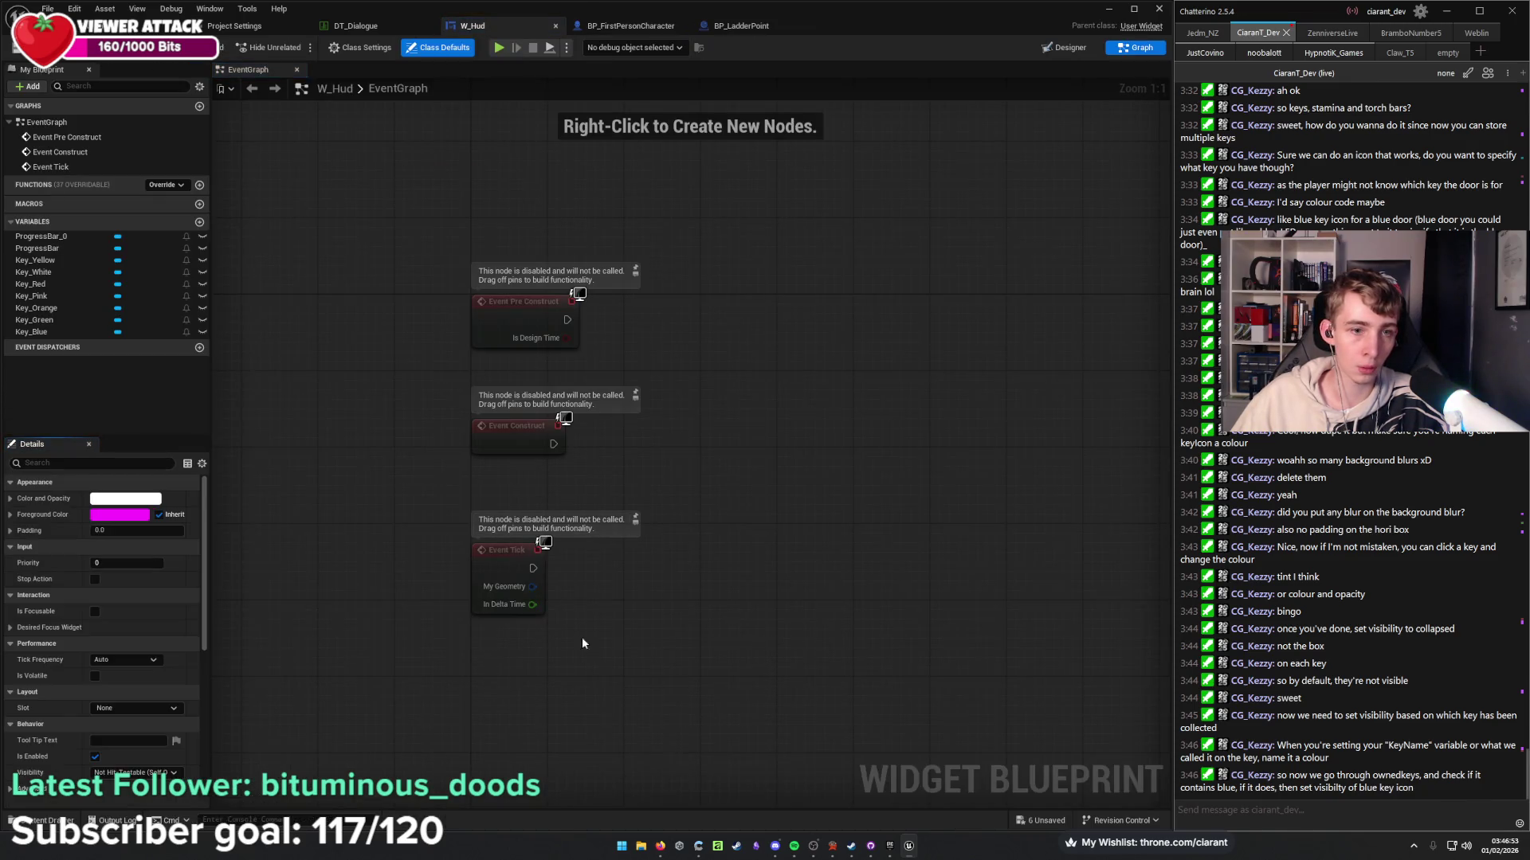
pyautogui.moveTo(641, 648); pyautogui.dragTo(431, 301)
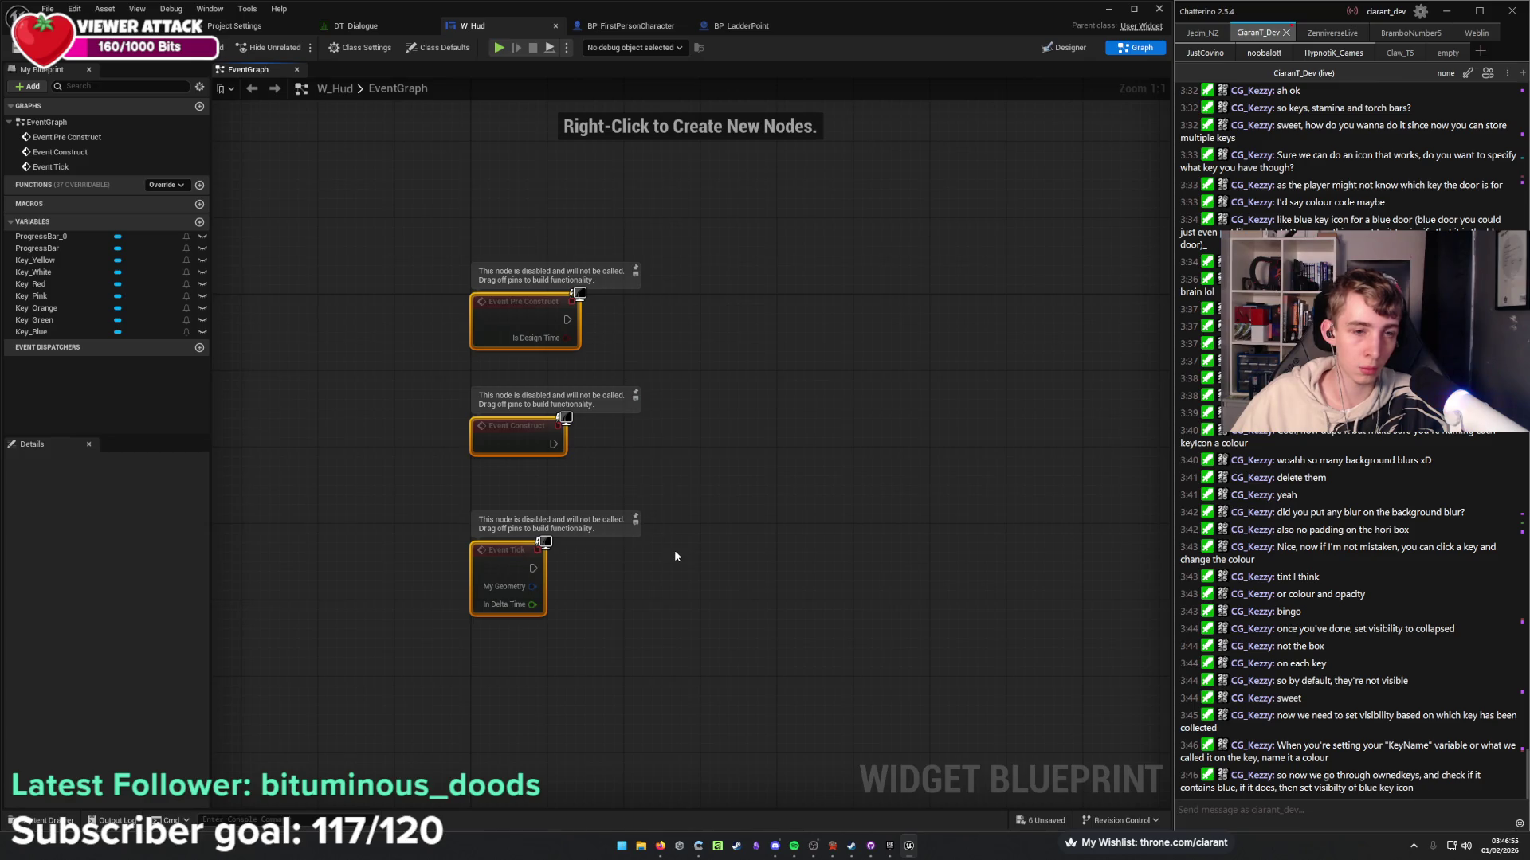
pyautogui.press('Delete')
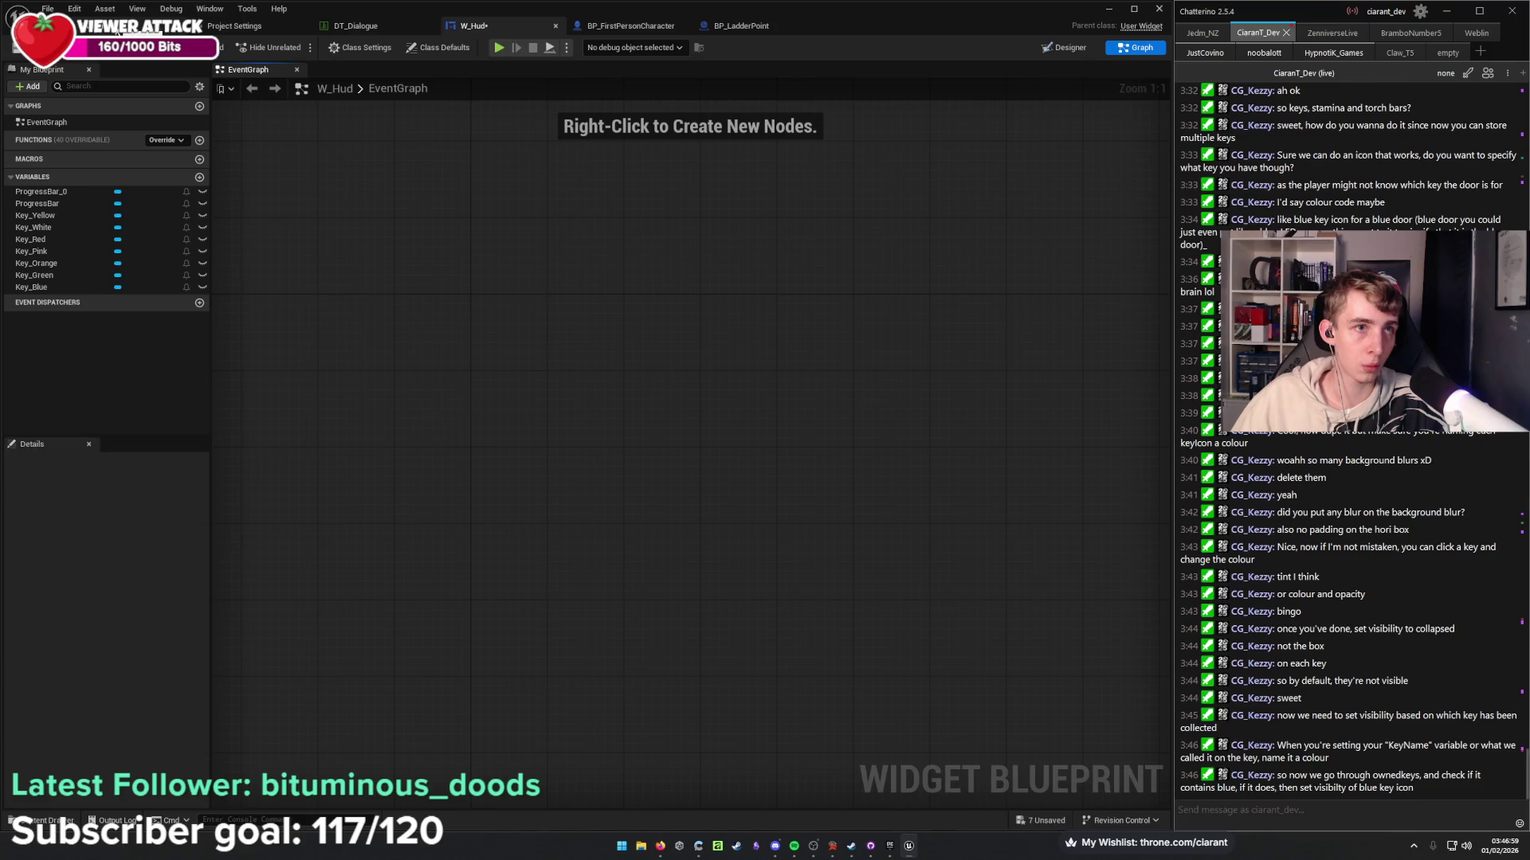
pyautogui.click(117, 27)
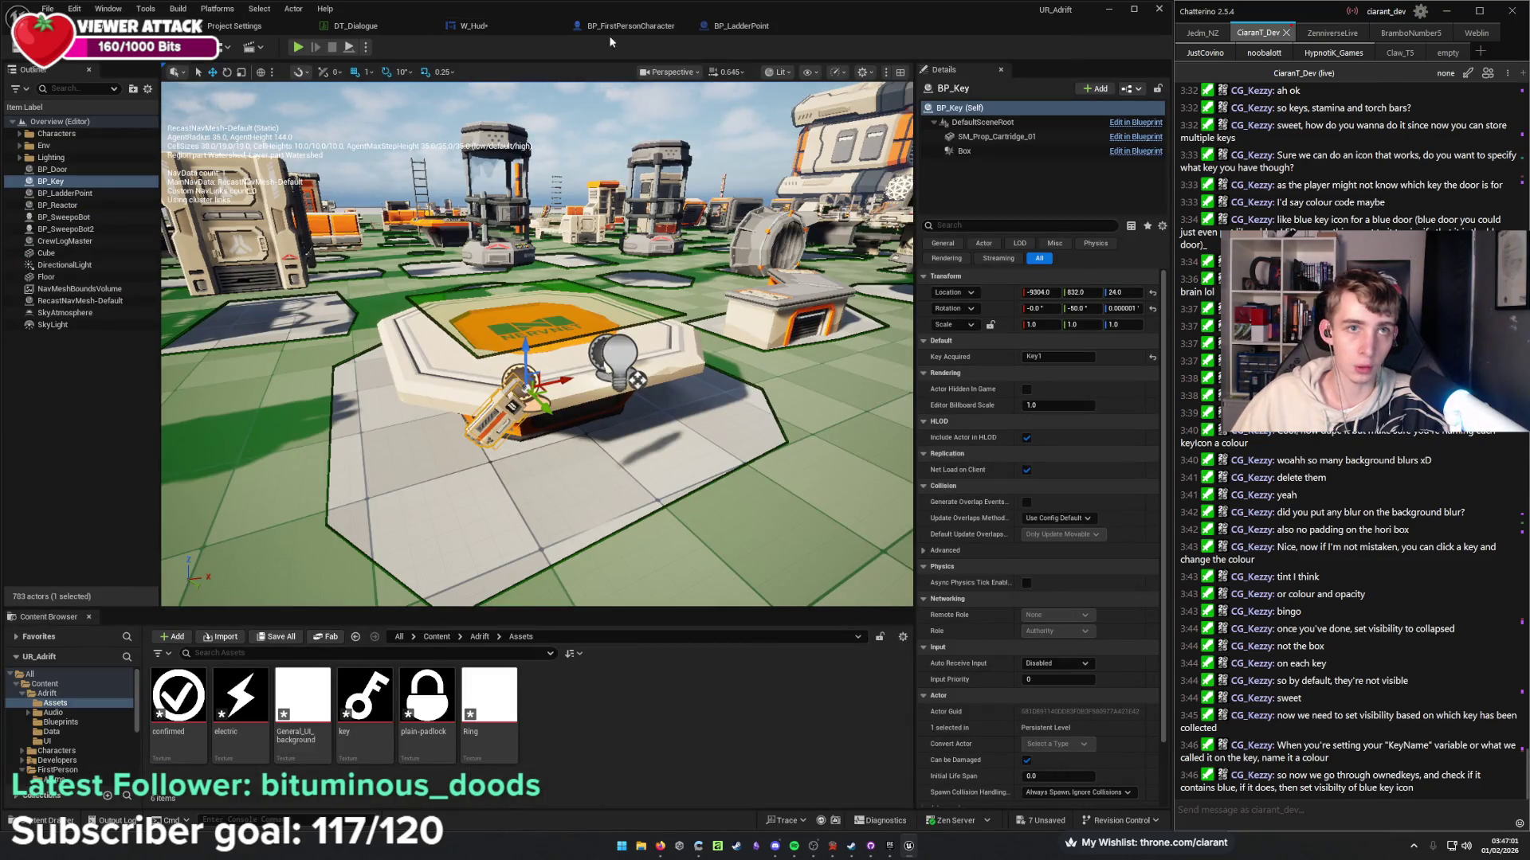
# Change BP_Key's Key Acquired value to Key_Blue and save the level.
pyautogui.click(478, 26)
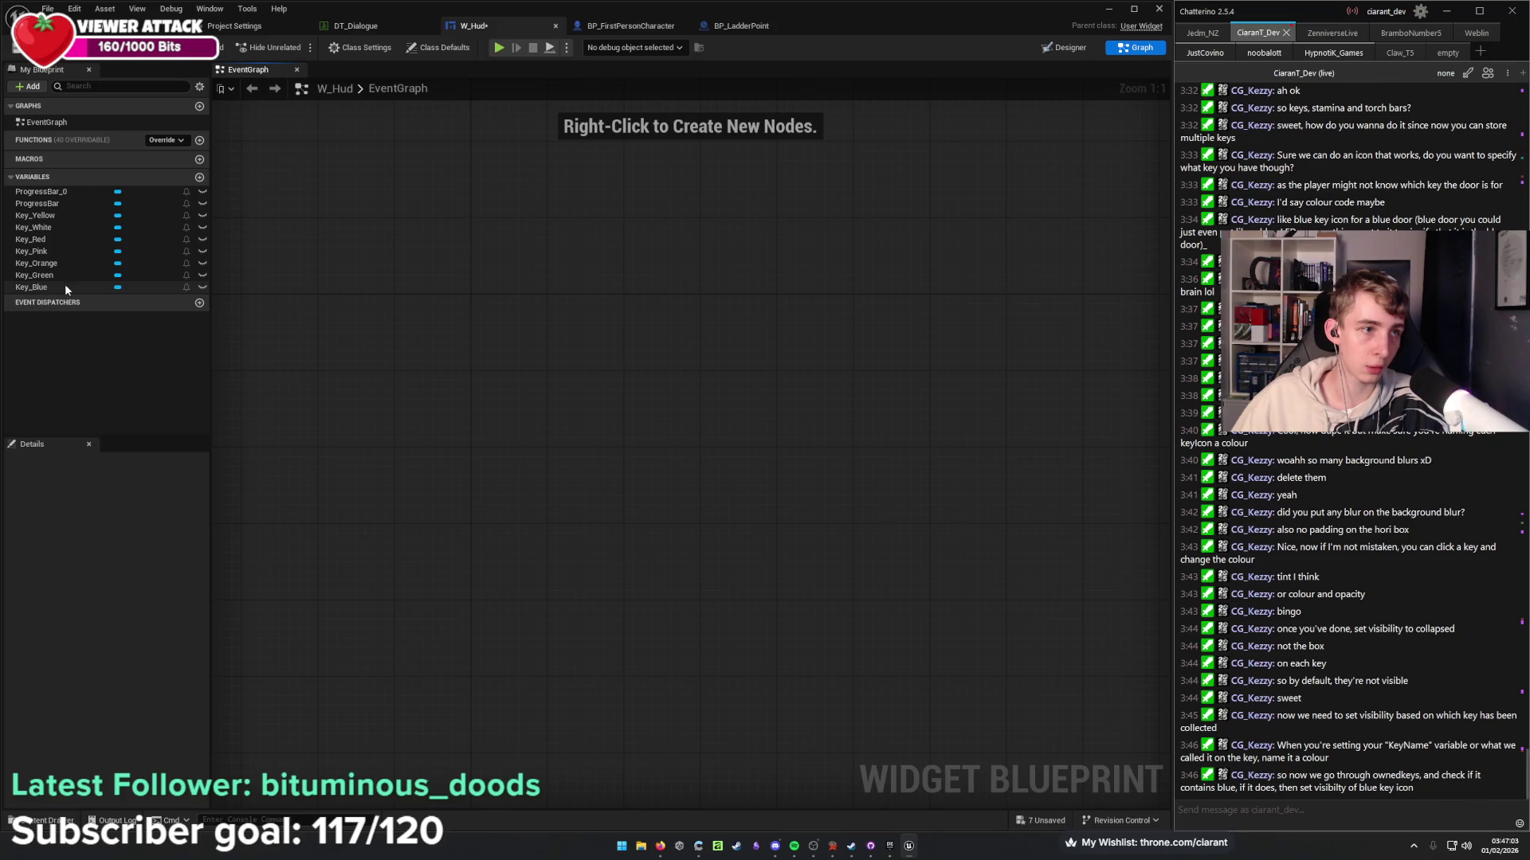
pyautogui.click(117, 28)
pyautogui.click(1052, 358)
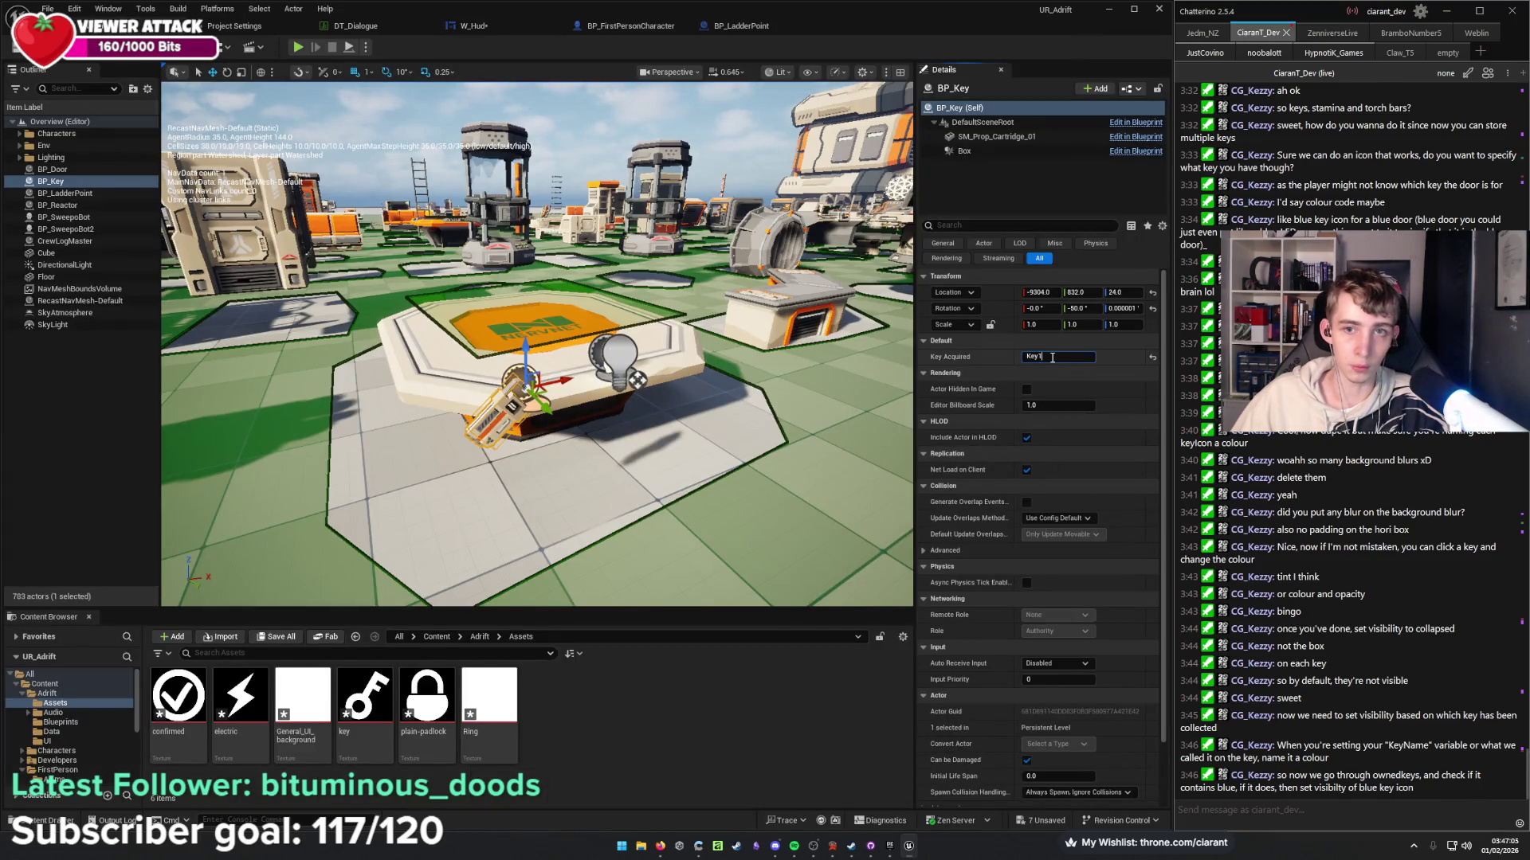
pyautogui.write('Key')
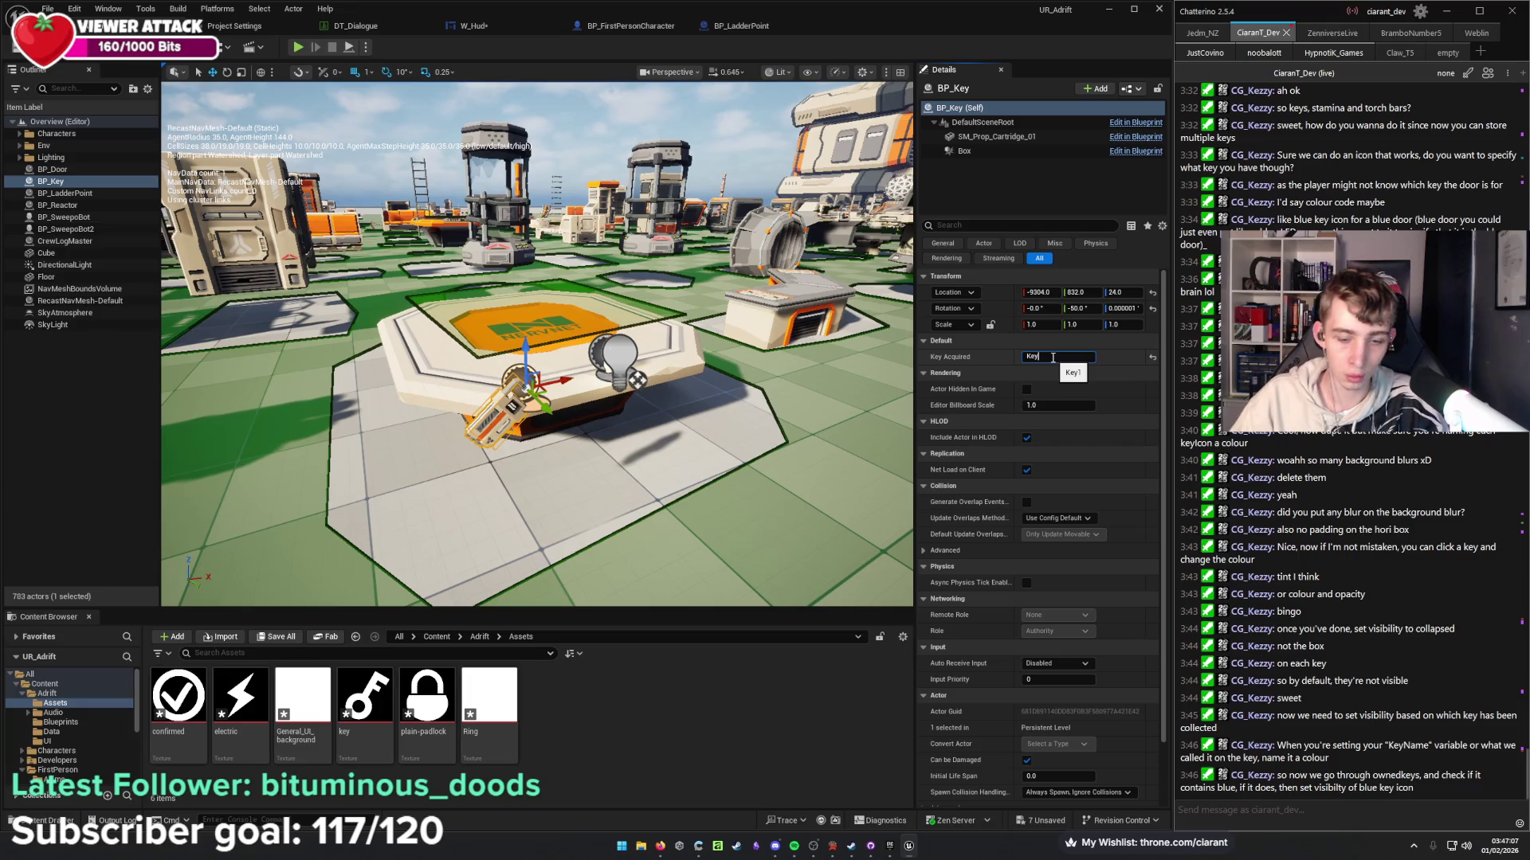
pyautogui.write('_Blue')
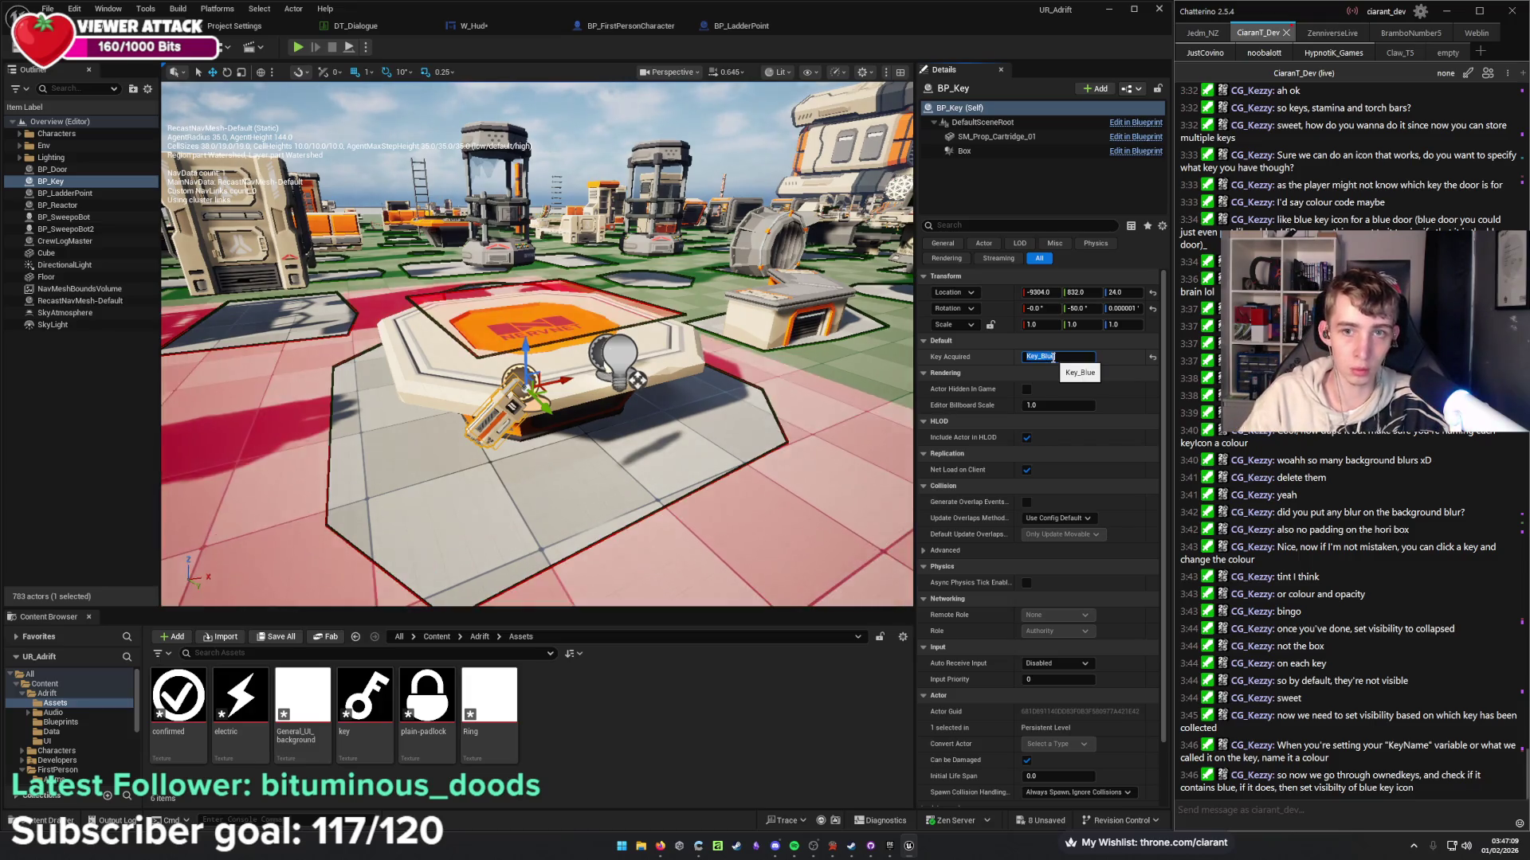
pyautogui.press('Return')
pyautogui.moveTo(779, 422); pyautogui.dragTo(608, 406)
pyautogui.hotkey('ctrl', 's')
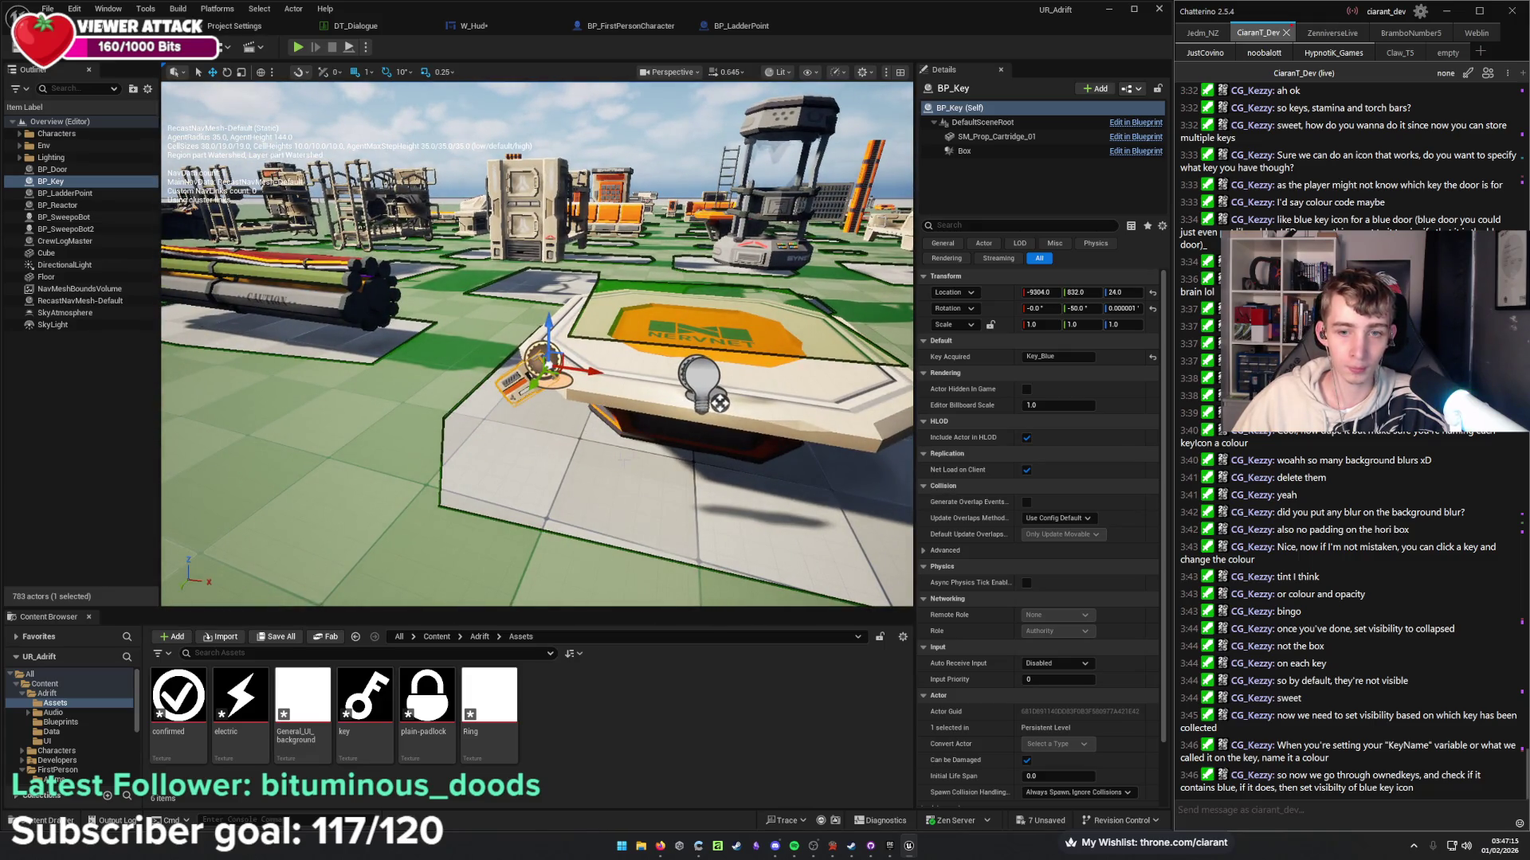
# Hide the navmesh overlay, reorder the editor tabs, and close the BP_LadderPoint blueprint.
pyautogui.moveTo(671, 471); pyautogui.dragTo(668, 473)
pyautogui.moveTo(401, 431); pyautogui.dragTo(392, 478)
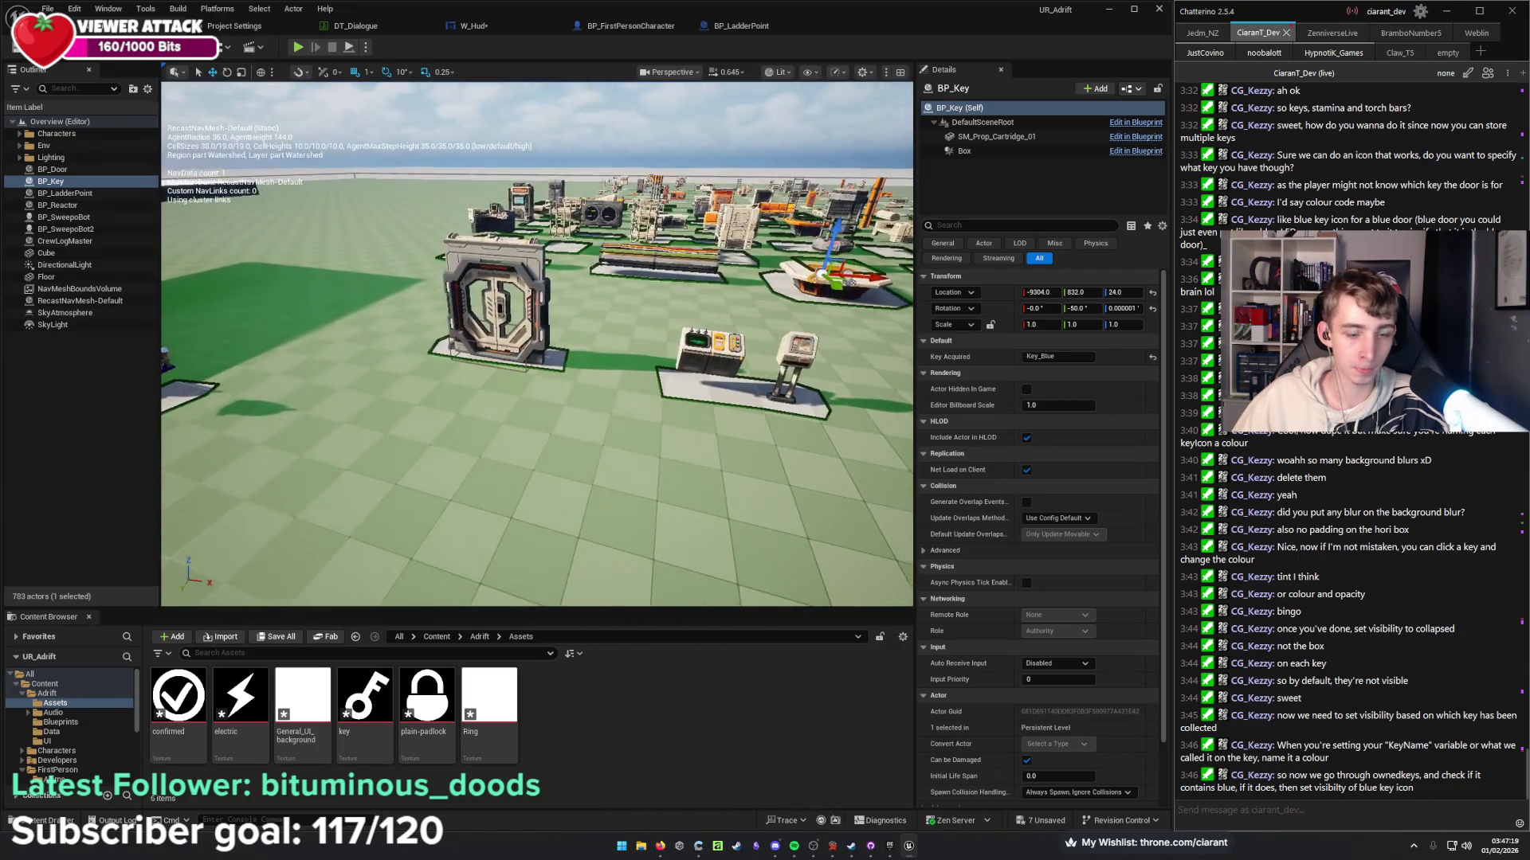
pyautogui.press('p')
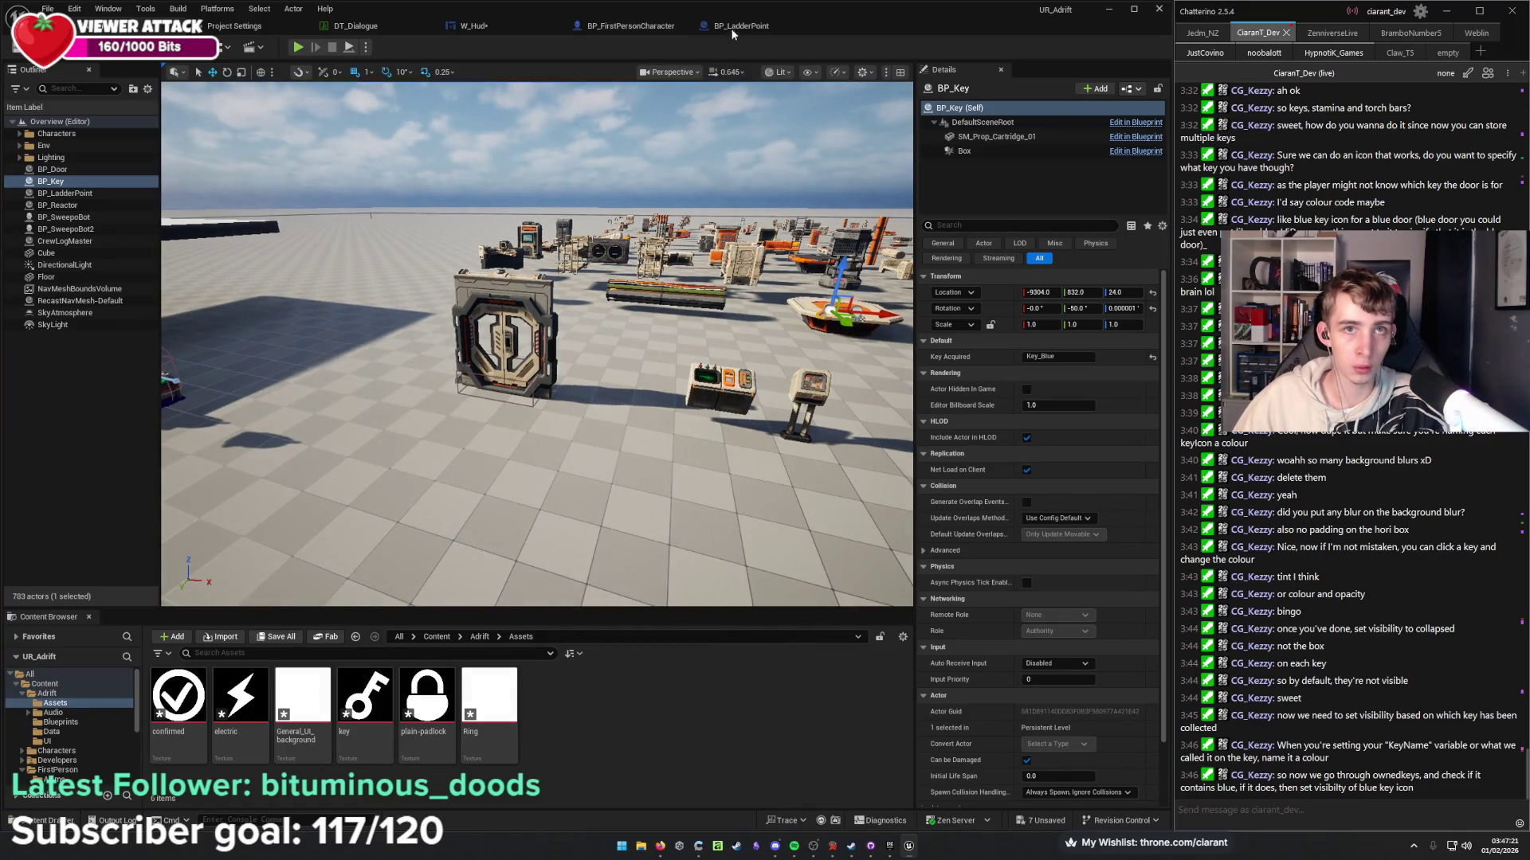
pyautogui.click(731, 26)
pyautogui.moveTo(474, 25); pyautogui.dragTo(748, 29)
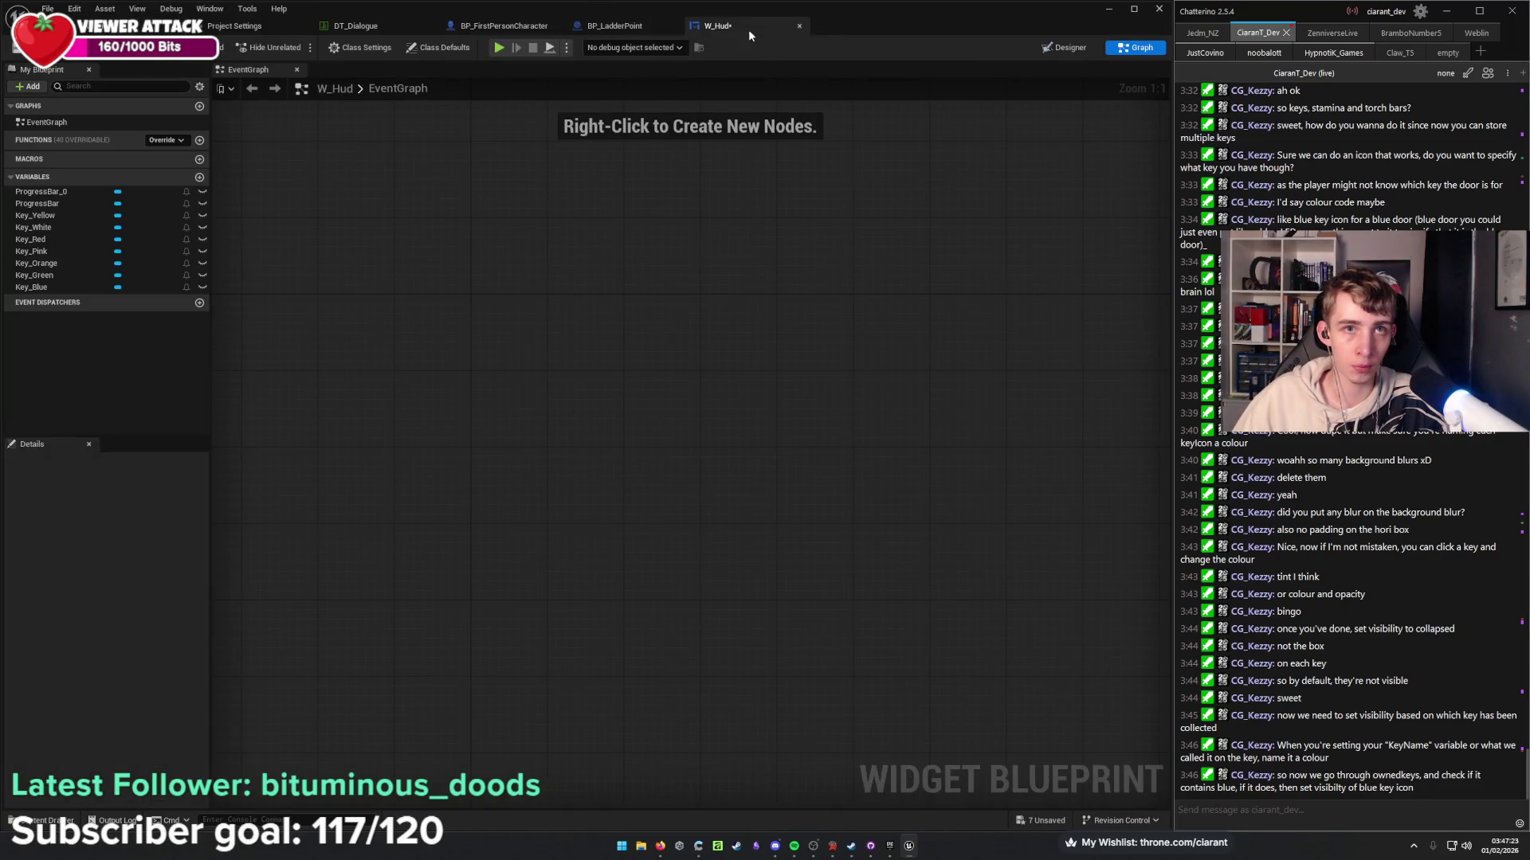
pyautogui.click(683, 25)
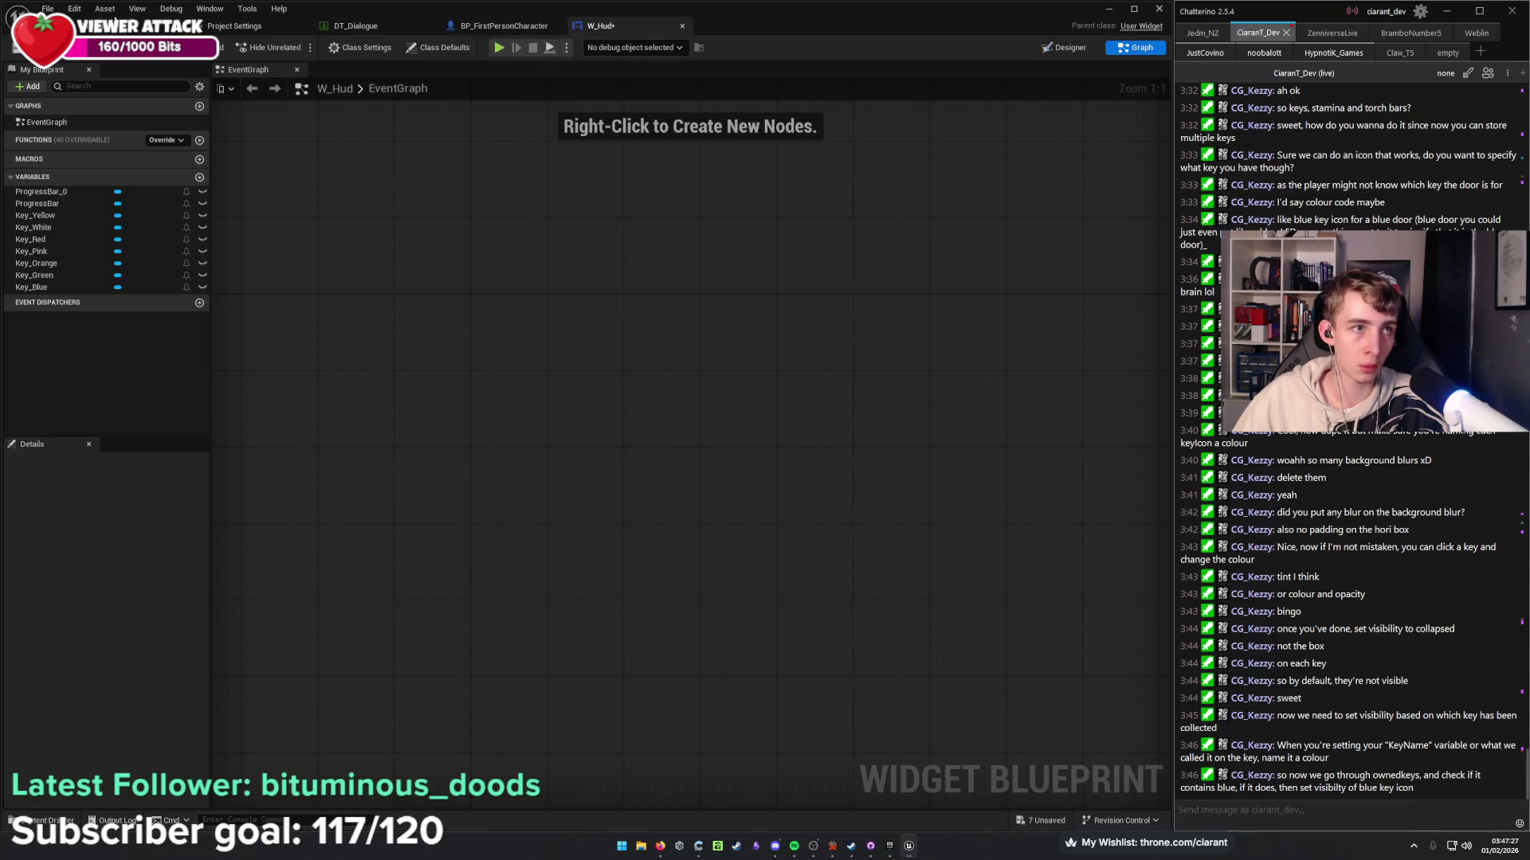
pyautogui.click(95, 24)
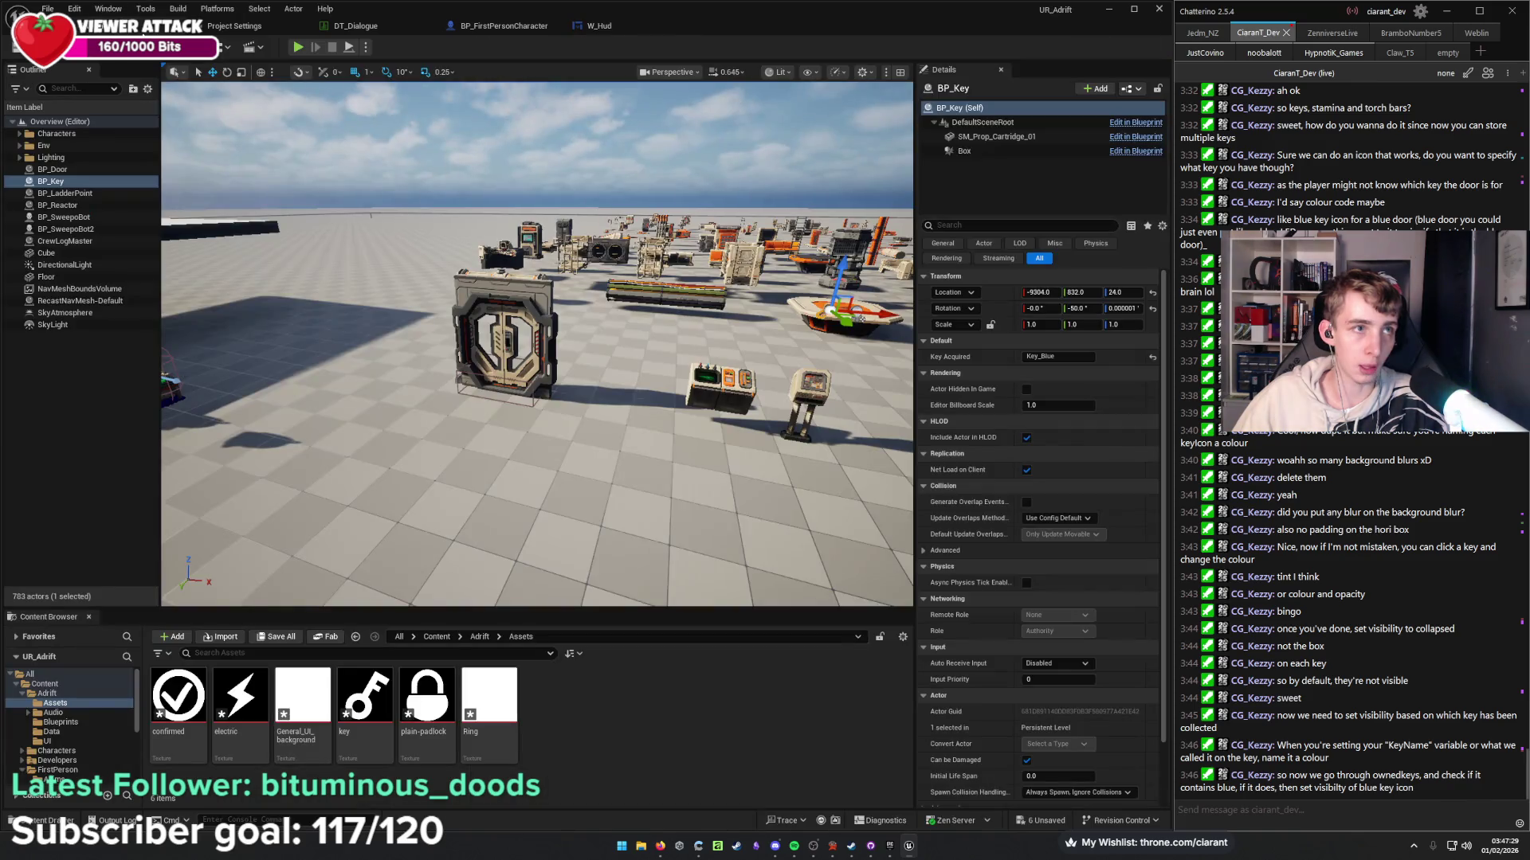
# Open BP_Key from Adrift/Blueprints and inspect the node adding Key Acquired to Owned Keys.
pyautogui.click(480, 637)
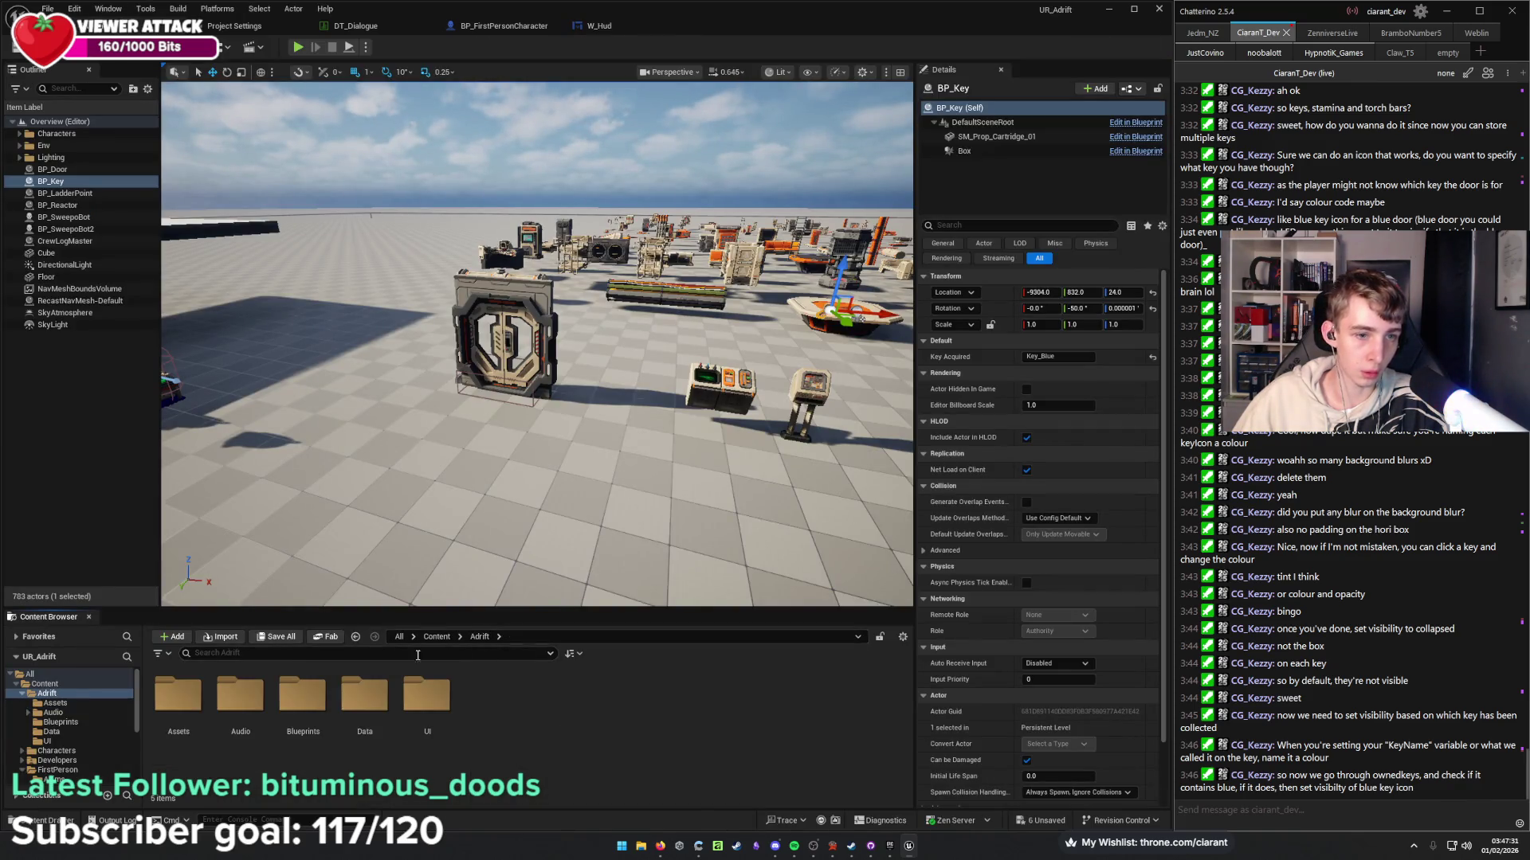
pyautogui.doubleClick(299, 699)
pyautogui.doubleClick(302, 699)
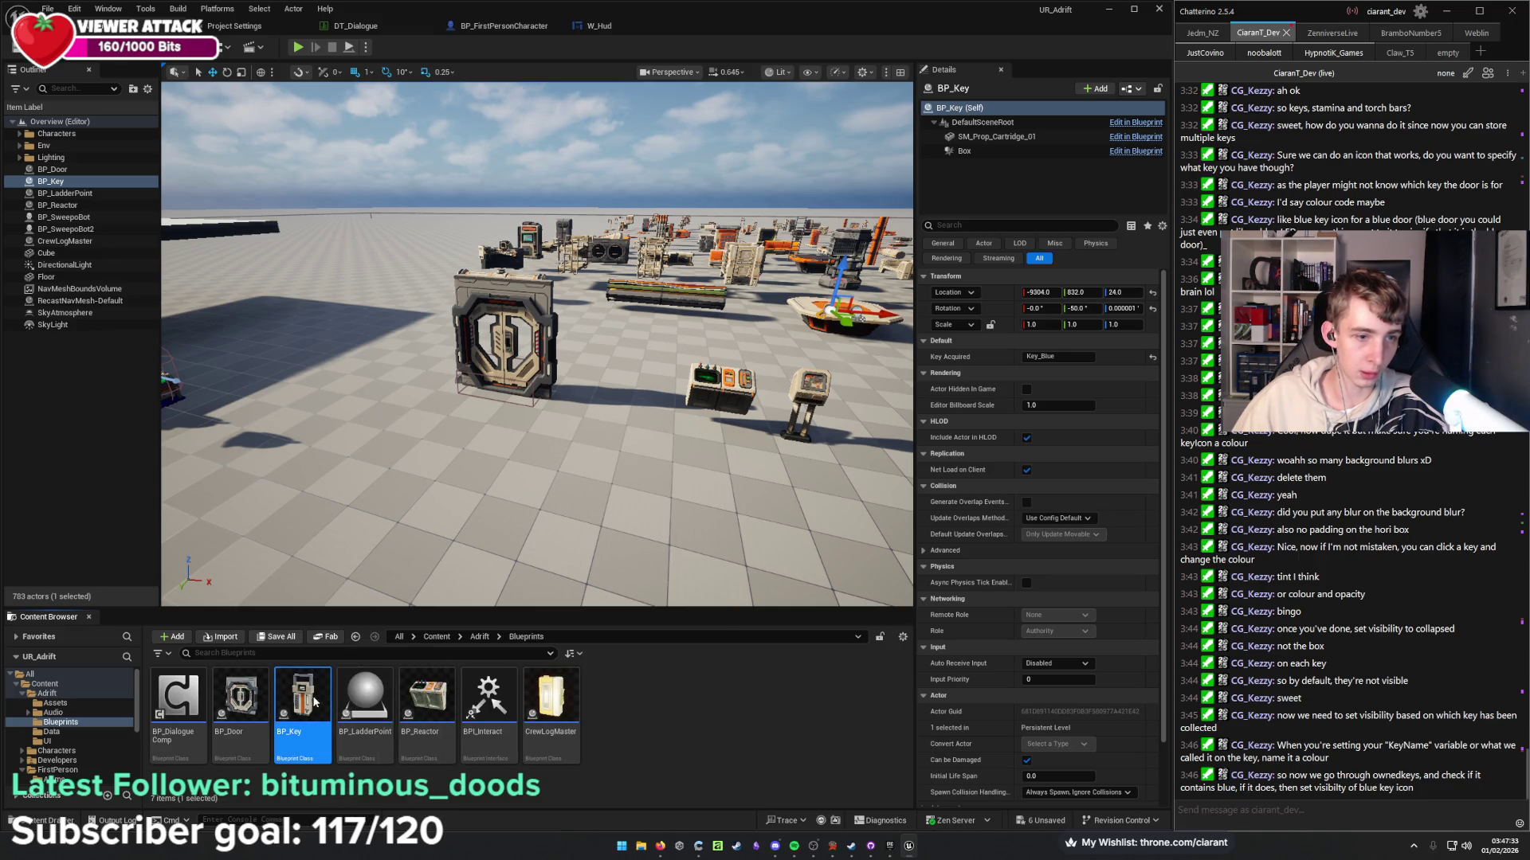
pyautogui.moveTo(523, 361)
pyautogui.mouseDown()
pyautogui.moveTo(607, 325)
pyautogui.moveTo(578, 345)
pyautogui.mouseUp()
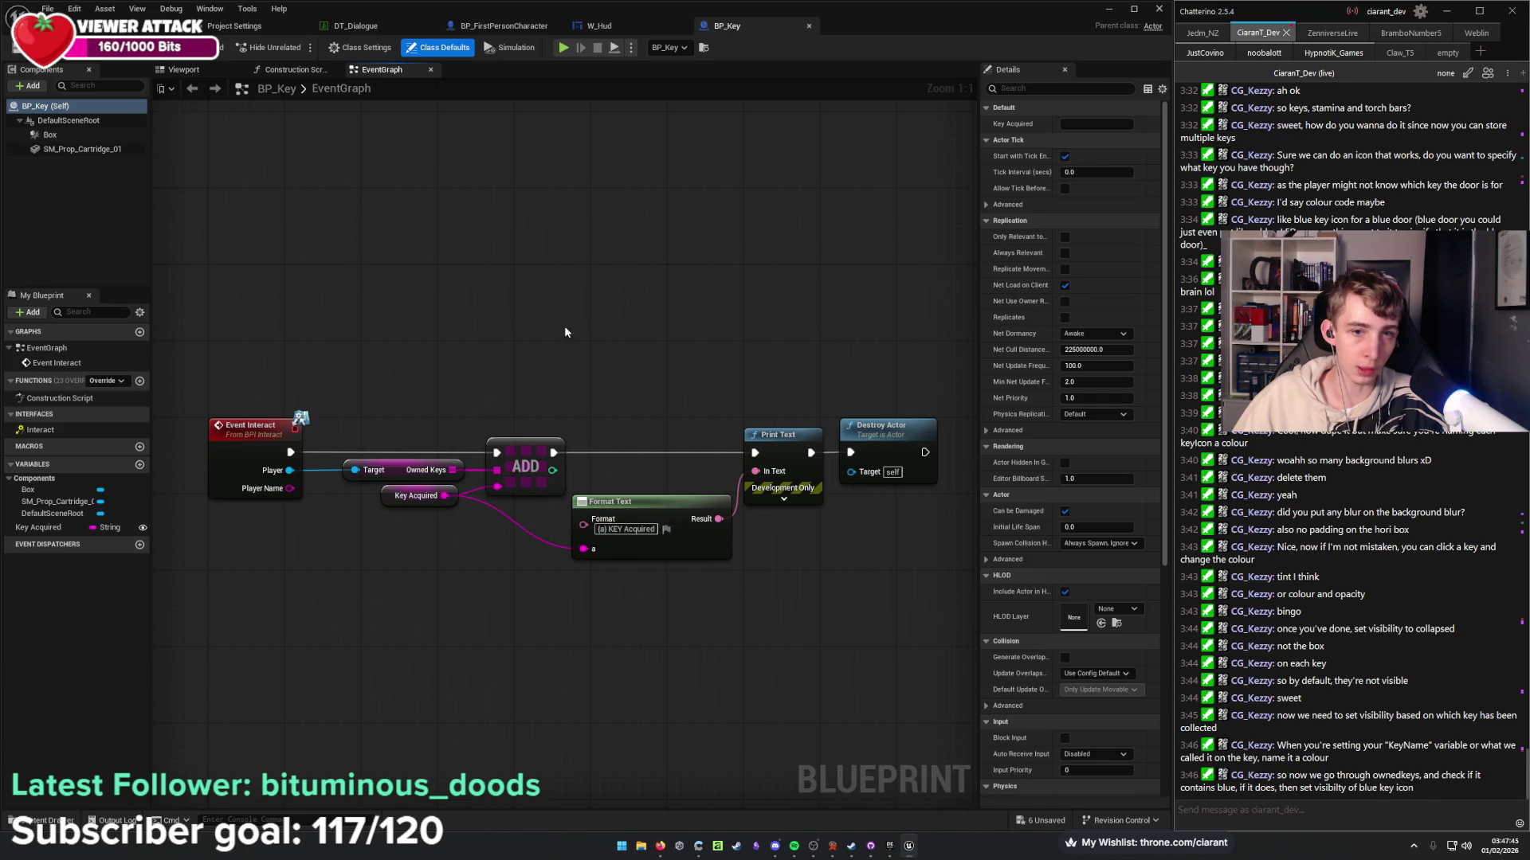
pyautogui.click(526, 482)
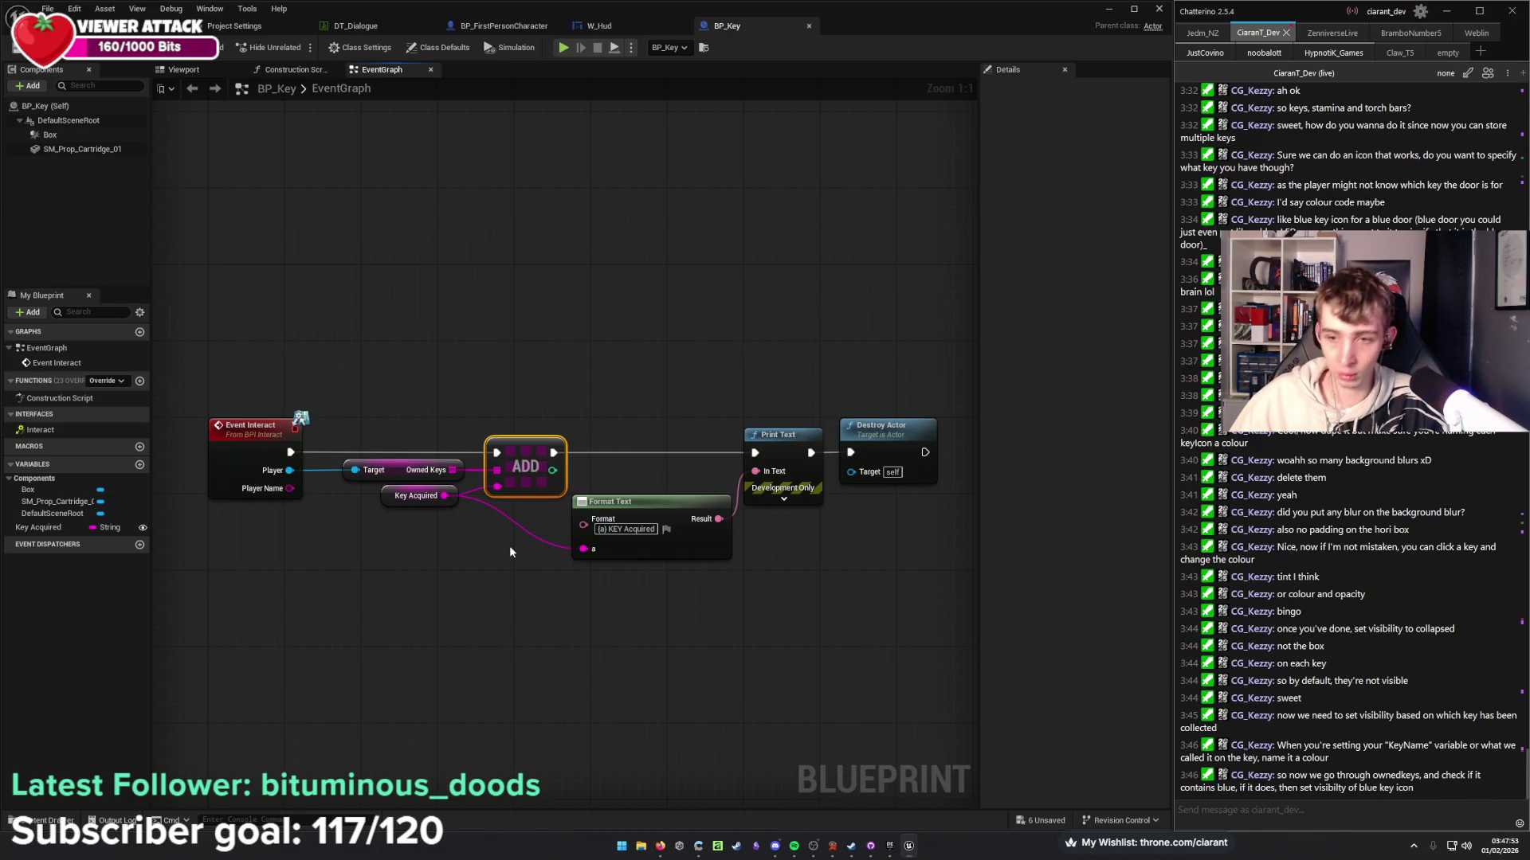
# In W_Hud, add Event Construct followed by a Cast To BP_FirstPersonCharacter node.
pyautogui.click(614, 30)
pyautogui.rightClick(479, 351)
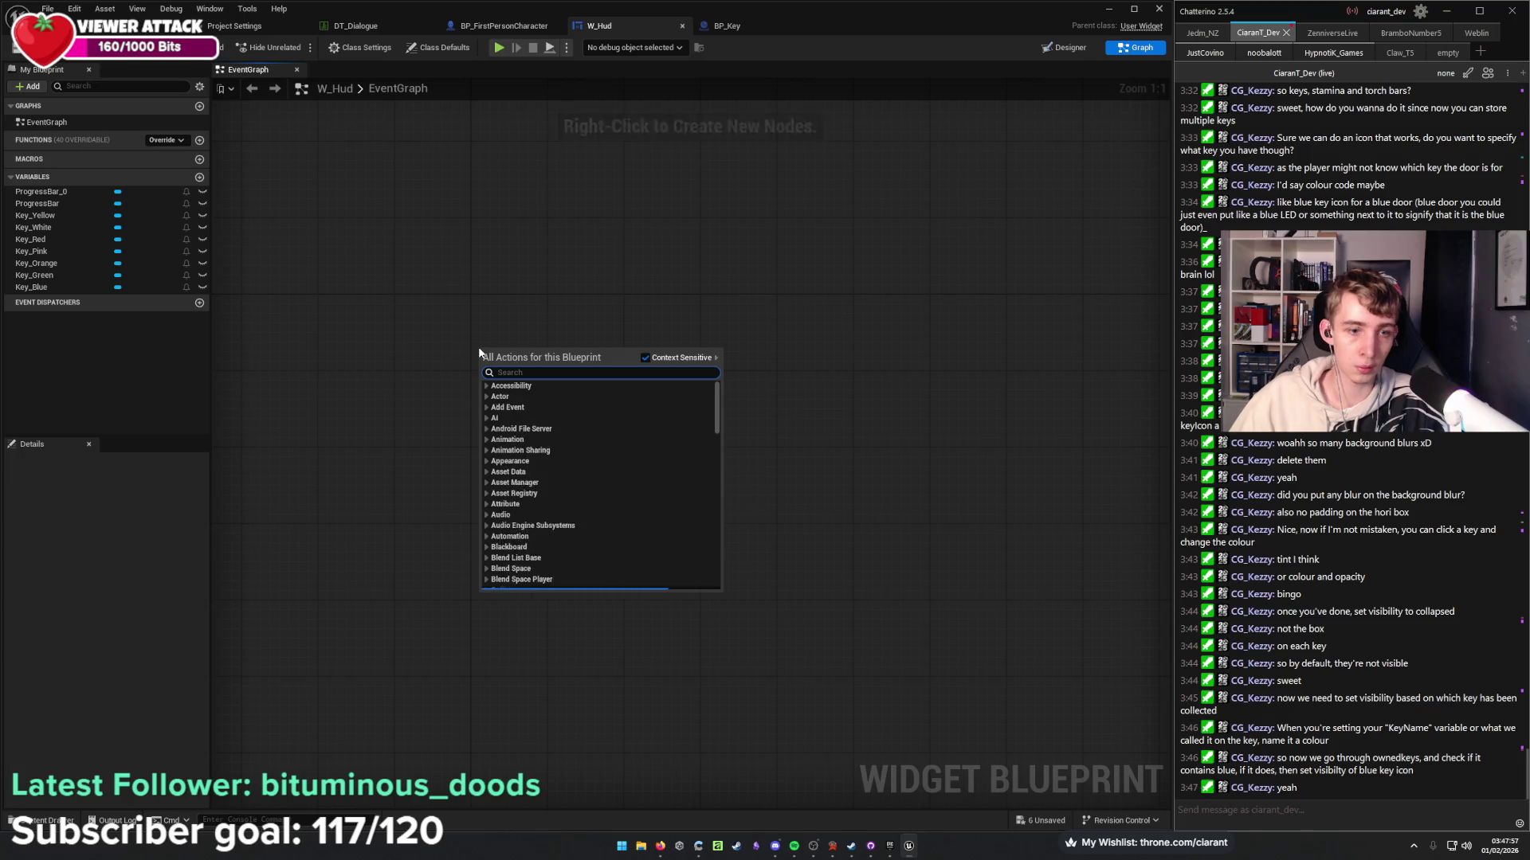
pyautogui.write('beg')
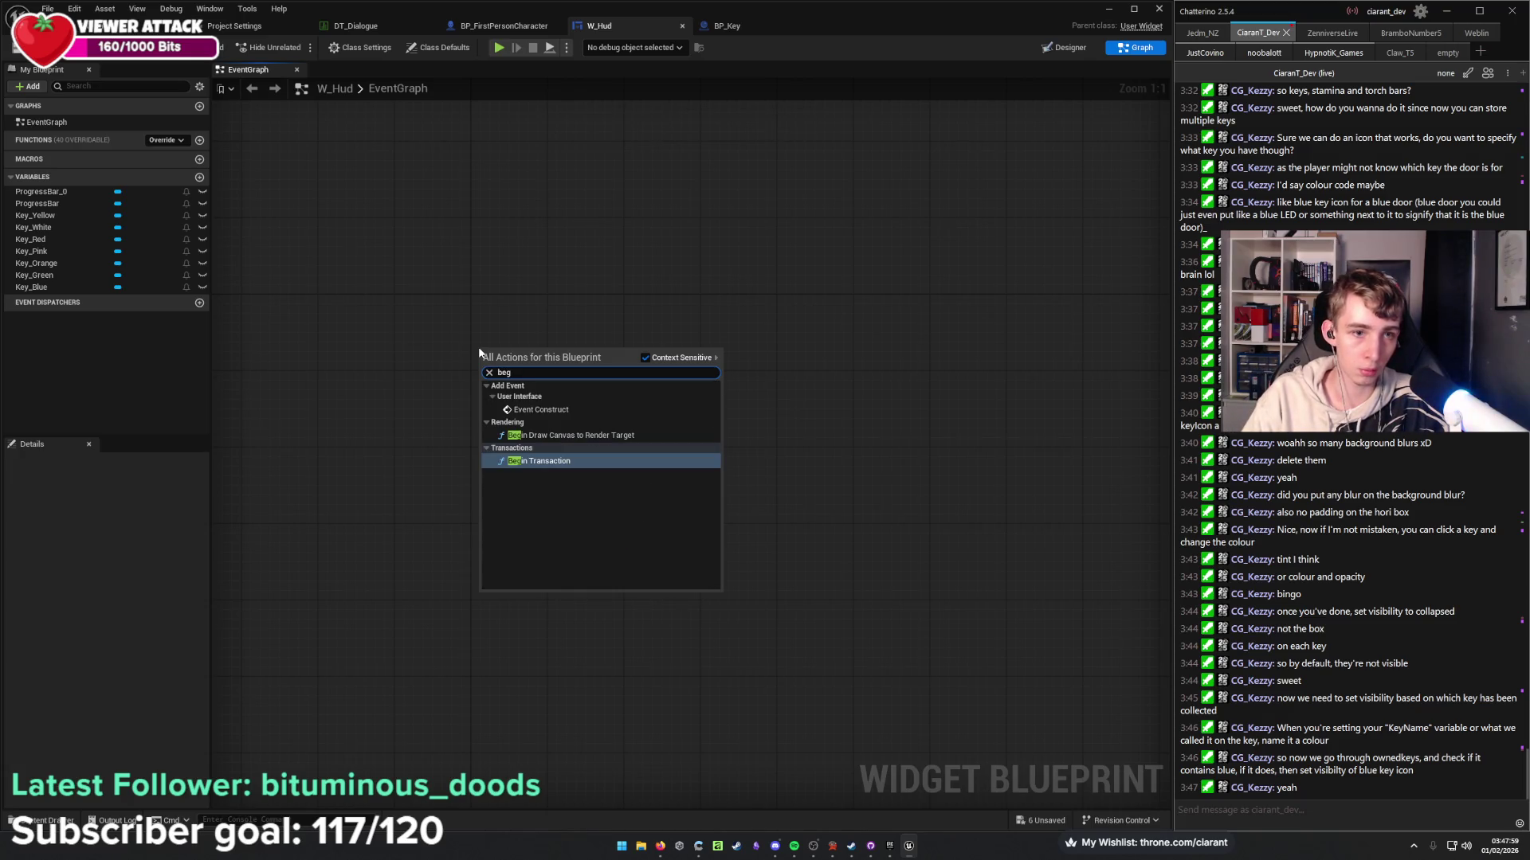
pyautogui.click(541, 409)
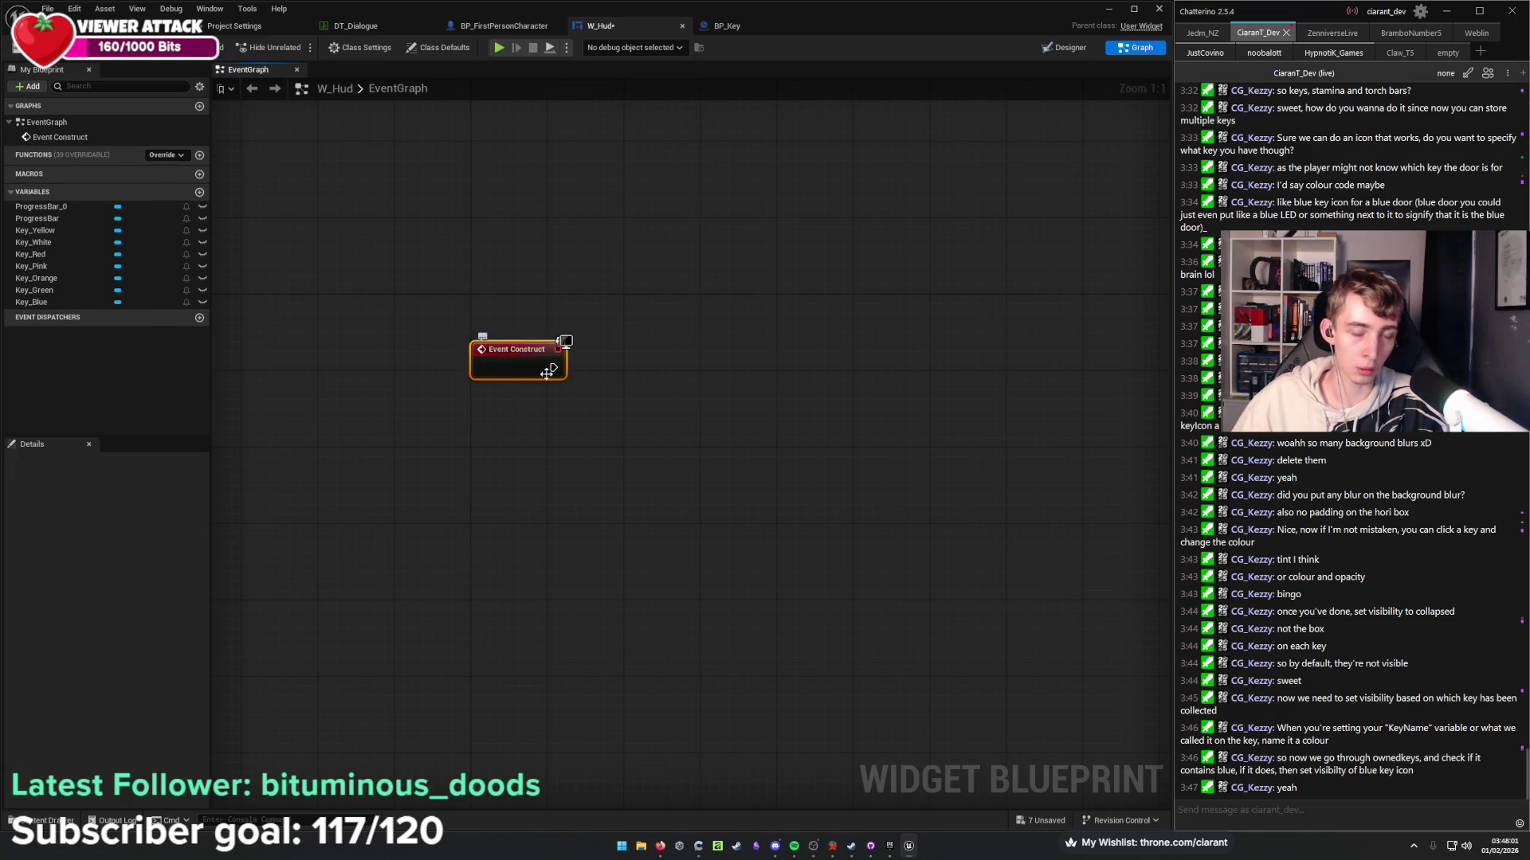
pyautogui.moveTo(554, 367); pyautogui.dragTo(625, 393)
pyautogui.write('cast t')
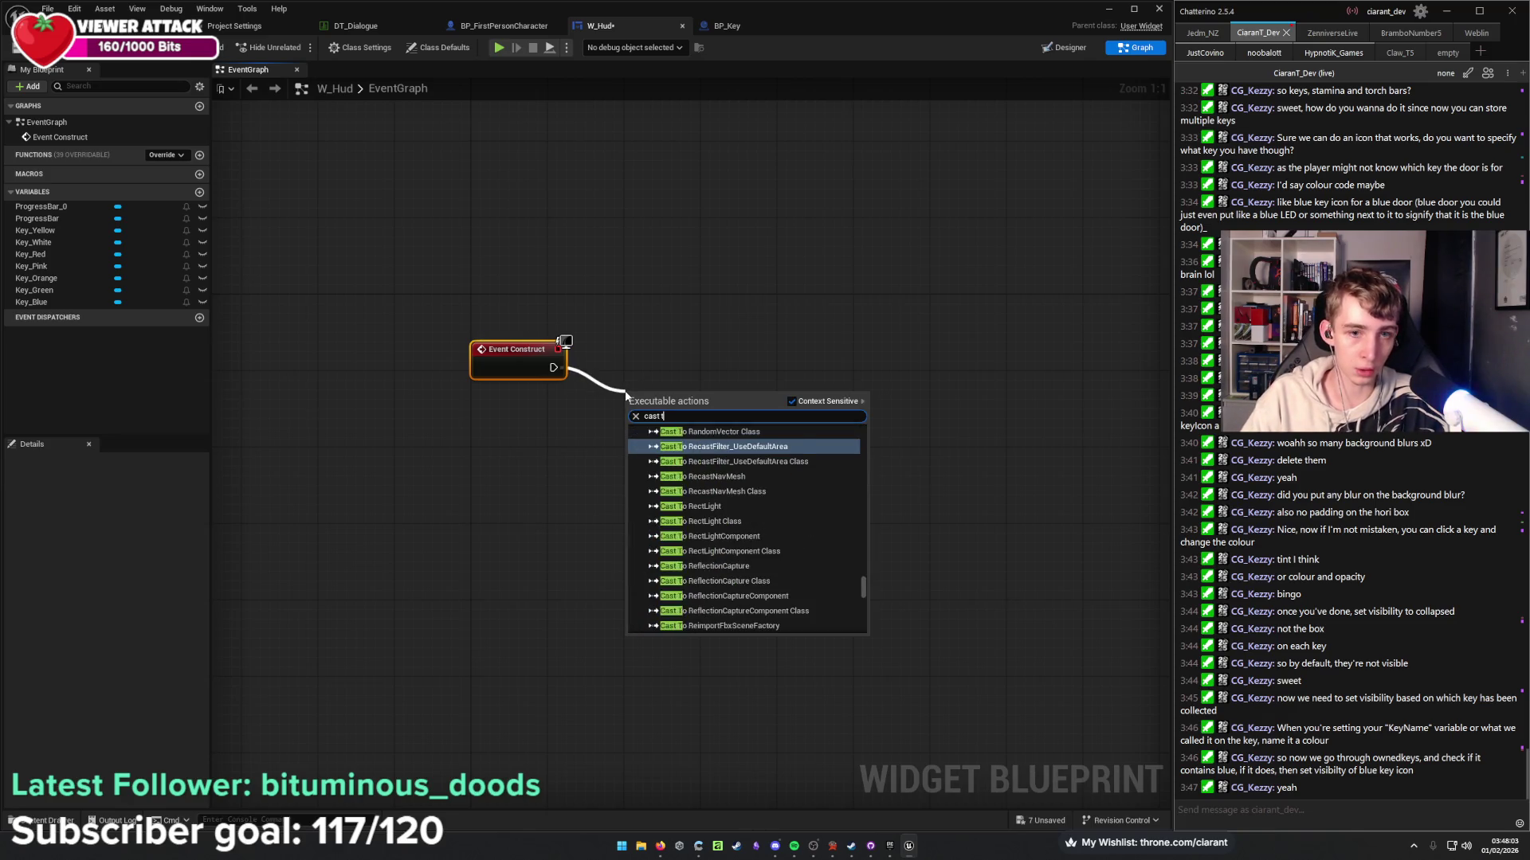
pyautogui.write('o first person')
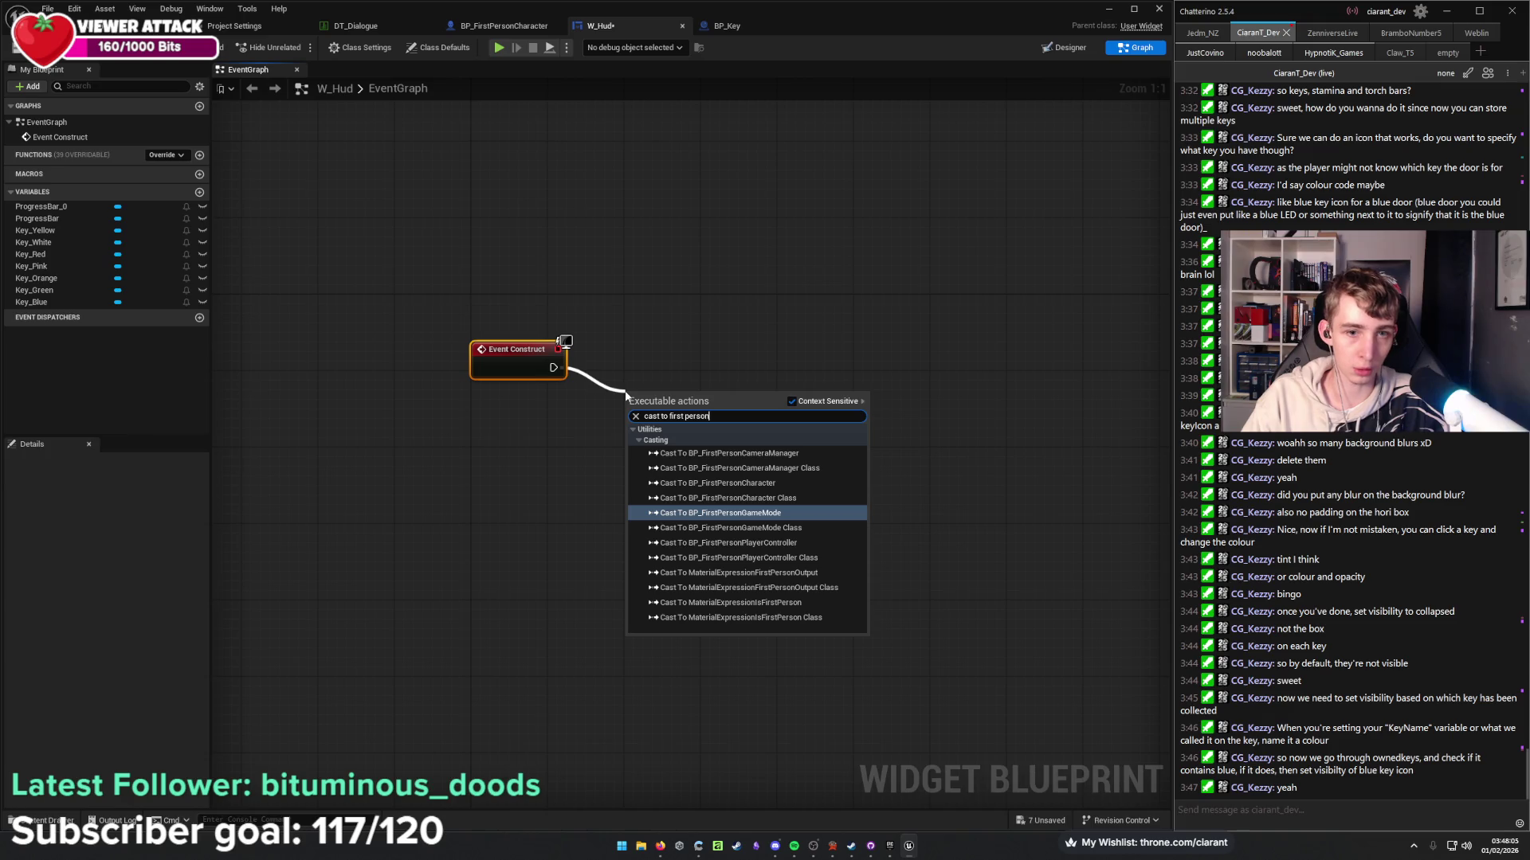
pyautogui.press('Up')
pyautogui.press('Up')
pyautogui.press('Return')
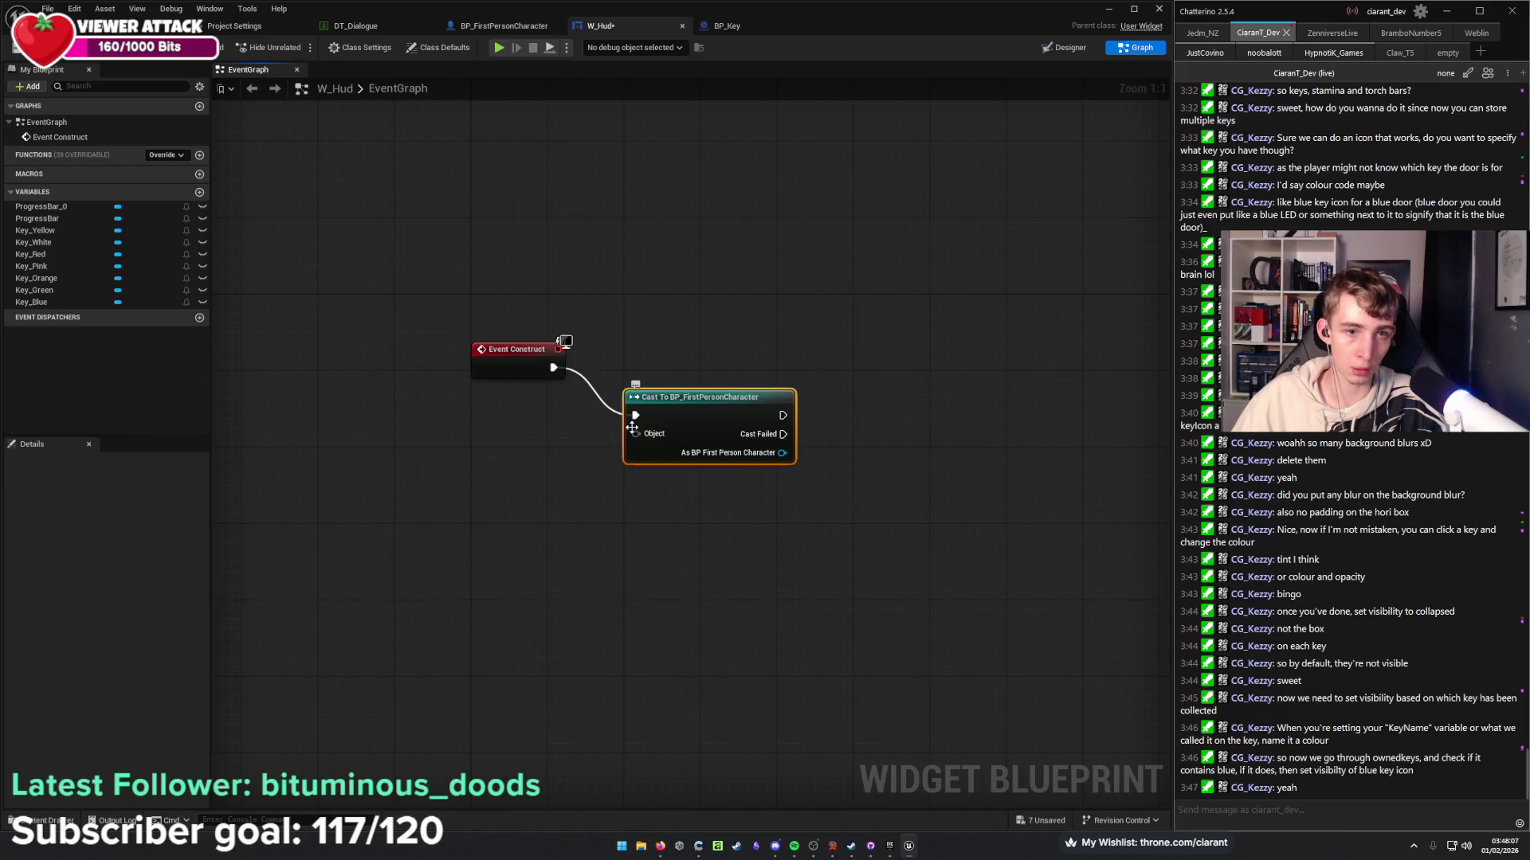
# Feed Get Player Character into the cast and promote its output to As BP First Person Character.
pyautogui.moveTo(635, 434); pyautogui.dragTo(546, 476)
pyautogui.write('get pla')
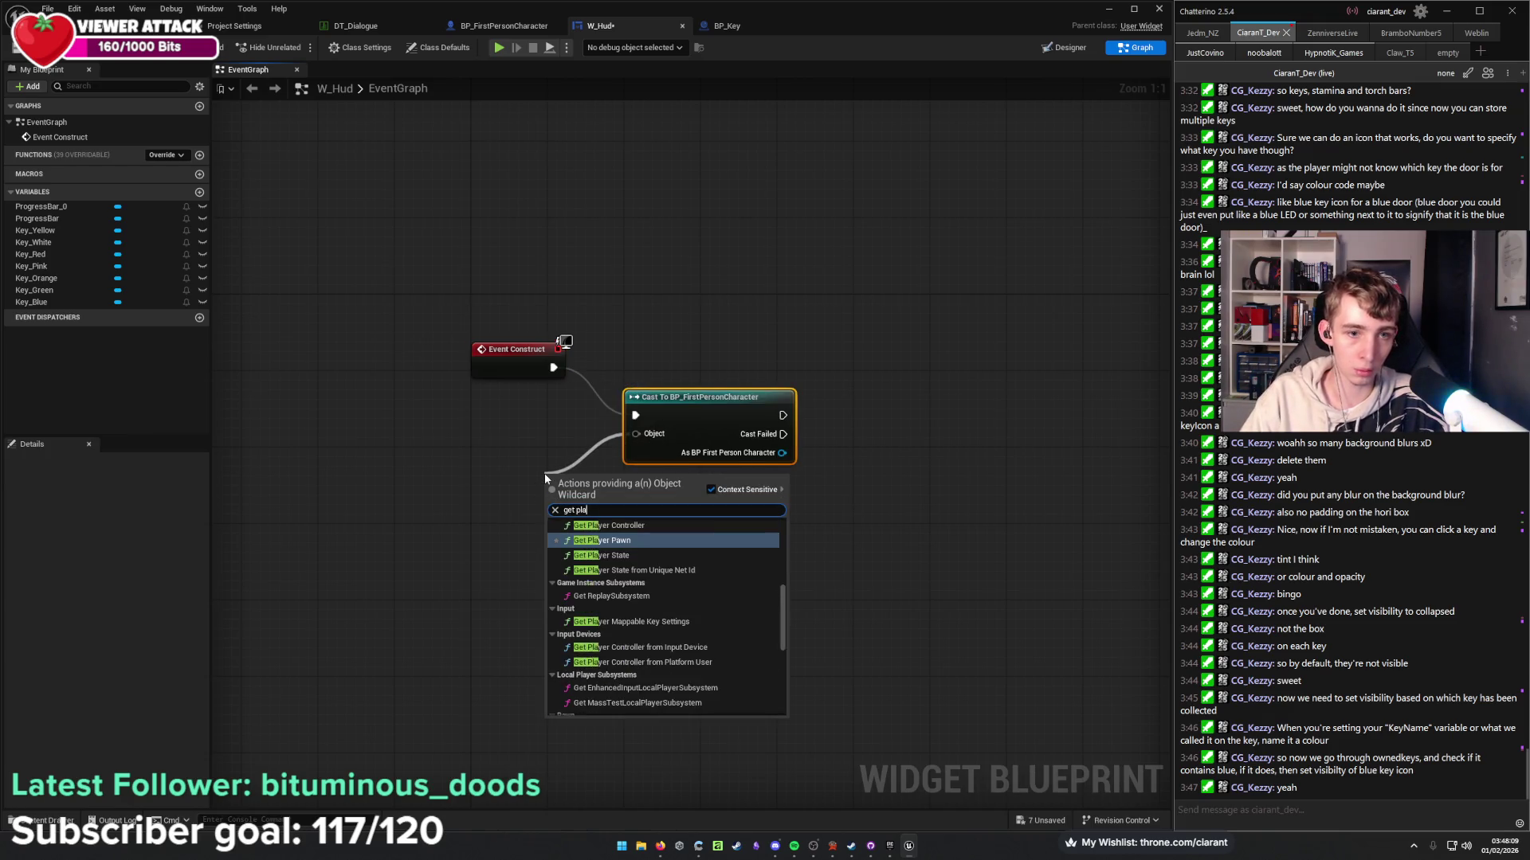
pyautogui.write('yerchar')
pyautogui.press('Return')
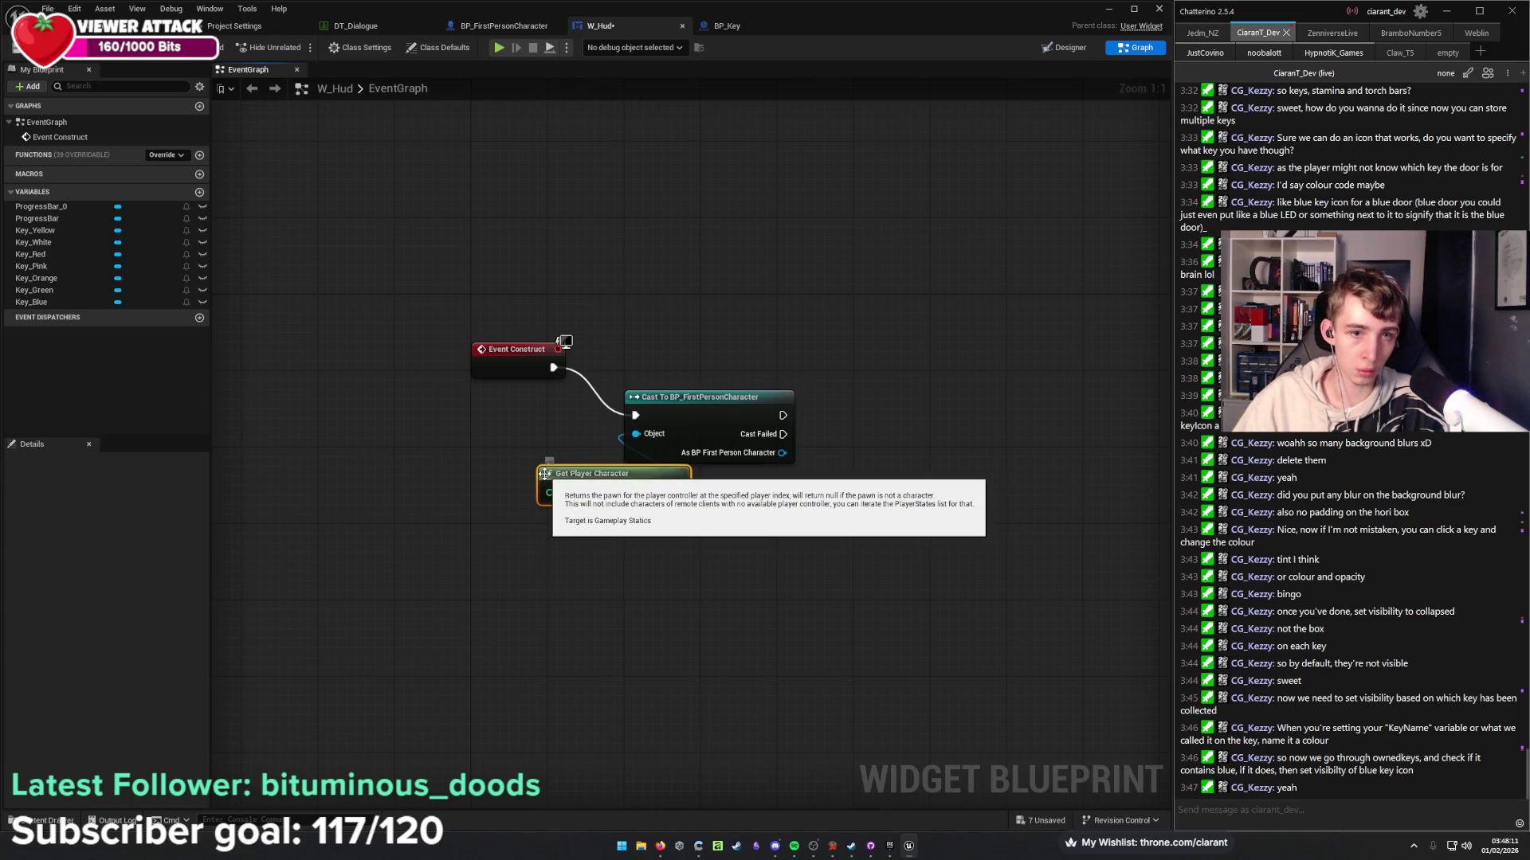
pyautogui.moveTo(645, 477); pyautogui.dragTo(535, 431)
pyautogui.moveTo(725, 415); pyautogui.dragTo(705, 368)
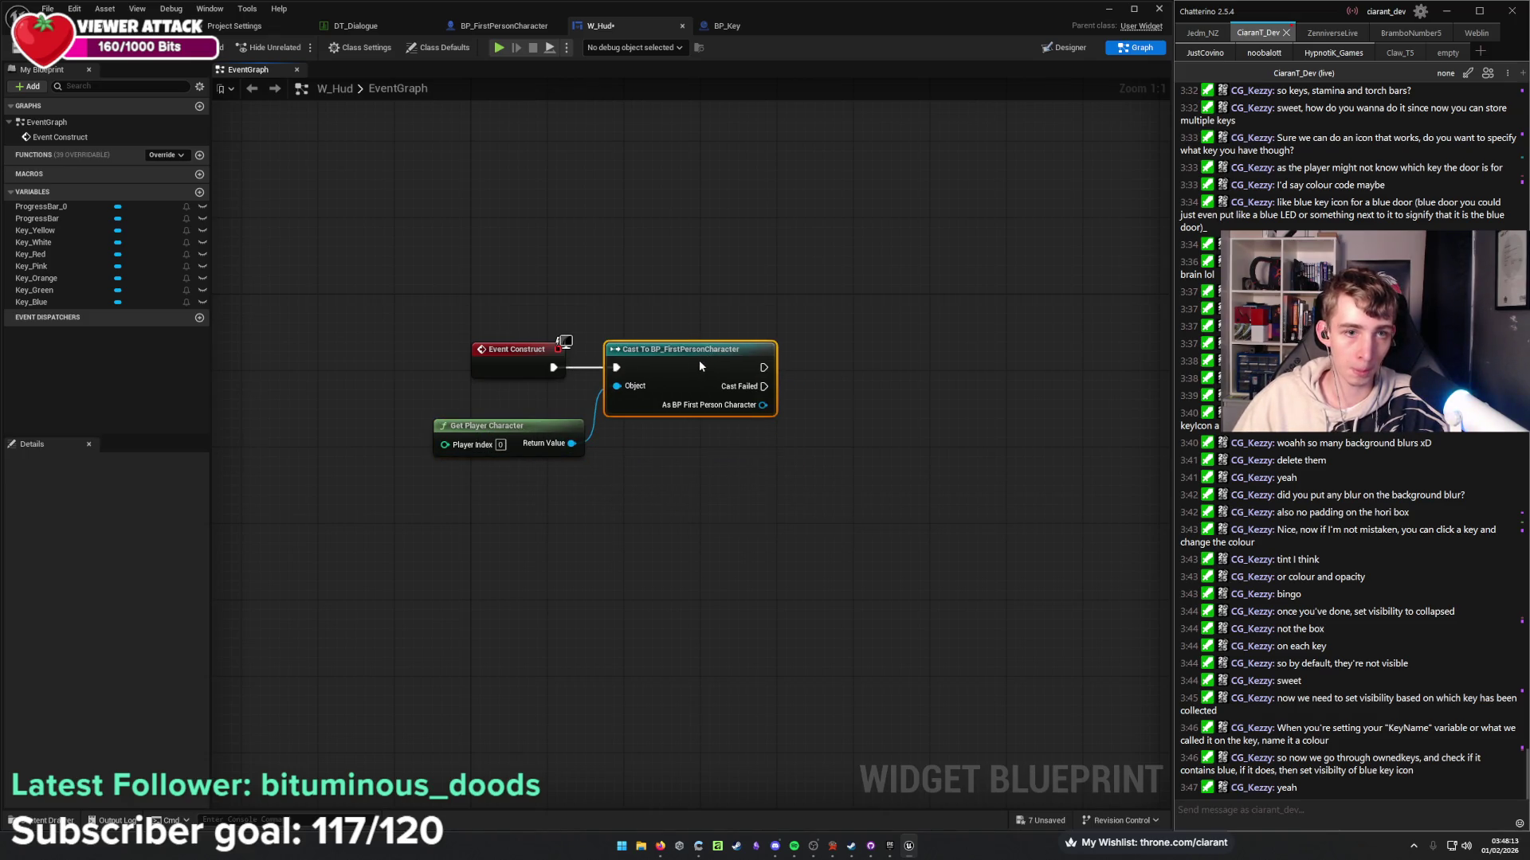
pyautogui.moveTo(698, 447); pyautogui.dragTo(546, 533)
pyautogui.rightClick(603, 497)
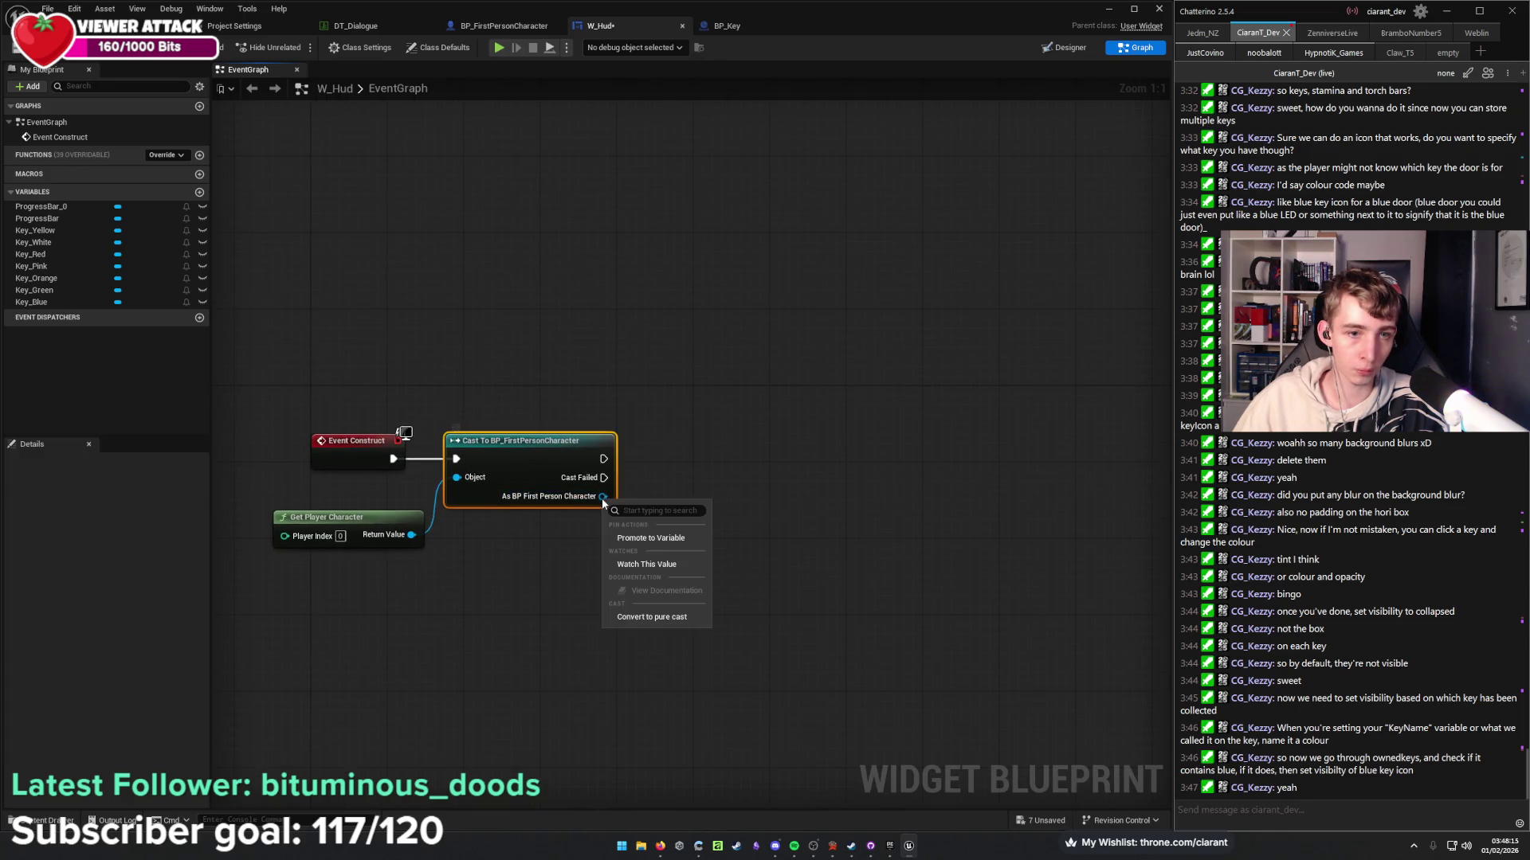
pyautogui.click(644, 539)
pyautogui.moveTo(767, 463); pyautogui.dragTo(727, 462)
# Place an As BP First Person Character getter below the construct logic.
pyautogui.click(465, 647)
pyautogui.moveTo(465, 647); pyautogui.dragTo(563, 554)
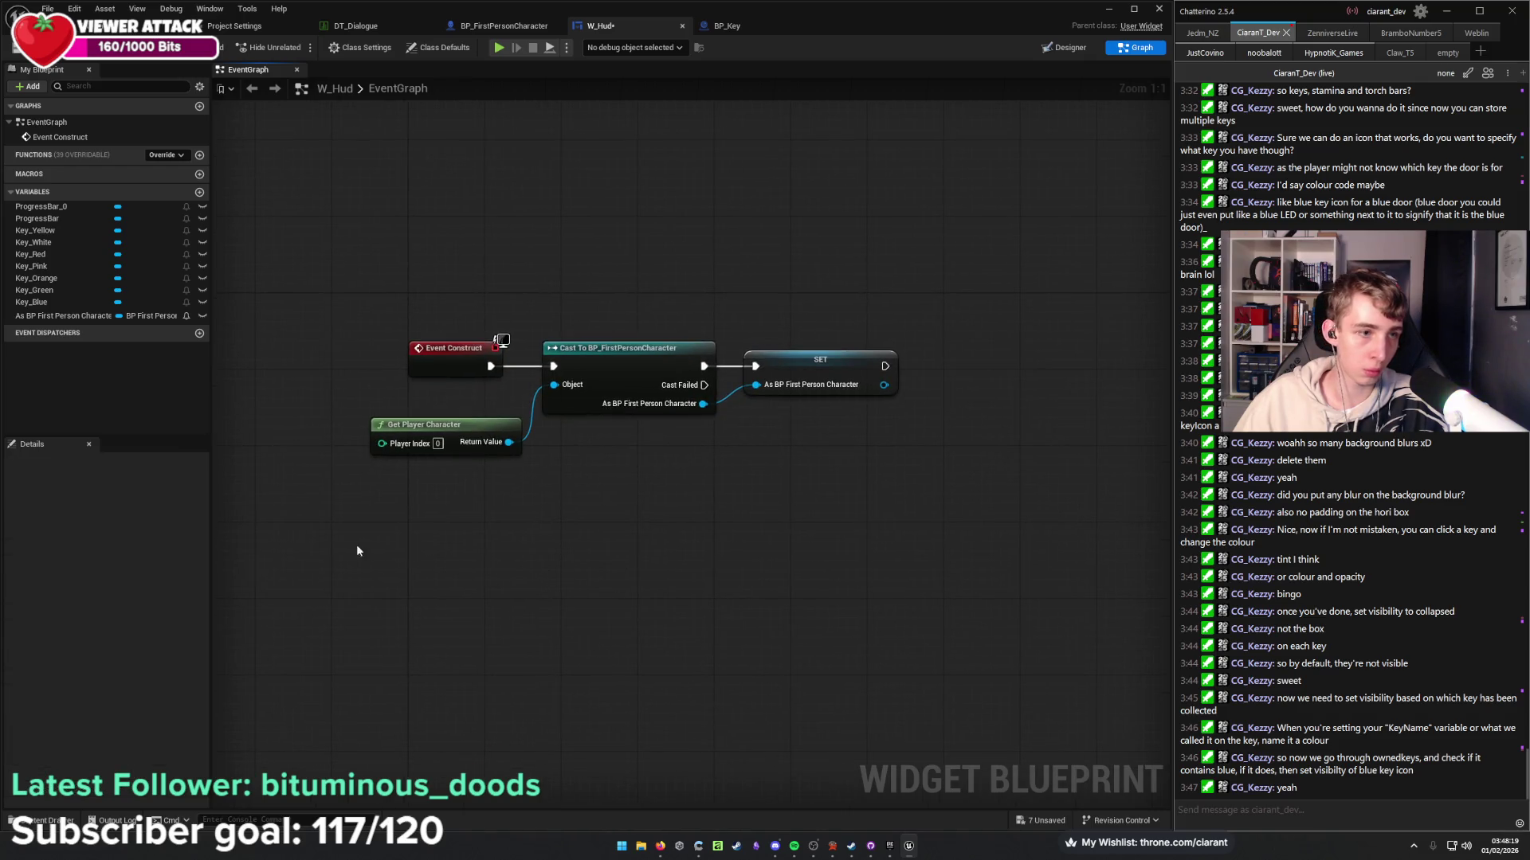
pyautogui.moveTo(70, 315)
pyautogui.mouseDown()
pyautogui.moveTo(430, 542)
pyautogui.moveTo(527, 583)
pyautogui.mouseUp()
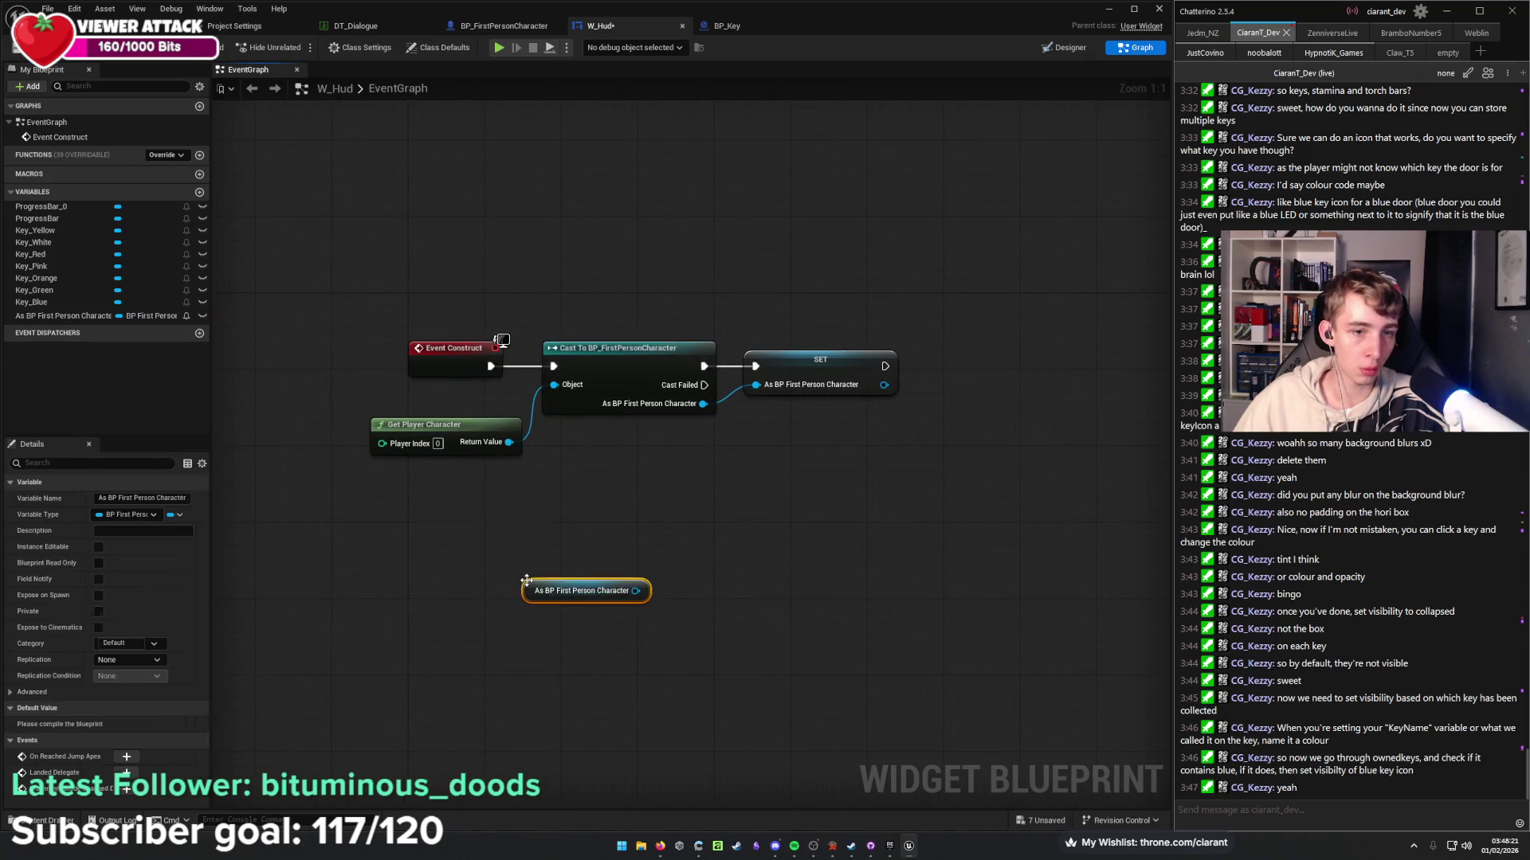
pyautogui.moveTo(635, 590); pyautogui.dragTo(706, 636)
pyautogui.write('get')
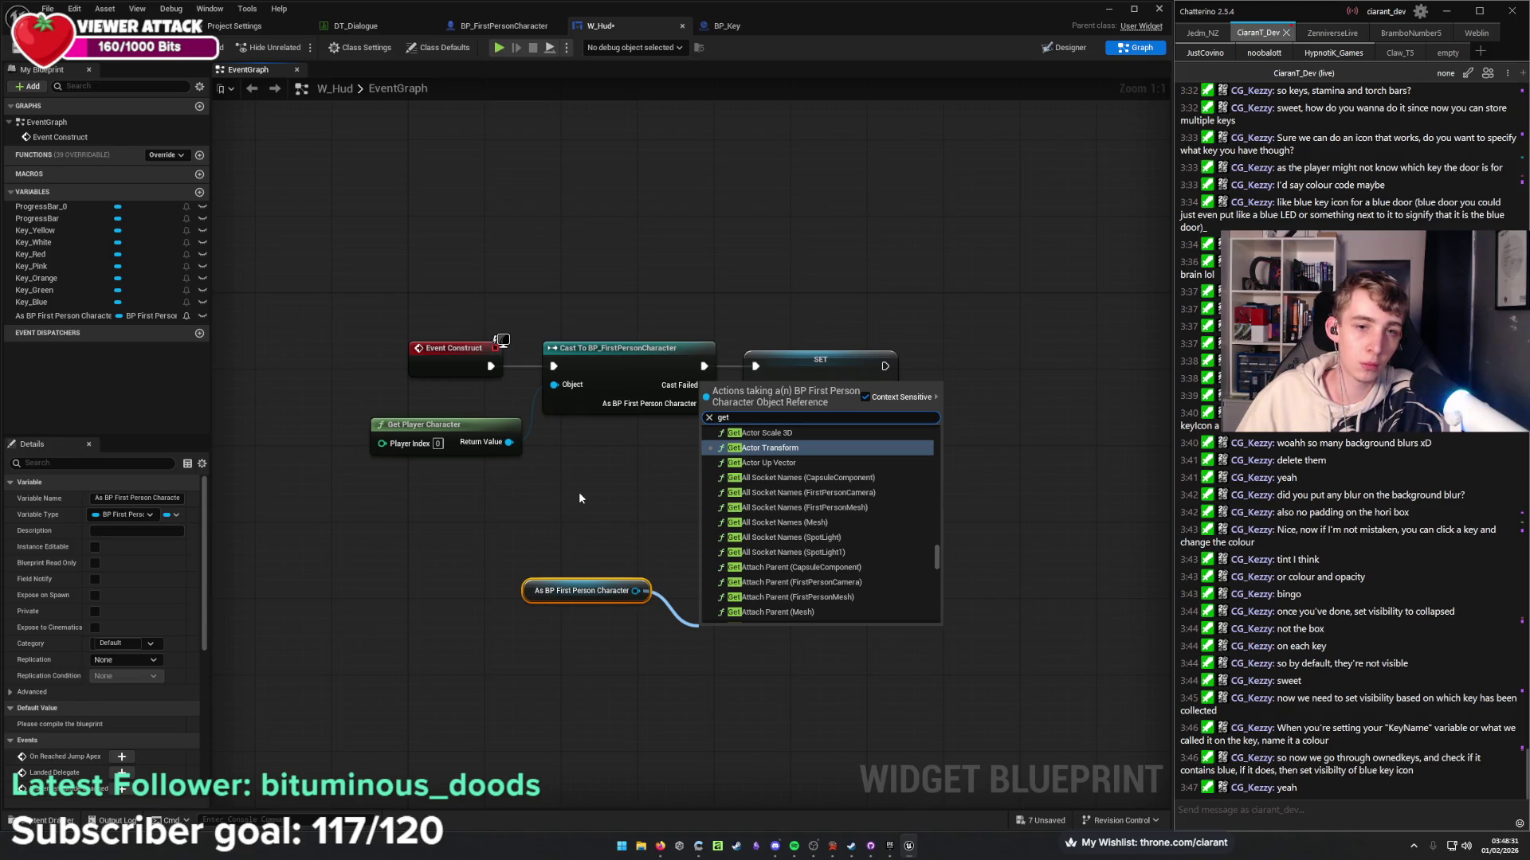
pyautogui.click(577, 514)
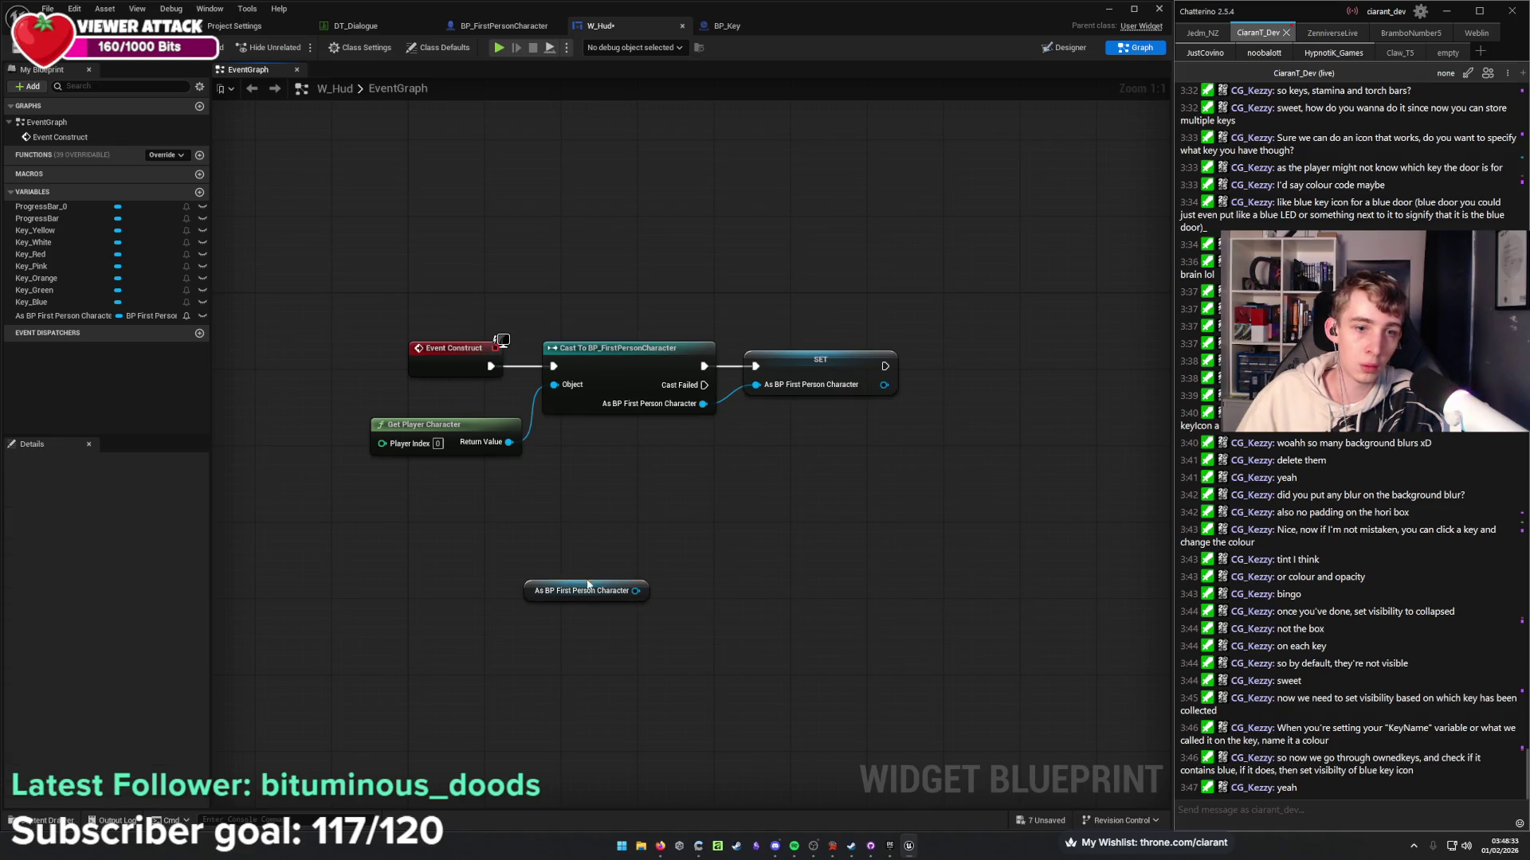
pyautogui.moveTo(586, 584)
pyautogui.mouseDown()
pyautogui.moveTo(568, 639)
pyautogui.moveTo(443, 689)
pyautogui.mouseUp()
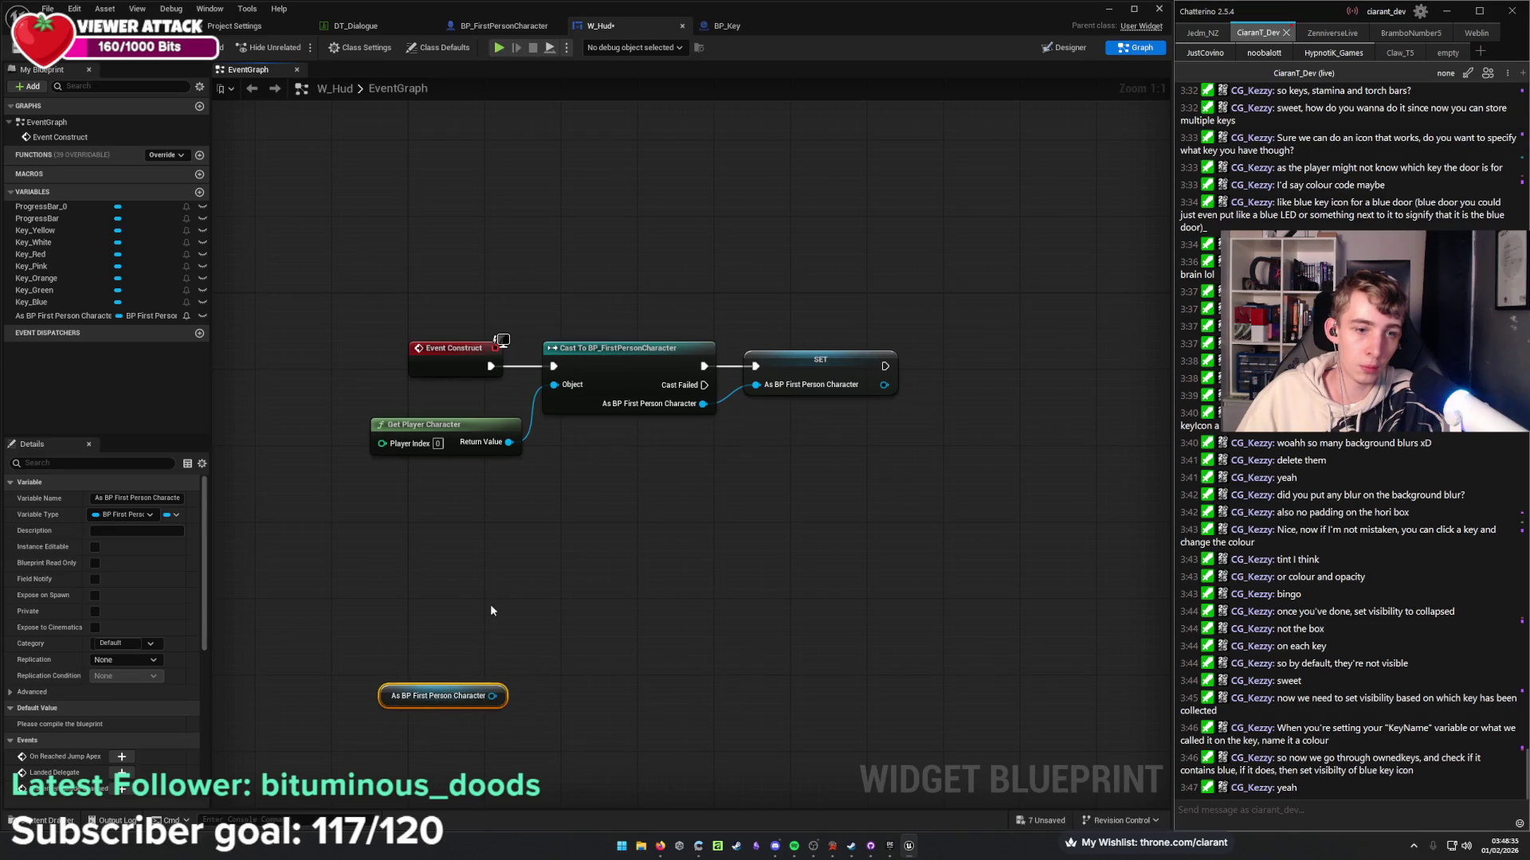
# Create a custom event named Update Keys.
pyautogui.rightClick(491, 588)
pyautogui.write('custom event')
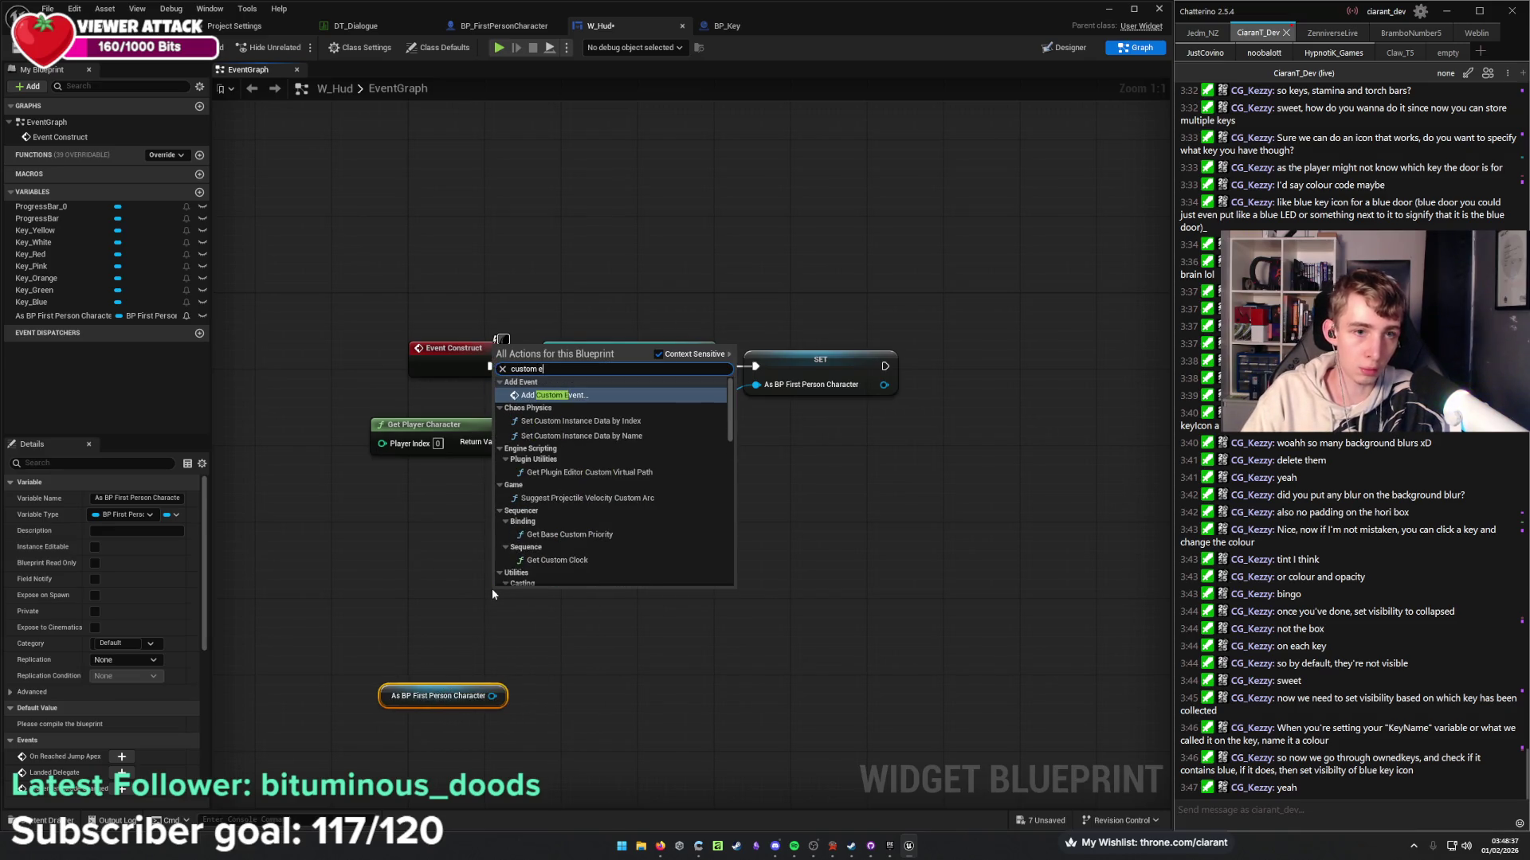
pyautogui.press('Return')
pyautogui.write('Update')
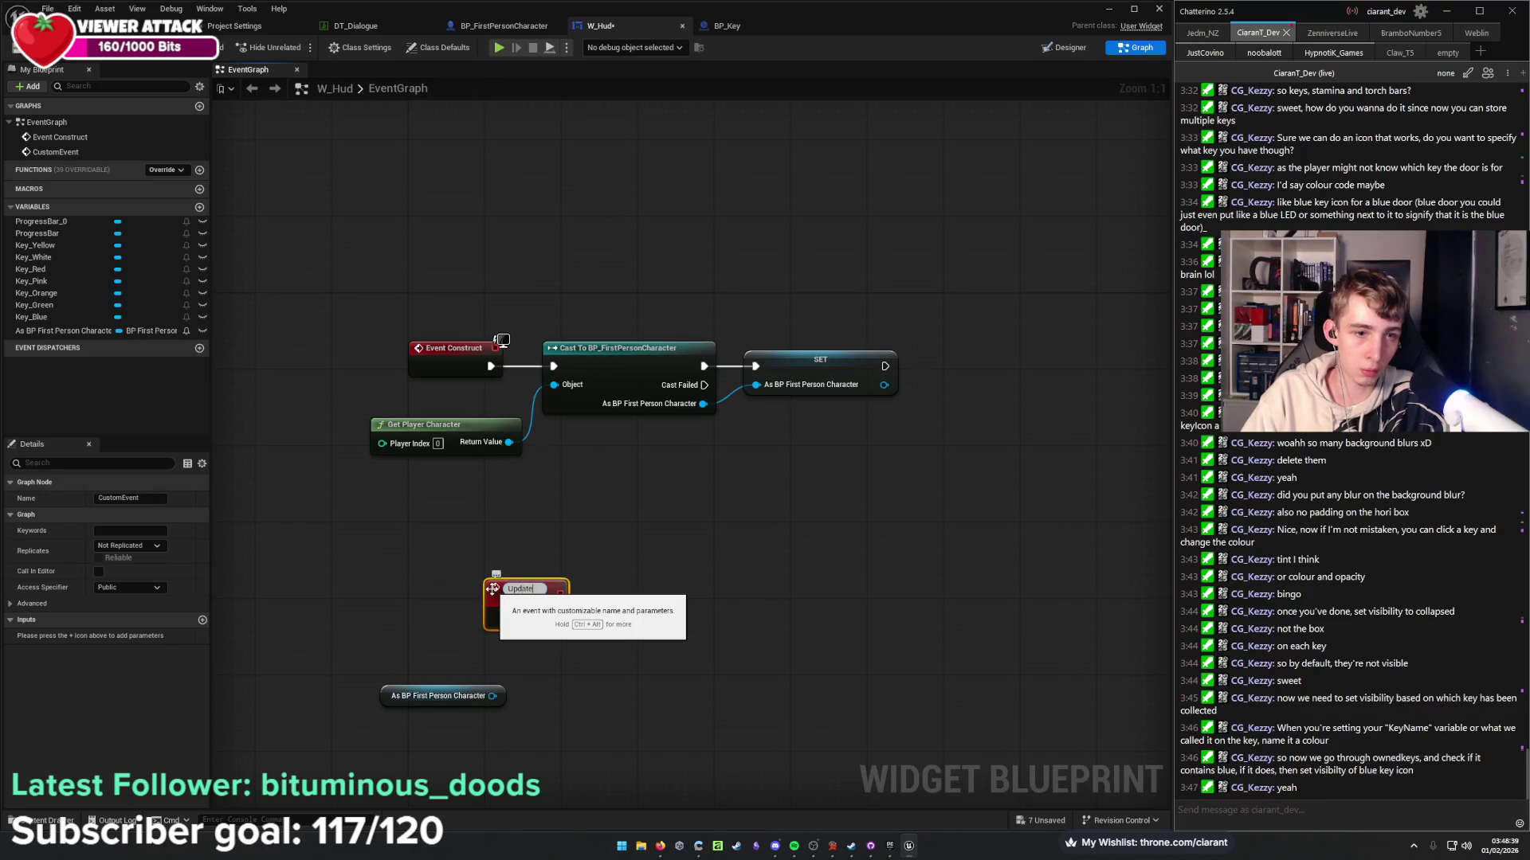
pyautogui.write(' Keys')
pyautogui.press('Return')
pyautogui.moveTo(524, 602)
pyautogui.mouseDown()
pyautogui.moveTo(562, 637)
pyautogui.moveTo(439, 621)
pyautogui.mouseUp()
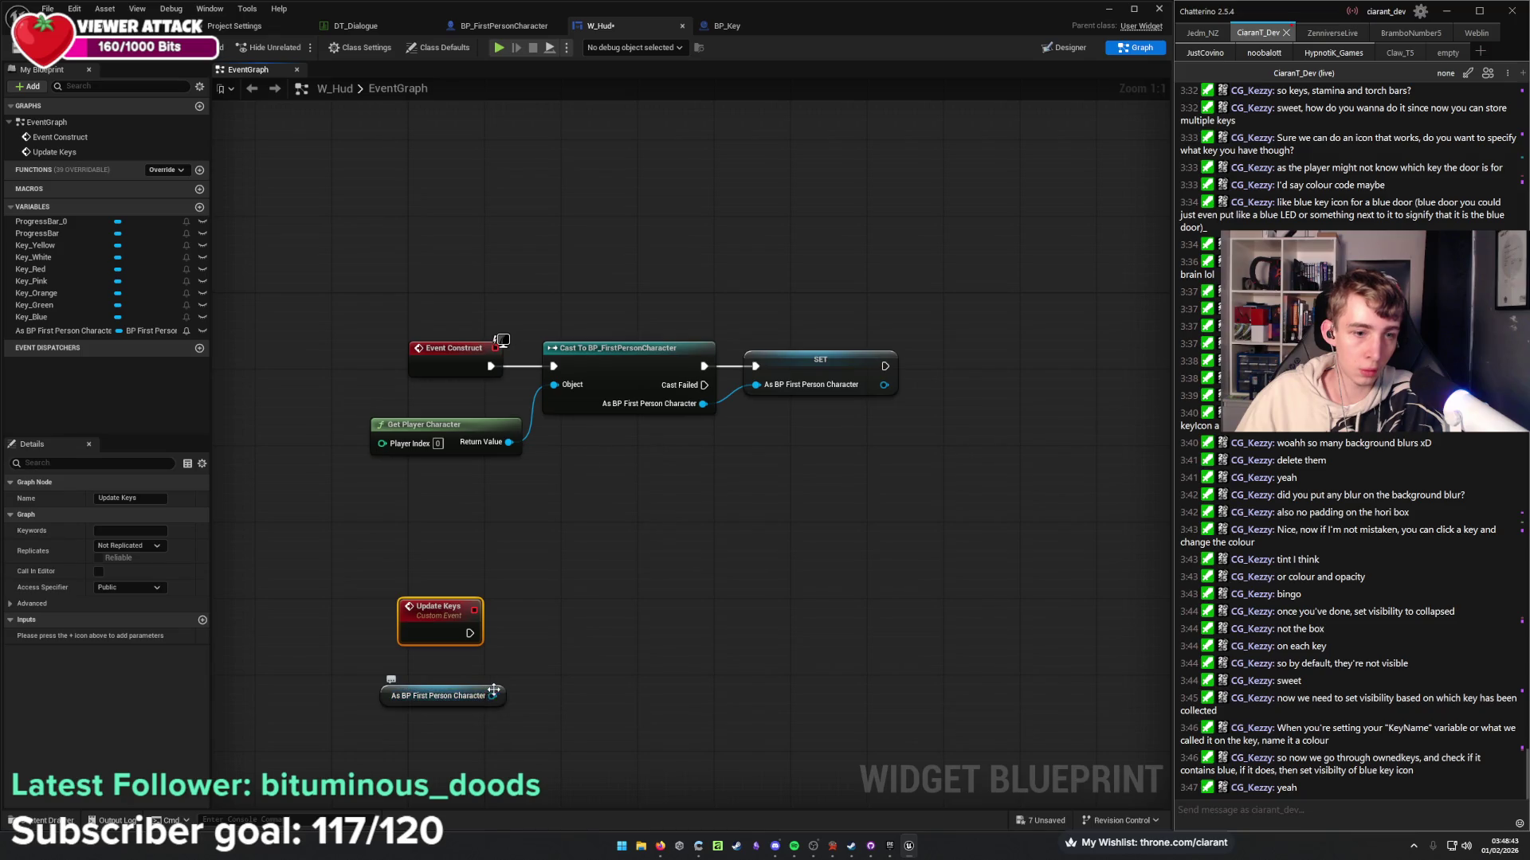
# Get the character's Owned Keys and add a Contains check on it.
pyautogui.moveTo(492, 696)
pyautogui.mouseDown()
pyautogui.moveTo(645, 721)
pyautogui.moveTo(572, 657)
pyautogui.mouseUp()
pyautogui.write('get owne')
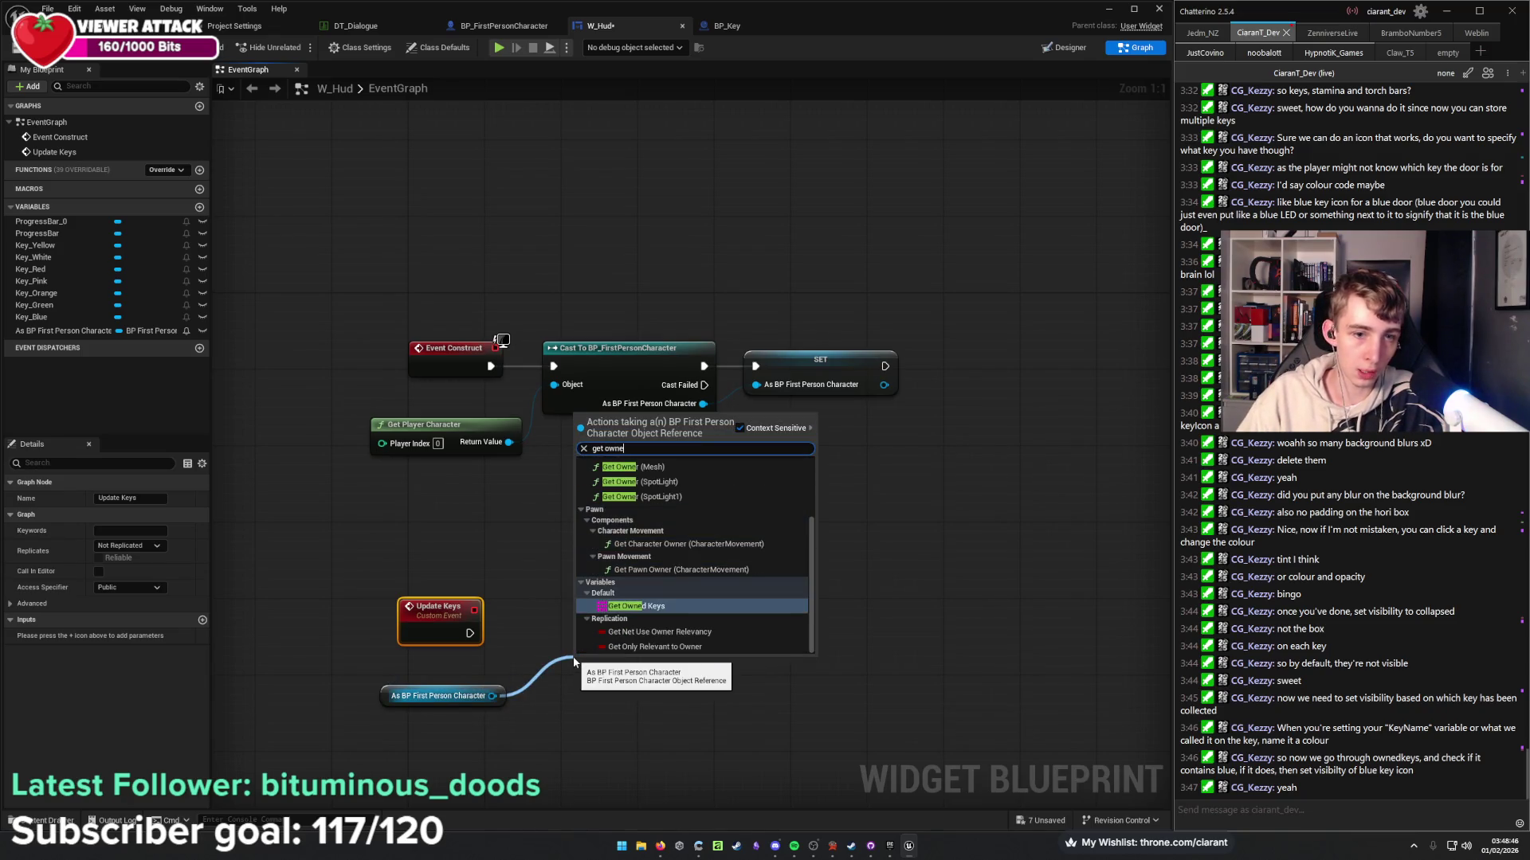
pyautogui.click(635, 607)
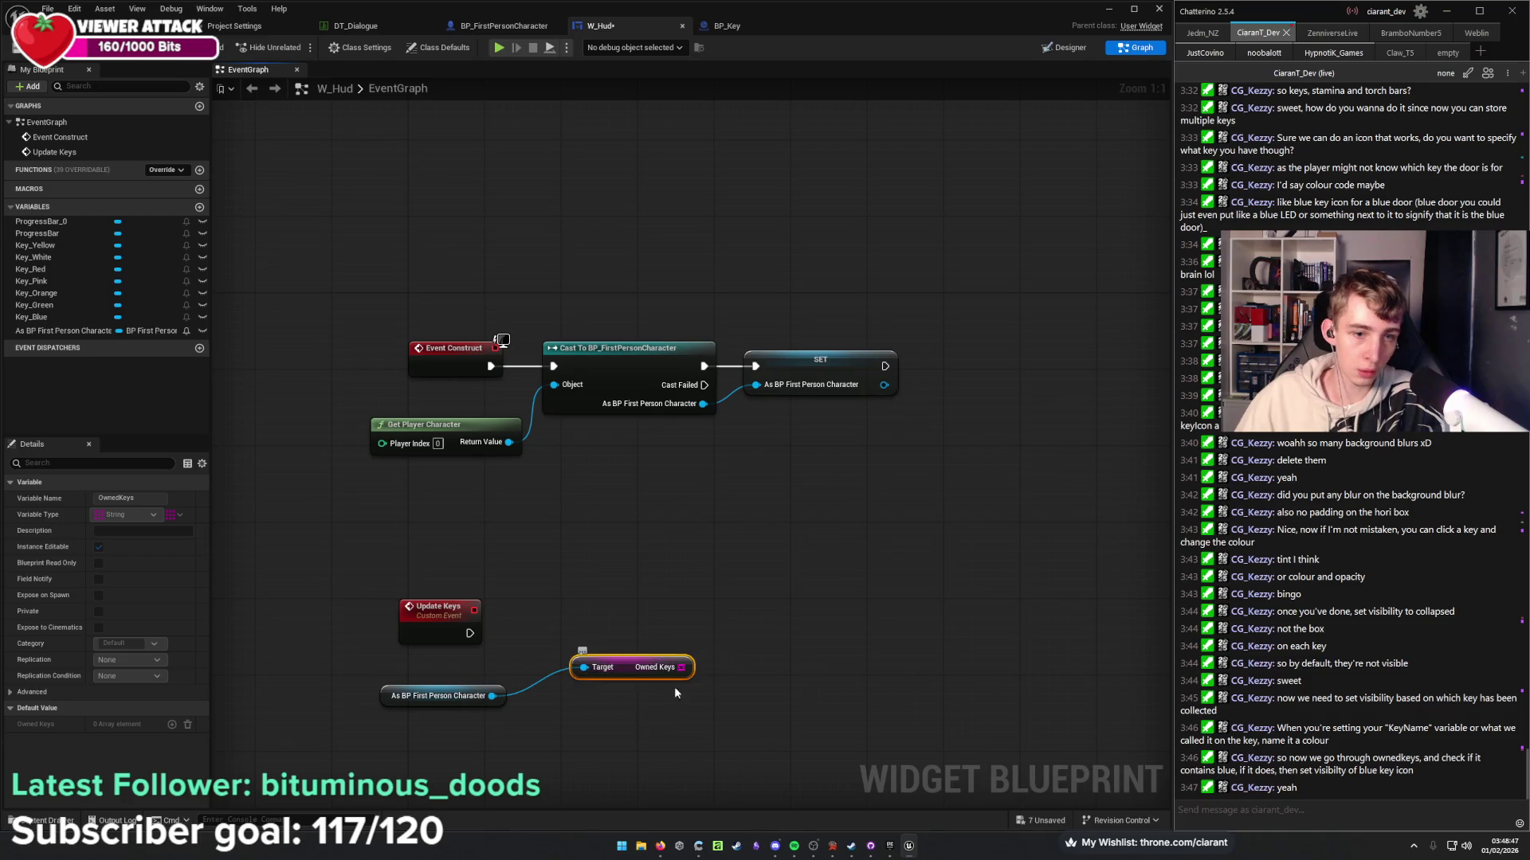
pyautogui.moveTo(681, 668); pyautogui.dragTo(718, 729)
pyautogui.write('conta')
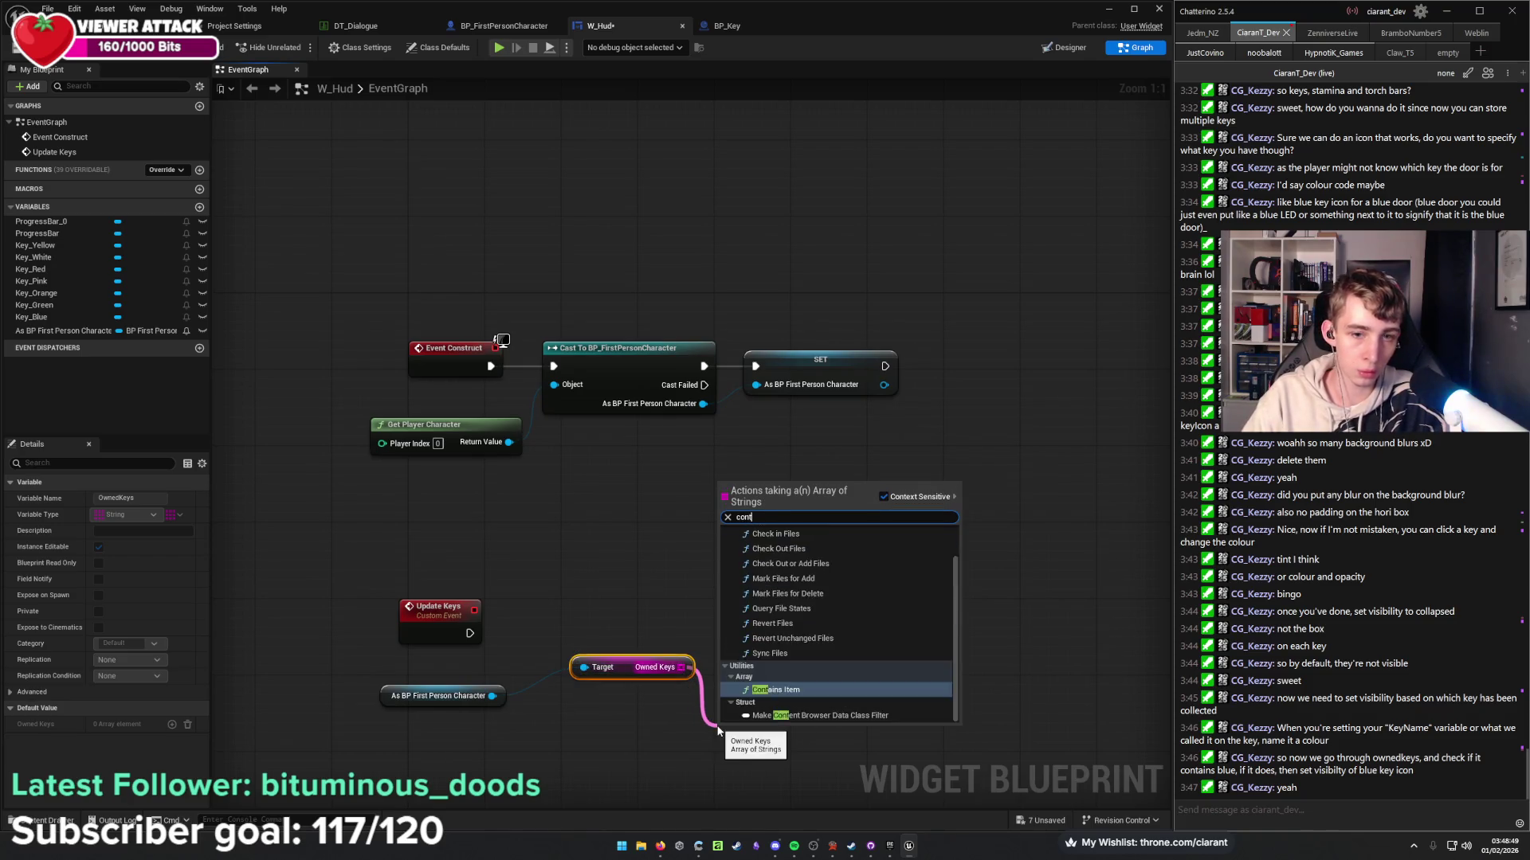
pyautogui.press('Return')
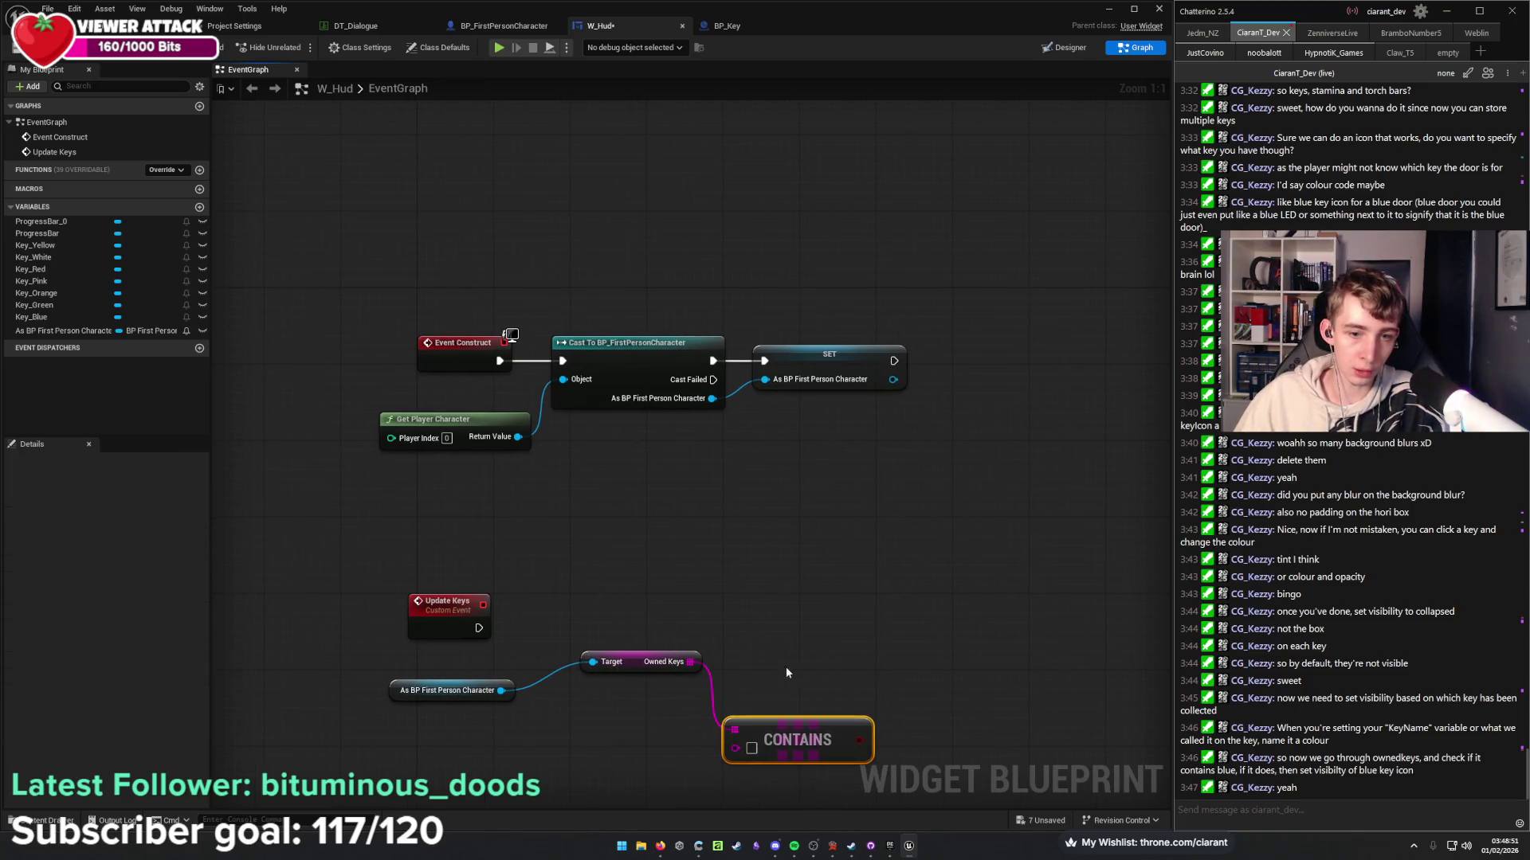
pyautogui.click(667, 544)
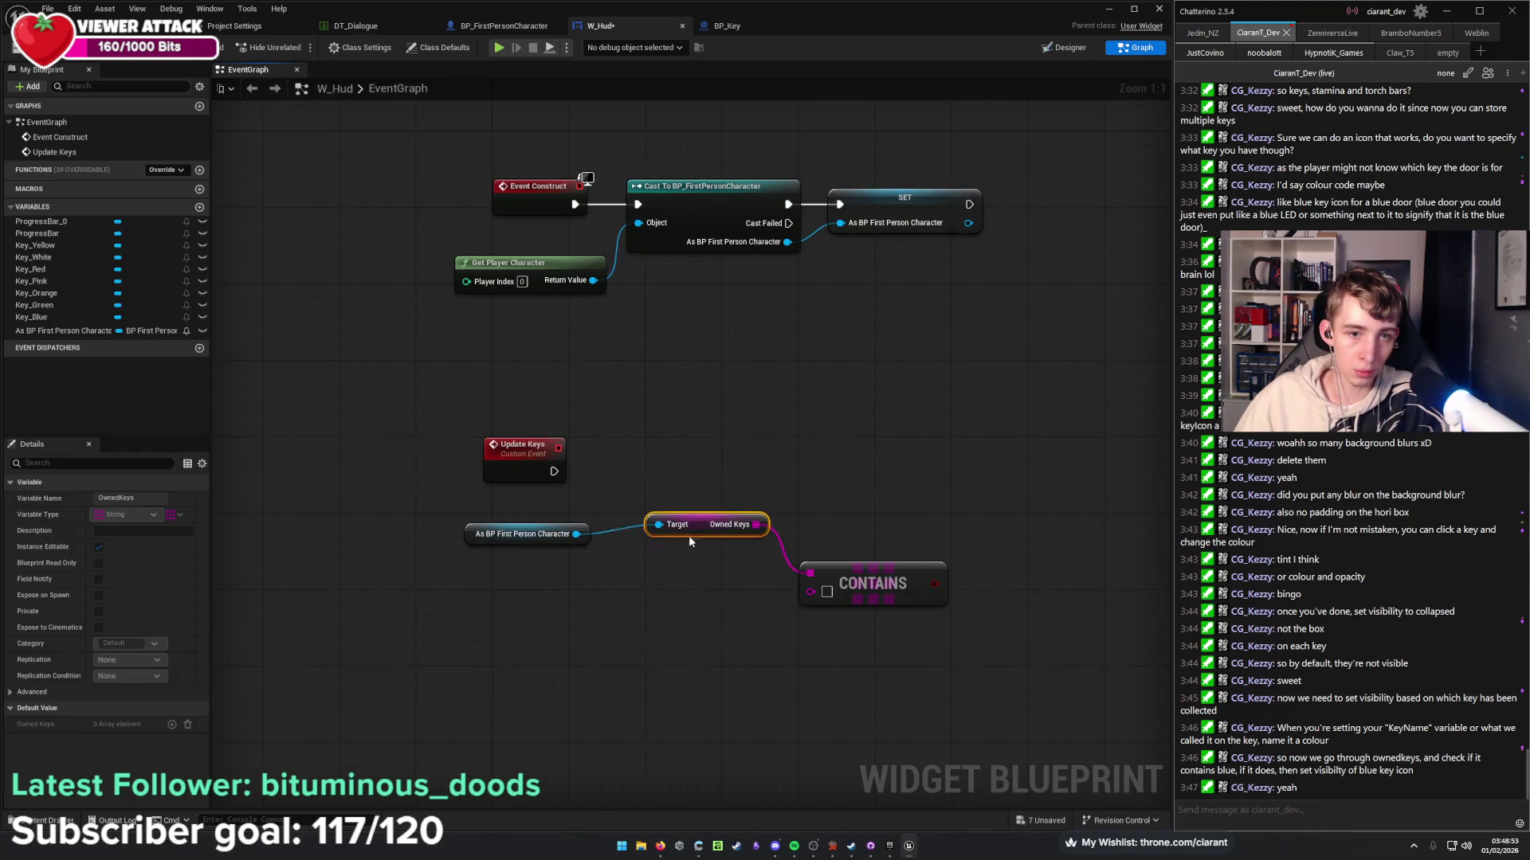
pyautogui.moveTo(668, 544); pyautogui.dragTo(659, 535)
pyautogui.moveTo(529, 450); pyautogui.dragTo(633, 456)
pyautogui.moveTo(758, 482); pyautogui.dragTo(550, 467)
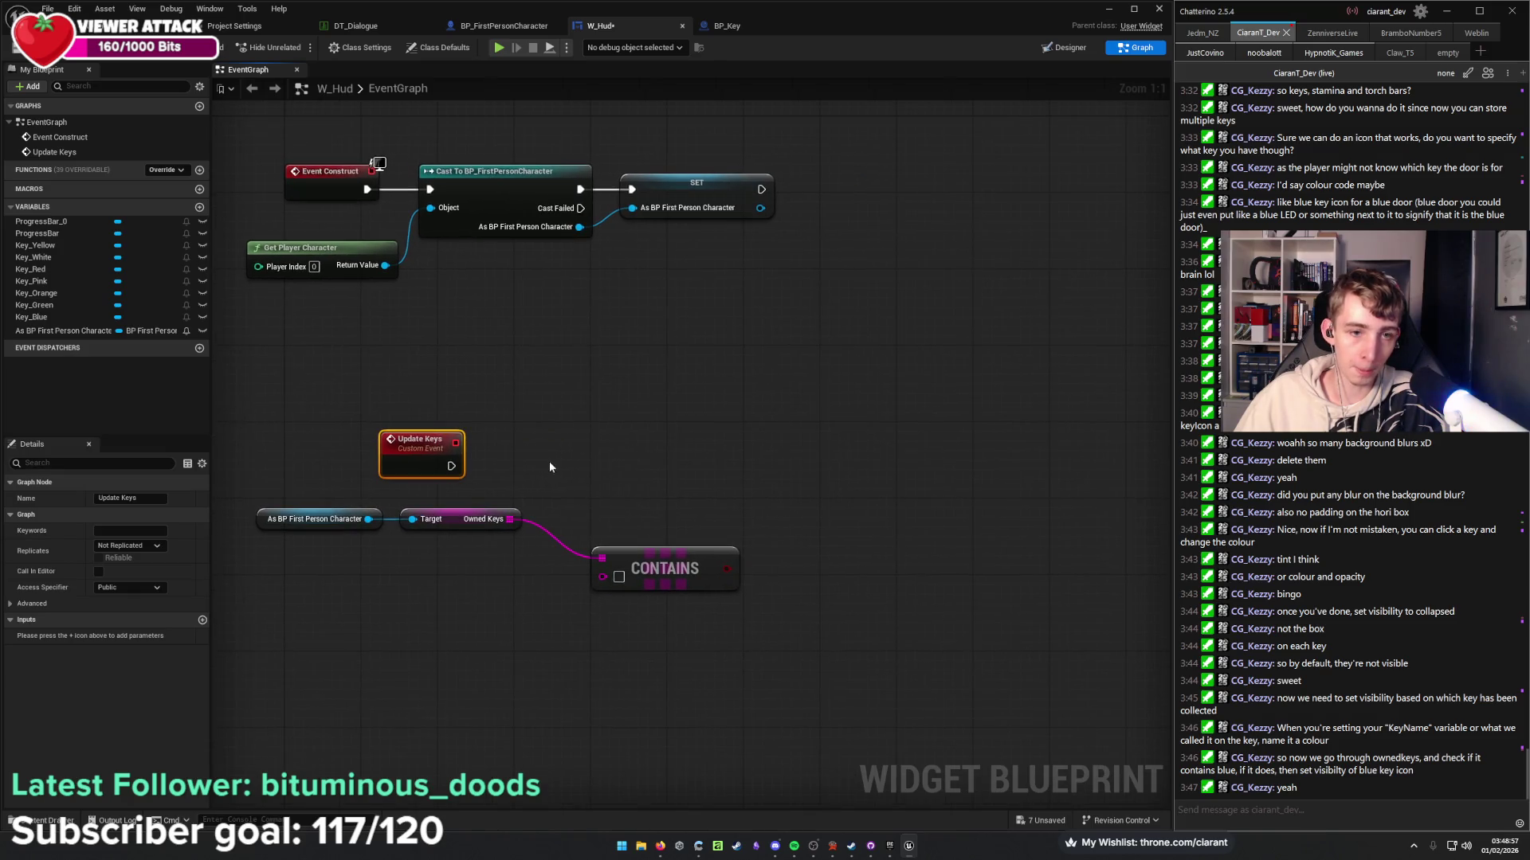
# Add a Set Visibility node after the Update Keys event.
pyautogui.moveTo(451, 466); pyautogui.dragTo(753, 476)
pyautogui.write('set')
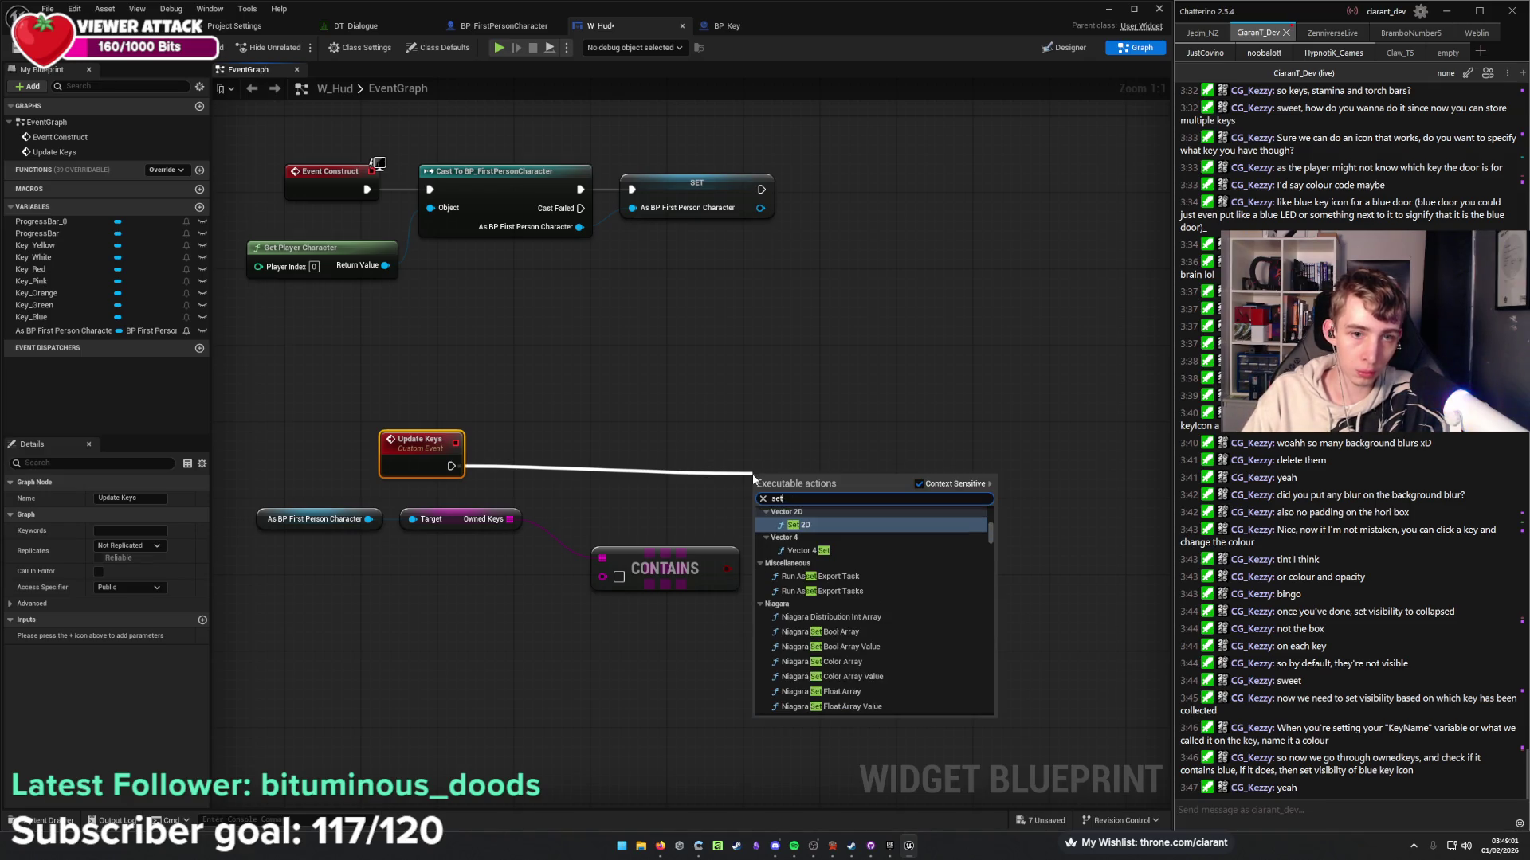
pyautogui.write('v')
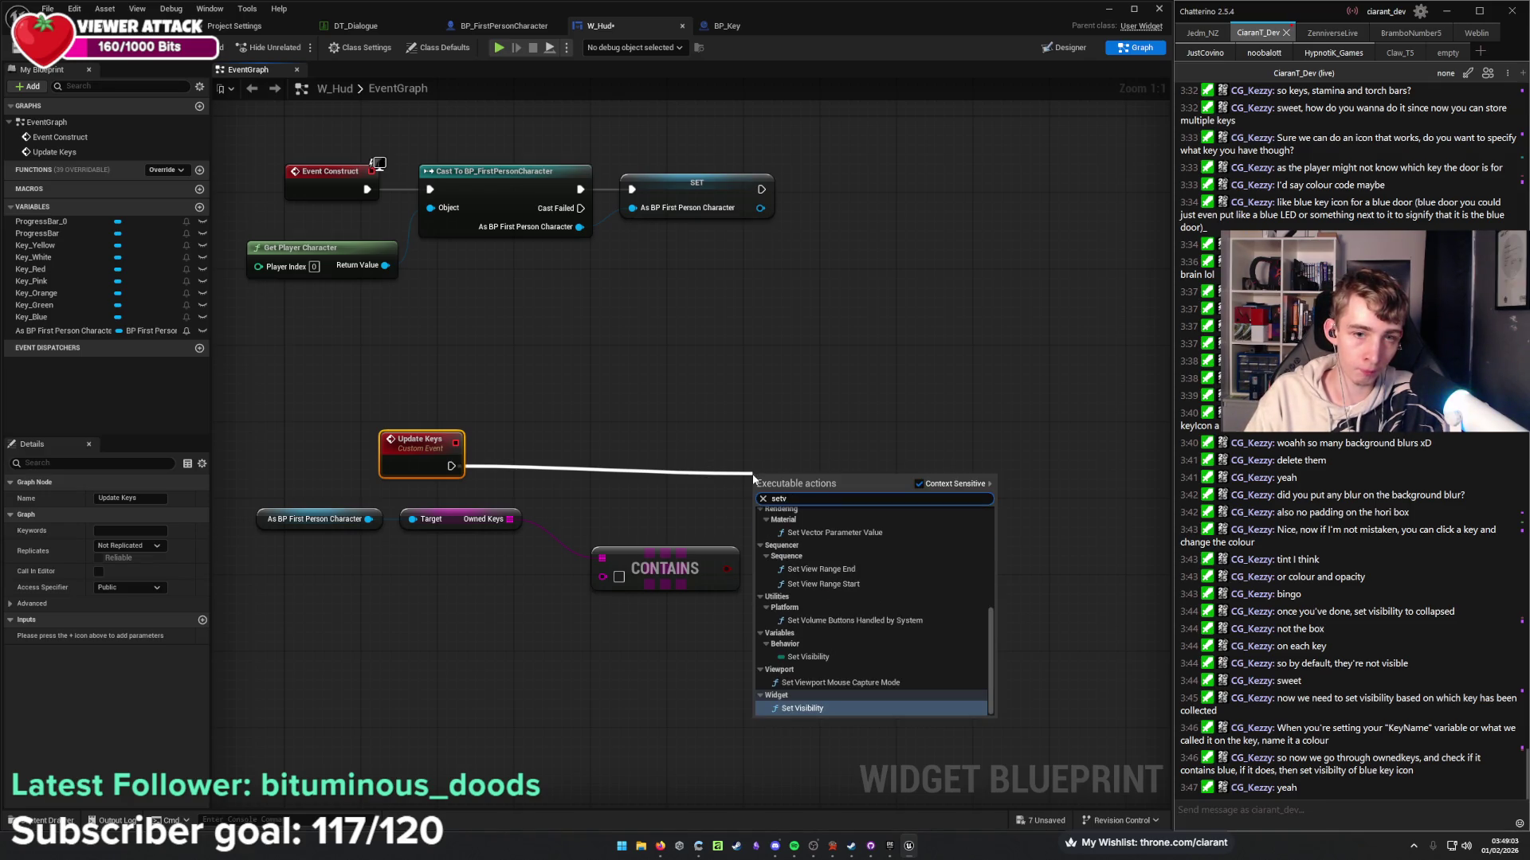
pyautogui.press('BackSpace')
pyautogui.write('vis')
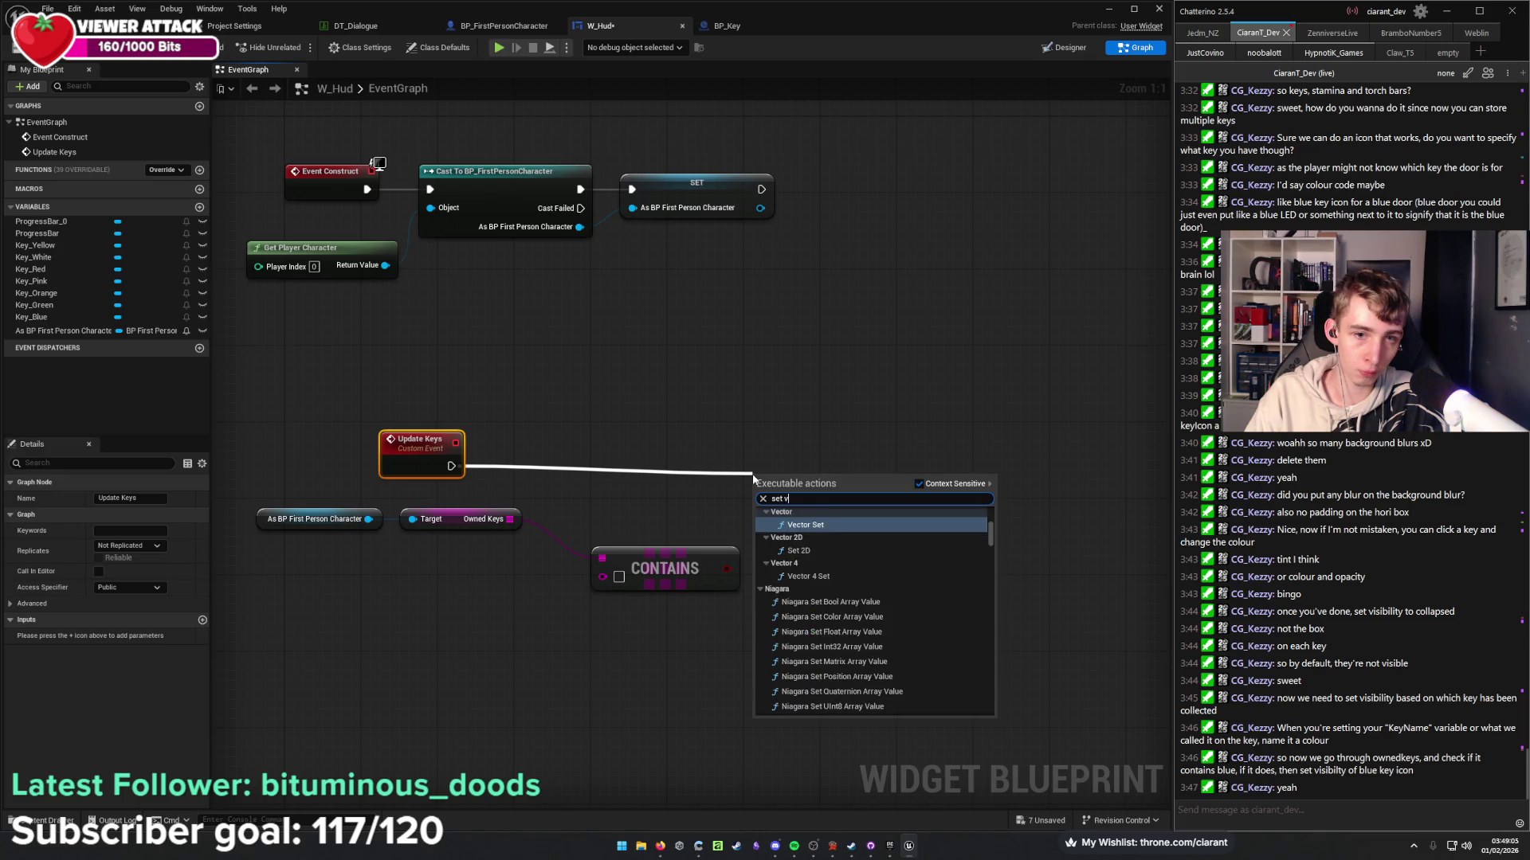
pyautogui.press('Return')
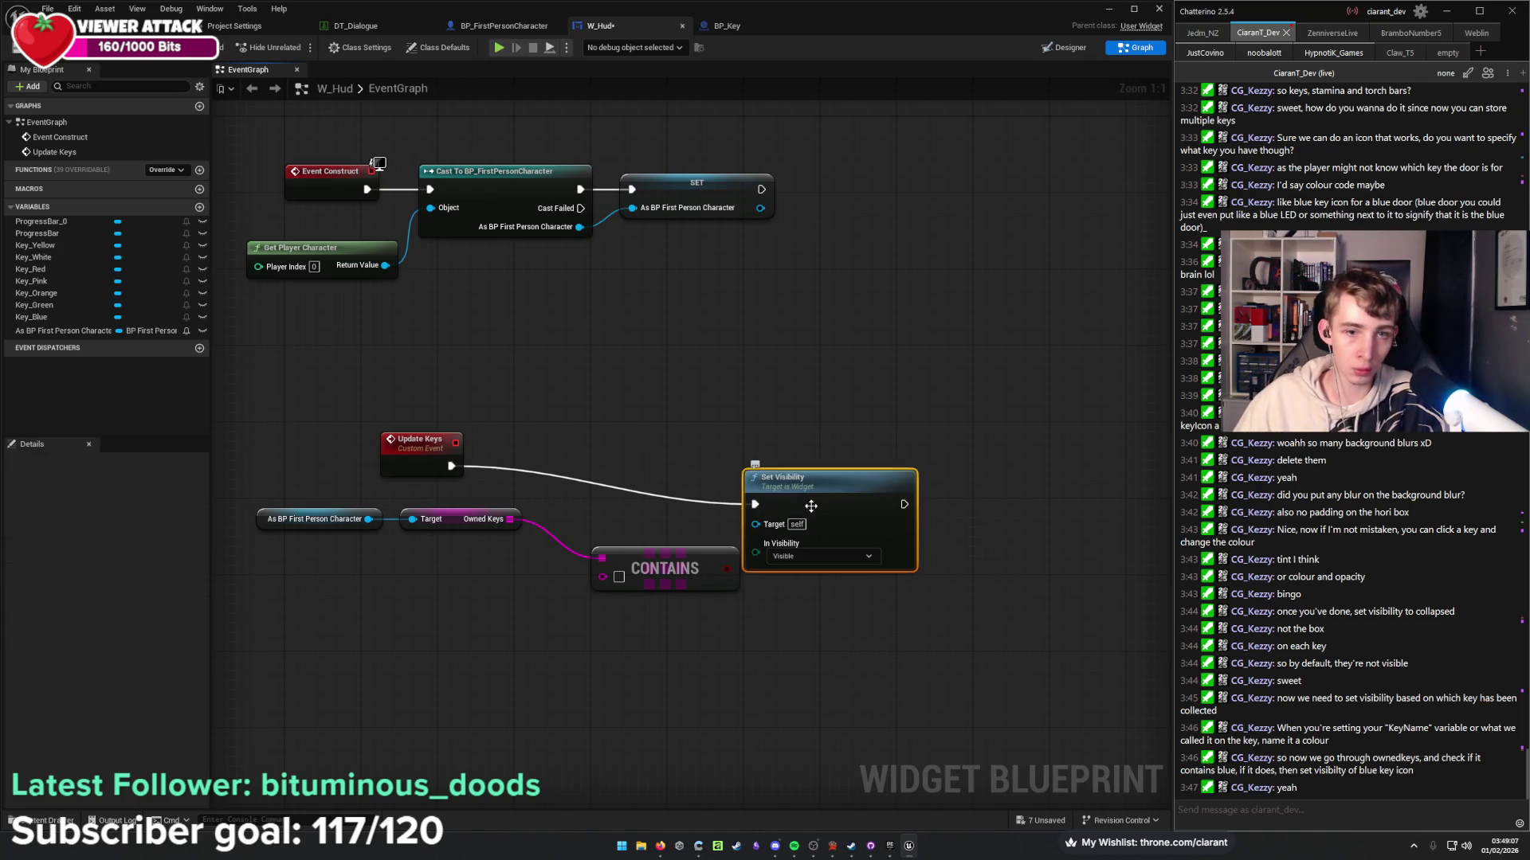
pyautogui.moveTo(828, 513)
pyautogui.mouseDown()
pyautogui.moveTo(904, 488)
pyautogui.moveTo(935, 456)
pyautogui.moveTo(1049, 458)
pyautogui.mouseUp()
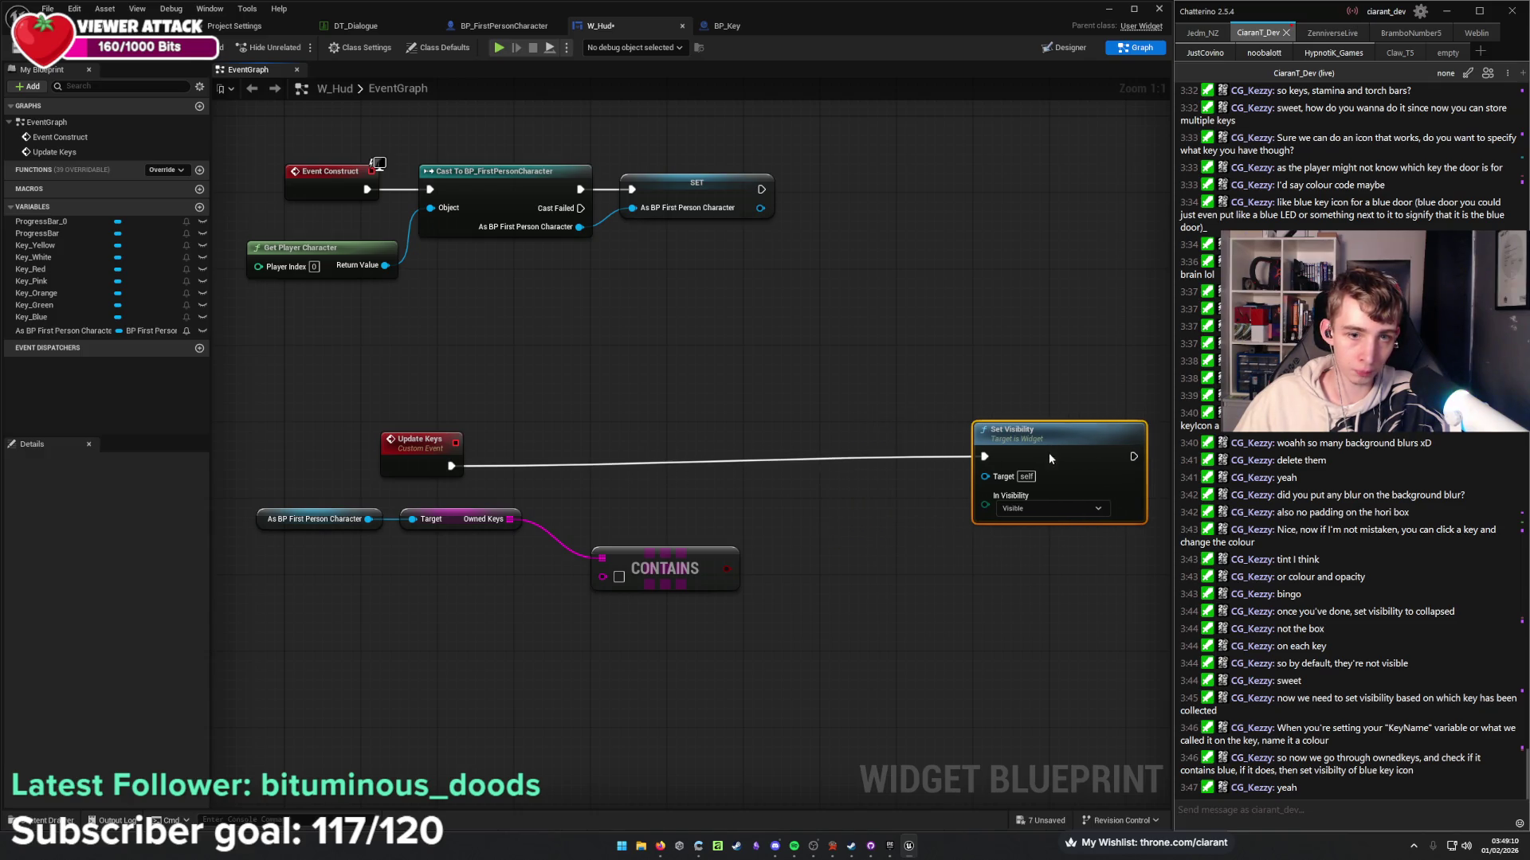
# Insert a Branch driven by the Contains result, running Set Visibility on True.
pyautogui.click(807, 505)
pyautogui.moveTo(818, 530)
pyautogui.mouseDown()
pyautogui.moveTo(525, 467)
pyautogui.moveTo(451, 467)
pyautogui.mouseUp()
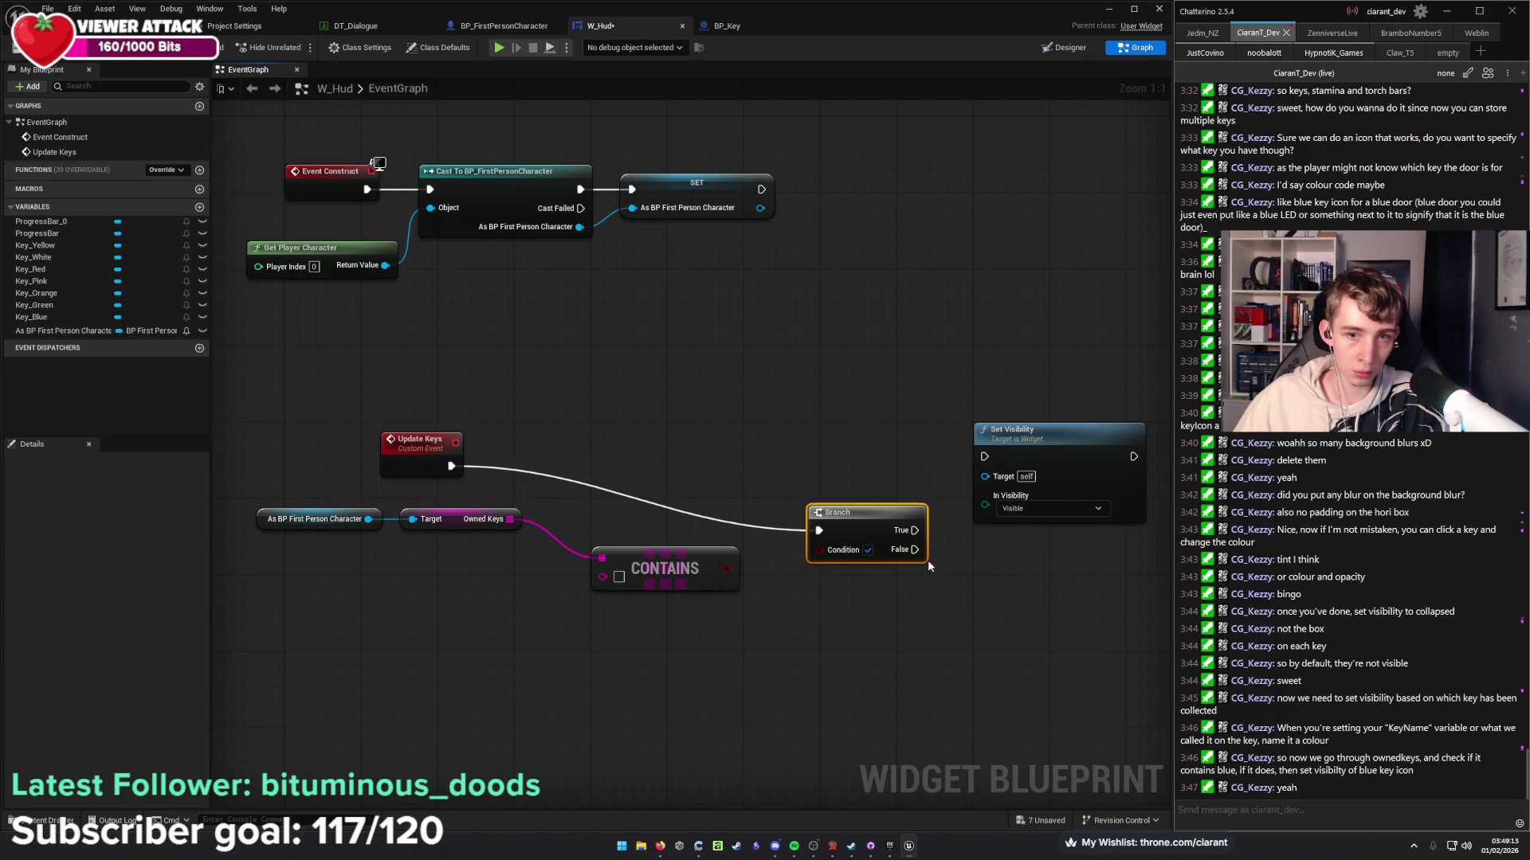
pyautogui.moveTo(915, 530); pyautogui.dragTo(984, 456)
pyautogui.moveTo(884, 507); pyautogui.dragTo(840, 443)
pyautogui.moveTo(796, 537)
pyautogui.mouseDown()
pyautogui.moveTo(707, 500)
pyautogui.moveTo(710, 443)
pyautogui.mouseUp()
pyautogui.moveTo(637, 567); pyautogui.dragTo(877, 531)
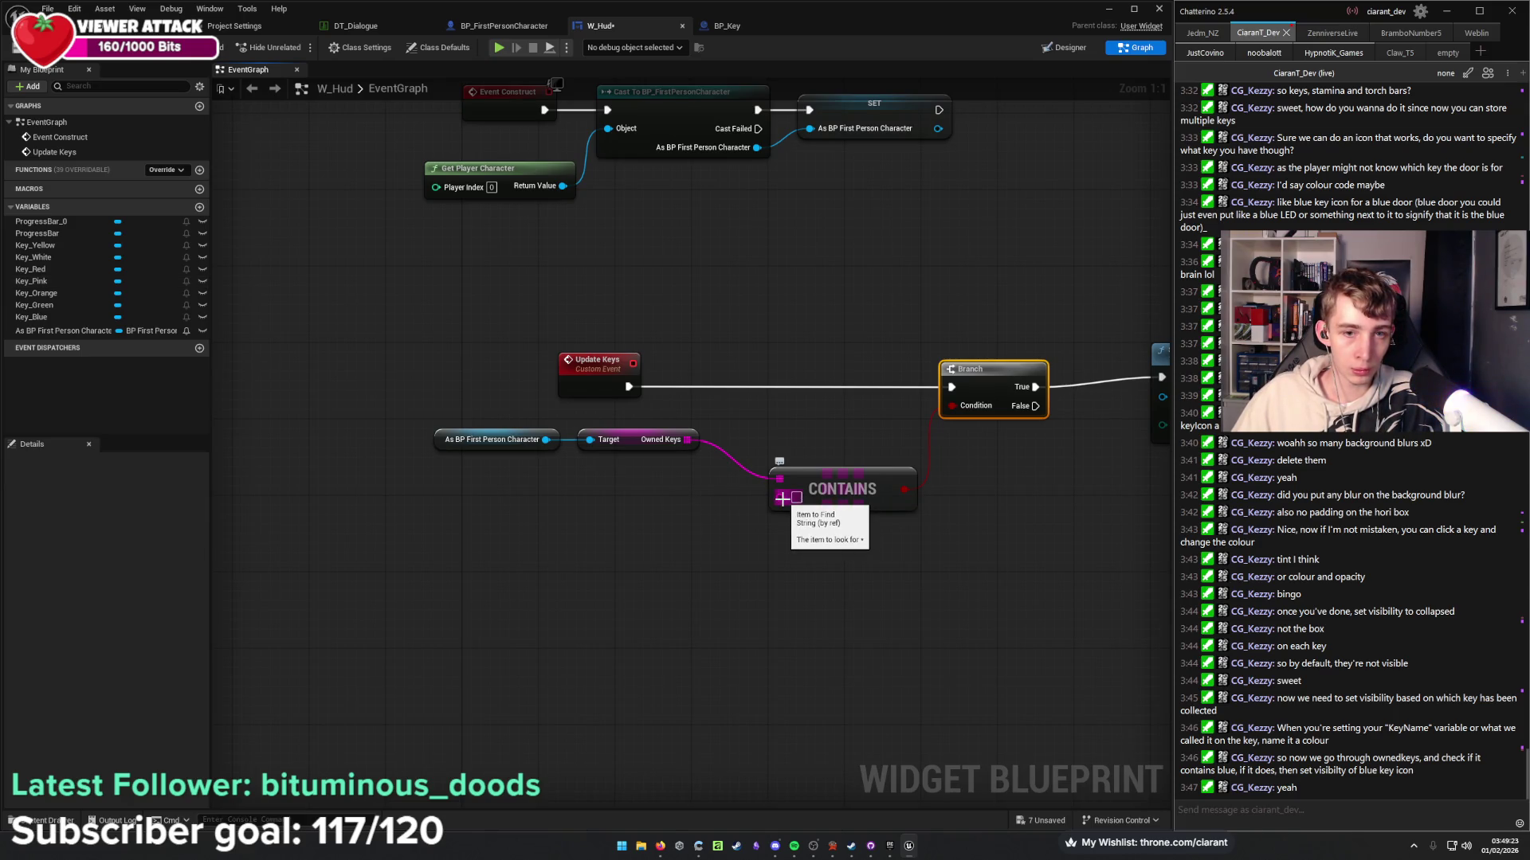
pyautogui.moveTo(782, 486); pyautogui.dragTo(762, 447)
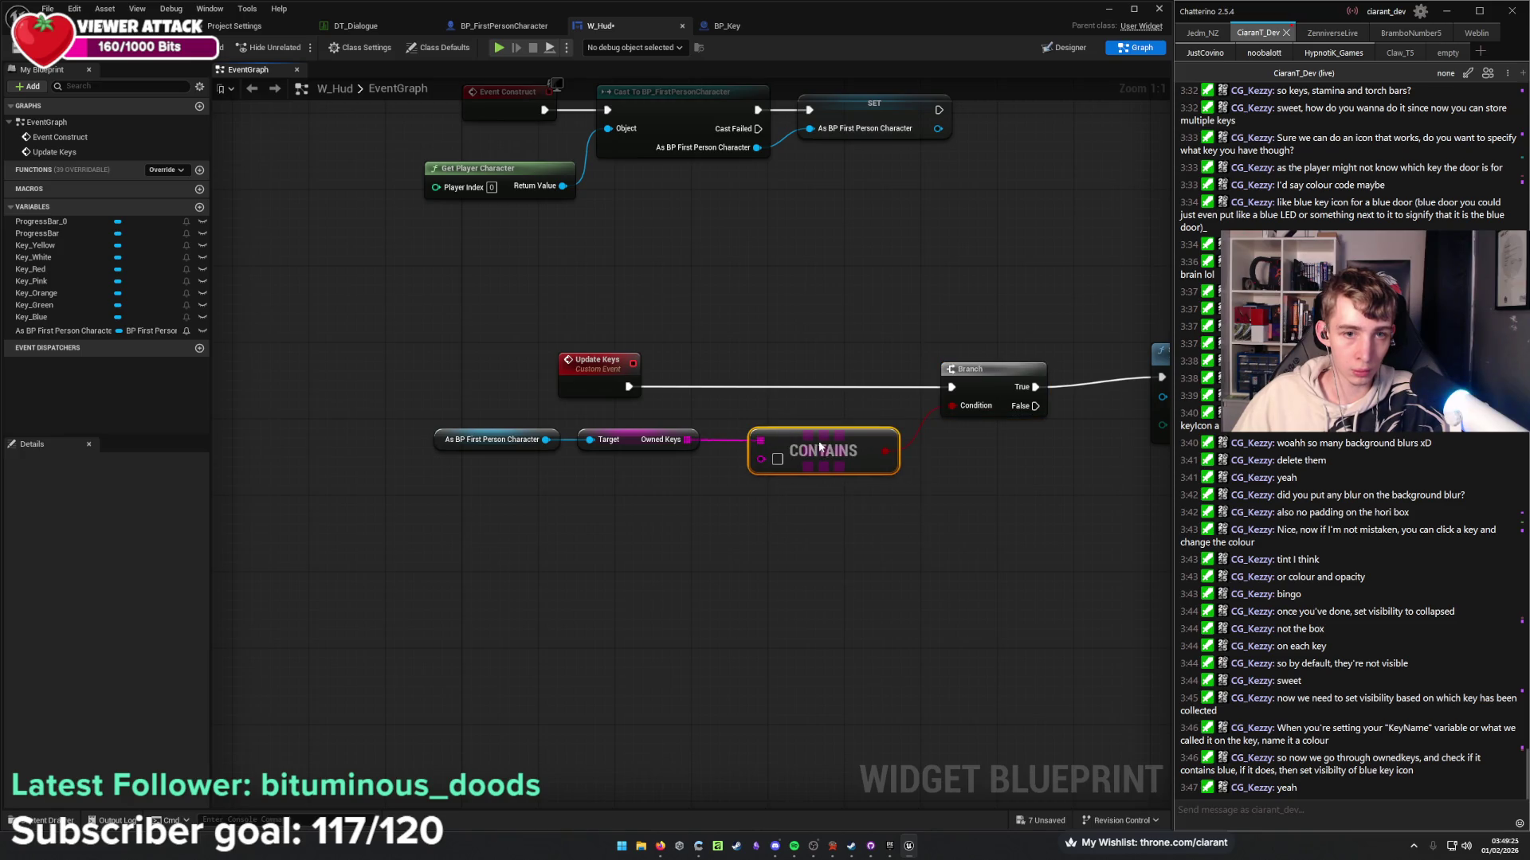
pyautogui.click(700, 492)
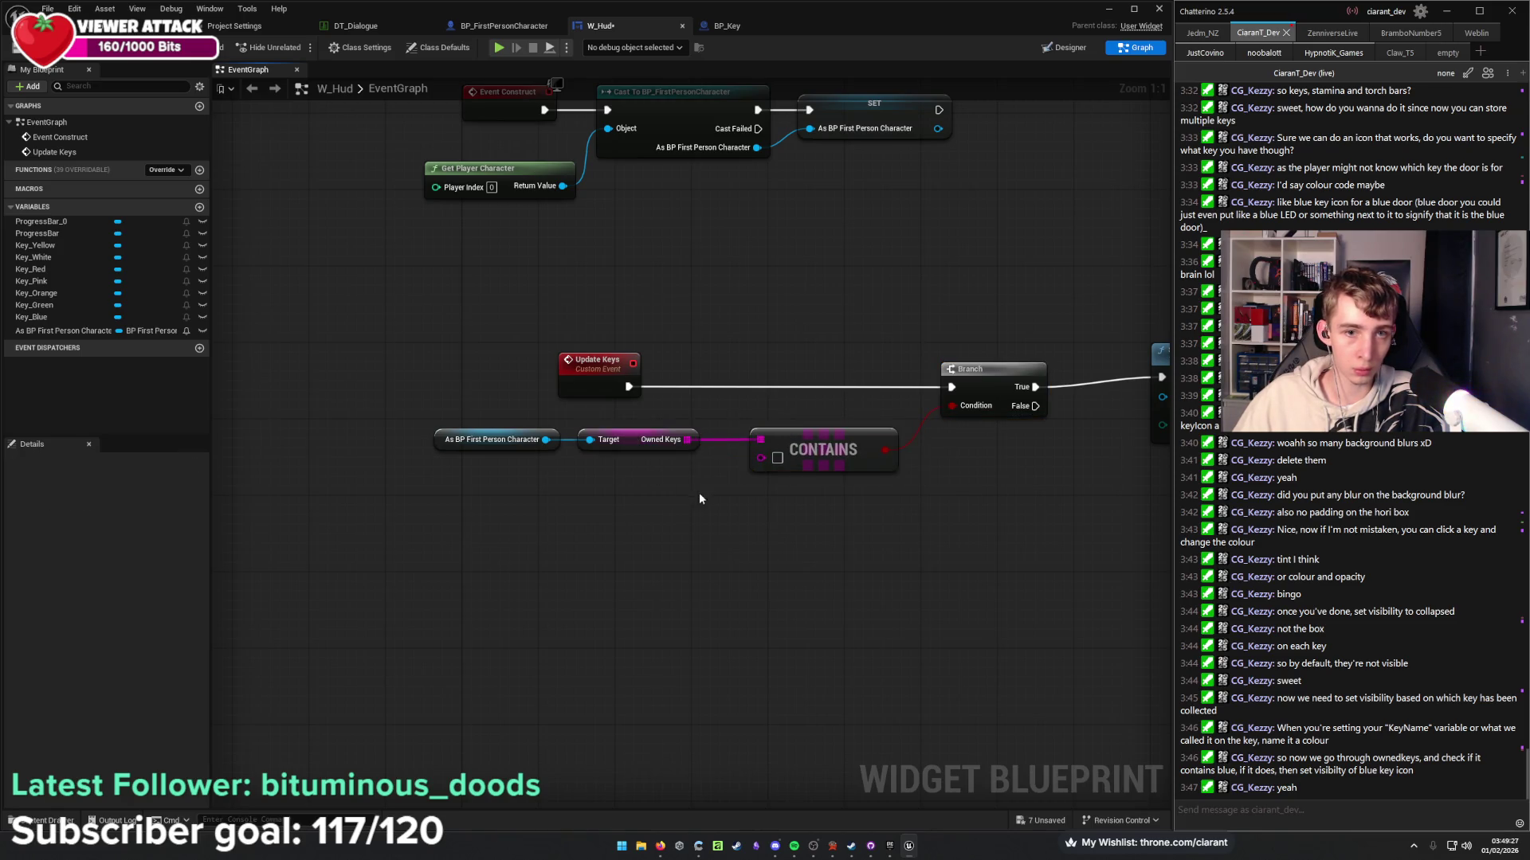
pyautogui.moveTo(700, 493); pyautogui.dragTo(532, 523)
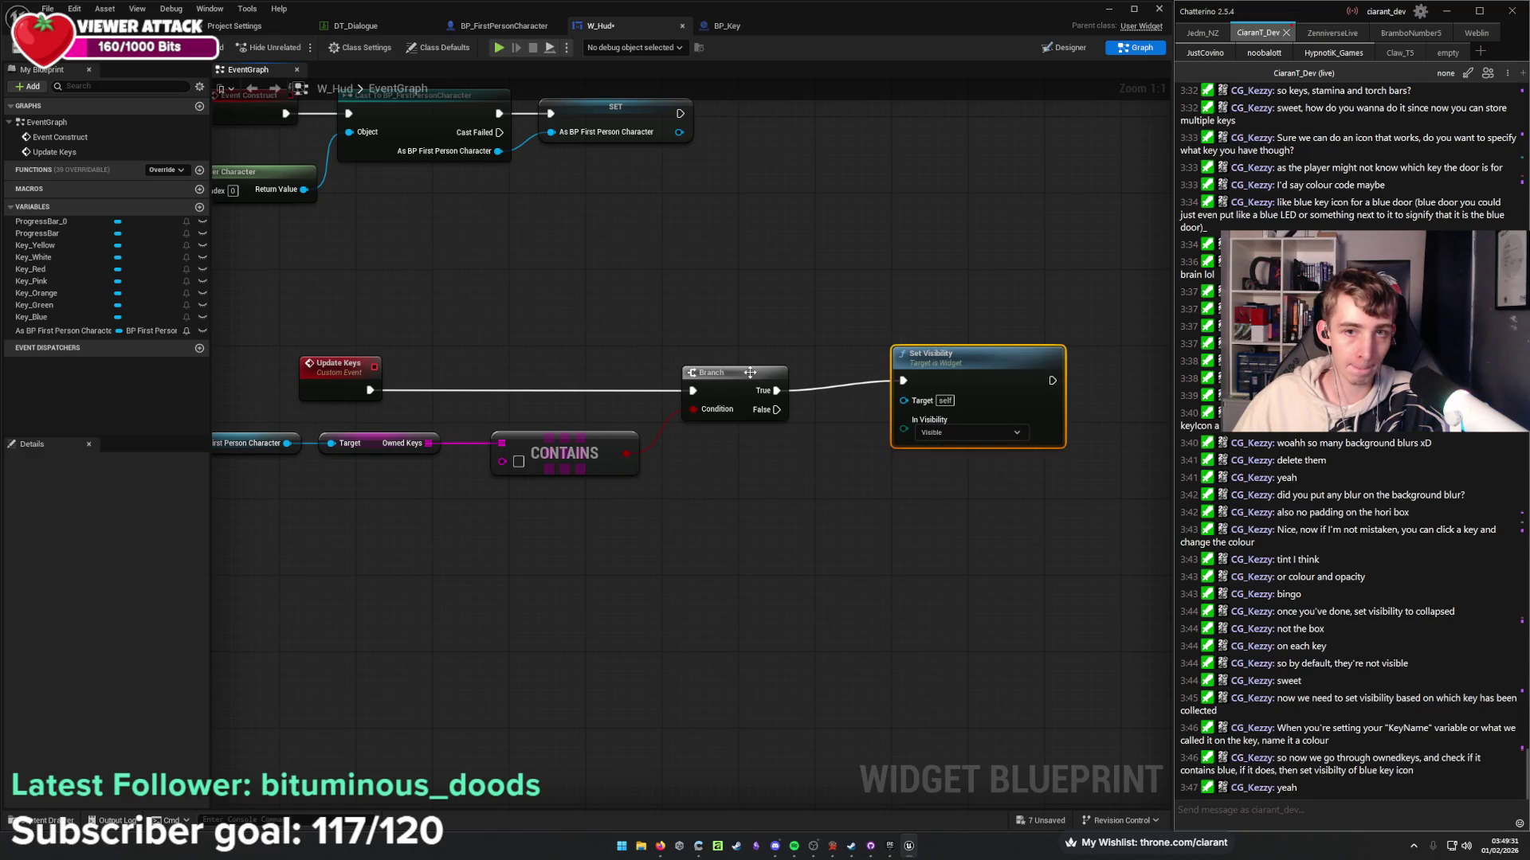
pyautogui.moveTo(795, 476)
pyautogui.mouseDown()
pyautogui.moveTo(937, 459)
pyautogui.moveTo(849, 472)
pyautogui.mouseUp()
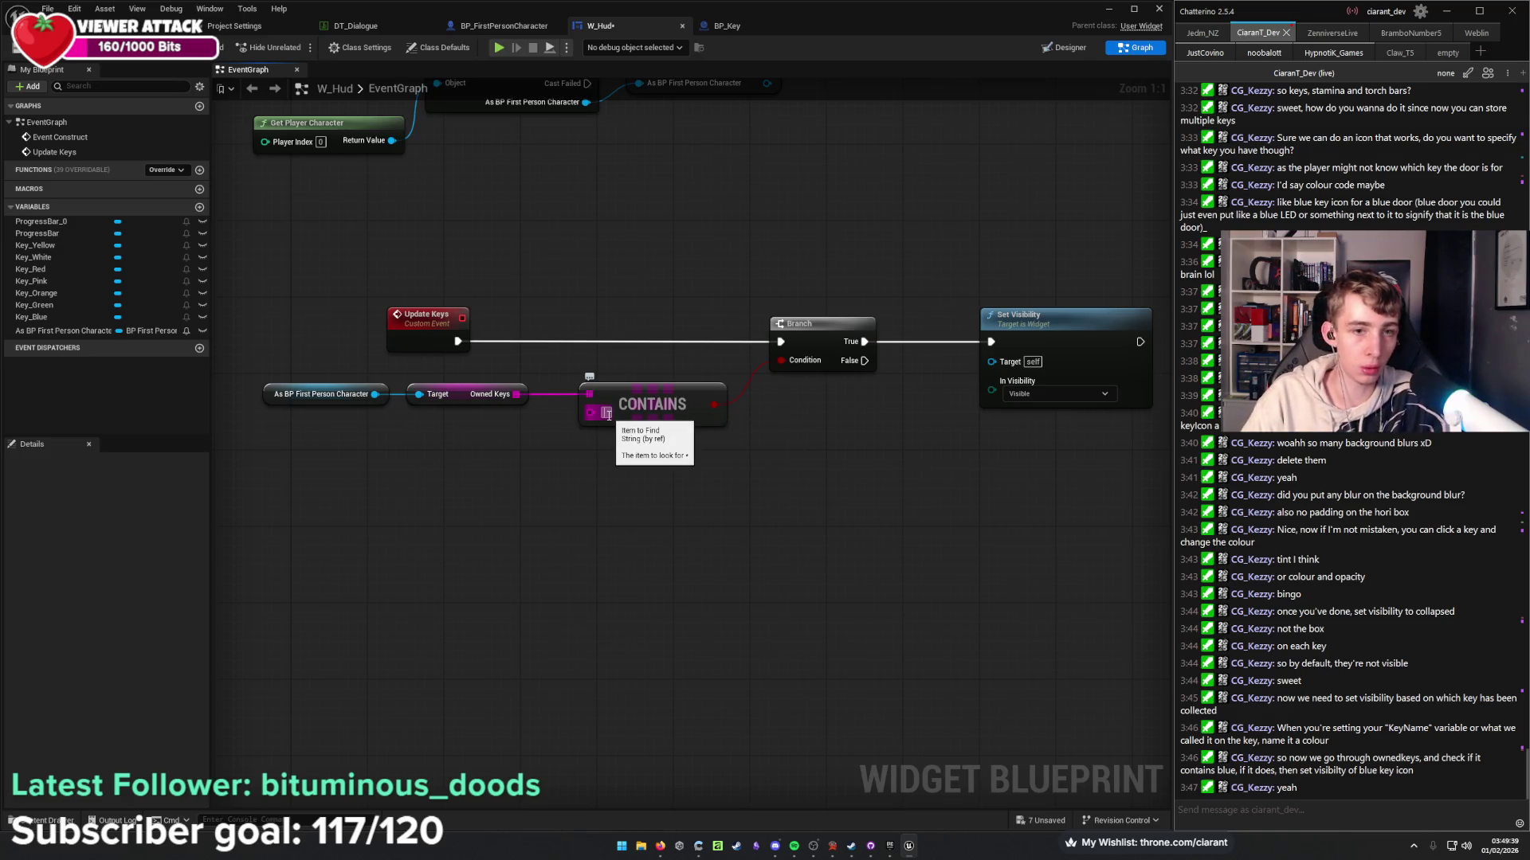
# Arrange the Update Keys nodes and add a Key_Blue getter to the graph.
pyautogui.moveTo(329, 435)
pyautogui.mouseDown()
pyautogui.moveTo(733, 456)
pyautogui.moveTo(769, 423)
pyautogui.moveTo(738, 387)
pyautogui.mouseUp()
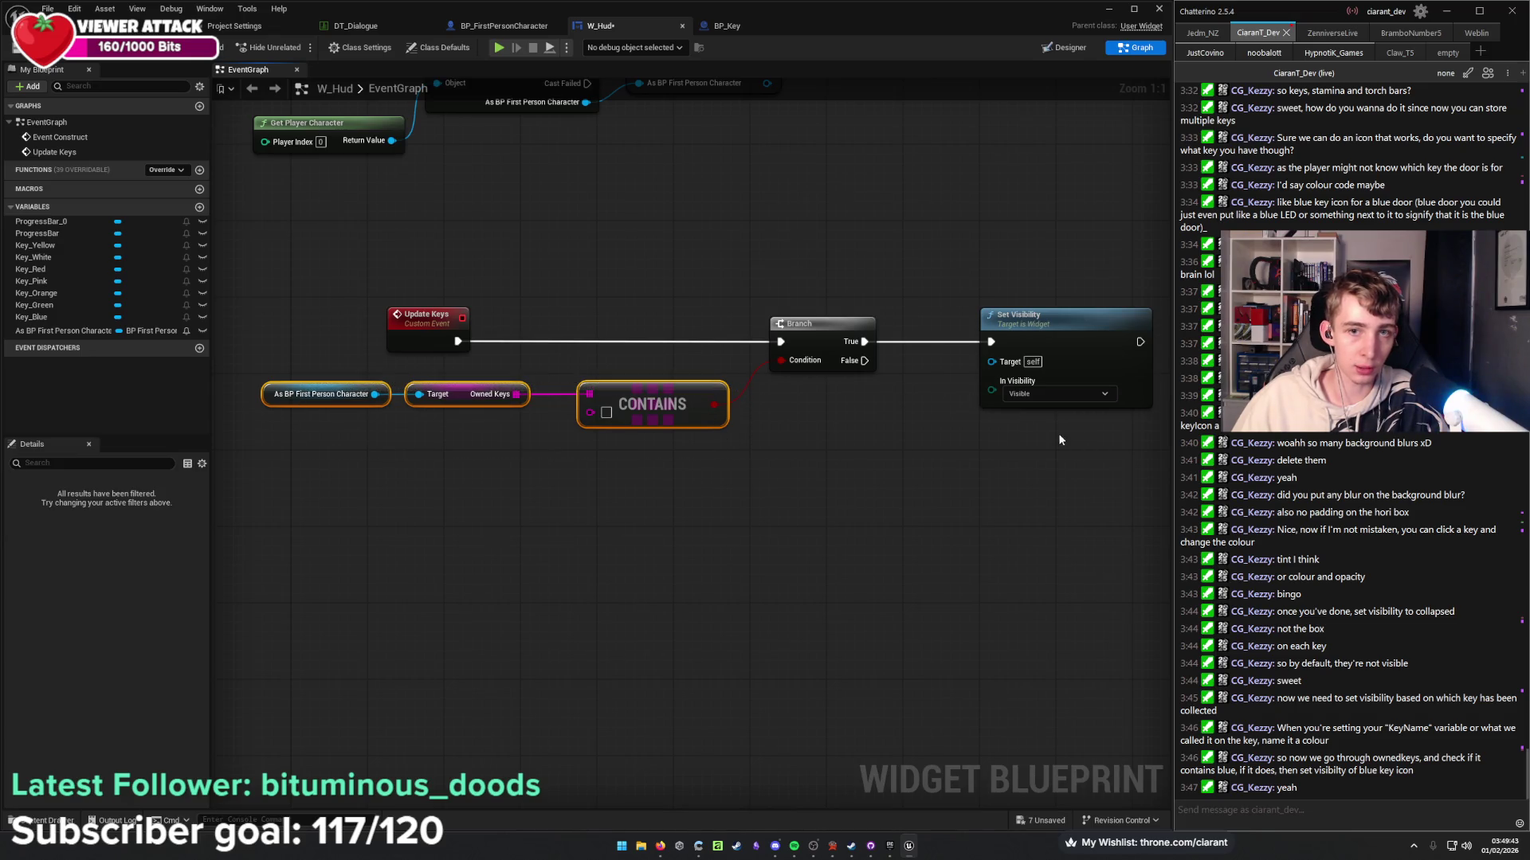
pyautogui.moveTo(1132, 452); pyautogui.dragTo(988, 310)
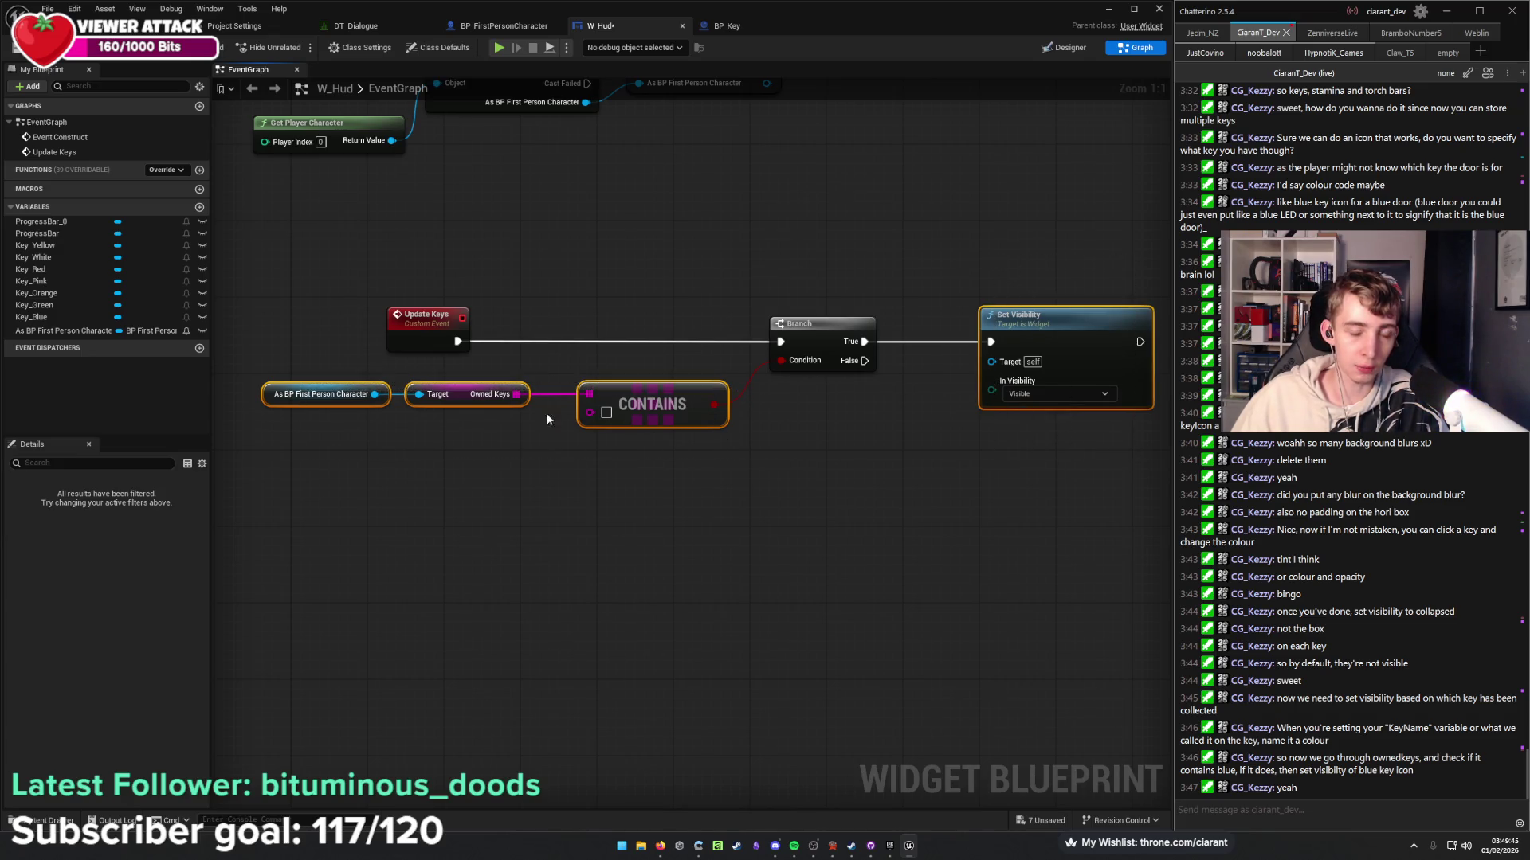
pyautogui.scroll(-4, 770, 500)
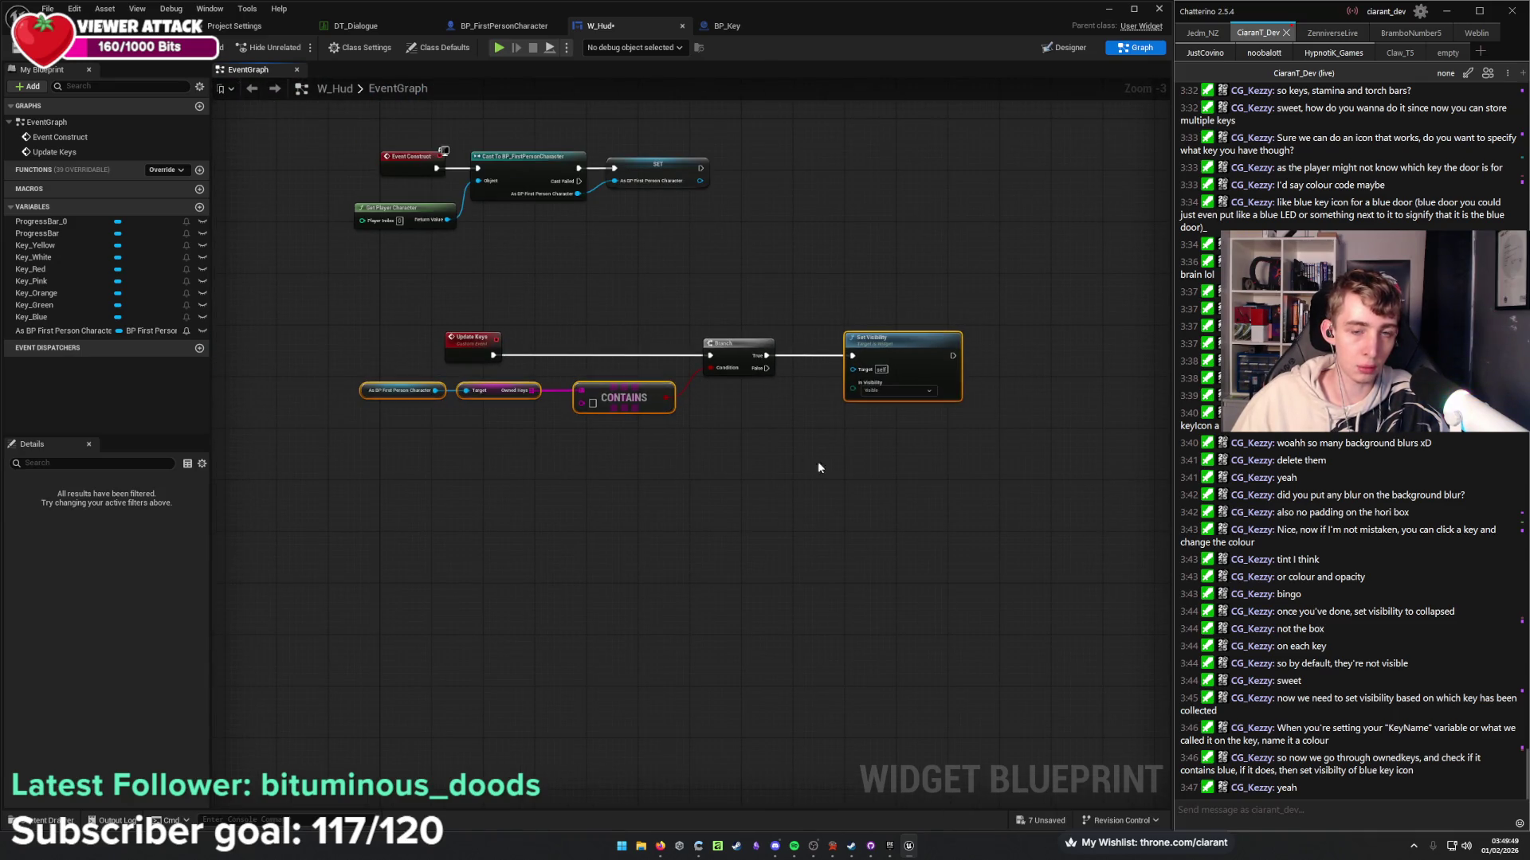
pyautogui.click(832, 501)
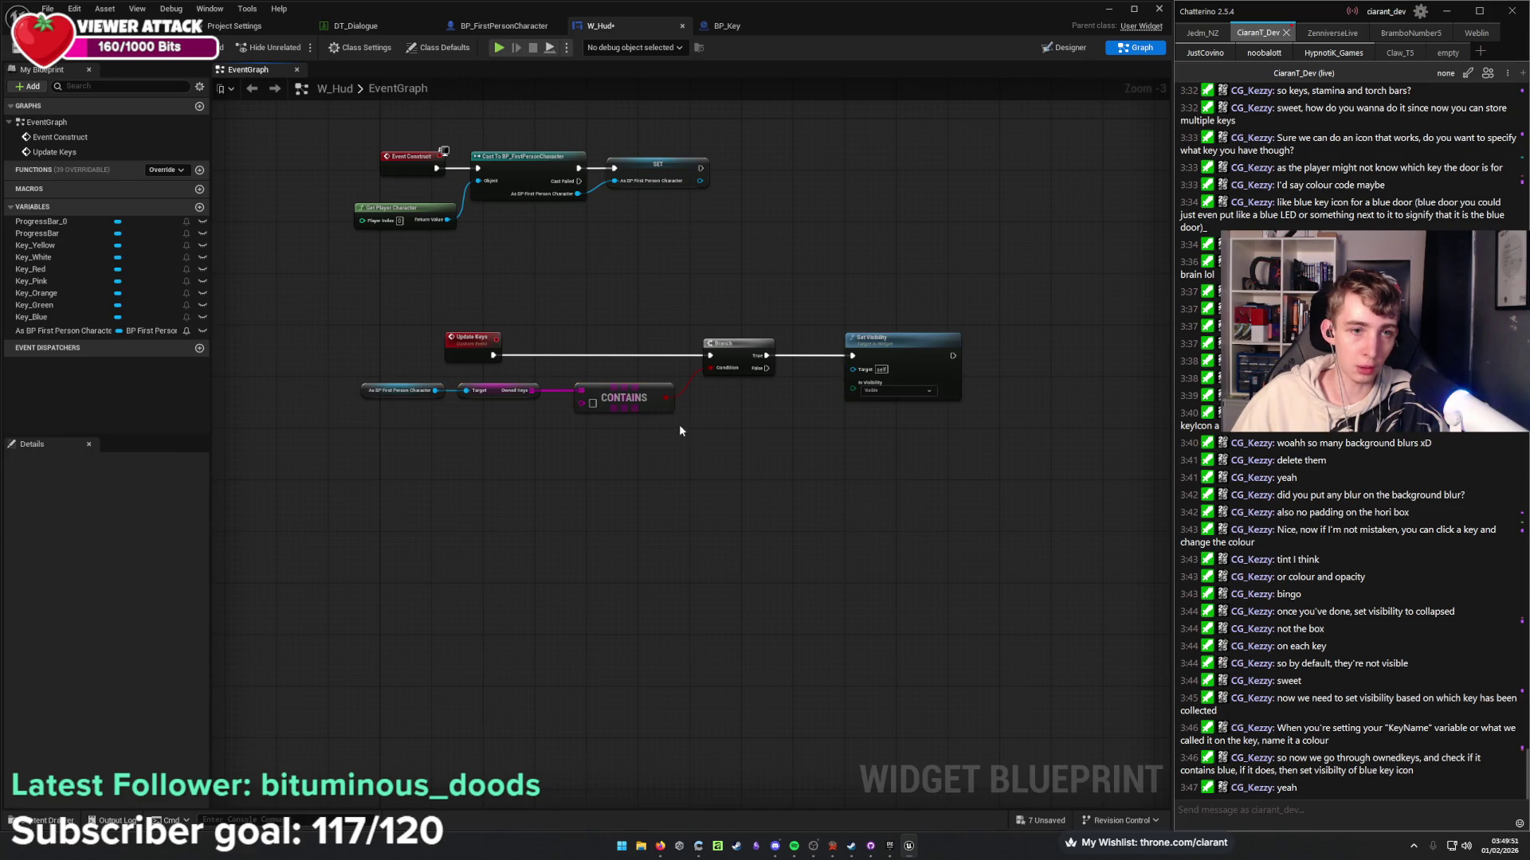
pyautogui.scroll(4, 637, 419)
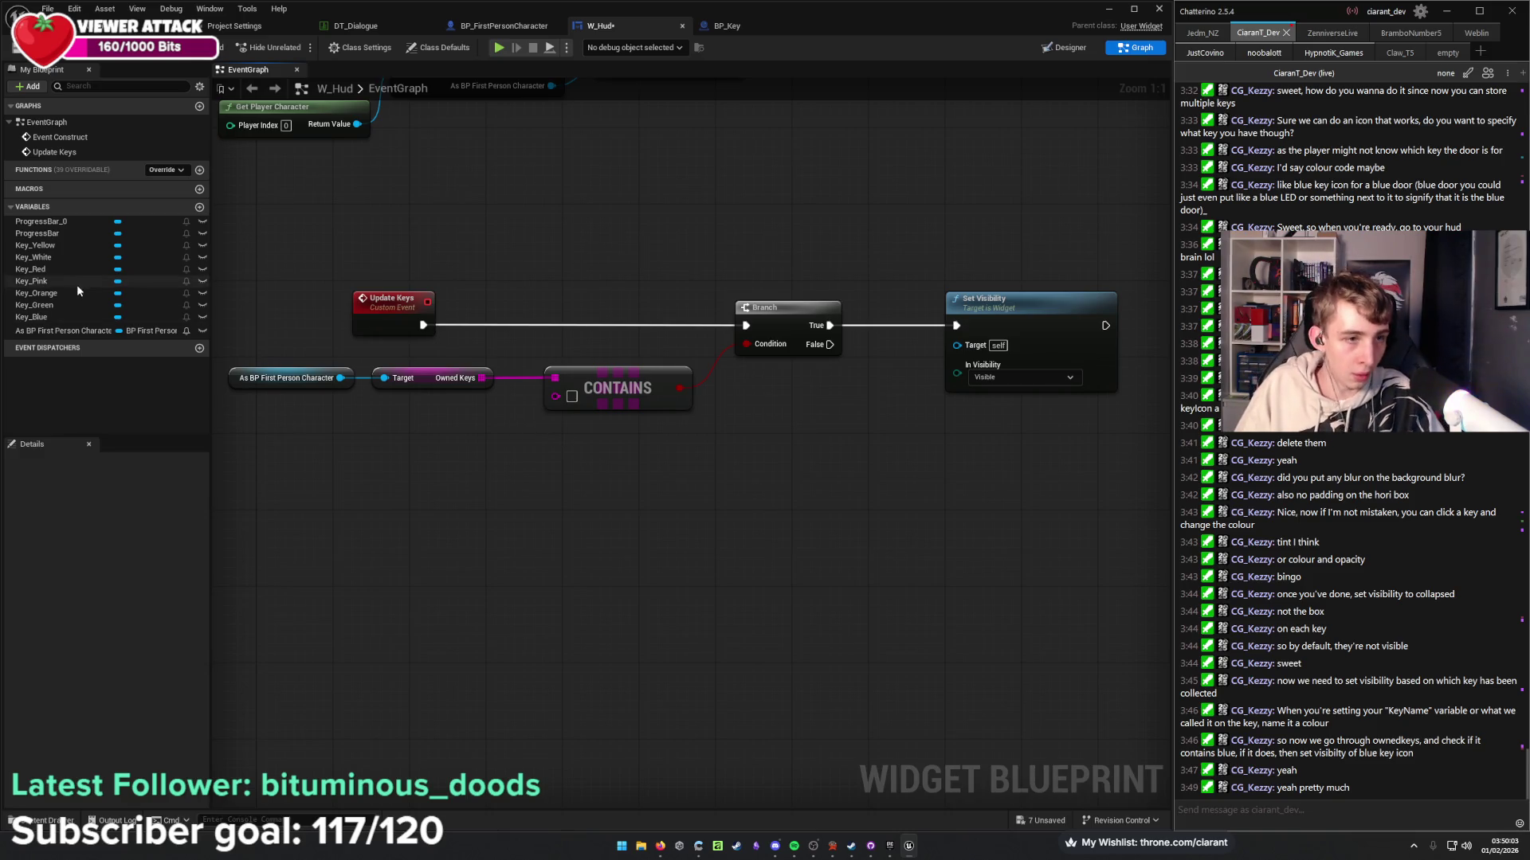
pyautogui.moveTo(92, 317)
pyautogui.mouseDown()
pyautogui.moveTo(453, 462)
pyautogui.moveTo(815, 392)
pyautogui.moveTo(779, 376)
pyautogui.moveTo(884, 282)
pyautogui.moveTo(770, 281)
pyautogui.moveTo(957, 344)
pyautogui.mouseUp()
# Connect Key Blue as the Set Visibility target and set the Contains item to Key_Blue.
pyautogui.moveTo(776, 297); pyautogui.dragTo(872, 349)
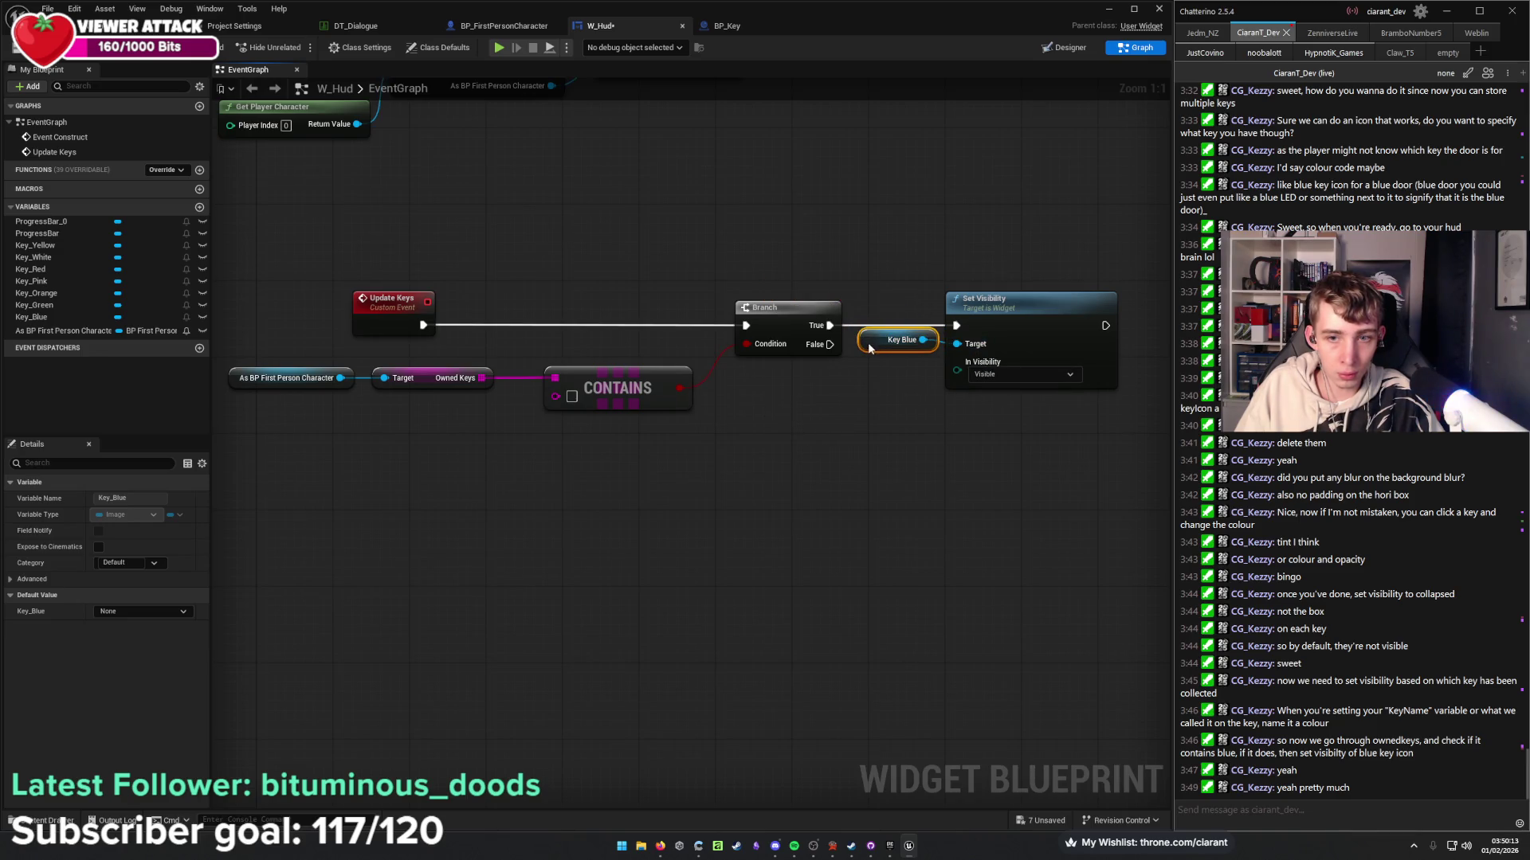
pyautogui.keyDown('ctrl'); pyautogui.click(1002, 321); pyautogui.keyUp('ctrl')
pyautogui.click(787, 461)
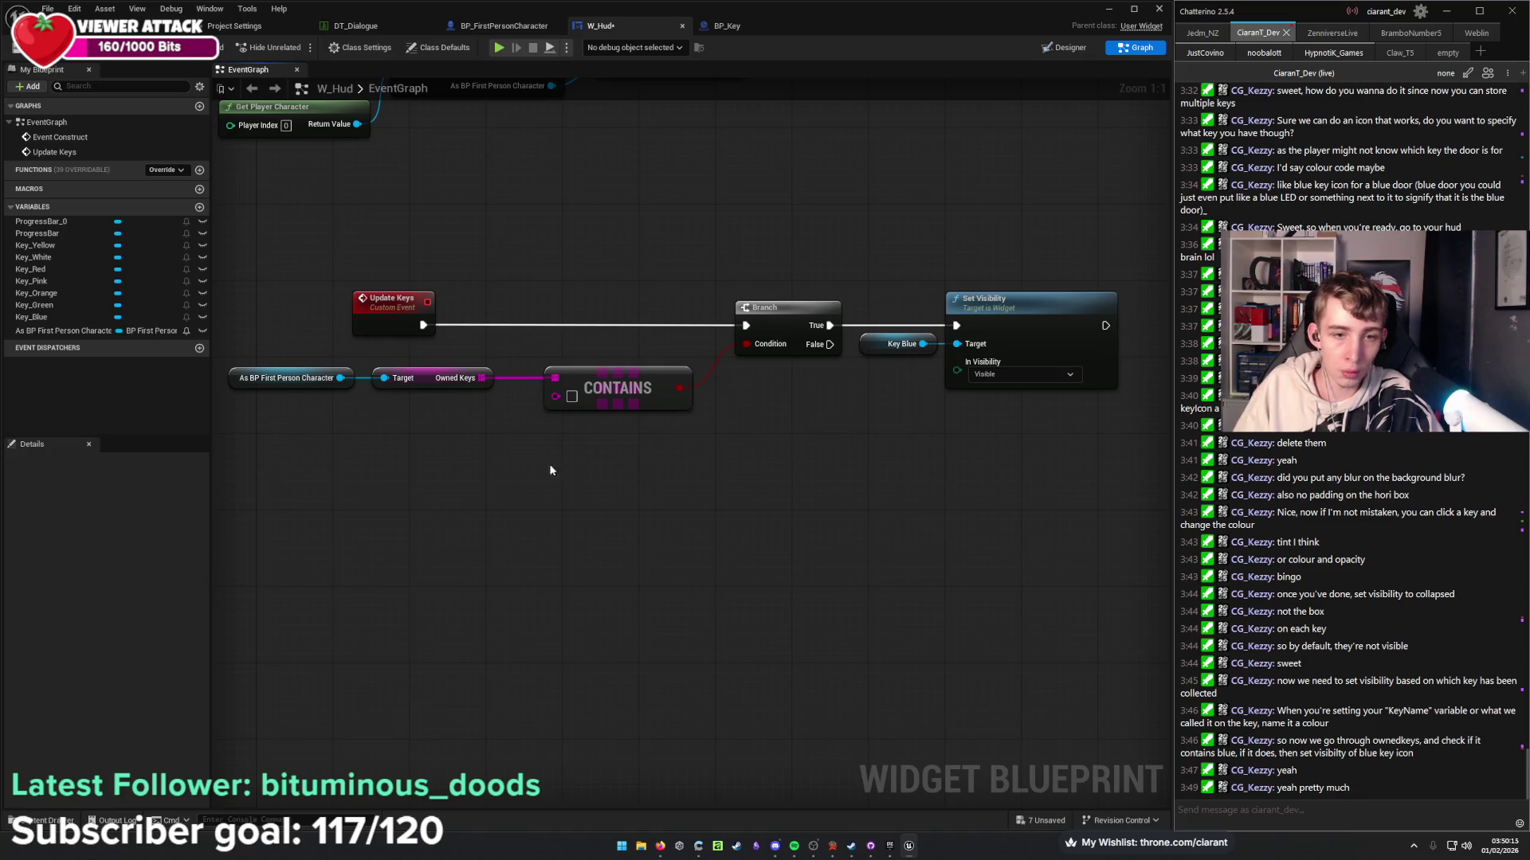
pyautogui.click(572, 396)
pyautogui.write('Key')
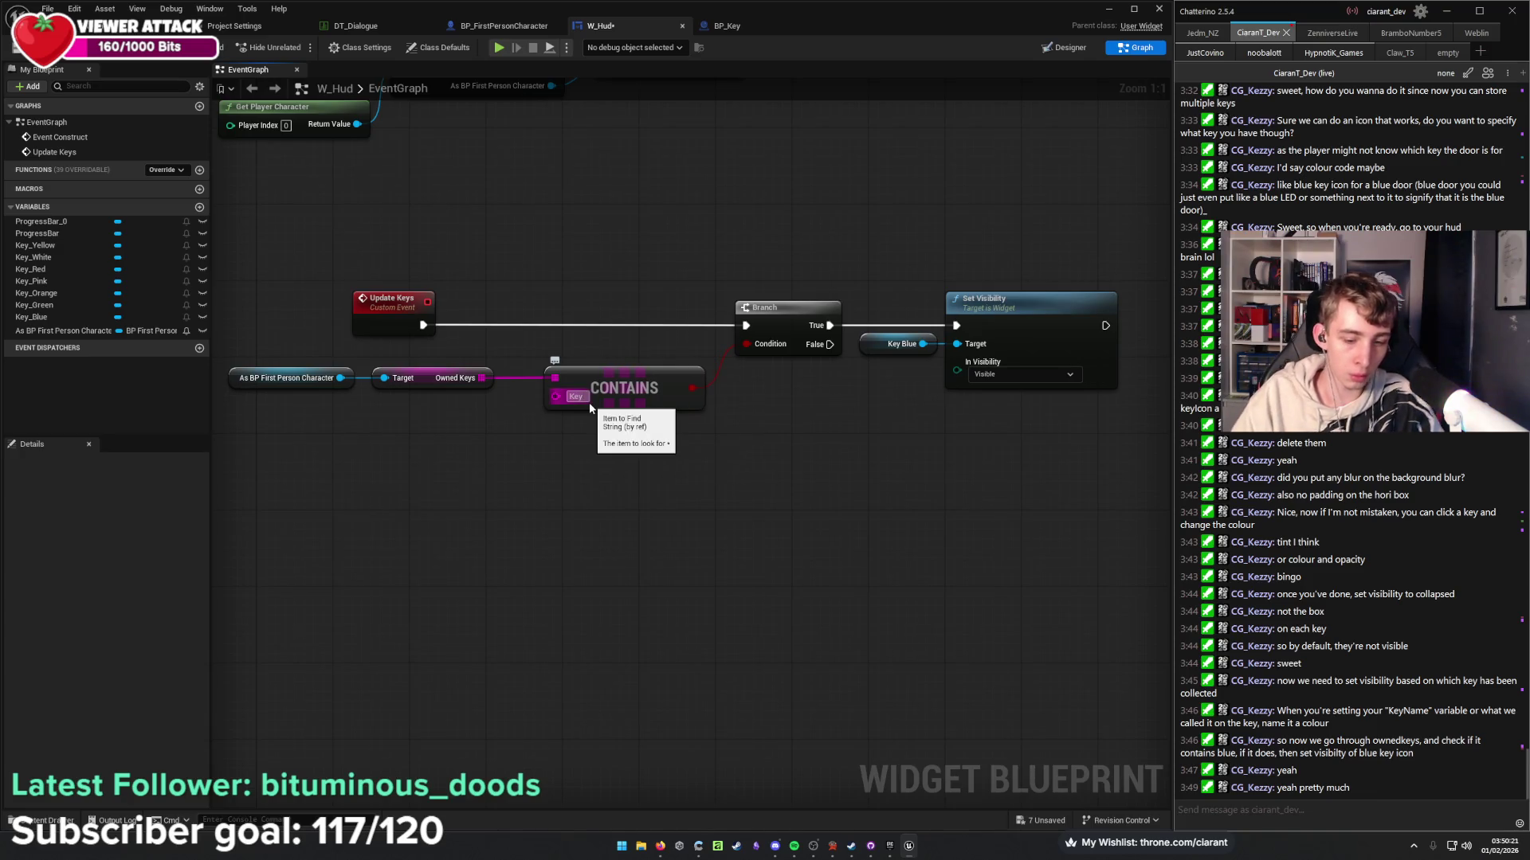
pyautogui.write('_Blue')
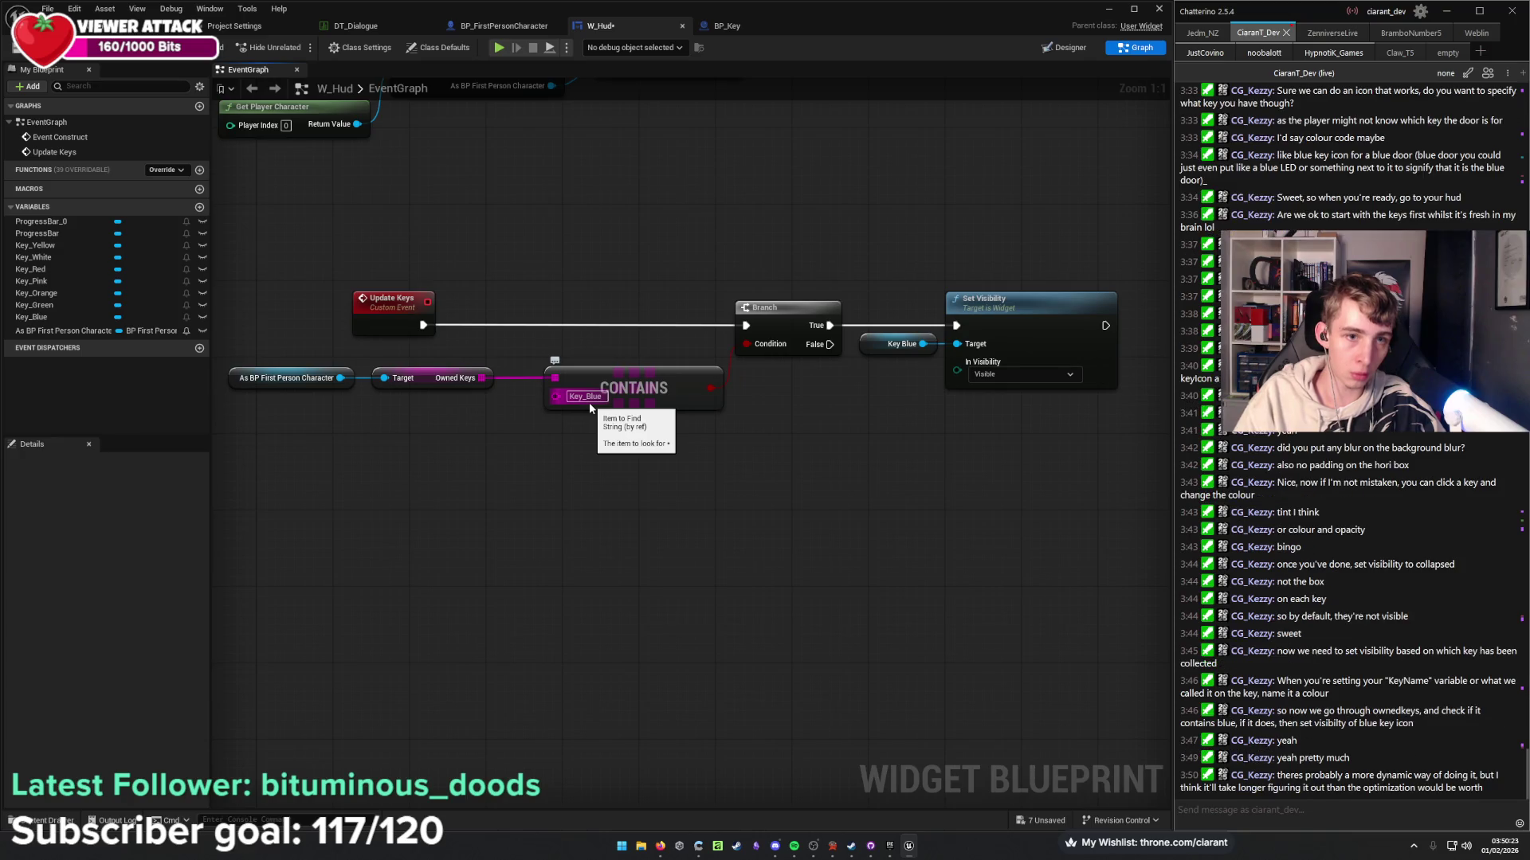
pyautogui.press('Return')
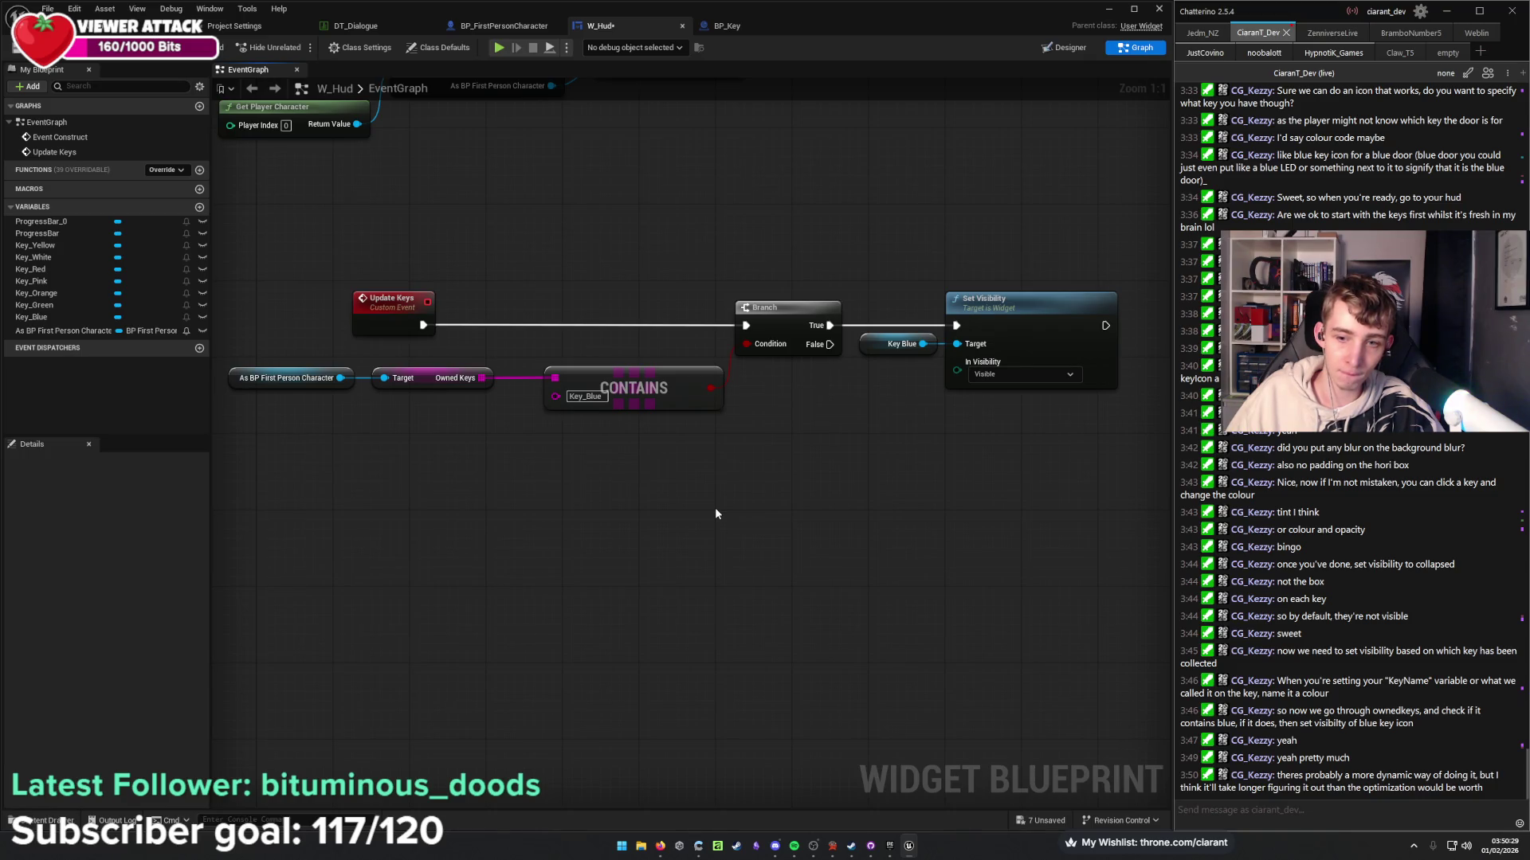
# Copy the Owned Keys, Contains, Branch, Key Blue and Set Visibility group and paste two copies below.
pyautogui.moveTo(697, 496); pyautogui.dragTo(664, 492)
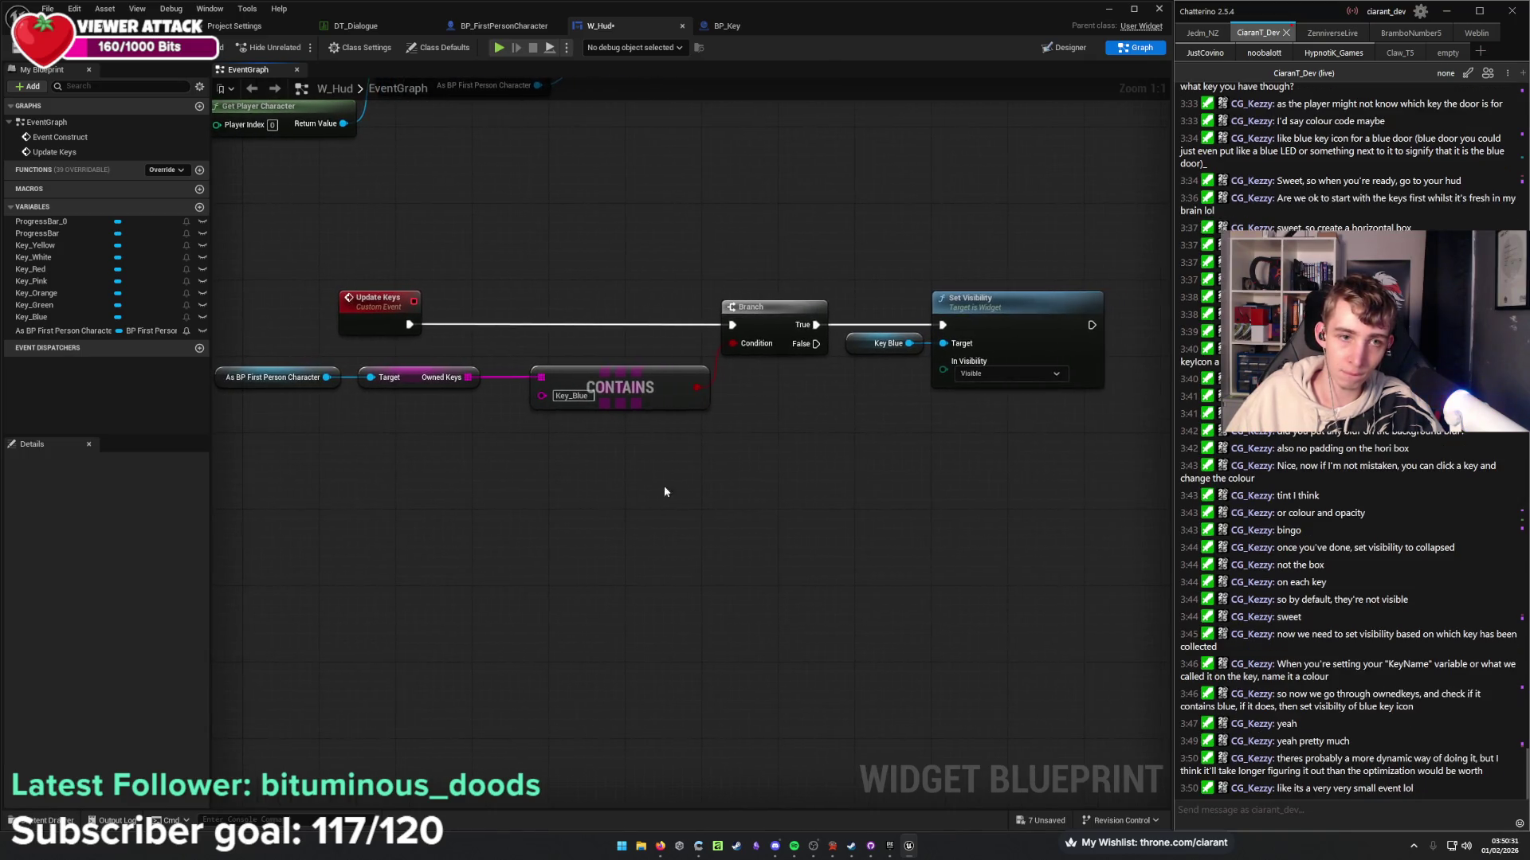
pyautogui.moveTo(741, 460); pyautogui.dragTo(271, 342)
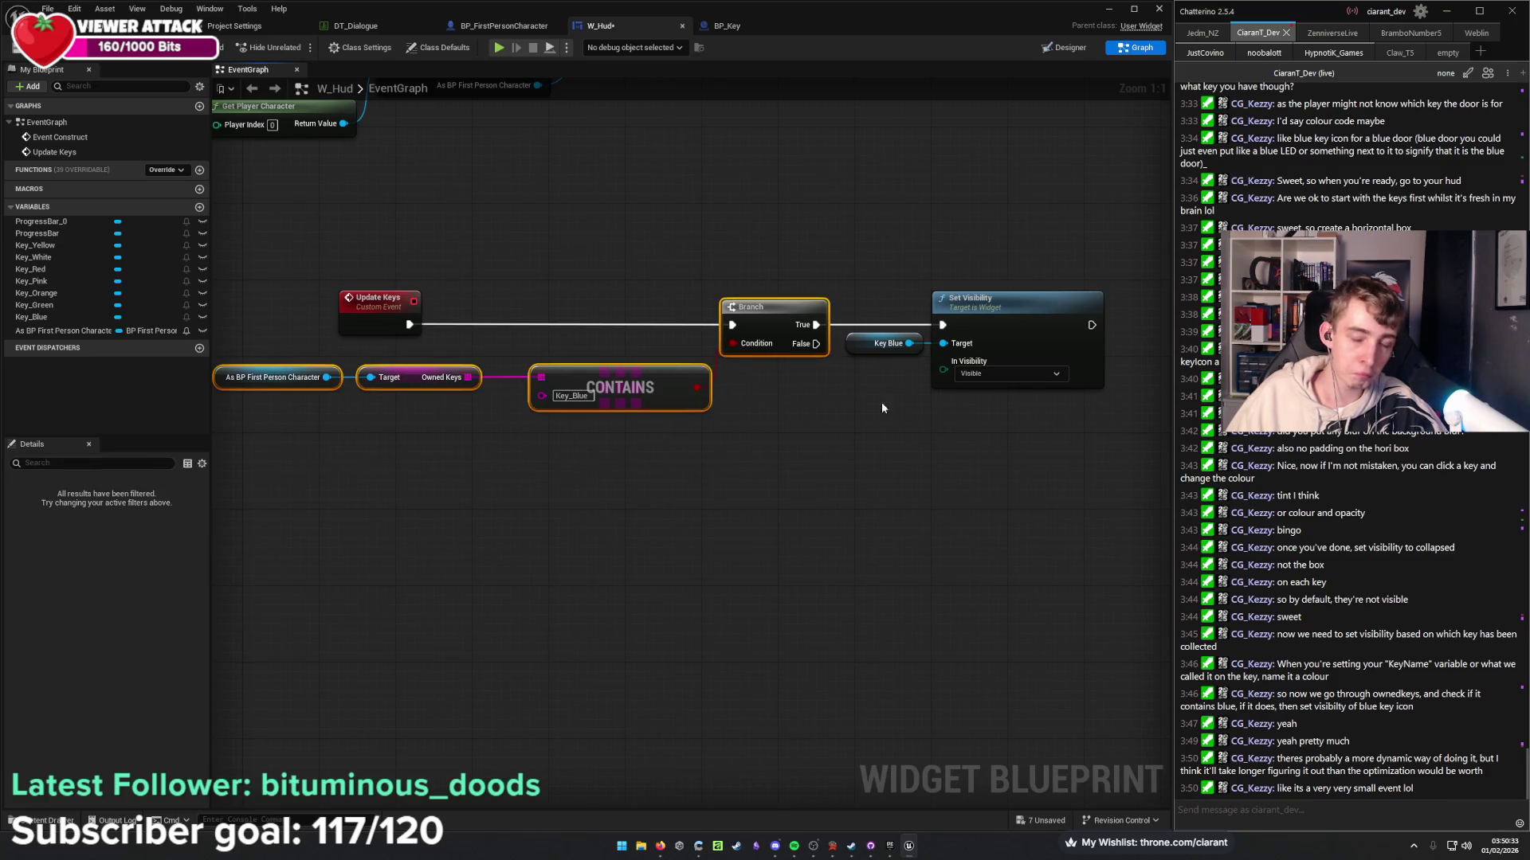
pyautogui.moveTo(990, 349); pyautogui.dragTo(883, 298)
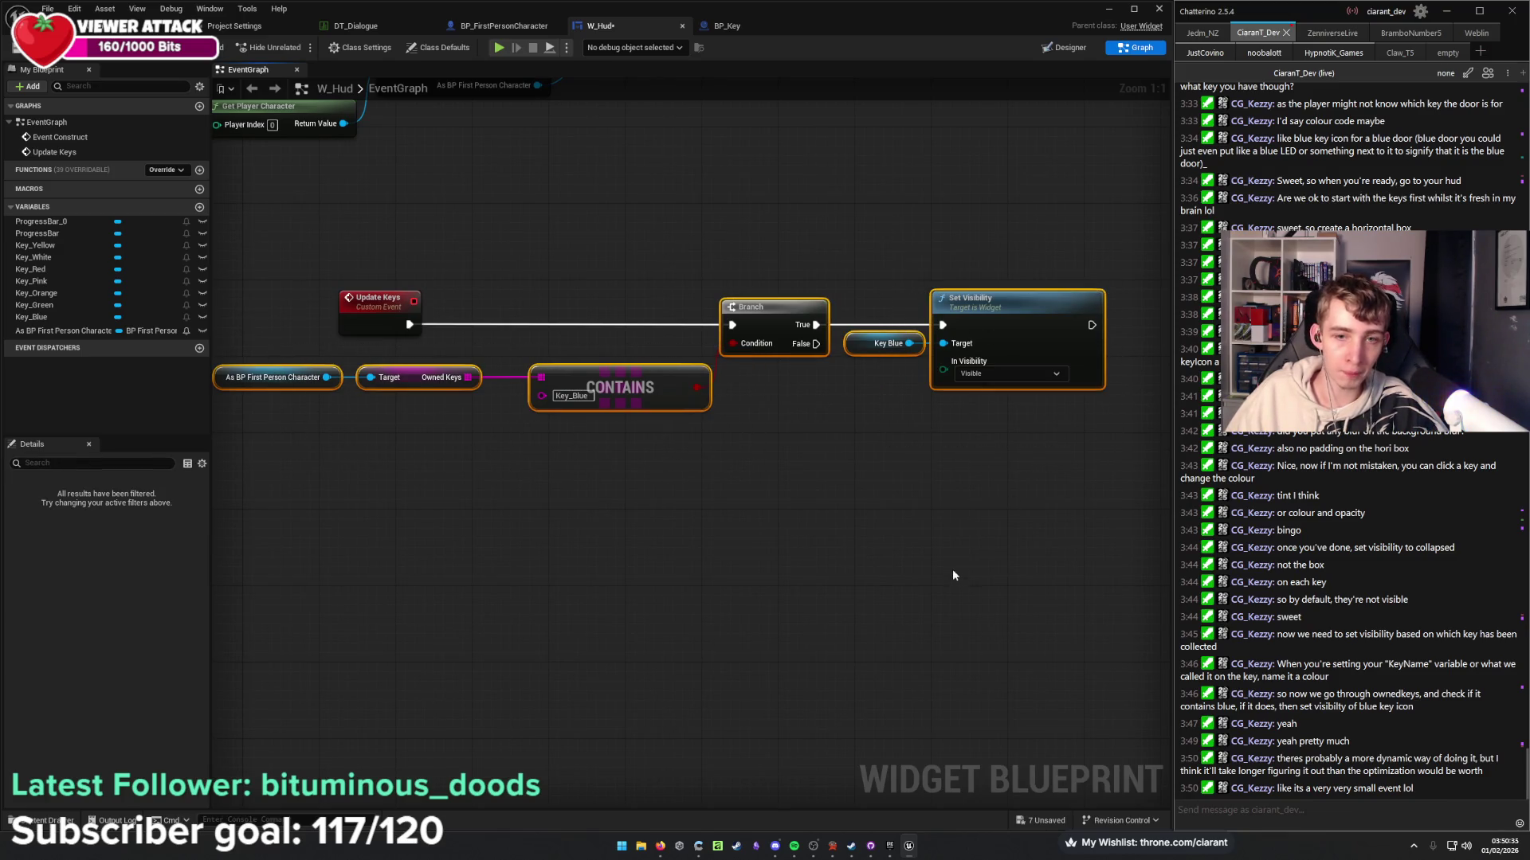
pyautogui.hotkey('ctrl', 'c')
pyautogui.hotkey('ctrl', 'v')
pyautogui.moveTo(955, 562)
pyautogui.mouseDown()
pyautogui.moveTo(930, 536)
pyautogui.moveTo(641, 409)
pyautogui.moveTo(580, 428)
pyautogui.moveTo(682, 429)
pyautogui.mouseUp()
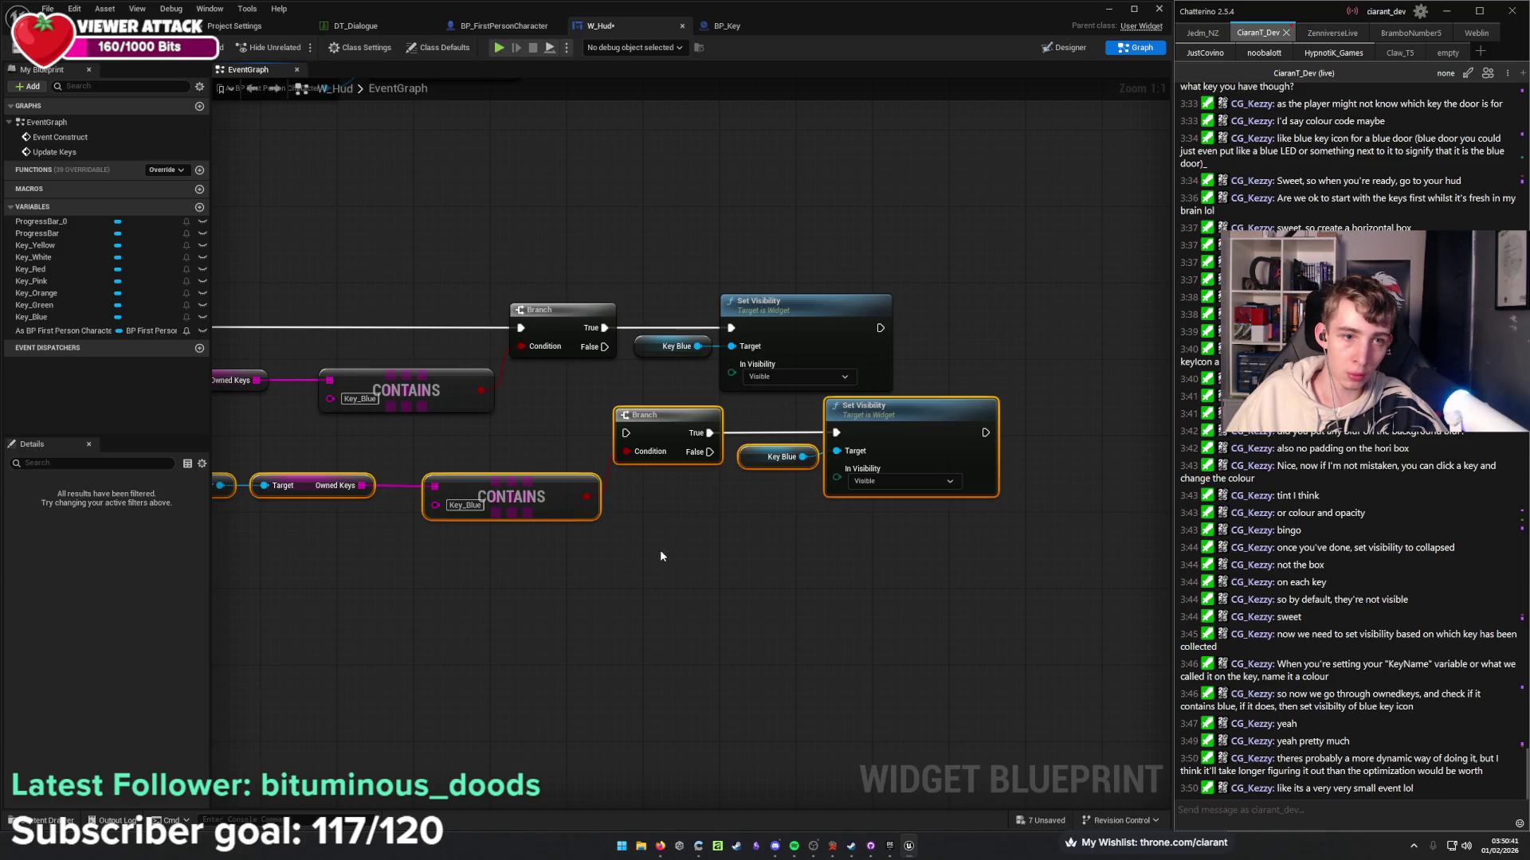
pyautogui.moveTo(660, 550); pyautogui.dragTo(574, 469)
pyautogui.hotkey('ctrl', 'v')
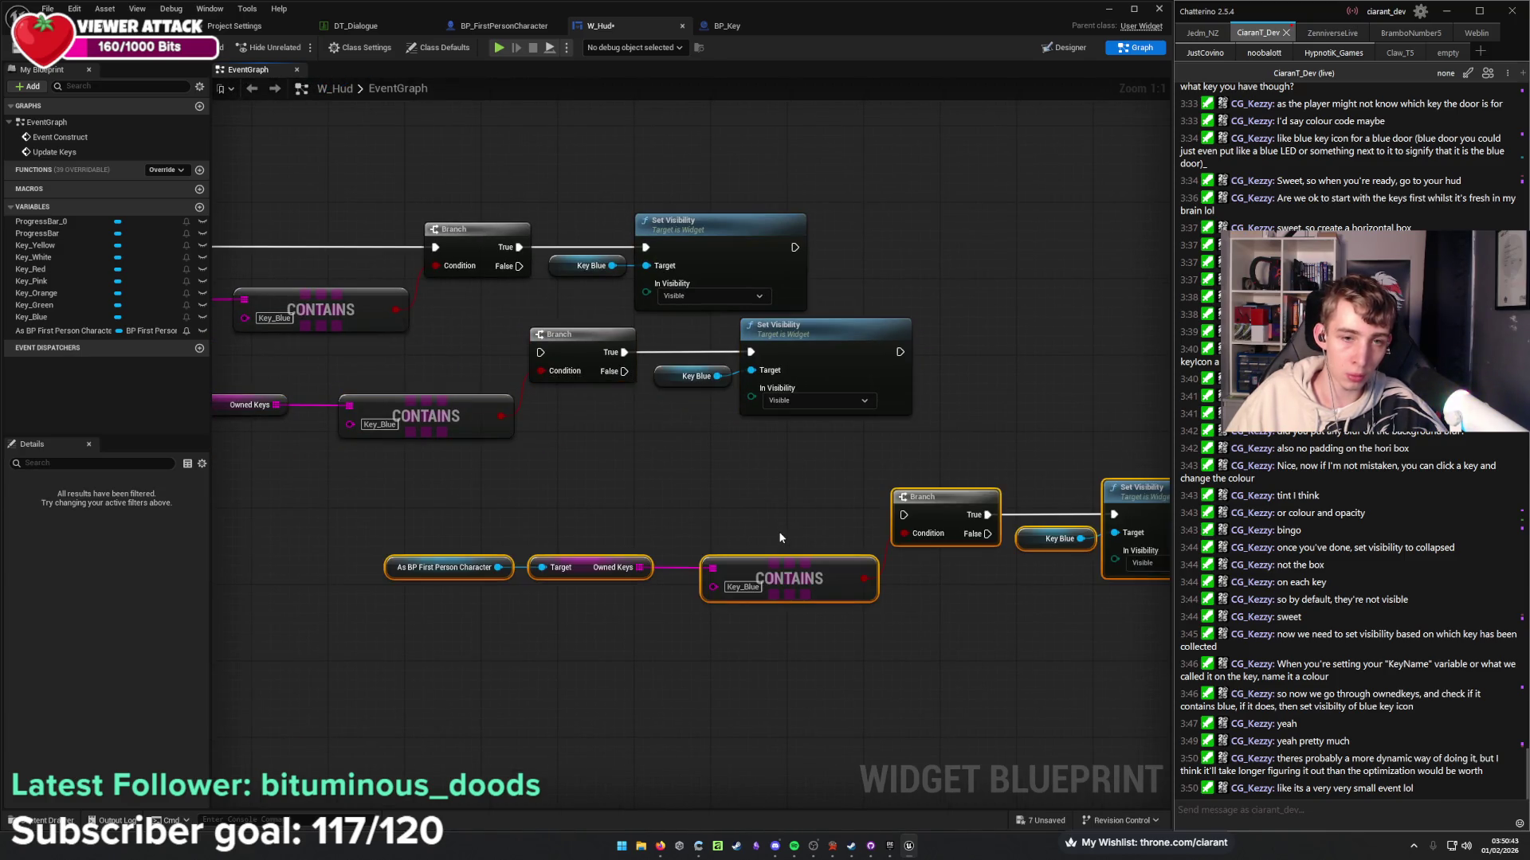
pyautogui.moveTo(957, 505); pyautogui.dragTo(683, 448)
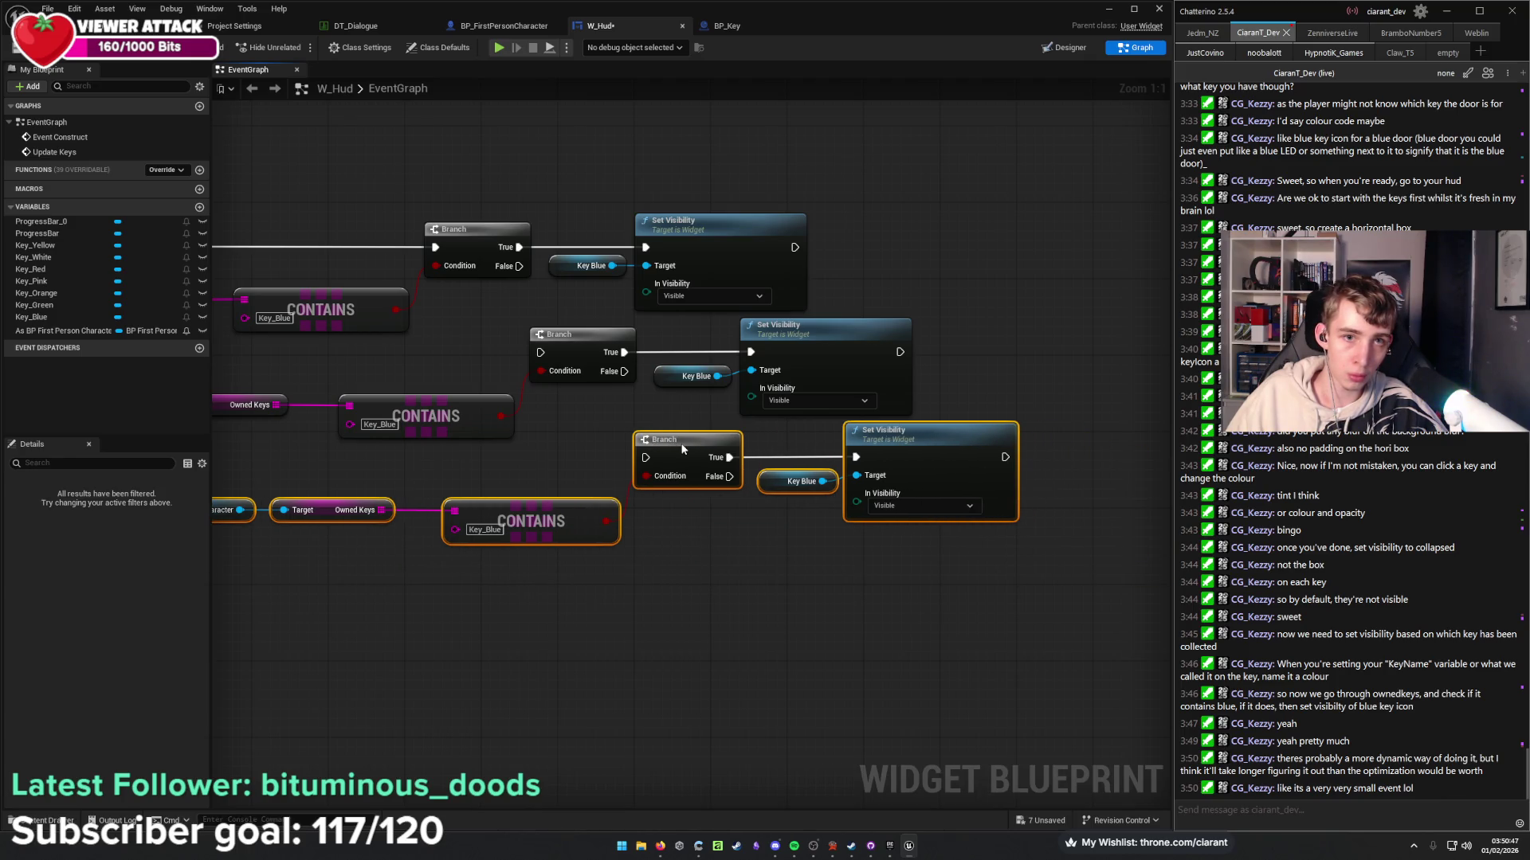
pyautogui.moveTo(683, 453); pyautogui.dragTo(683, 462)
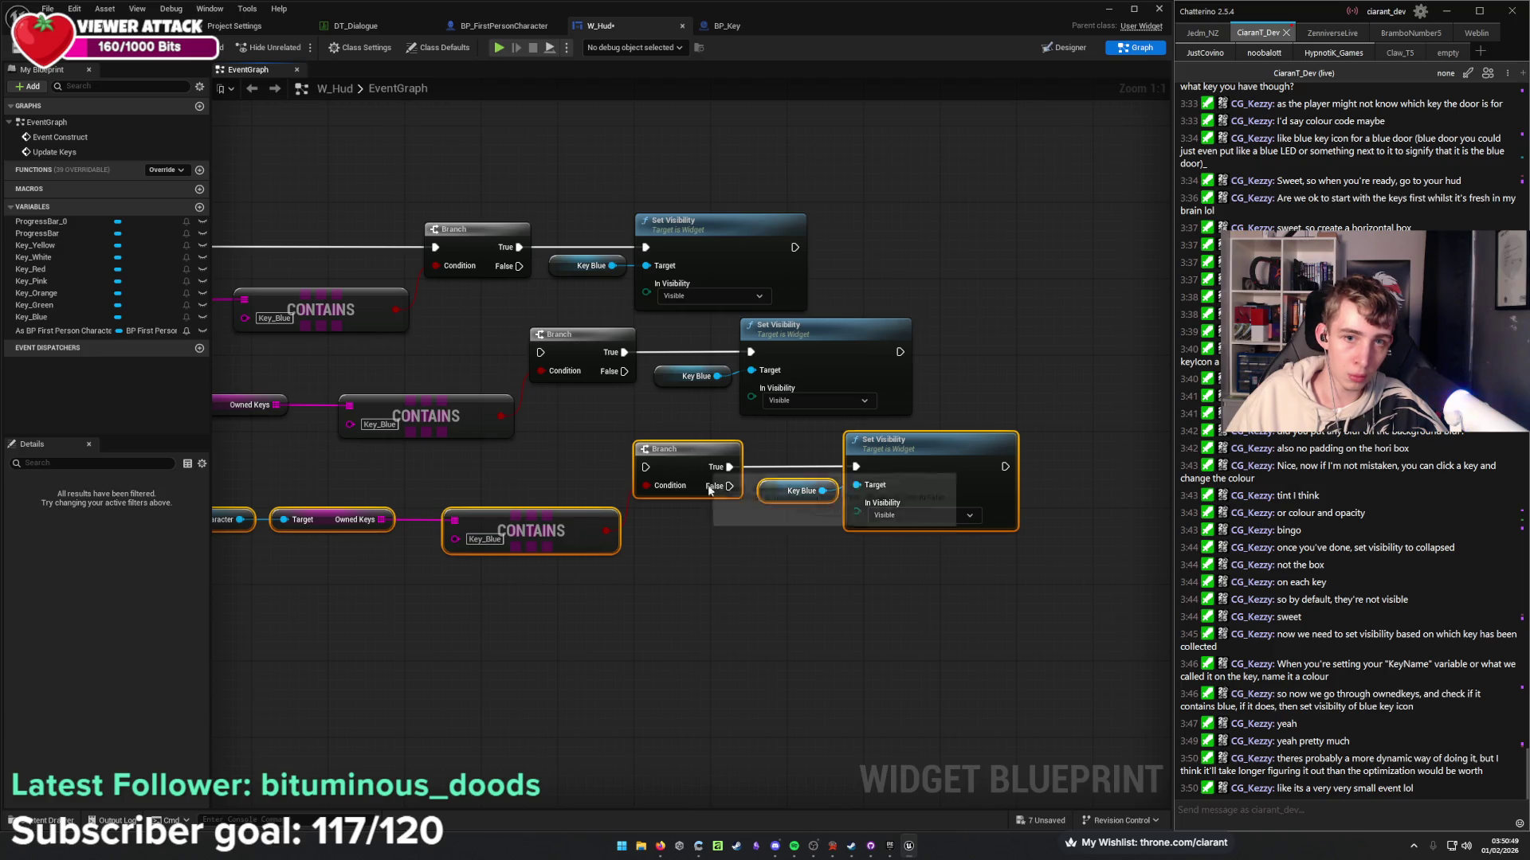
pyautogui.moveTo(811, 646); pyautogui.dragTo(695, 574)
pyautogui.moveTo(561, 372)
pyautogui.mouseDown()
pyautogui.moveTo(677, 478)
pyautogui.moveTo(677, 465)
pyautogui.mouseUp()
# Chain each Branch's False output into the next Branch and shift the lower rows right into a cascade.
pyautogui.moveTo(518, 290)
pyautogui.mouseDown()
pyautogui.moveTo(539, 374)
pyautogui.moveTo(645, 481)
pyautogui.mouseUp()
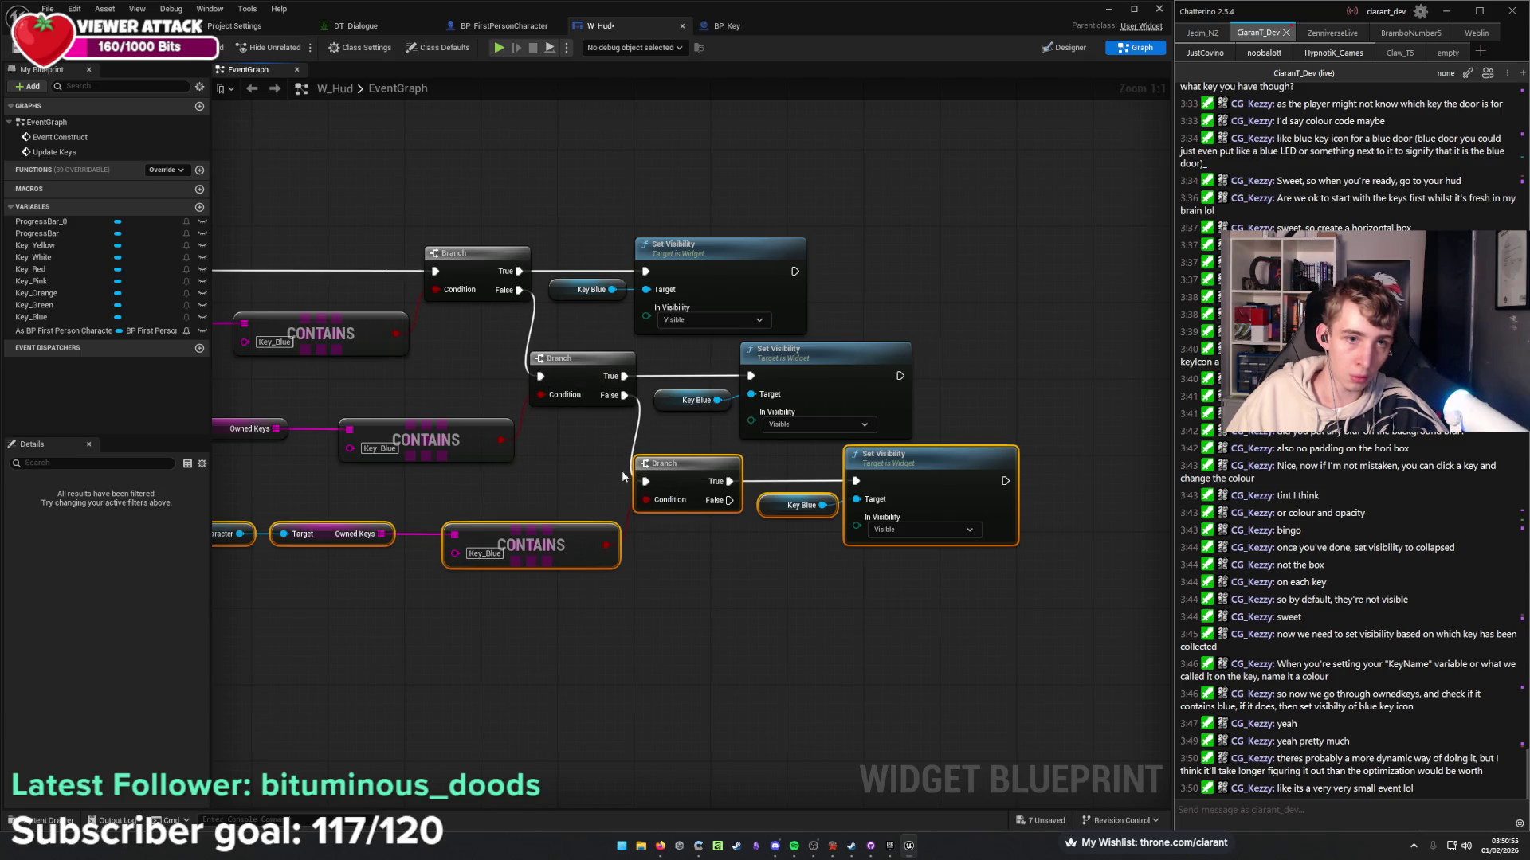
pyautogui.moveTo(548, 469); pyautogui.dragTo(731, 468)
pyautogui.scroll(-2, 558, 459)
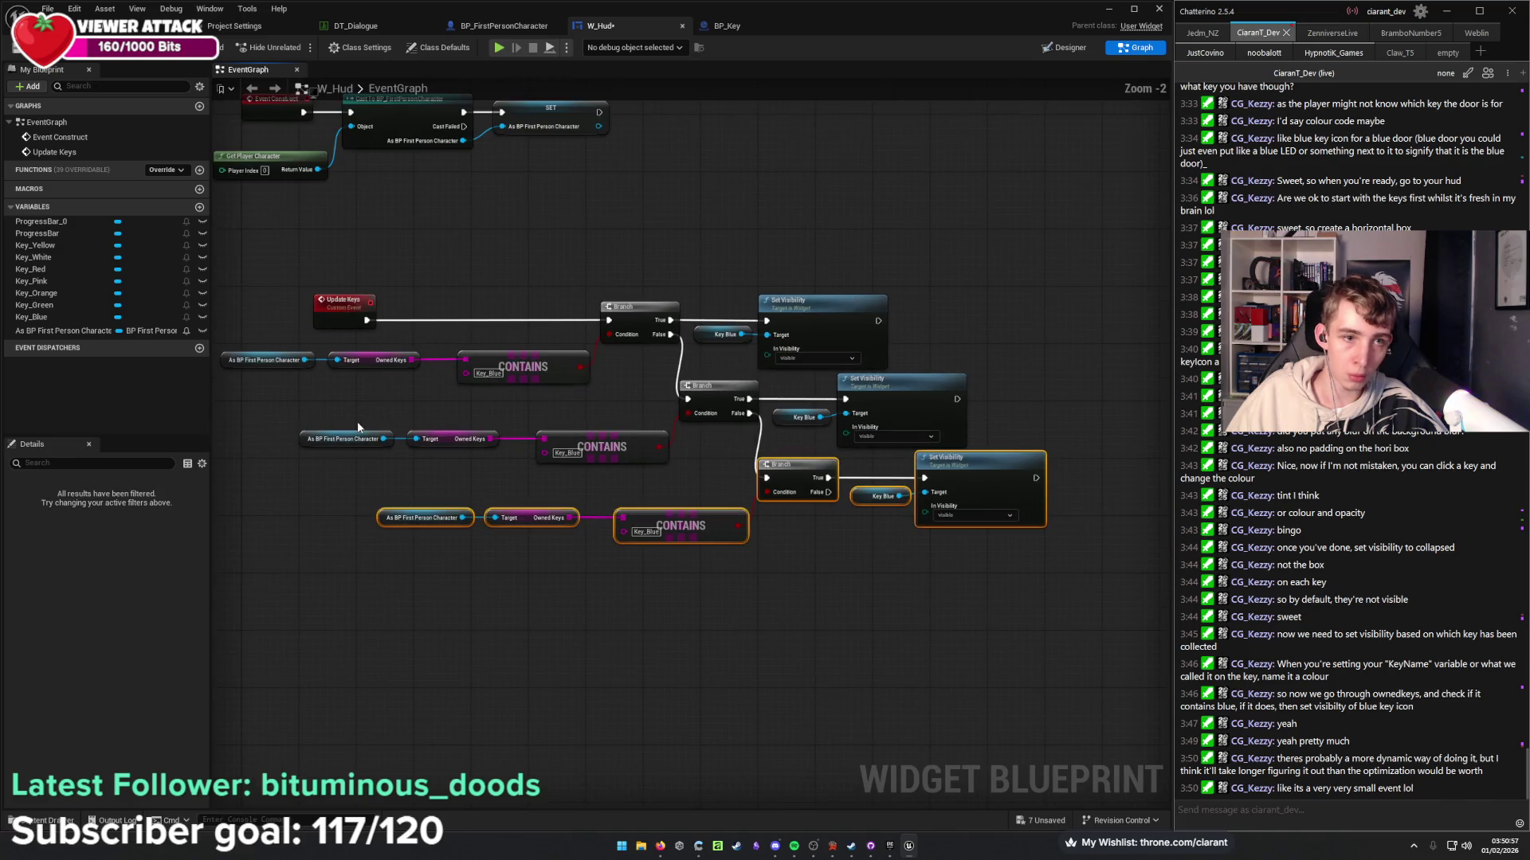
pyautogui.moveTo(314, 407)
pyautogui.mouseDown()
pyautogui.moveTo(359, 430)
pyautogui.moveTo(952, 539)
pyautogui.mouseUp()
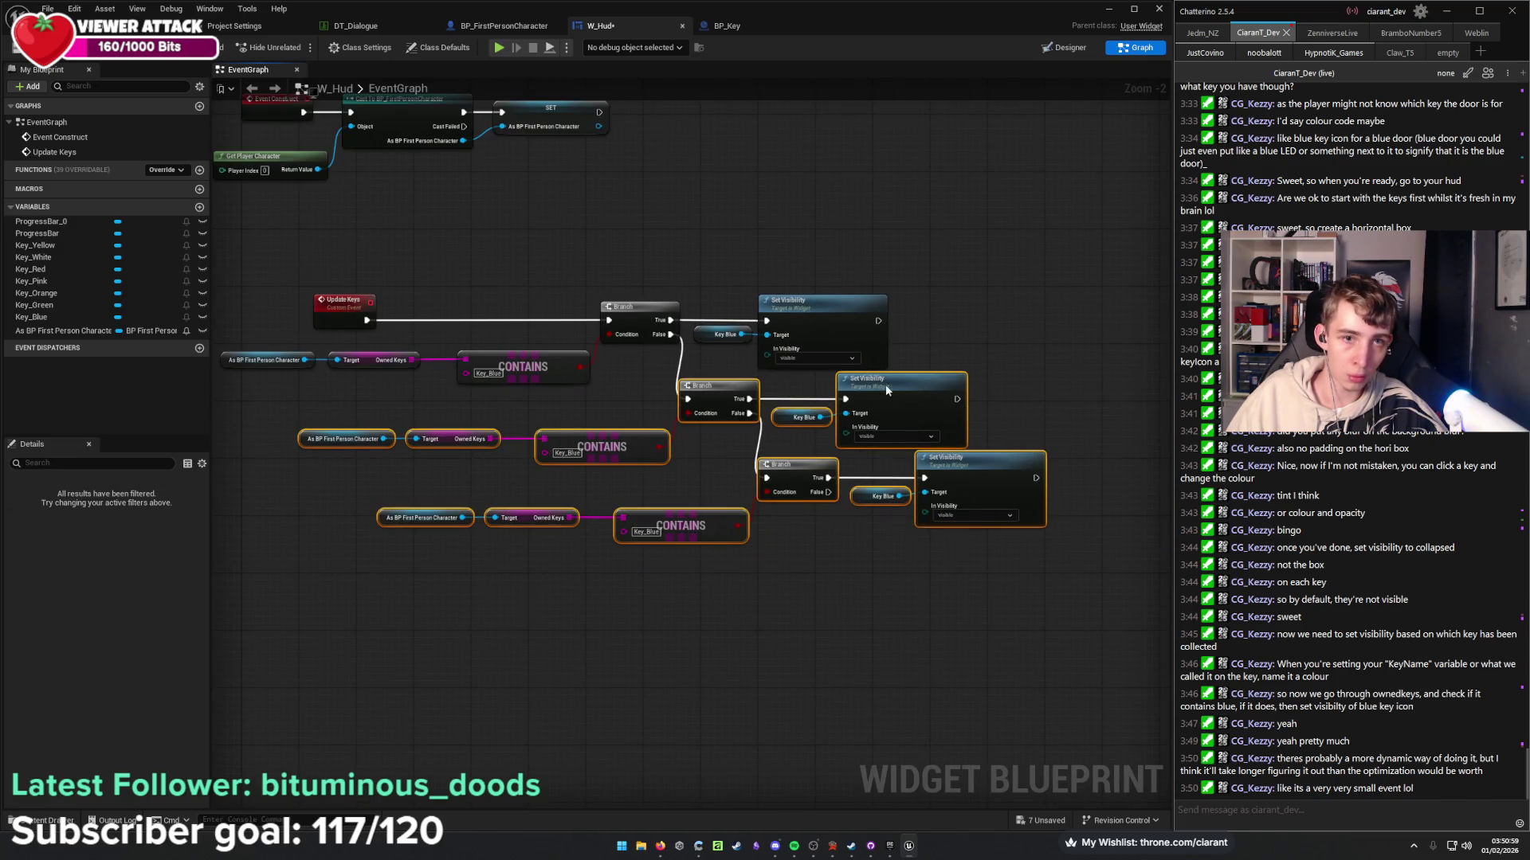
pyautogui.moveTo(887, 389); pyautogui.dragTo(905, 390)
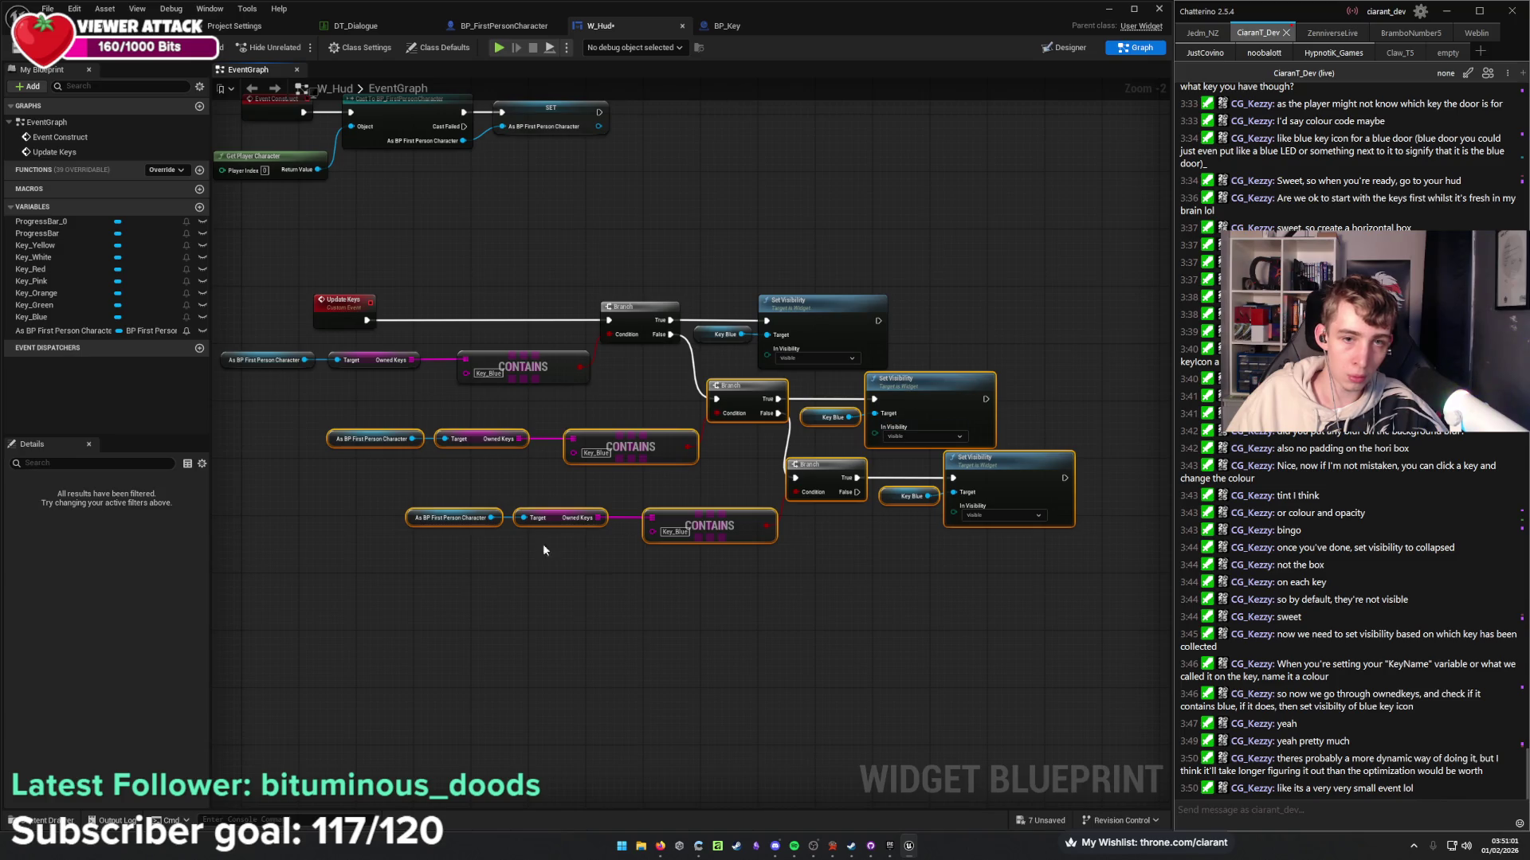
pyautogui.moveTo(409, 497); pyautogui.dragTo(1091, 581)
pyautogui.moveTo(1001, 473); pyautogui.dragTo(1024, 473)
pyautogui.click(921, 603)
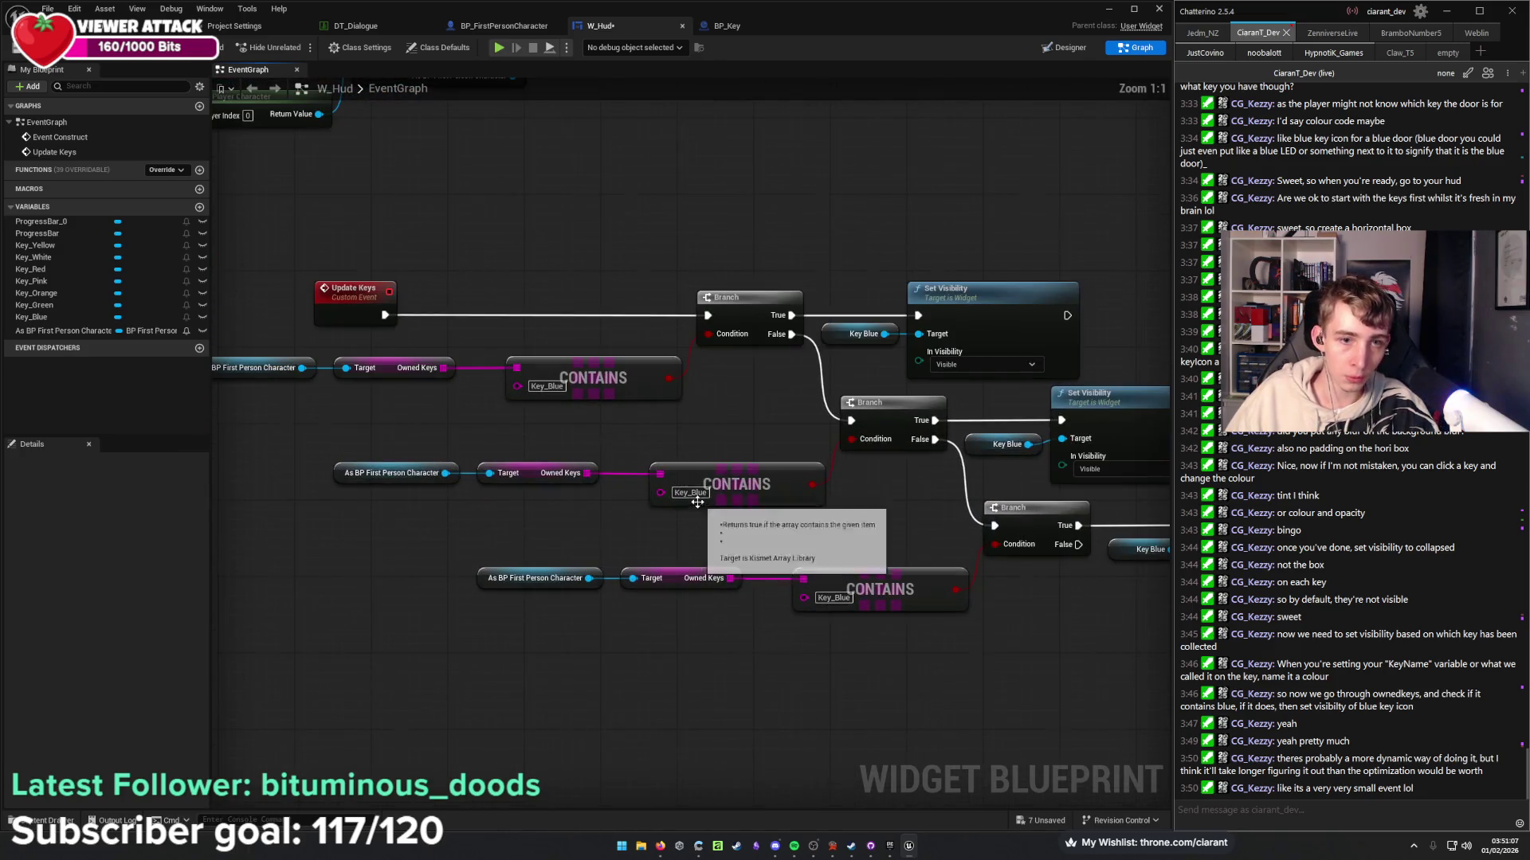
# Change the second check to Key_Green and make Key Green its Set Visibility target.
pyautogui.scroll(2, 698, 504)
pyautogui.press('BackSpace')
pyautogui.press('BackSpace')
pyautogui.press('BackSpace')
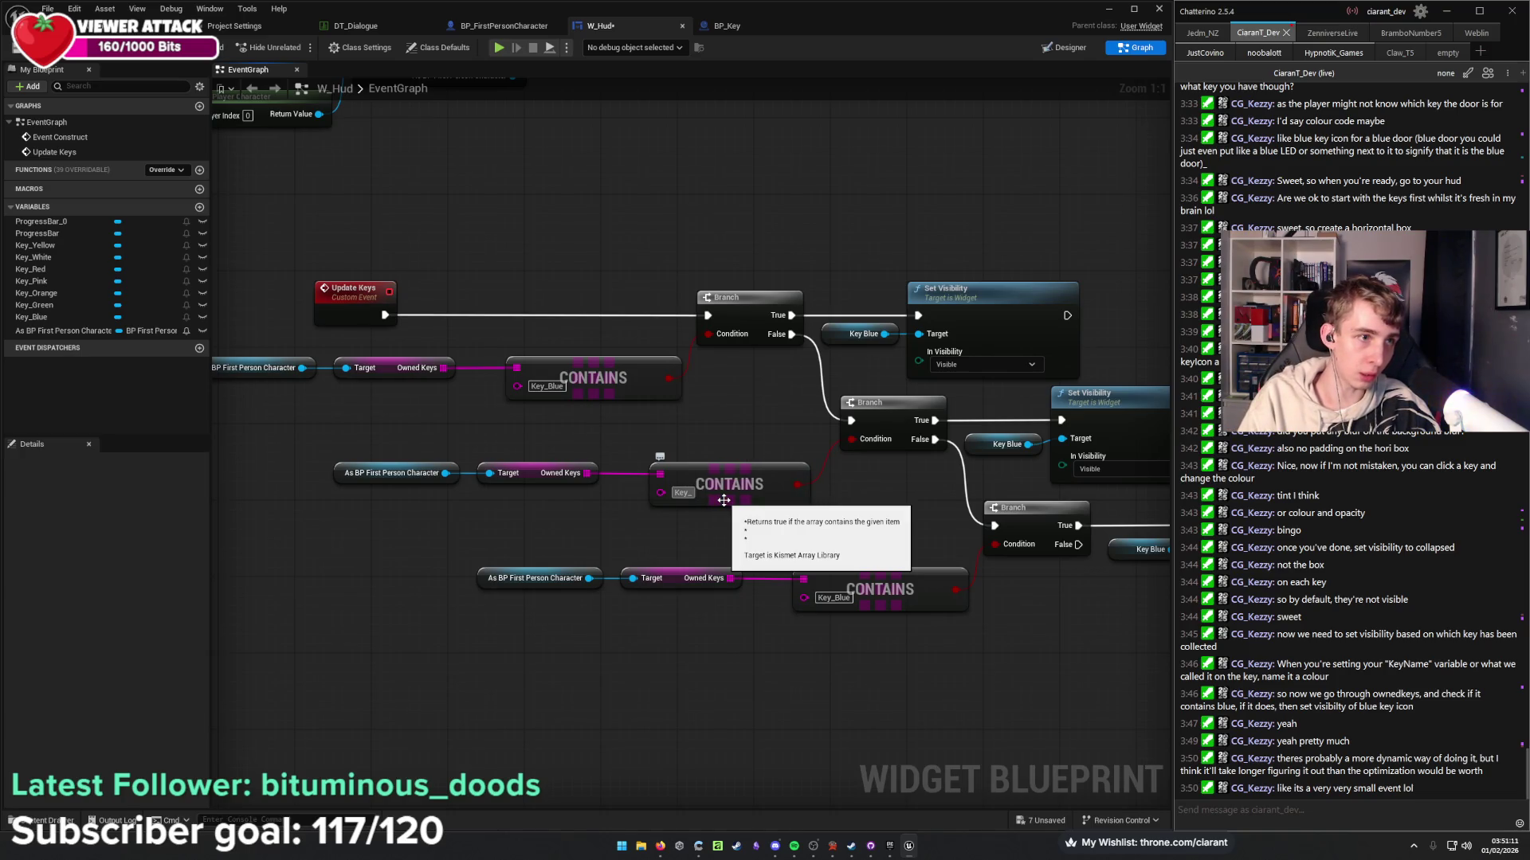
pyautogui.write('Green')
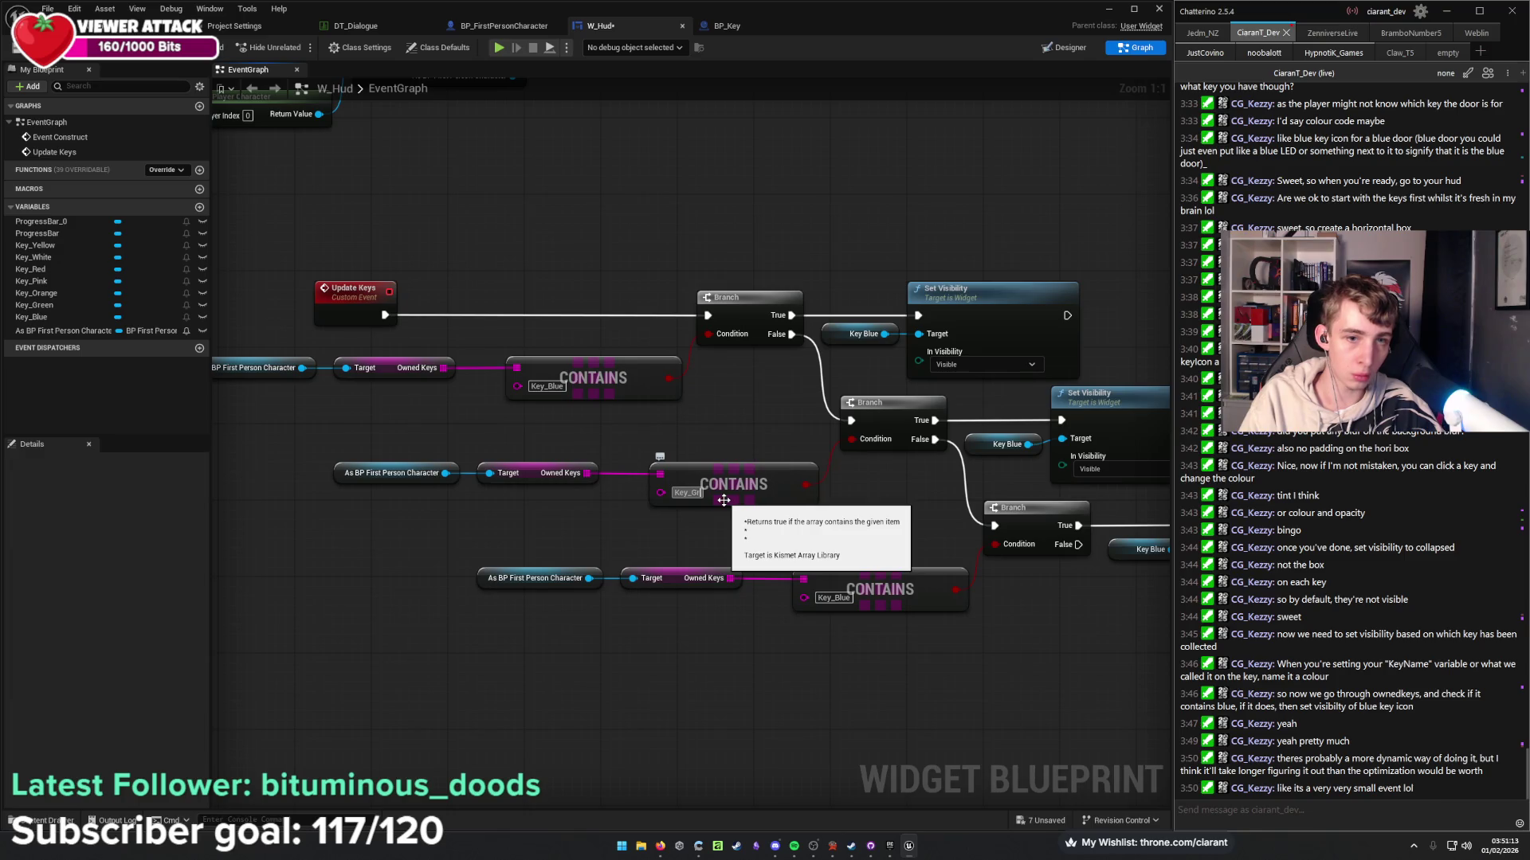
pyautogui.moveTo(996, 449); pyautogui.dragTo(803, 450)
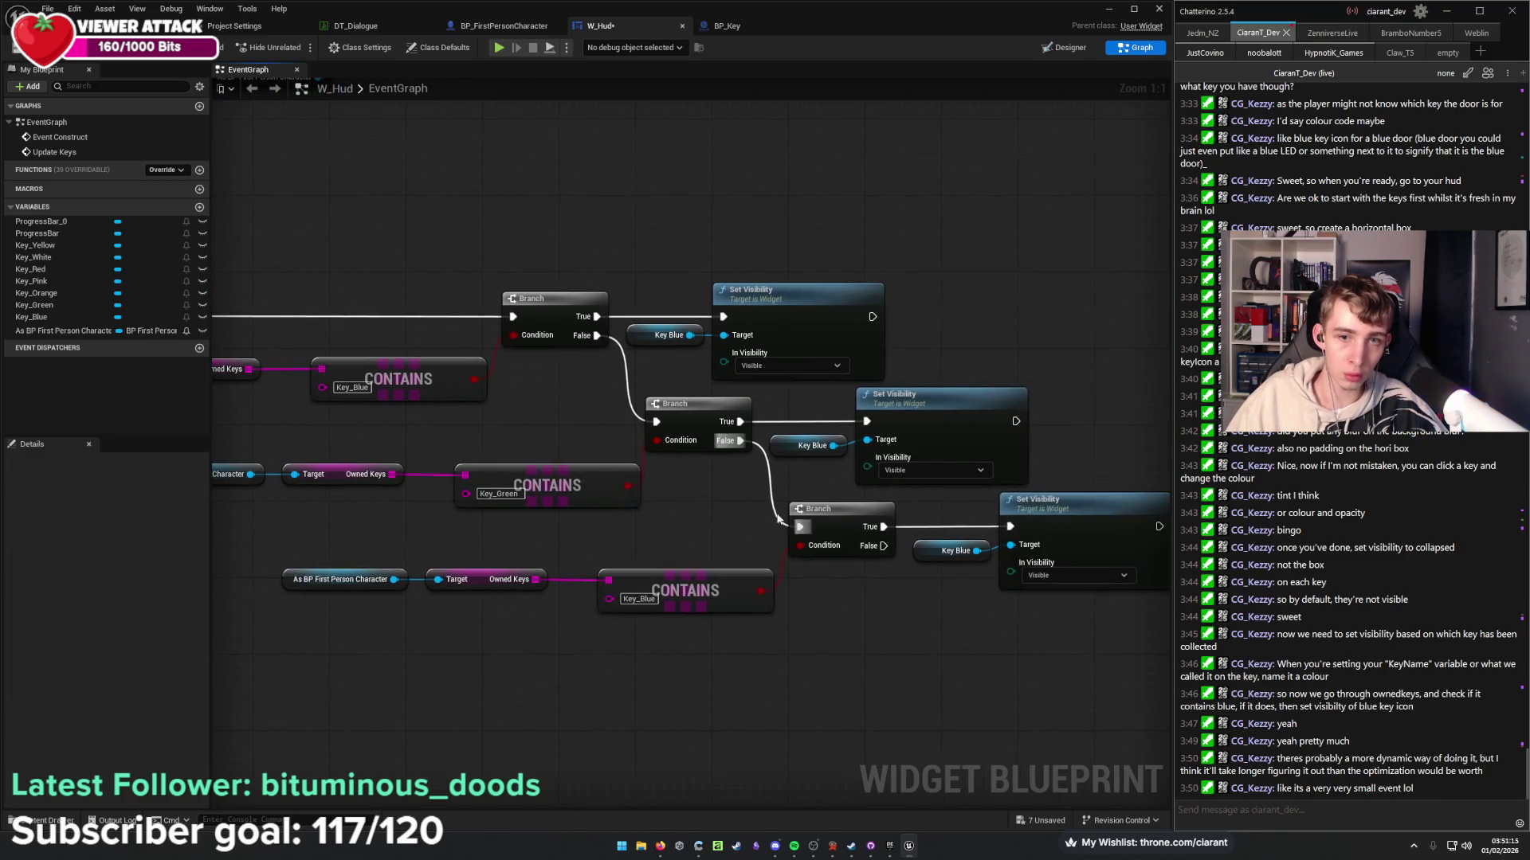
pyautogui.click(802, 450)
pyautogui.press('Delete')
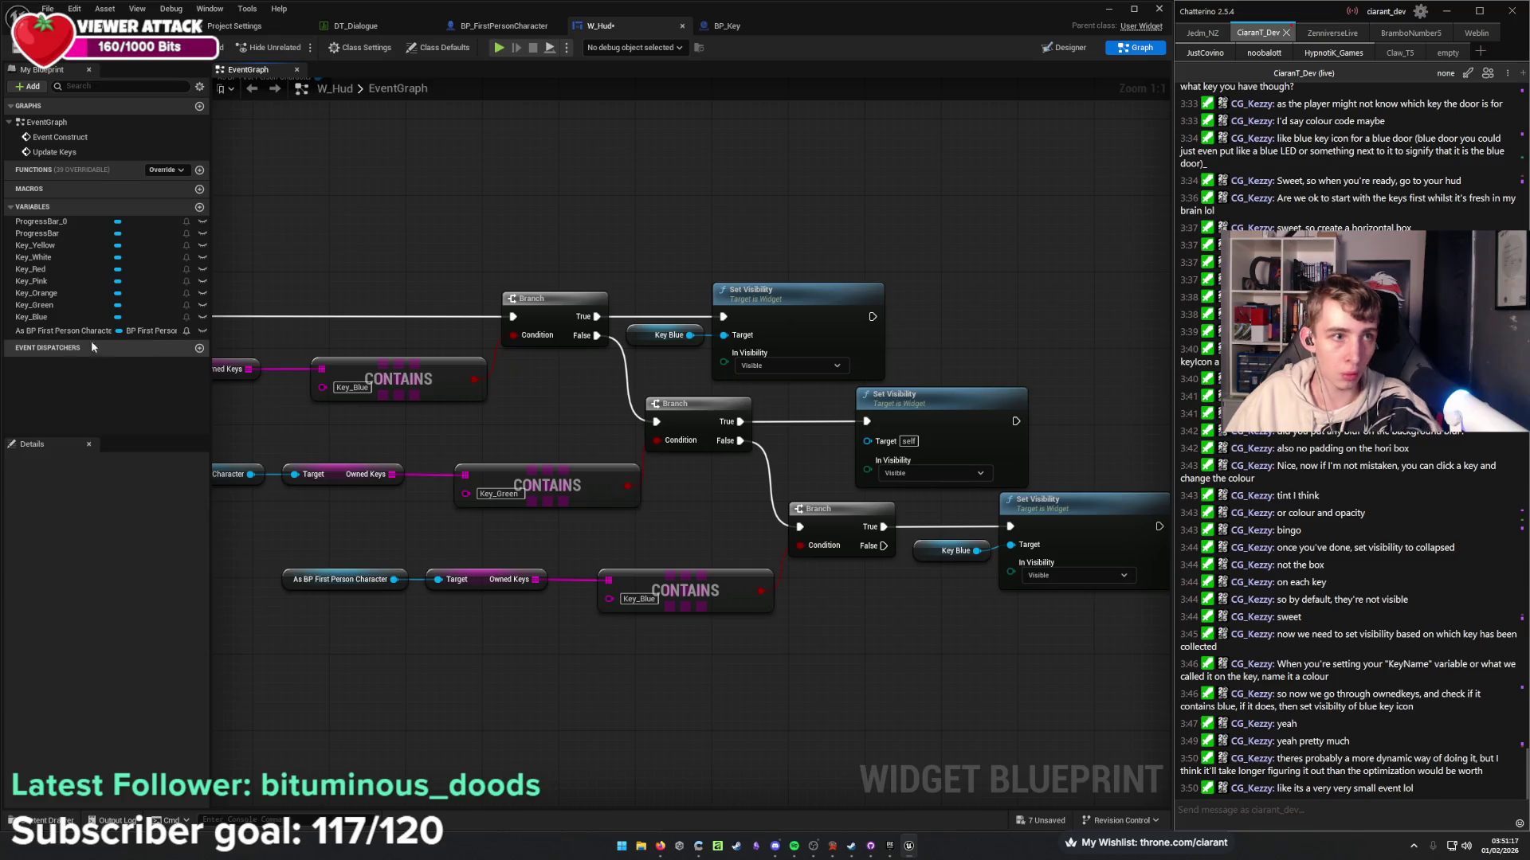
pyautogui.moveTo(34, 305)
pyautogui.mouseDown()
pyautogui.moveTo(867, 485)
pyautogui.moveTo(866, 440)
pyautogui.moveTo(776, 446)
pyautogui.mouseUp()
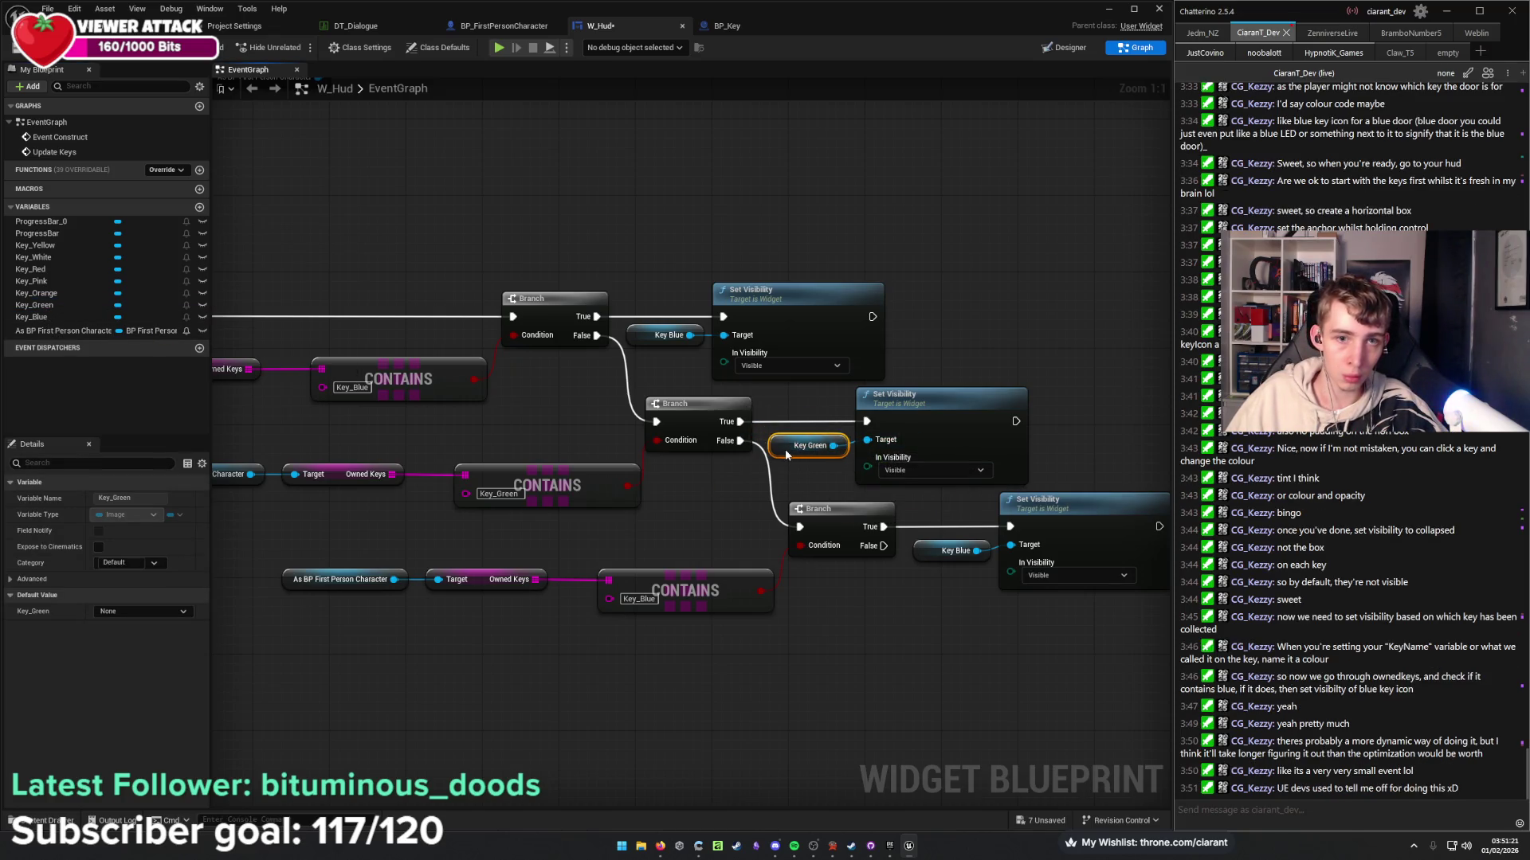
pyautogui.click(916, 643)
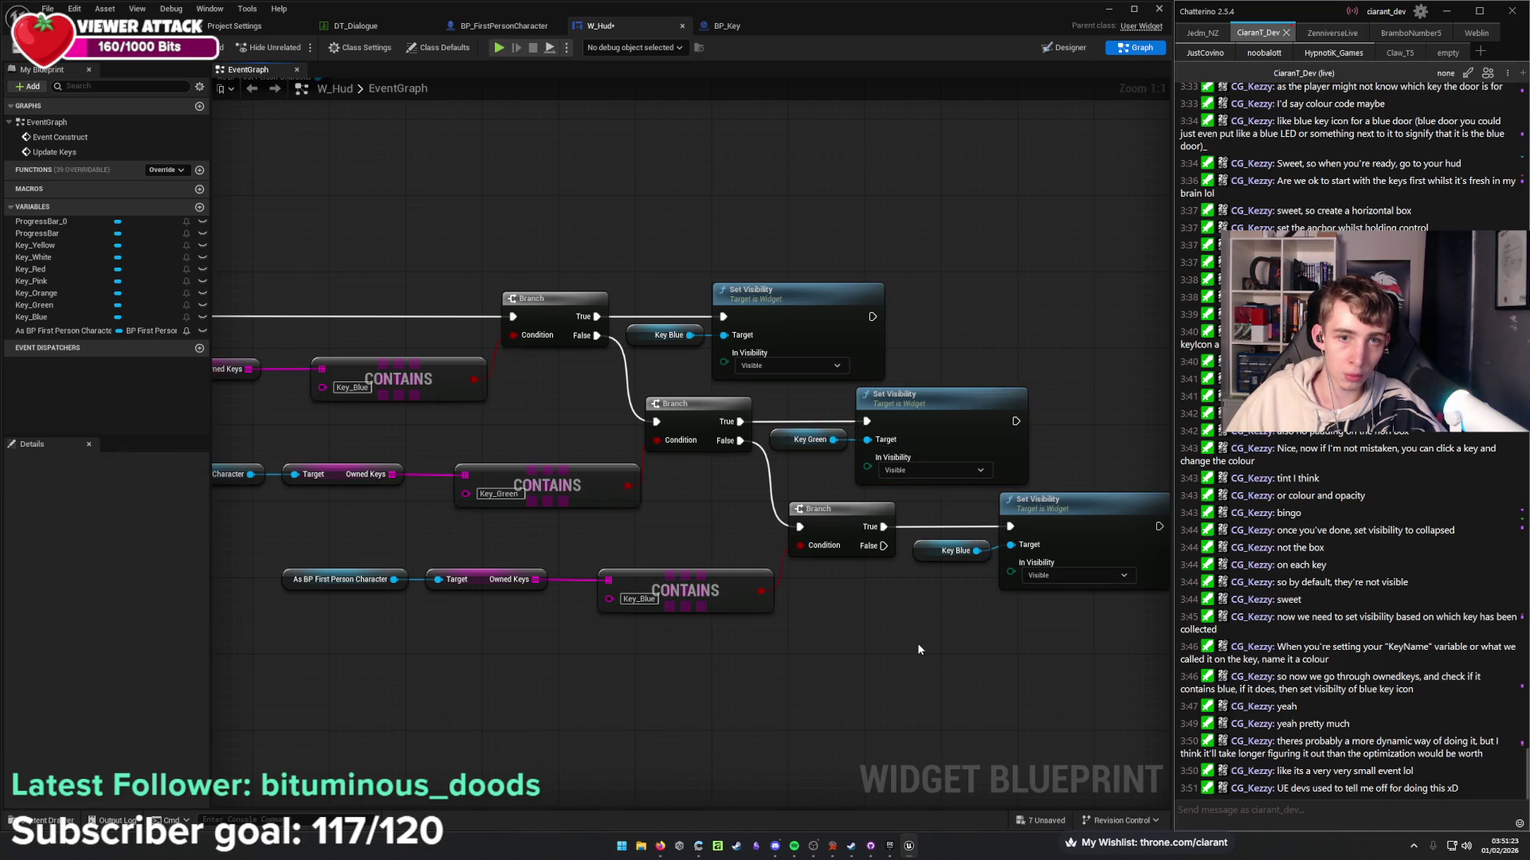
# Change the third check to Key_Orange and make Key Orange its Set Visibility target.
pyautogui.moveTo(953, 608); pyautogui.dragTo(910, 596)
pyautogui.press('Delete')
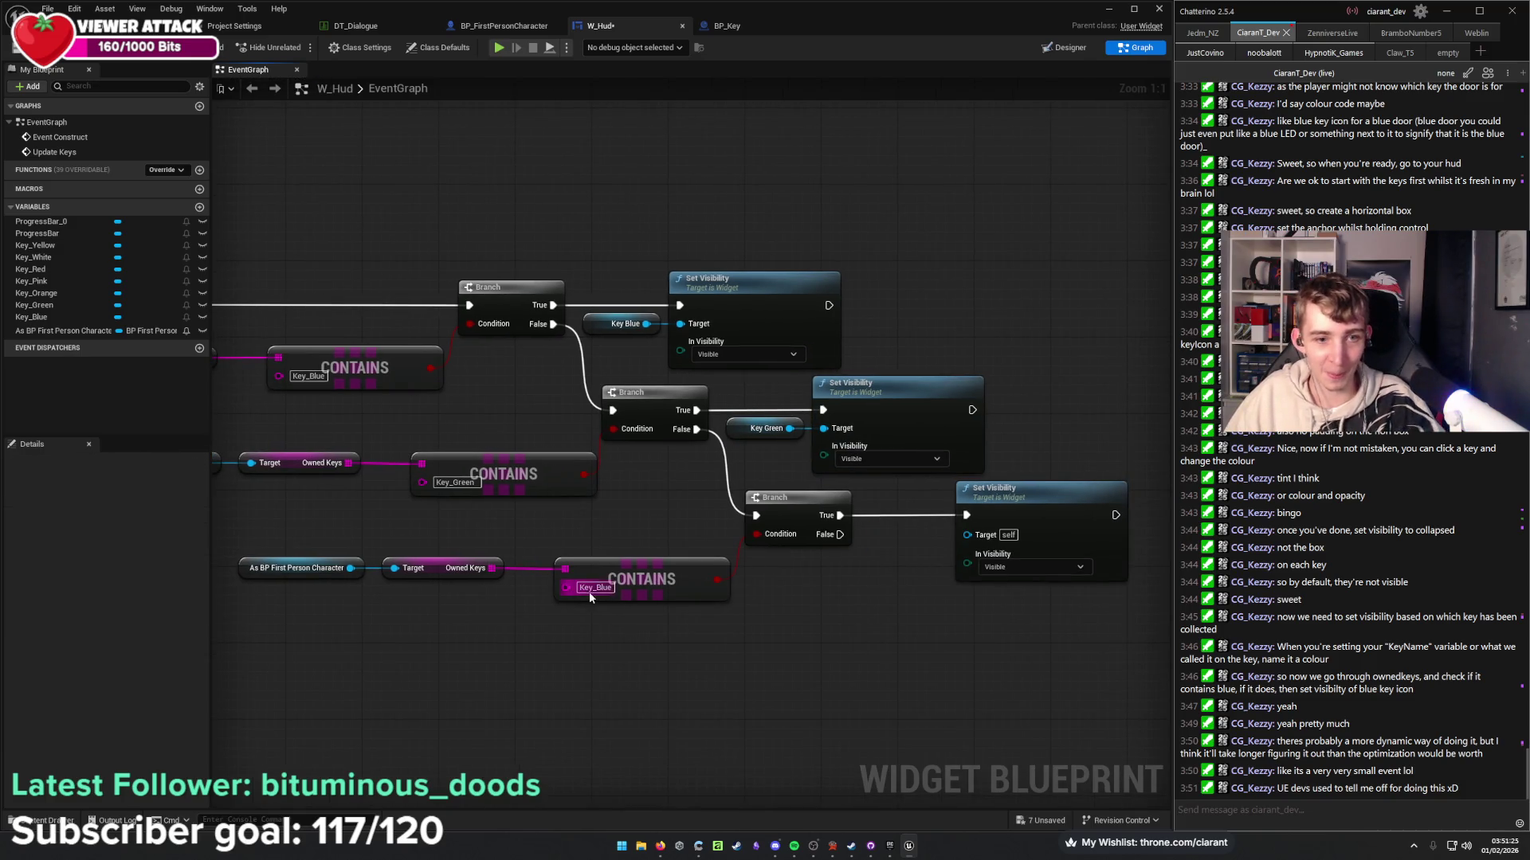
pyautogui.click(596, 587)
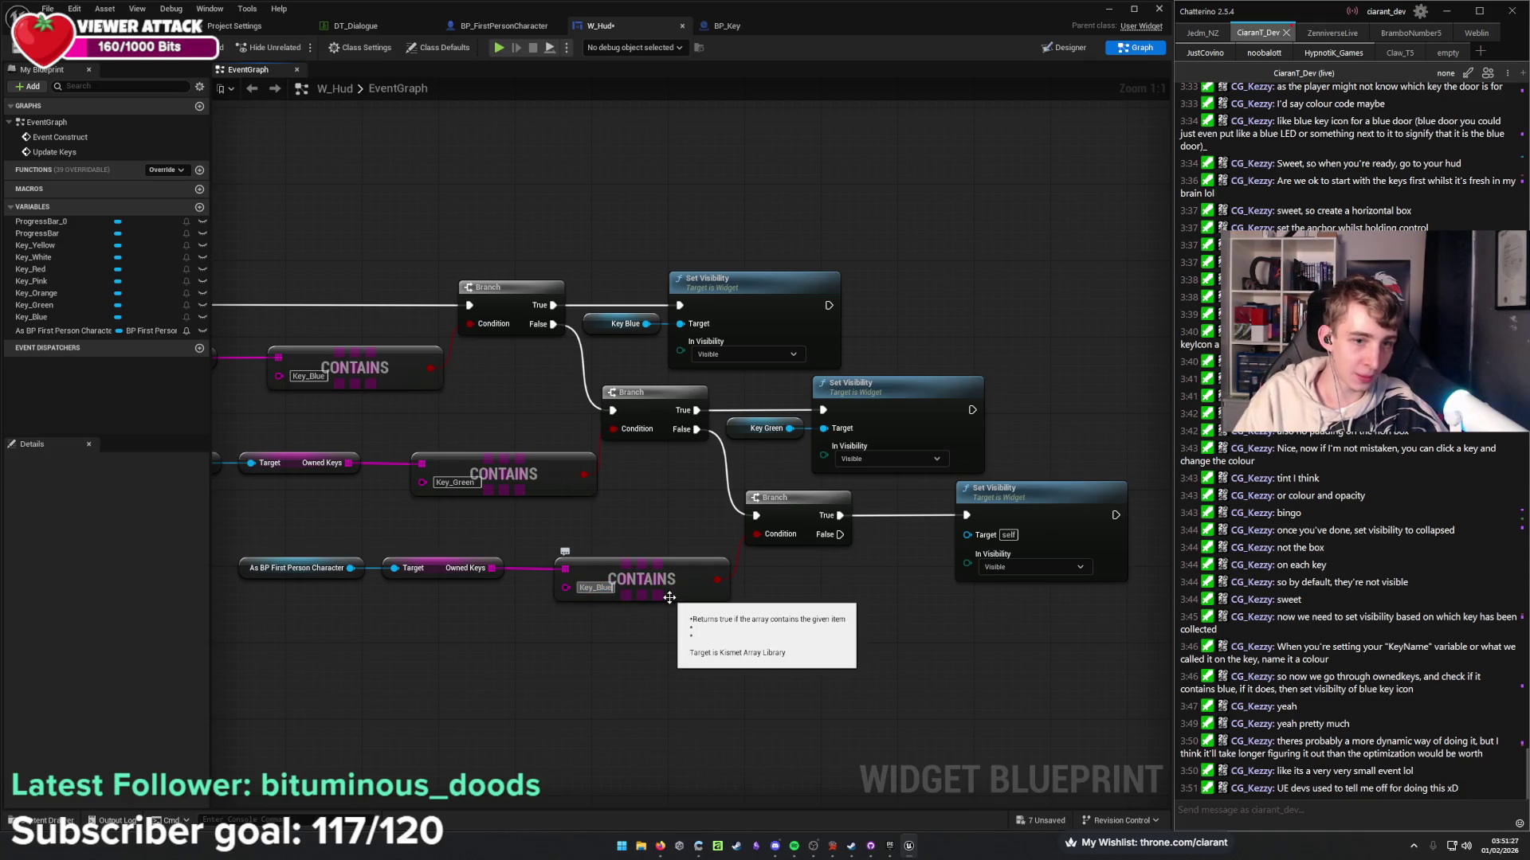
pyautogui.write('Key_')
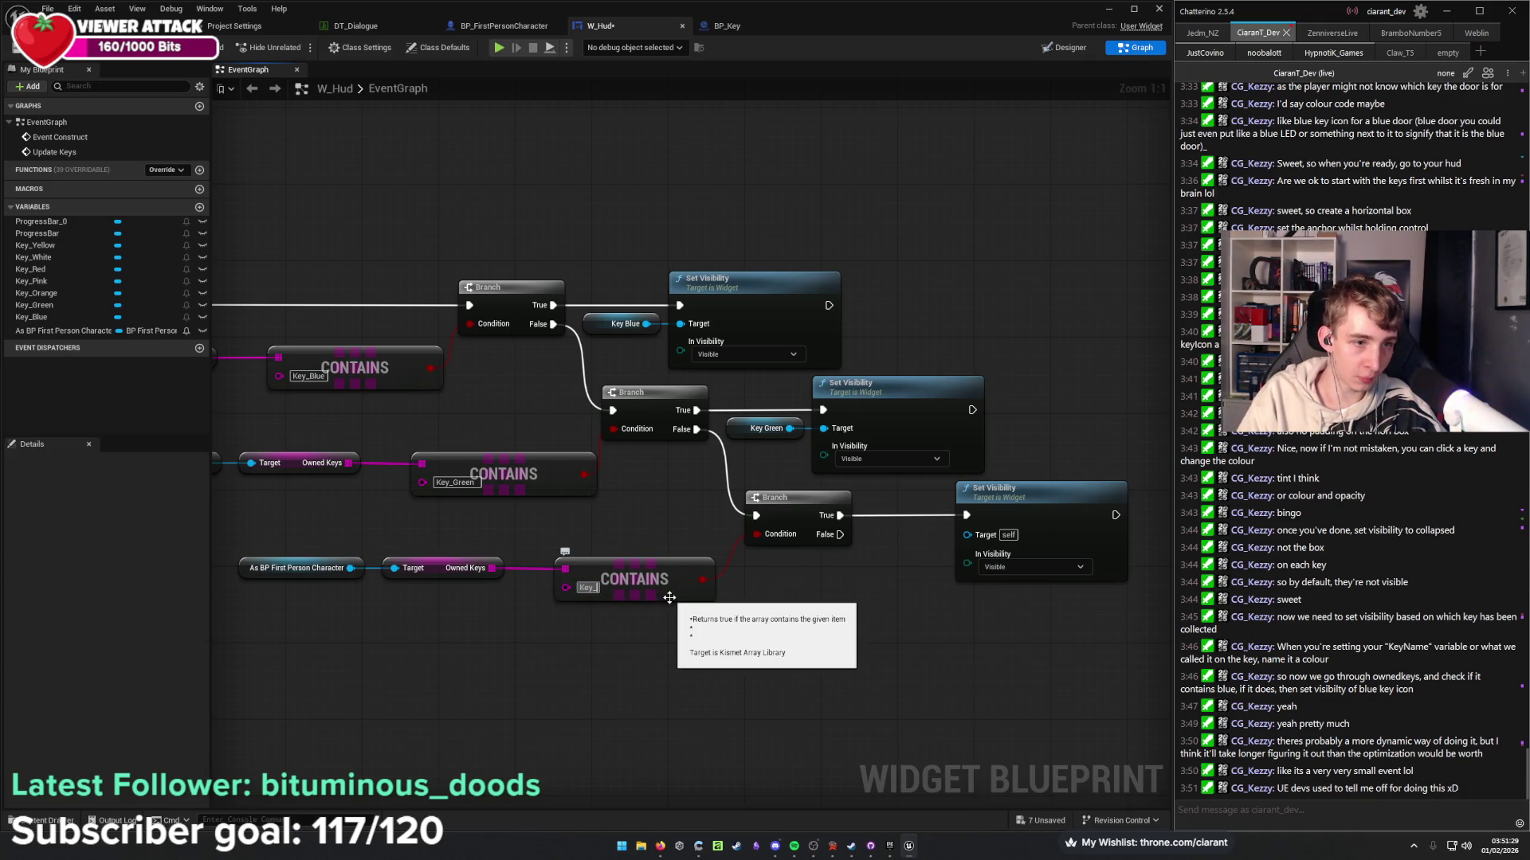
pyautogui.write('Orange')
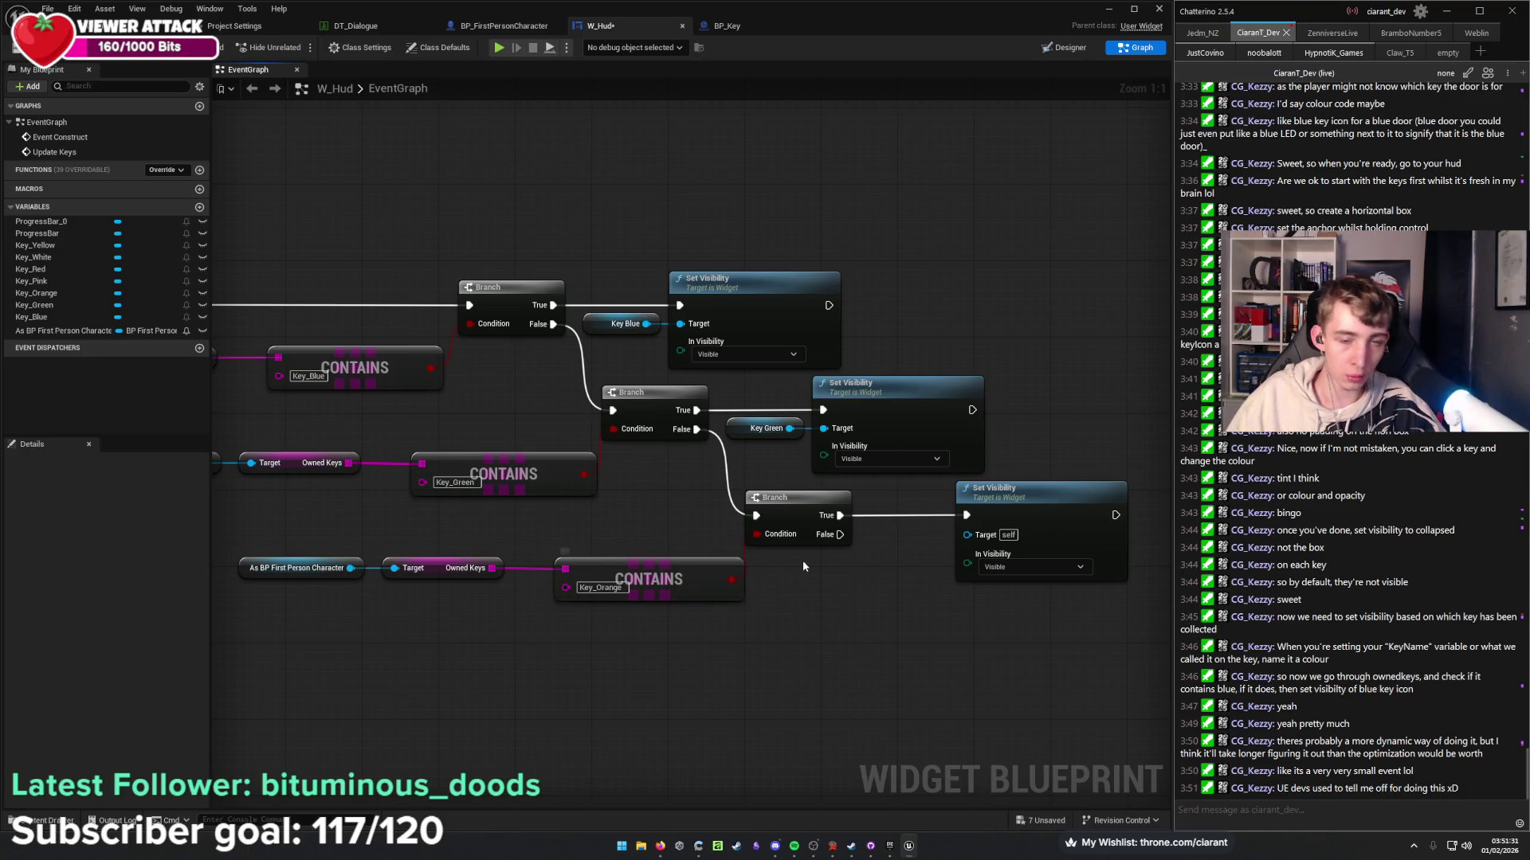
pyautogui.moveTo(801, 560); pyautogui.dragTo(750, 567)
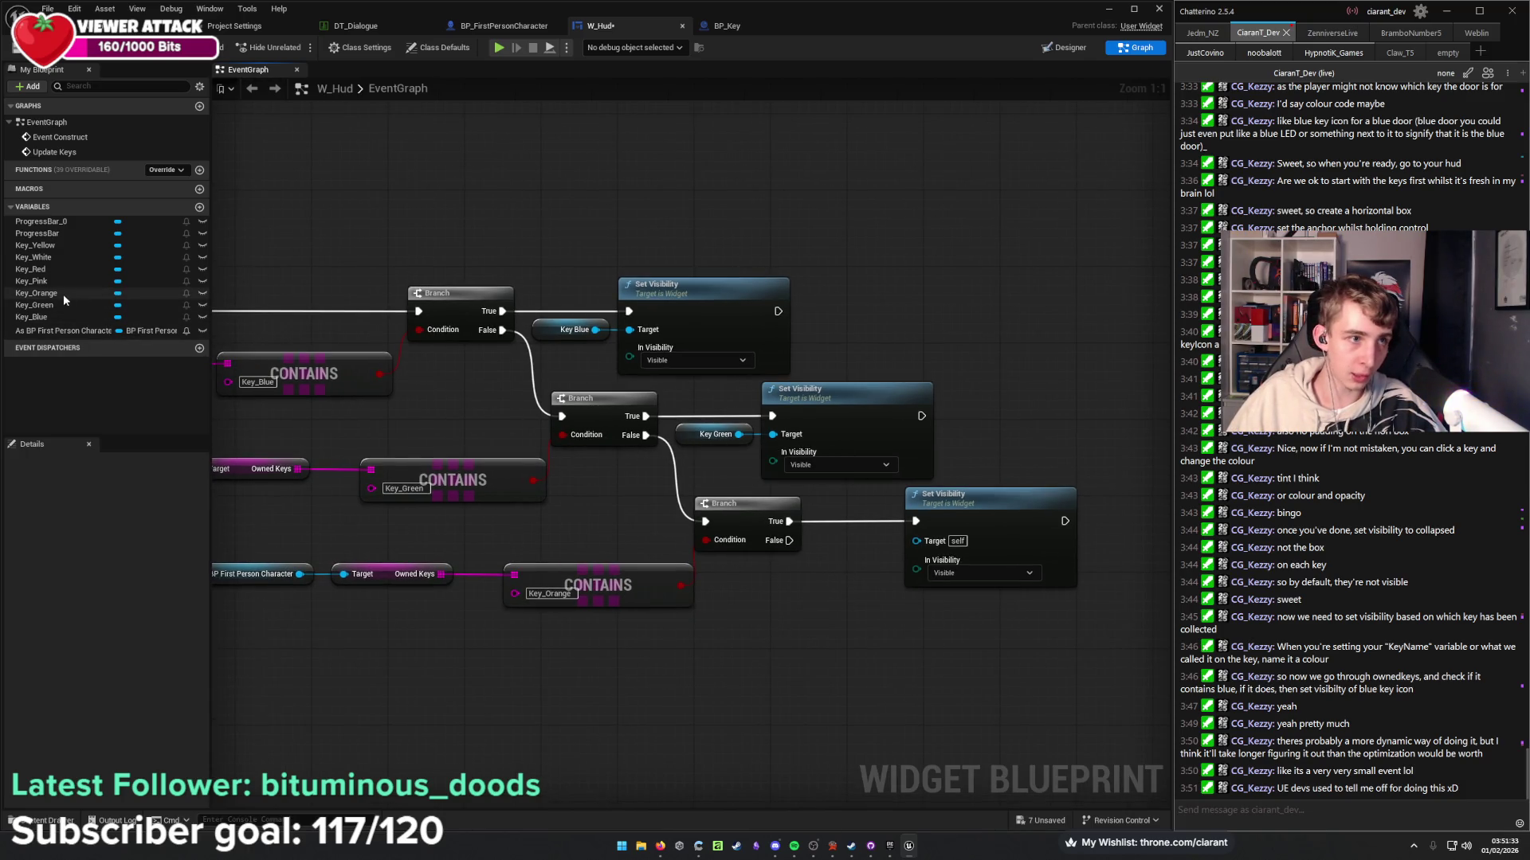
pyautogui.moveTo(64, 294)
pyautogui.mouseDown()
pyautogui.moveTo(883, 599)
pyautogui.moveTo(916, 539)
pyautogui.moveTo(883, 553)
pyautogui.mouseUp()
pyautogui.click(907, 663)
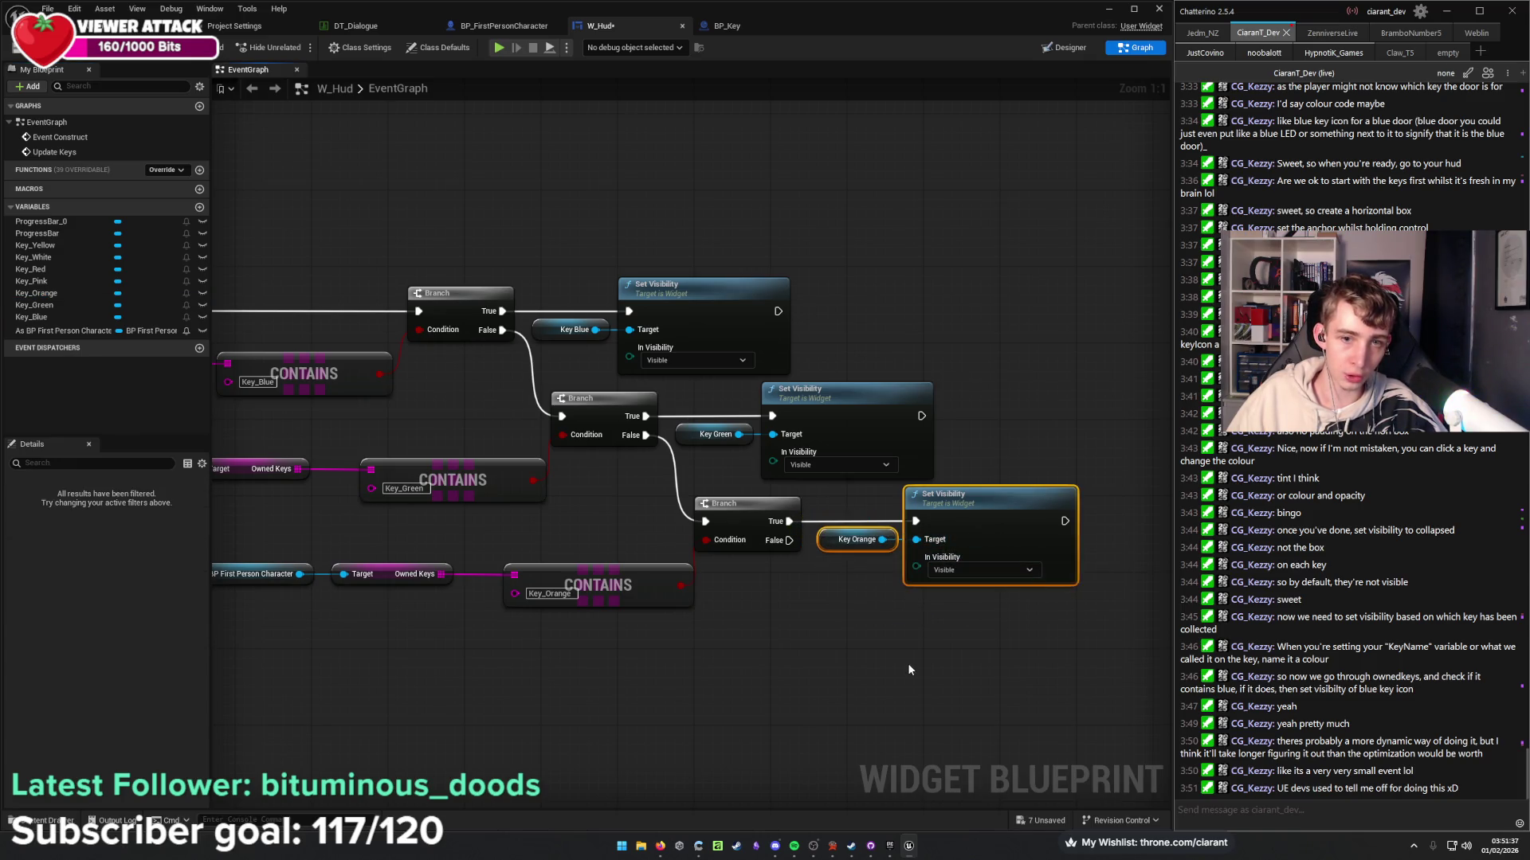
# Add a fourth Branch off the previous False output, with a copied Key Orange Set Visibility pair on True.
pyautogui.moveTo(819, 612)
pyautogui.mouseDown()
pyautogui.moveTo(684, 583)
pyautogui.moveTo(734, 506)
pyautogui.mouseUp()
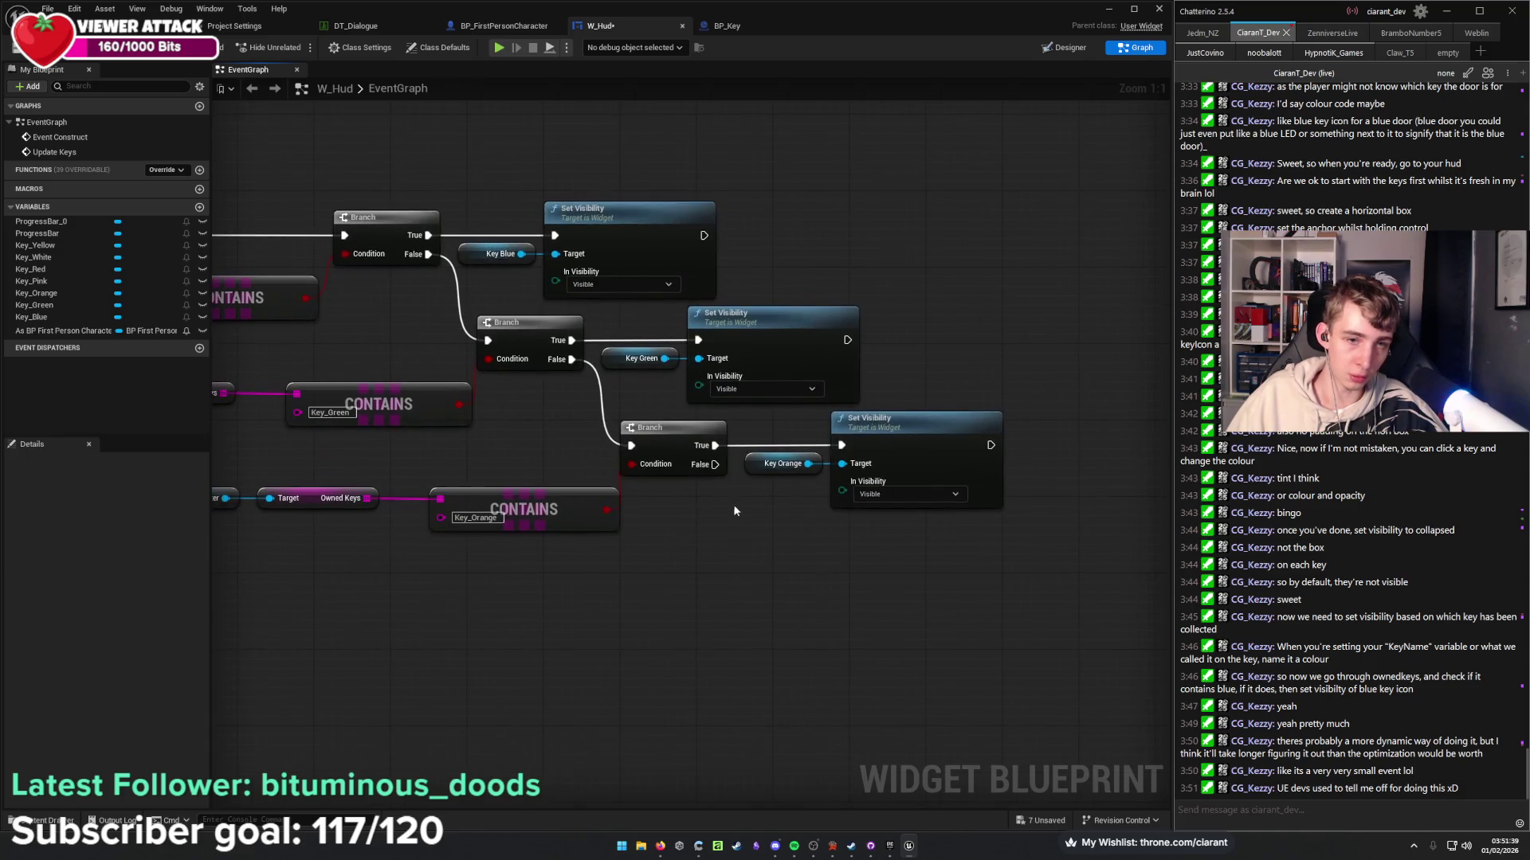
pyautogui.click(814, 562)
pyautogui.moveTo(715, 465)
pyautogui.mouseDown()
pyautogui.moveTo(843, 597)
pyautogui.moveTo(807, 519)
pyautogui.moveTo(825, 531)
pyautogui.mouseUp()
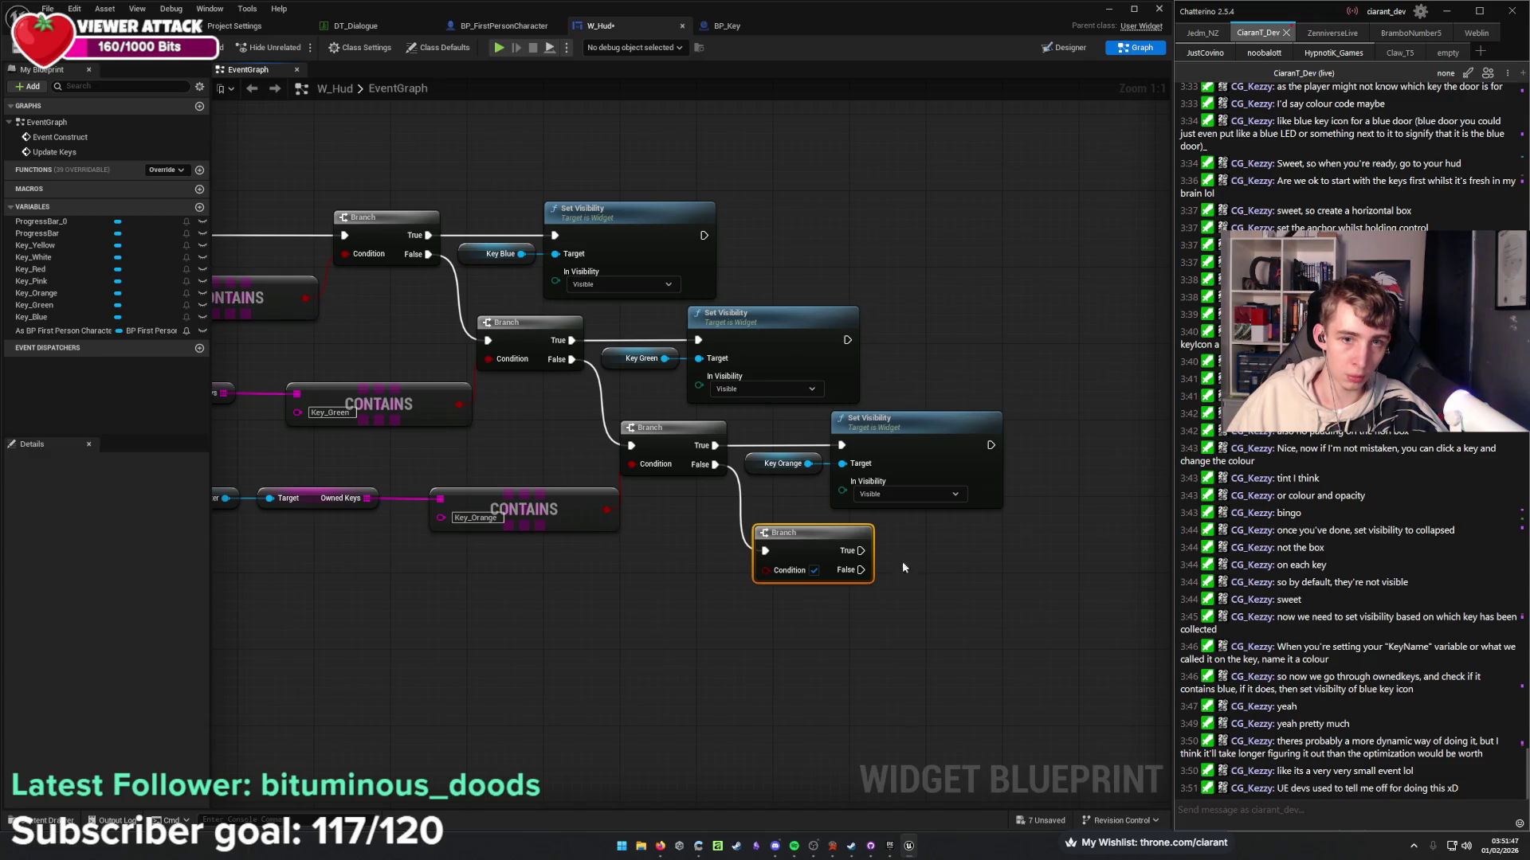
pyautogui.moveTo(902, 567); pyautogui.dragTo(687, 549)
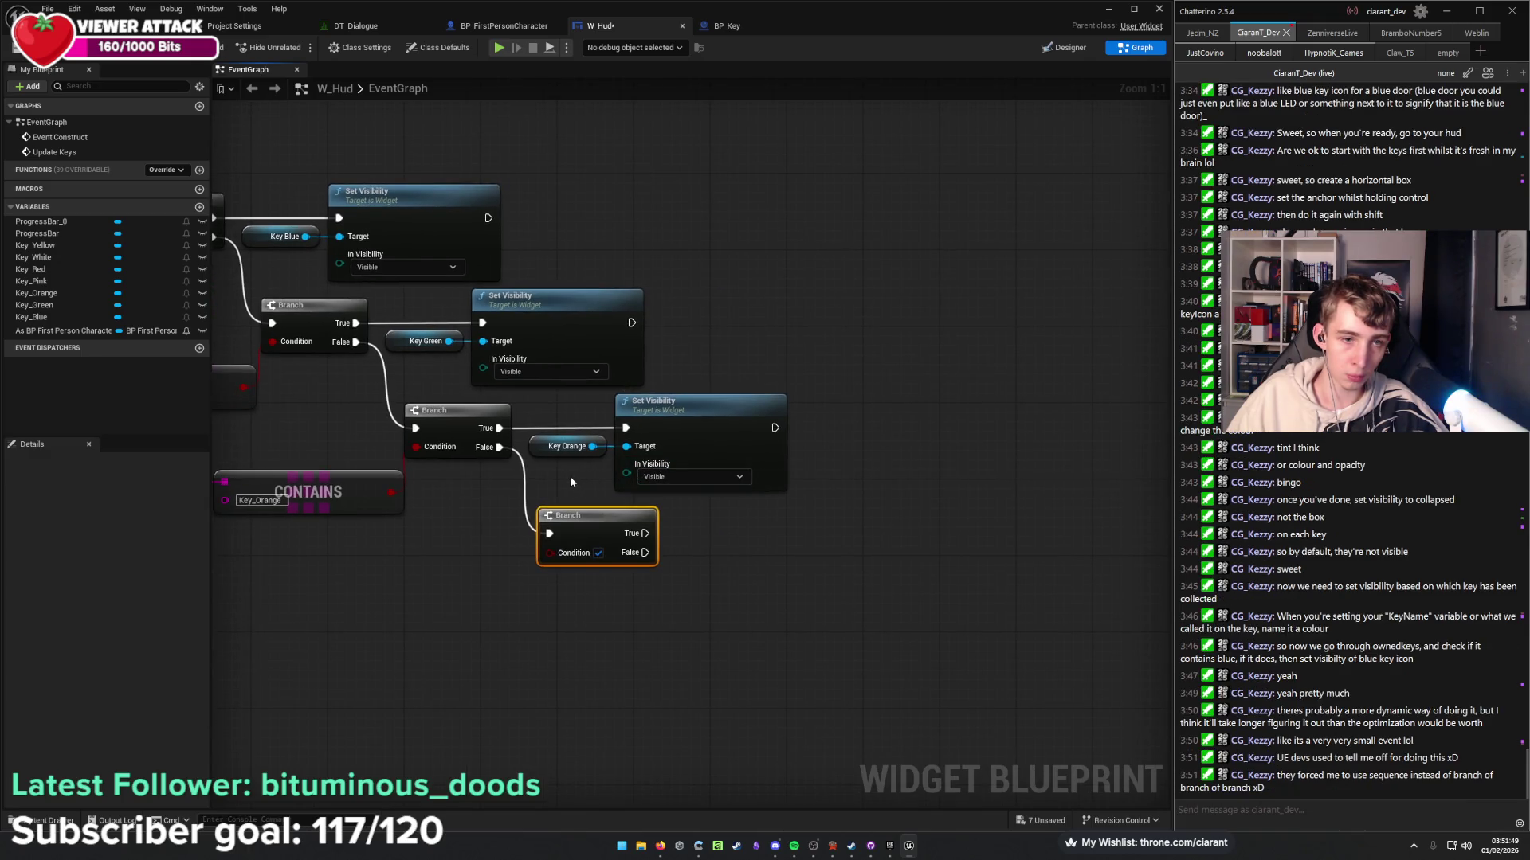
pyautogui.moveTo(571, 482); pyautogui.dragTo(732, 413)
pyautogui.hotkey('ctrl', 'c')
pyautogui.hotkey('ctrl', 'v')
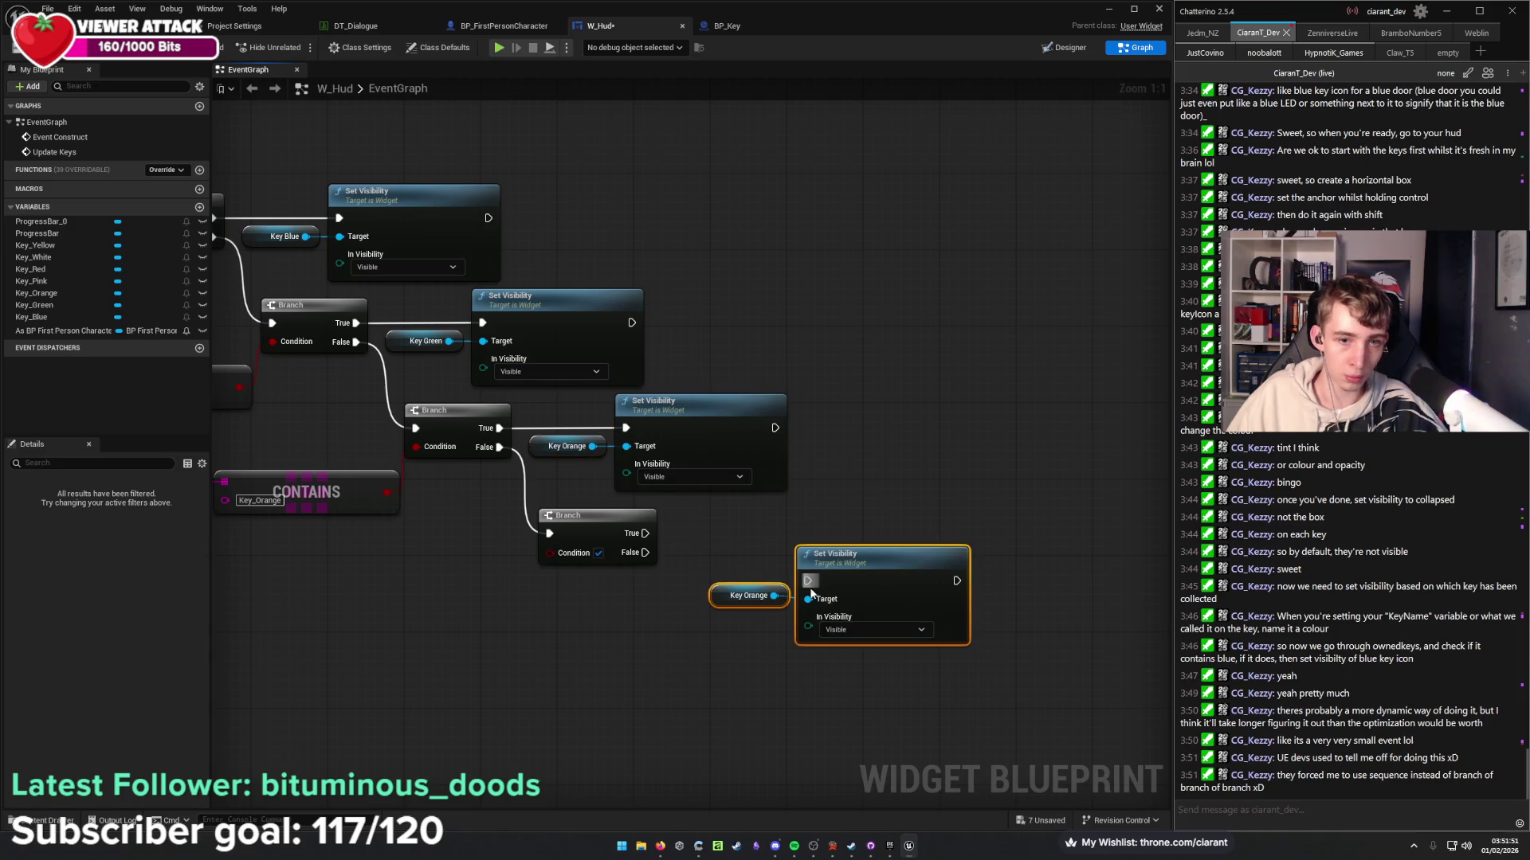
pyautogui.moveTo(808, 581); pyautogui.dragTo(645, 534)
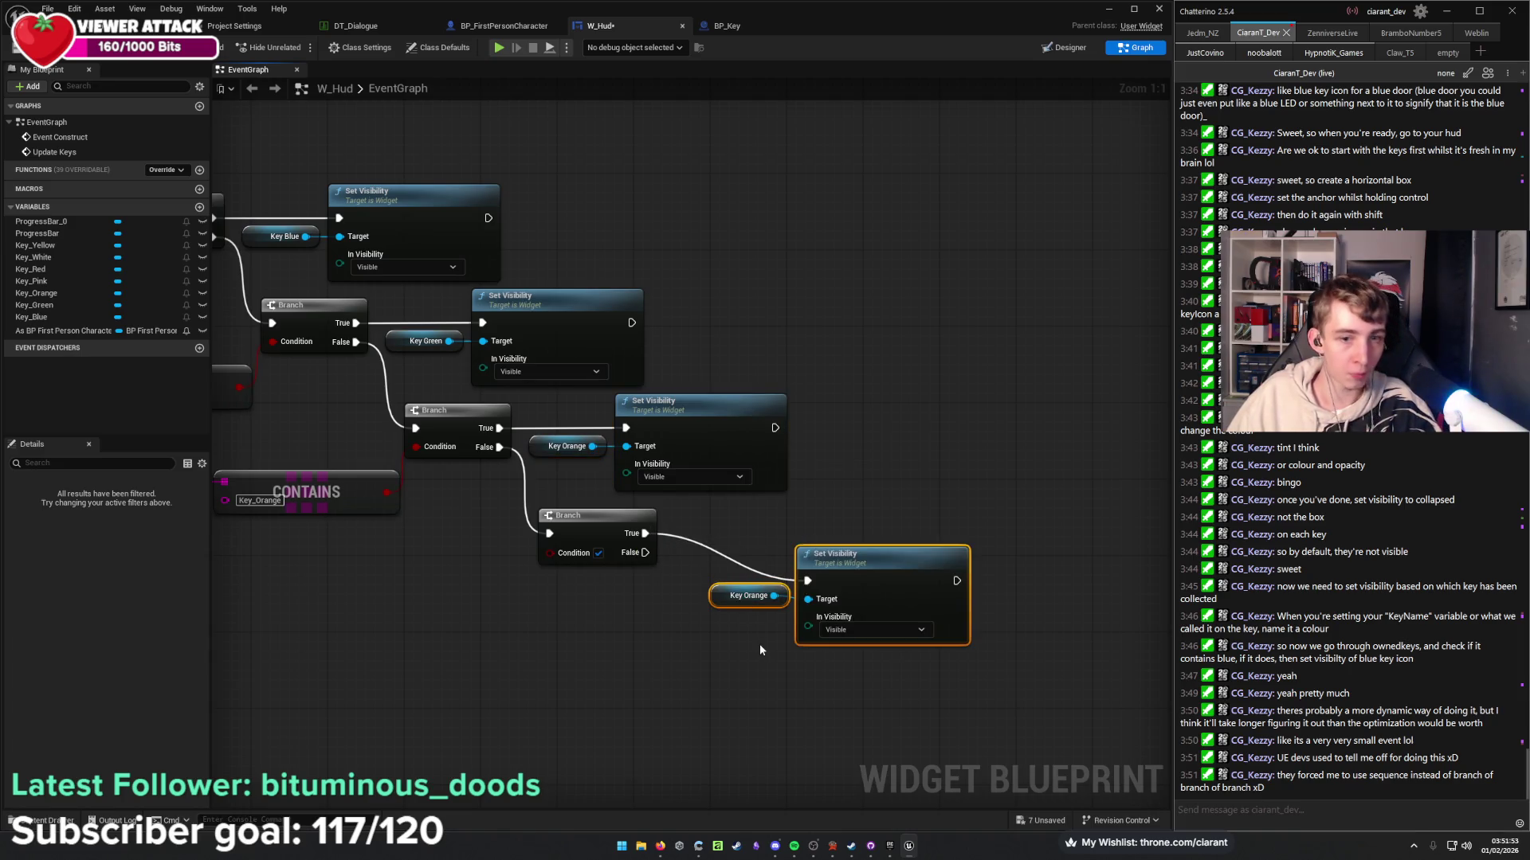
pyautogui.moveTo(872, 562)
pyautogui.mouseDown()
pyautogui.moveTo(816, 515)
pyautogui.moveTo(848, 510)
pyautogui.moveTo(836, 515)
pyautogui.mouseUp()
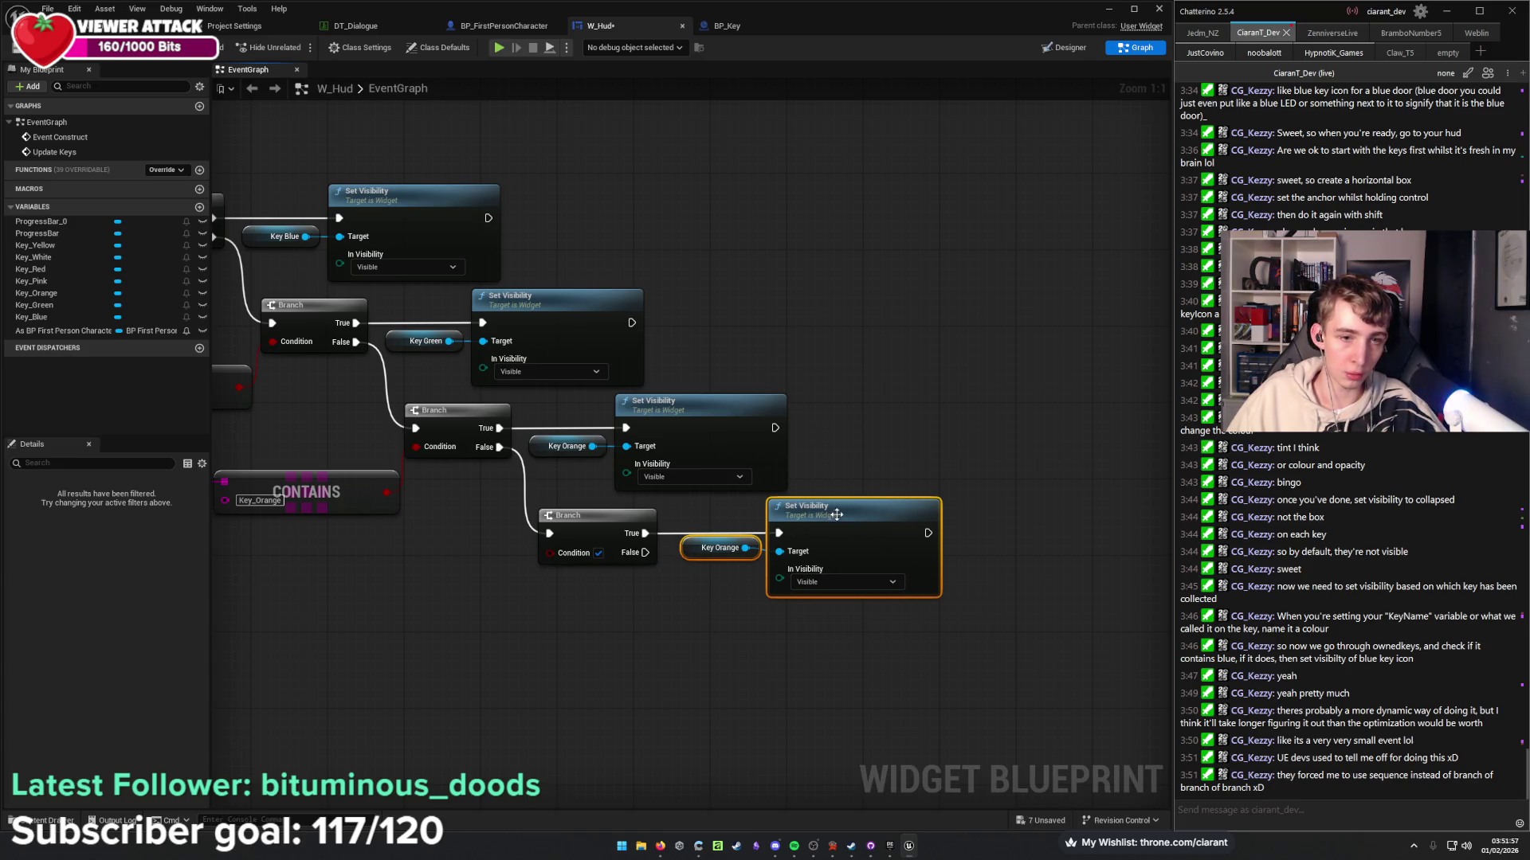
pyautogui.keyDown('shift'); pyautogui.click(615, 533); pyautogui.keyUp('shift')
pyautogui.press('q')
pyautogui.click(668, 610)
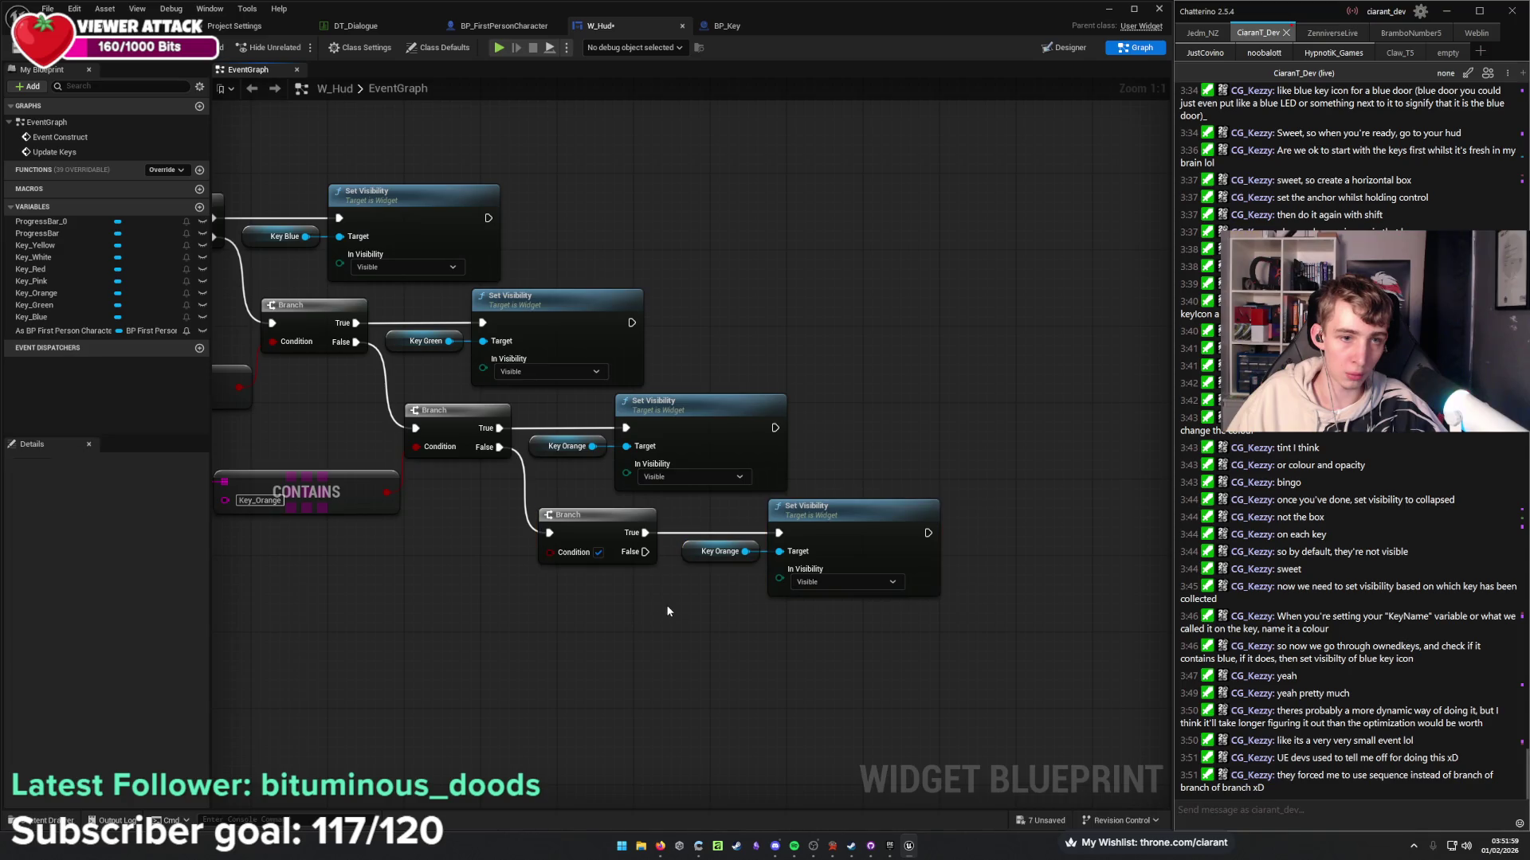
# Duplicate the Contains check below the others and change its item to Key_Pink.
pyautogui.moveTo(687, 604)
pyautogui.mouseDown()
pyautogui.moveTo(796, 590)
pyautogui.moveTo(849, 514)
pyautogui.moveTo(1017, 521)
pyautogui.mouseUp()
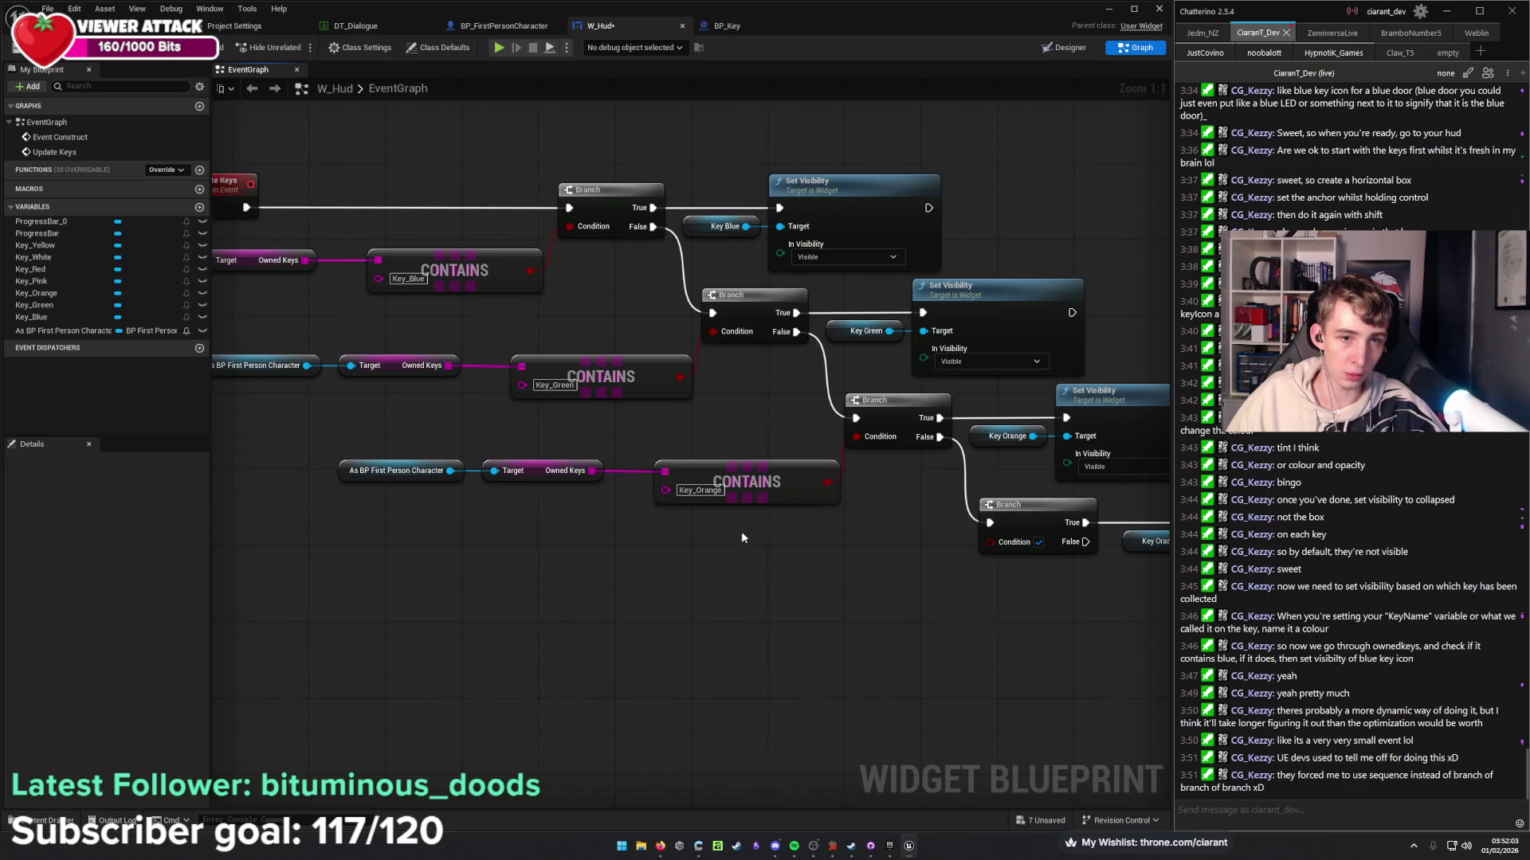
pyautogui.moveTo(741, 530); pyautogui.dragTo(338, 460)
pyautogui.hotkey('ctrl', 'c')
pyautogui.hotkey('ctrl', 'v')
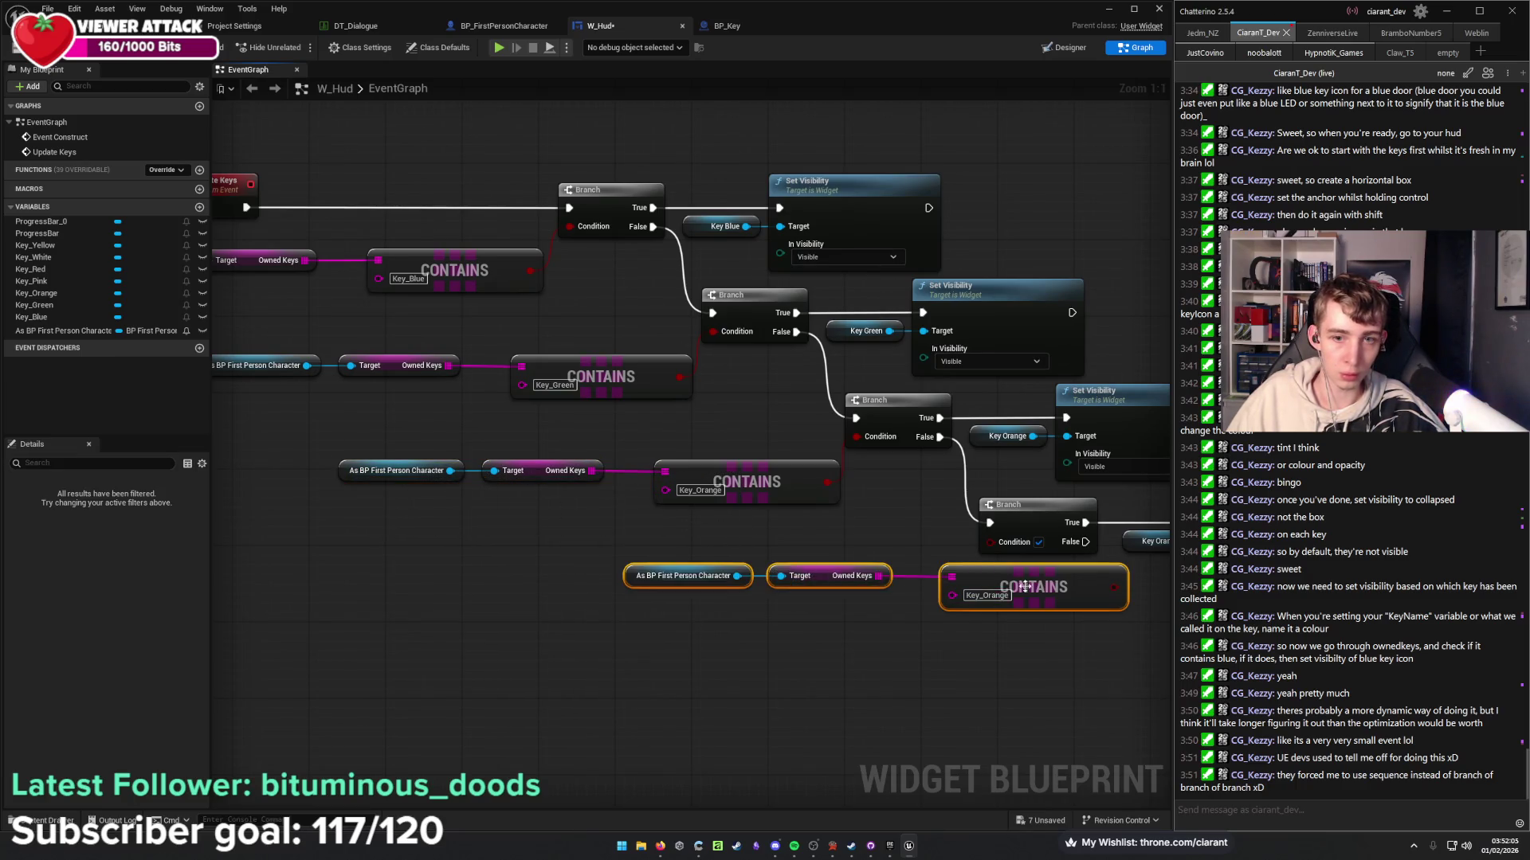
pyautogui.moveTo(1052, 580); pyautogui.dragTo(881, 580)
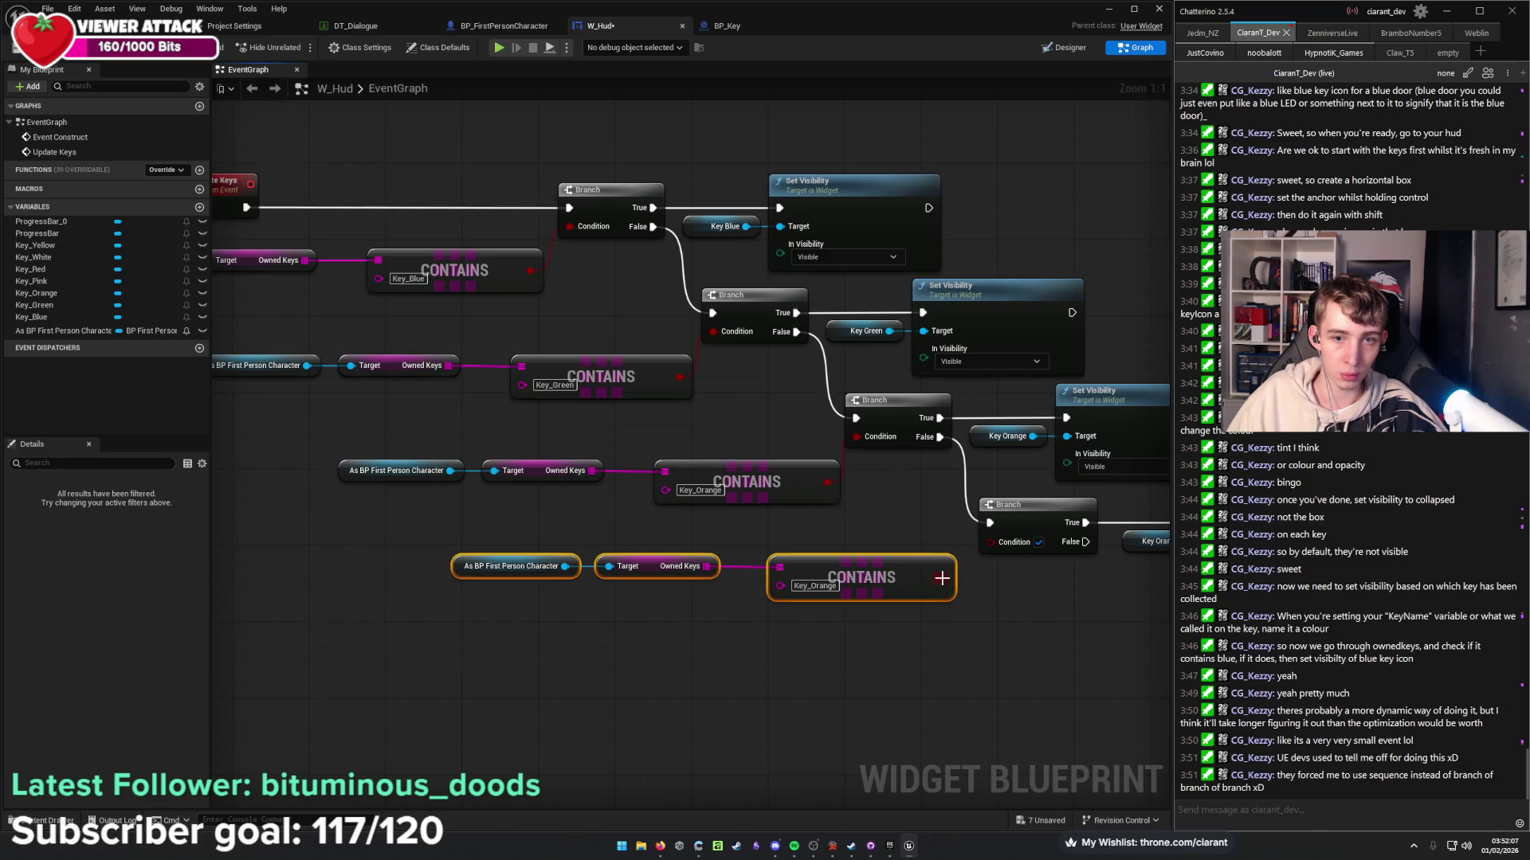
pyautogui.moveTo(988, 547)
pyautogui.mouseDown()
pyautogui.moveTo(876, 538)
pyautogui.moveTo(834, 592)
pyautogui.mouseUp()
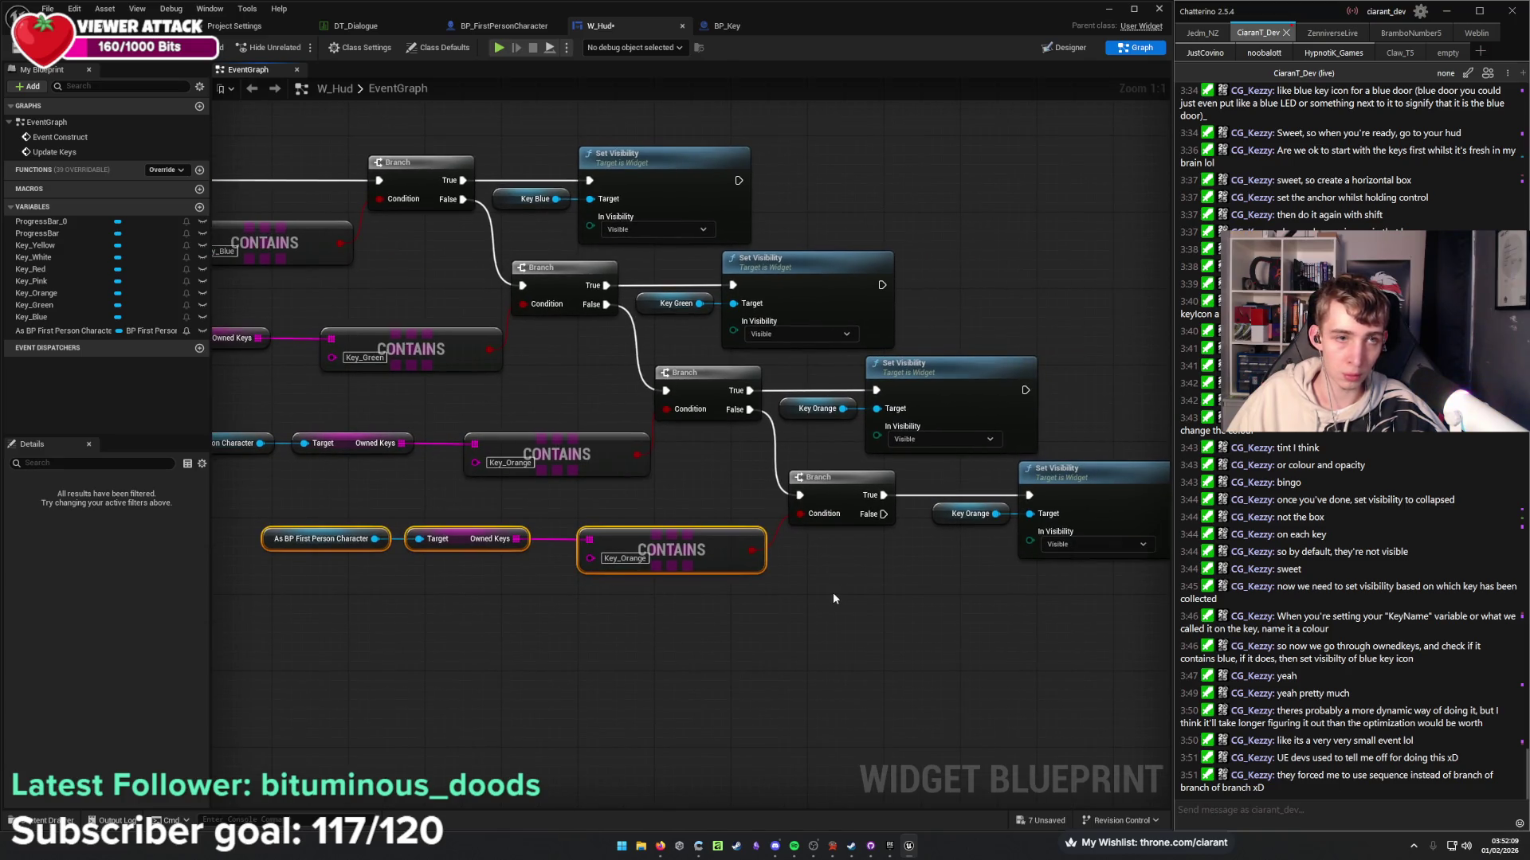
pyautogui.click(624, 557)
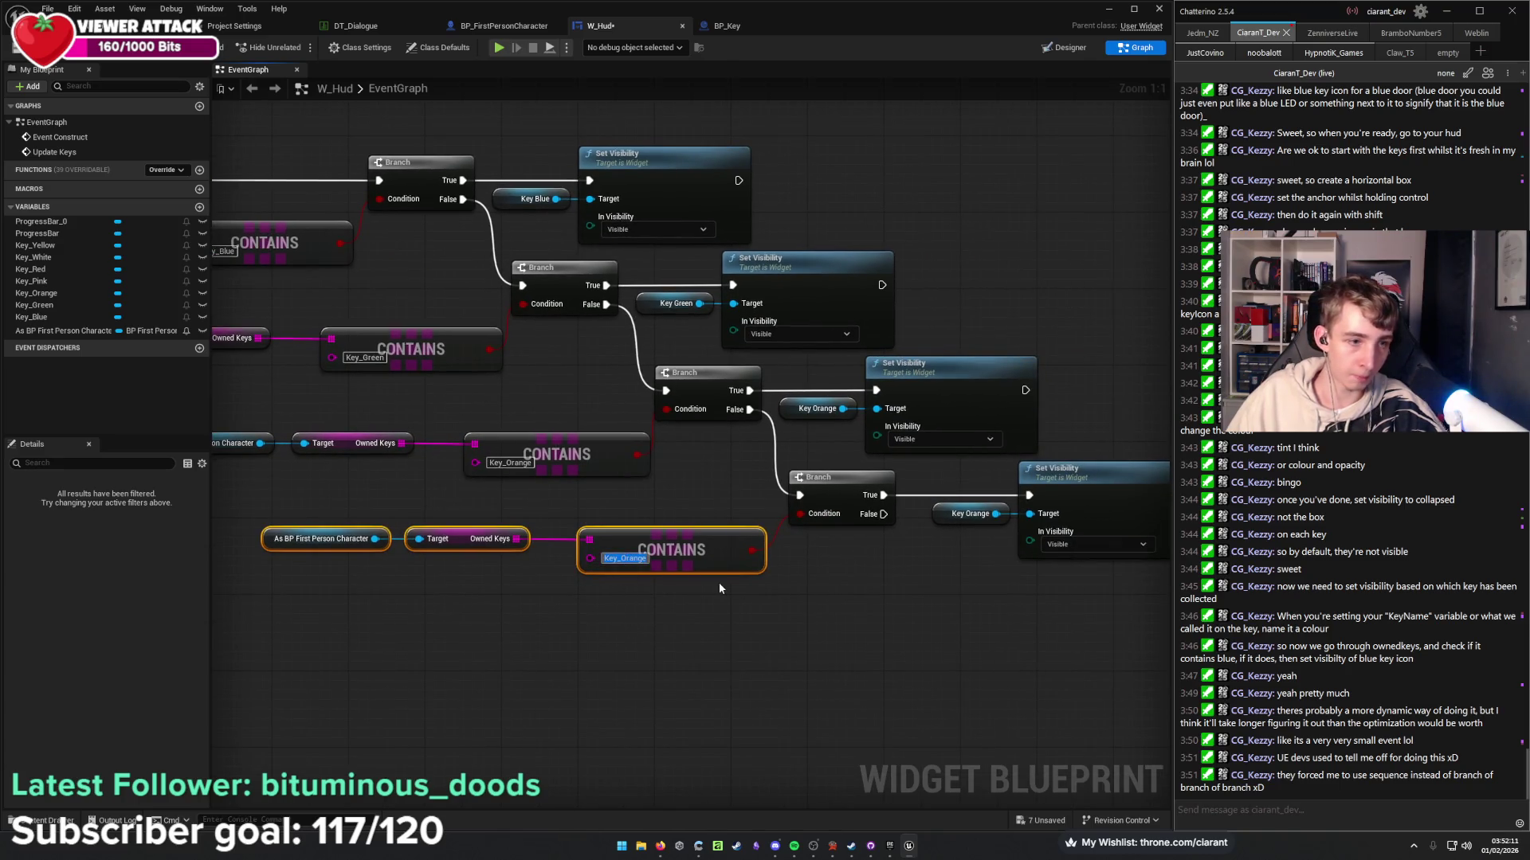
pyautogui.press('BackSpace')
pyautogui.press('BackSpace')
pyautogui.press('BackSpace')
pyautogui.write('Key_')
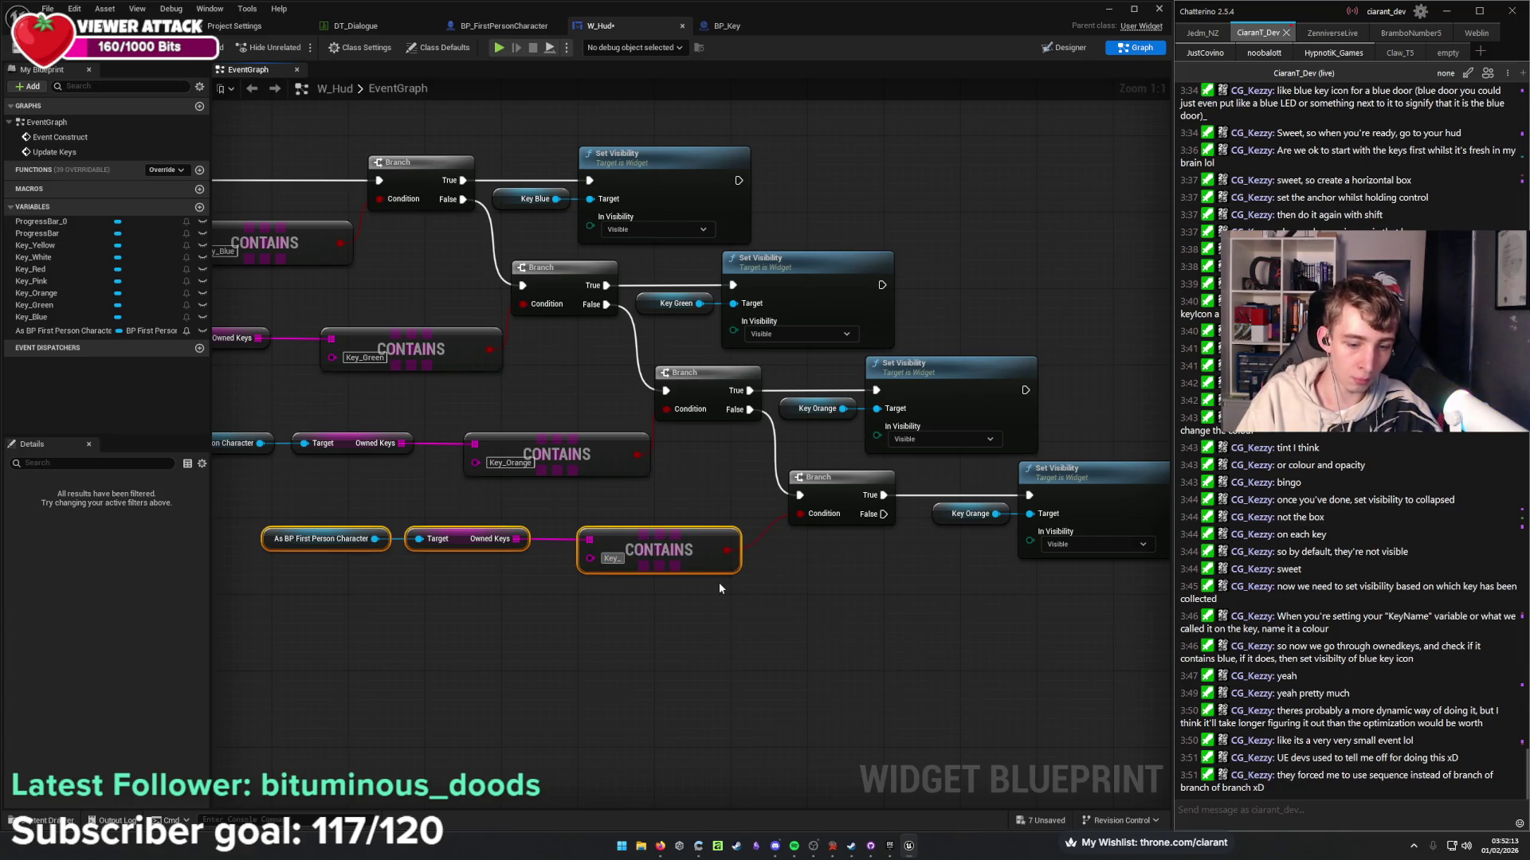
pyautogui.write('Pink')
pyautogui.click(776, 653)
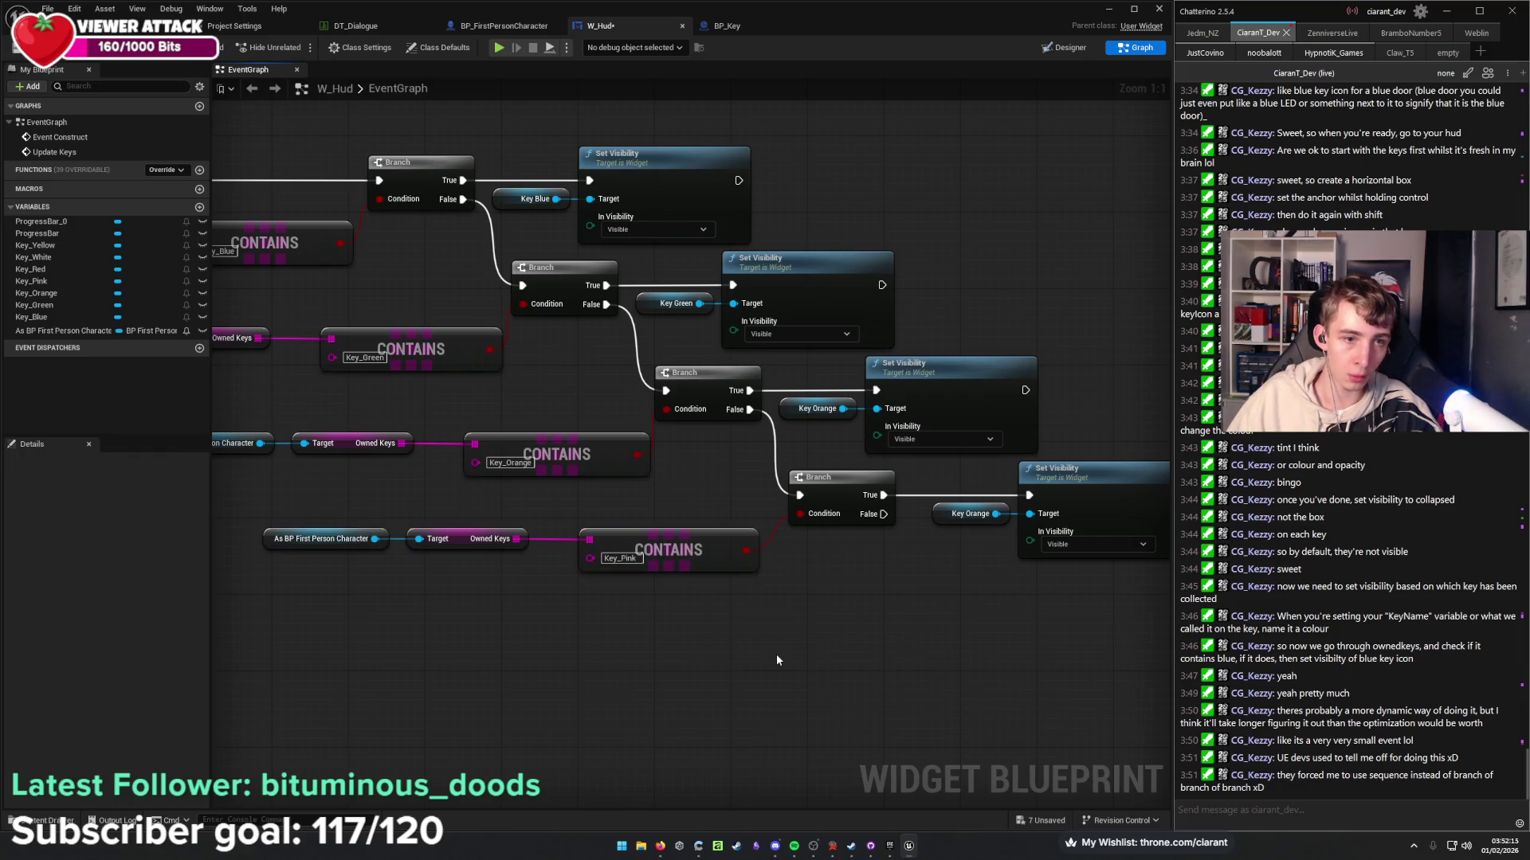
pyautogui.moveTo(776, 654); pyautogui.dragTo(693, 574)
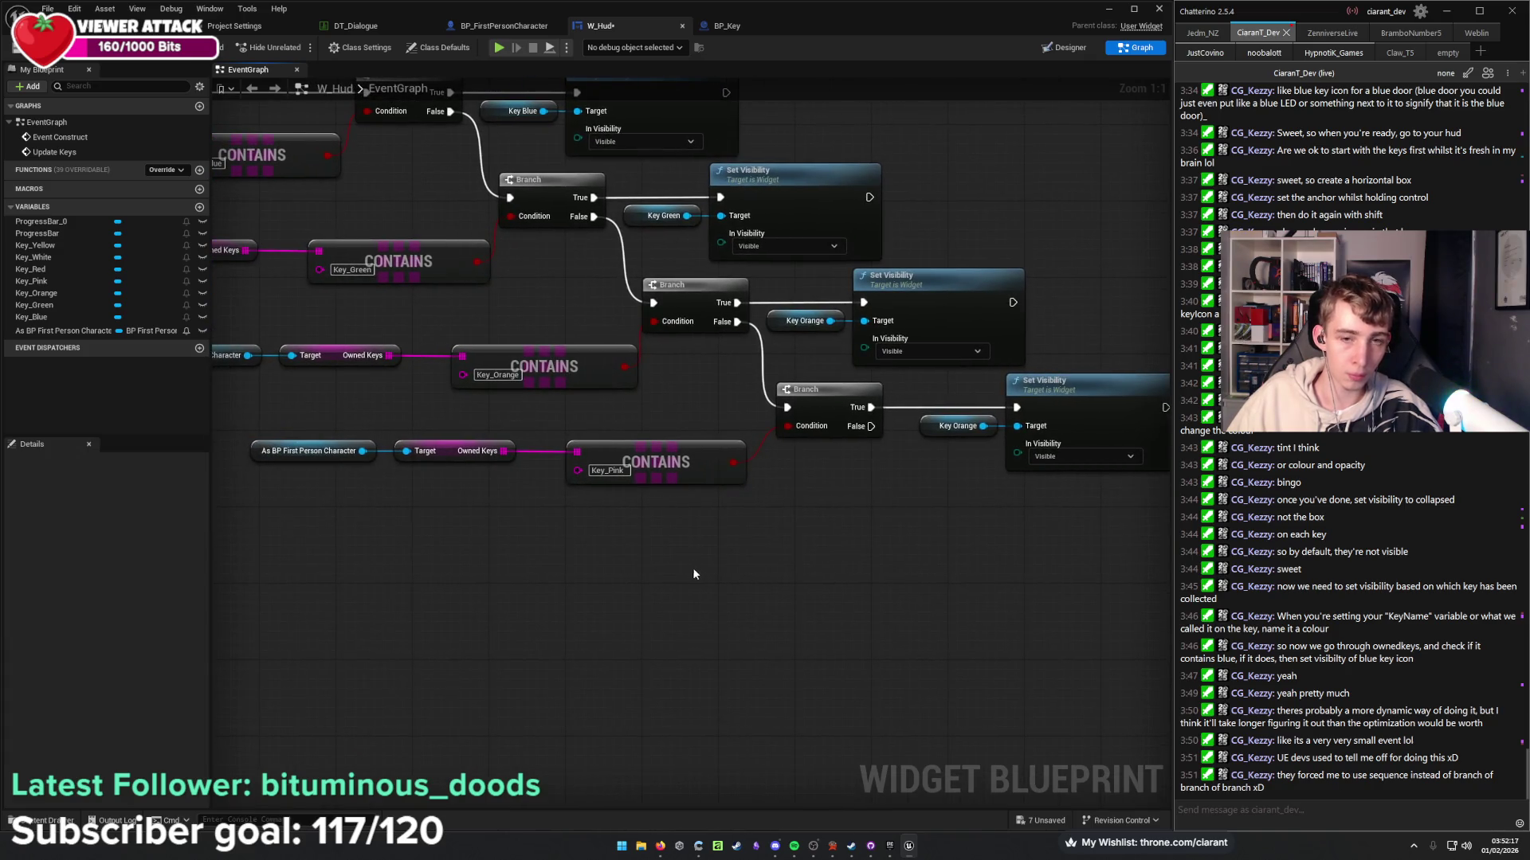
# Copy the Key_Pink check with the last Branch, Key Orange and Set Visibility, and paste it below the chain.
pyautogui.moveTo(303, 488); pyautogui.dragTo(593, 460)
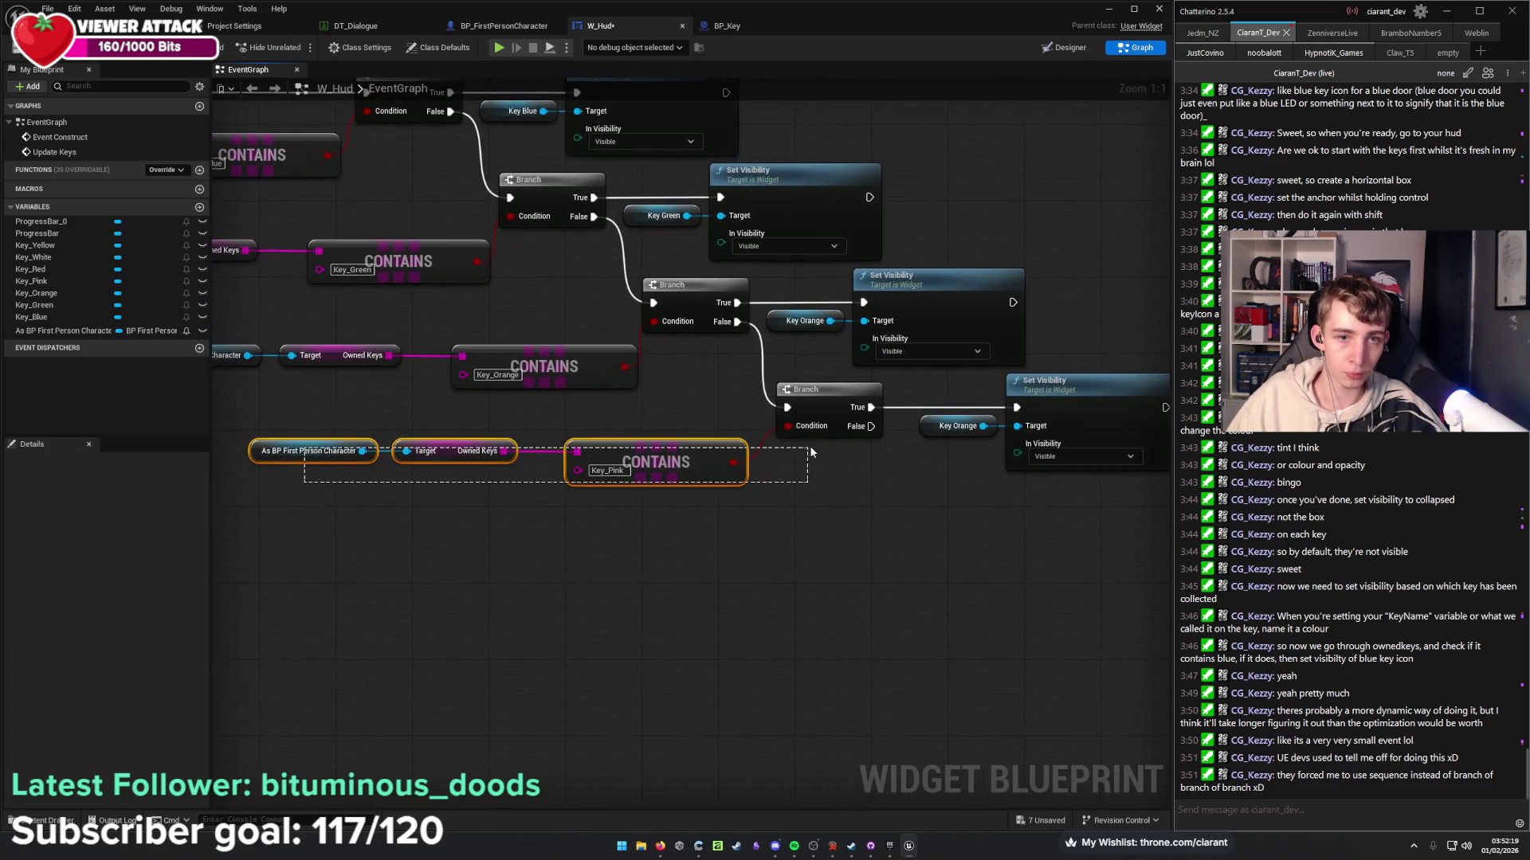
pyautogui.keyDown('shift'); pyautogui.click(821, 390); pyautogui.keyUp('shift')
pyautogui.keyDown('shift'); pyautogui.click(973, 416); pyautogui.keyUp('shift')
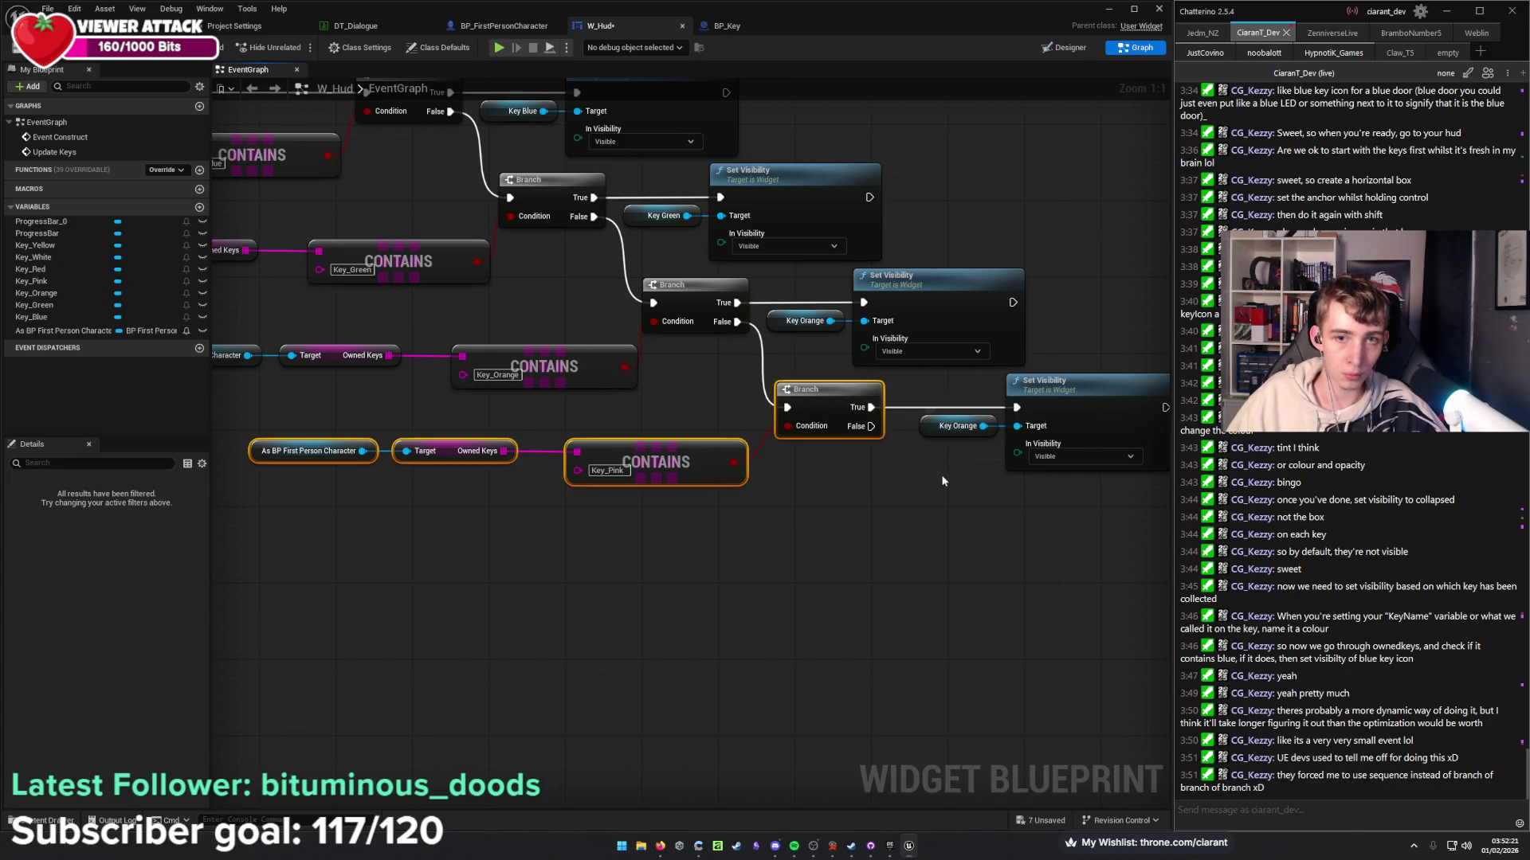
pyautogui.keyDown('shift'); pyautogui.click(1033, 437); pyautogui.keyUp('shift')
pyautogui.hotkey('ctrl', 'c')
pyautogui.hotkey('ctrl', 'v')
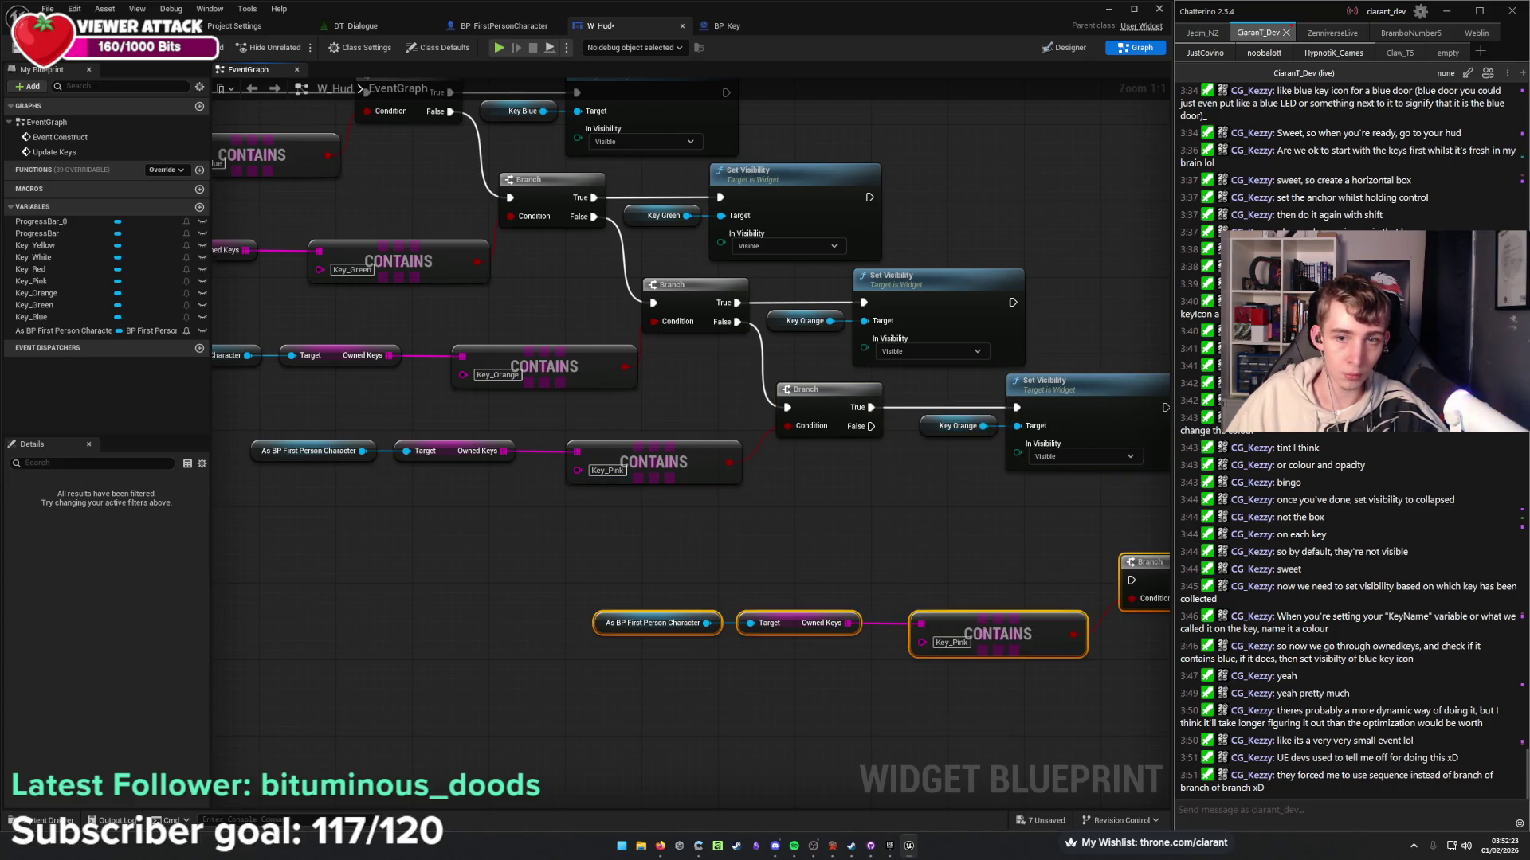
pyautogui.moveTo(739, 520)
pyautogui.mouseDown()
pyautogui.moveTo(556, 434)
pyautogui.moveTo(506, 453)
pyautogui.moveTo(623, 449)
pyautogui.moveTo(735, 534)
pyautogui.moveTo(720, 526)
pyautogui.mouseUp()
# Paste another Key_Pink check group and wire the previous Branch's False output into its Branch.
pyautogui.moveTo(661, 482); pyautogui.dragTo(709, 575)
pyautogui.moveTo(802, 641); pyautogui.dragTo(729, 480)
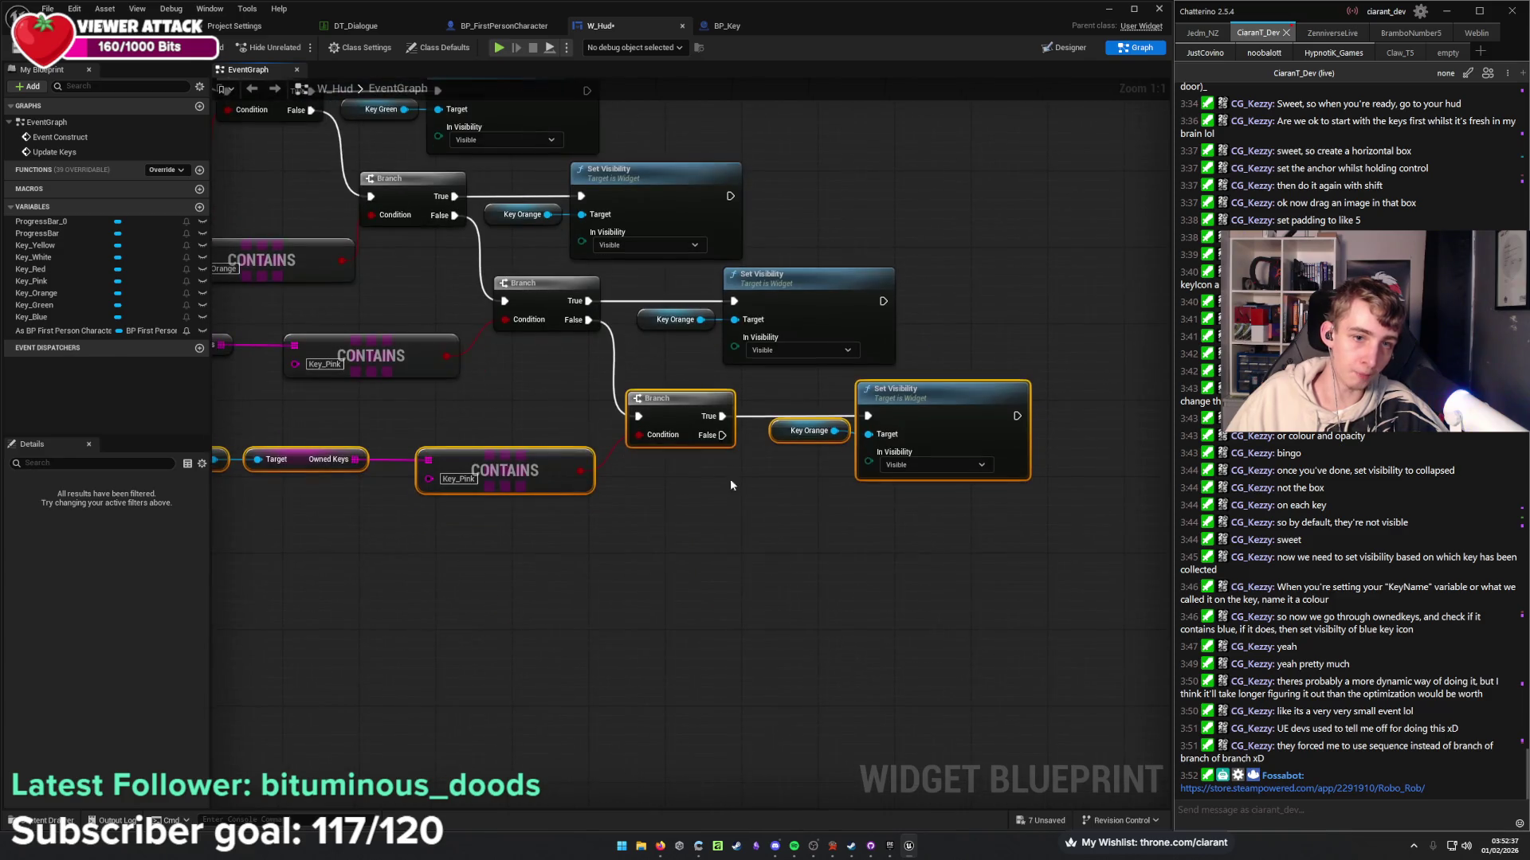
pyautogui.hotkey('ctrl', 'v')
pyautogui.moveTo(765, 527); pyautogui.dragTo(817, 520)
pyautogui.moveTo(722, 435)
pyautogui.mouseDown()
pyautogui.moveTo(761, 524)
pyautogui.moveTo(838, 557)
pyautogui.mouseUp()
pyautogui.moveTo(835, 491)
pyautogui.mouseDown()
pyautogui.moveTo(1015, 530)
pyautogui.moveTo(841, 502)
pyautogui.mouseUp()
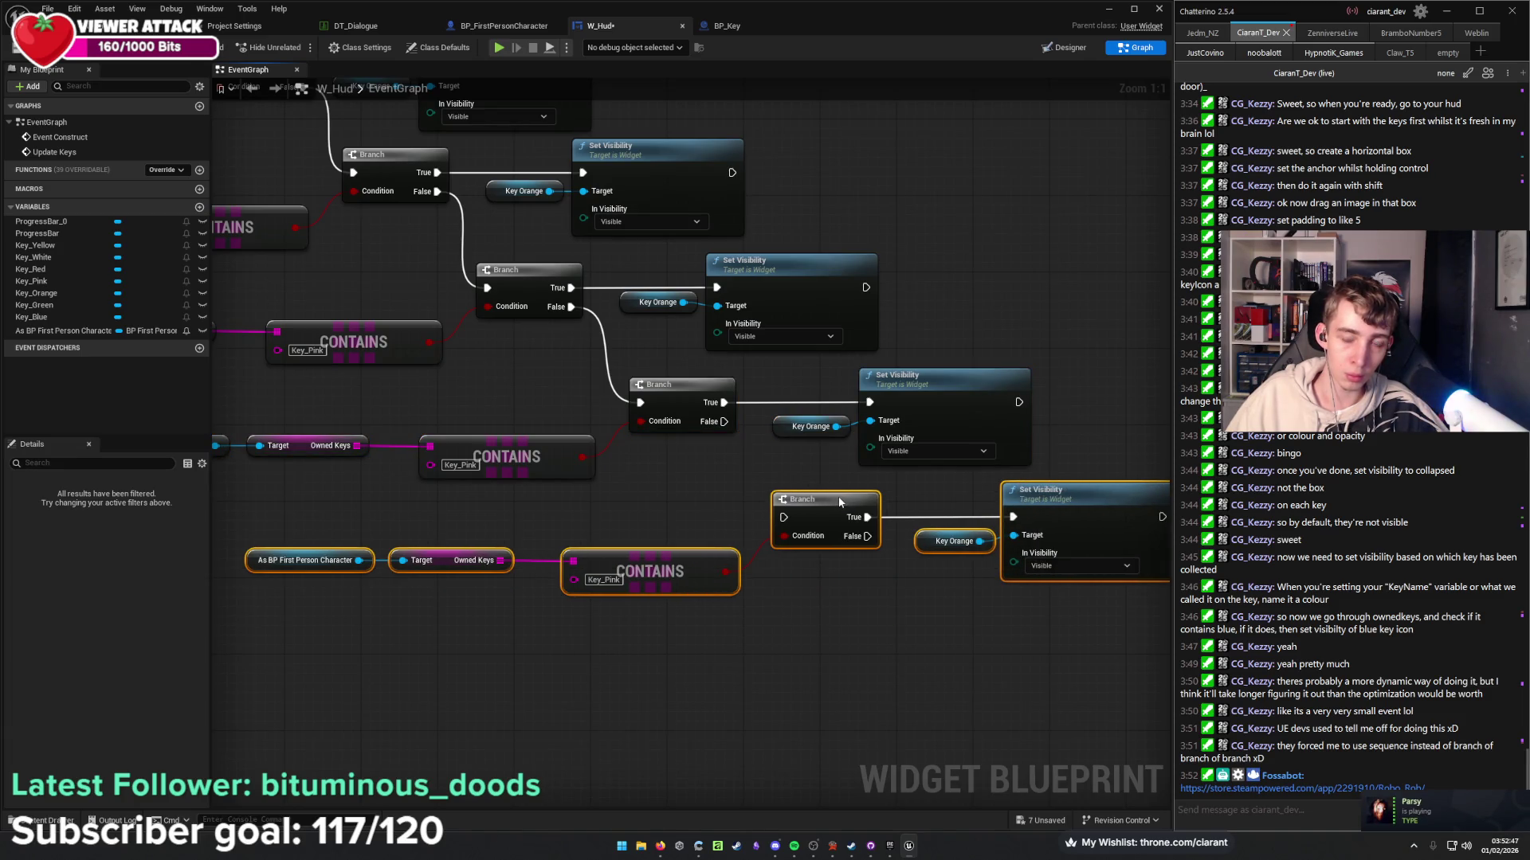
pyautogui.moveTo(781, 514)
pyautogui.mouseDown()
pyautogui.moveTo(916, 532)
pyautogui.moveTo(685, 484)
pyautogui.moveTo(725, 498)
pyautogui.moveTo(733, 483)
pyautogui.mouseUp()
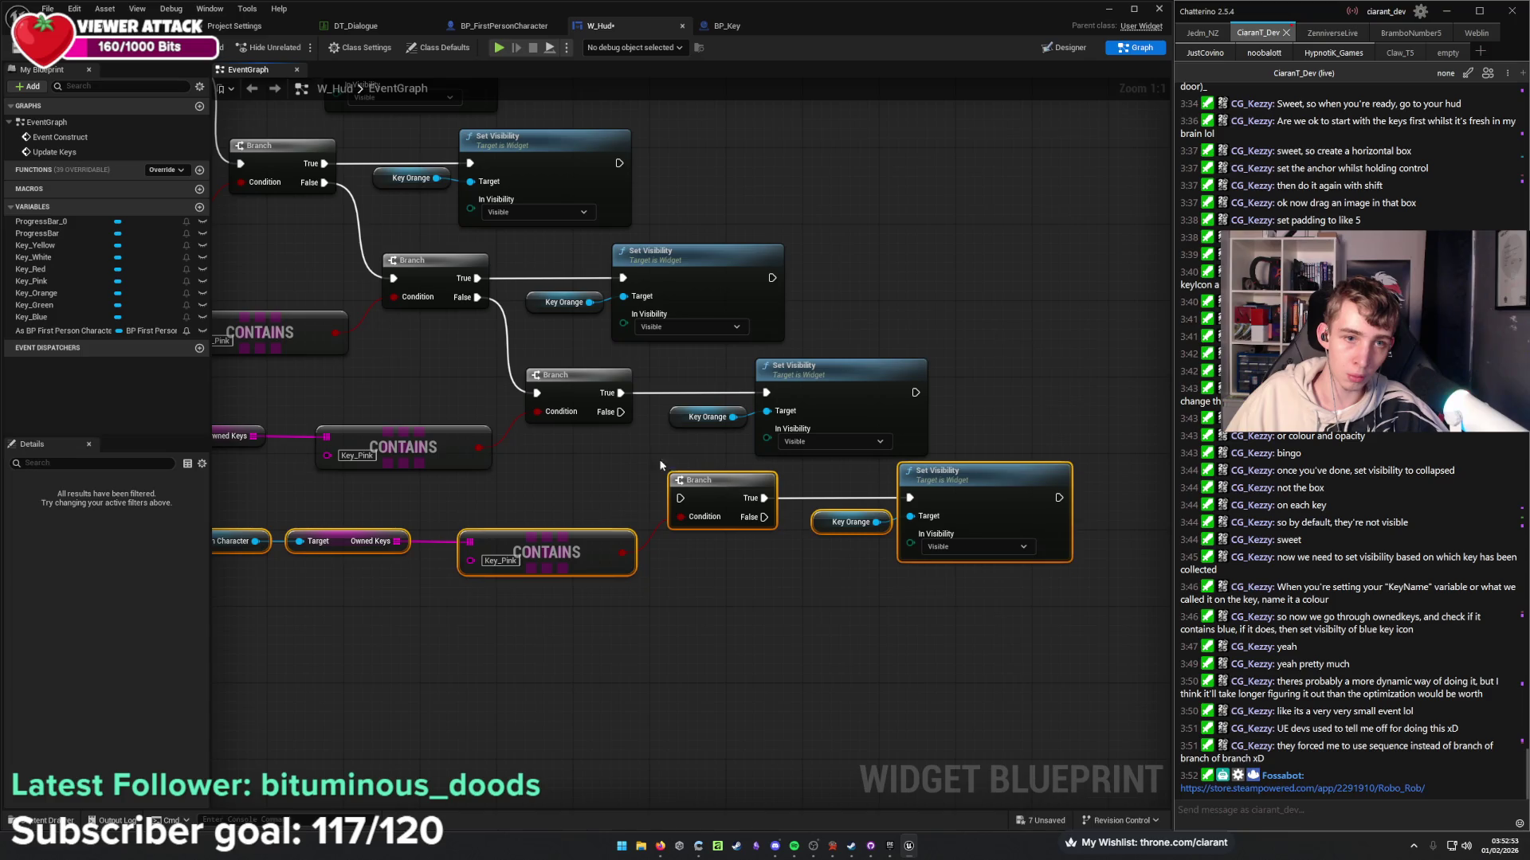
pyautogui.moveTo(621, 412)
pyautogui.mouseDown()
pyautogui.moveTo(679, 498)
pyautogui.moveTo(715, 492)
pyautogui.mouseUp()
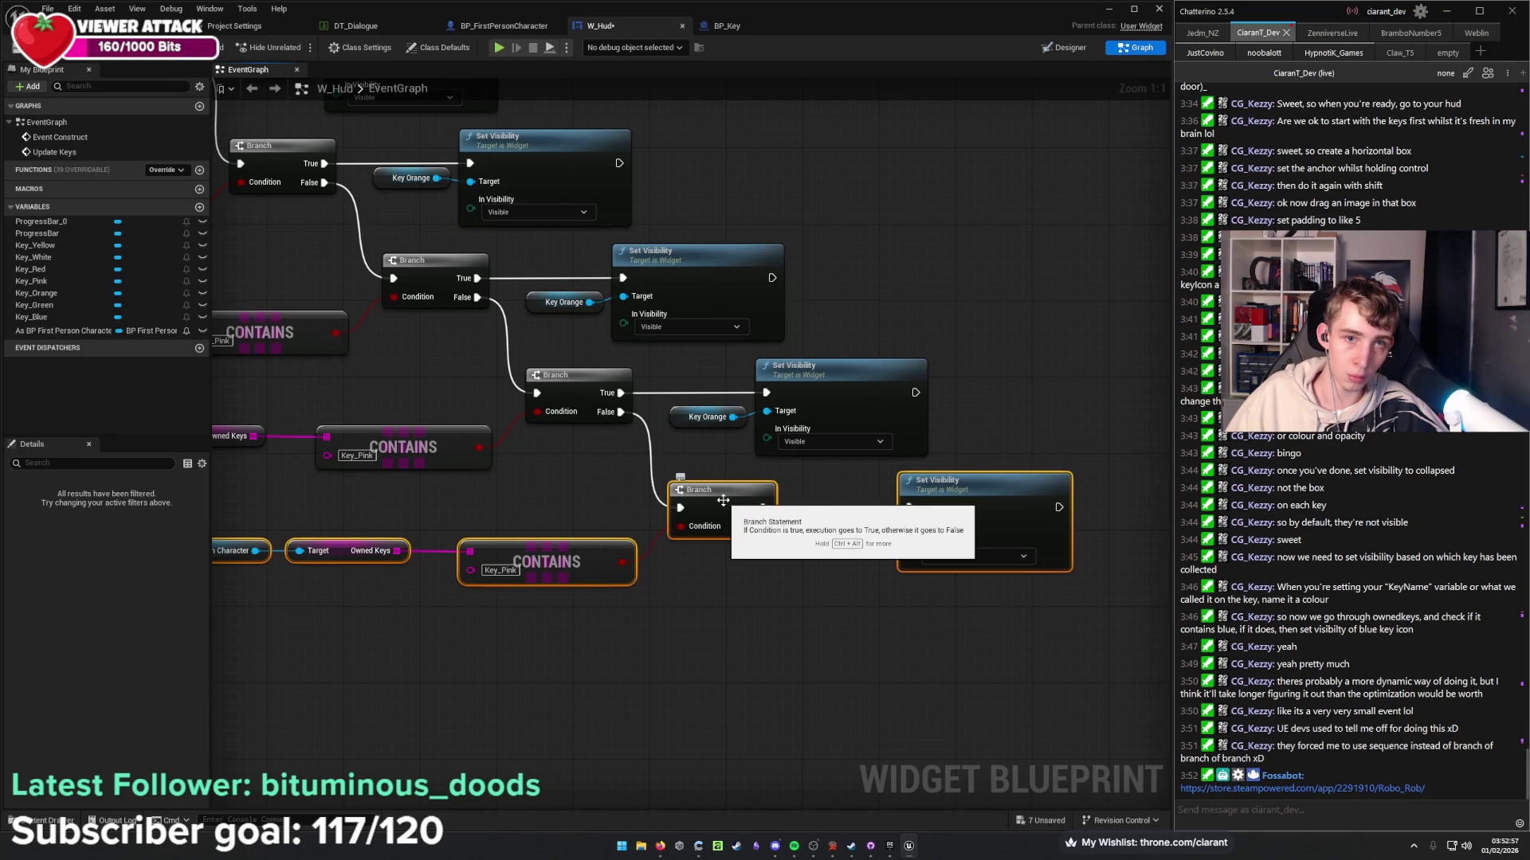
pyautogui.moveTo(725, 491); pyautogui.dragTo(735, 490)
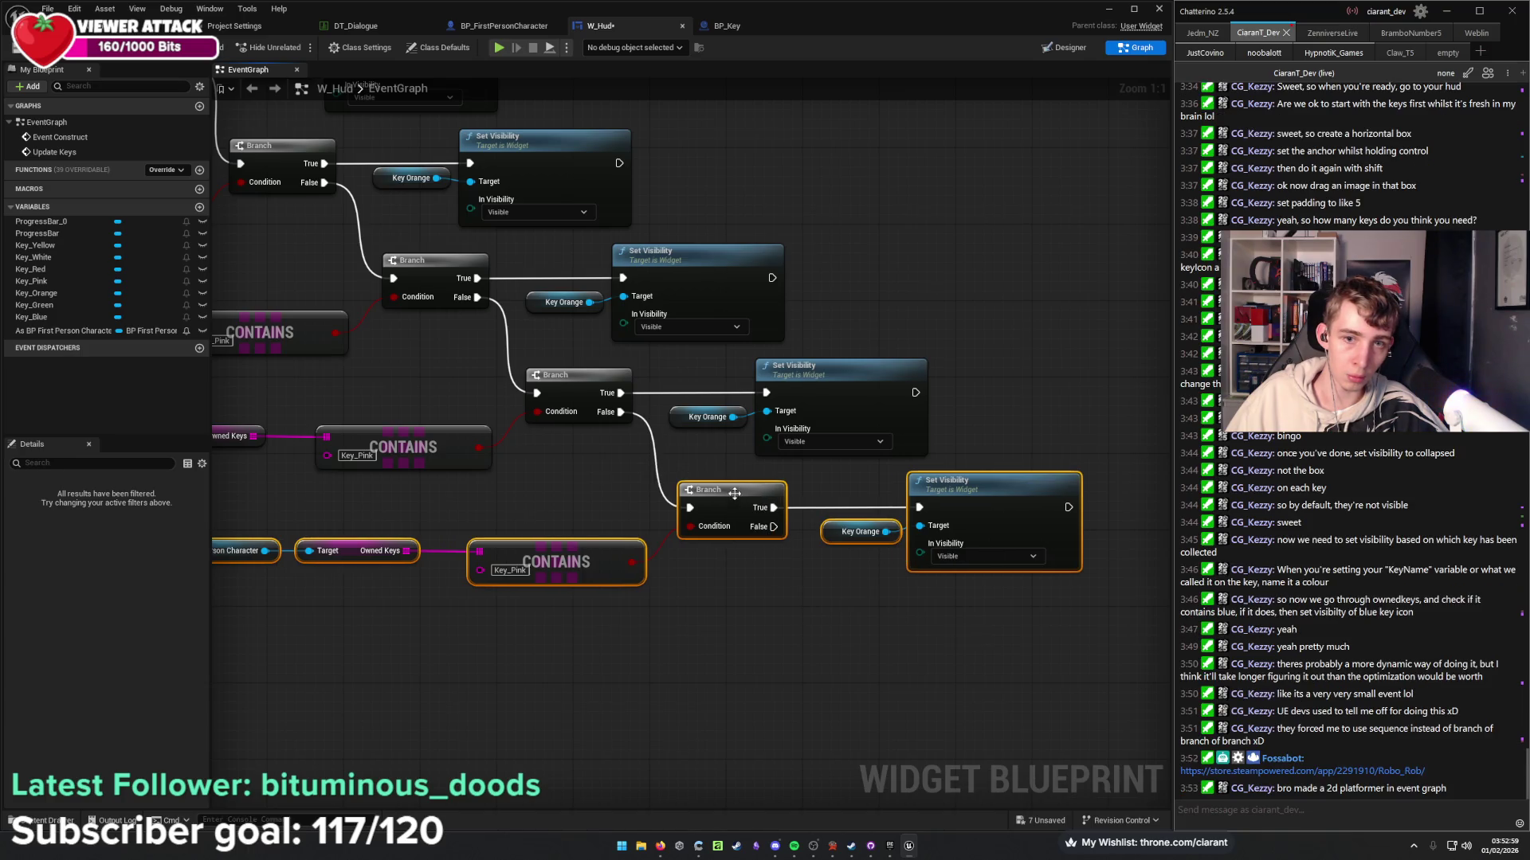
pyautogui.click(792, 612)
pyautogui.scroll(-6, 790, 612)
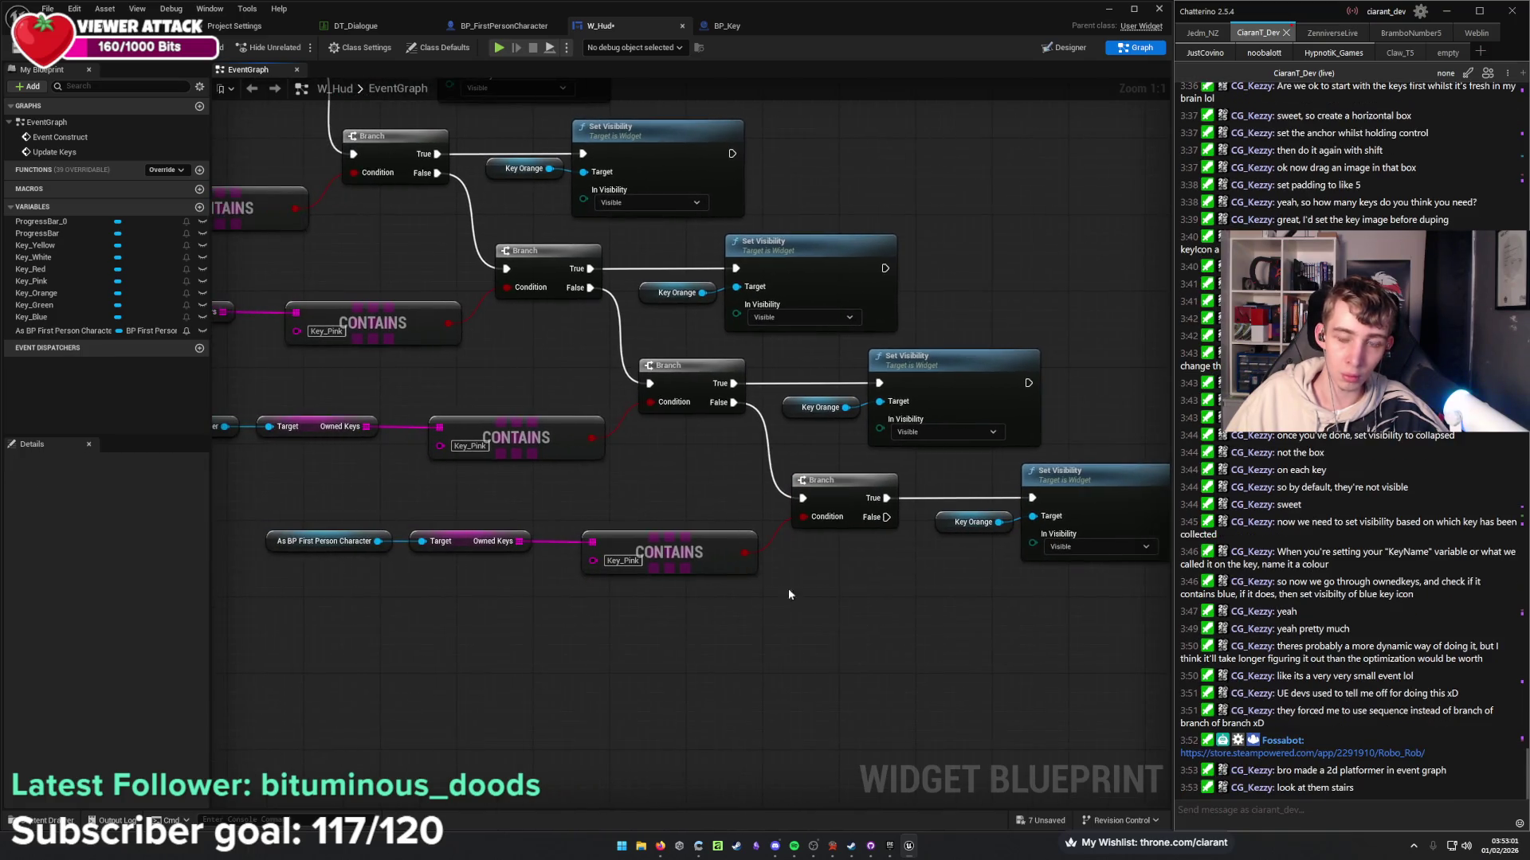
# Change the three copied Contains items to Key_Red, Key_White and Key_Yellow.
pyautogui.scroll(5, 617, 486)
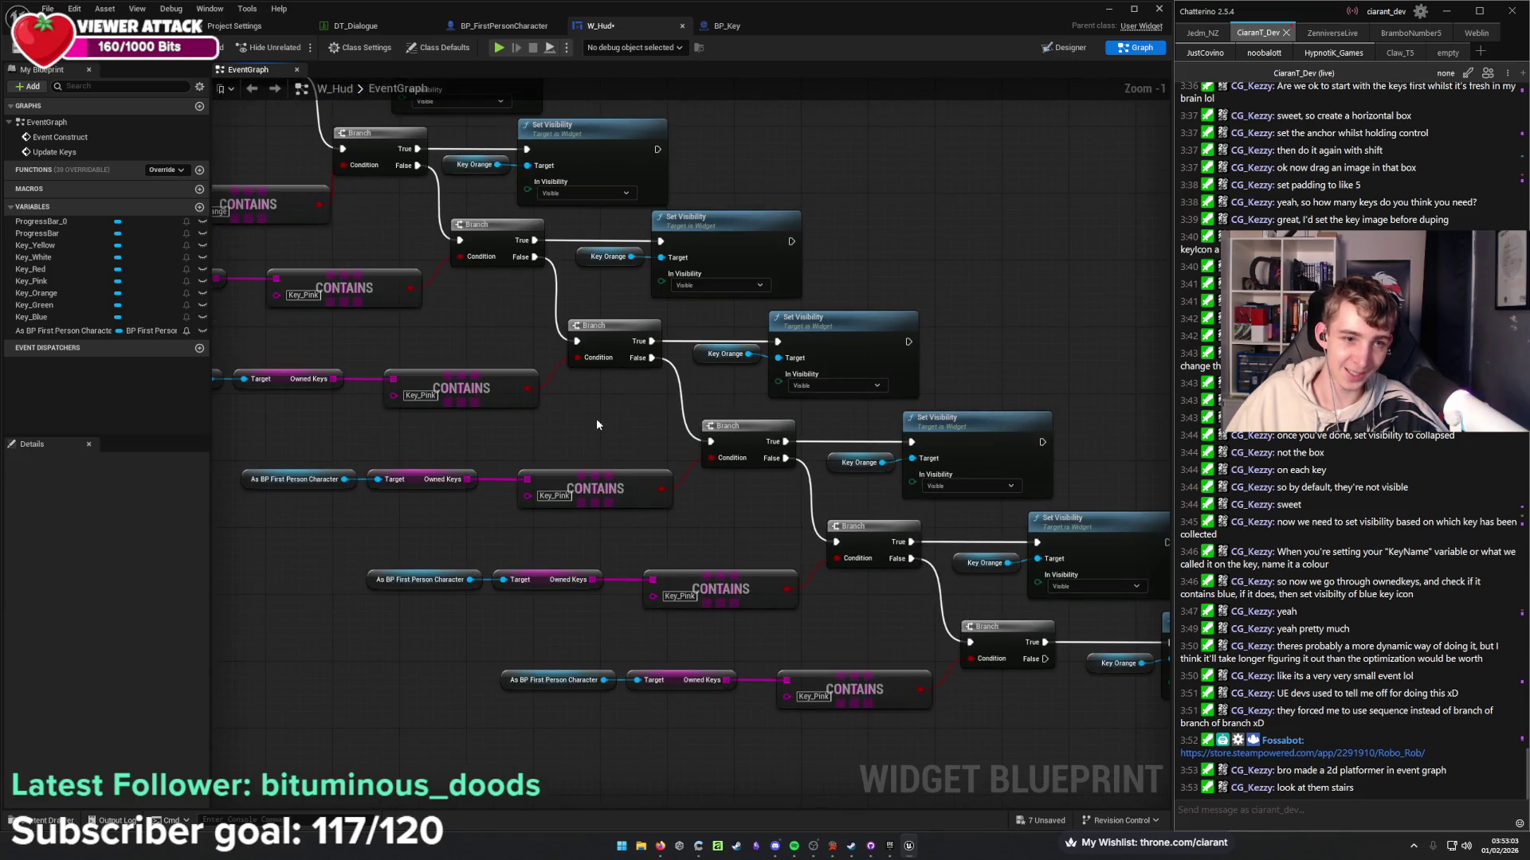
pyautogui.moveTo(454, 384); pyautogui.dragTo(416, 265)
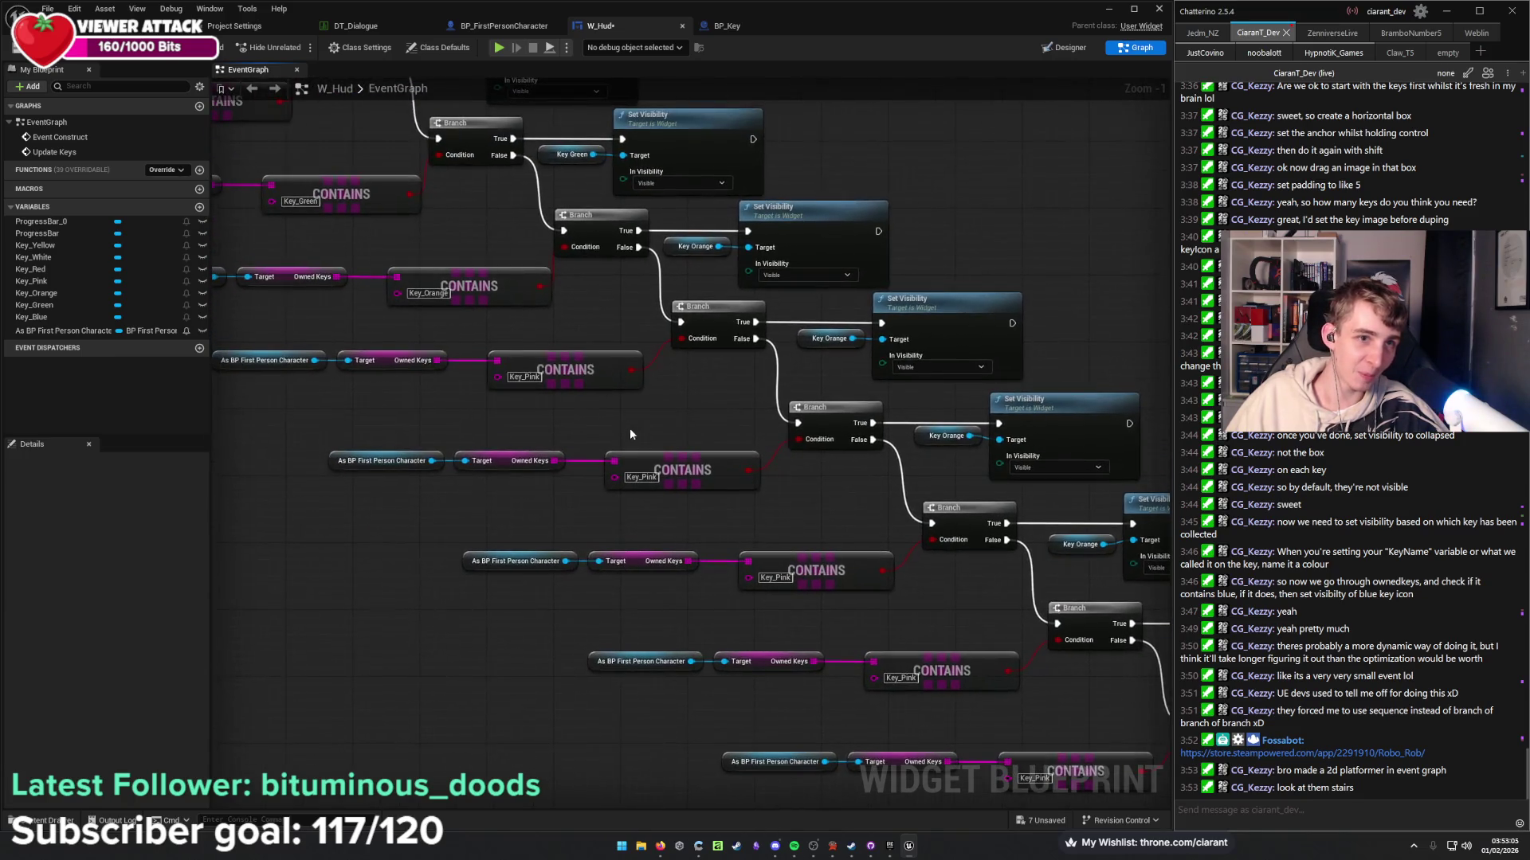
pyautogui.click(645, 477)
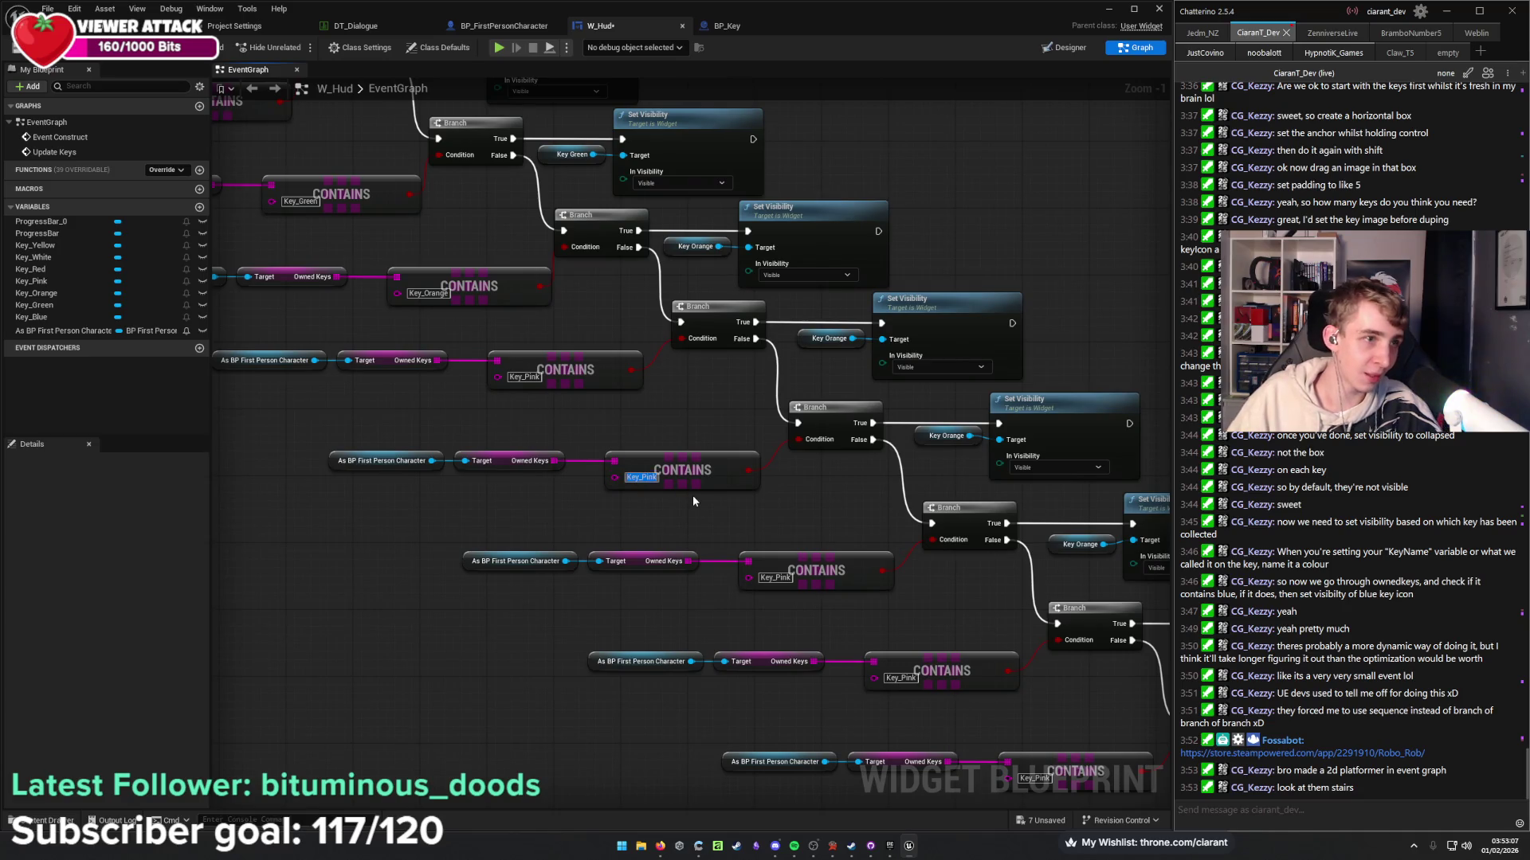
pyautogui.press('BackSpace')
pyautogui.press('BackSpace')
pyautogui.press('BackSpace')
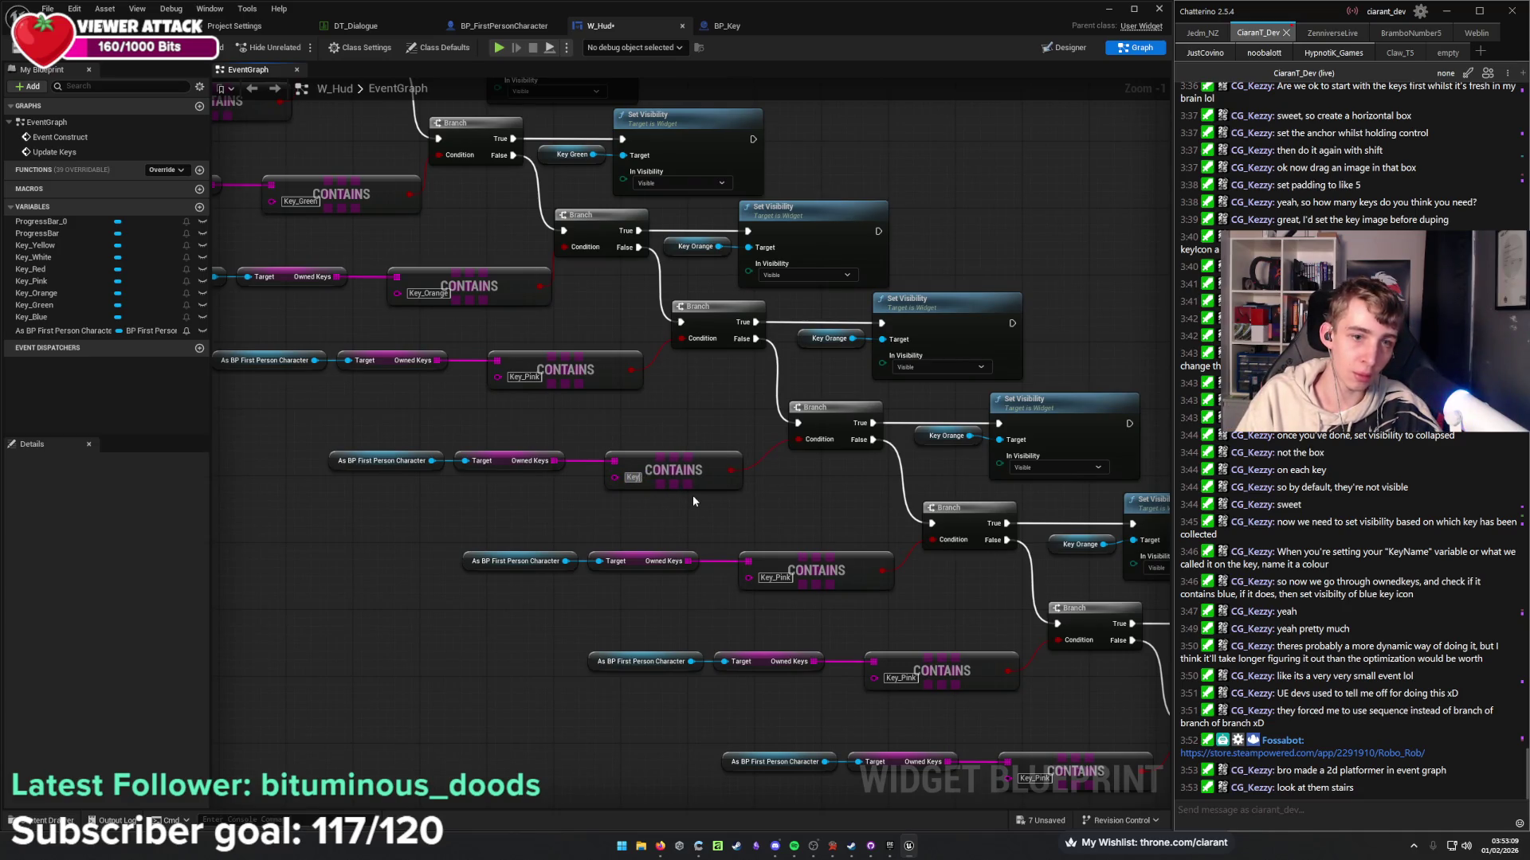
pyautogui.write('_Red')
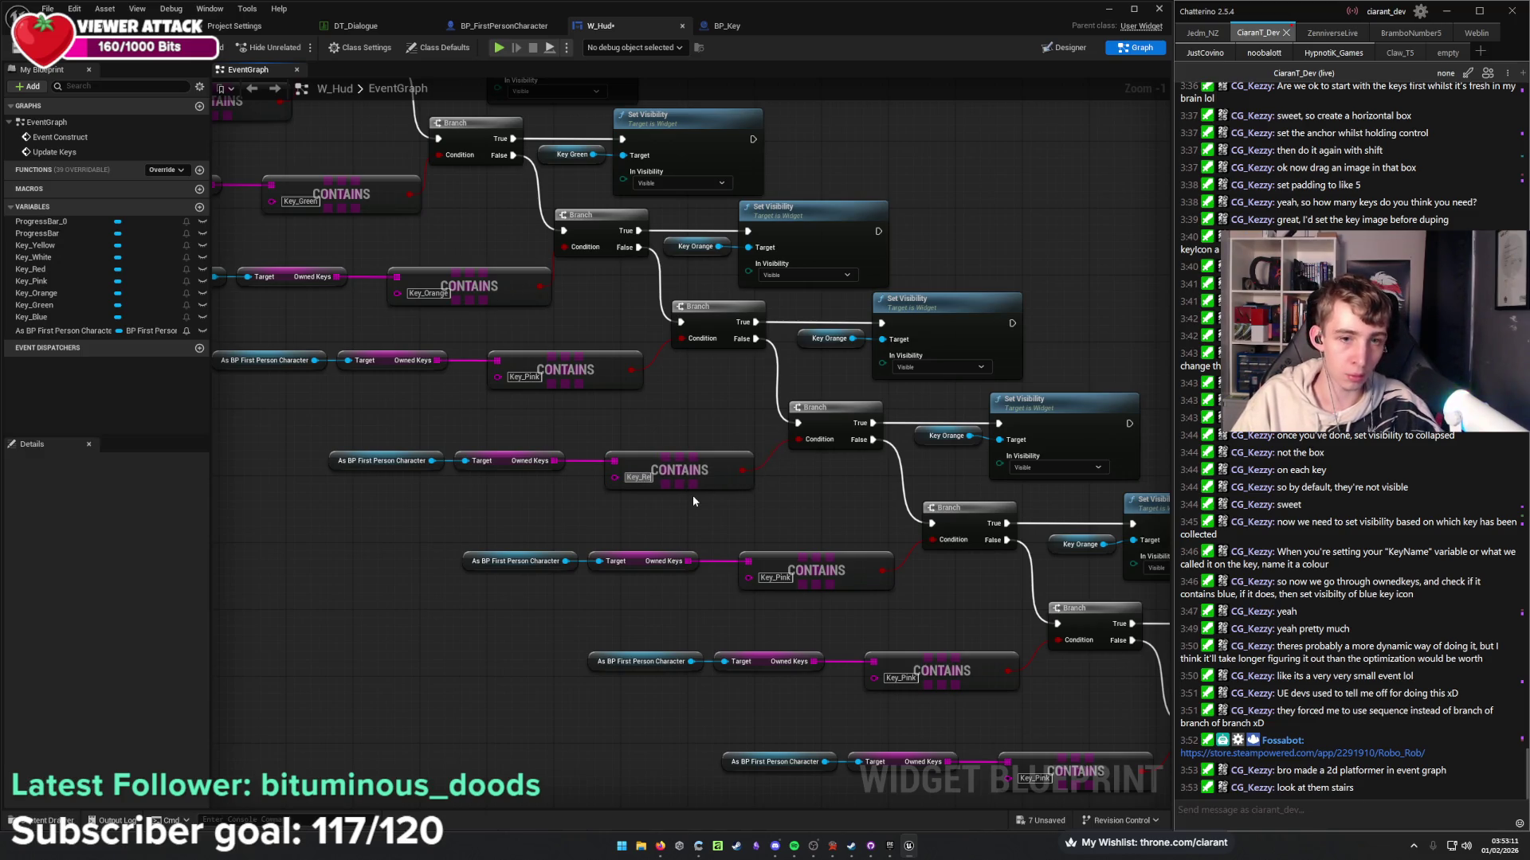
pyautogui.press('Return')
pyautogui.click(773, 577)
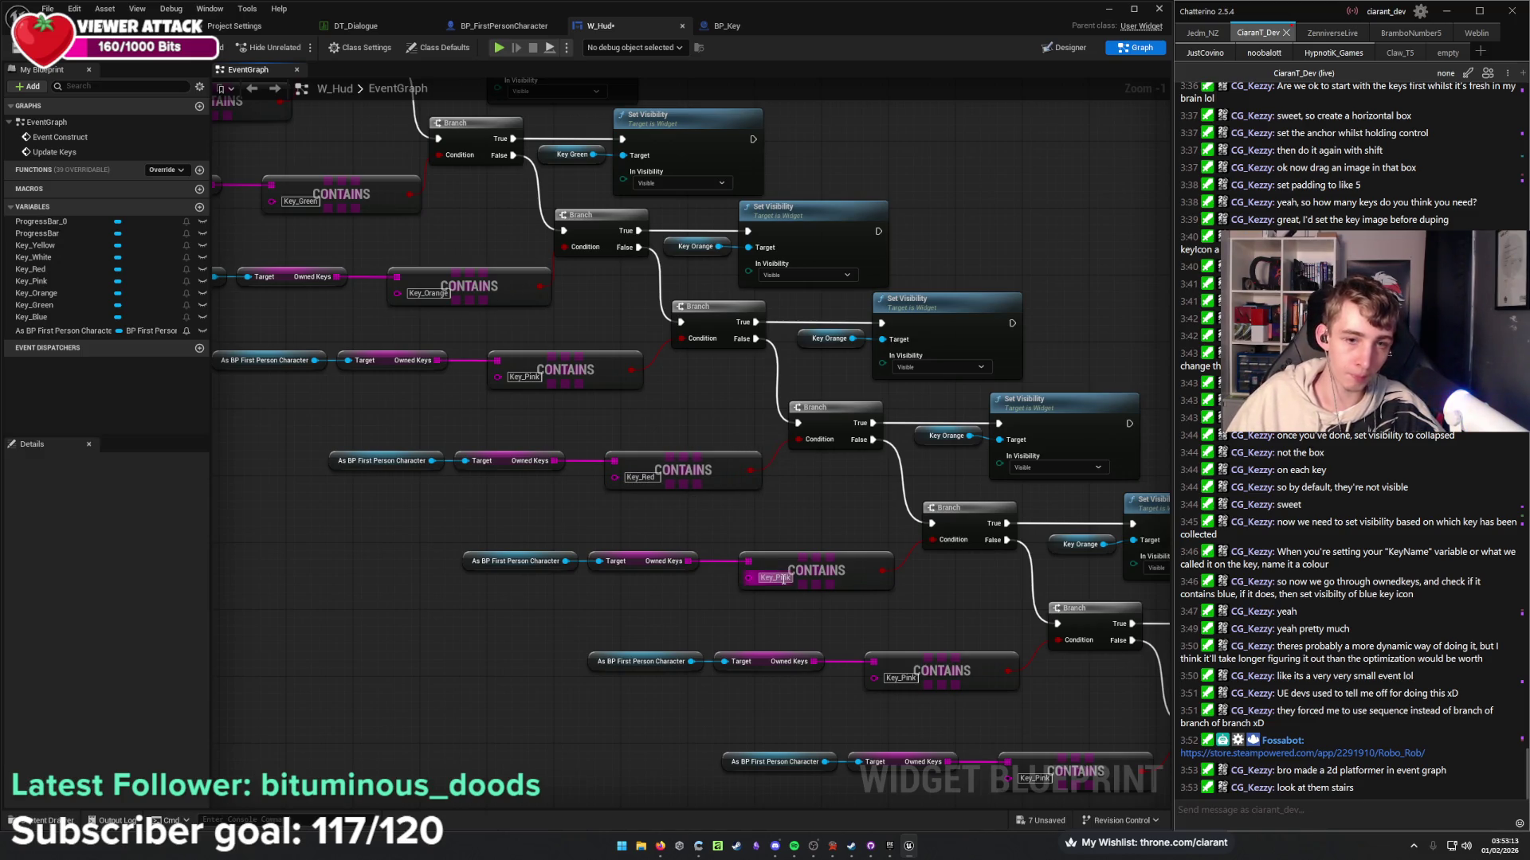
pyautogui.click(646, 477)
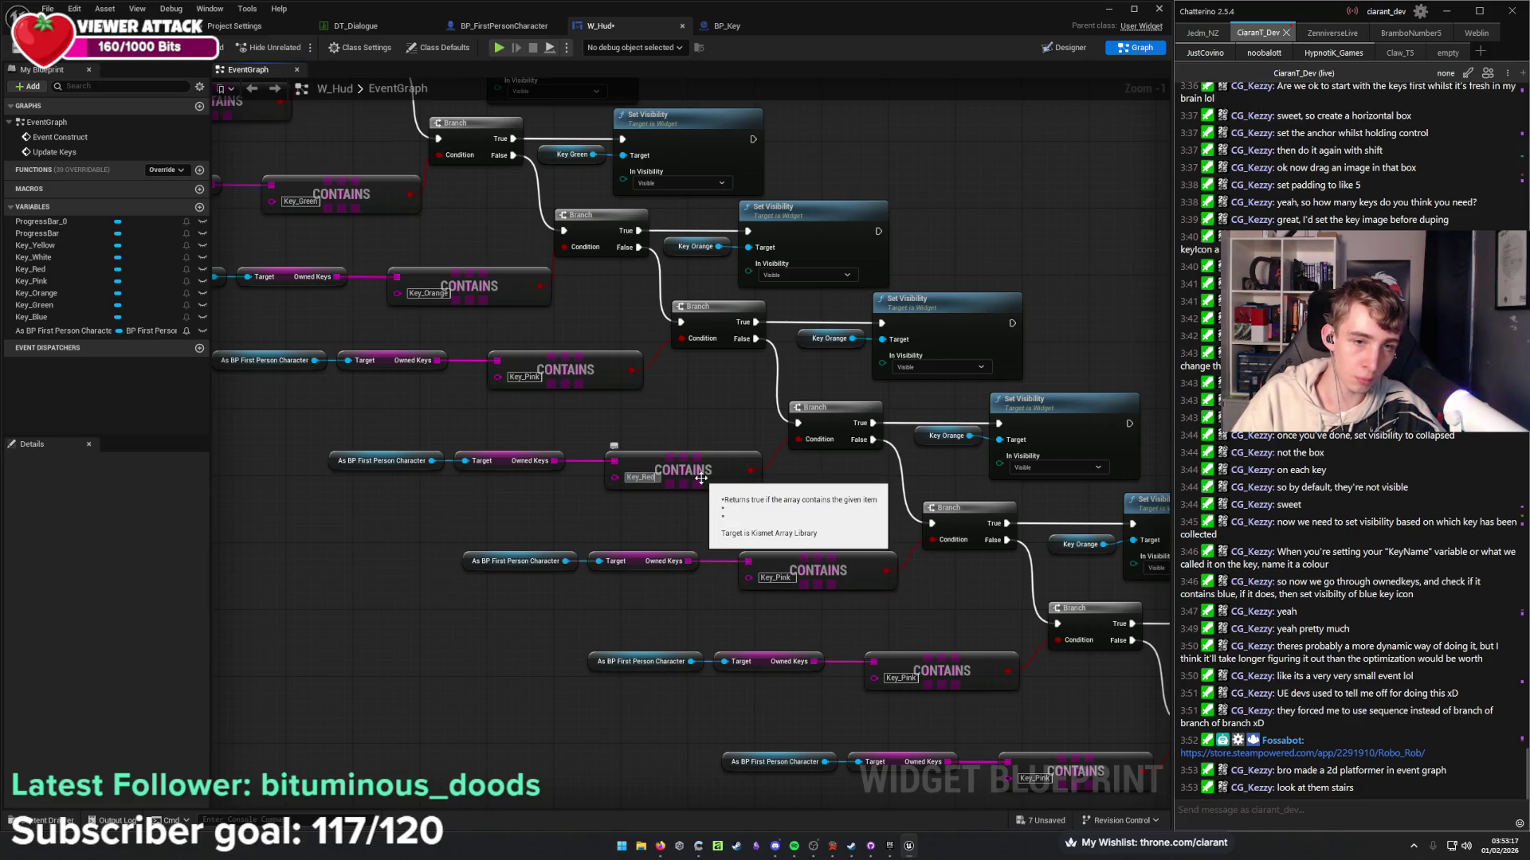
pyautogui.click(771, 578)
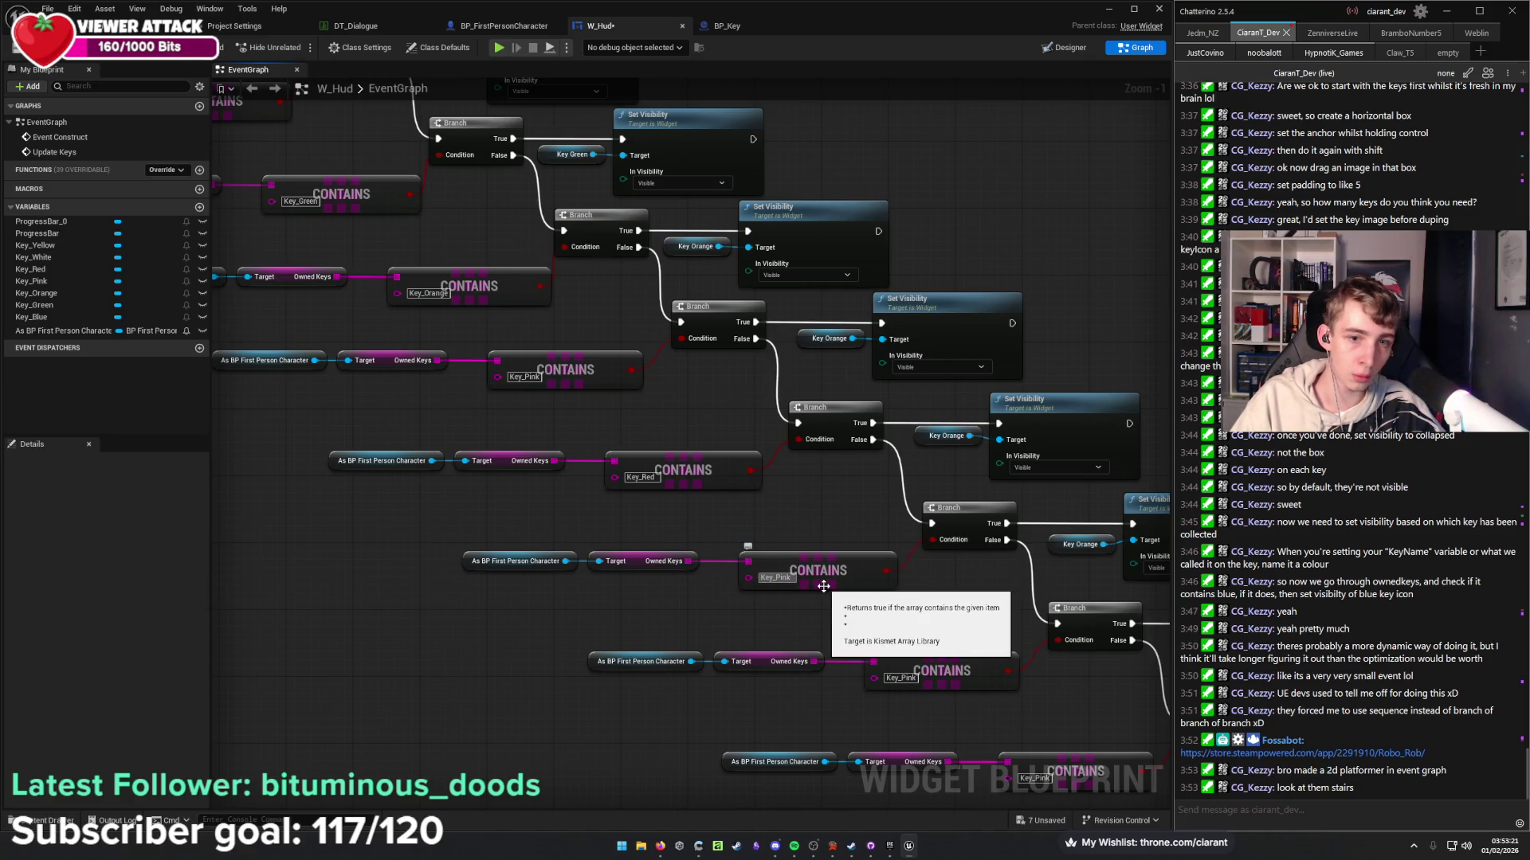
pyautogui.write('Key_White')
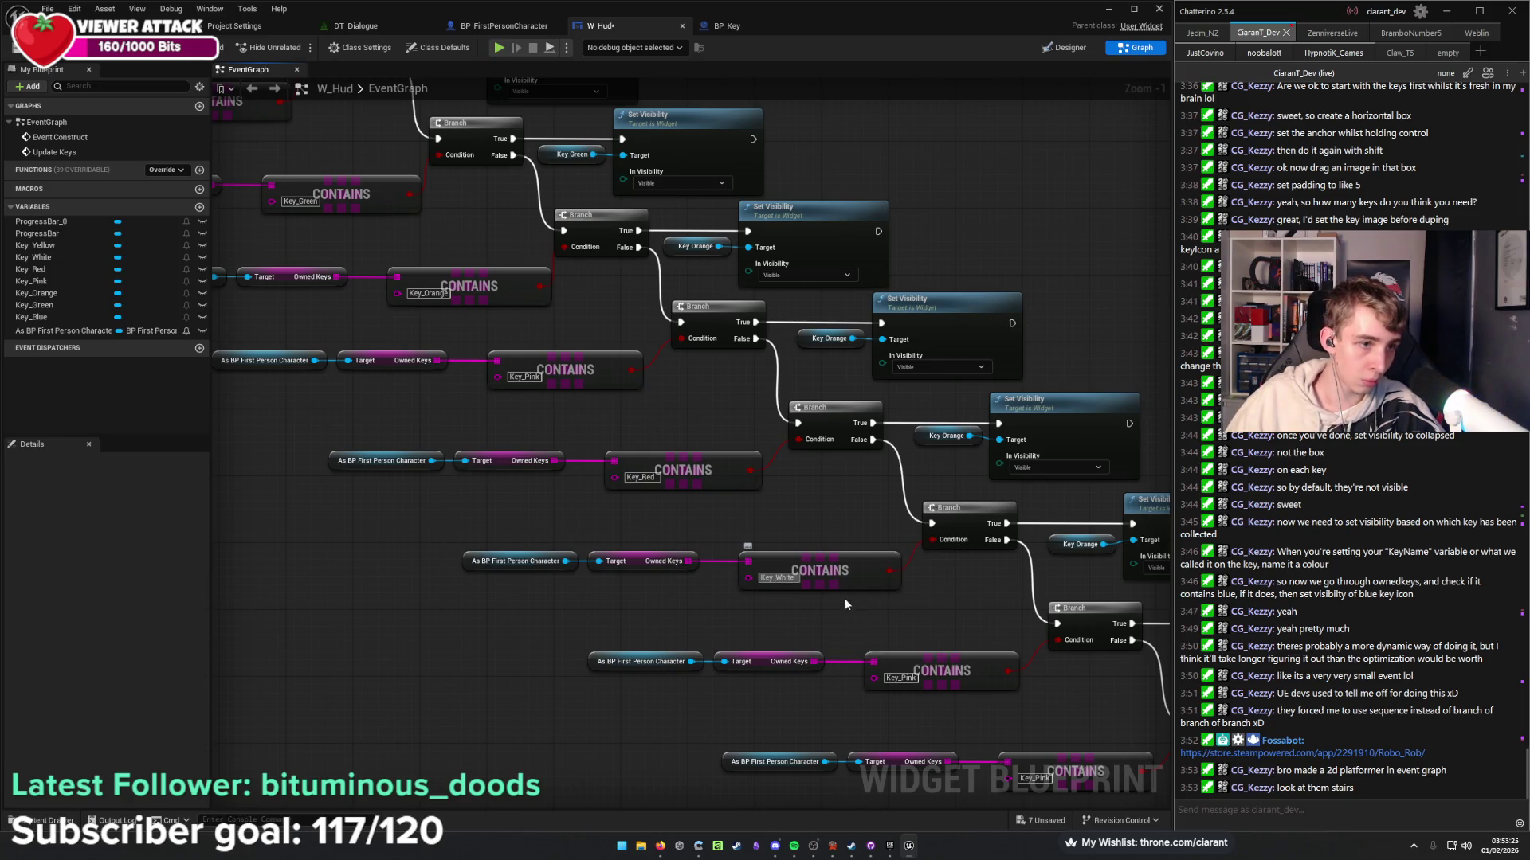
pyautogui.doubleClick(904, 679)
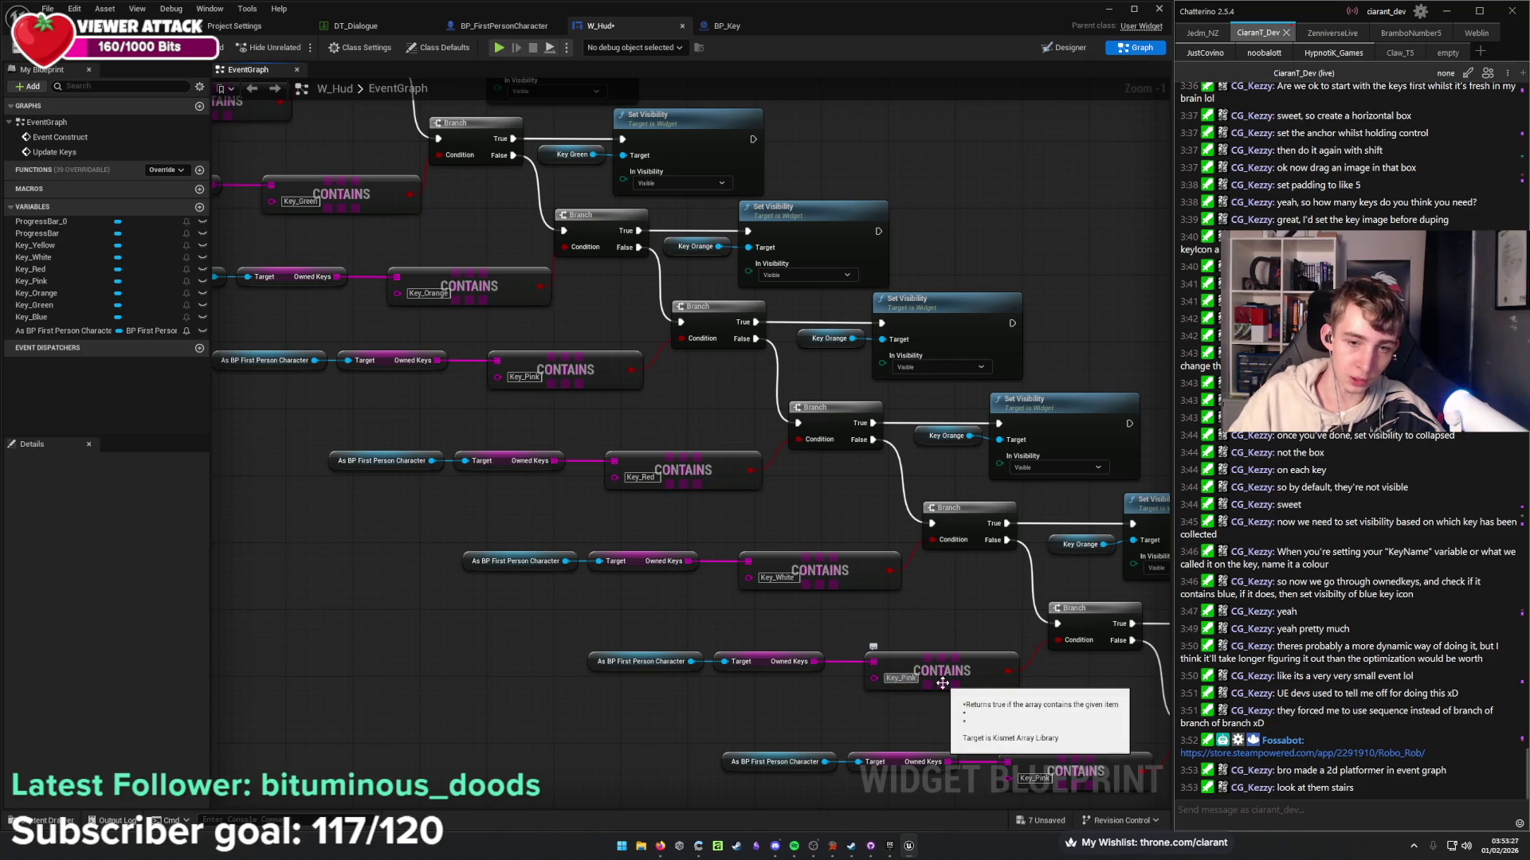
pyautogui.write('Key_')
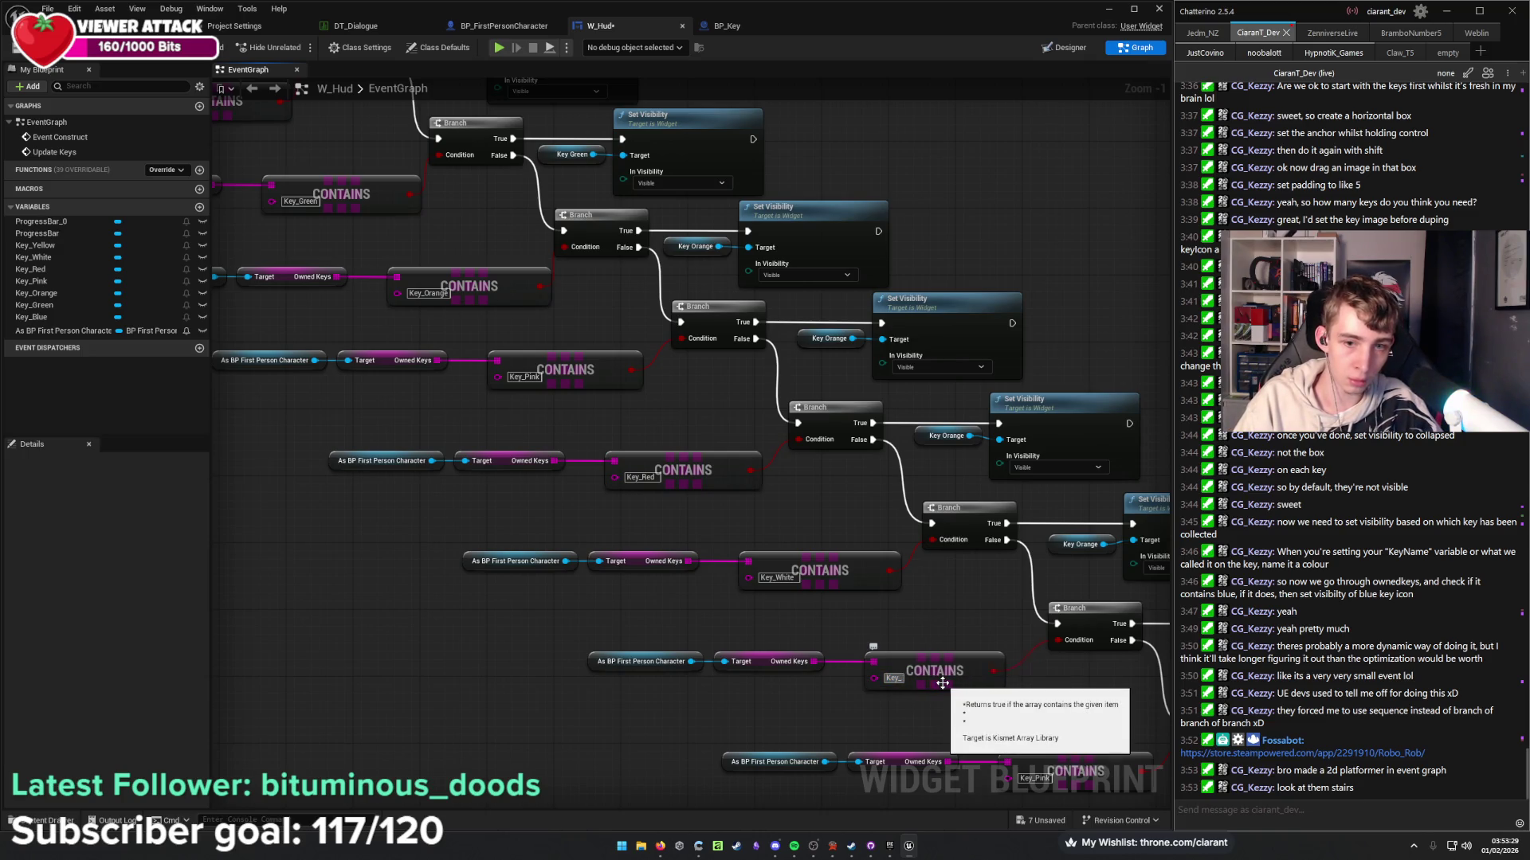
pyautogui.write('Yell')
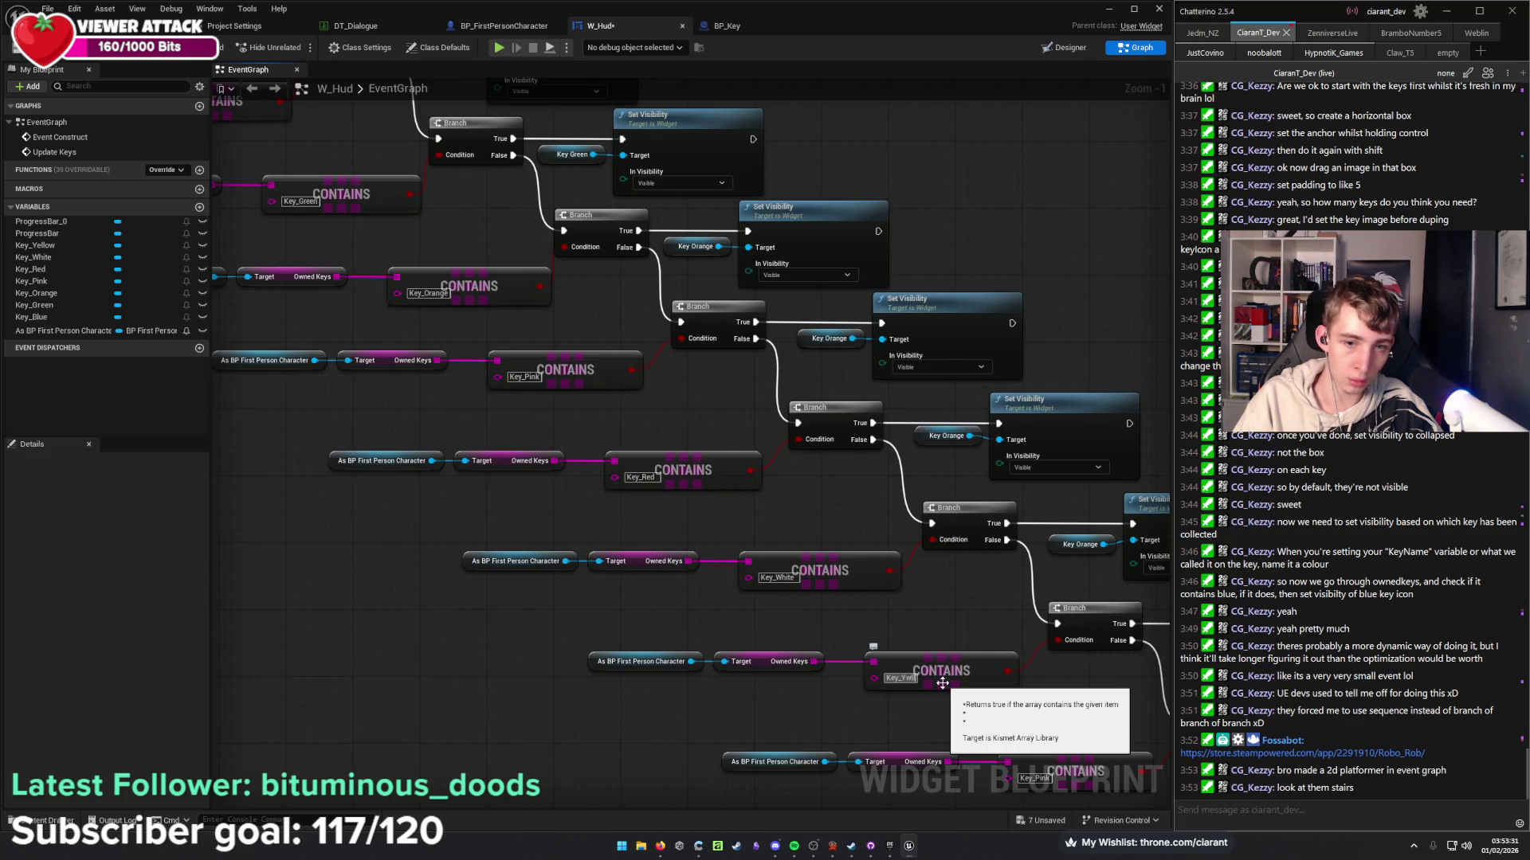
pyautogui.write('ow')
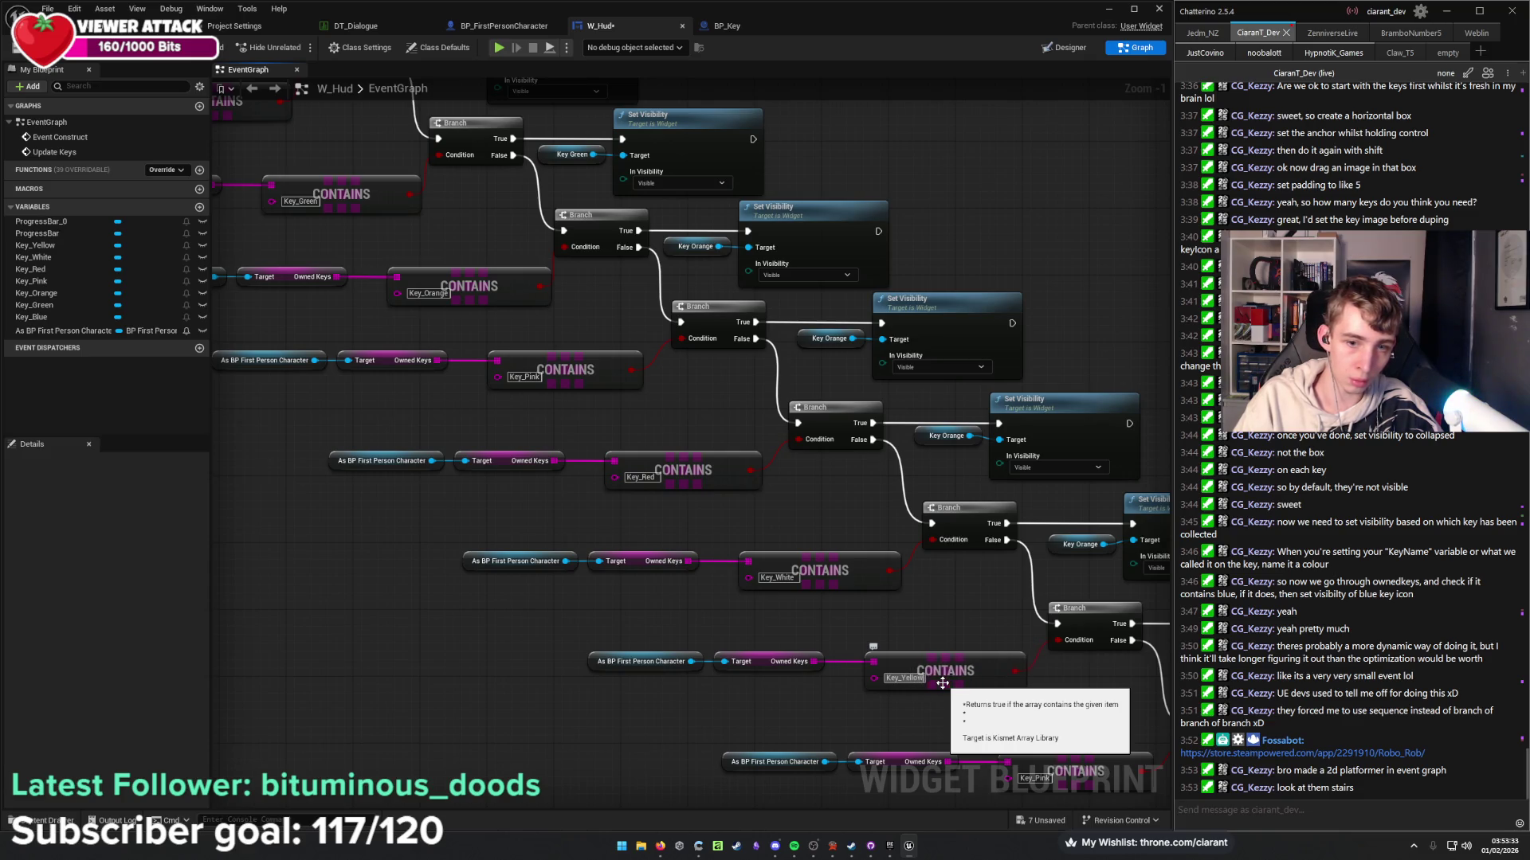
# Delete the surplus bottom row of key-check nodes.
pyautogui.moveTo(940, 724); pyautogui.dragTo(456, 520)
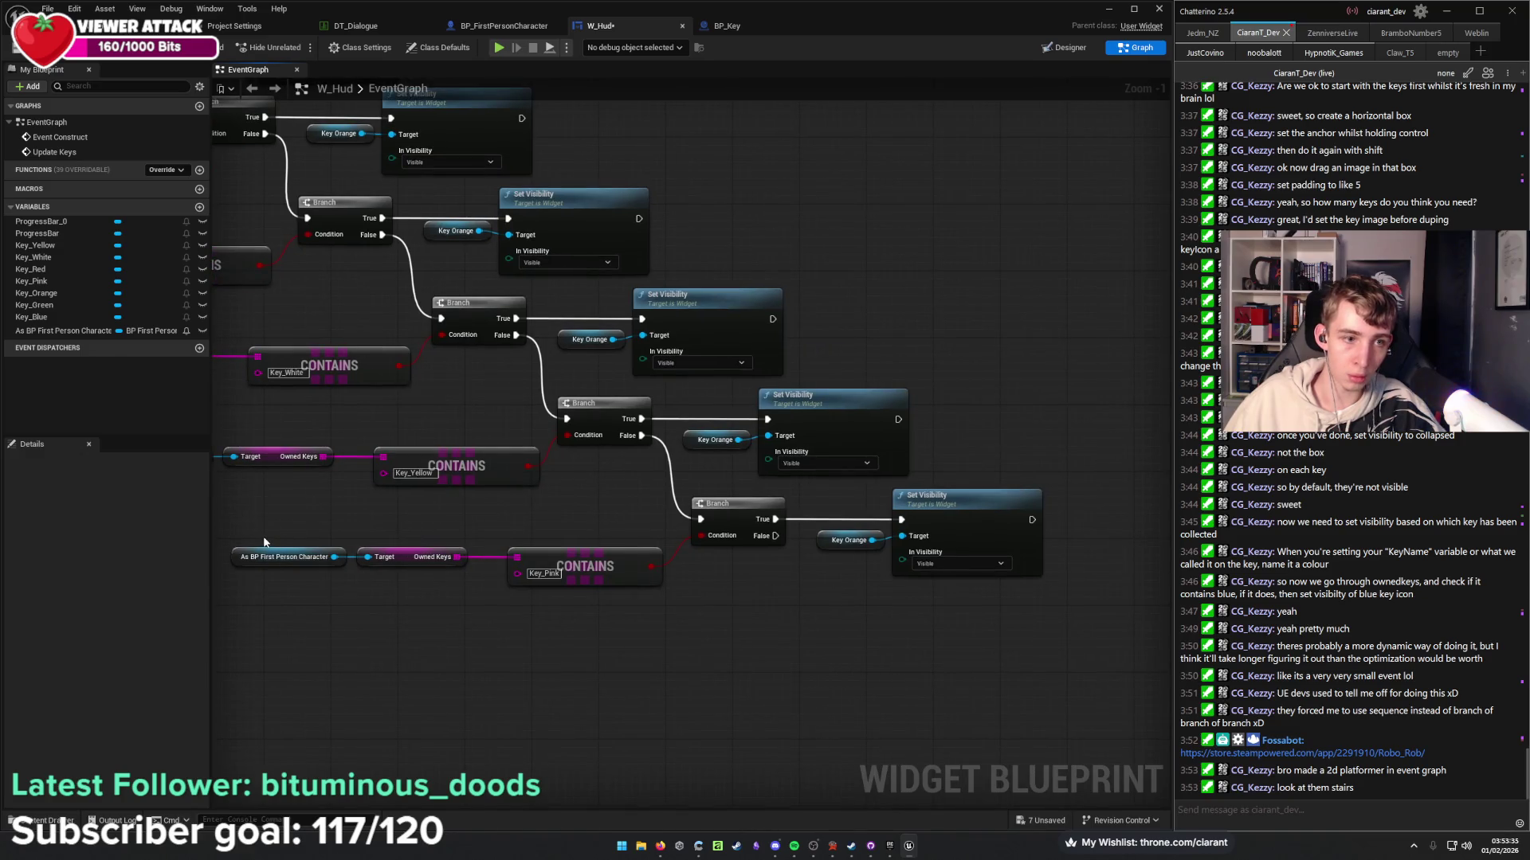
pyautogui.moveTo(264, 542); pyautogui.dragTo(1025, 605)
pyautogui.press('Delete')
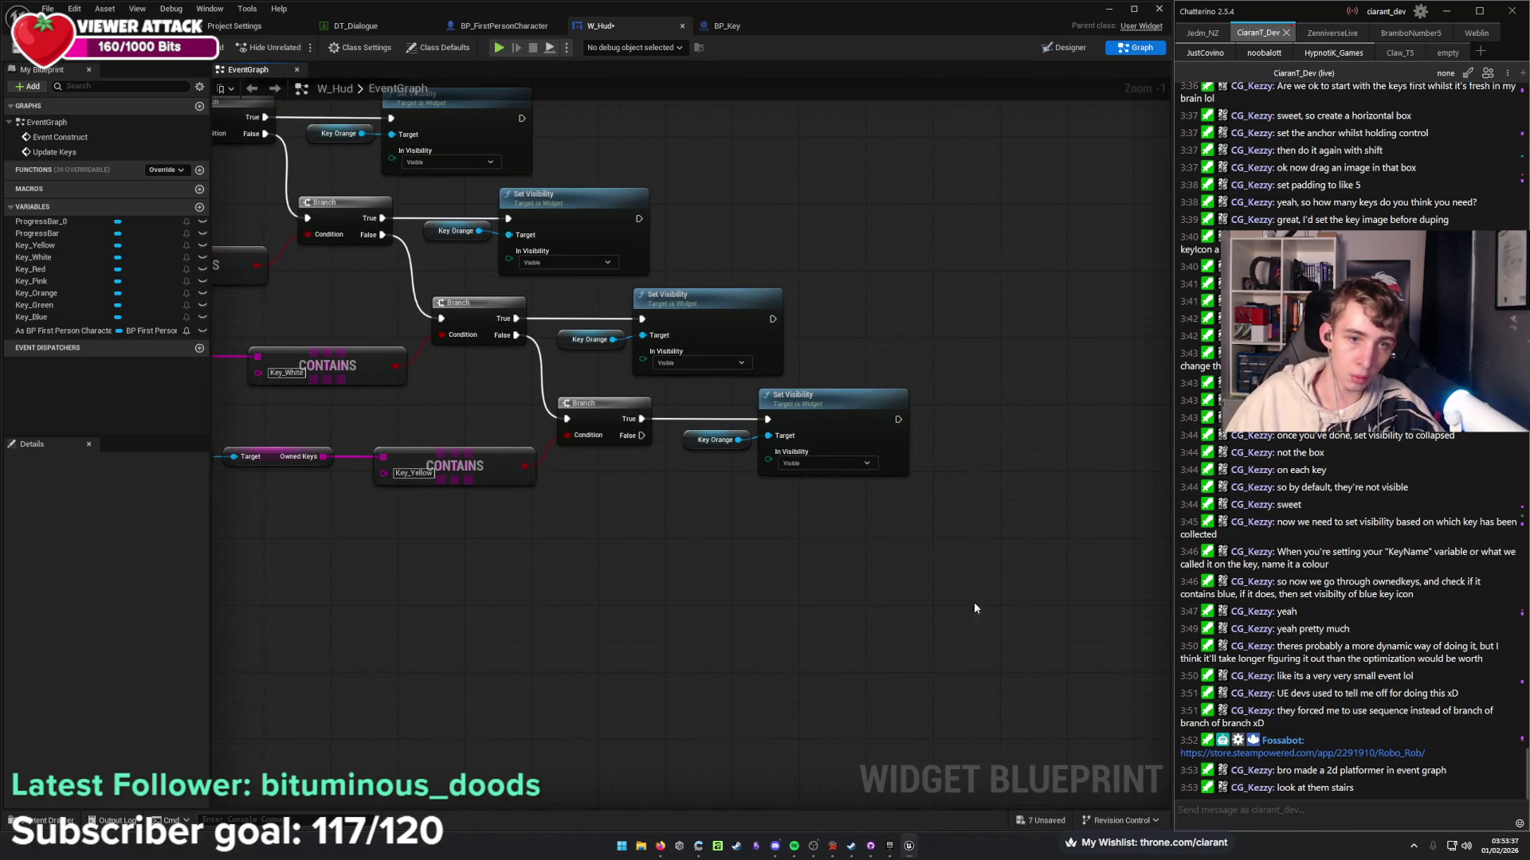
# Zoom out and move the Update Keys event next to the first Branch.
pyautogui.scroll(-3, 877, 574)
pyautogui.scroll(-1, 802, 547)
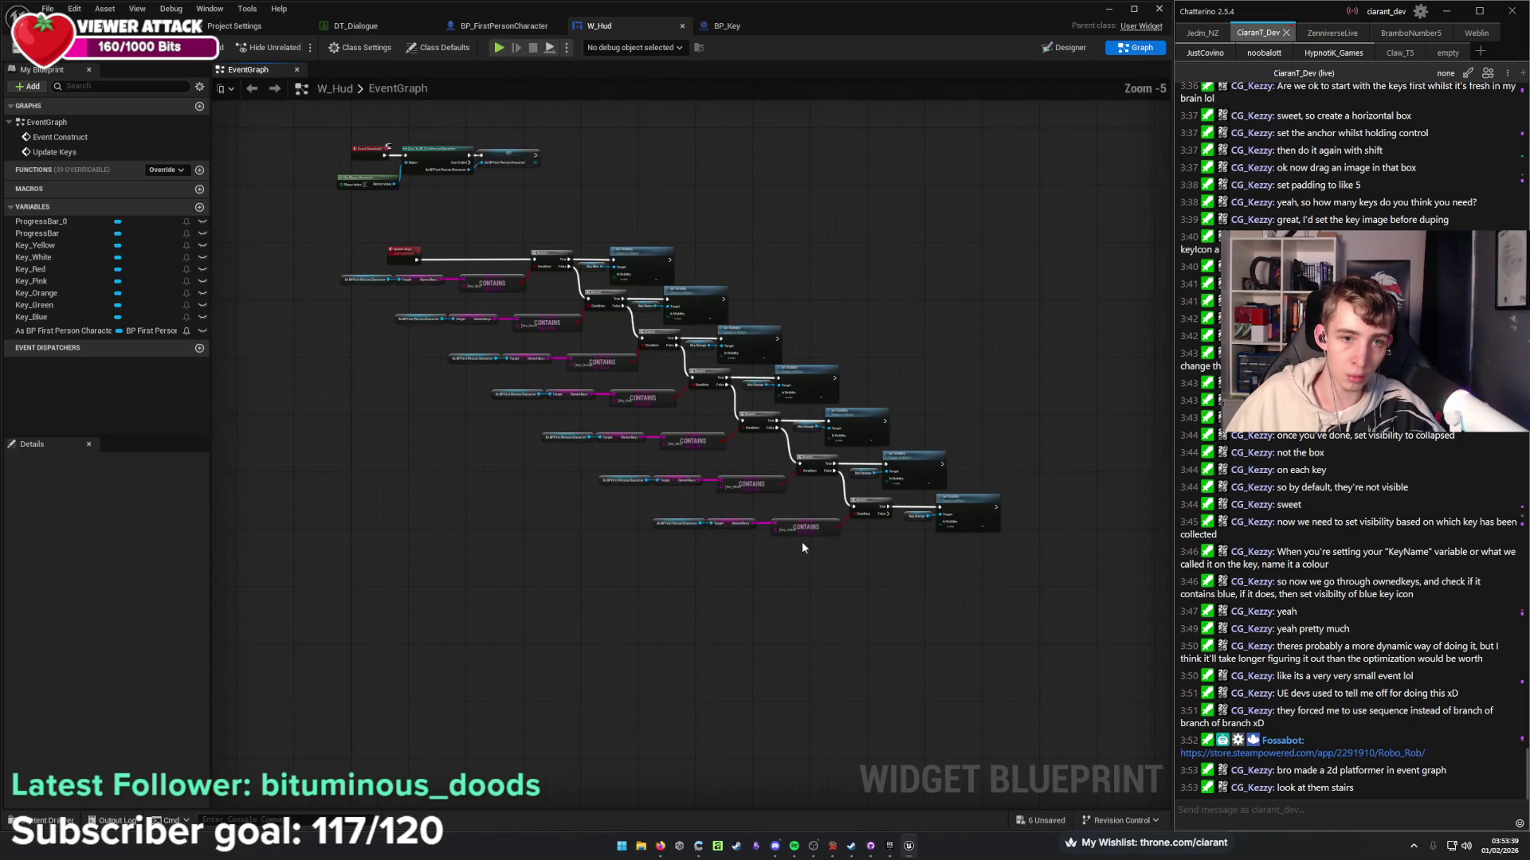
pyautogui.moveTo(802, 544); pyautogui.dragTo(784, 607)
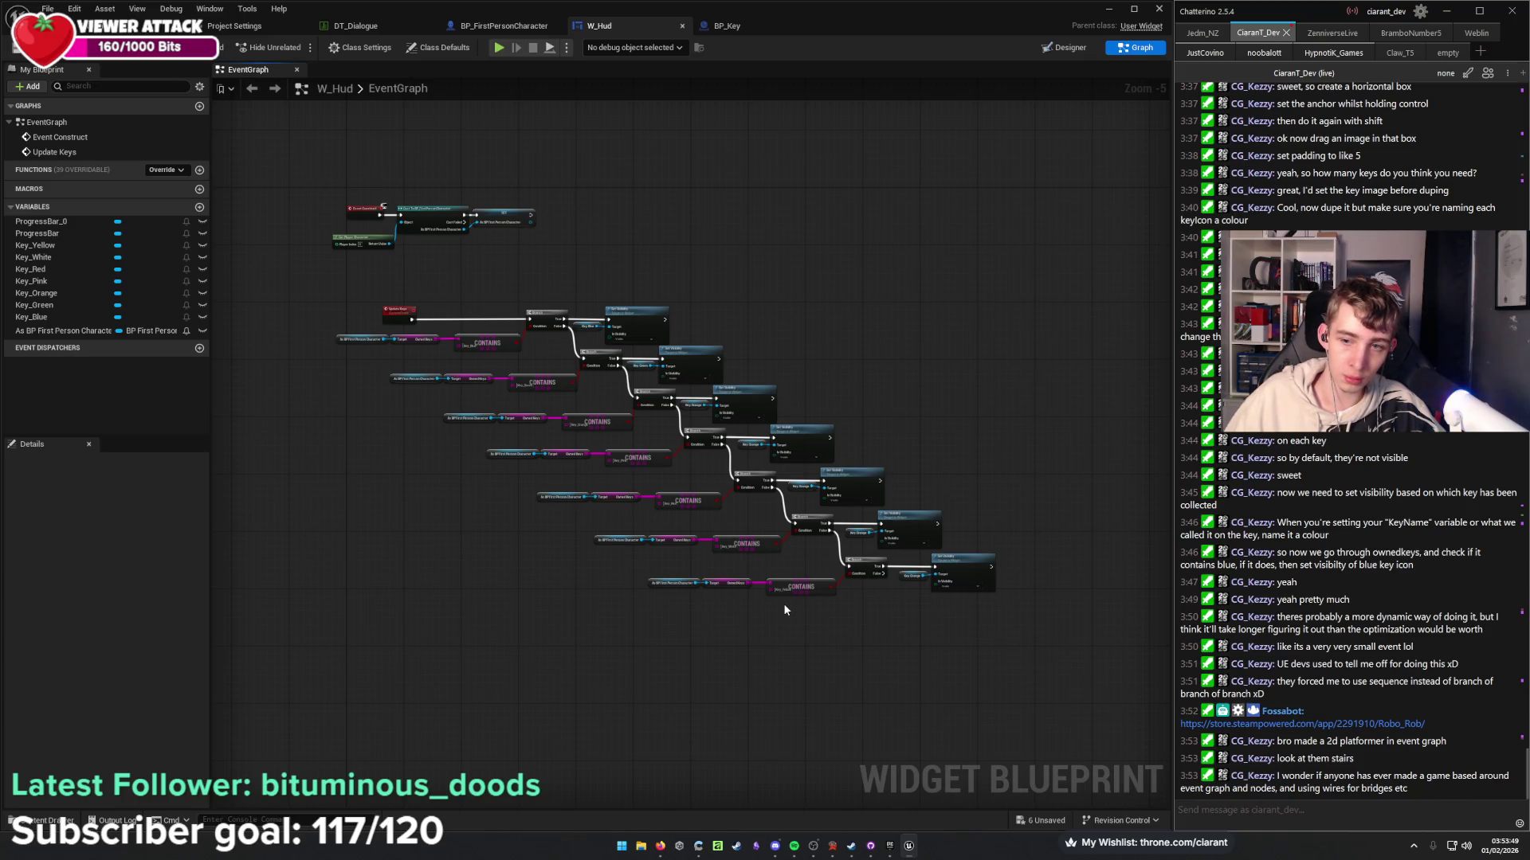
pyautogui.scroll(6, 408, 271)
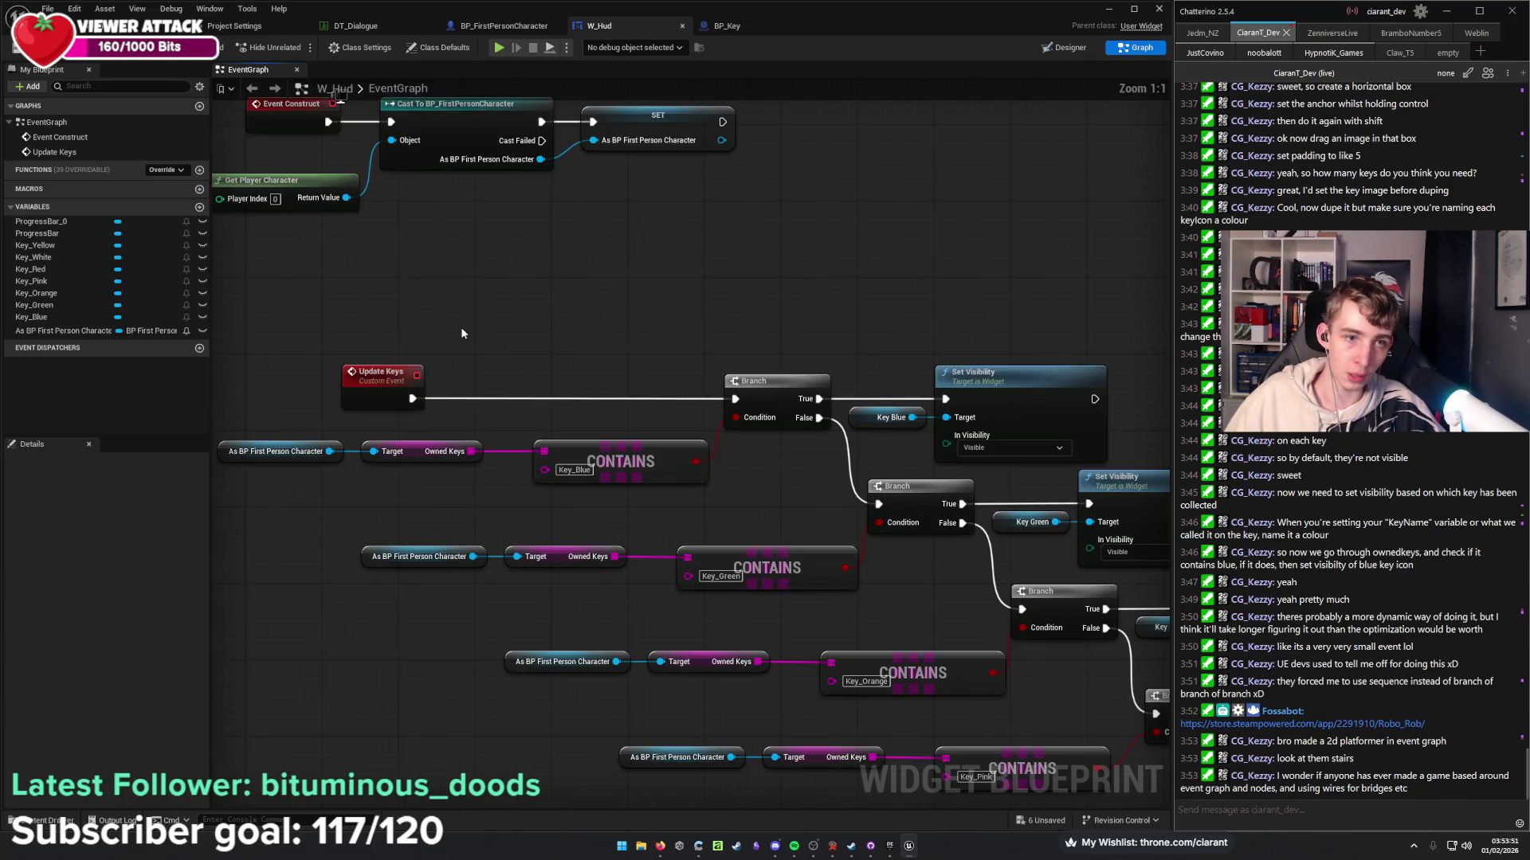
pyautogui.moveTo(391, 373); pyautogui.dragTo(666, 374)
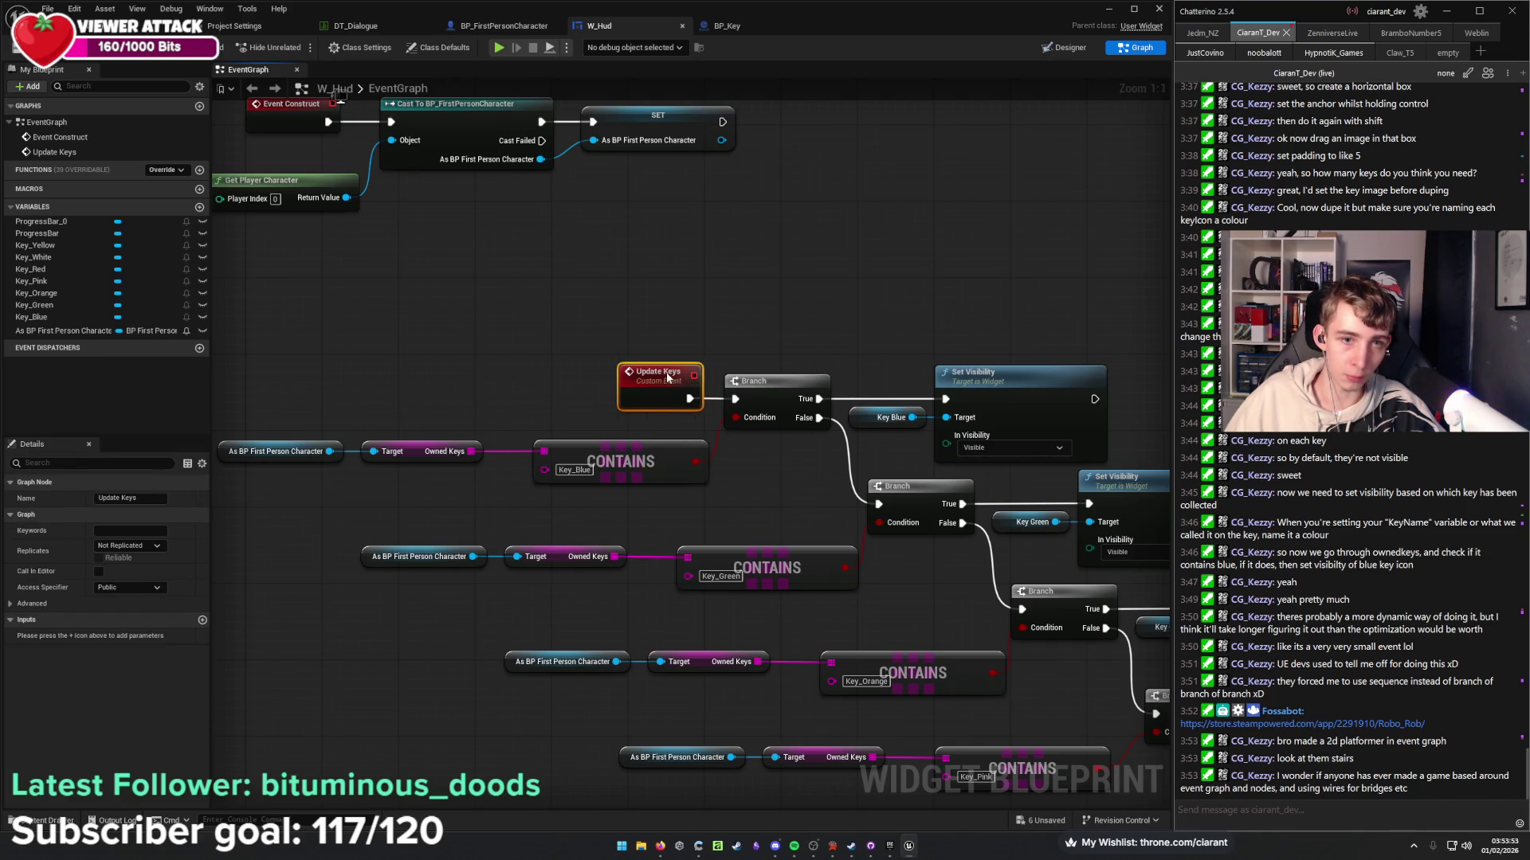
# Pan down the chain to review the checks from Key_Blue through Key_Yellow.
pyautogui.moveTo(754, 316); pyautogui.dragTo(574, 303)
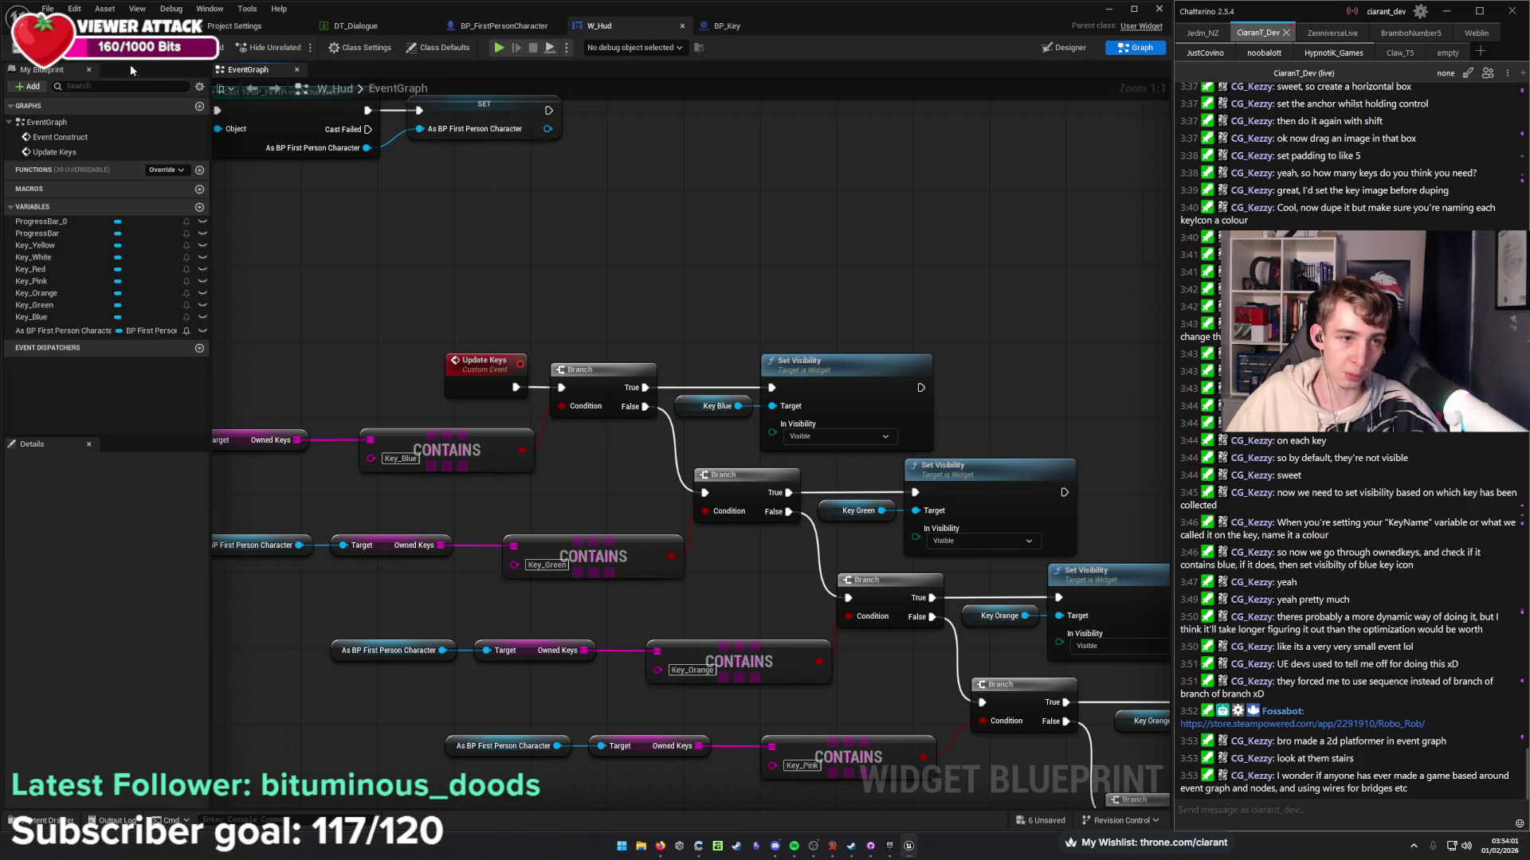
pyautogui.moveTo(396, 352); pyautogui.dragTo(581, 188)
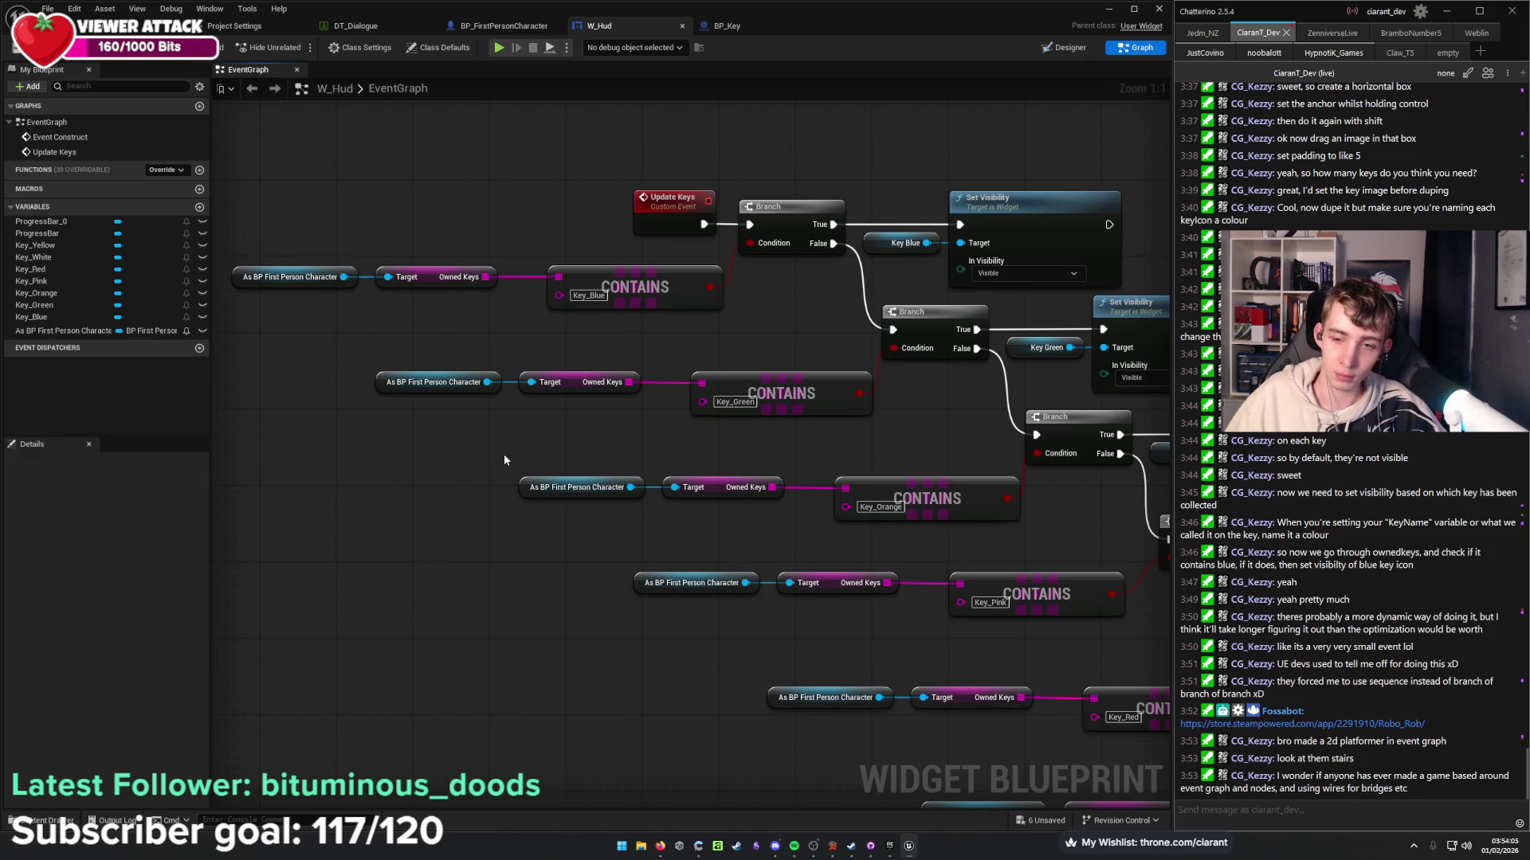
pyautogui.moveTo(516, 467)
pyautogui.mouseDown()
pyautogui.moveTo(285, 228)
pyautogui.moveTo(285, 205)
pyautogui.mouseUp()
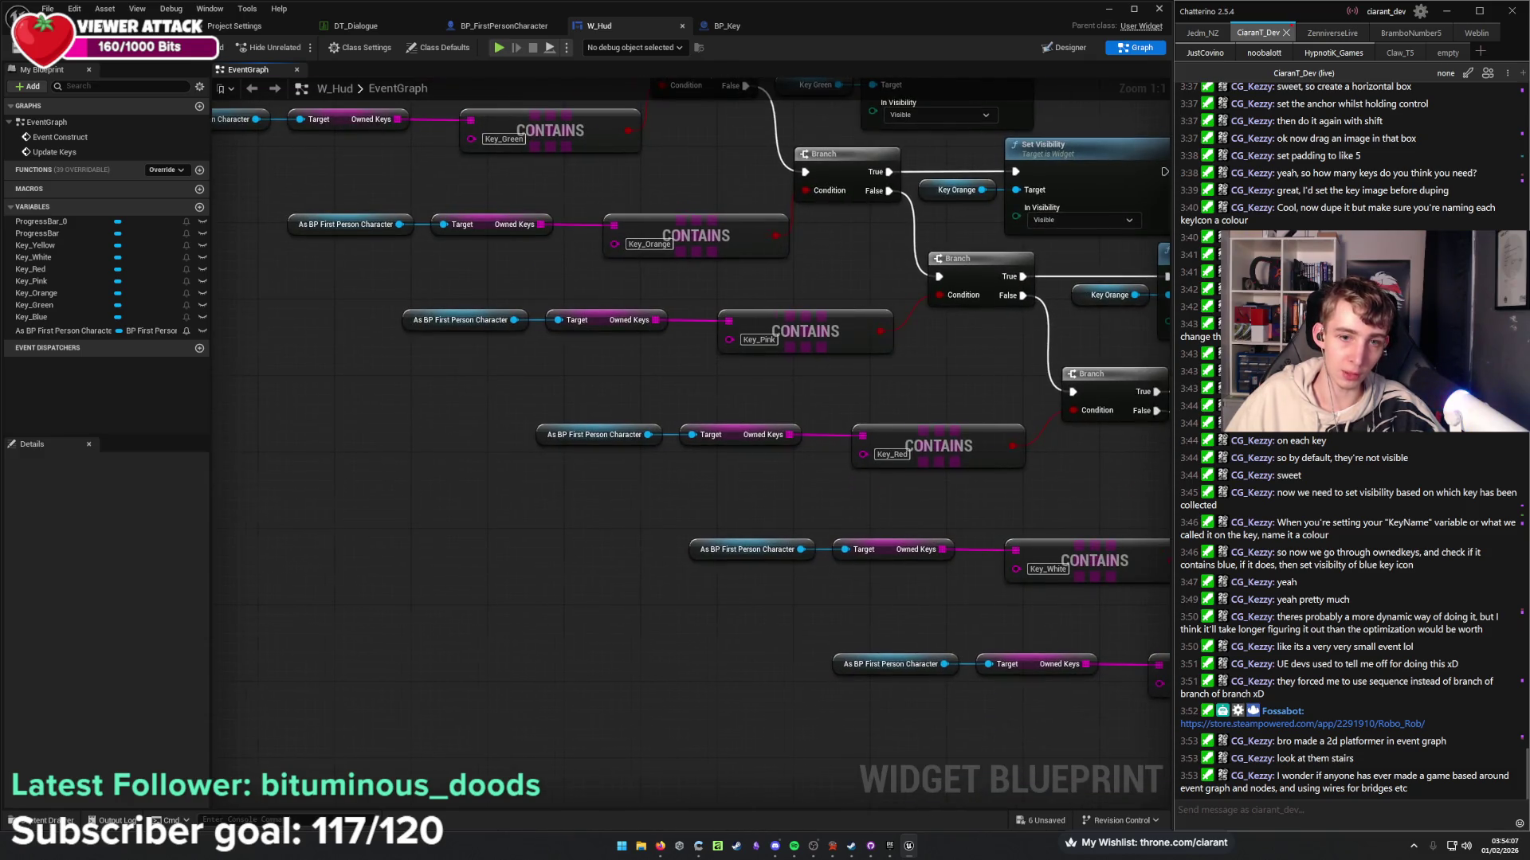
pyautogui.moveTo(536, 481); pyautogui.dragTo(265, 306)
pyautogui.moveTo(699, 544); pyautogui.dragTo(596, 419)
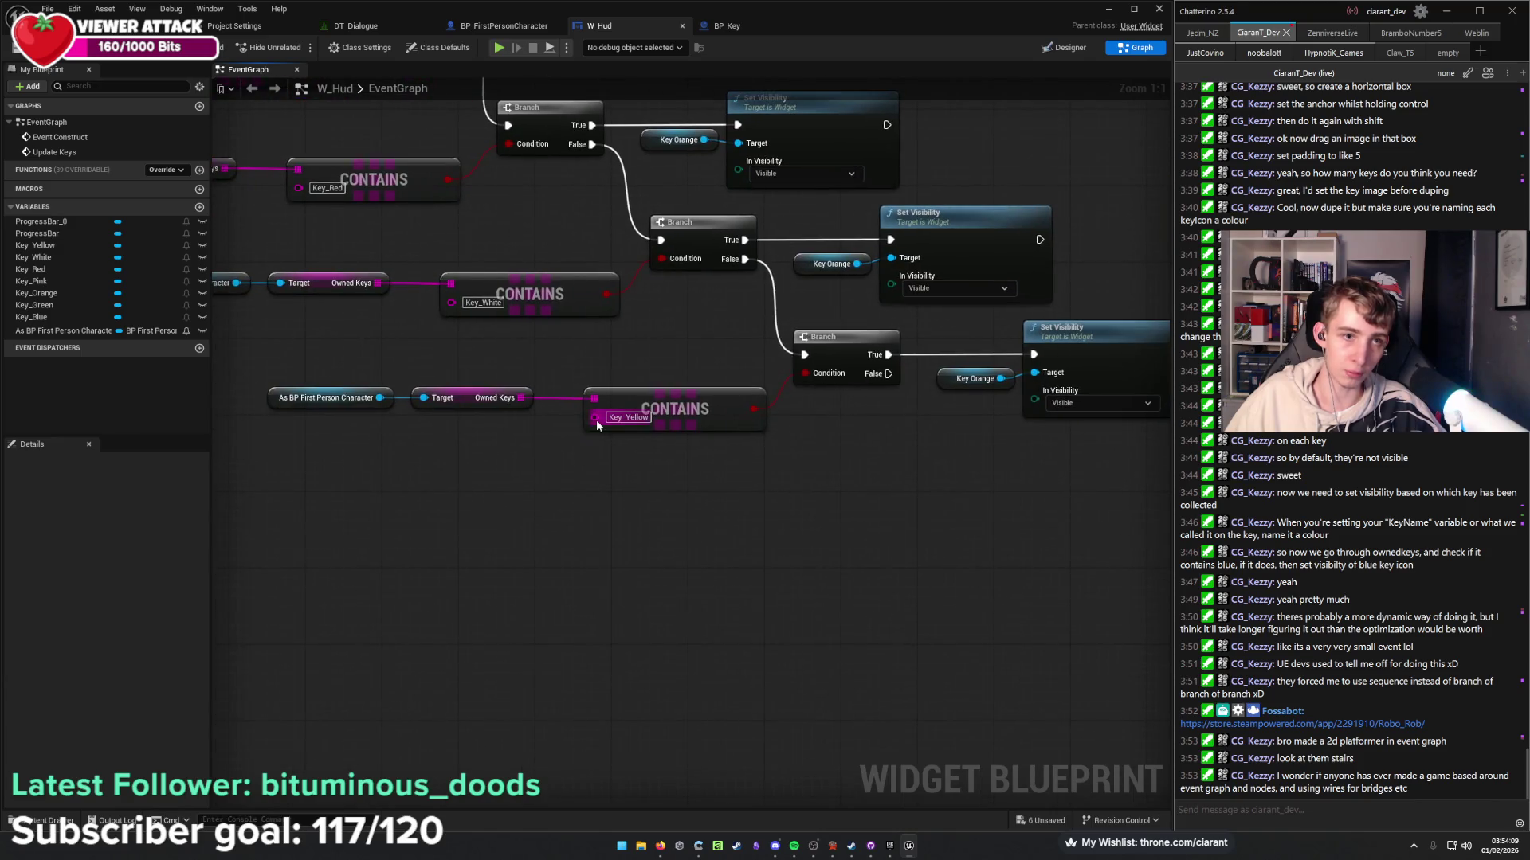
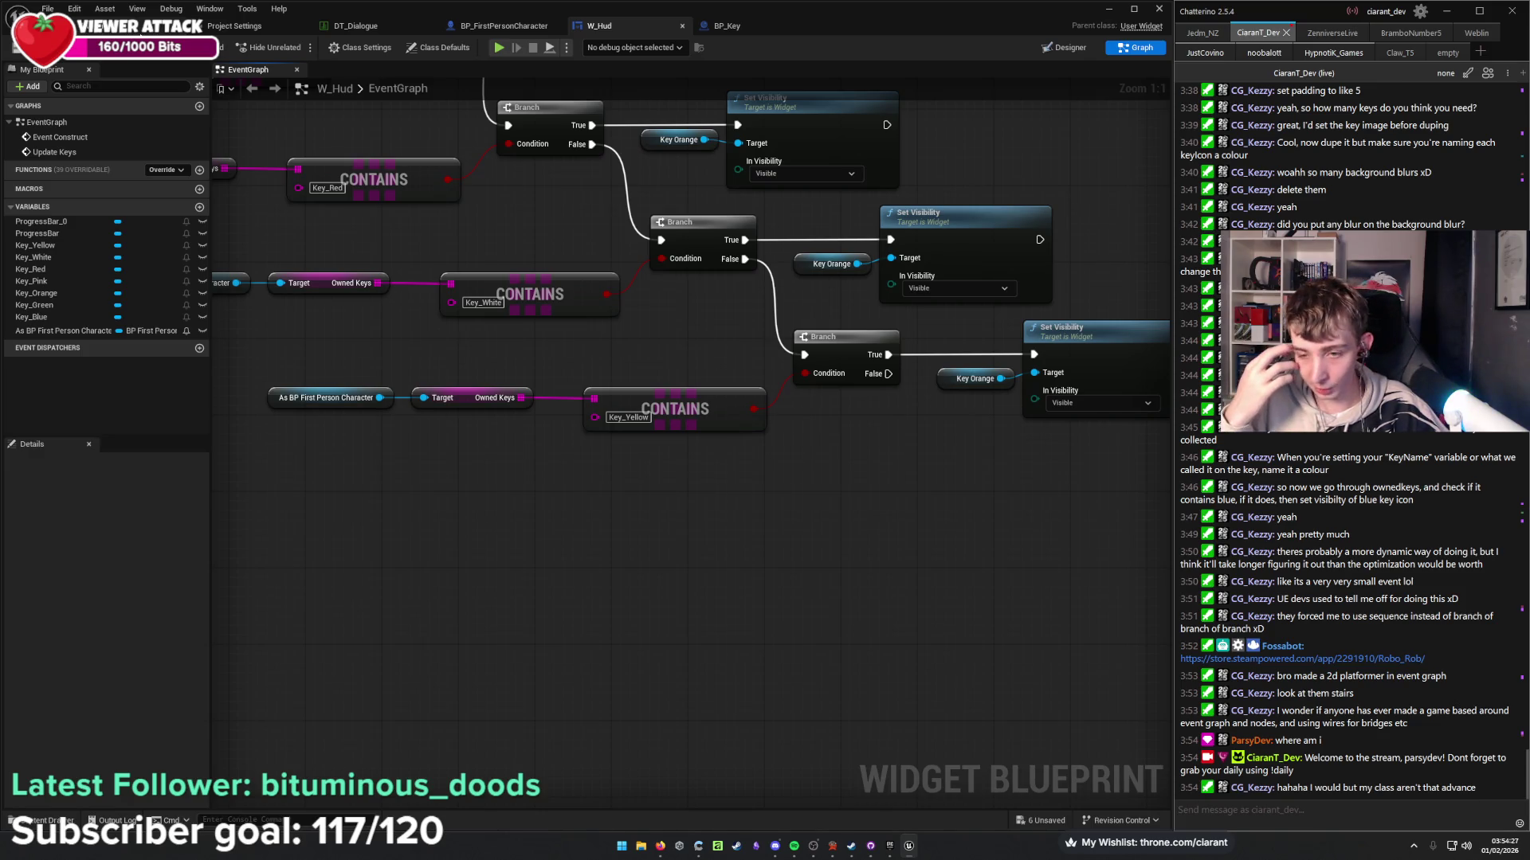
# Add an Event BeginPlay node to BP_FirstPersonCharacter's event graph by searching 'begi'.
pyautogui.click(504, 25)
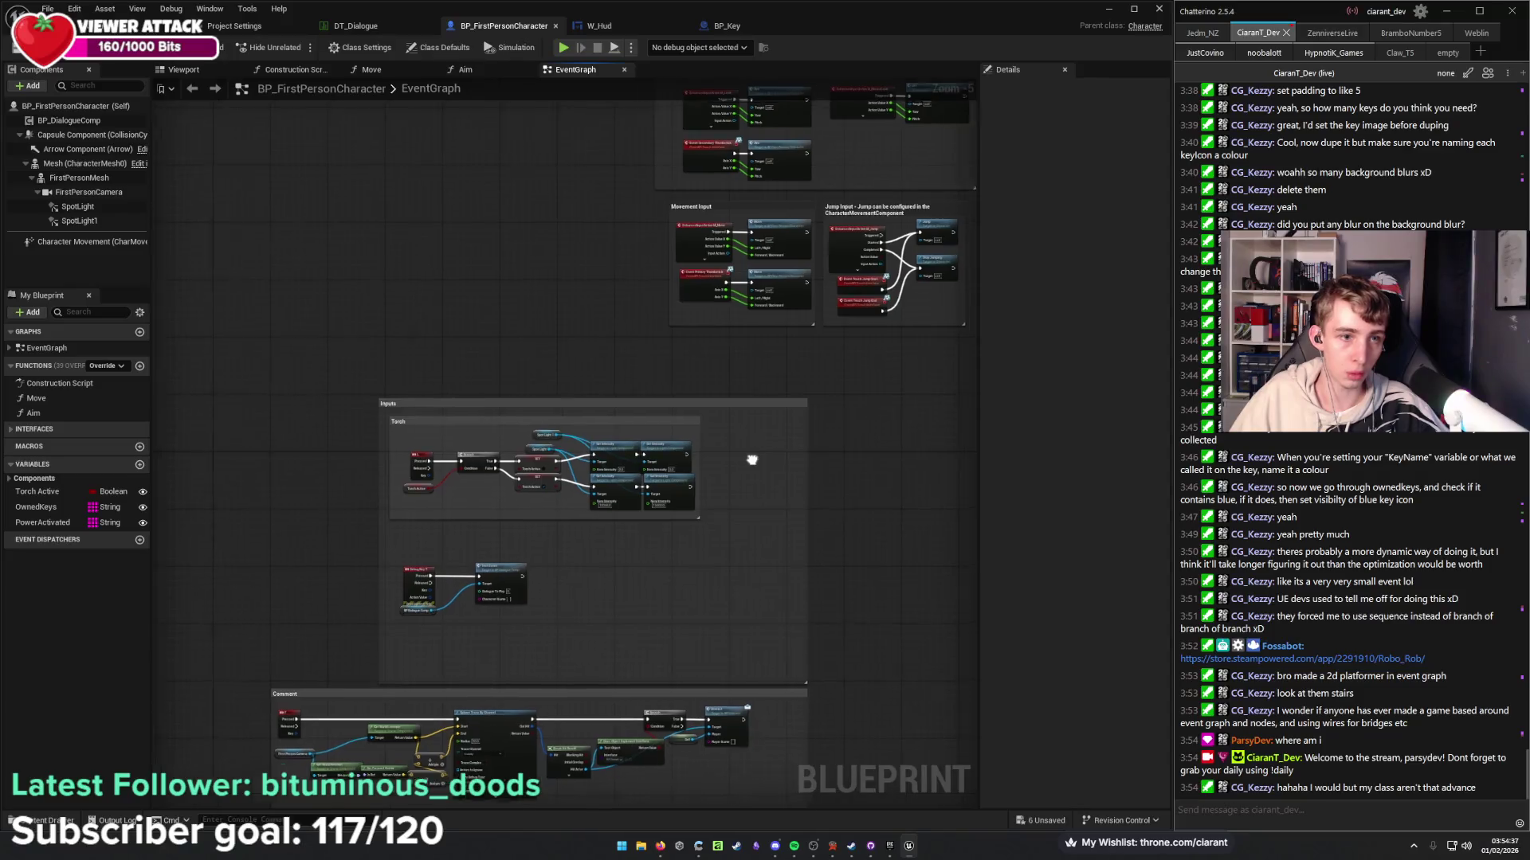
pyautogui.moveTo(743, 507)
pyautogui.mouseDown()
pyautogui.moveTo(528, 702)
pyautogui.moveTo(425, 599)
pyautogui.moveTo(564, 607)
pyautogui.mouseUp()
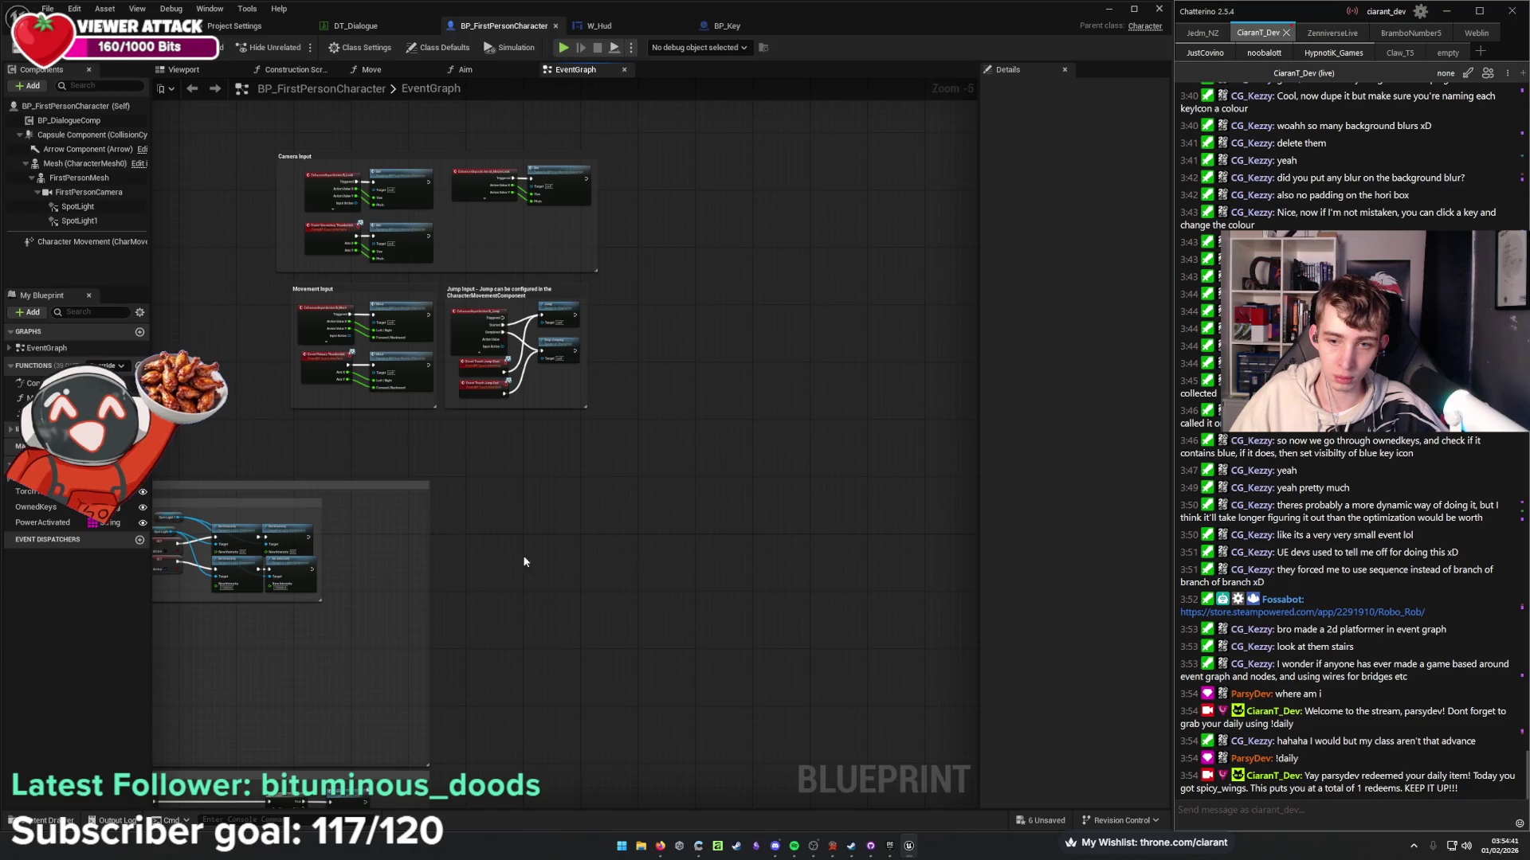
pyautogui.scroll(3, 490, 526)
pyautogui.rightClick(480, 505)
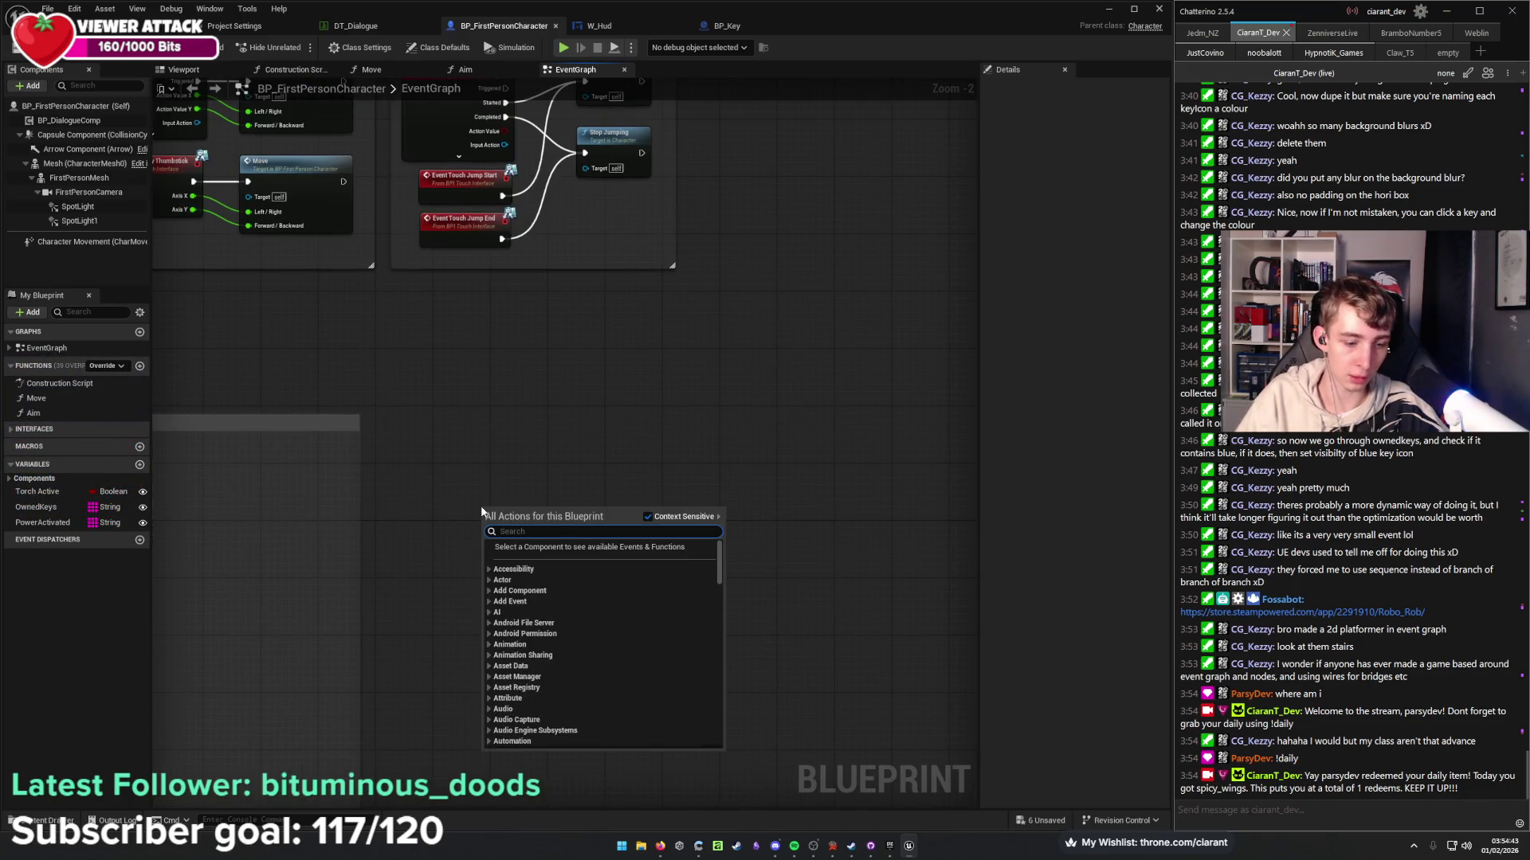
pyautogui.write('begi')
pyautogui.press('Return')
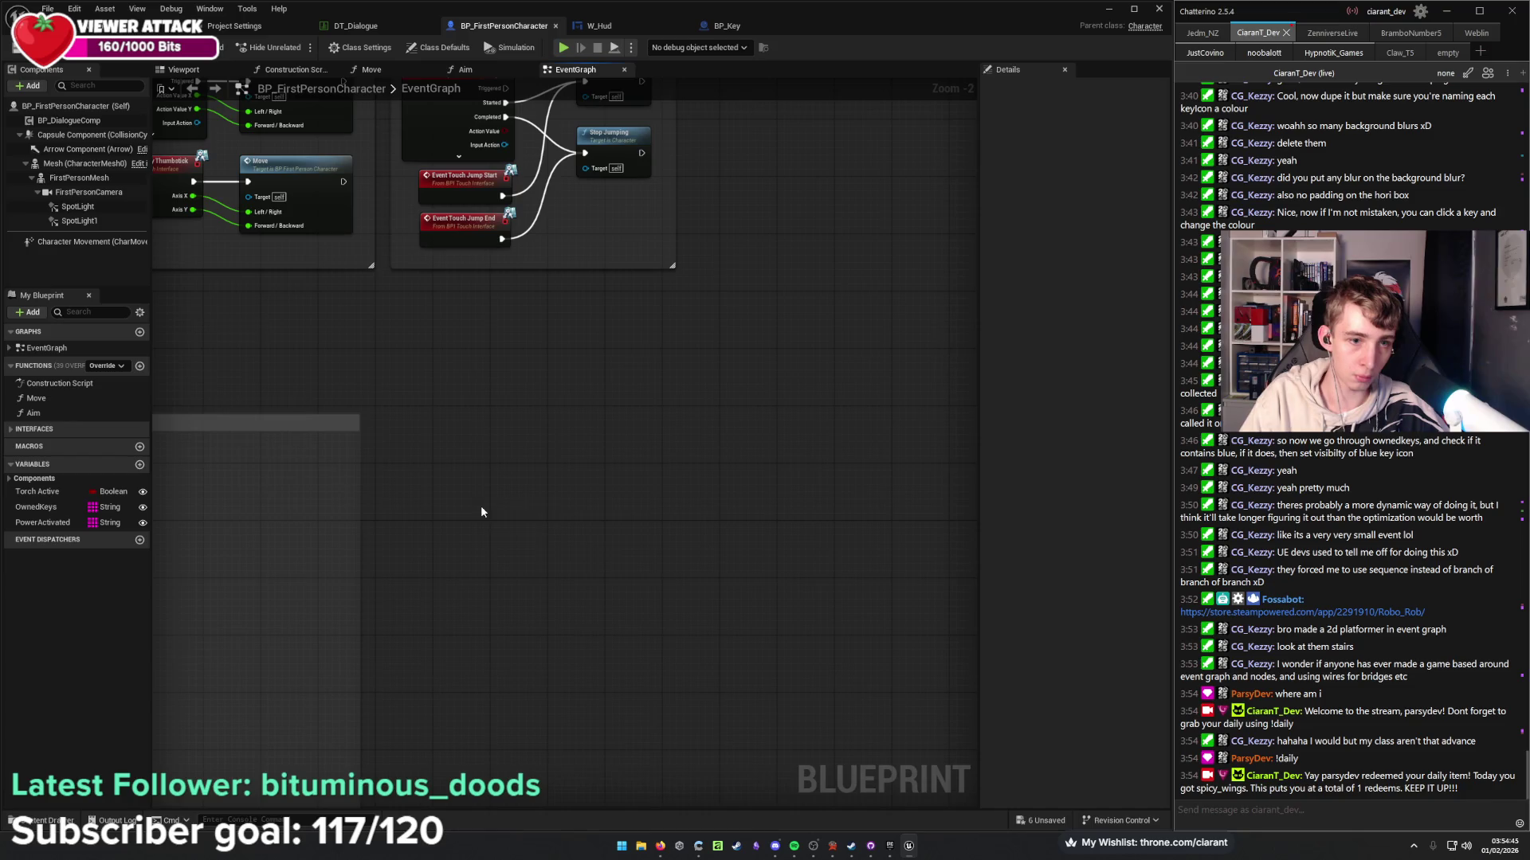
# Move the BeginPlay node up and pull a wire from its exec pin.
pyautogui.scroll(2, 509, 486)
pyautogui.moveTo(518, 478); pyautogui.dragTo(518, 380)
pyautogui.click(583, 418)
pyautogui.moveTo(579, 443)
pyautogui.mouseDown()
pyautogui.moveTo(514, 493)
pyautogui.moveTo(566, 502)
pyautogui.mouseUp()
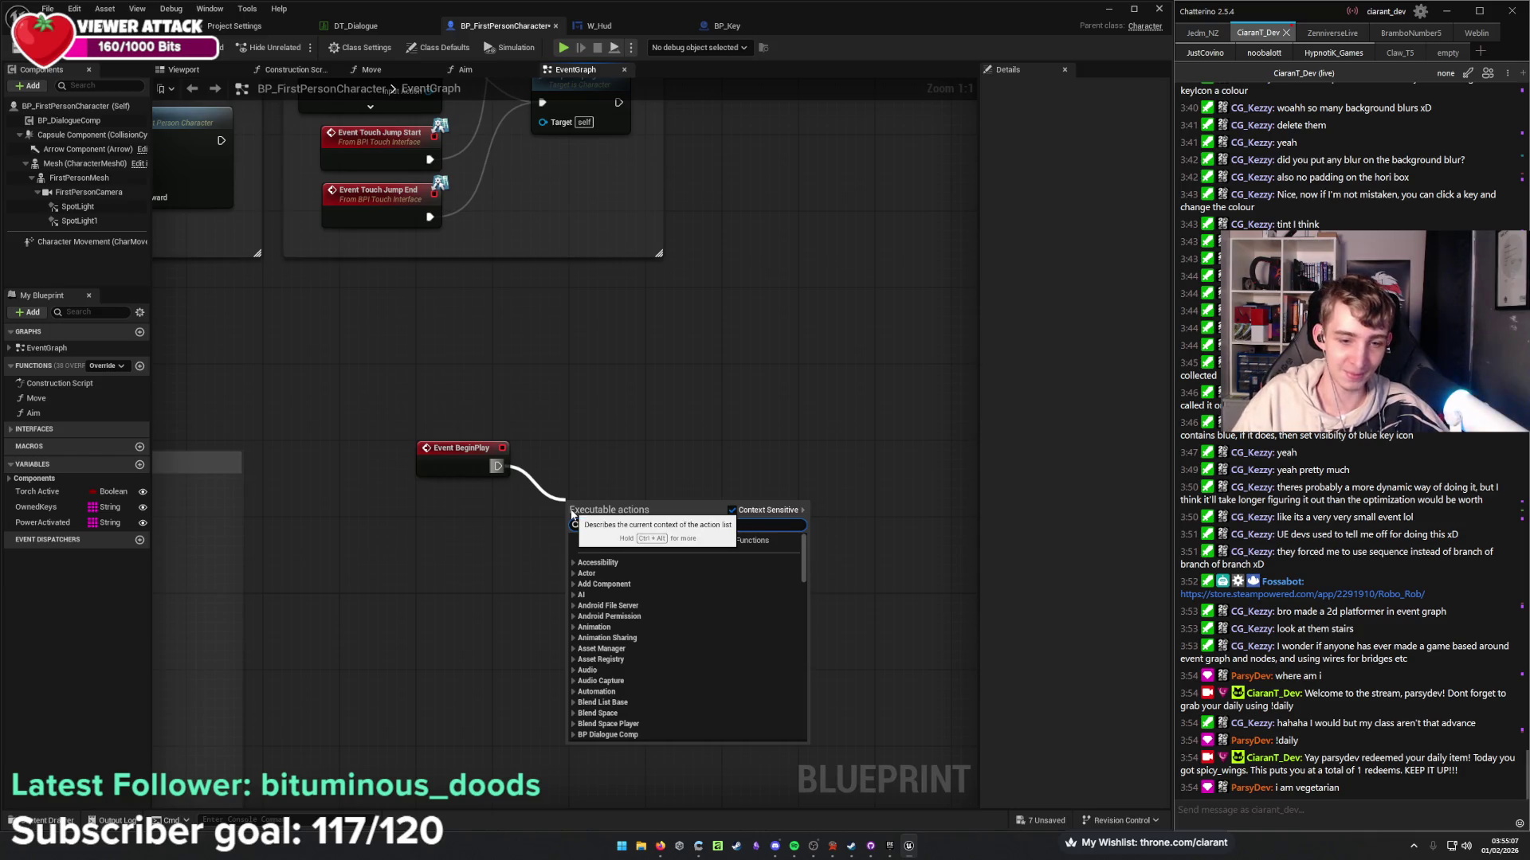
pyautogui.write('add to vi')
pyautogui.press('BackSpace')
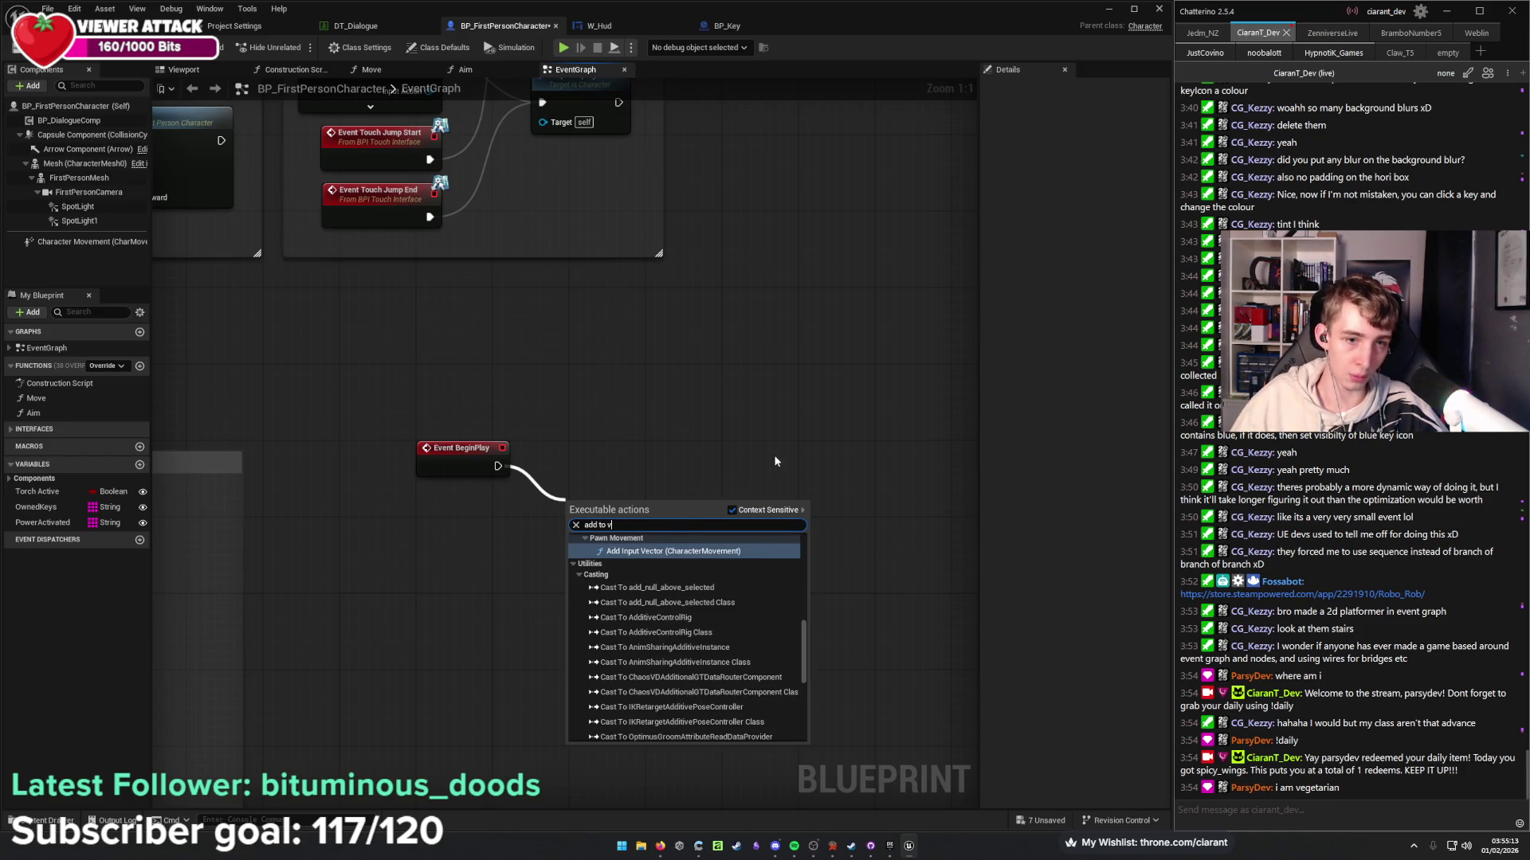
pyautogui.press('Escape')
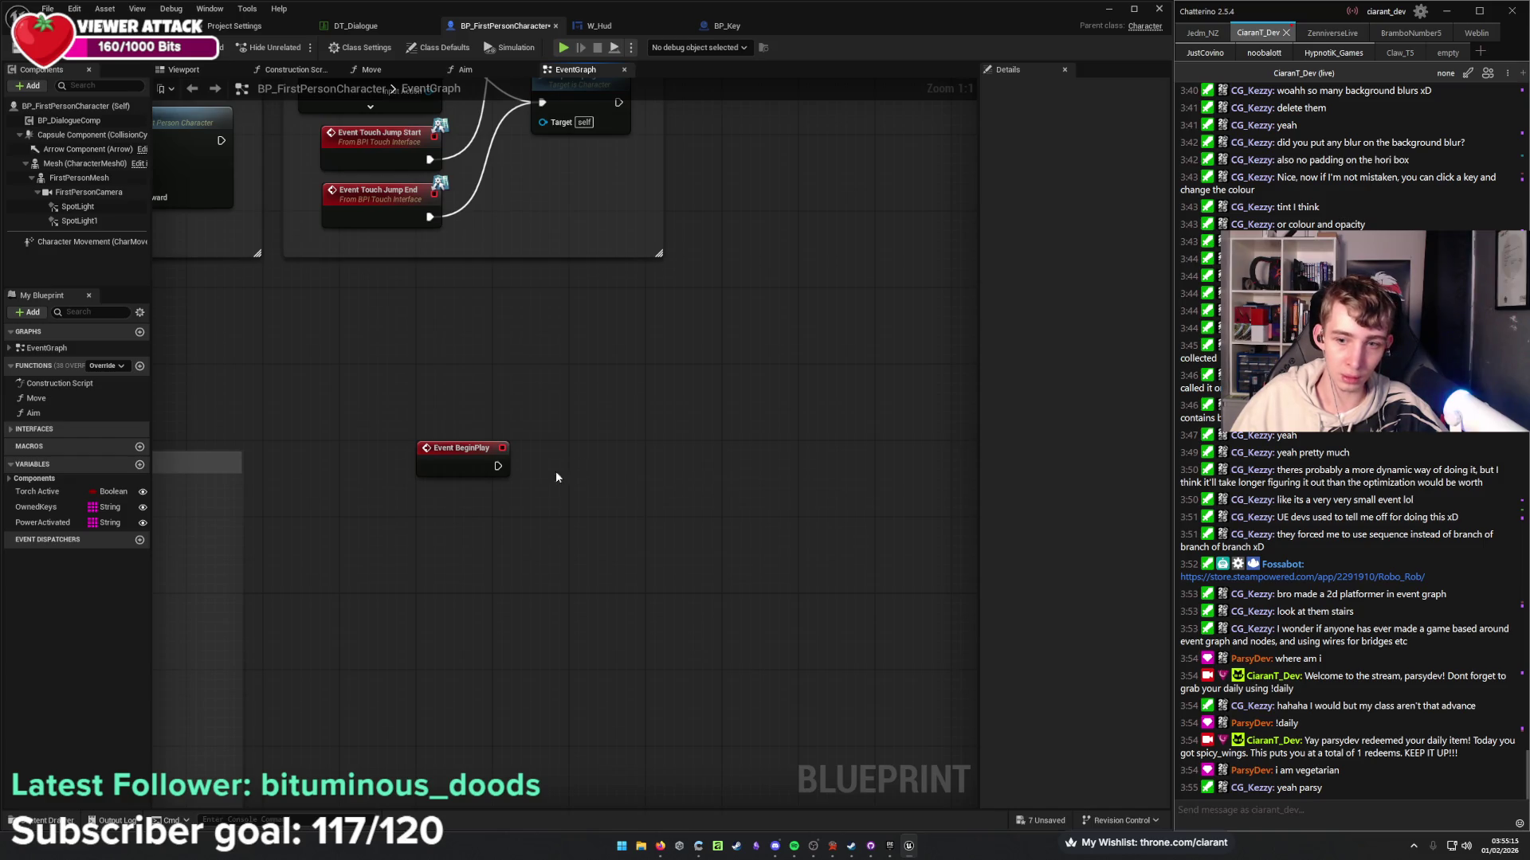
pyautogui.rightClick(559, 498)
pyautogui.write('add to view')
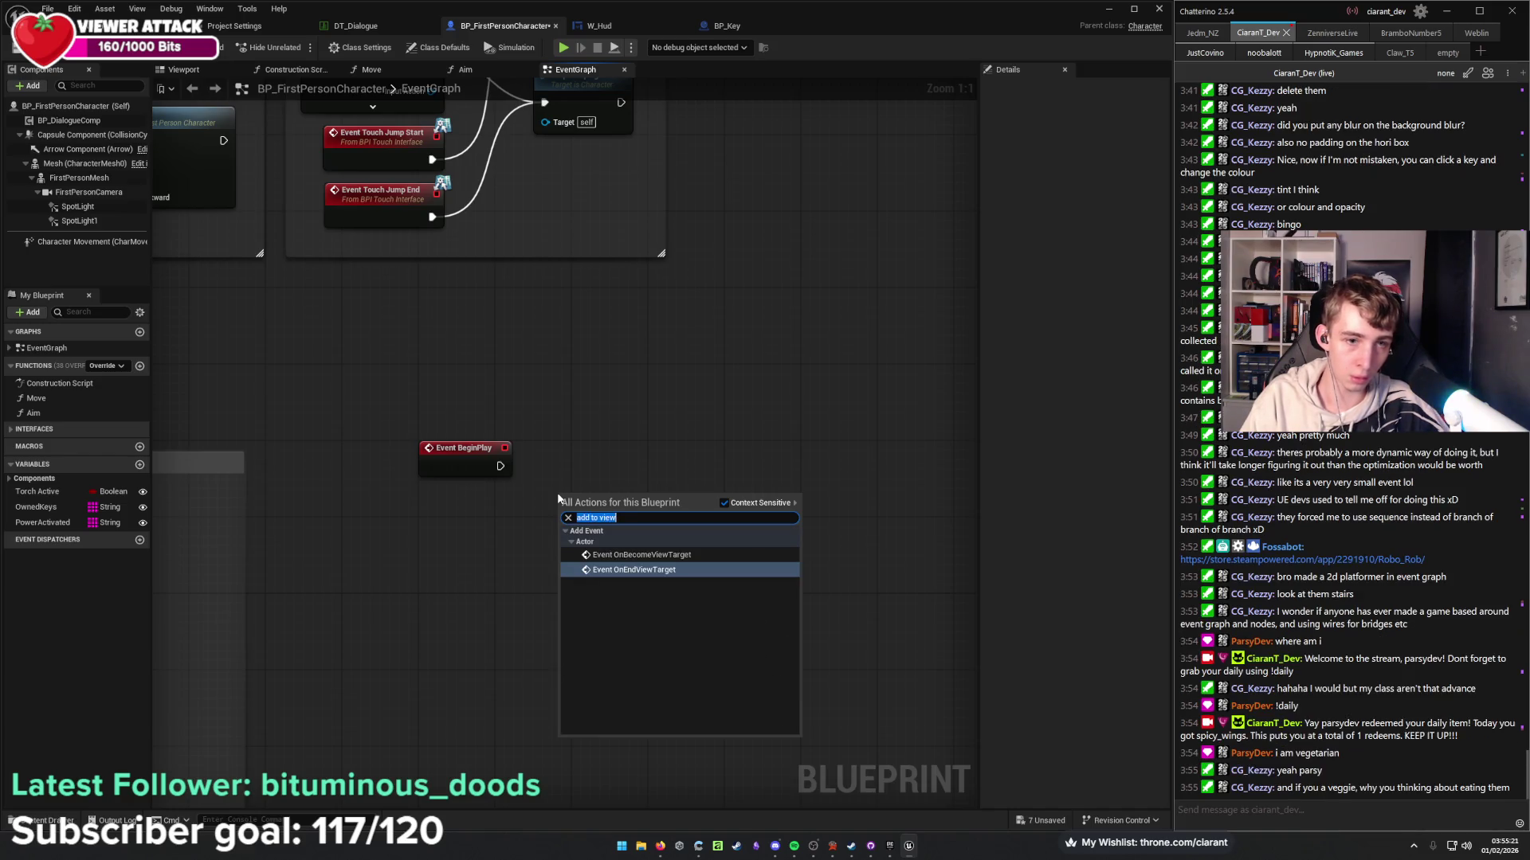
pyautogui.click(568, 517)
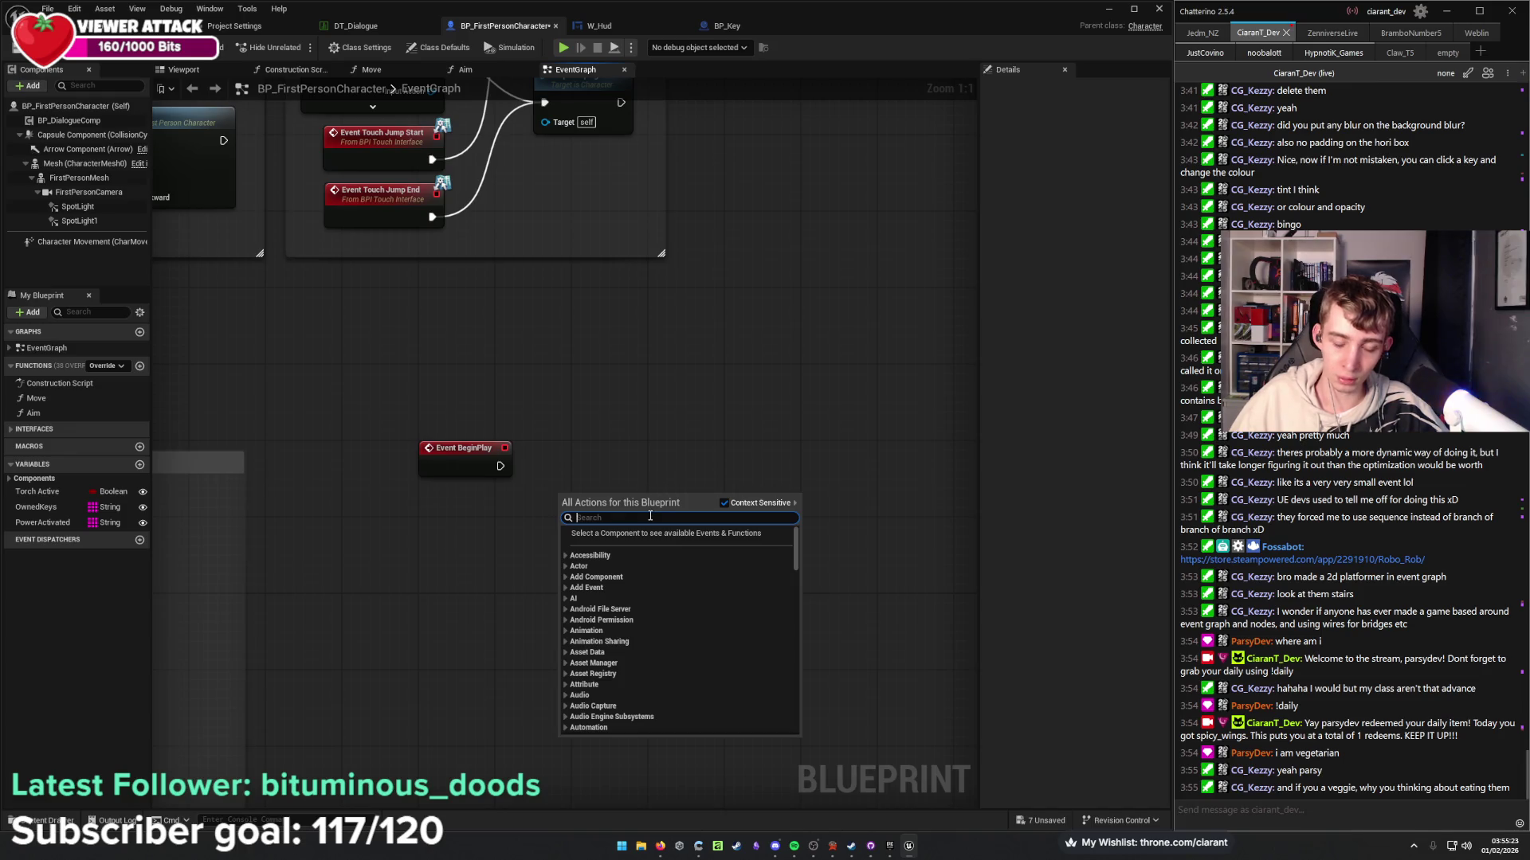
pyautogui.write('vieww')
pyautogui.press('BackSpace')
pyautogui.write('port')
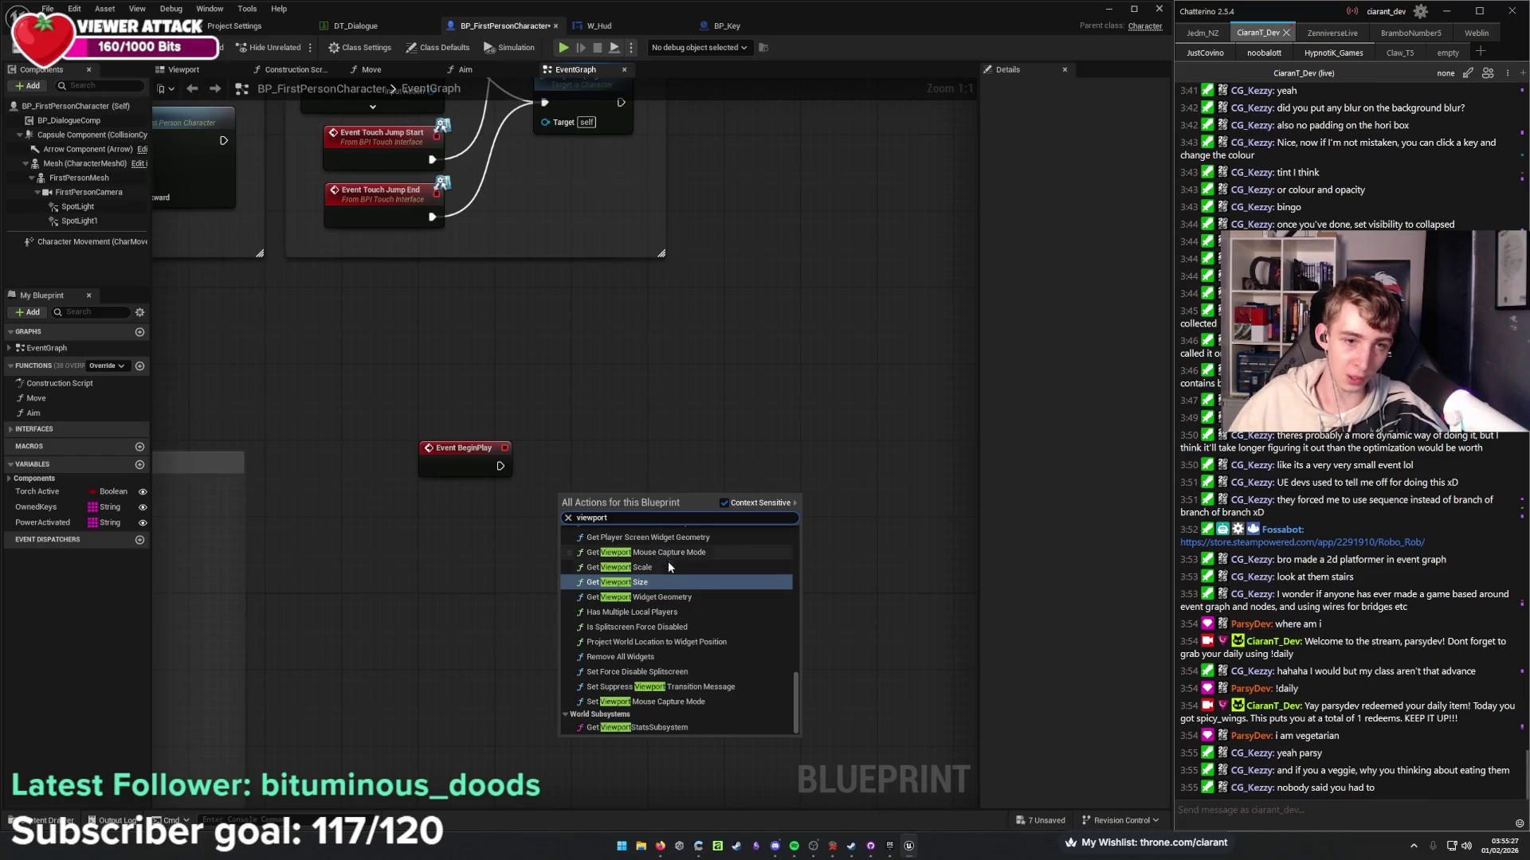
pyautogui.scroll(5, 693, 703)
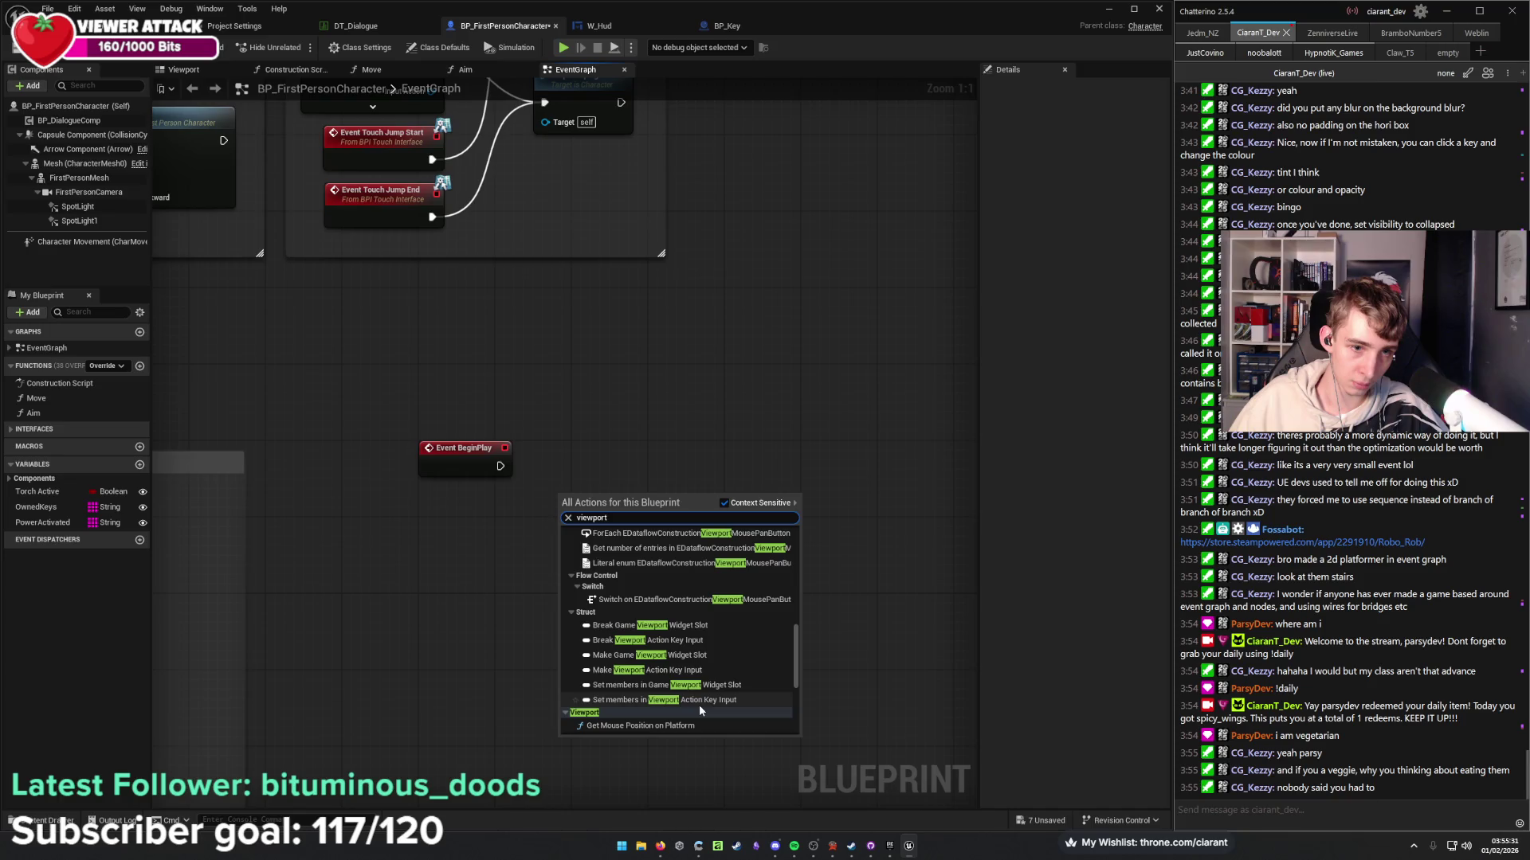
pyautogui.scroll(5, 718, 709)
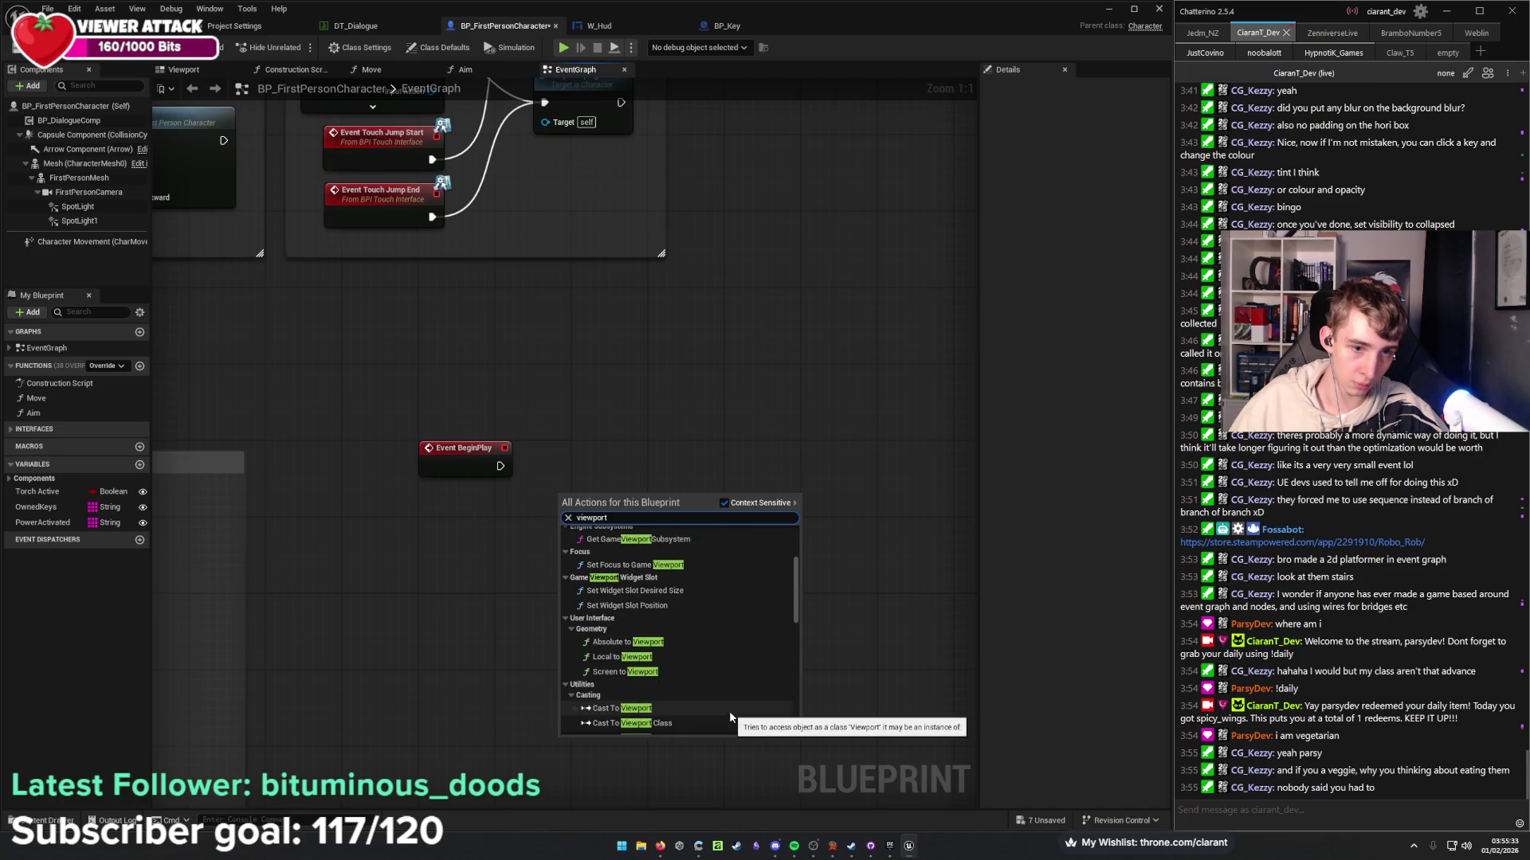
pyautogui.scroll(2, 730, 715)
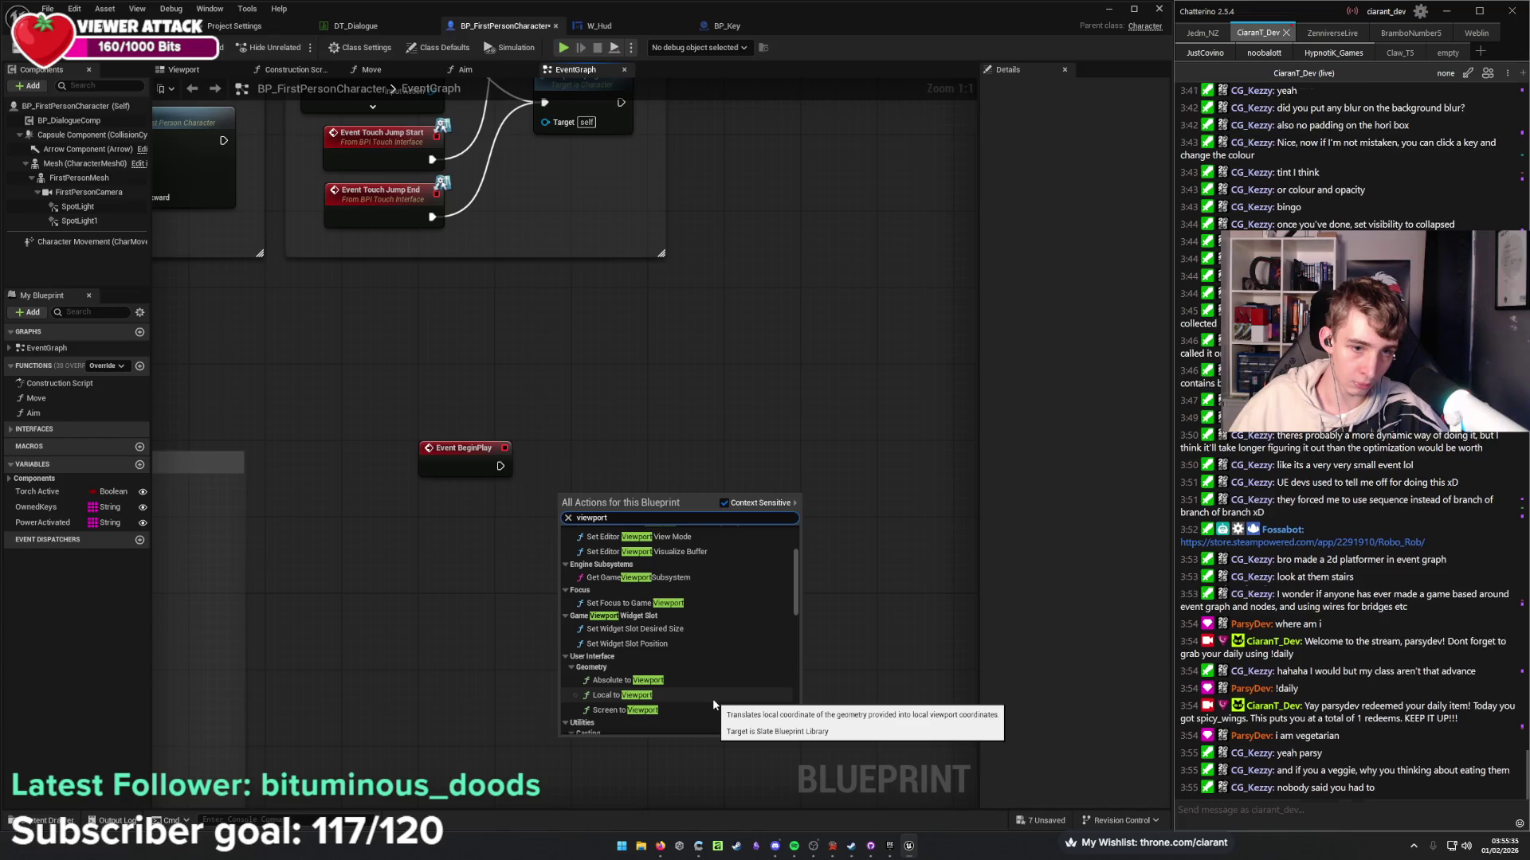
pyautogui.scroll(5, 713, 705)
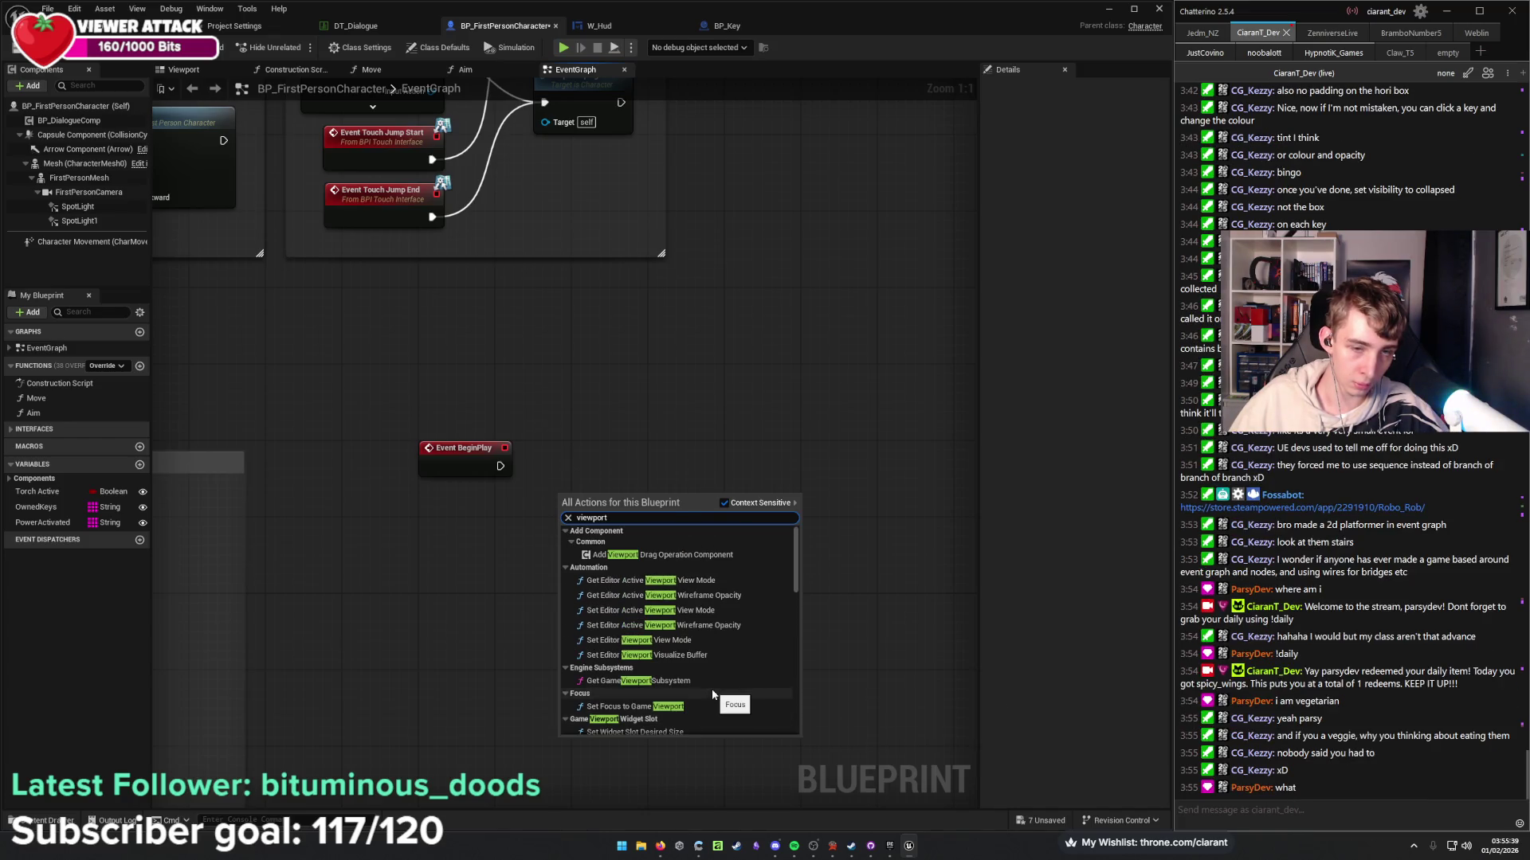
pyautogui.click(644, 388)
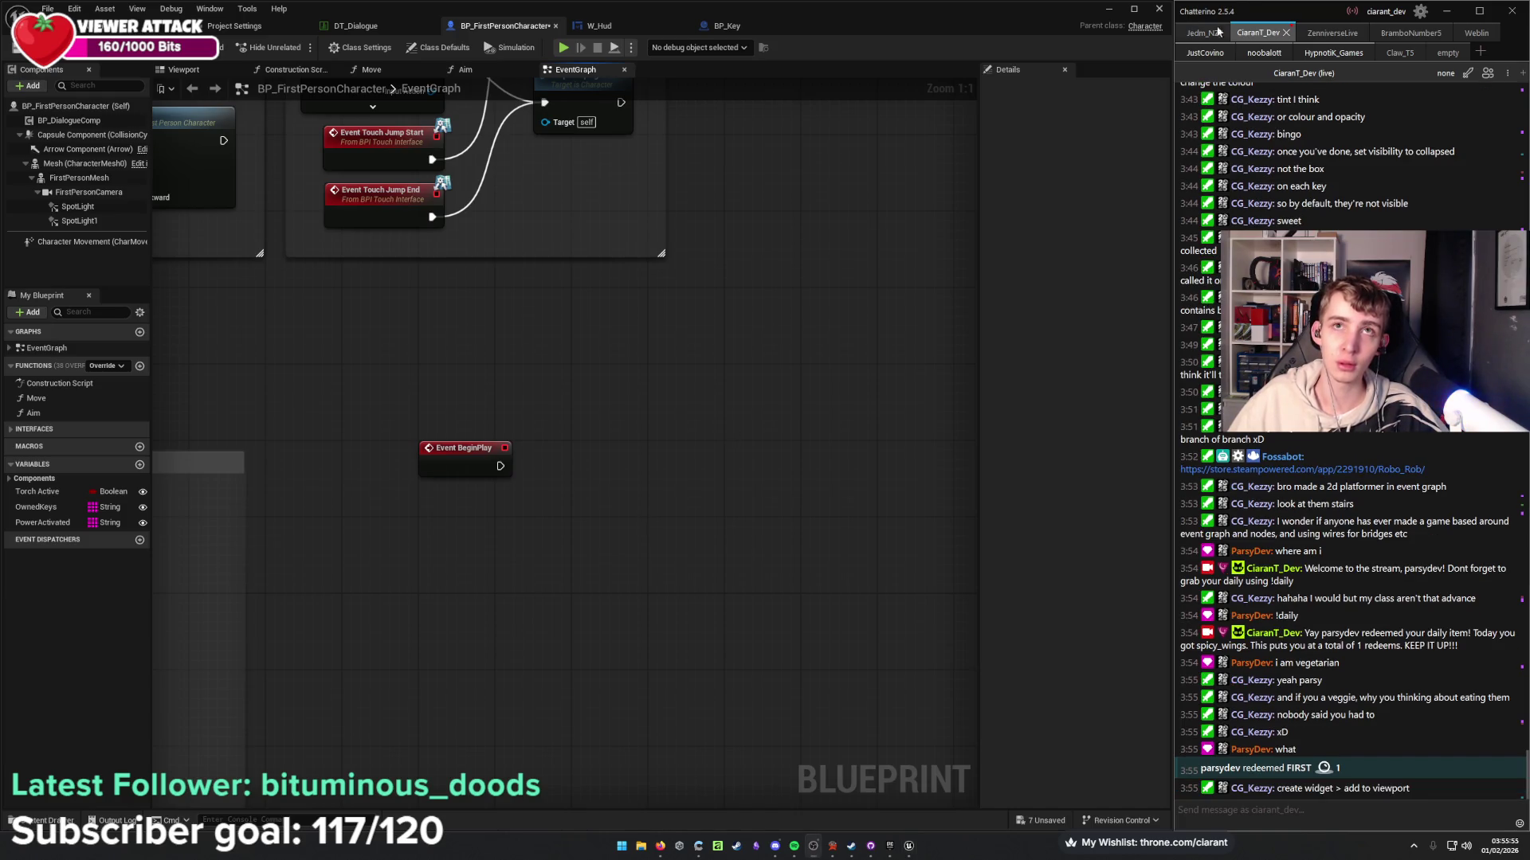
# Add a Create Widget node after BeginPlay set to the W_Hud class.
pyautogui.moveTo(502, 466); pyautogui.dragTo(549, 480)
pyautogui.write('cre')
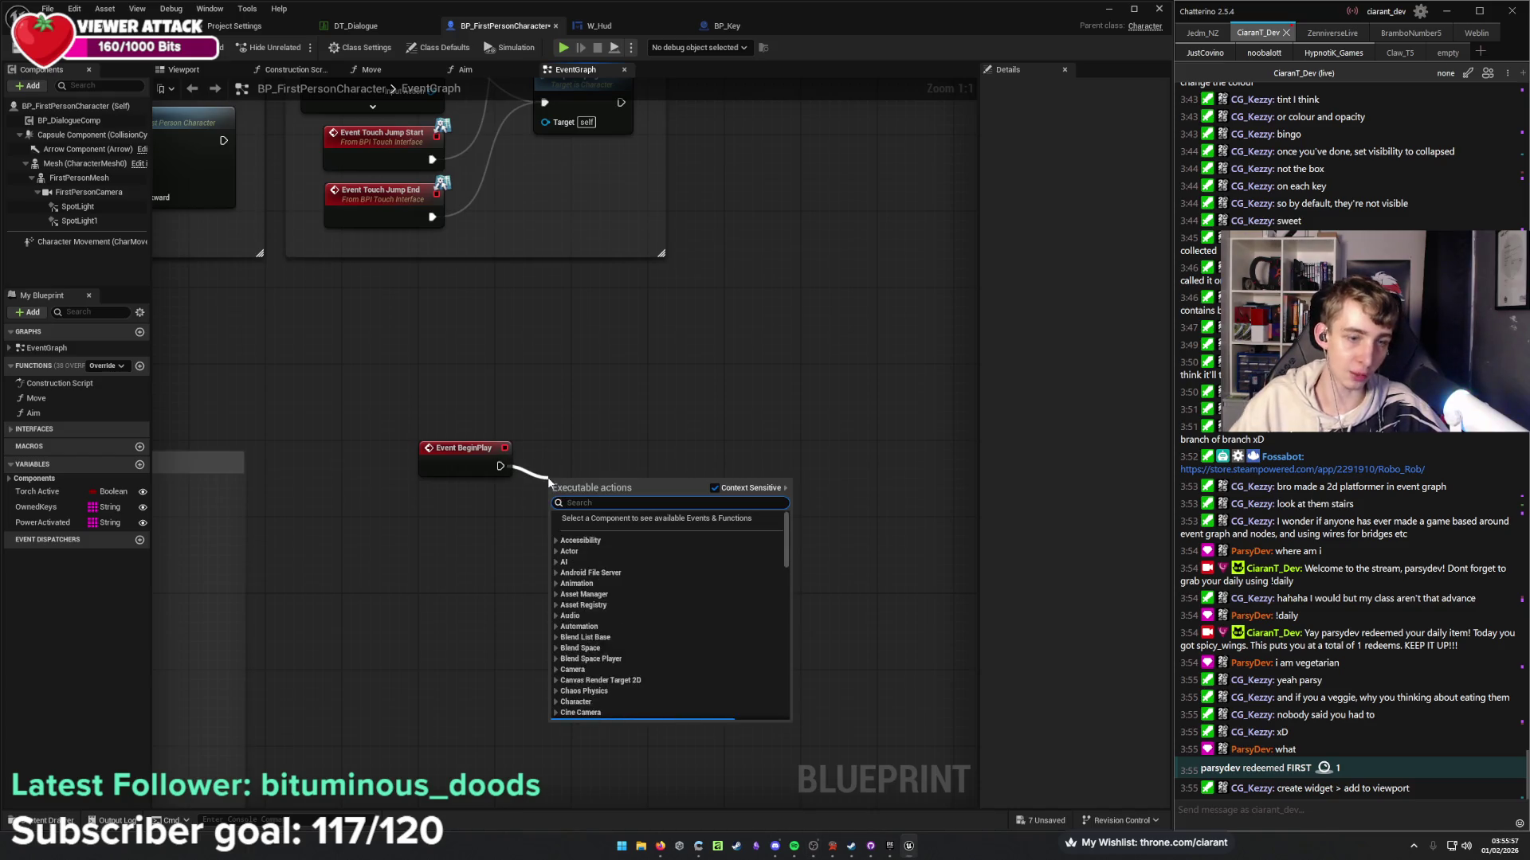
pyautogui.write('ate wid')
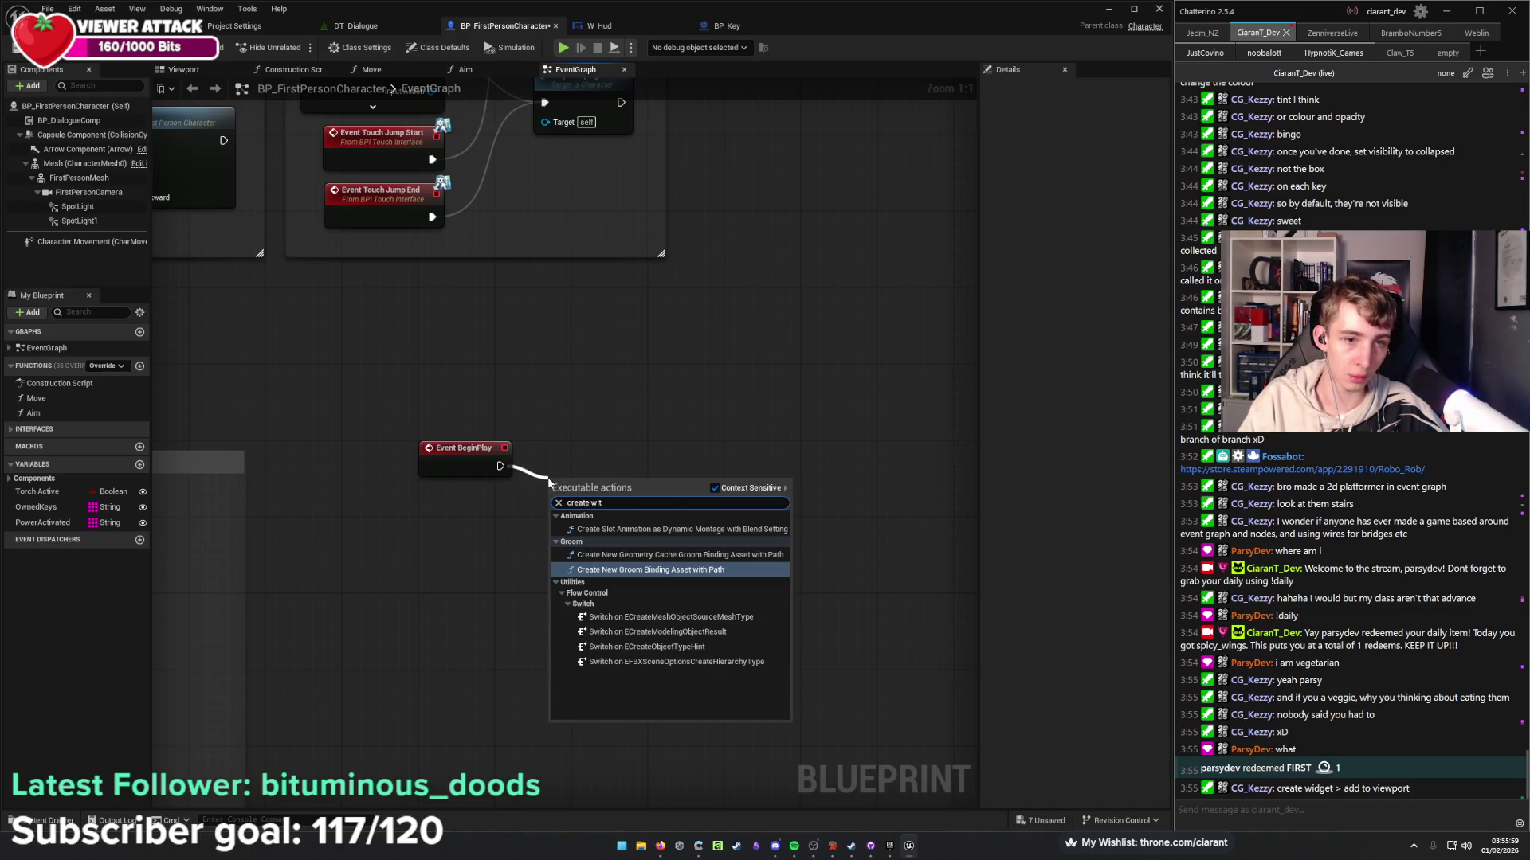
pyautogui.press('Return')
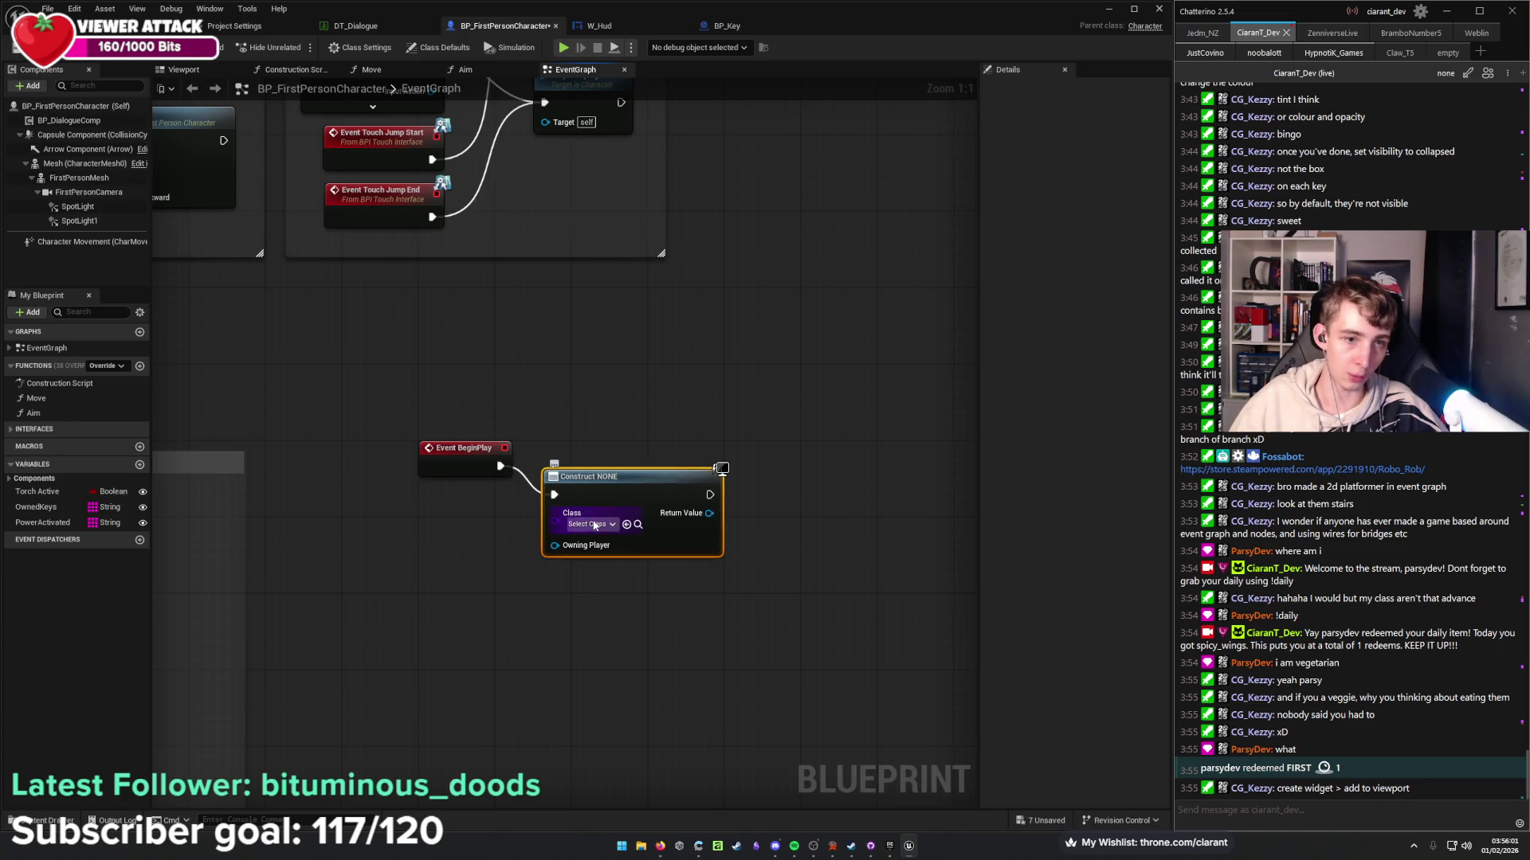
pyautogui.click(611, 524)
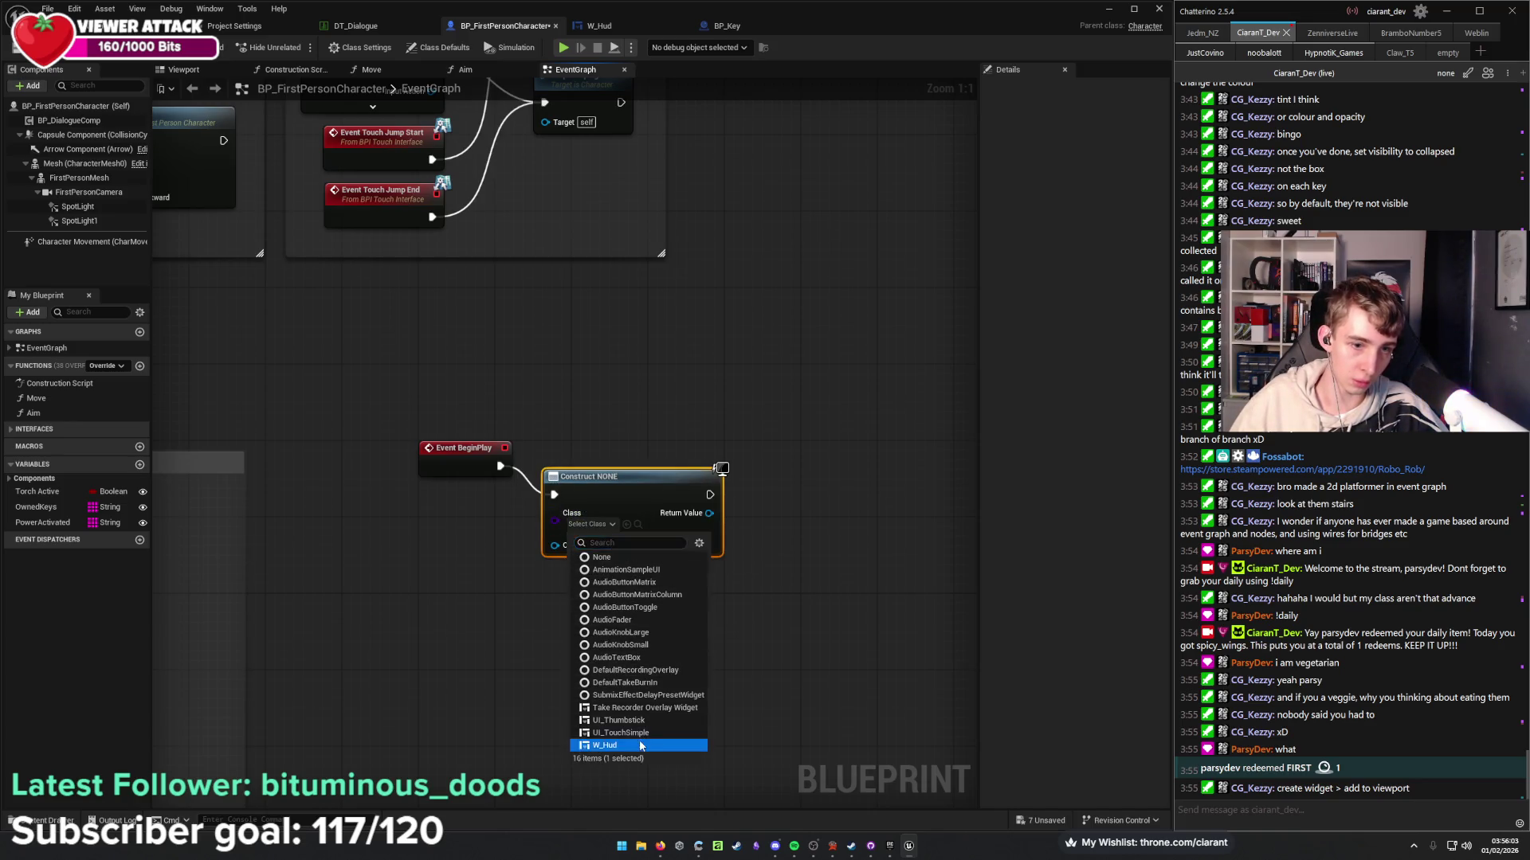
pyautogui.click(604, 745)
pyautogui.moveTo(600, 491); pyautogui.dragTo(611, 460)
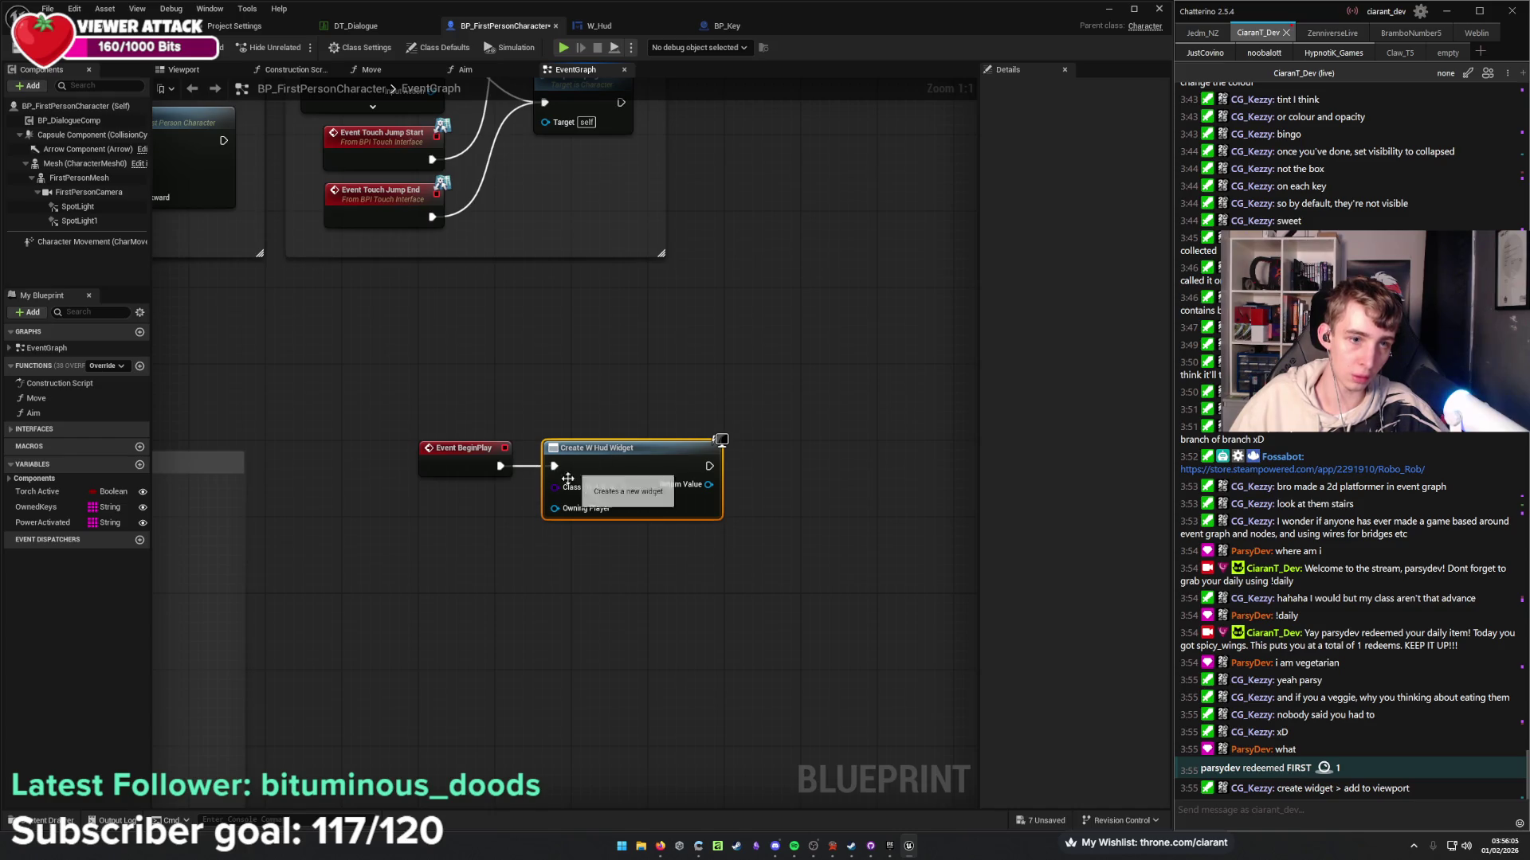
# Wire a Get Player Controller node into the widget's Owning Player input.
pyautogui.moveTo(555, 508); pyautogui.dragTo(500, 538)
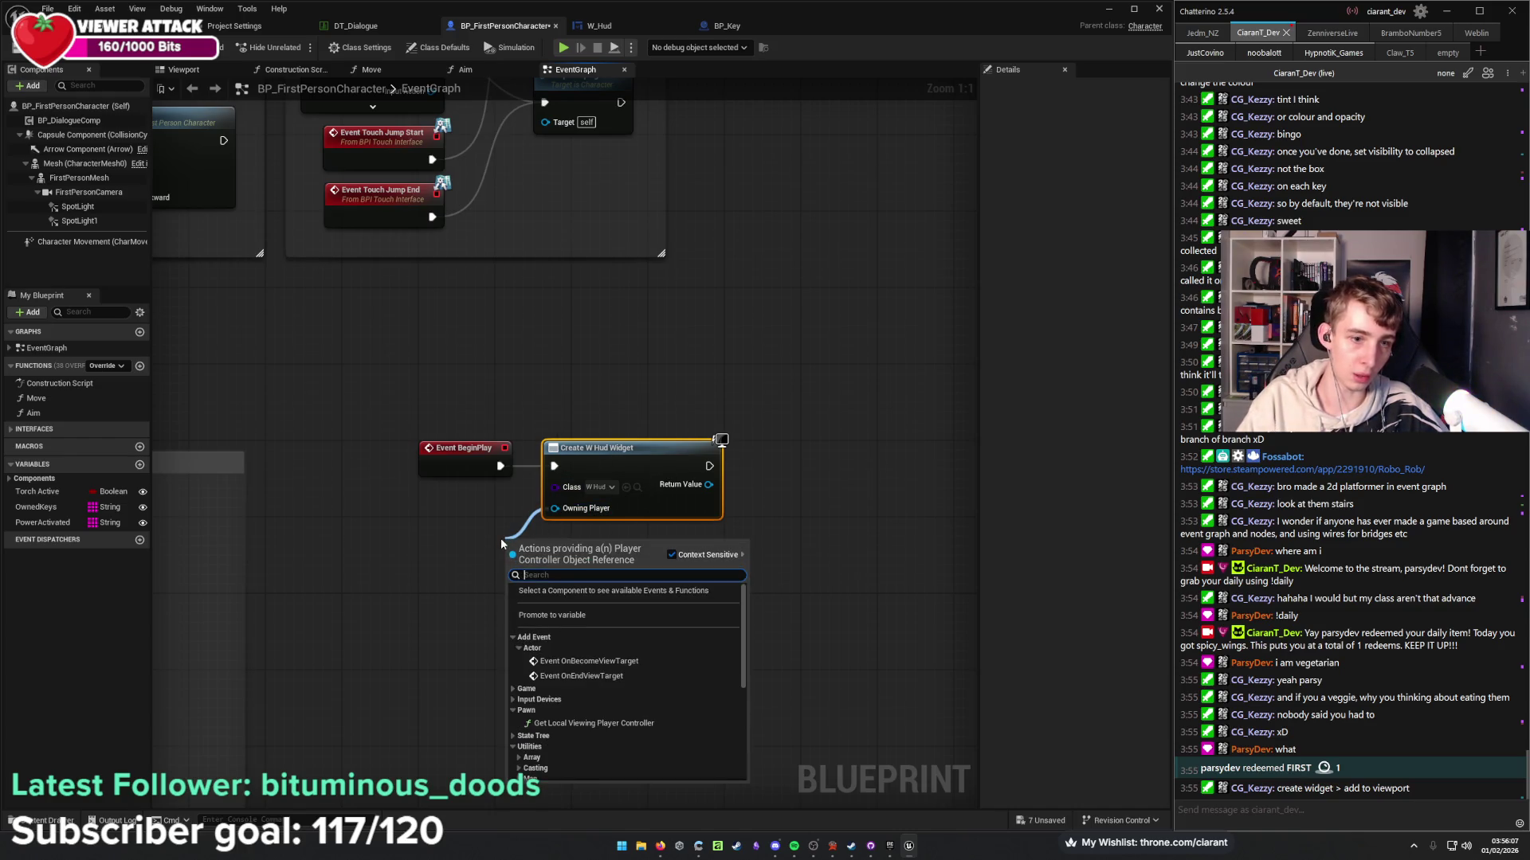
pyautogui.write('get')
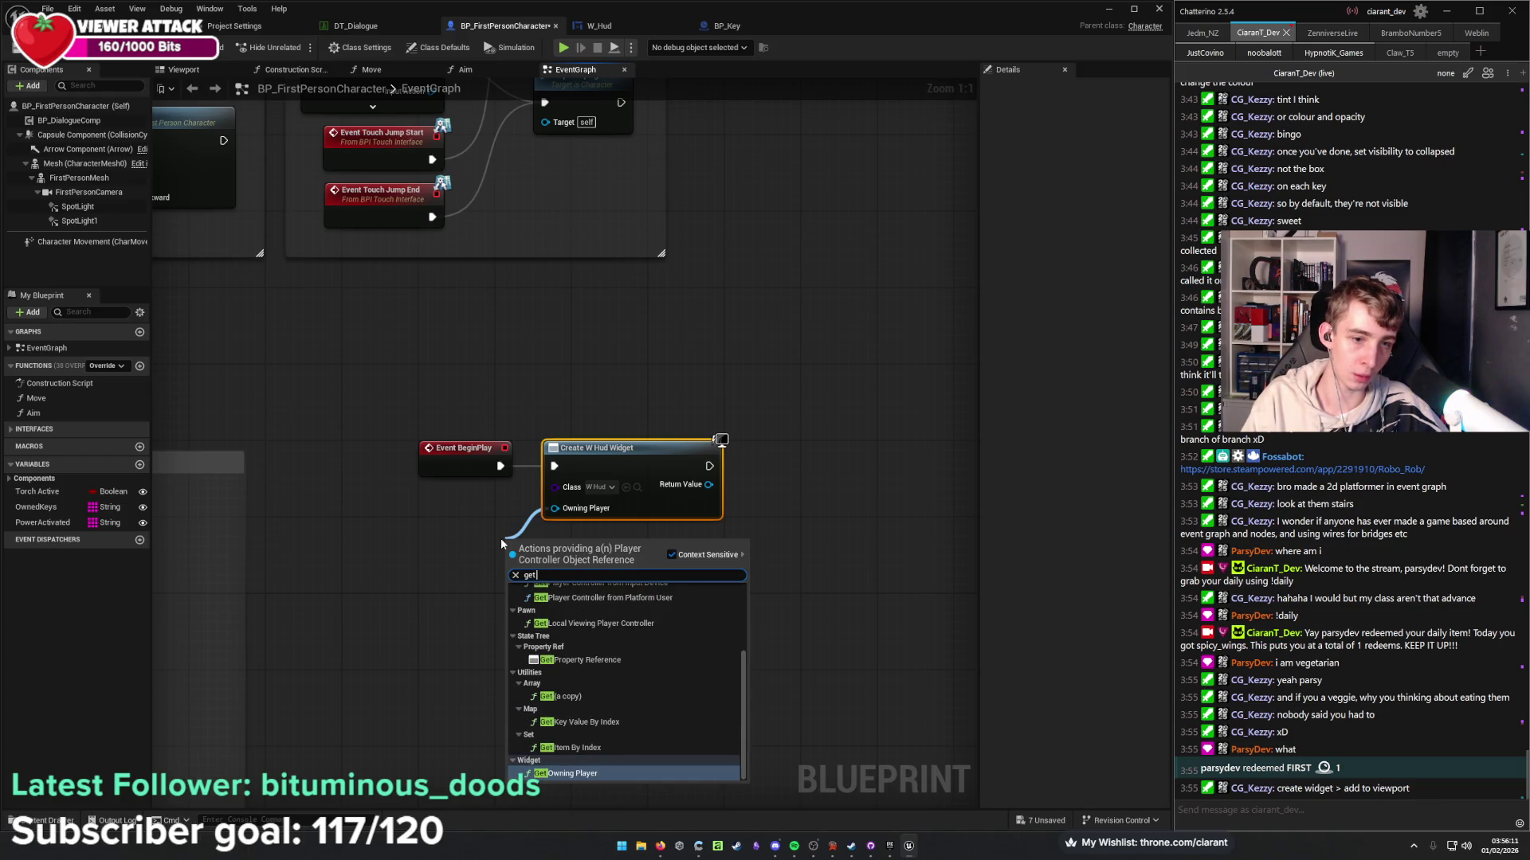
pyautogui.write(' player')
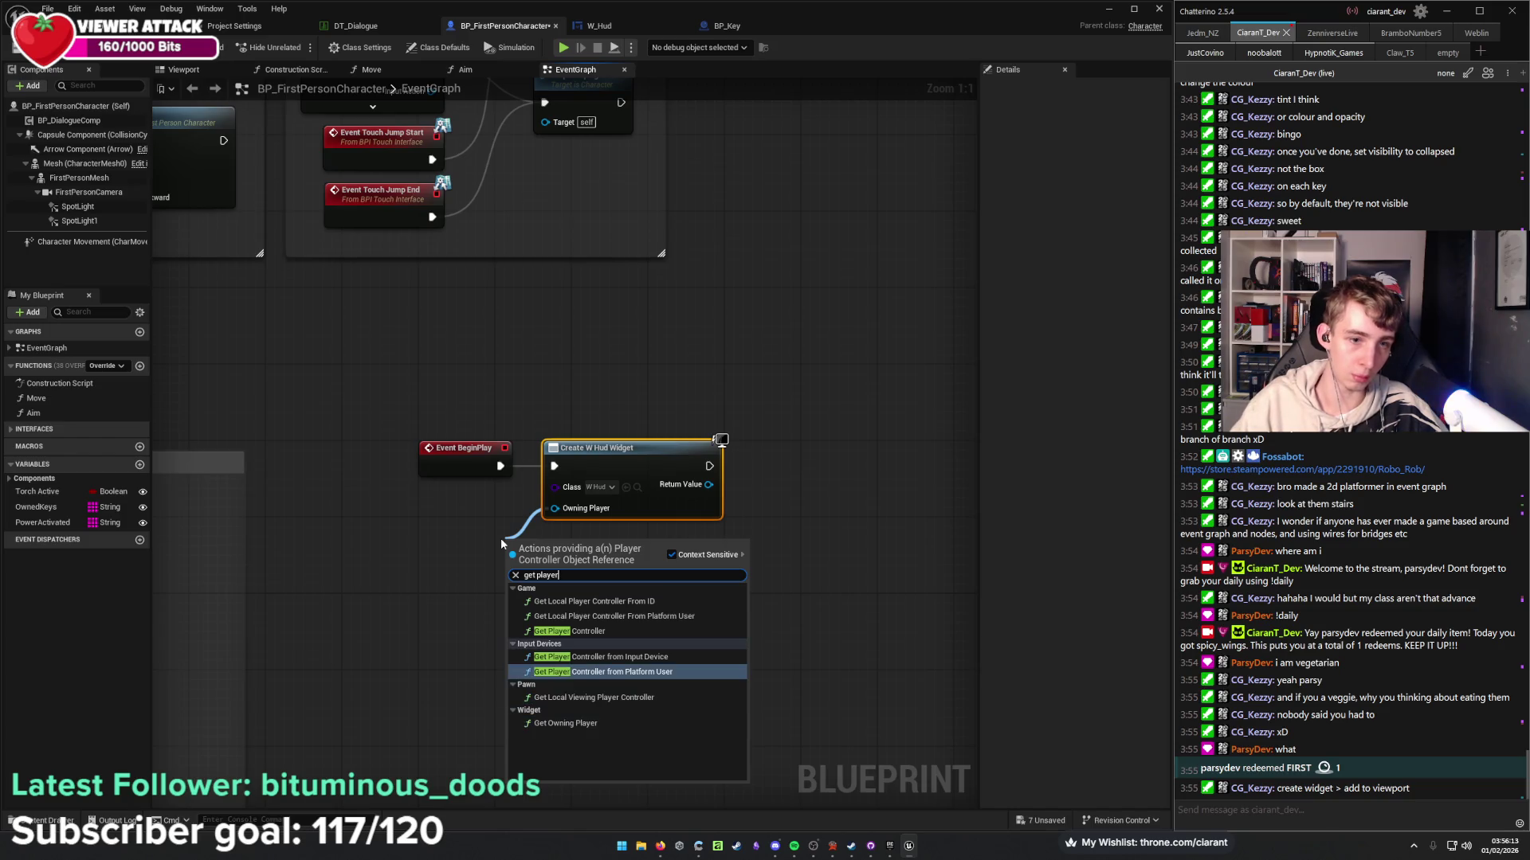
pyautogui.press('Up')
pyautogui.press('Up')
pyautogui.press('Return')
pyautogui.moveTo(558, 554); pyautogui.dragTo(443, 490)
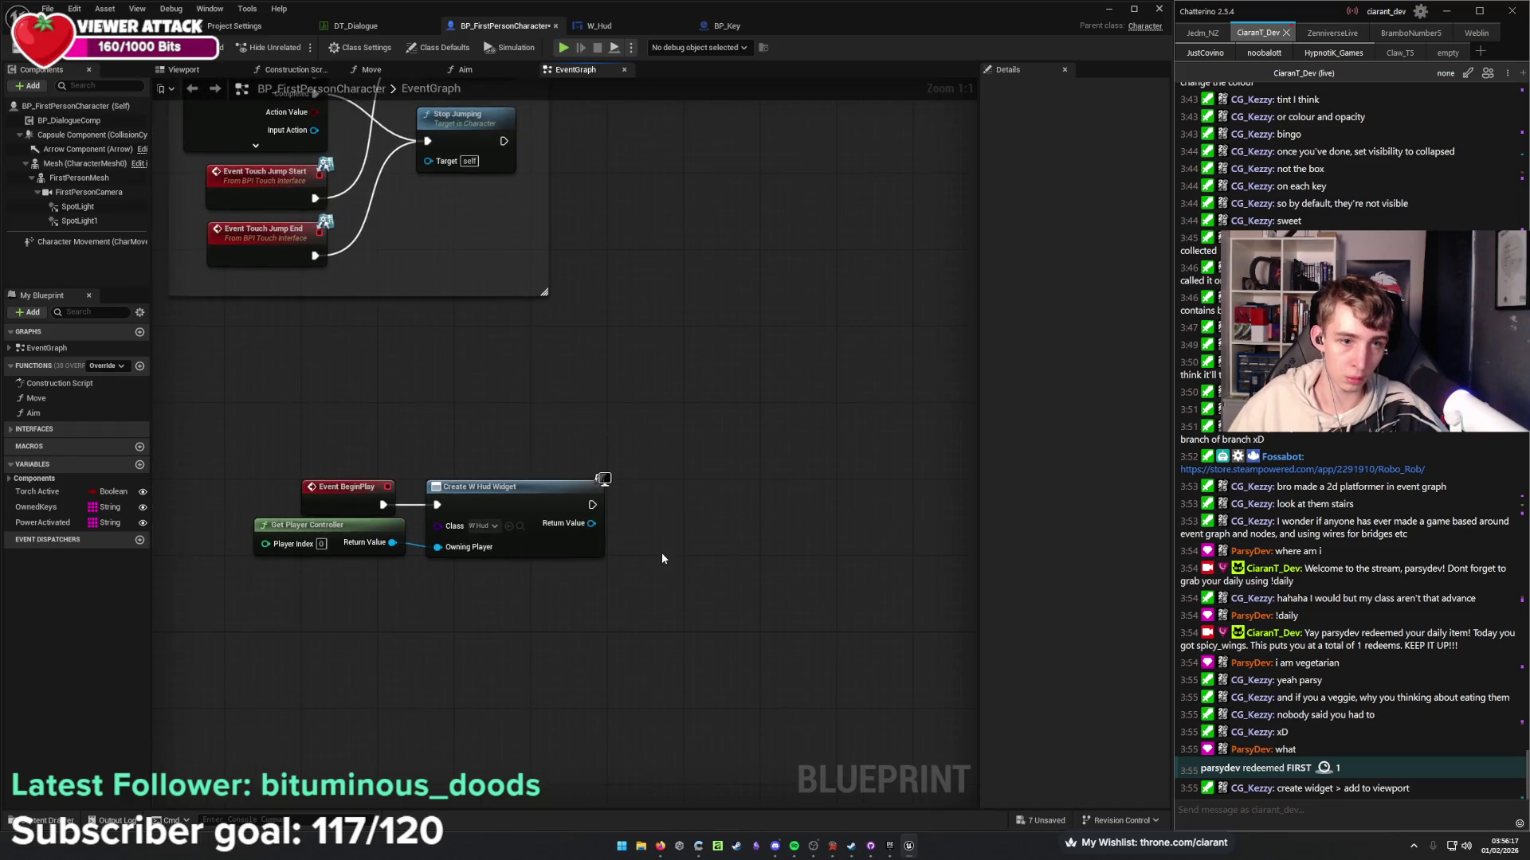
# Add an Add to Viewport node fed by the widget's Return Value.
pyautogui.moveTo(489, 537); pyautogui.dragTo(552, 528)
pyautogui.write('add')
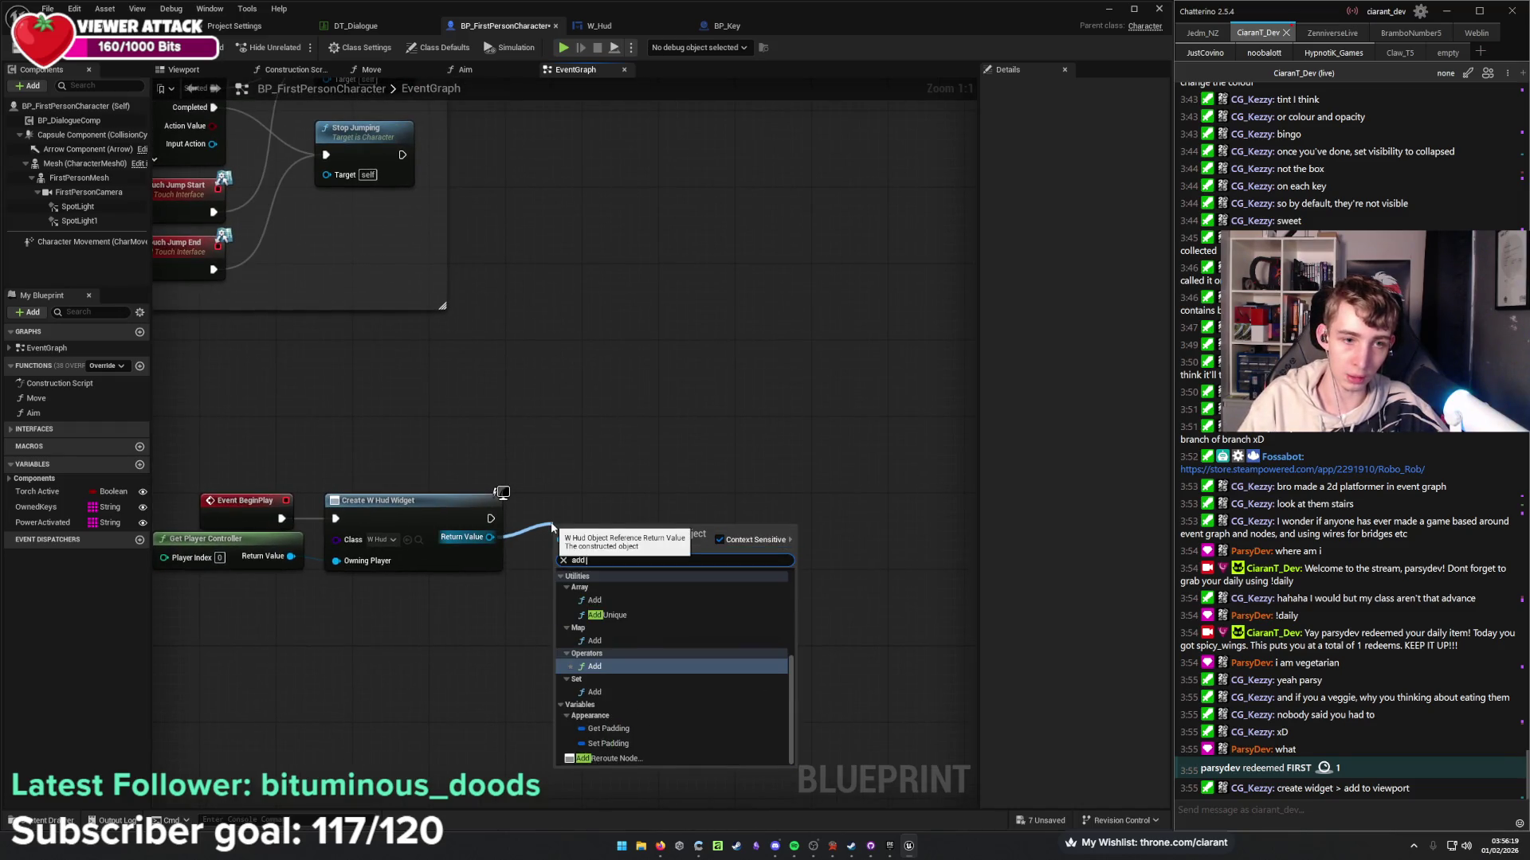
pyautogui.write(' to v')
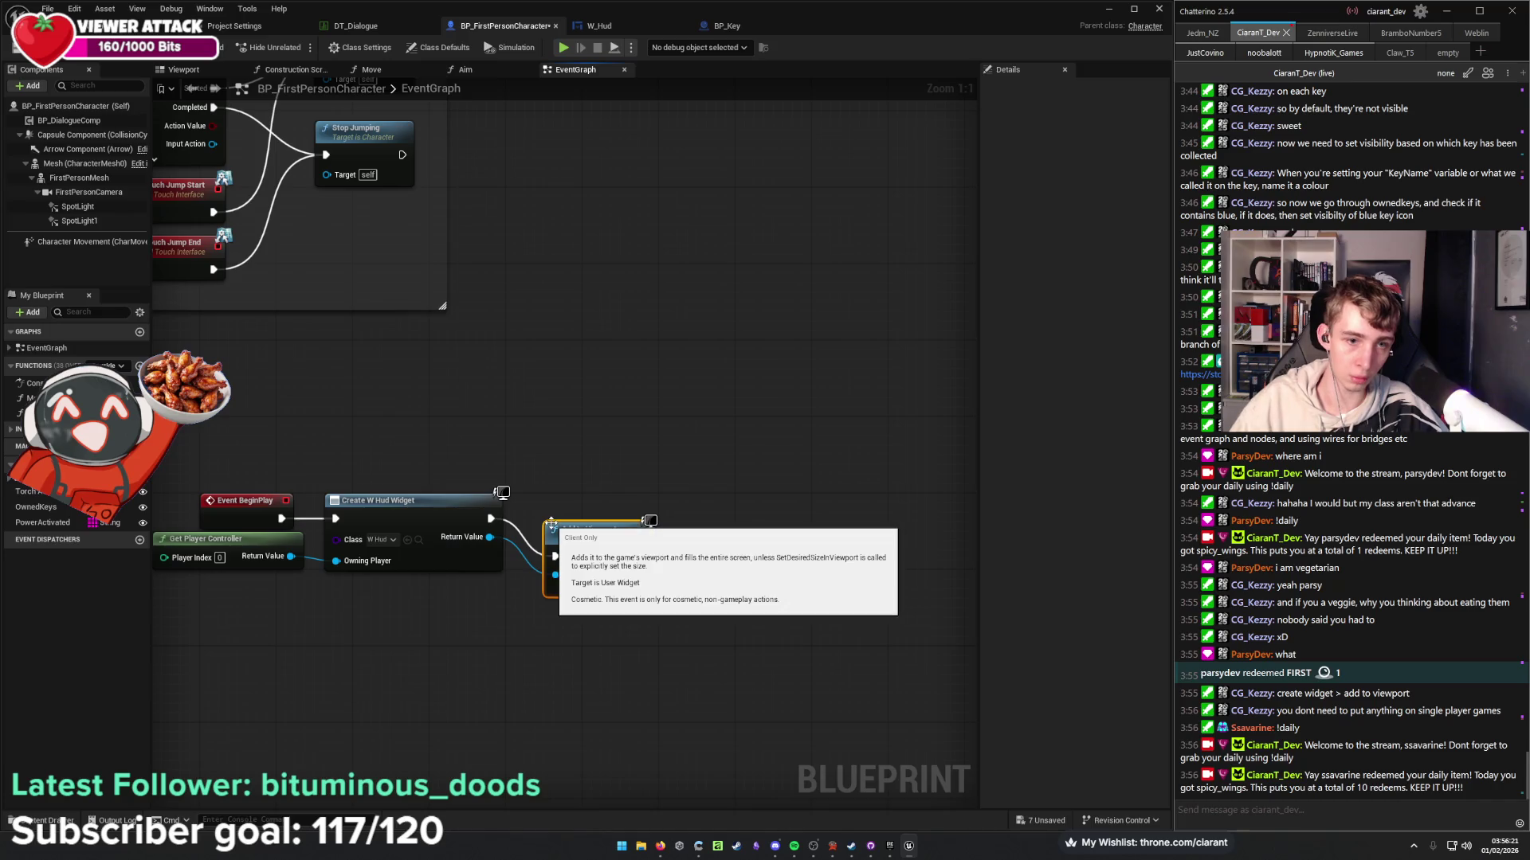
pyautogui.press('Return')
pyautogui.click(529, 597)
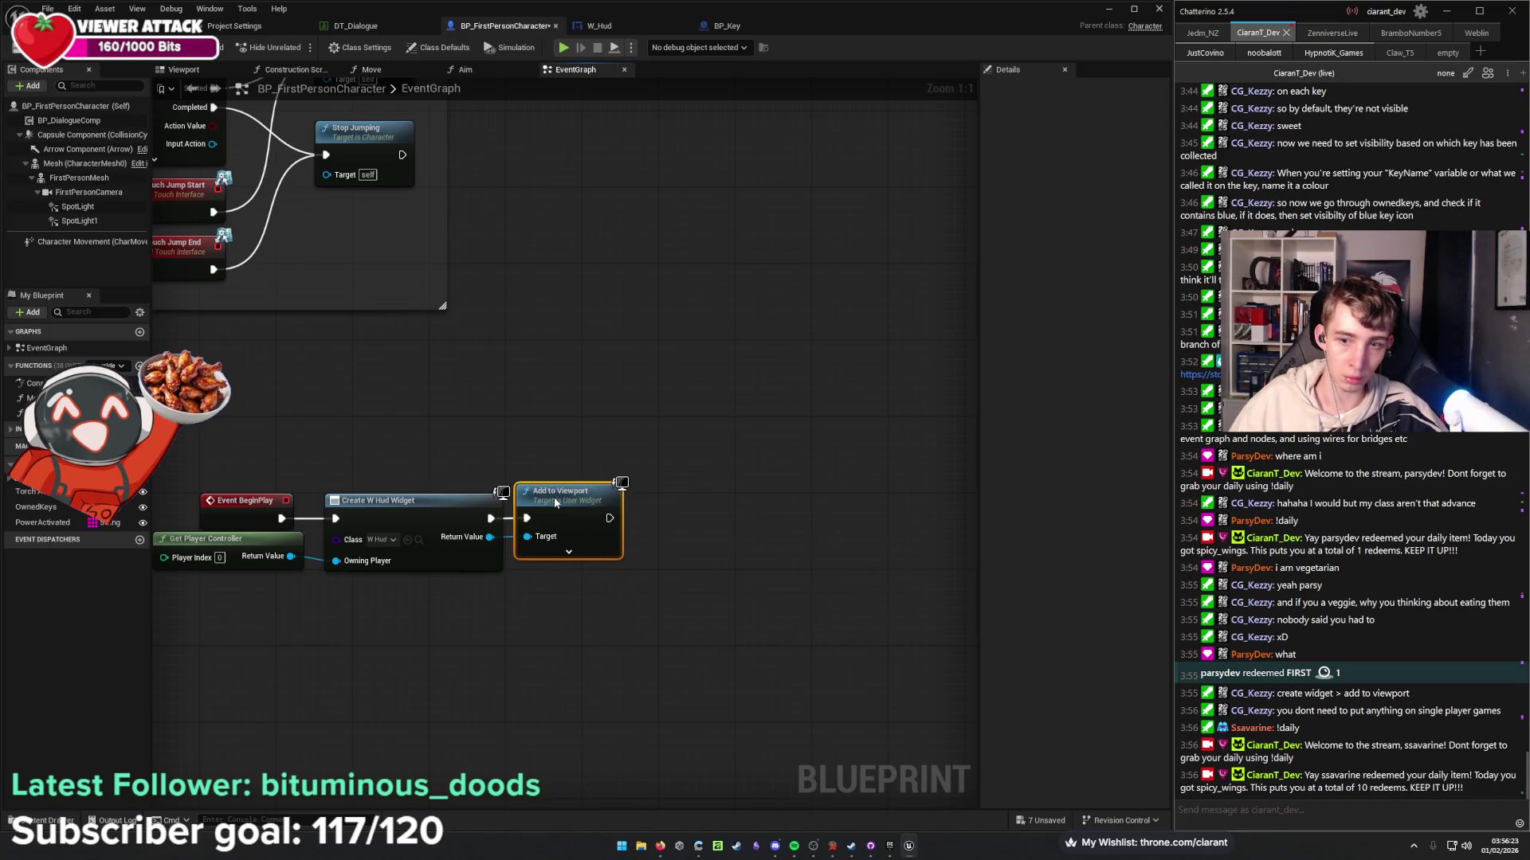
pyautogui.moveTo(529, 598); pyautogui.dragTo(755, 586)
# Delete Get Player Controller, tidy the node layout, and switch to the Adrift board.
pyautogui.click(494, 541)
pyautogui.press('Delete')
pyautogui.moveTo(677, 647); pyautogui.dragTo(546, 653)
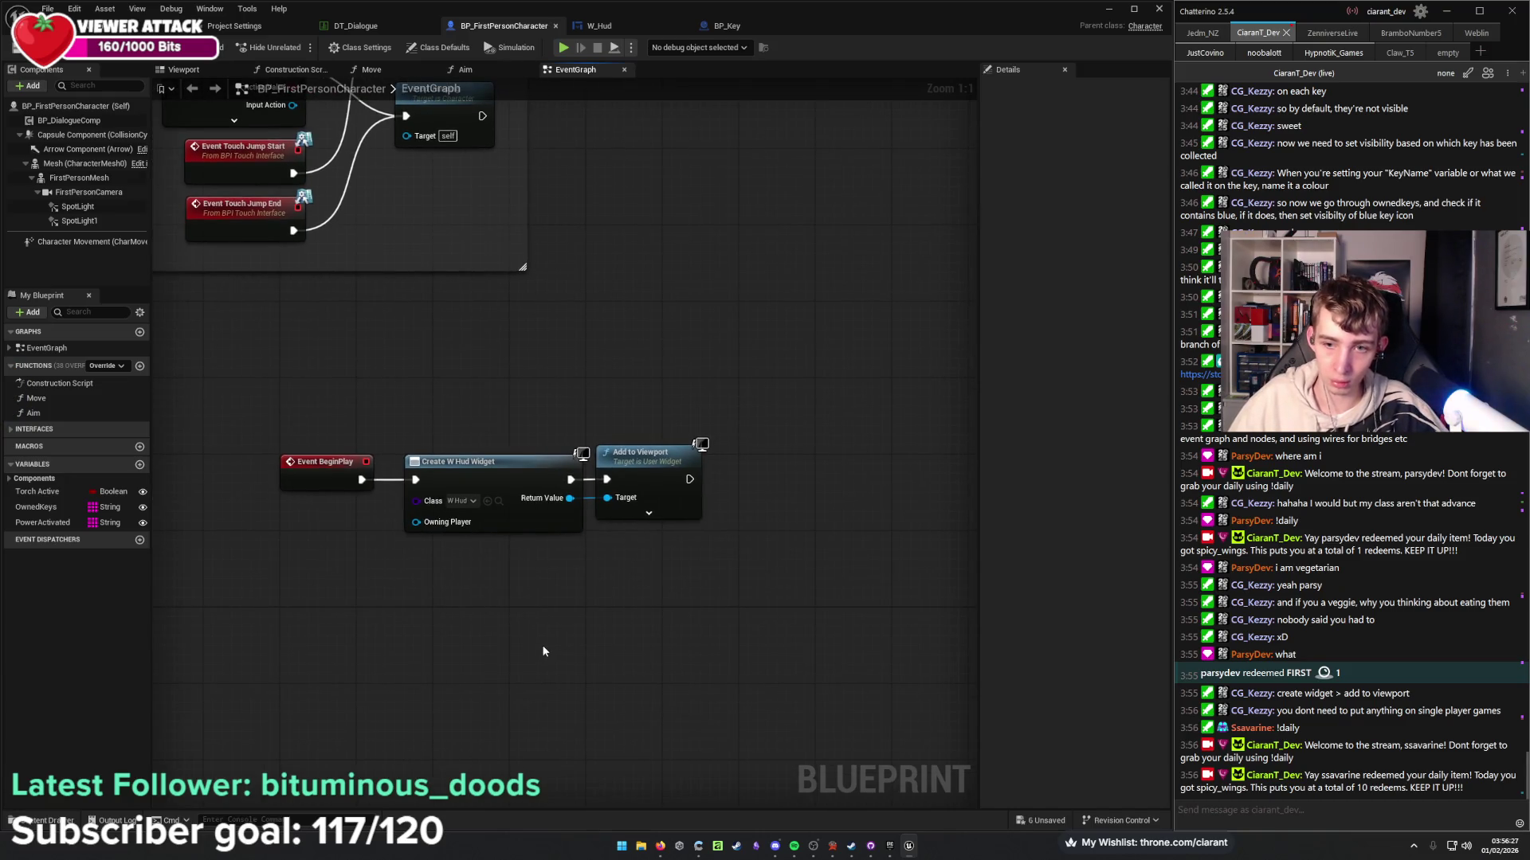
pyautogui.moveTo(693, 563)
pyautogui.mouseDown()
pyautogui.moveTo(481, 590)
pyautogui.moveTo(325, 495)
pyautogui.mouseUp()
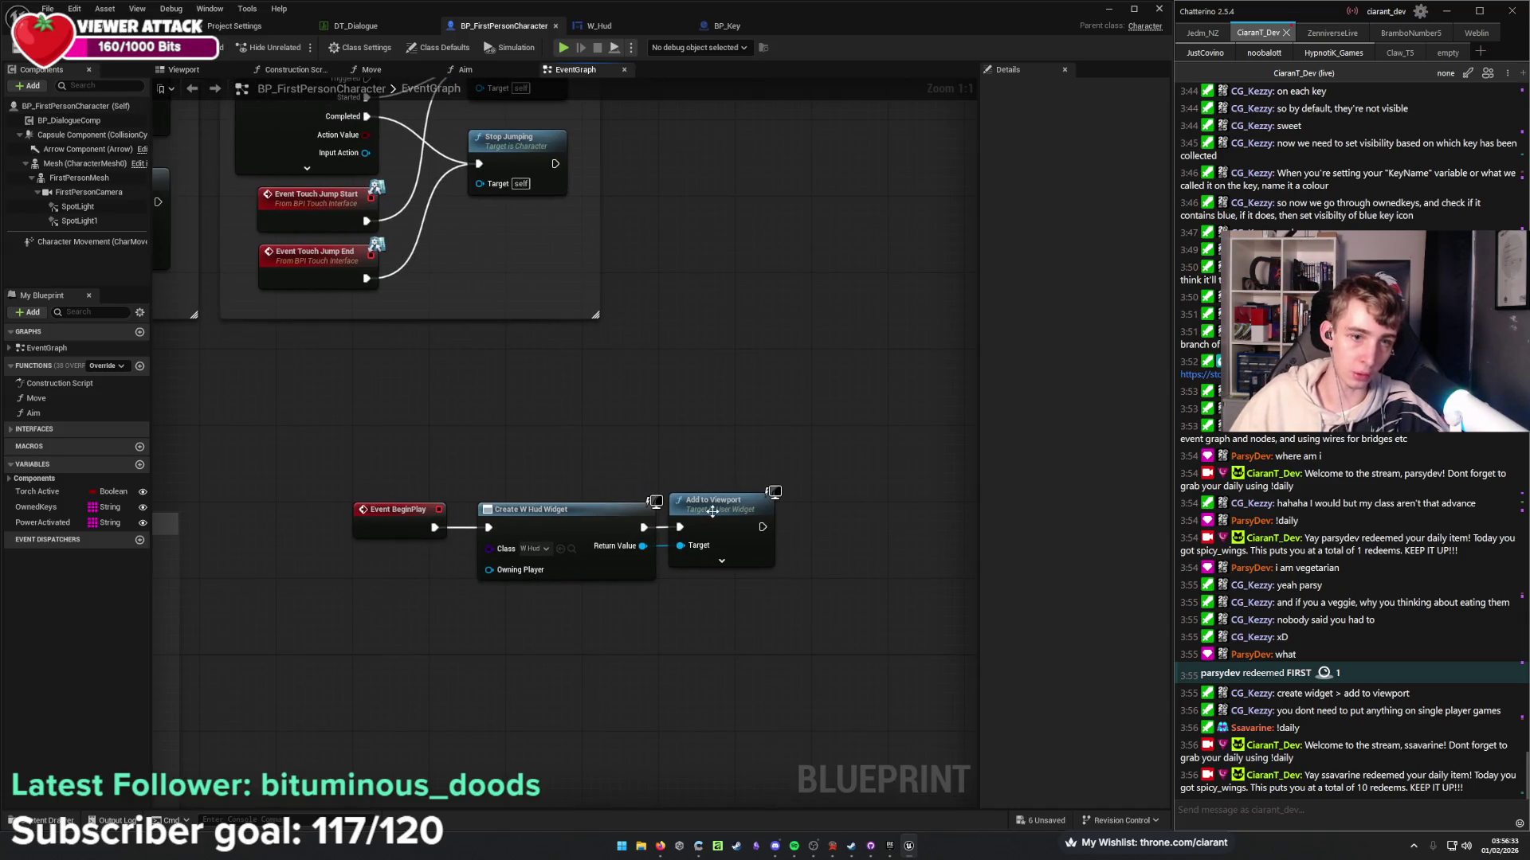
pyautogui.moveTo(712, 511); pyautogui.dragTo(708, 522)
pyautogui.moveTo(692, 466); pyautogui.dragTo(683, 462)
pyautogui.moveTo(249, 391)
pyautogui.mouseDown()
pyautogui.moveTo(406, 420)
pyautogui.moveTo(327, 449)
pyautogui.mouseUp()
pyautogui.moveTo(303, 512); pyautogui.dragTo(330, 516)
pyautogui.moveTo(403, 467); pyautogui.dragTo(319, 445)
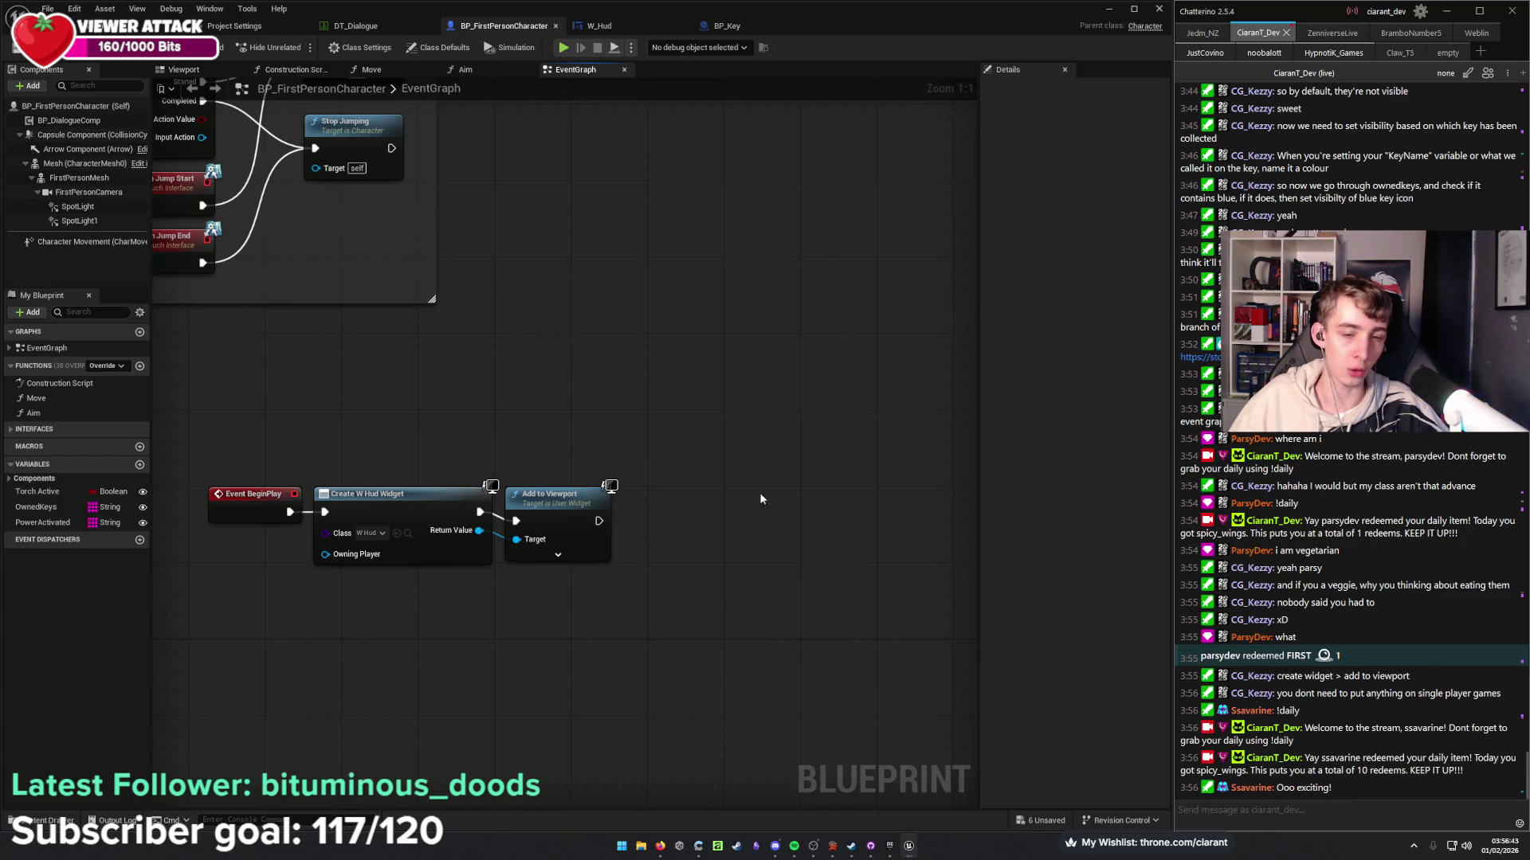
pyautogui.moveTo(659, 846)
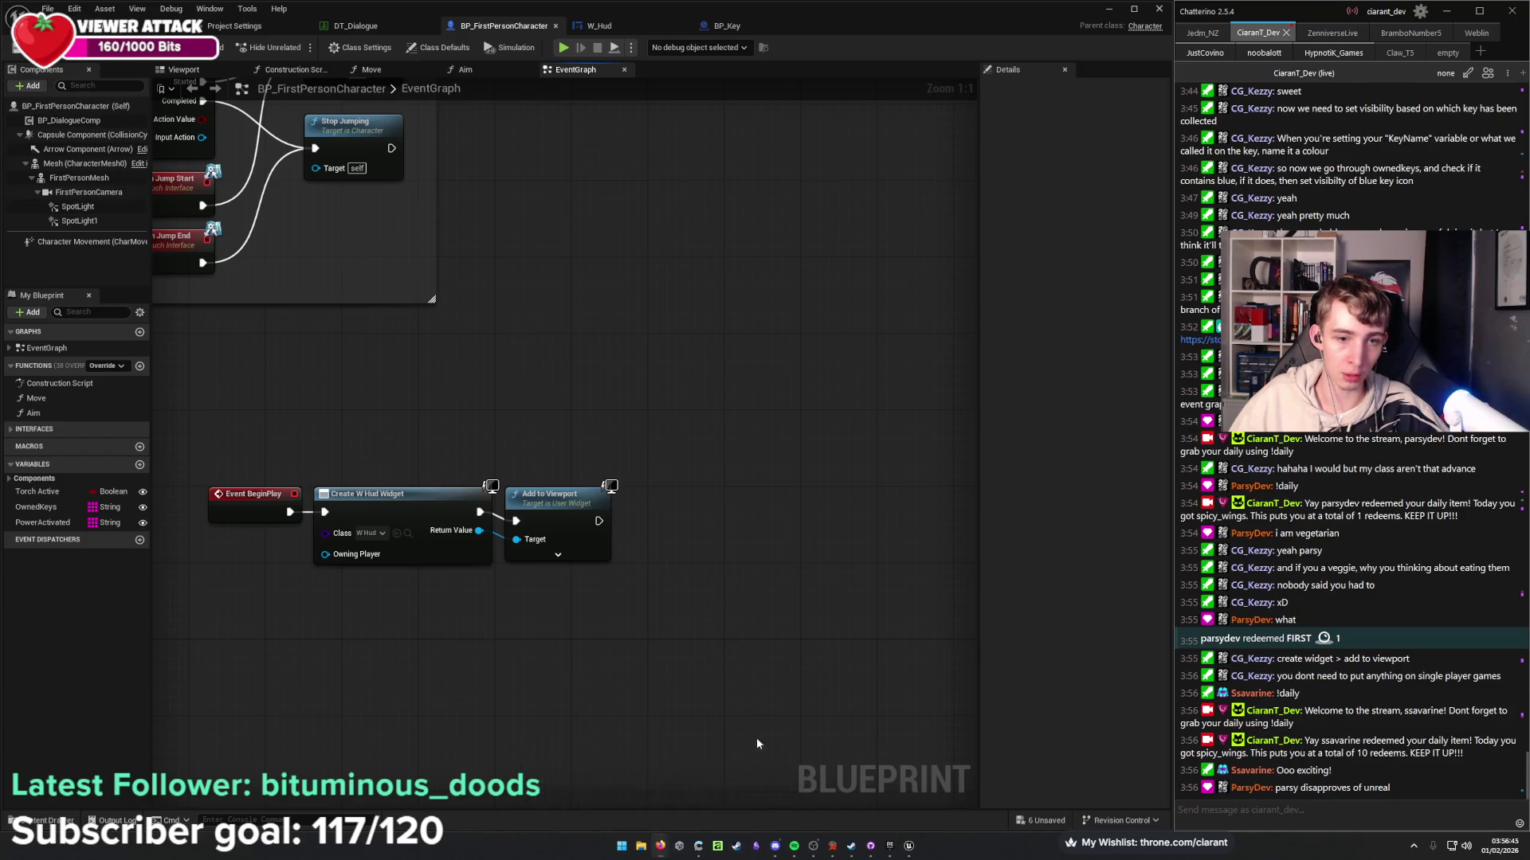
pyautogui.click(749, 757)
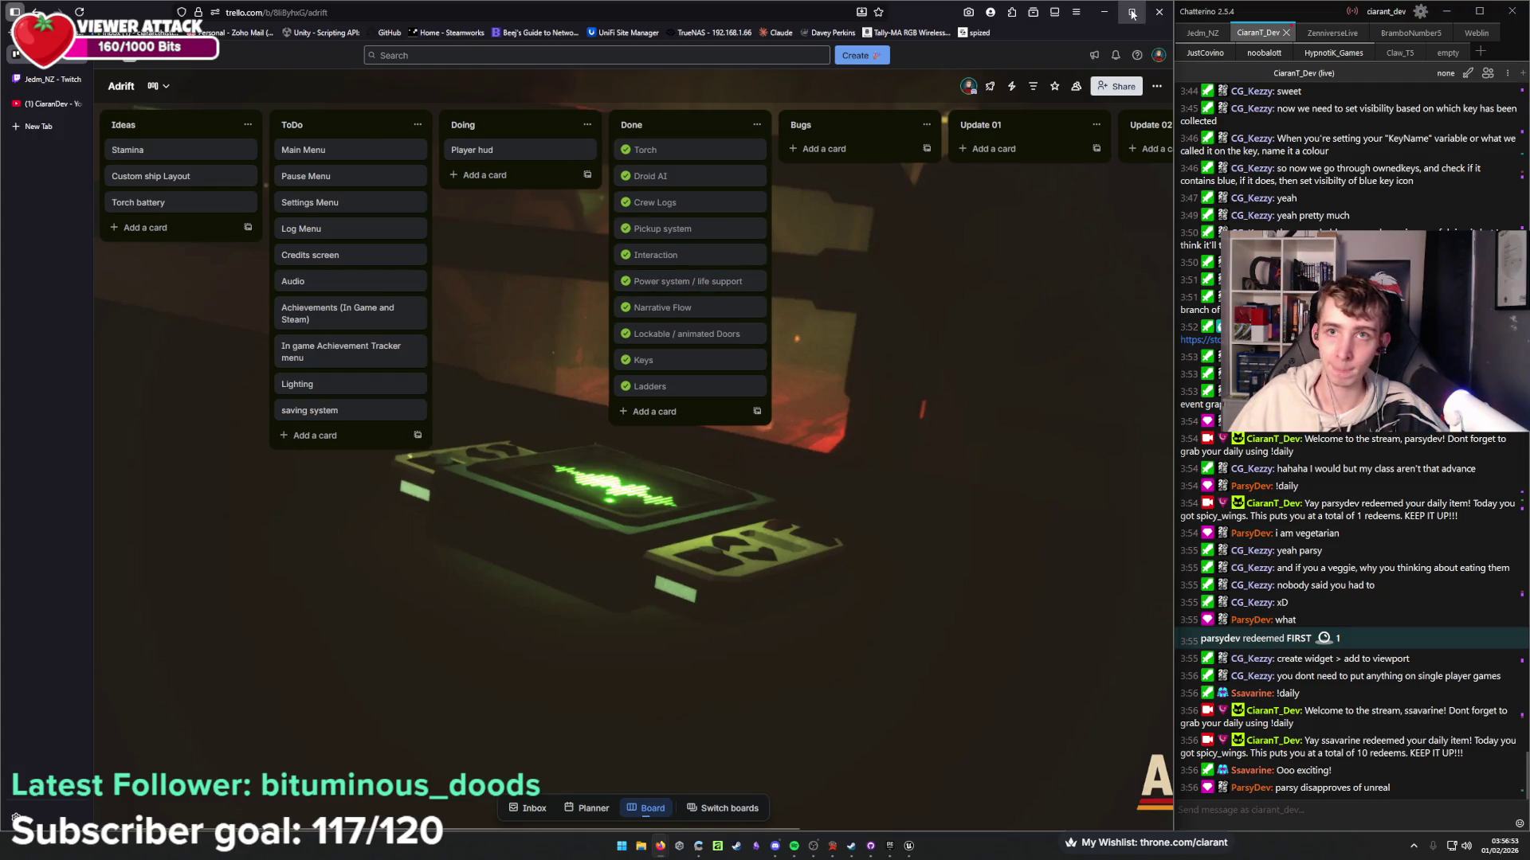
# Minimize the browser and recentre the BeginPlay, Create W Hud Widget, Add to Viewport chain.
pyautogui.click(1105, 17)
pyautogui.moveTo(466, 396); pyautogui.dragTo(587, 371)
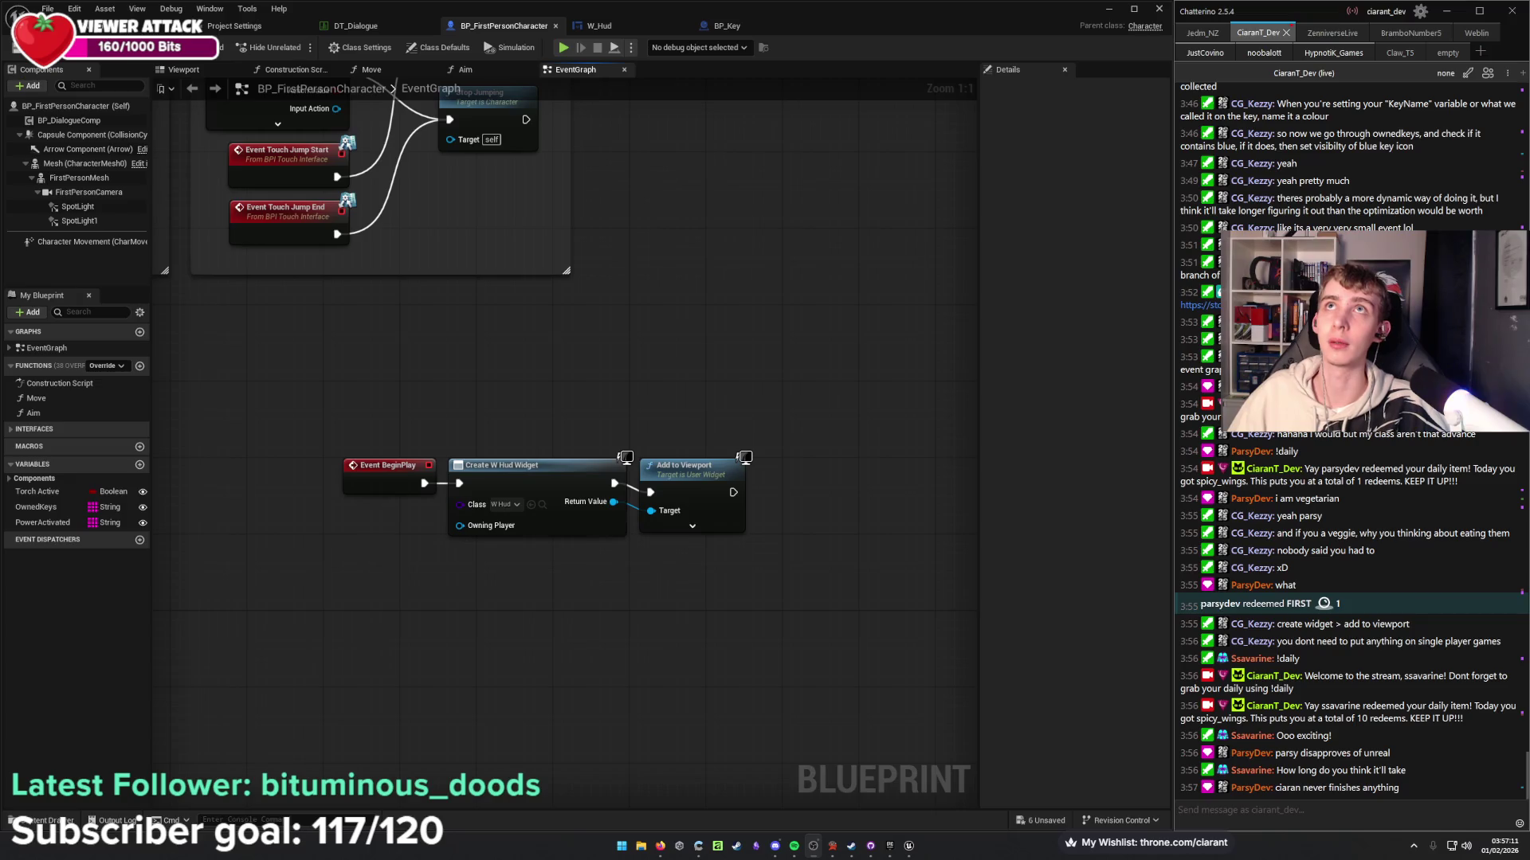
# Fly the level editor camera past the door to face the two keys.
pyautogui.hotkey('alt', 'Tab')
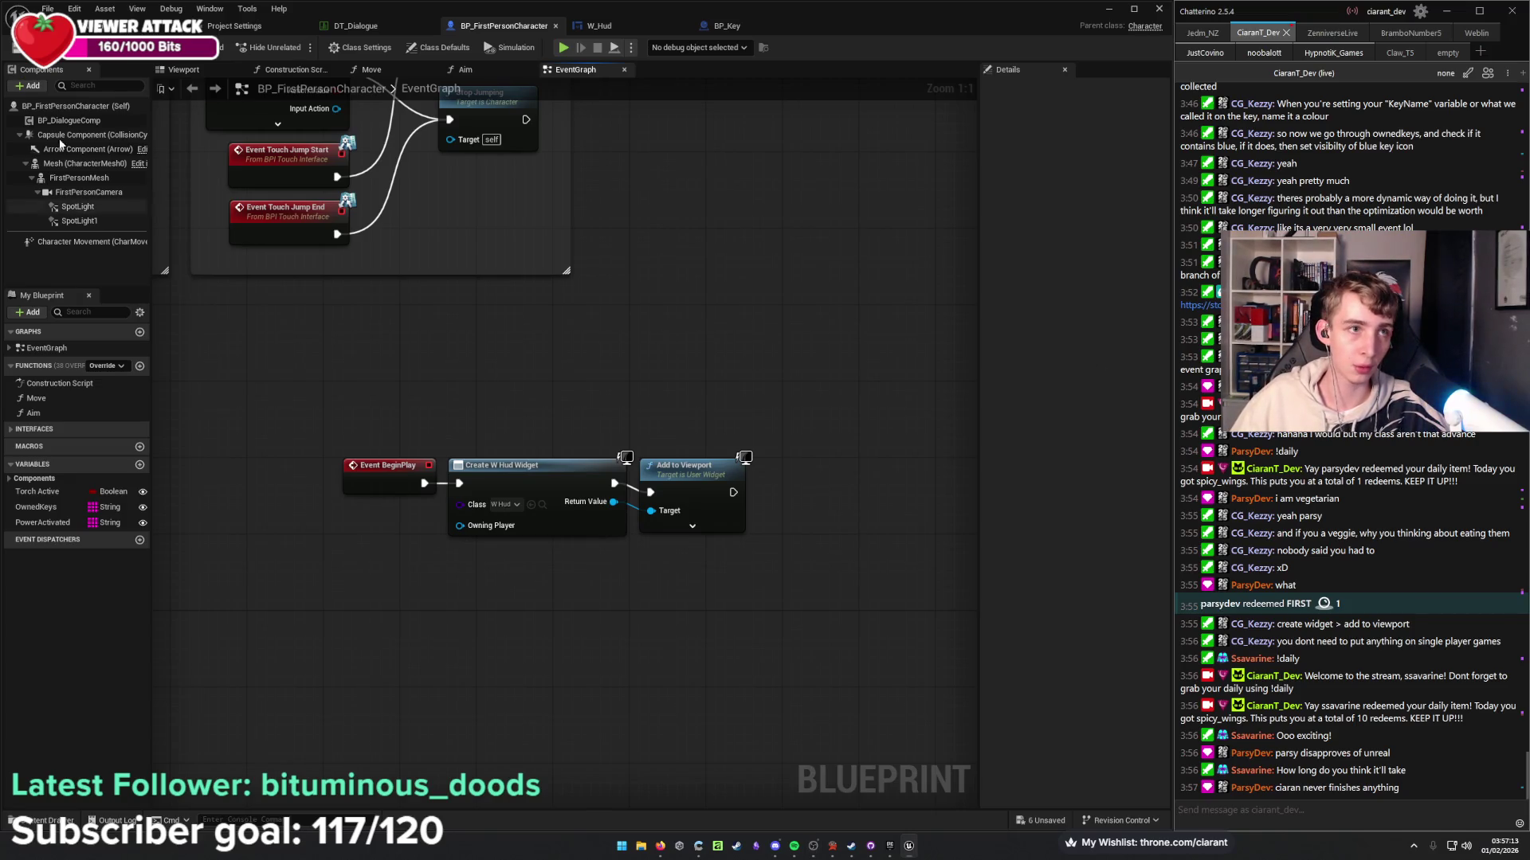
pyautogui.press('f')
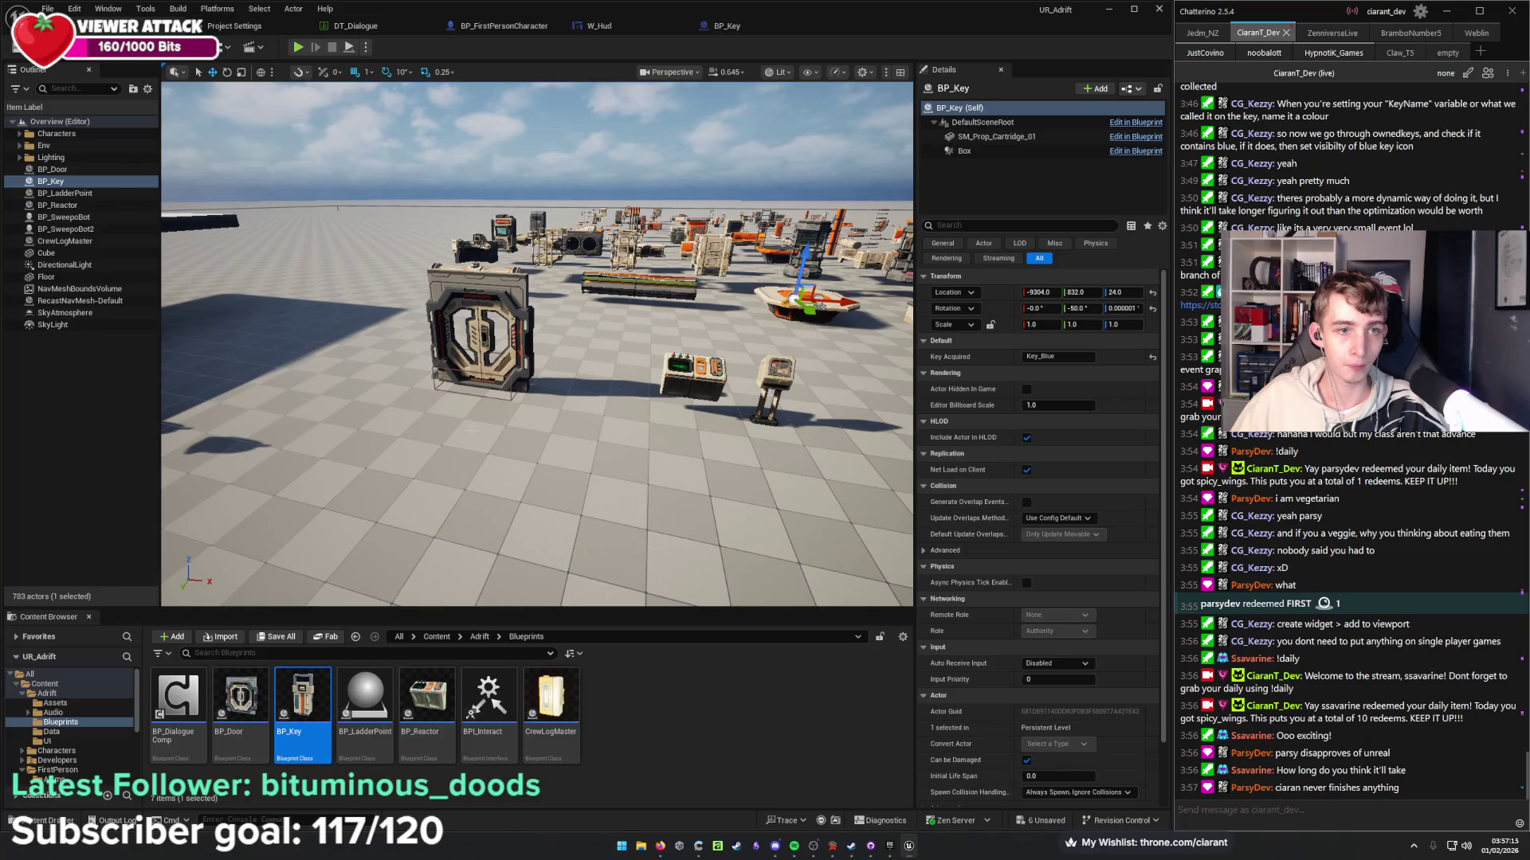
pyautogui.press('w')
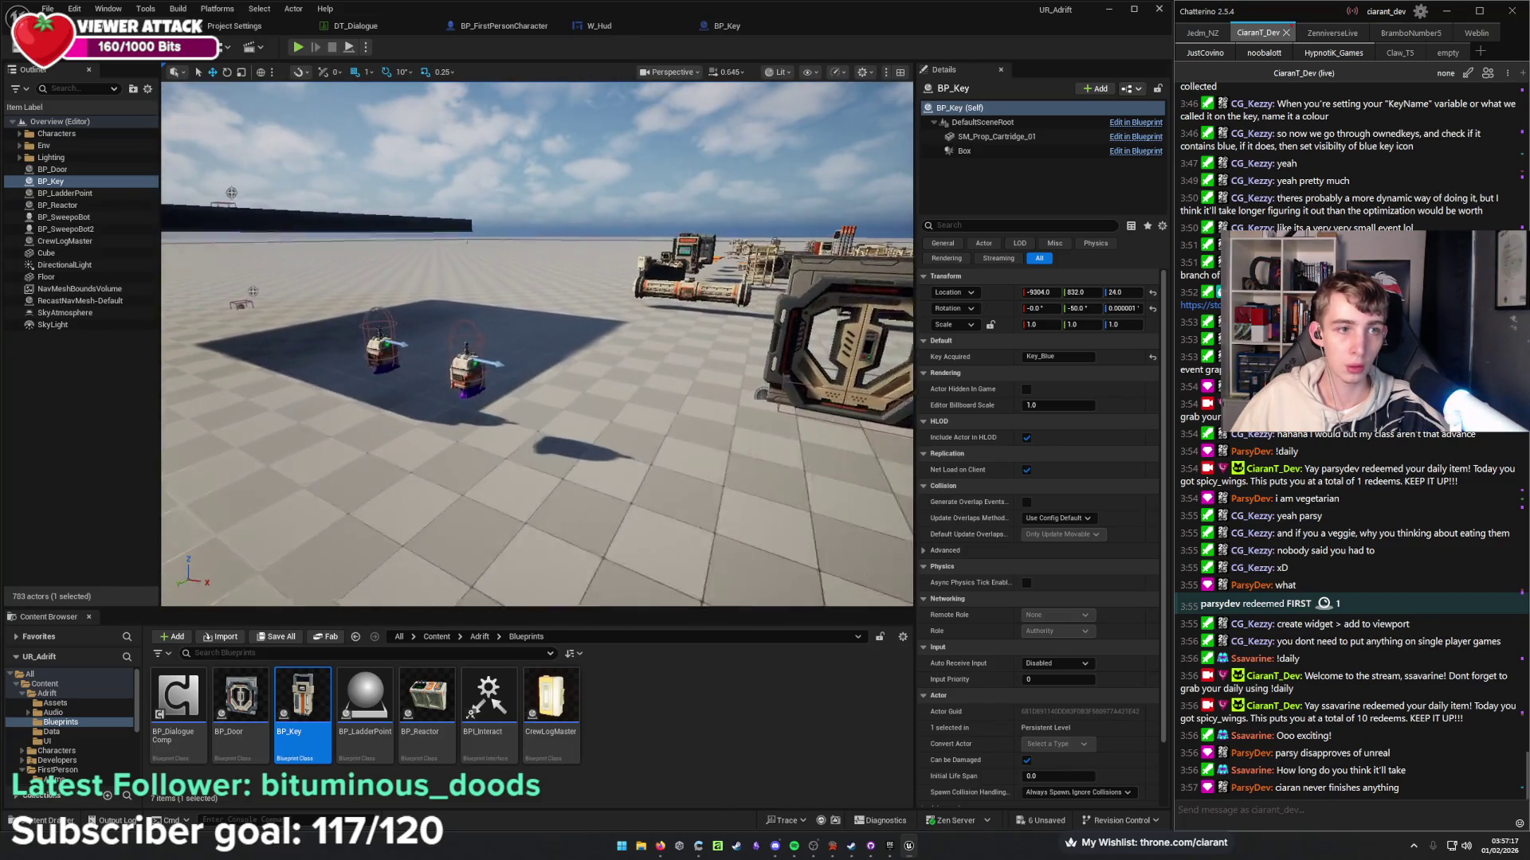
pyautogui.press('d')
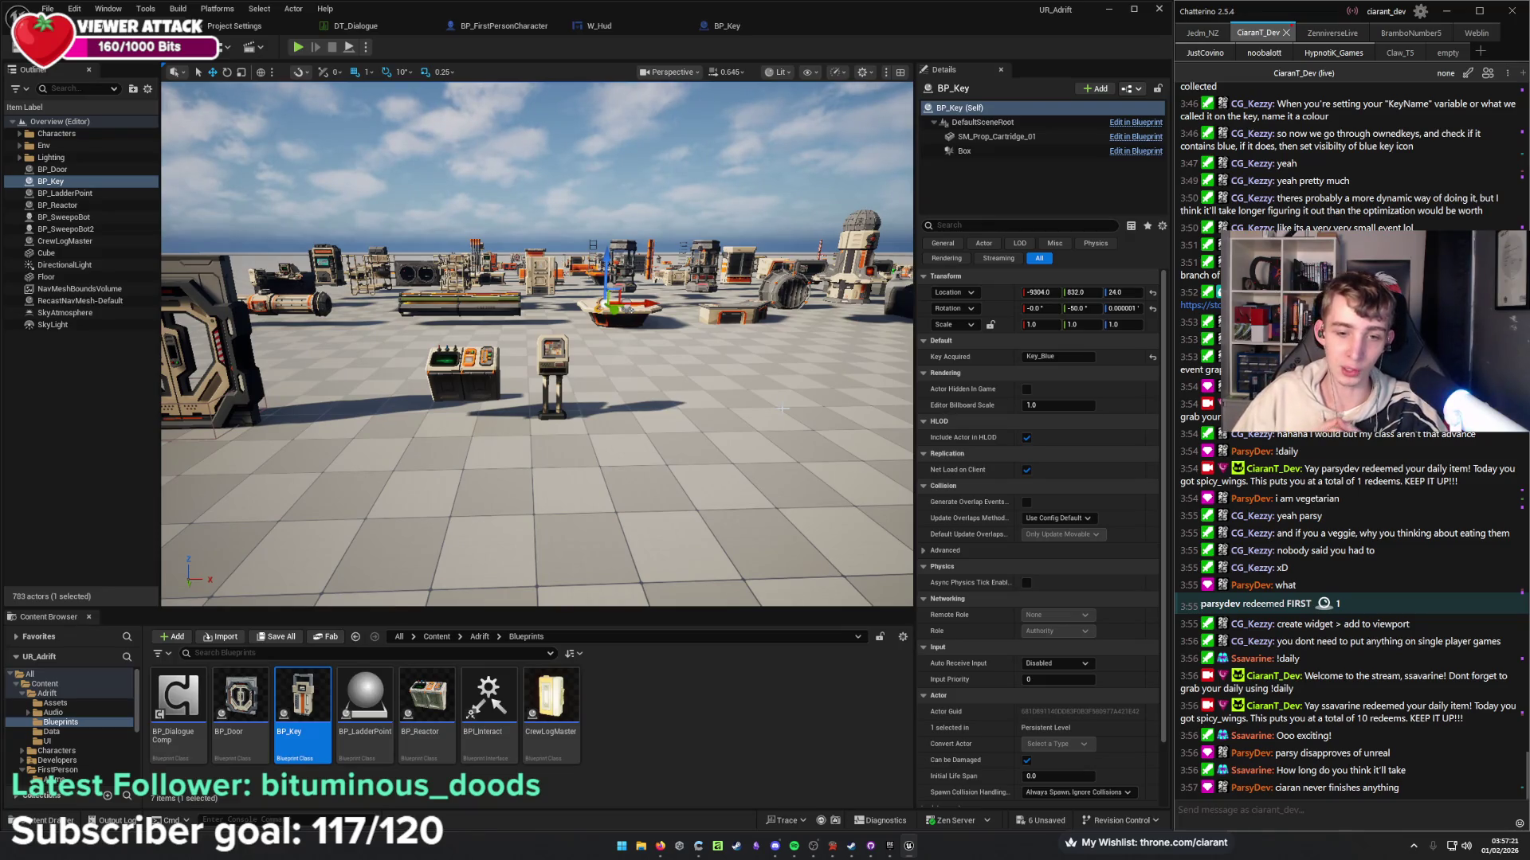
pyautogui.moveTo(441, 406); pyautogui.dragTo(319, 382)
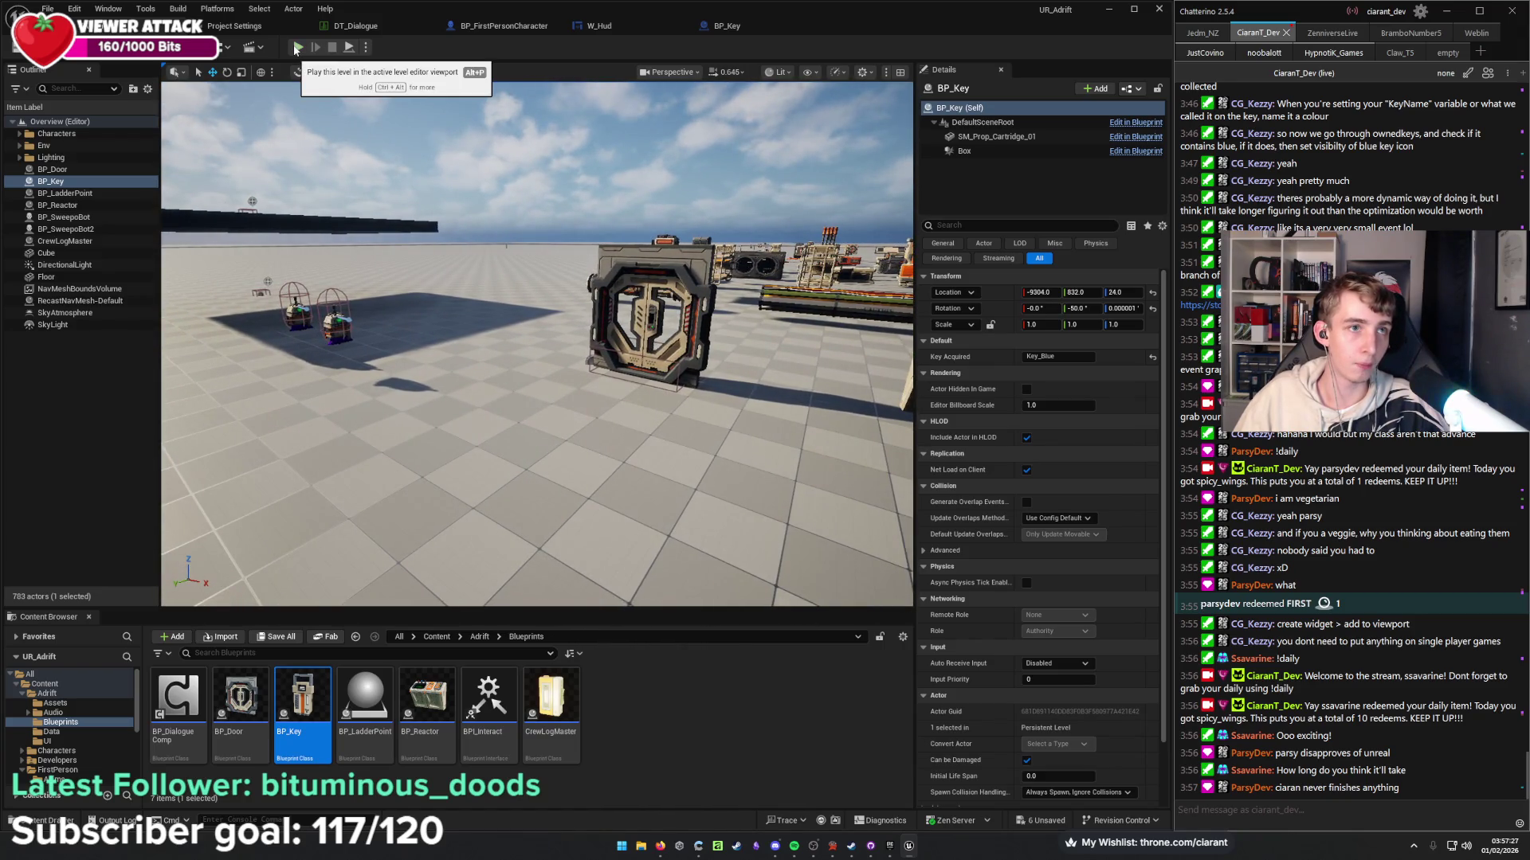
# Play in editor, collect the blue key for the Key_Blue KEY Acquired message, then stop.
pyautogui.click(295, 48)
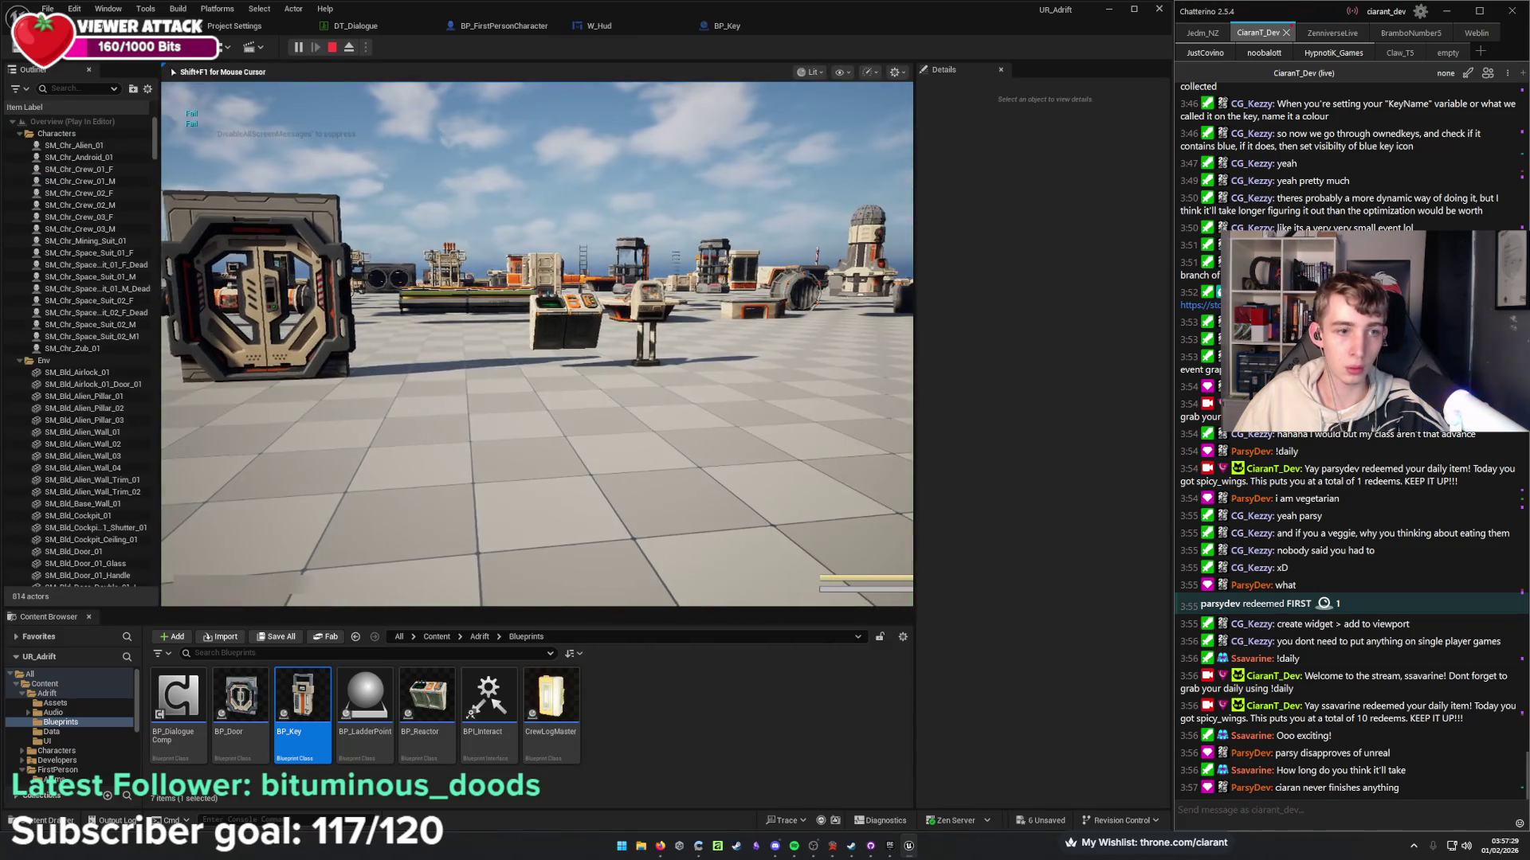
pyautogui.press('w')
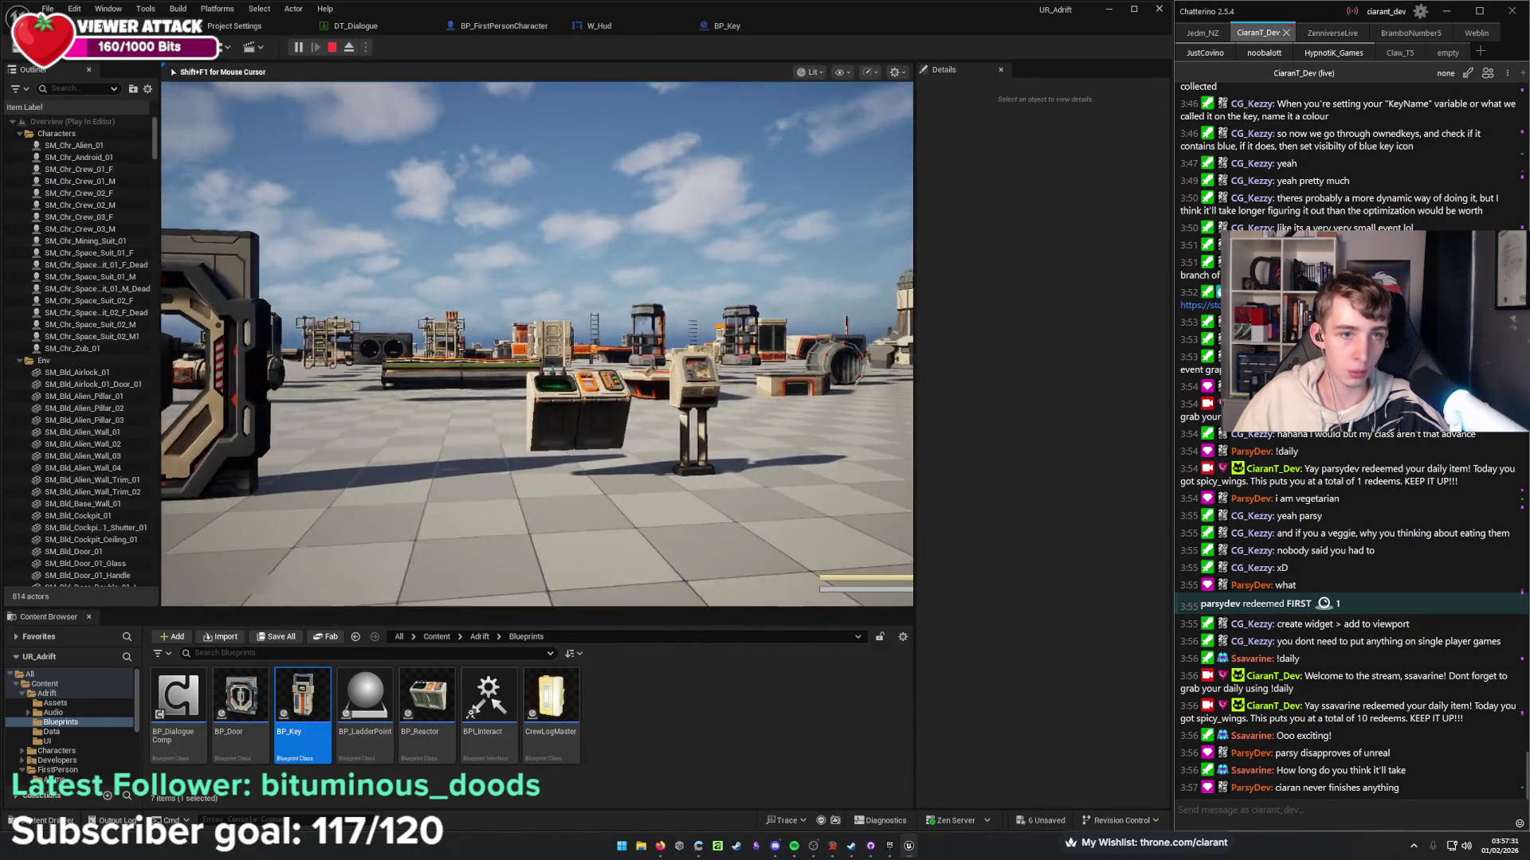
pyautogui.press('w')
pyautogui.press('e')
pyautogui.press('w')
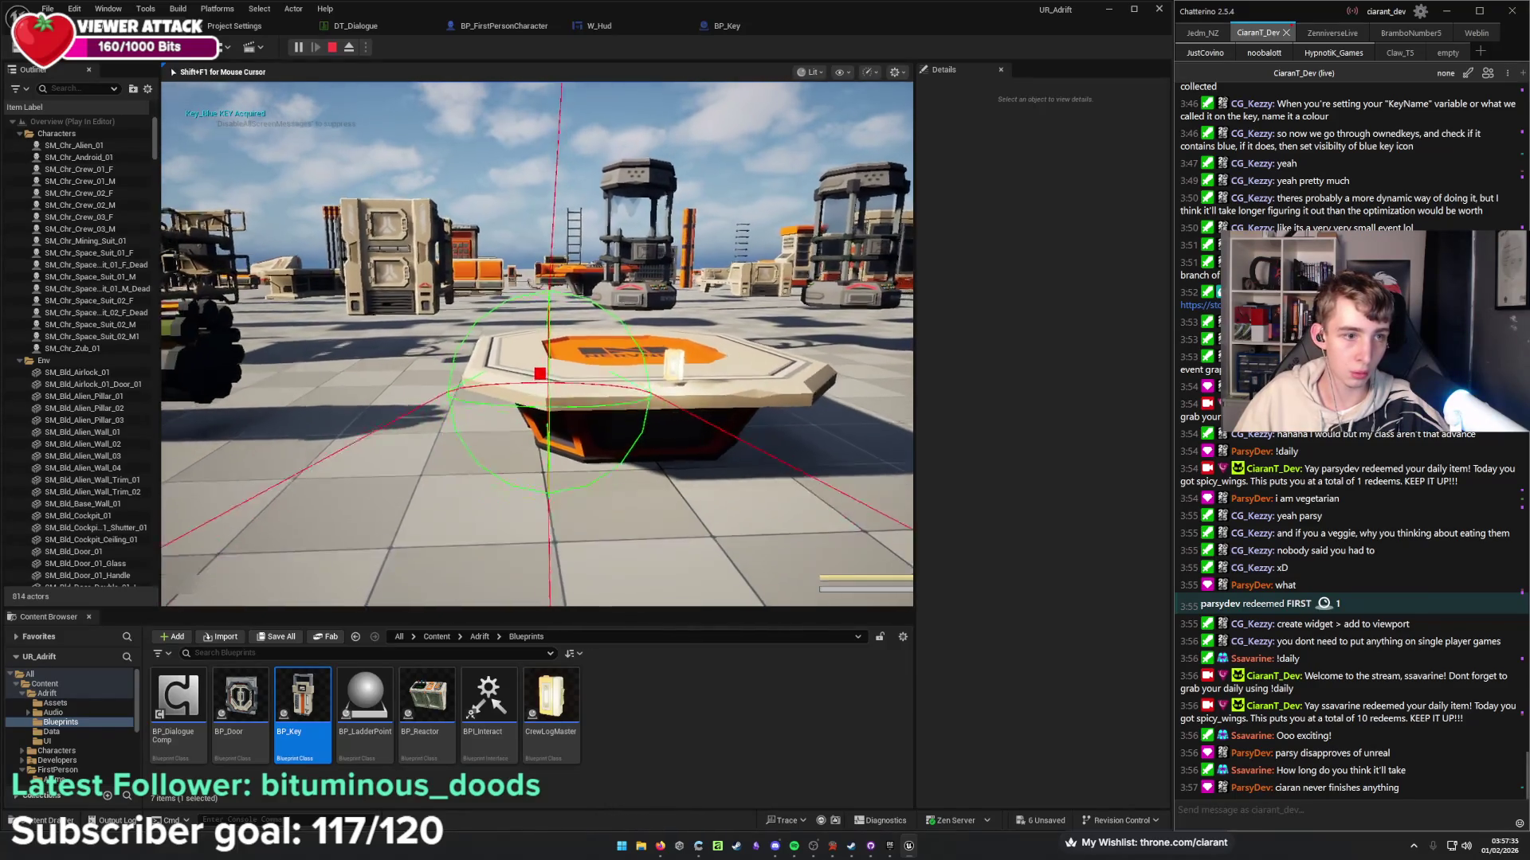
pyautogui.press('Escape')
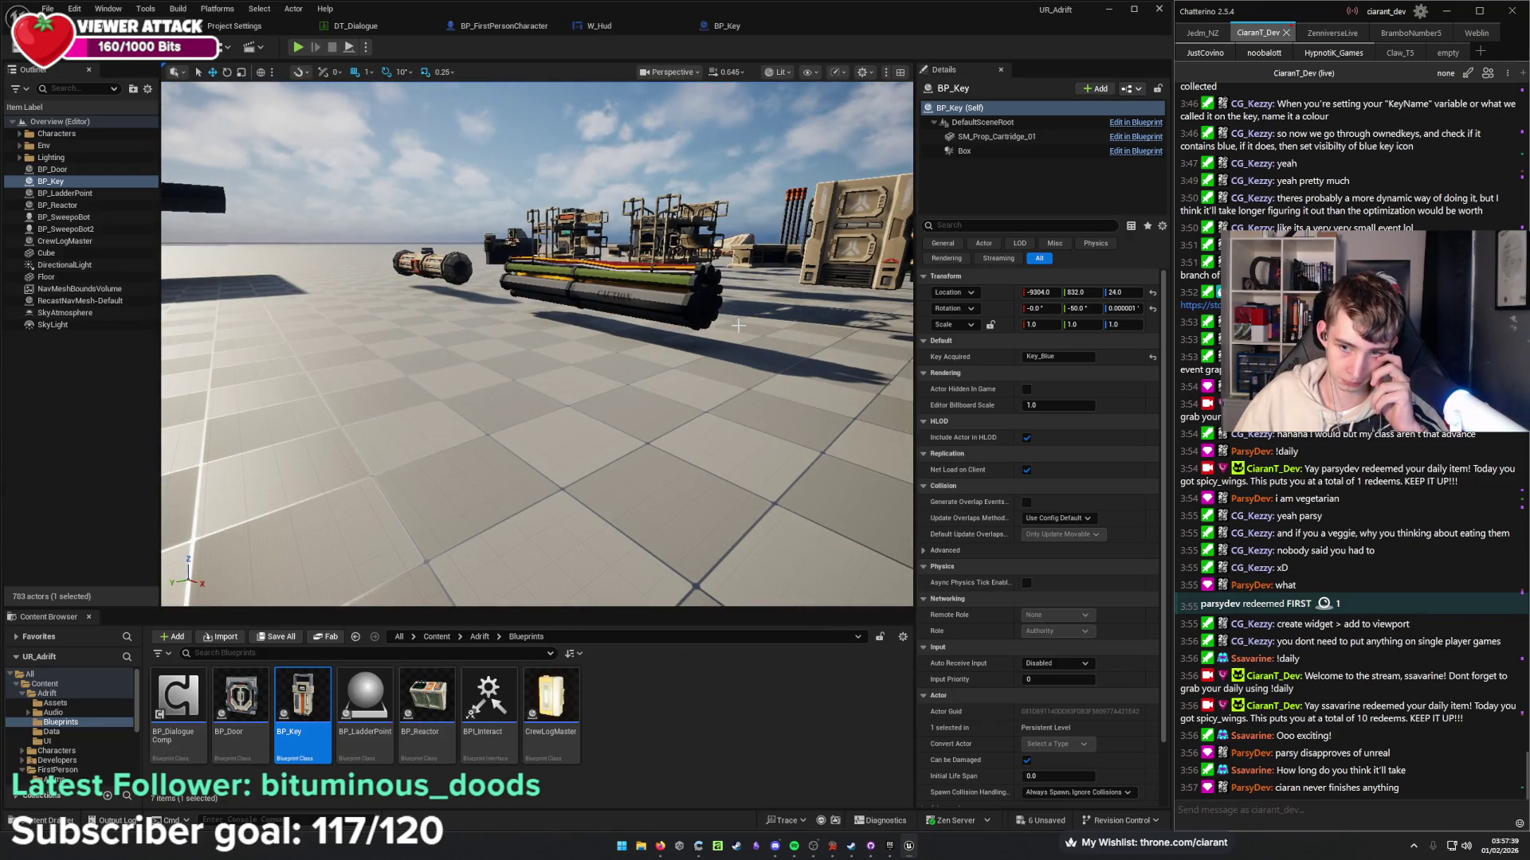
pyautogui.moveTo(615, 216); pyautogui.dragTo(615, 215)
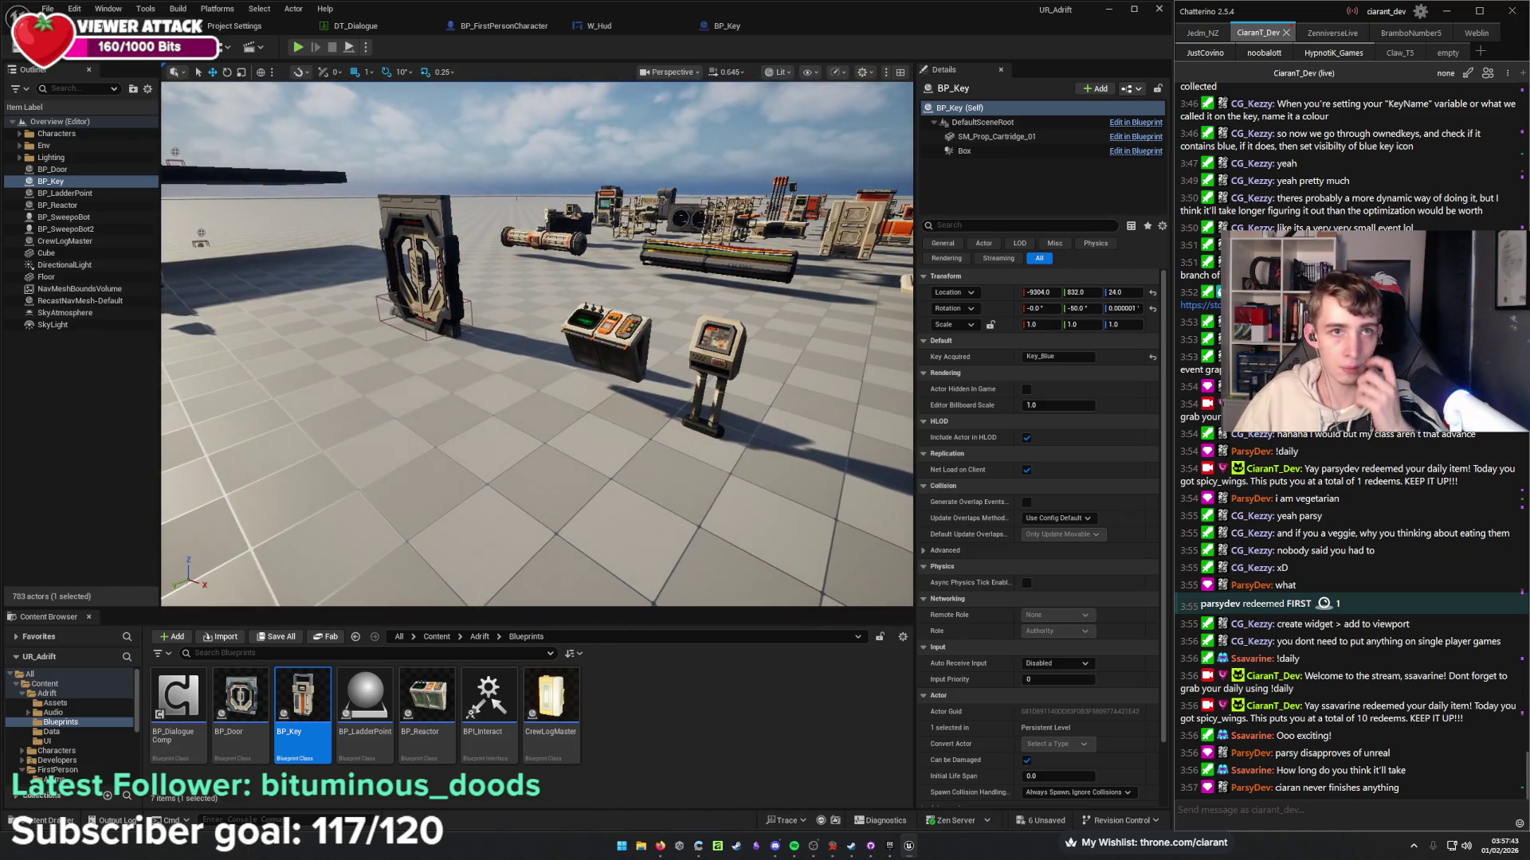
pyautogui.click(504, 26)
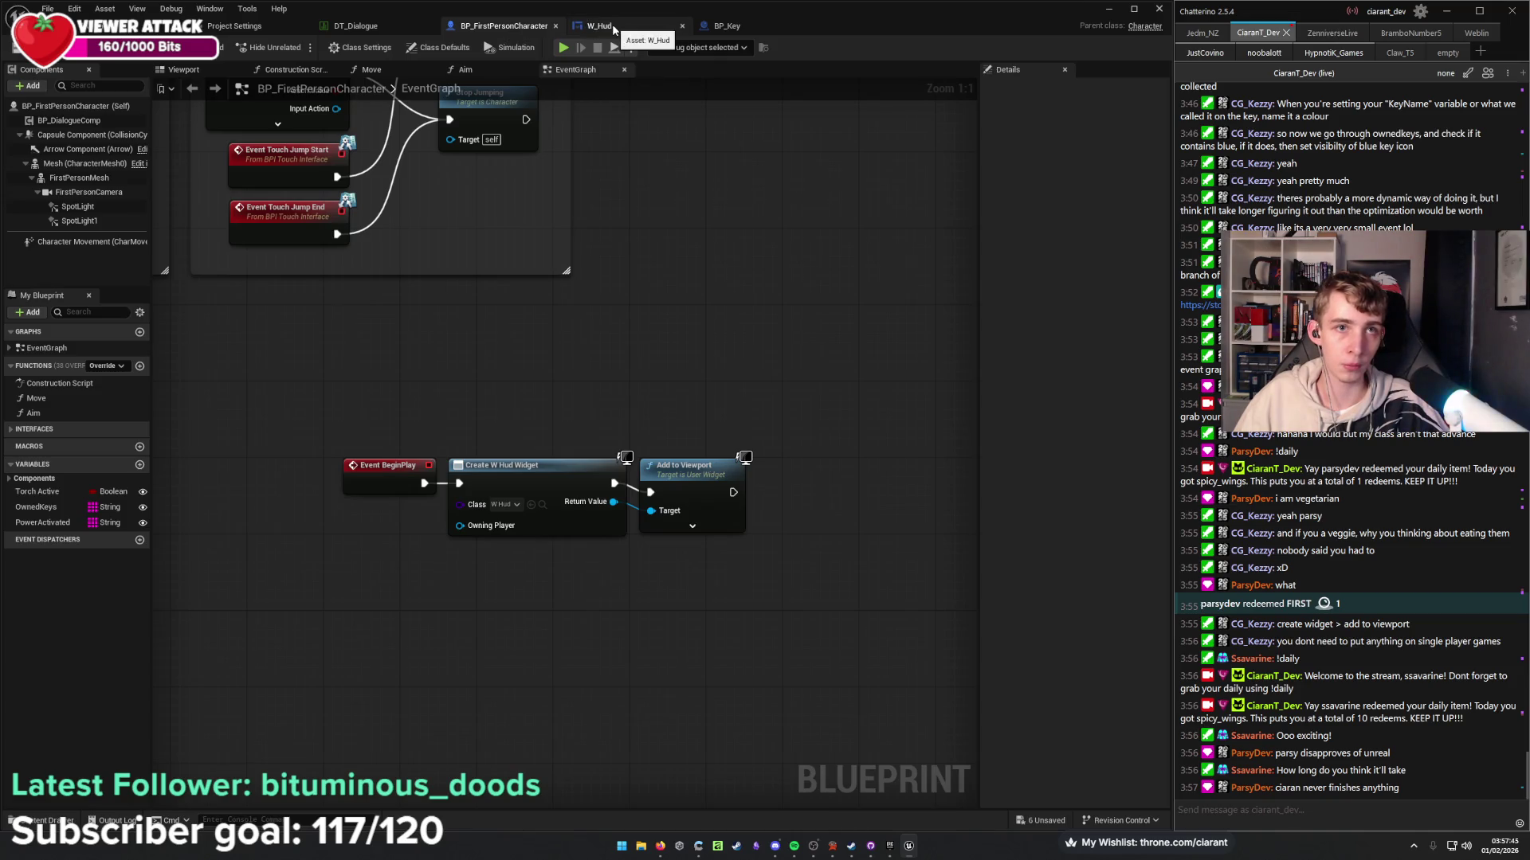
# In BP_Key's graph, move Destroy Actor away from Print Text.
pyautogui.click(725, 26)
pyautogui.moveTo(719, 366); pyautogui.dragTo(601, 341)
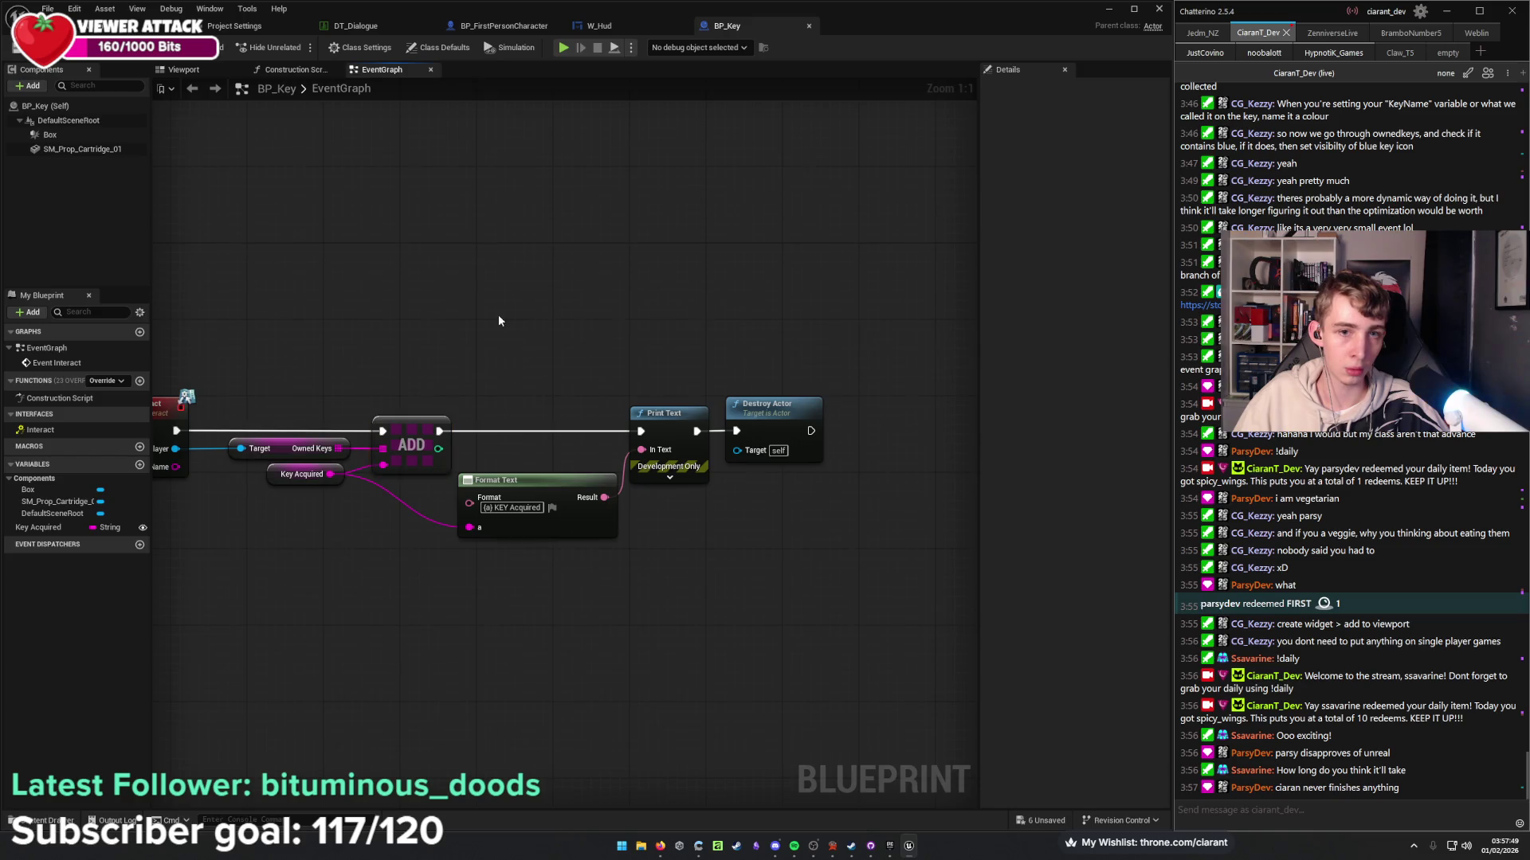
pyautogui.moveTo(499, 318); pyautogui.dragTo(674, 279)
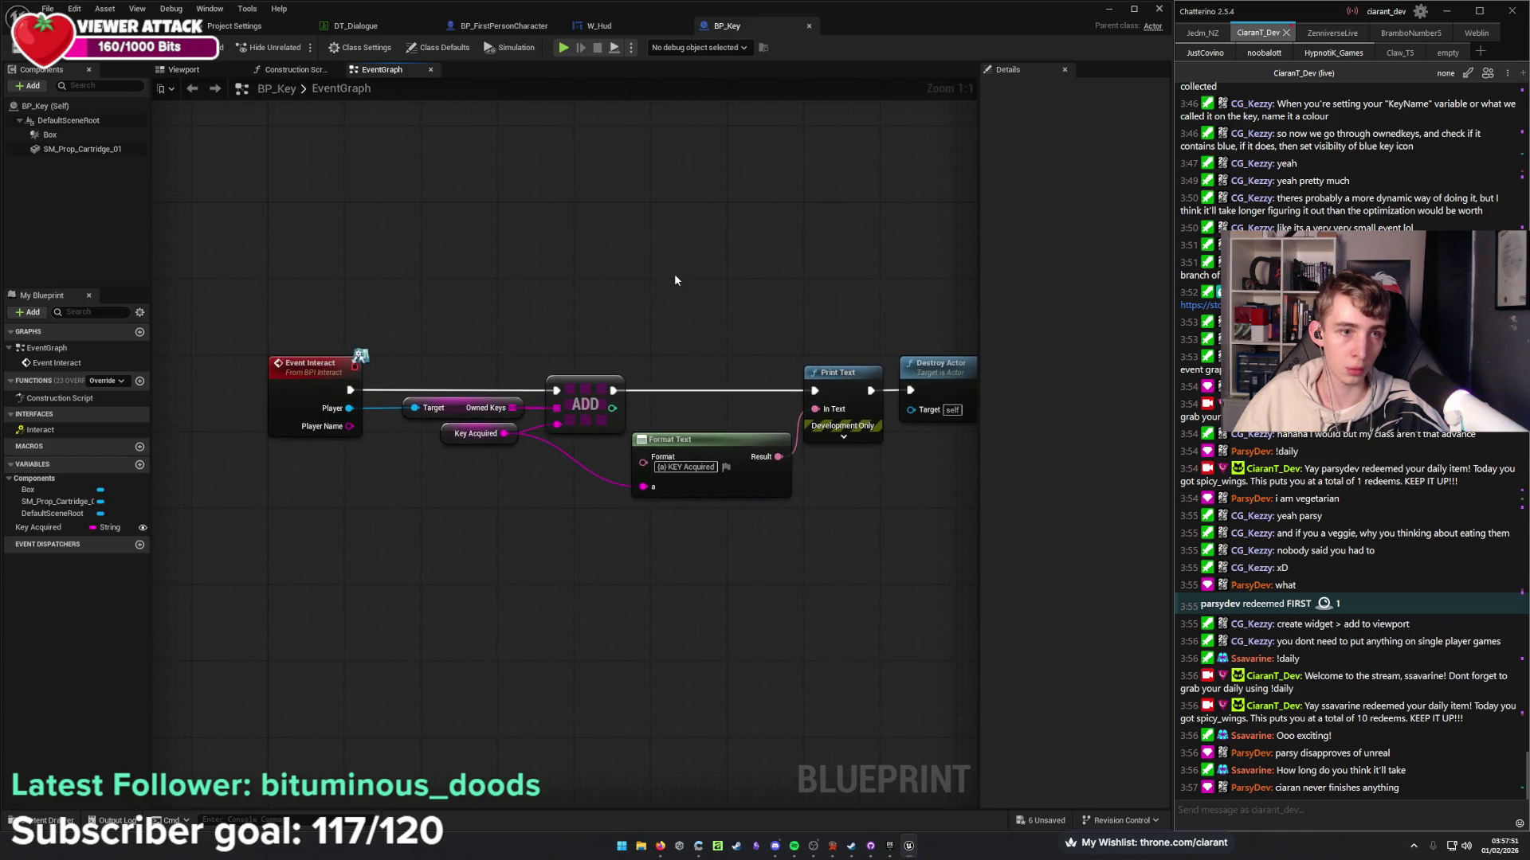
pyautogui.moveTo(674, 279); pyautogui.dragTo(385, 254)
pyautogui.moveTo(661, 353); pyautogui.dragTo(947, 353)
# Add a Cast To W_Hud node after Print Text with an Update Keys call.
pyautogui.moveTo(591, 376); pyautogui.dragTo(671, 447)
pyautogui.write('cast to wi')
pyautogui.press('BackSpace')
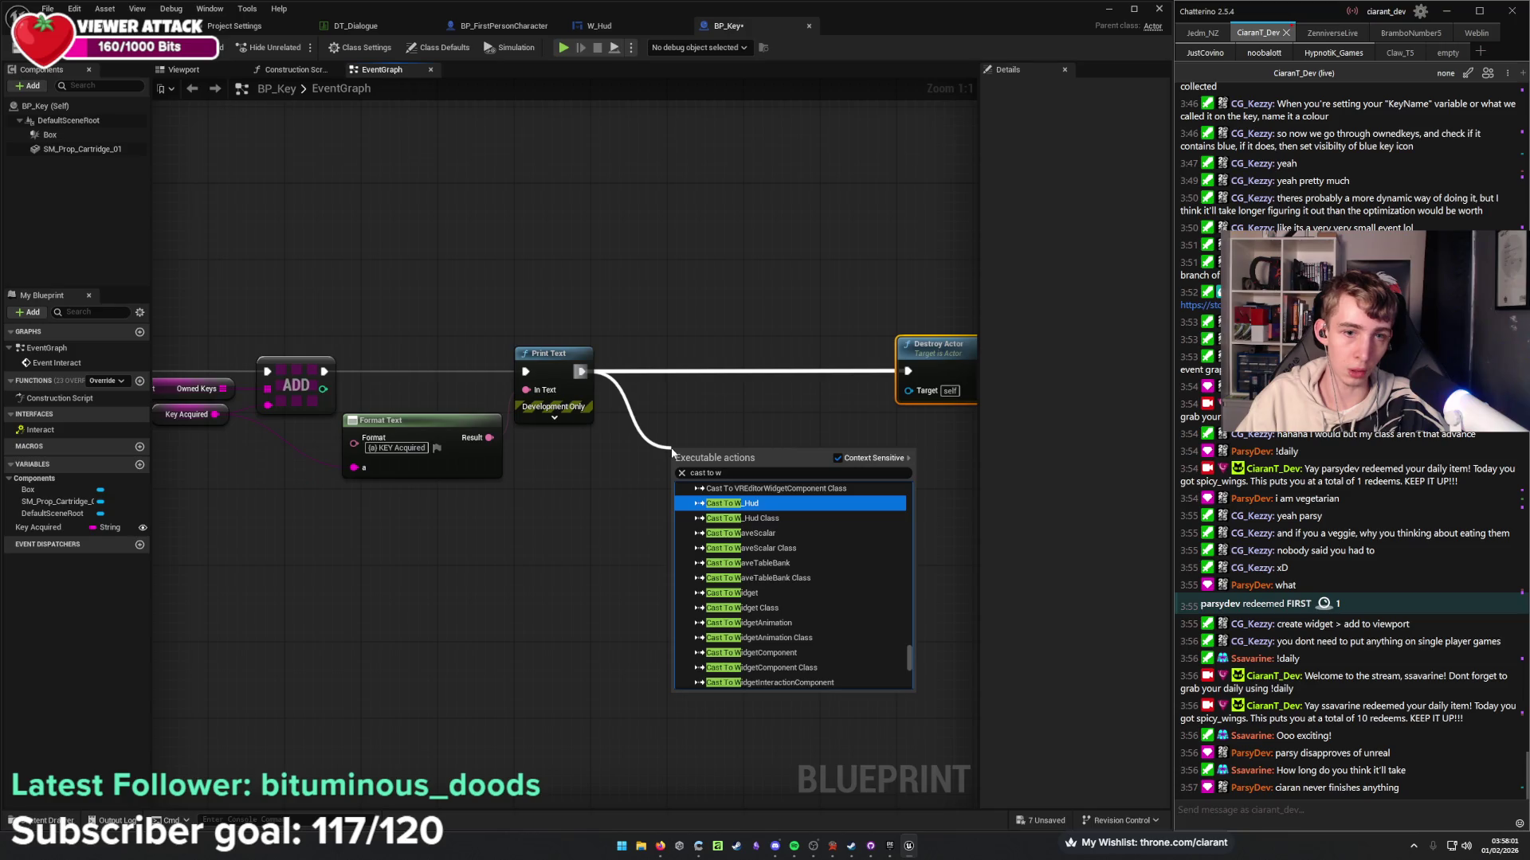
pyautogui.click(790, 503)
pyautogui.moveTo(790, 503)
pyautogui.mouseDown()
pyautogui.moveTo(624, 548)
pyautogui.moveTo(689, 569)
pyautogui.moveTo(643, 528)
pyautogui.mouseUp()
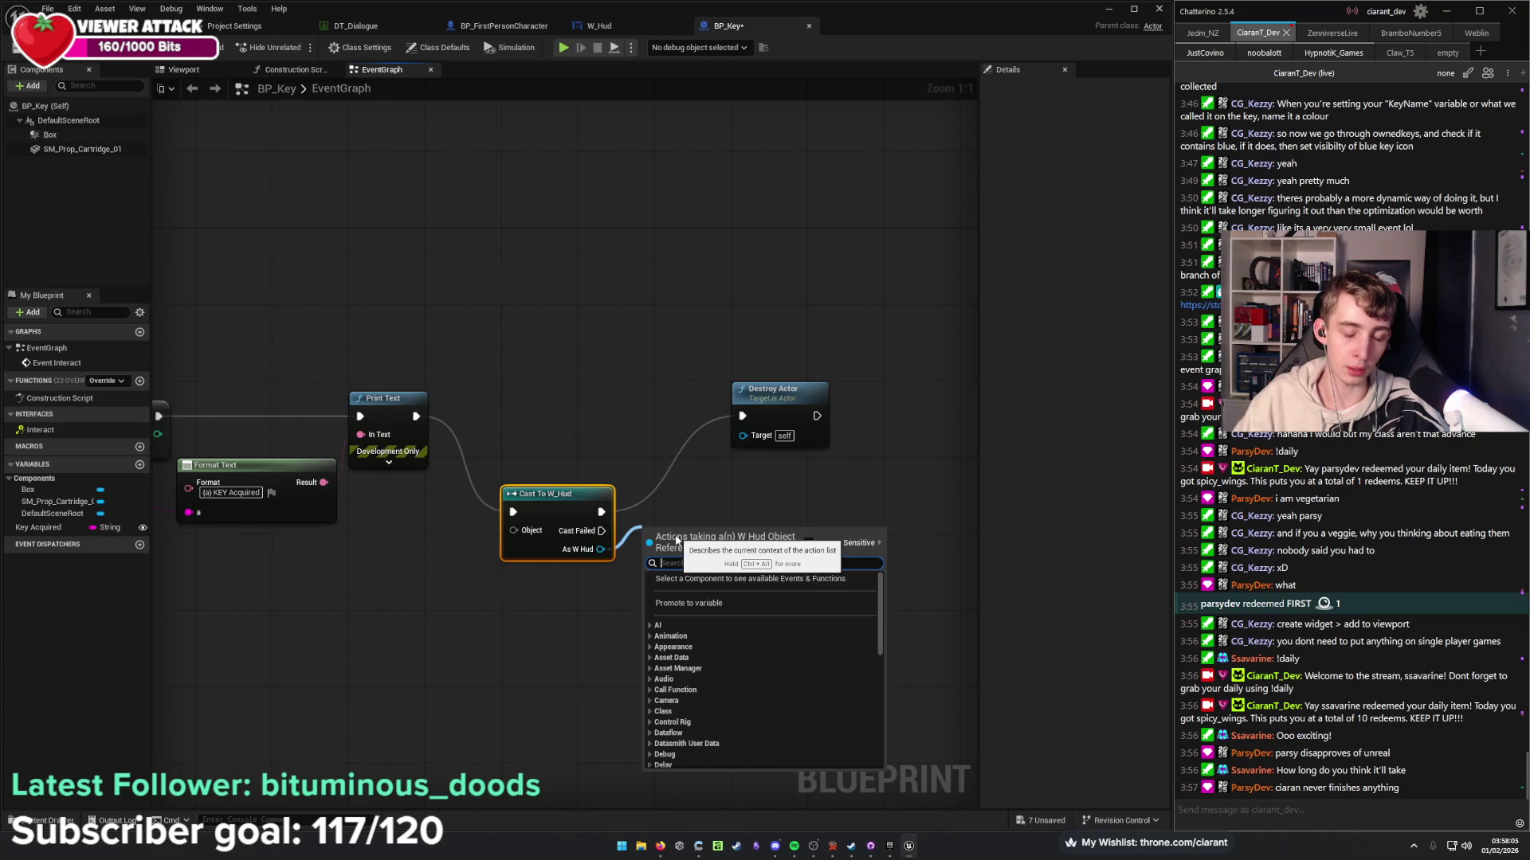
pyautogui.write('upda')
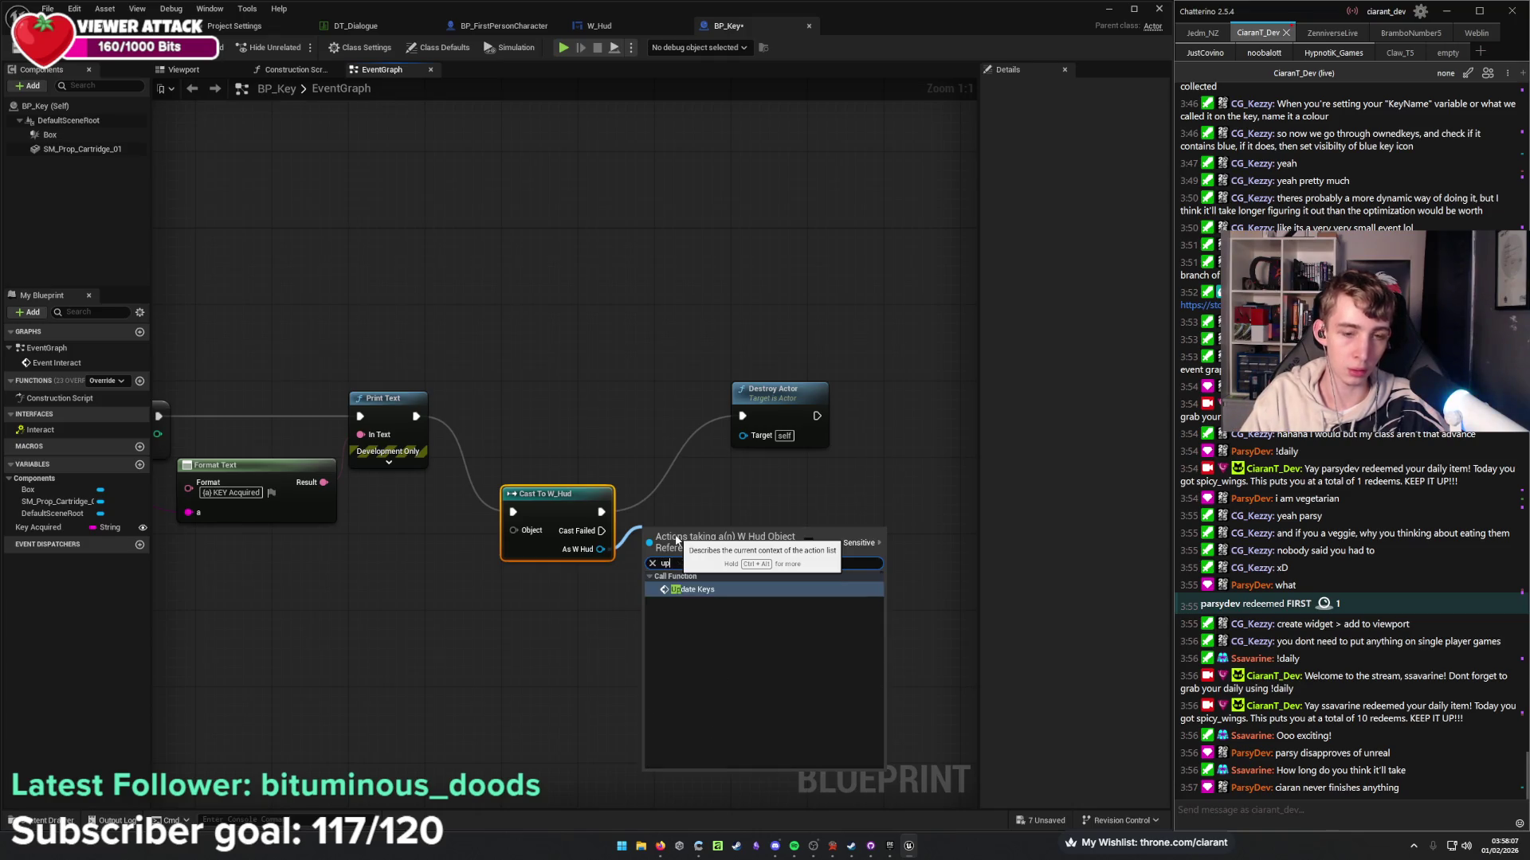
pyautogui.press('Return')
# Delete the cast and Update Keys nodes, wire Print Text to Destroy Actor, and save.
pyautogui.moveTo(683, 618)
pyautogui.mouseDown()
pyautogui.moveTo(647, 542)
pyautogui.moveTo(576, 504)
pyautogui.mouseUp()
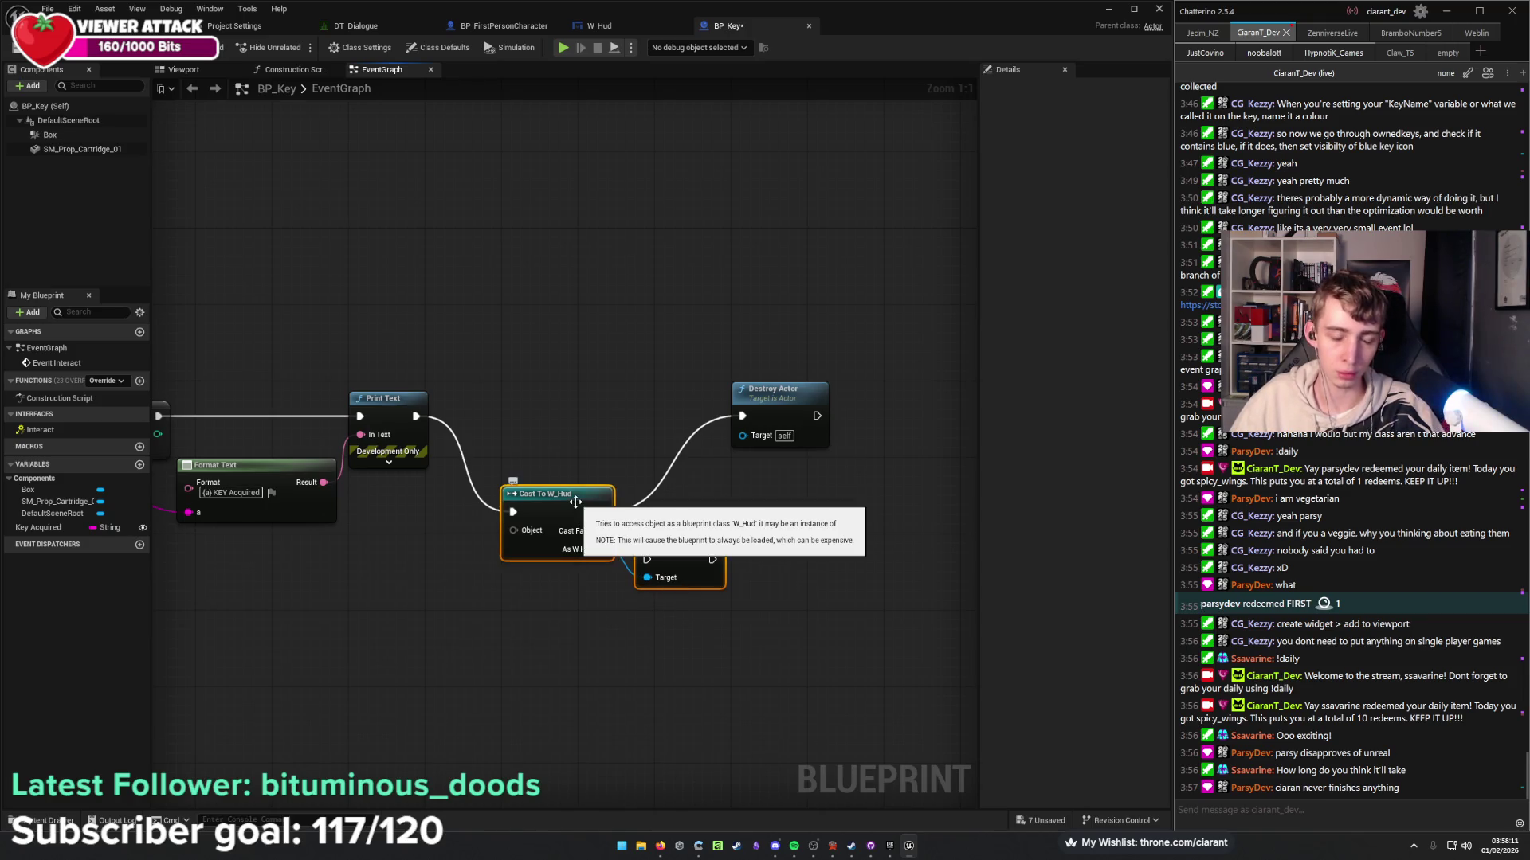
pyautogui.press('Delete')
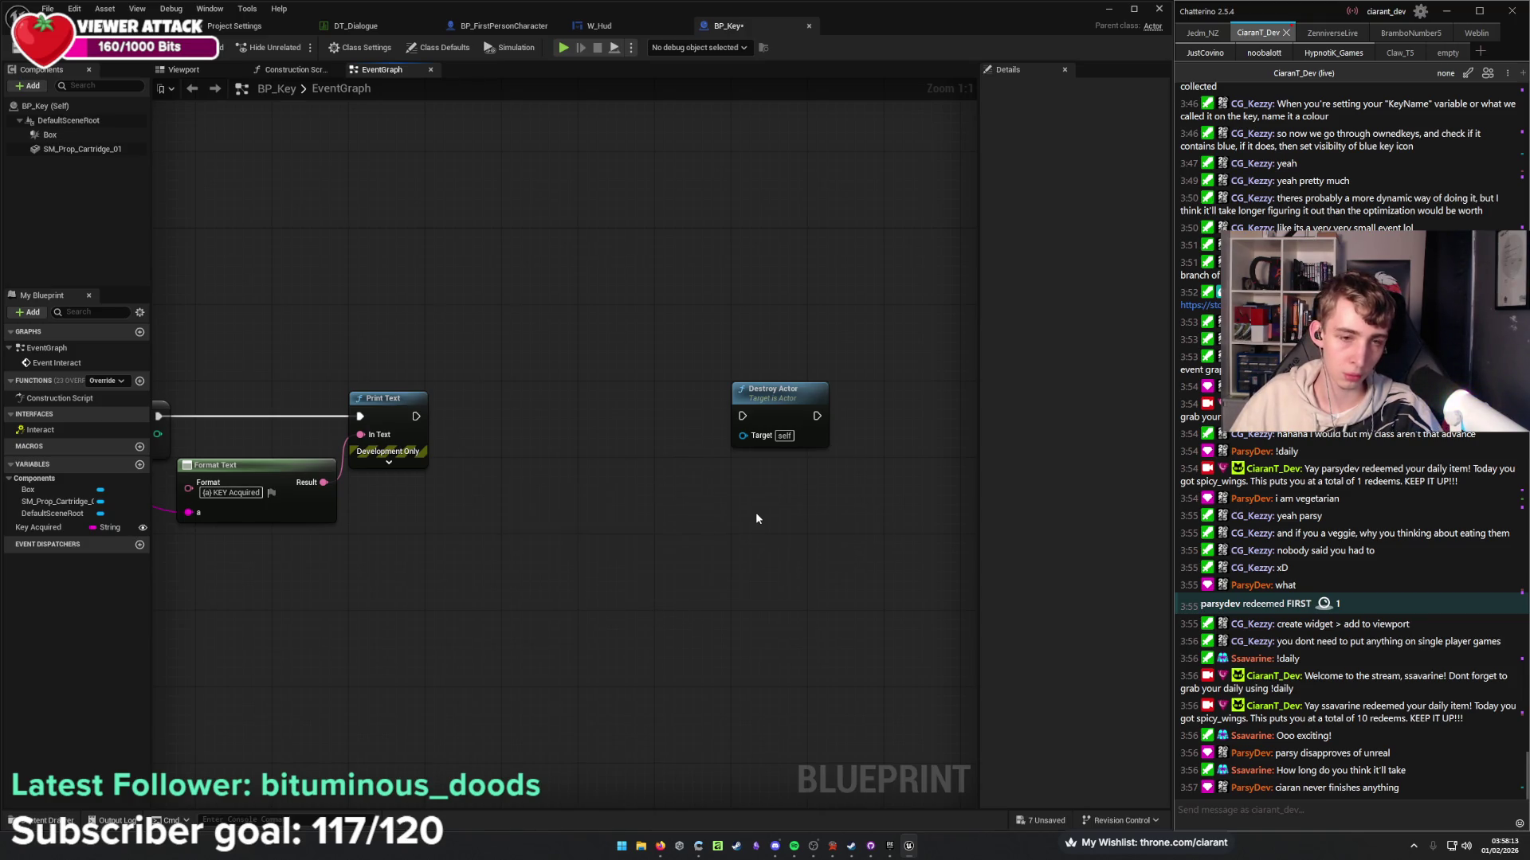
pyautogui.moveTo(416, 416); pyautogui.dragTo(743, 421)
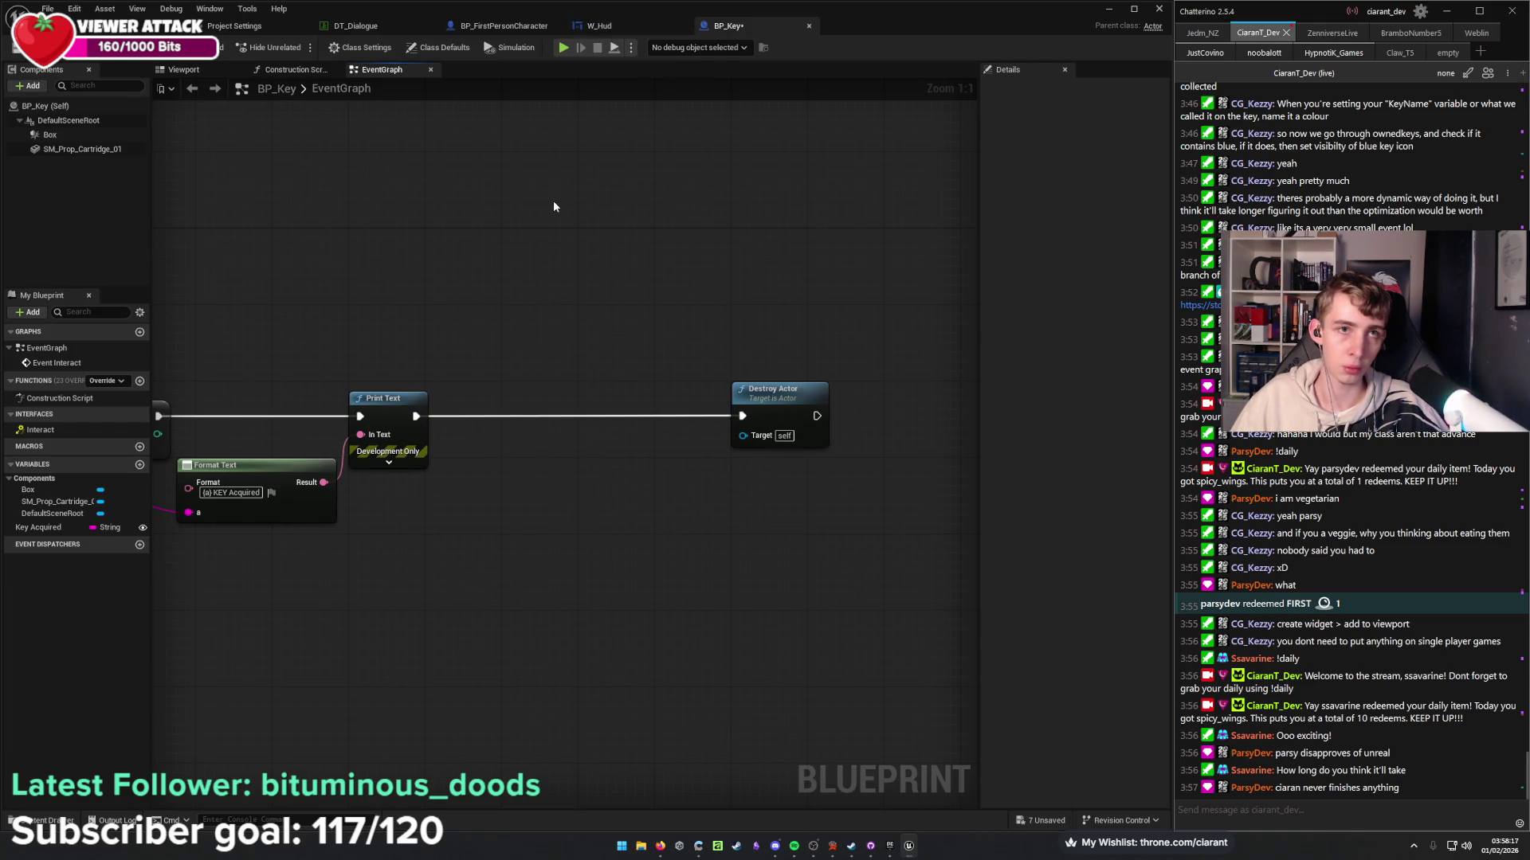
pyautogui.hotkey('ctrl', 's')
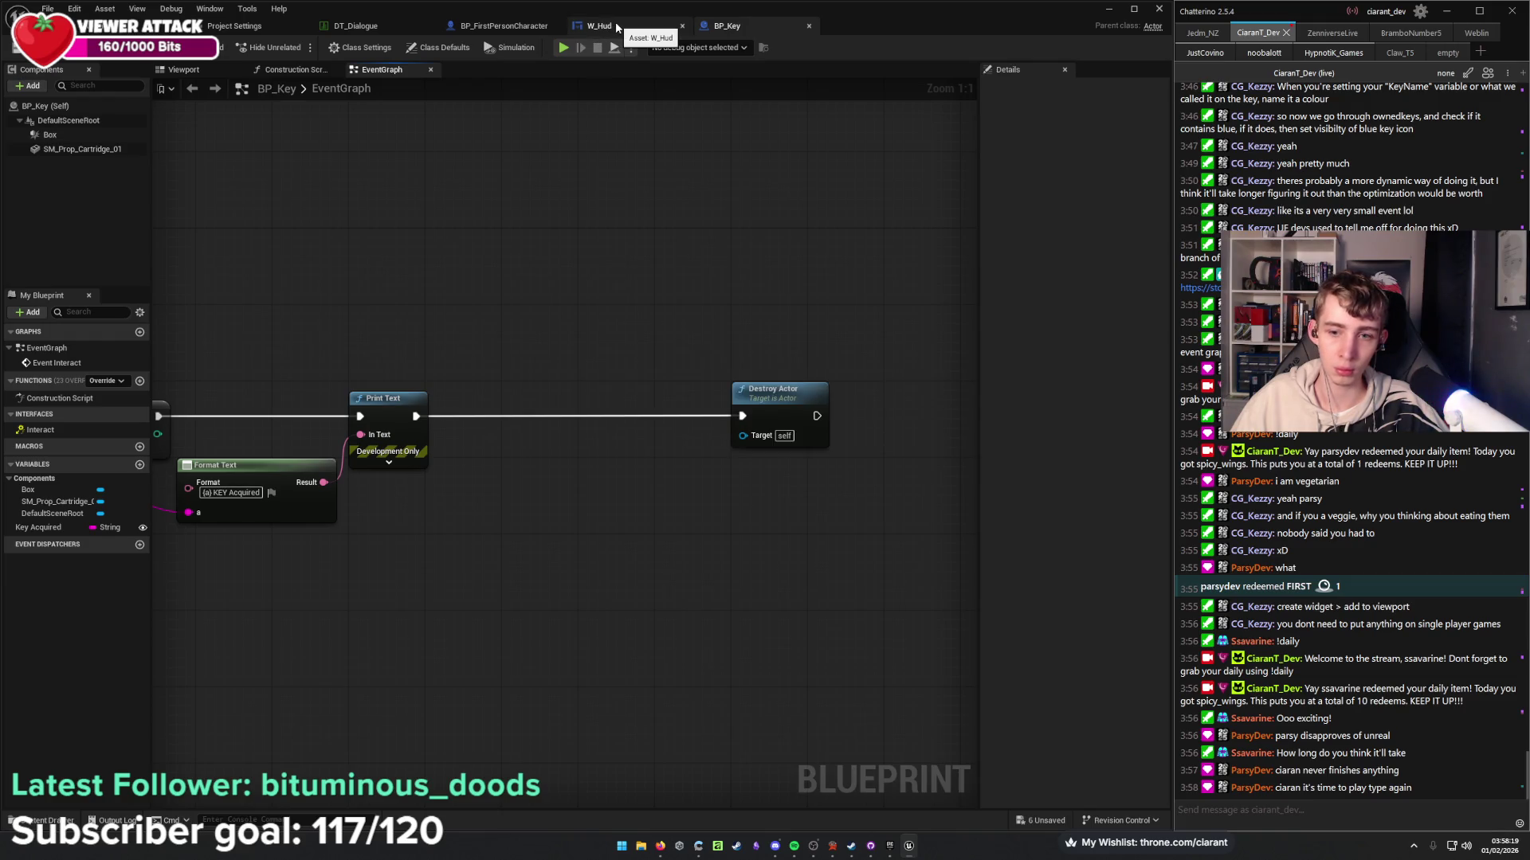
# Place an Event Tick node in W_Hud's event graph.
pyautogui.click(616, 26)
pyautogui.moveTo(717, 562)
pyautogui.mouseDown()
pyautogui.moveTo(447, 615)
pyautogui.moveTo(868, 781)
pyautogui.moveTo(998, 743)
pyautogui.moveTo(1045, 528)
pyautogui.mouseUp()
pyautogui.moveTo(703, 399); pyautogui.dragTo(953, 504)
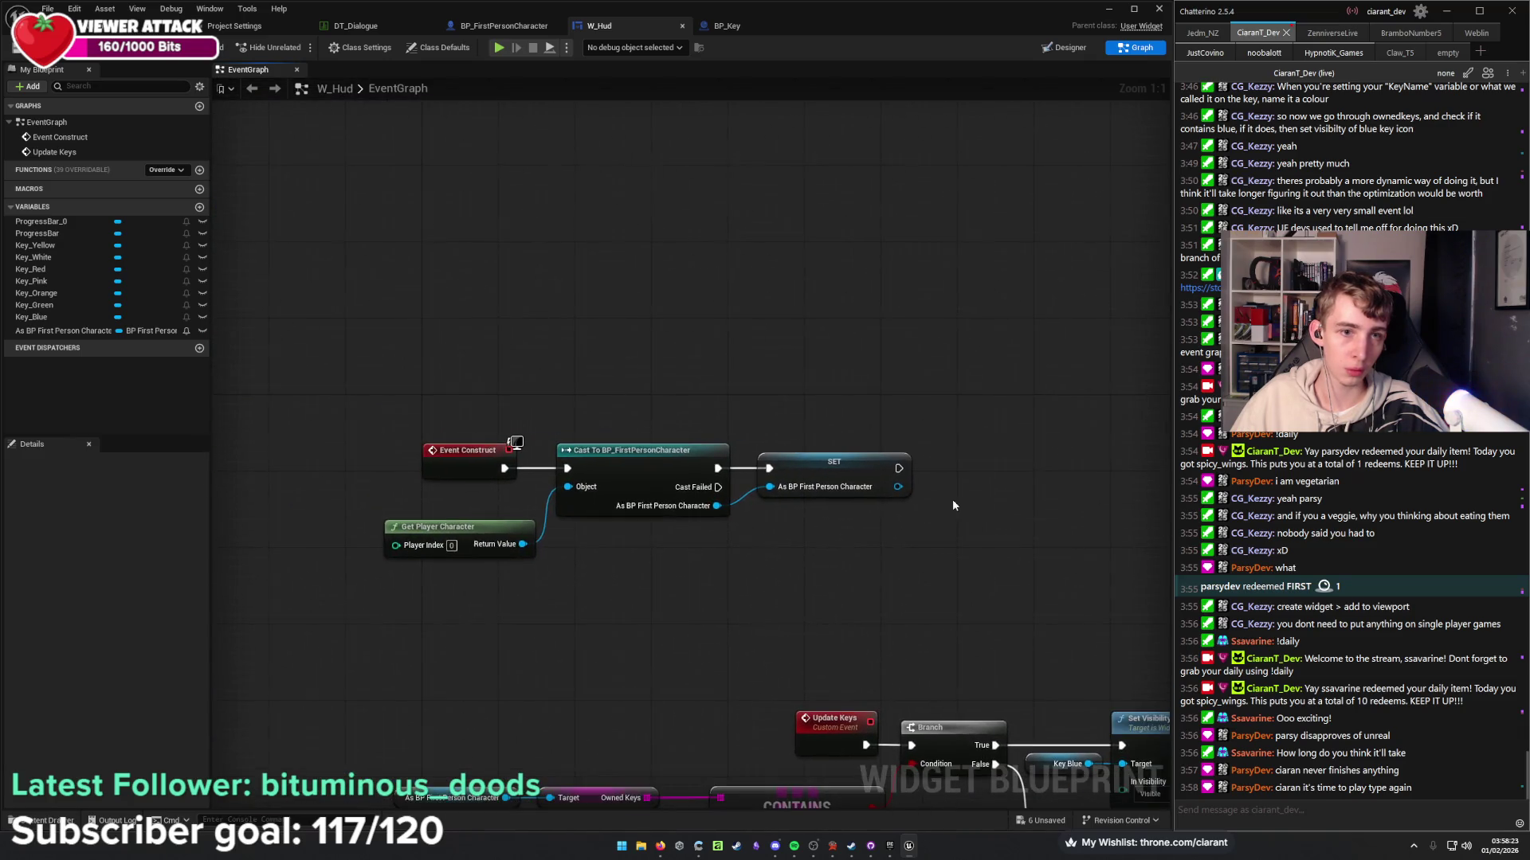
pyautogui.moveTo(836, 614); pyautogui.dragTo(842, 513)
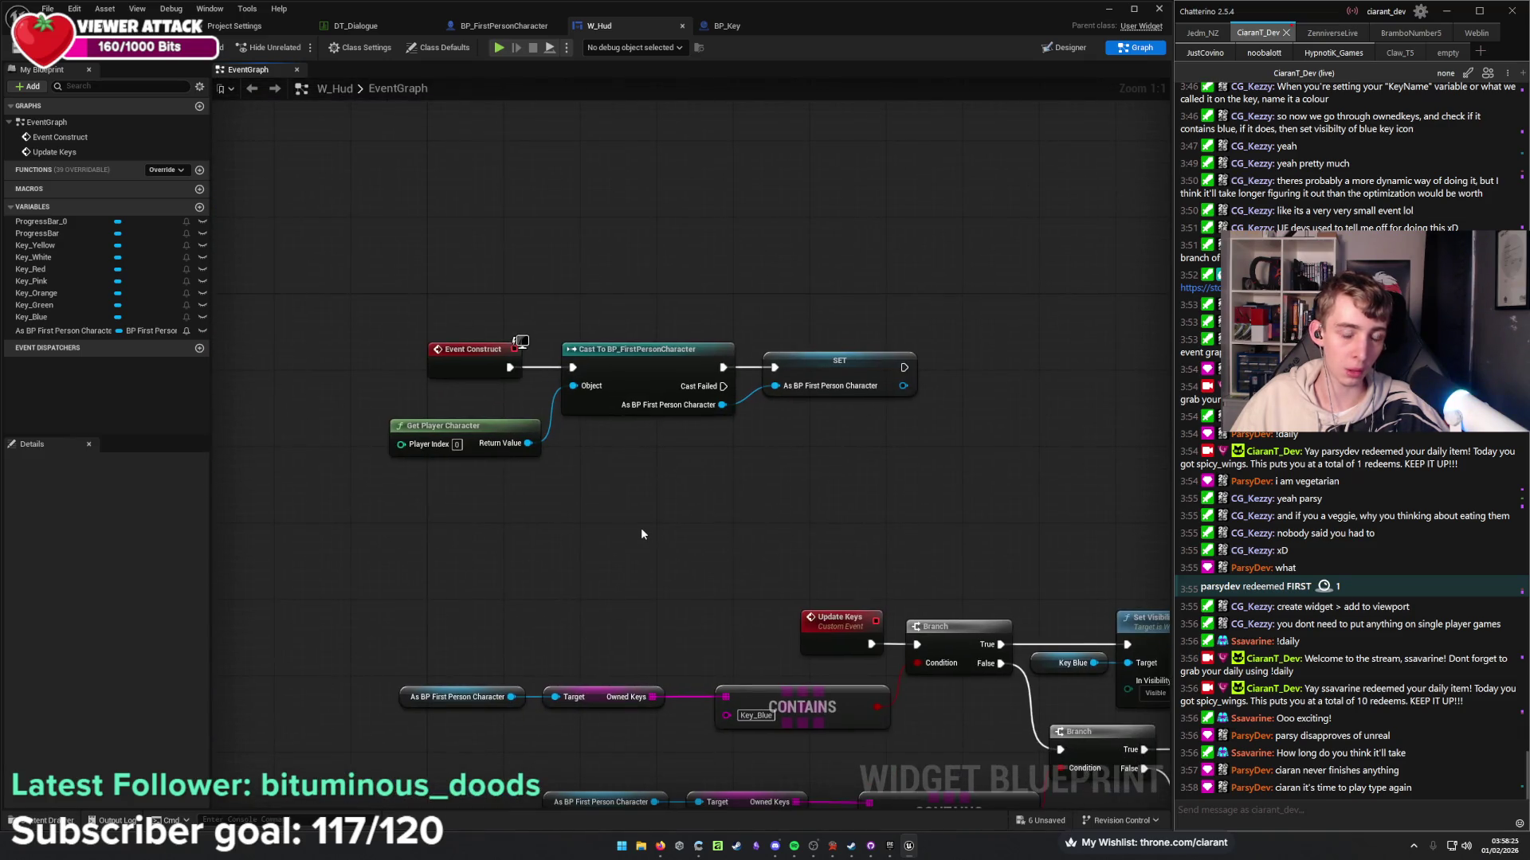
pyautogui.rightClick(641, 528)
pyautogui.write('event tick')
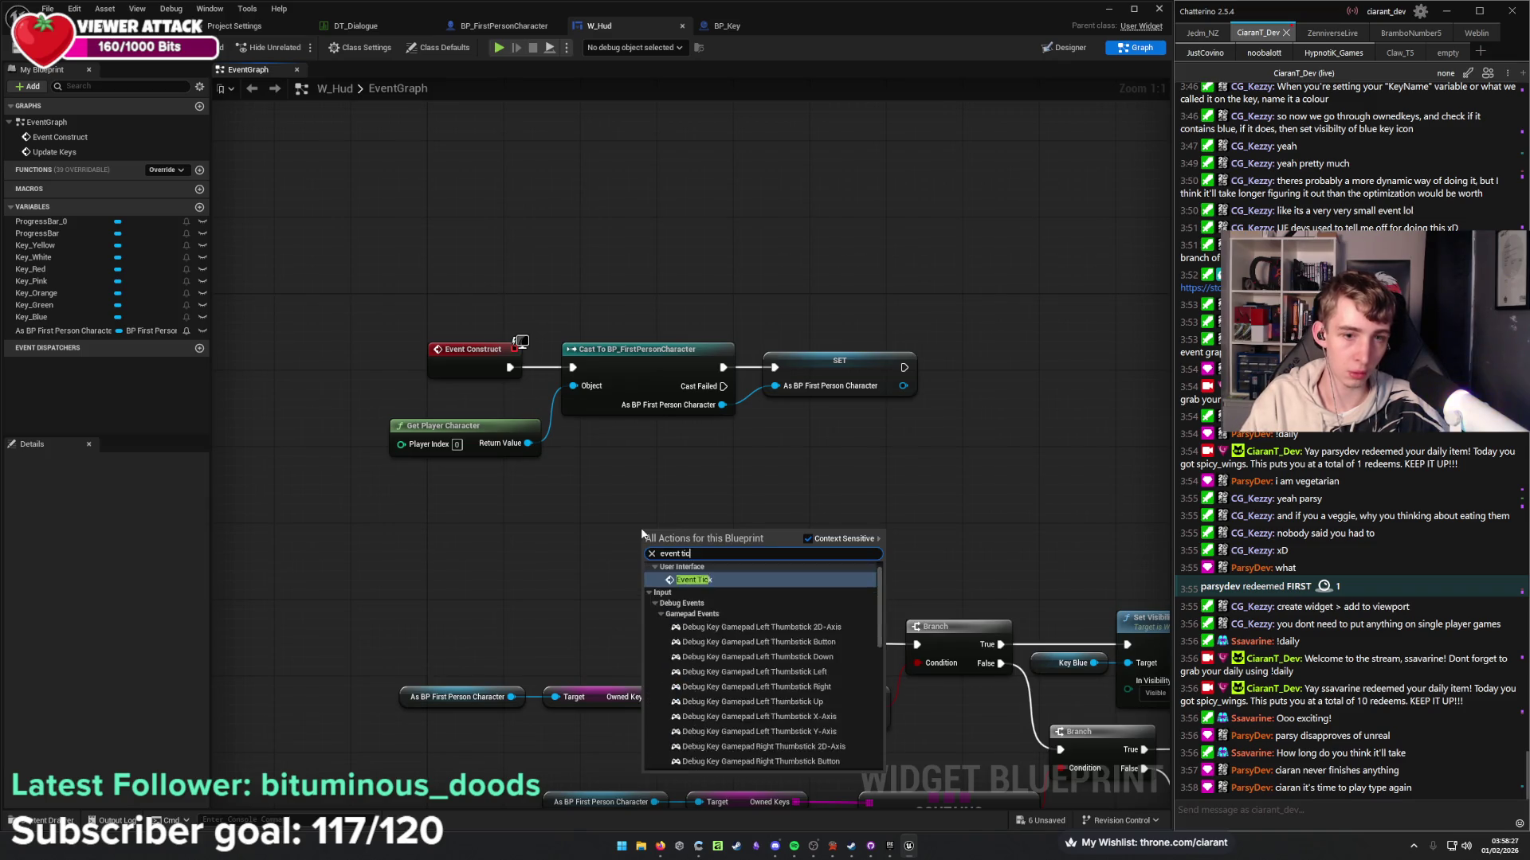
pyautogui.press('Return')
# Wire Event Tick into the key-check Branch and shift the Update Keys event beneath it.
pyautogui.moveTo(700, 549)
pyautogui.mouseDown()
pyautogui.moveTo(794, 573)
pyautogui.moveTo(917, 644)
pyautogui.mouseUp()
pyautogui.moveTo(818, 635); pyautogui.dragTo(656, 635)
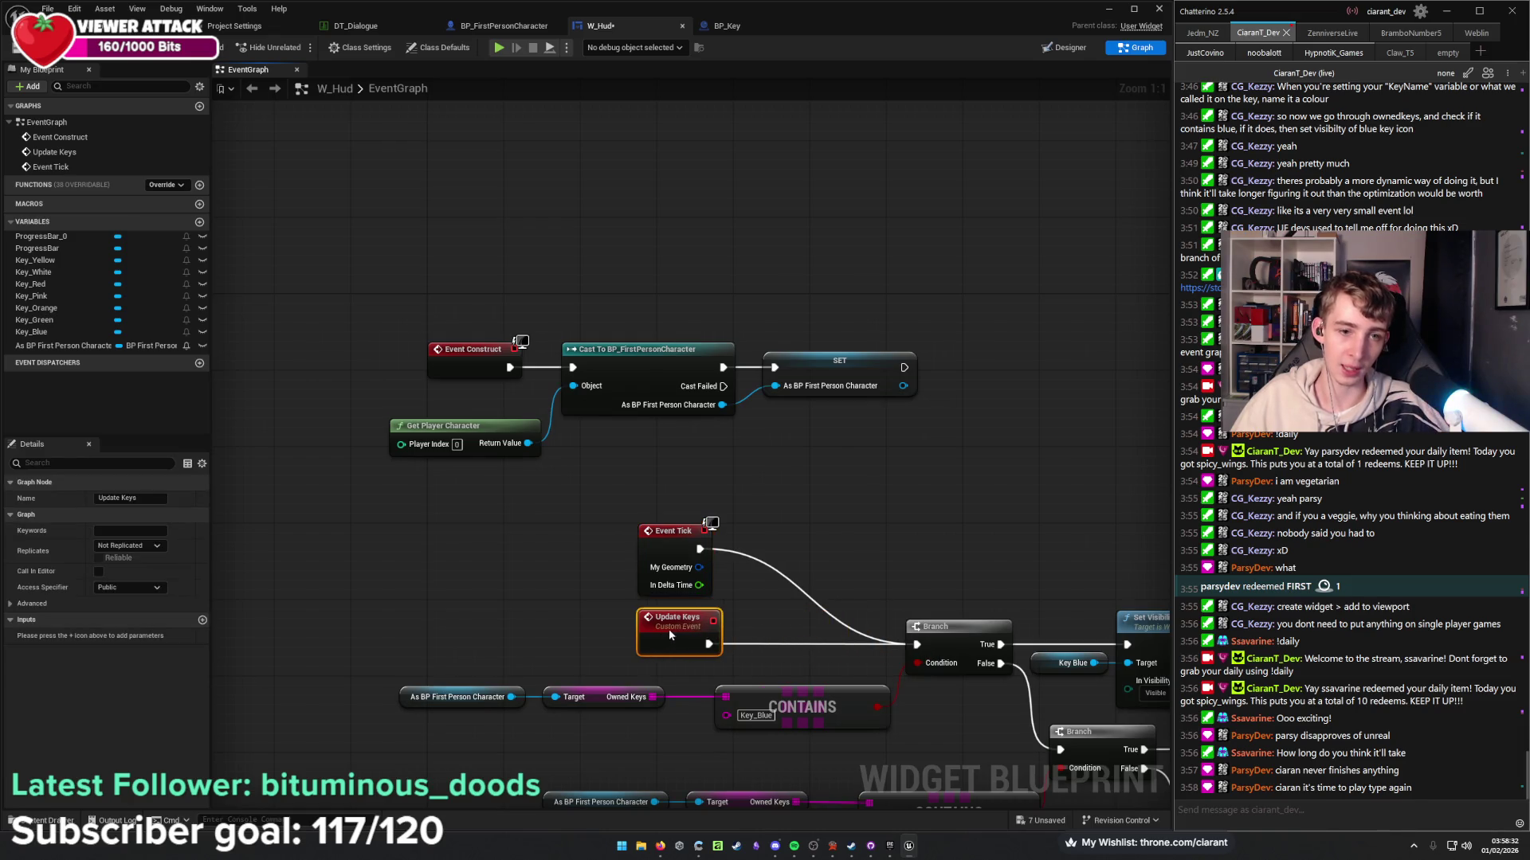
pyautogui.click(846, 574)
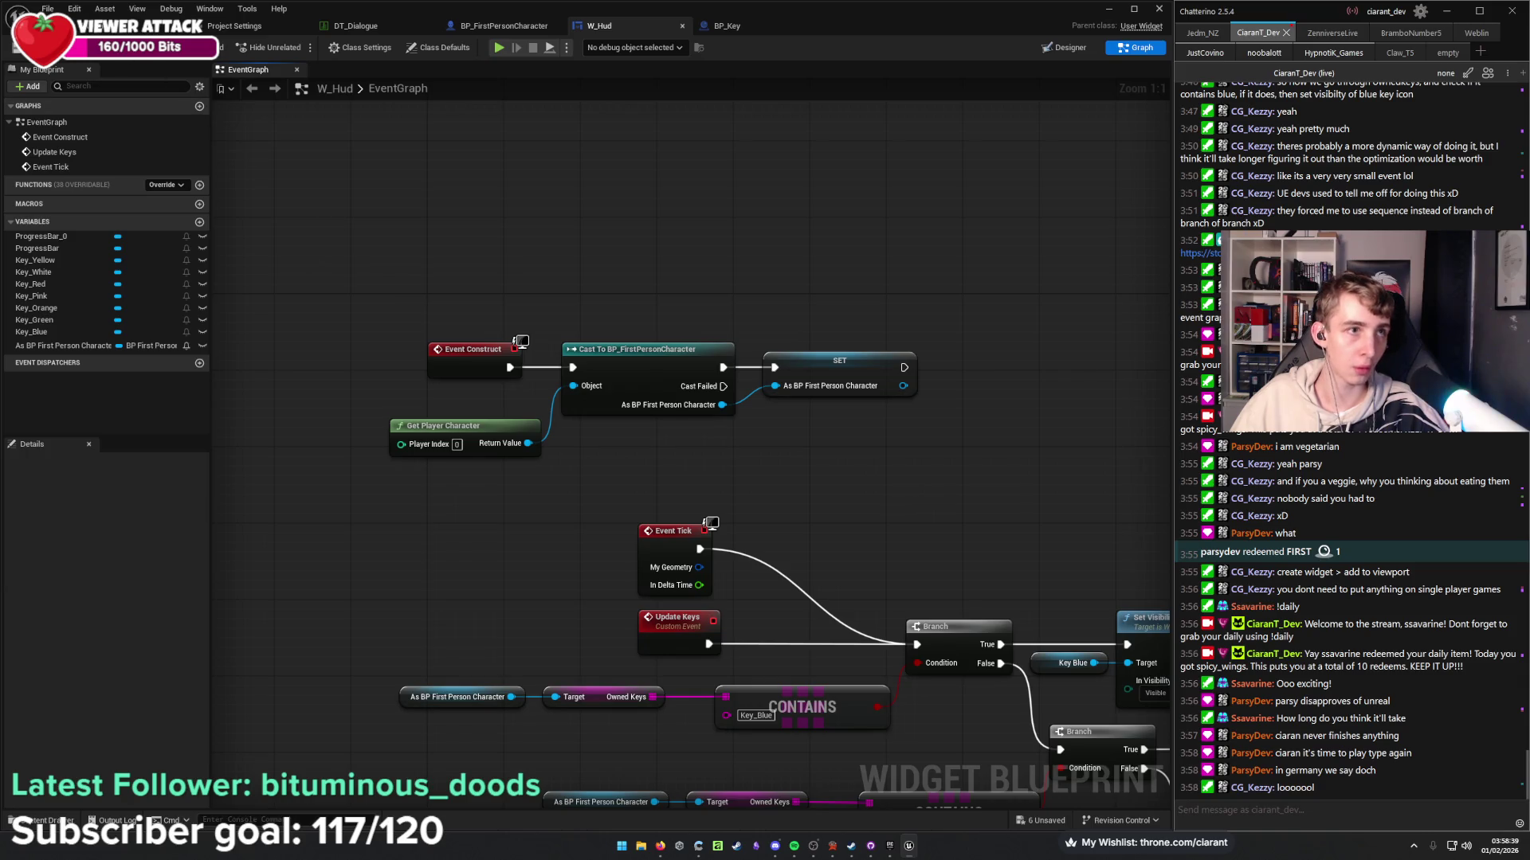
pyautogui.click(119, 25)
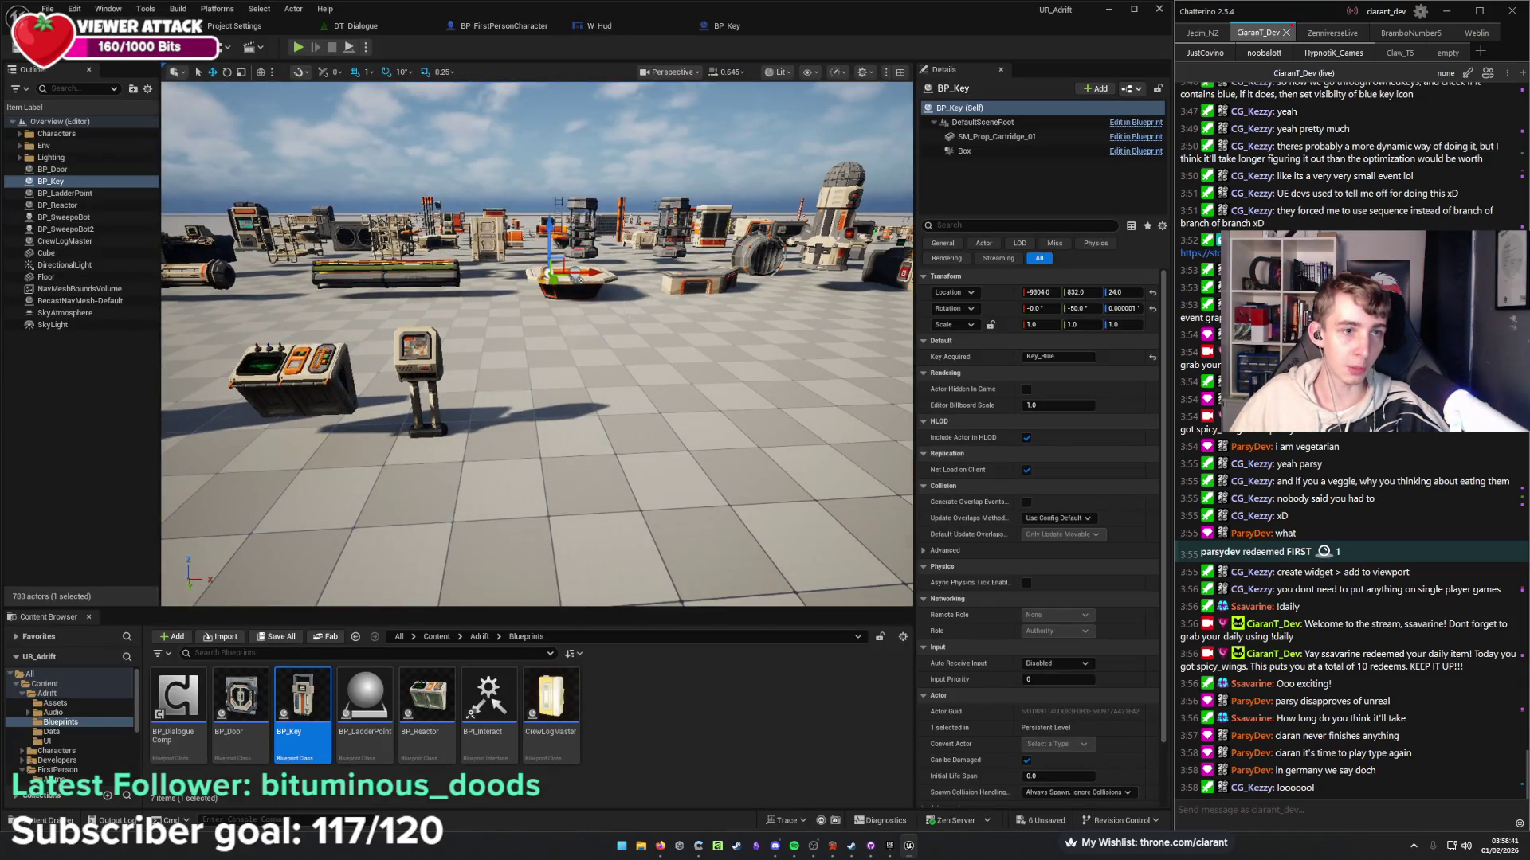
# Play-test the level full screen, walking the player toward the door.
pyautogui.moveTo(537, 343); pyautogui.dragTo(510, 318)
pyautogui.press('F11')
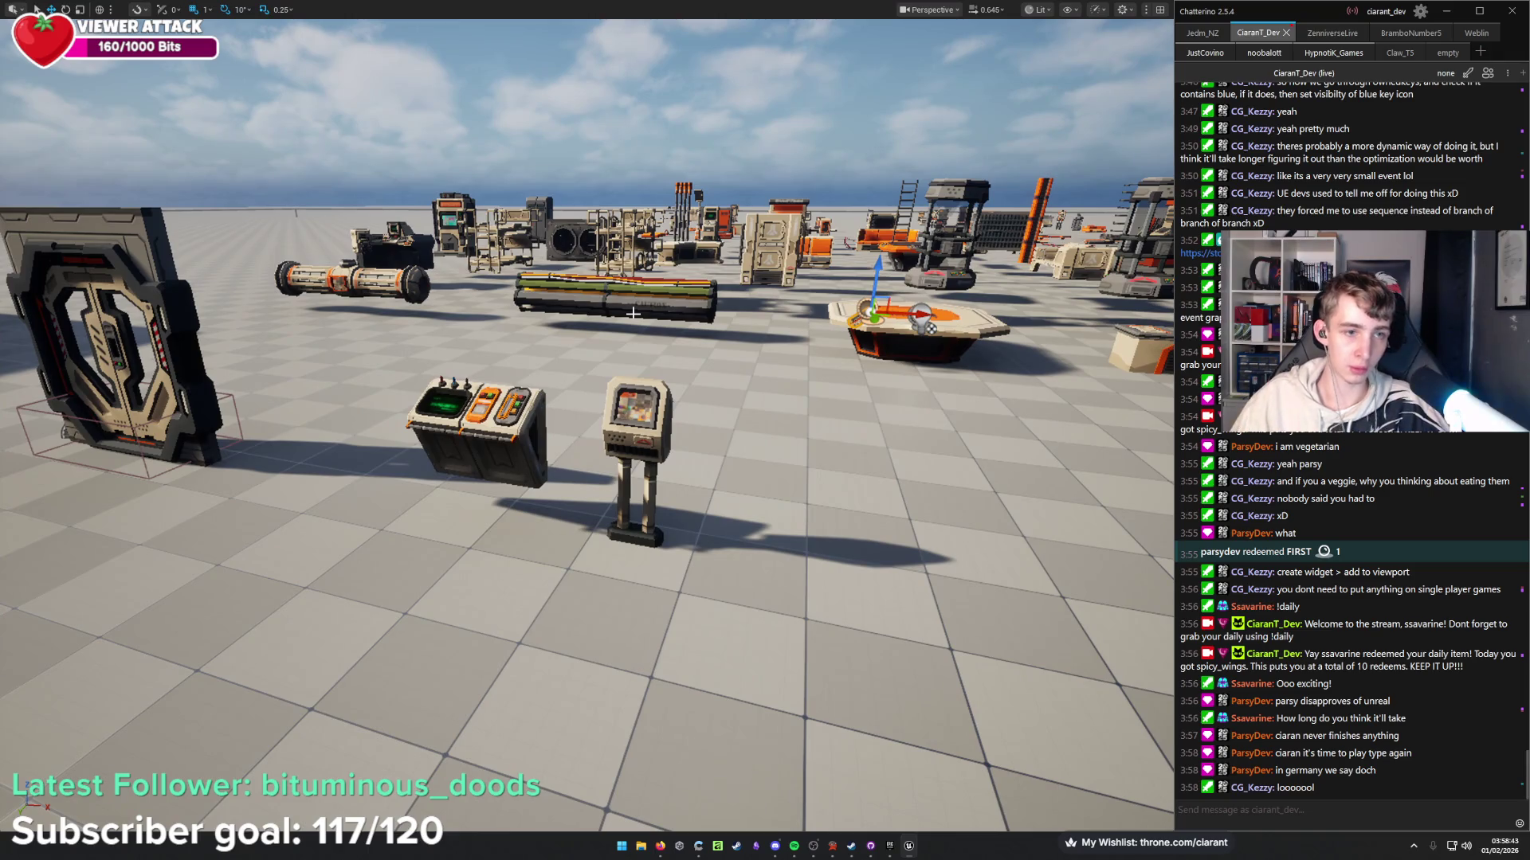
pyautogui.hotkey('alt', 'p')
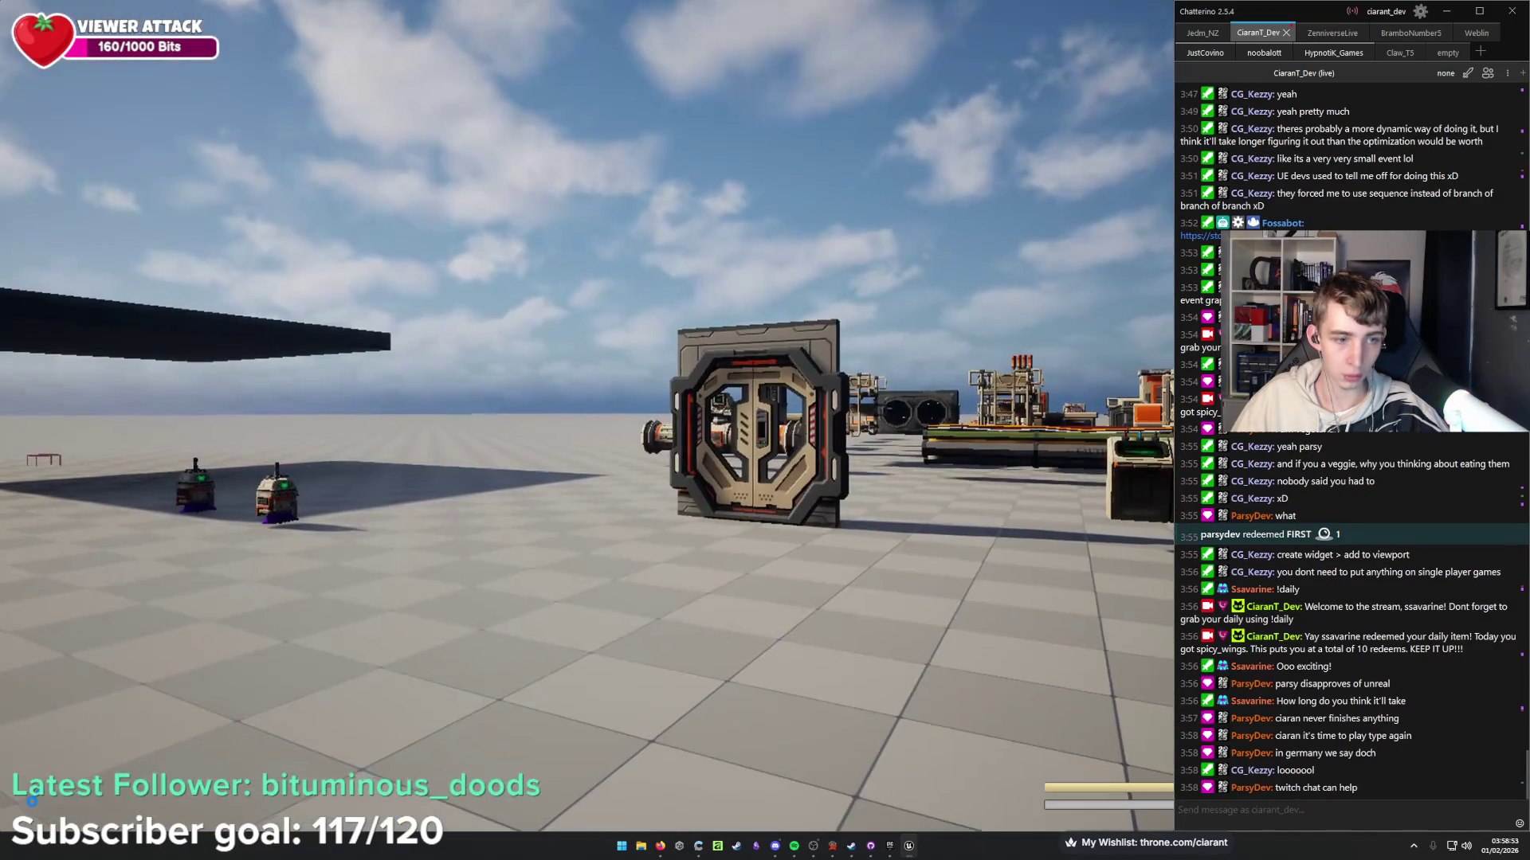
pyautogui.press('w')
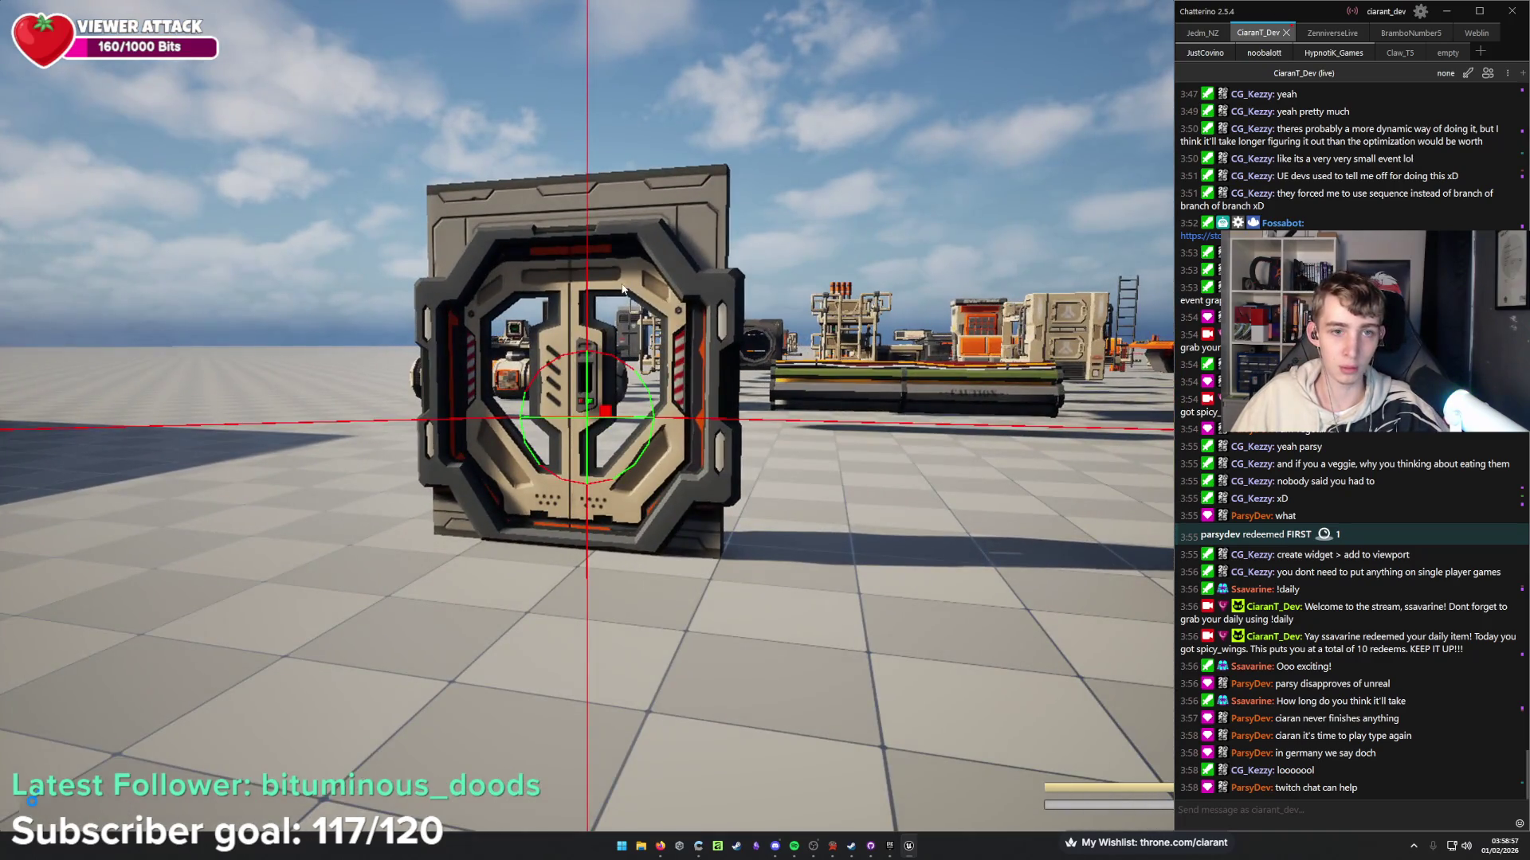
pyautogui.press('Escape')
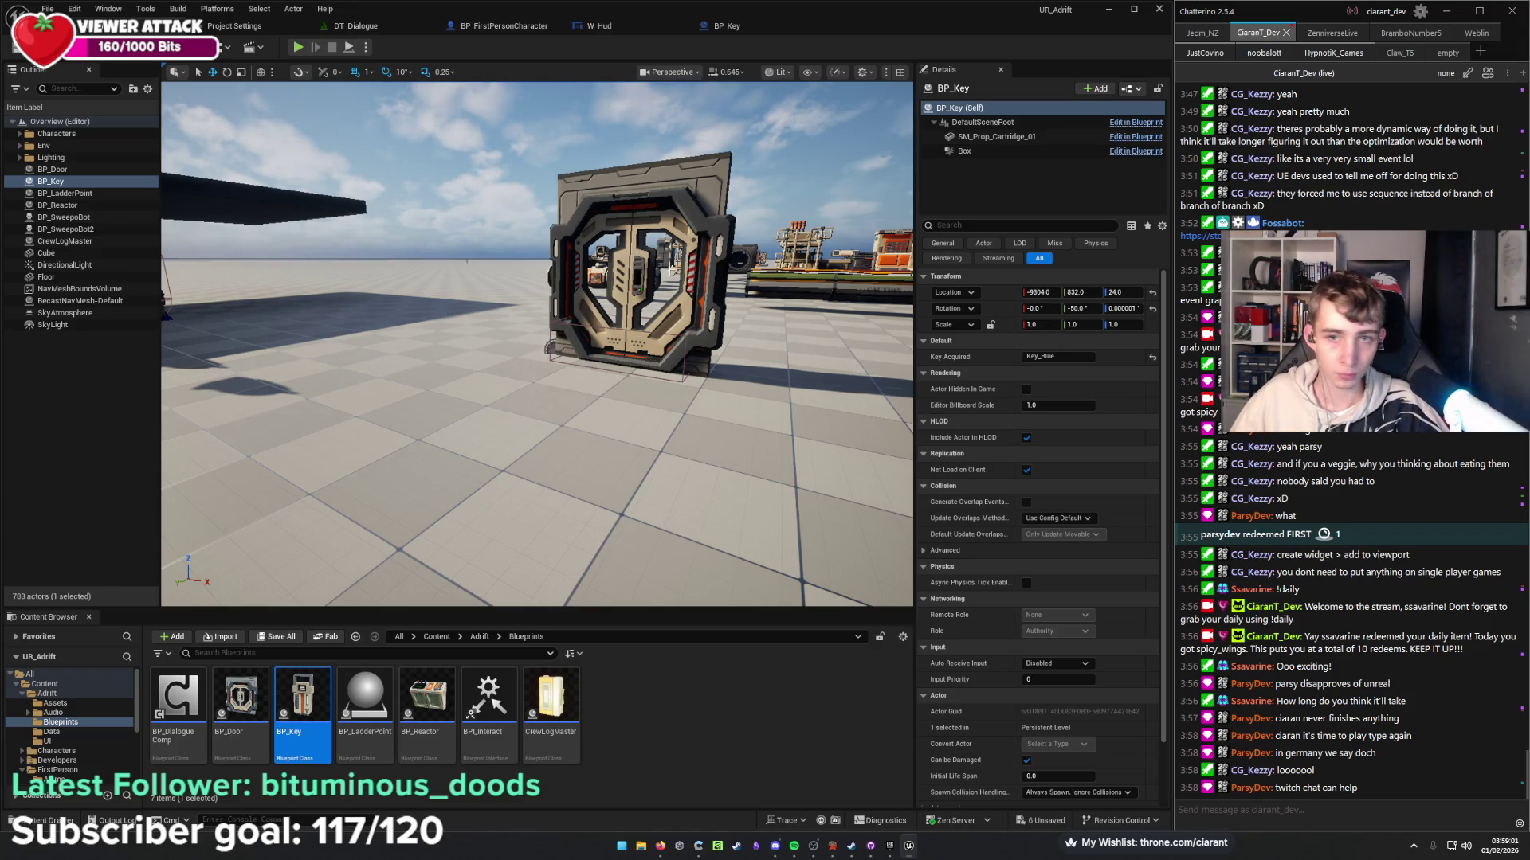
# Select the BP_Door actor to set its Key Required to Key_Blue.
pyautogui.click(637, 263)
pyautogui.write('Key_Blue')
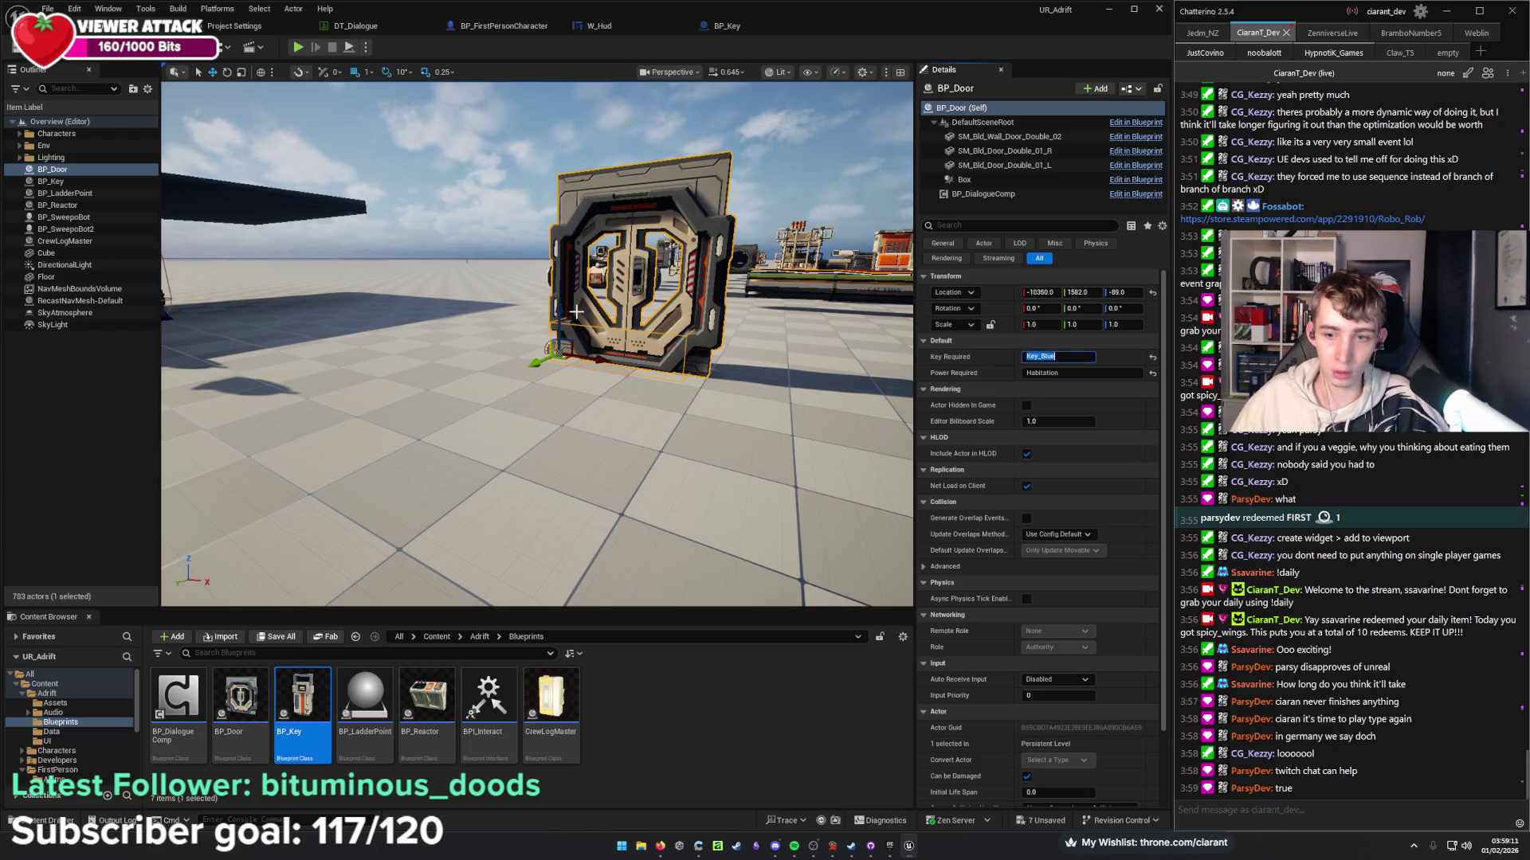
pyautogui.moveTo(558, 358); pyautogui.dragTo(590, 359)
pyautogui.moveTo(730, 411); pyautogui.dragTo(730, 411)
pyautogui.press('F11')
pyautogui.moveTo(323, 372); pyautogui.dragTo(323, 372)
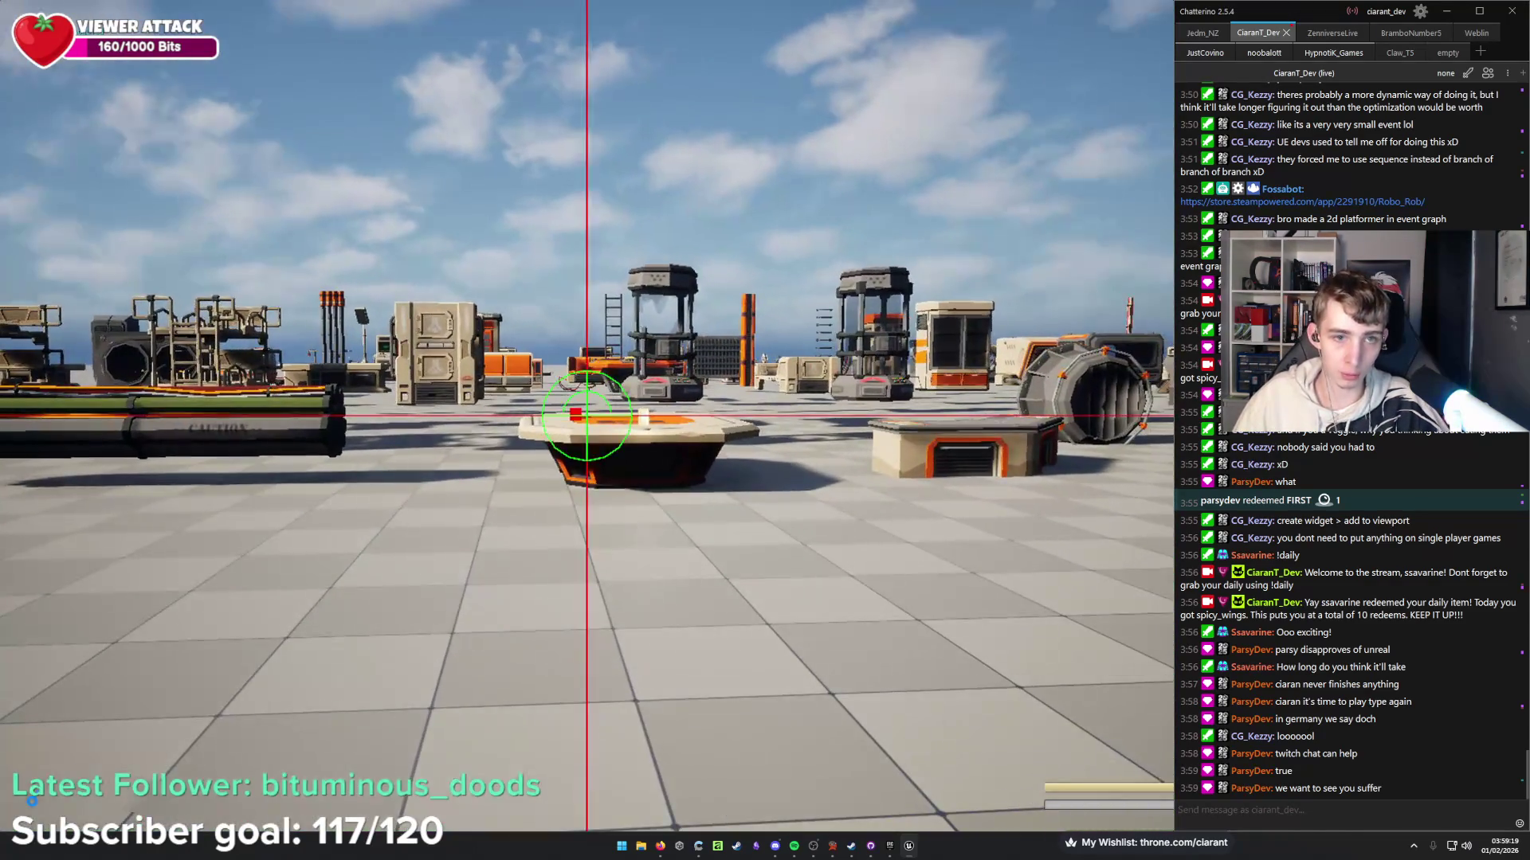
# Play again and walk up to face the door to test it.
pyautogui.hotkey('alt', 'p')
pyautogui.press('e')
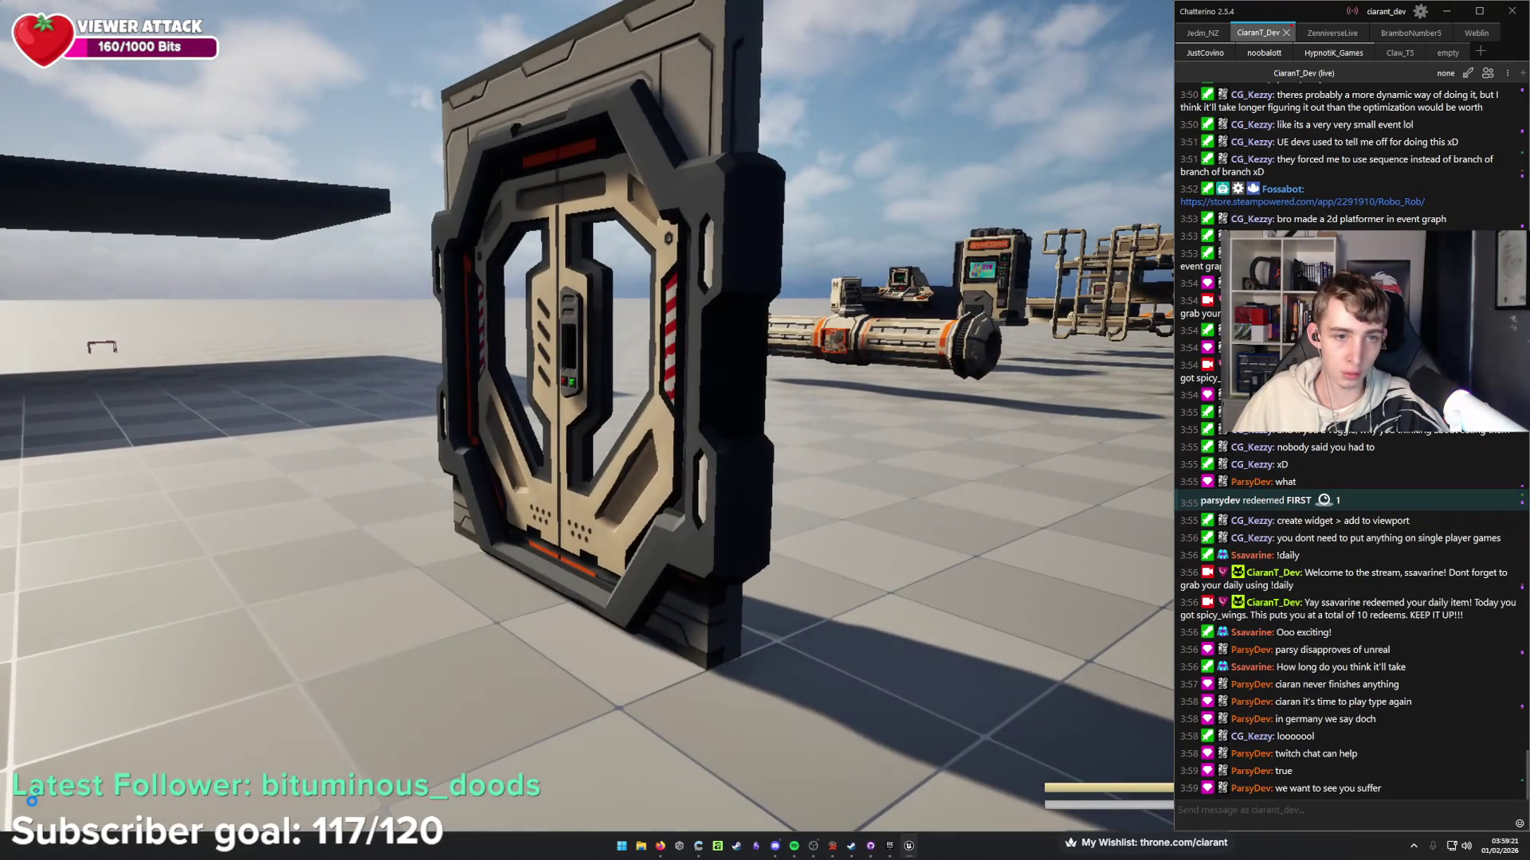
pyautogui.press('d')
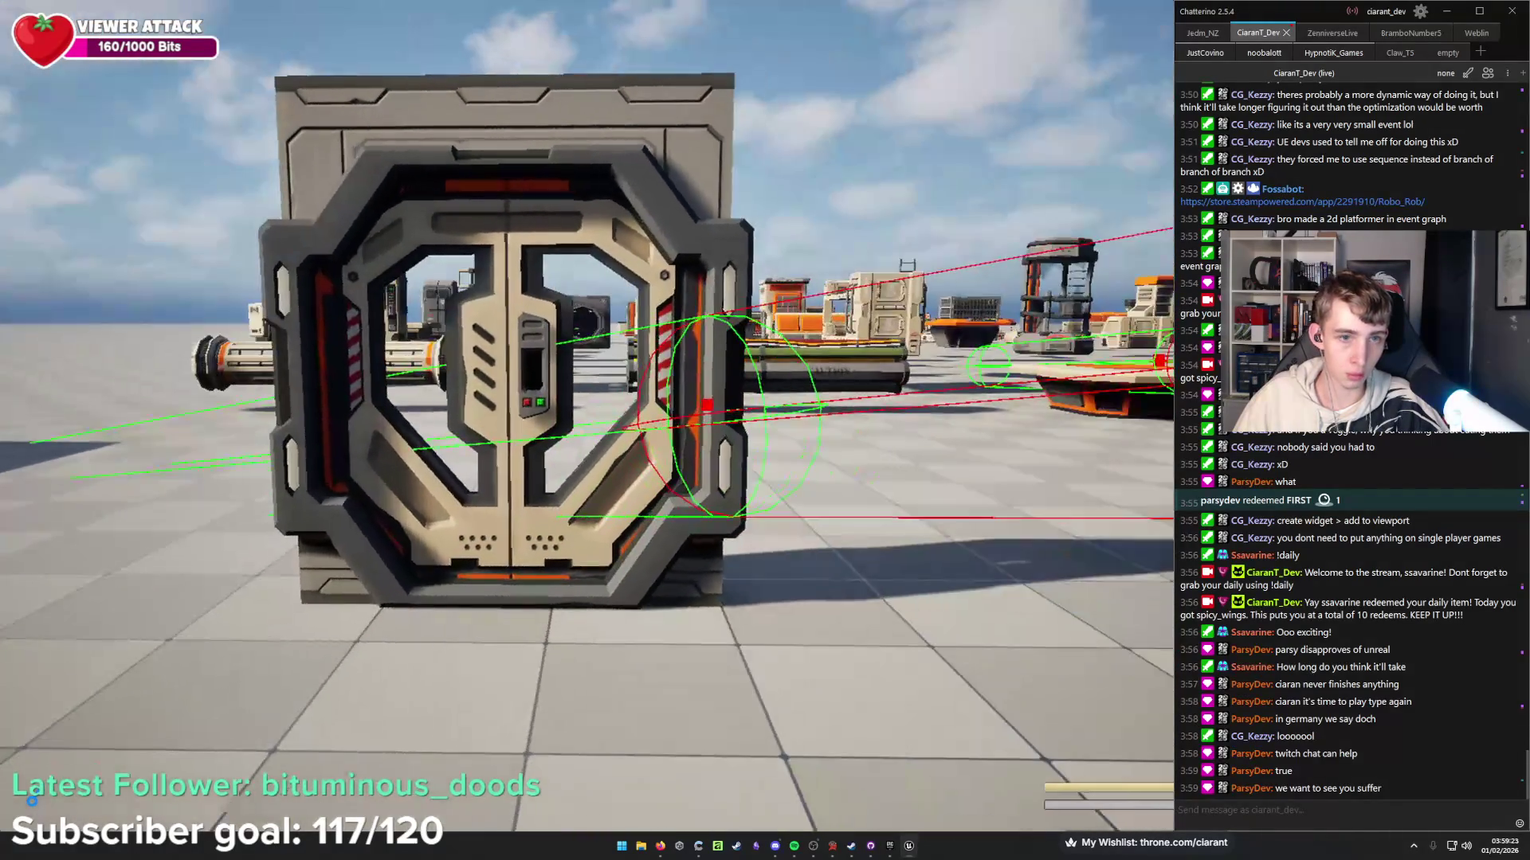
pyautogui.press('Escape')
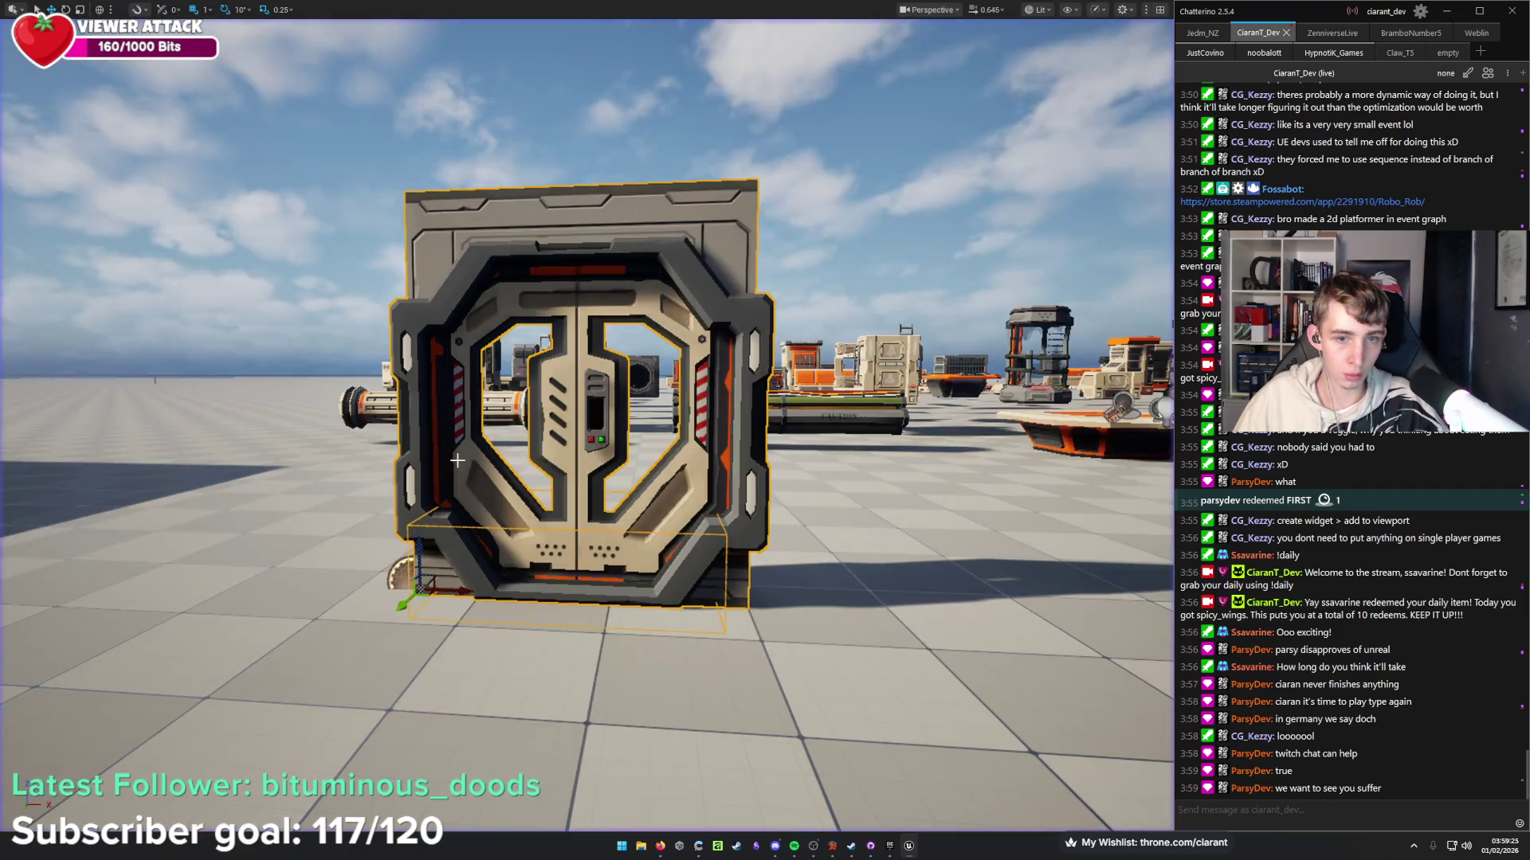
pyautogui.press('F11')
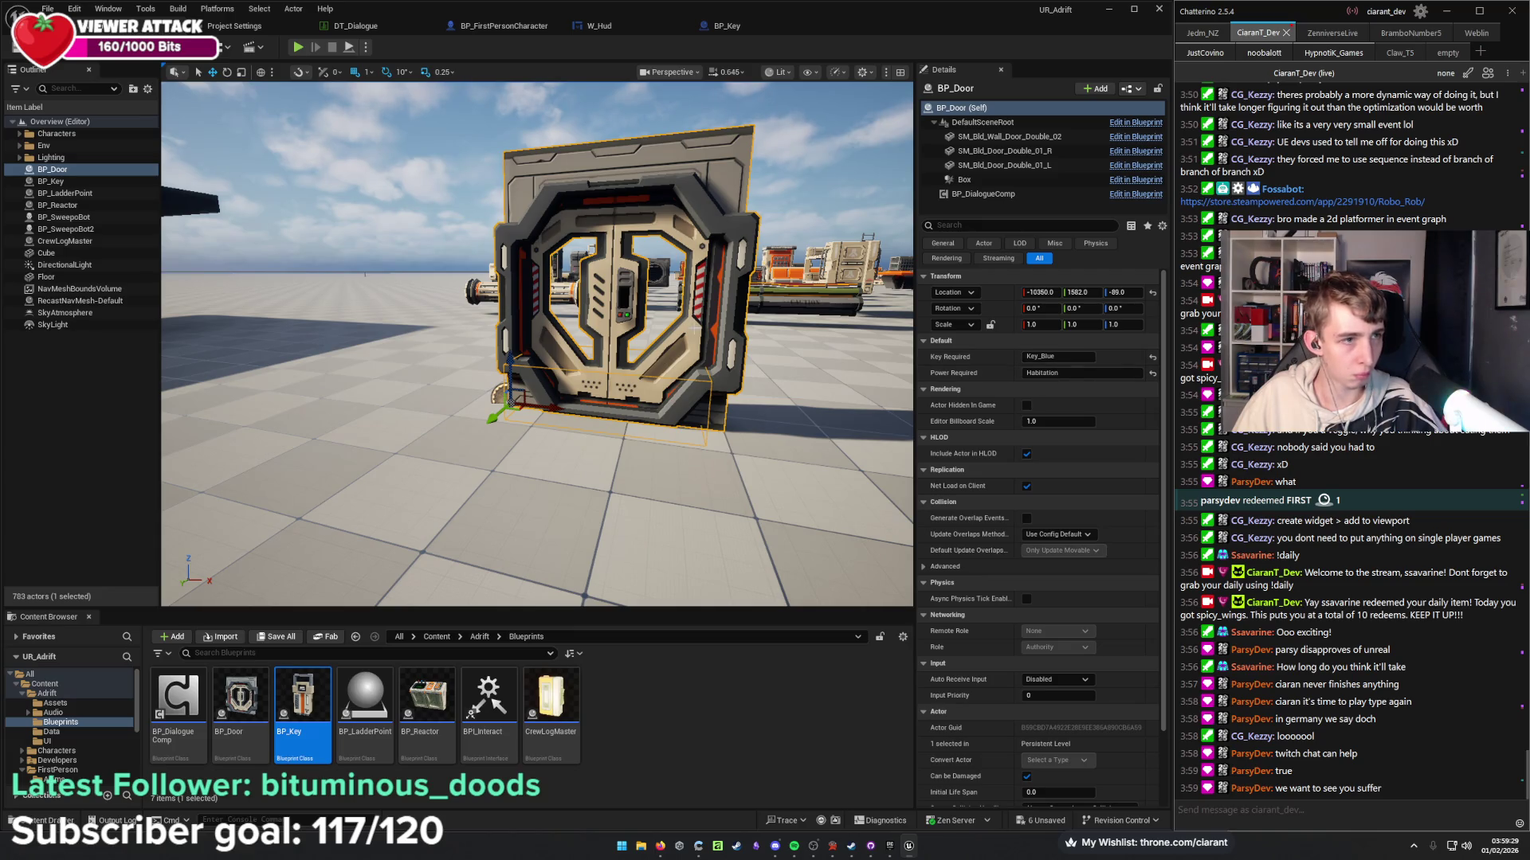
# Check the key and door actors, then replay and walk to the console.
pyautogui.click(91, 183)
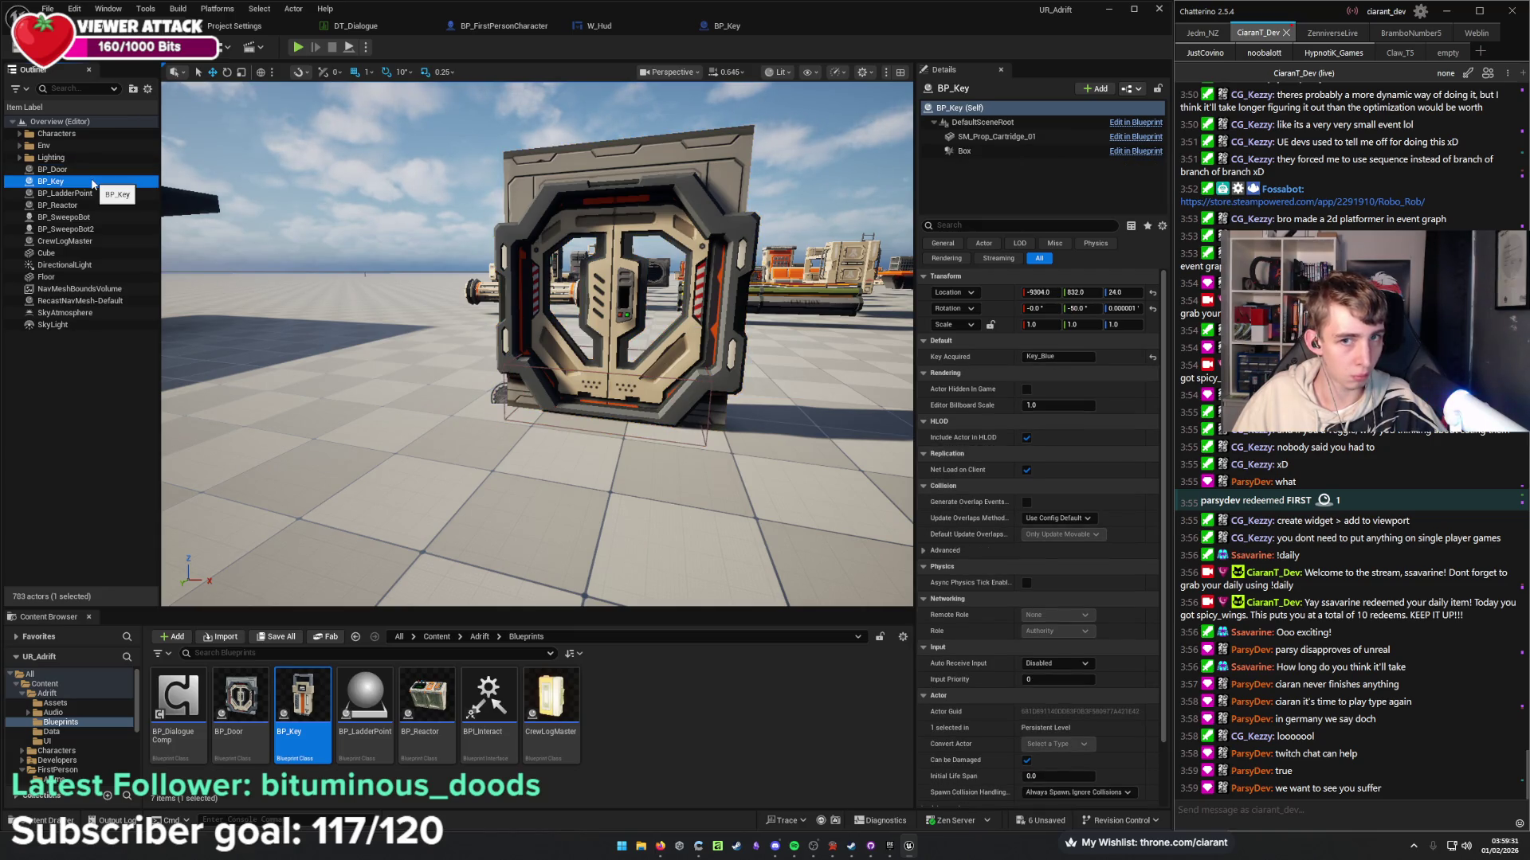
pyautogui.click(92, 171)
pyautogui.press('f')
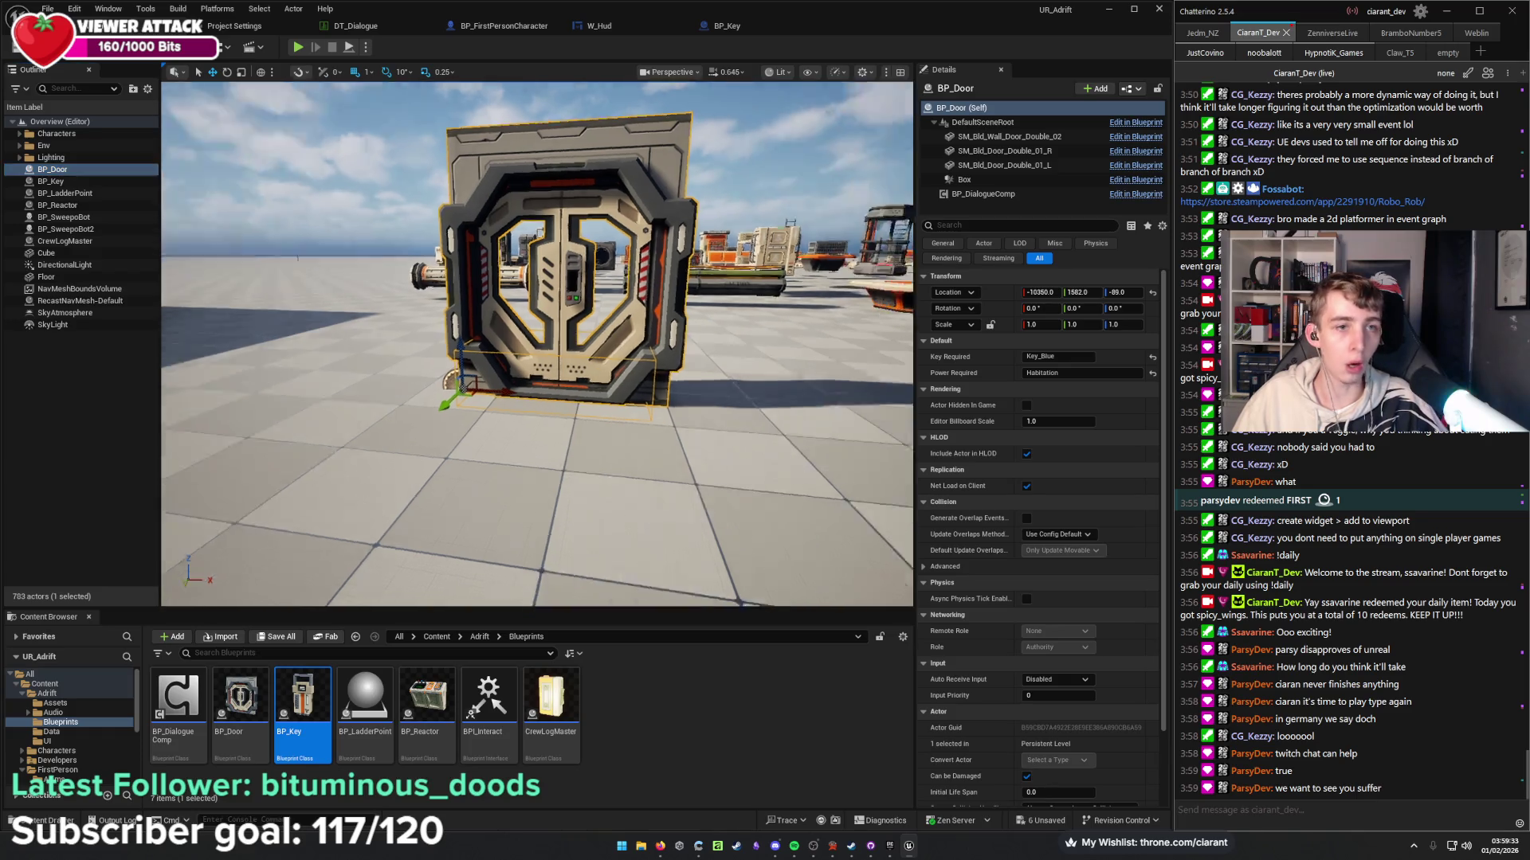
pyautogui.hotkey('alt', 'p')
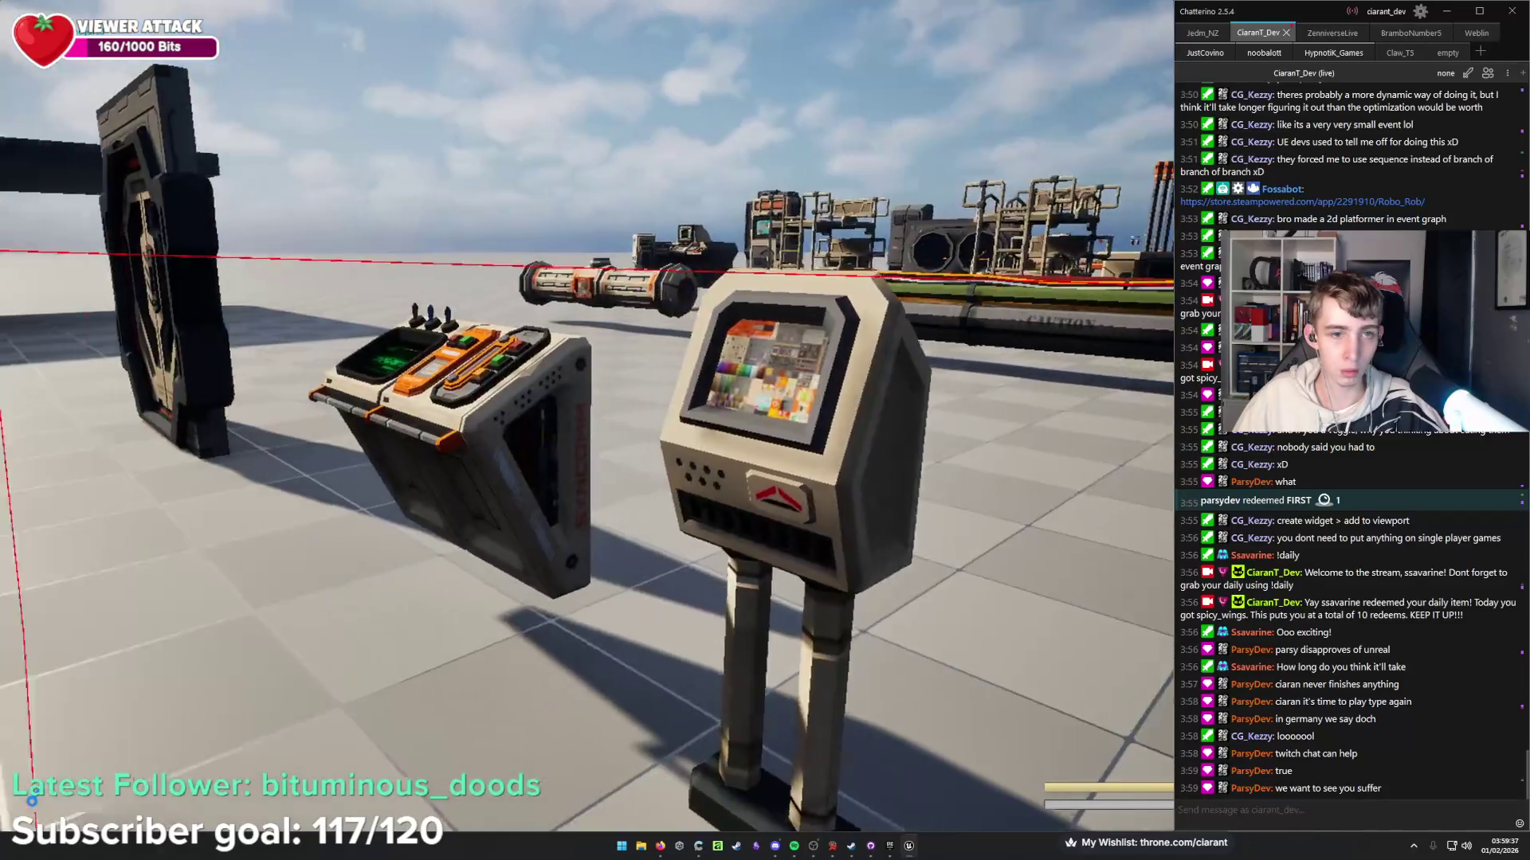
pyautogui.press('w')
pyautogui.press('w')
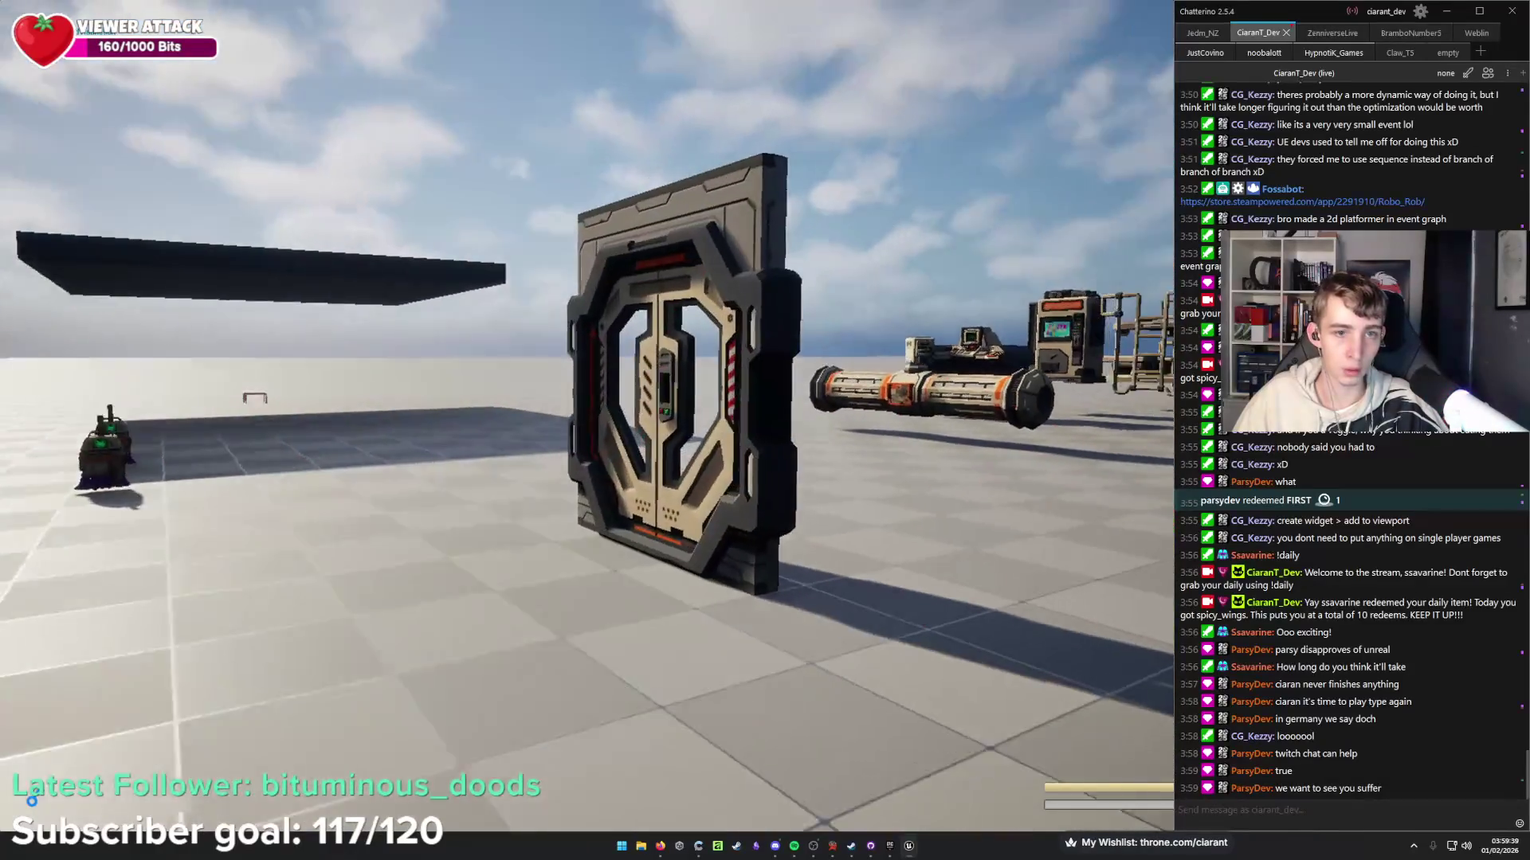
# Walk past the opened door, then add Update Keys on Hud Ref between Print Text and Destroy Actor.
pyautogui.press('s')
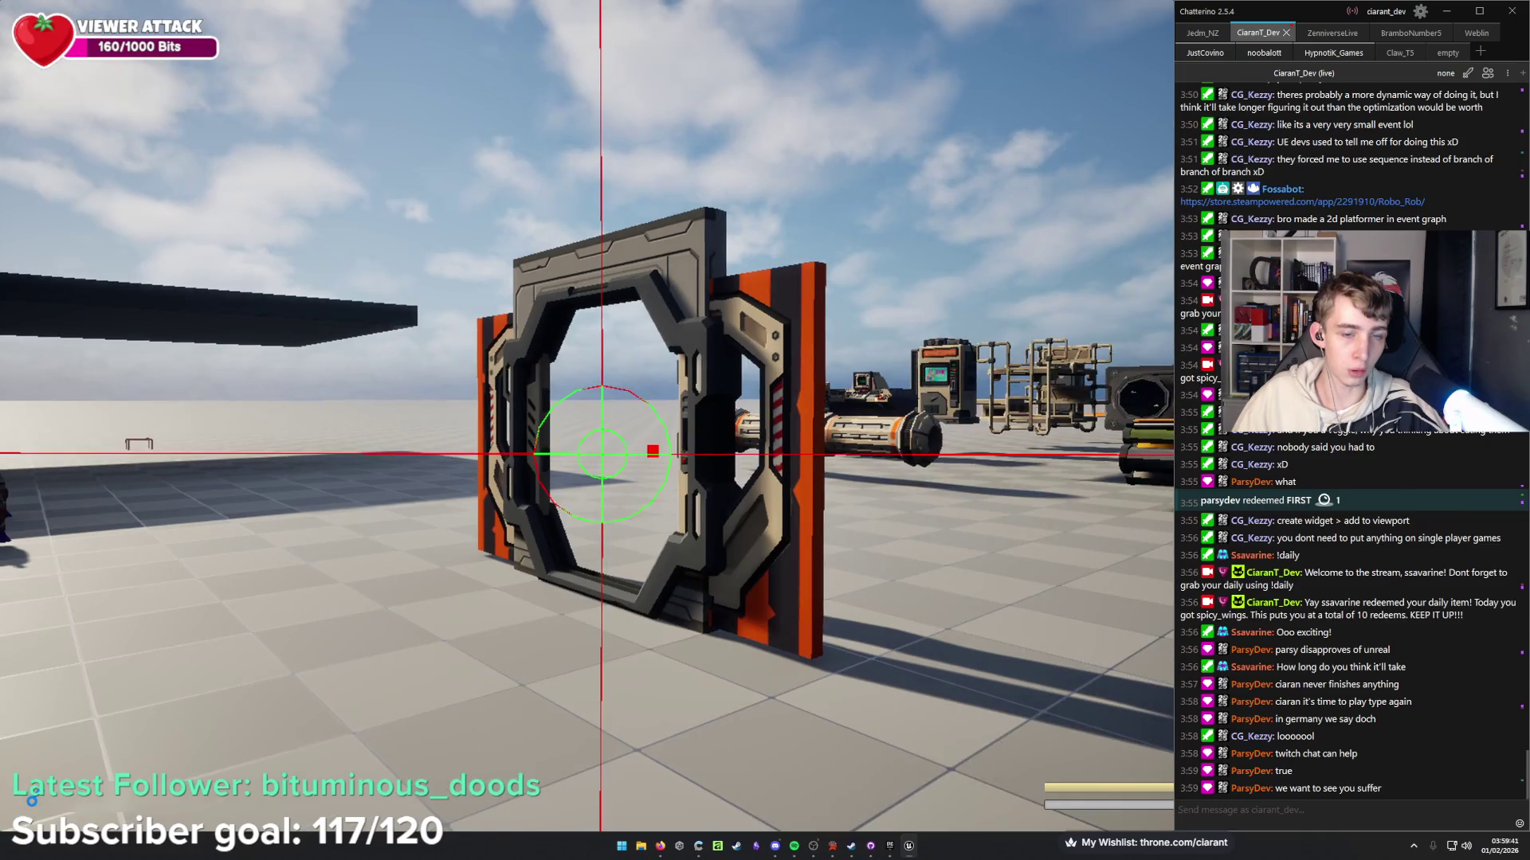
pyautogui.press('a')
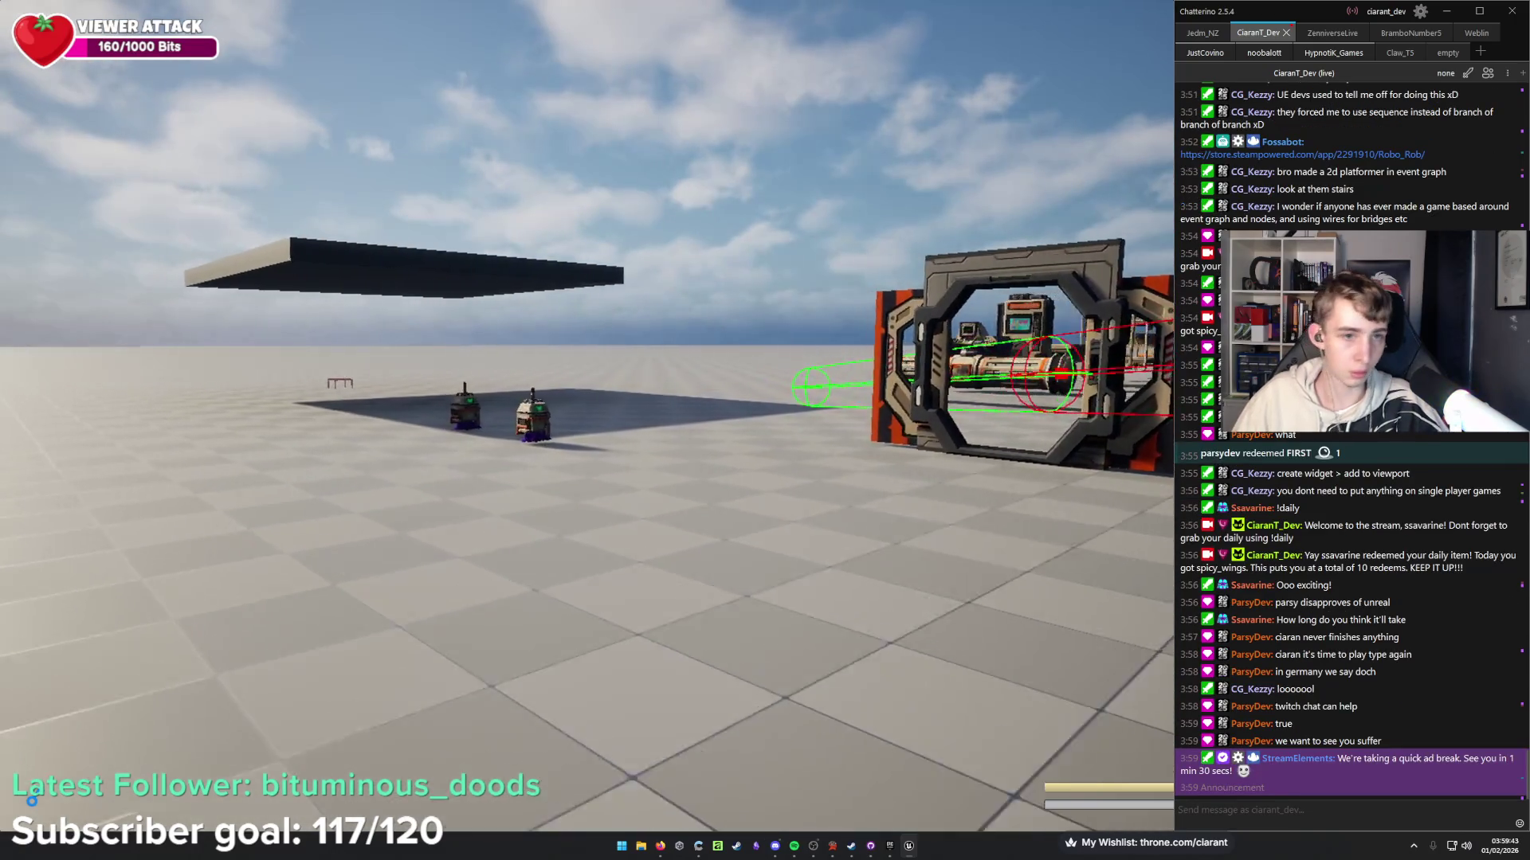
pyautogui.press('d')
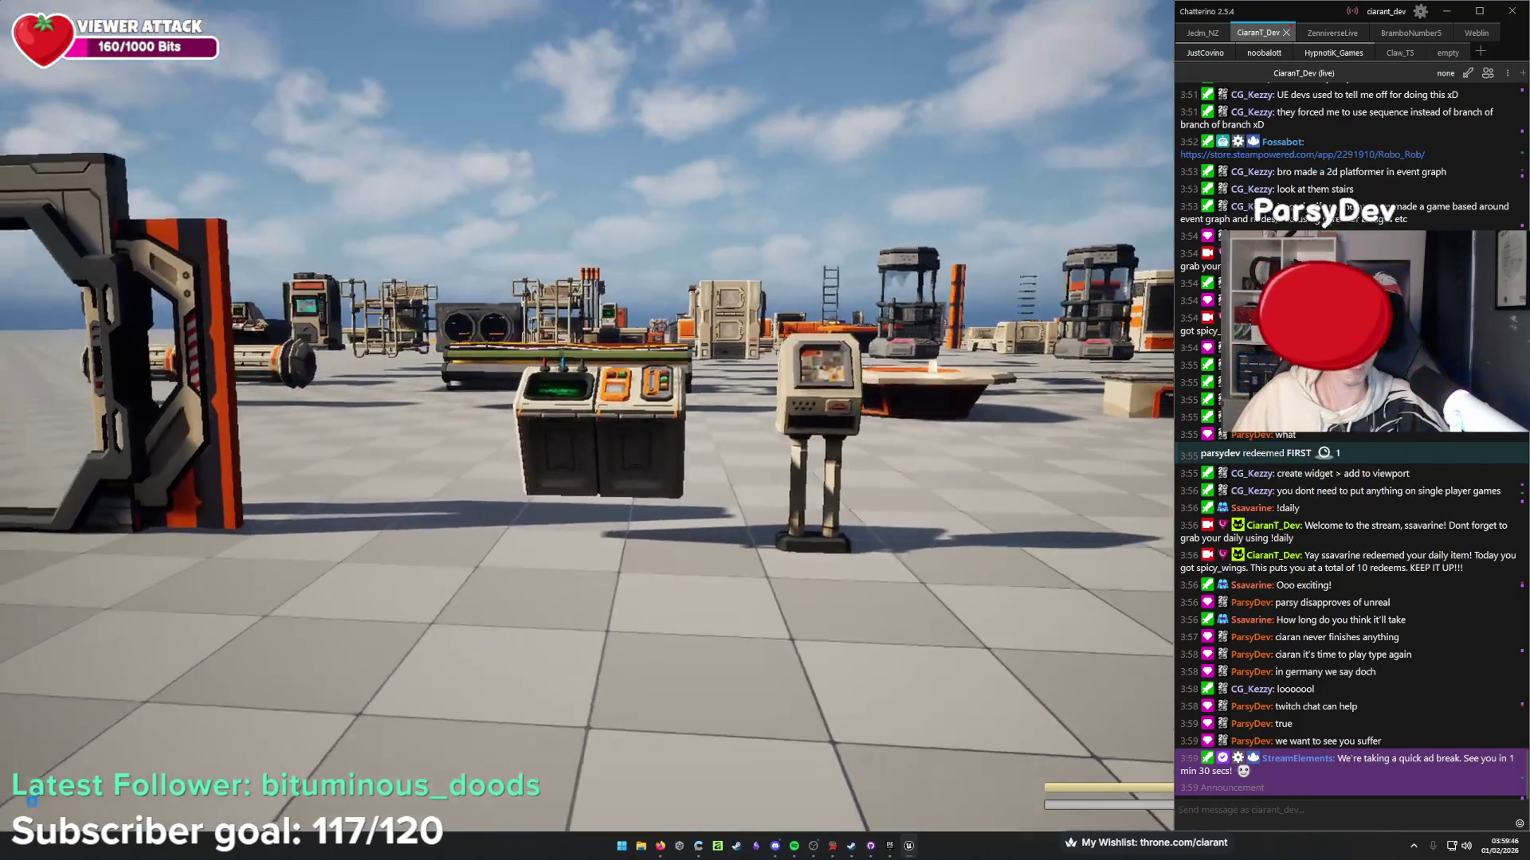
pyautogui.press('w')
pyautogui.moveTo(224, 666)
pyautogui.mouseDown()
pyautogui.moveTo(514, 522)
pyautogui.moveTo(585, 446)
pyautogui.mouseUp()
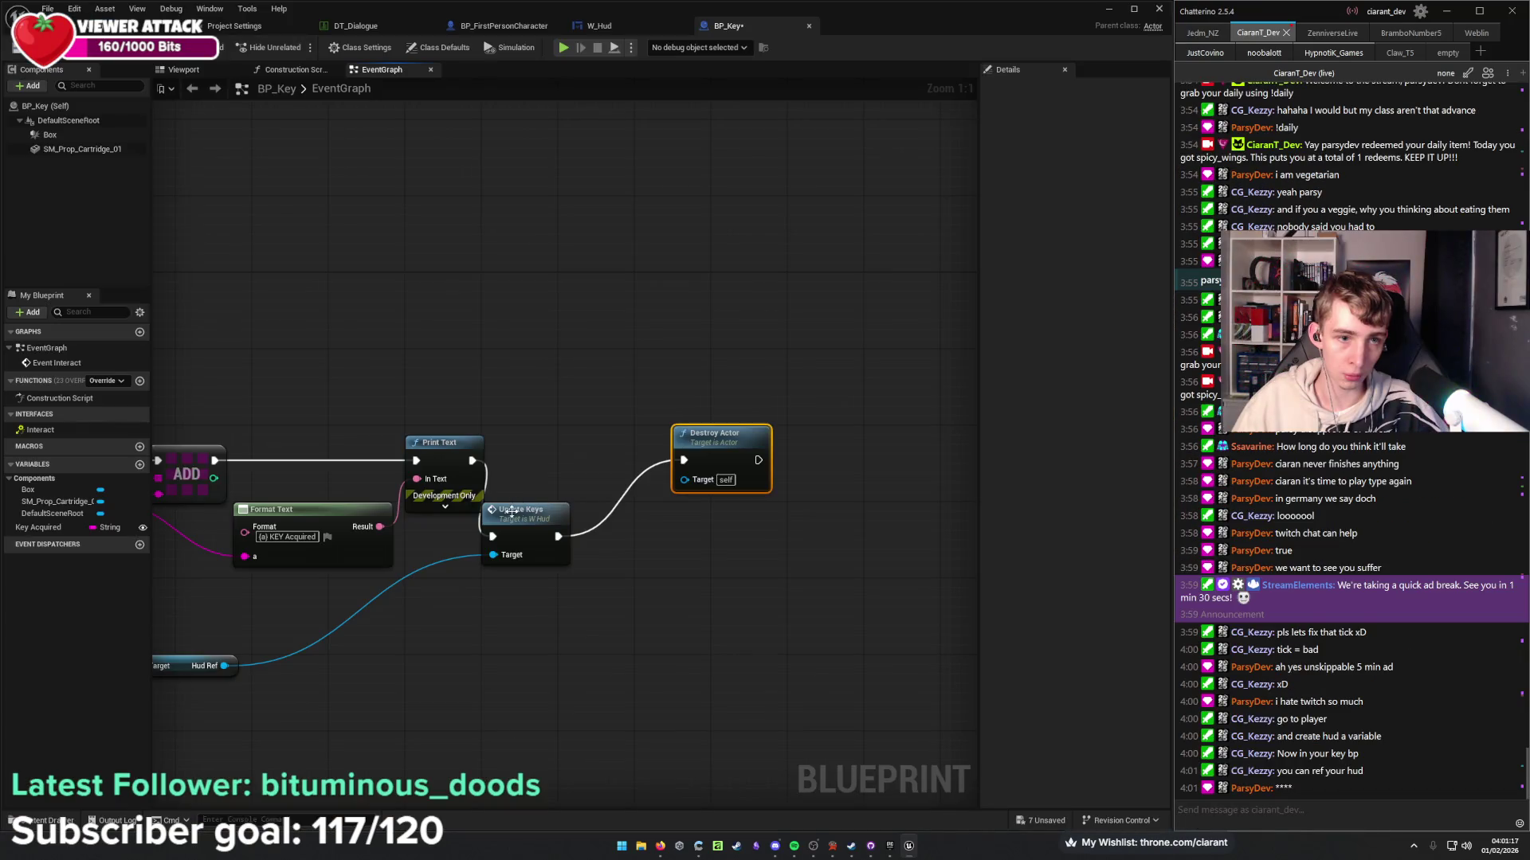
pyautogui.click(557, 550)
# Move Hud Ref under Format Text, straighten its wire with two reroute points, and save BP_Key.
pyautogui.click(410, 547)
pyautogui.moveTo(184, 668); pyautogui.dragTo(300, 586)
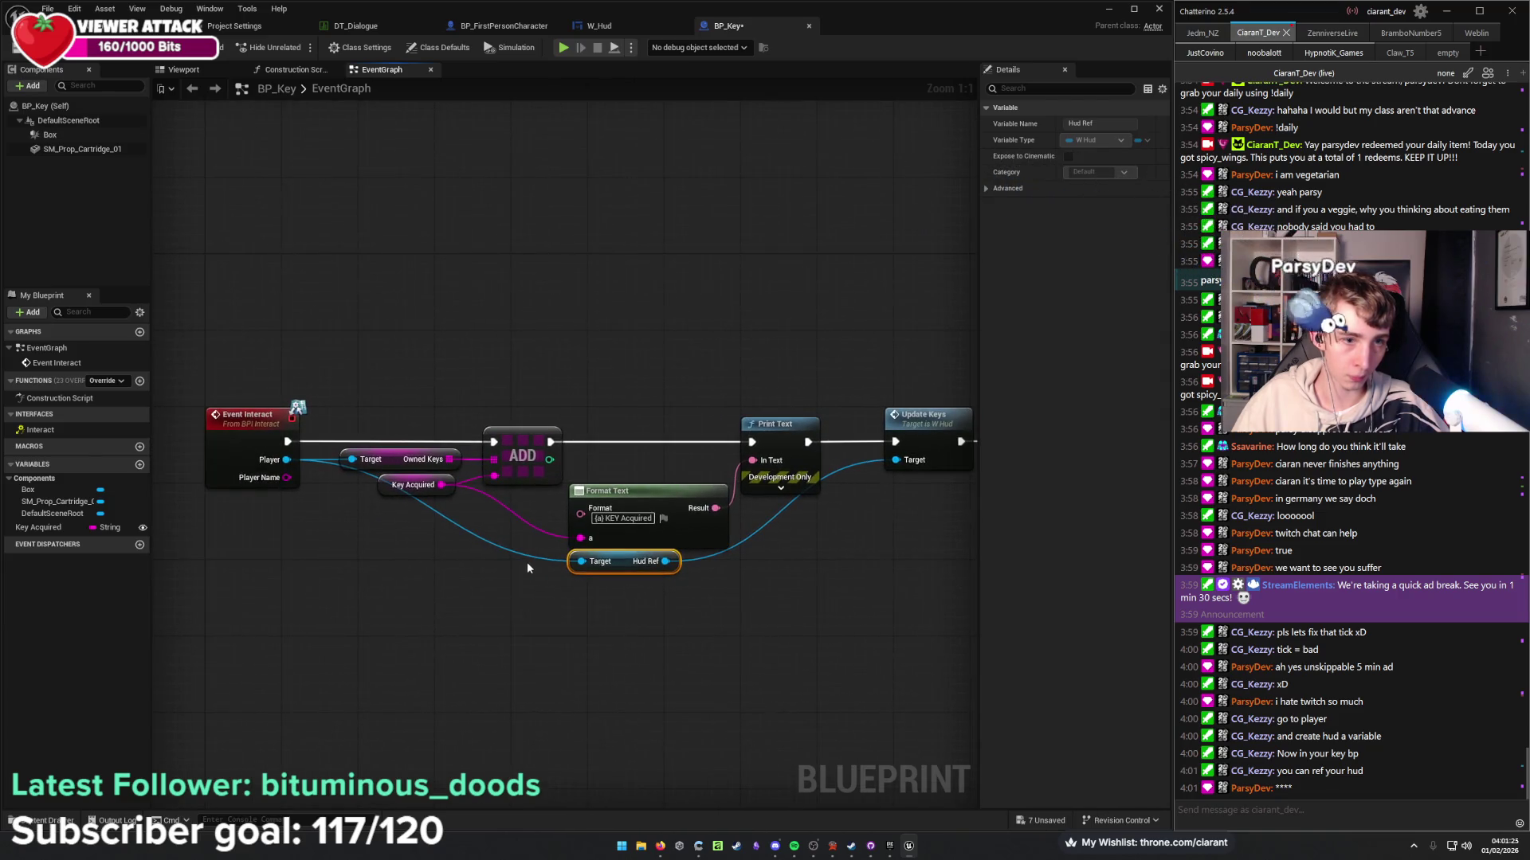
pyautogui.doubleClick(527, 557)
pyautogui.moveTo(532, 556); pyautogui.dragTo(360, 566)
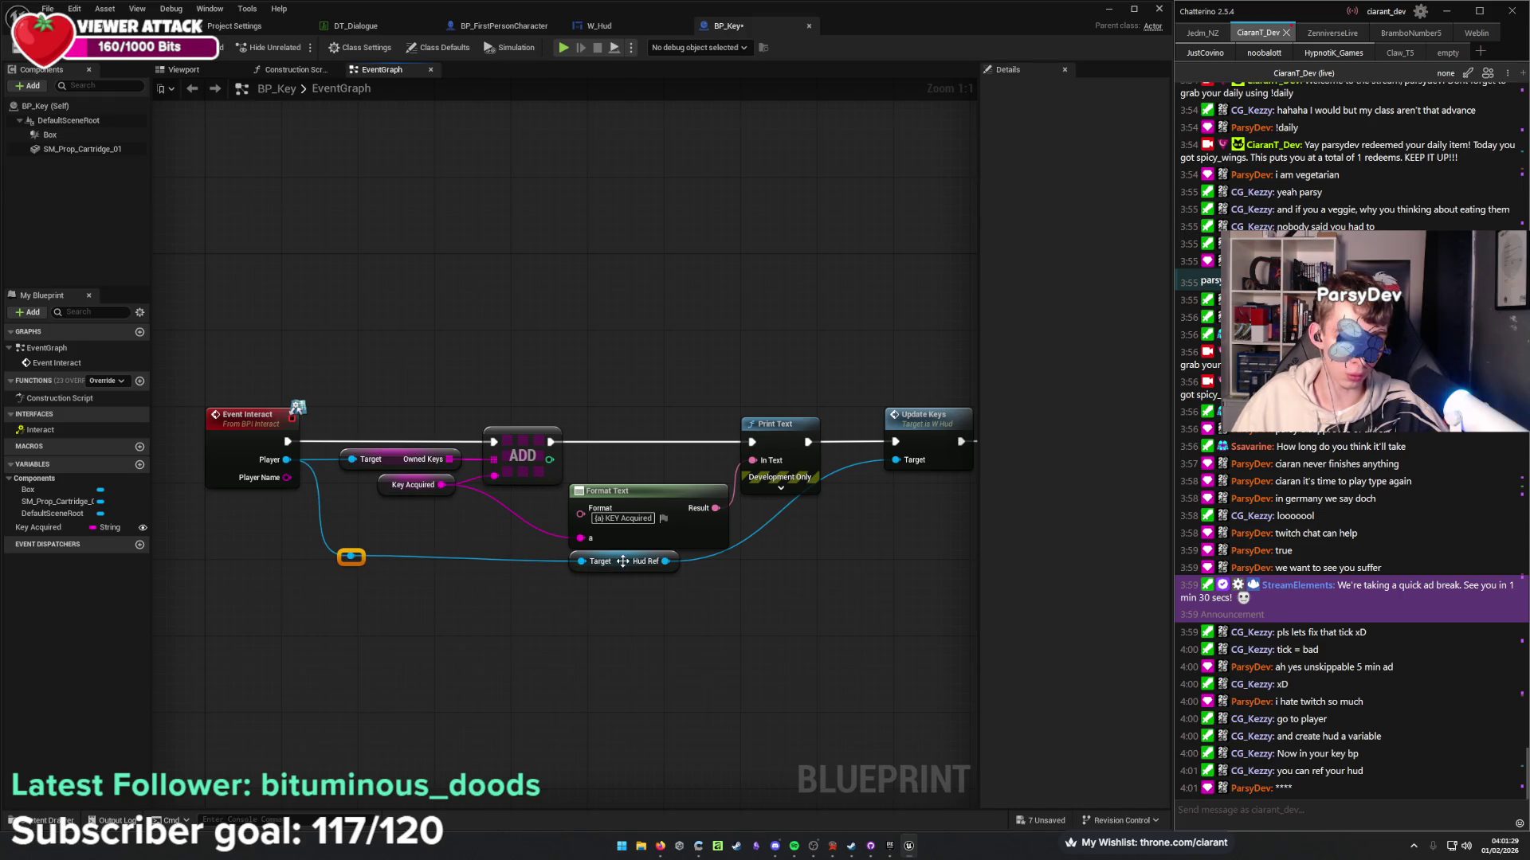
pyautogui.moveTo(729, 558)
pyautogui.mouseDown()
pyautogui.moveTo(432, 590)
pyautogui.moveTo(551, 596)
pyautogui.mouseUp()
pyautogui.doubleClick(450, 593)
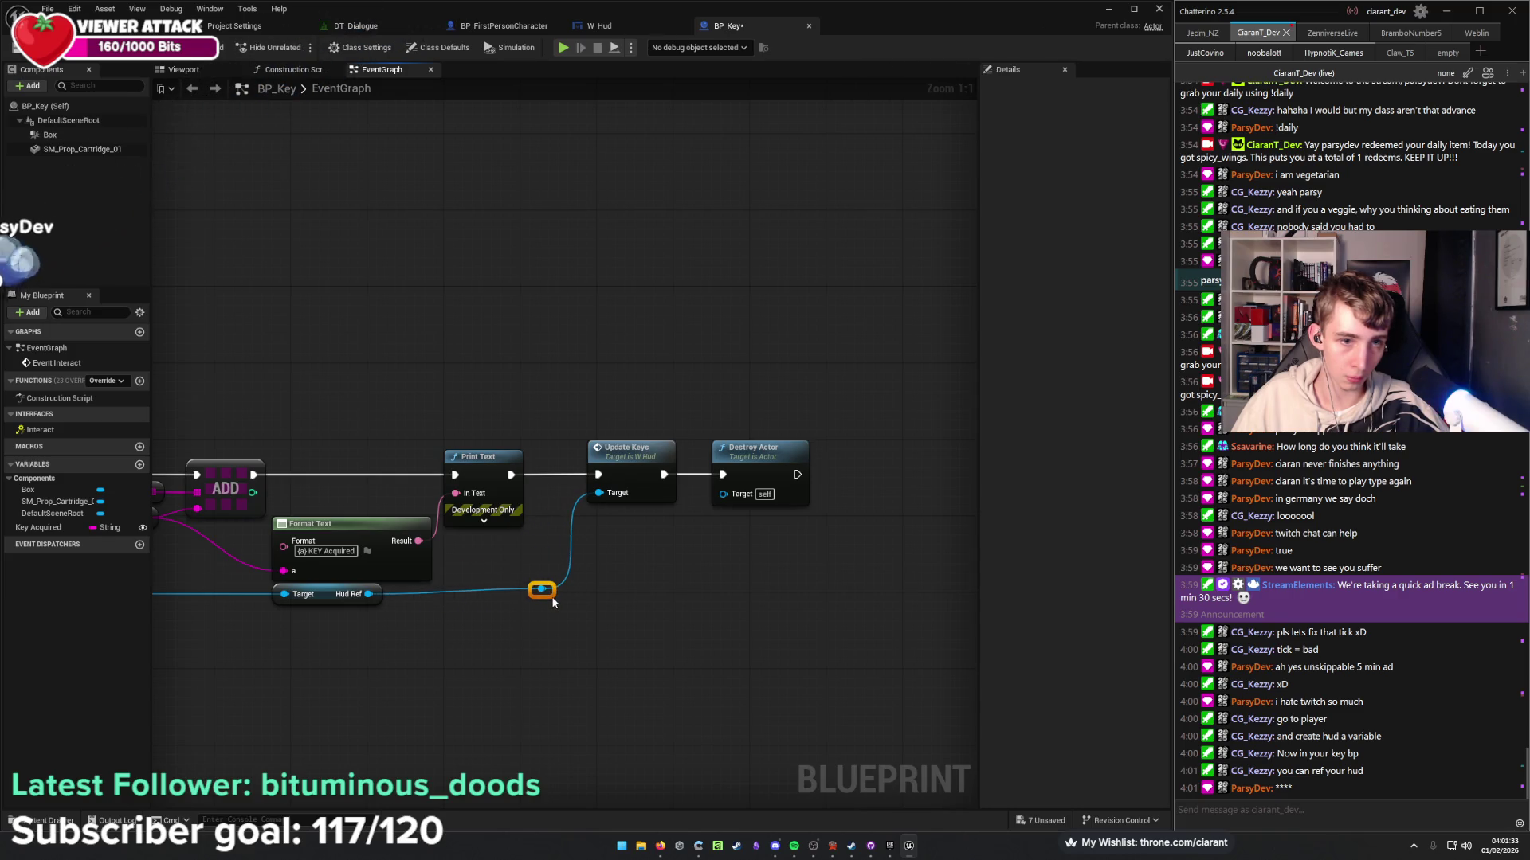
pyautogui.keyDown('ctrl'); pyautogui.click(350, 596); pyautogui.keyUp('ctrl')
pyautogui.moveTo(367, 623); pyautogui.dragTo(531, 647)
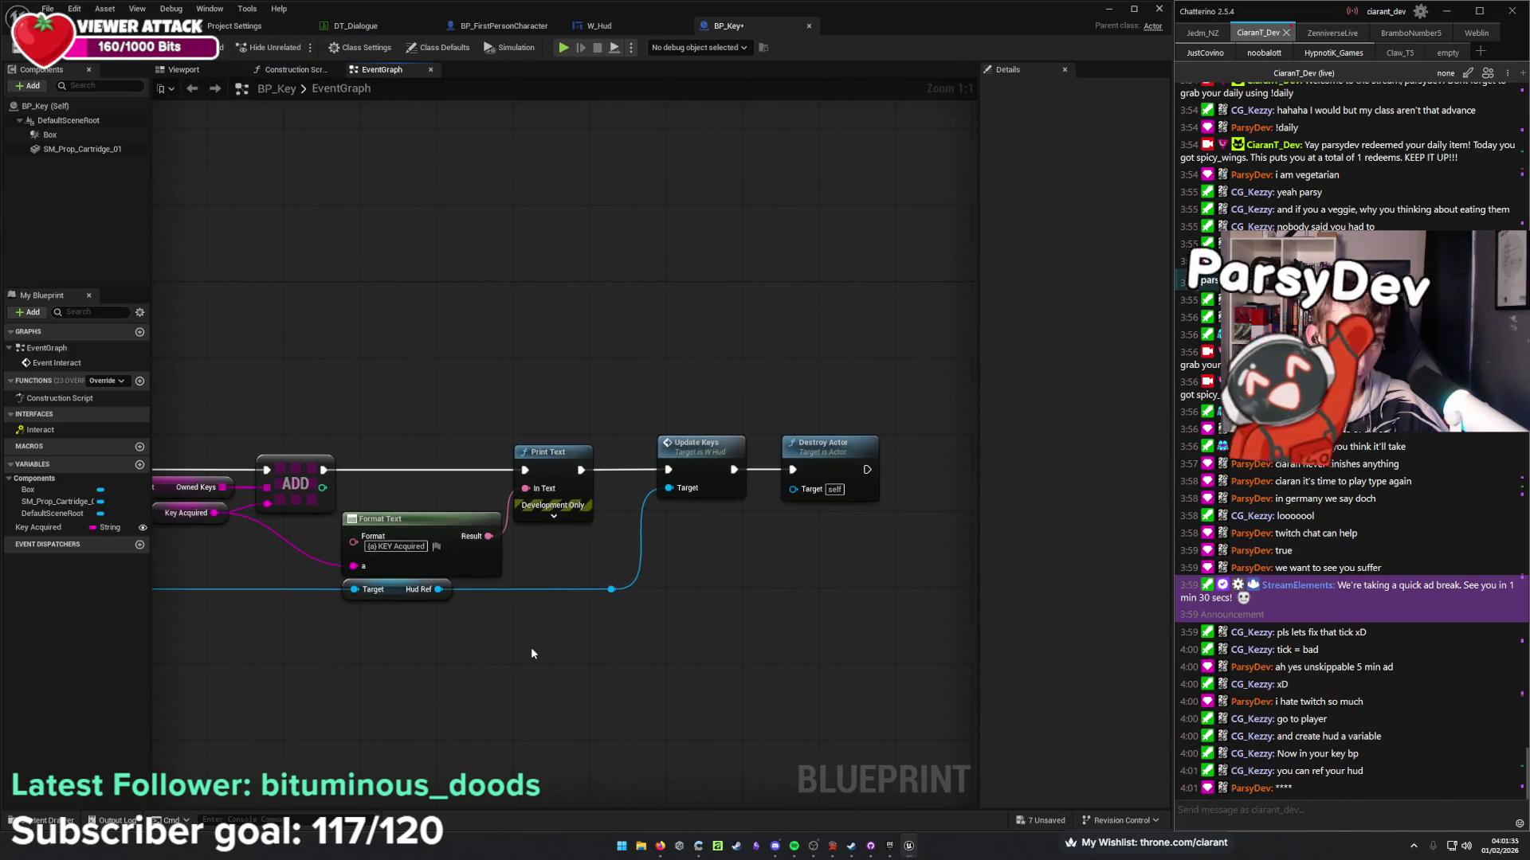
pyautogui.hotkey('ctrl', 's')
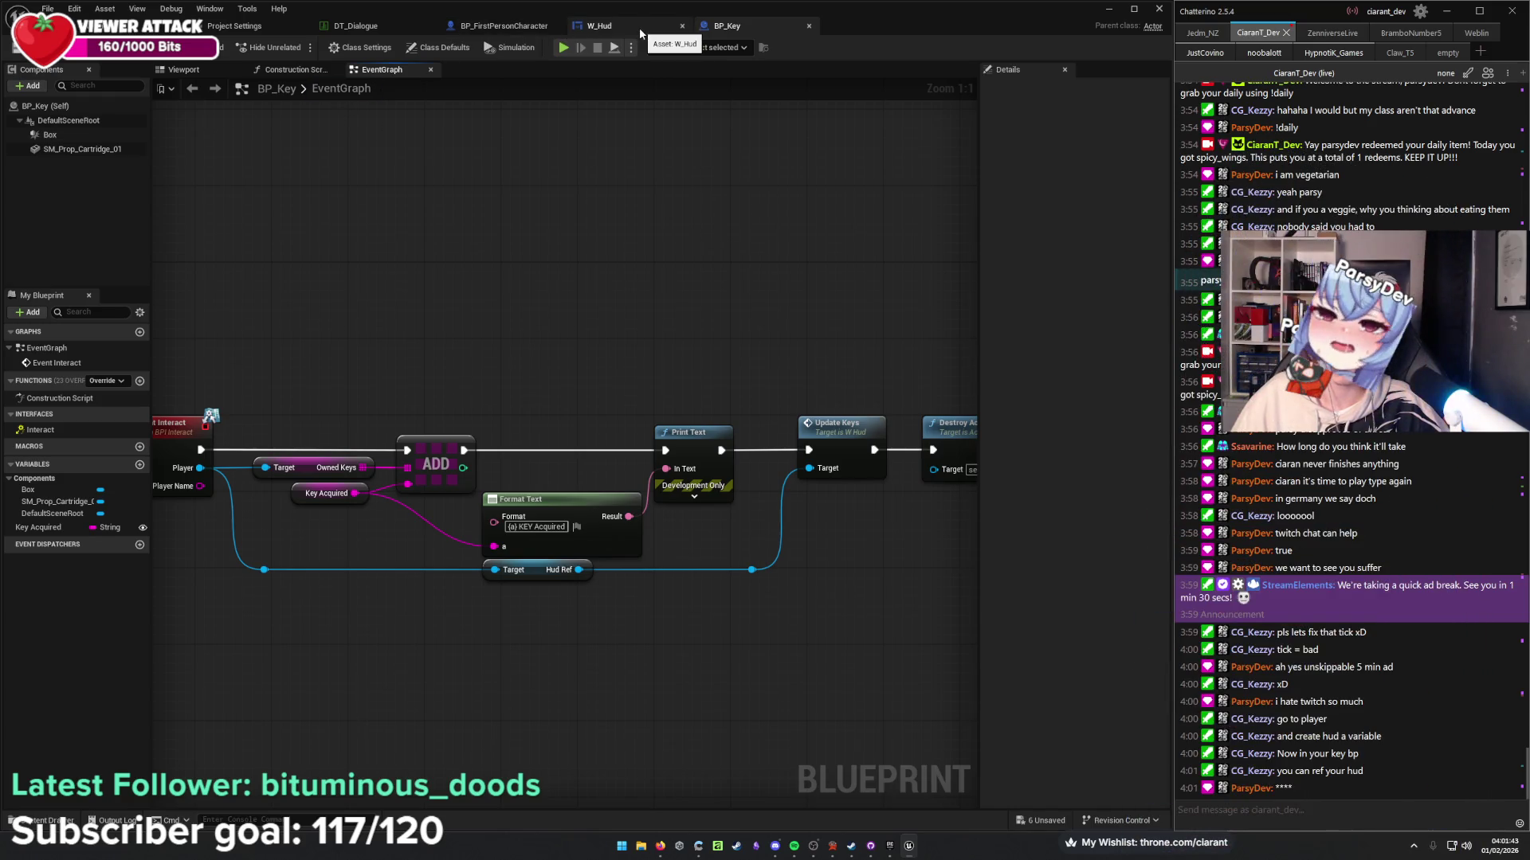
# Delete W_Hud's Event Tick node and move the Update Keys event beside its first branch.
pyautogui.click(640, 33)
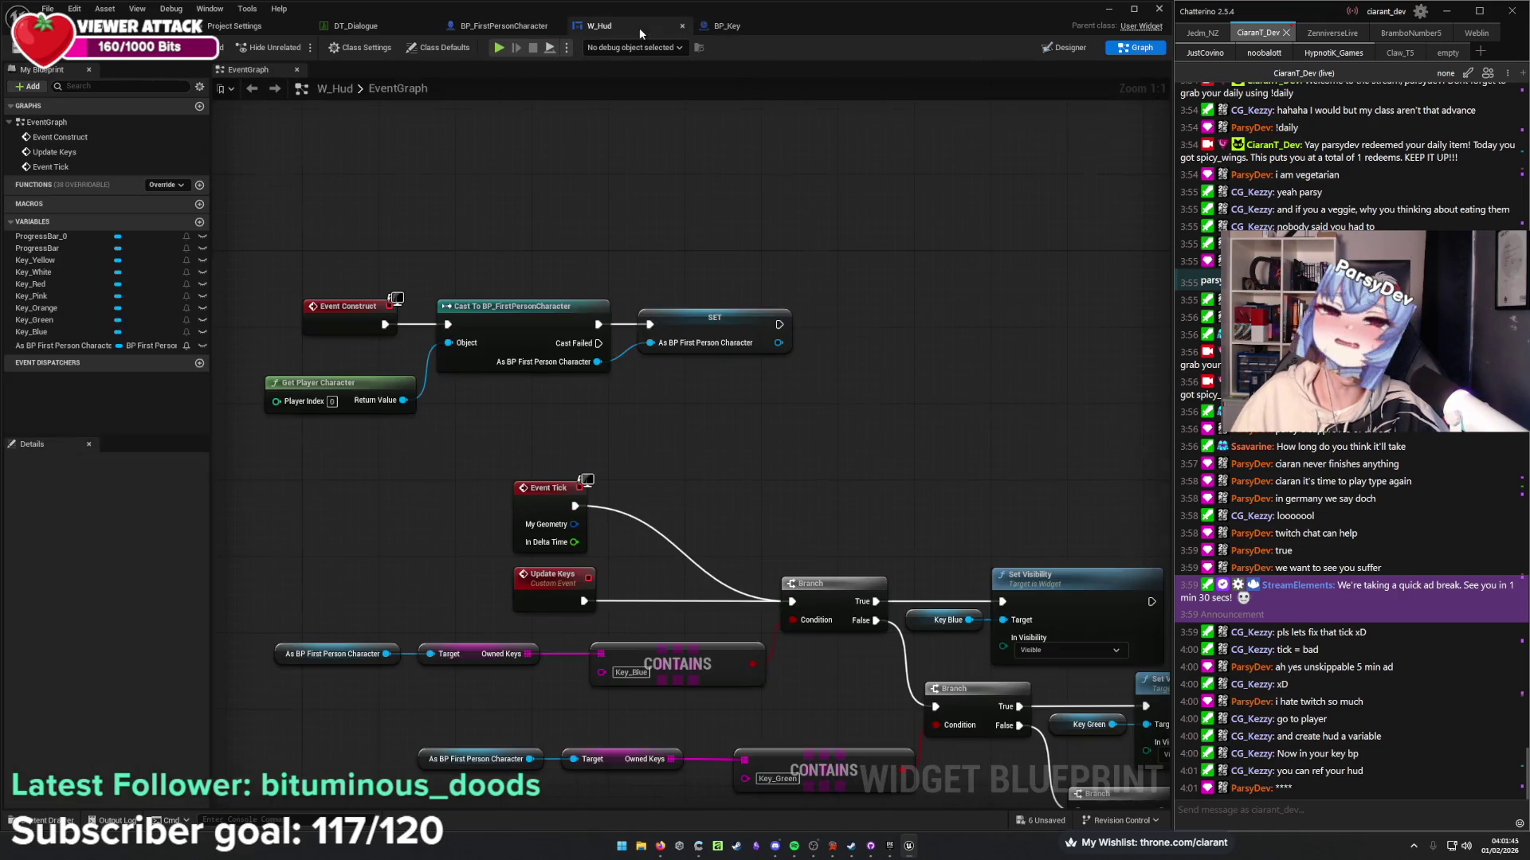
pyautogui.click(731, 27)
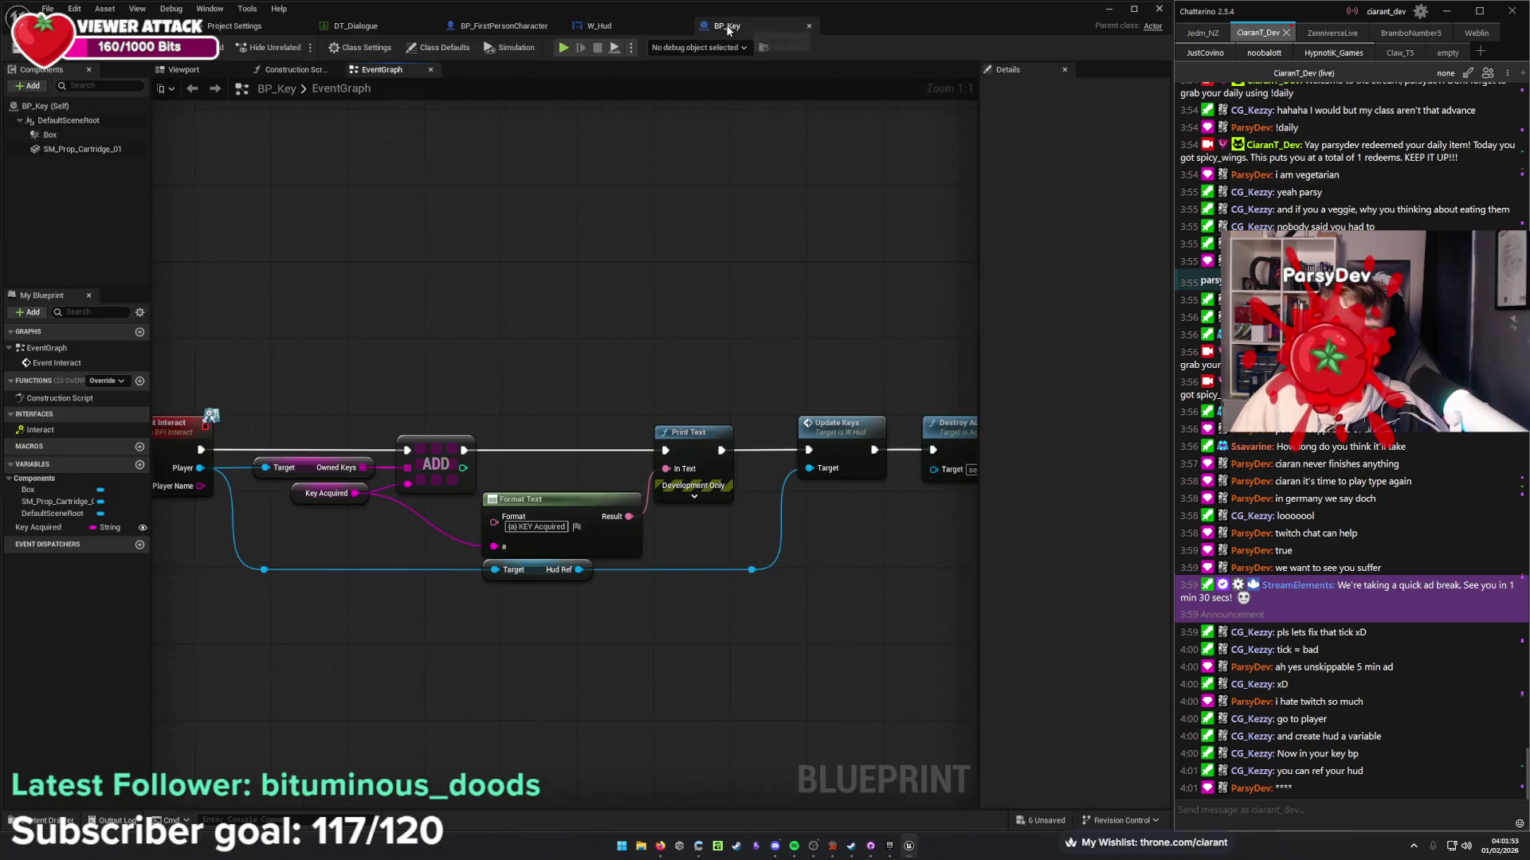
pyautogui.click(614, 27)
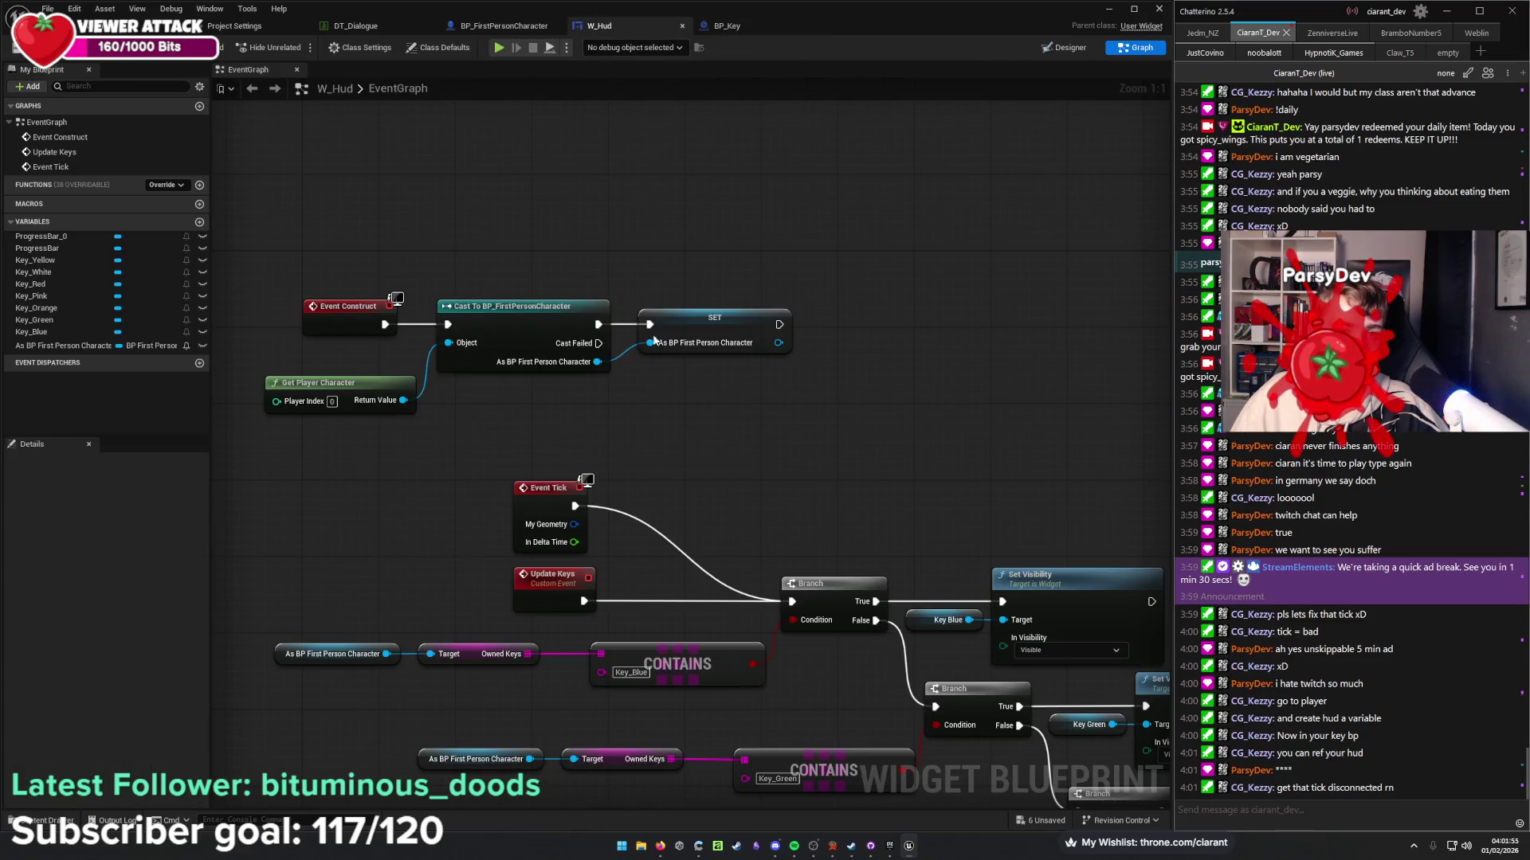
pyautogui.press('Delete')
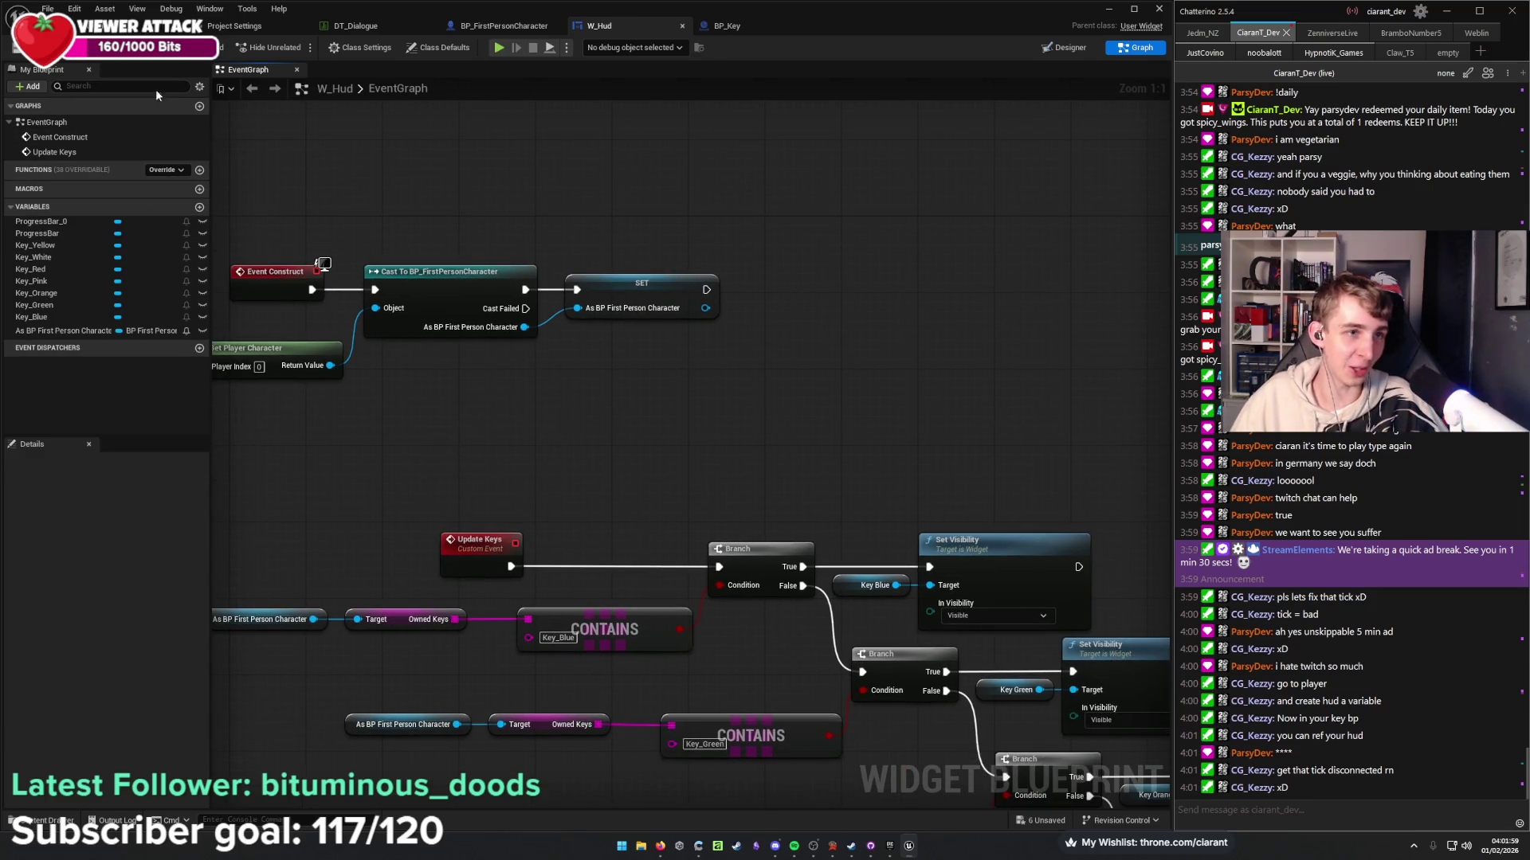
pyautogui.moveTo(465, 542); pyautogui.dragTo(622, 551)
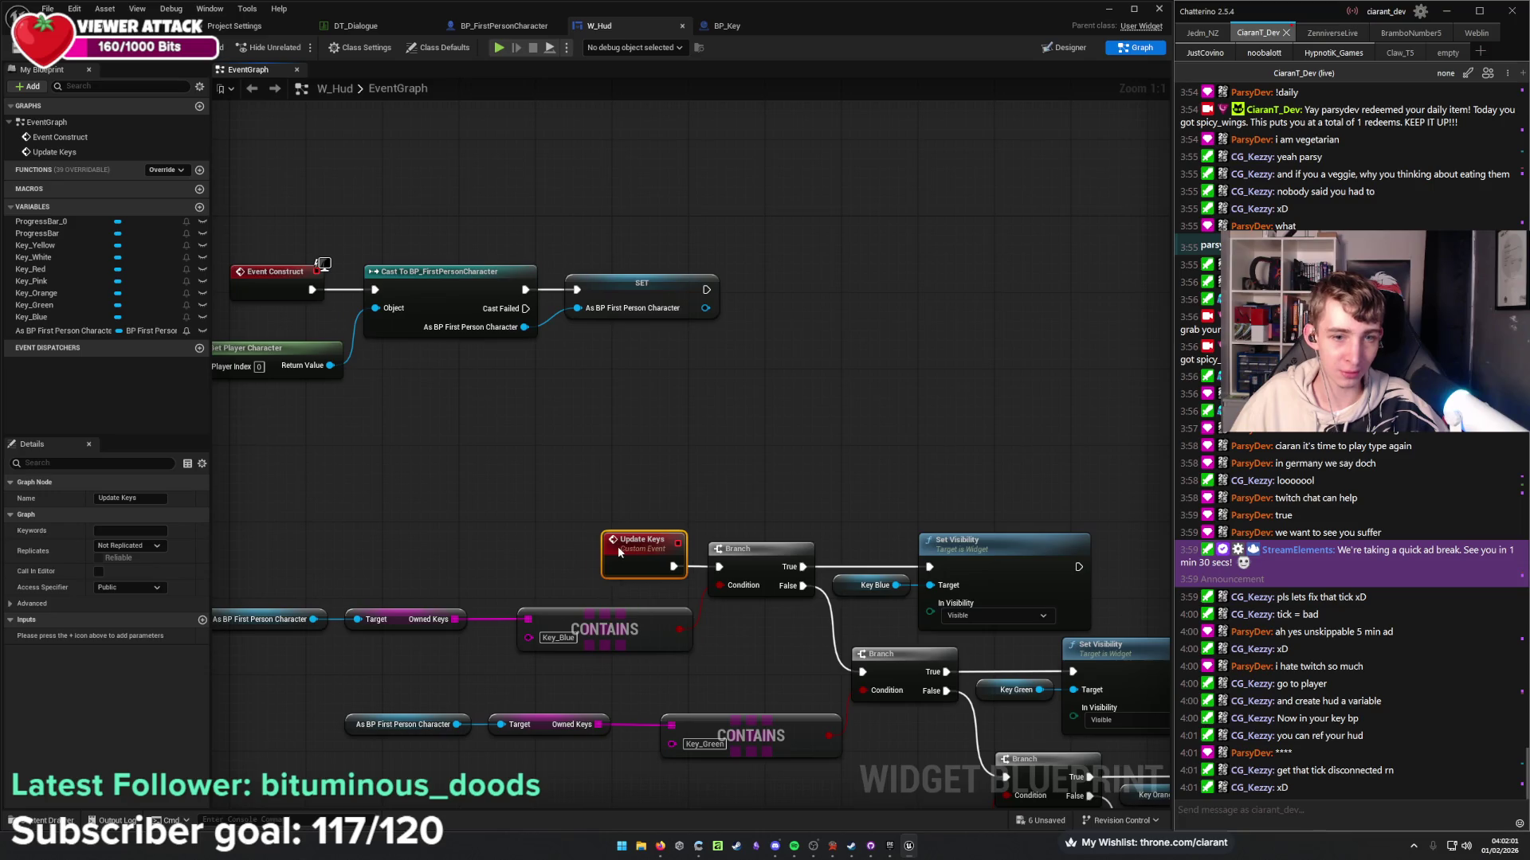
pyautogui.click(752, 517)
# Pan and zoom out to show the whole key-check chain and Event Construct nodes.
pyautogui.moveTo(417, 438)
pyautogui.mouseDown()
pyautogui.moveTo(714, 366)
pyautogui.moveTo(591, 276)
pyautogui.mouseUp()
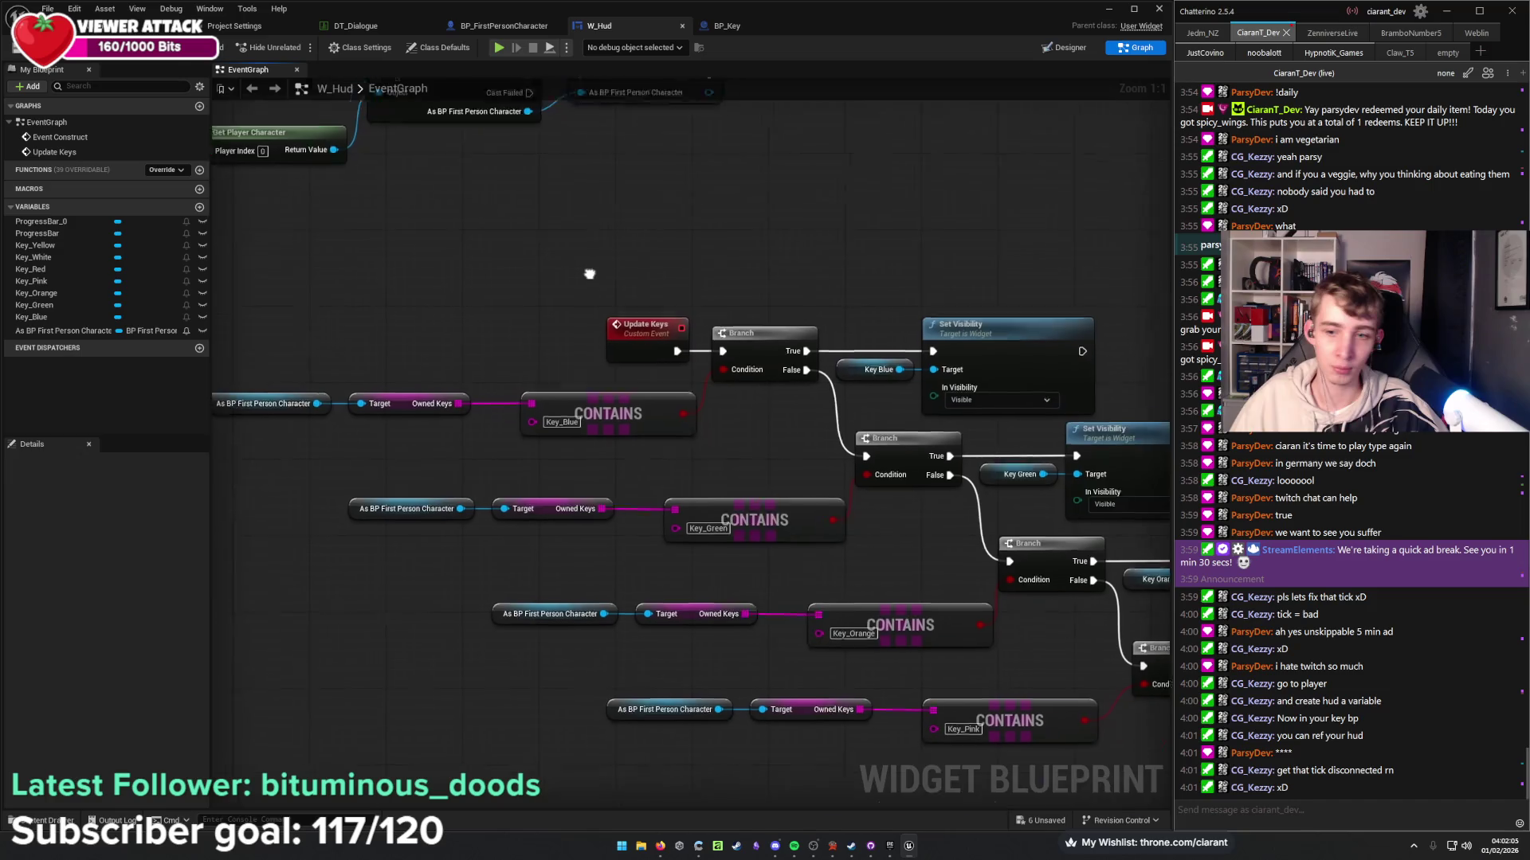
pyautogui.scroll(-4, 591, 277)
pyautogui.moveTo(734, 374); pyautogui.dragTo(562, 354)
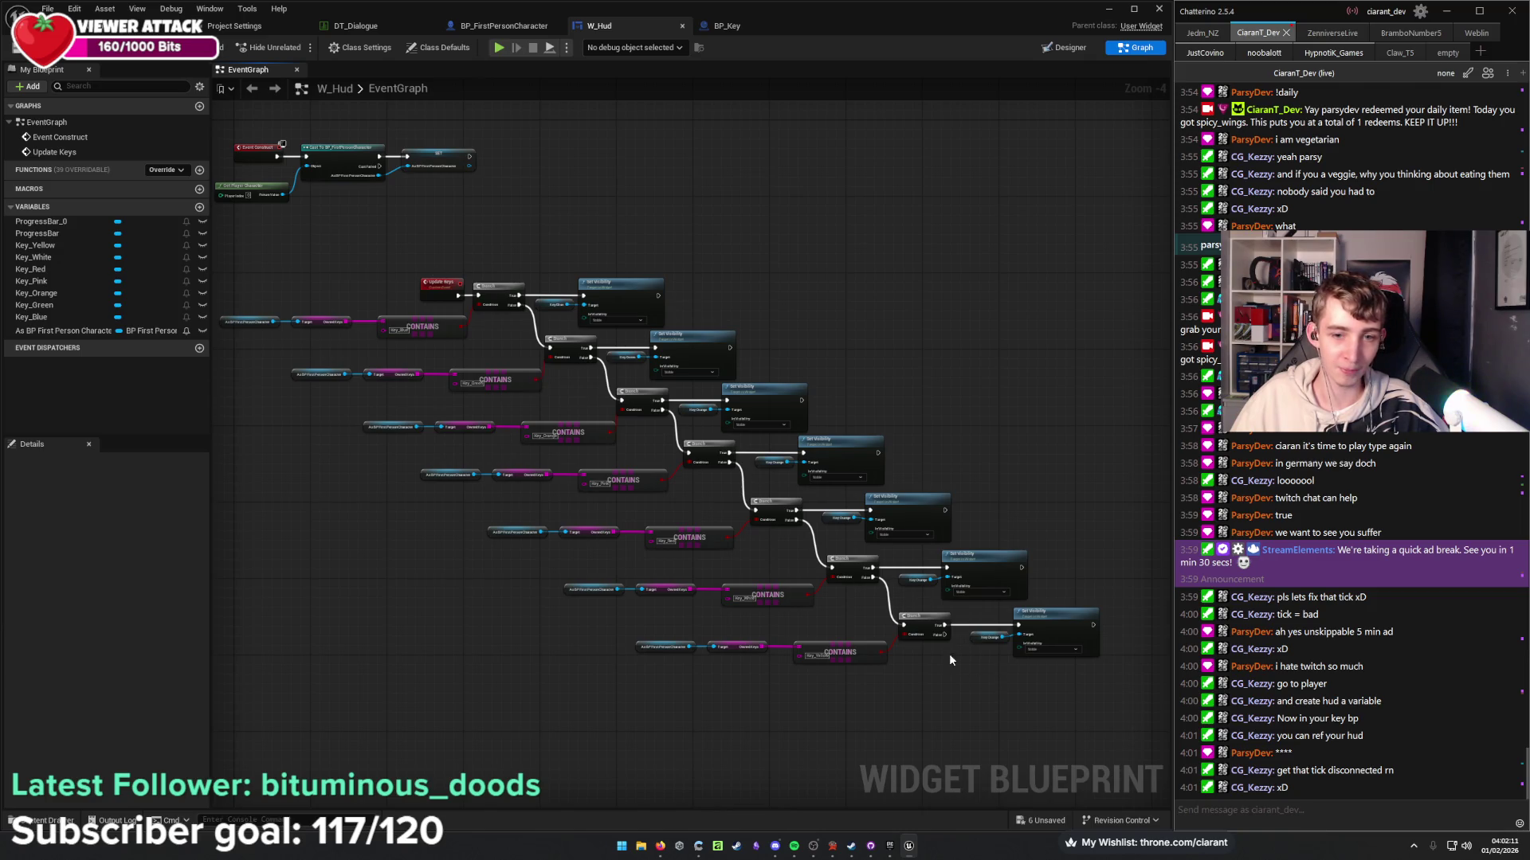
pyautogui.moveTo(251, 301); pyautogui.dragTo(497, 415)
pyautogui.moveTo(676, 398); pyautogui.dragTo(519, 518)
# Back in the level editor, deselect BP_Key and bring up W_Hud's EventGraph with the Update Keys chain.
pyautogui.hotkey('alt', 'Tab')
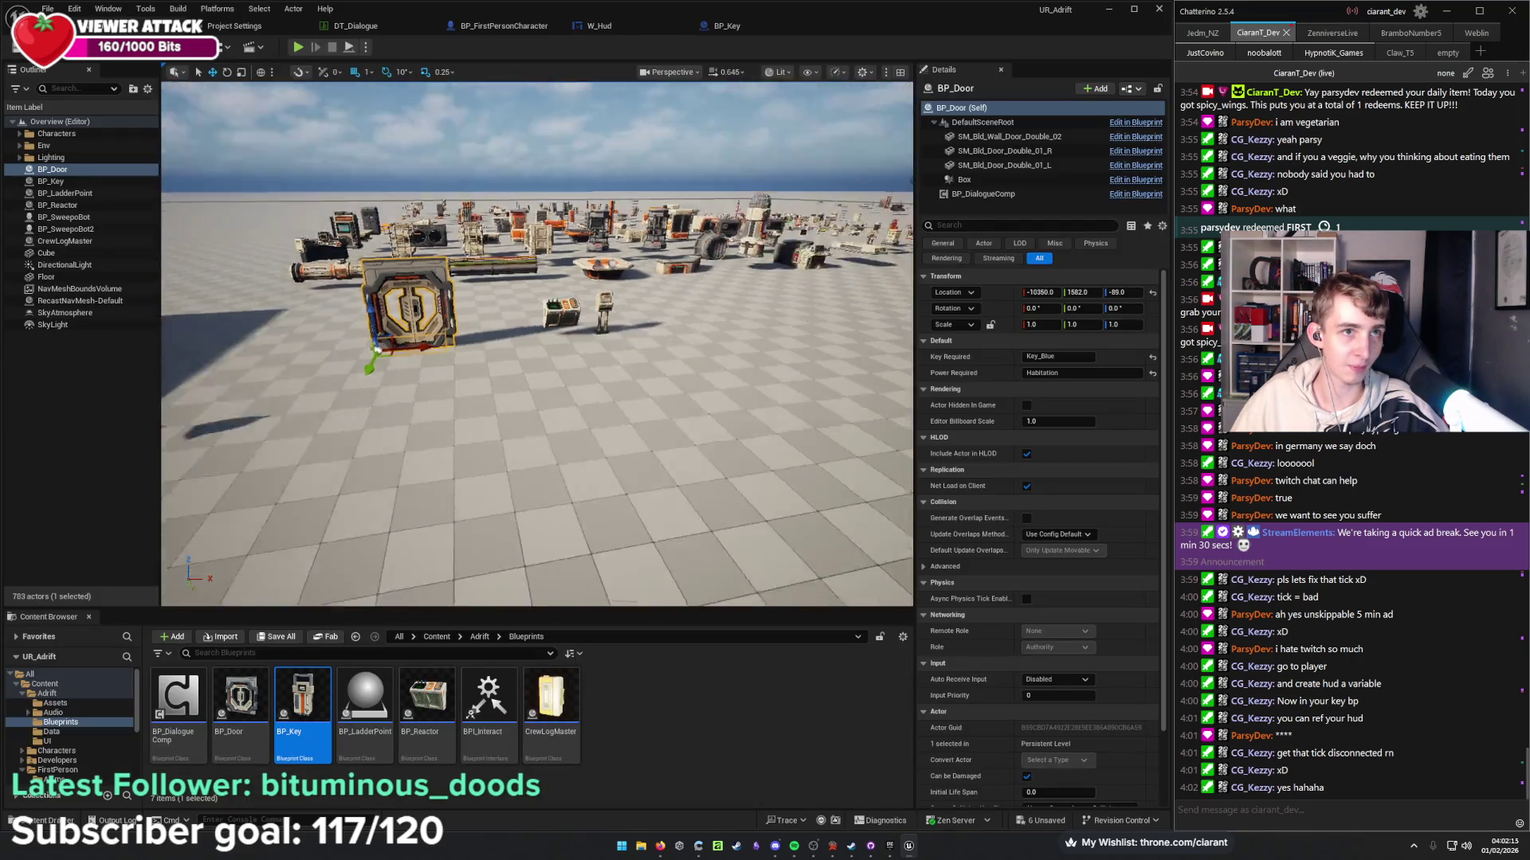
pyautogui.moveTo(621, 368); pyautogui.dragTo(522, 422)
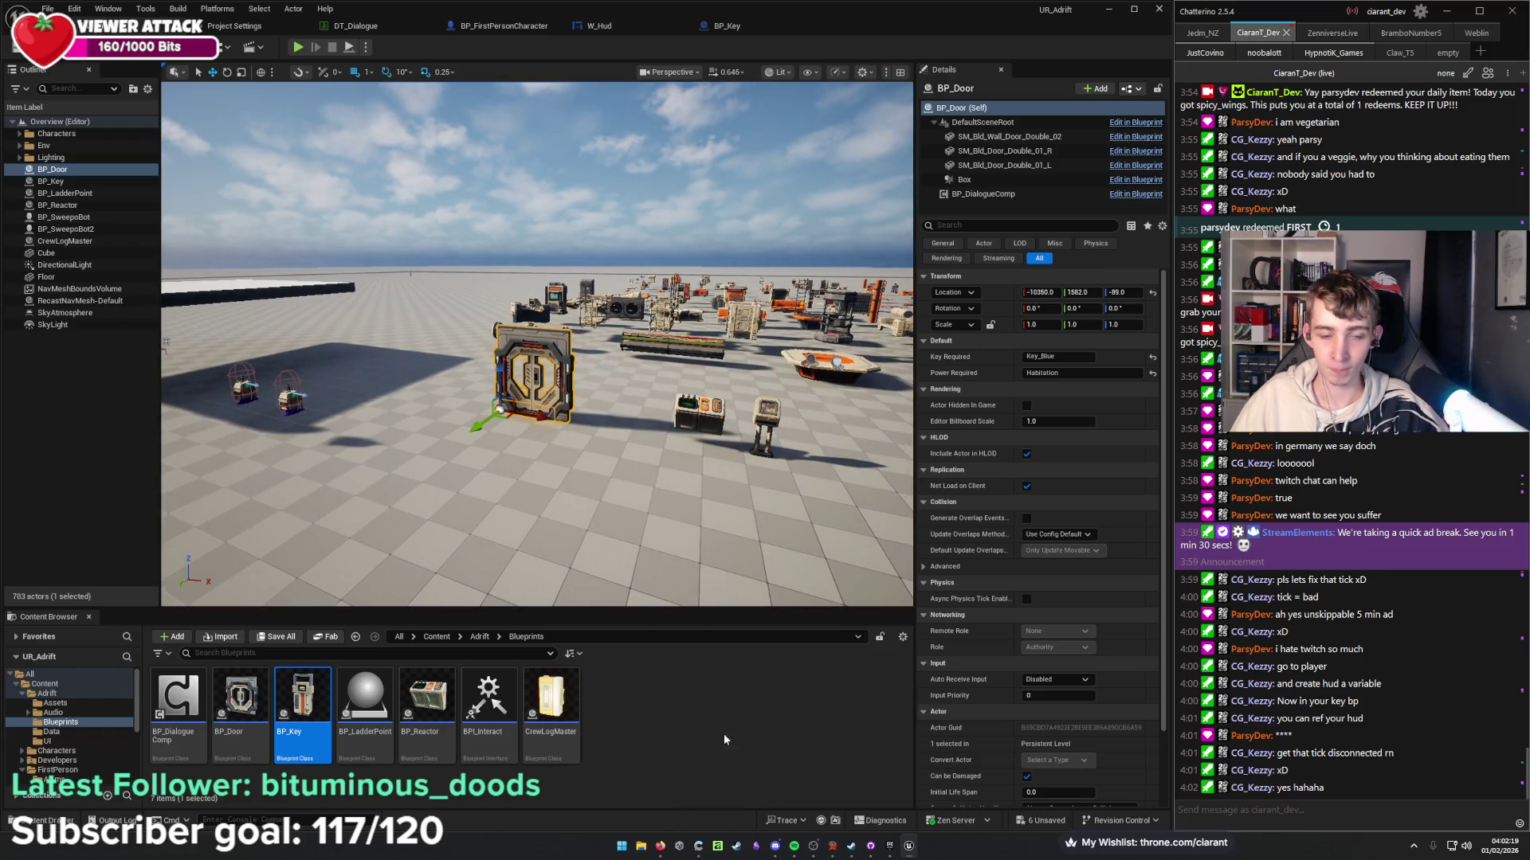
pyautogui.click(667, 753)
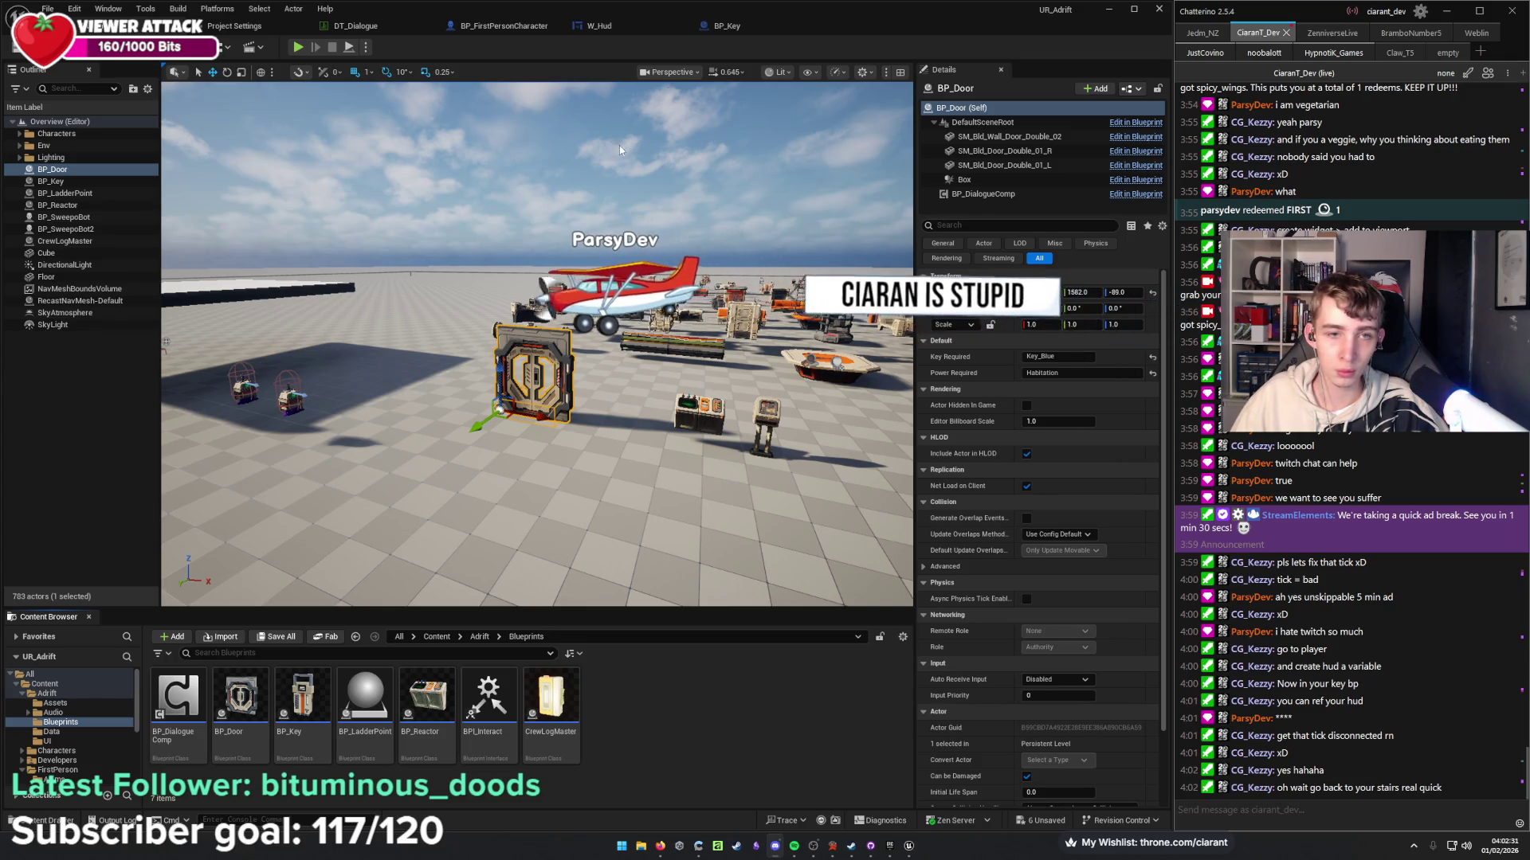
pyautogui.click(721, 25)
pyautogui.click(623, 26)
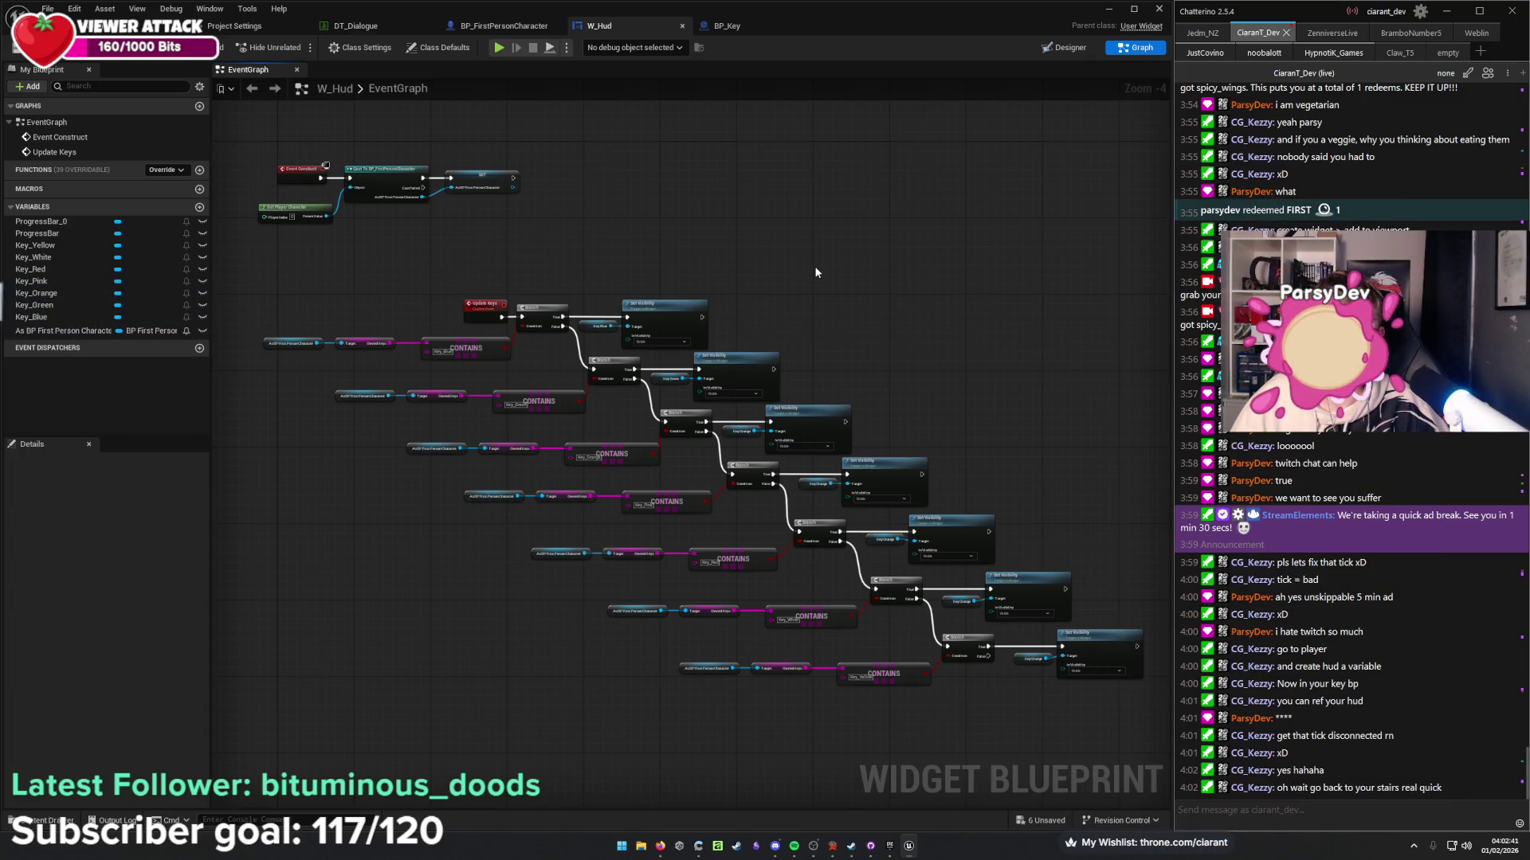
# Delete the three wrongly wired Key Orange getters from the Set Visibility nodes.
pyautogui.scroll(4, 988, 672)
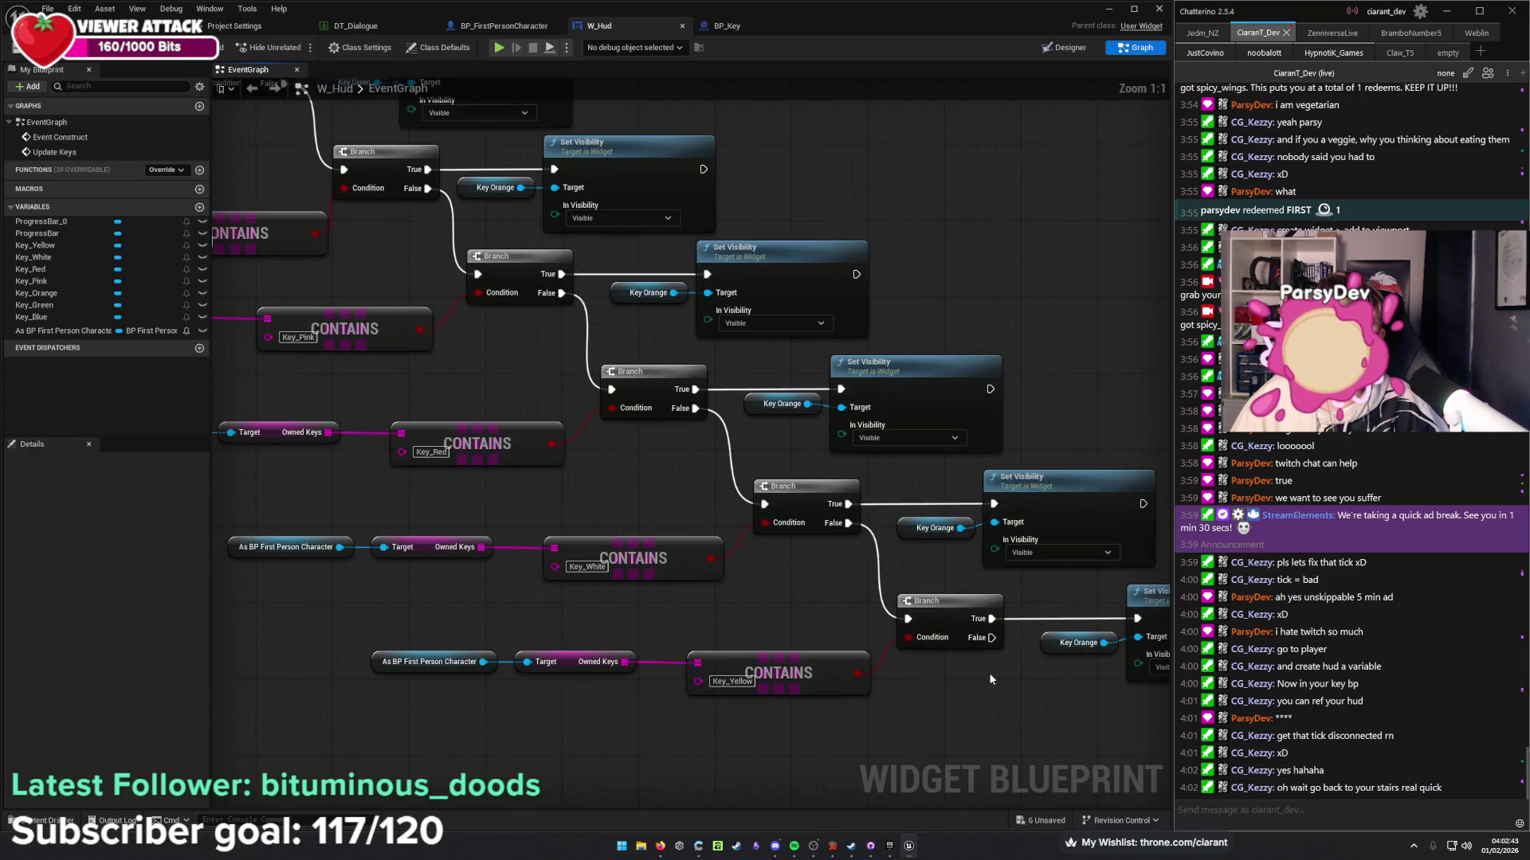
pyautogui.moveTo(669, 457)
pyautogui.mouseDown()
pyautogui.moveTo(773, 584)
pyautogui.moveTo(962, 746)
pyautogui.mouseUp()
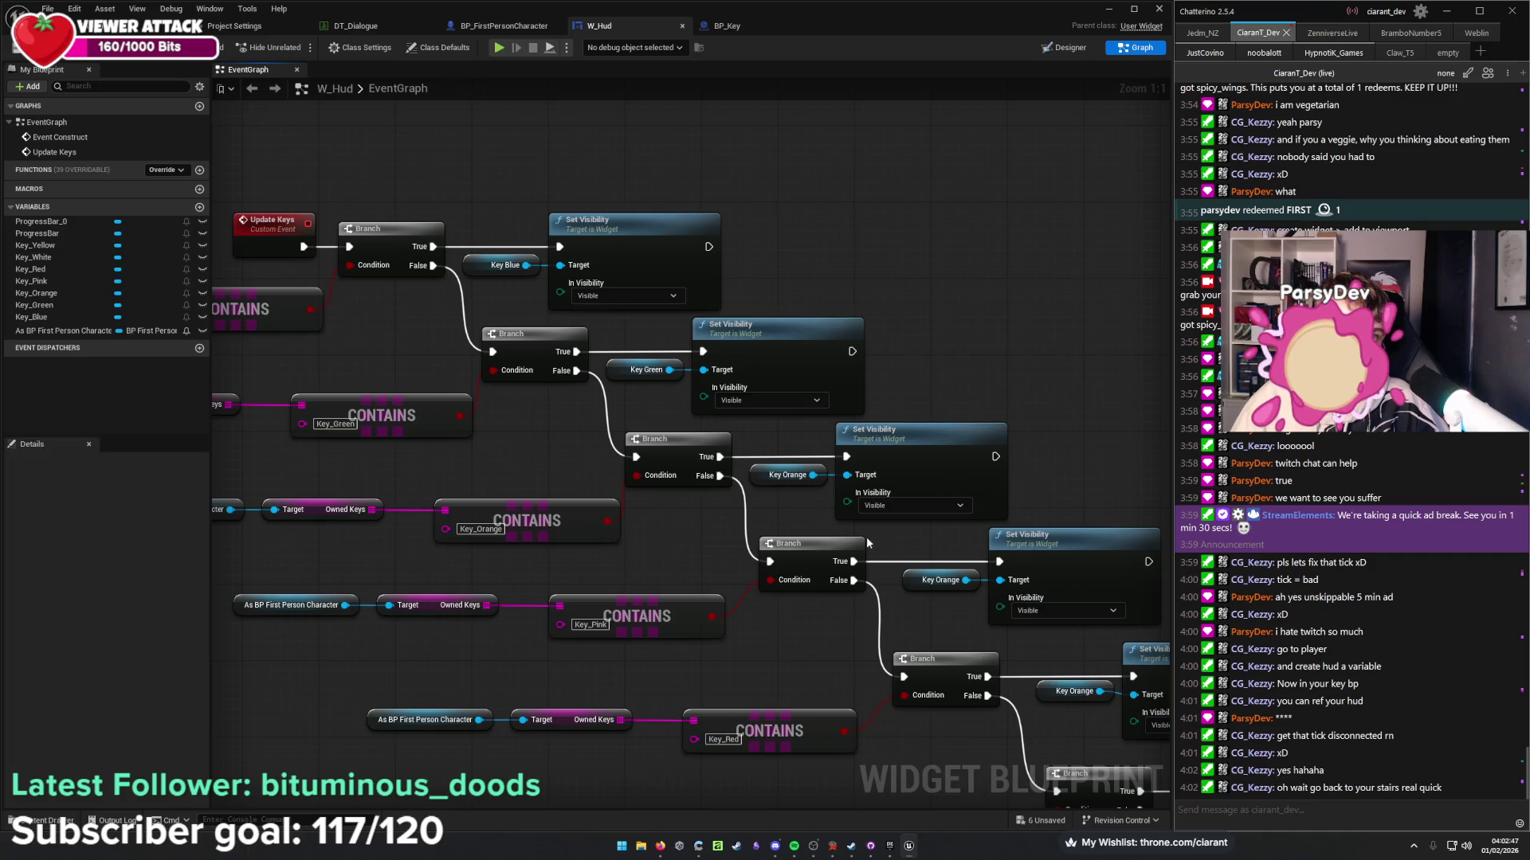
pyautogui.click(945, 580)
pyautogui.press('Delete')
pyautogui.moveTo(1037, 666); pyautogui.dragTo(929, 575)
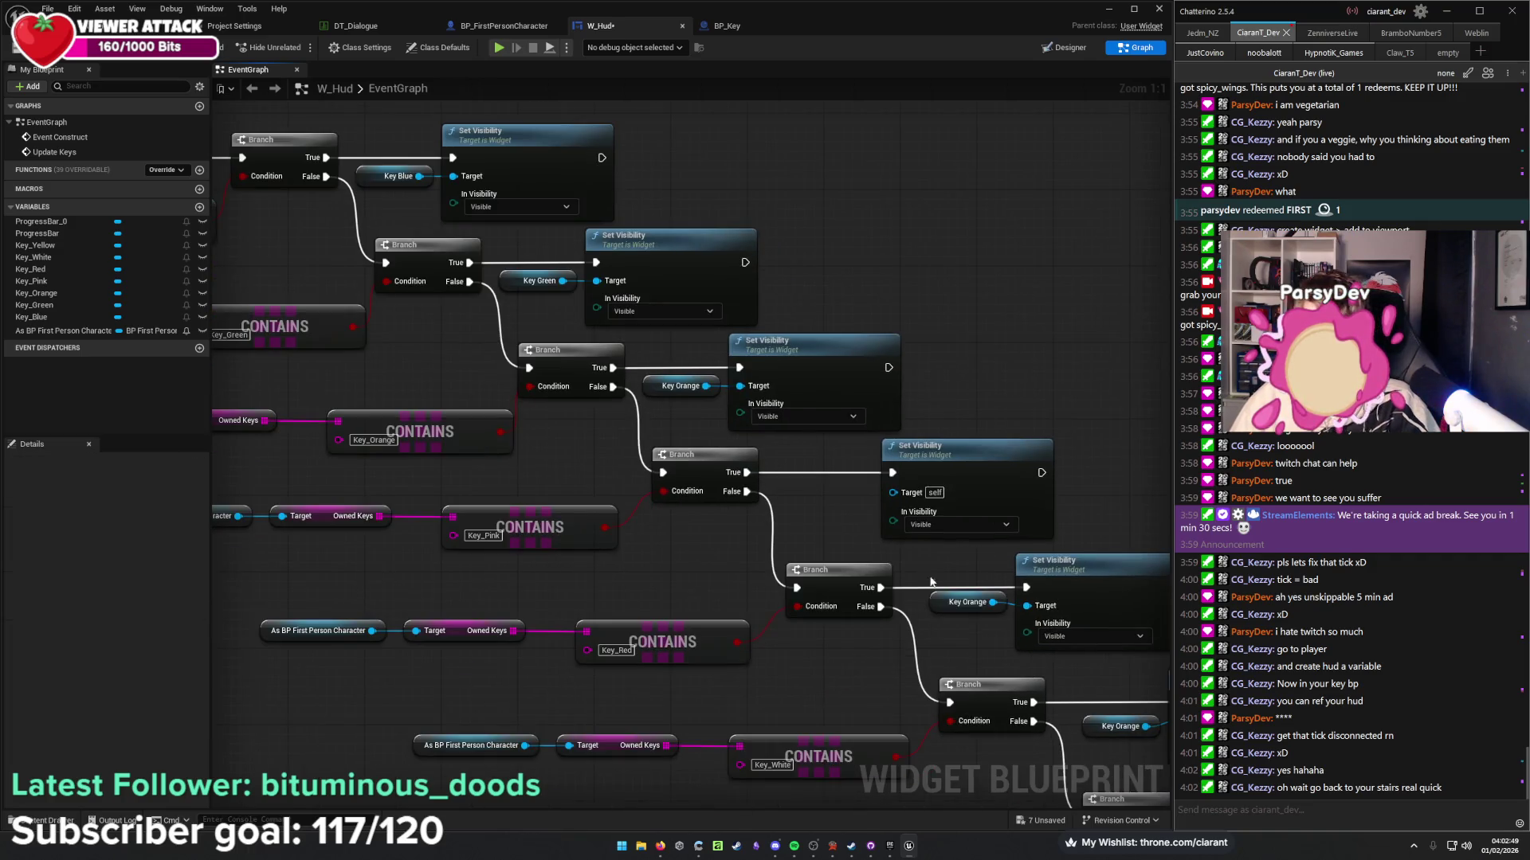
pyautogui.click(960, 602)
pyautogui.press('Delete')
pyautogui.moveTo(1121, 748); pyautogui.dragTo(809, 485)
pyautogui.click(915, 568)
pyautogui.press('Delete')
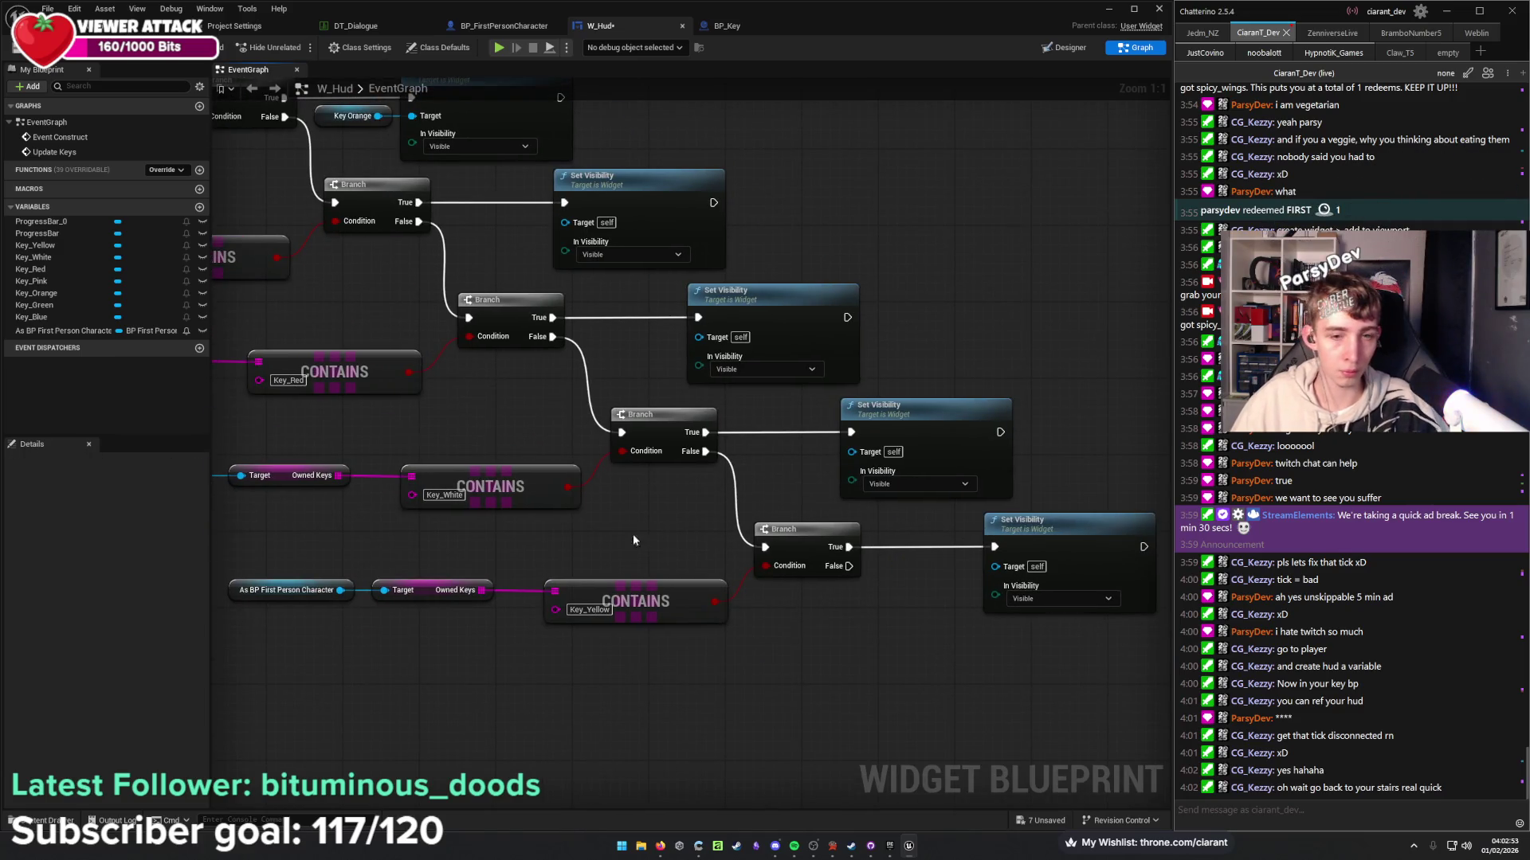
# Wire Key_Yellow and Key_White getters into their Set Visibility Target pins.
pyautogui.moveTo(54, 247)
pyautogui.mouseDown()
pyautogui.moveTo(461, 420)
pyautogui.moveTo(993, 567)
pyautogui.mouseUp()
pyautogui.click(898, 561)
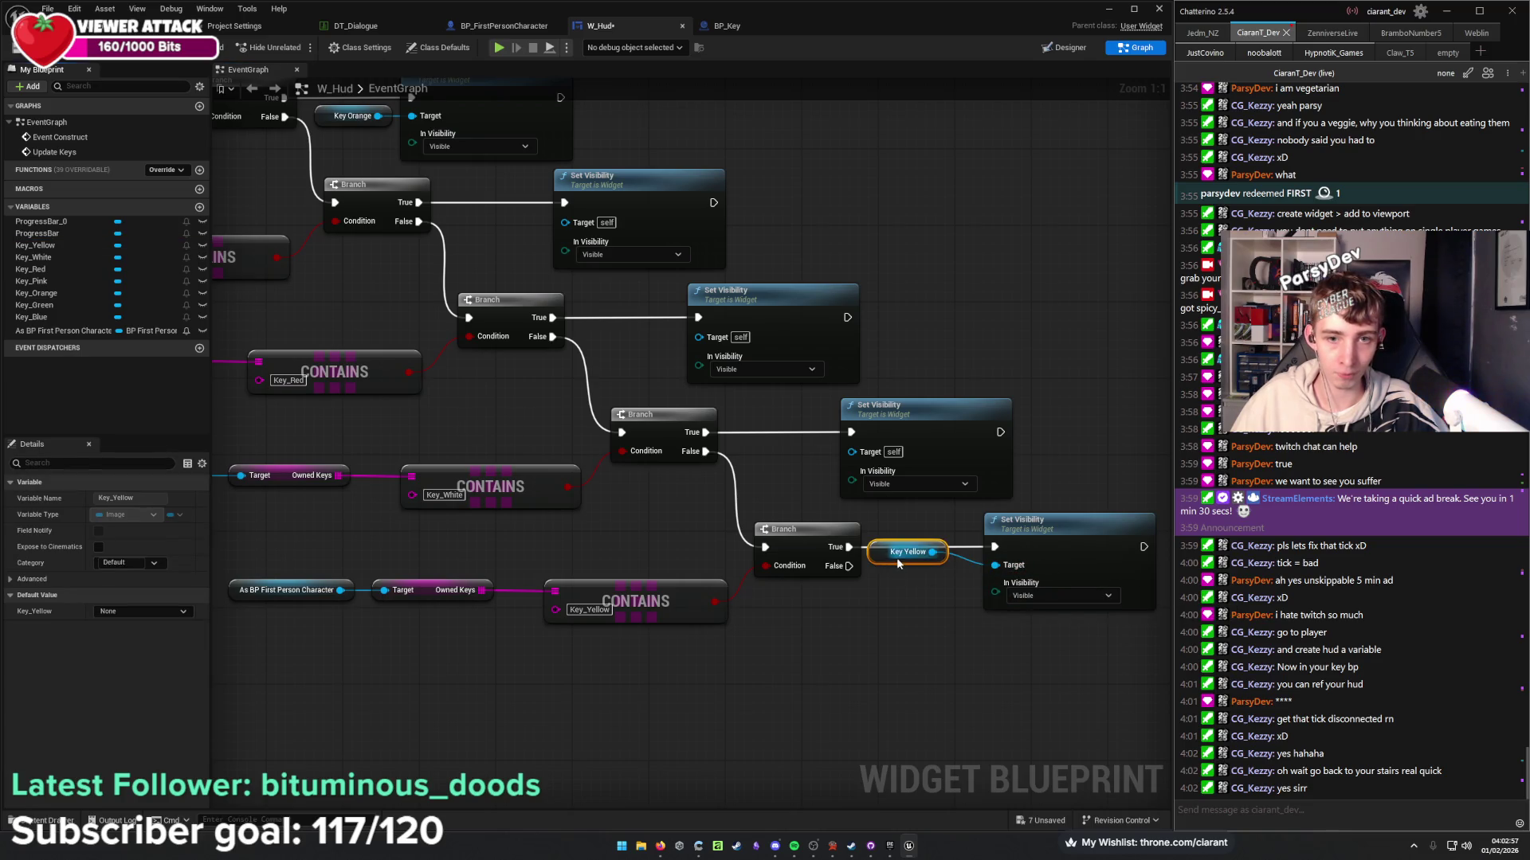
pyautogui.moveTo(899, 561); pyautogui.dragTo(921, 576)
pyautogui.click(883, 628)
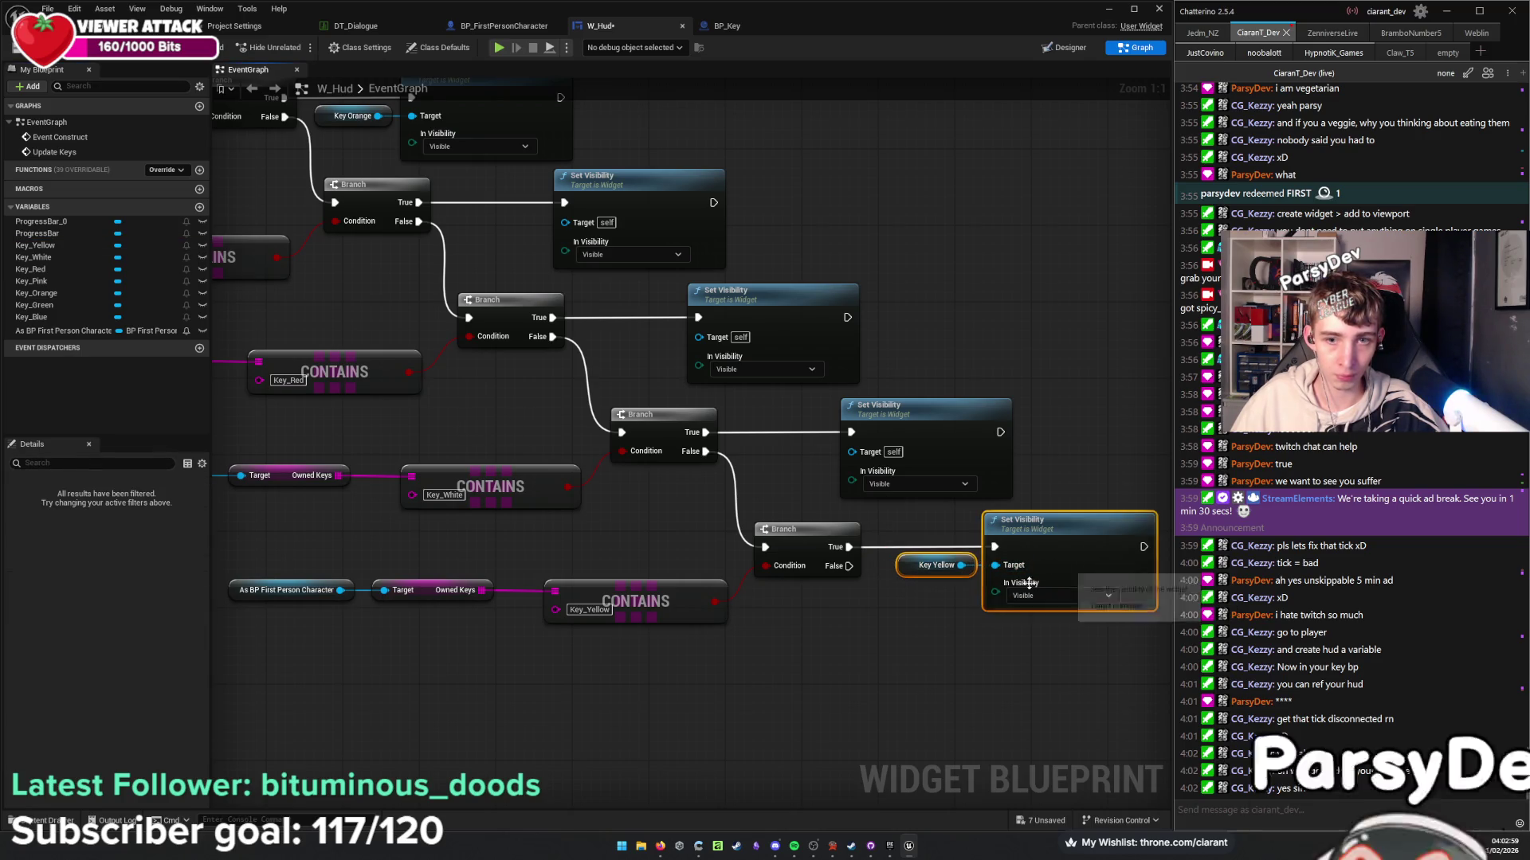
pyautogui.moveTo(883, 630); pyautogui.dragTo(995, 699)
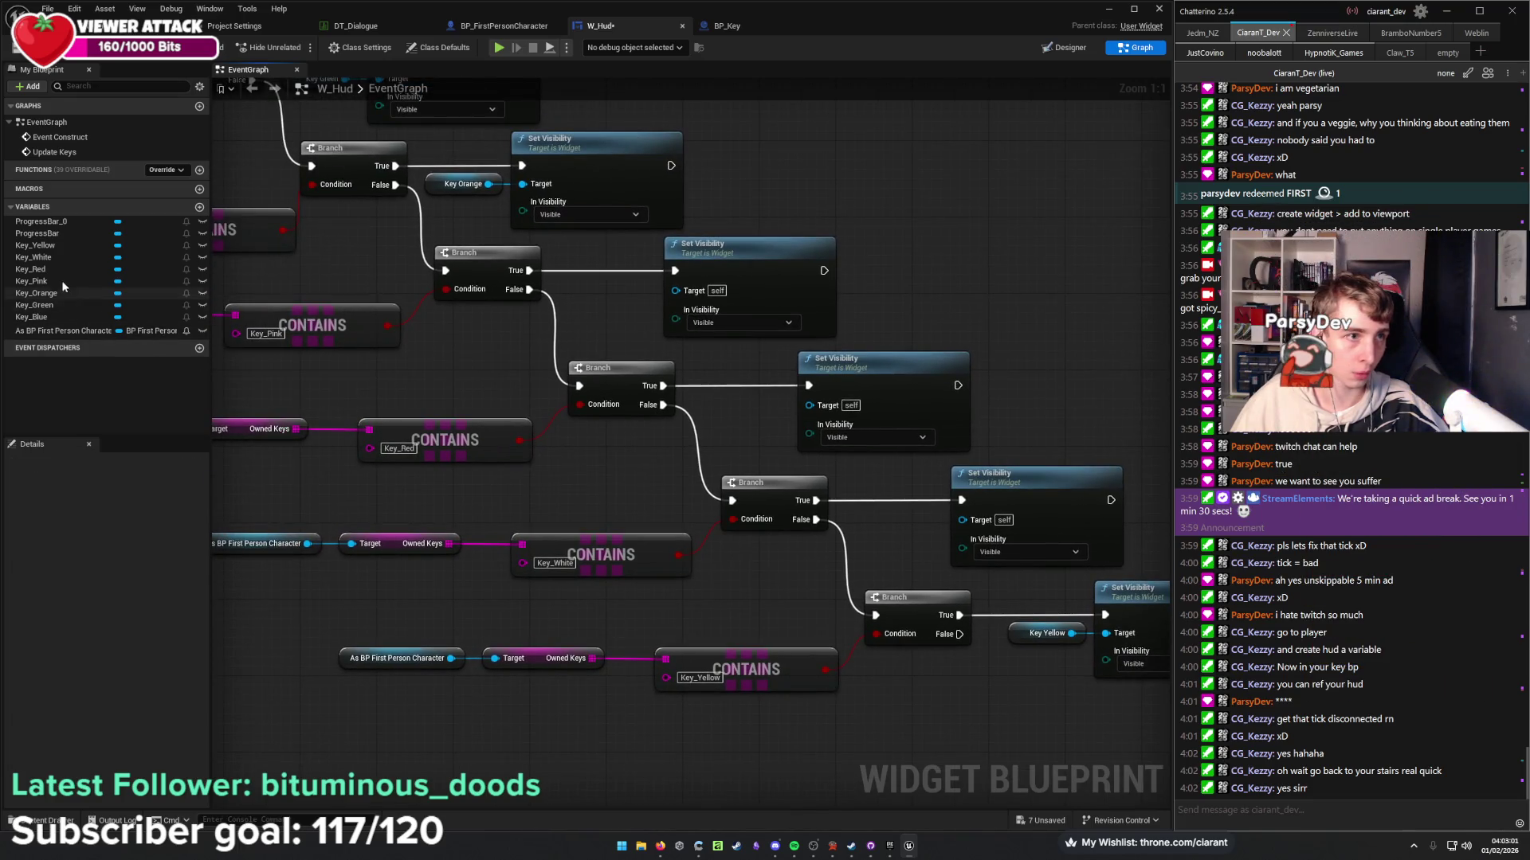
pyautogui.click(60, 257)
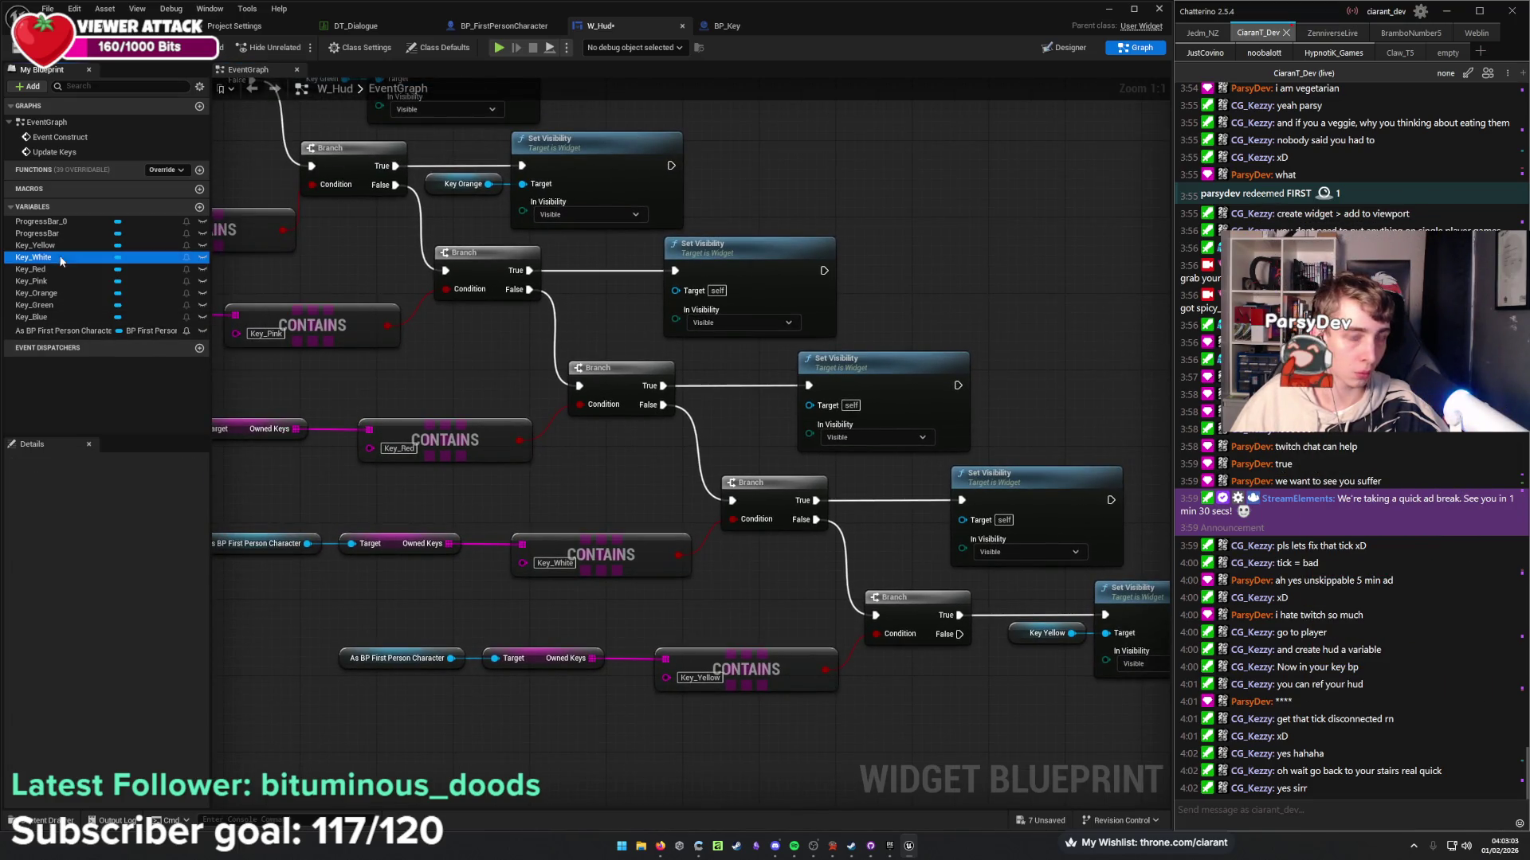
pyautogui.moveTo(60, 257); pyautogui.dragTo(860, 556)
pyautogui.moveTo(957, 531); pyautogui.dragTo(933, 527)
pyautogui.click(916, 559)
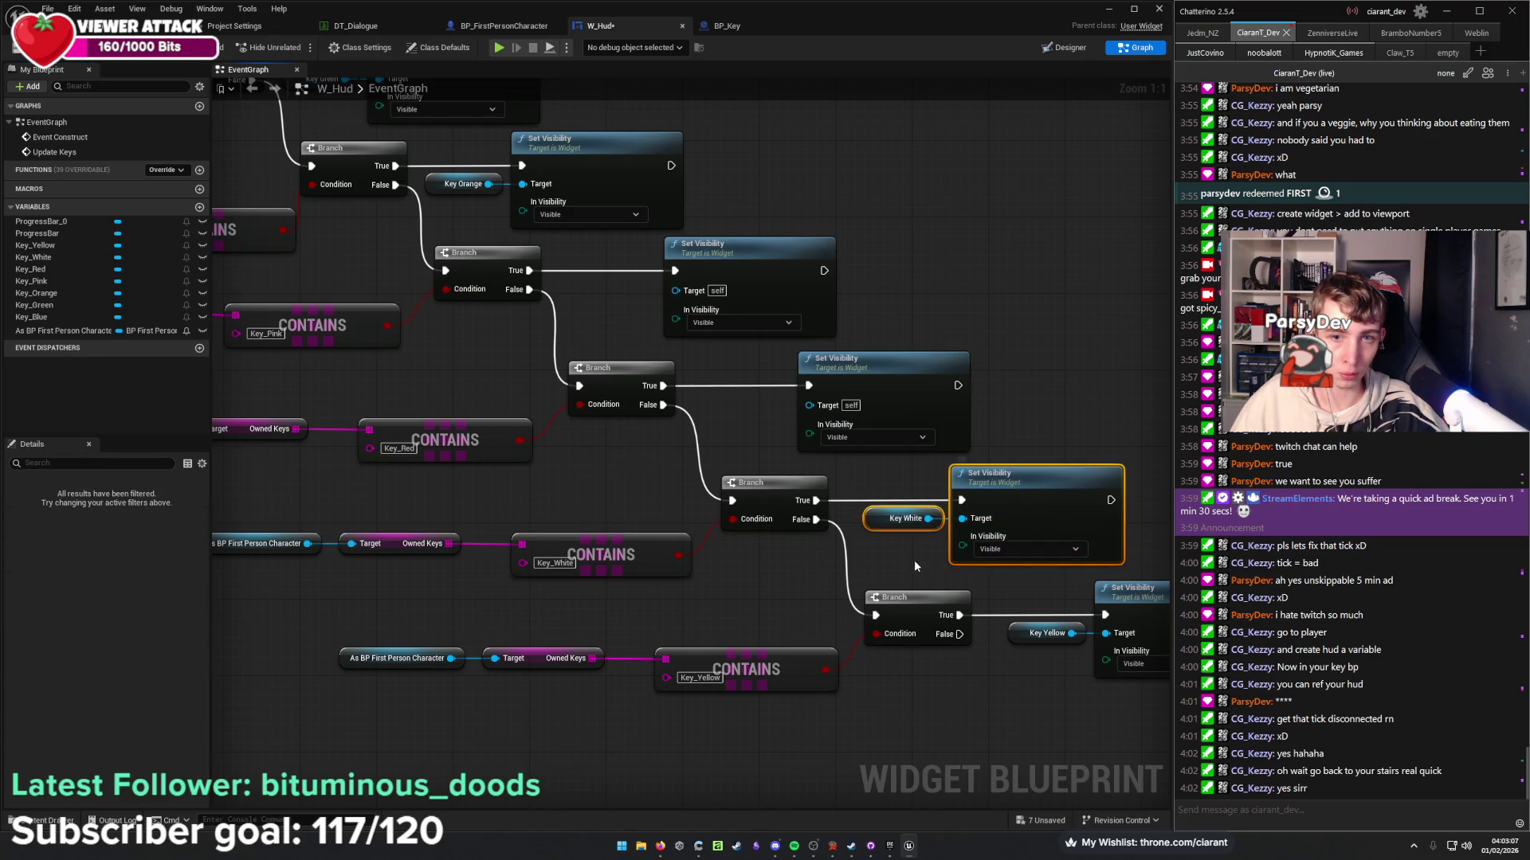
# Wire Key_Red and Key_Pink into their Set Visibility targets, then review the whole Update Keys chain.
pyautogui.moveTo(730, 468); pyautogui.dragTo(796, 531)
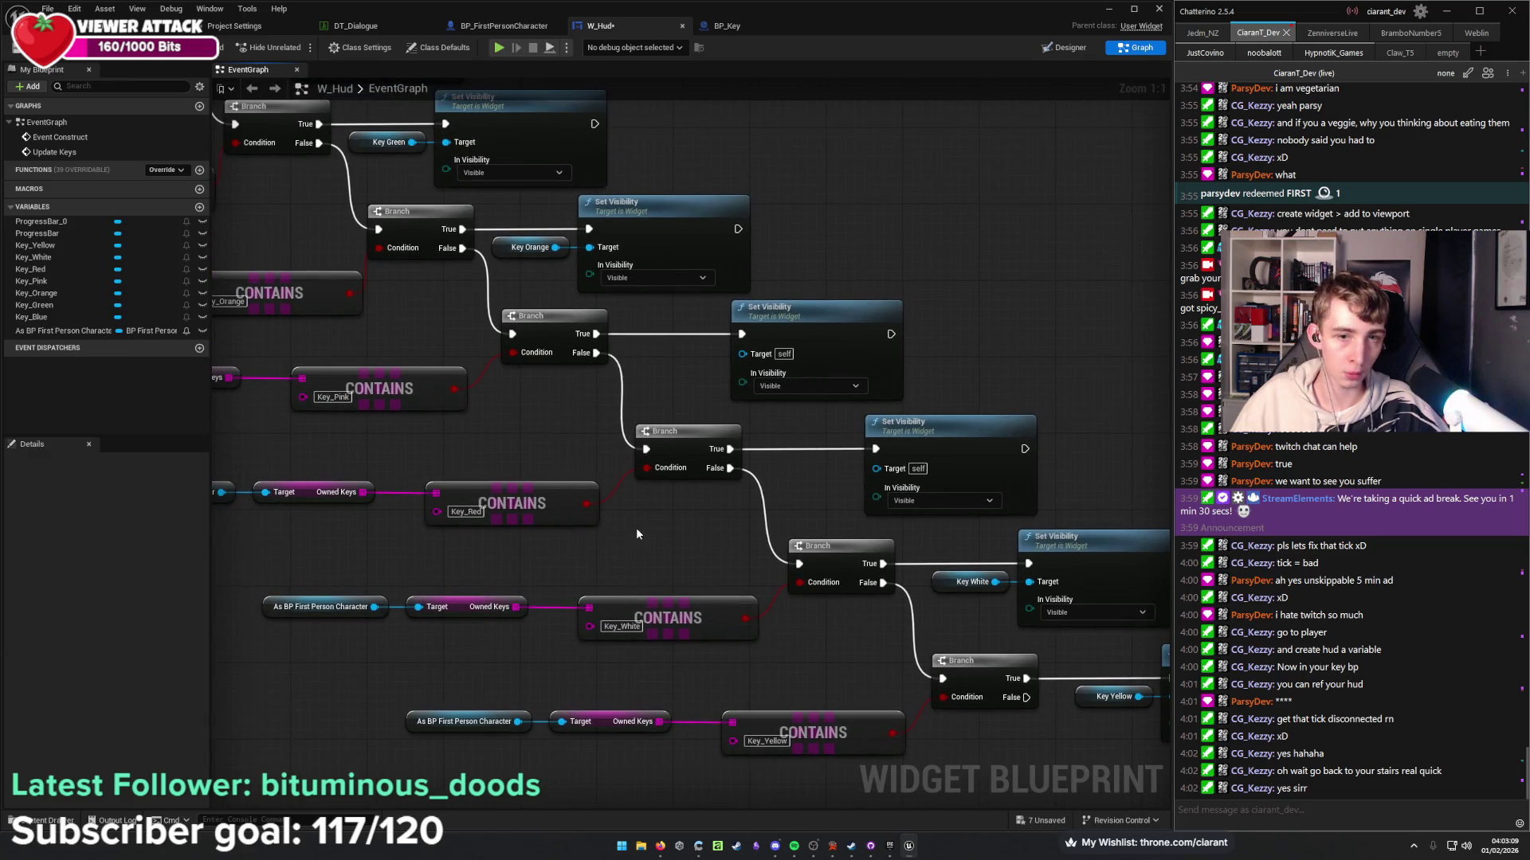
pyautogui.moveTo(65, 267)
pyautogui.mouseDown()
pyautogui.moveTo(900, 522)
pyautogui.moveTo(876, 468)
pyautogui.mouseUp()
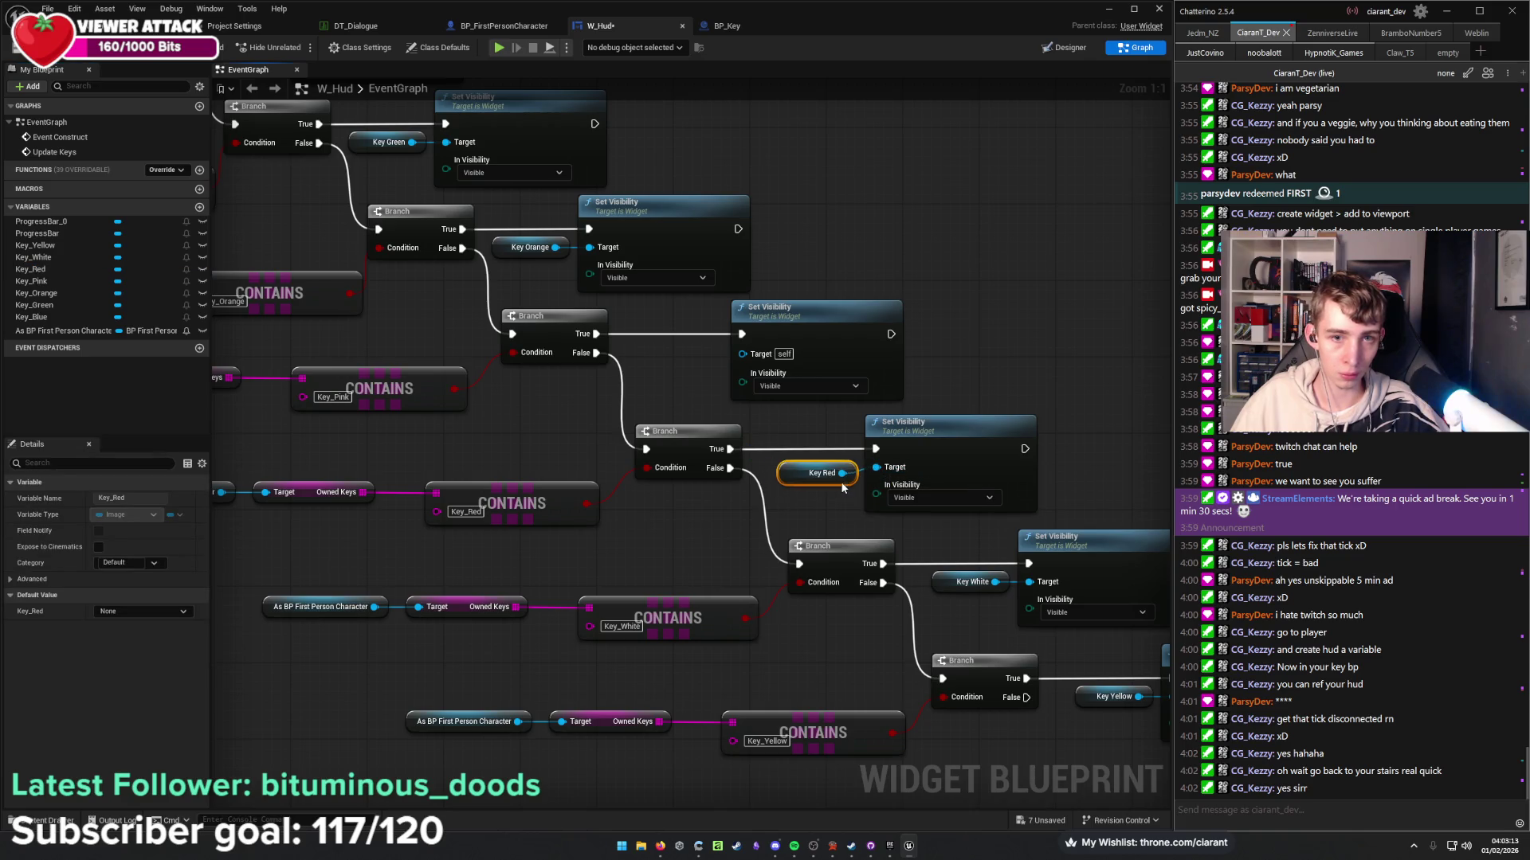
pyautogui.keyDown('shift'); pyautogui.click(948, 426); pyautogui.keyUp('shift')
pyautogui.moveTo(664, 510); pyautogui.dragTo(734, 611)
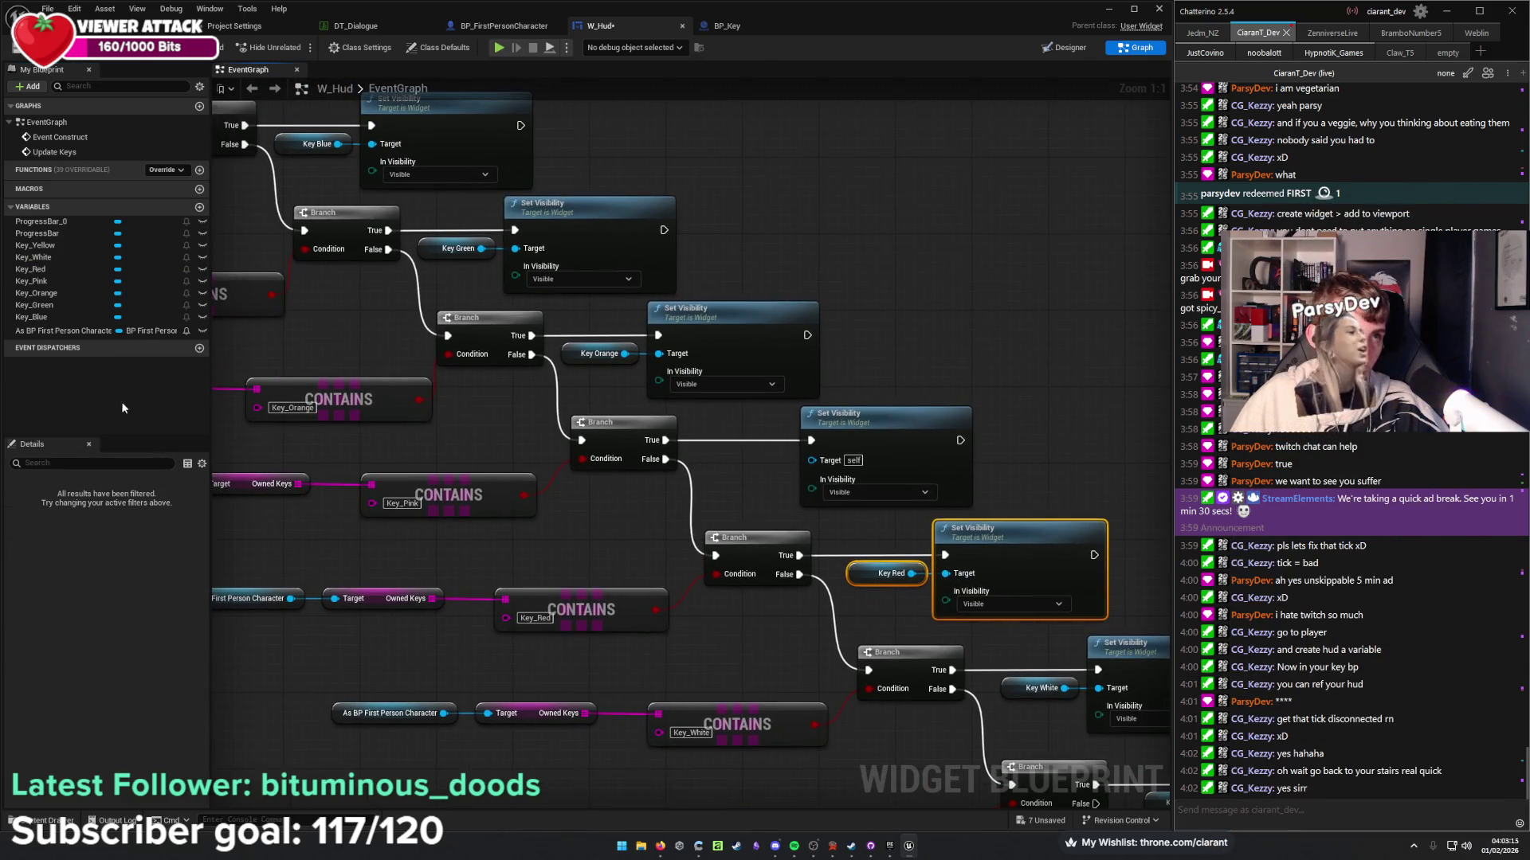
pyautogui.moveTo(54, 278); pyautogui.dragTo(611, 414)
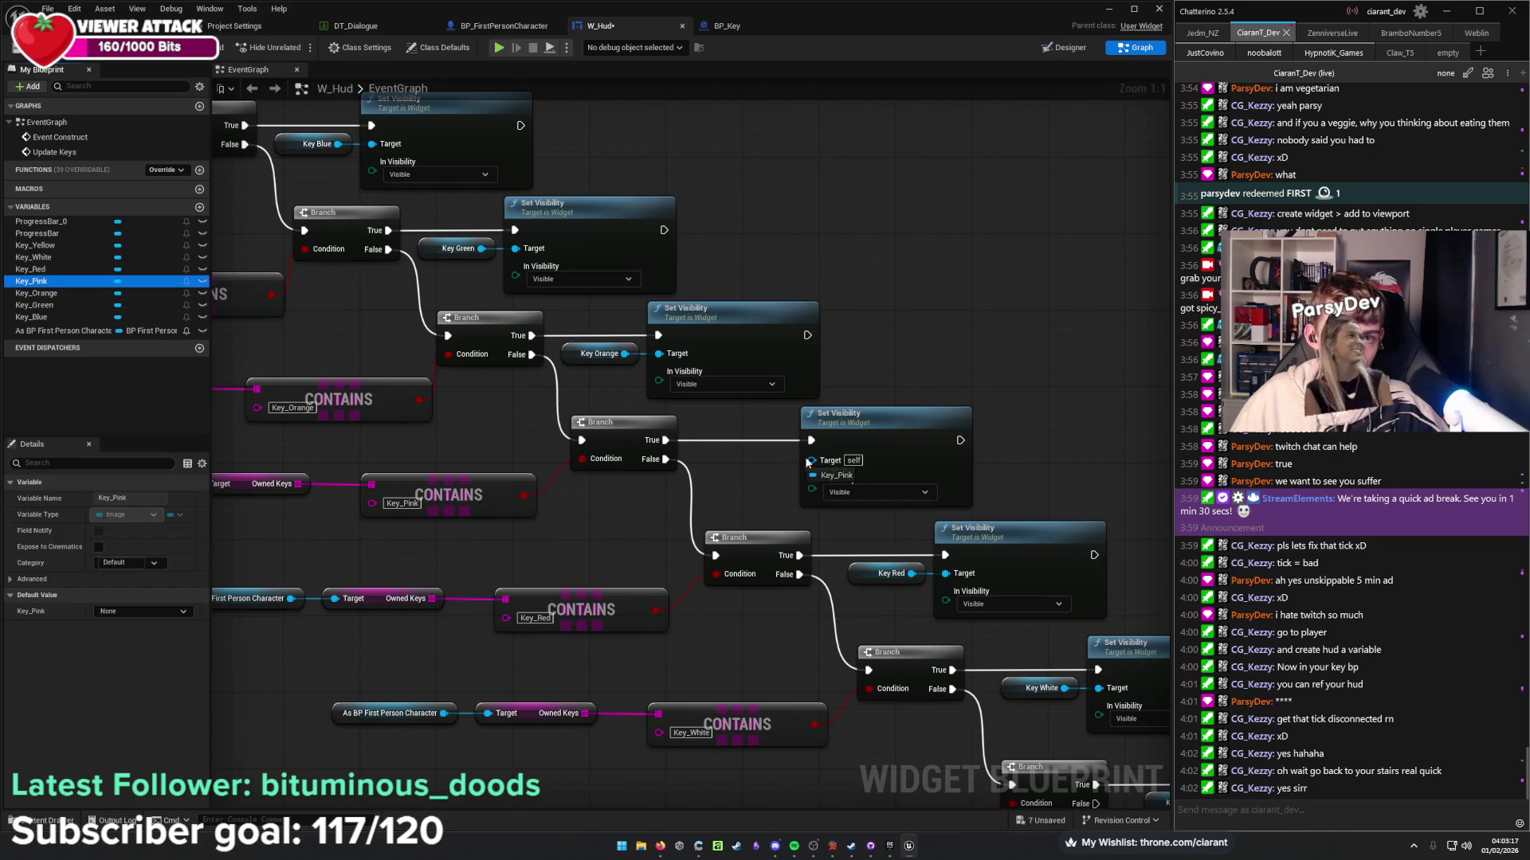
pyautogui.moveTo(800, 462); pyautogui.dragTo(811, 458)
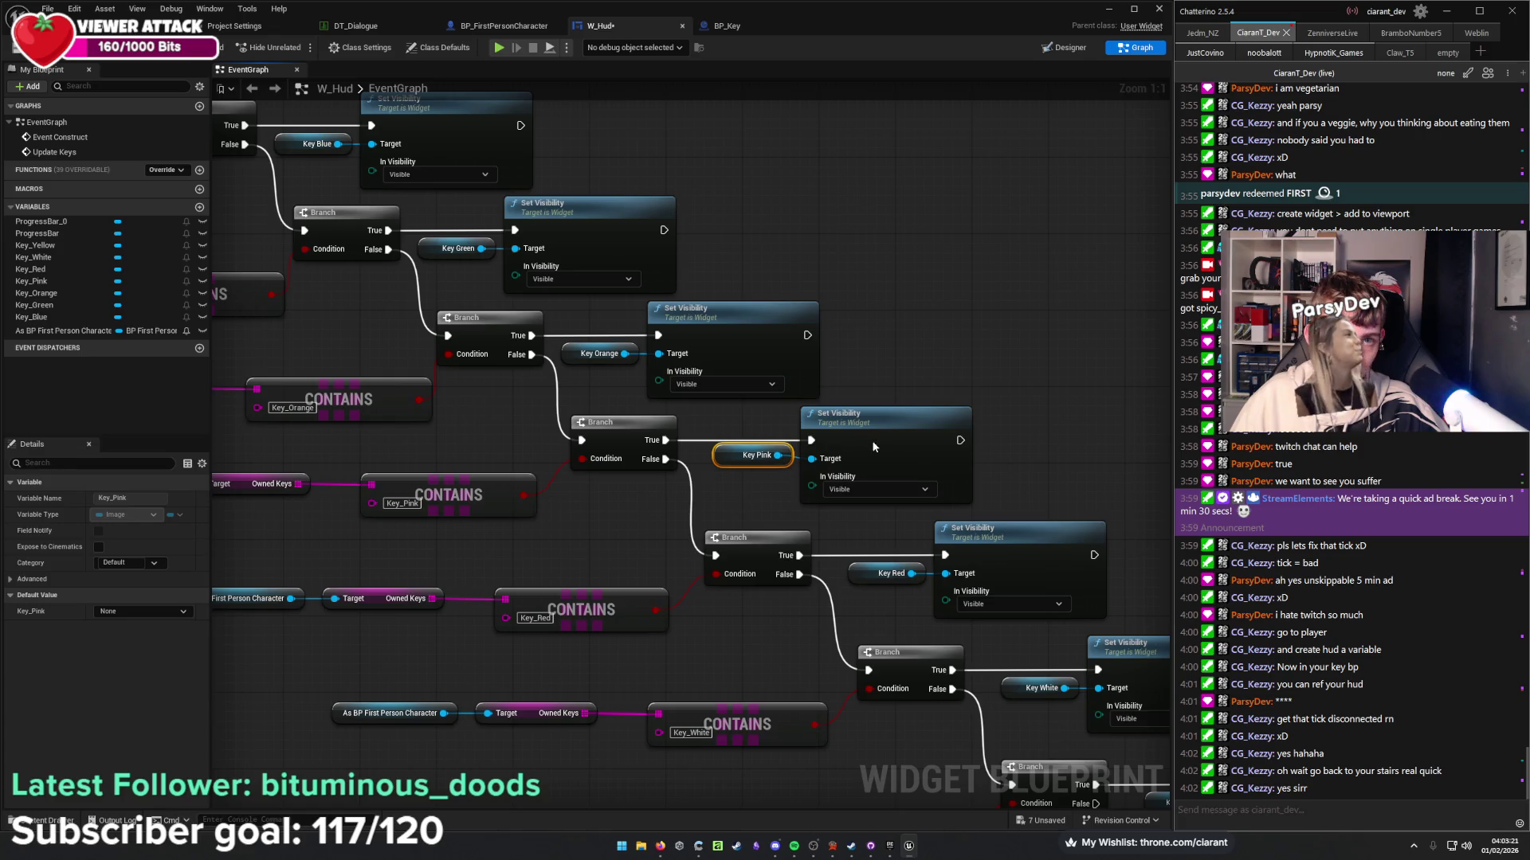
pyautogui.click(776, 483)
pyautogui.moveTo(776, 482); pyautogui.dragTo(830, 483)
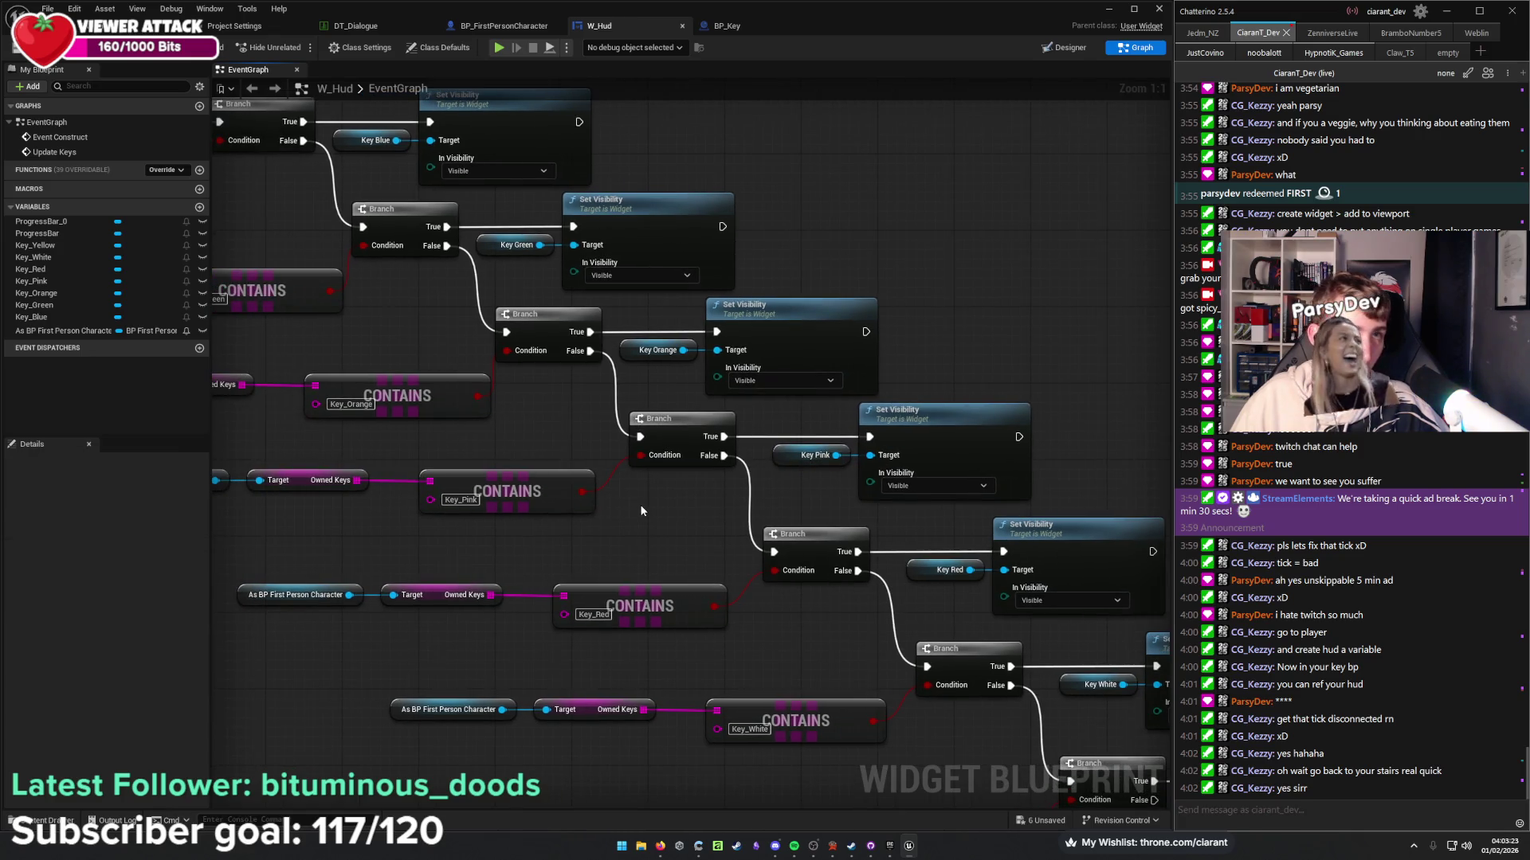
pyautogui.moveTo(639, 505)
pyautogui.mouseDown()
pyautogui.moveTo(772, 671)
pyautogui.moveTo(833, 714)
pyautogui.mouseUp()
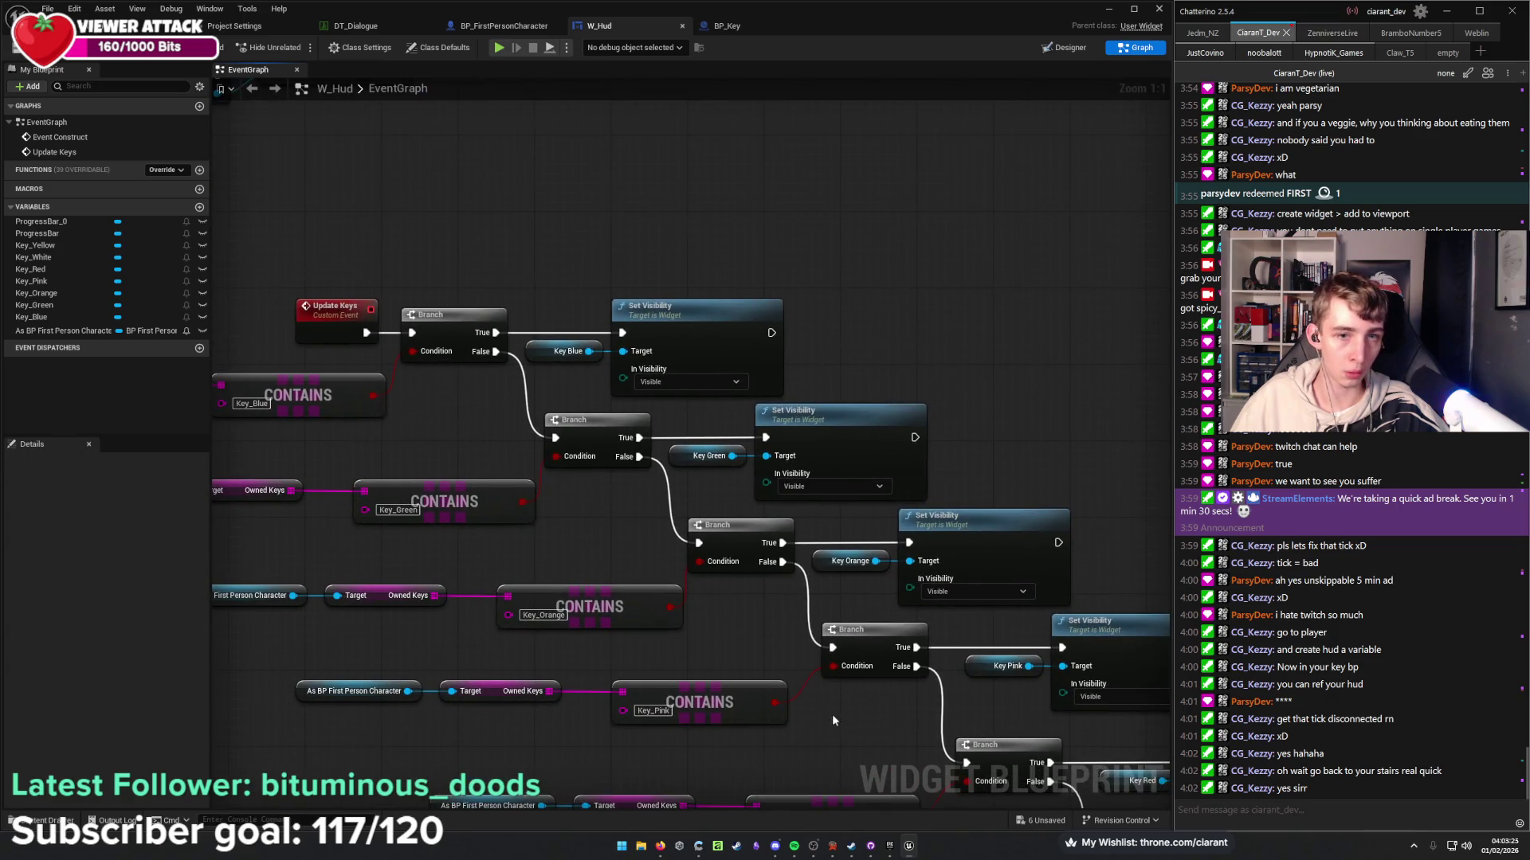
pyautogui.moveTo(725, 638)
pyautogui.mouseDown()
pyautogui.moveTo(762, 370)
pyautogui.moveTo(658, 456)
pyautogui.mouseUp()
pyautogui.scroll(-4, 660, 435)
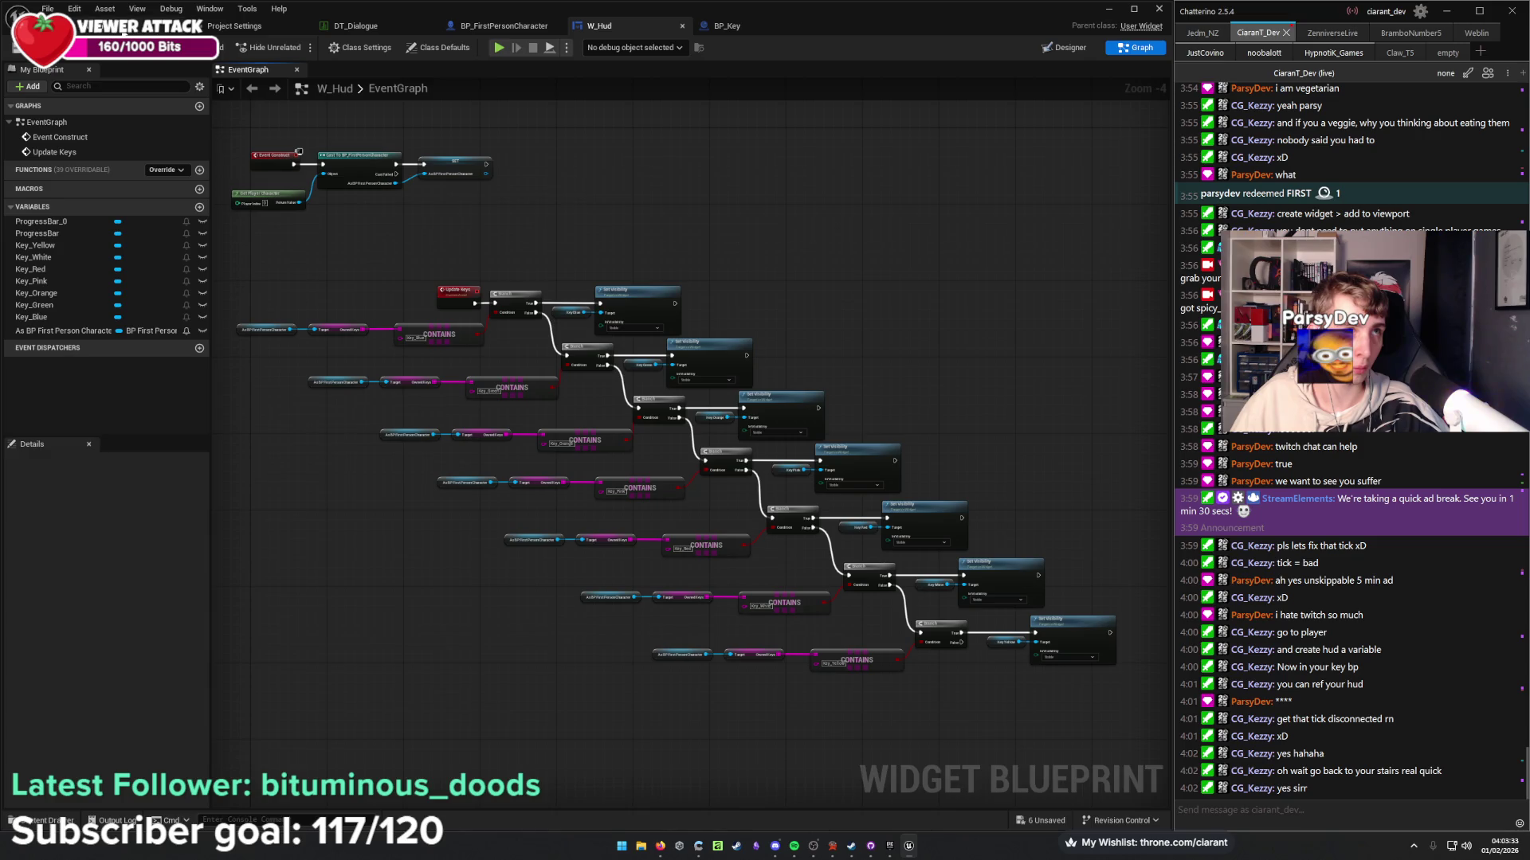
# Give the key's cartridge mesh on the orange table a green, then a teal, material.
pyautogui.click(125, 27)
pyautogui.press('F11')
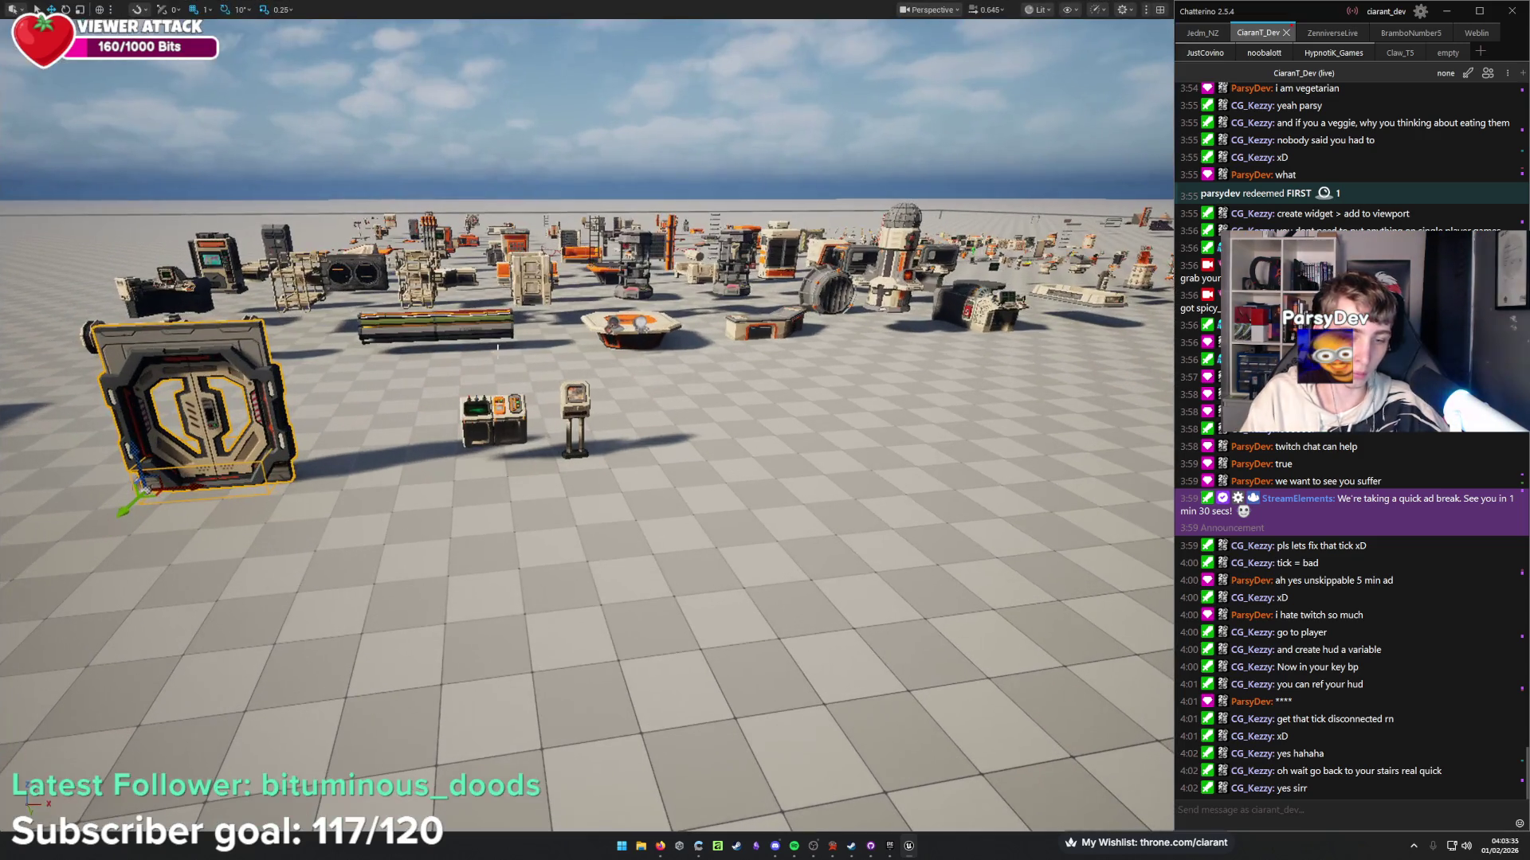
pyautogui.press('F11')
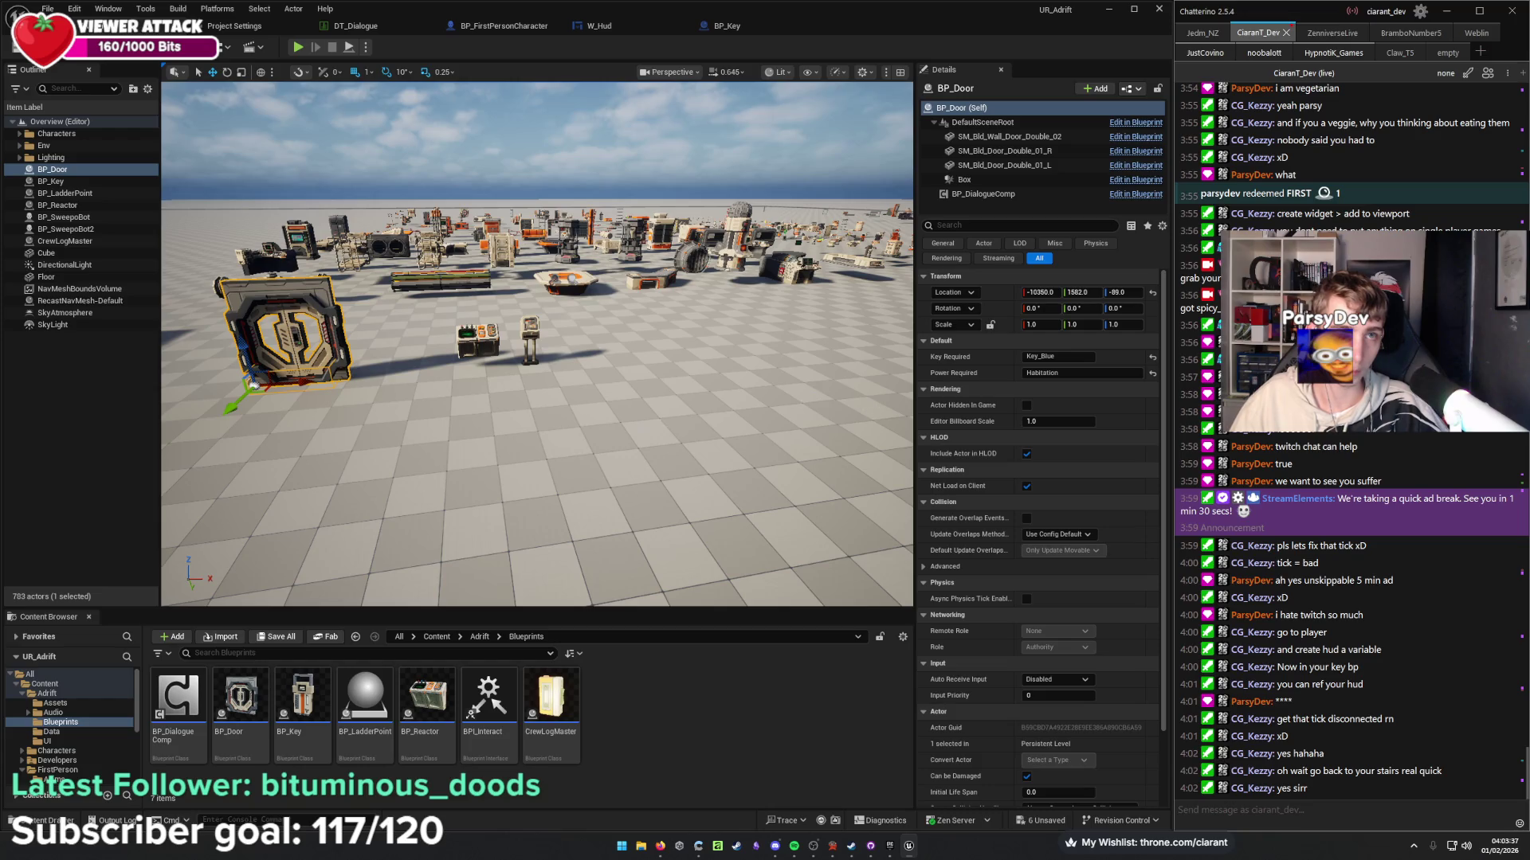
pyautogui.moveTo(604, 484)
pyautogui.mouseDown()
pyautogui.moveTo(610, 374)
pyautogui.moveTo(594, 335)
pyautogui.mouseUp()
pyautogui.click(469, 400)
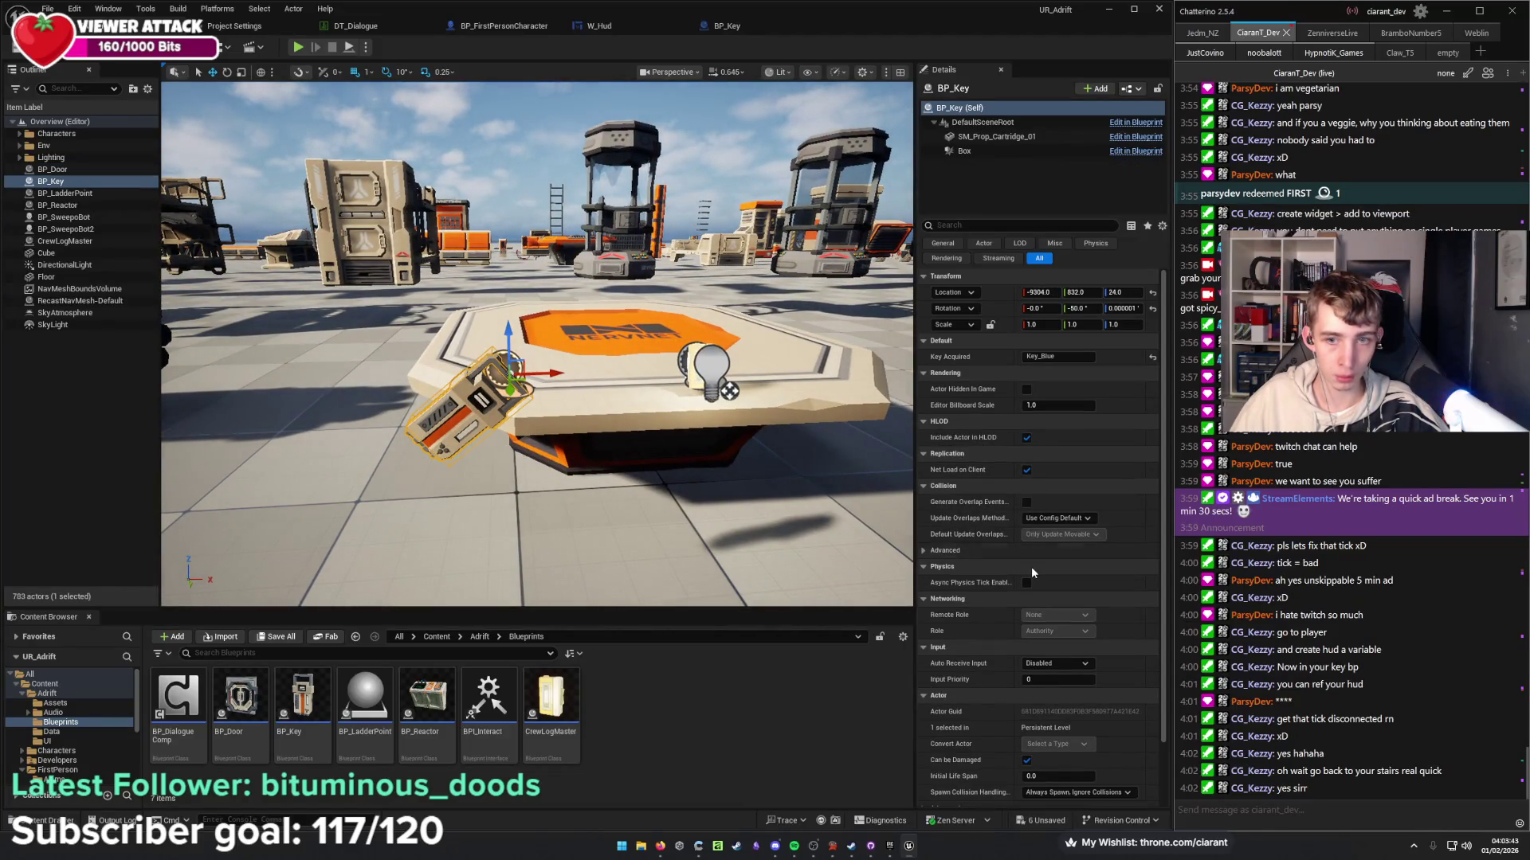
pyautogui.click(996, 136)
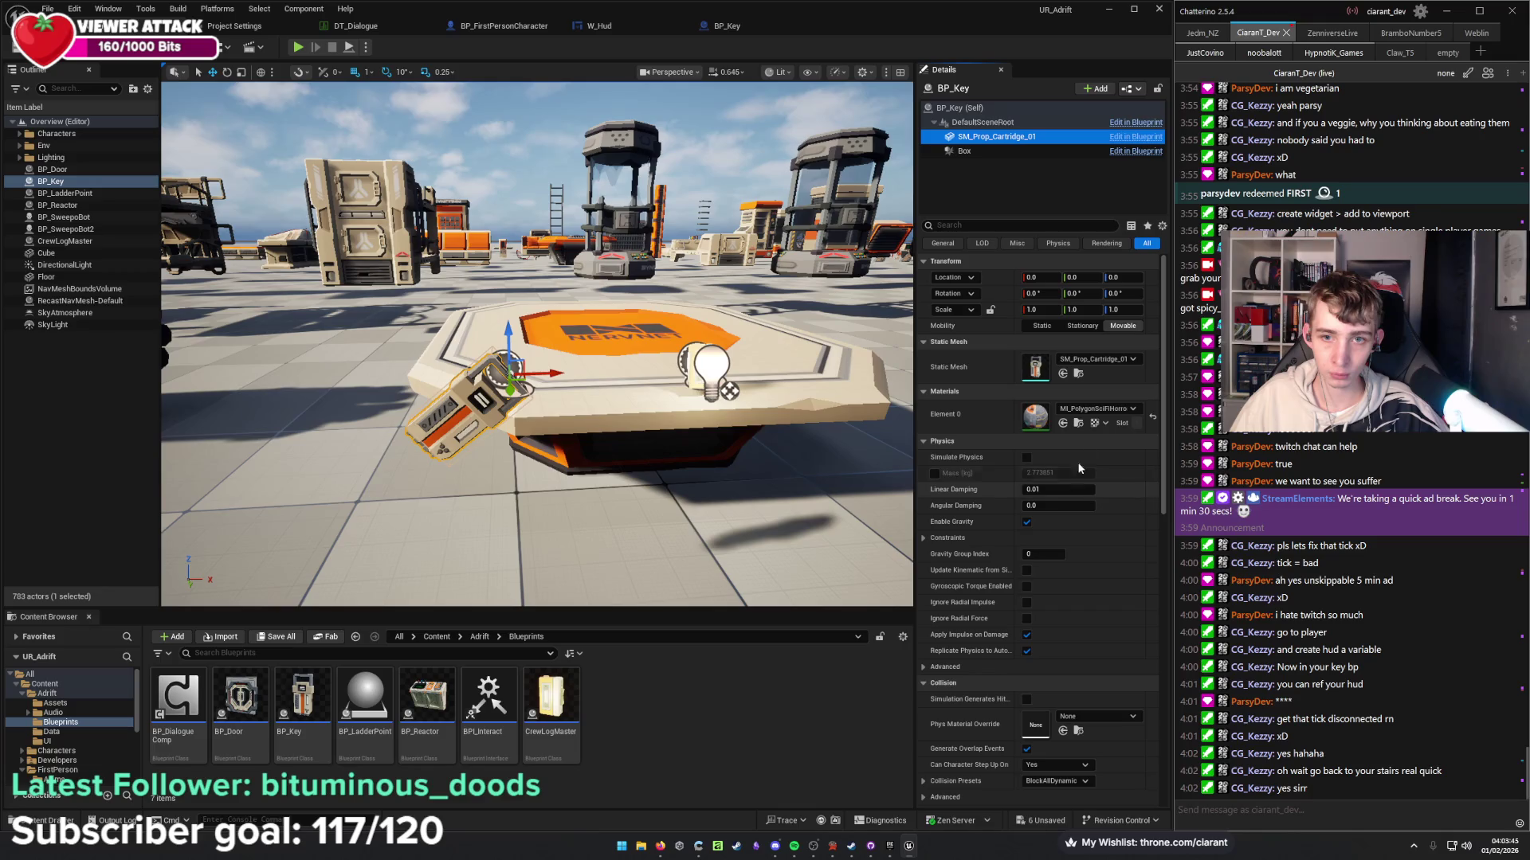
pyautogui.click(1098, 408)
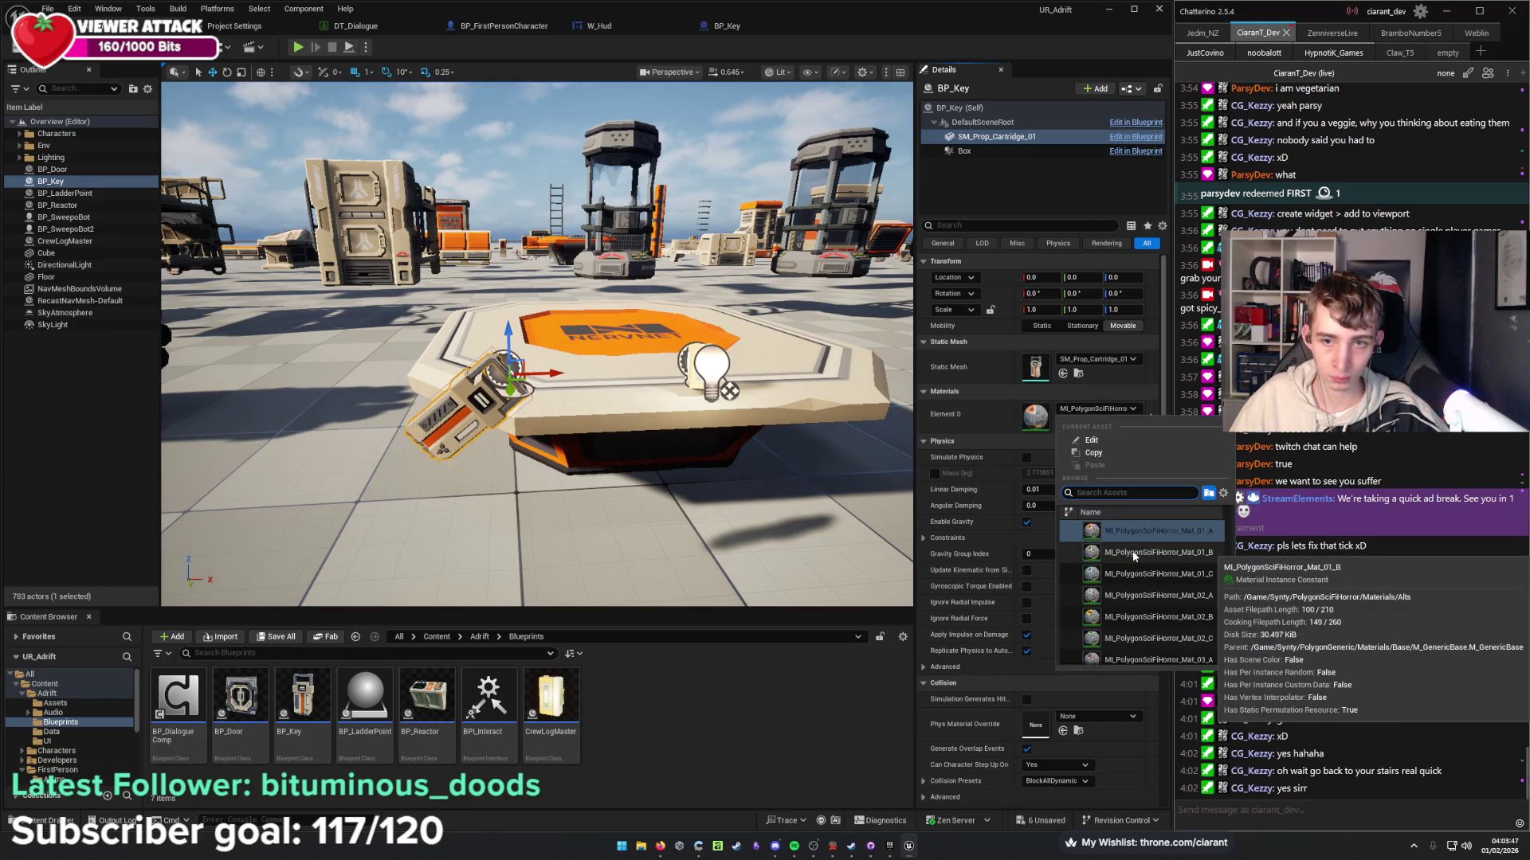
pyautogui.click(1130, 556)
pyautogui.click(1082, 409)
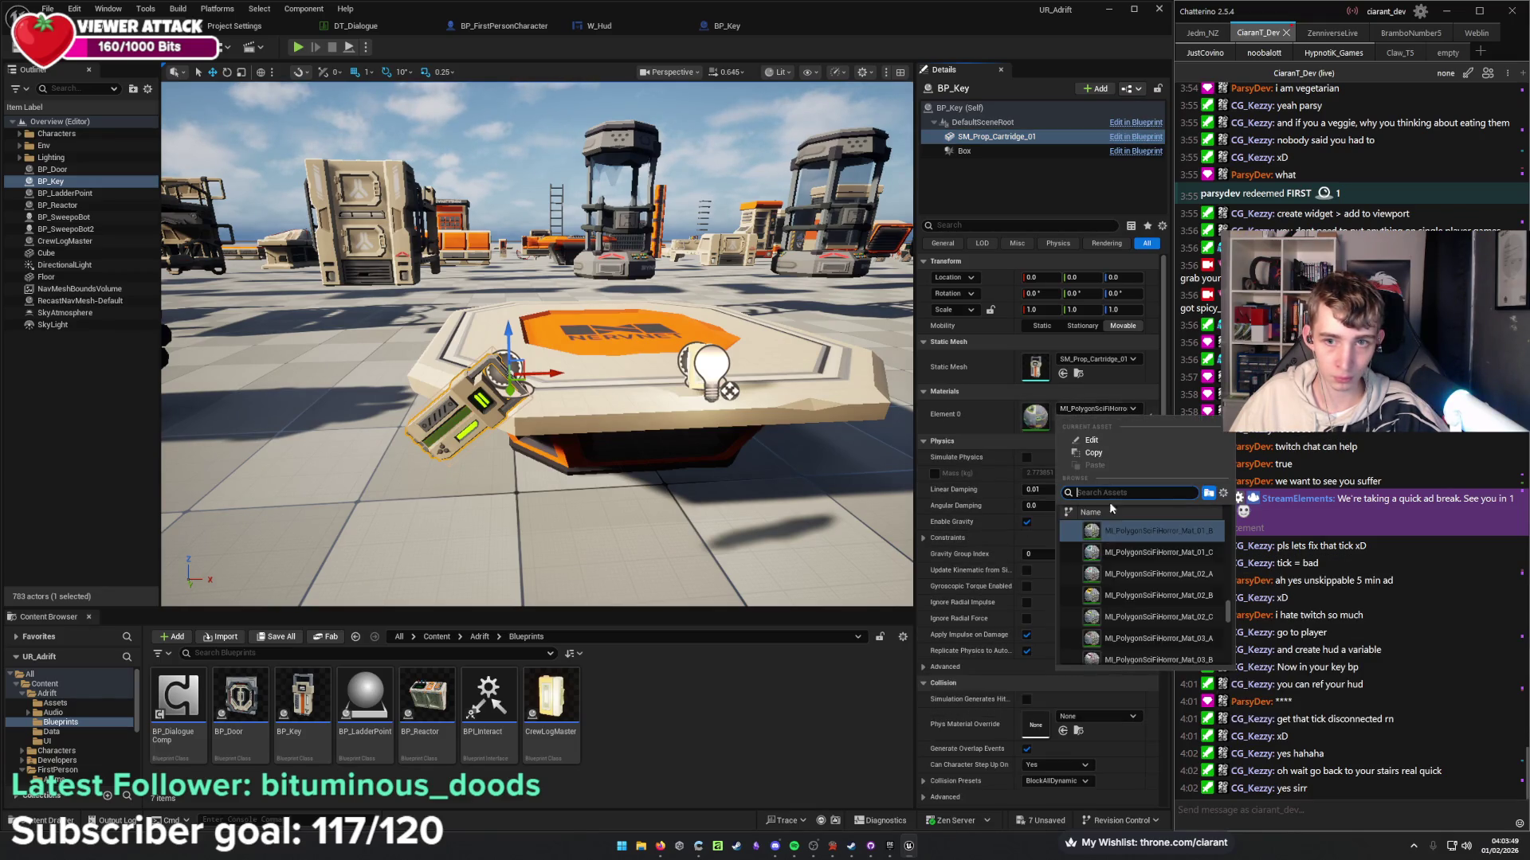
pyautogui.click(1132, 558)
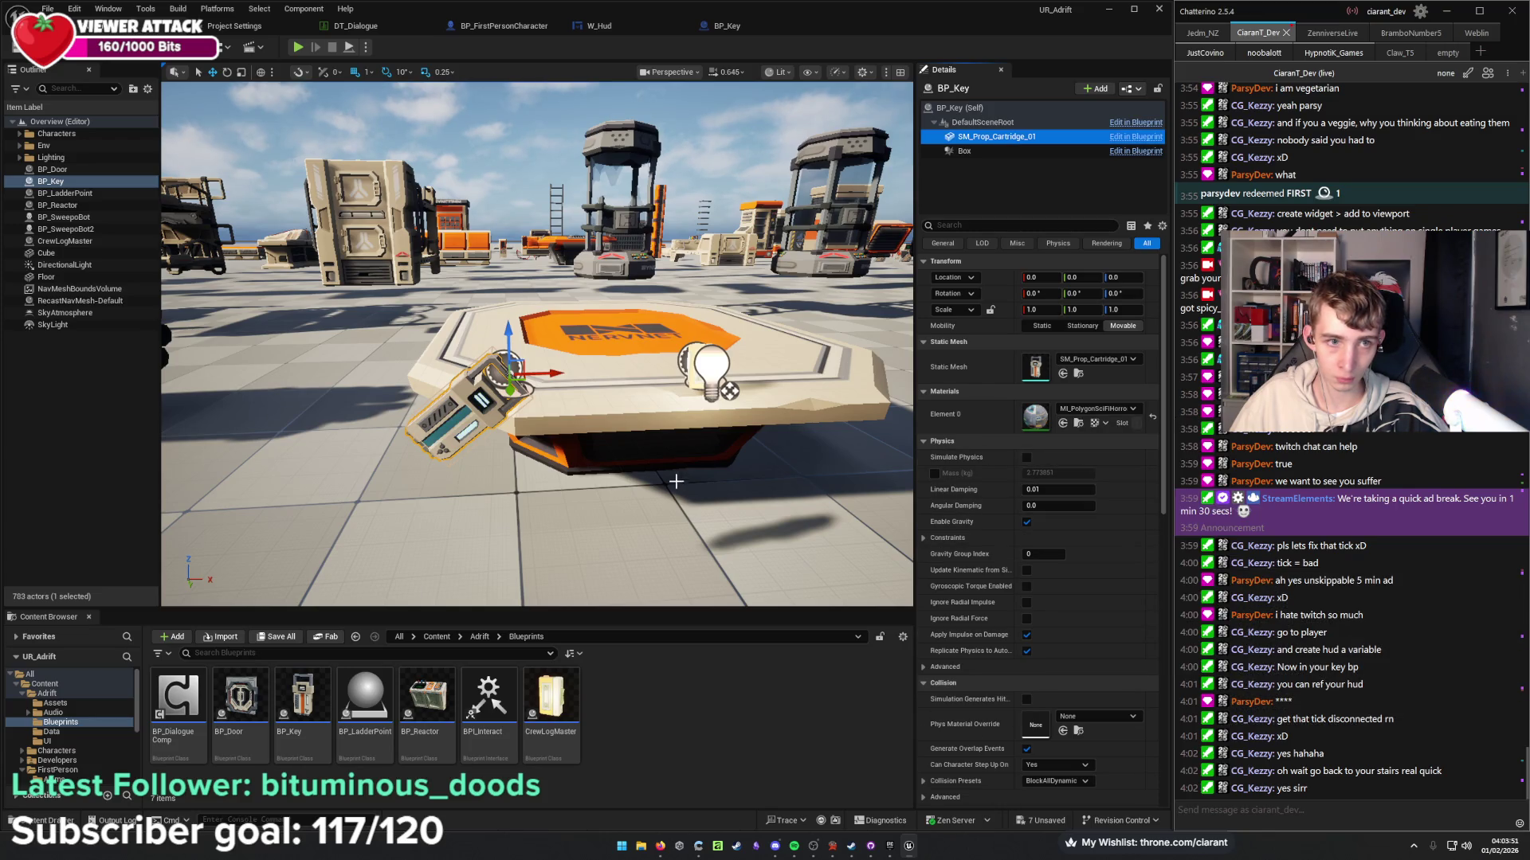
# Apply the cyan PolygonSciFiHorror material to both door panel meshes, save, and deselect the door.
pyautogui.moveTo(677, 483); pyautogui.dragTo(657, 478)
pyautogui.moveTo(539, 394)
pyautogui.mouseDown()
pyautogui.moveTo(263, 412)
pyautogui.moveTo(267, 372)
pyautogui.mouseUp()
pyautogui.click(629, 416)
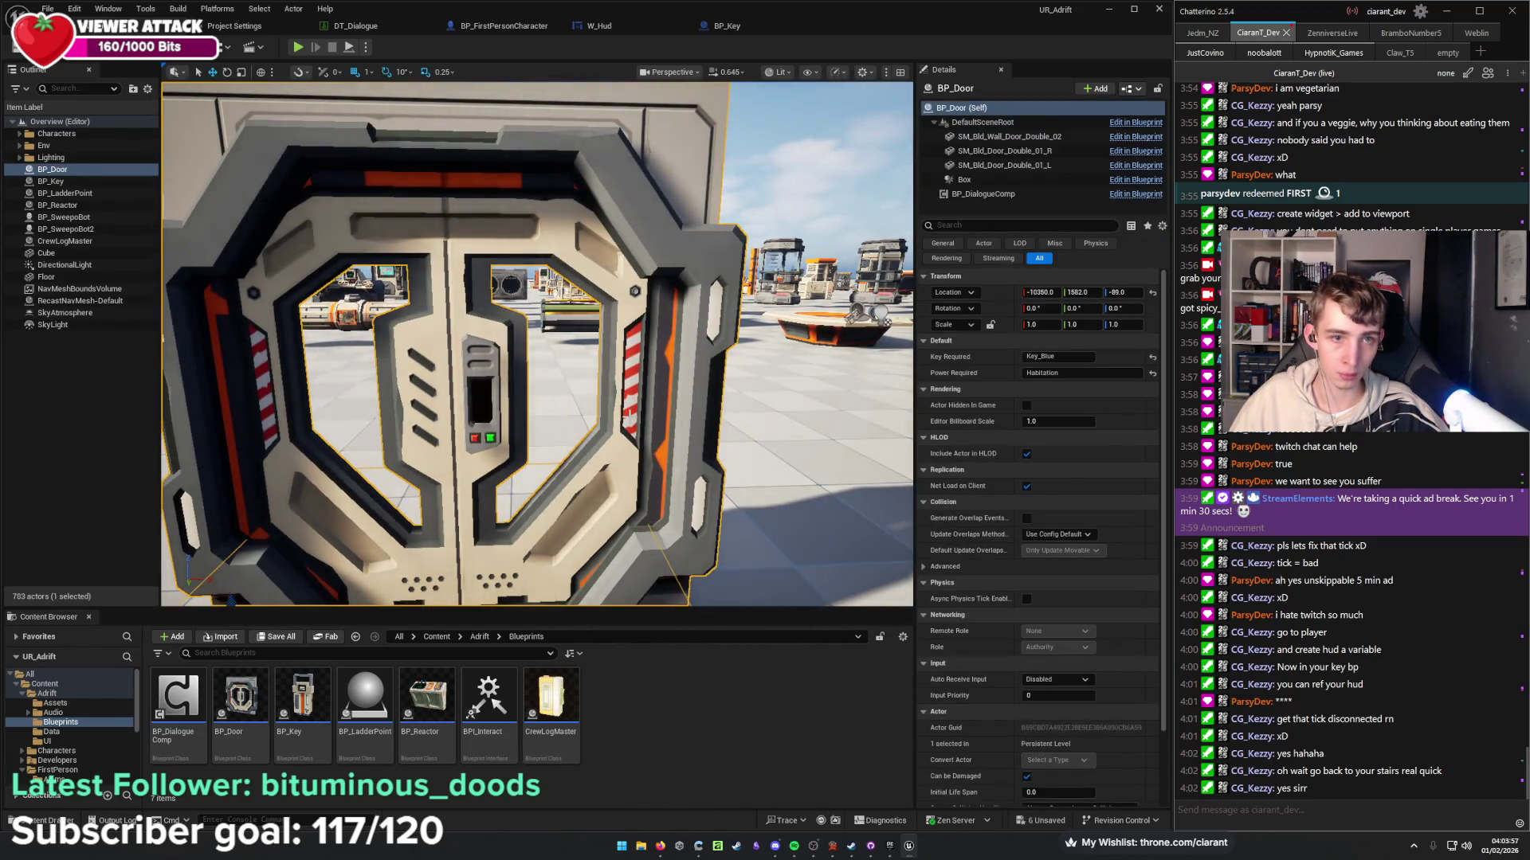
pyautogui.click(1000, 150)
pyautogui.keyDown('ctrl'); pyautogui.click(1000, 165); pyautogui.keyUp('ctrl')
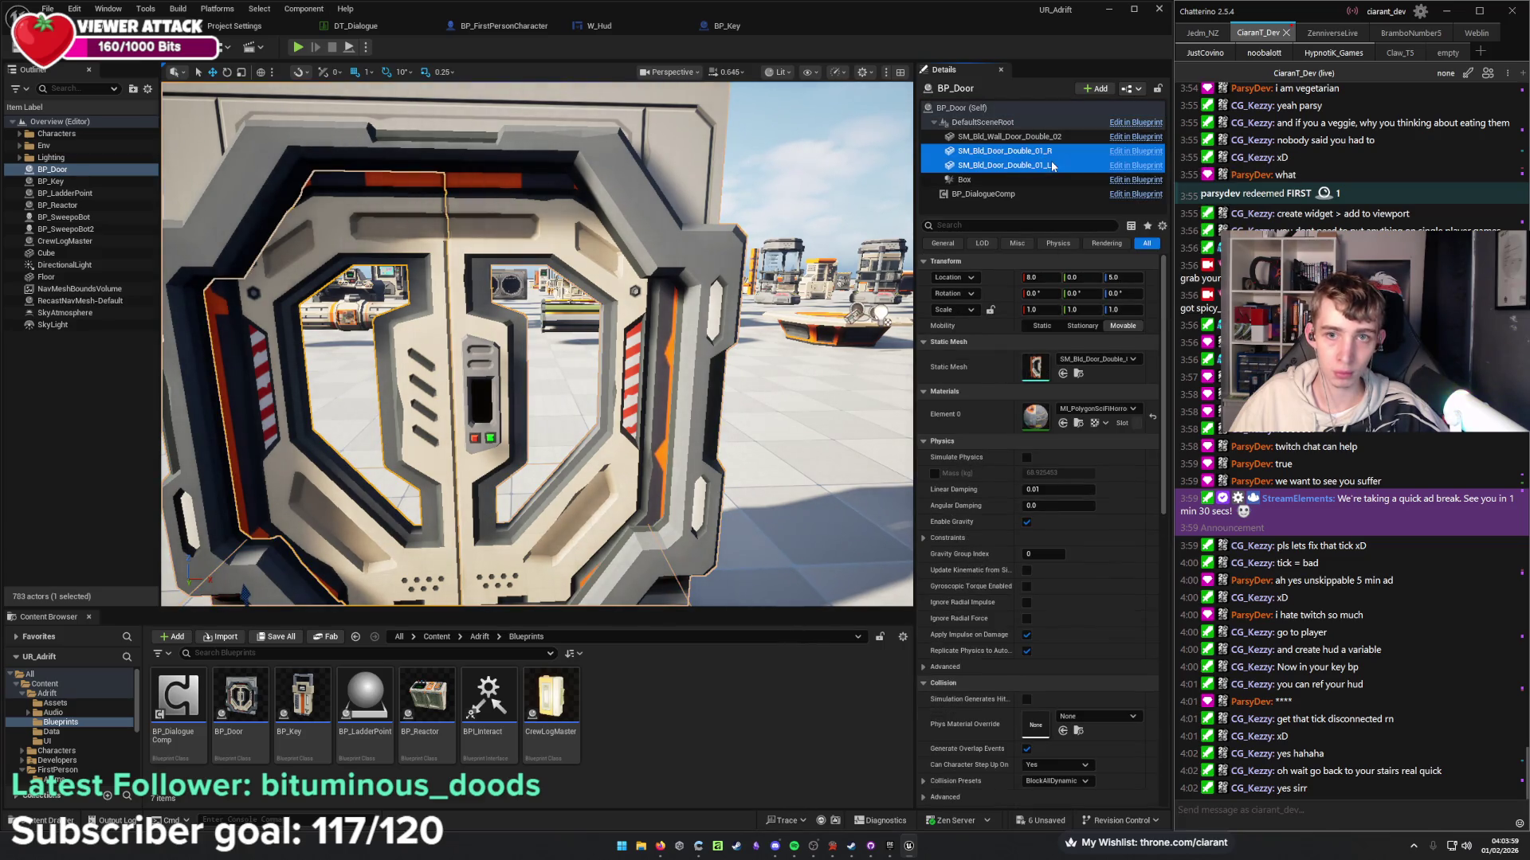
pyautogui.click(1098, 409)
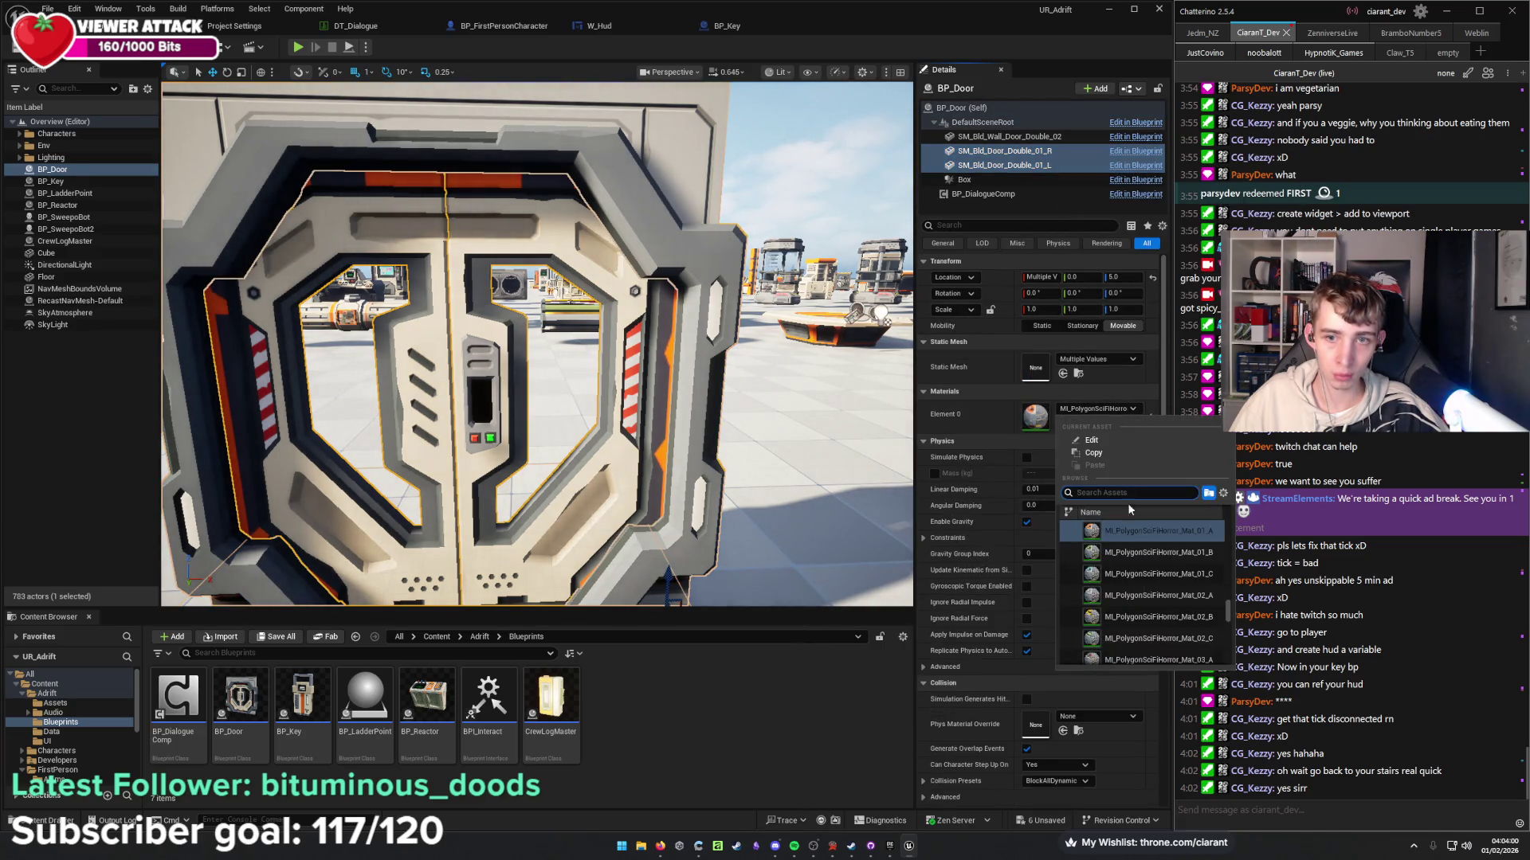
pyautogui.click(1153, 575)
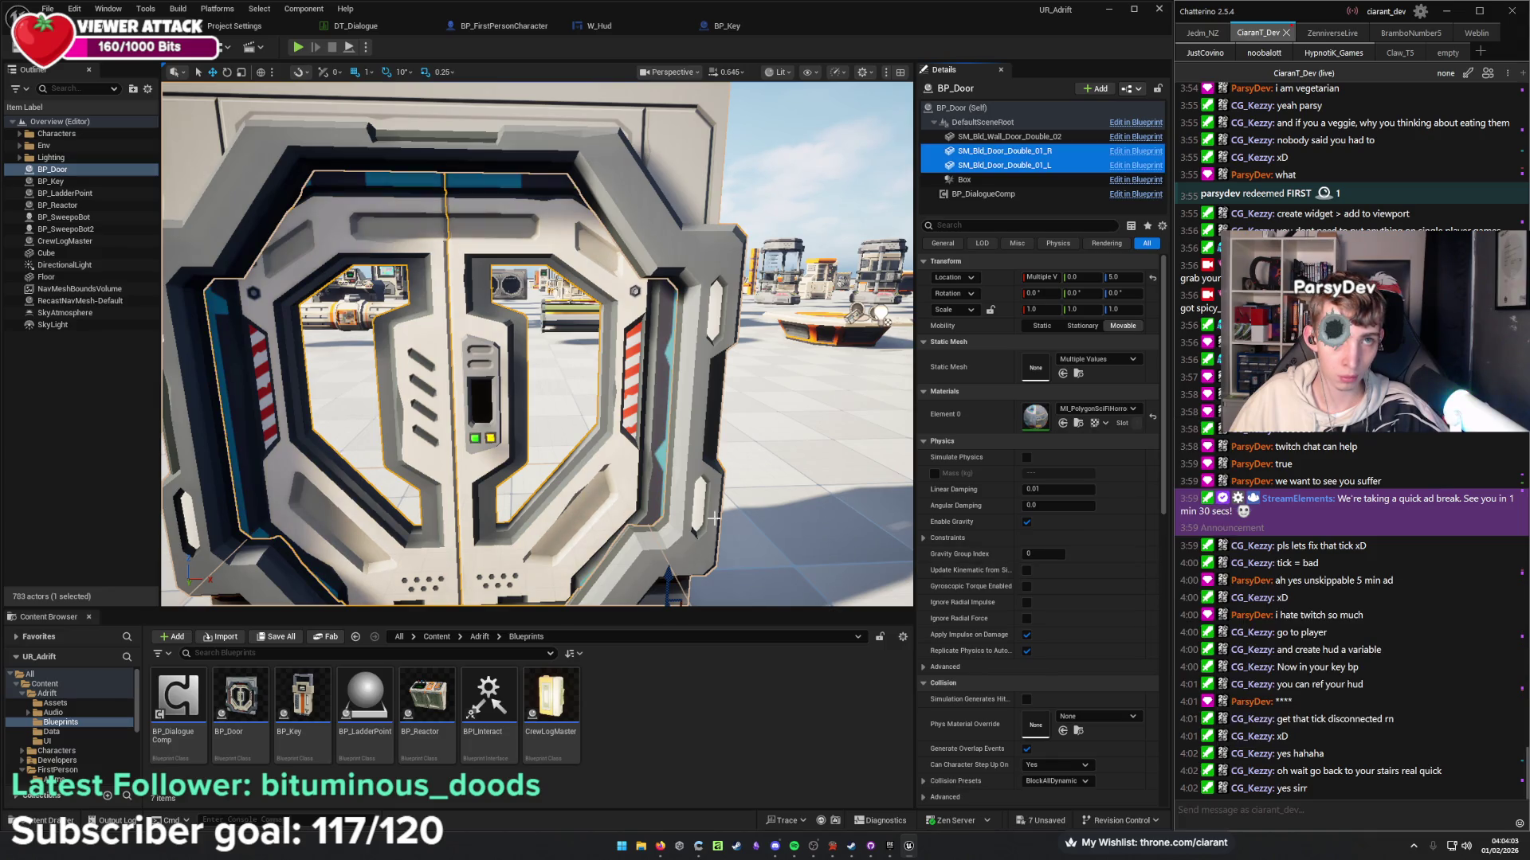
pyautogui.scroll(-5, 714, 518)
pyautogui.hotkey('ctrl', 's')
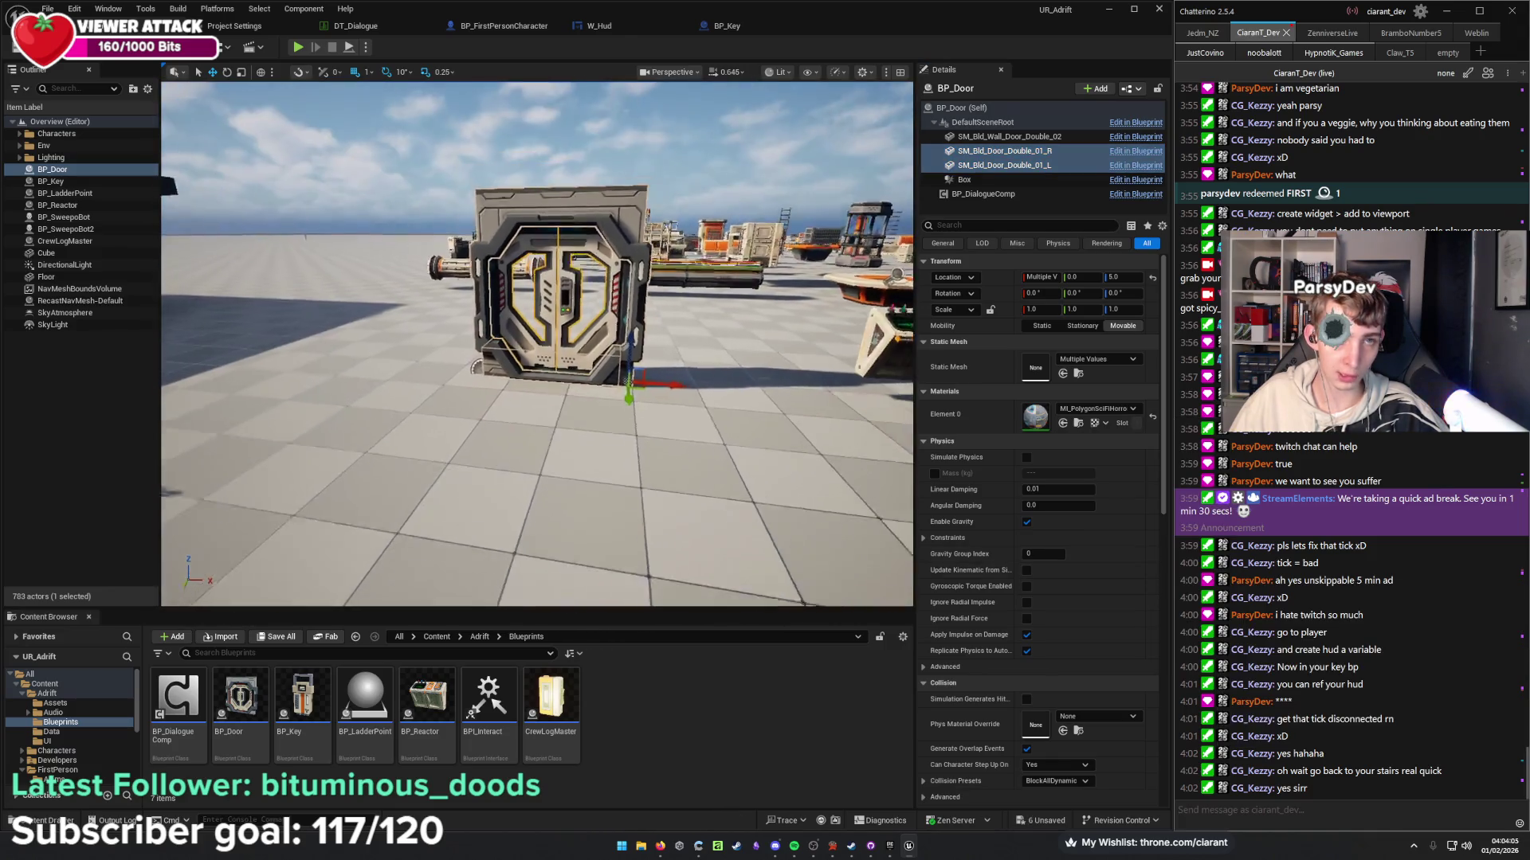
pyautogui.press('d')
pyautogui.click(93, 416)
pyautogui.scroll(2, 326, 388)
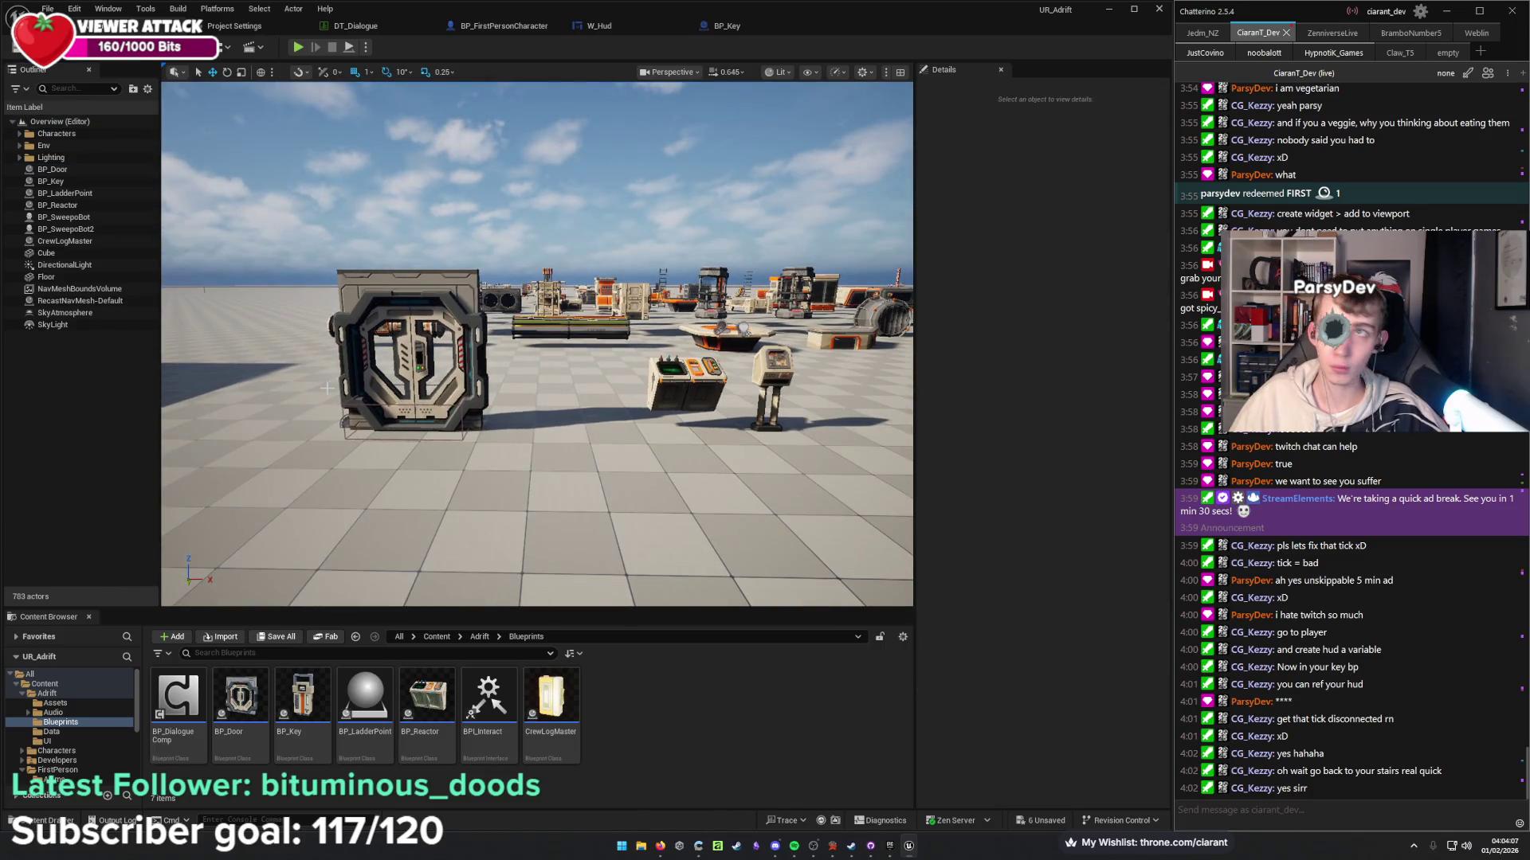
pyautogui.press('a')
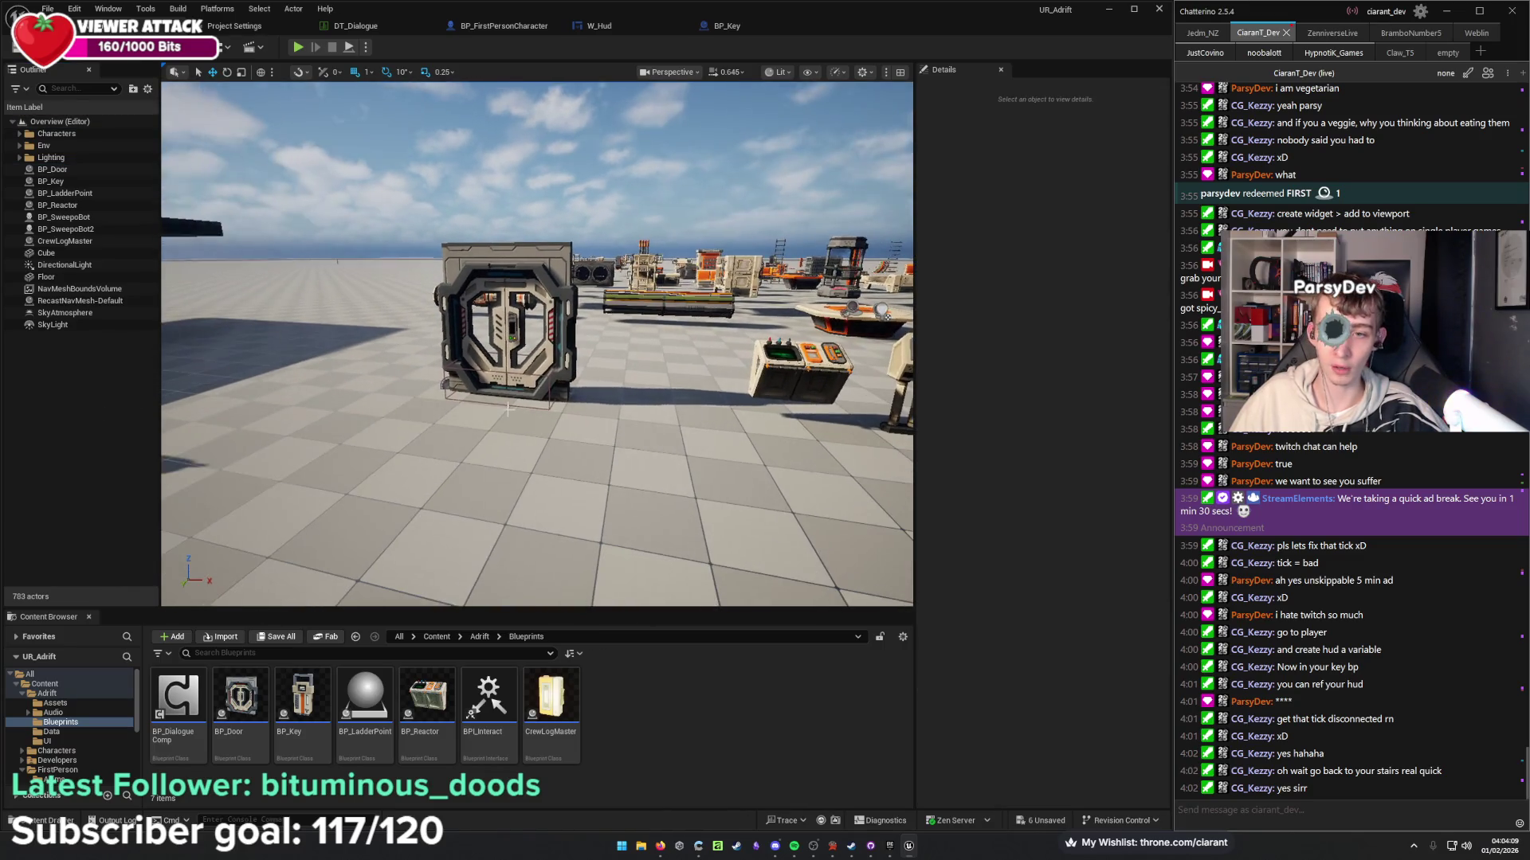
# Start a Play session, grant the blue key and habitation power with E, and walk toward the door.
pyautogui.hotkey('alt', 'p')
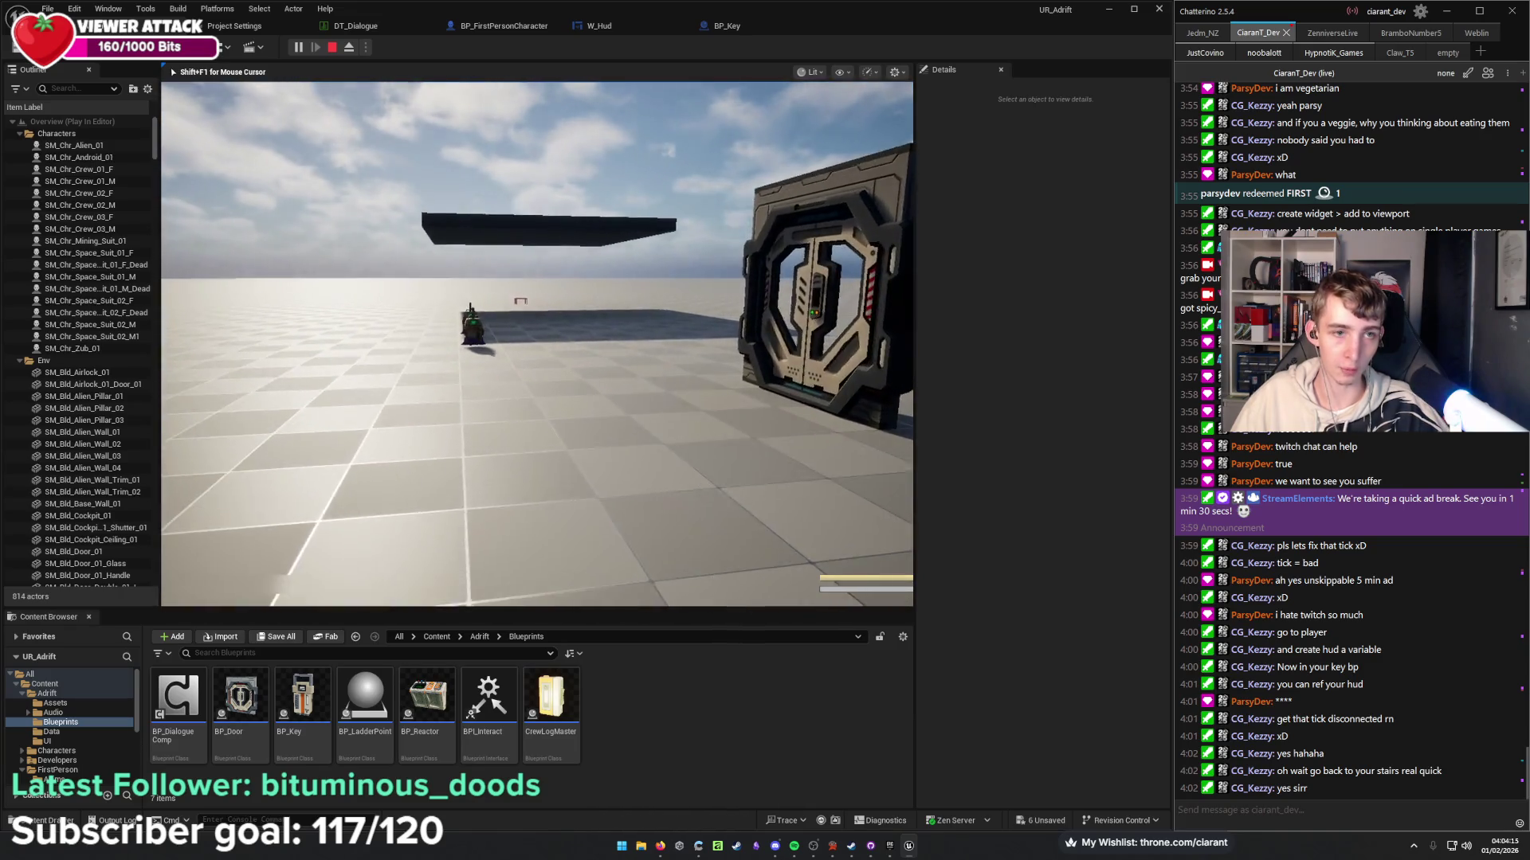
pyautogui.press('e')
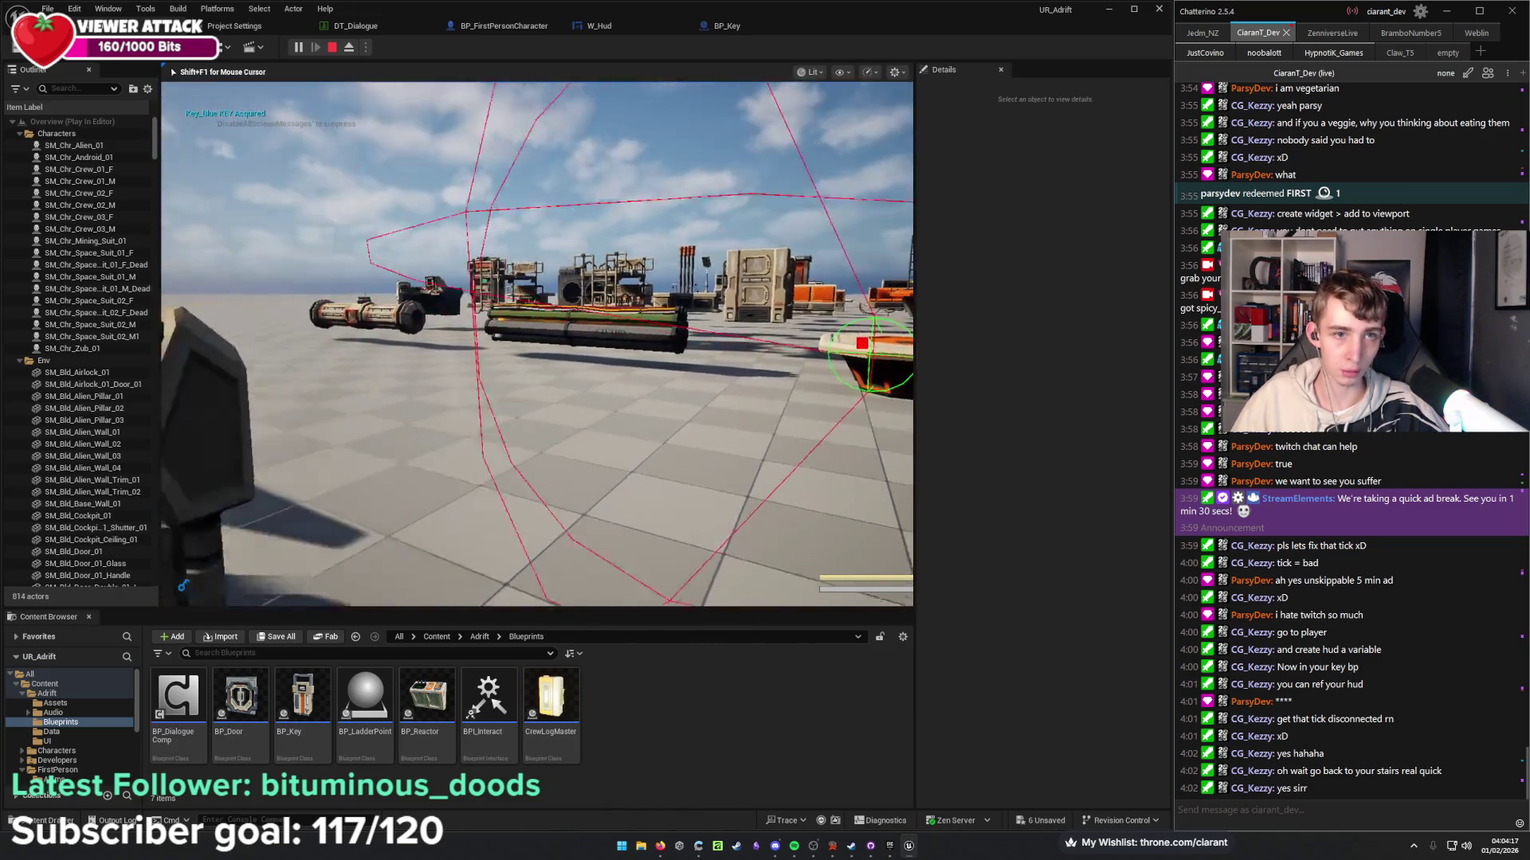
pyautogui.press('e')
pyautogui.press('e')
pyautogui.press('s')
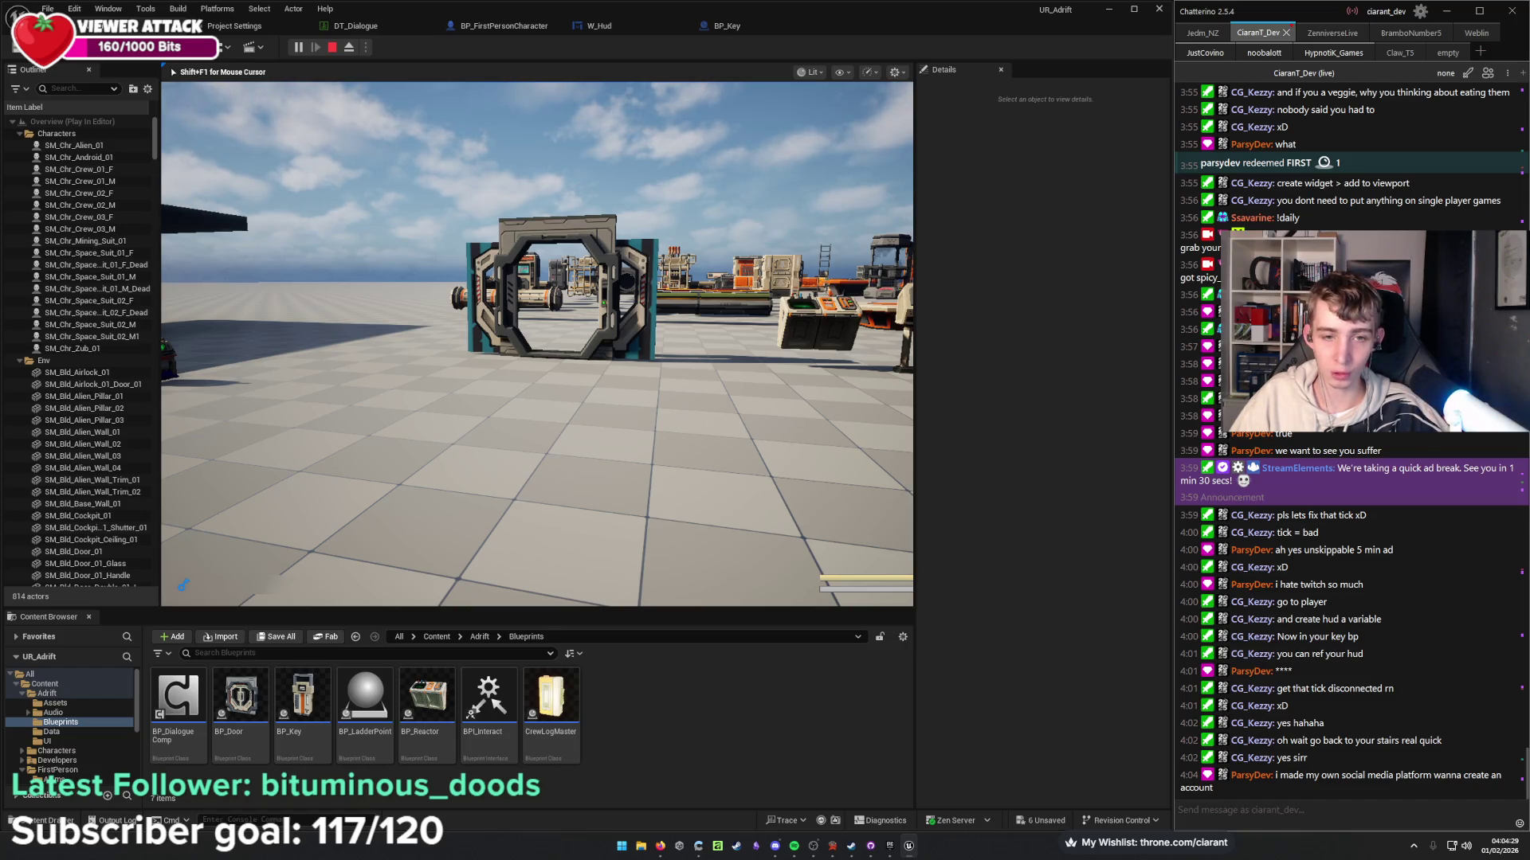
pyautogui.press('w')
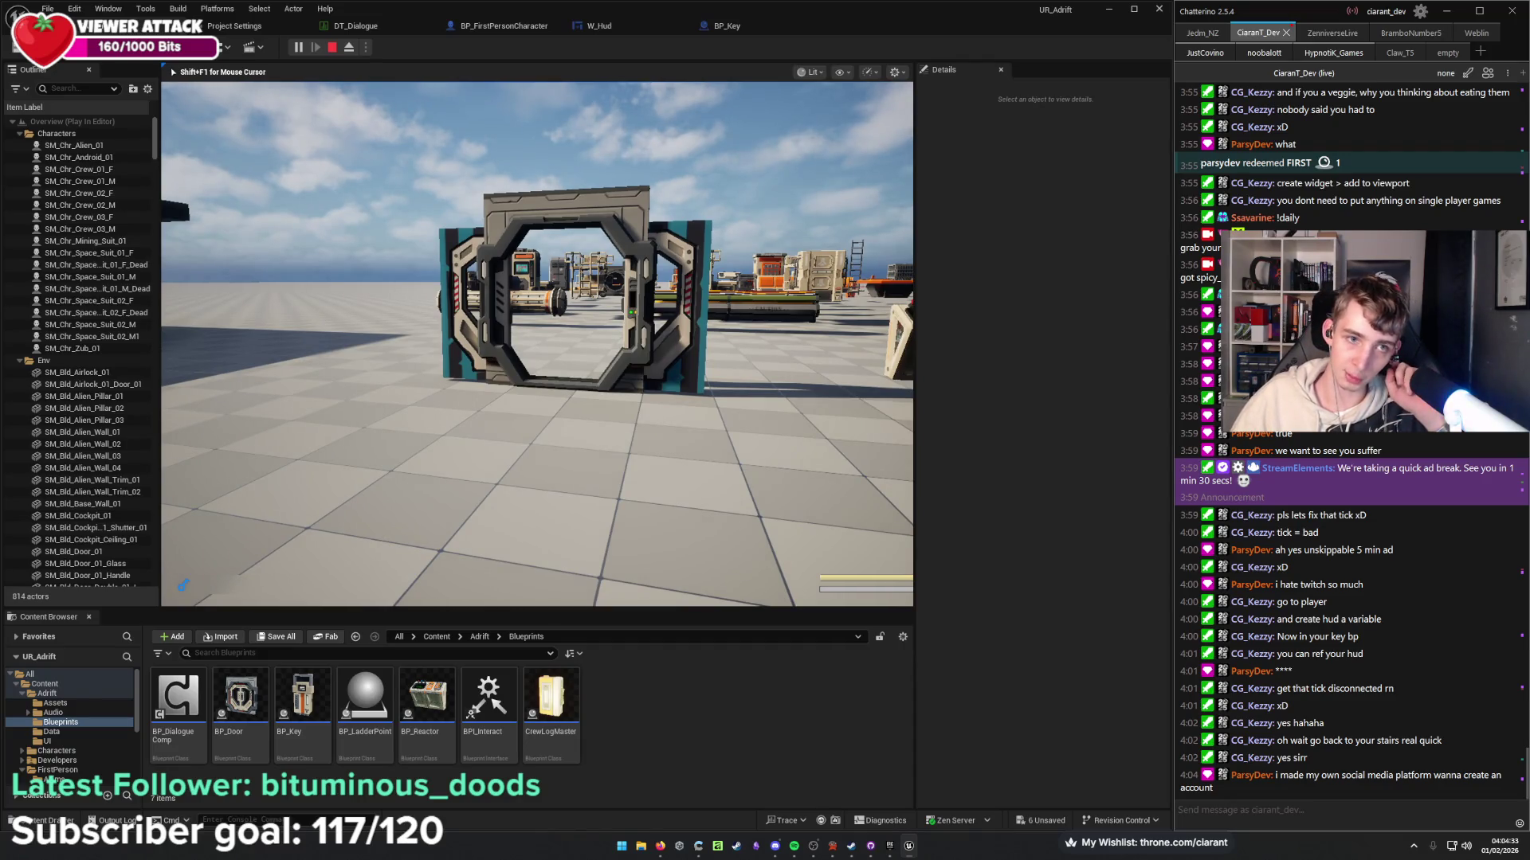
# Widen the game viewport, walk up to the airlock door, and end the session with Esc.
pyautogui.moveTo(537, 344)
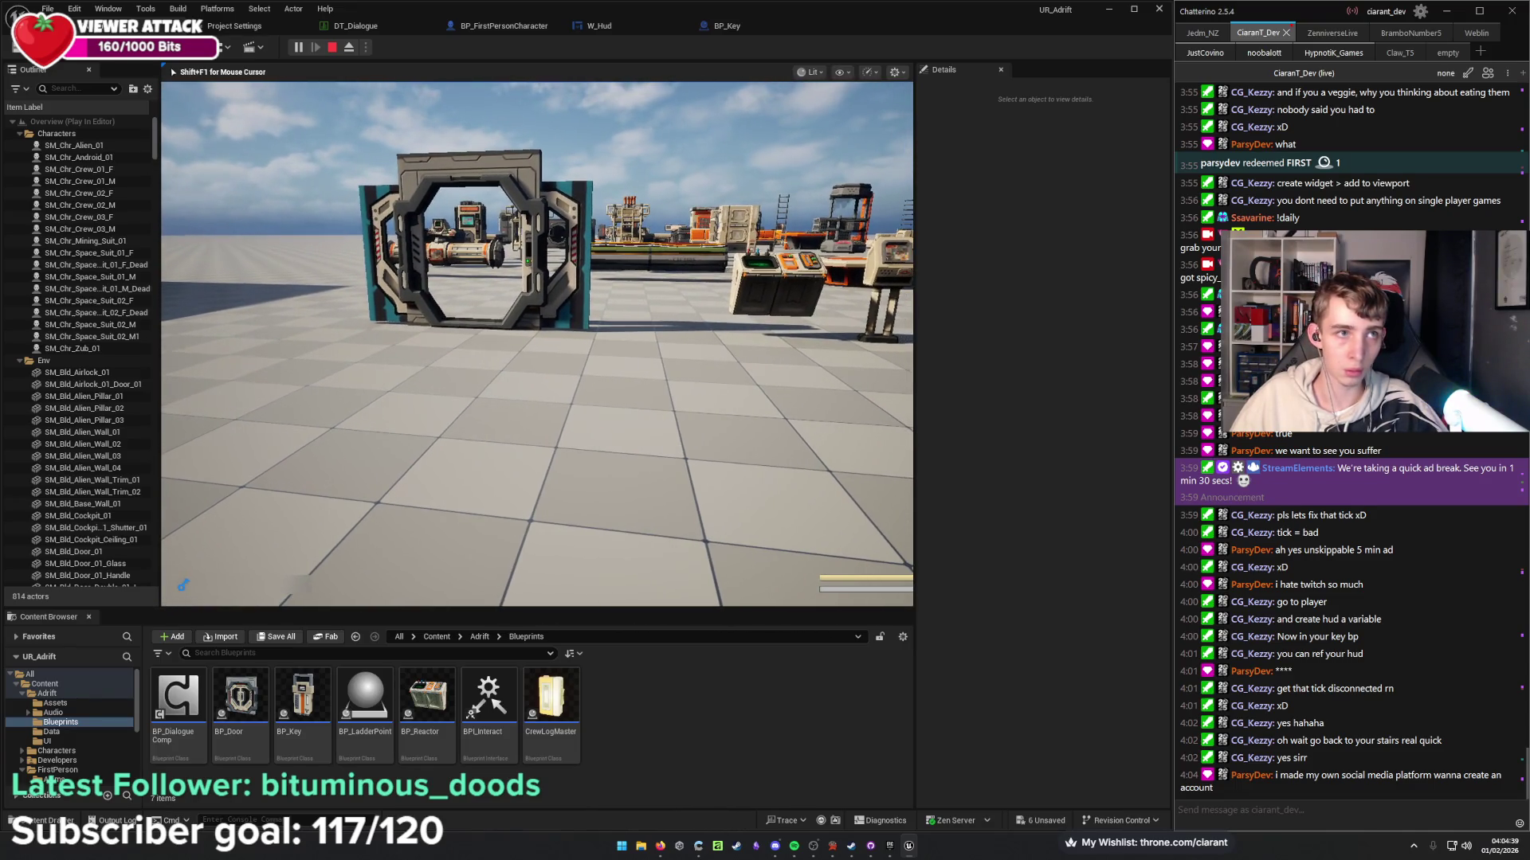
pyautogui.press('super')
pyautogui.click(917, 358)
pyautogui.moveTo(917, 362)
pyautogui.mouseDown()
pyautogui.moveTo(1133, 398)
pyautogui.moveTo(1103, 408)
pyautogui.moveTo(1132, 417)
pyautogui.mouseUp()
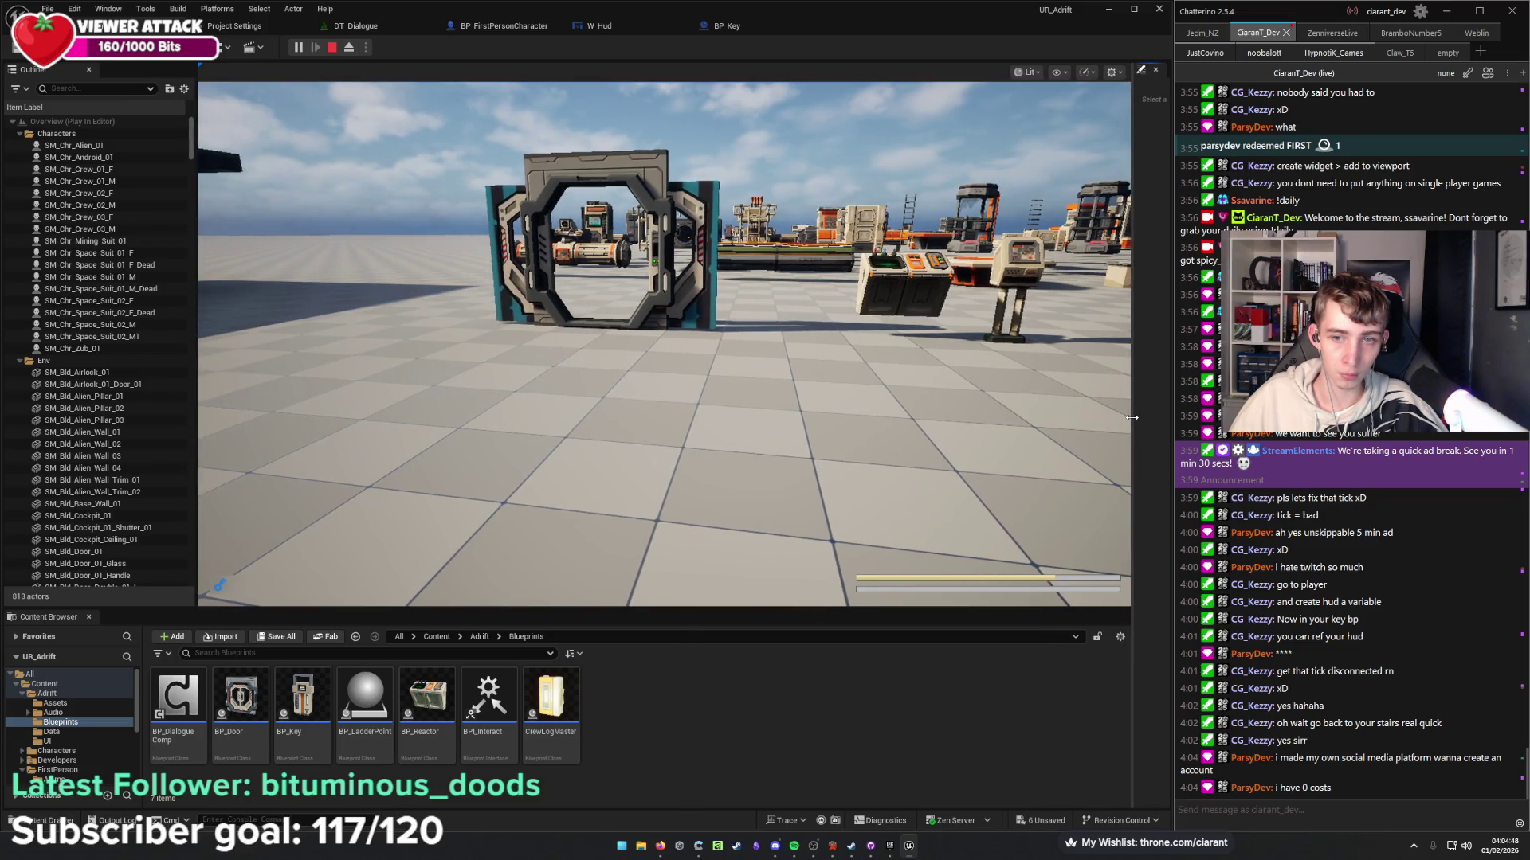
pyautogui.click(862, 415)
pyautogui.press('w')
pyautogui.moveTo(663, 343)
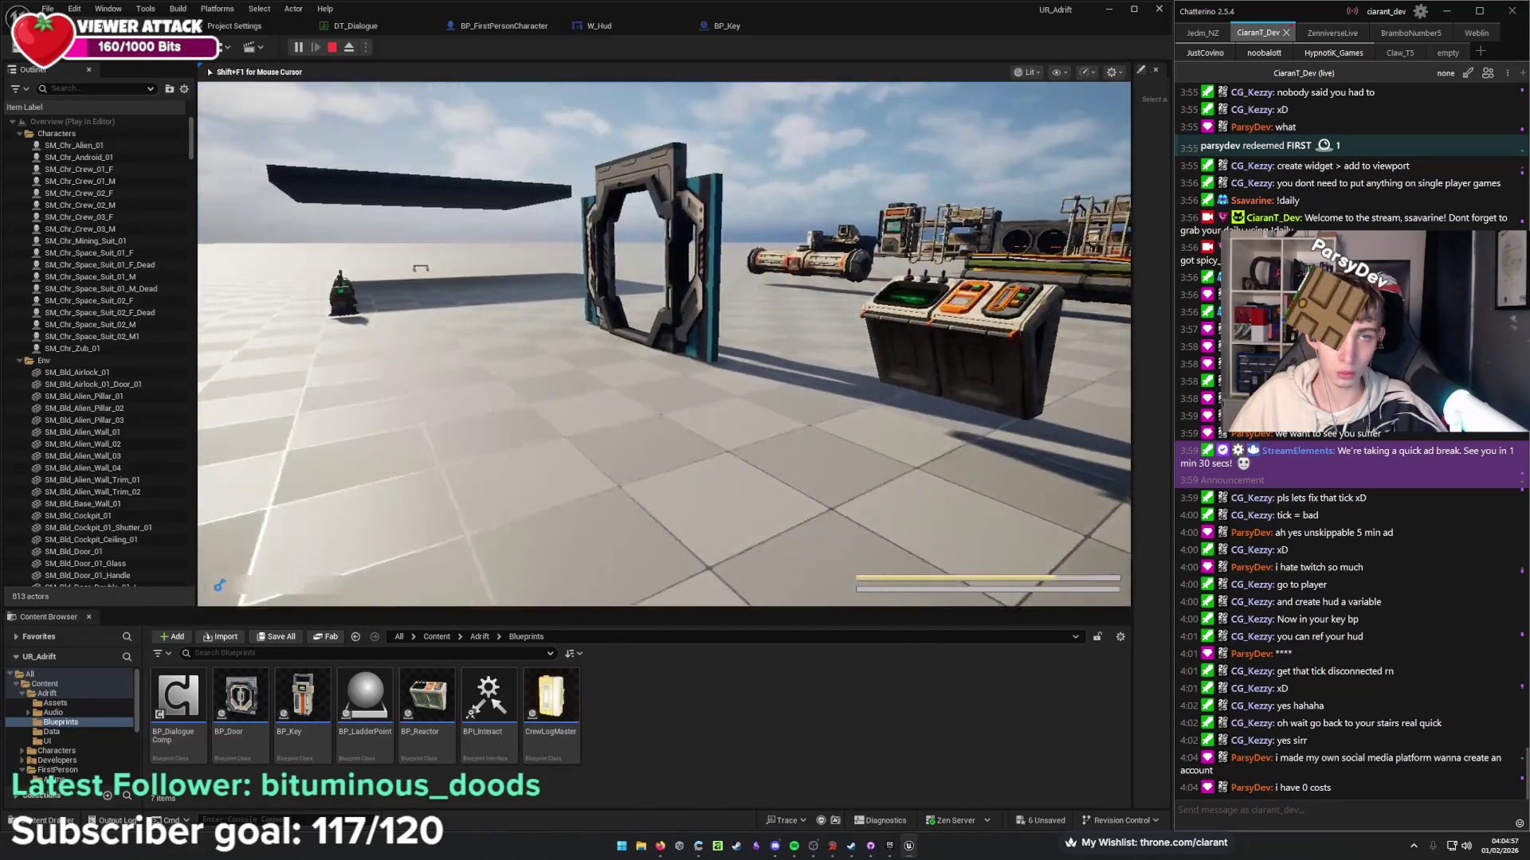
pyautogui.press('Escape')
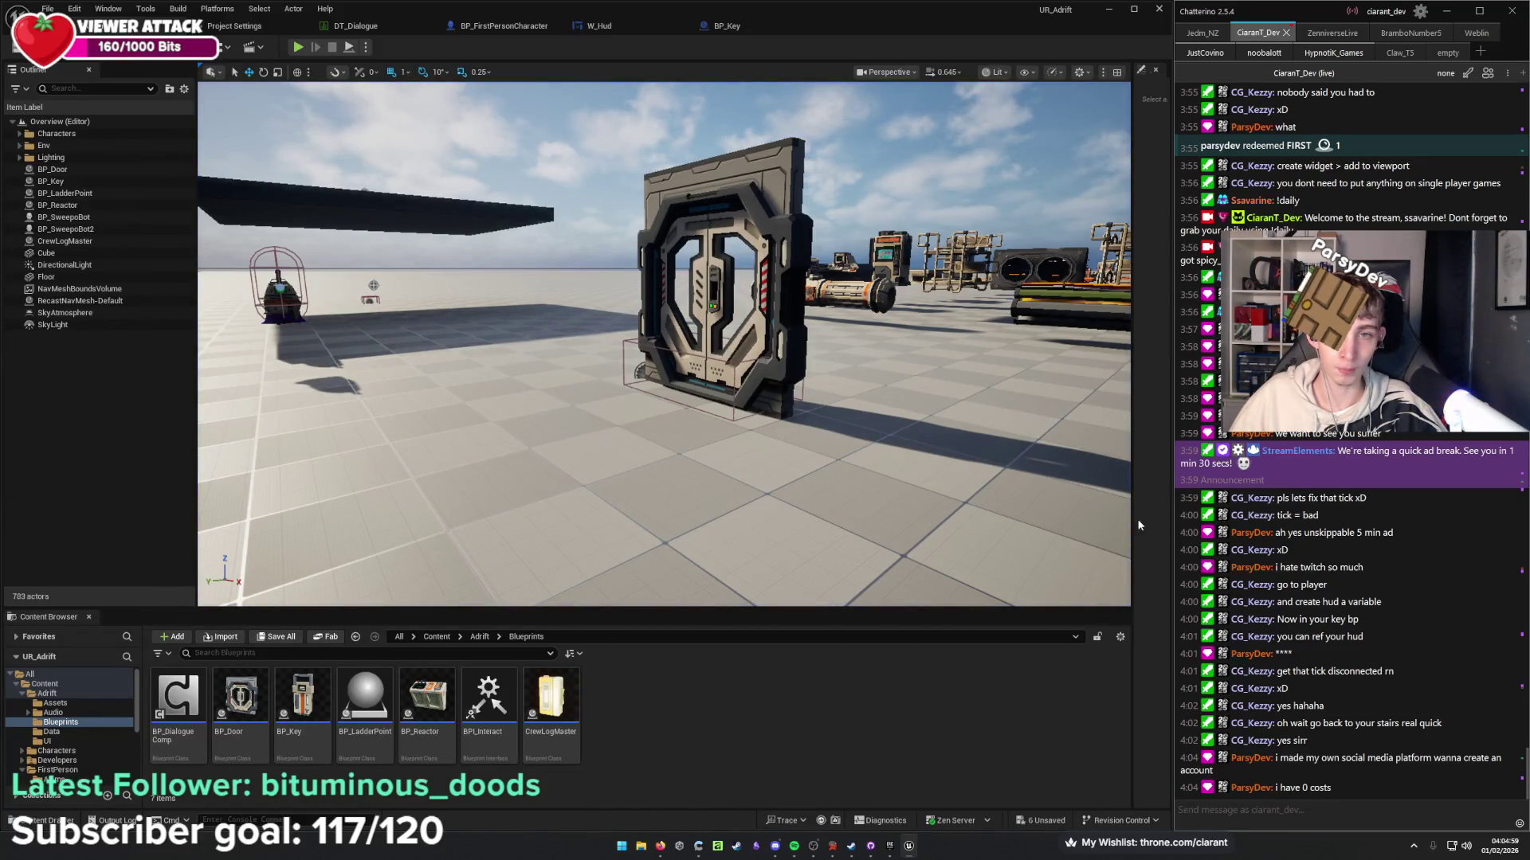
# Narrow the viewport to widen Details and fly the view to the central supercomputer.
pyautogui.moveTo(1132, 524)
pyautogui.mouseDown()
pyautogui.moveTo(932, 532)
pyautogui.moveTo(946, 534)
pyautogui.mouseUp()
pyautogui.moveTo(599, 178); pyautogui.dragTo(701, 181)
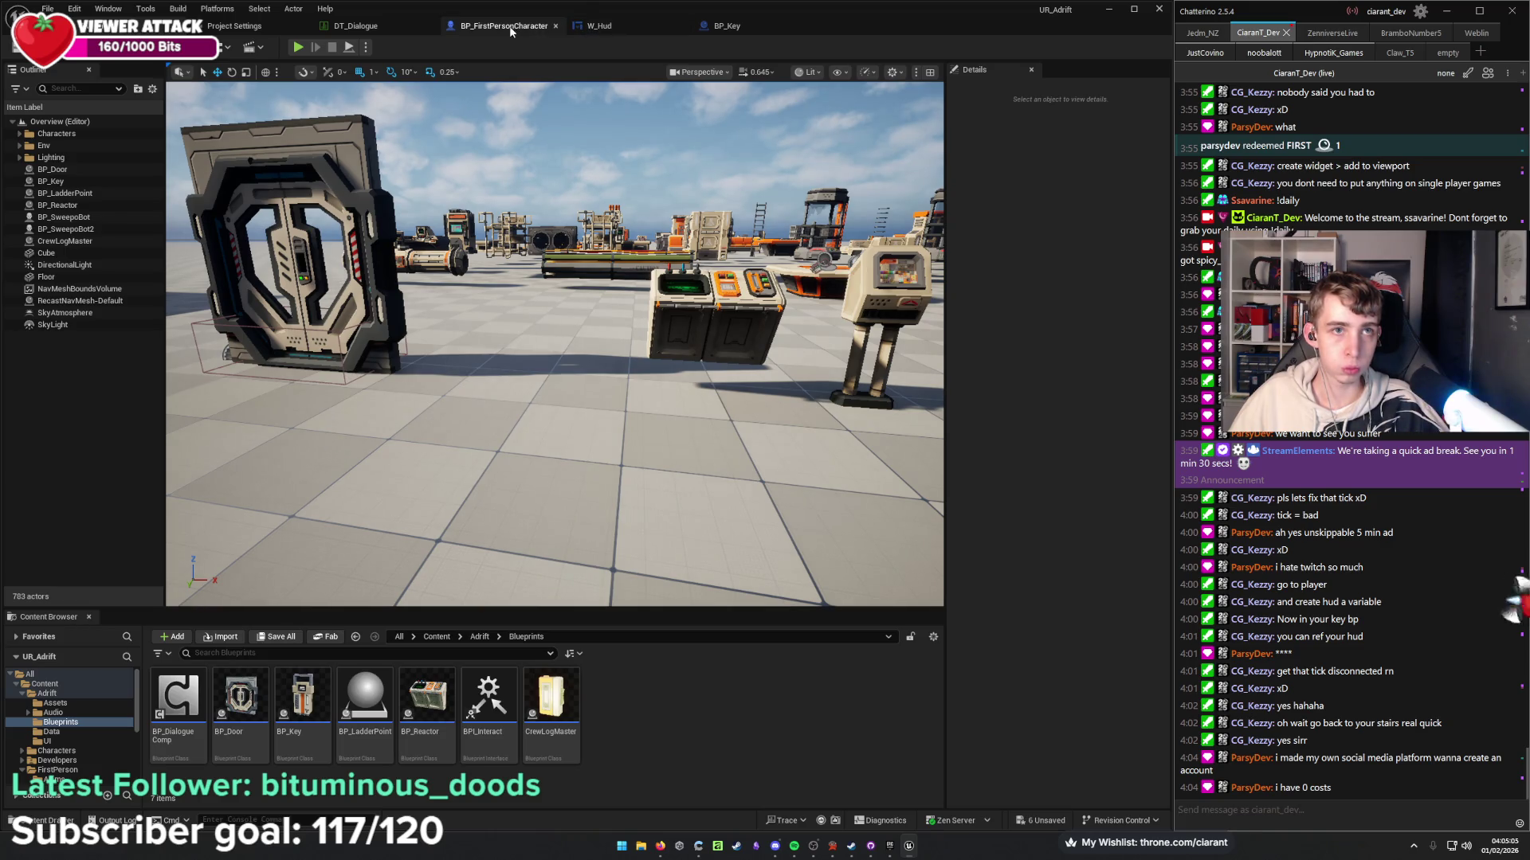
pyautogui.moveTo(558, 318)
pyautogui.mouseDown()
pyautogui.moveTo(558, 446)
pyautogui.moveTo(561, 430)
pyautogui.moveTo(526, 430)
pyautogui.mouseUp()
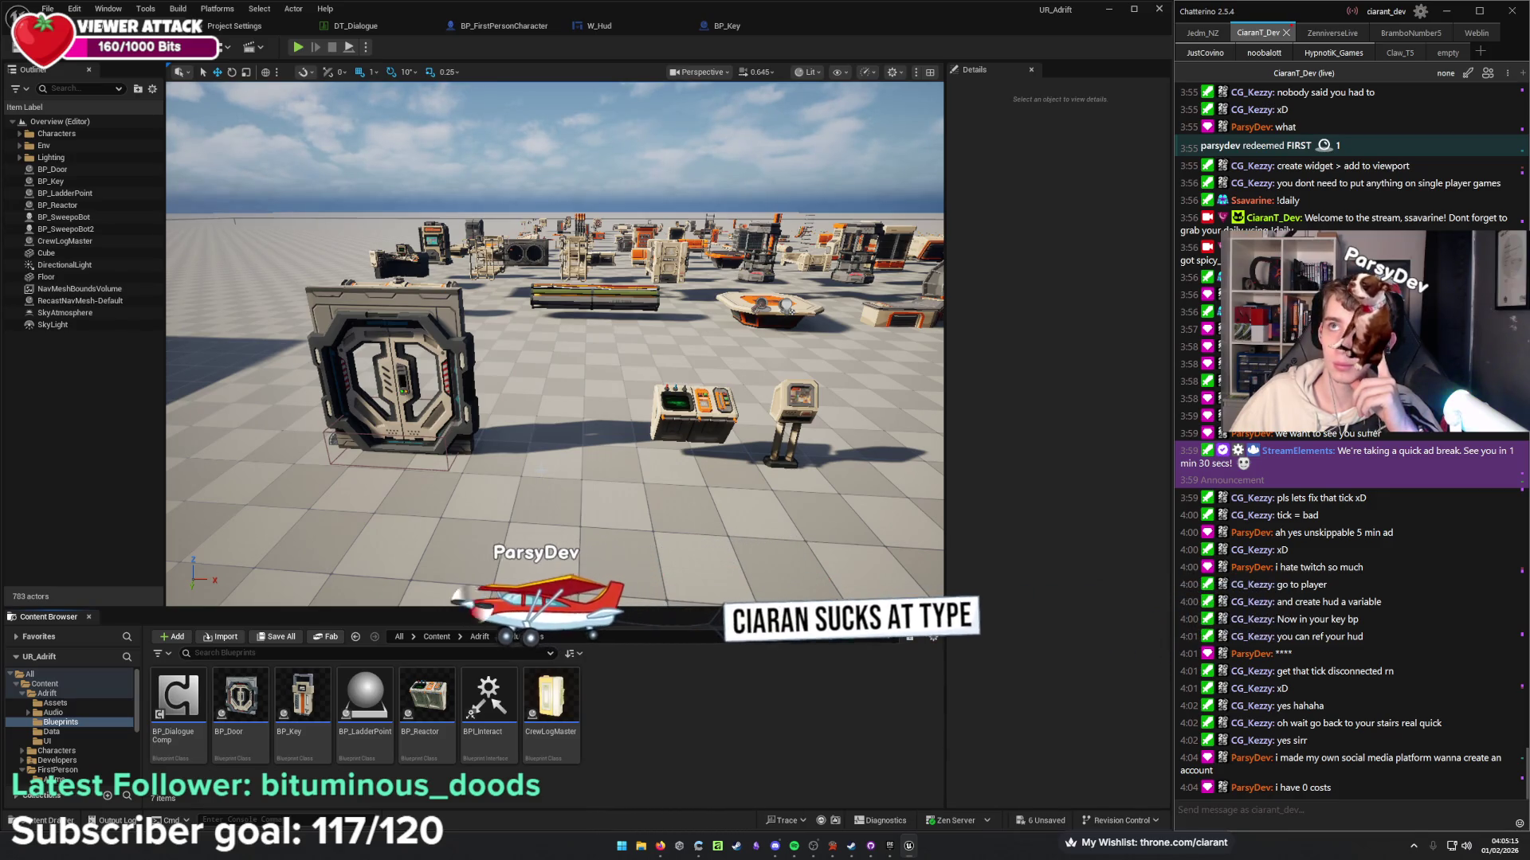
pyautogui.moveTo(708, 479); pyautogui.dragTo(844, 478)
pyautogui.press('w')
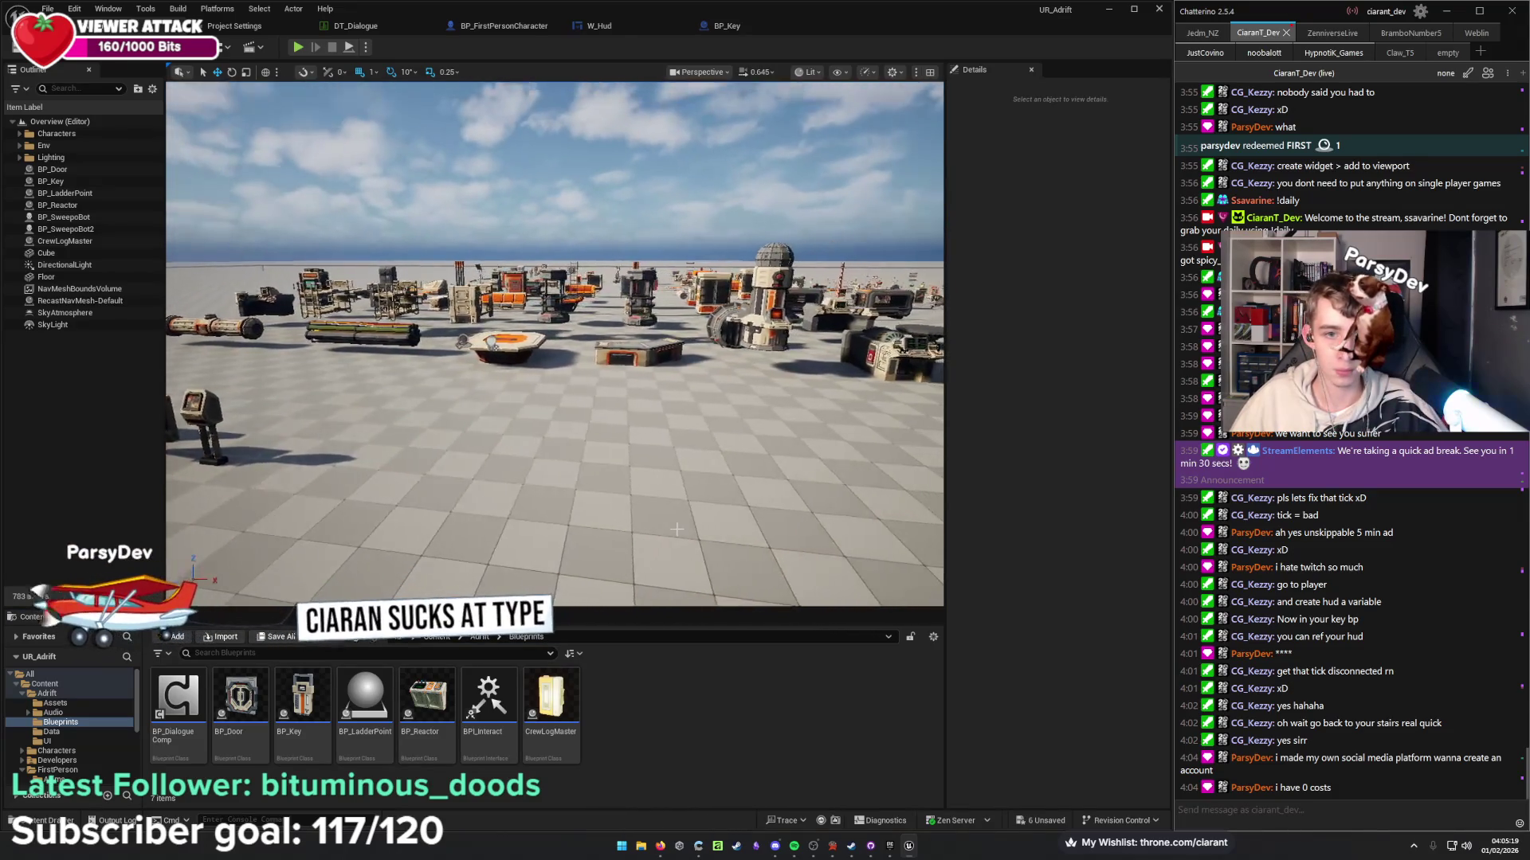
pyautogui.press('d')
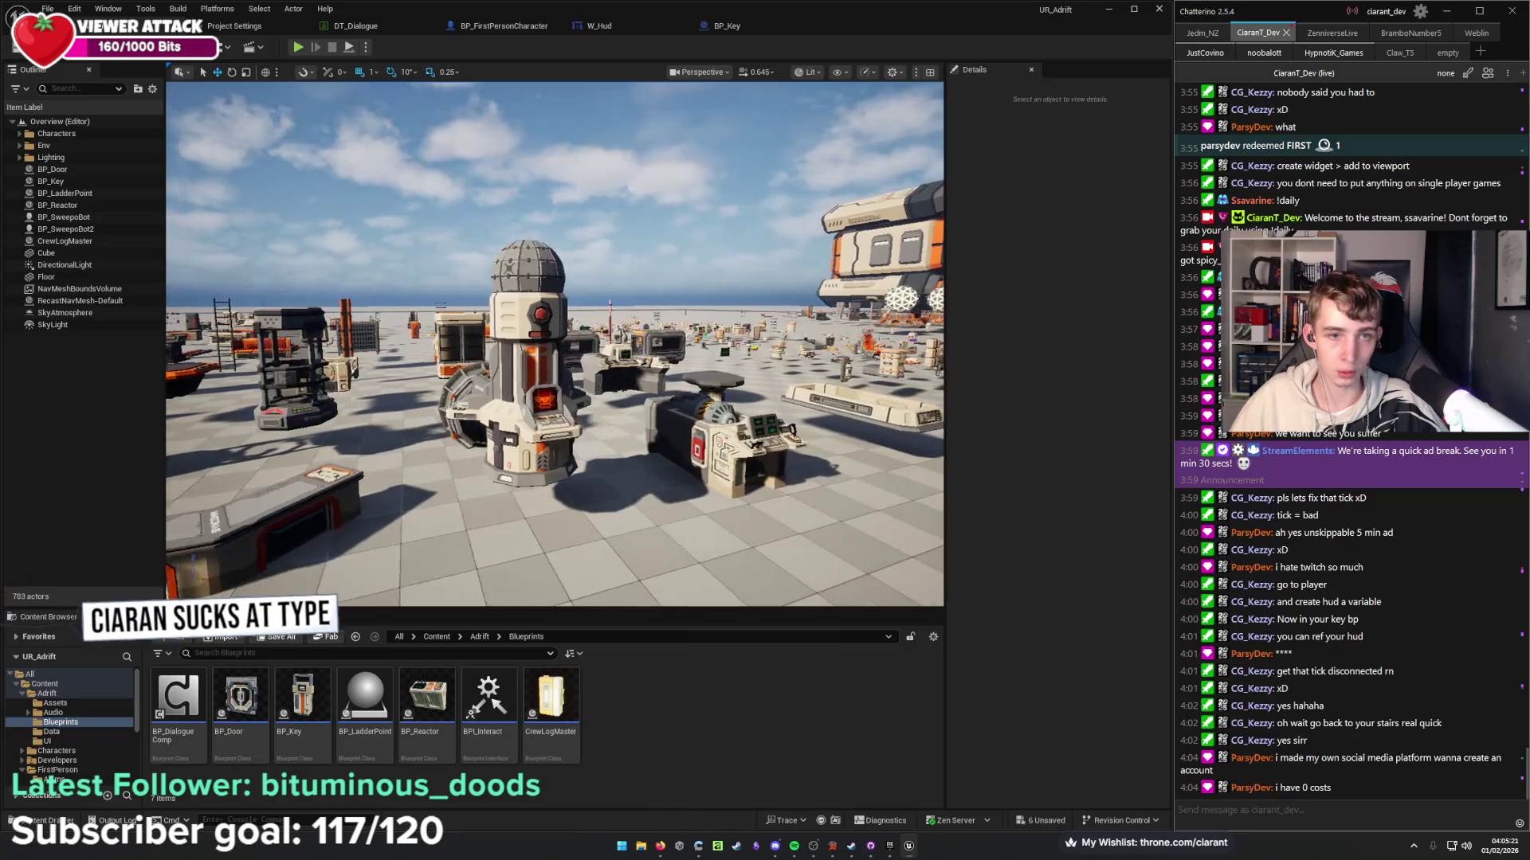
# Select the supercomputer with its Eye and Orb and lower them together along Z.
pyautogui.click(488, 414)
pyautogui.moveTo(488, 415); pyautogui.dragTo(558, 446)
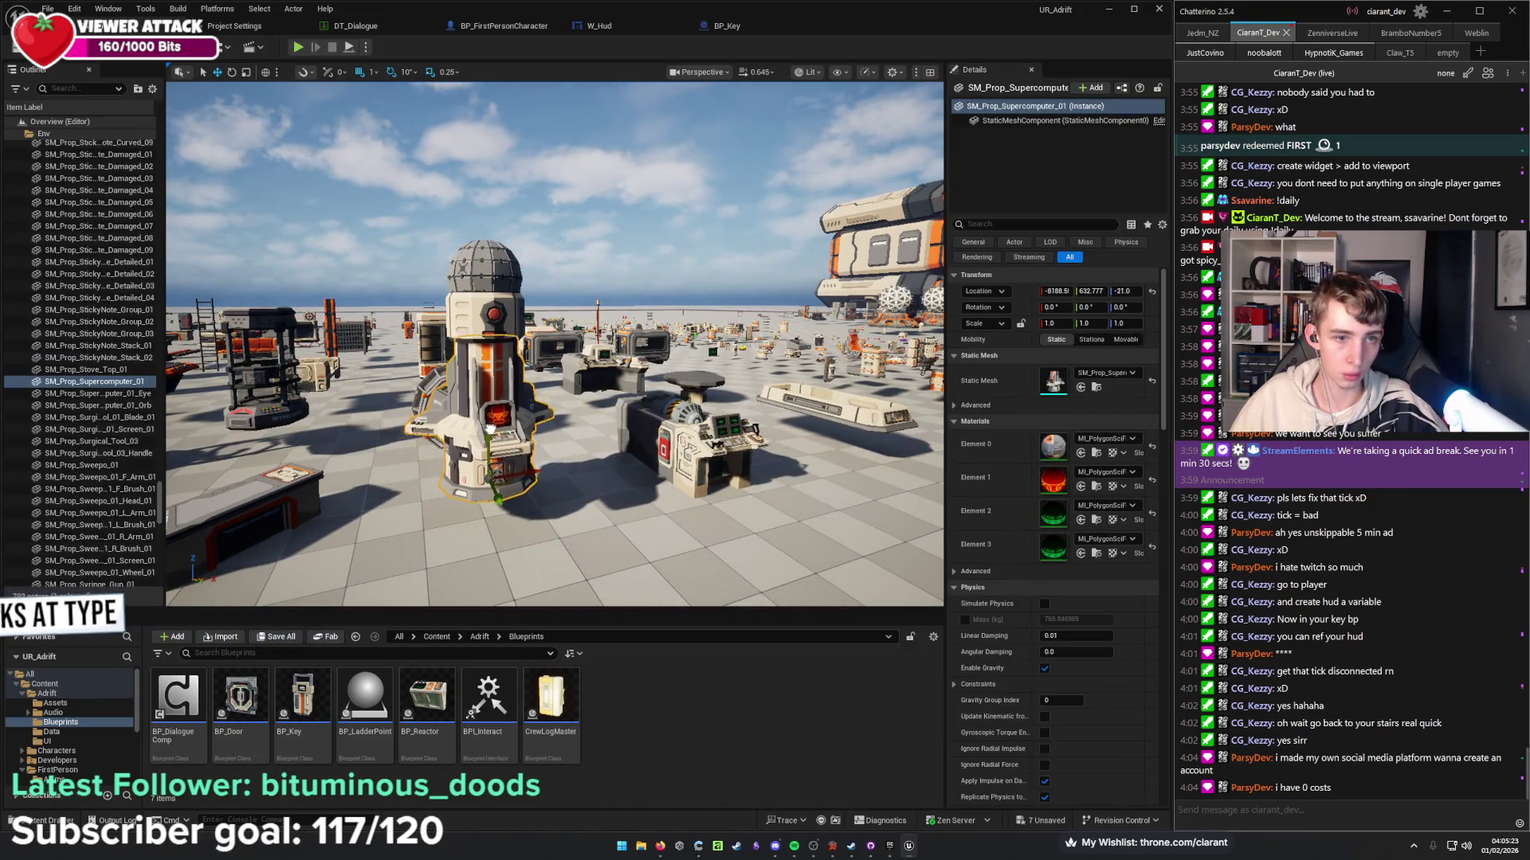
pyautogui.hotkey('ctrl', 'z')
pyautogui.keyDown('ctrl'); pyautogui.click(500, 328); pyautogui.keyUp('ctrl')
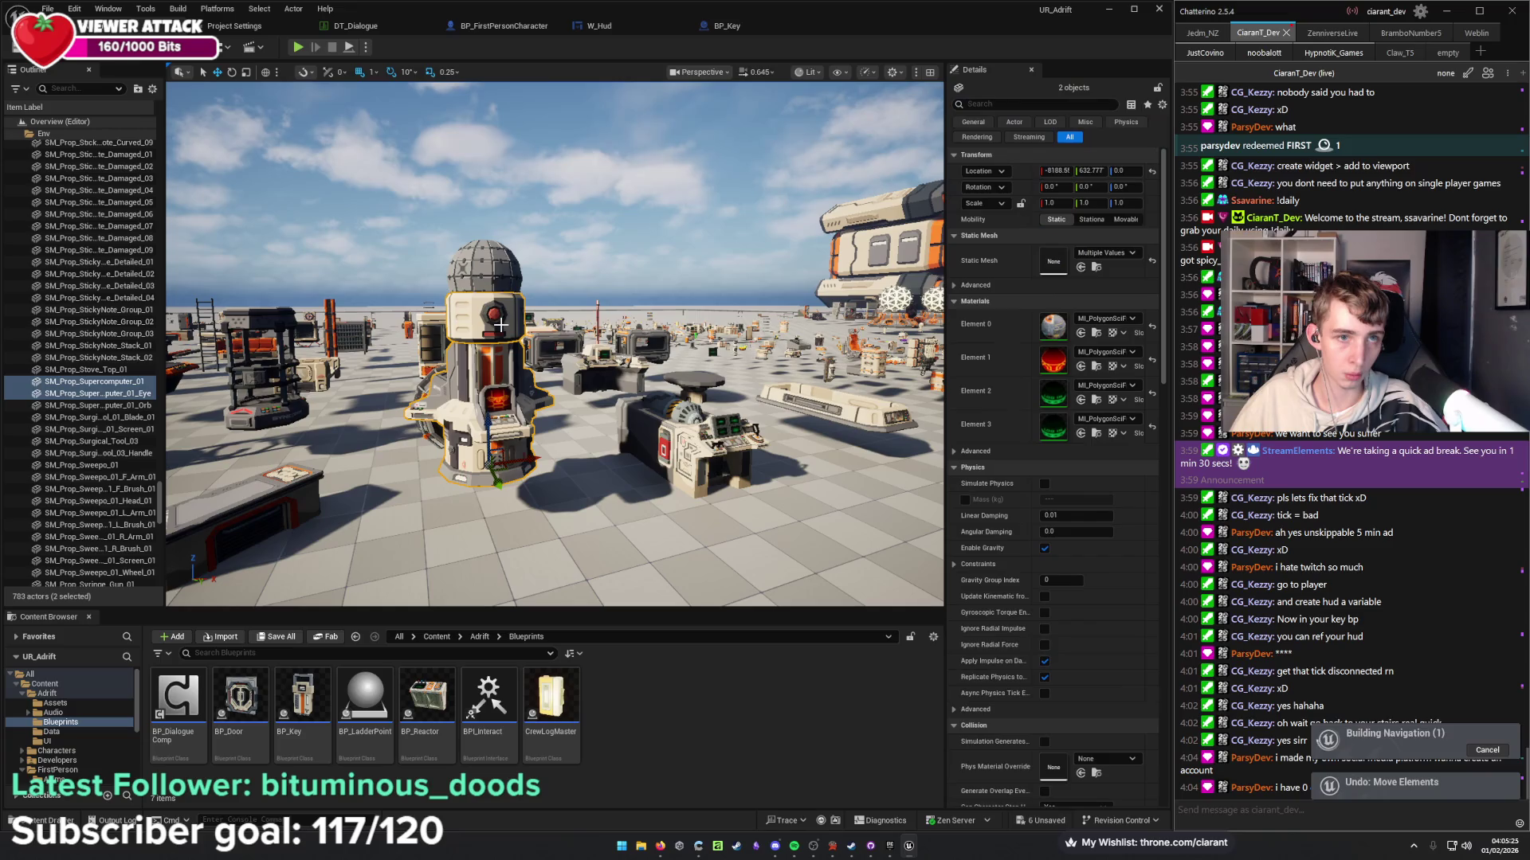
pyautogui.keyDown('ctrl'); pyautogui.click(508, 326); pyautogui.keyUp('ctrl')
pyautogui.moveTo(481, 231); pyautogui.dragTo(491, 293)
pyautogui.moveTo(547, 217)
pyautogui.mouseDown()
pyautogui.moveTo(510, 192)
pyautogui.moveTo(533, 223)
pyautogui.moveTo(518, 239)
pyautogui.moveTo(642, 613)
pyautogui.mouseUp()
pyautogui.press('Escape')
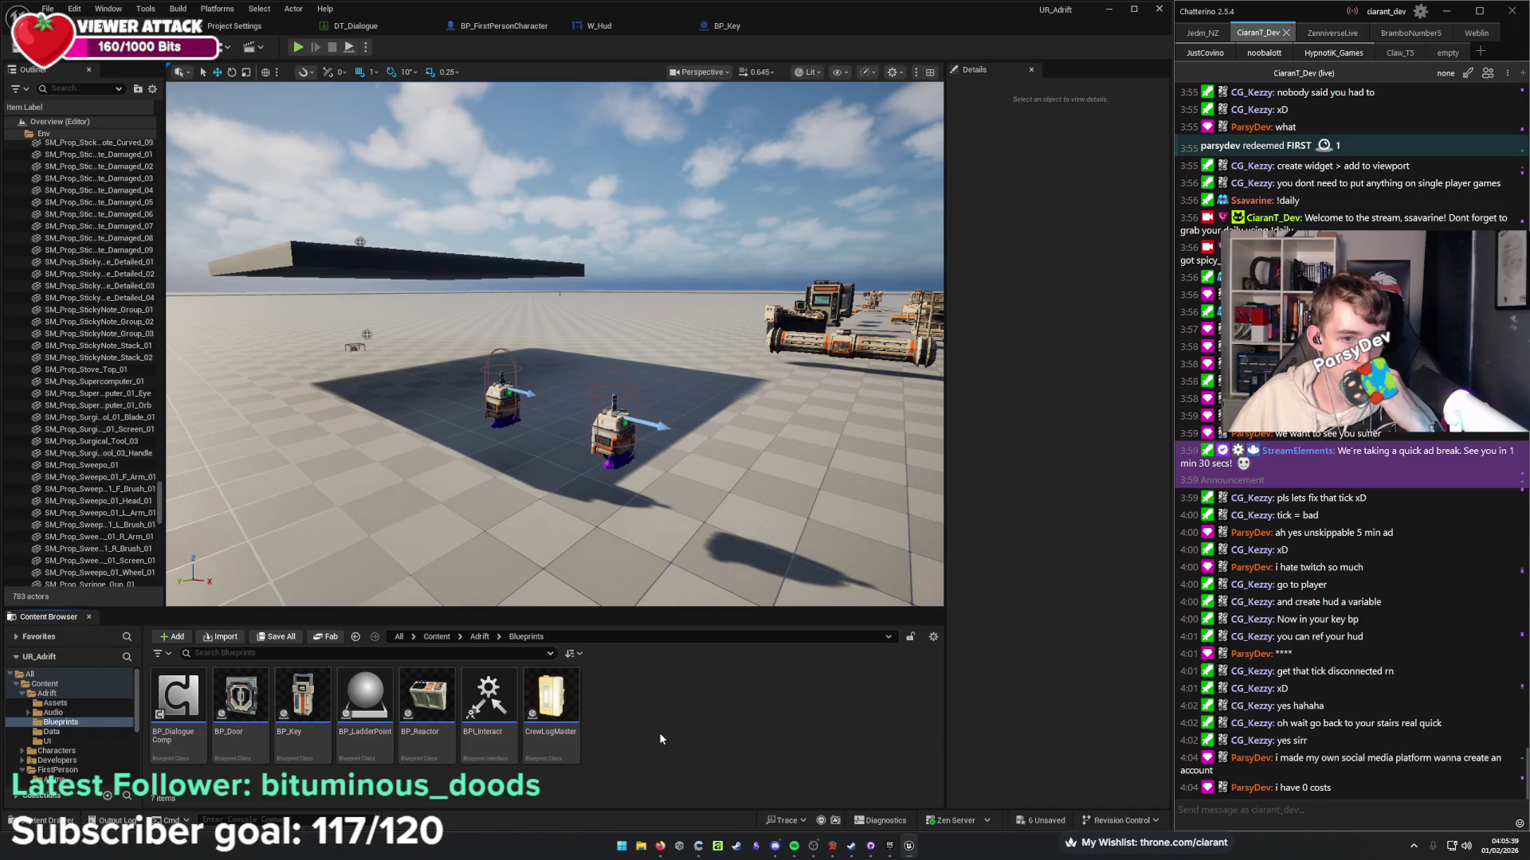
# Glance at the Trello board in the browser, then return to the W_Hud widget blueprint.
pyautogui.moveTo(663, 848)
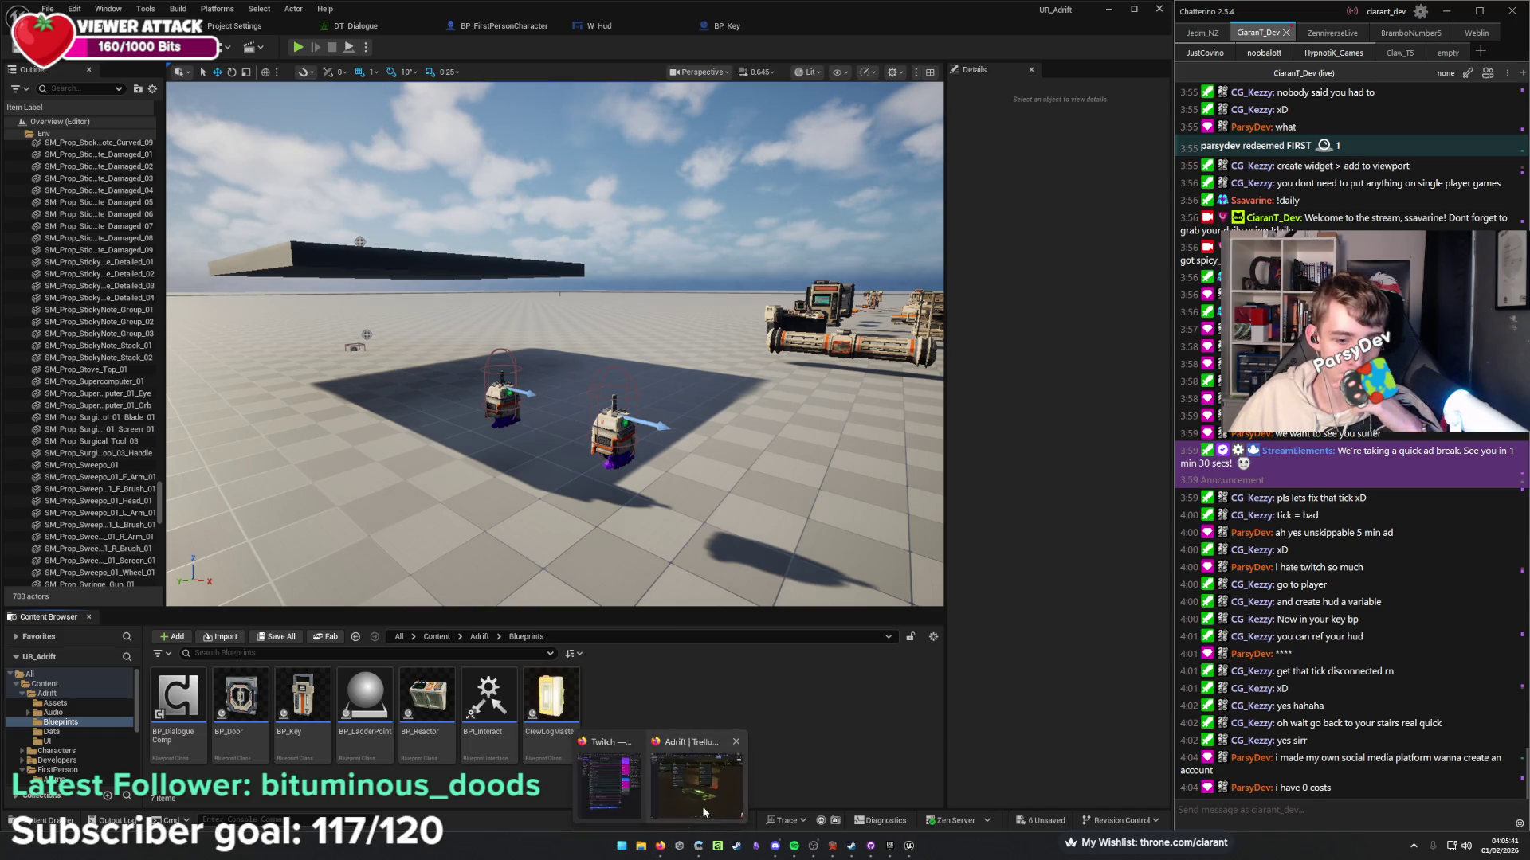
pyautogui.click(607, 785)
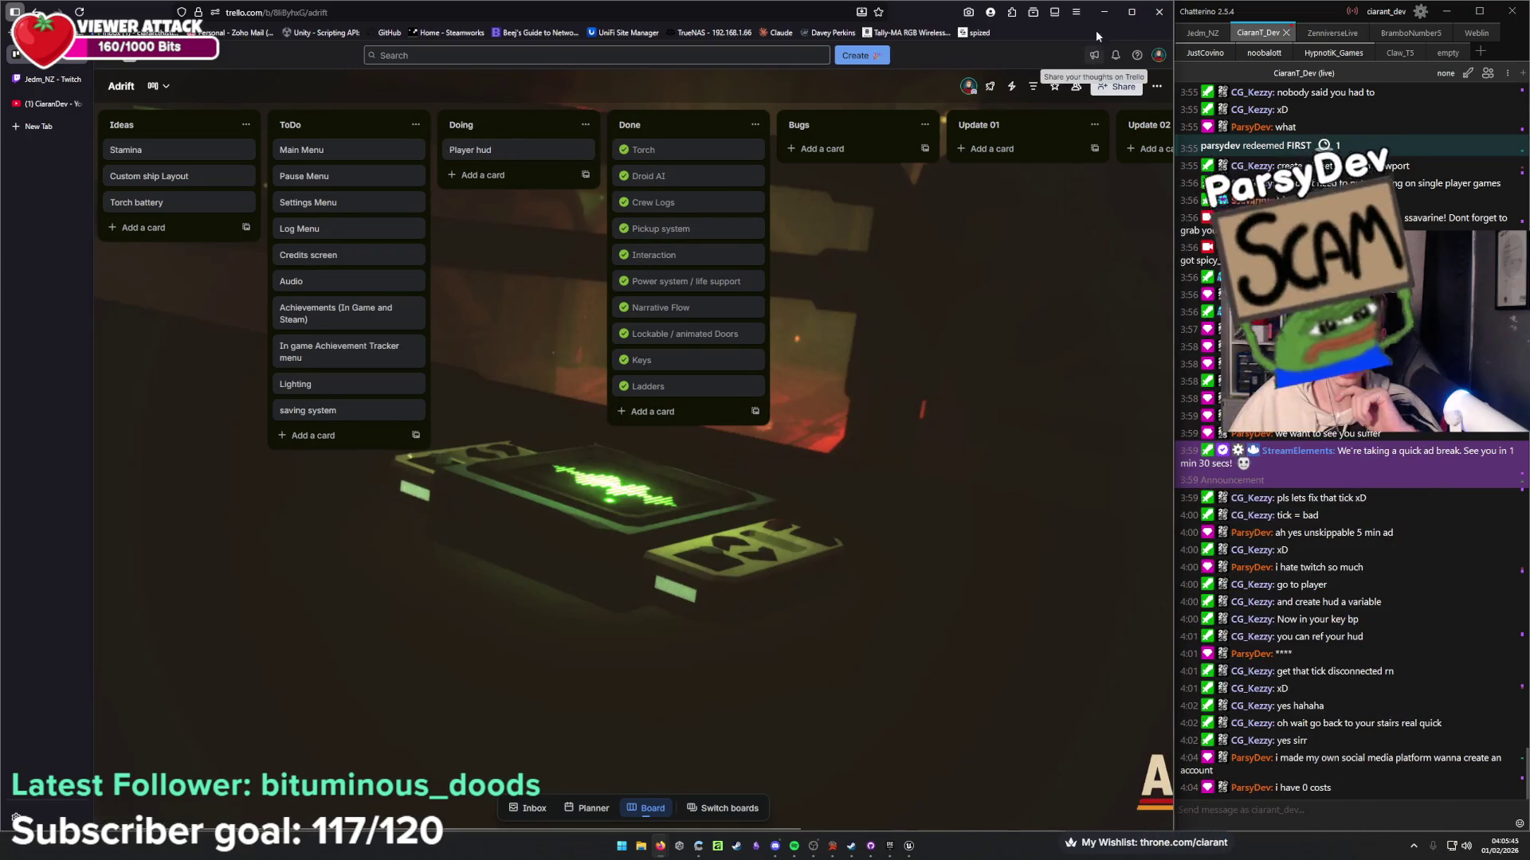
pyautogui.hotkey('alt', 'Tab')
pyautogui.click(654, 33)
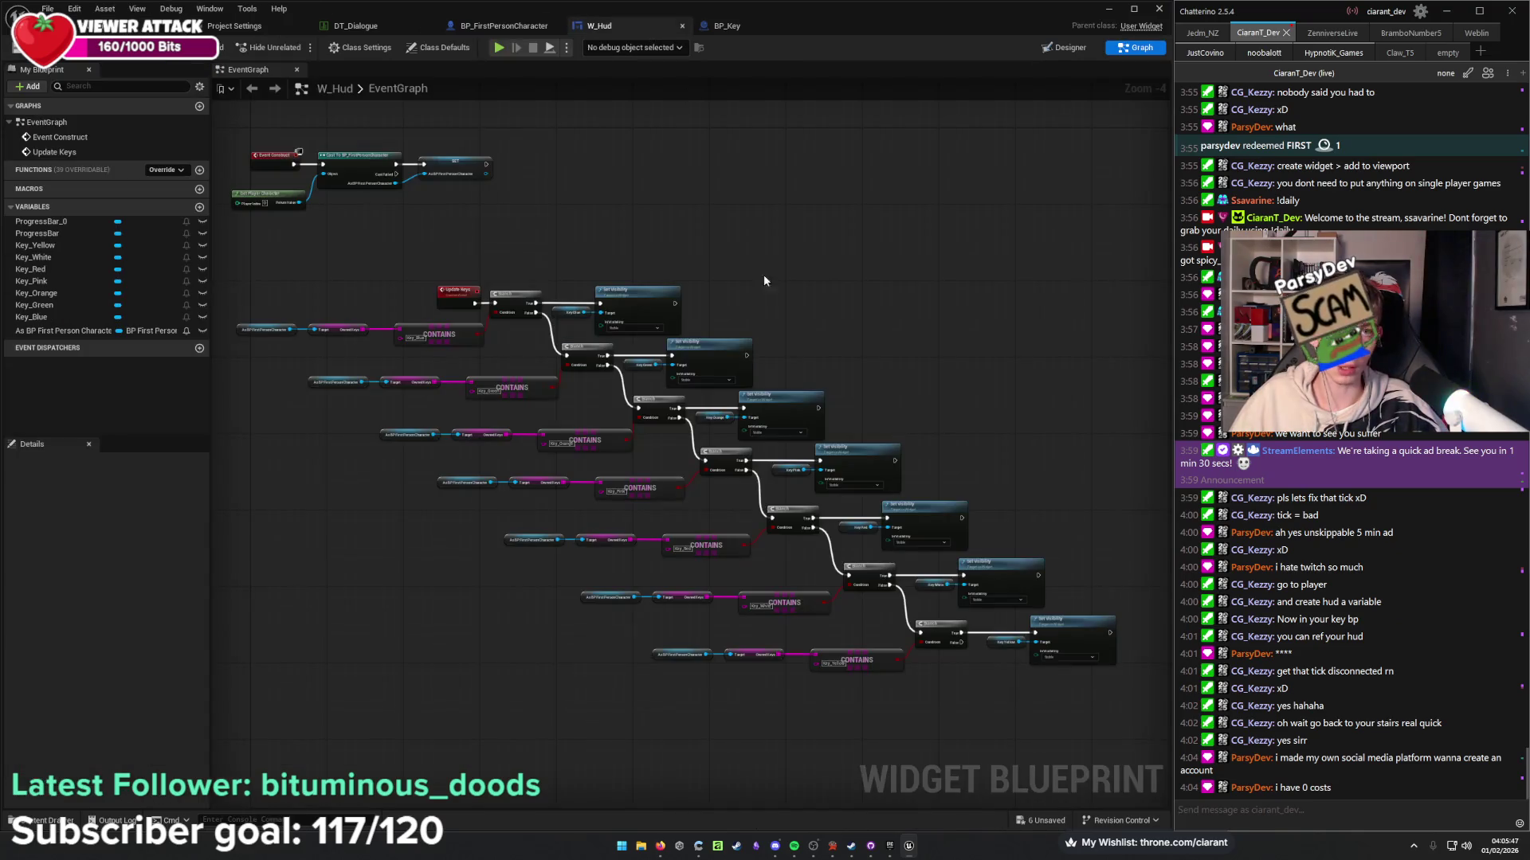
# Switch W_Hud to the Designer and zoom in on the two progress bars.
pyautogui.moveTo(747, 209); pyautogui.dragTo(751, 286)
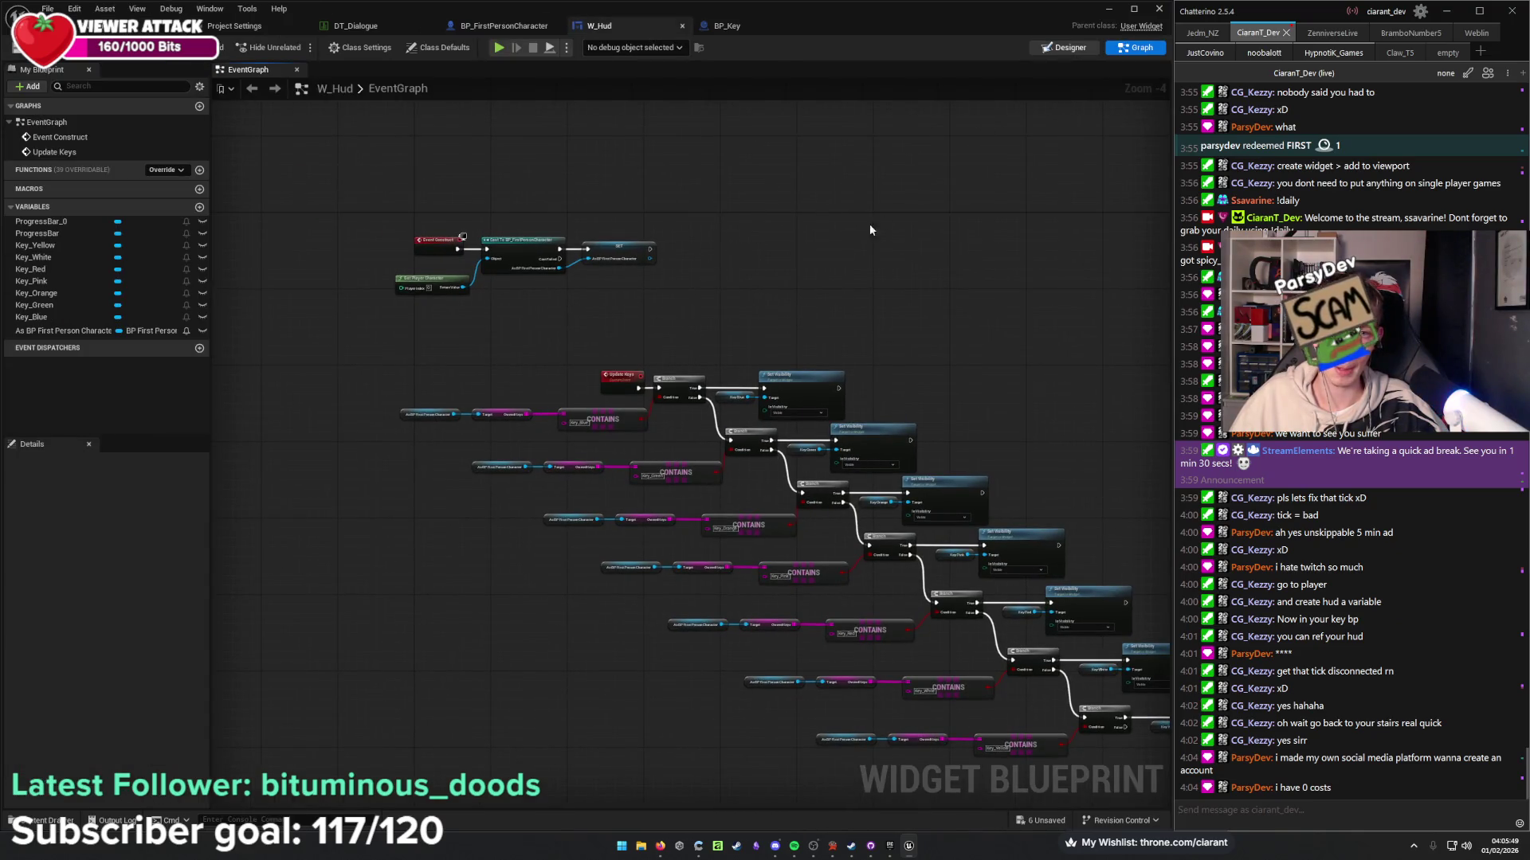
pyautogui.click(1065, 47)
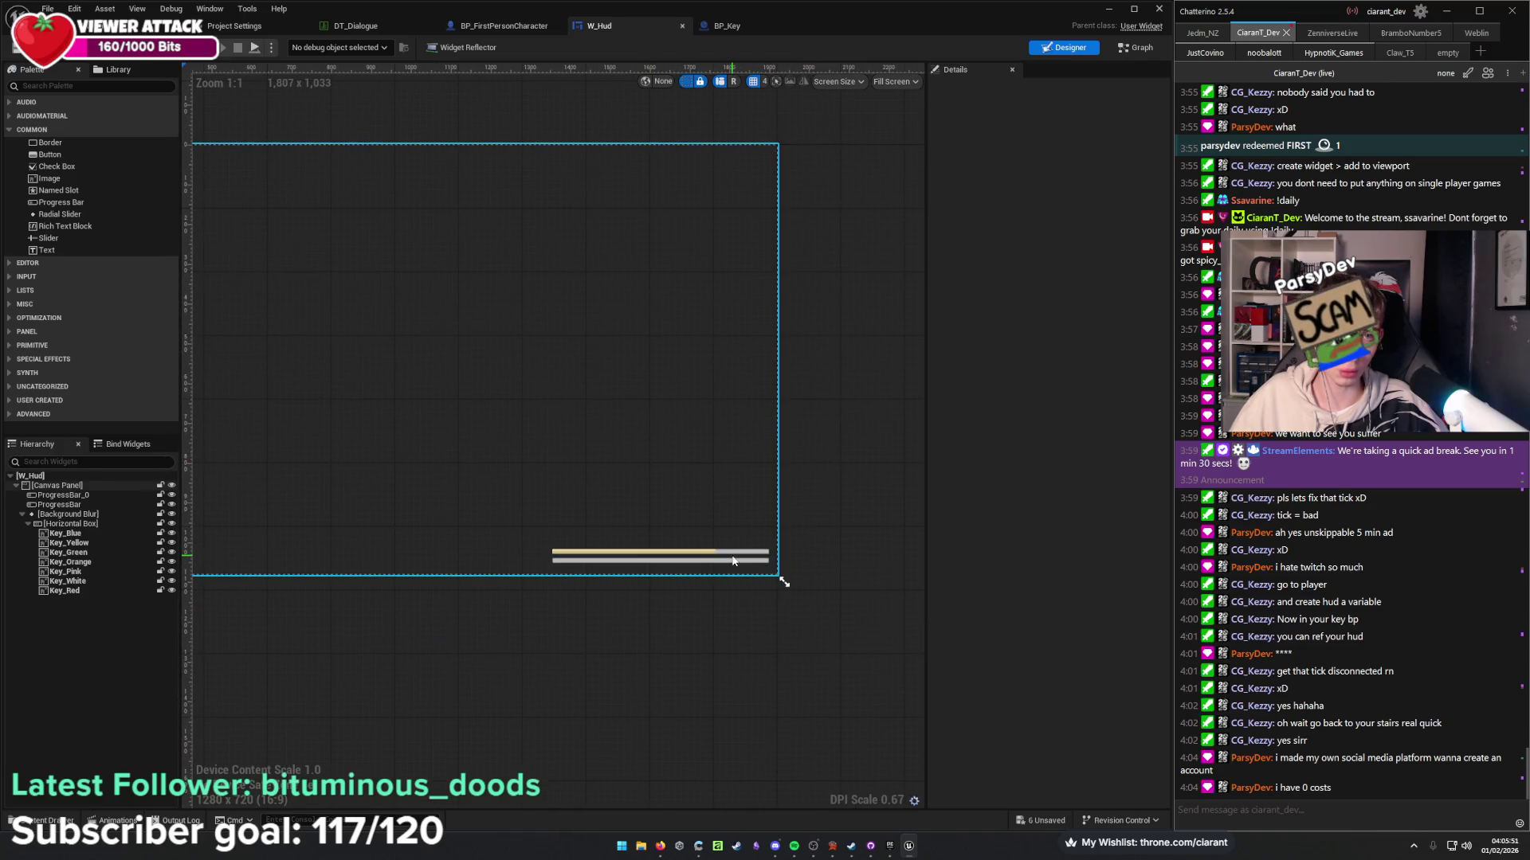
pyautogui.click(769, 552)
pyautogui.keyDown('ctrl'); pyautogui.click(771, 561); pyautogui.keyUp('ctrl')
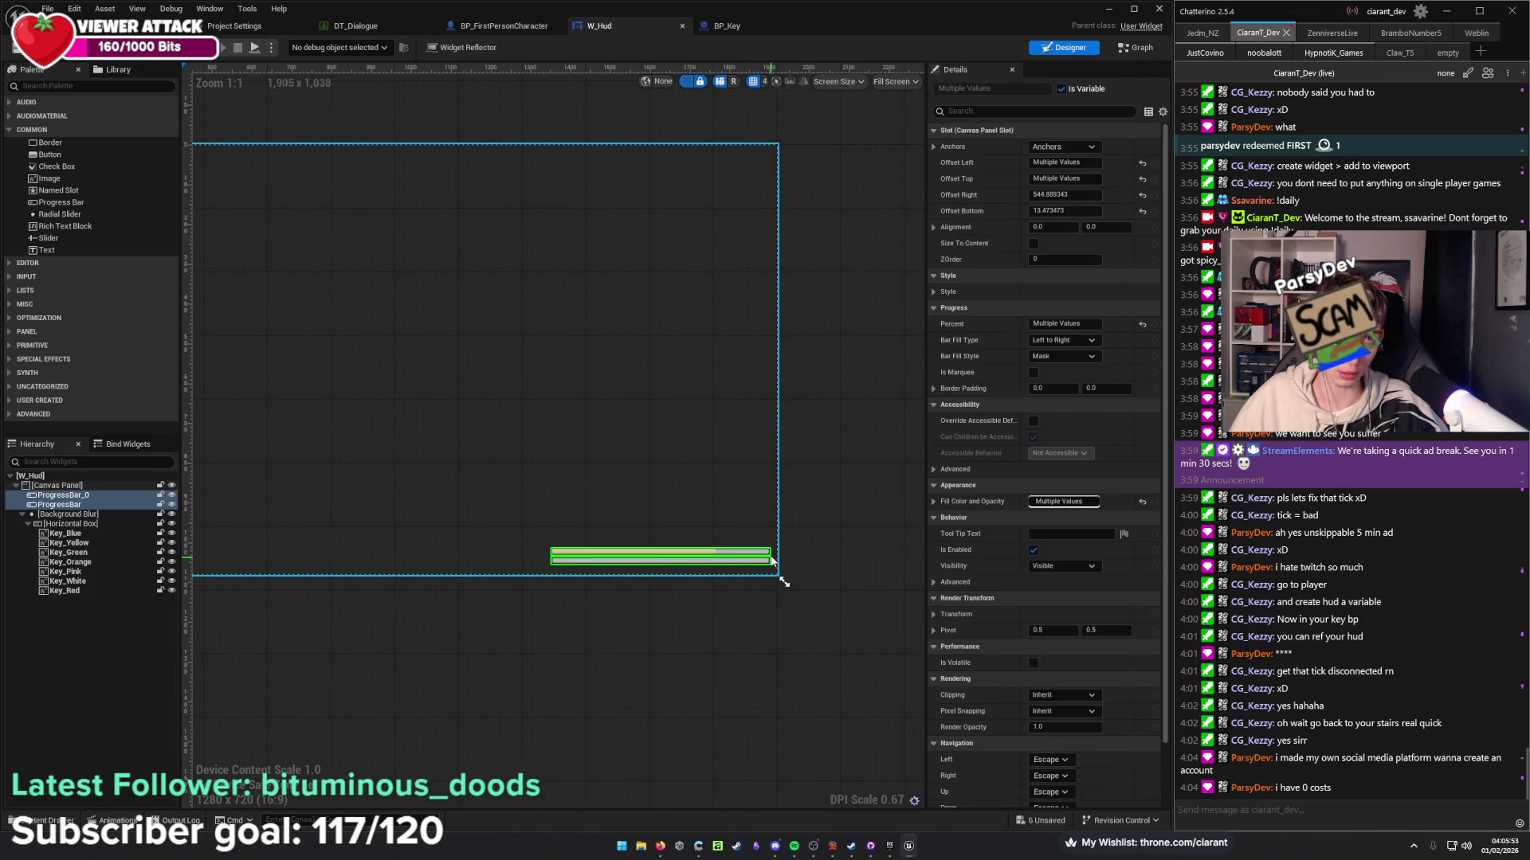
pyautogui.scroll(5, 636, 480)
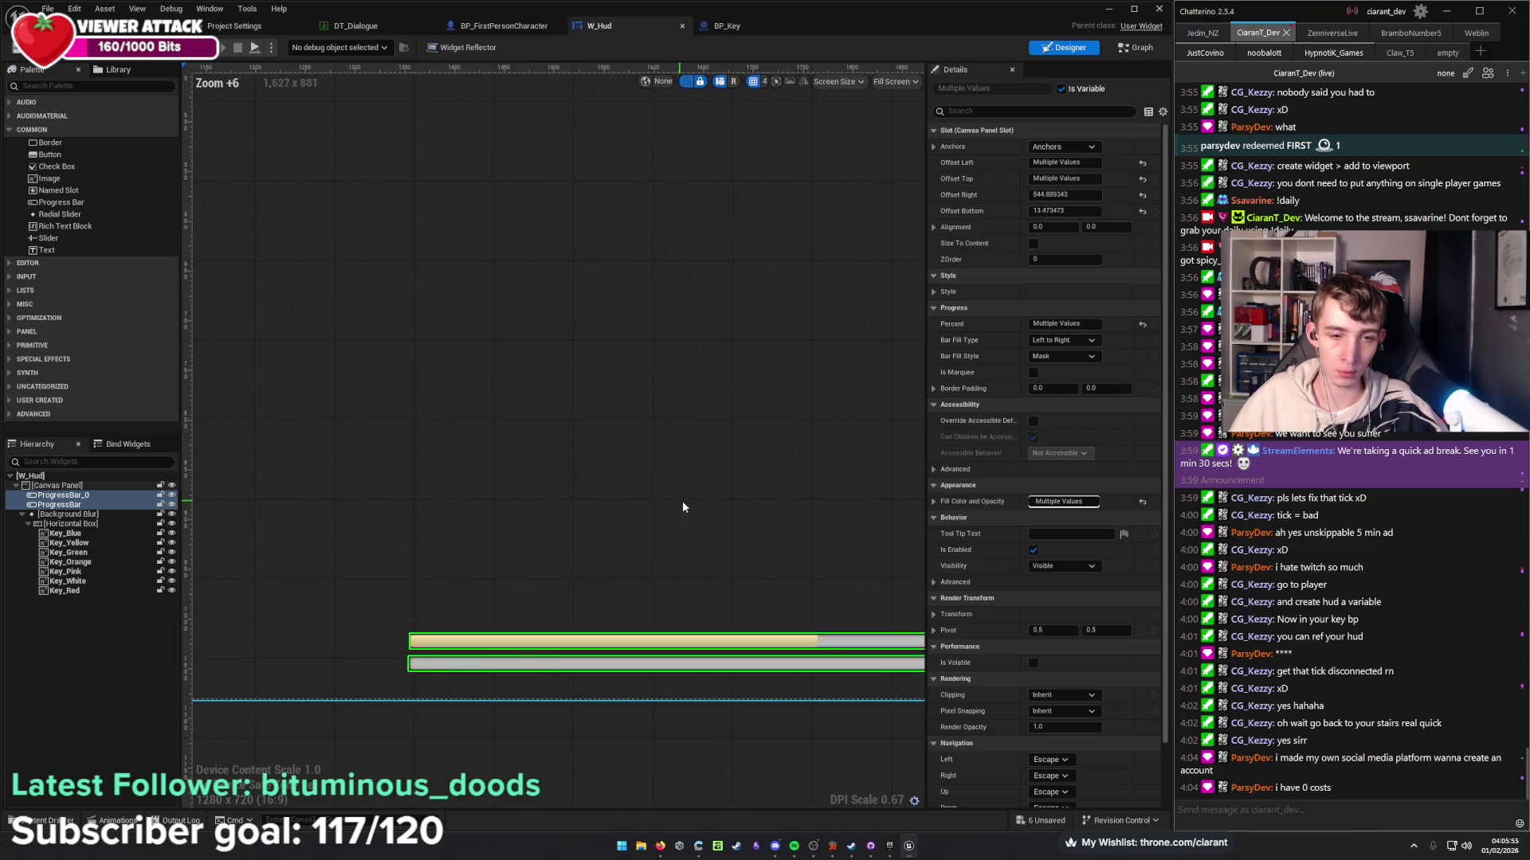
pyautogui.scroll(-1, 681, 499)
pyautogui.click(634, 478)
# Shorten the upper bar from its left edge and raise the lower bar's fill percentage.
pyautogui.click(507, 610)
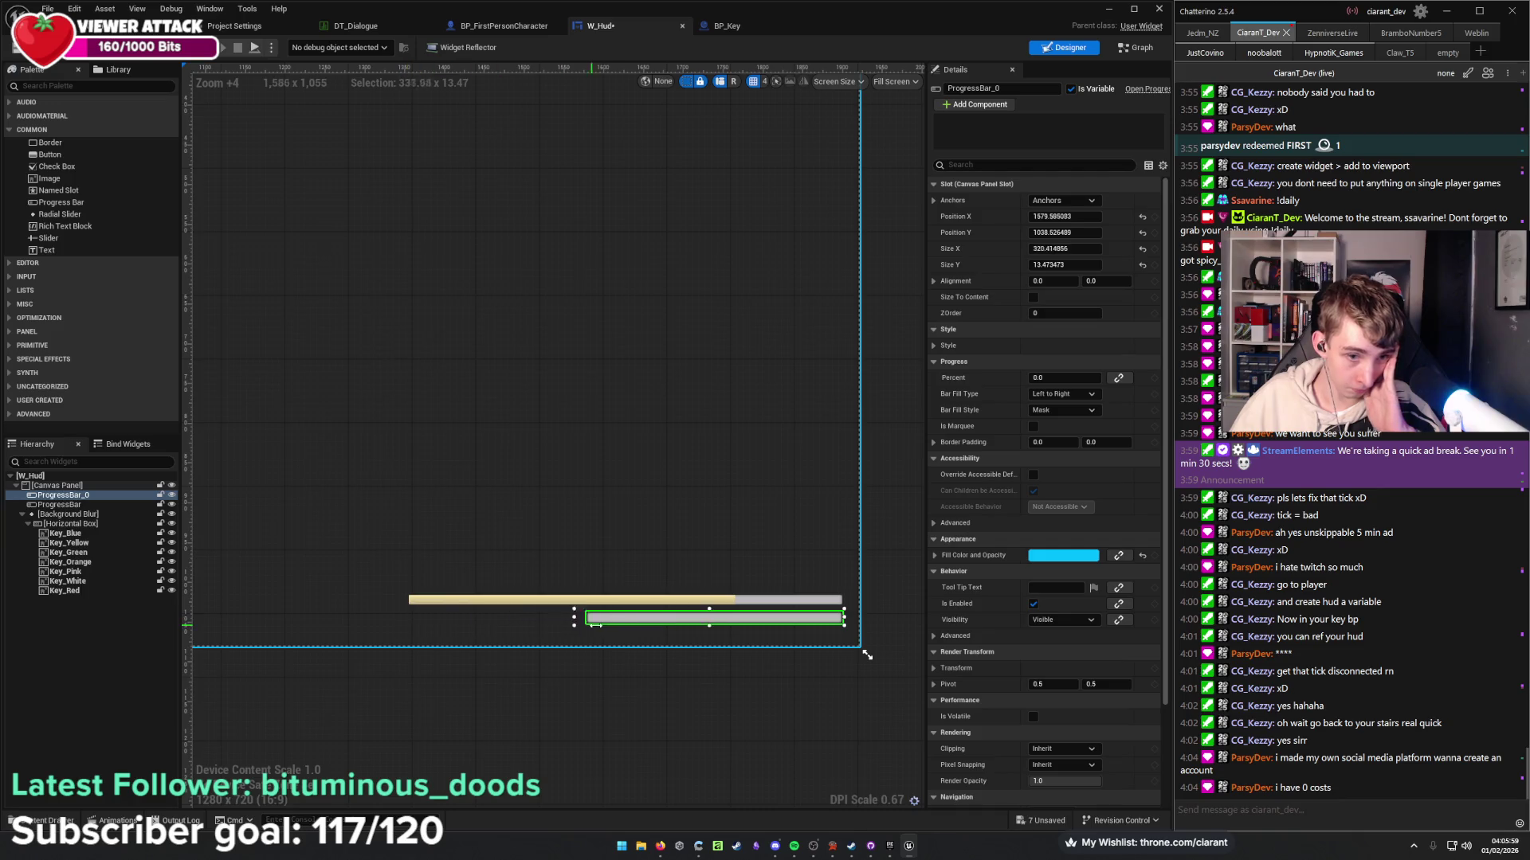
pyautogui.click(856, 645)
pyautogui.click(467, 603)
pyautogui.moveTo(402, 600); pyautogui.dragTo(604, 620)
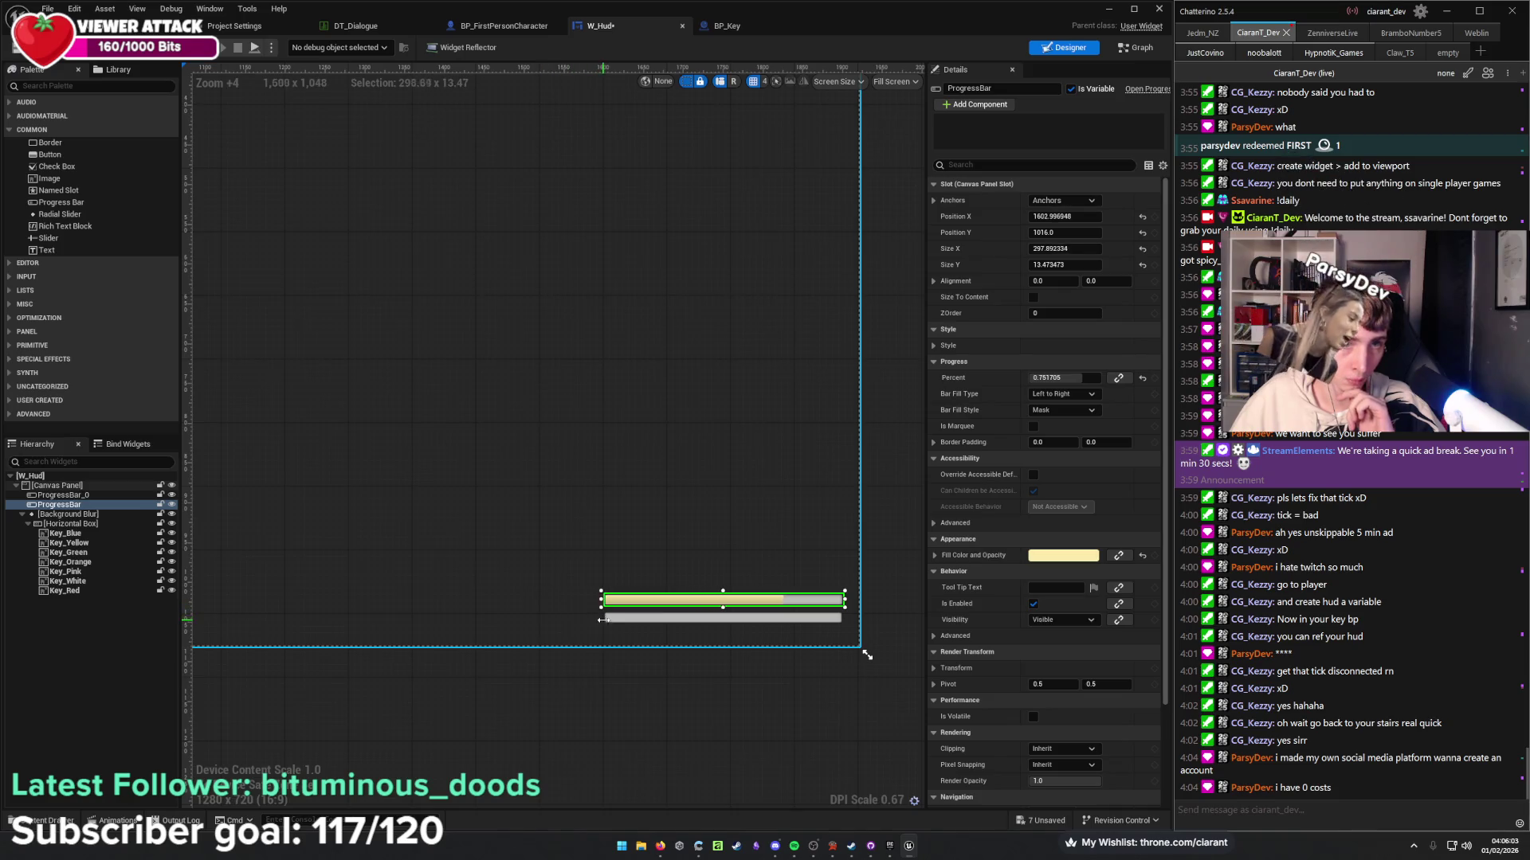
pyautogui.click(604, 621)
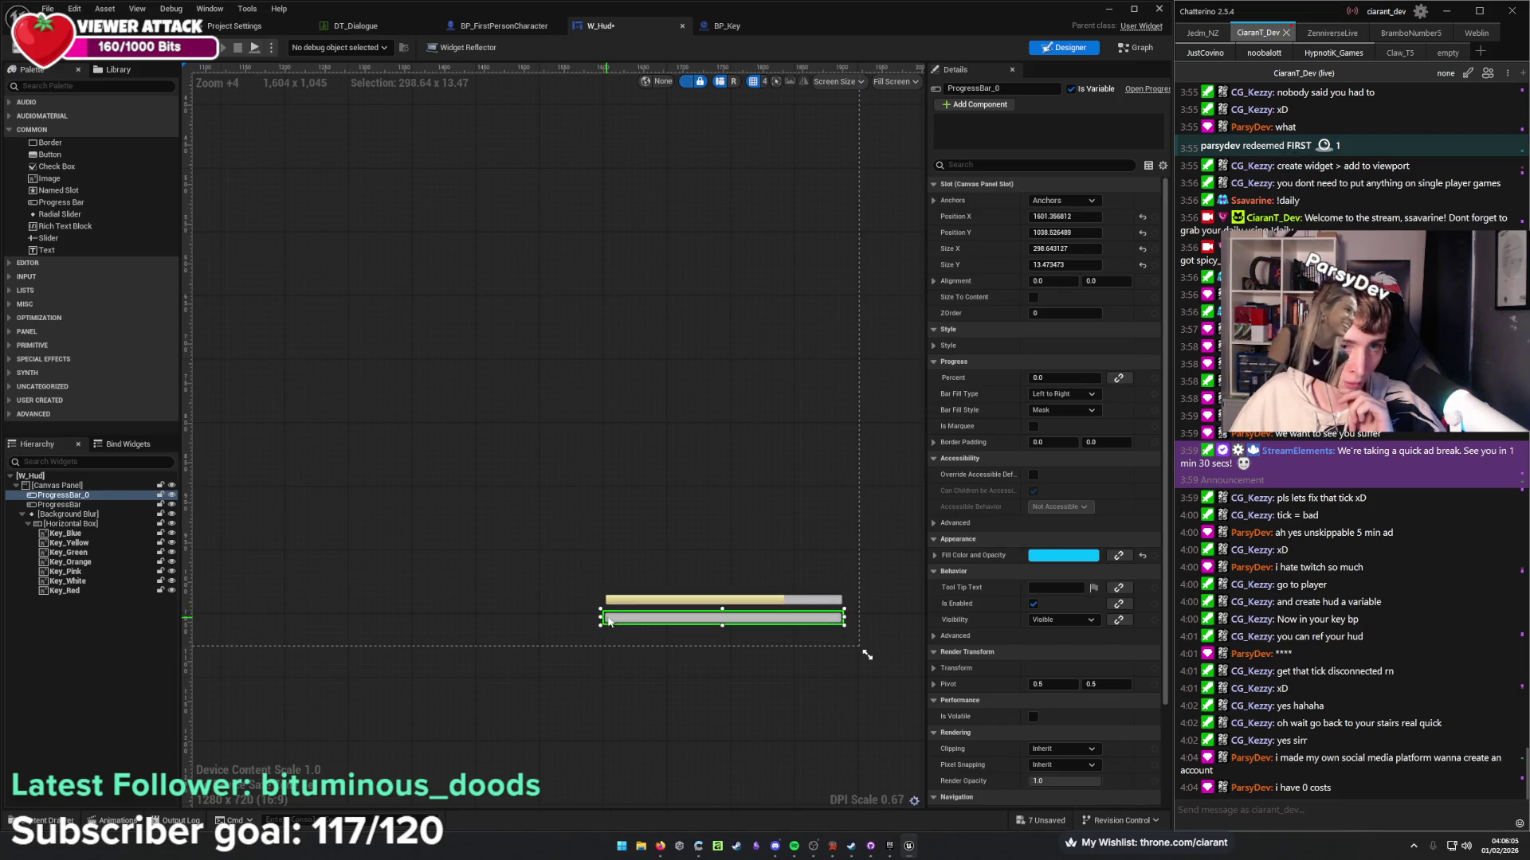
pyautogui.click(1060, 378)
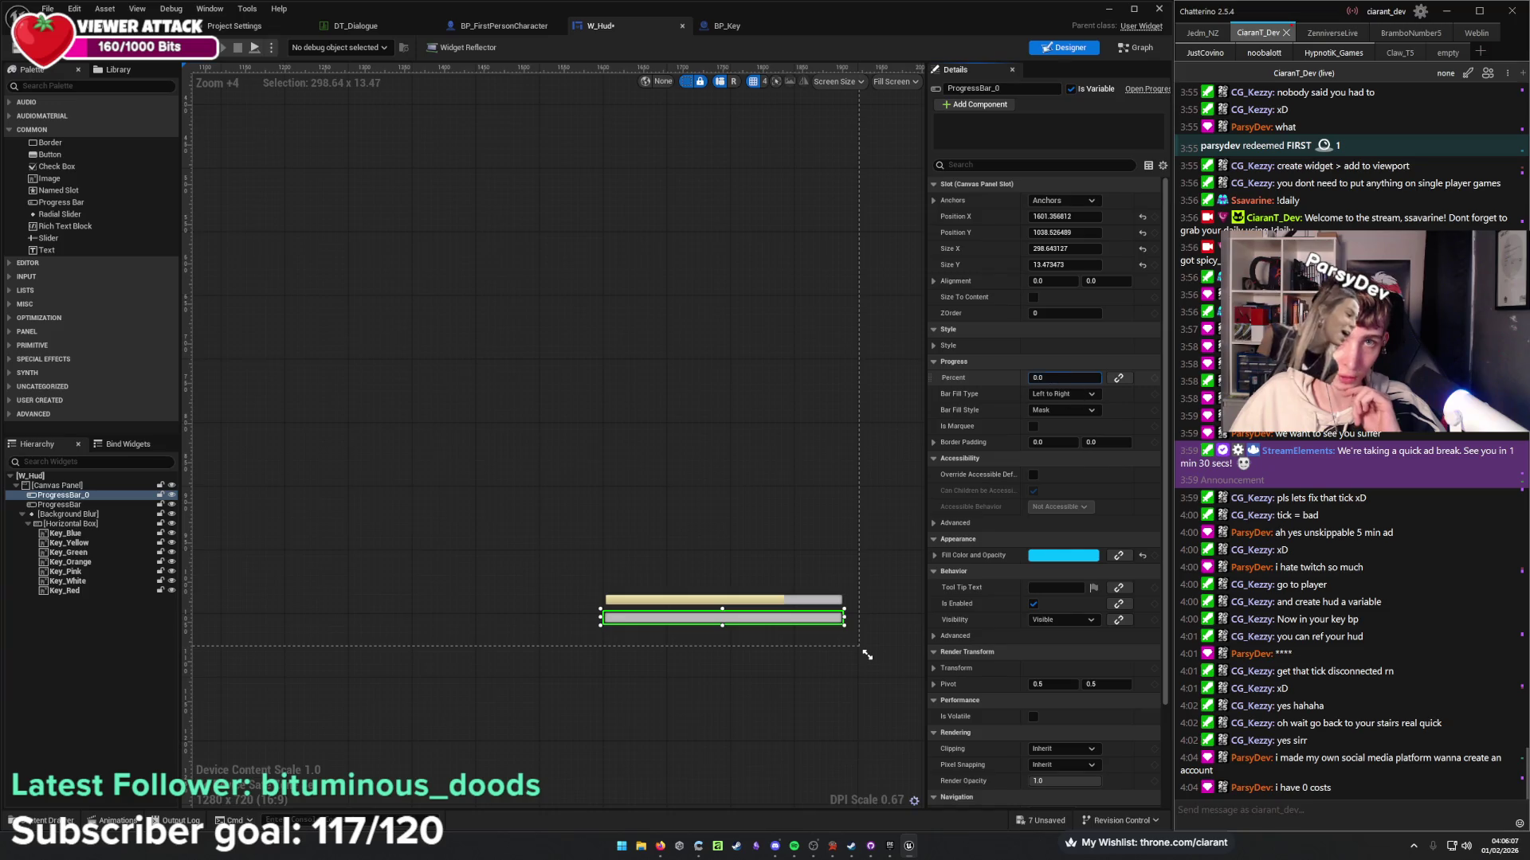
pyautogui.moveTo(1060, 378); pyautogui.dragTo(1075, 378)
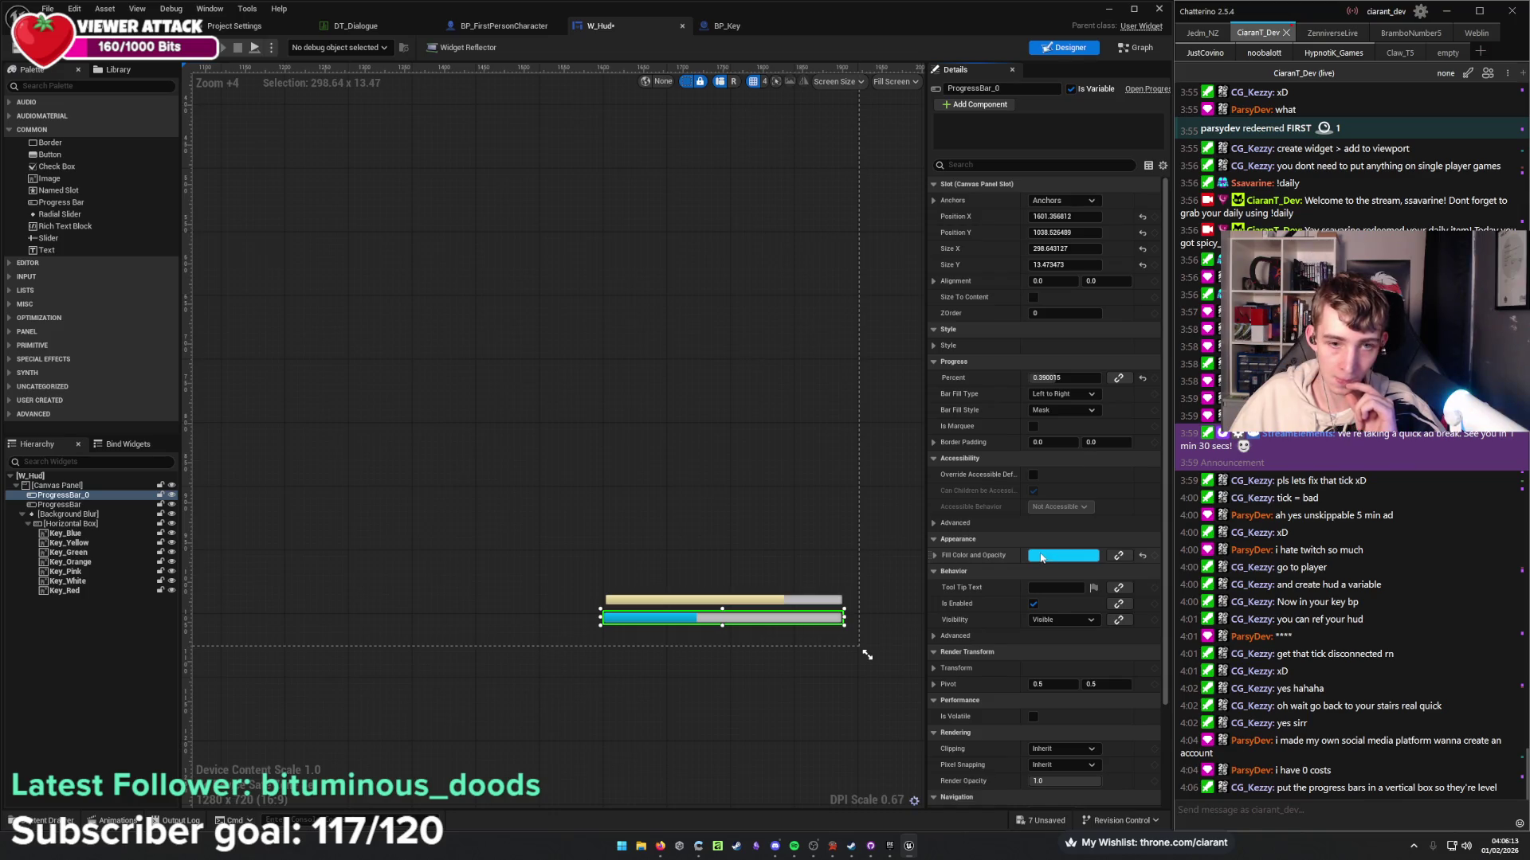
pyautogui.keyDown('ctrl'); pyautogui.click(83, 505); pyautogui.keyUp('ctrl')
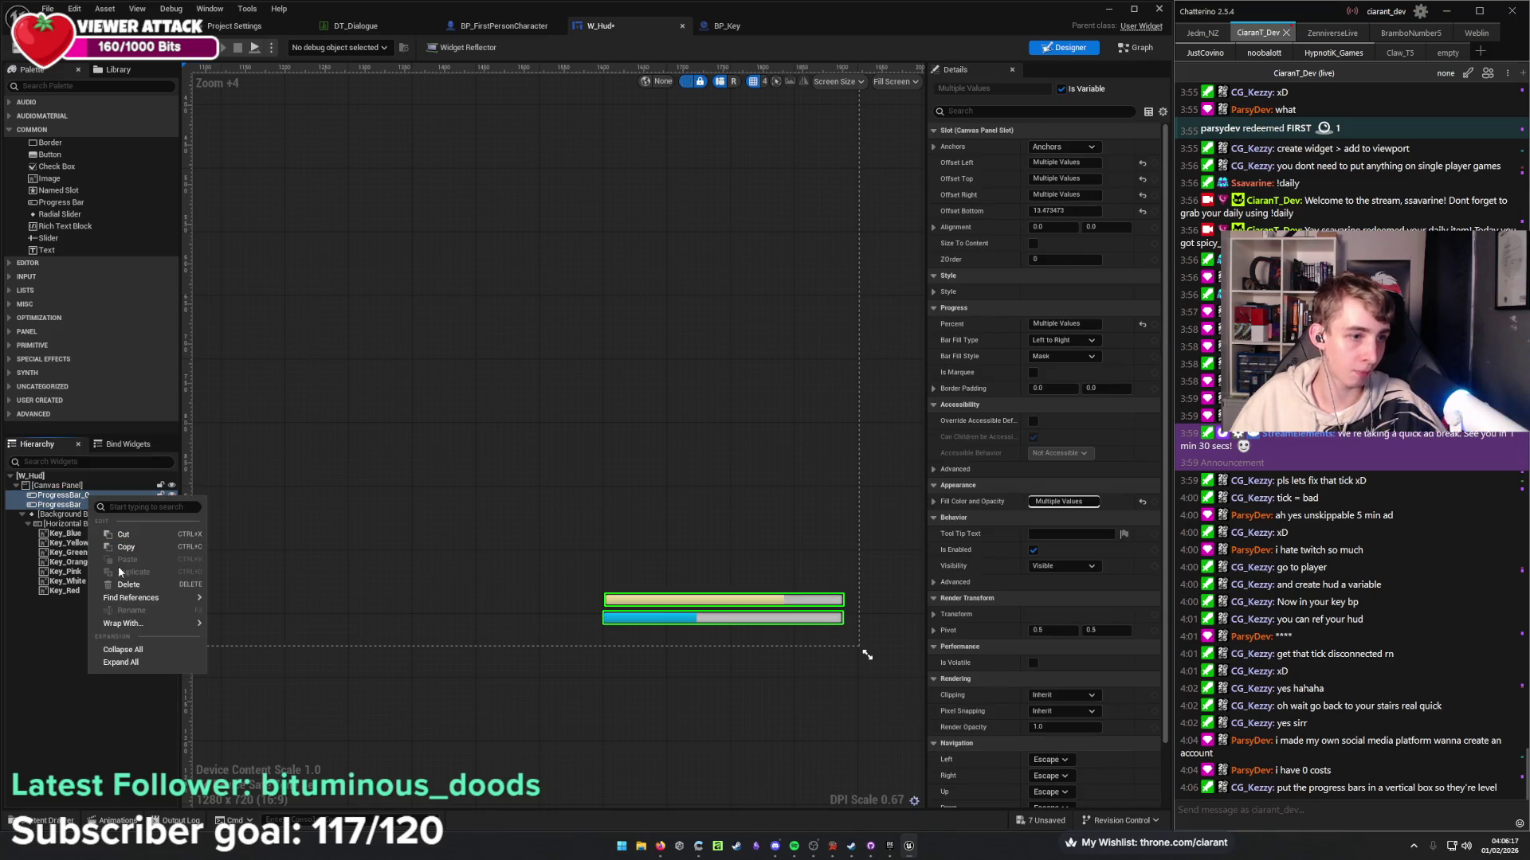
# Wrap both progress bars in VerticalBox_0 and stretch it to about 298.64 by 30.74.
pyautogui.moveTo(138, 626)
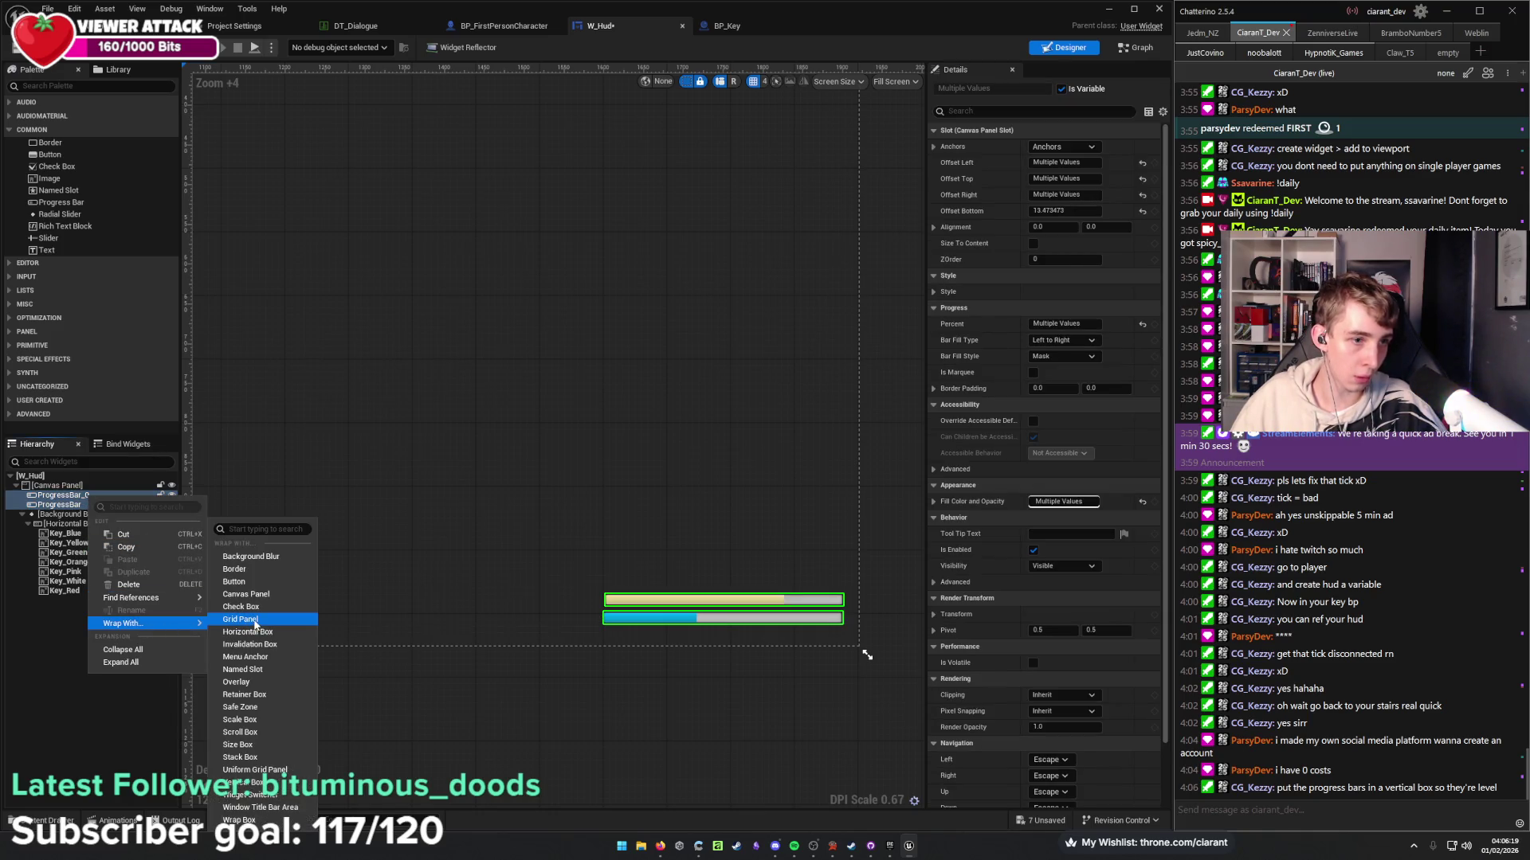
pyautogui.click(299, 782)
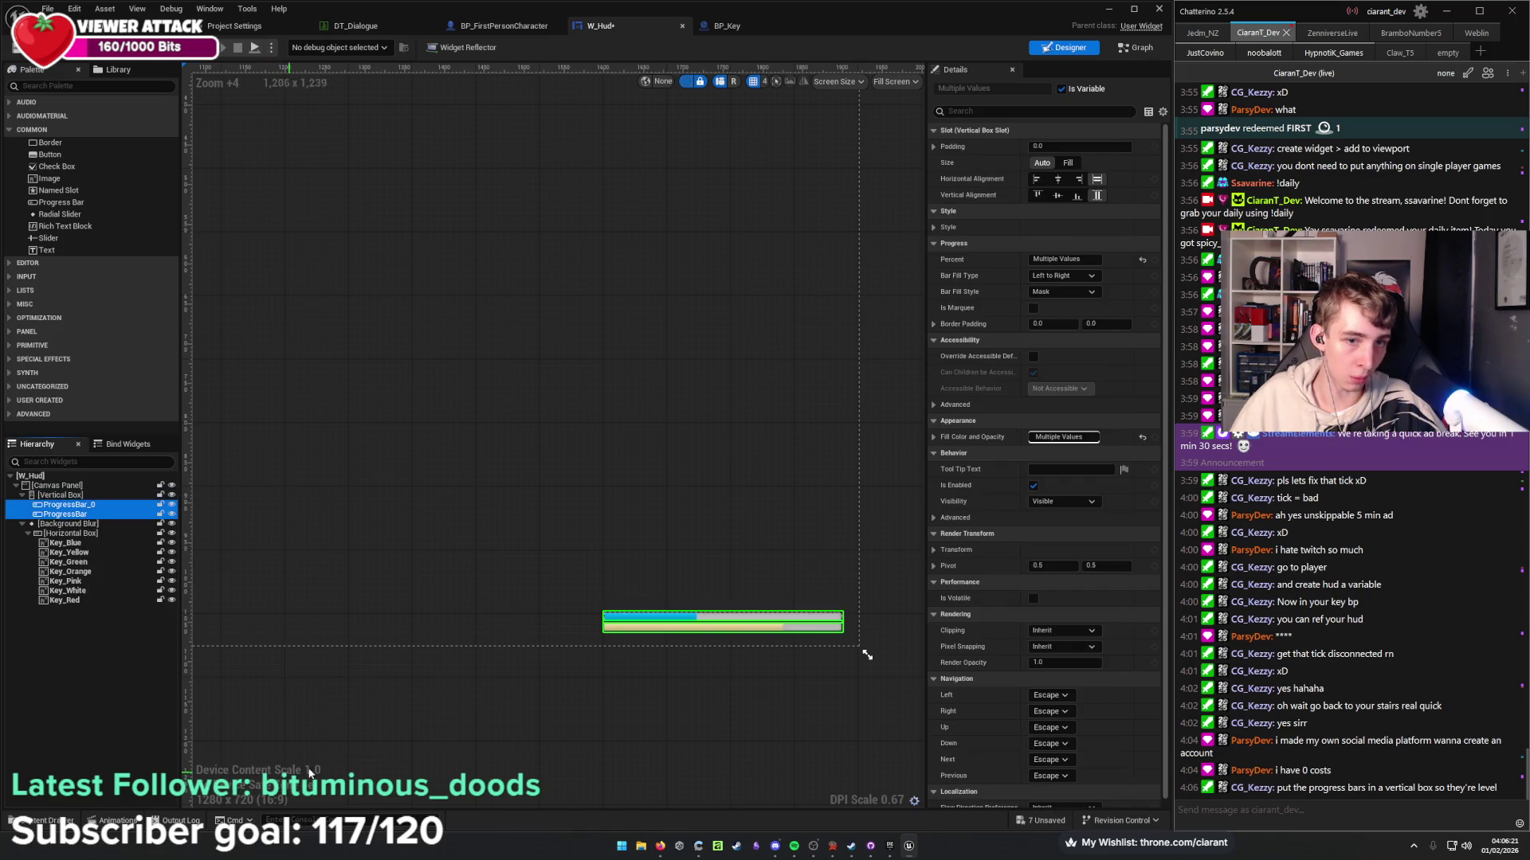
pyautogui.click(94, 495)
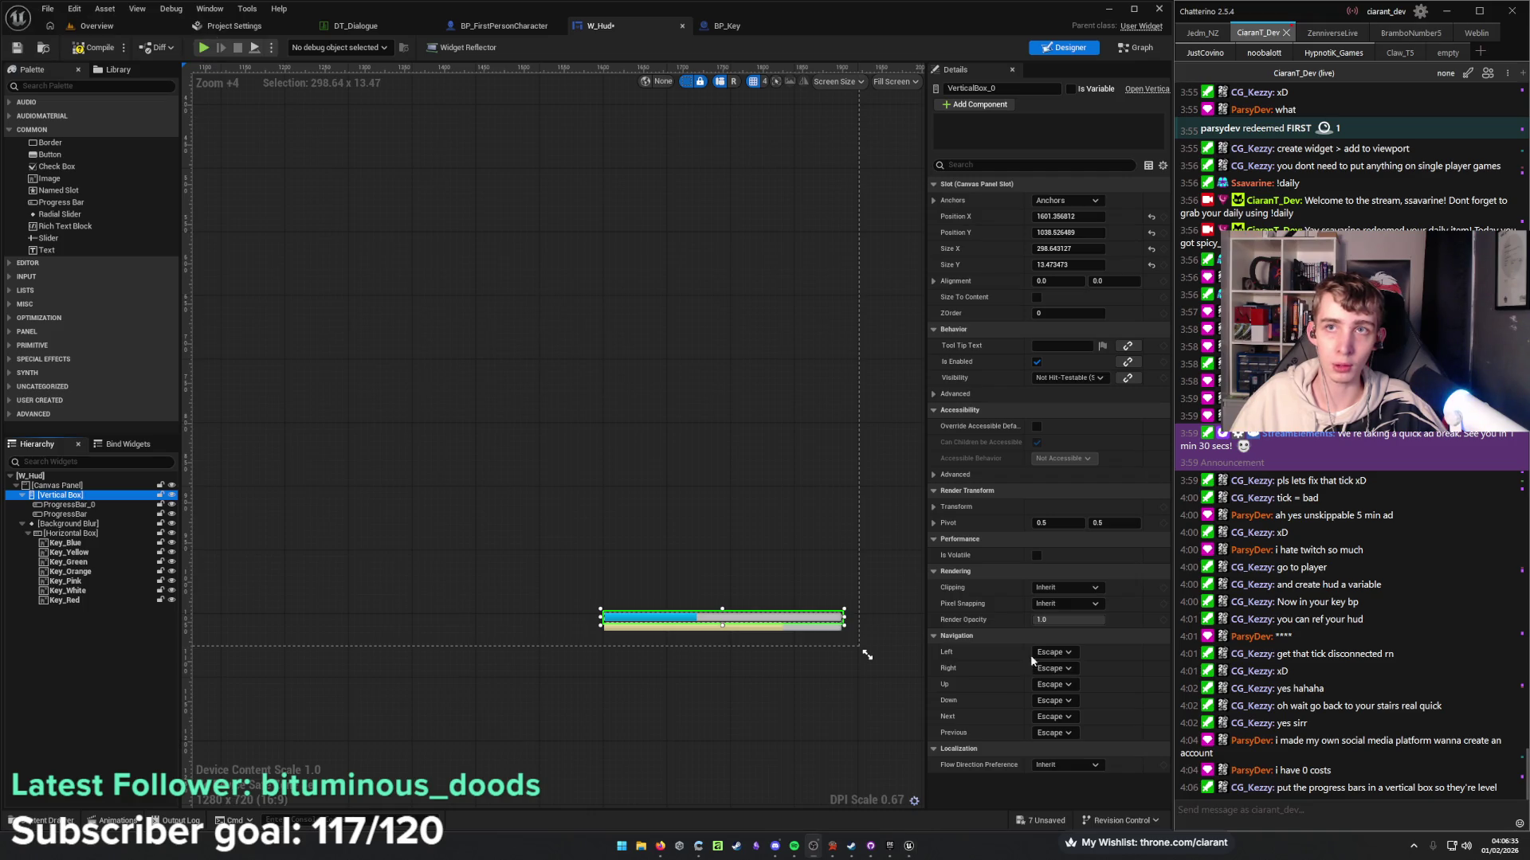
pyautogui.moveTo(669, 523); pyautogui.dragTo(639, 458)
pyautogui.scroll(7, 786, 619)
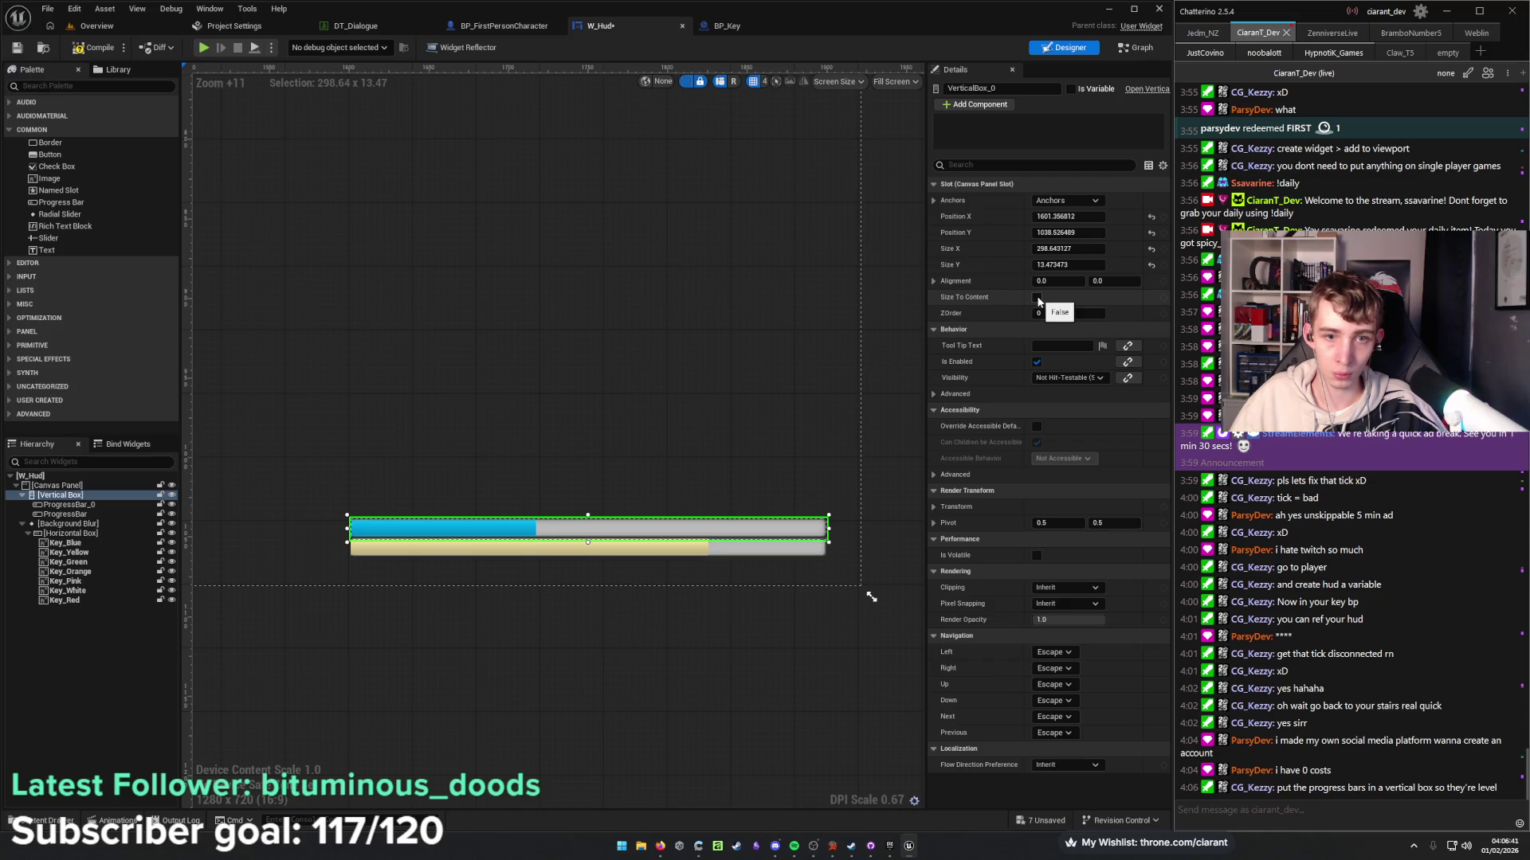
pyautogui.moveTo(588, 542)
pyautogui.mouseDown()
pyautogui.moveTo(590, 587)
pyautogui.moveTo(594, 484)
pyautogui.moveTo(593, 506)
pyautogui.mouseUp()
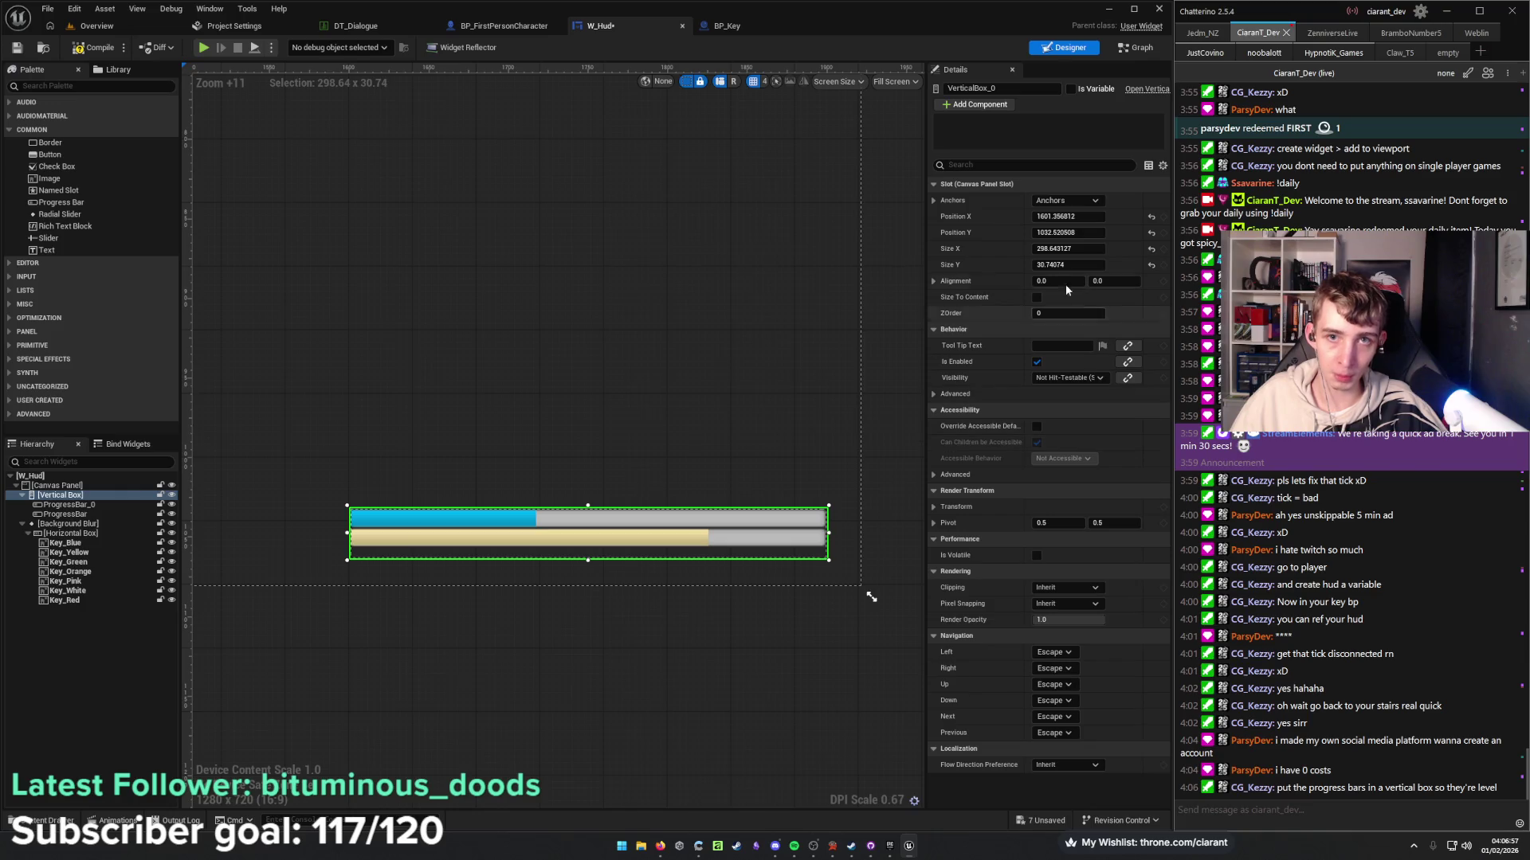
# Anchor VerticalBox_0 to the bottom-right preset with Position X and Y set to -25.
pyautogui.click(1081, 200)
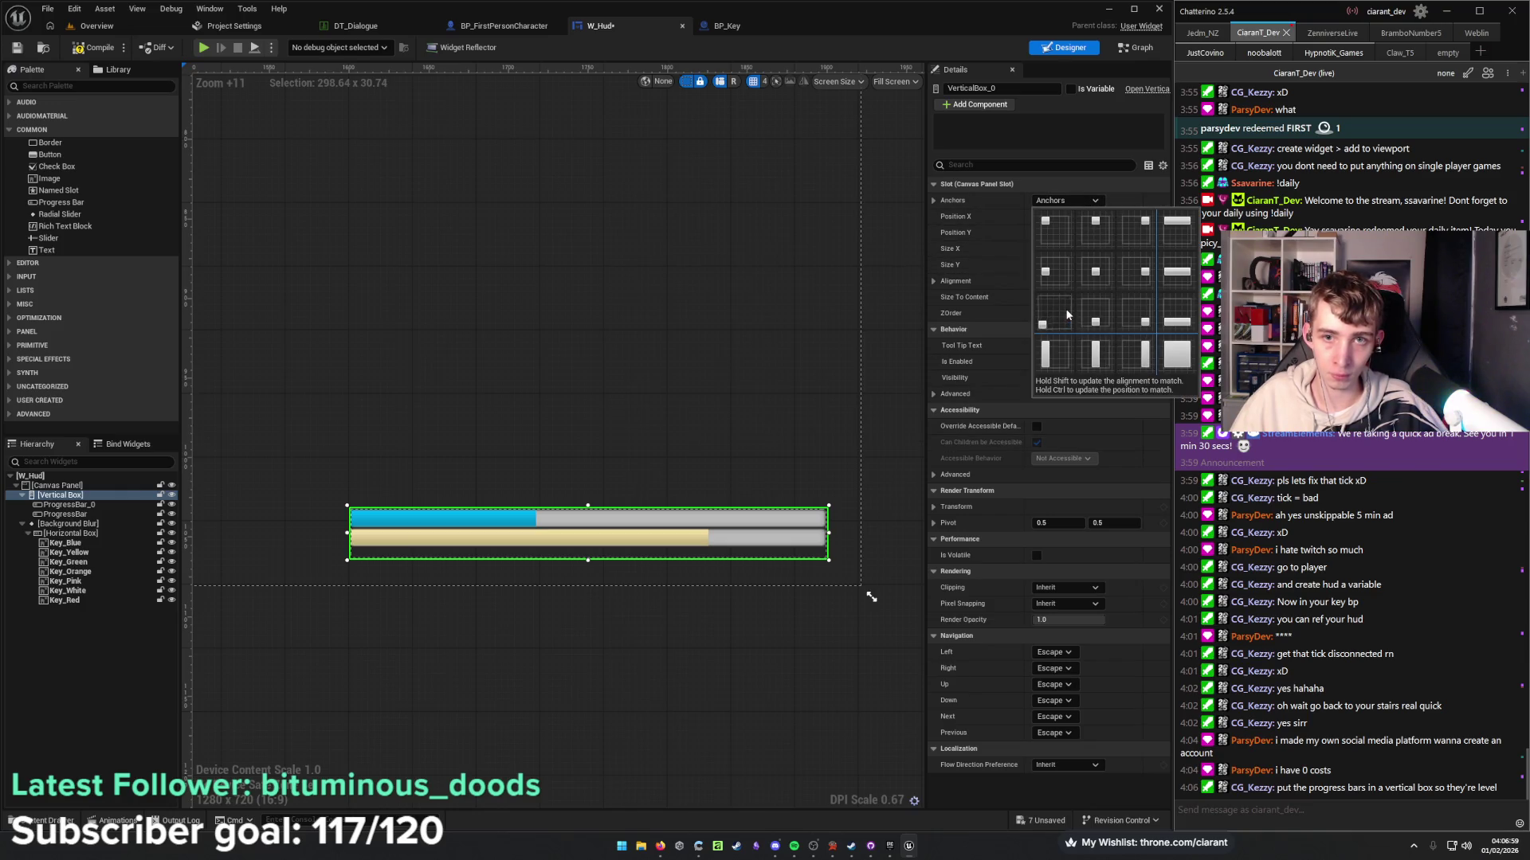
pyautogui.keyDown('ctrl'); pyautogui.keyDown('shift'); pyautogui.click(1136, 319); pyautogui.keyUp('shift'); pyautogui.keyUp('ctrl')
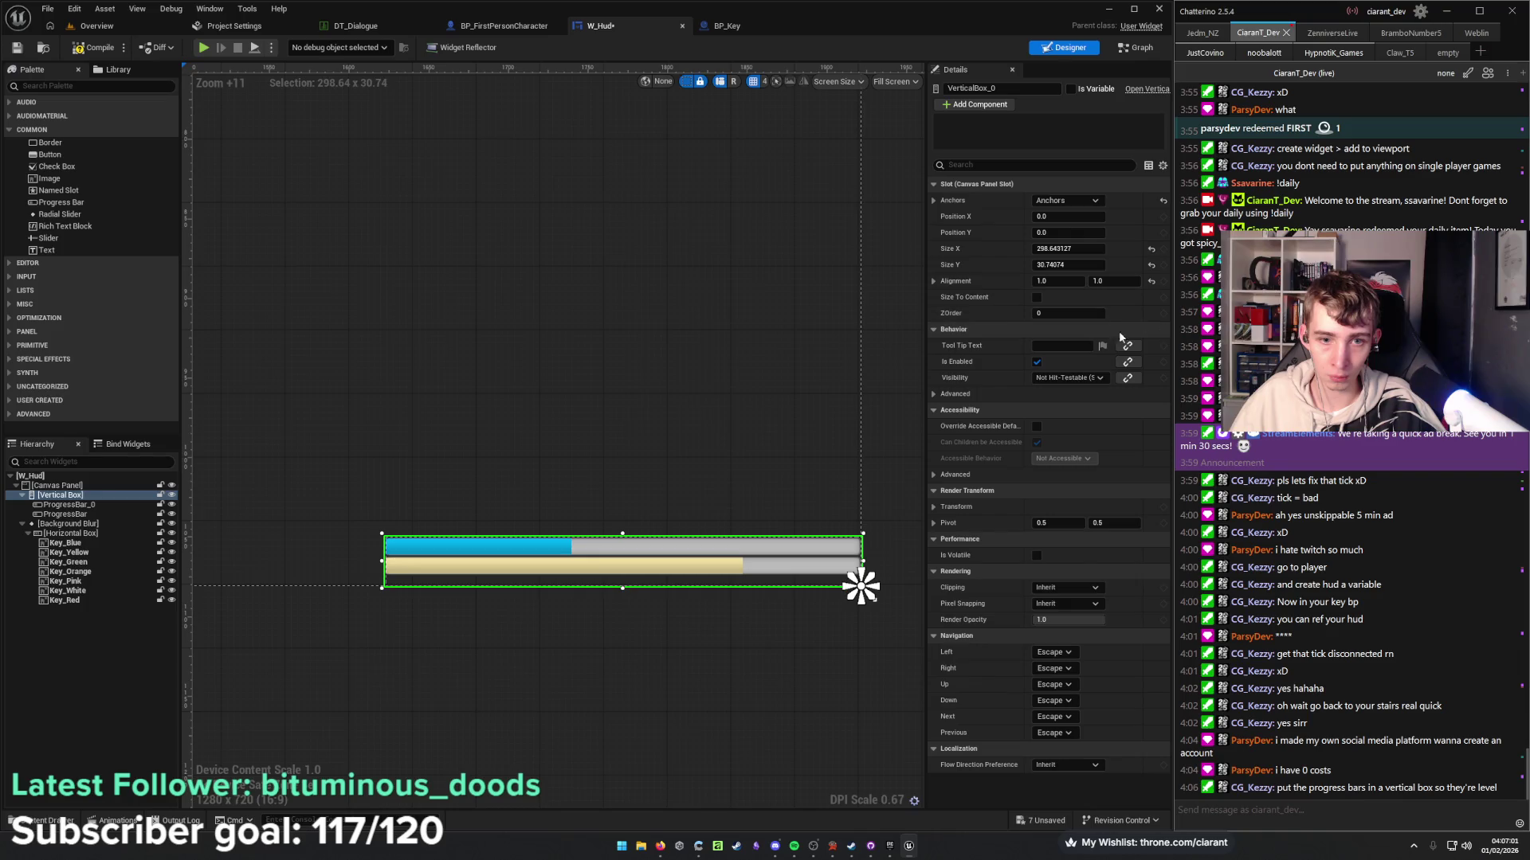
pyautogui.click(1062, 217)
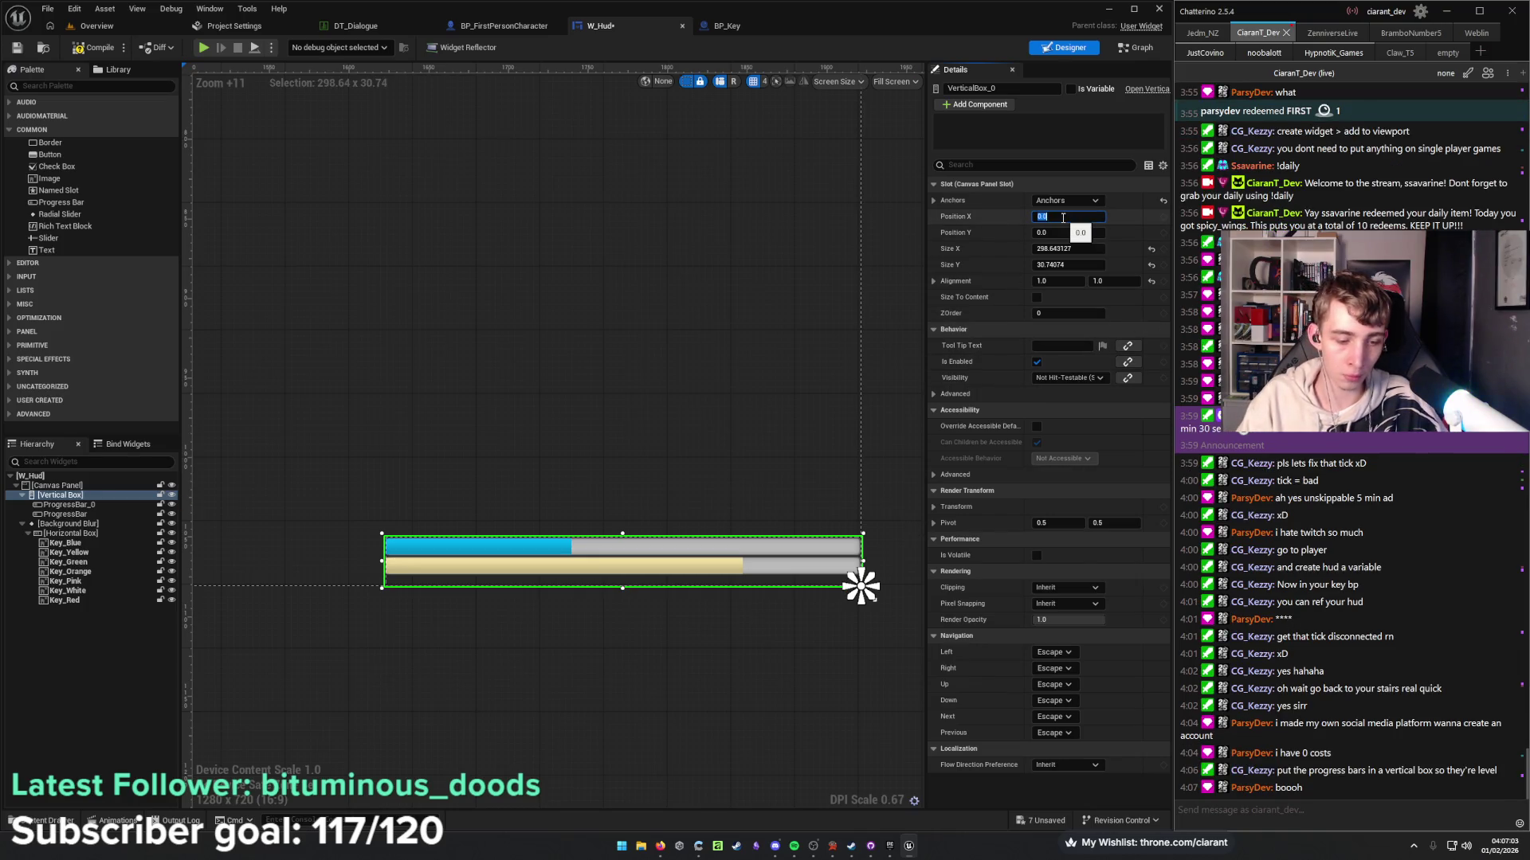
pyautogui.write('20')
pyautogui.press('Tab')
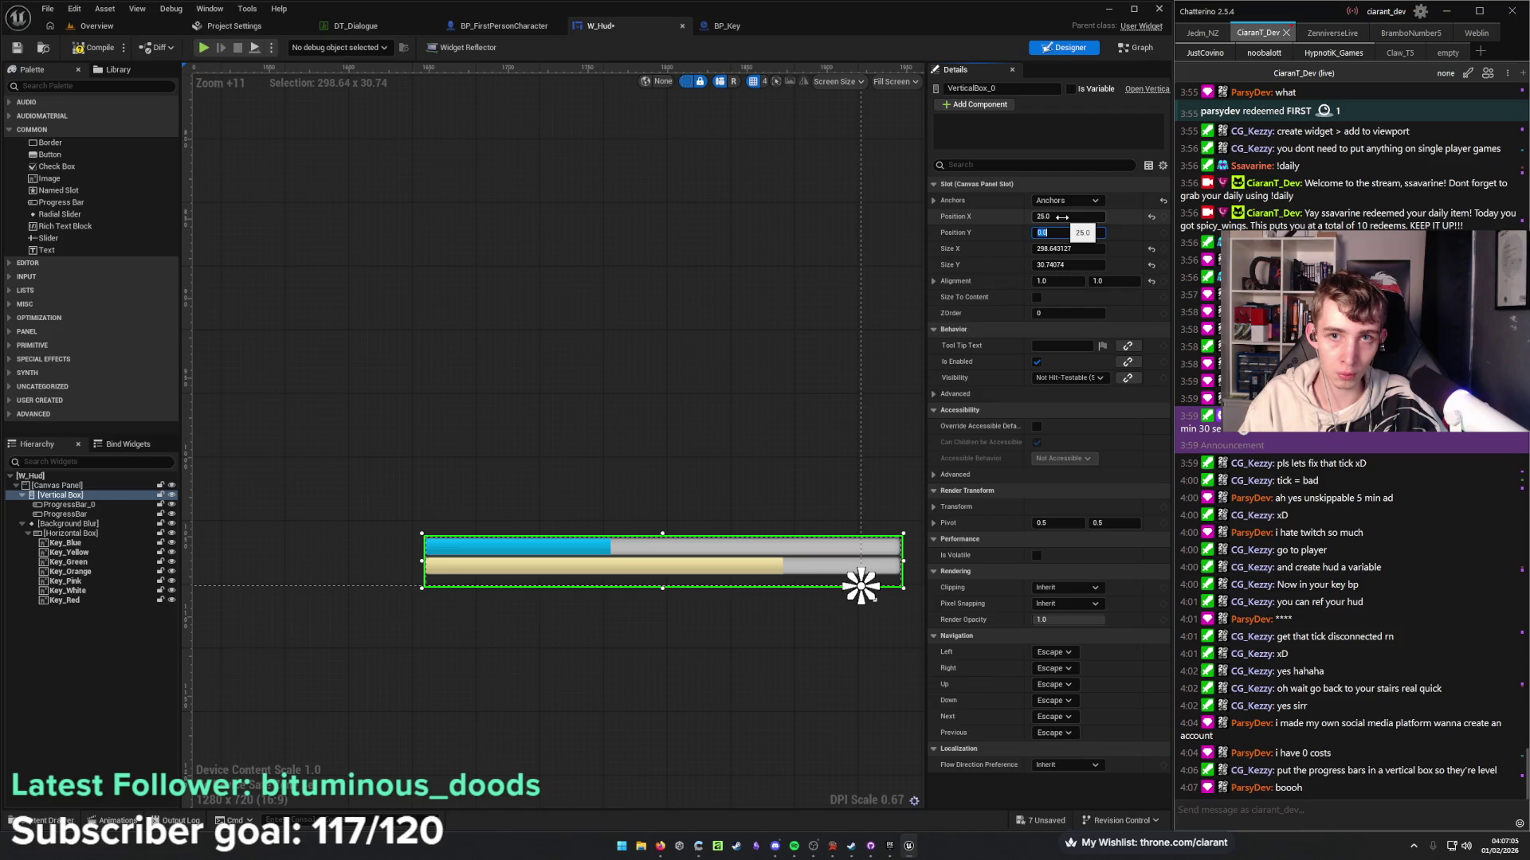
pyautogui.press('Return')
pyautogui.click(1062, 217)
pyautogui.write('-25')
pyautogui.press('Tab')
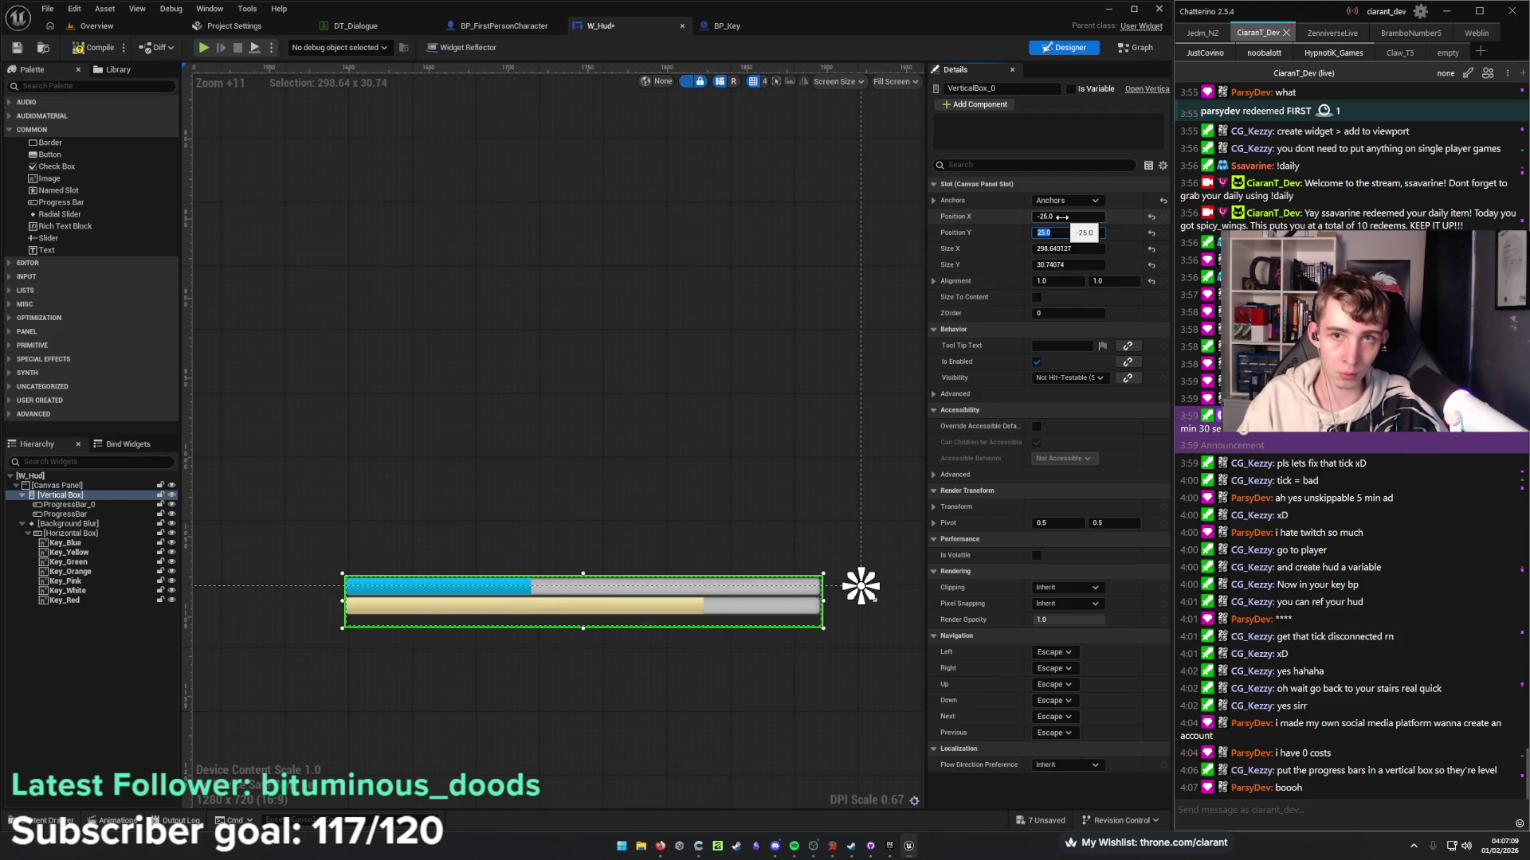
pyautogui.write('-25')
pyautogui.press('Return')
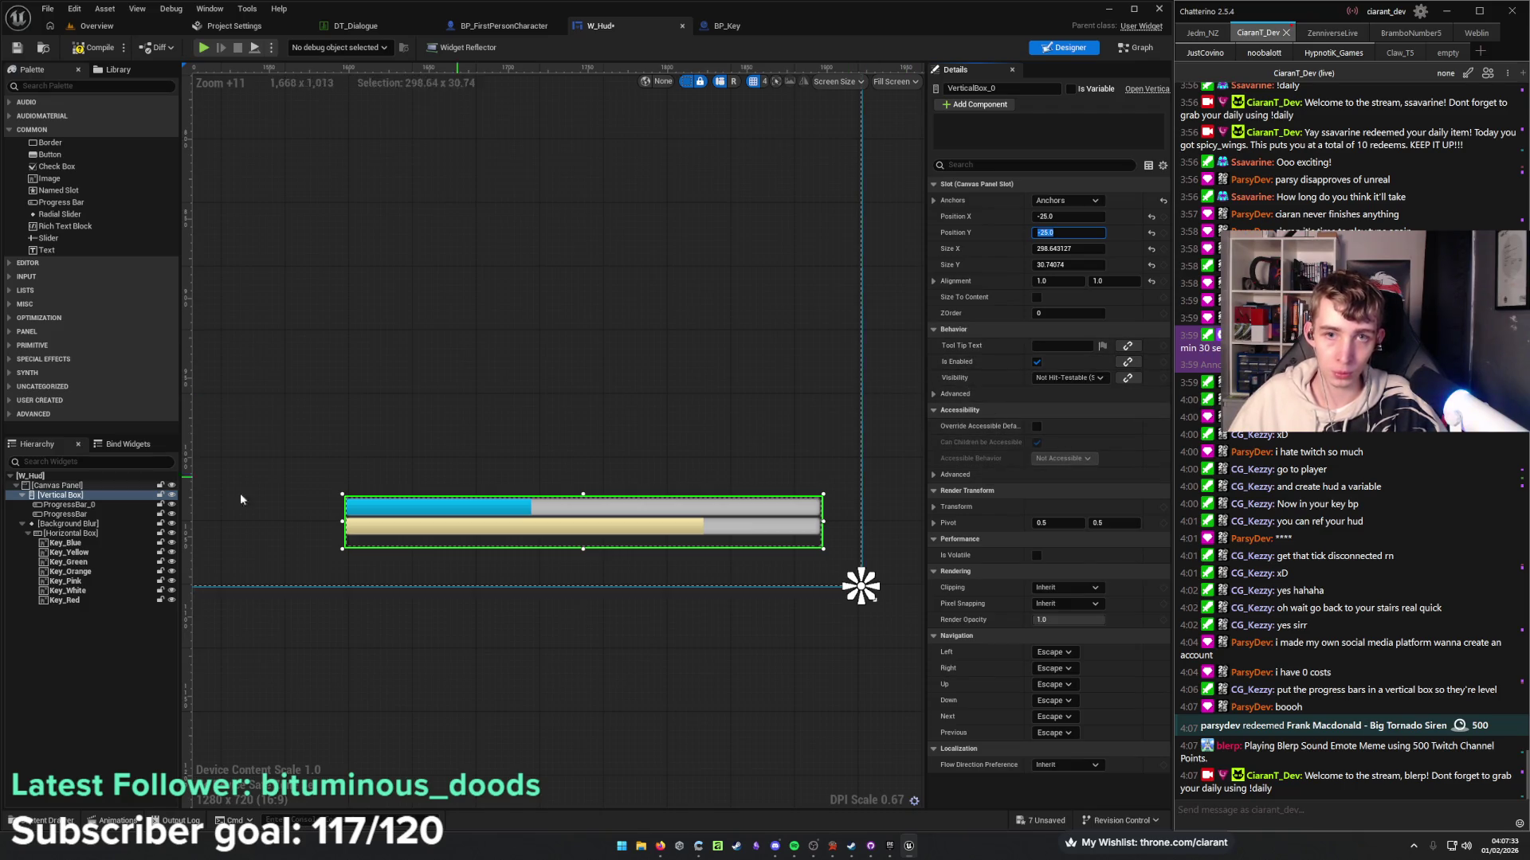
pyautogui.click(102, 504)
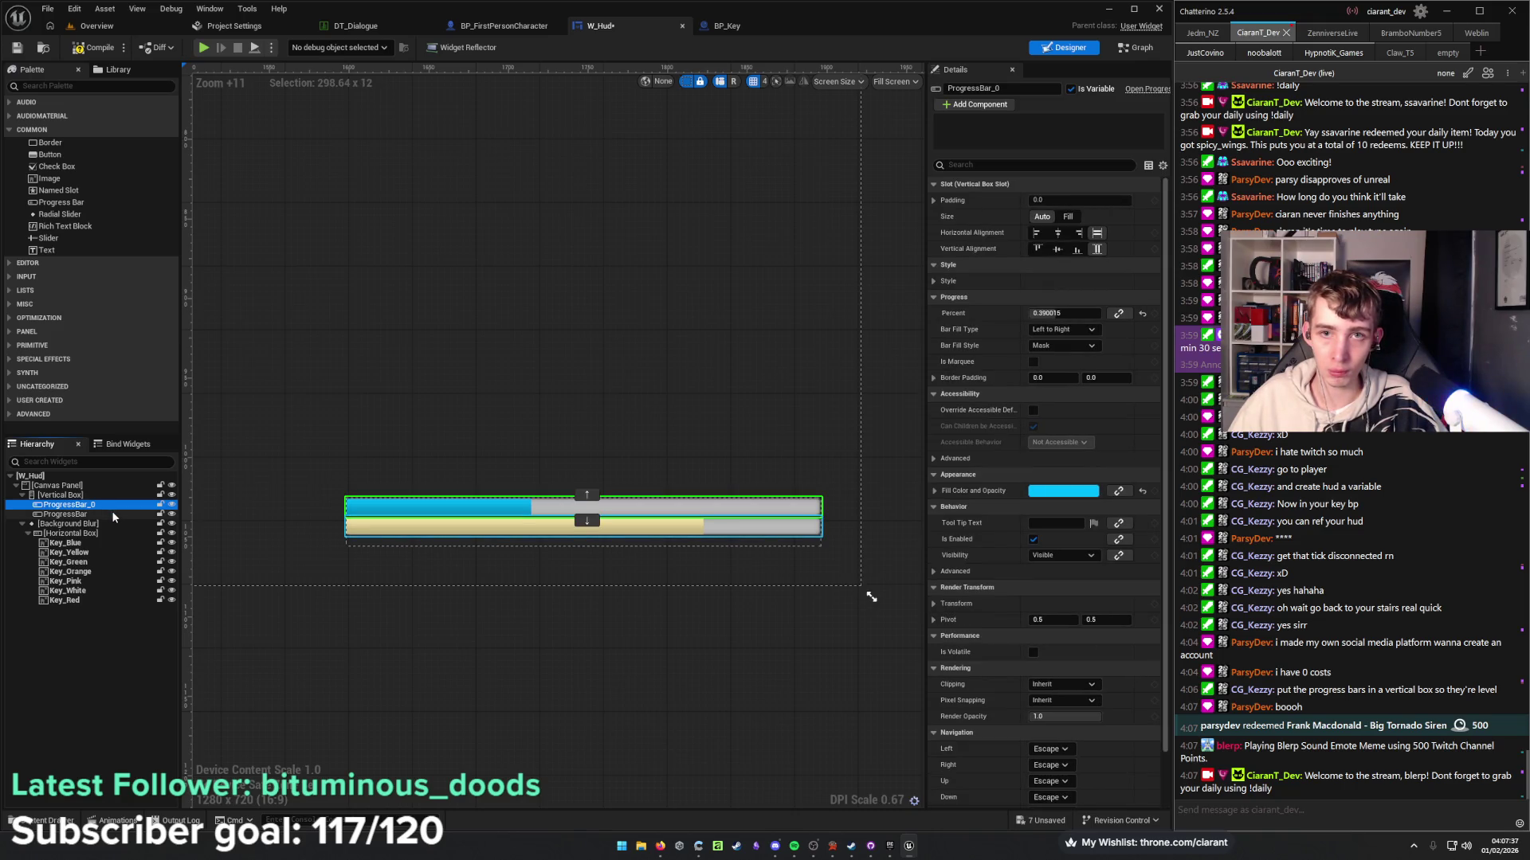
# Give both bars 5 padding and move the yellow bar above the blue one.
pyautogui.keyDown('ctrl'); pyautogui.click(112, 515); pyautogui.keyUp('ctrl')
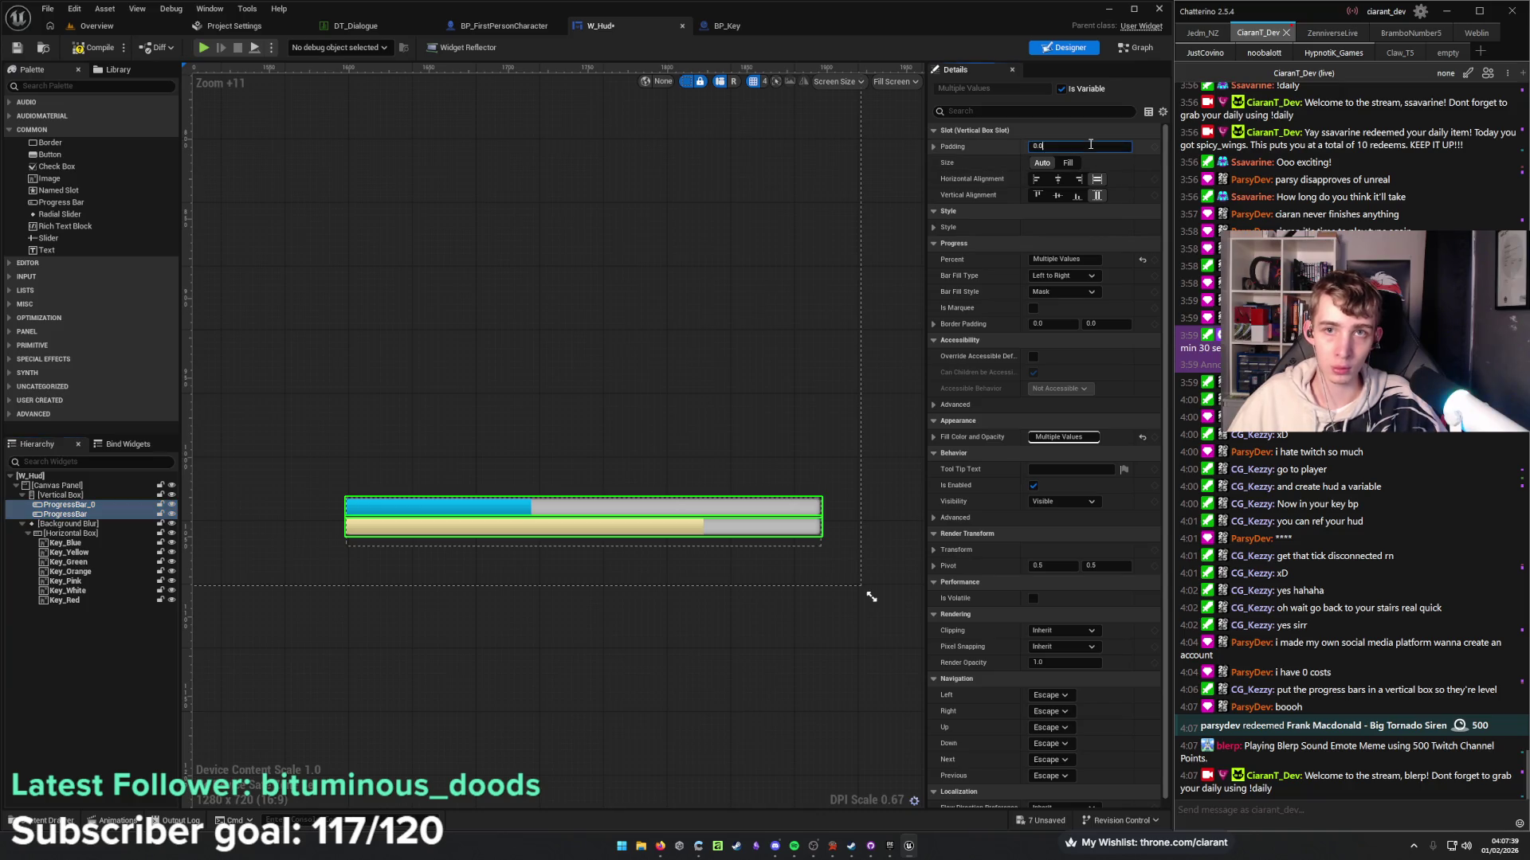
pyautogui.click(1089, 144)
pyautogui.write('5')
pyautogui.press('Return')
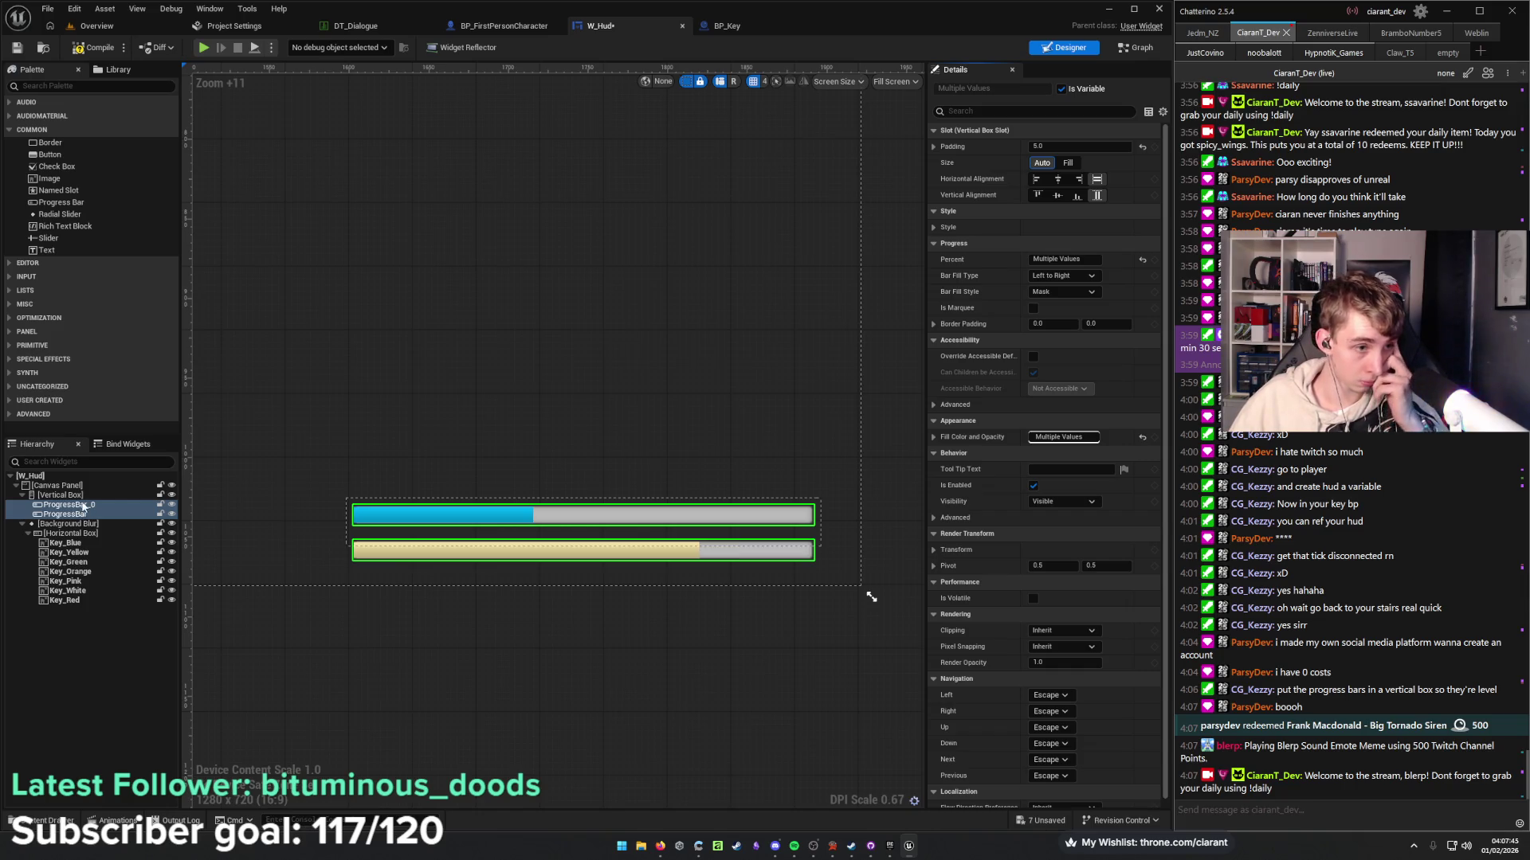
pyautogui.click(90, 515)
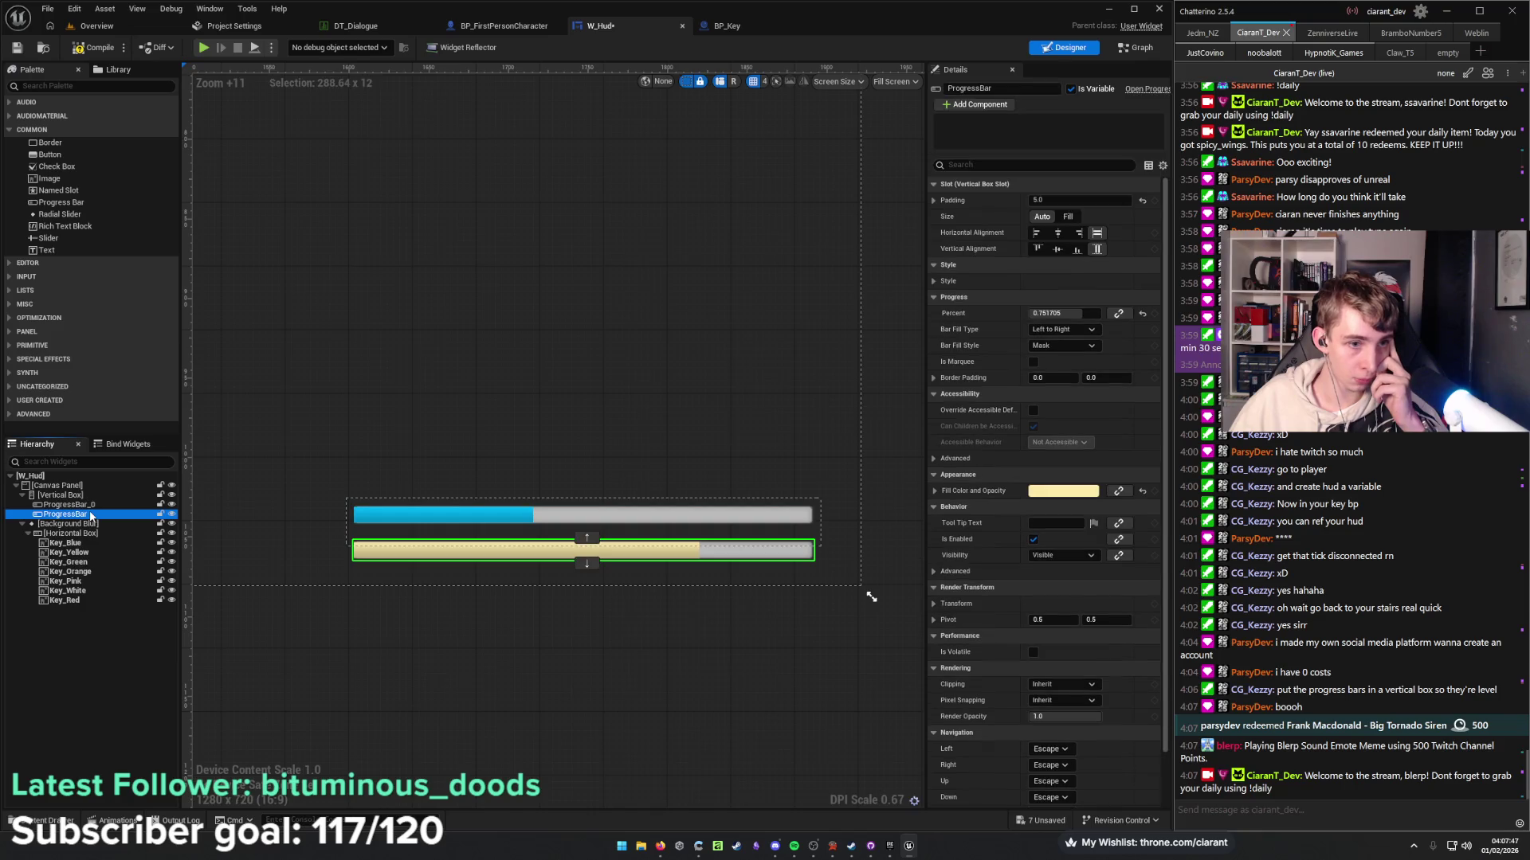
pyautogui.moveTo(95, 515); pyautogui.dragTo(100, 505)
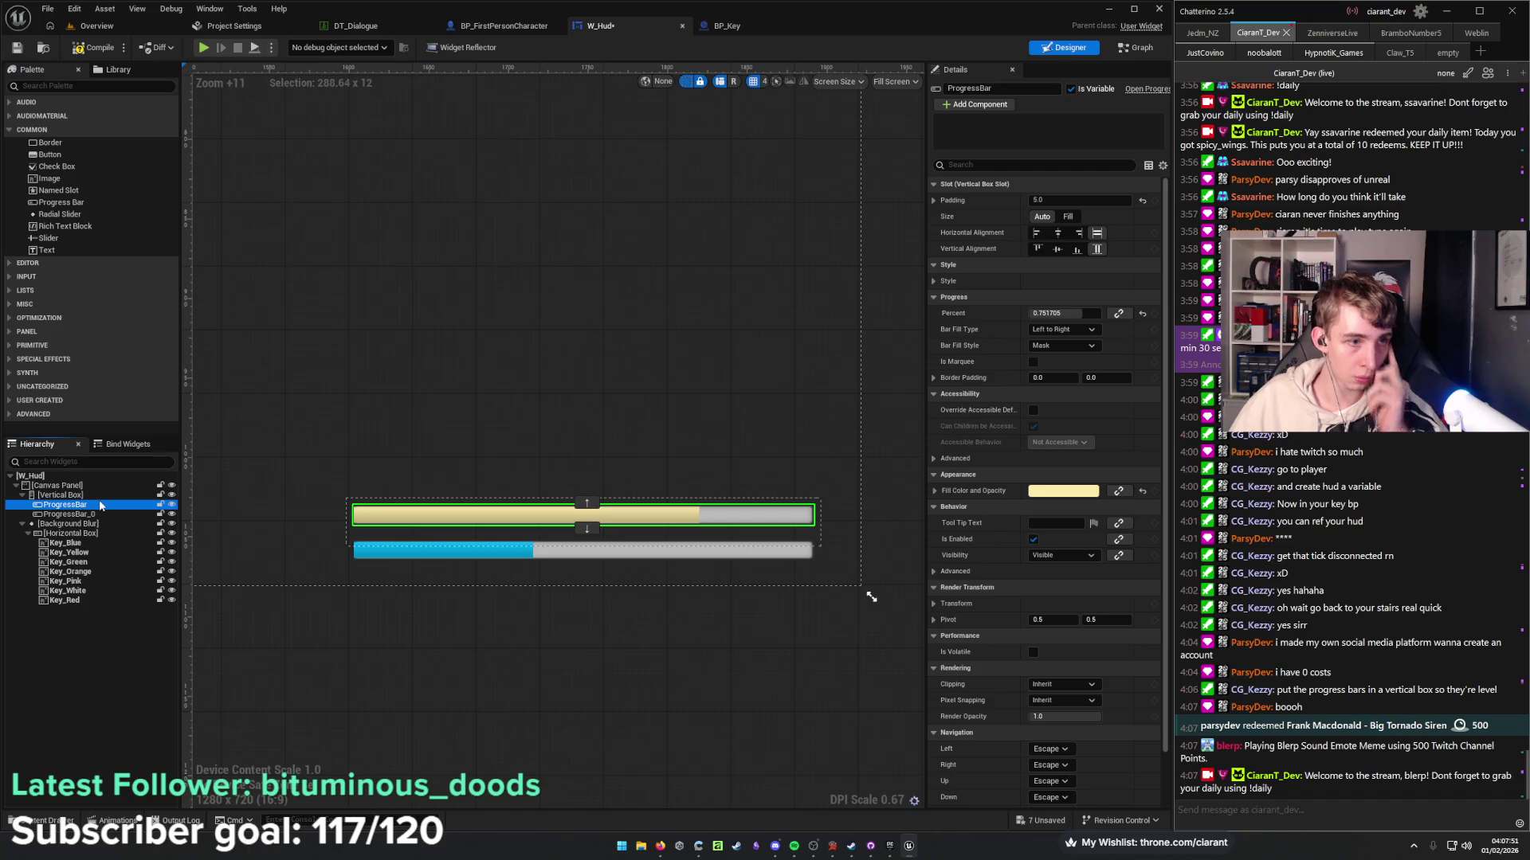
# Rename the yellow bar Battery Bar and the blue bar Stamina Bar.
pyautogui.doubleClick(102, 506)
pyautogui.write('St')
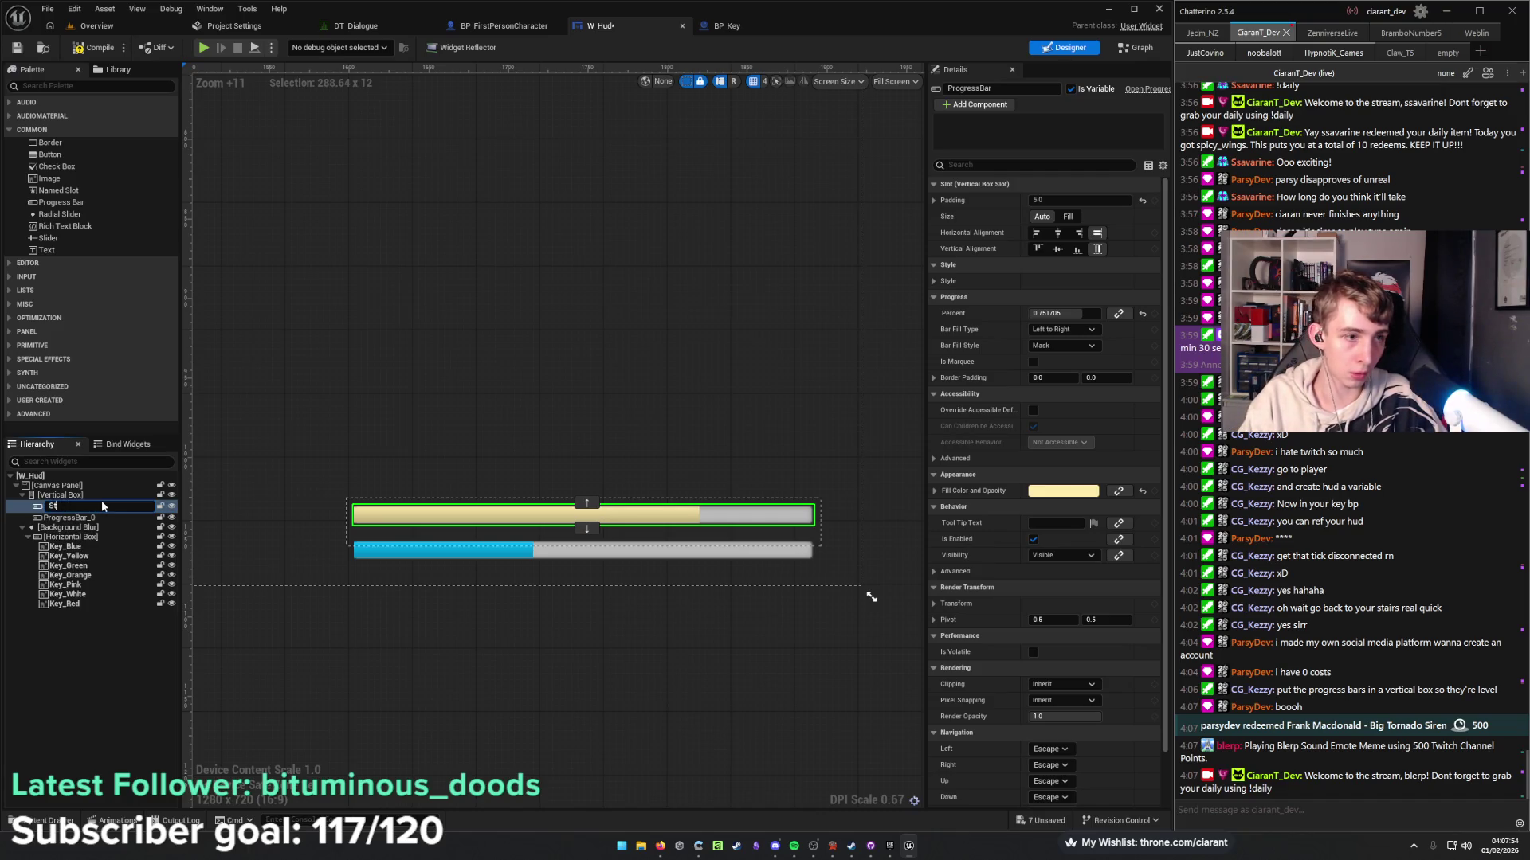
pyautogui.press('BackSpace')
pyautogui.press('BackSpace')
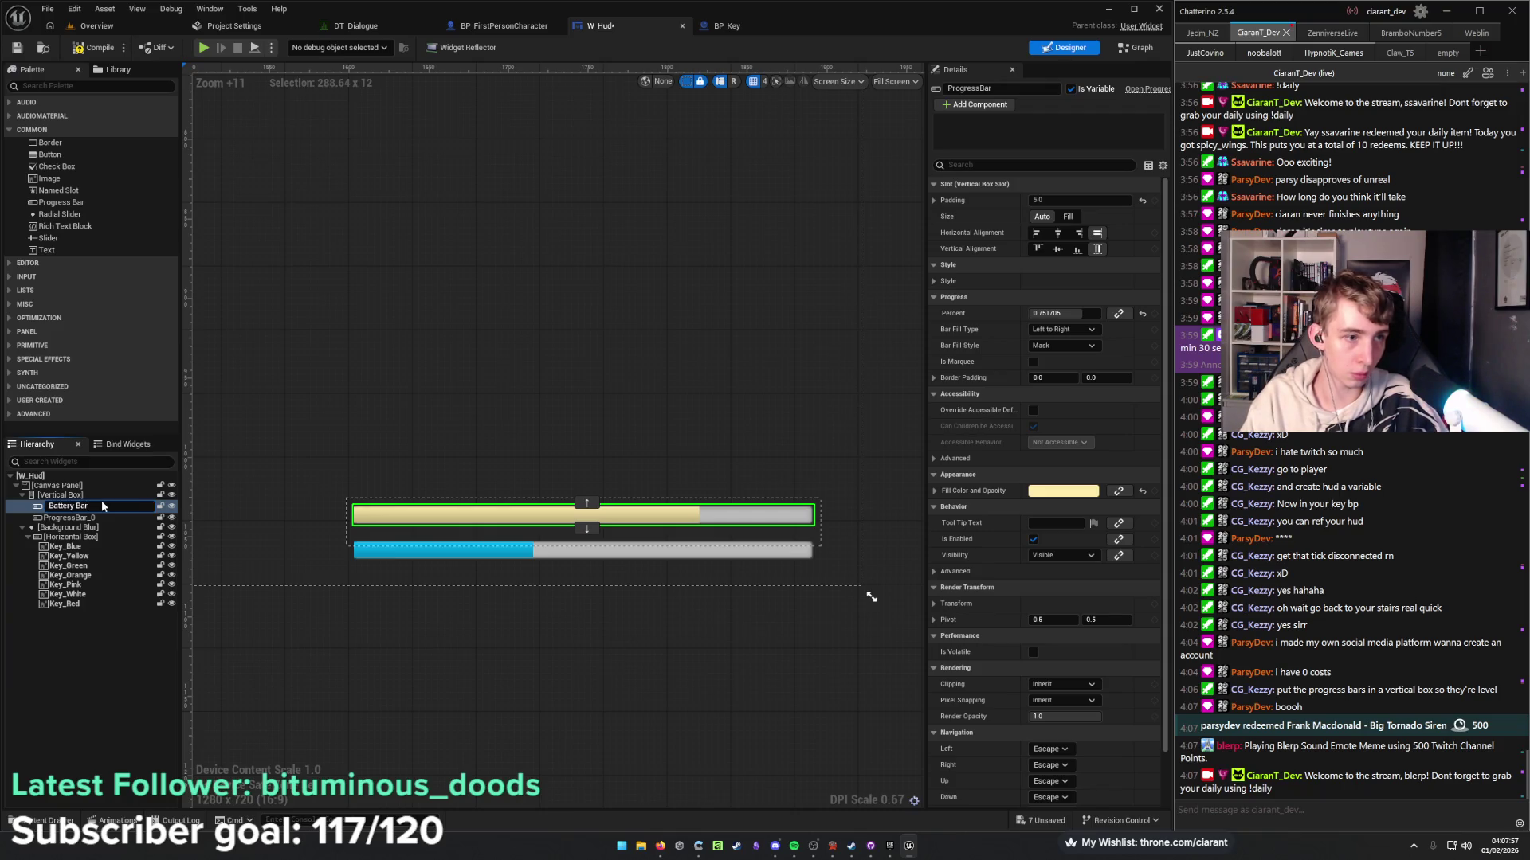
pyautogui.press('Return')
pyautogui.click(102, 515)
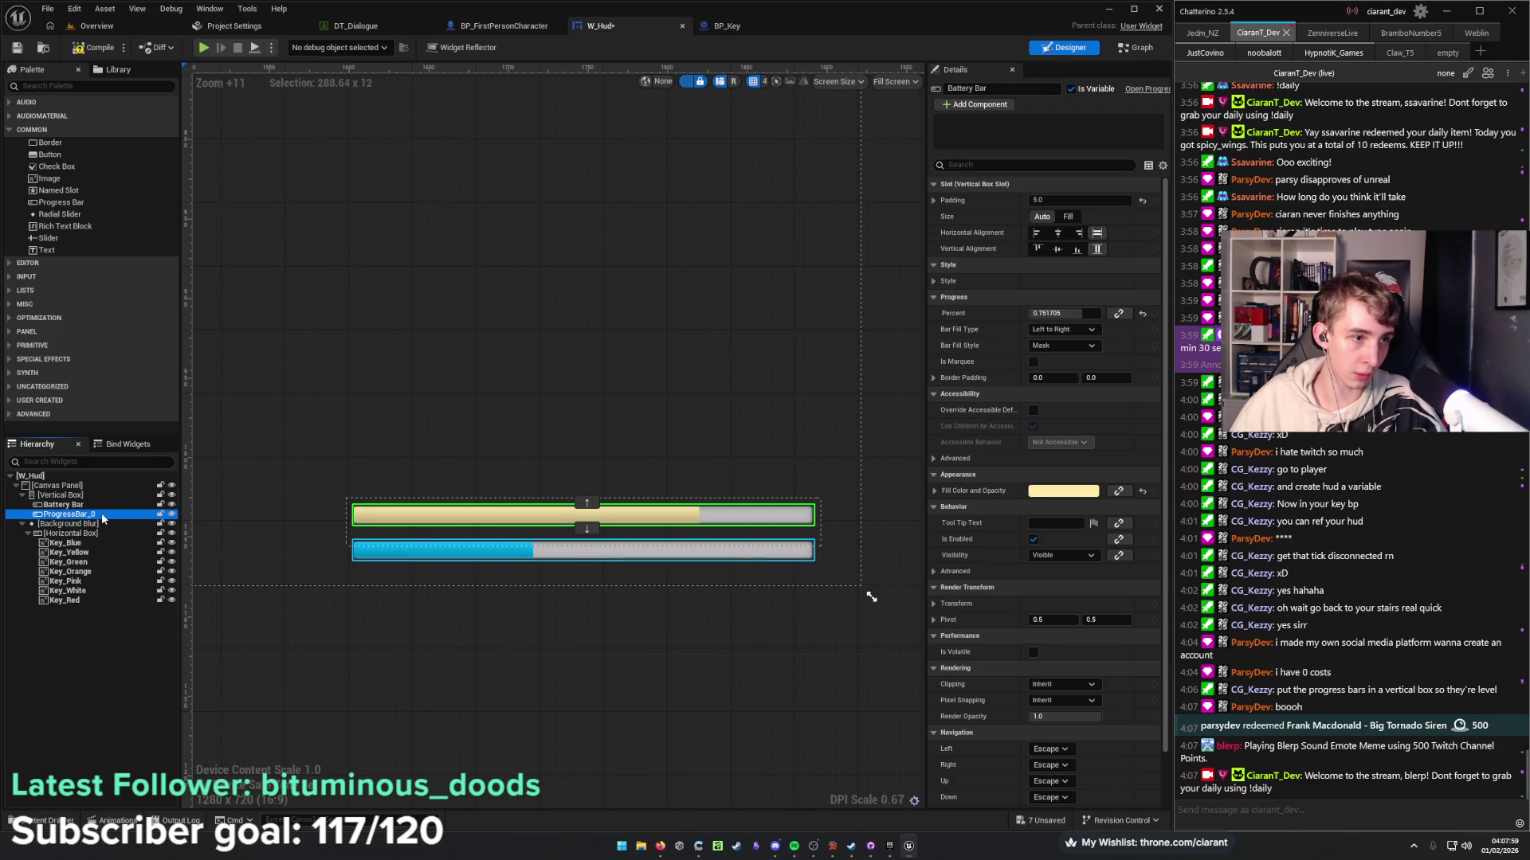
pyautogui.doubleClick(118, 518)
pyautogui.write('Stamina')
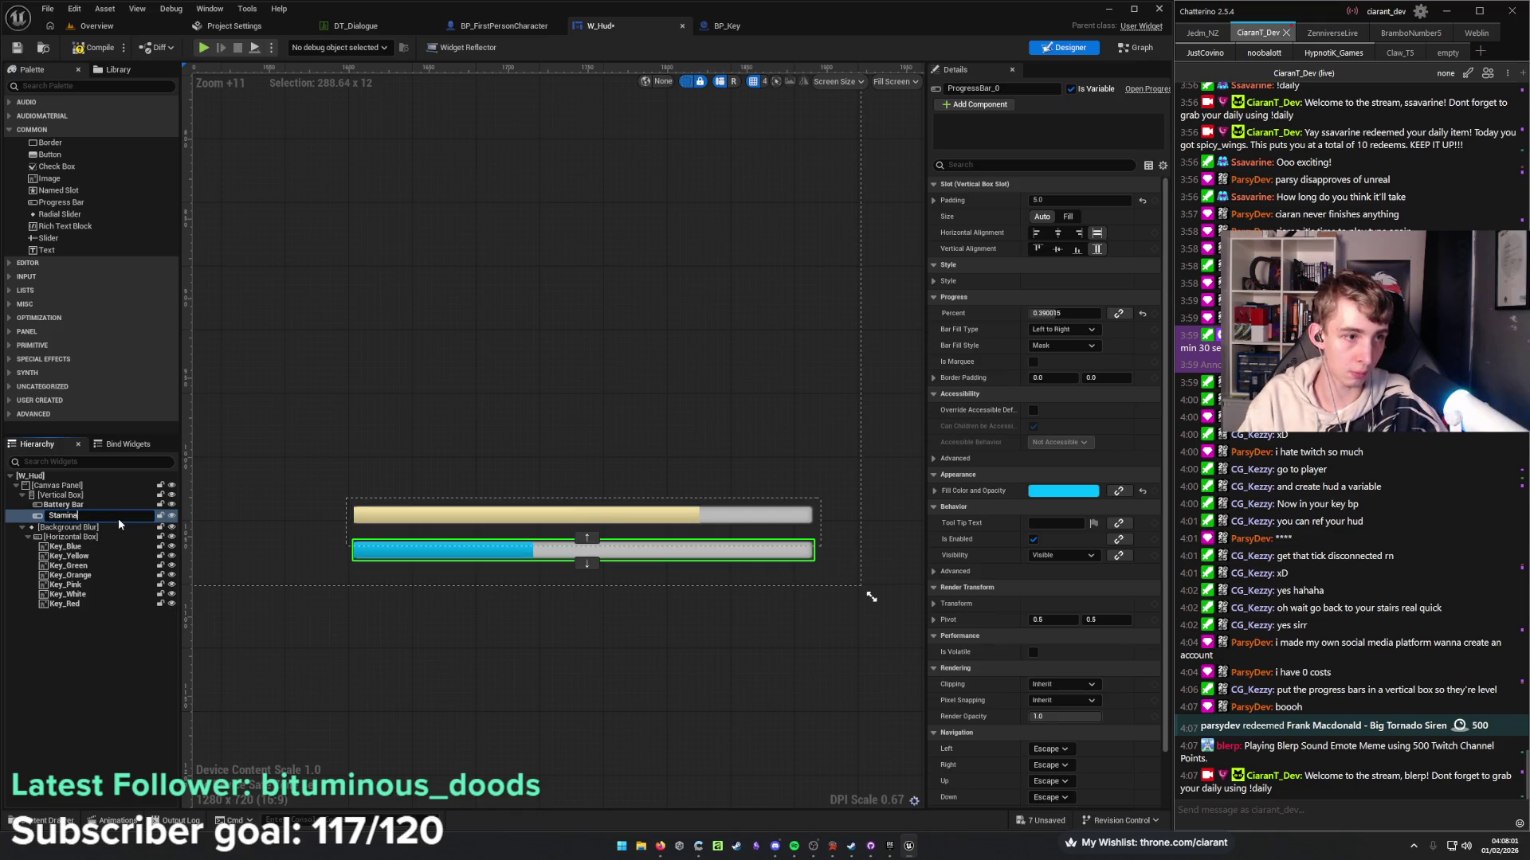
pyautogui.write(' Bar')
pyautogui.press('Return')
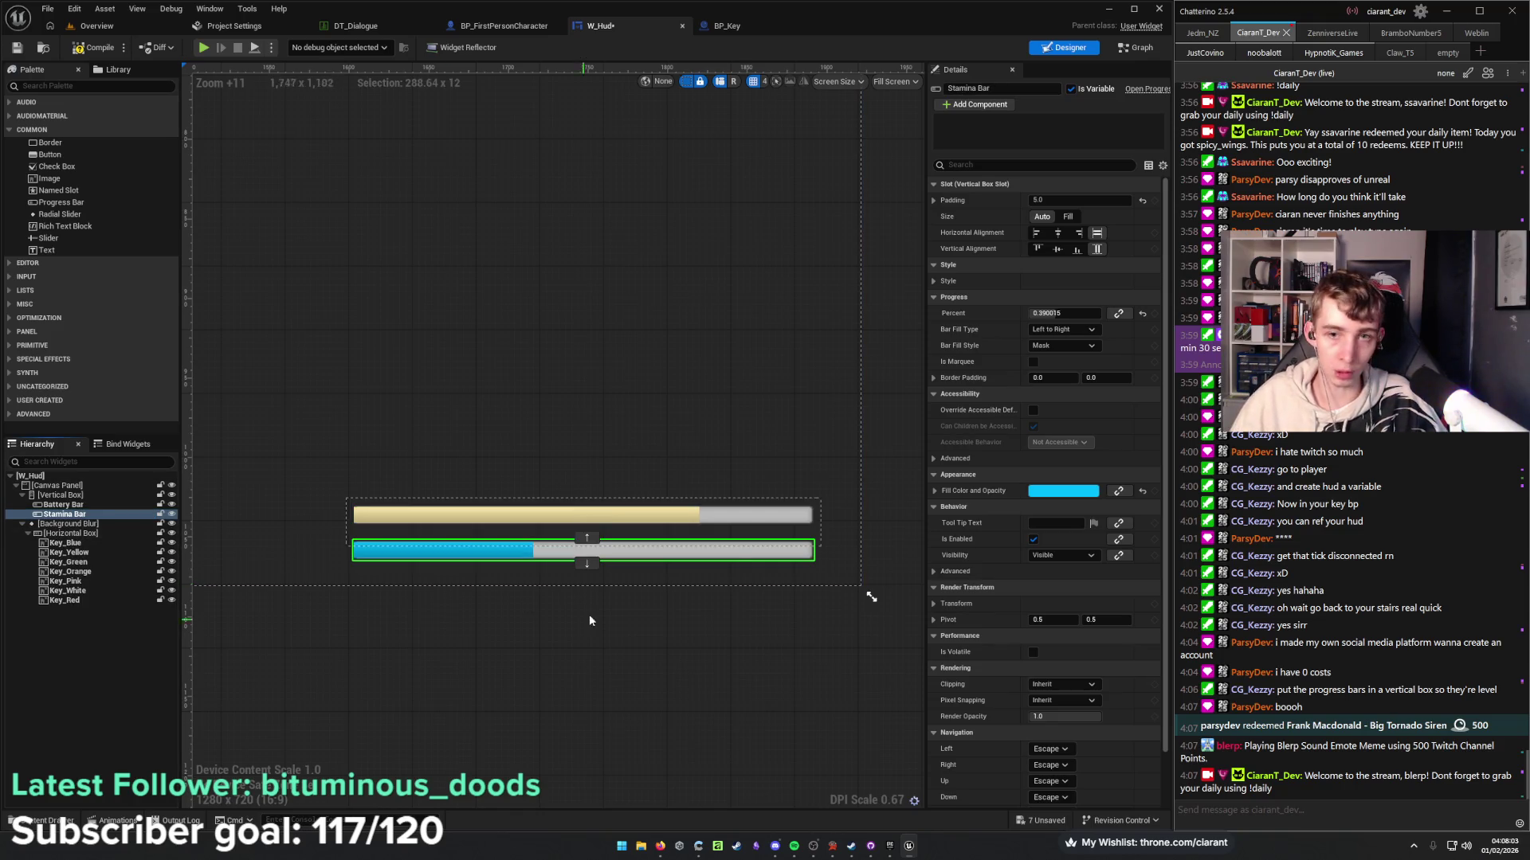
# Make the stamina bar's fill white and enable its fill animation.
pyautogui.click(1088, 492)
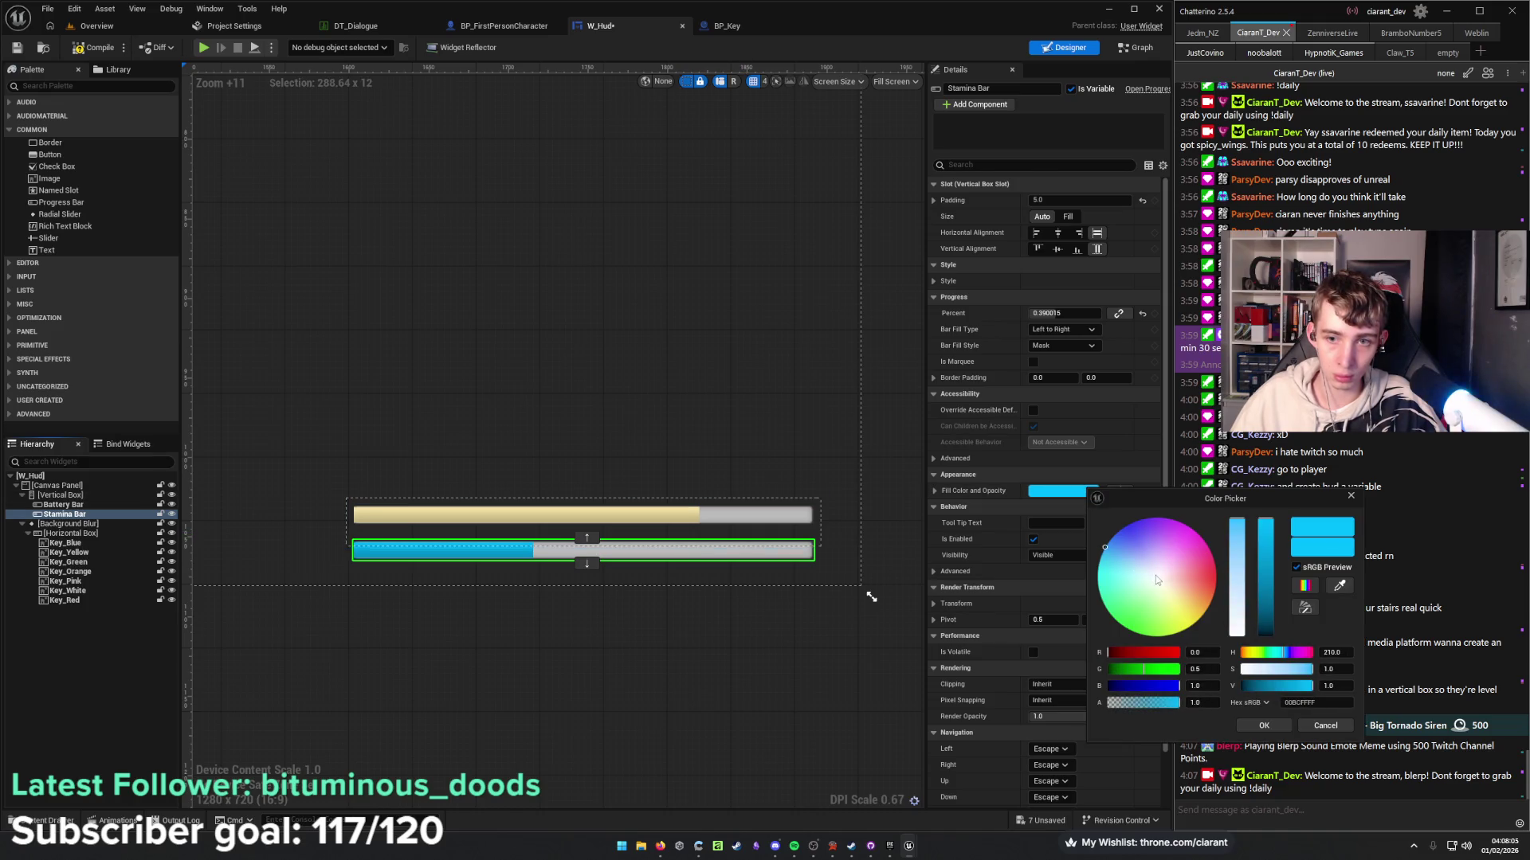
pyautogui.click(1158, 580)
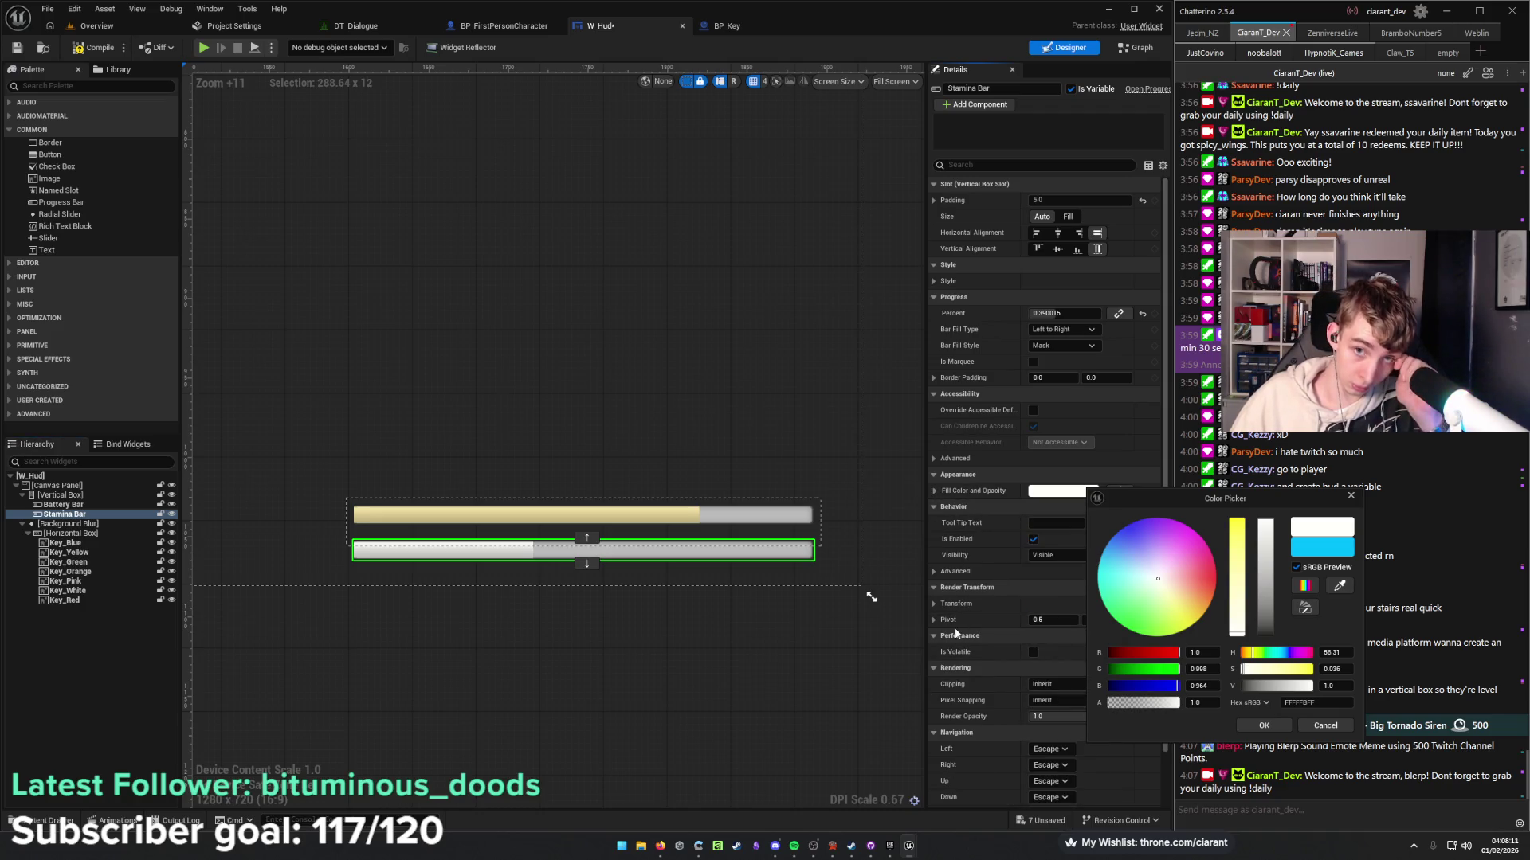
pyautogui.click(935, 281)
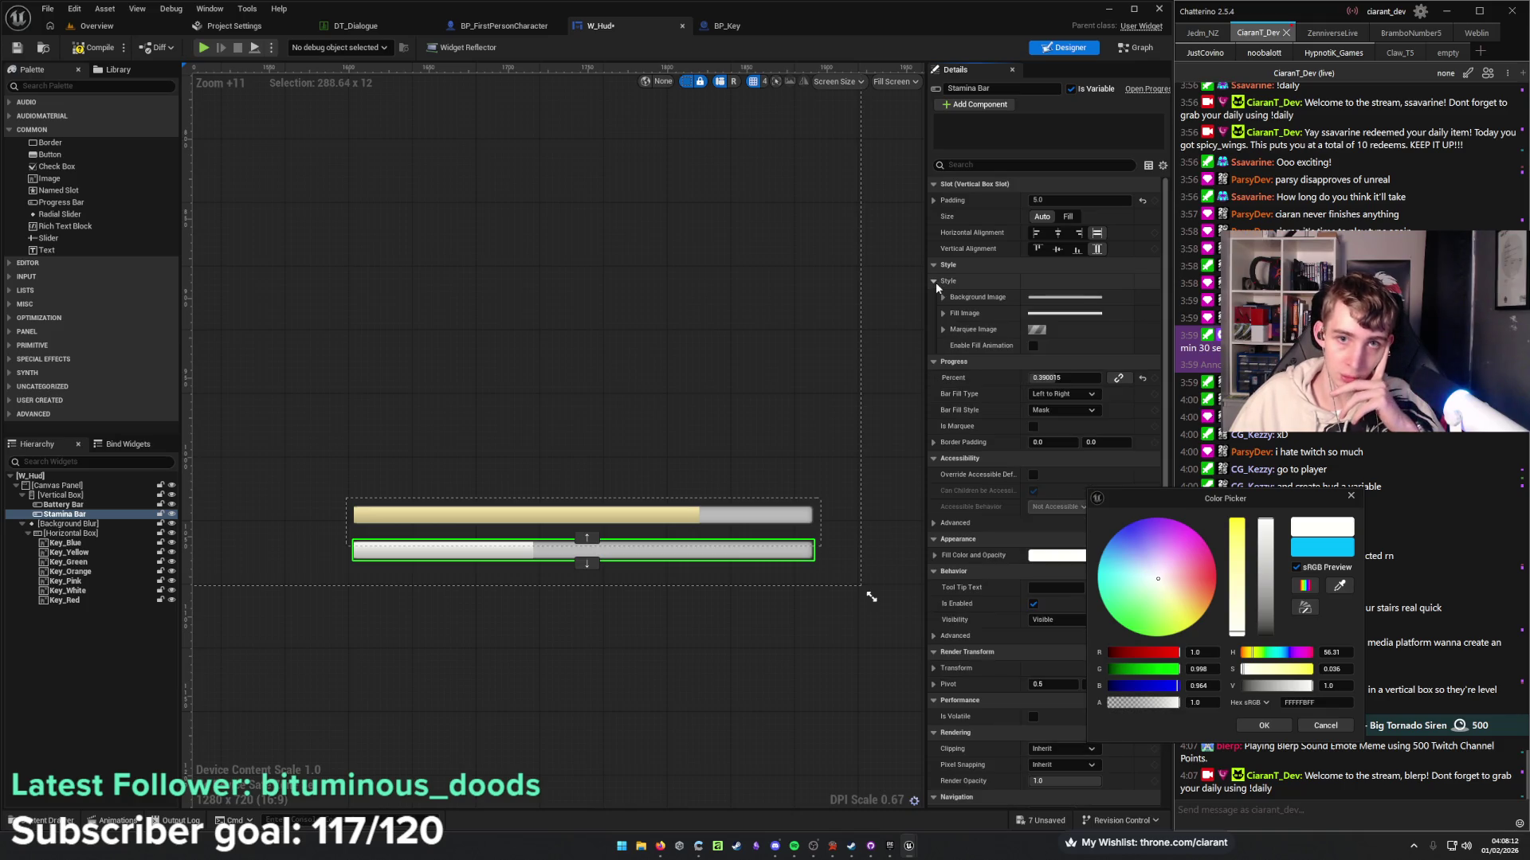
pyautogui.click(1032, 348)
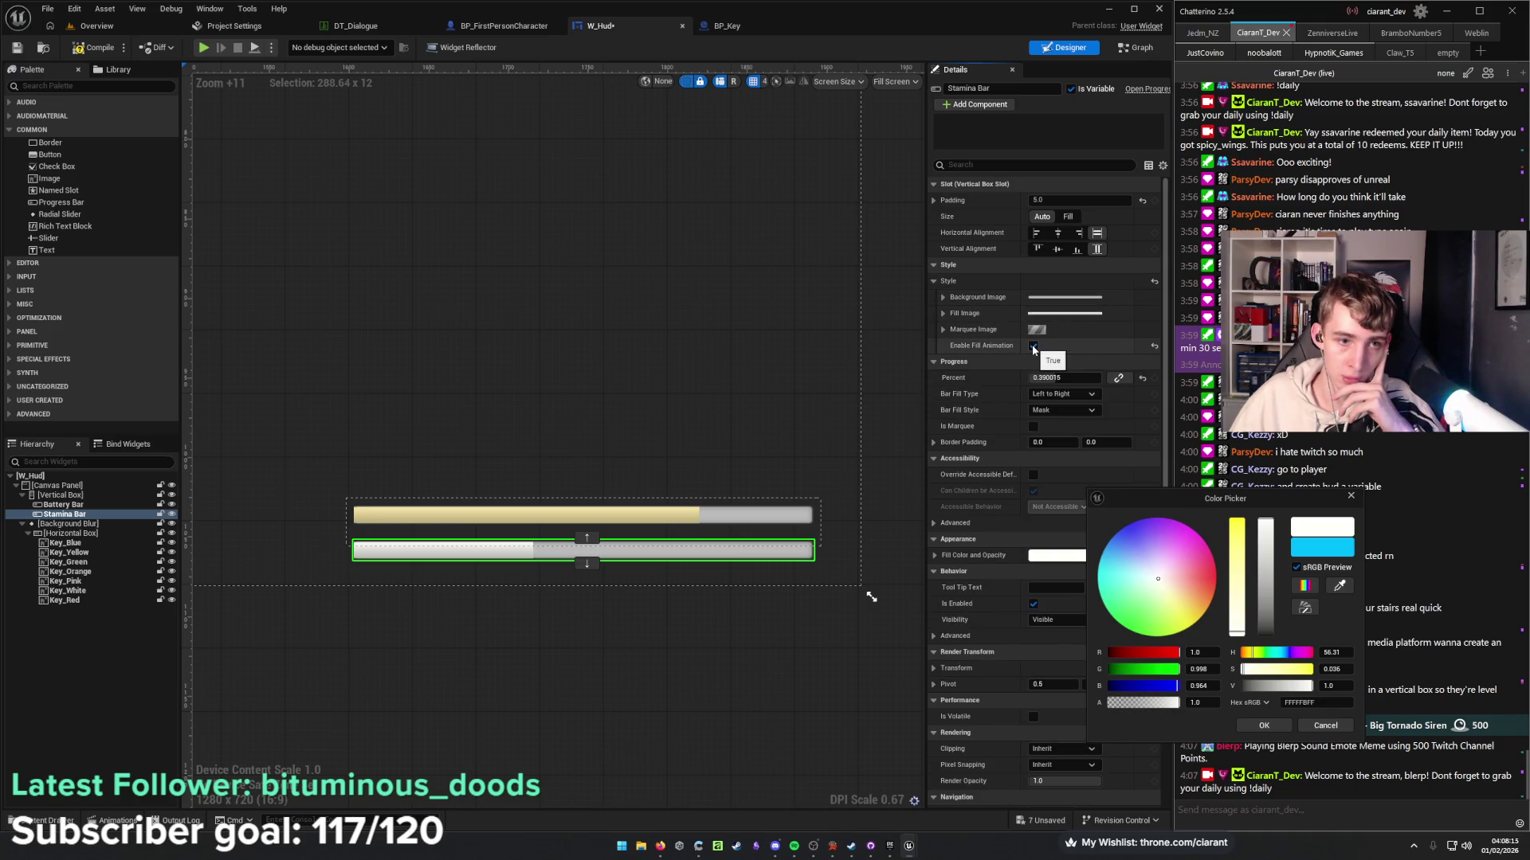
# Tint the stamina bar's background black and mostly transparent.
pyautogui.click(943, 296)
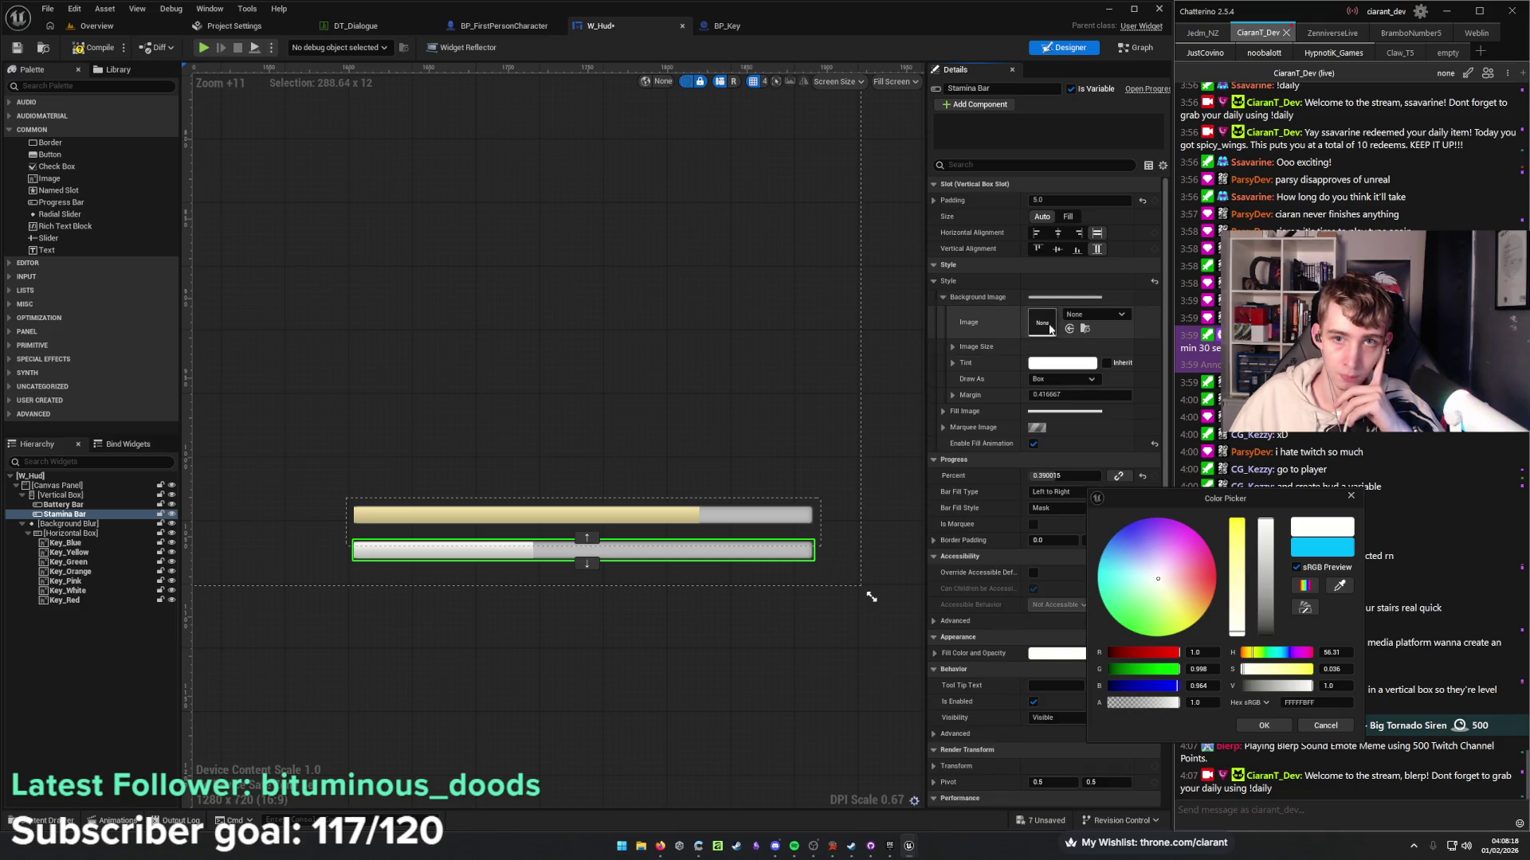
pyautogui.click(1063, 363)
pyautogui.moveTo(1240, 502); pyautogui.dragTo(1241, 518)
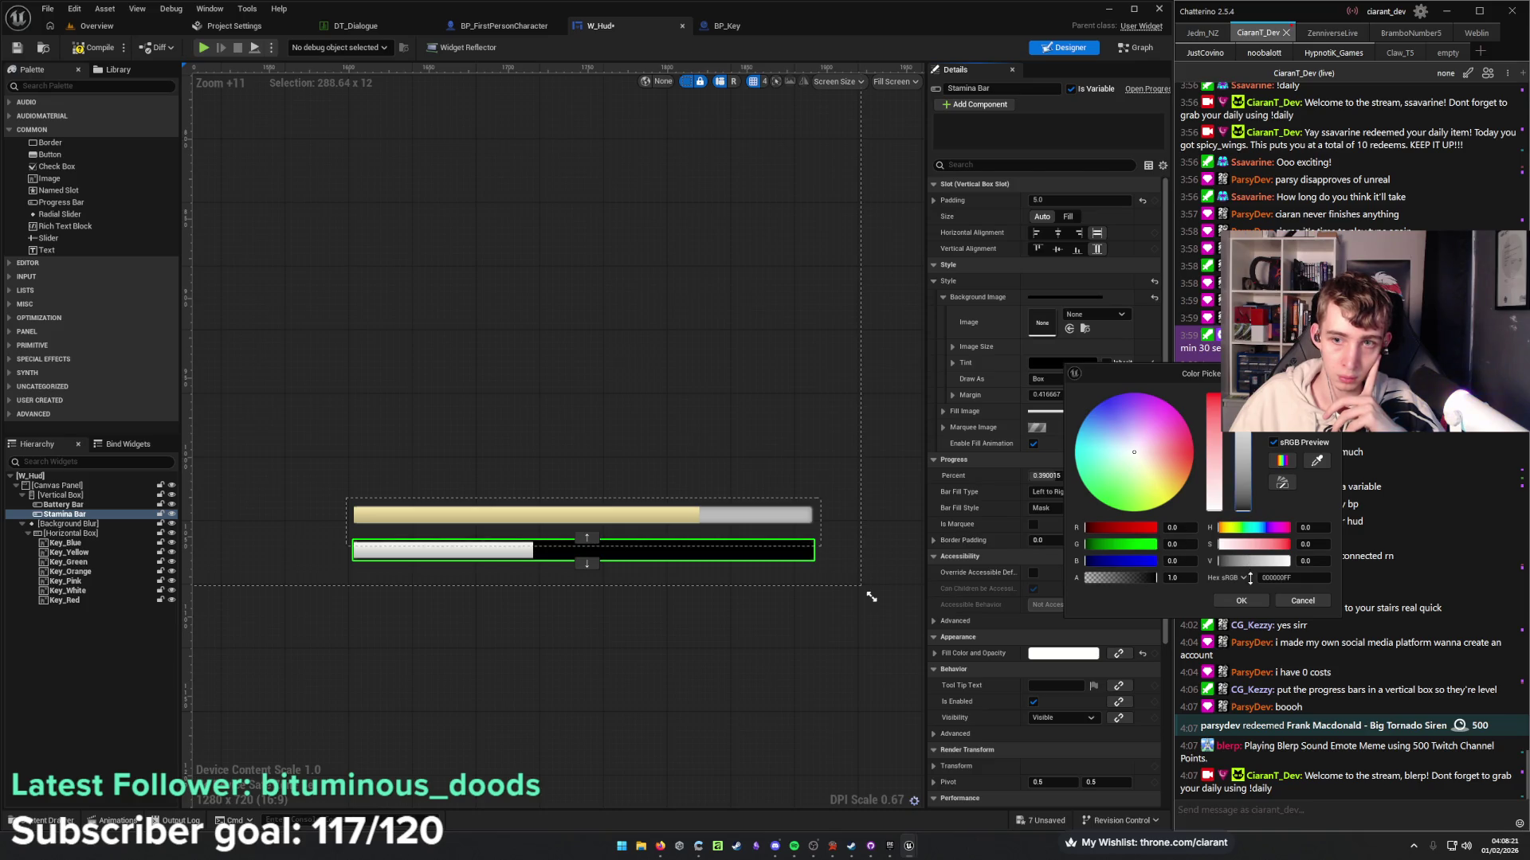
pyautogui.moveTo(1155, 578)
pyautogui.mouseDown()
pyautogui.moveTo(1093, 580)
pyautogui.moveTo(1104, 588)
pyautogui.mouseUp()
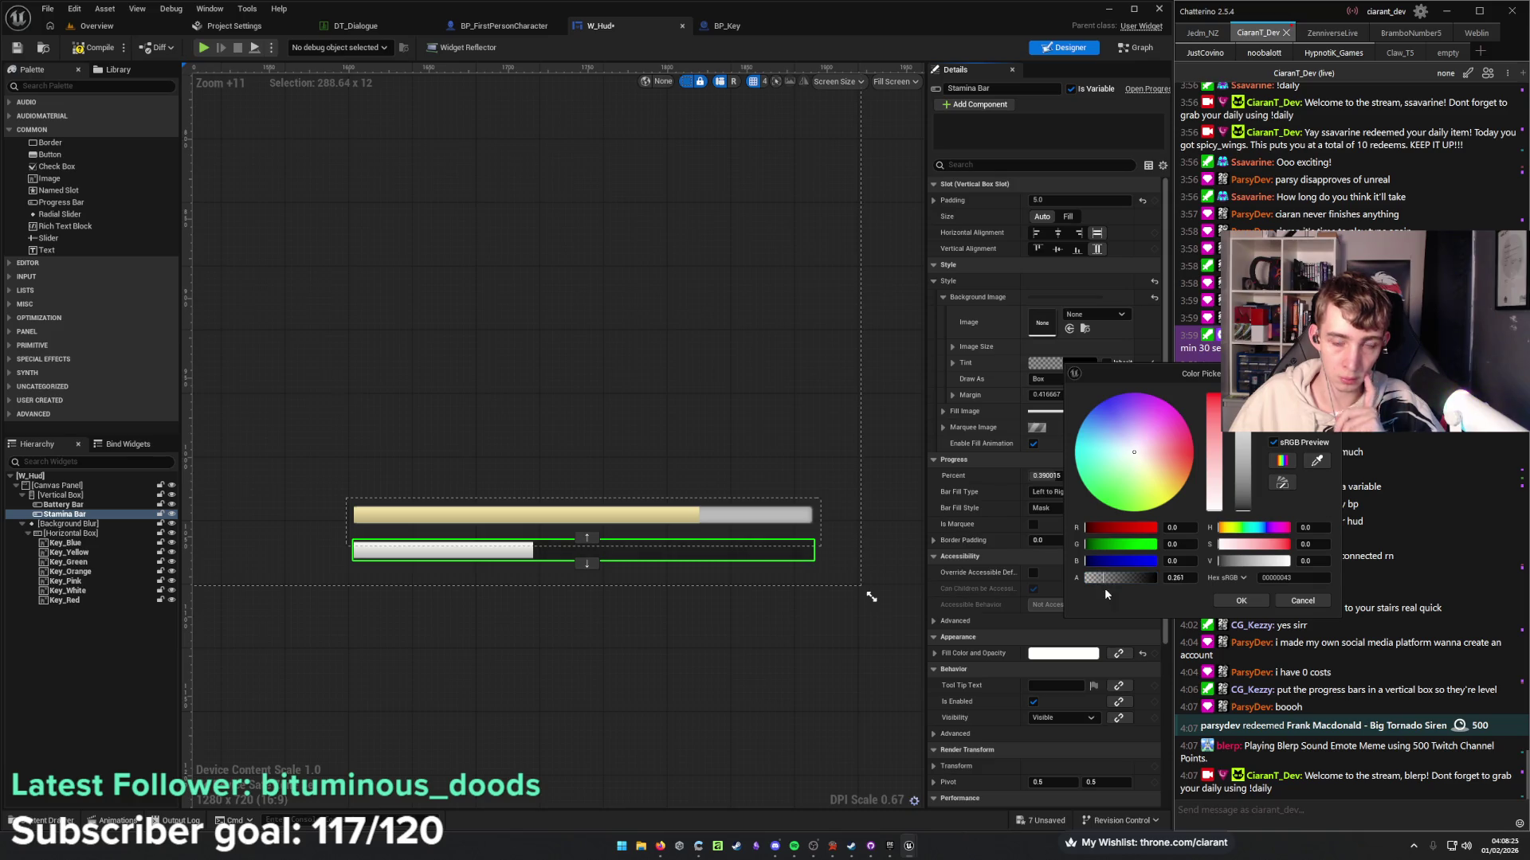
pyautogui.click(1187, 578)
pyautogui.press('BackSpace')
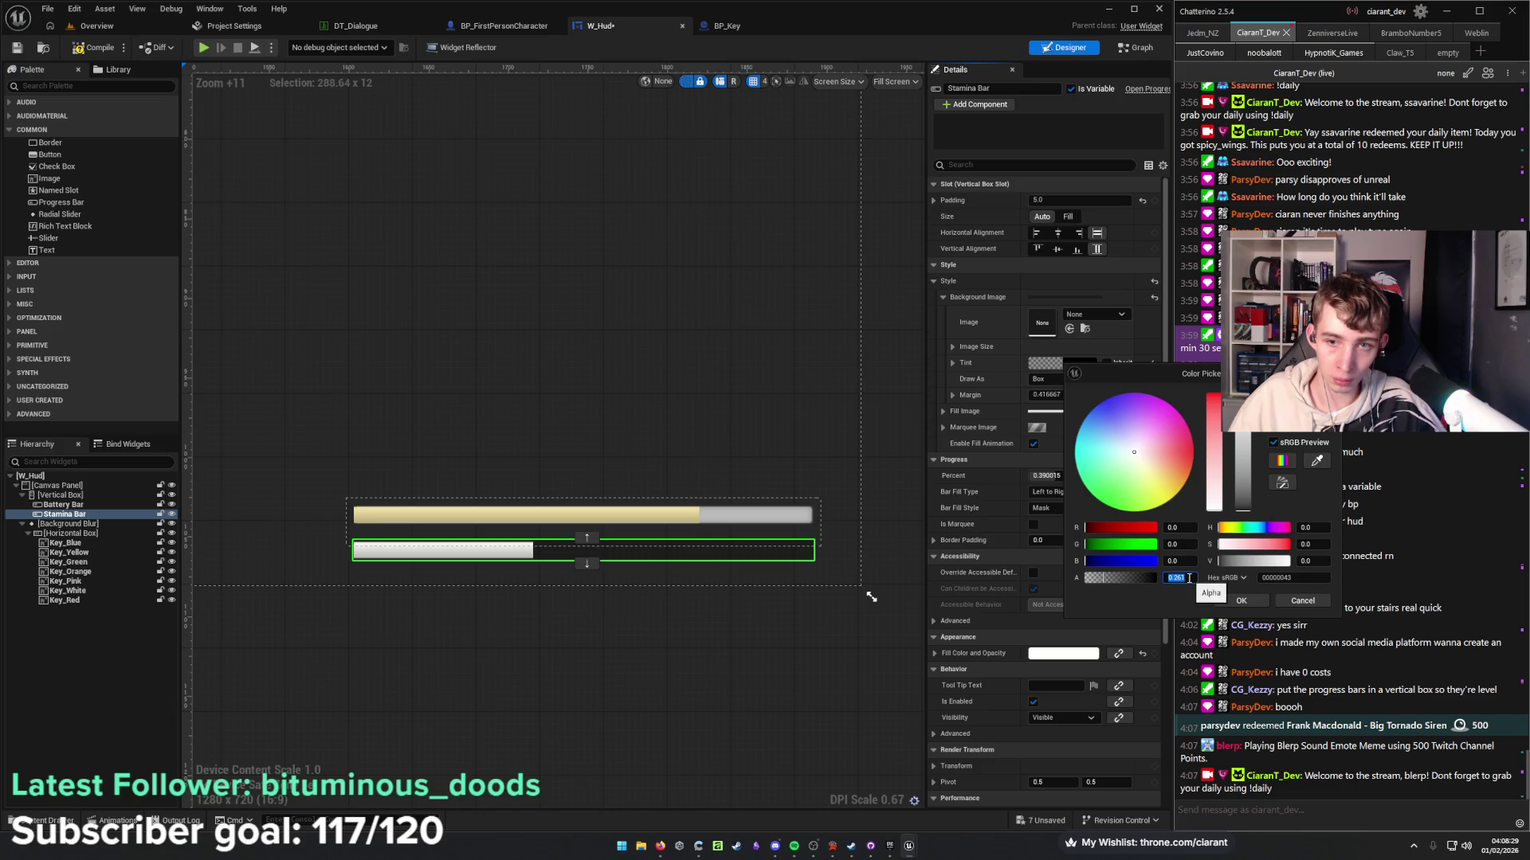
# Give the Battery Bar's background a translucent black tint with alpha 0.261.
pyautogui.click(115, 505)
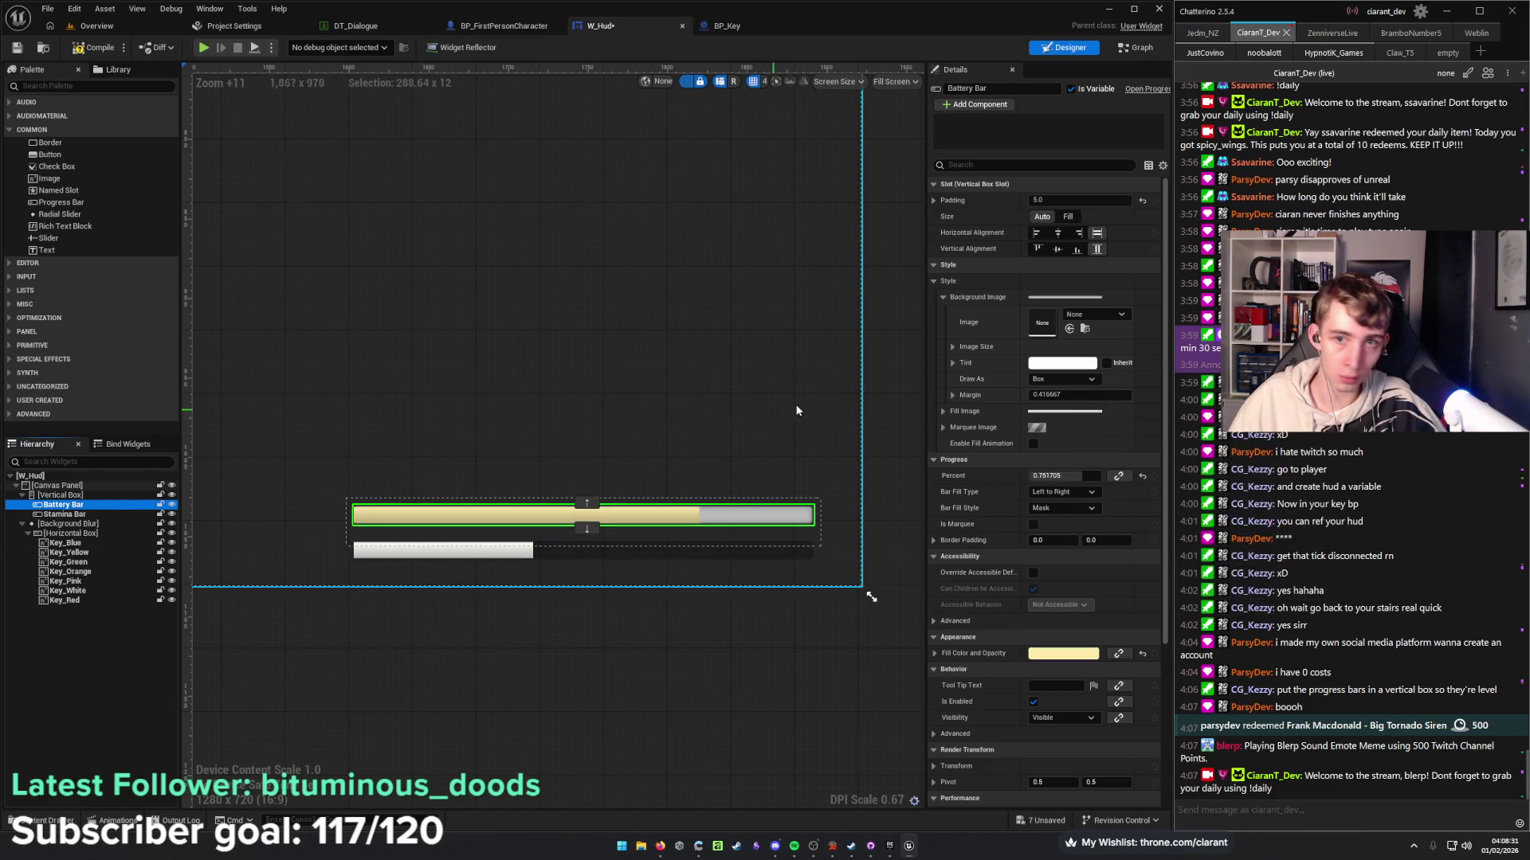
pyautogui.click(1050, 367)
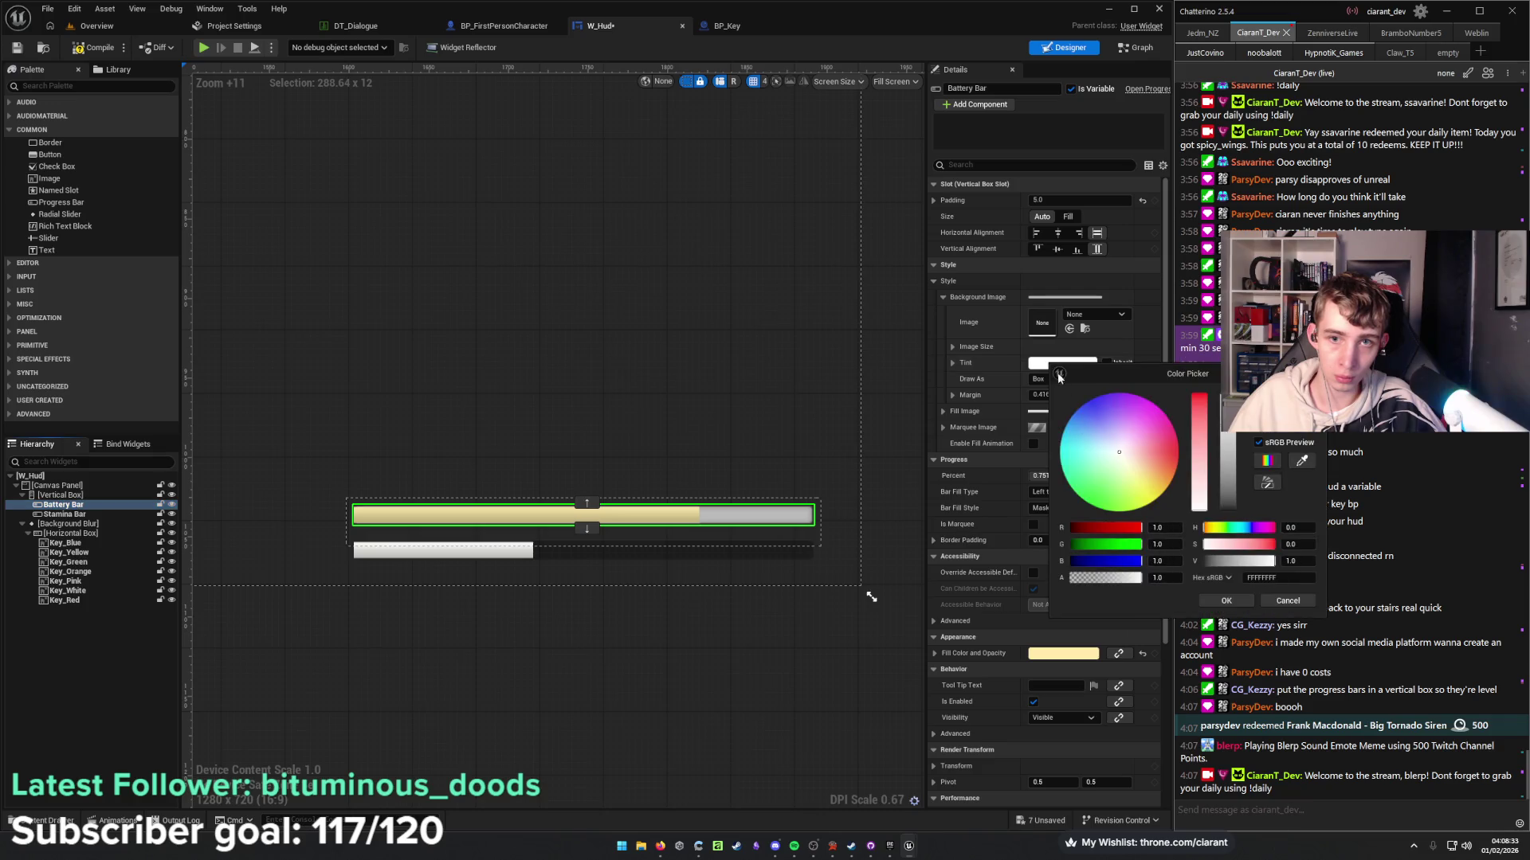
pyautogui.write('0.261')
pyautogui.moveTo(1273, 561)
pyautogui.mouseDown()
pyautogui.moveTo(1205, 561)
pyautogui.moveTo(1223, 568)
pyautogui.mouseUp()
pyautogui.click(1227, 601)
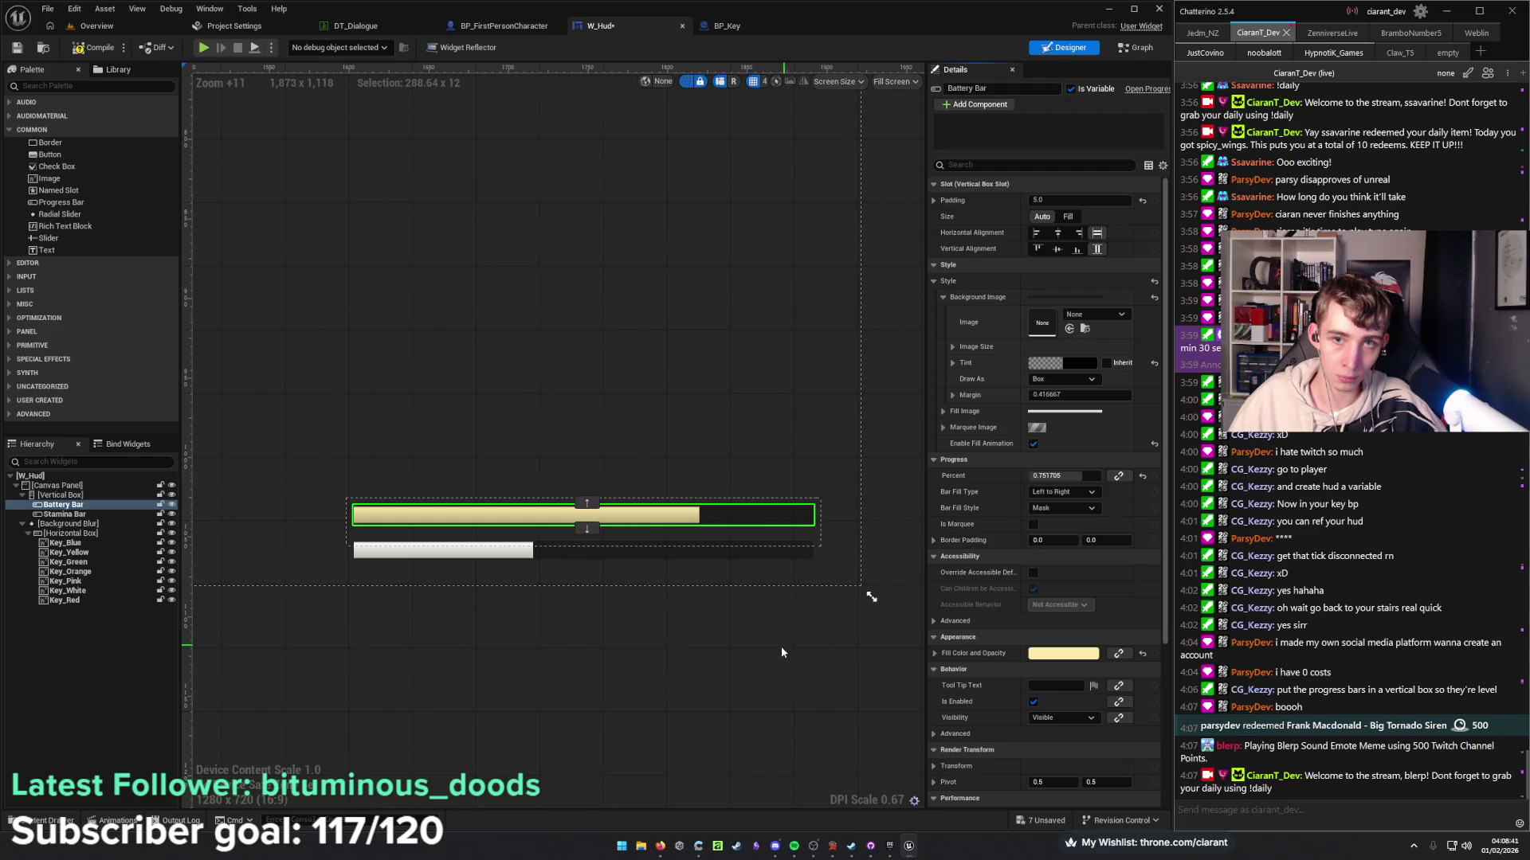
pyautogui.click(758, 654)
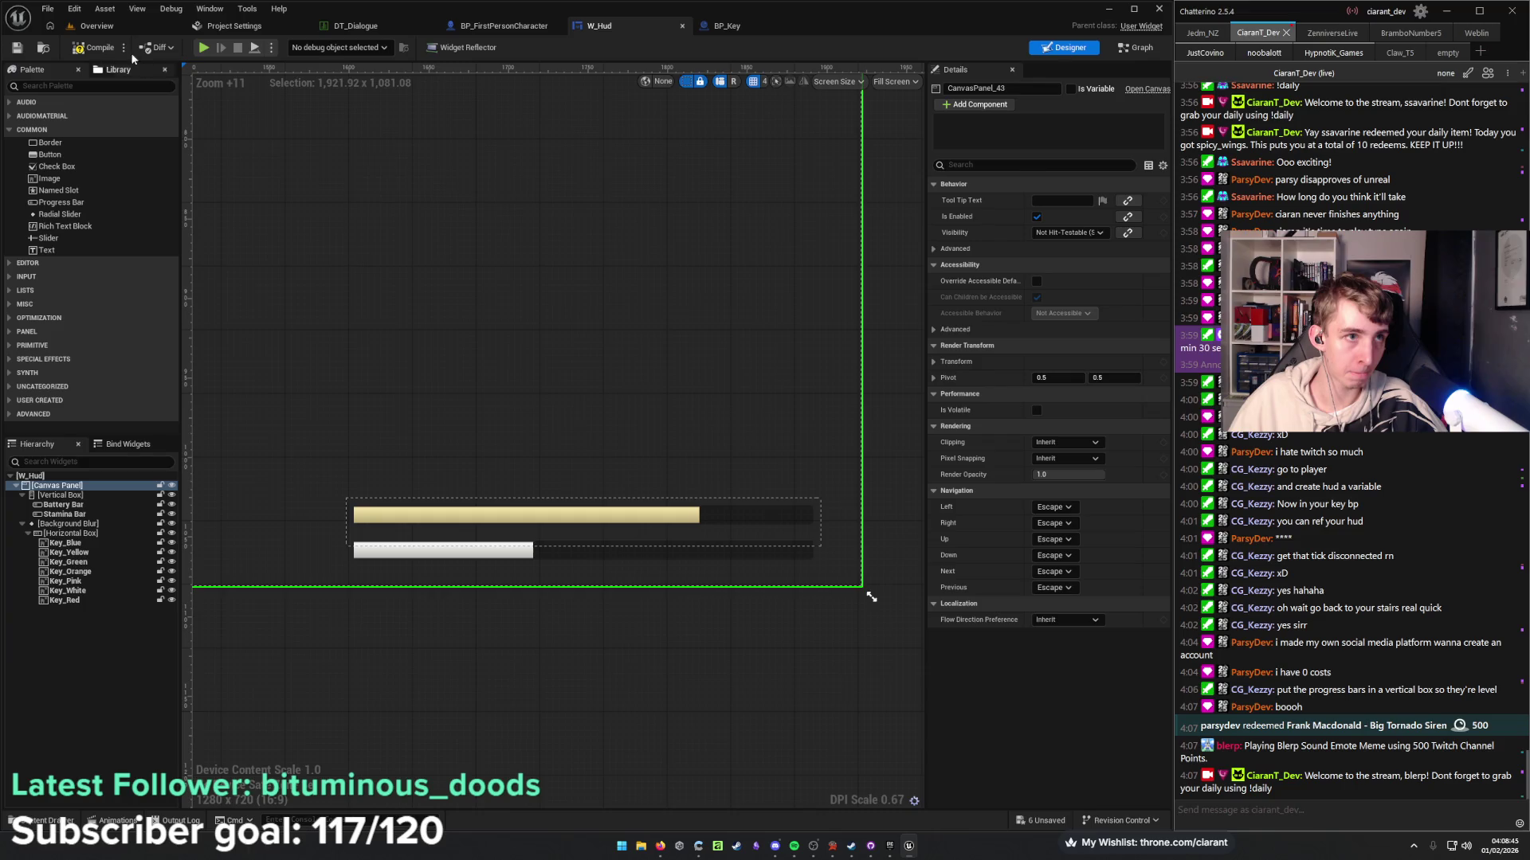
# In BP_FirstPersonCharacter, add a Float variable named Battery.
pyautogui.click(503, 28)
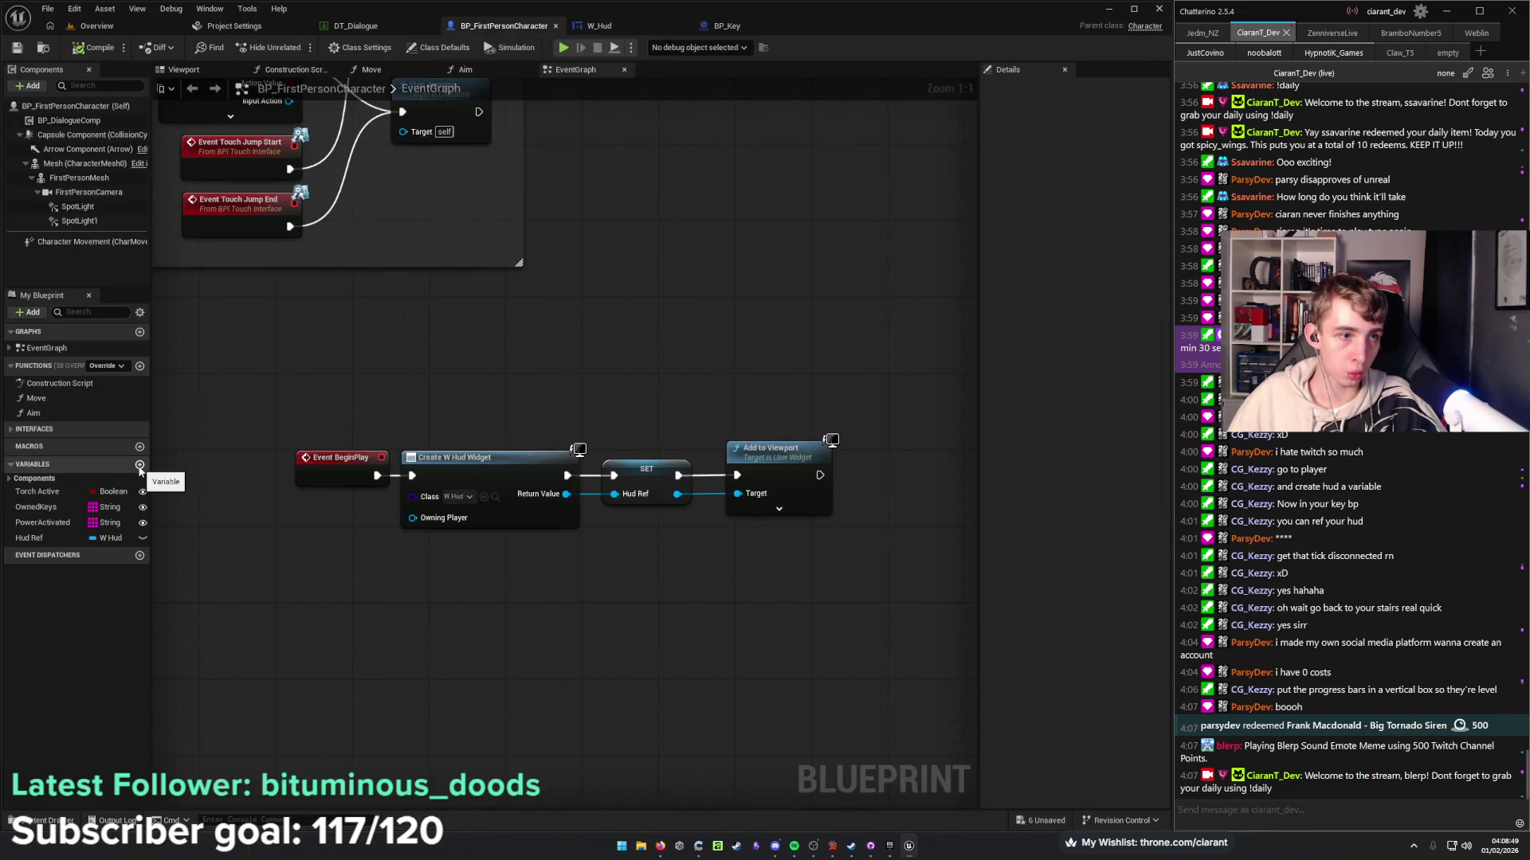
pyautogui.click(140, 467)
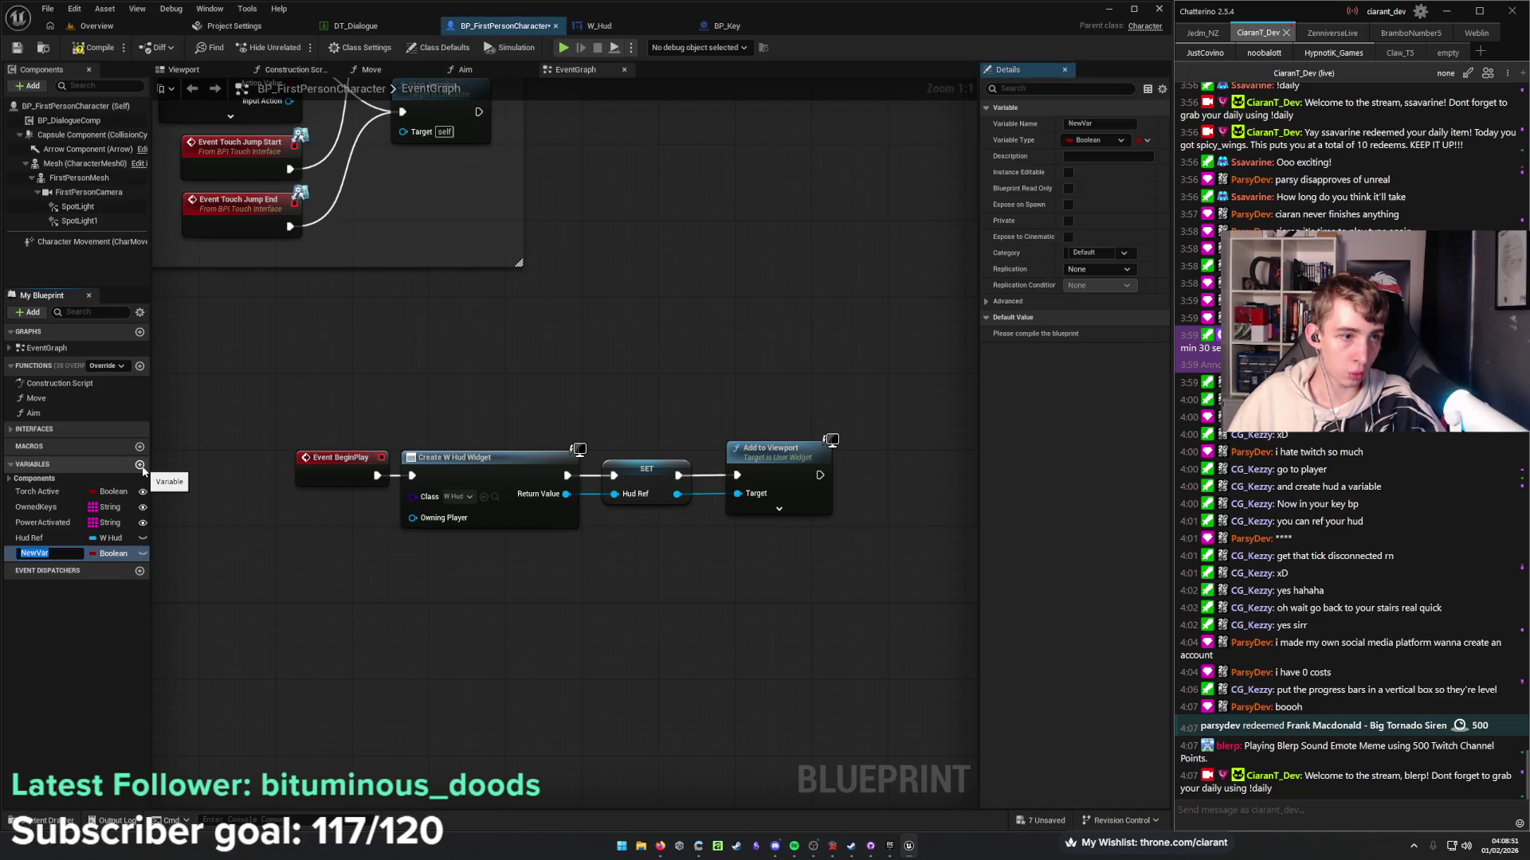
pyautogui.write('Battery')
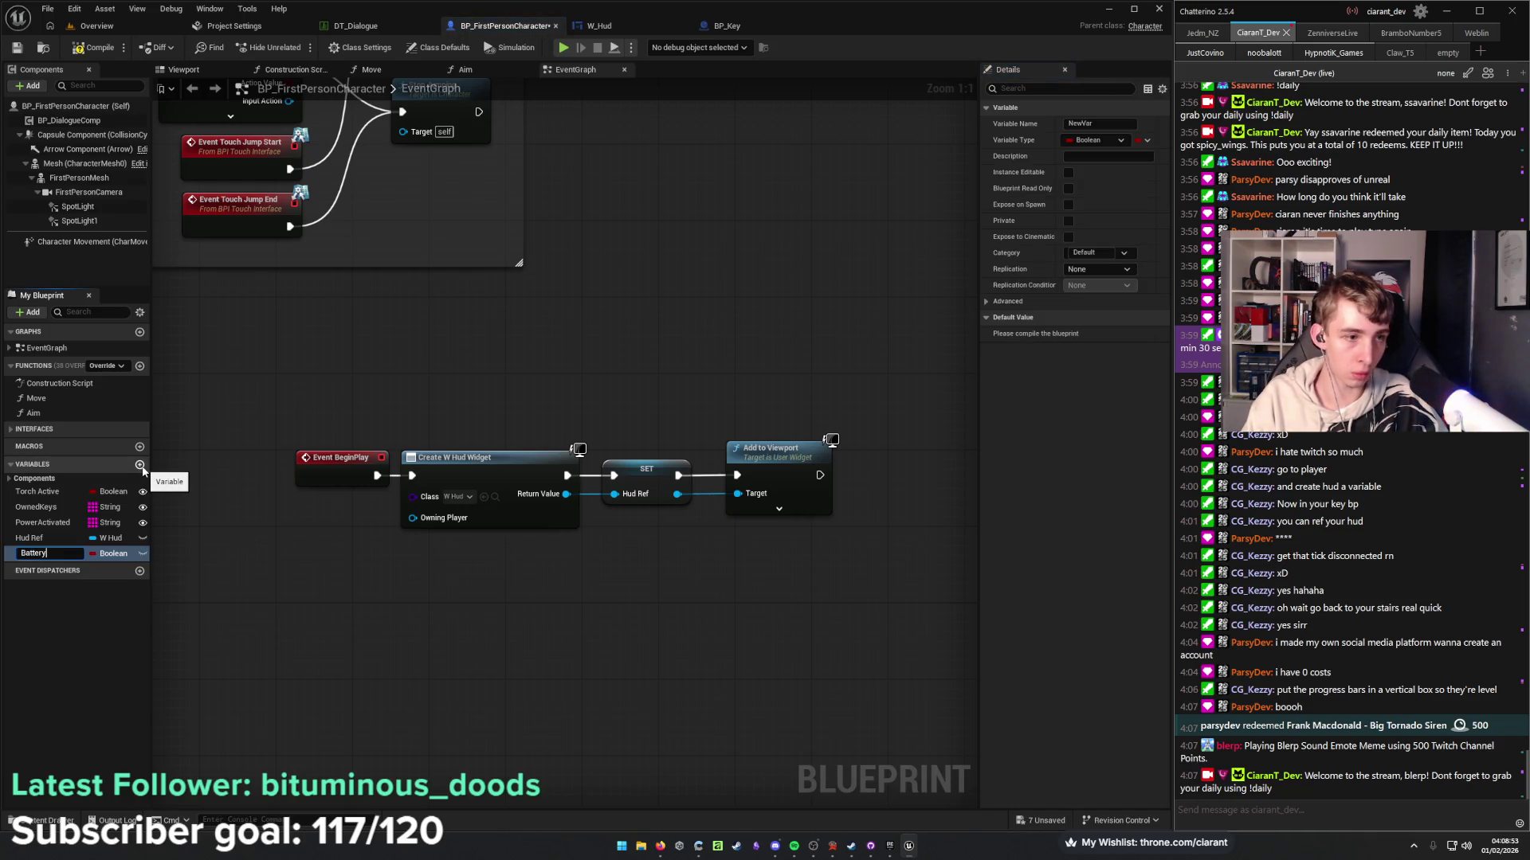
pyautogui.press('Return')
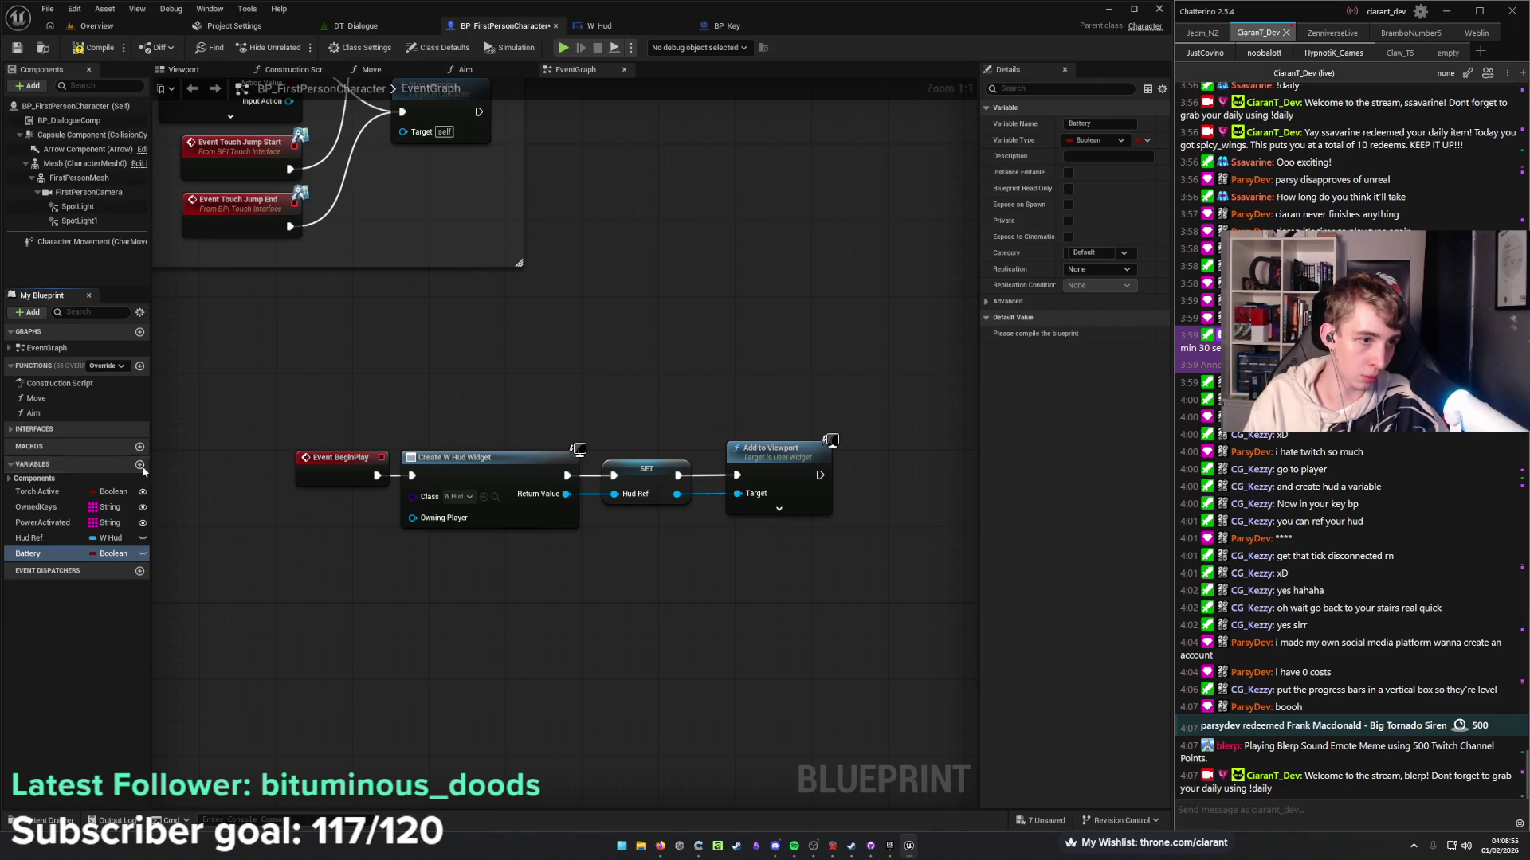
pyautogui.click(118, 553)
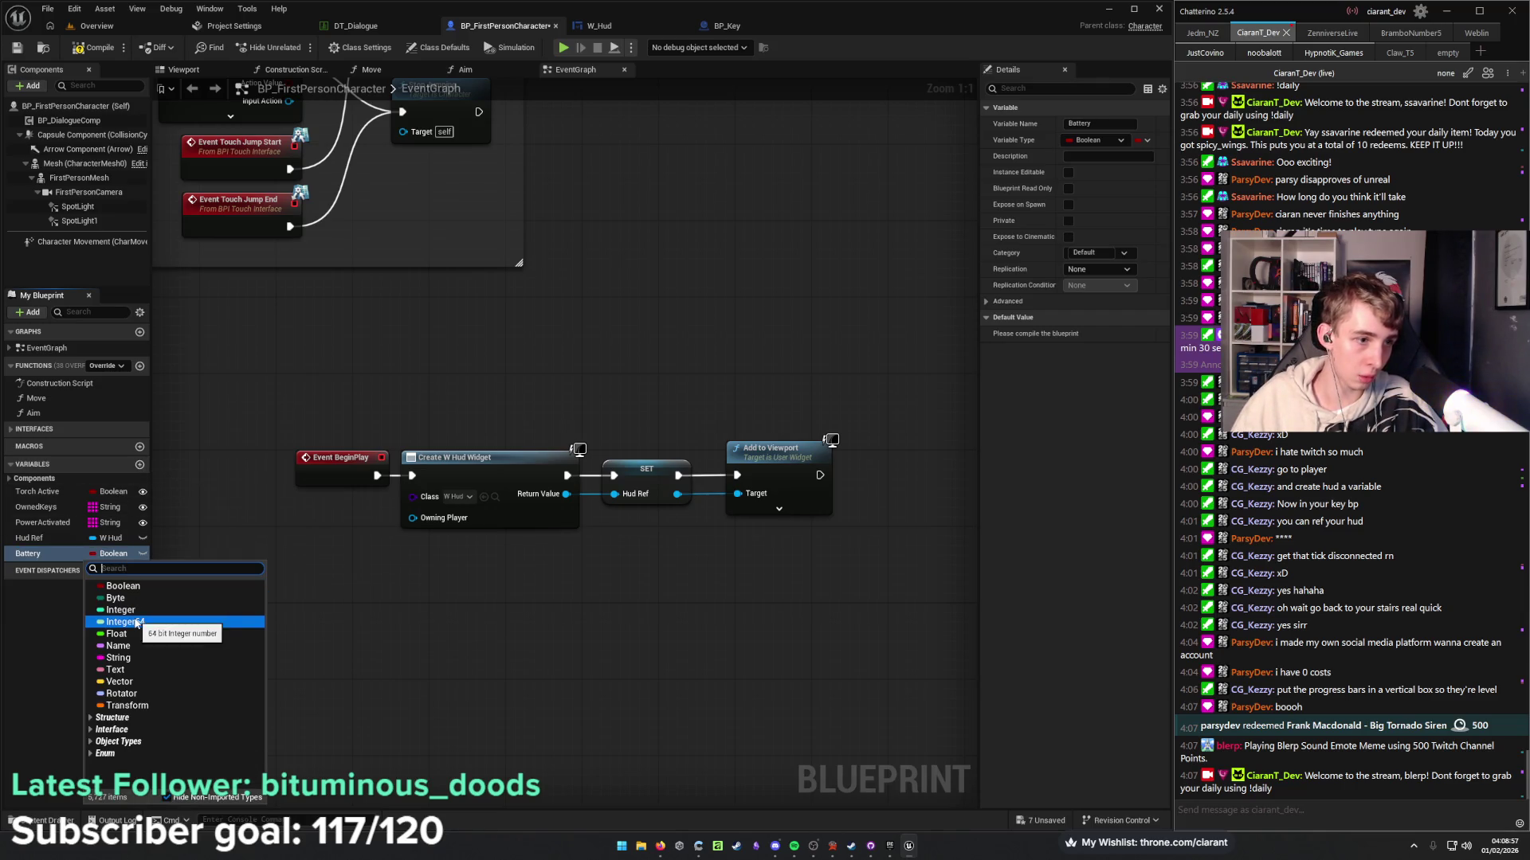
pyautogui.press('Escape')
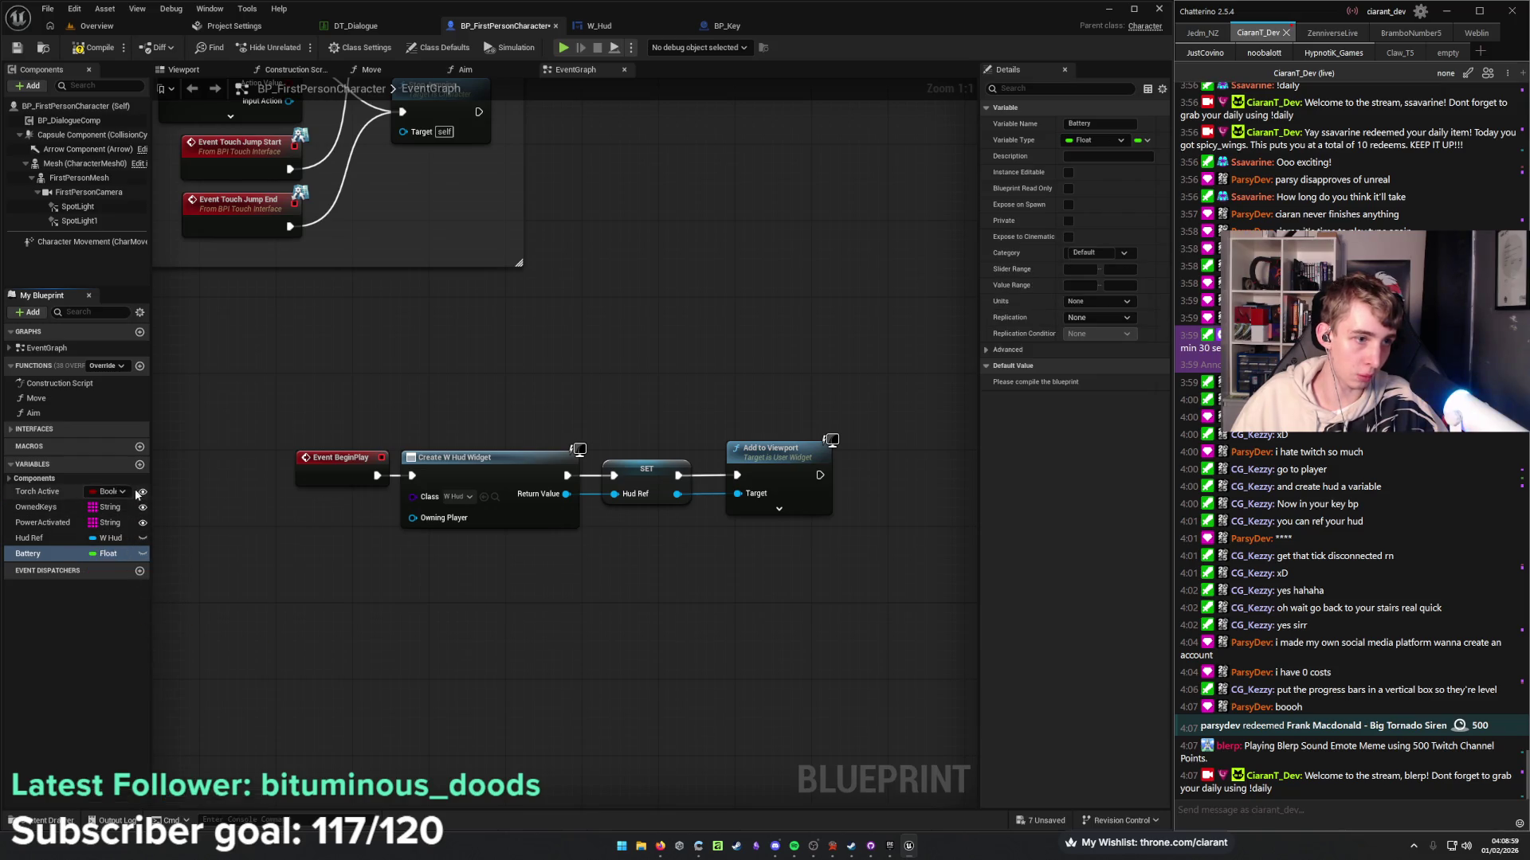
# Add a second Float variable named Stamina.
pyautogui.click(140, 465)
pyautogui.write('Stamina')
pyautogui.press('Return')
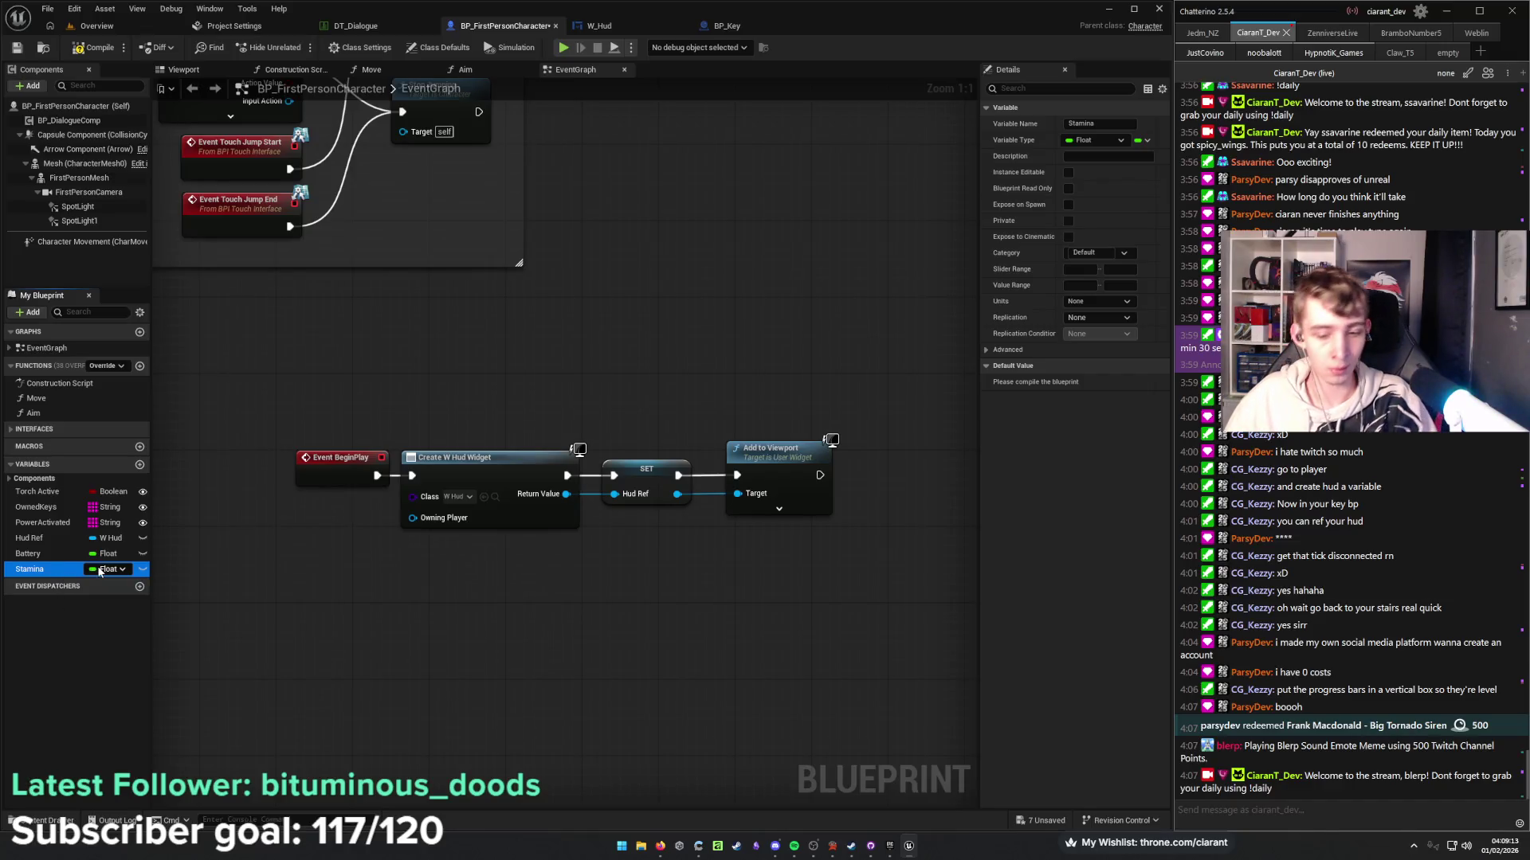
pyautogui.click(99, 619)
pyautogui.moveTo(249, 533); pyautogui.dragTo(273, 504)
# In W_Hud, set the Battery Bar's Background Image to draw as Image.
pyautogui.click(633, 21)
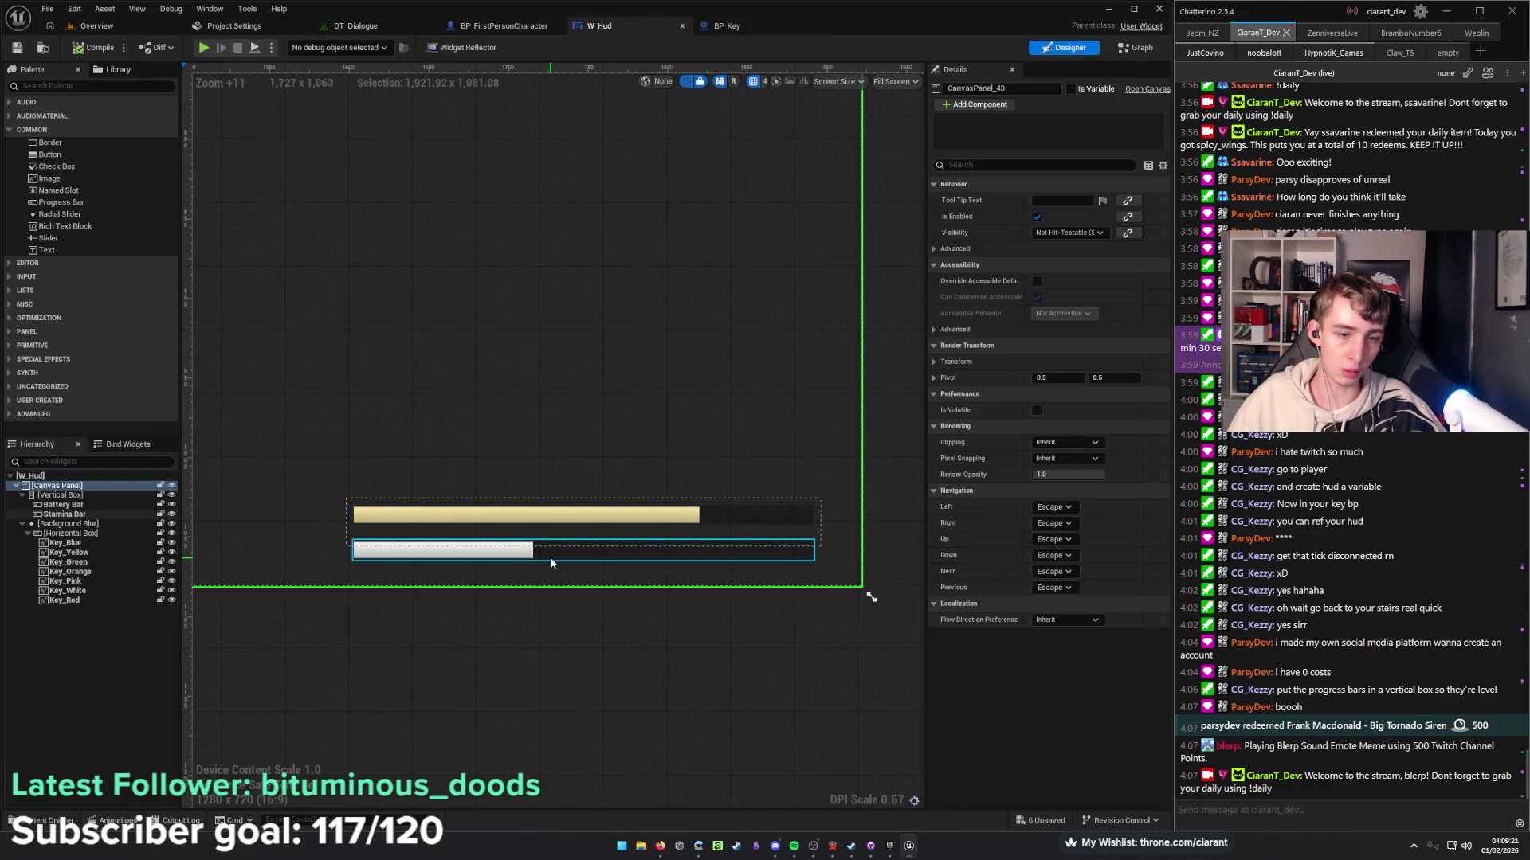
pyautogui.click(549, 557)
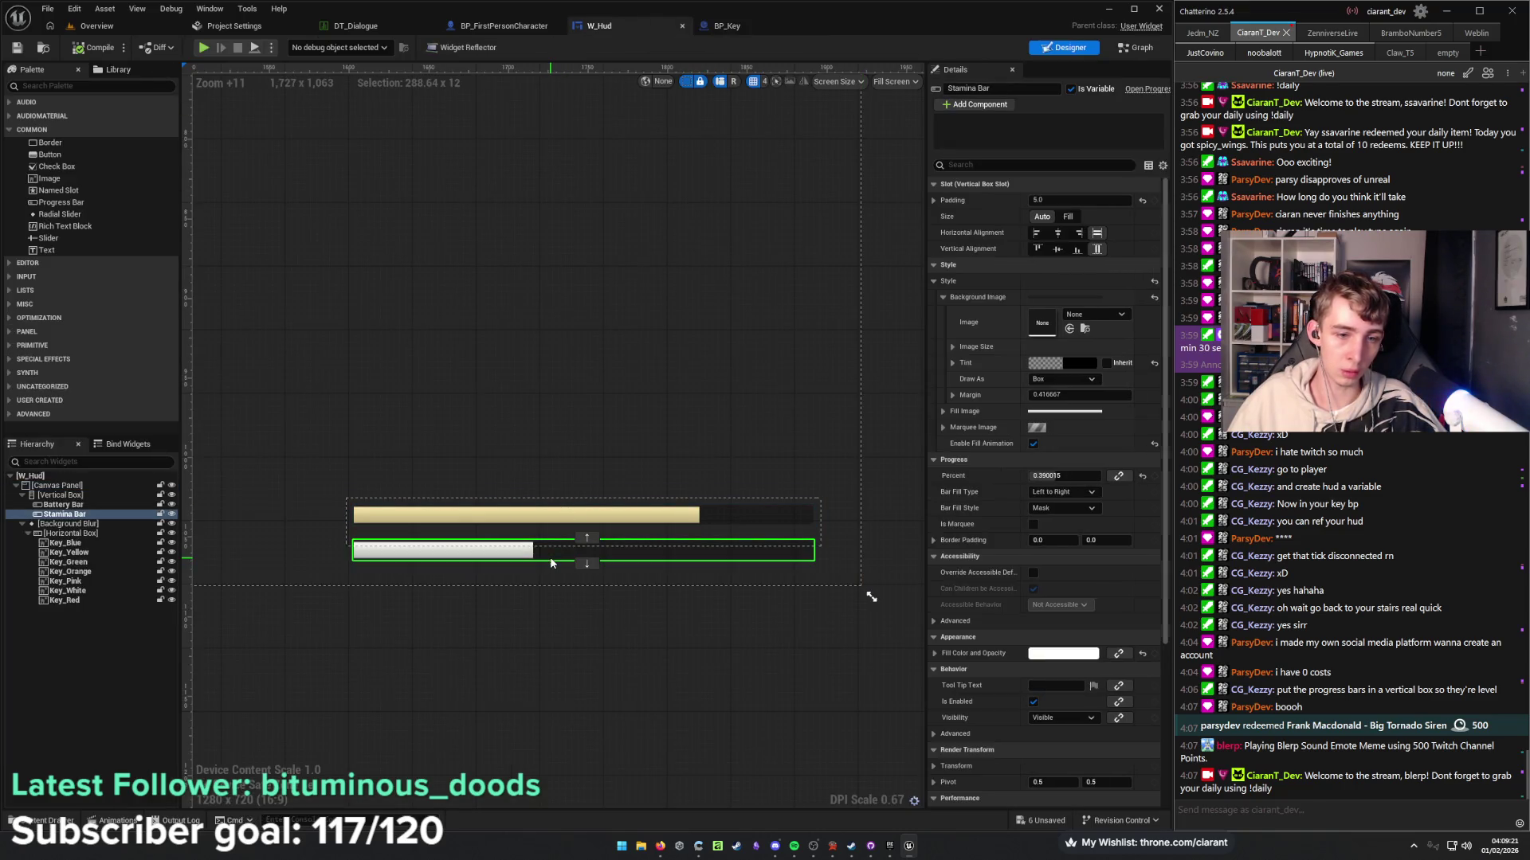
pyautogui.click(1078, 383)
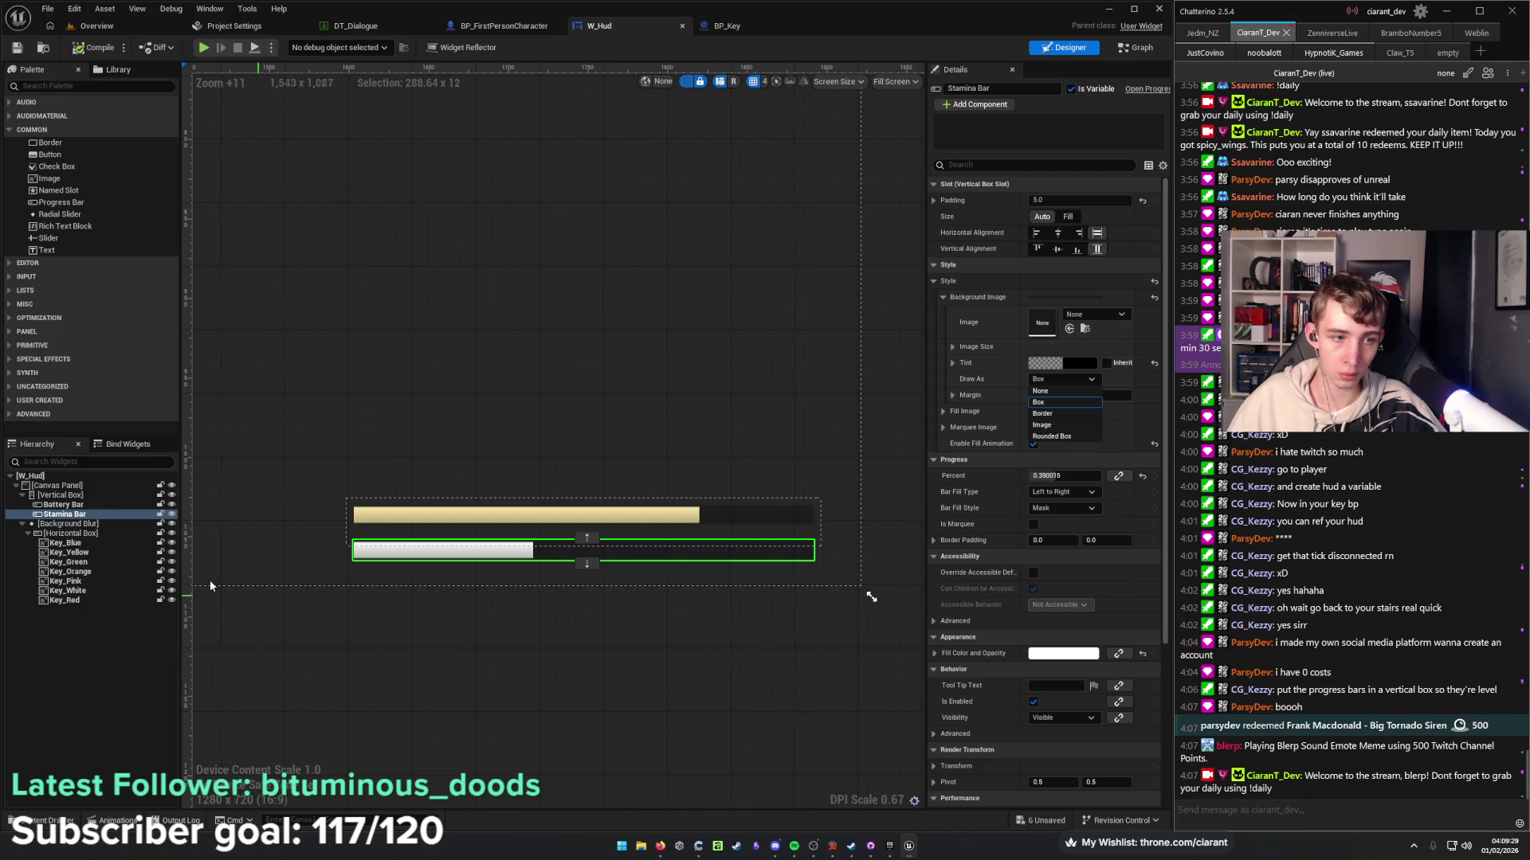
pyautogui.click(415, 515)
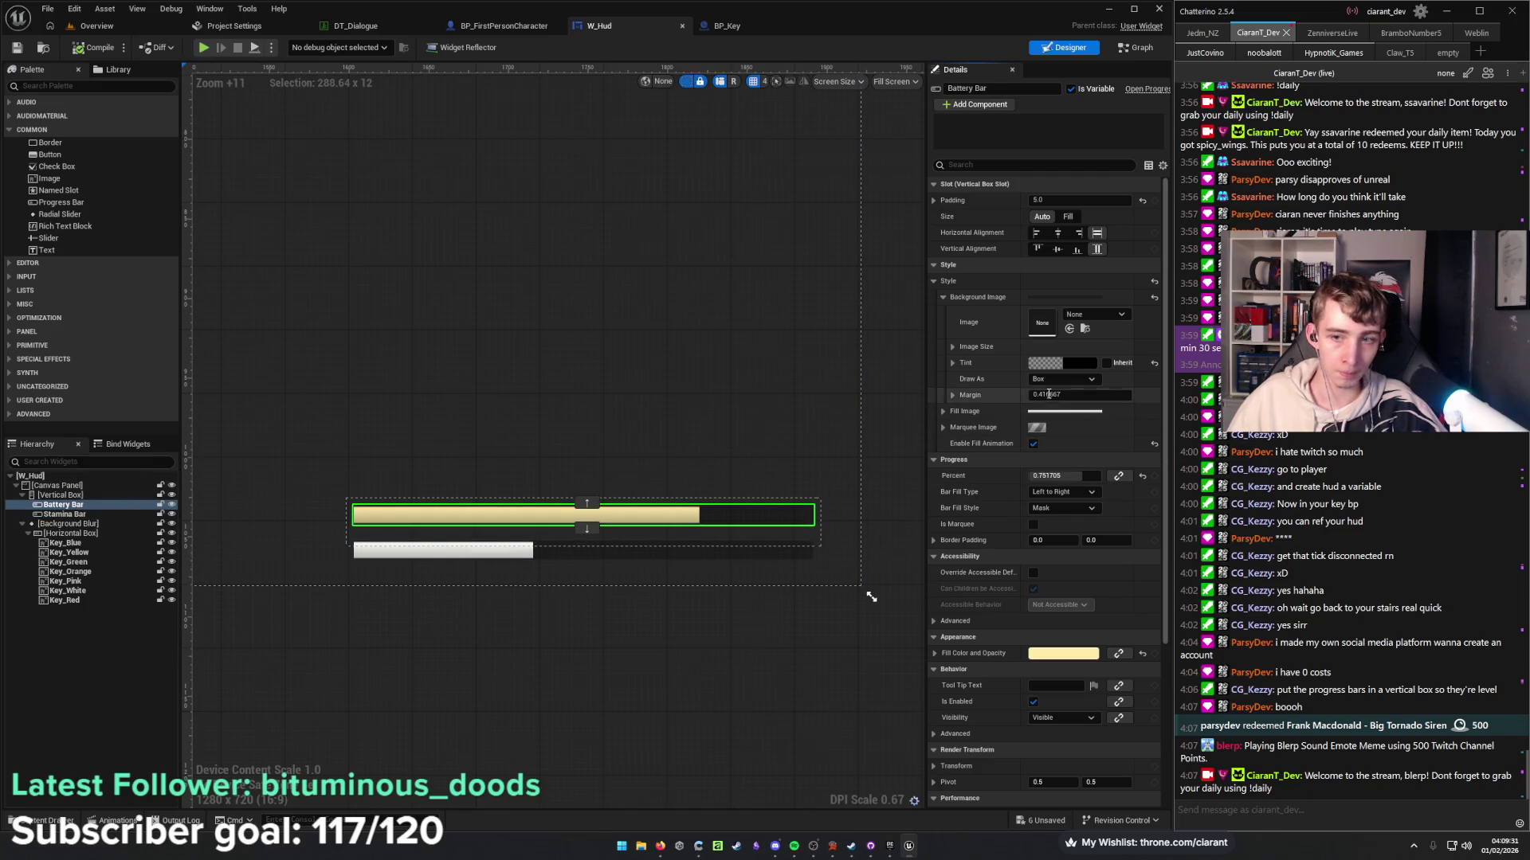
pyautogui.click(1071, 380)
pyautogui.click(1069, 422)
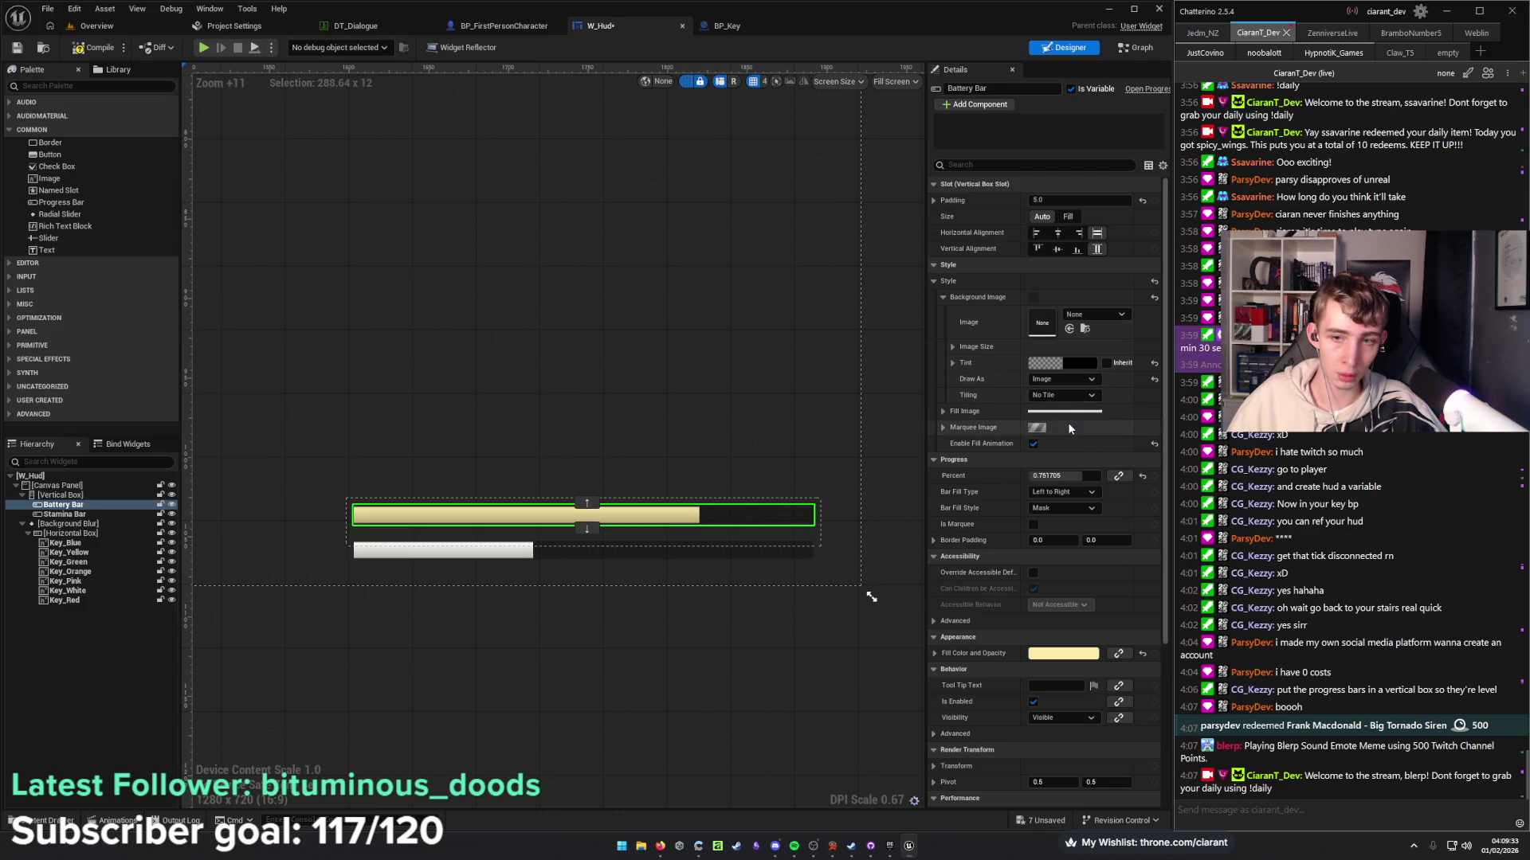
# Search the background images for 'battery', find none, and return to the level editor.
pyautogui.click(1083, 393)
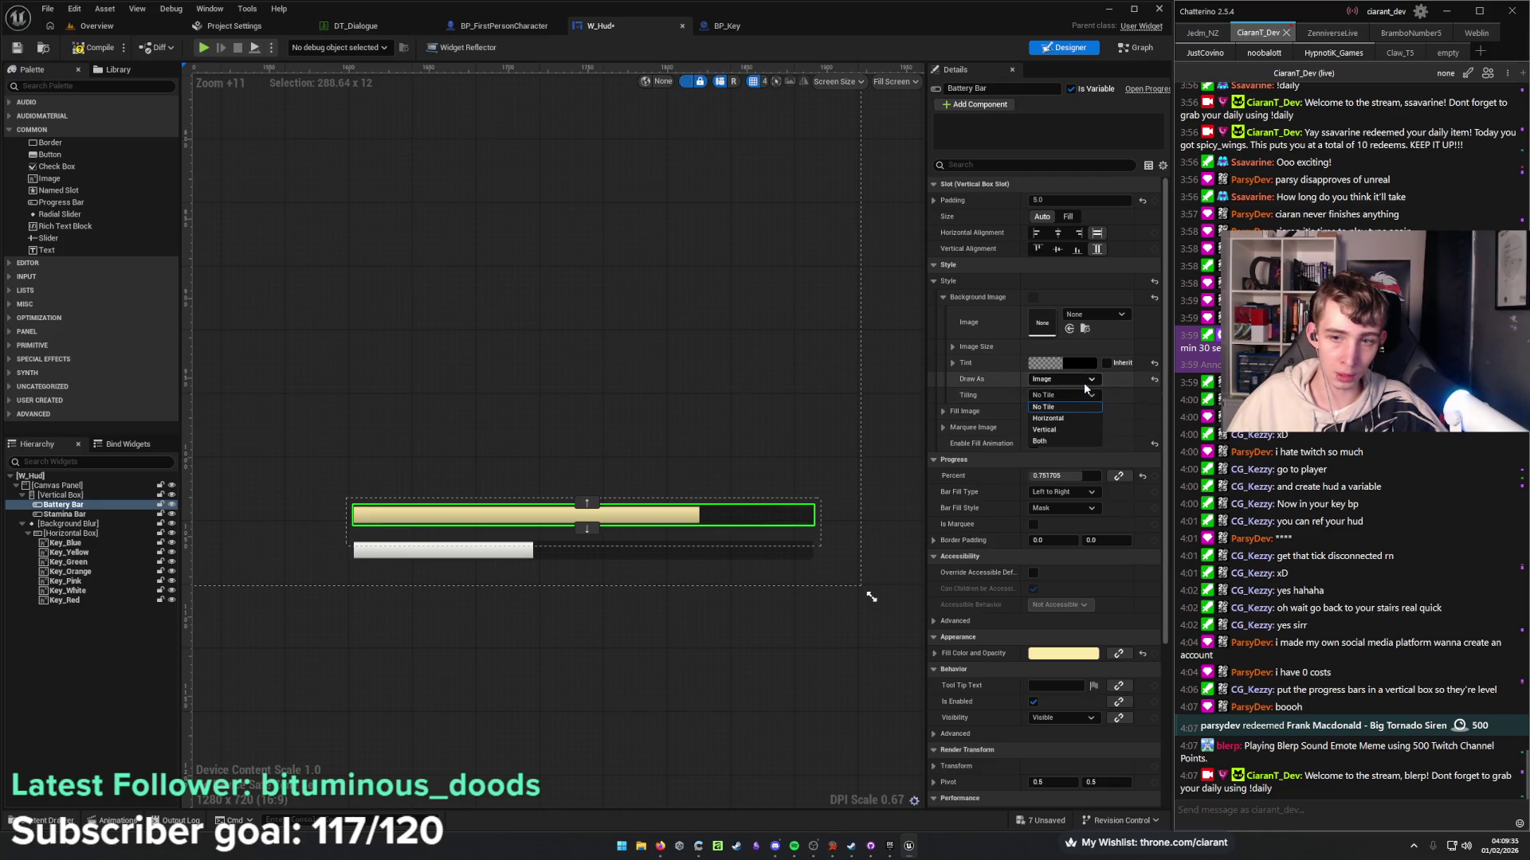
pyautogui.click(1093, 316)
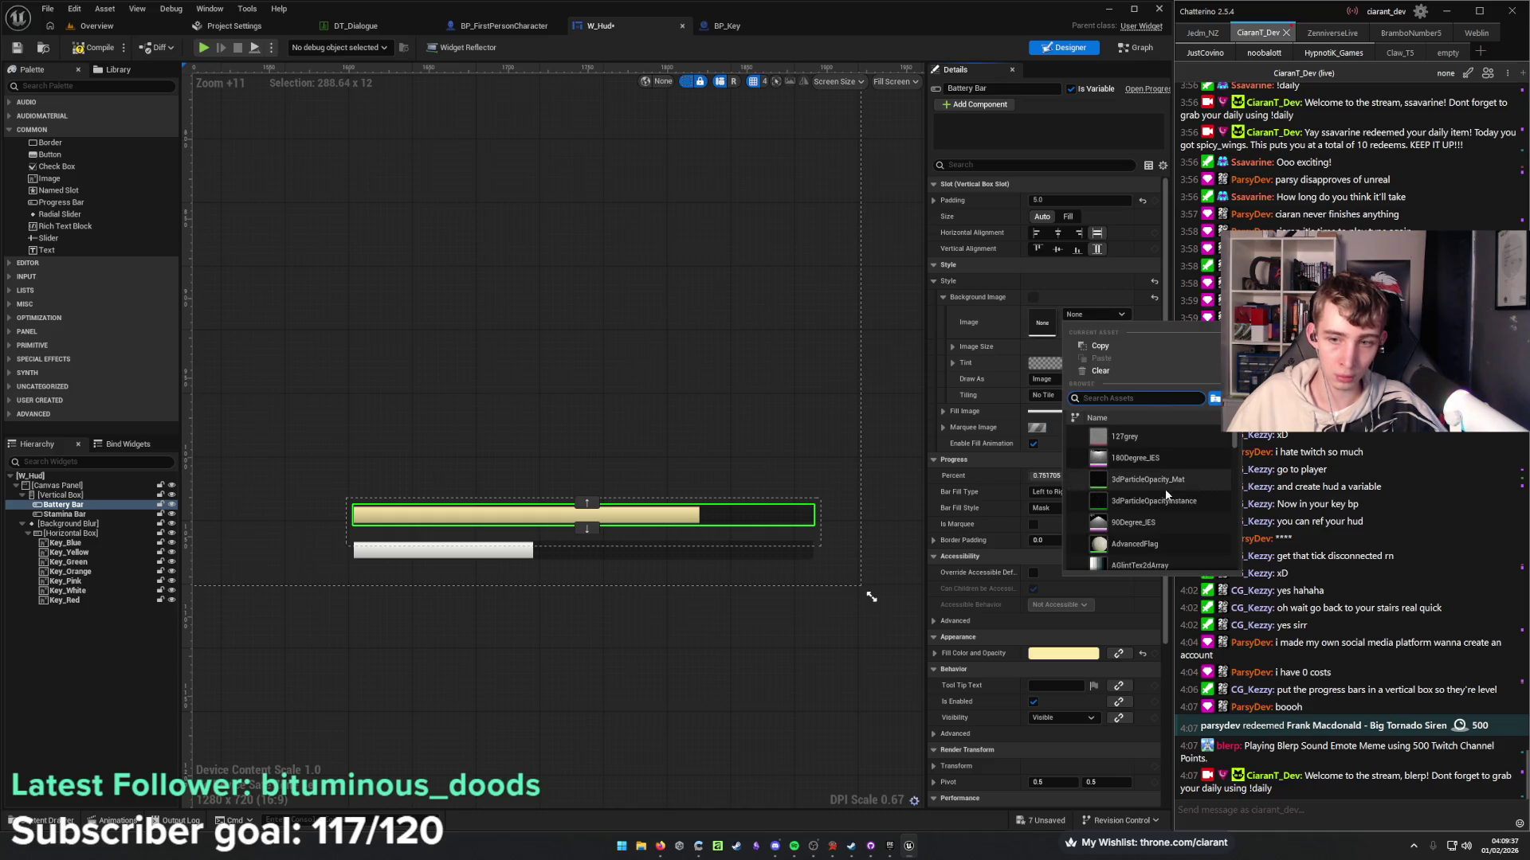
pyautogui.write('battery')
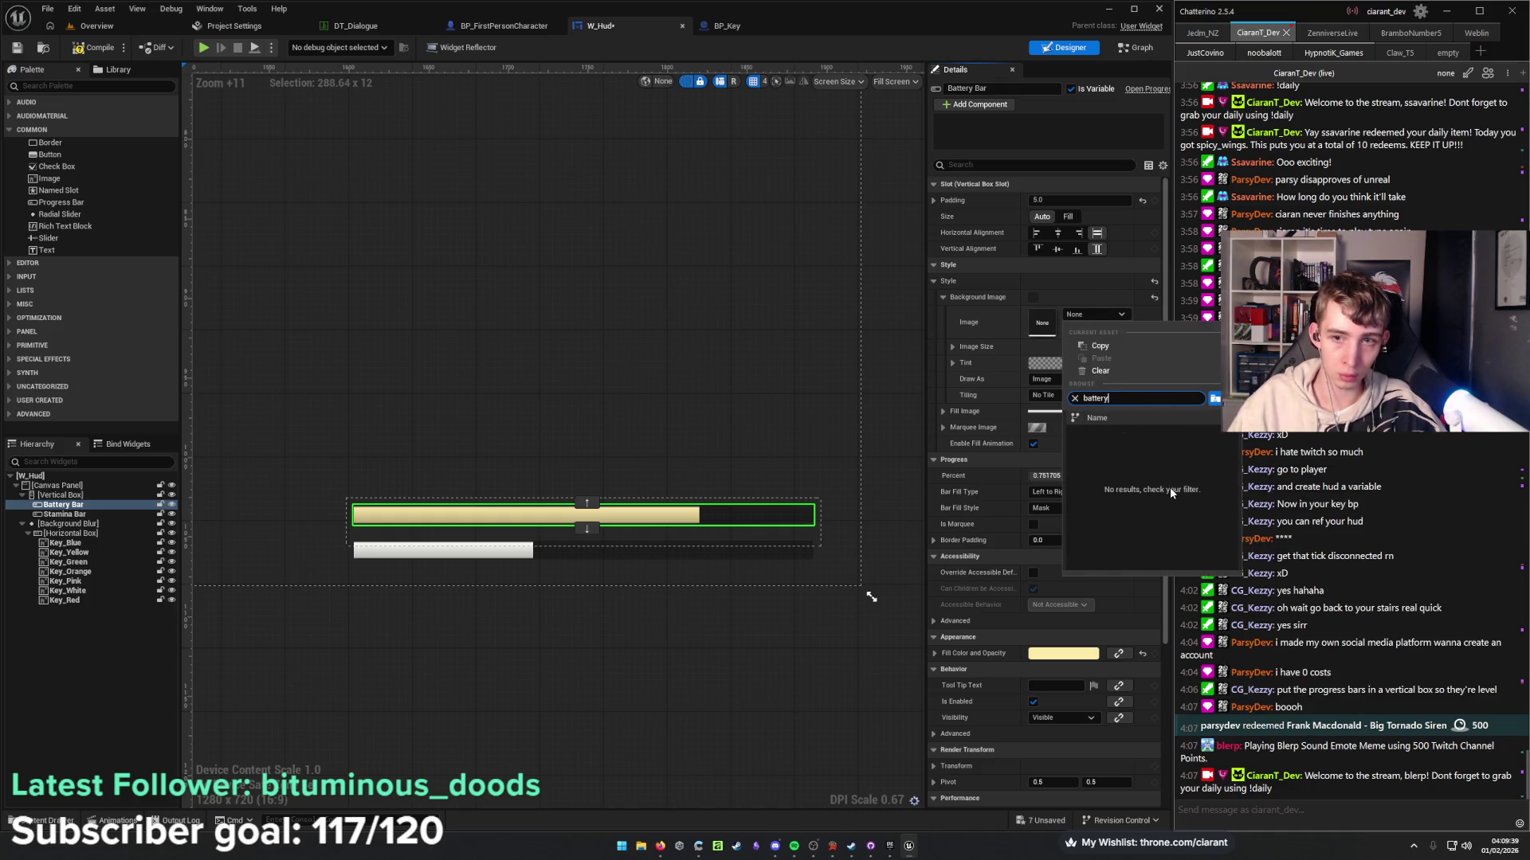
pyautogui.press('Escape')
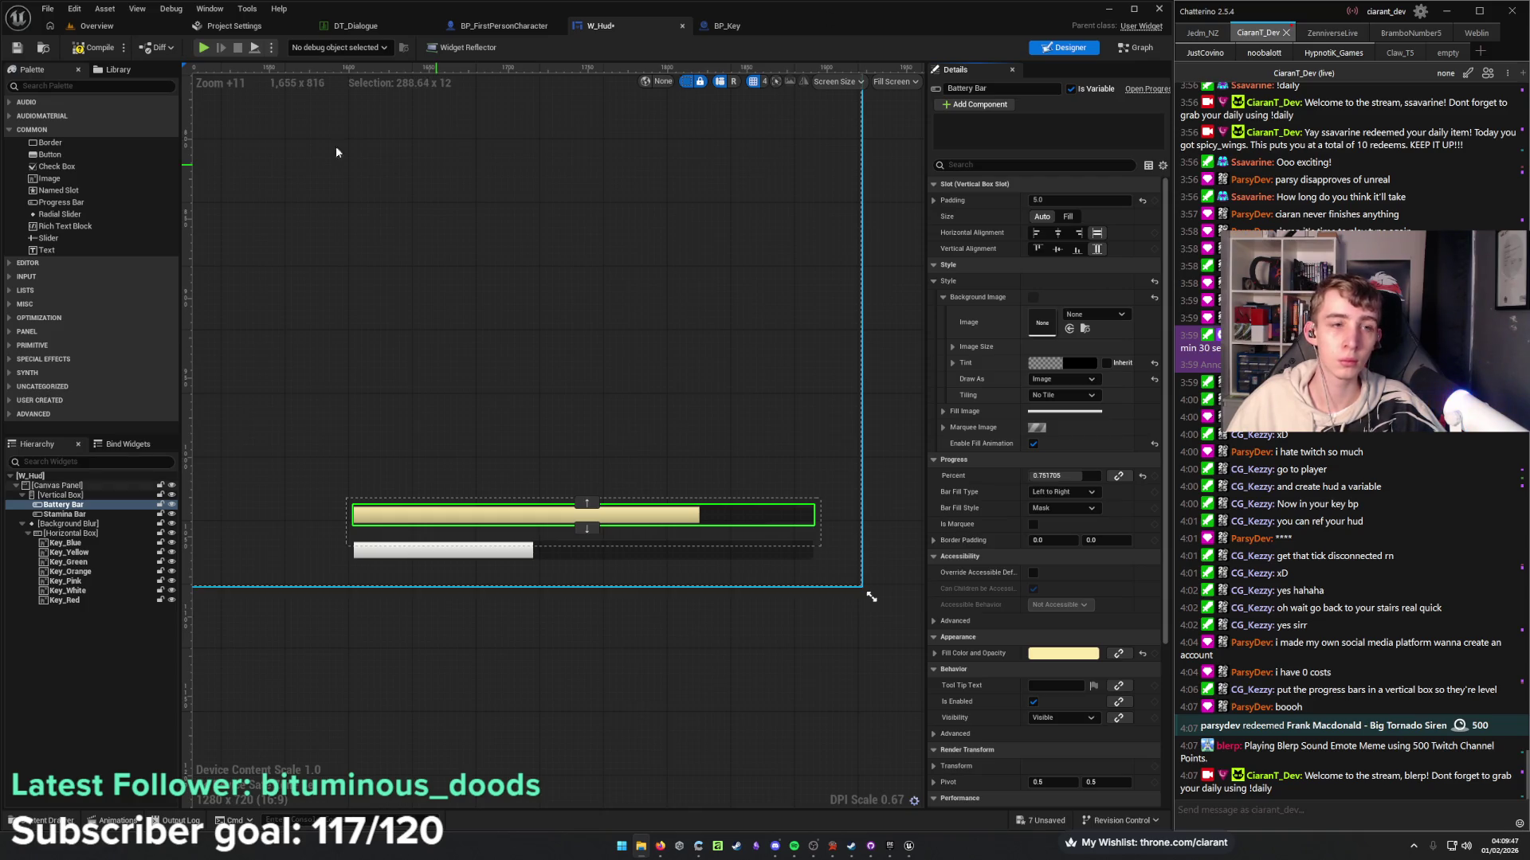
pyautogui.click(113, 25)
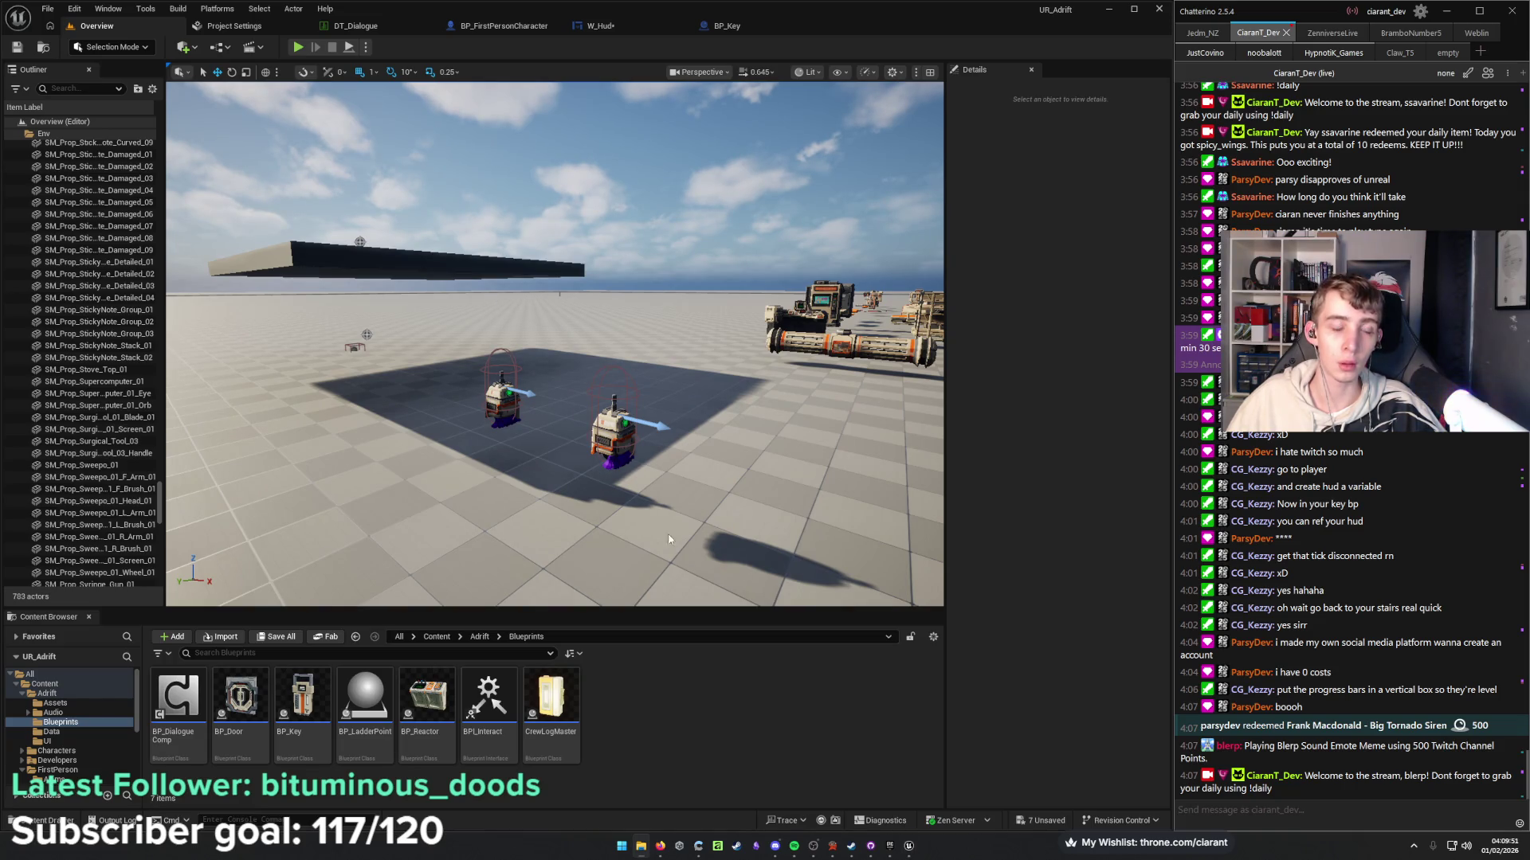
# Import the battery-pack texture into Adrift > Assets and return to W_Hud.
pyautogui.click(480, 637)
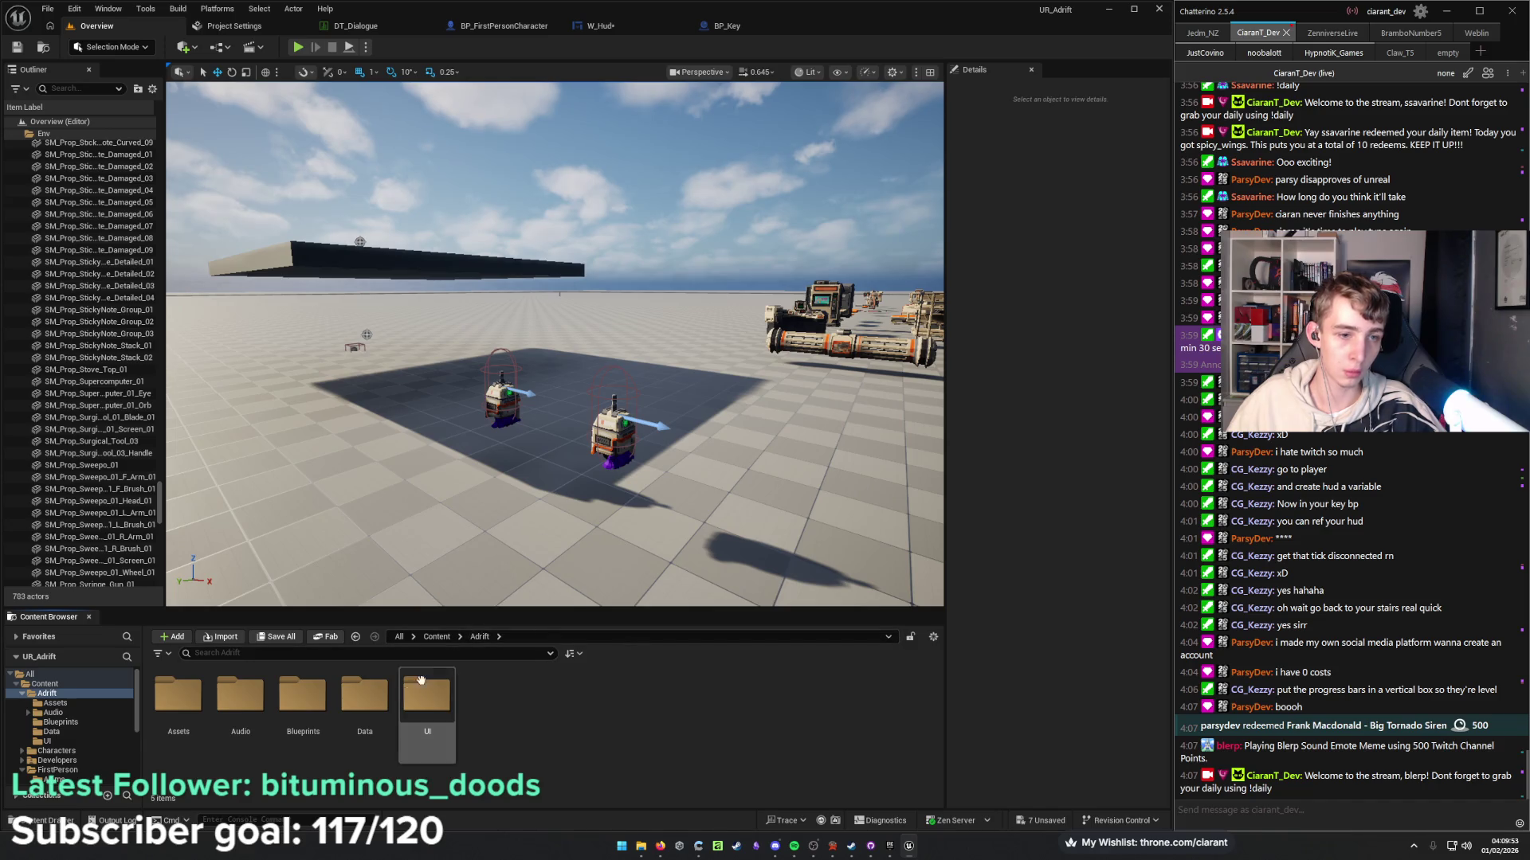
pyautogui.doubleClick(196, 697)
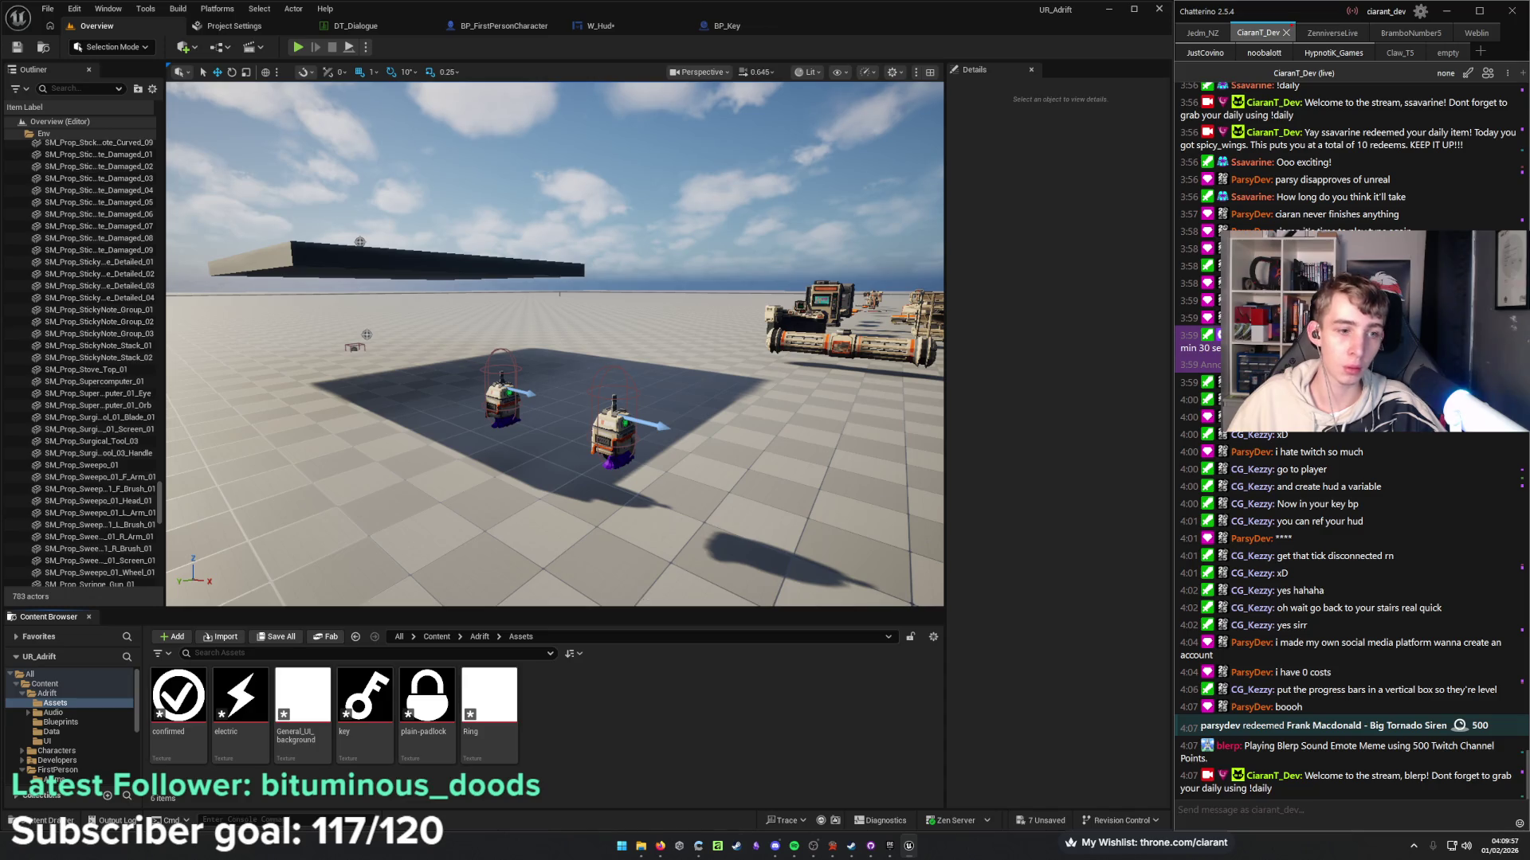
pyautogui.moveTo(568, 730); pyautogui.dragTo(571, 730)
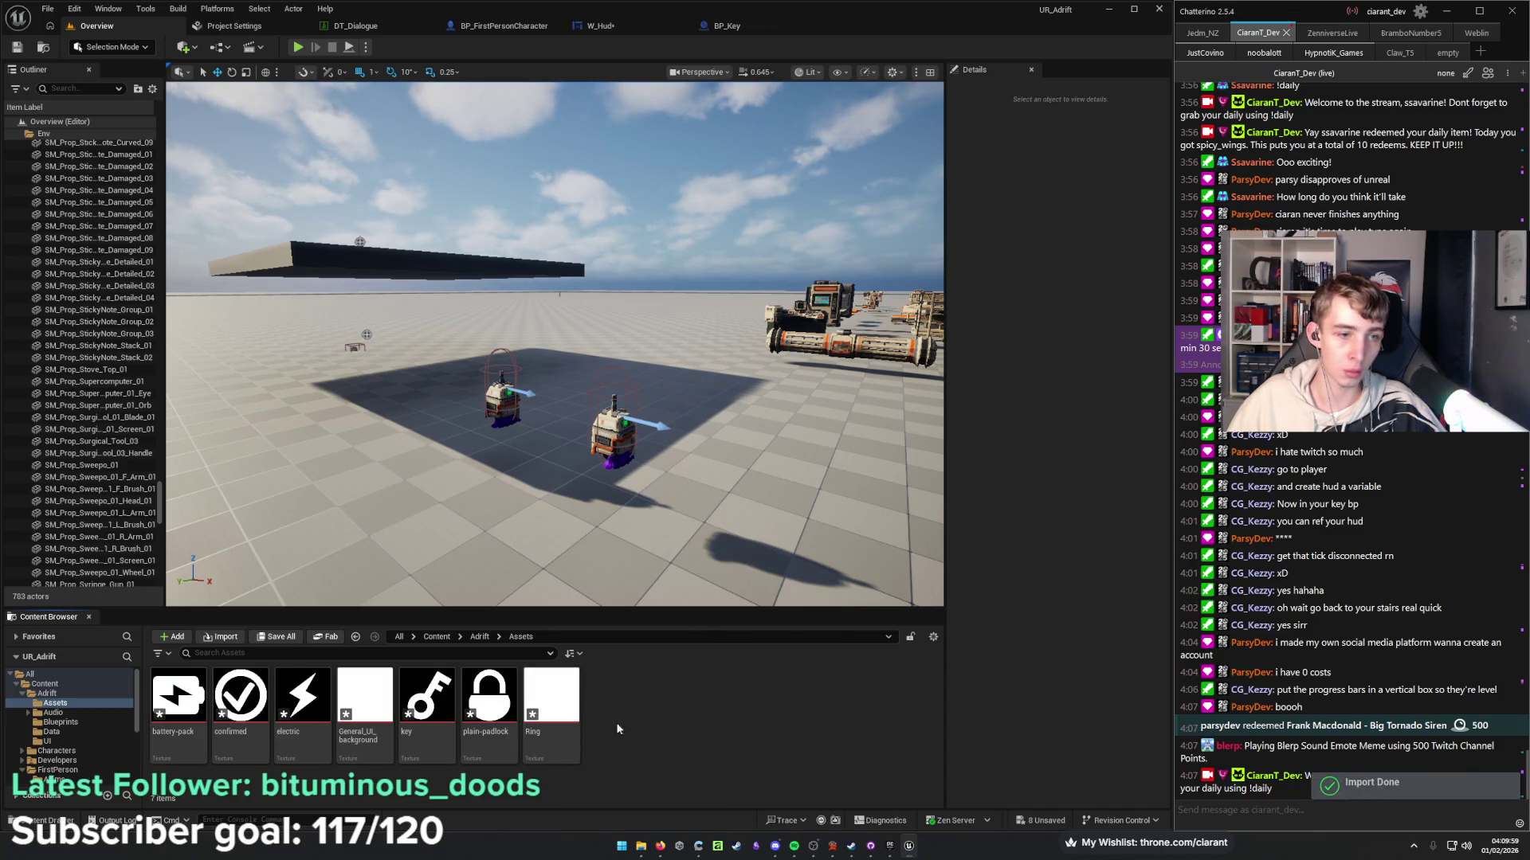
pyautogui.click(741, 27)
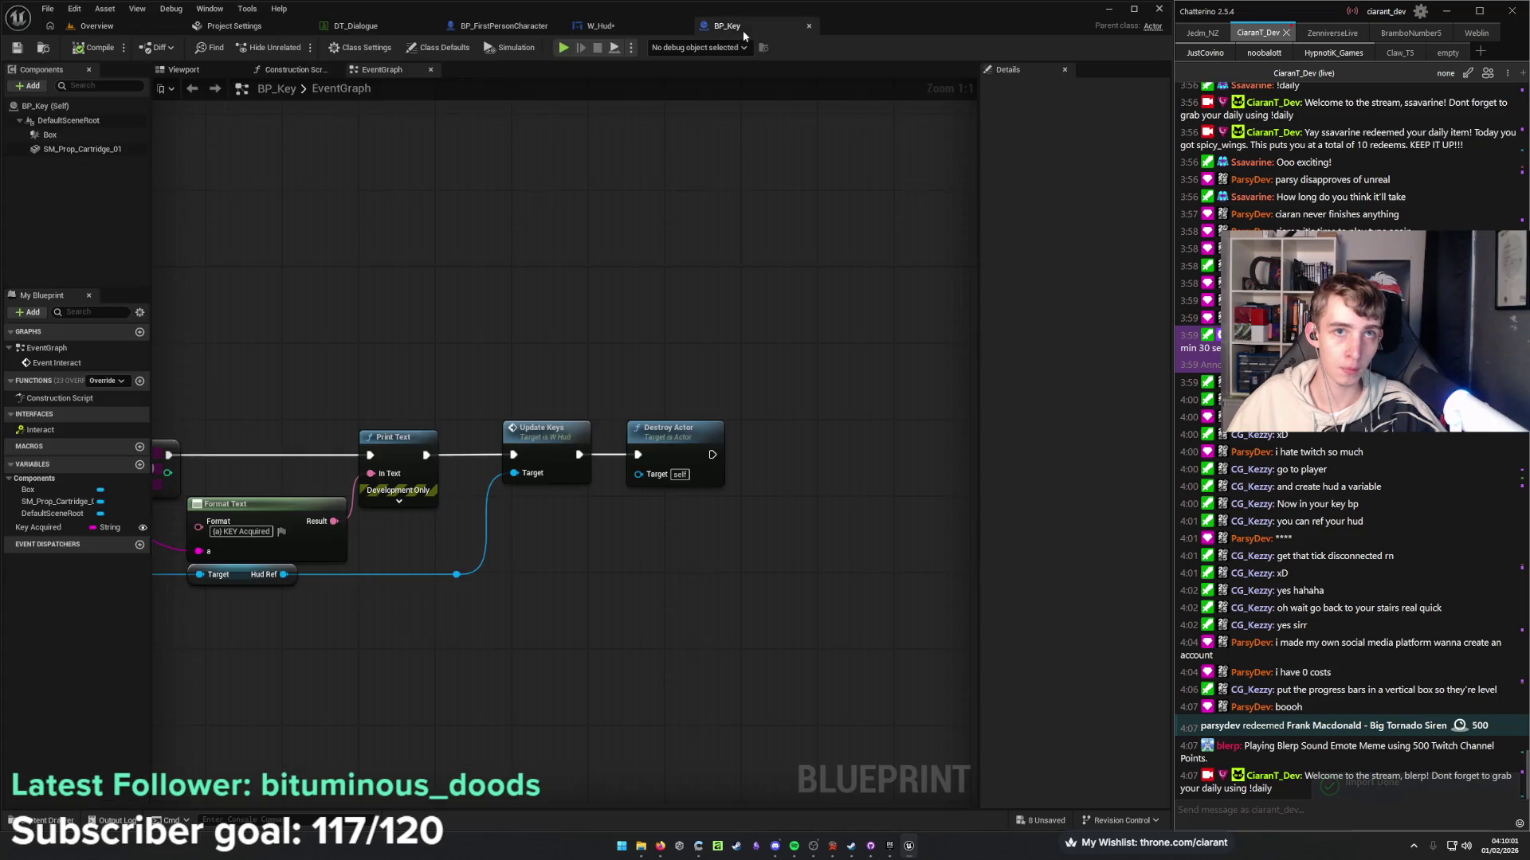
pyautogui.click(630, 26)
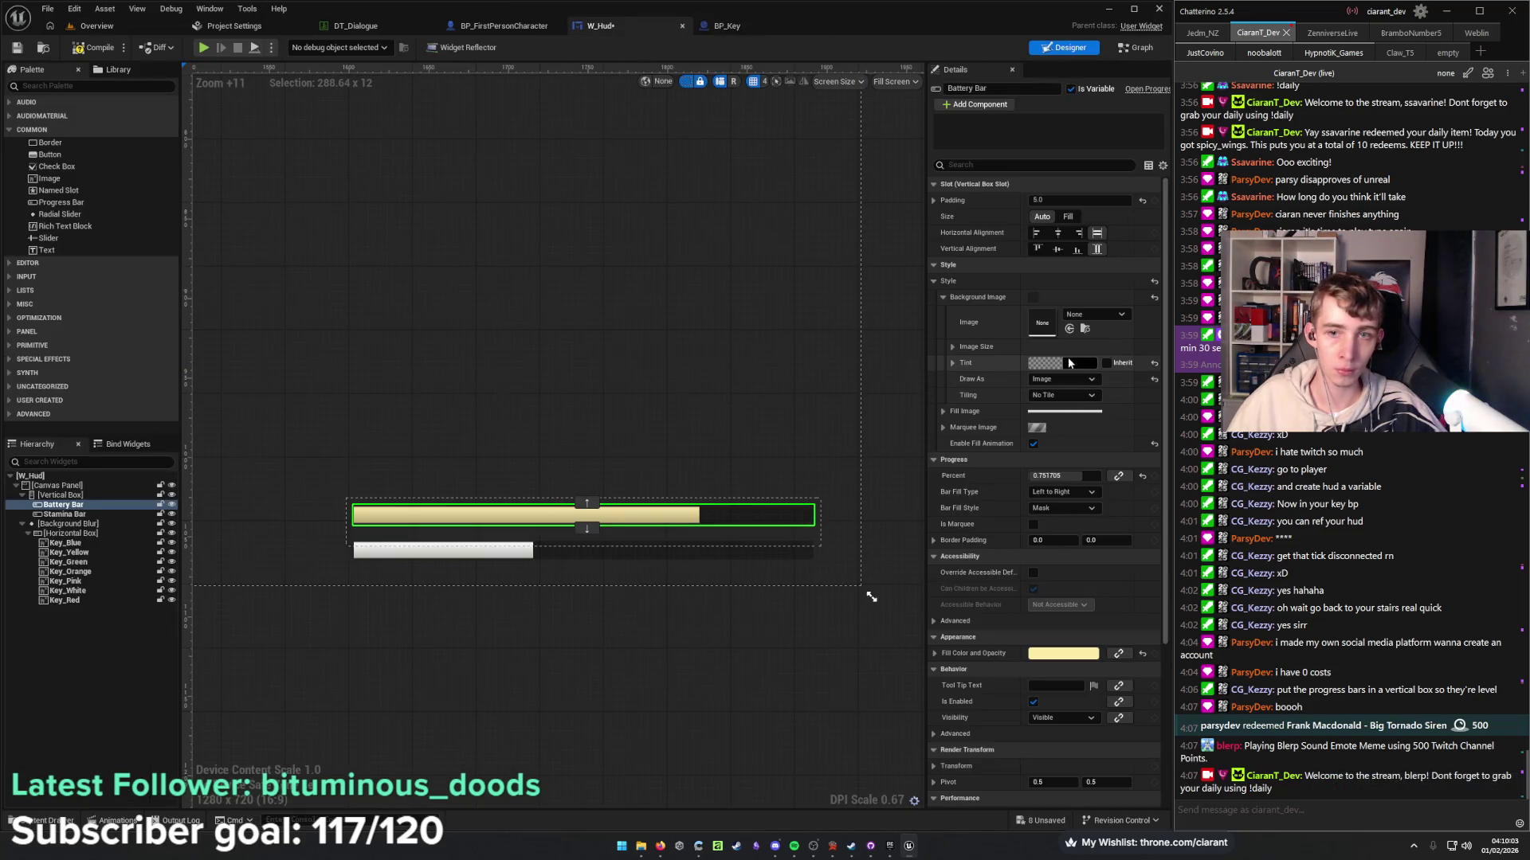
# Use battery-pack for the Battery Bar's background and fill images, with fill animation off.
pyautogui.click(1092, 313)
pyautogui.write('batt')
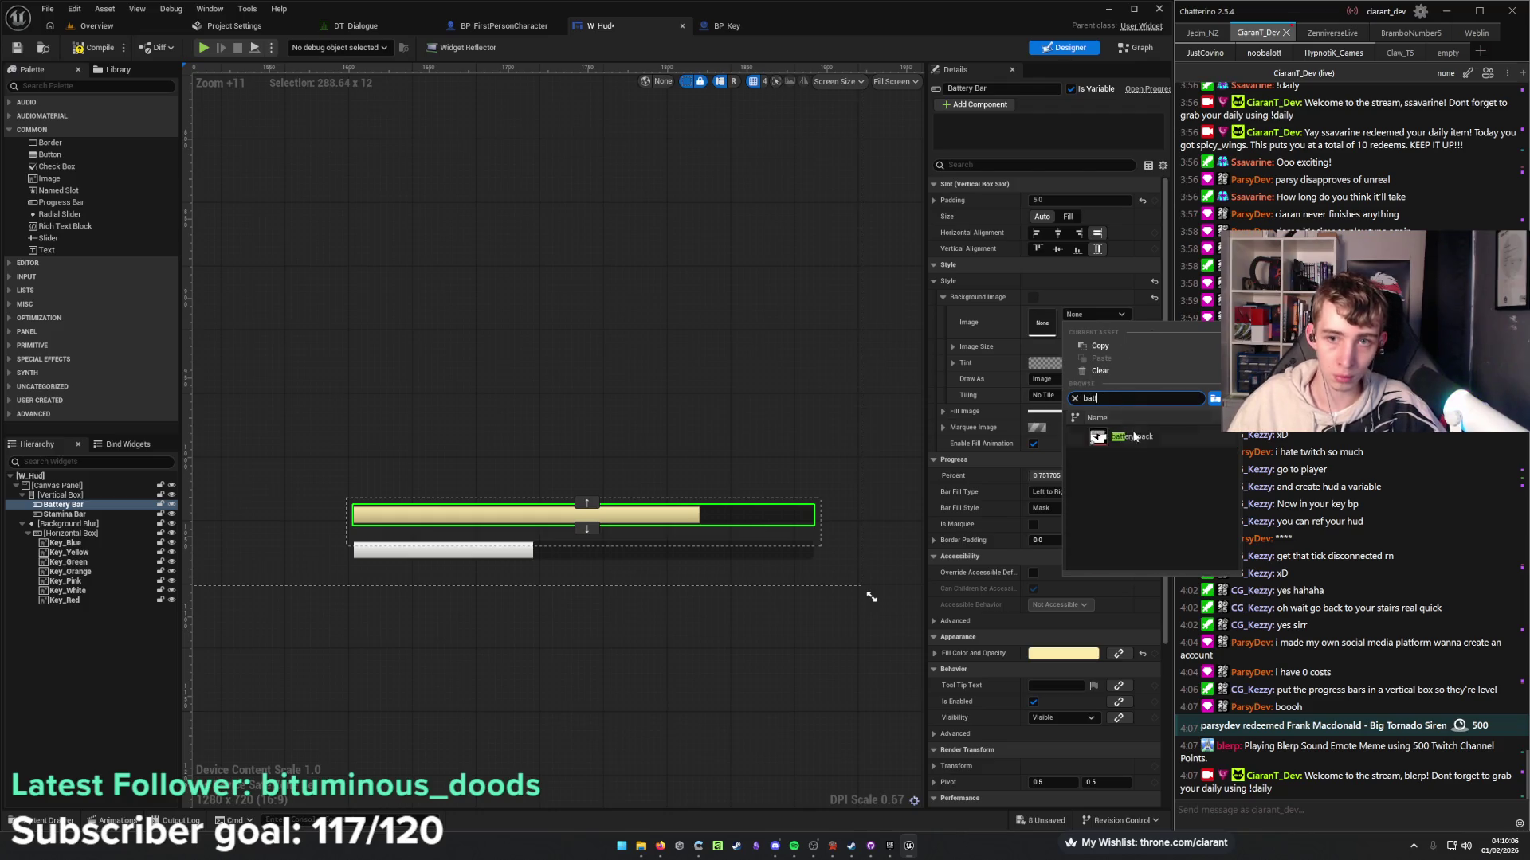
pyautogui.click(1148, 435)
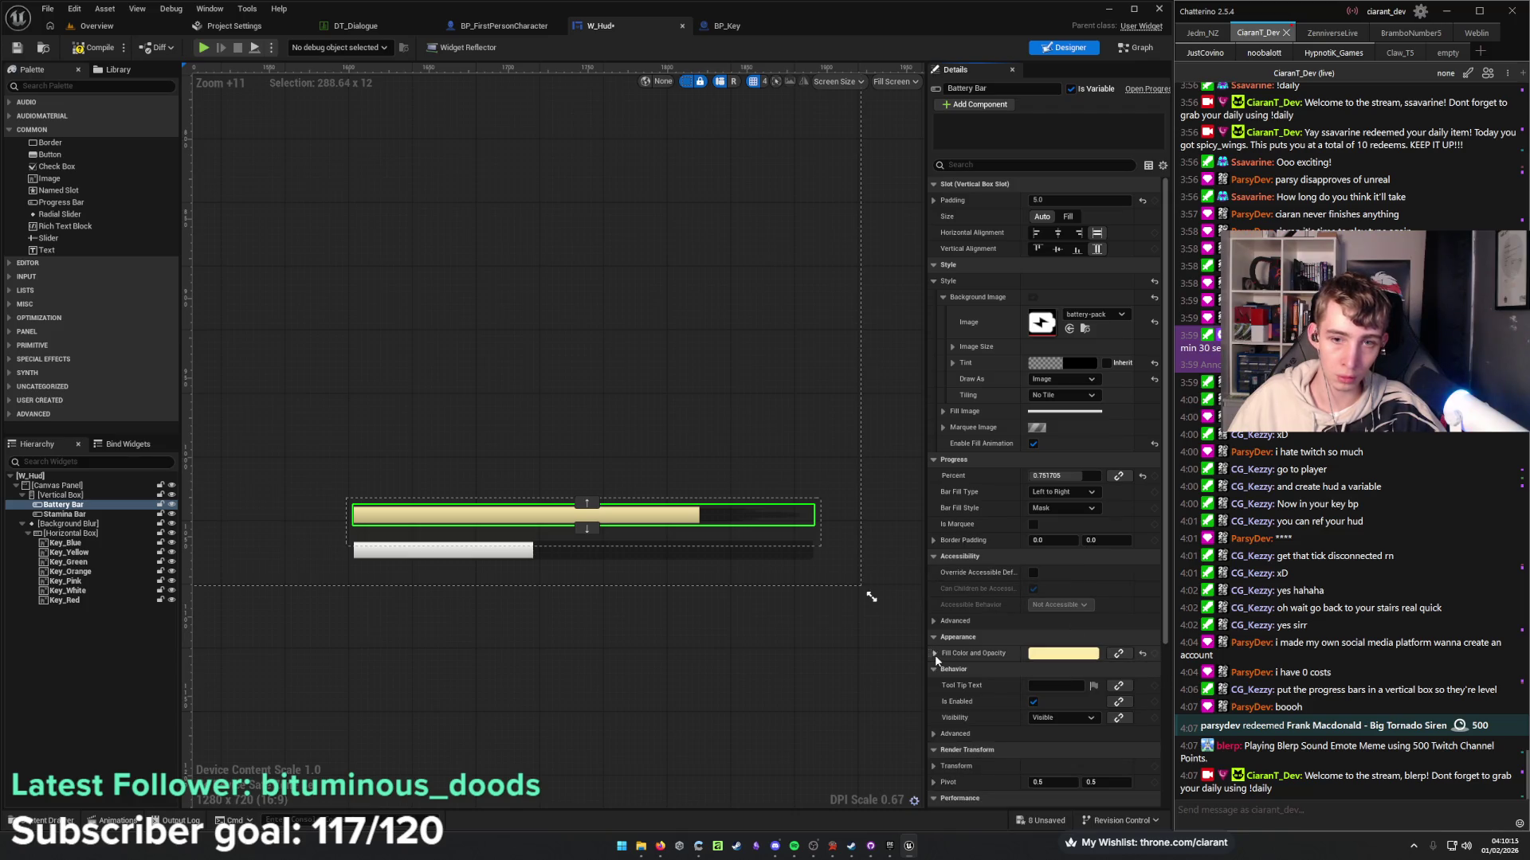
pyautogui.click(943, 412)
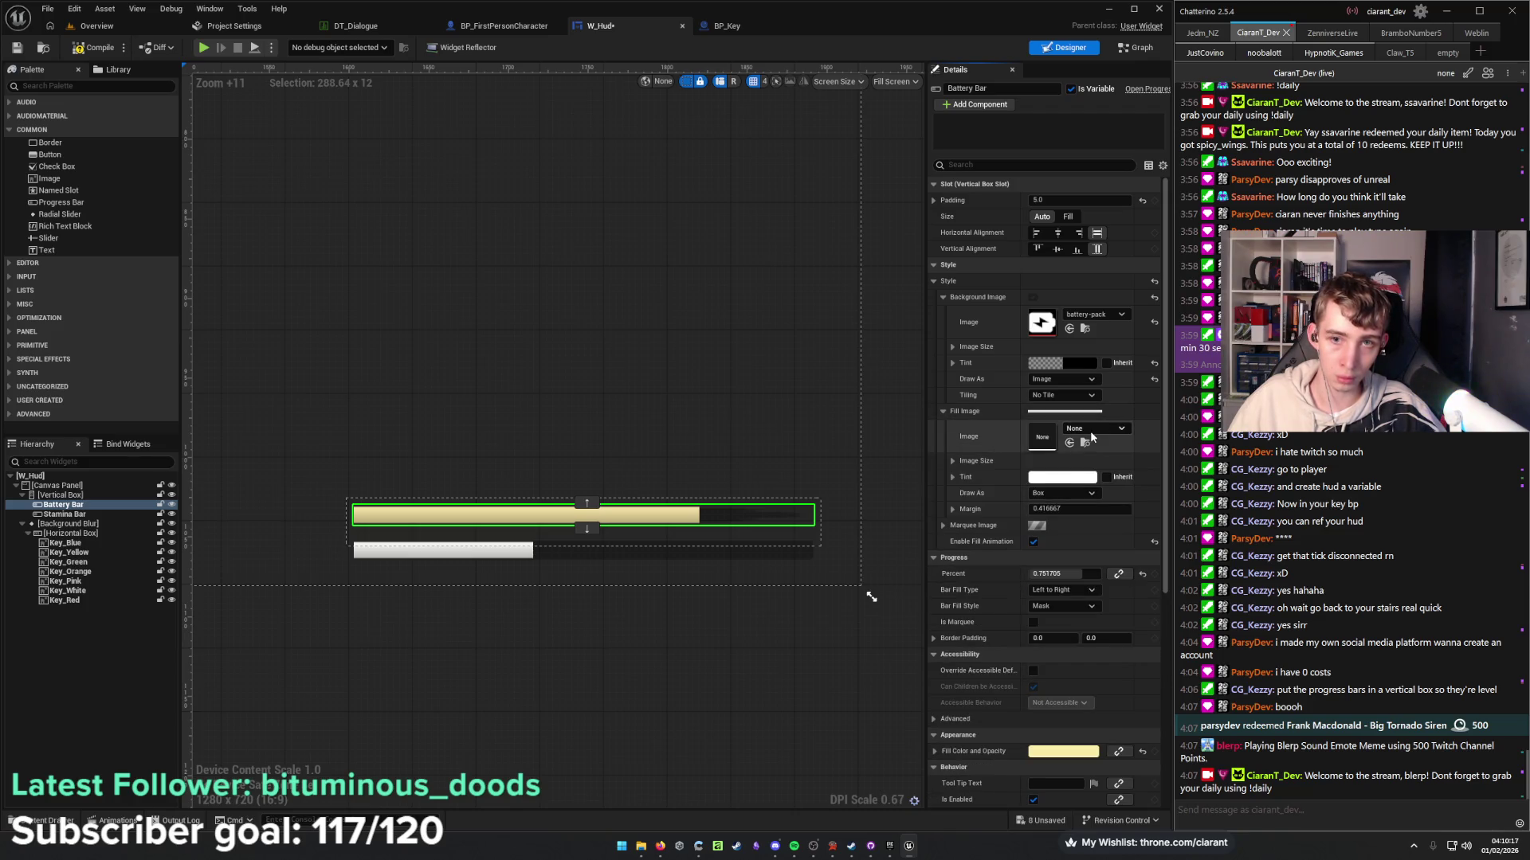
pyautogui.click(1062, 494)
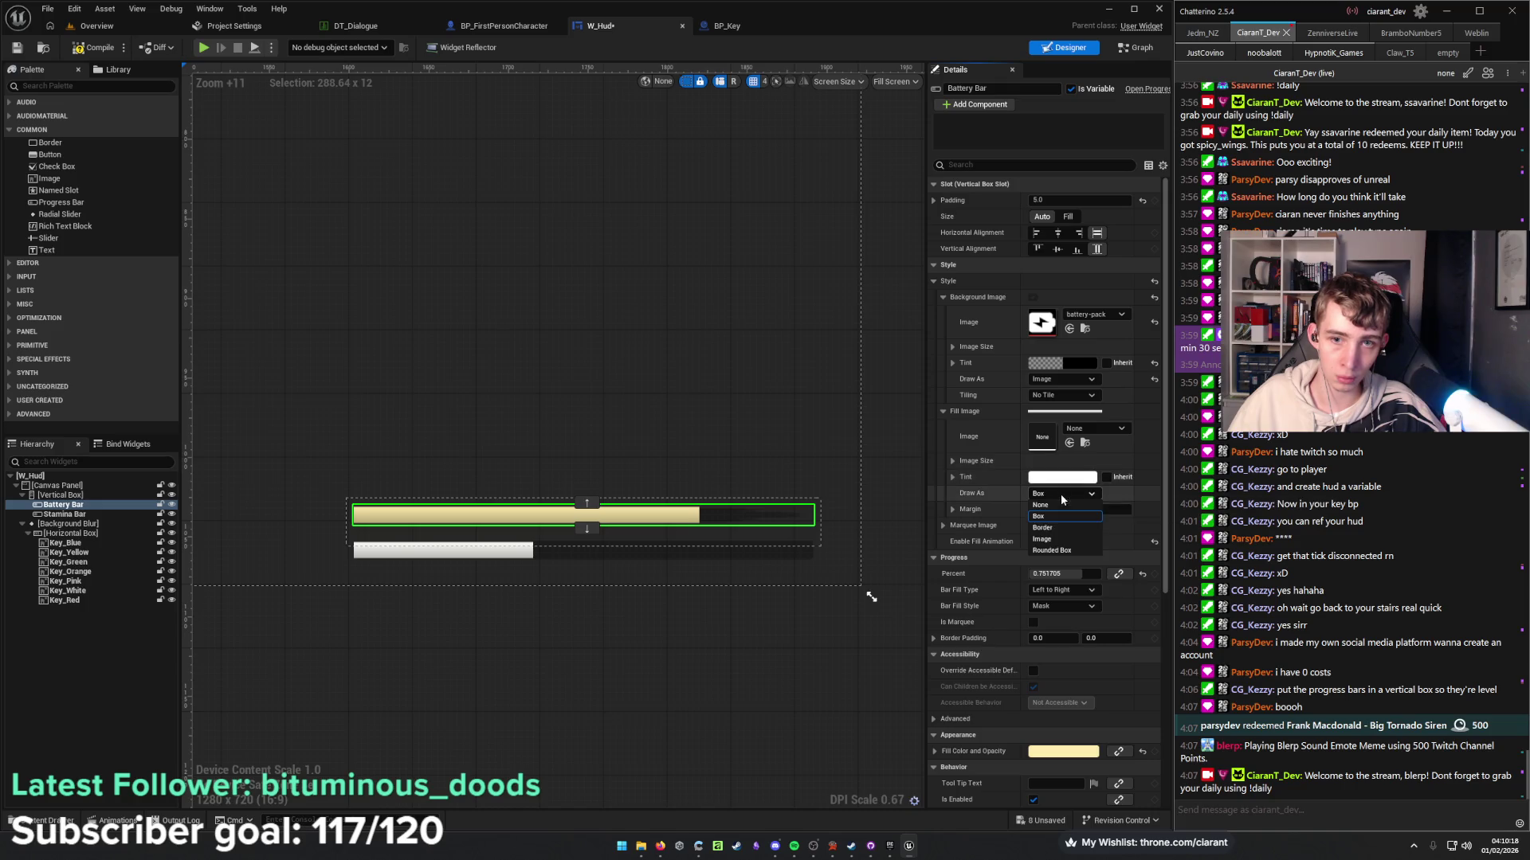
pyautogui.click(1064, 539)
pyautogui.click(1088, 431)
pyautogui.write('battery')
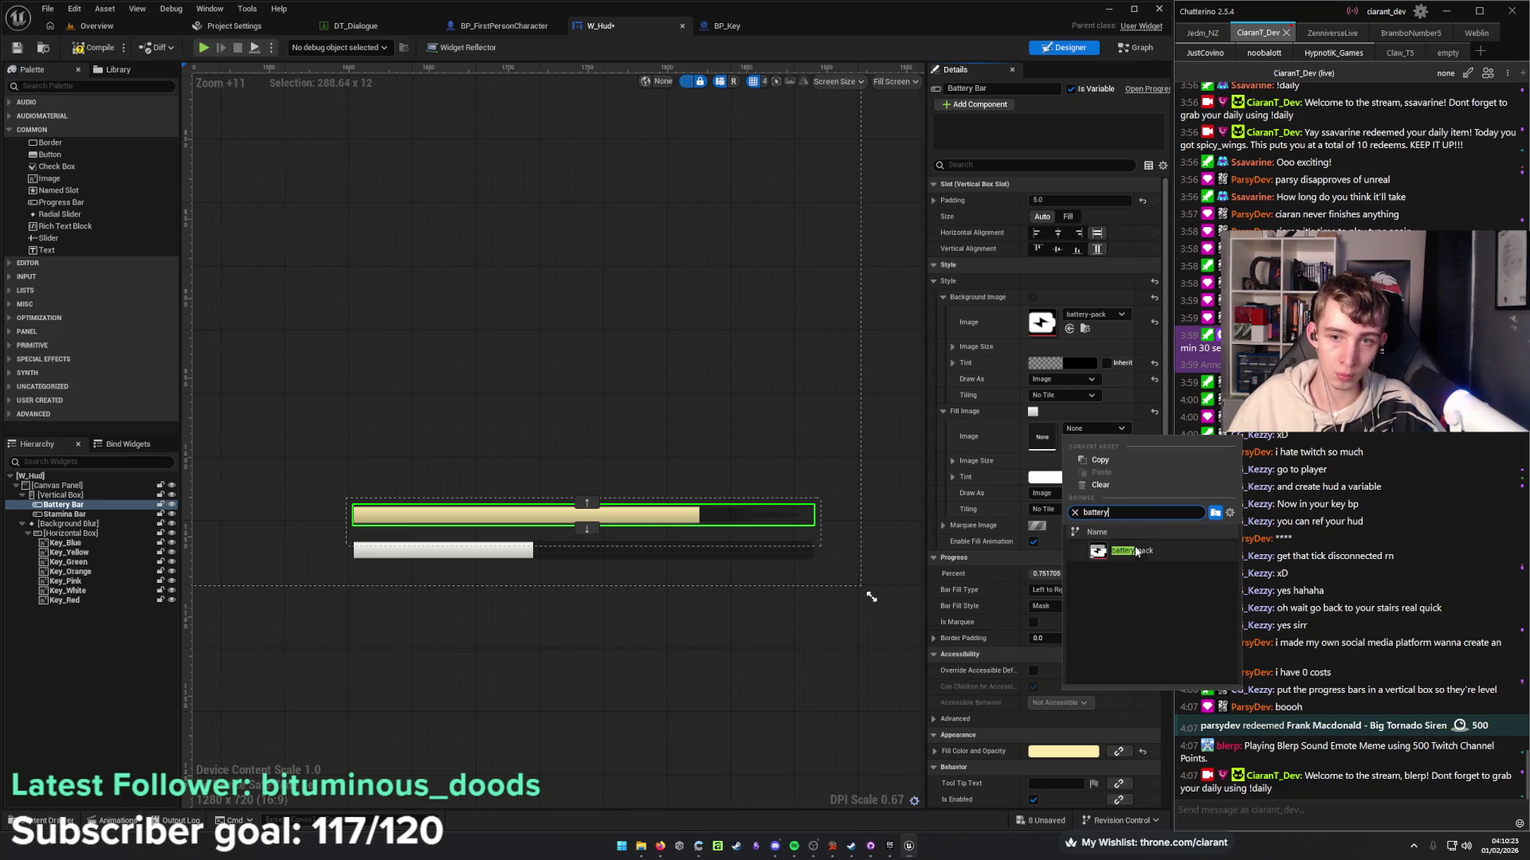
pyautogui.click(1115, 550)
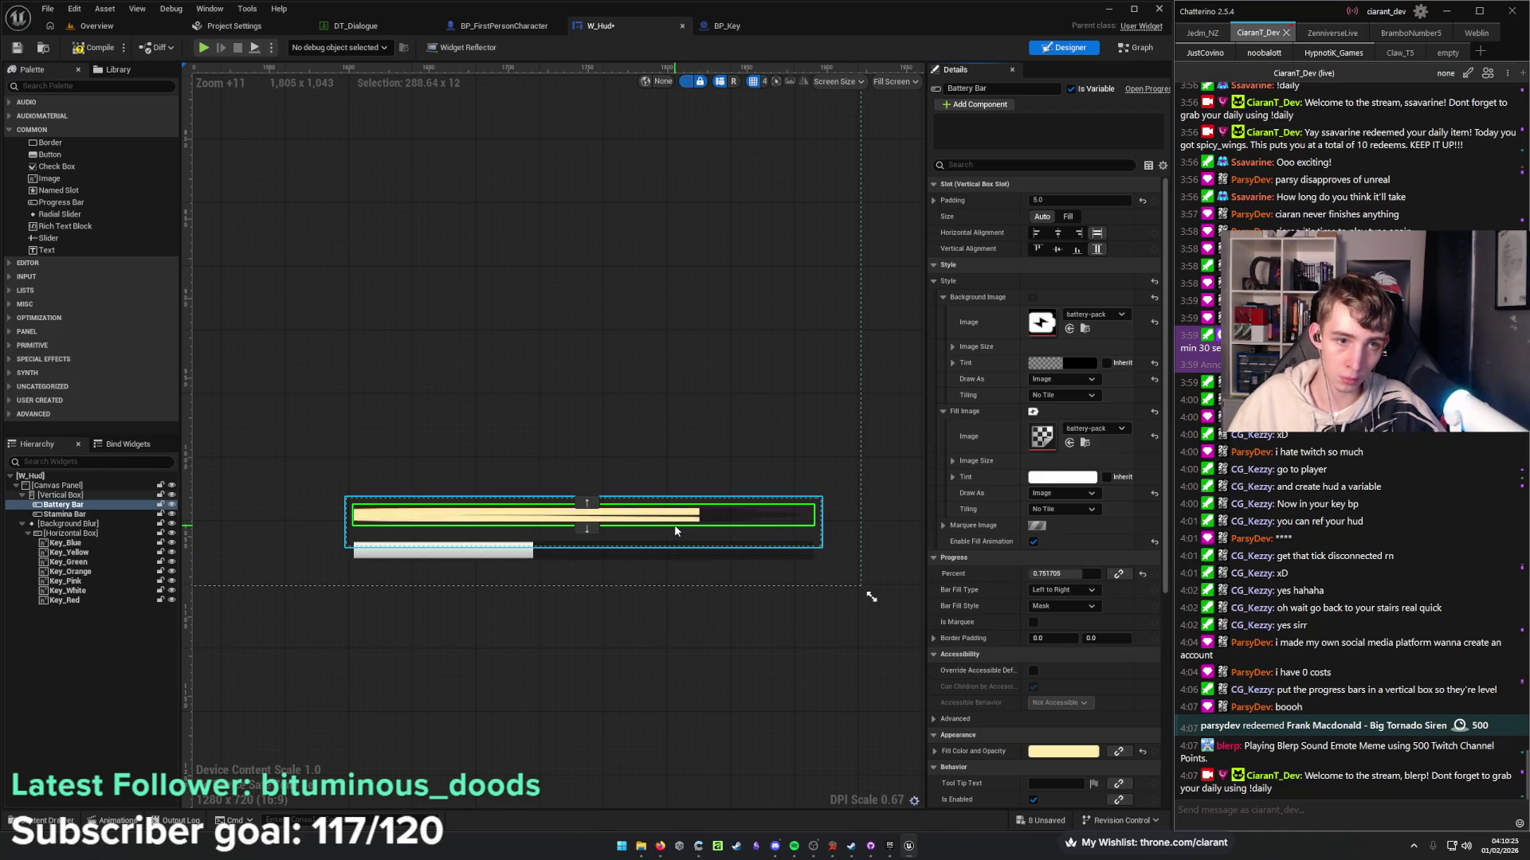
pyautogui.click(1034, 542)
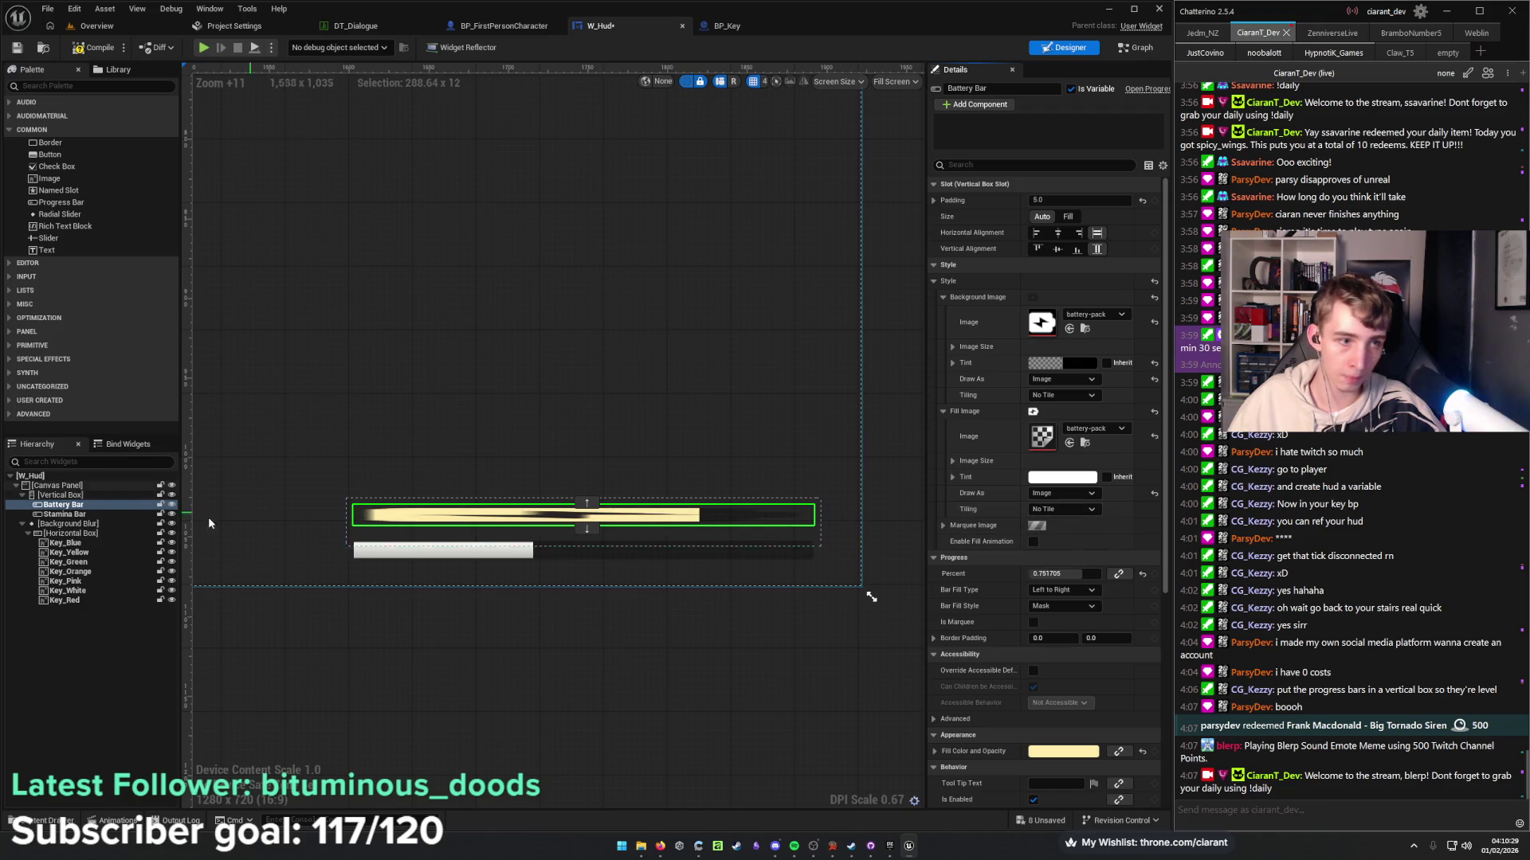
# Delete the Stamina Bar and reselect the Battery Bar.
pyautogui.click(71, 514)
pyautogui.press('Delete')
pyautogui.click(76, 506)
# Try the Battery Bar's slot alignment and size options, ending with Auto size.
pyautogui.click(1080, 233)
pyautogui.click(1097, 233)
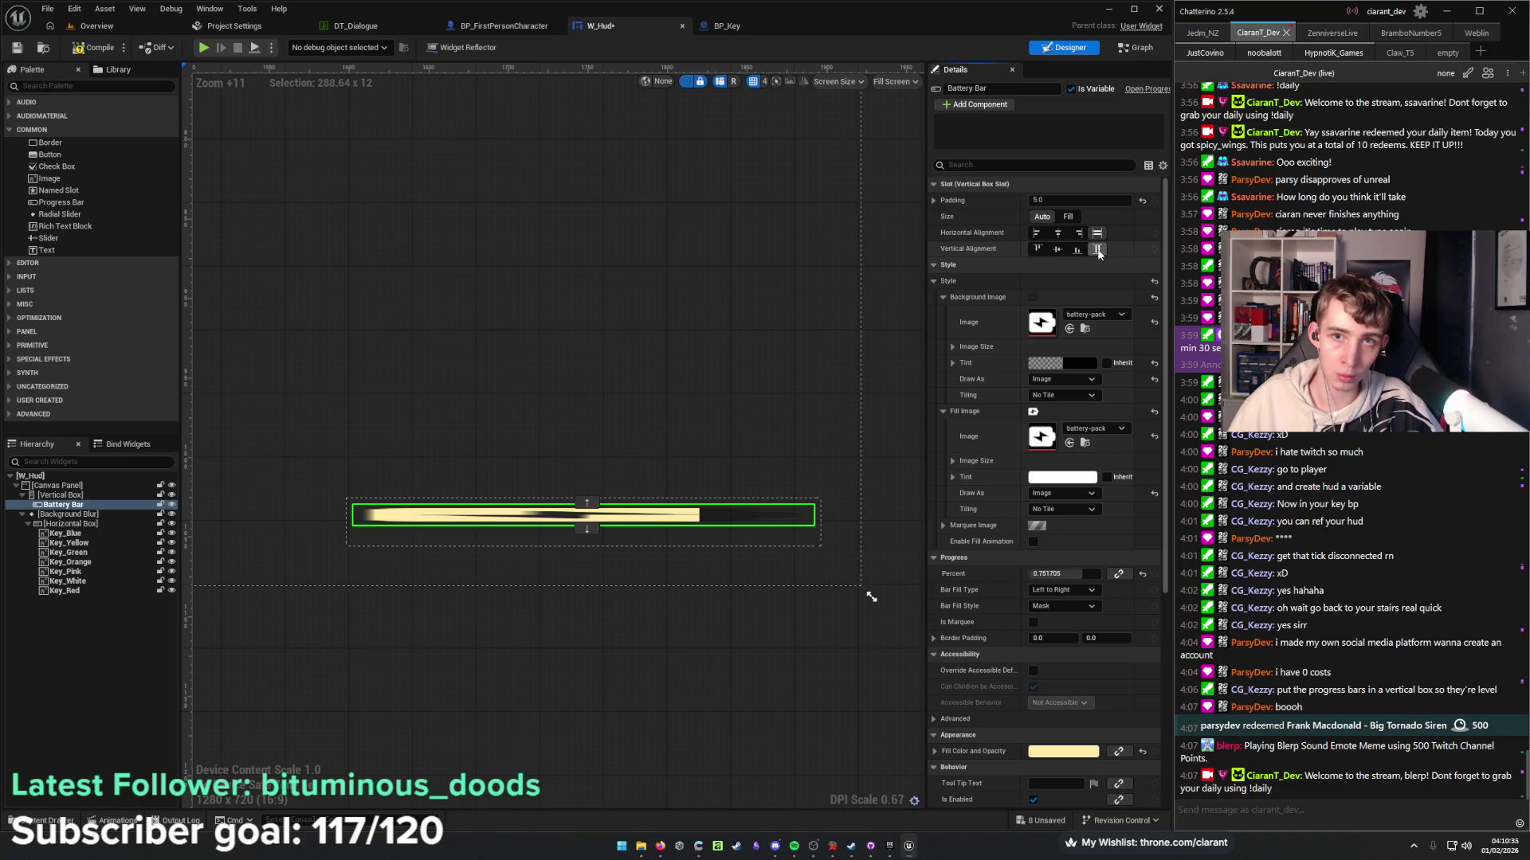
pyautogui.click(1079, 233)
pyautogui.click(1077, 248)
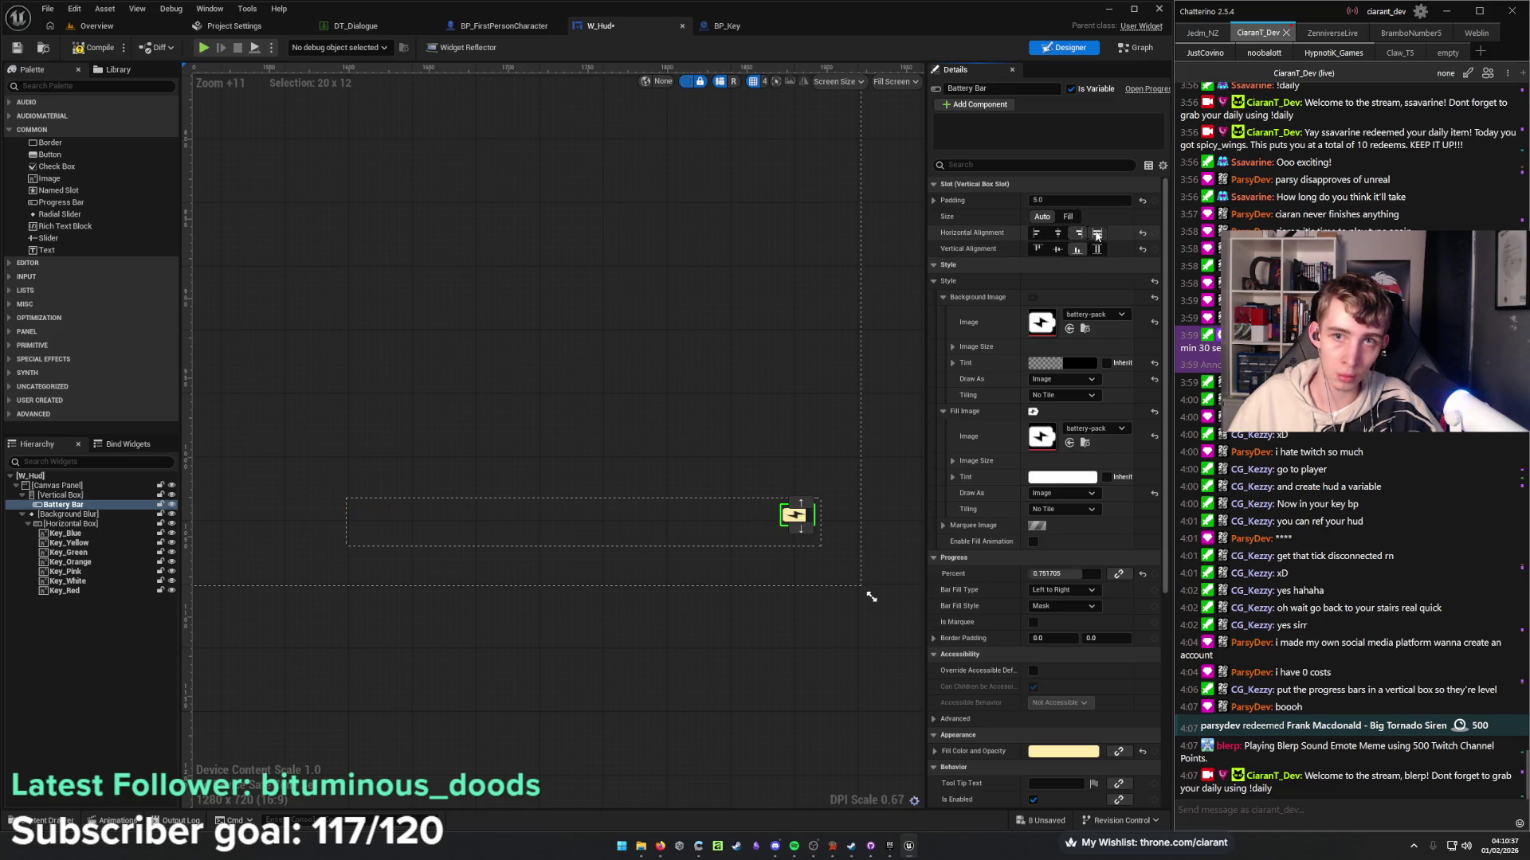
pyautogui.click(1097, 233)
pyautogui.click(1097, 248)
pyautogui.click(1068, 216)
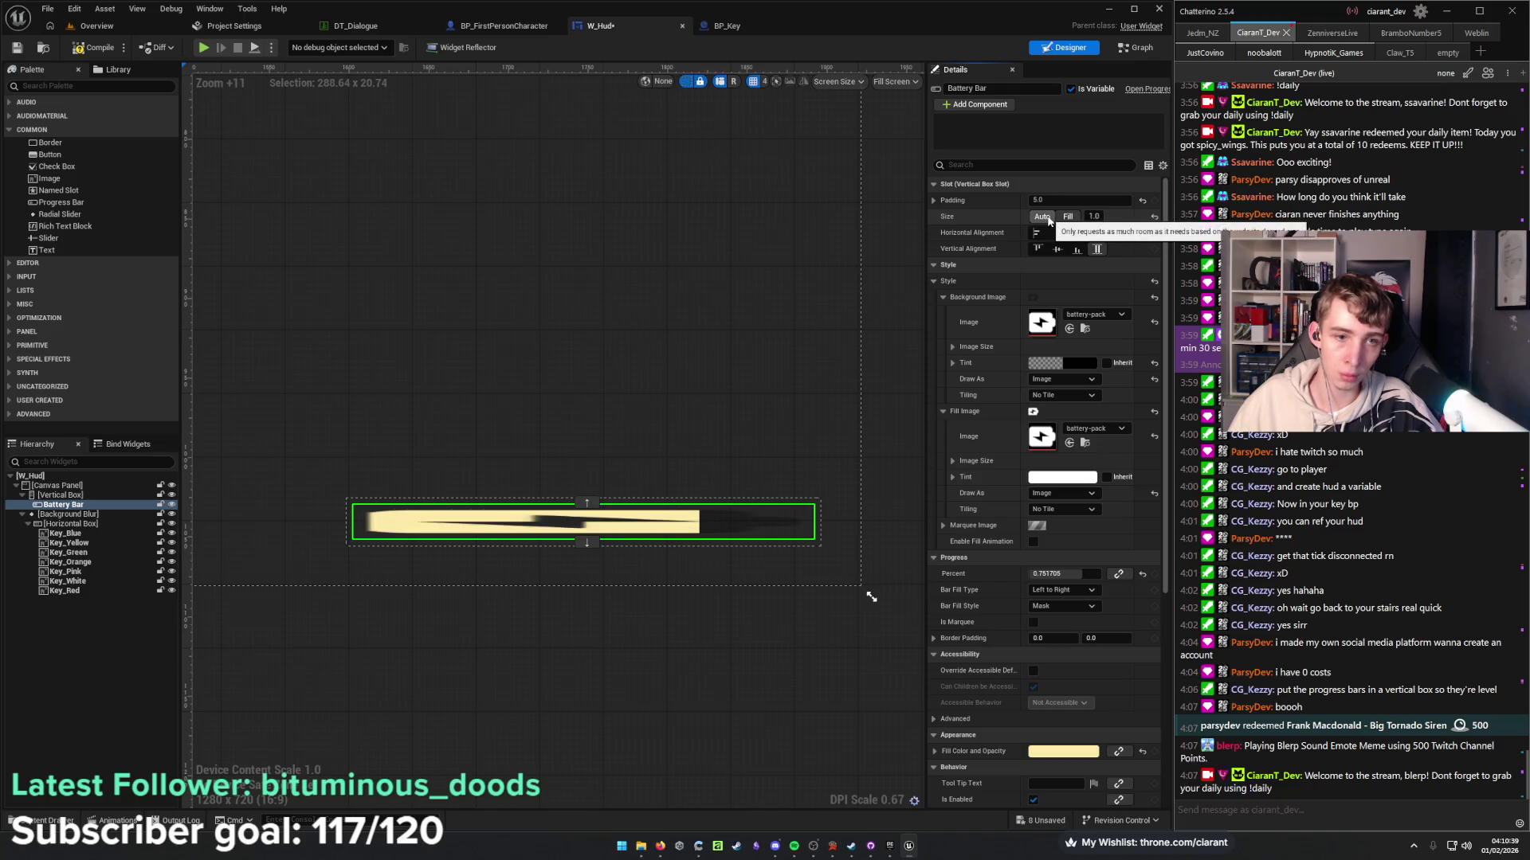
pyautogui.click(1044, 217)
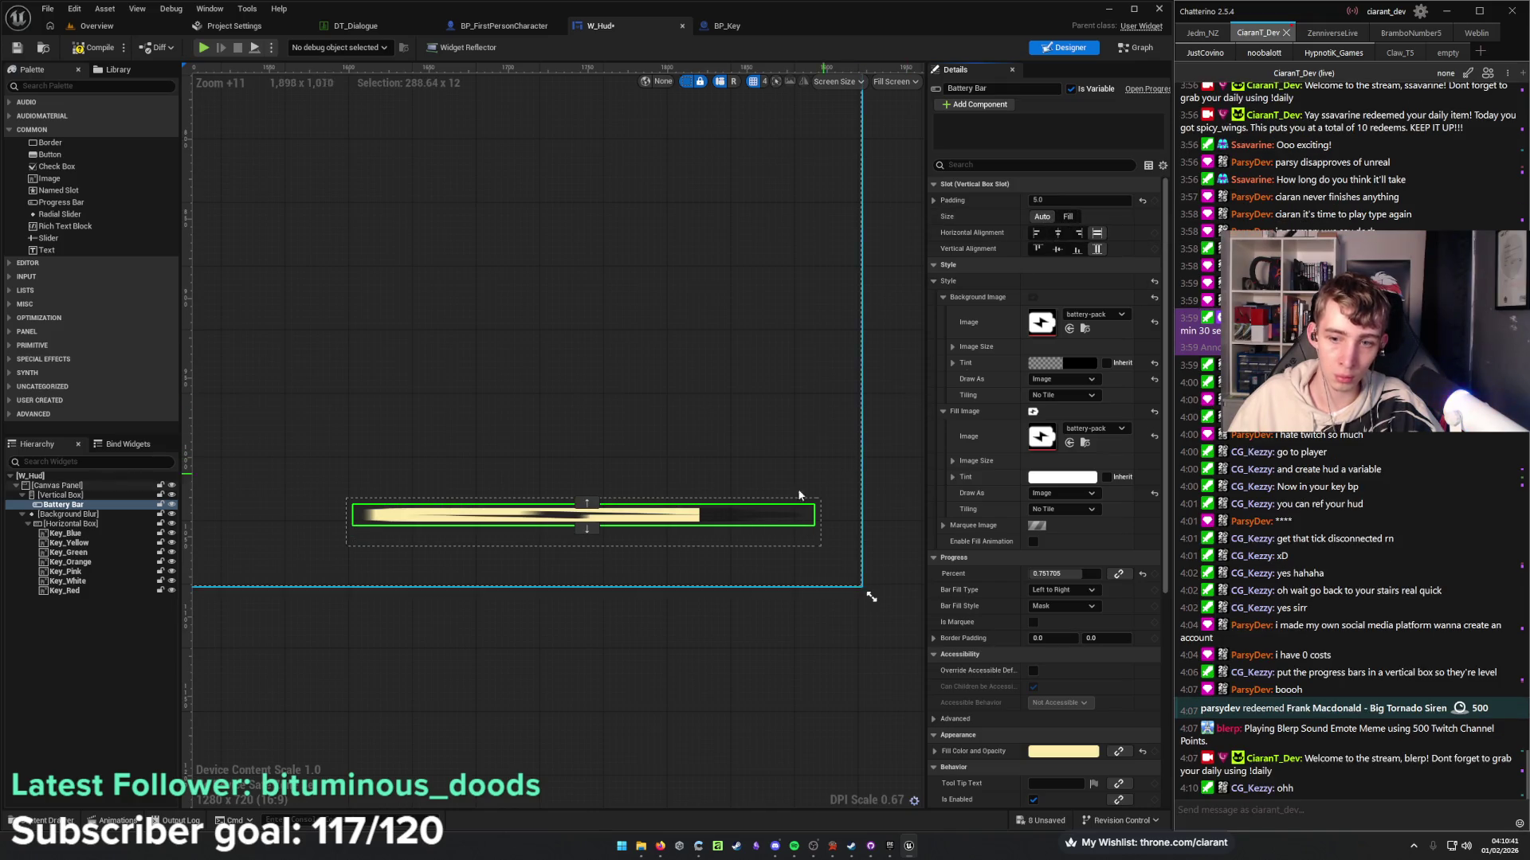
# Delete the Vertical Box together with its Battery Bar.
pyautogui.moveTo(64, 505)
pyautogui.mouseDown()
pyautogui.moveTo(89, 494)
pyautogui.moveTo(76, 504)
pyautogui.mouseUp()
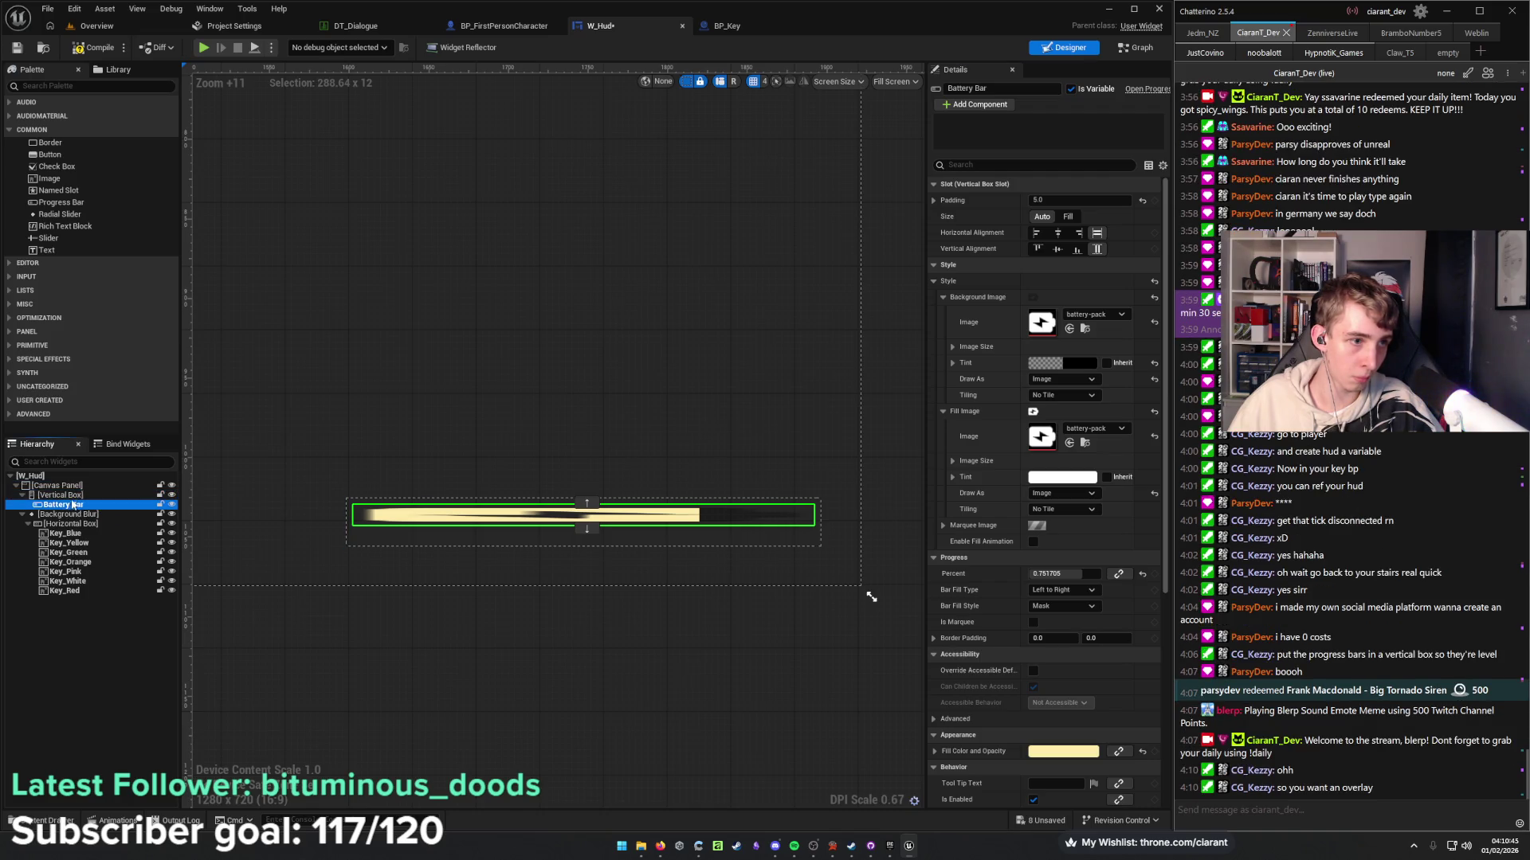
pyautogui.press('Up')
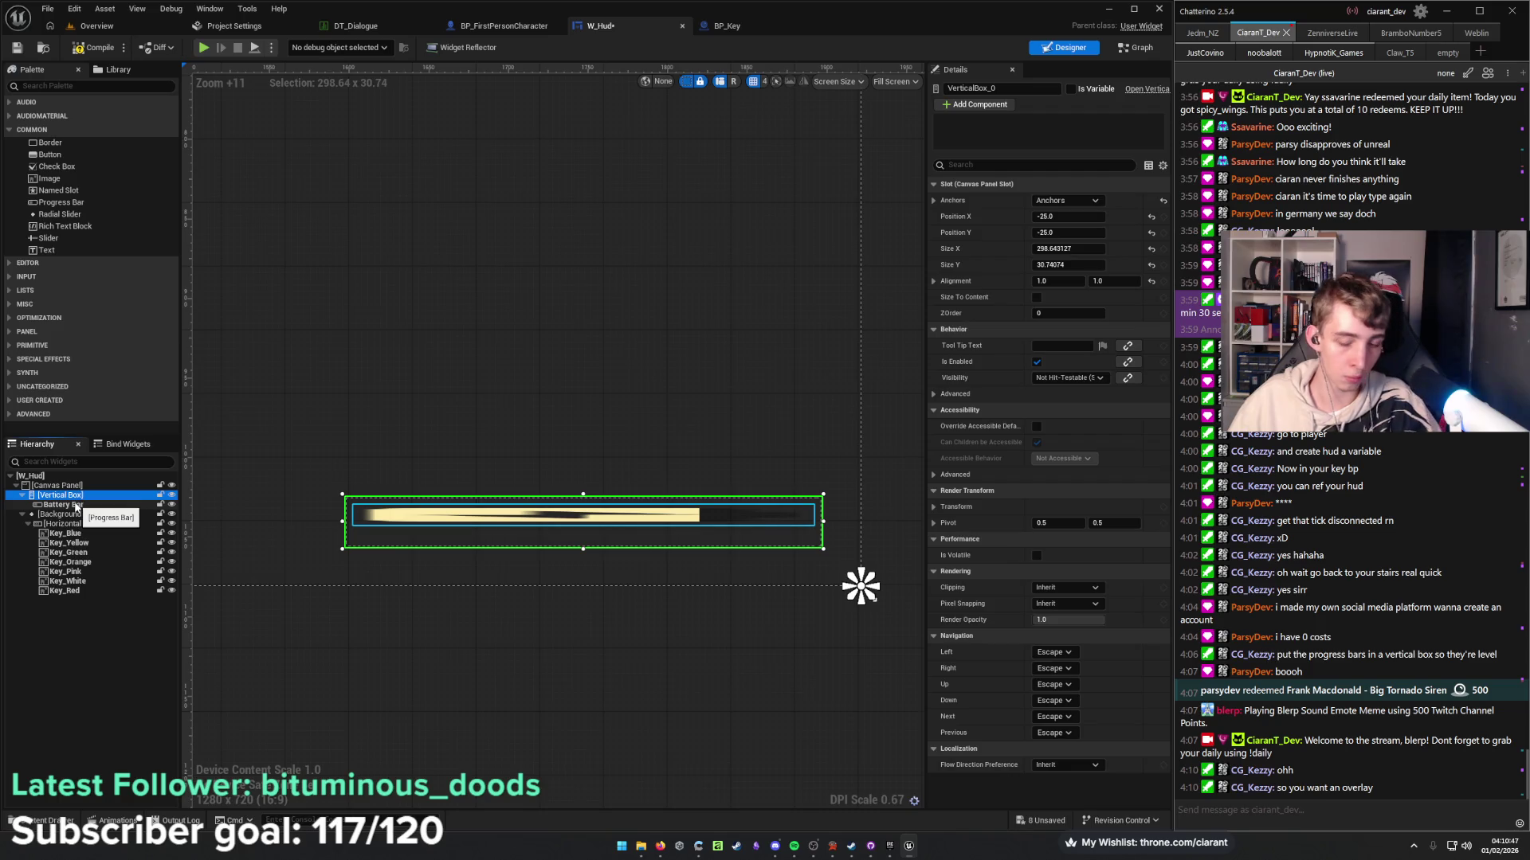
pyautogui.click(74, 505)
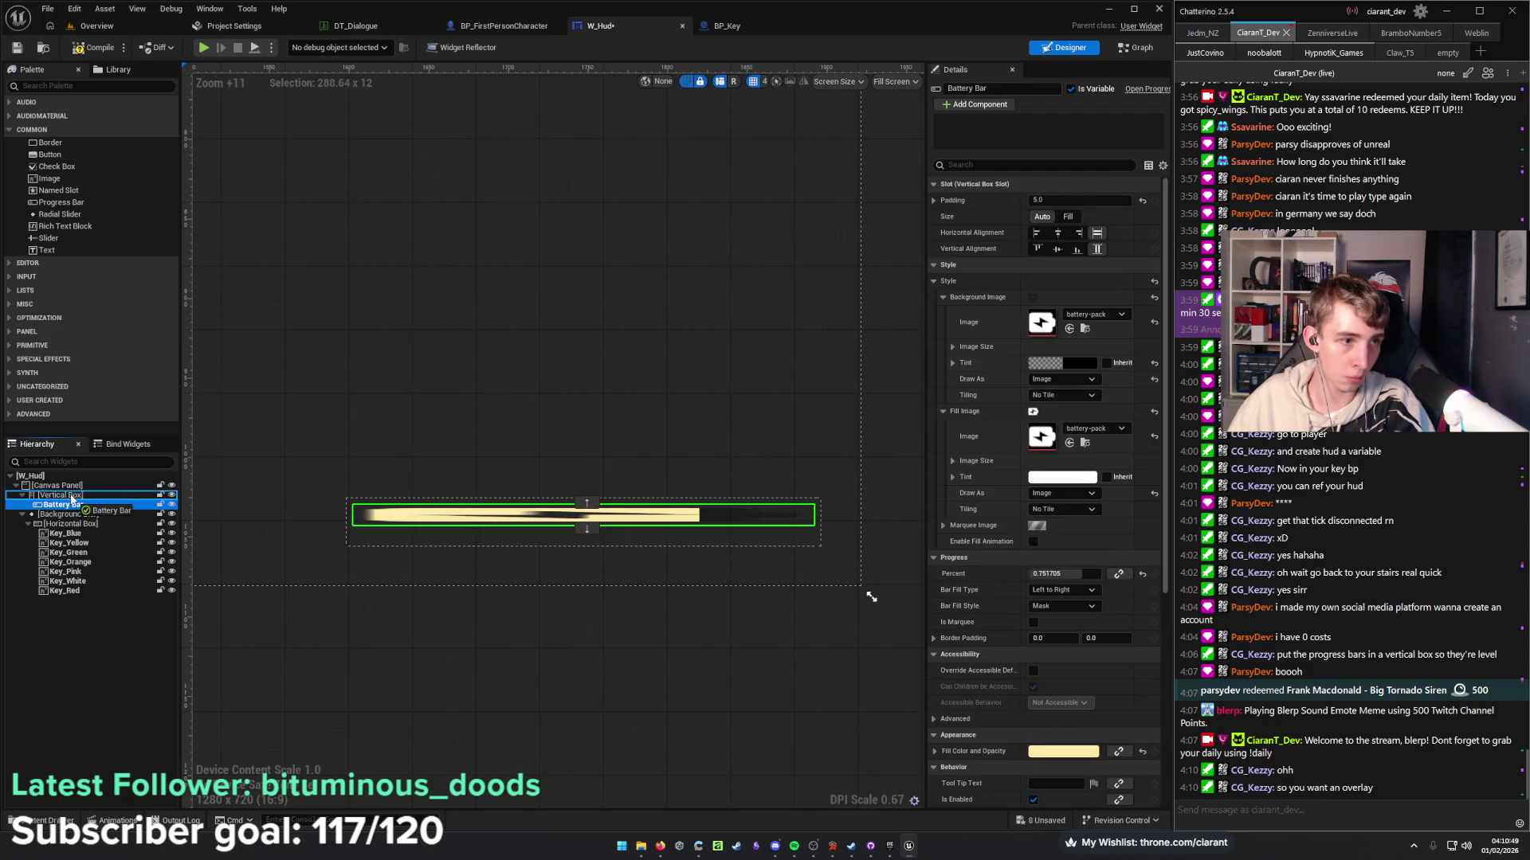
pyautogui.press('Up')
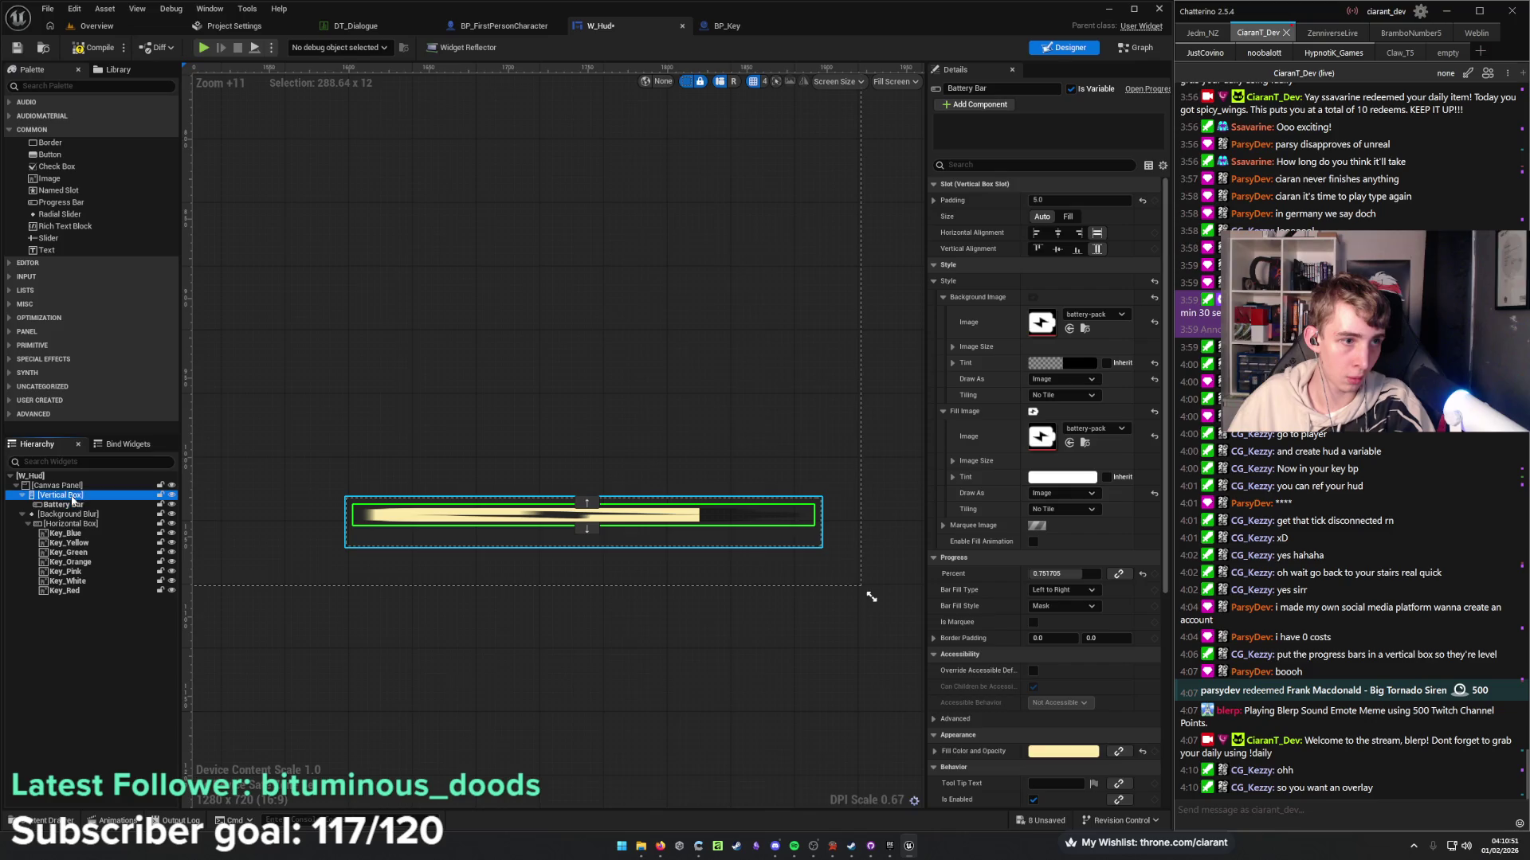
pyautogui.press('Delete')
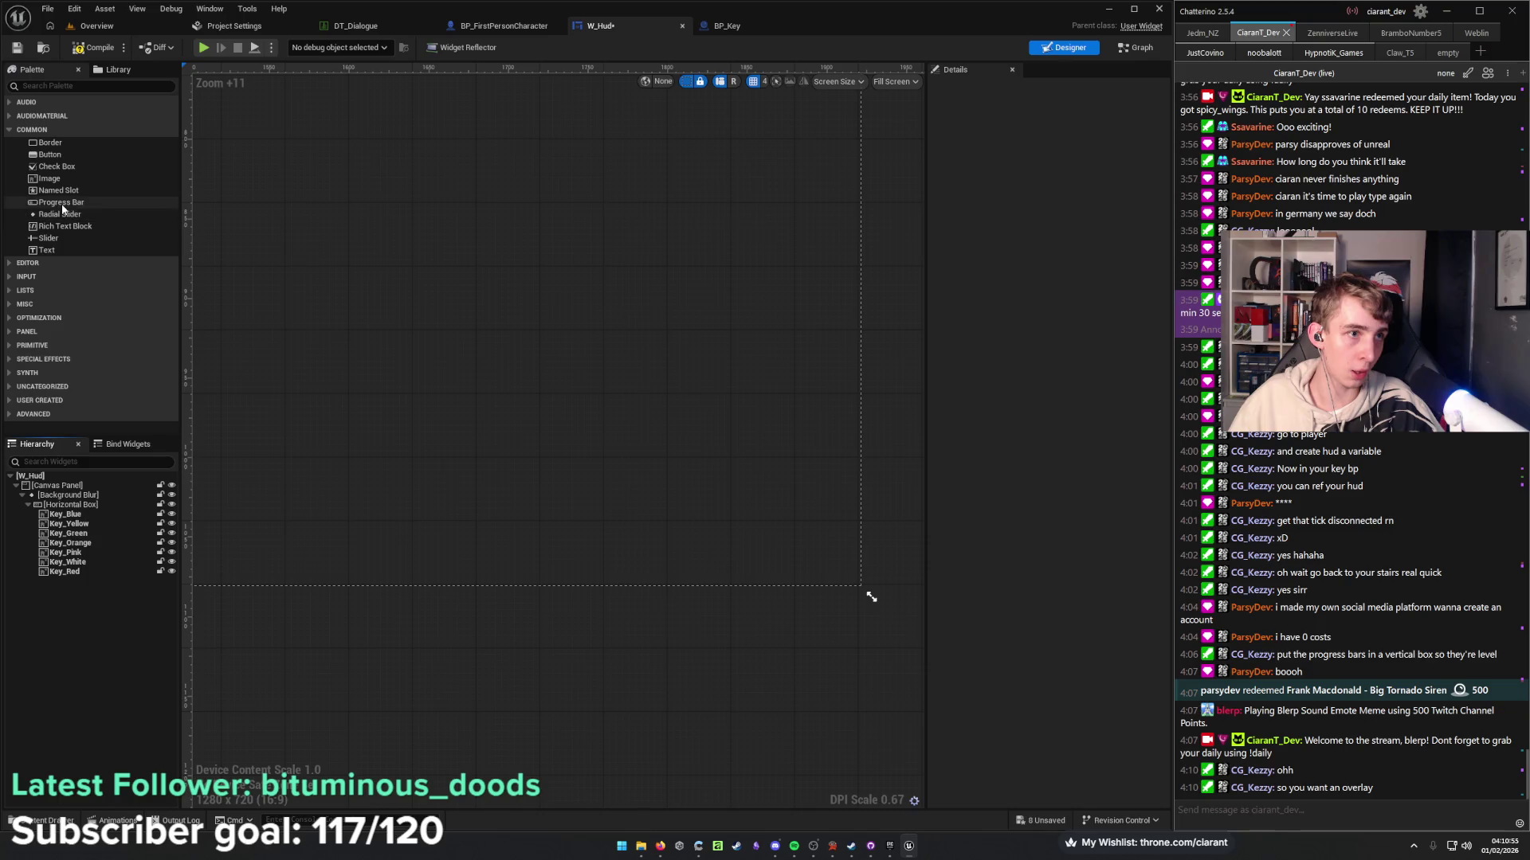
# Add a new progress bar to the canvas anchored to the bottom-right corner.
pyautogui.moveTo(61, 202)
pyautogui.mouseDown()
pyautogui.moveTo(108, 442)
pyautogui.moveTo(81, 490)
pyautogui.moveTo(85, 585)
pyautogui.mouseUp()
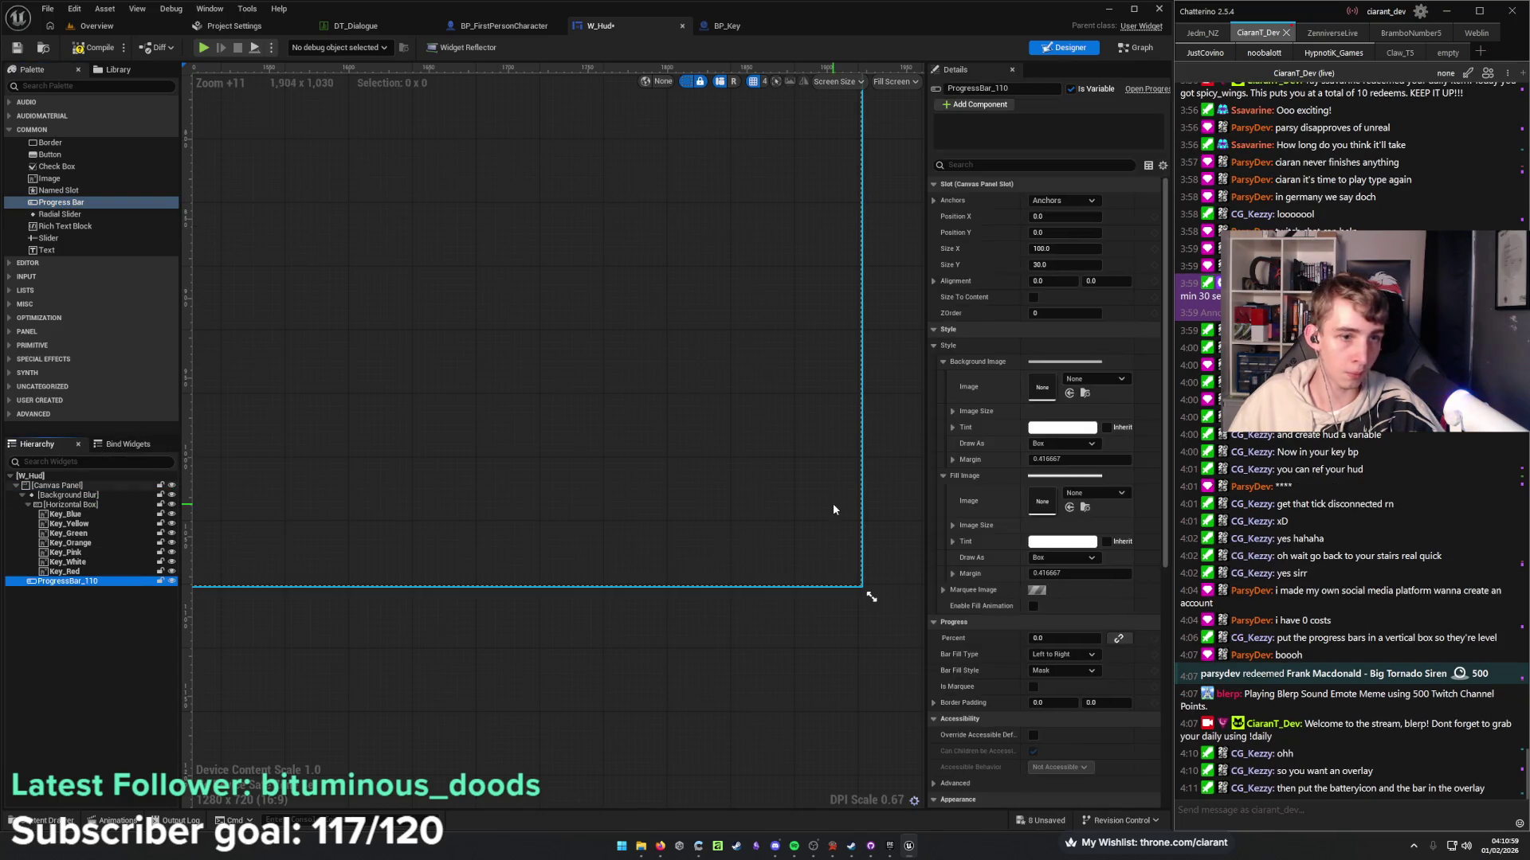
pyautogui.click(1064, 200)
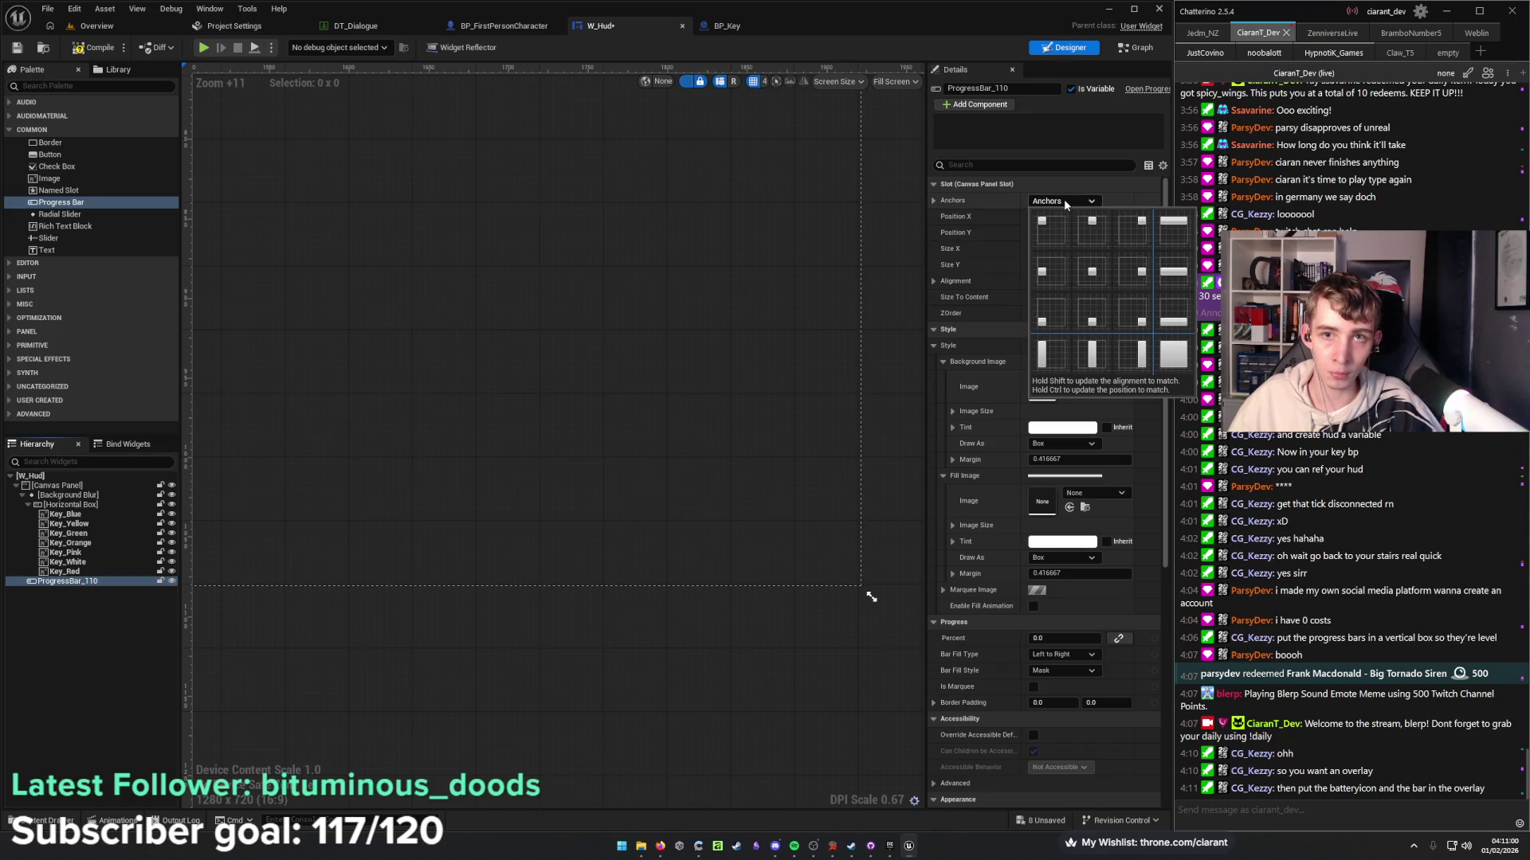
pyautogui.keyDown('shift'); pyautogui.click(1141, 320); pyautogui.keyUp('shift')
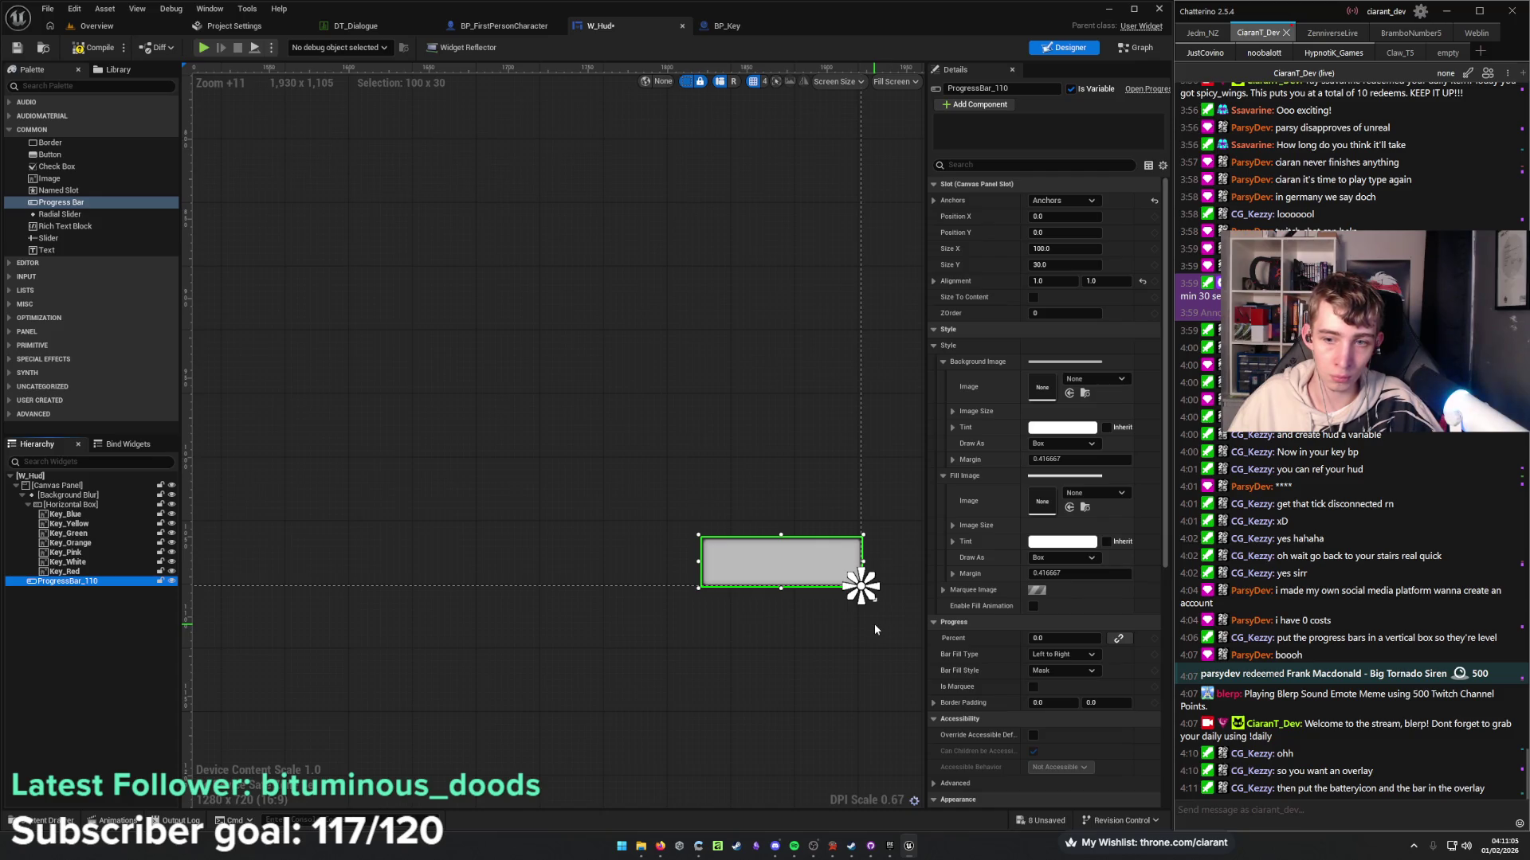
# Set the progress bar's Position X and Y to -35.
pyautogui.click(944, 362)
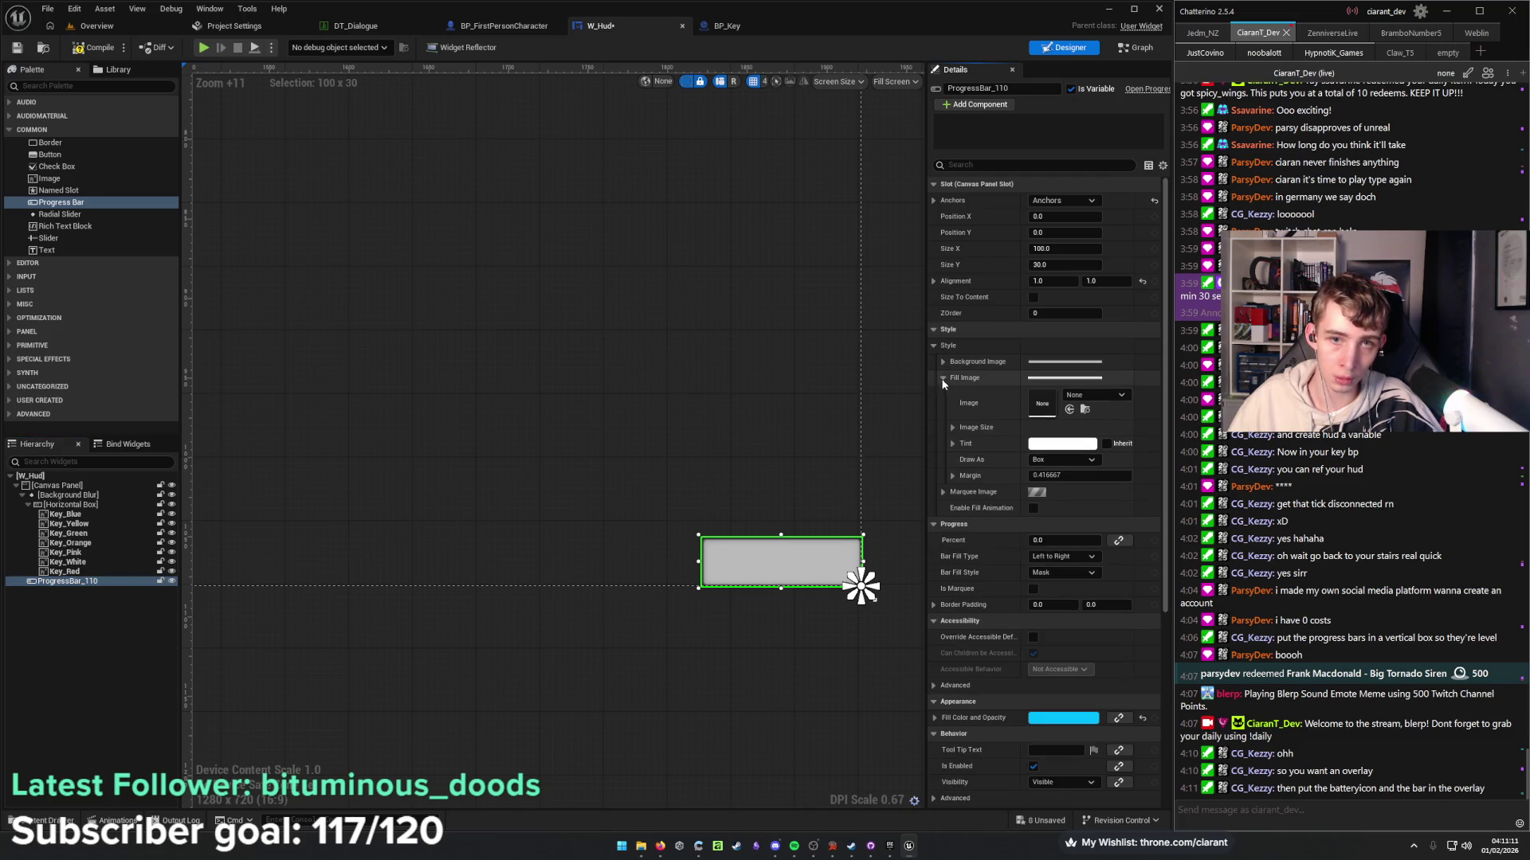
pyautogui.click(942, 377)
pyautogui.scroll(-5, 978, 580)
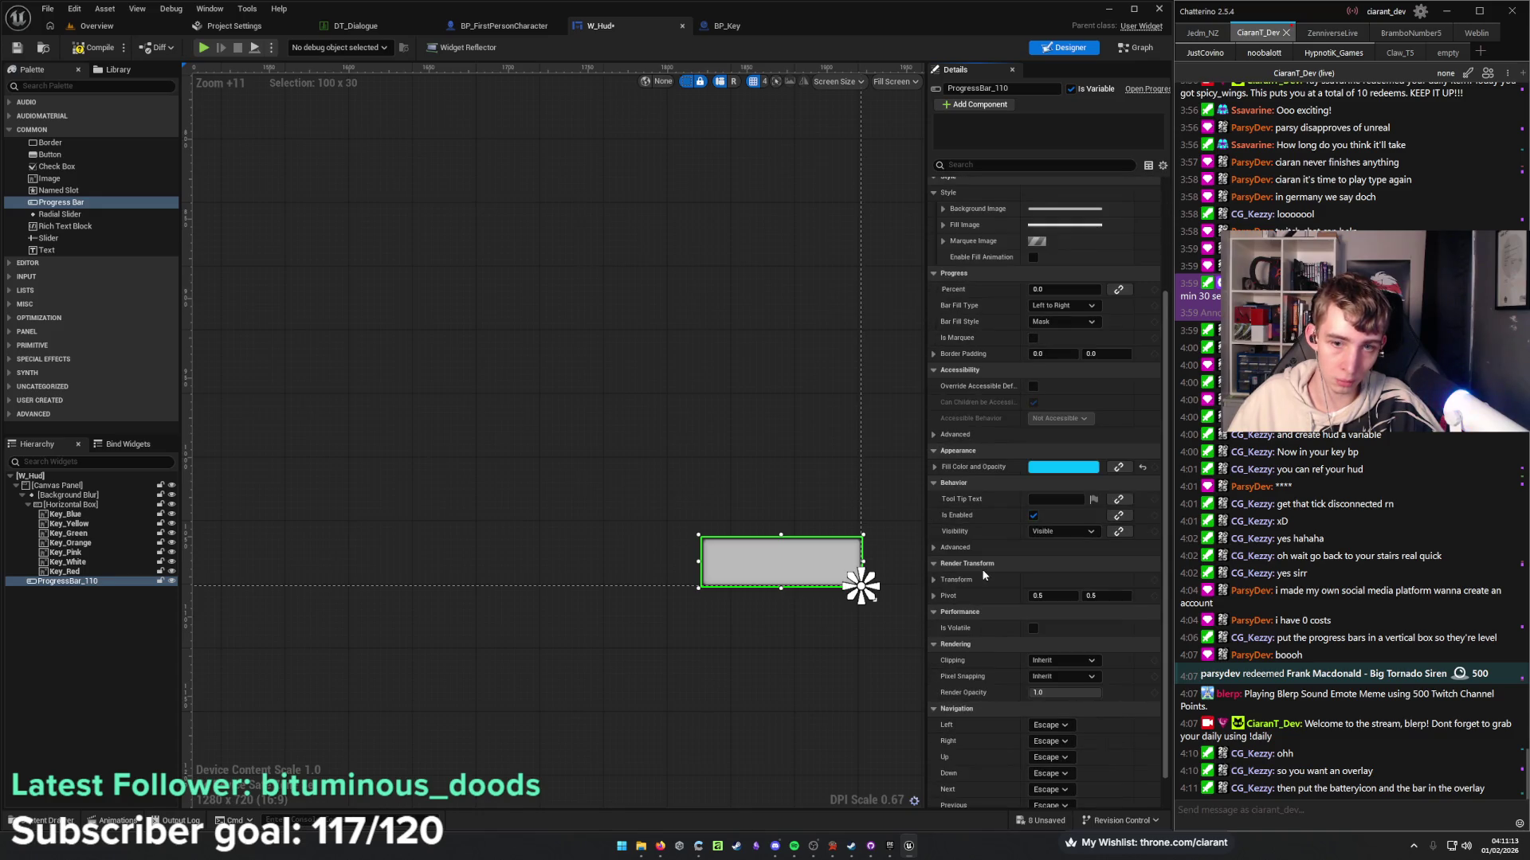
pyautogui.click(934, 673)
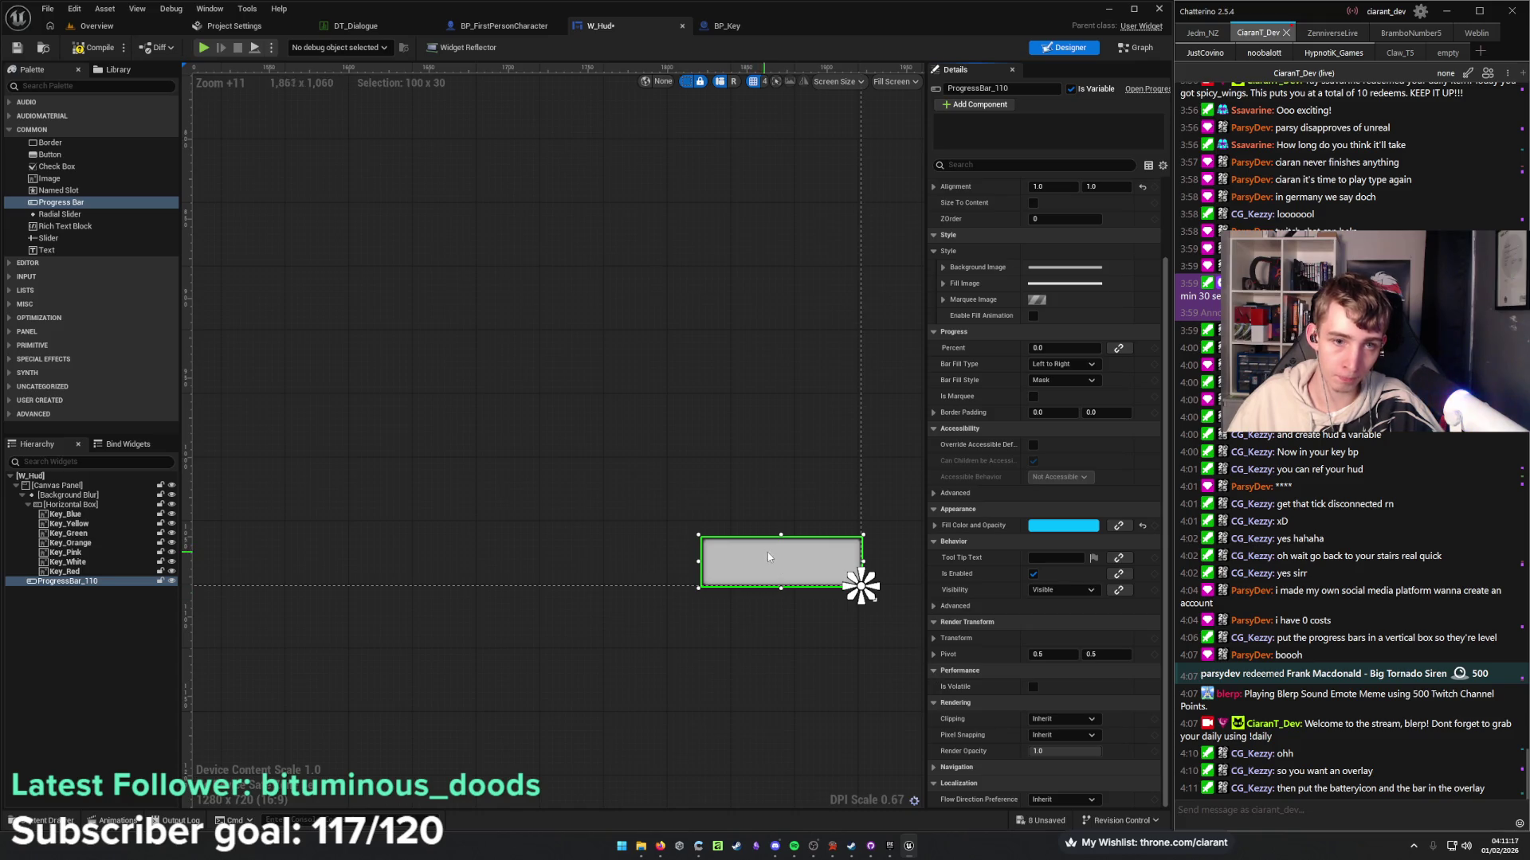
pyautogui.moveTo(767, 552); pyautogui.dragTo(723, 504)
pyautogui.scroll(2, 1076, 347)
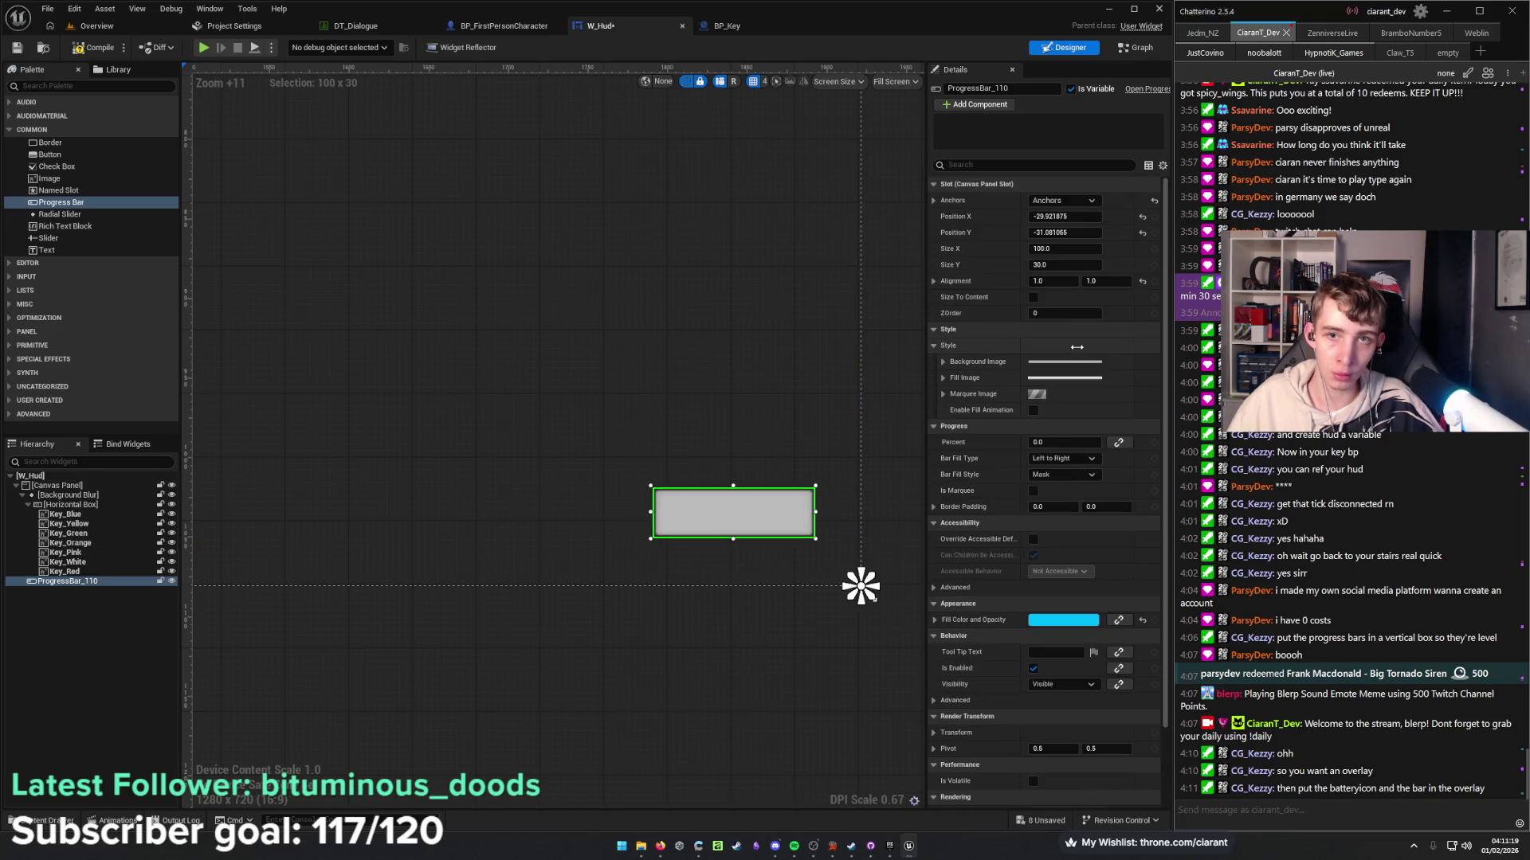
pyautogui.click(1072, 217)
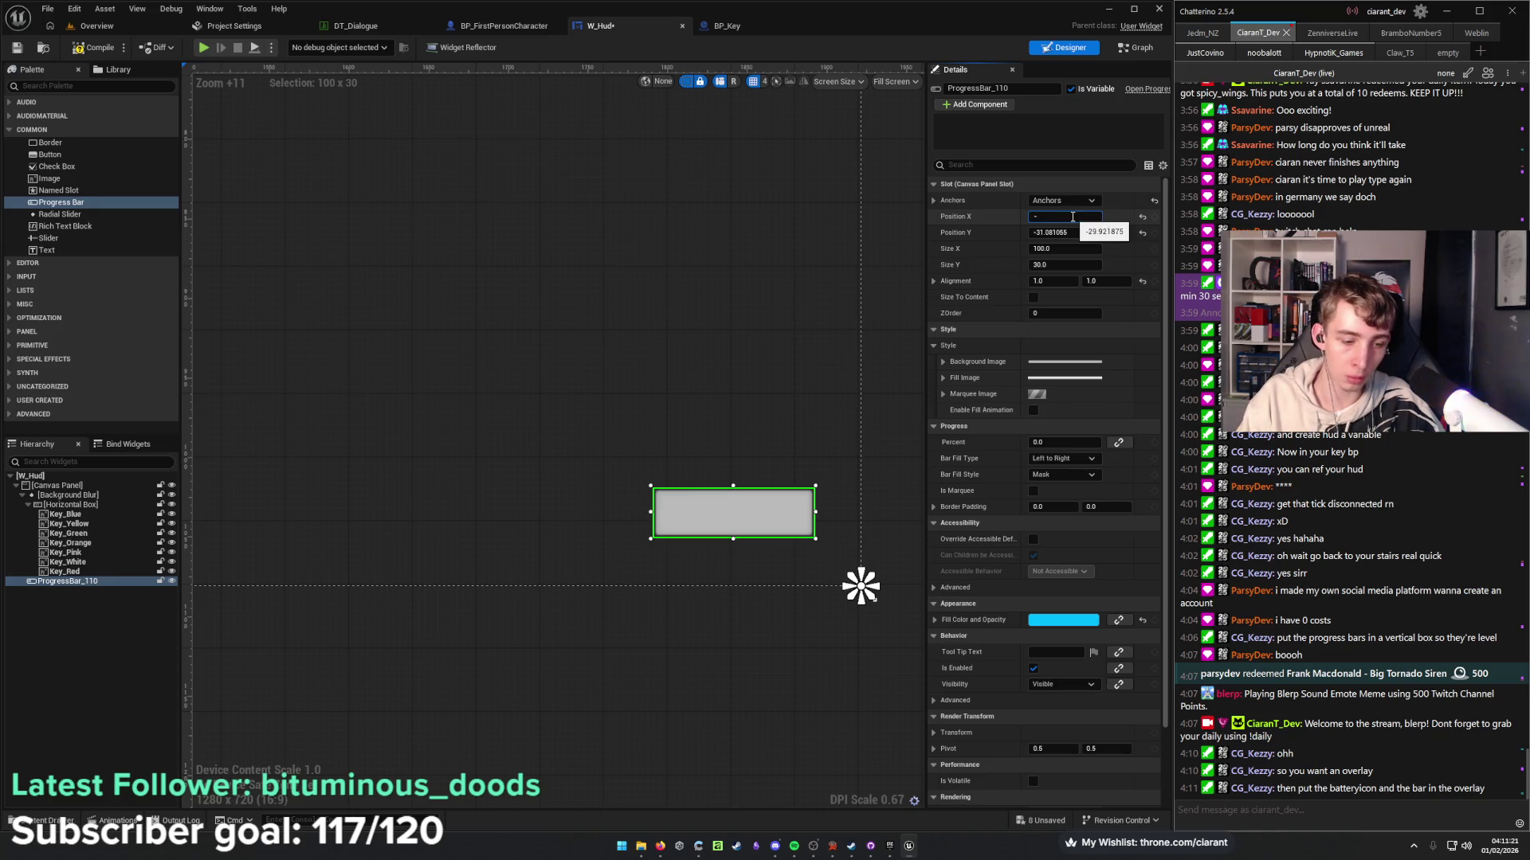
pyautogui.write('30')
pyautogui.press('Tab')
pyautogui.write('-35')
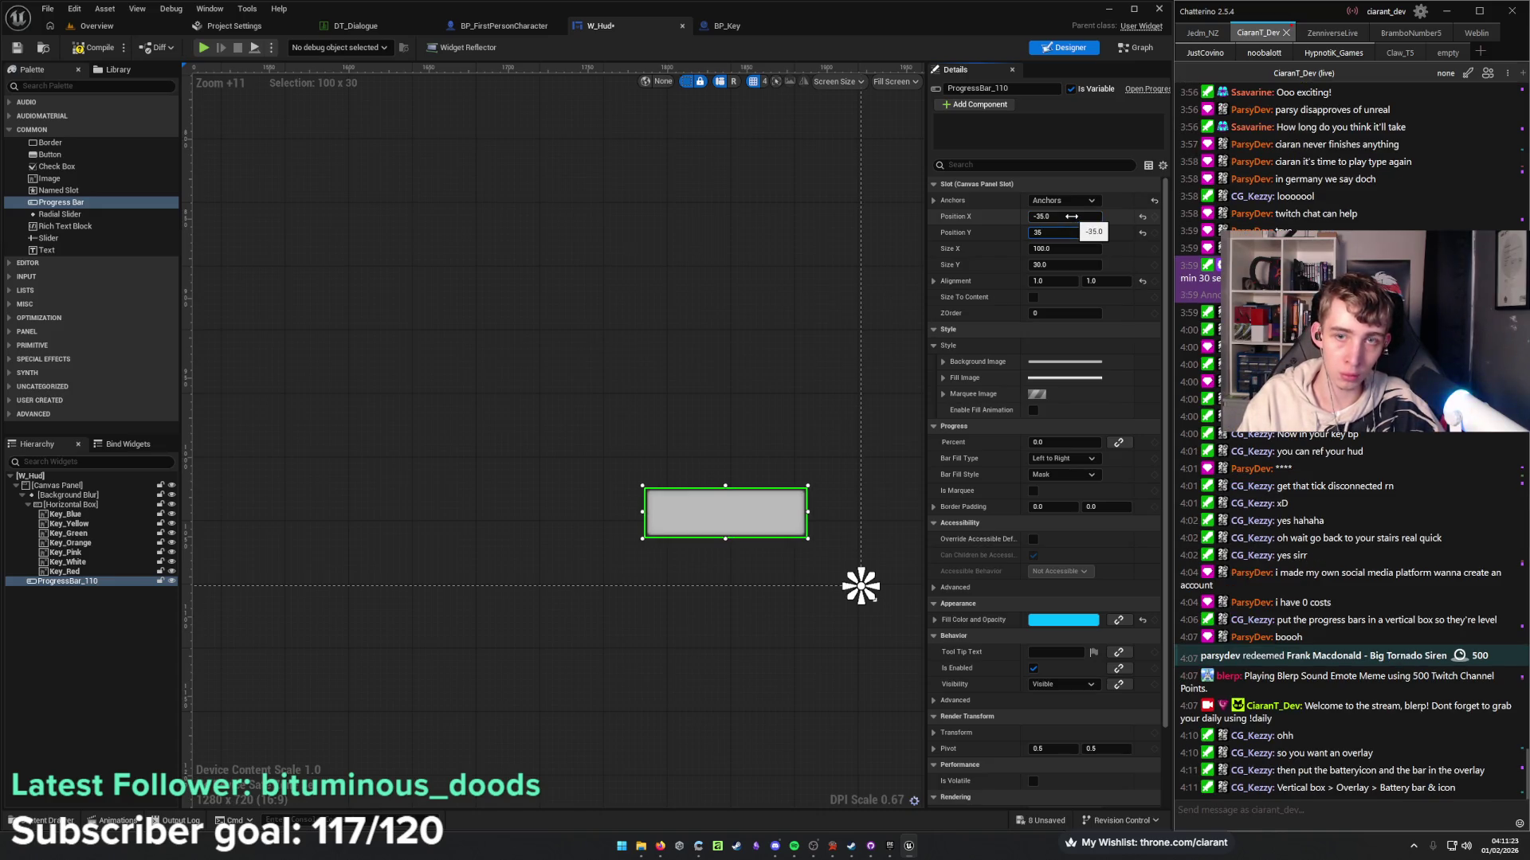
pyautogui.press('Return')
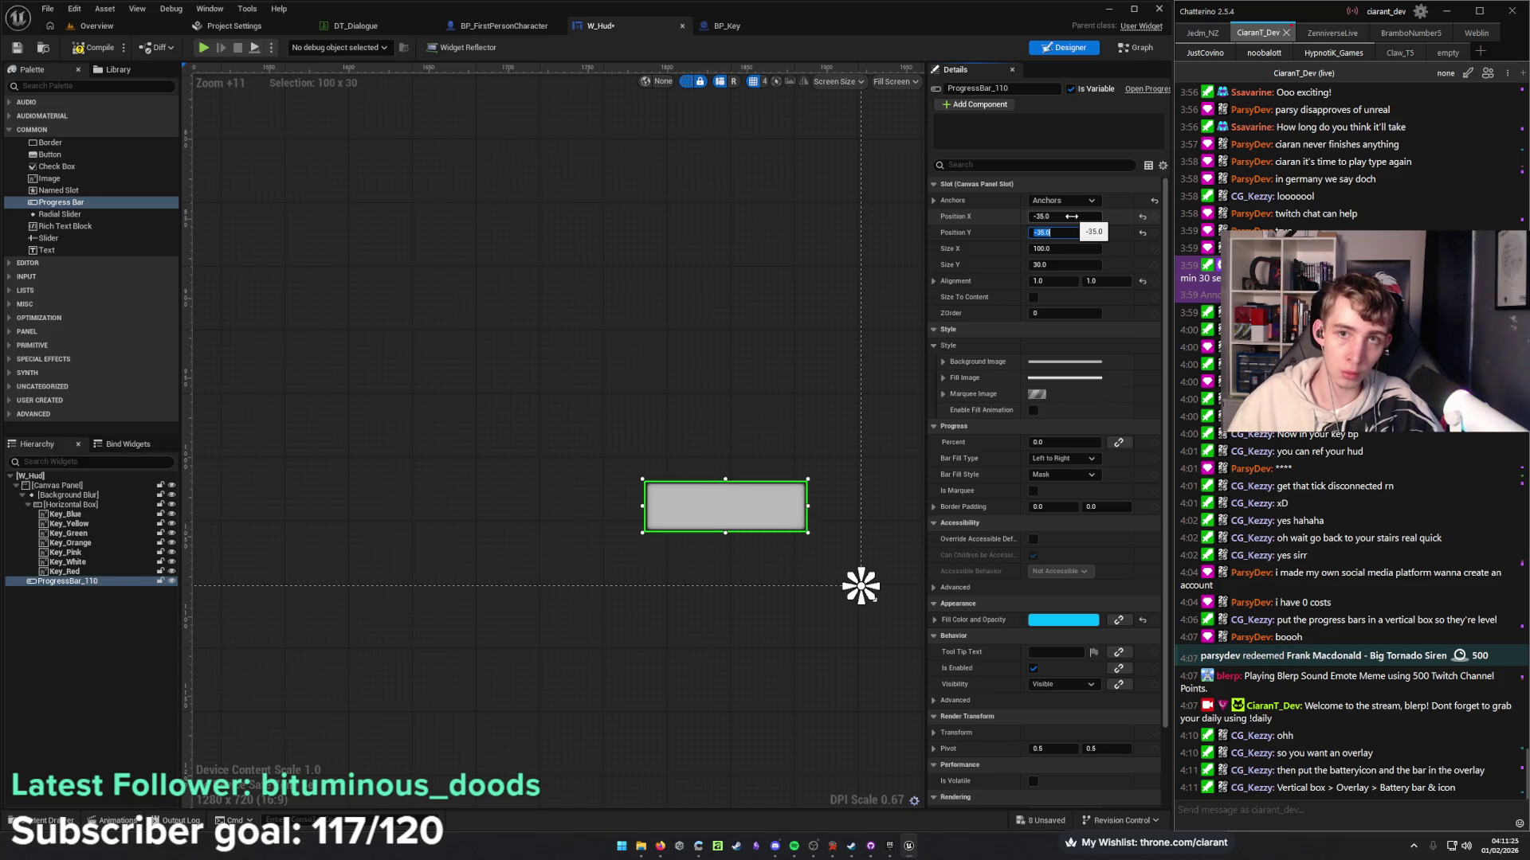
# Wrap ProgressBar_110 in a new Overlay, then bring up Wrap With for that Overlay.
pyautogui.rightClick(76, 586)
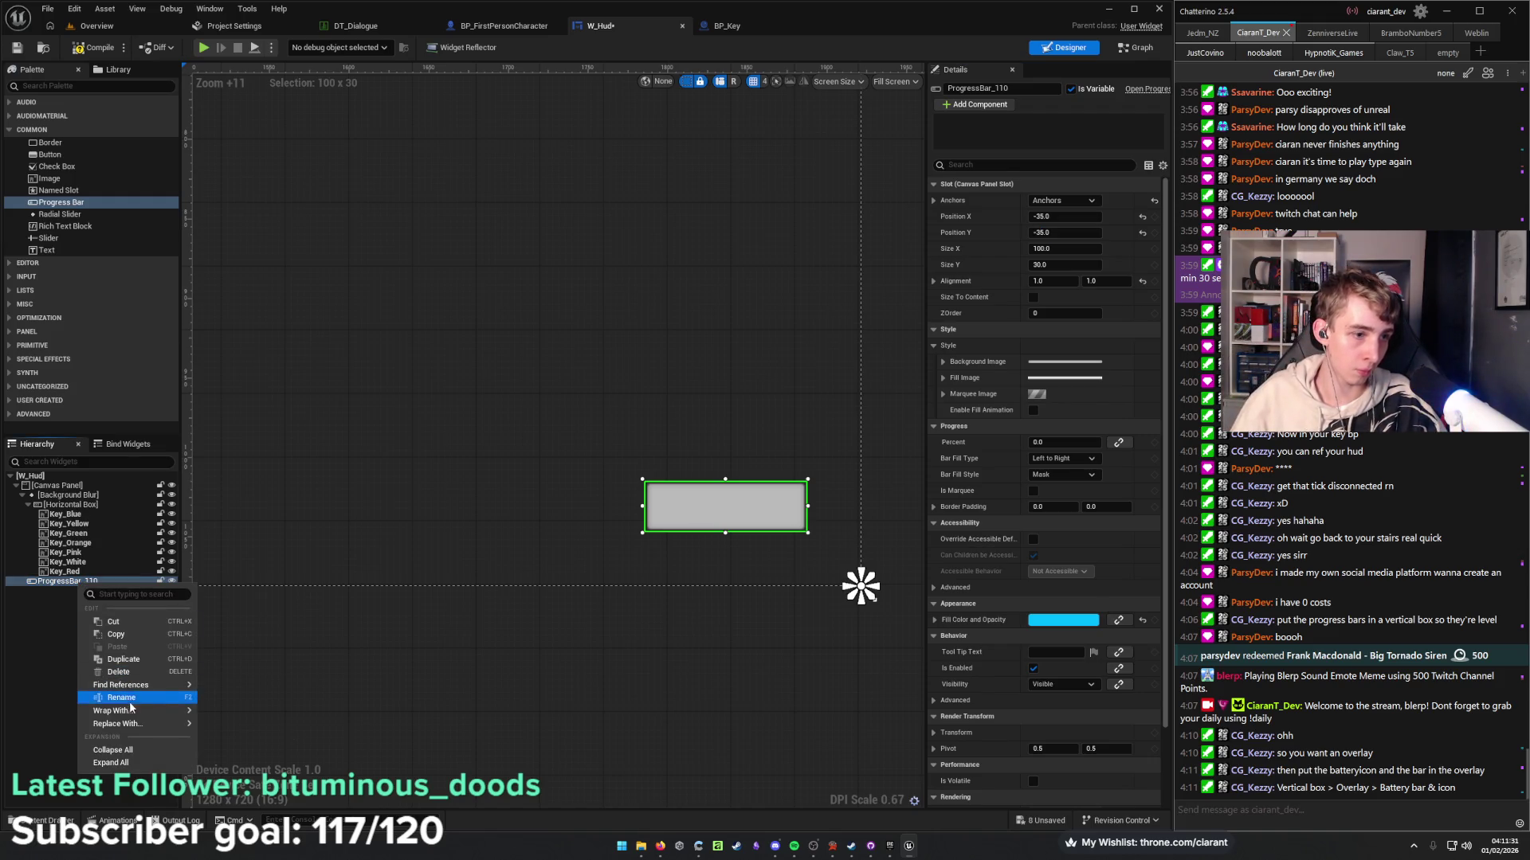
pyautogui.moveTo(131, 709)
pyautogui.click(257, 680)
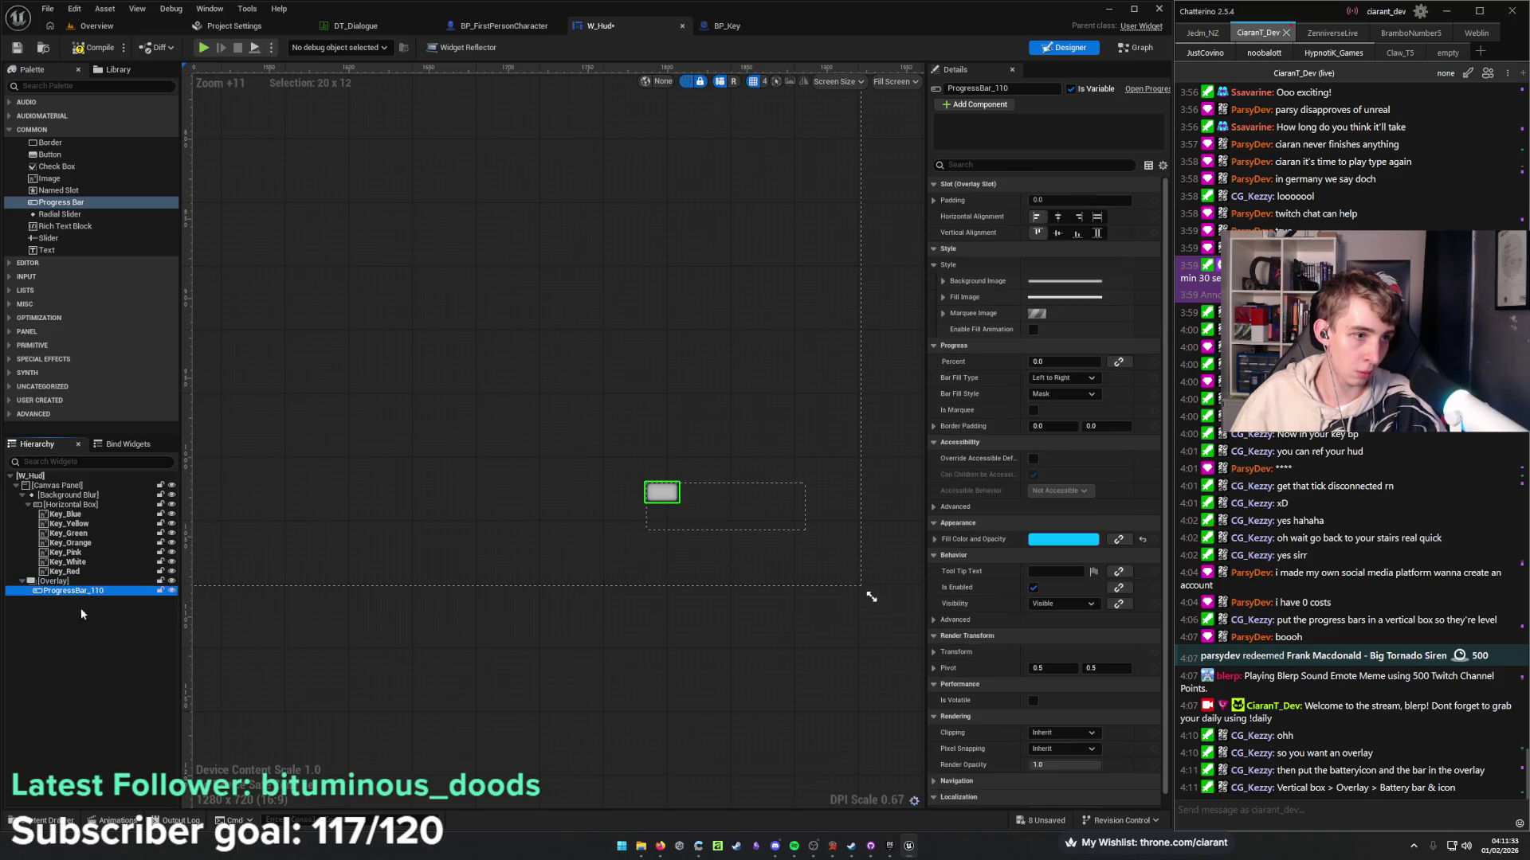
pyautogui.rightClick(66, 583)
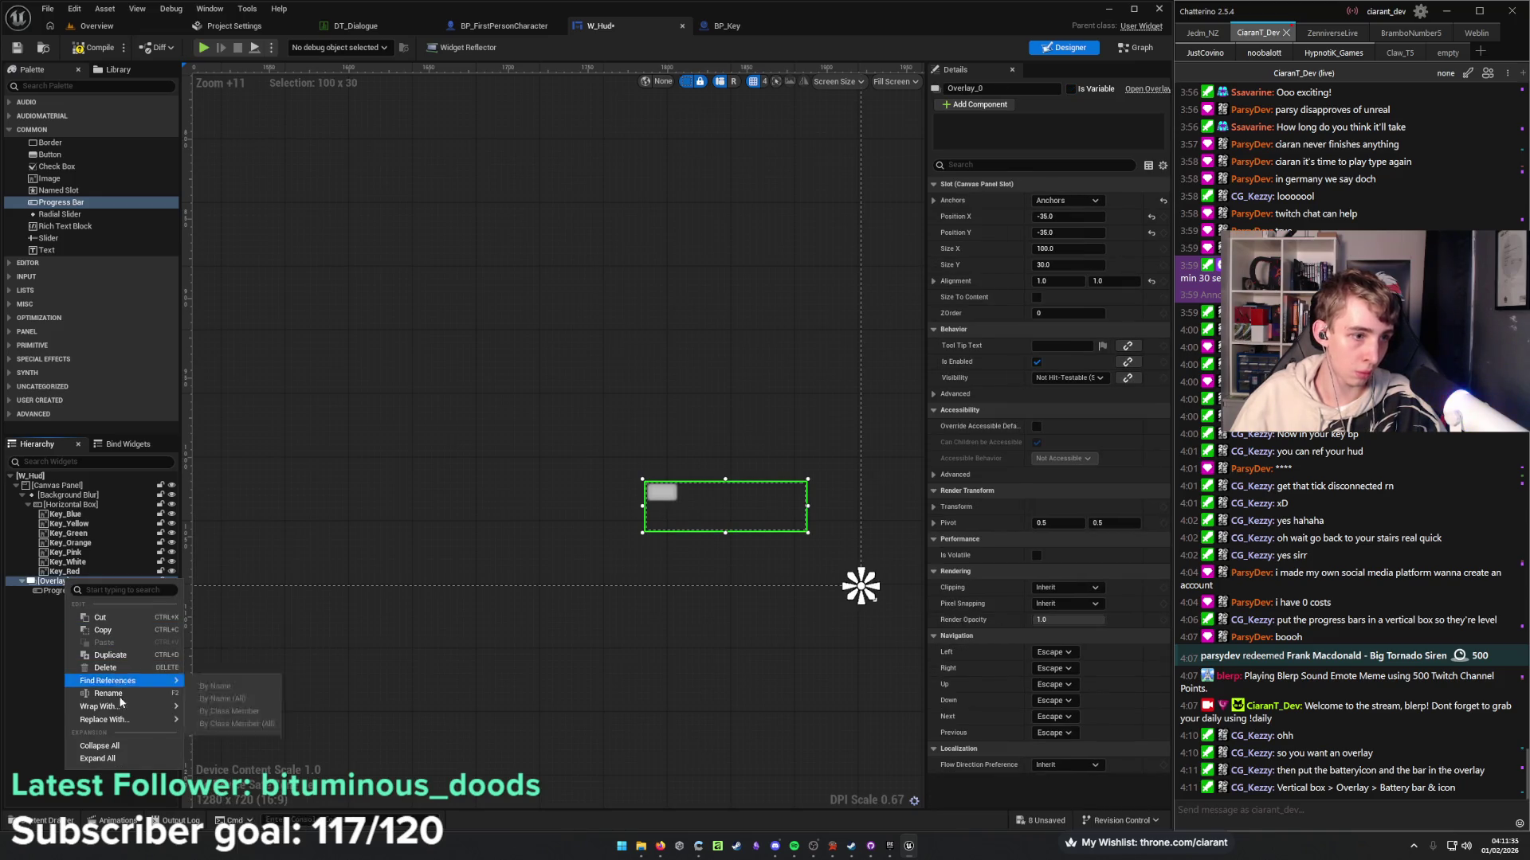
pyautogui.moveTo(131, 708)
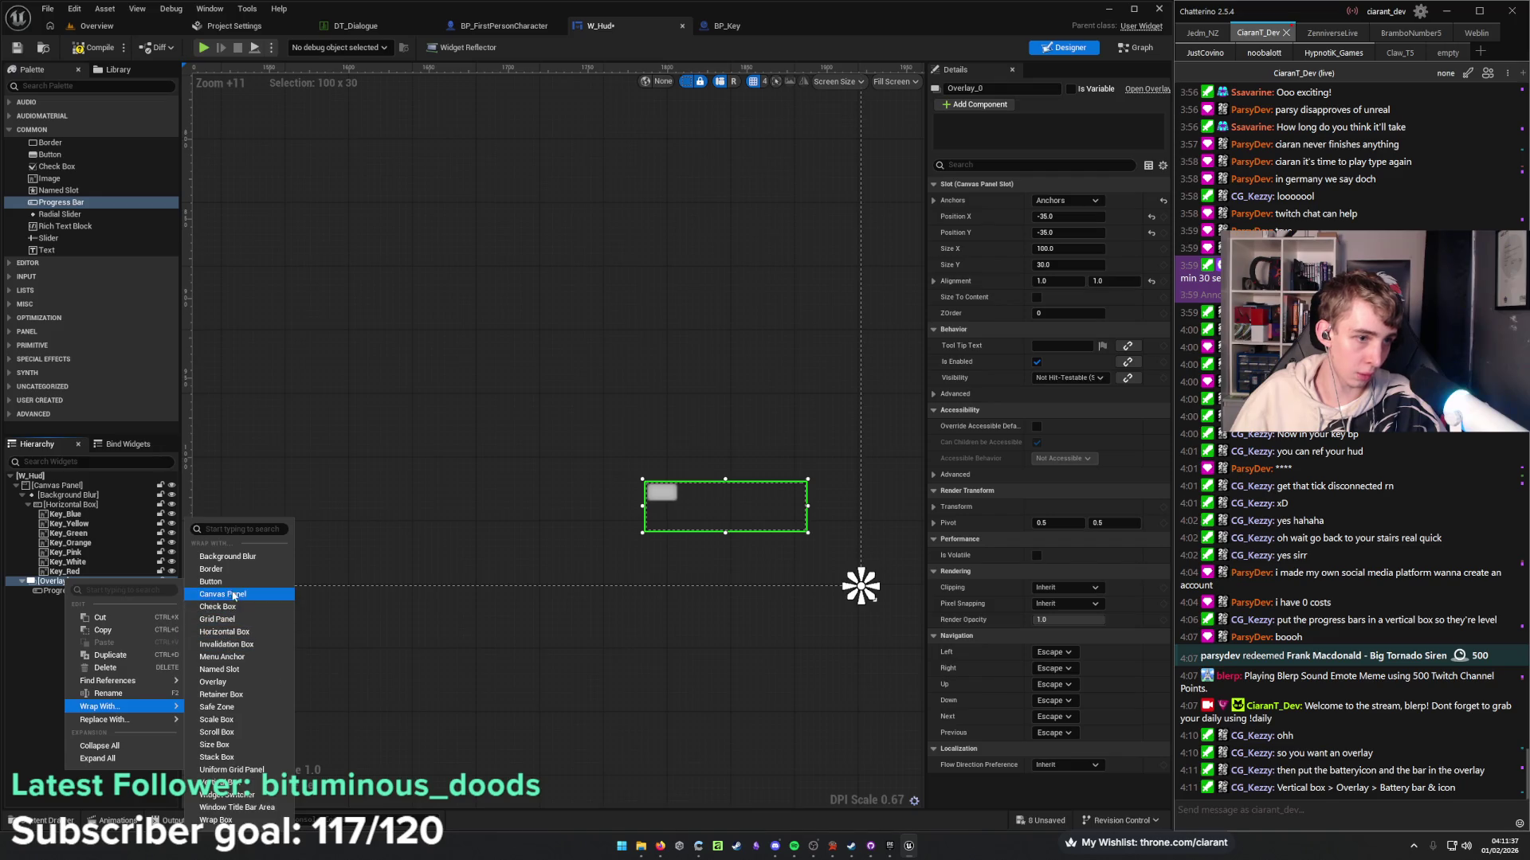
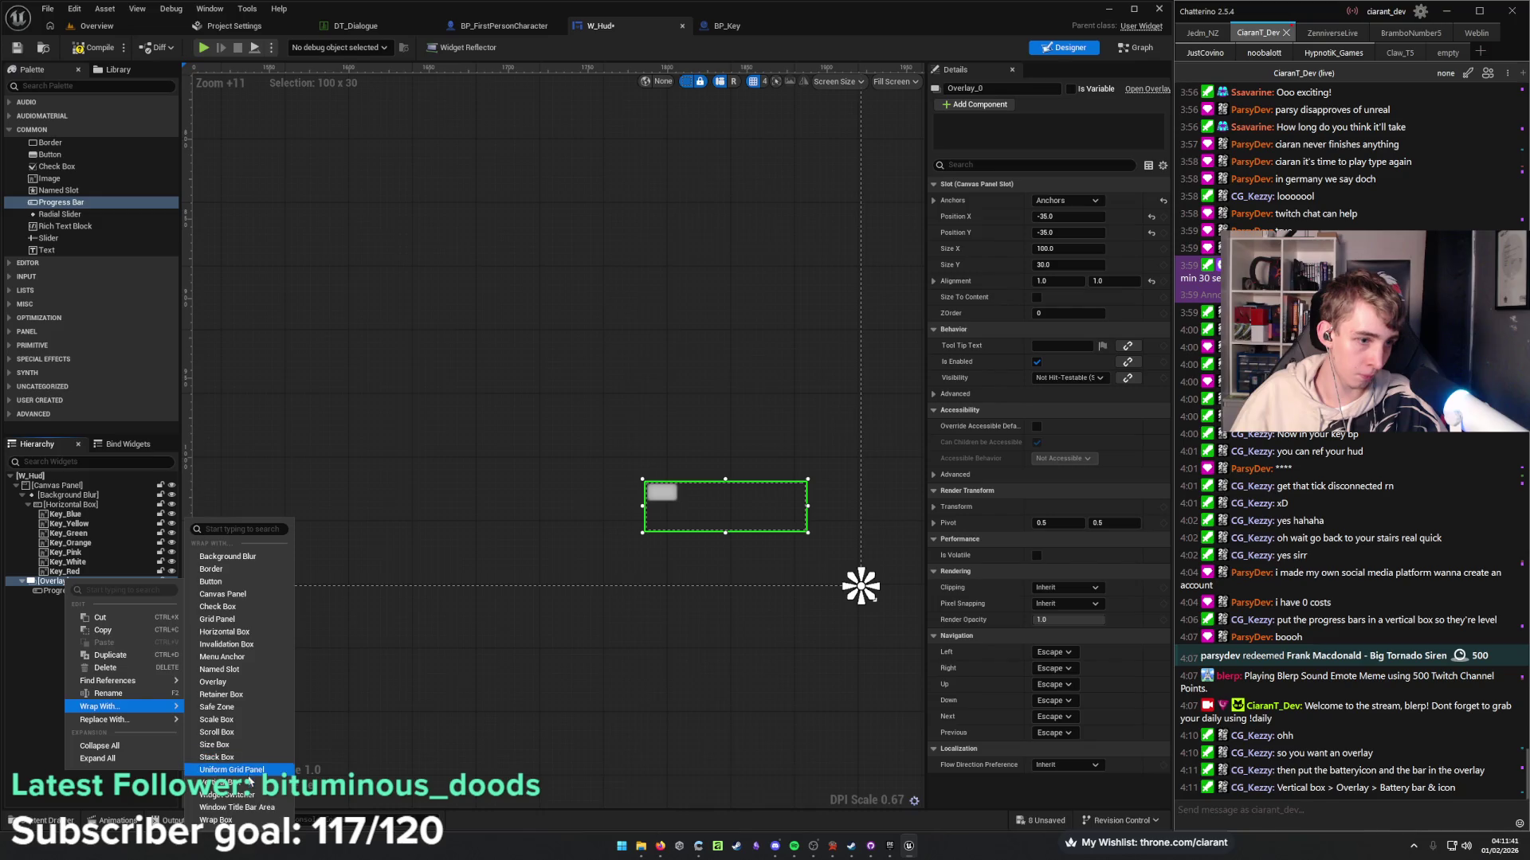
# Wrap the overlay in a Vertical Box, fill-align the progress bar, and set the overlay to Auto size.
pyautogui.click(219, 782)
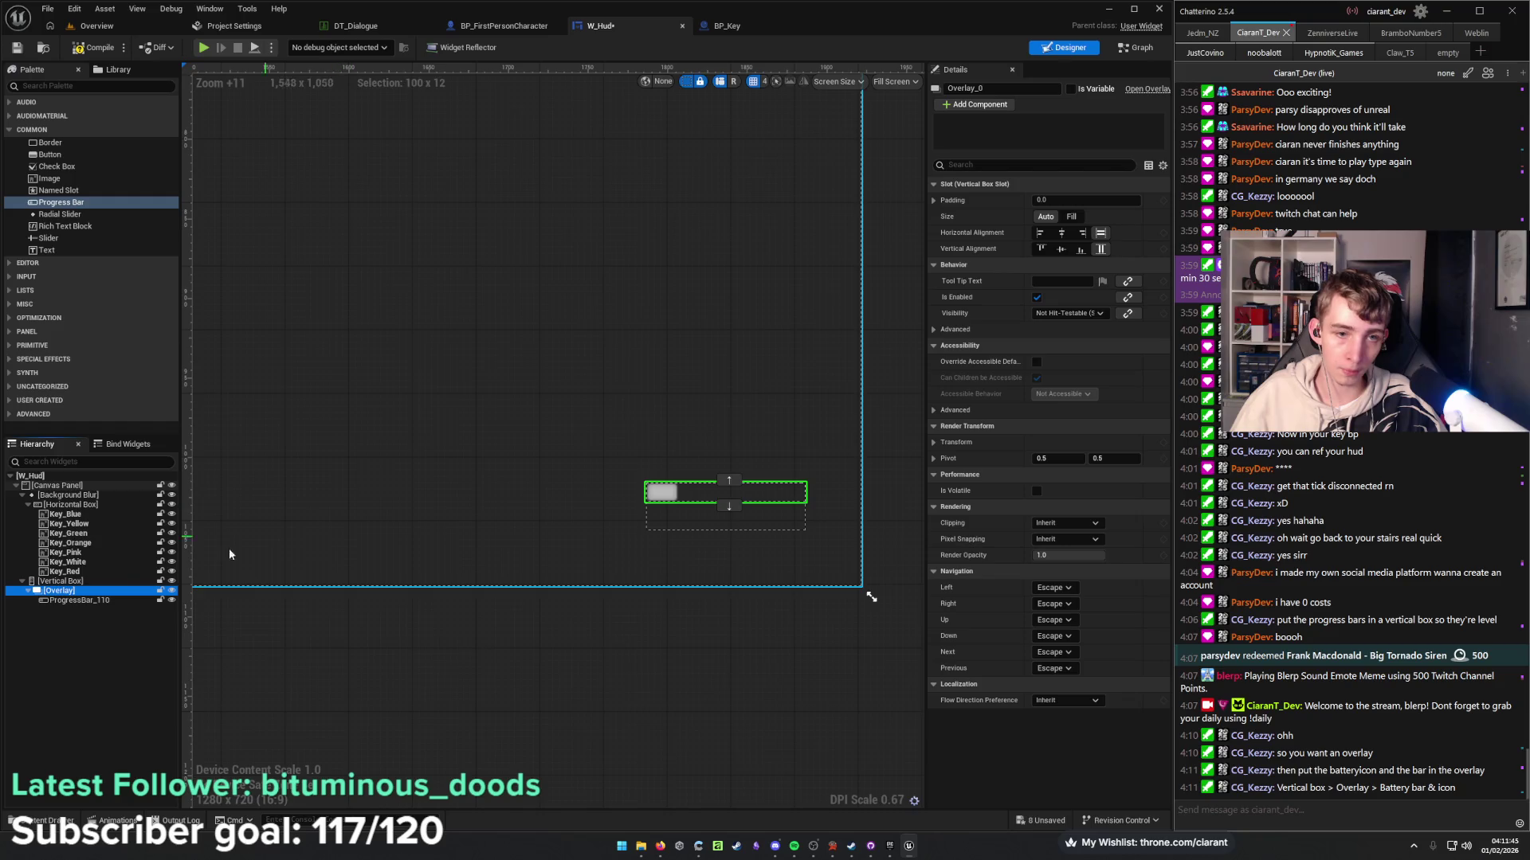
pyautogui.click(84, 602)
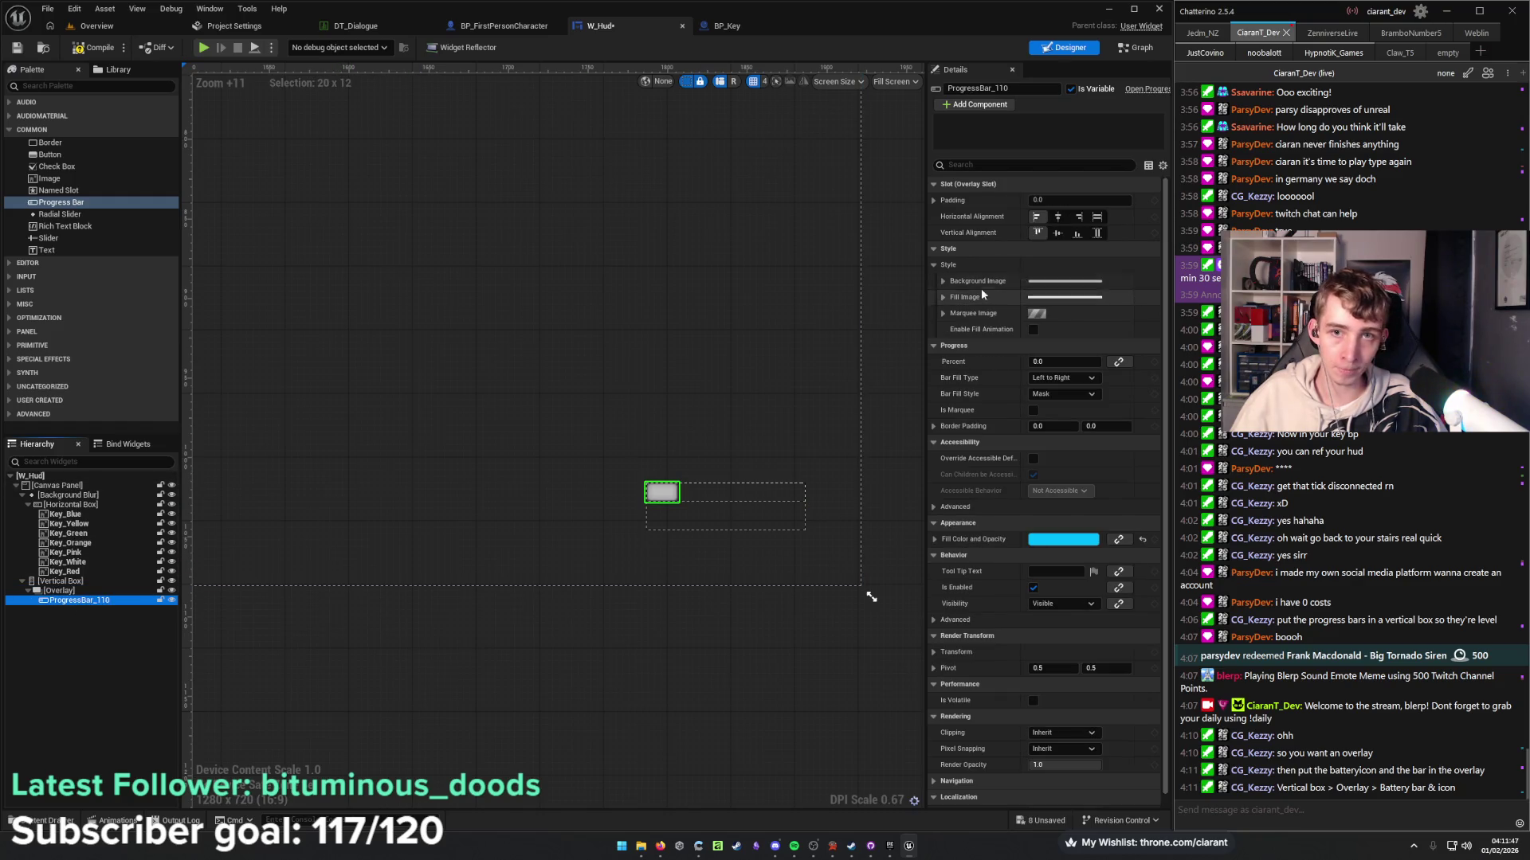
pyautogui.click(1097, 217)
pyautogui.click(1097, 233)
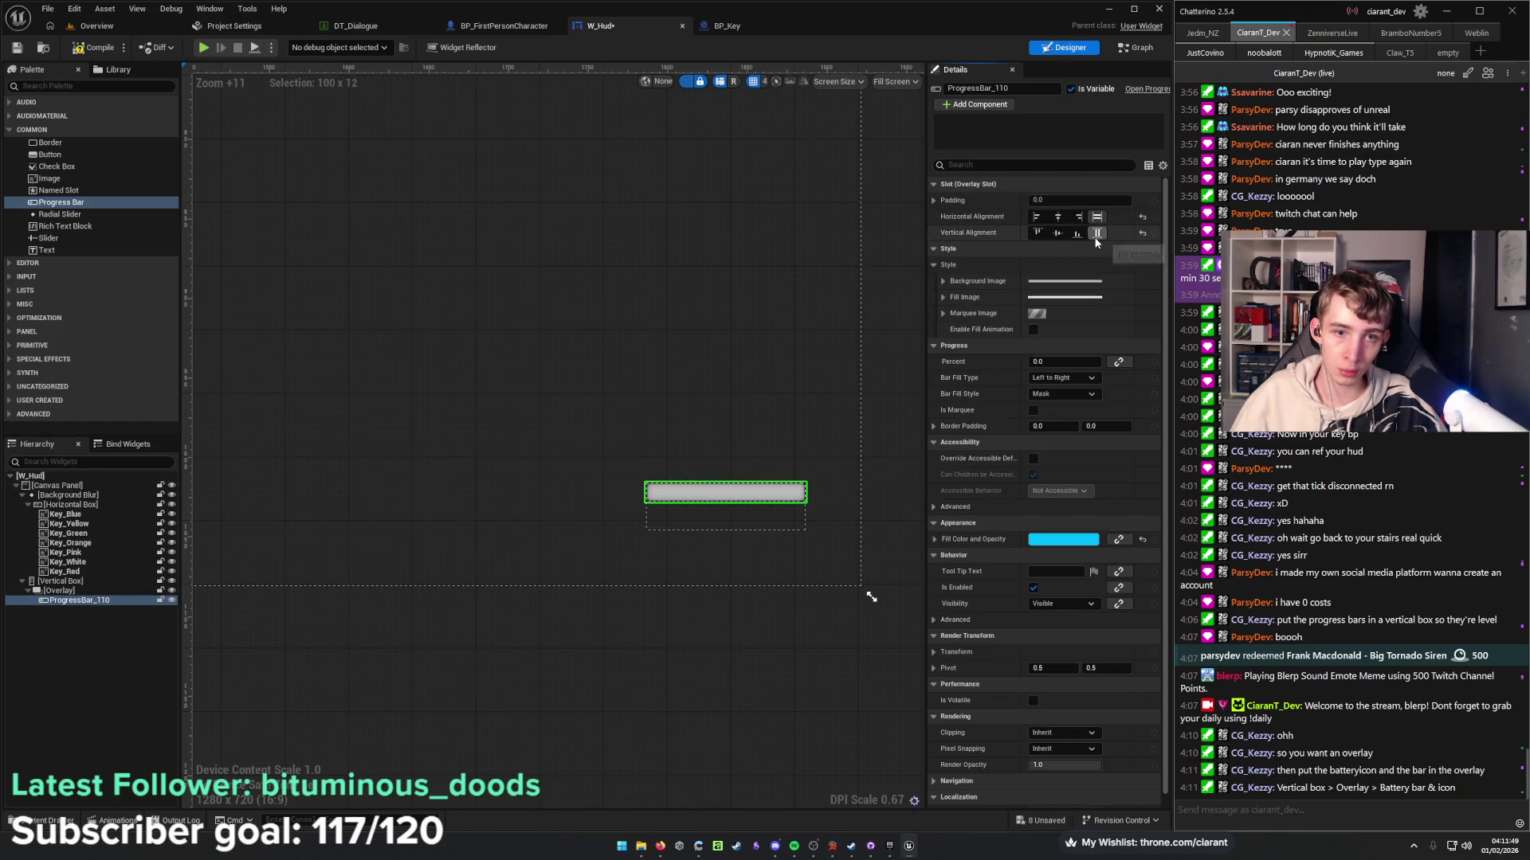
pyautogui.click(118, 590)
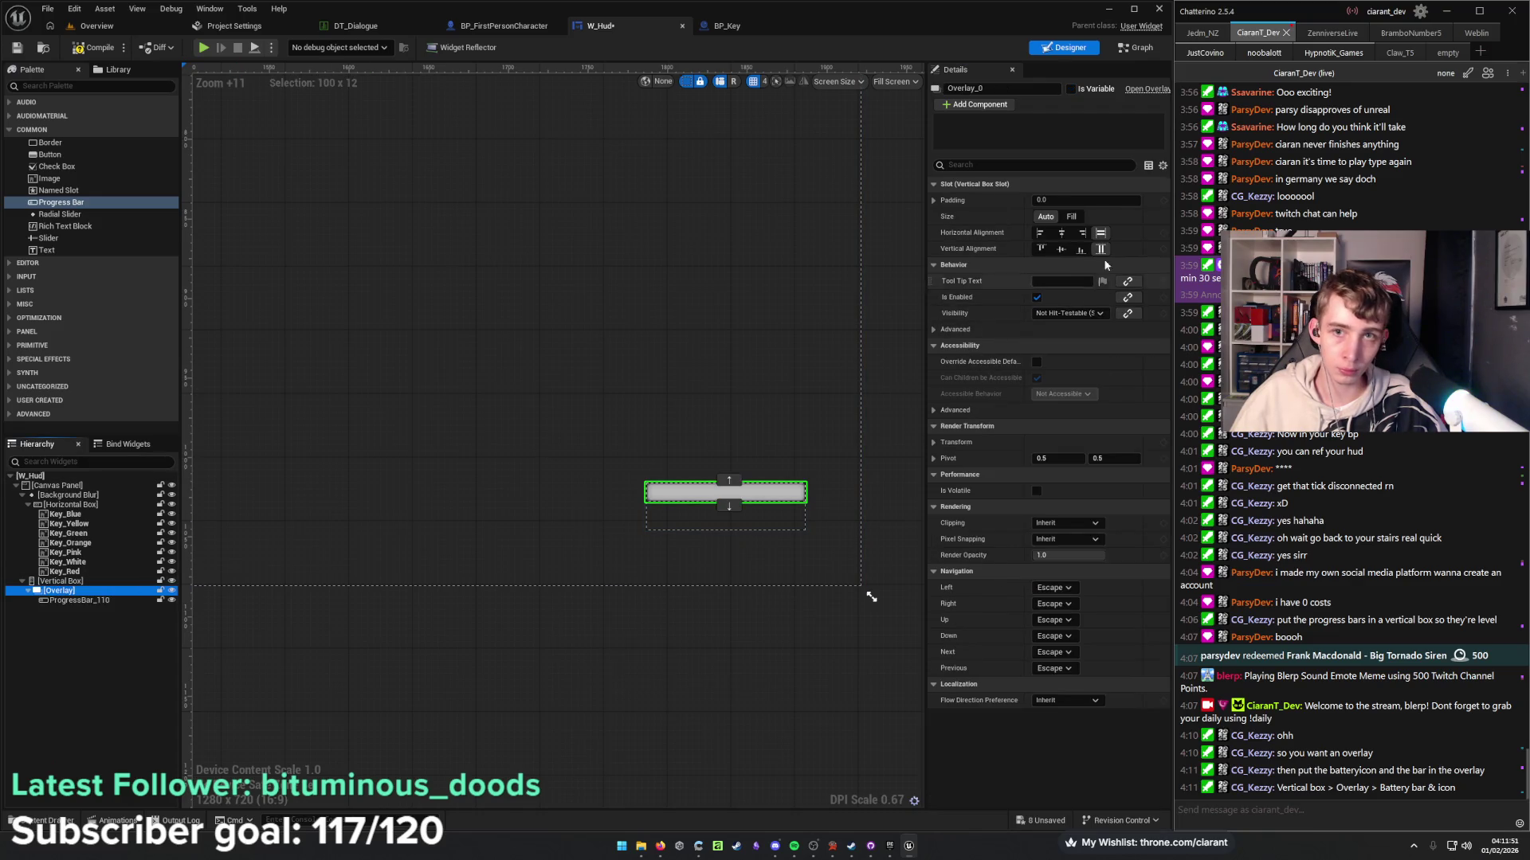
pyautogui.click(1072, 217)
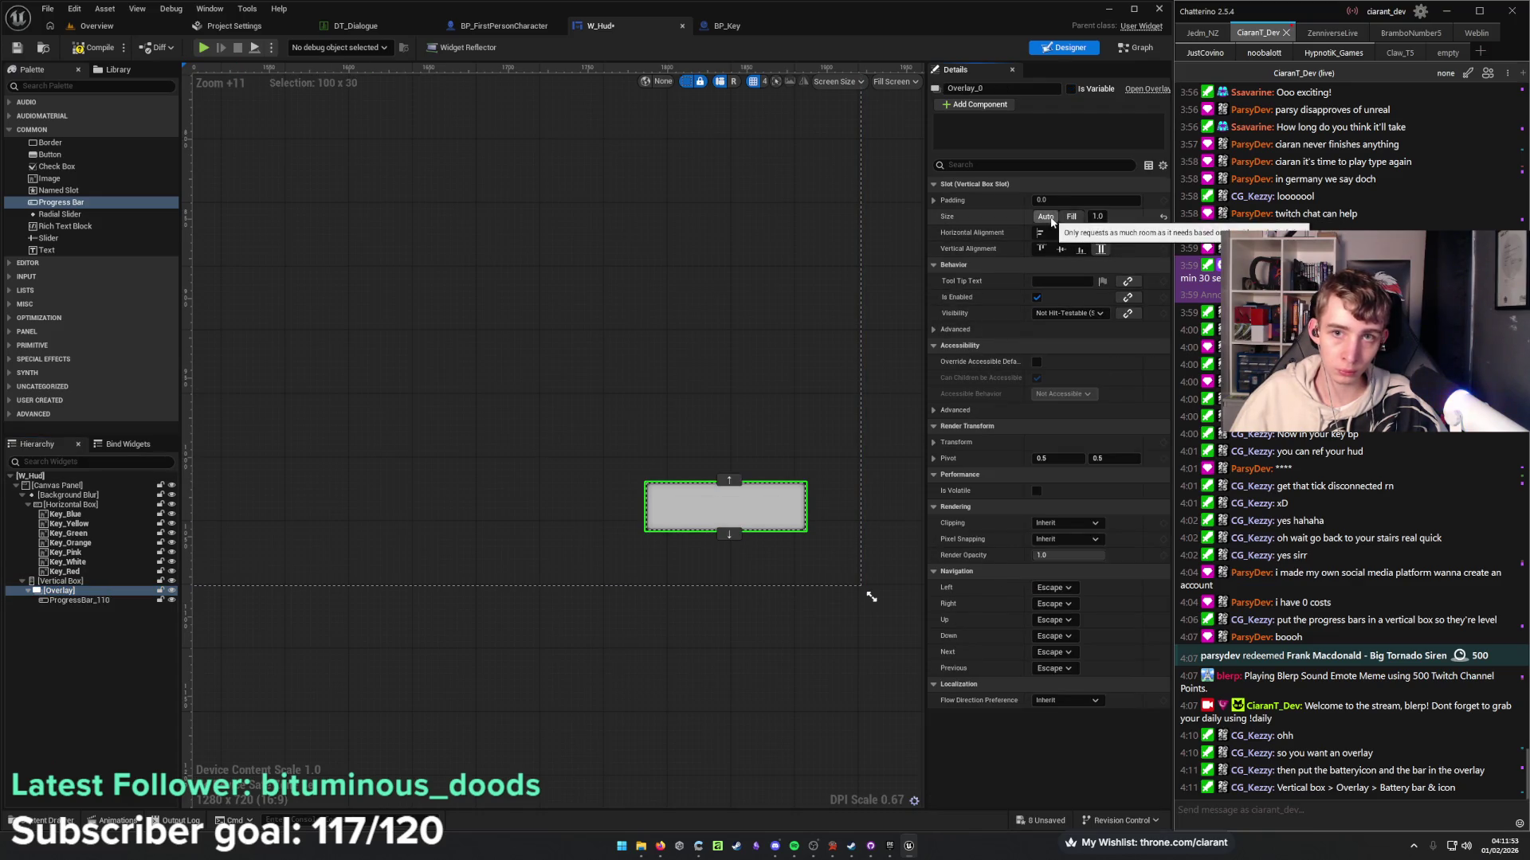
pyautogui.click(1045, 217)
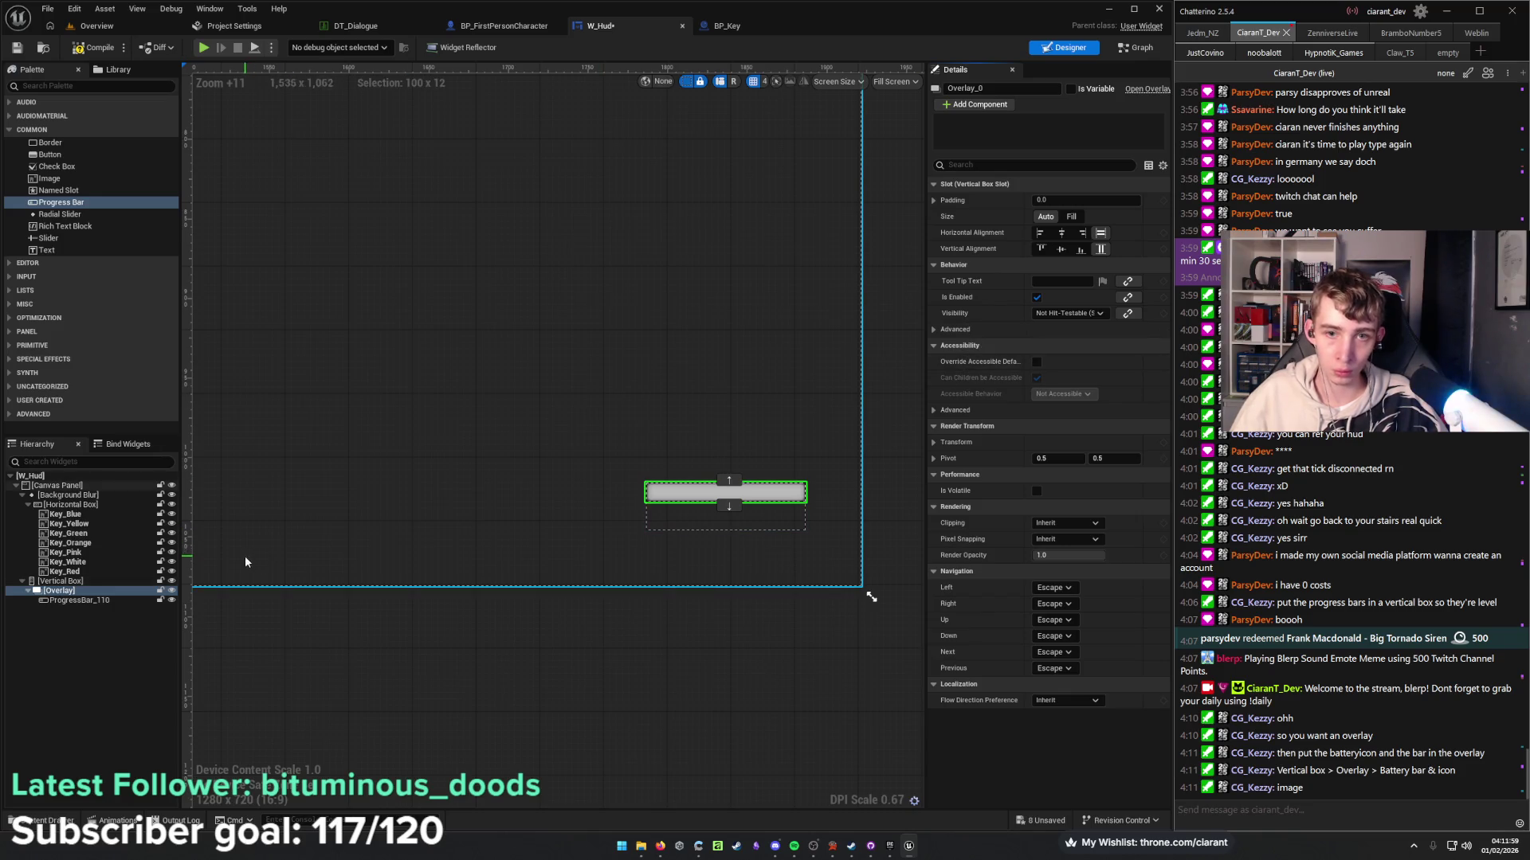
# Rename the progress bar to Battery ProgressBar.
pyautogui.click(66, 600)
pyautogui.doubleClick(136, 601)
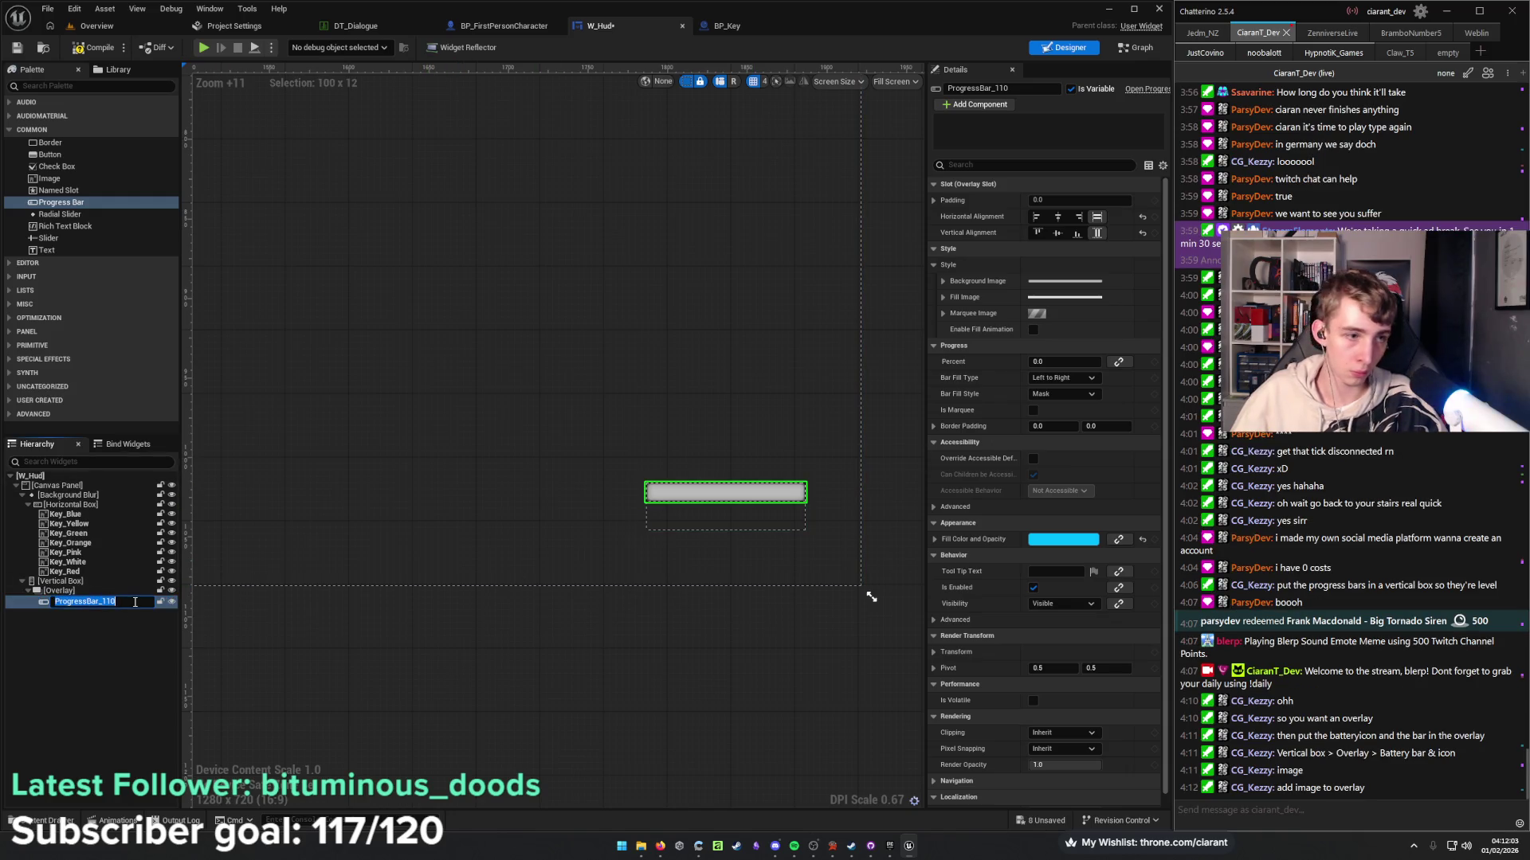
pyautogui.write('Battery')
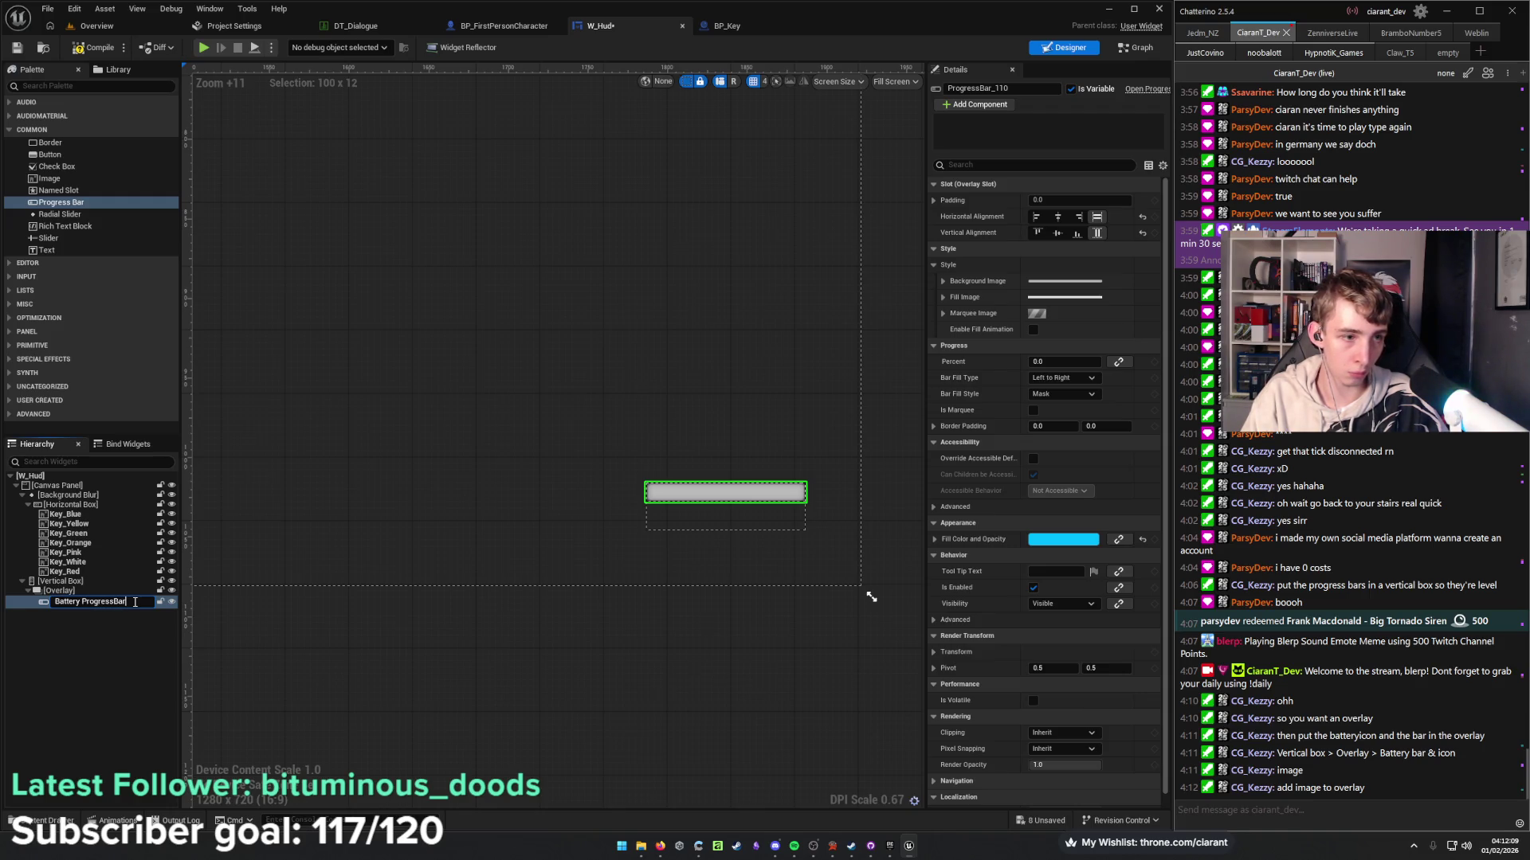
pyautogui.press('Return')
pyautogui.click(96, 591)
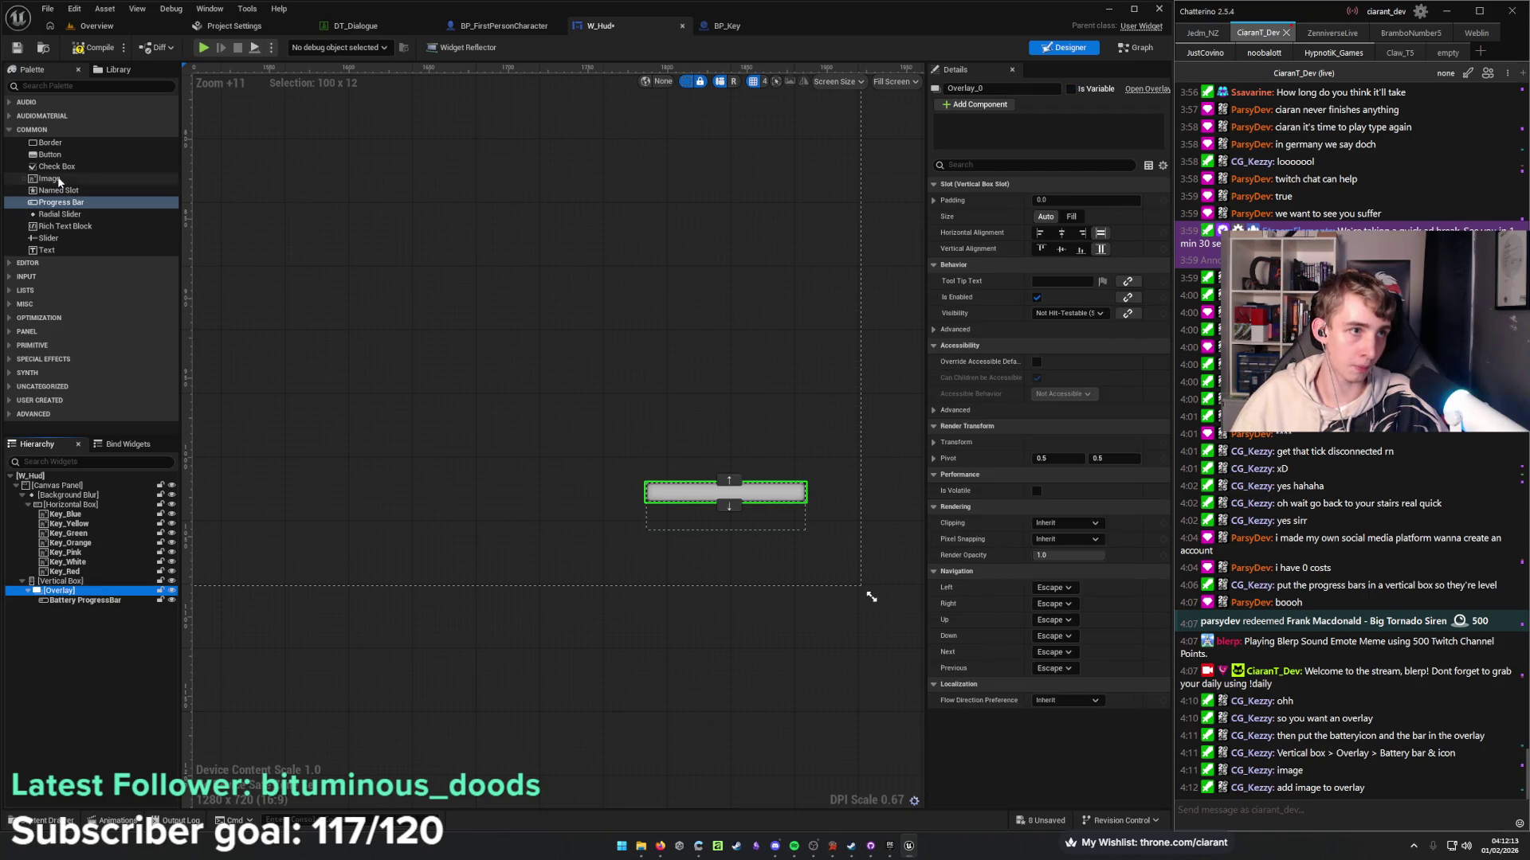
# Add an Image to the overlay and set its brush to the battery-pack texture.
pyautogui.moveTo(59, 181)
pyautogui.mouseDown()
pyautogui.moveTo(209, 275)
pyautogui.moveTo(67, 593)
pyautogui.mouseUp()
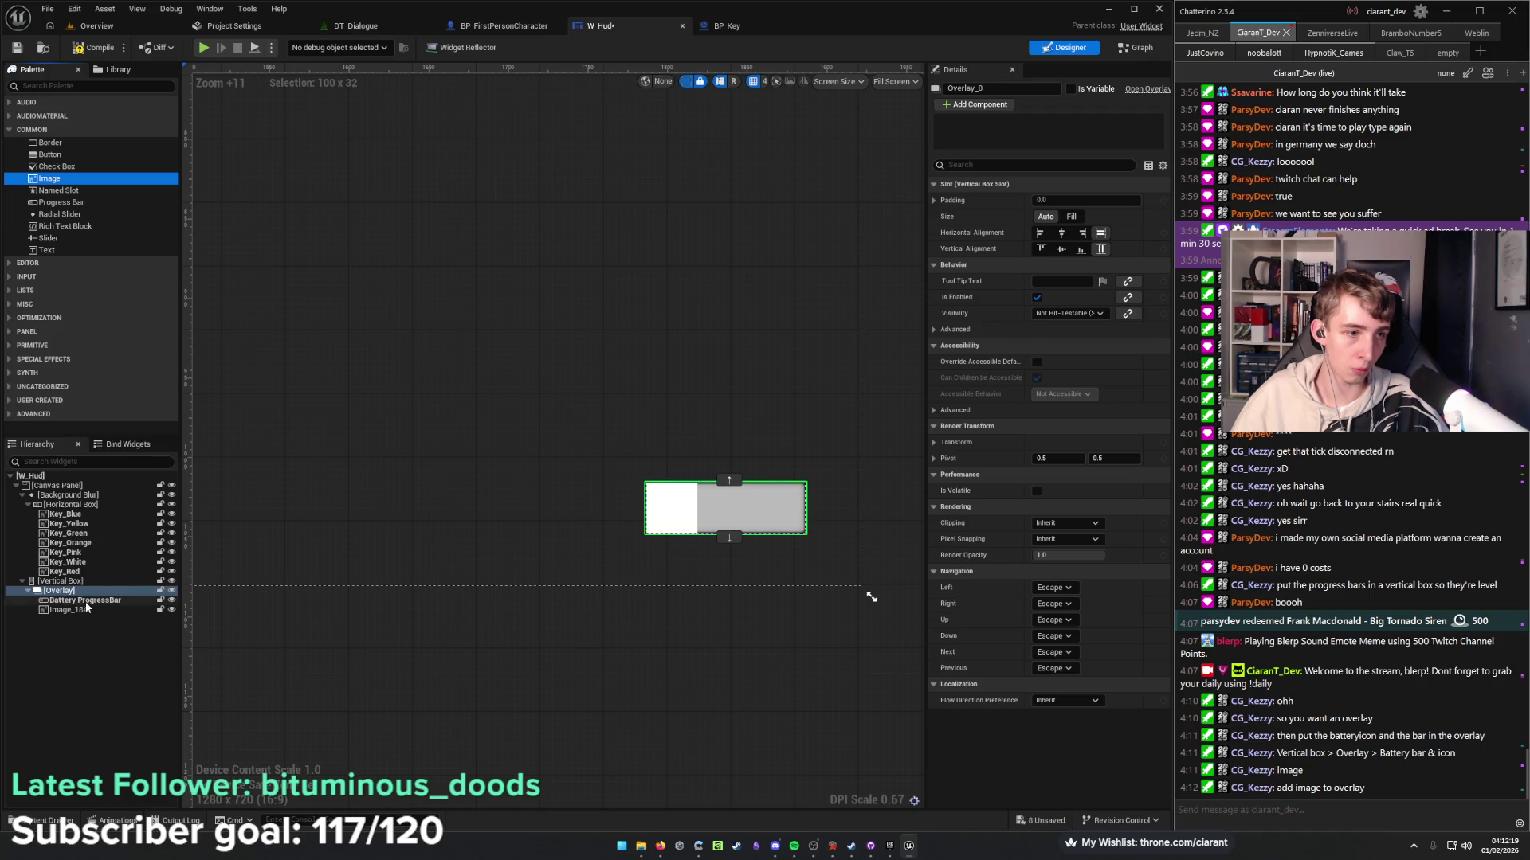
pyautogui.click(84, 610)
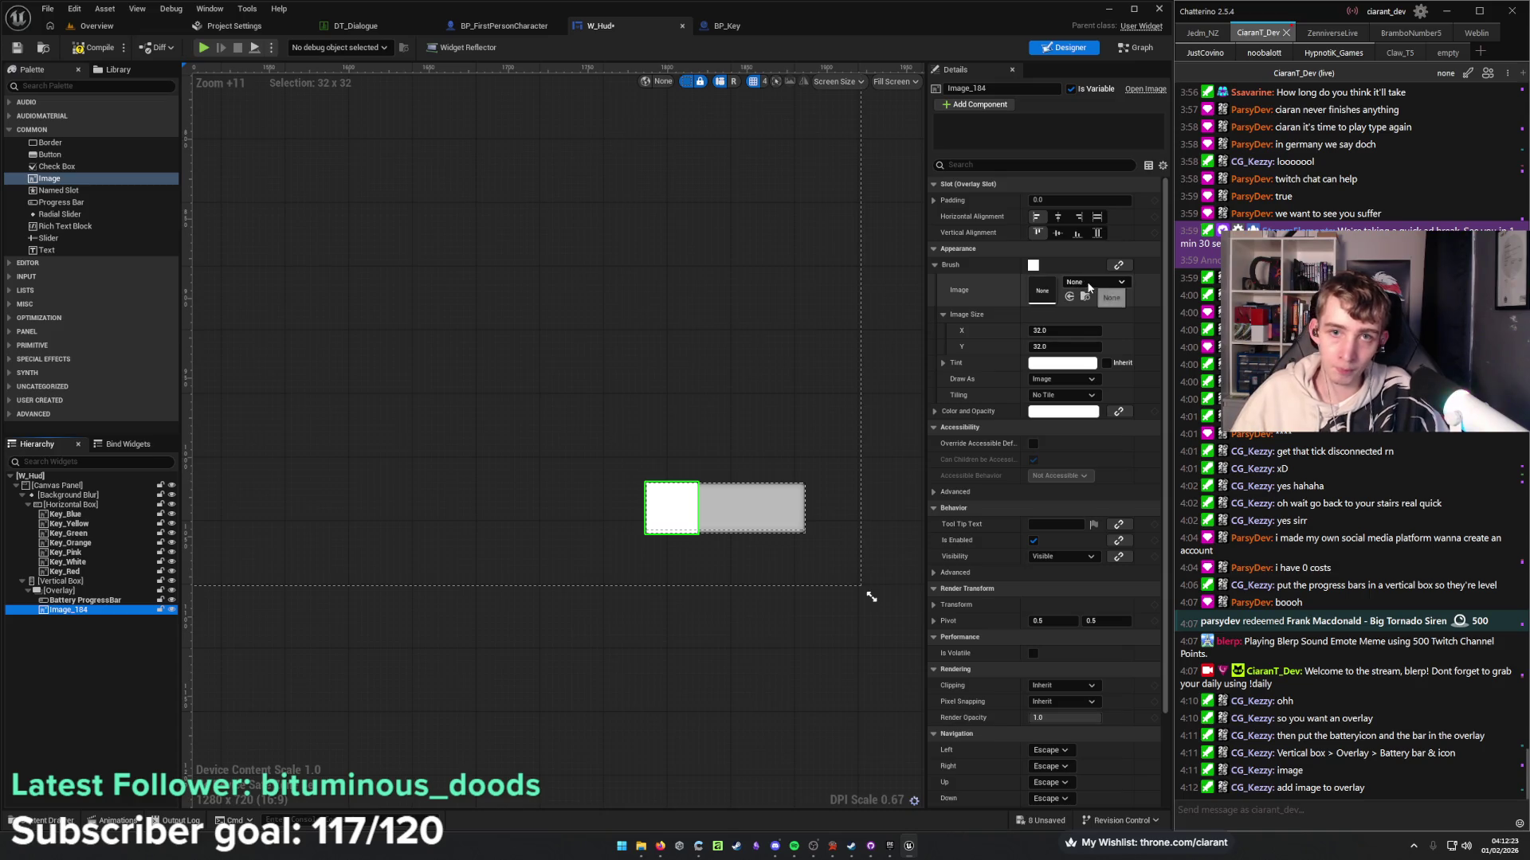
pyautogui.click(1086, 284)
pyautogui.write('batter')
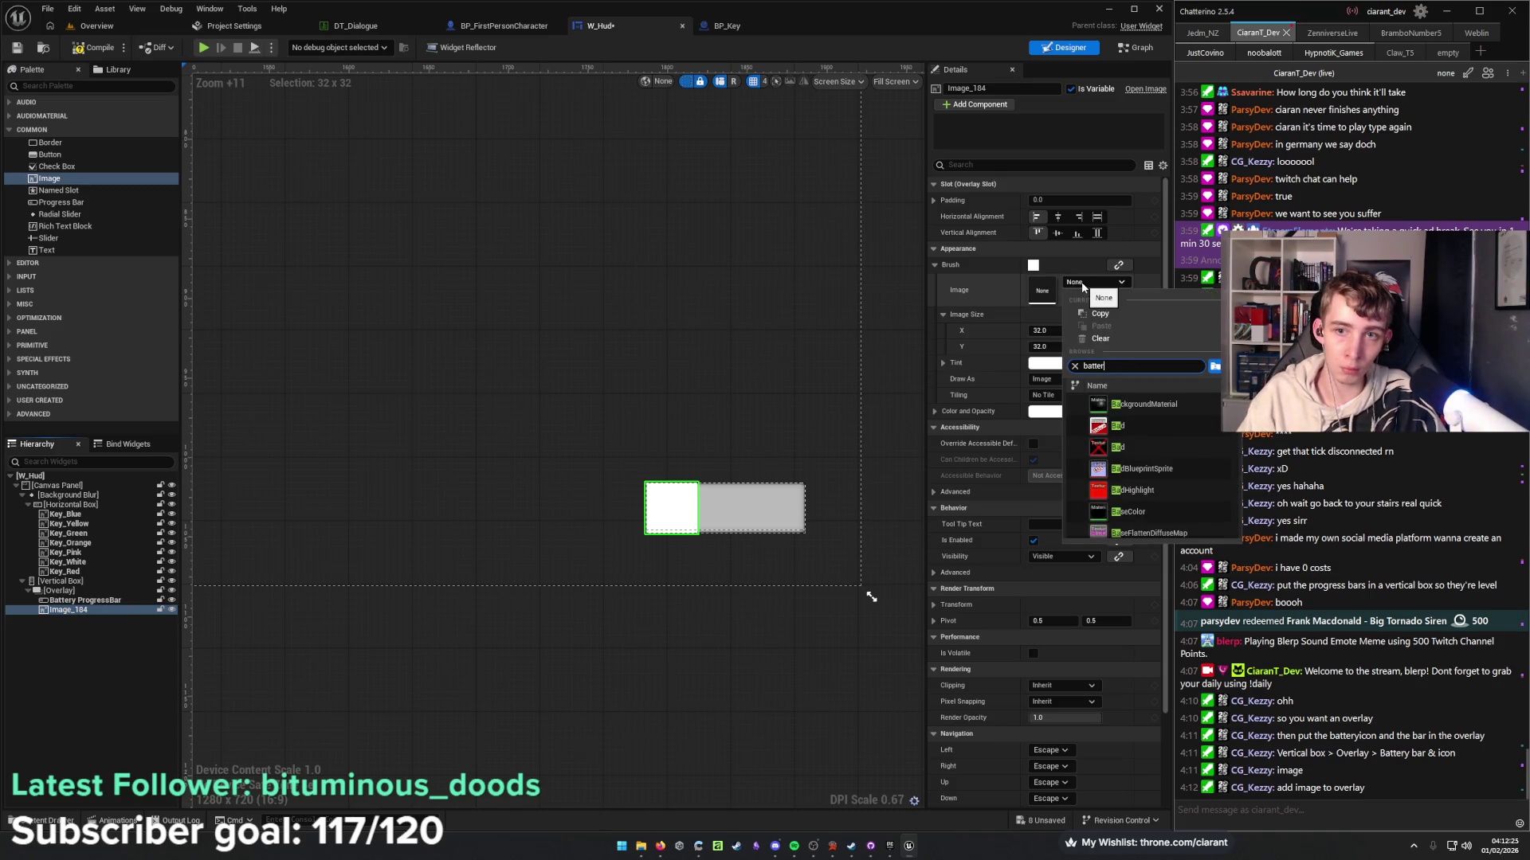
pyautogui.click(1132, 405)
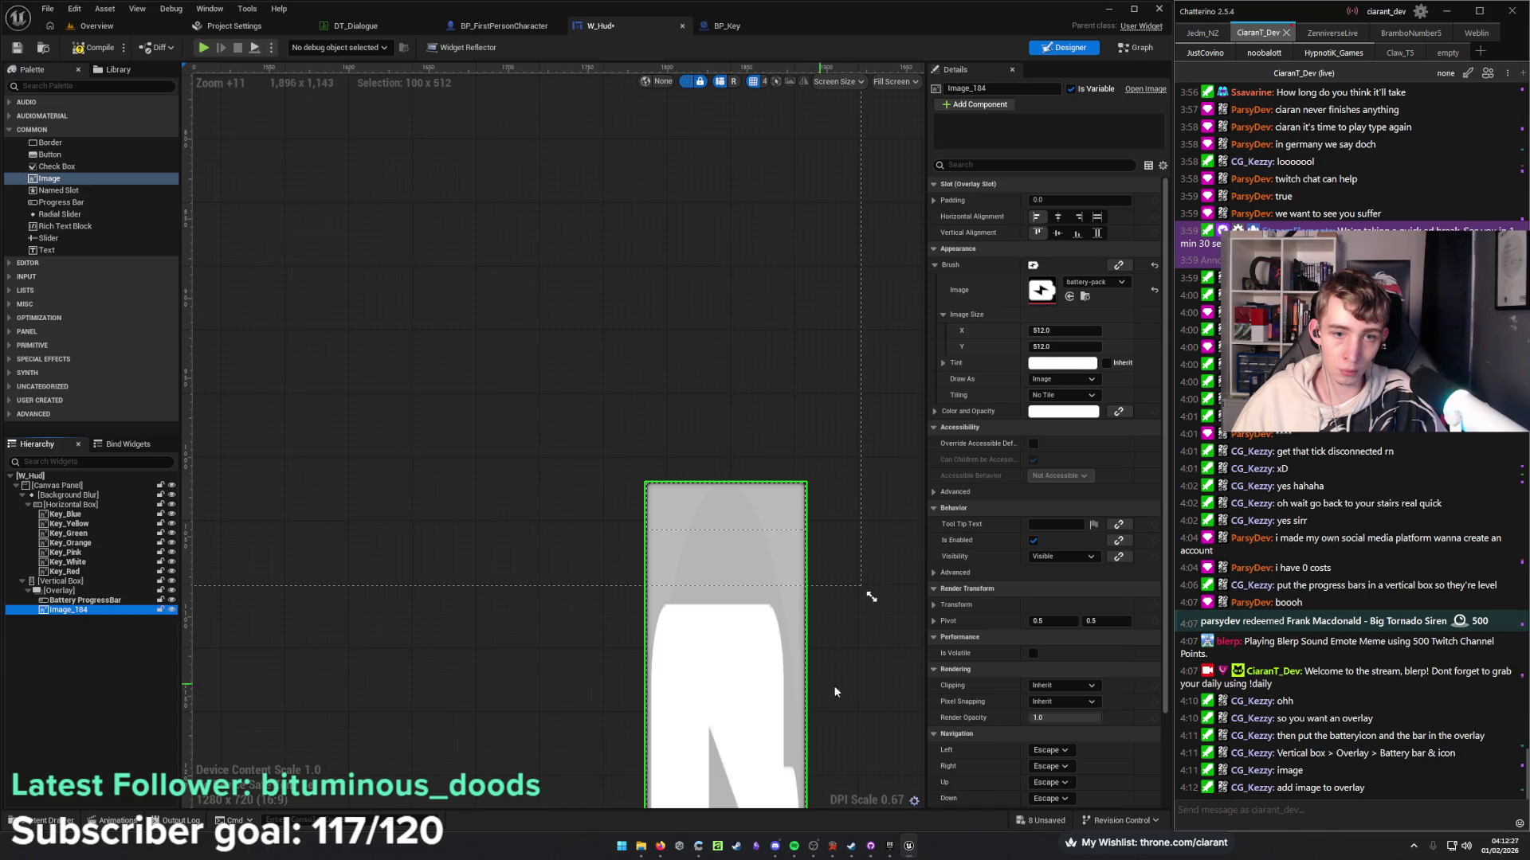
# Set the battery icon's image size to 30 by 30.
pyautogui.click(1066, 330)
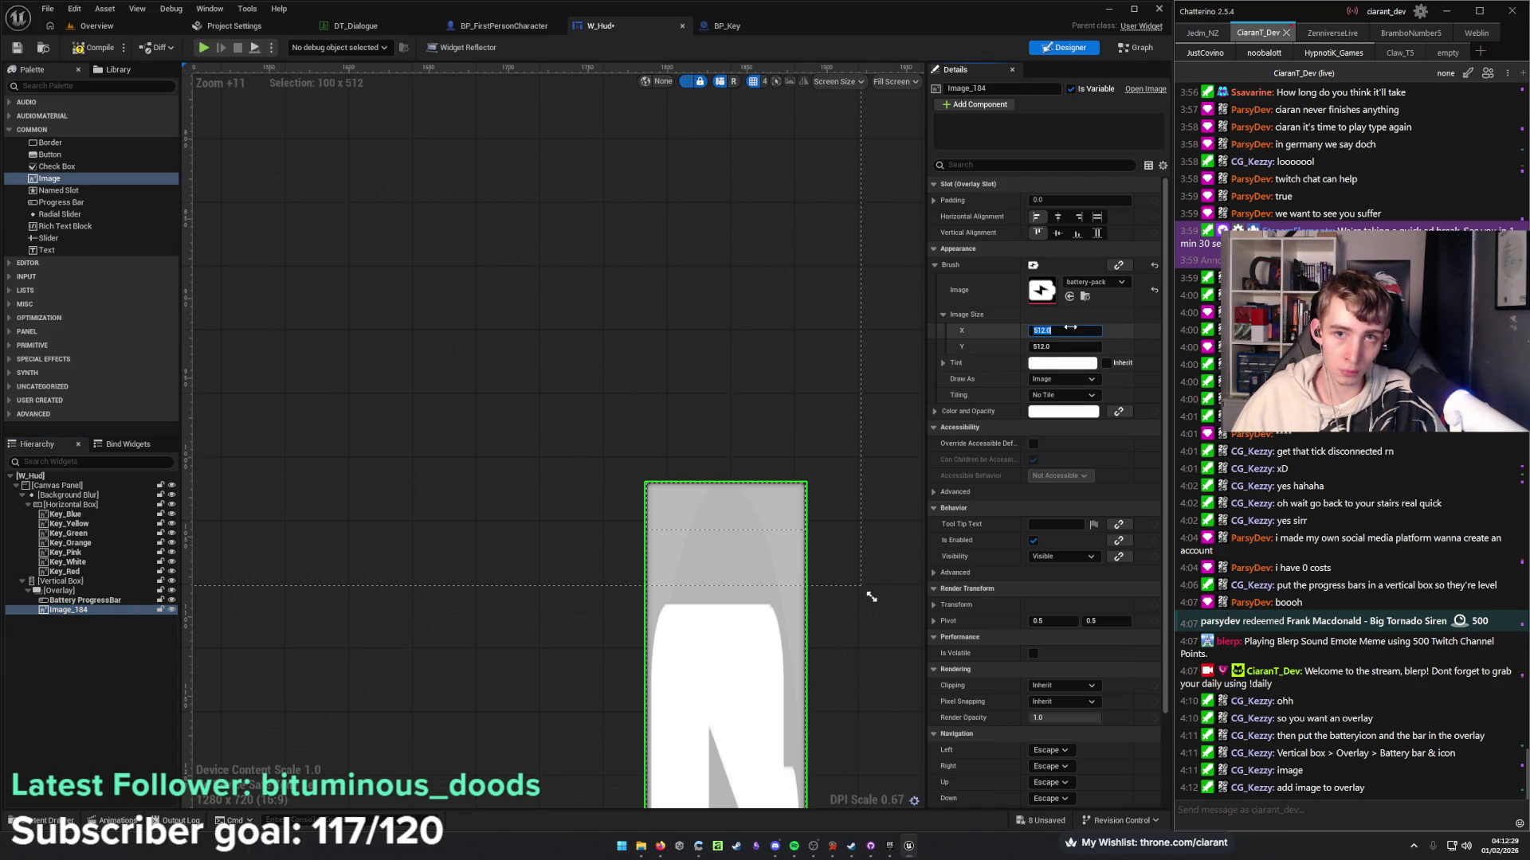
pyautogui.scroll(-5, 854, 689)
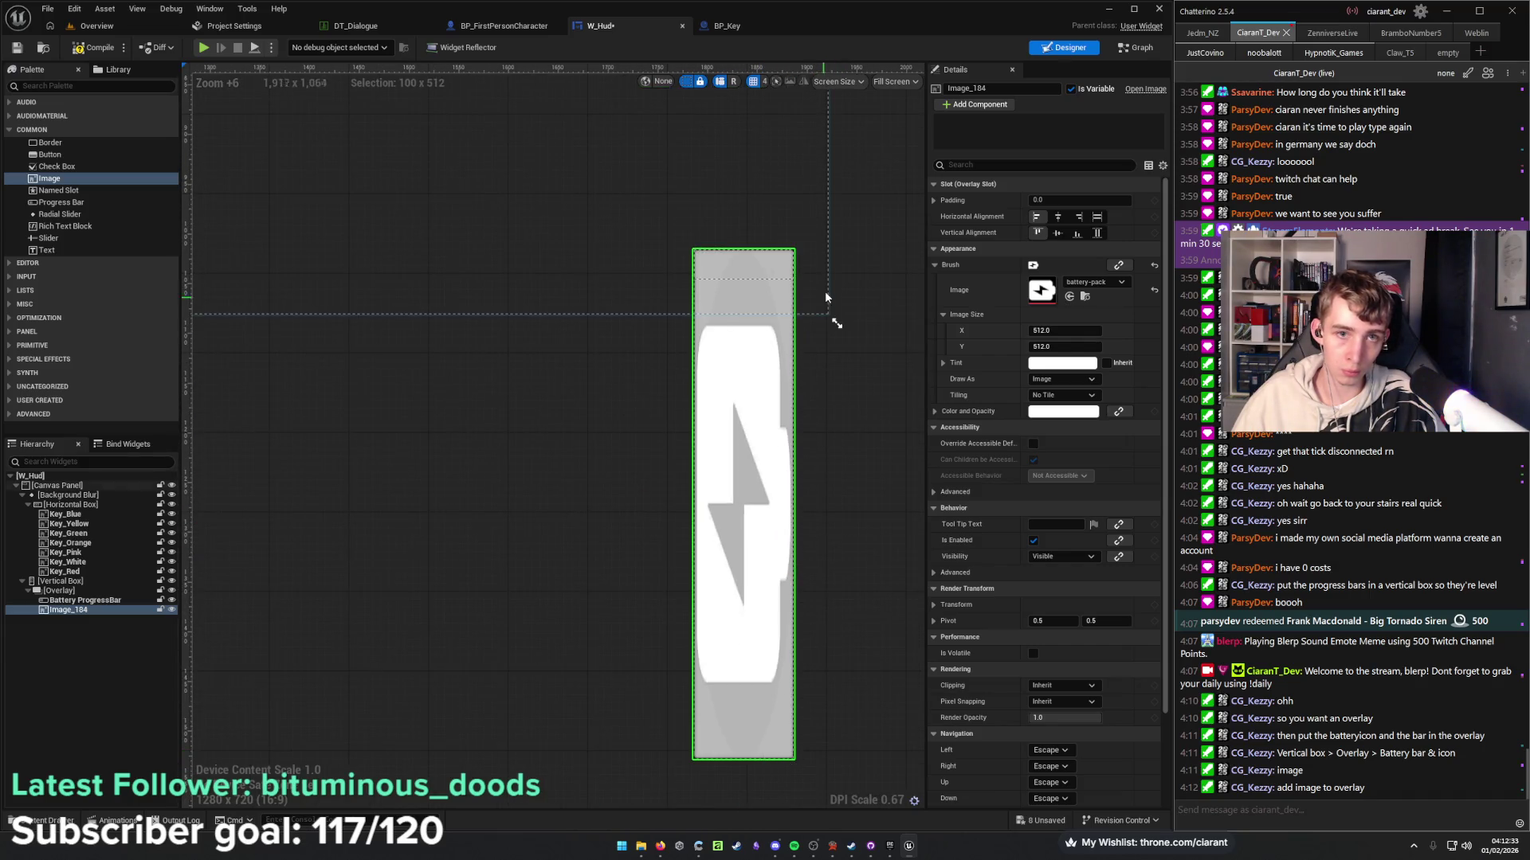
pyautogui.click(1063, 331)
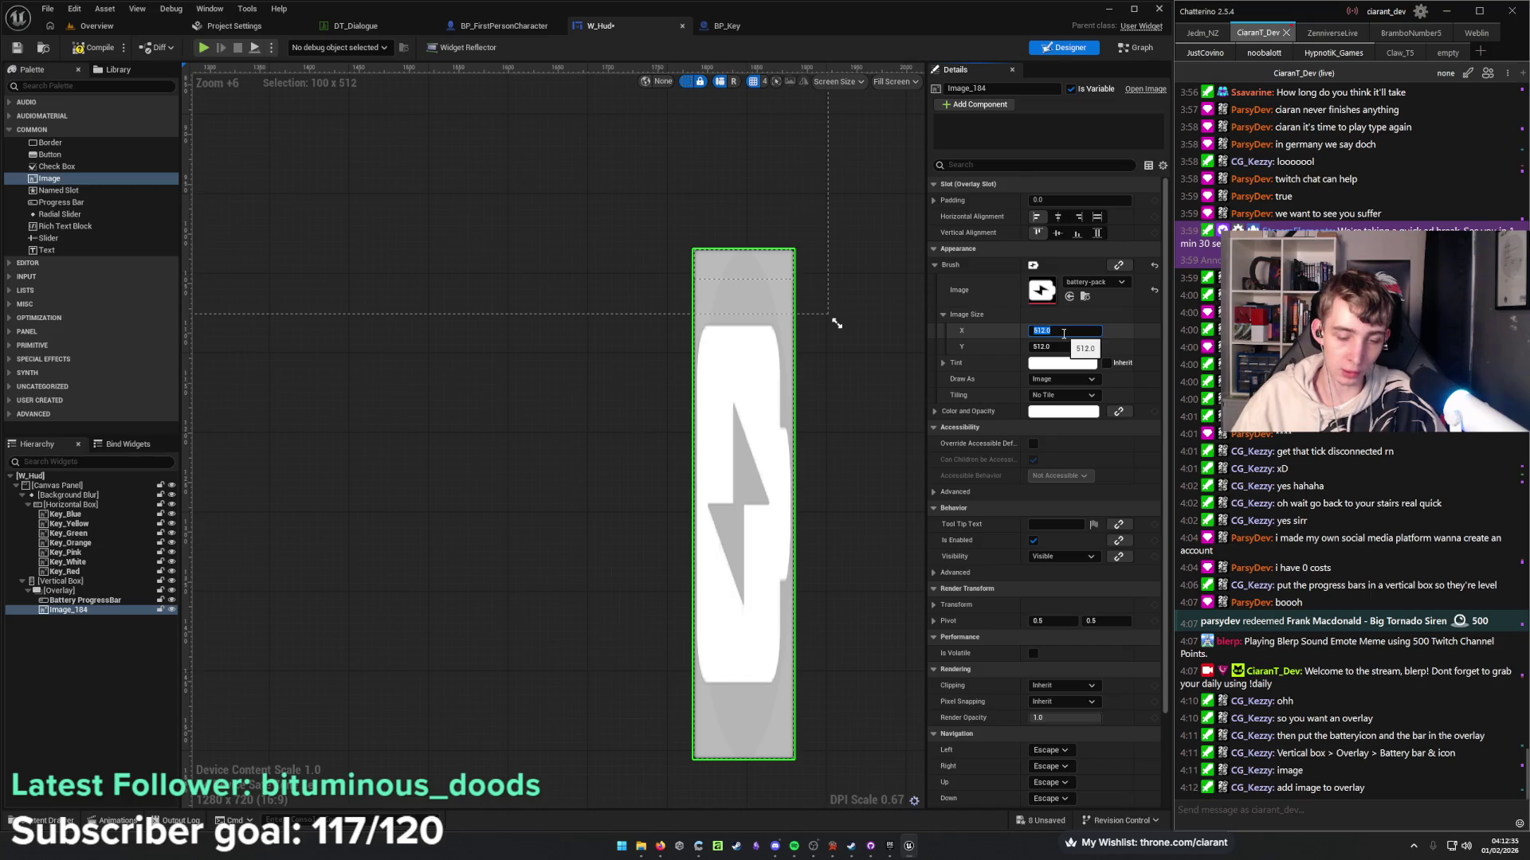
pyautogui.write('100')
pyautogui.press('Return')
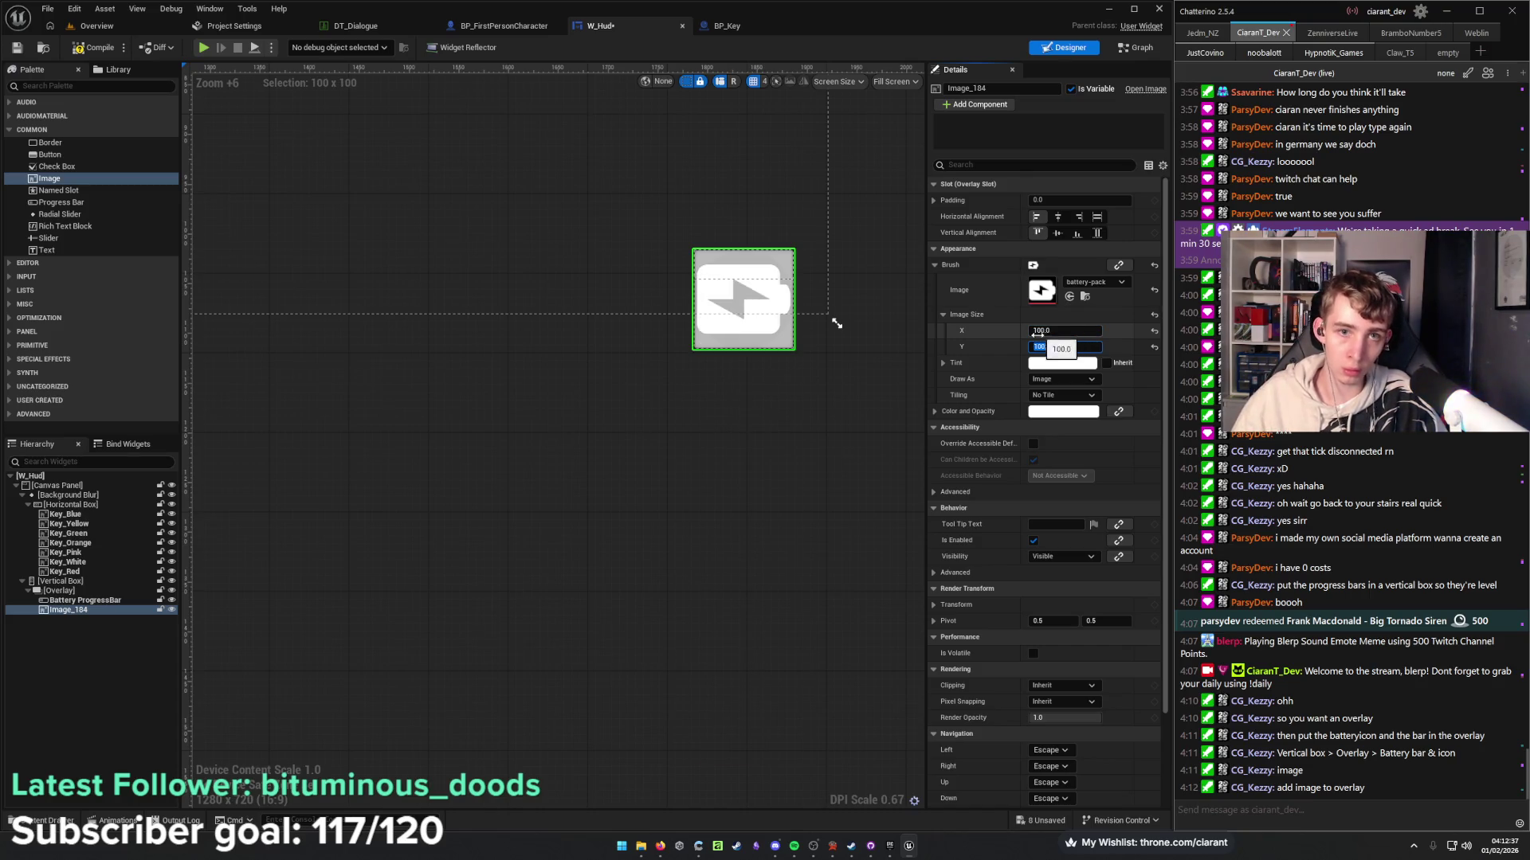
pyautogui.press('Tab')
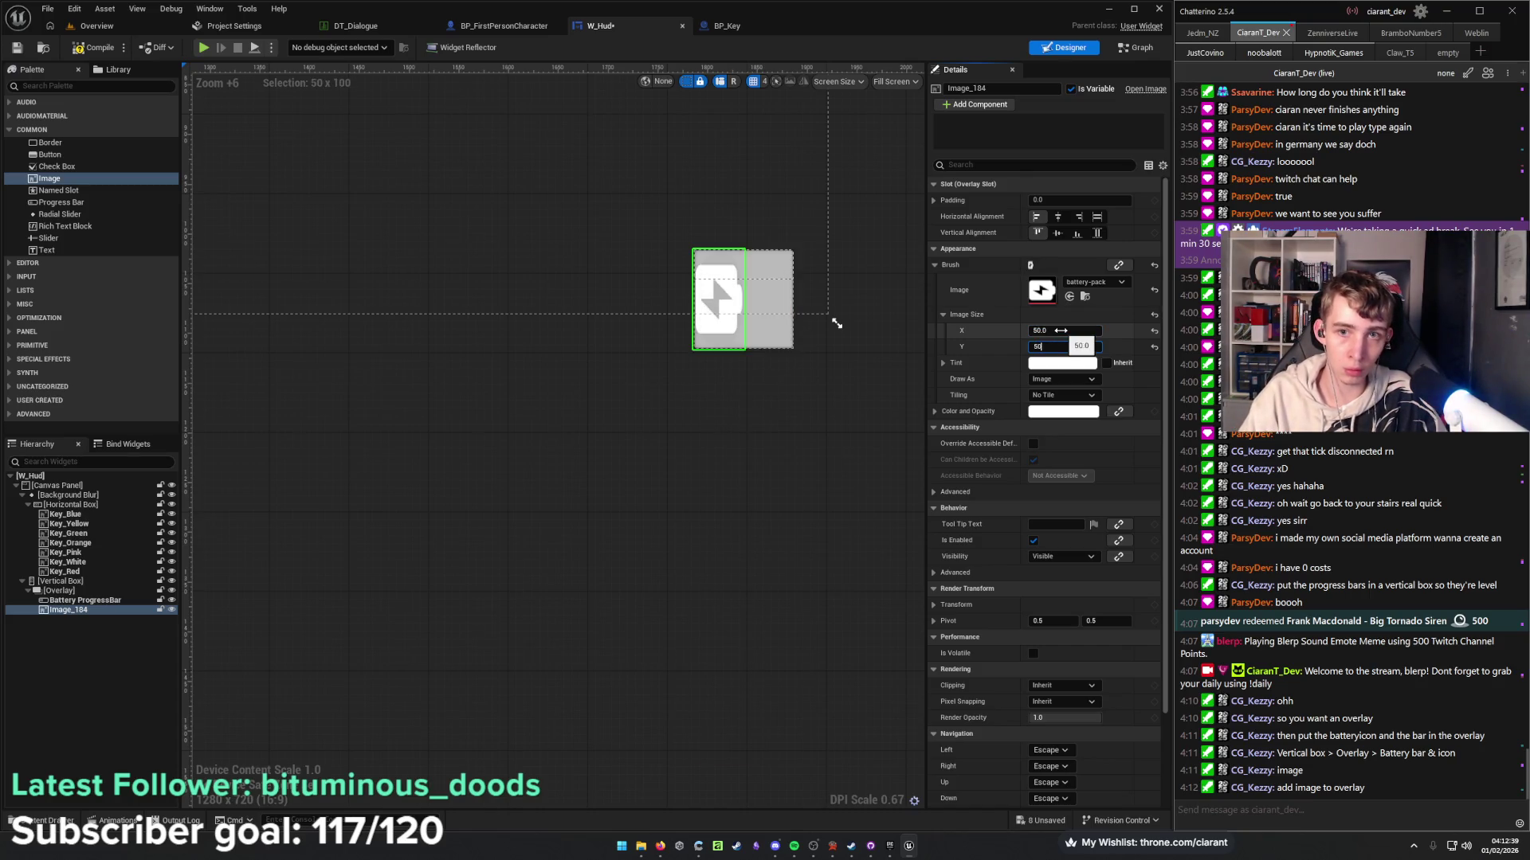
pyautogui.write('50')
pyautogui.press('Return')
pyautogui.scroll(5, 789, 199)
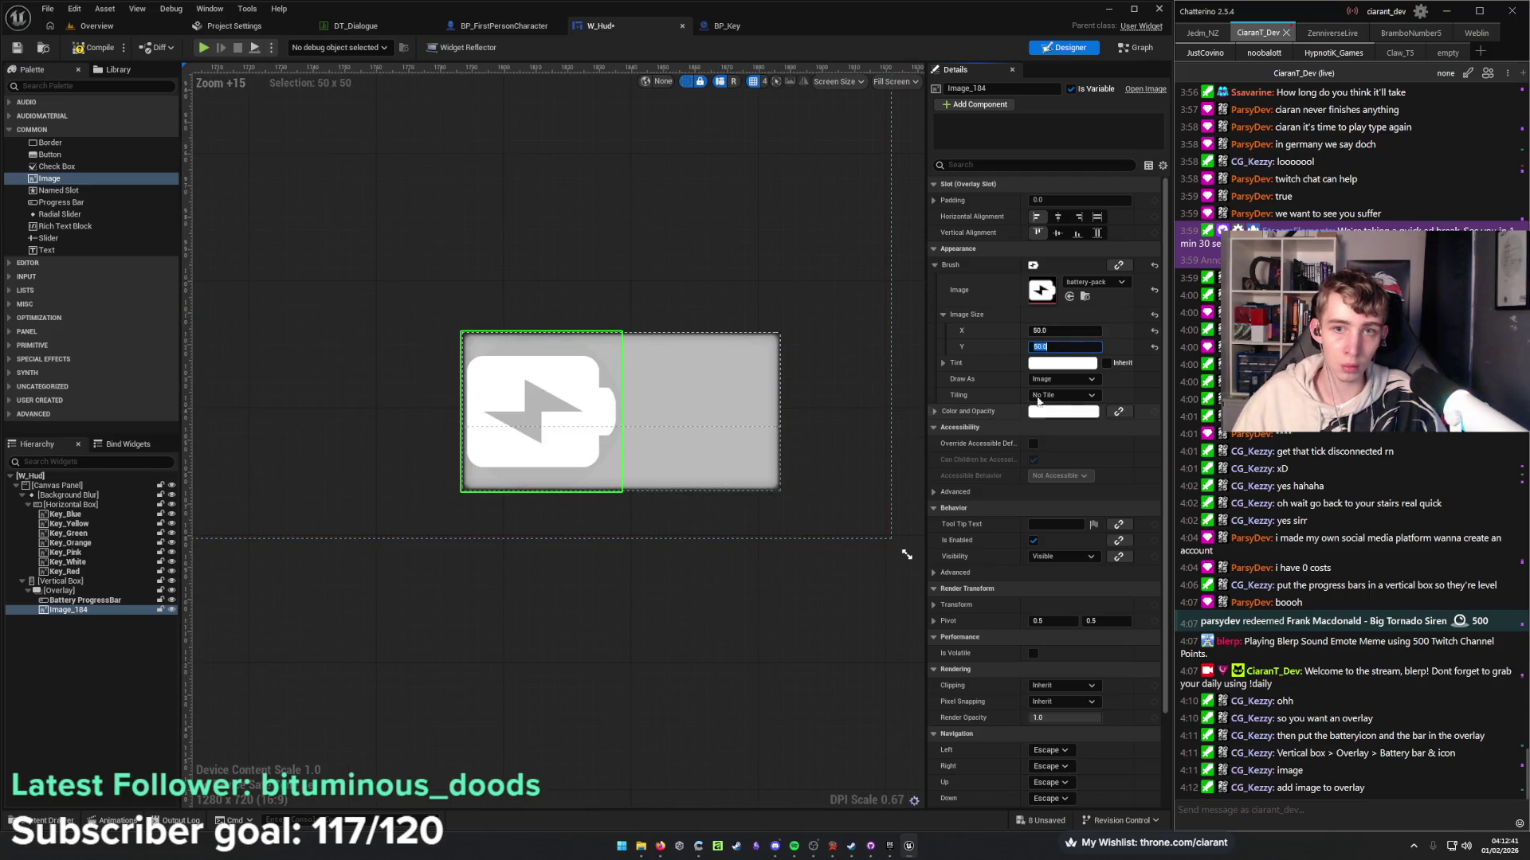
pyautogui.write('40')
pyautogui.press('Tab')
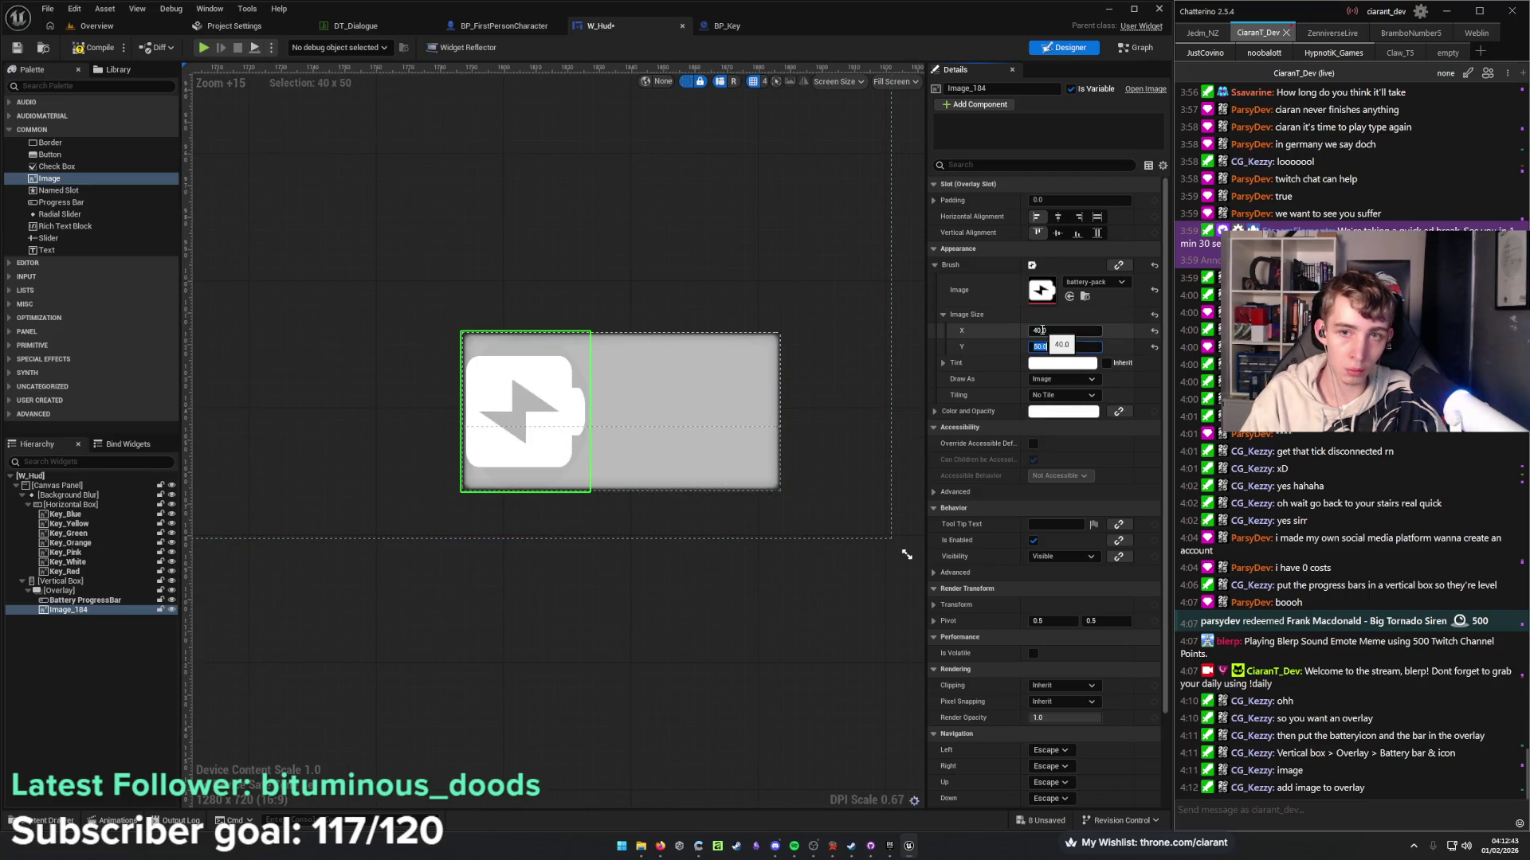
pyautogui.write('40')
pyautogui.press('Return')
pyautogui.click(1041, 330)
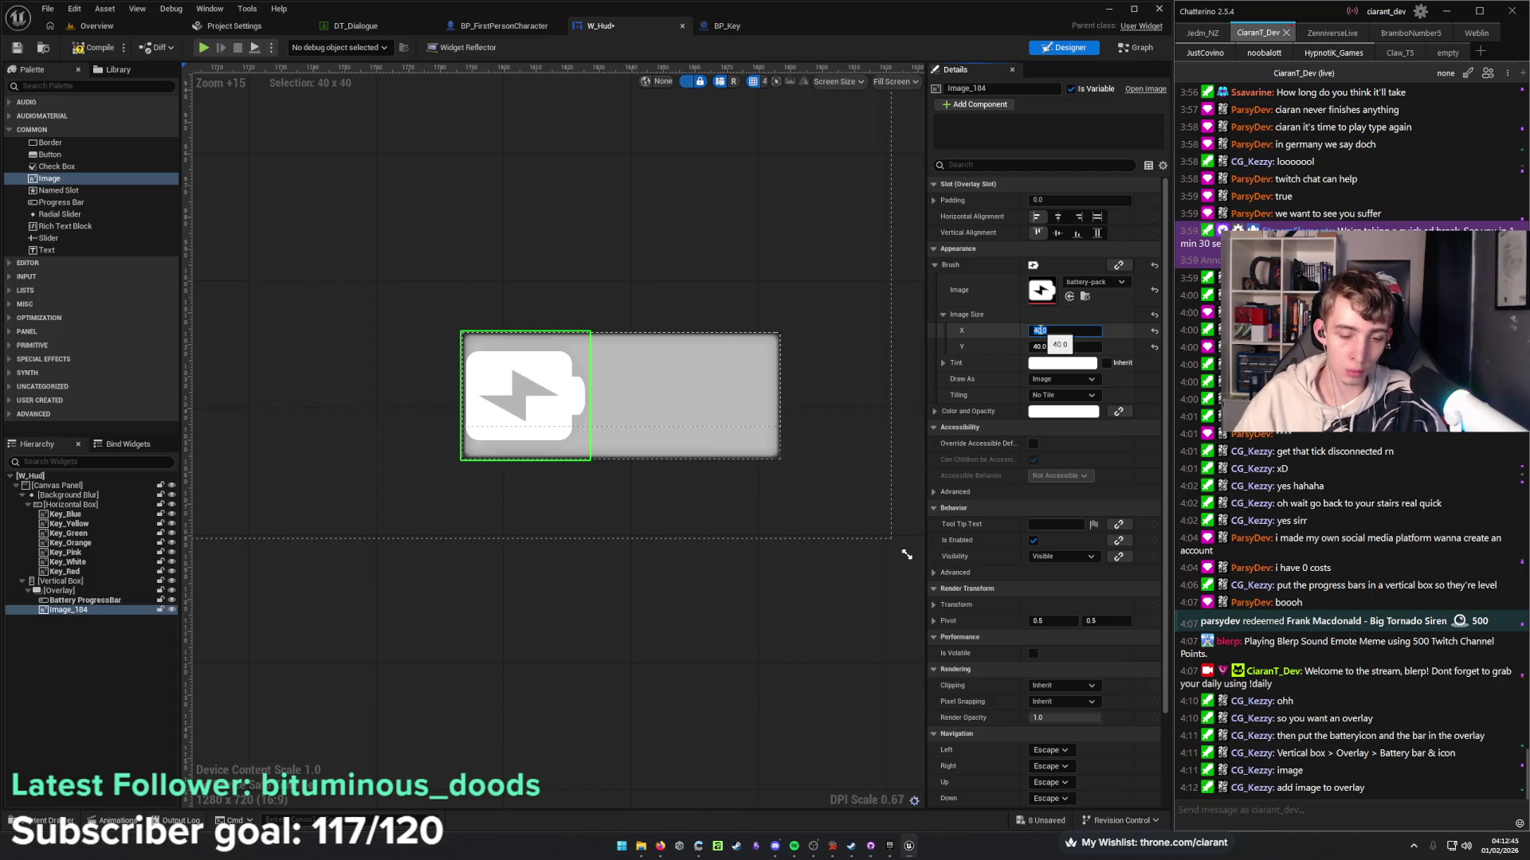
pyautogui.write('5')
pyautogui.press('Tab')
pyautogui.write('25')
pyautogui.press('Return')
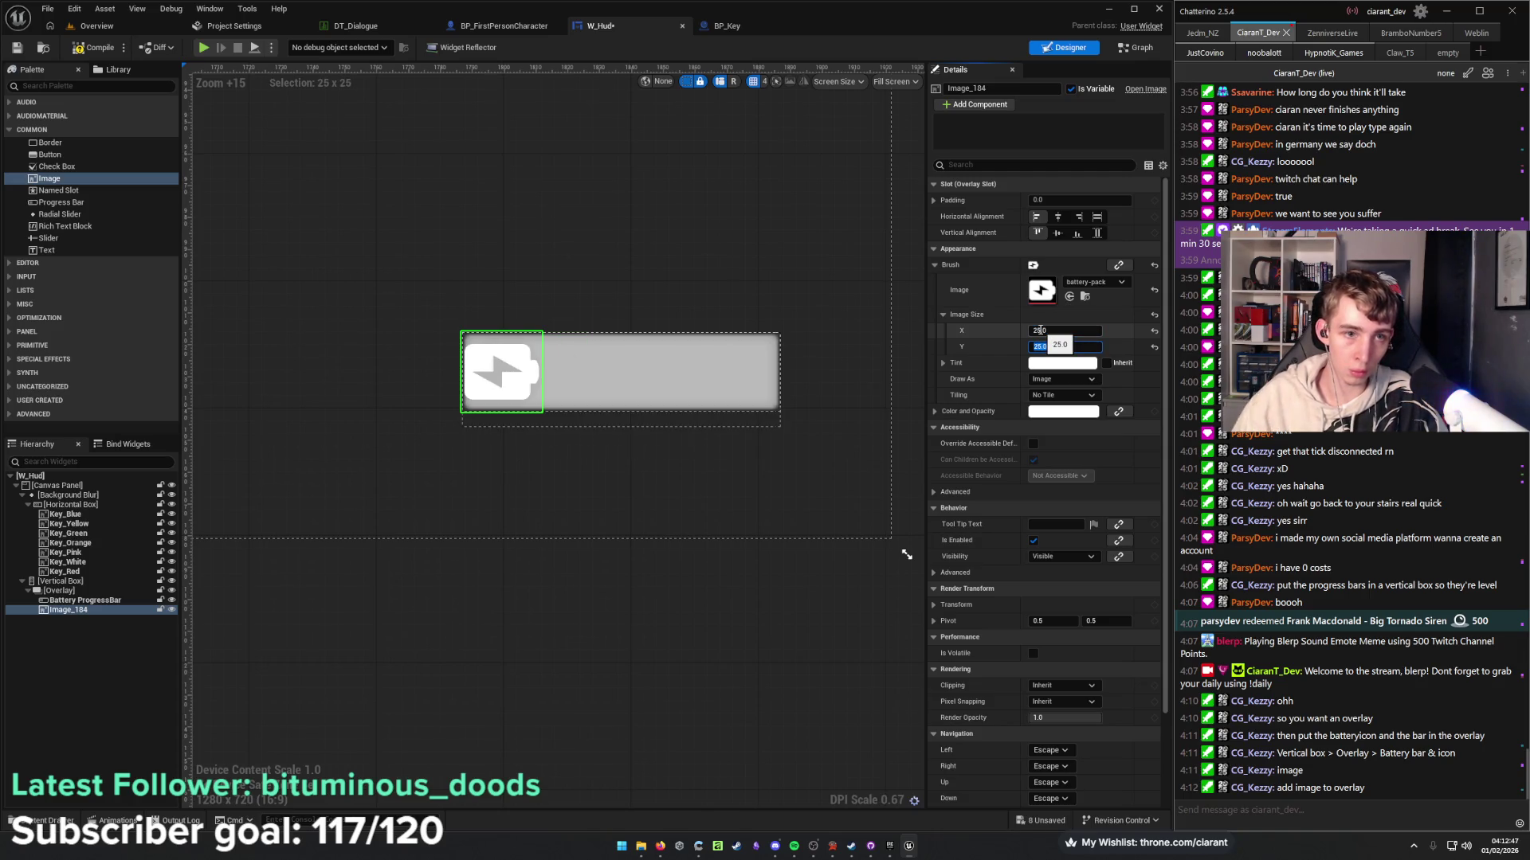
pyautogui.press('Tab')
pyautogui.write('30')
pyautogui.press('Return')
pyautogui.moveTo(771, 460)
pyautogui.mouseDown()
pyautogui.moveTo(744, 470)
pyautogui.moveTo(793, 464)
pyautogui.mouseUp()
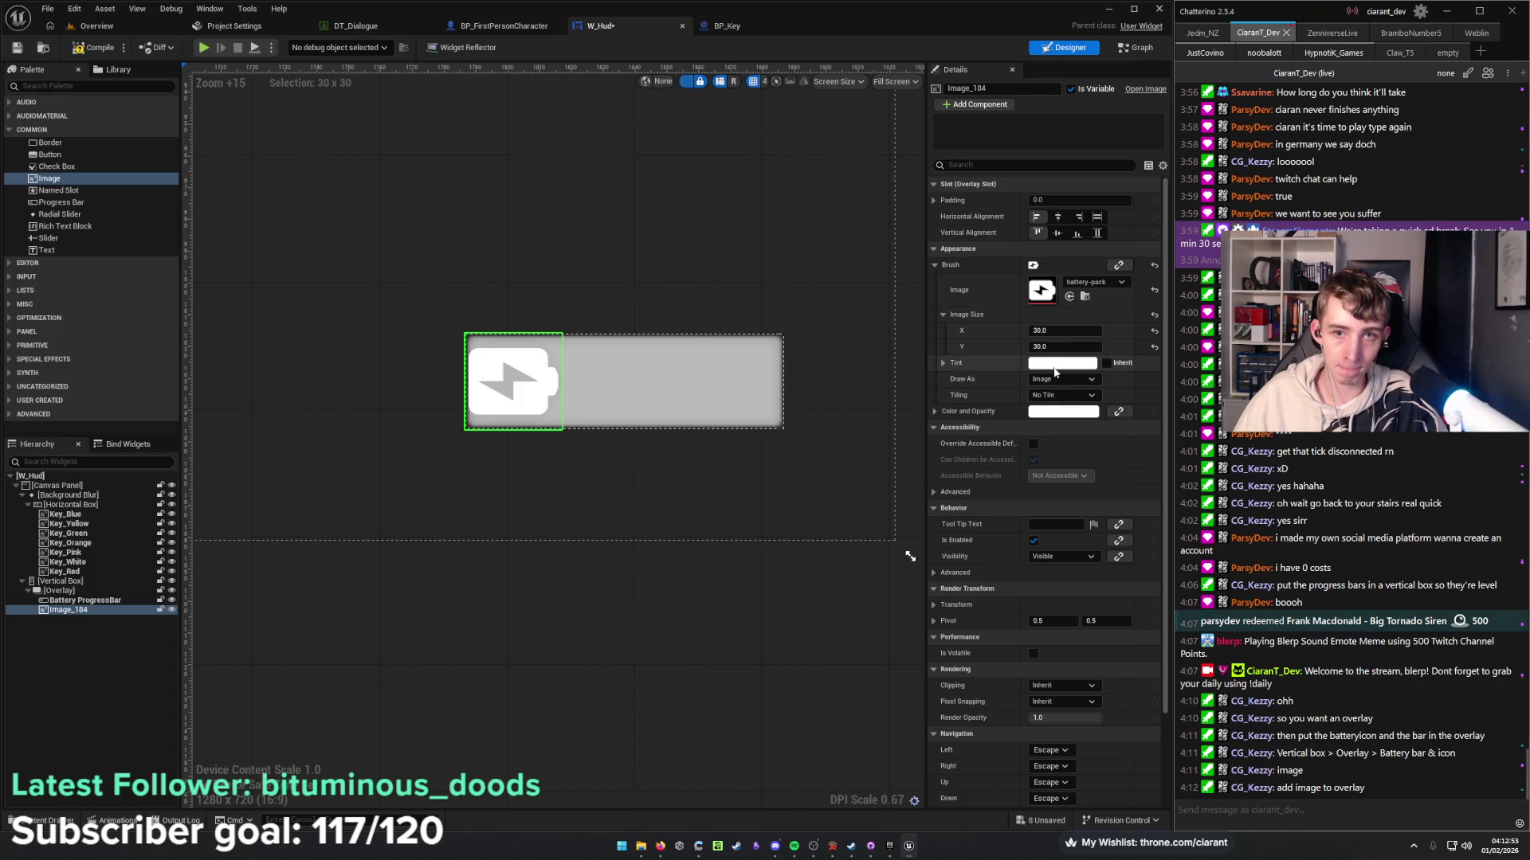
pyautogui.click(1071, 396)
pyautogui.click(1069, 394)
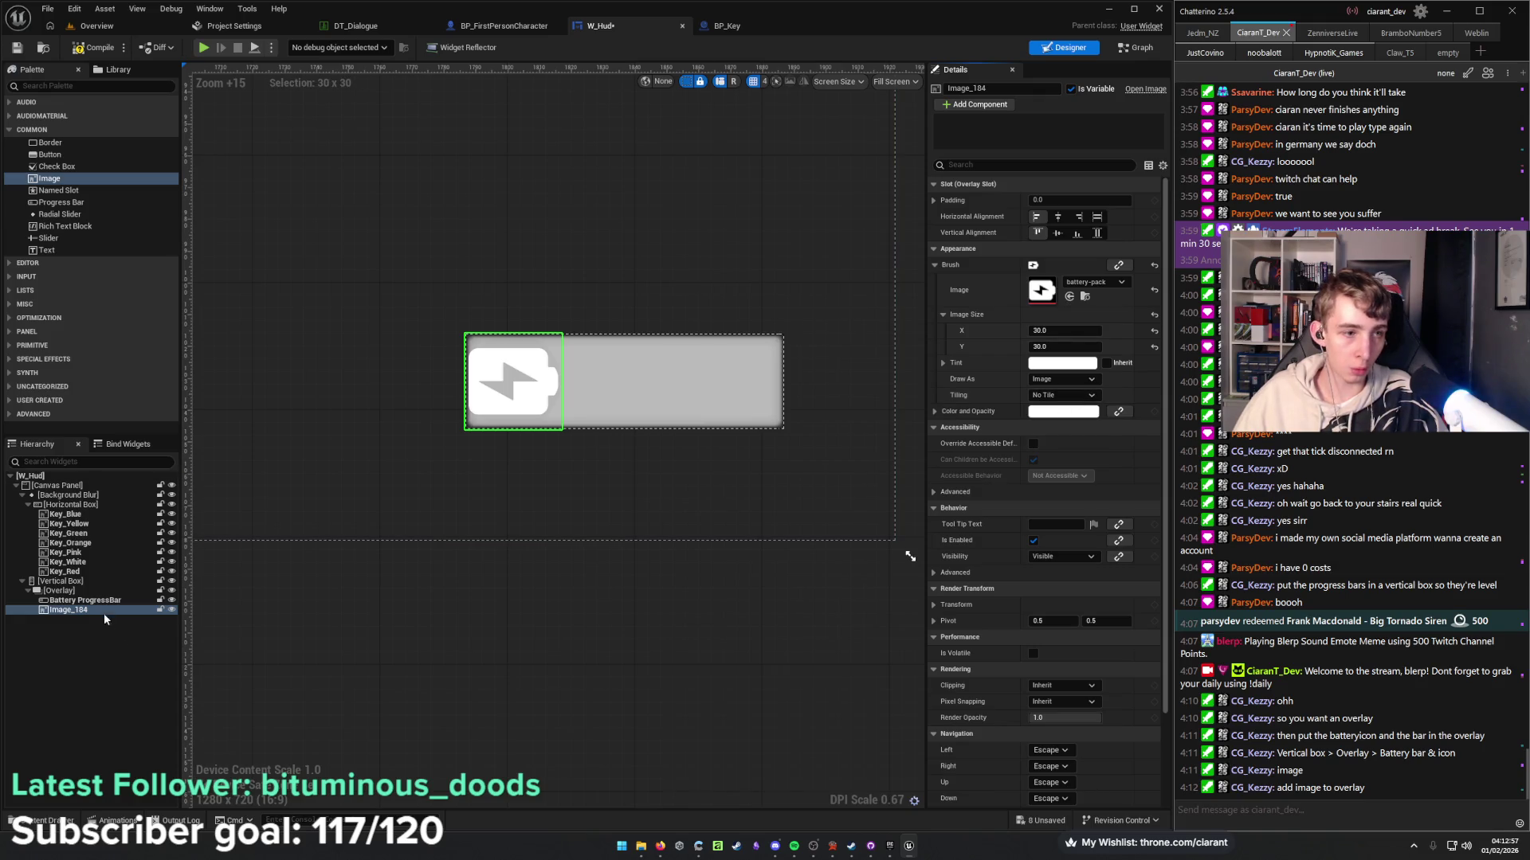
pyautogui.click(83, 600)
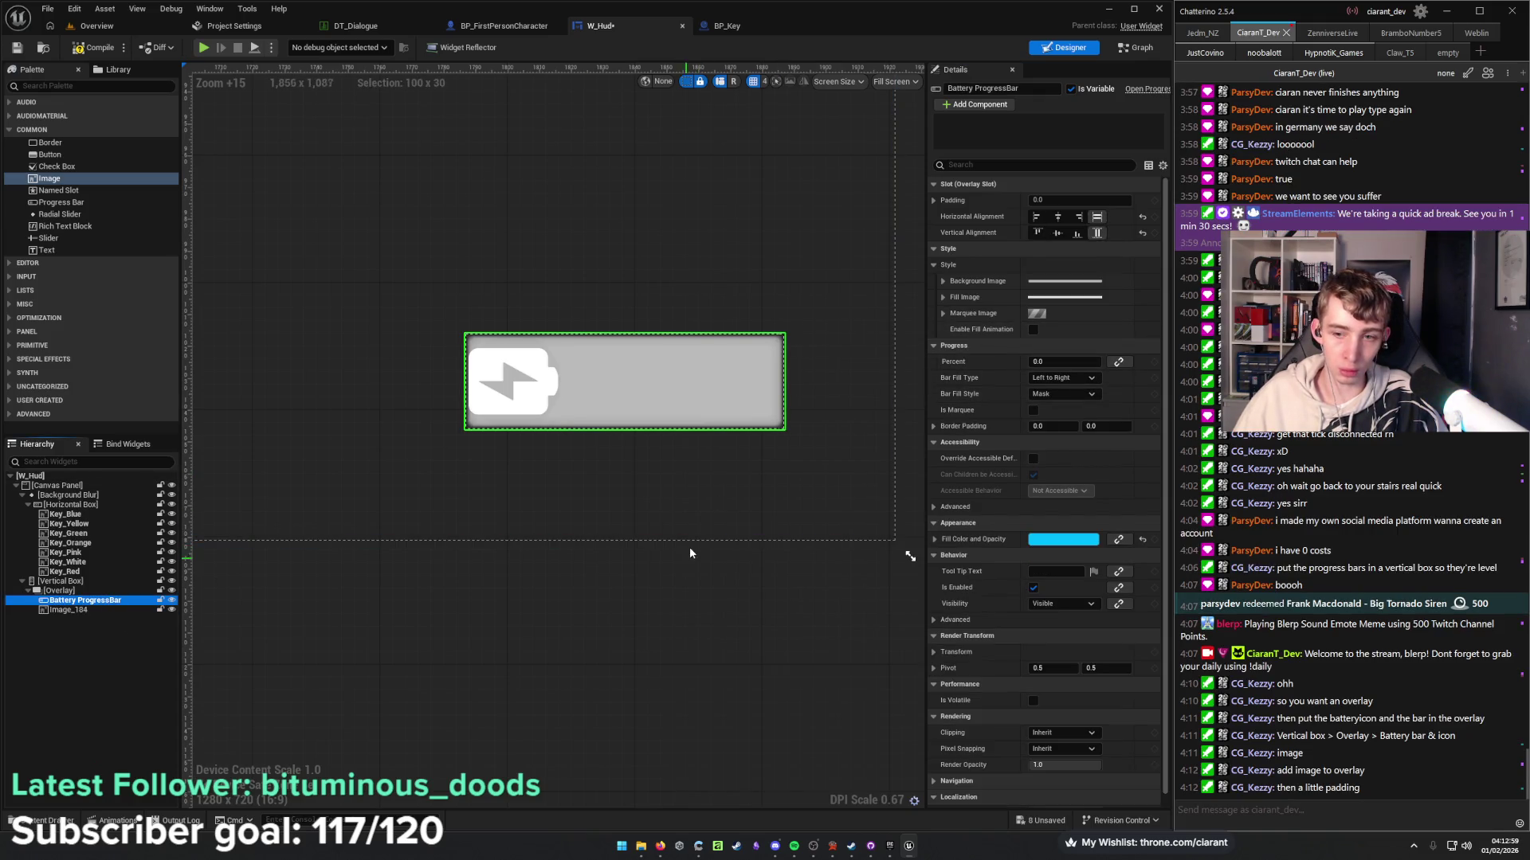
pyautogui.click(89, 608)
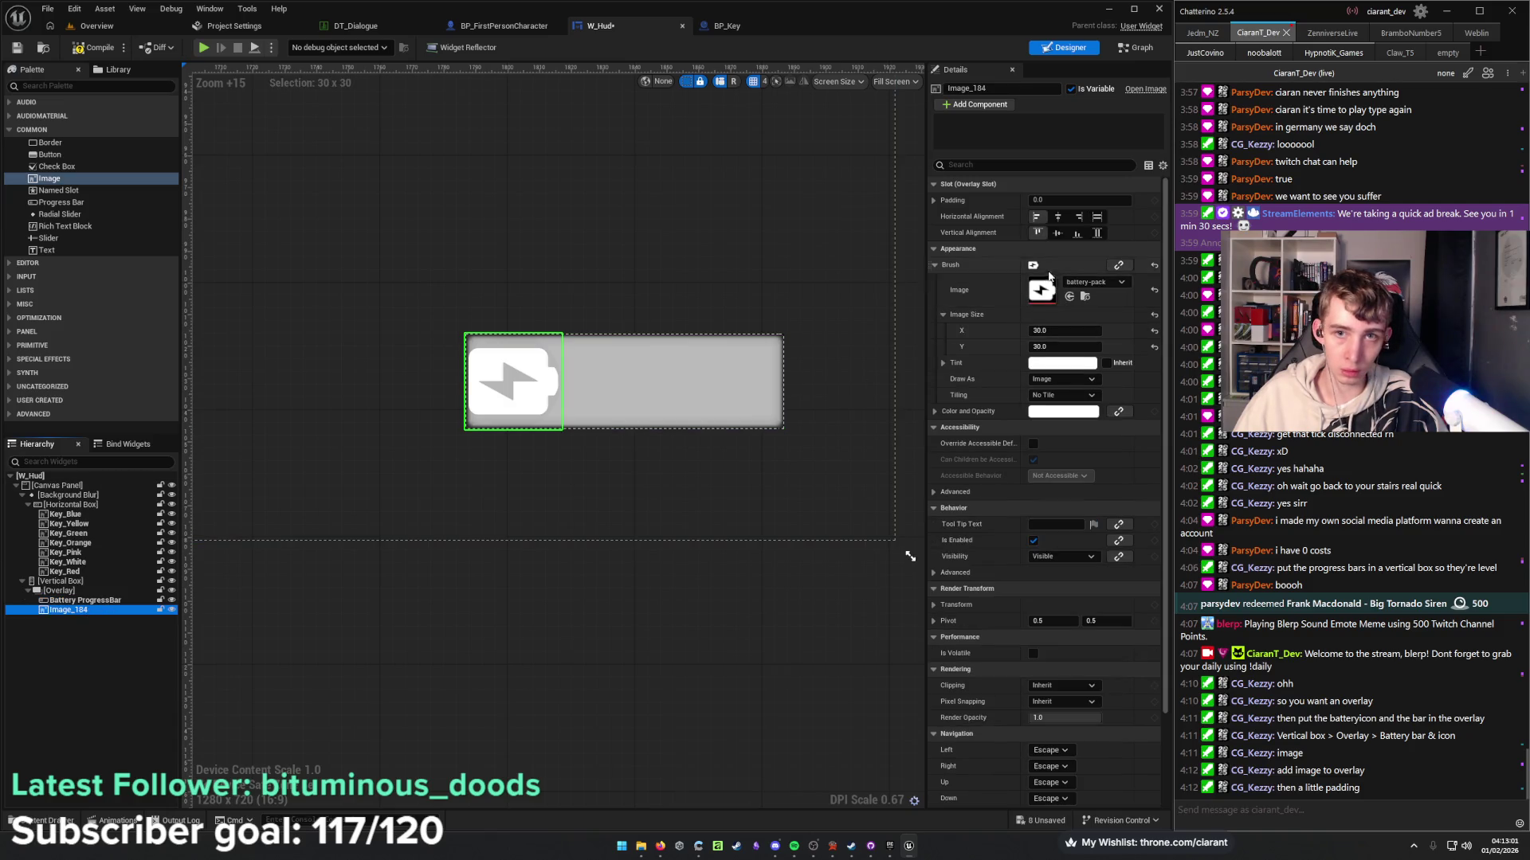
pyautogui.click(1069, 201)
pyautogui.press('Return')
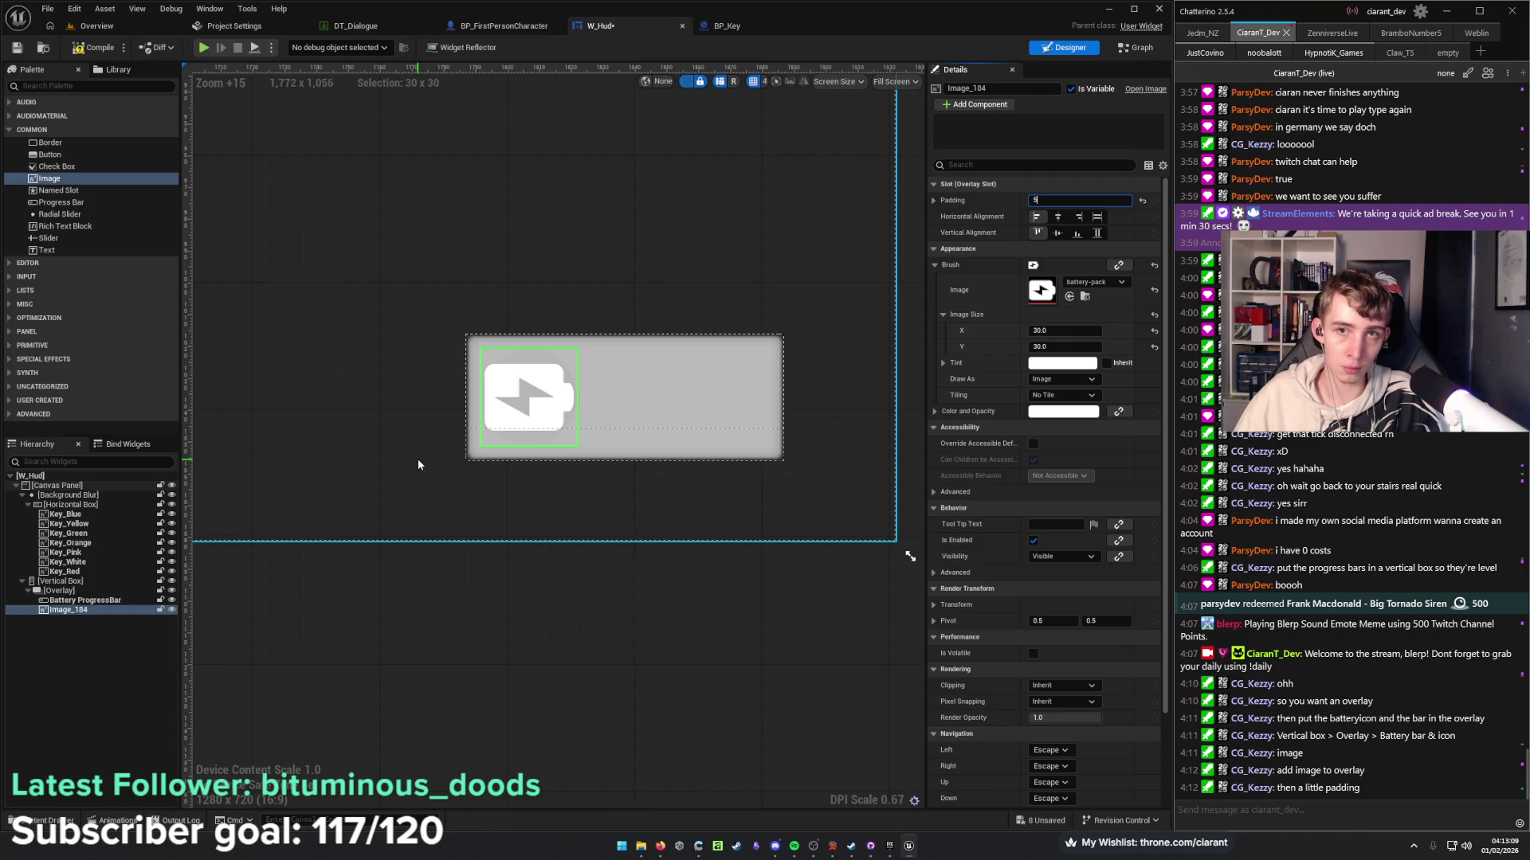
pyautogui.click(678, 390)
pyautogui.click(1075, 200)
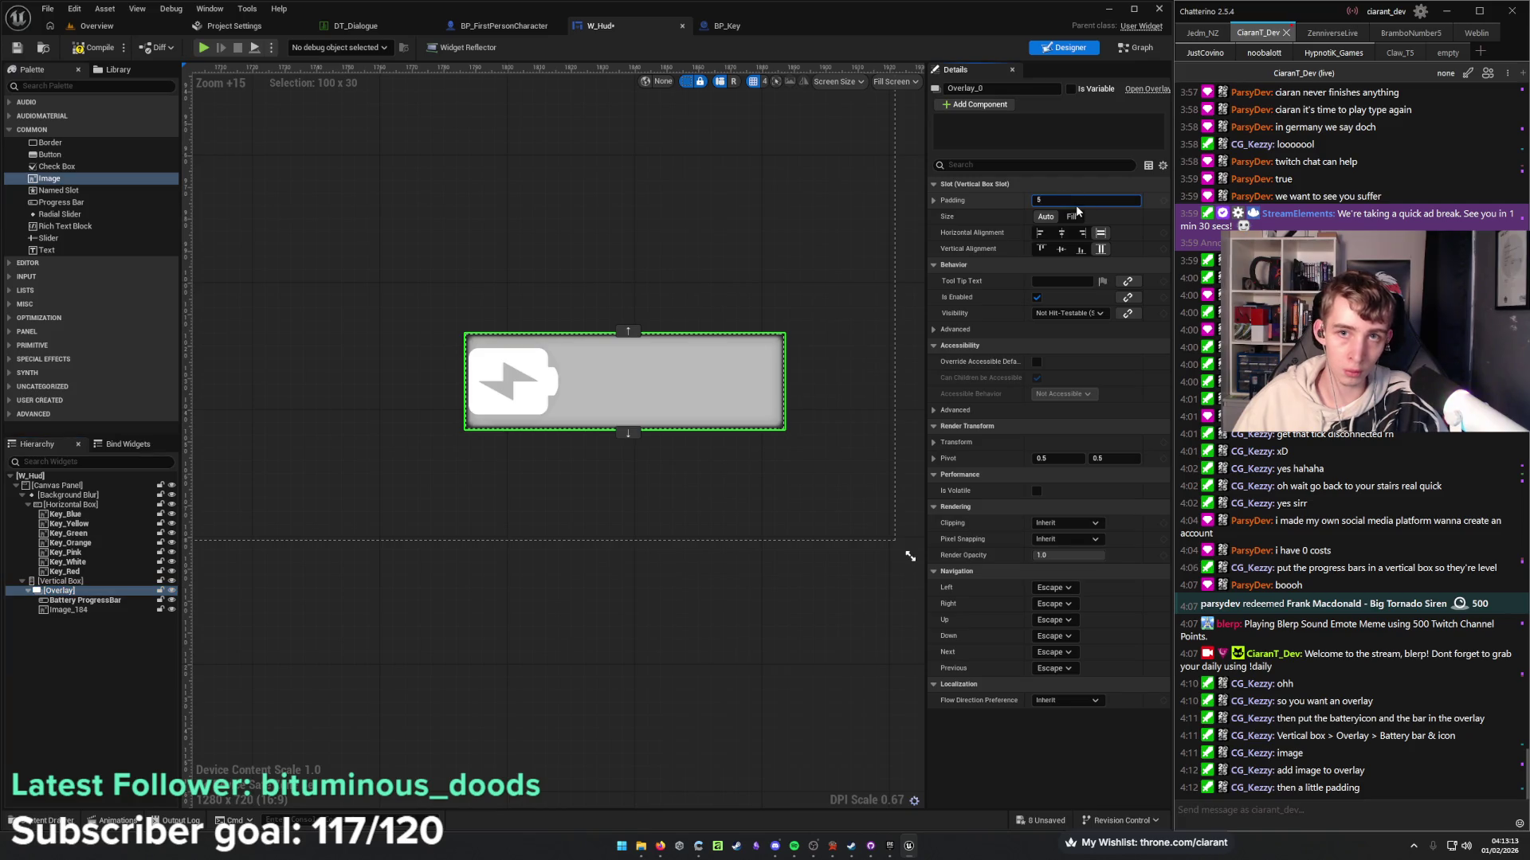
pyautogui.write('5')
pyautogui.press('Return')
pyautogui.click(120, 600)
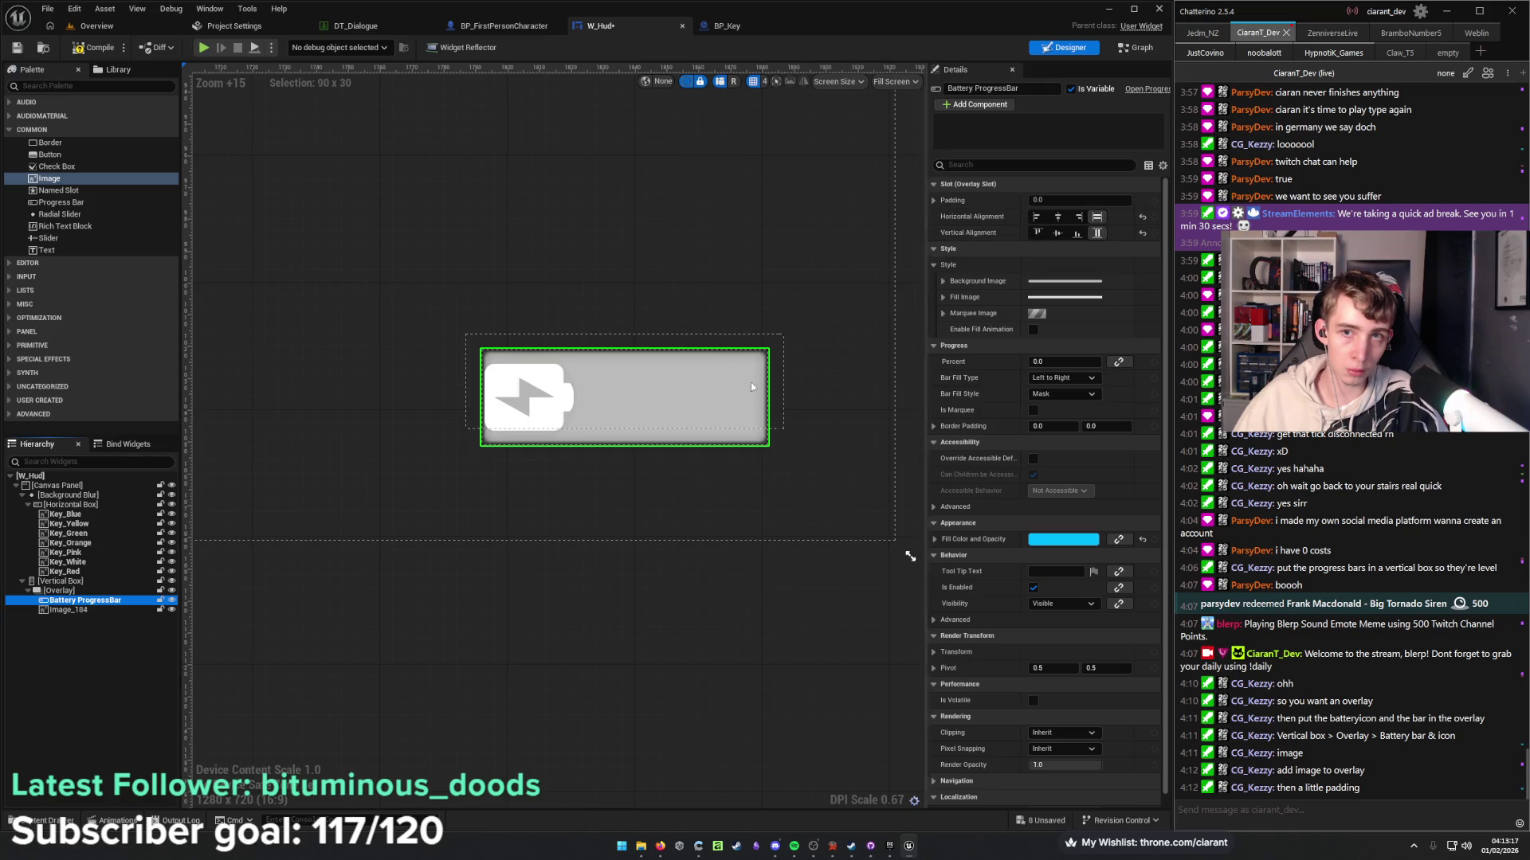
pyautogui.click(123, 610)
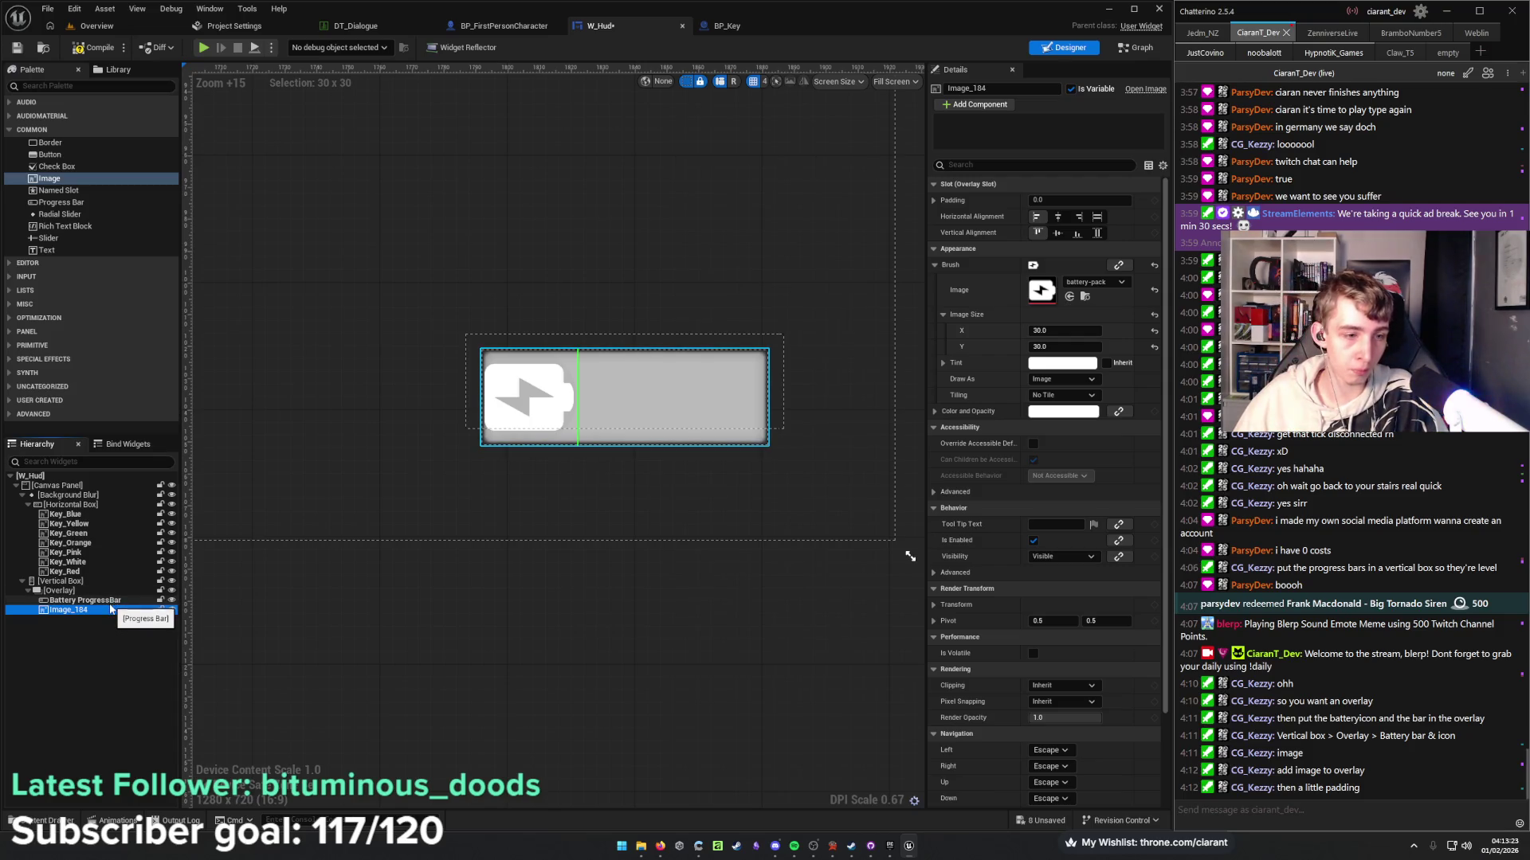
pyautogui.click(111, 601)
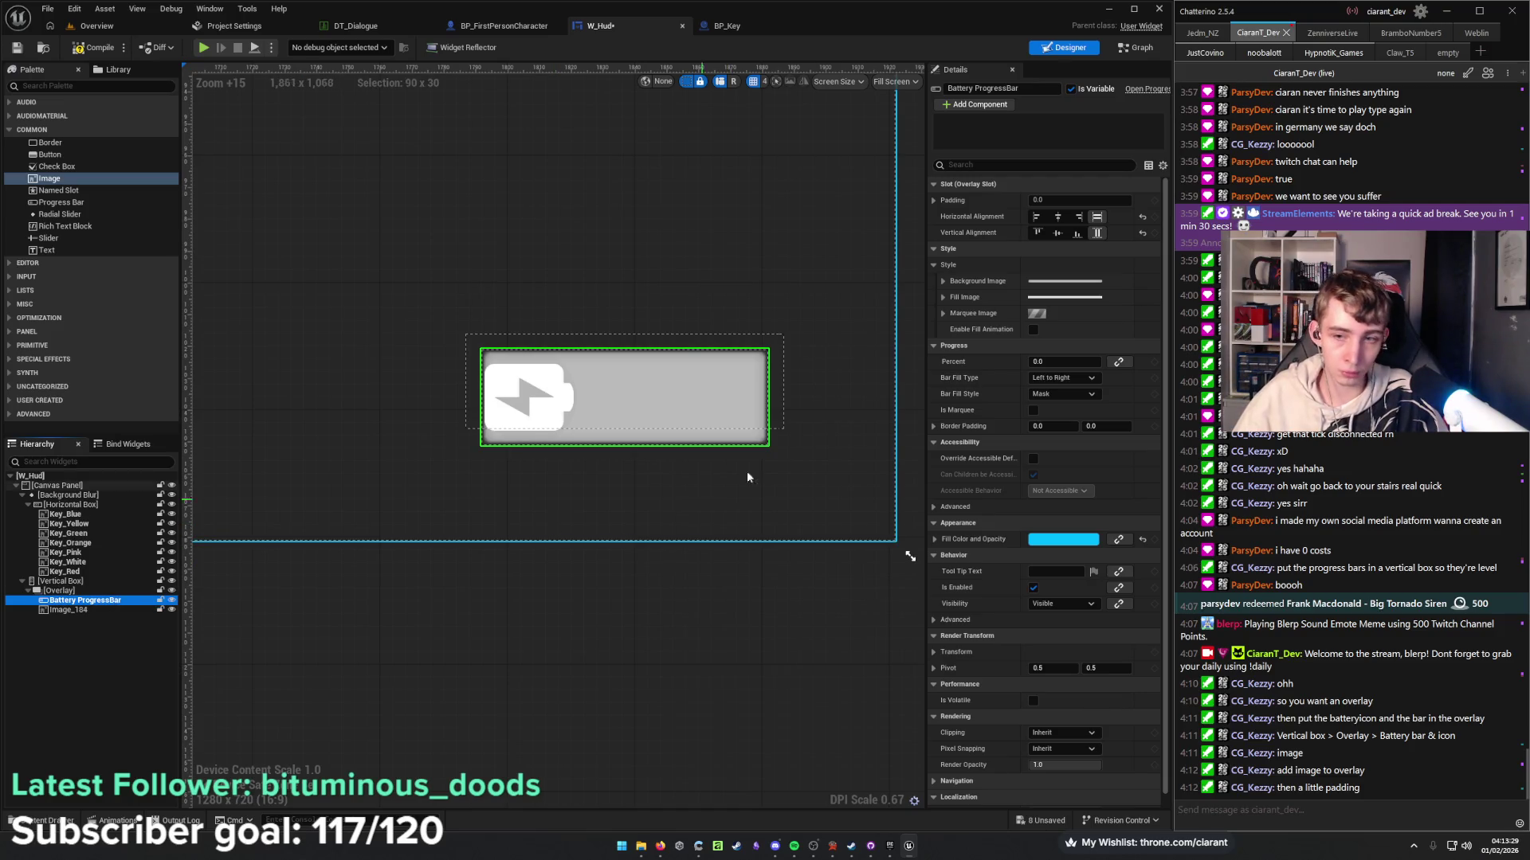
pyautogui.scroll(-4, 413, 308)
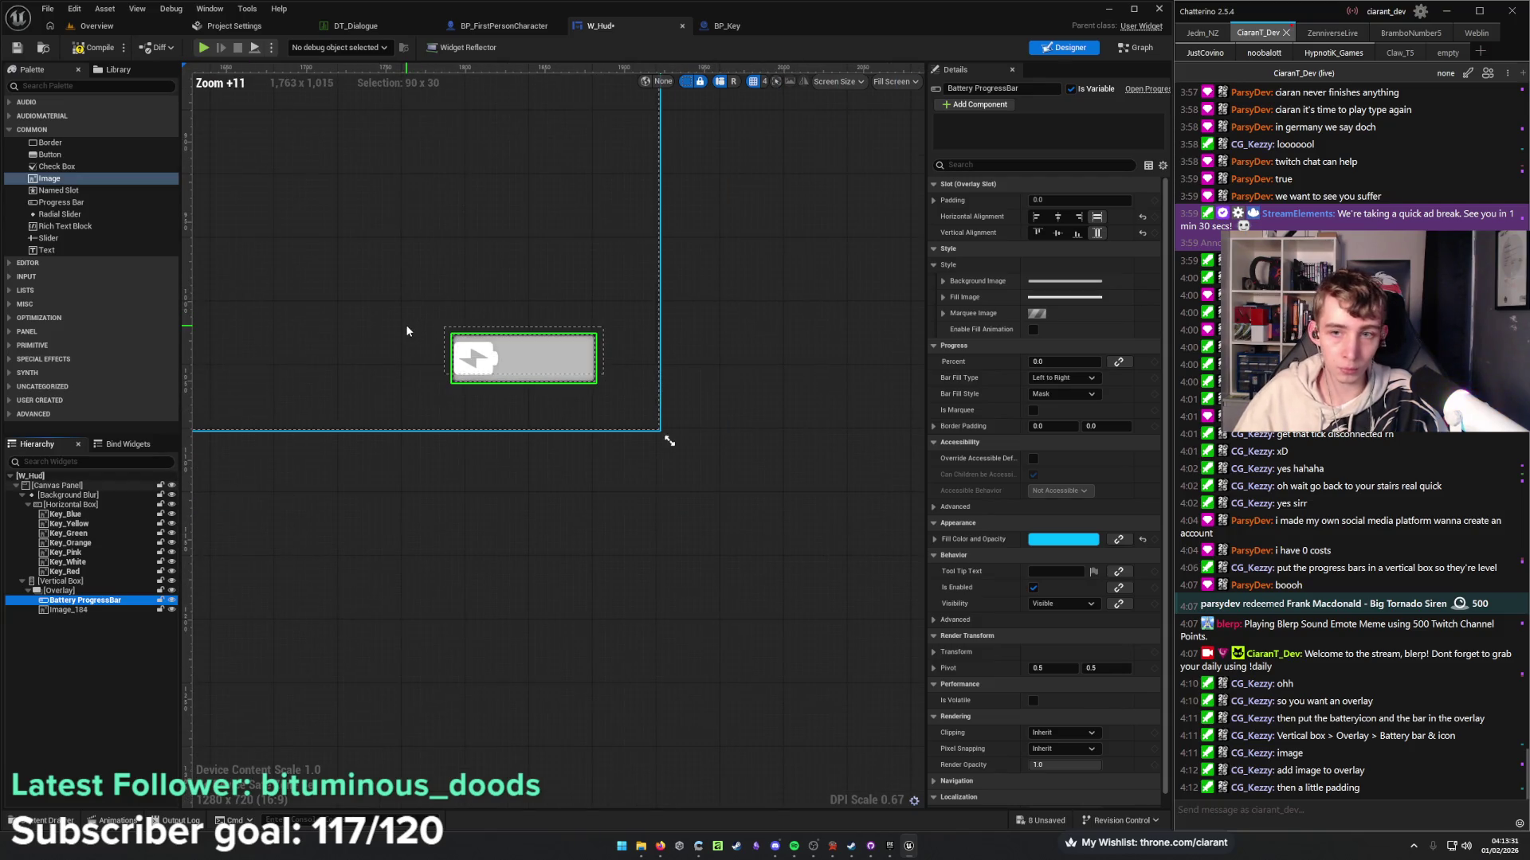
pyautogui.moveTo(401, 318); pyautogui.dragTo(606, 364)
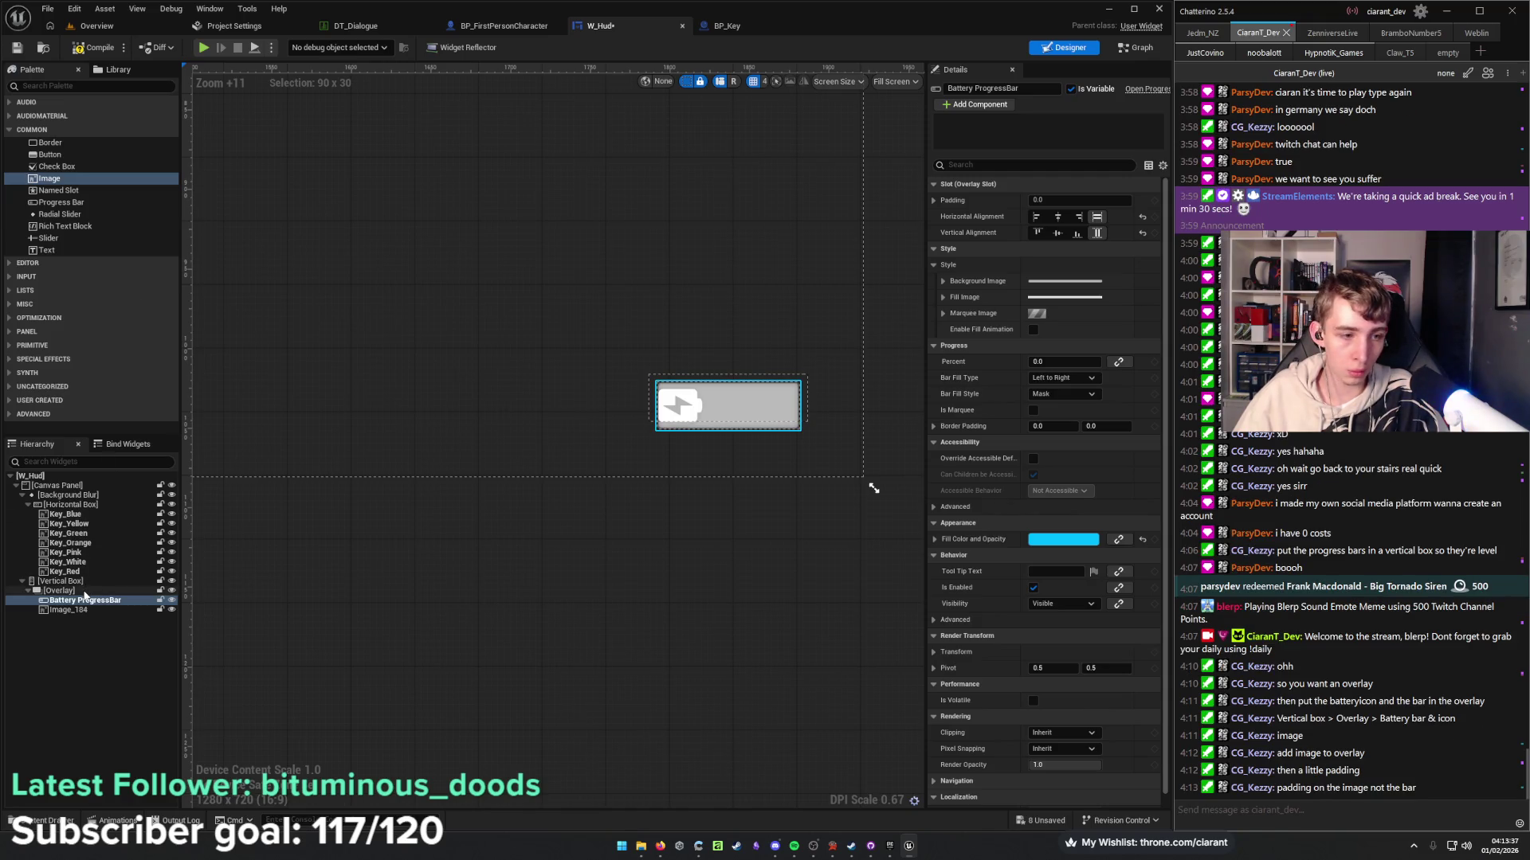
# Set the overlay's padding to 0.
pyautogui.click(80, 591)
pyautogui.click(1076, 199)
pyautogui.write('0')
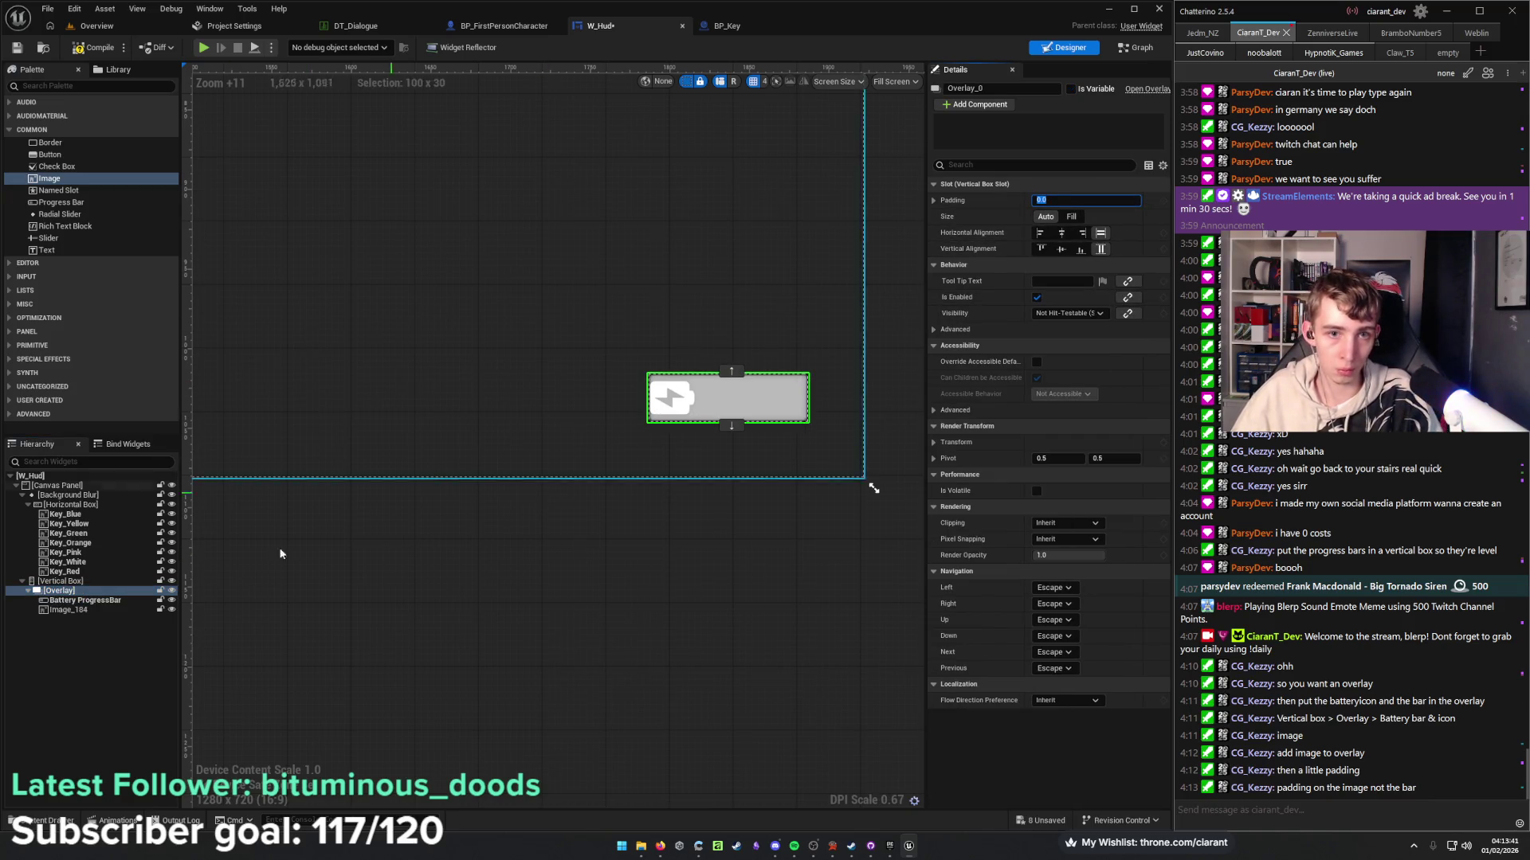
# Give the battery icon 5 padding and keep it left-aligned horizontally.
pyautogui.click(672, 398)
pyautogui.click(1050, 200)
pyautogui.write('5')
pyautogui.press('Return')
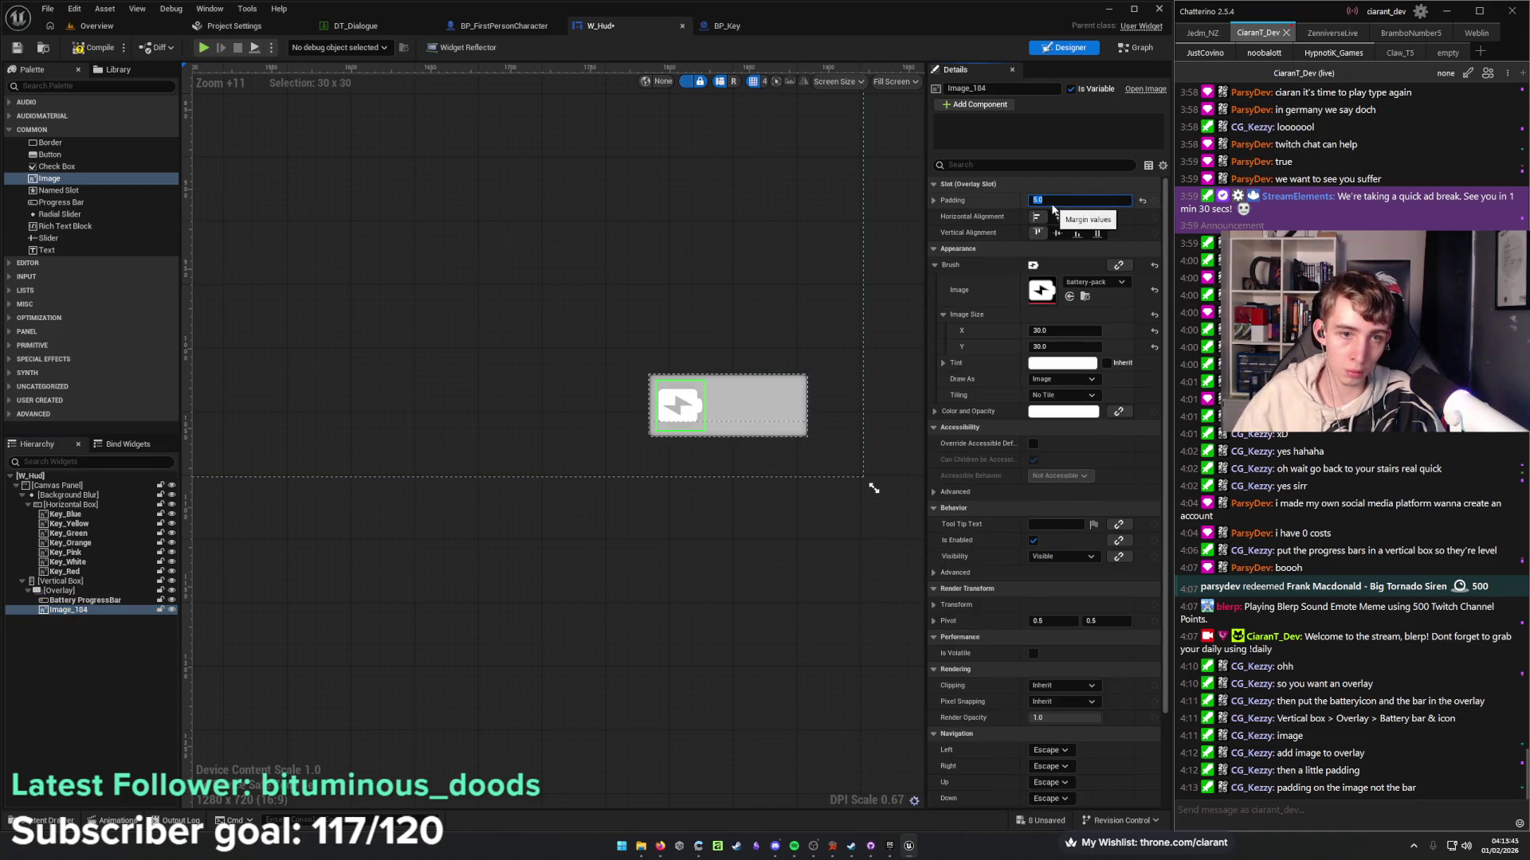
pyautogui.click(1097, 216)
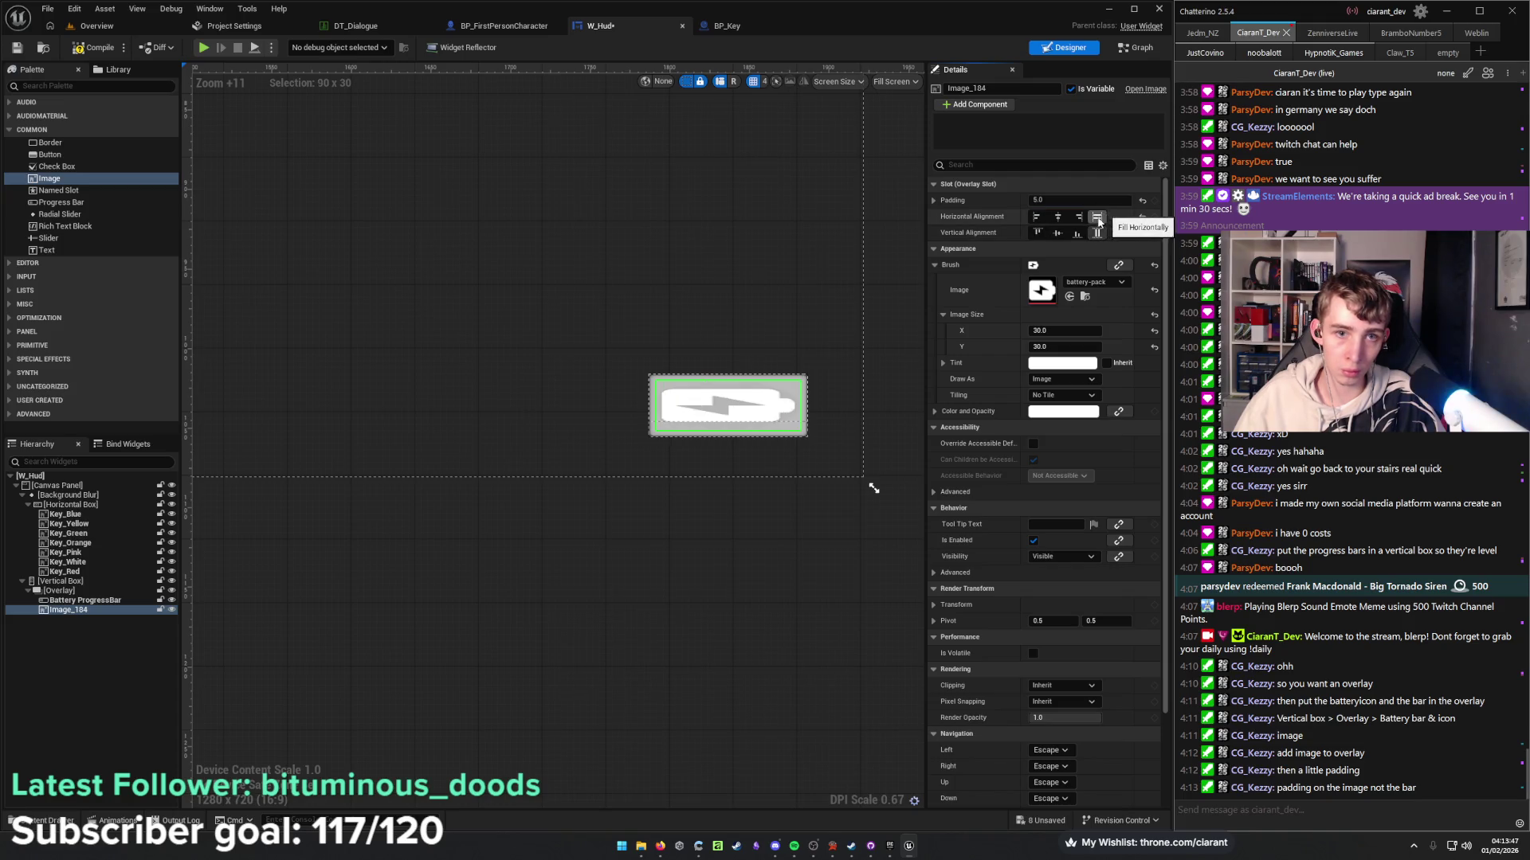
pyautogui.click(1036, 217)
pyautogui.click(1036, 233)
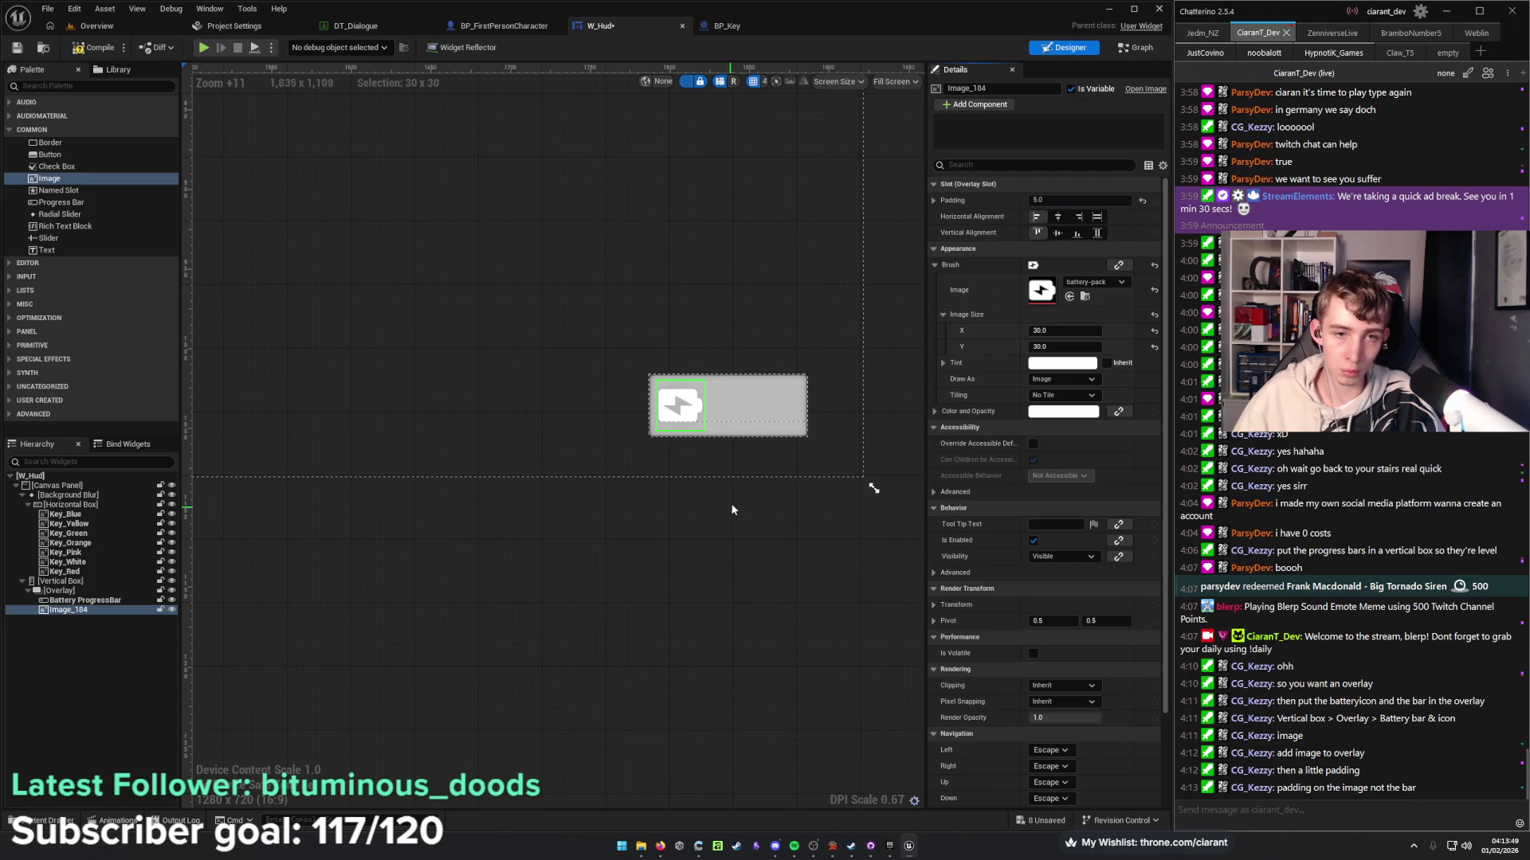
pyautogui.scroll(5, 731, 510)
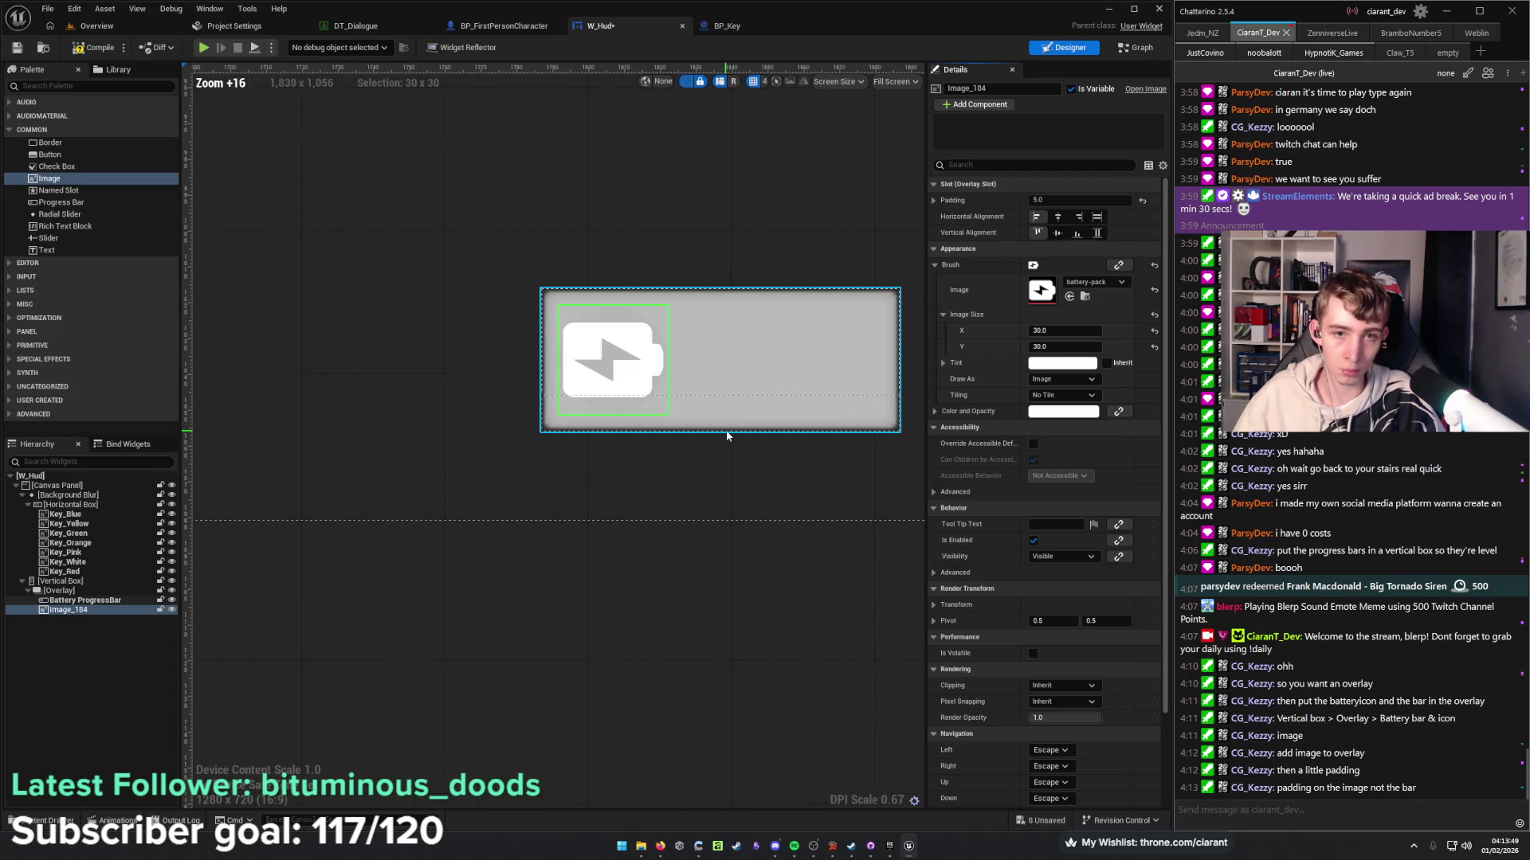
pyautogui.click(118, 602)
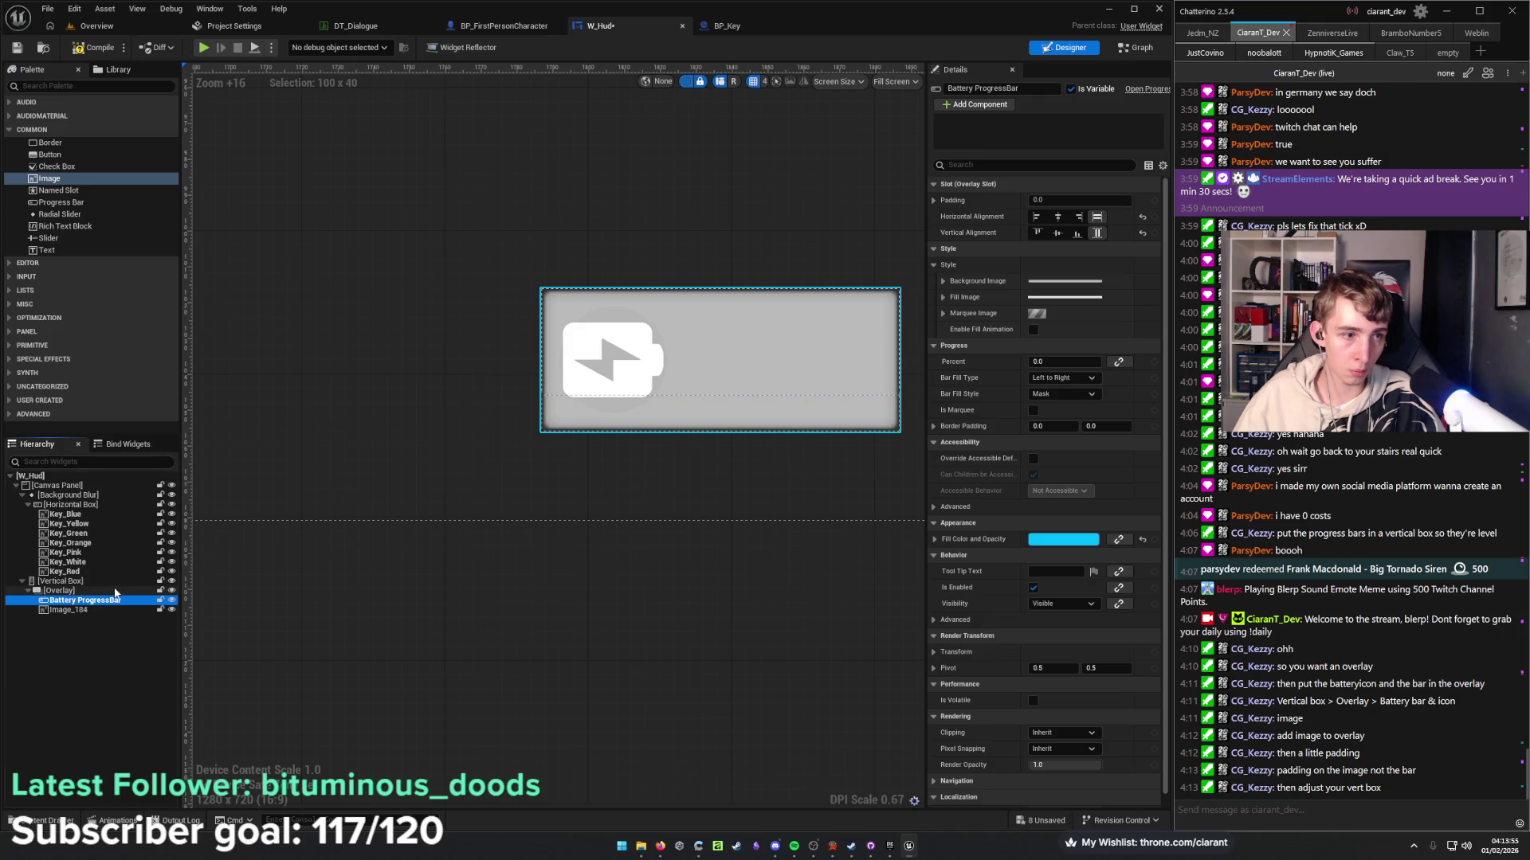
pyautogui.click(60, 581)
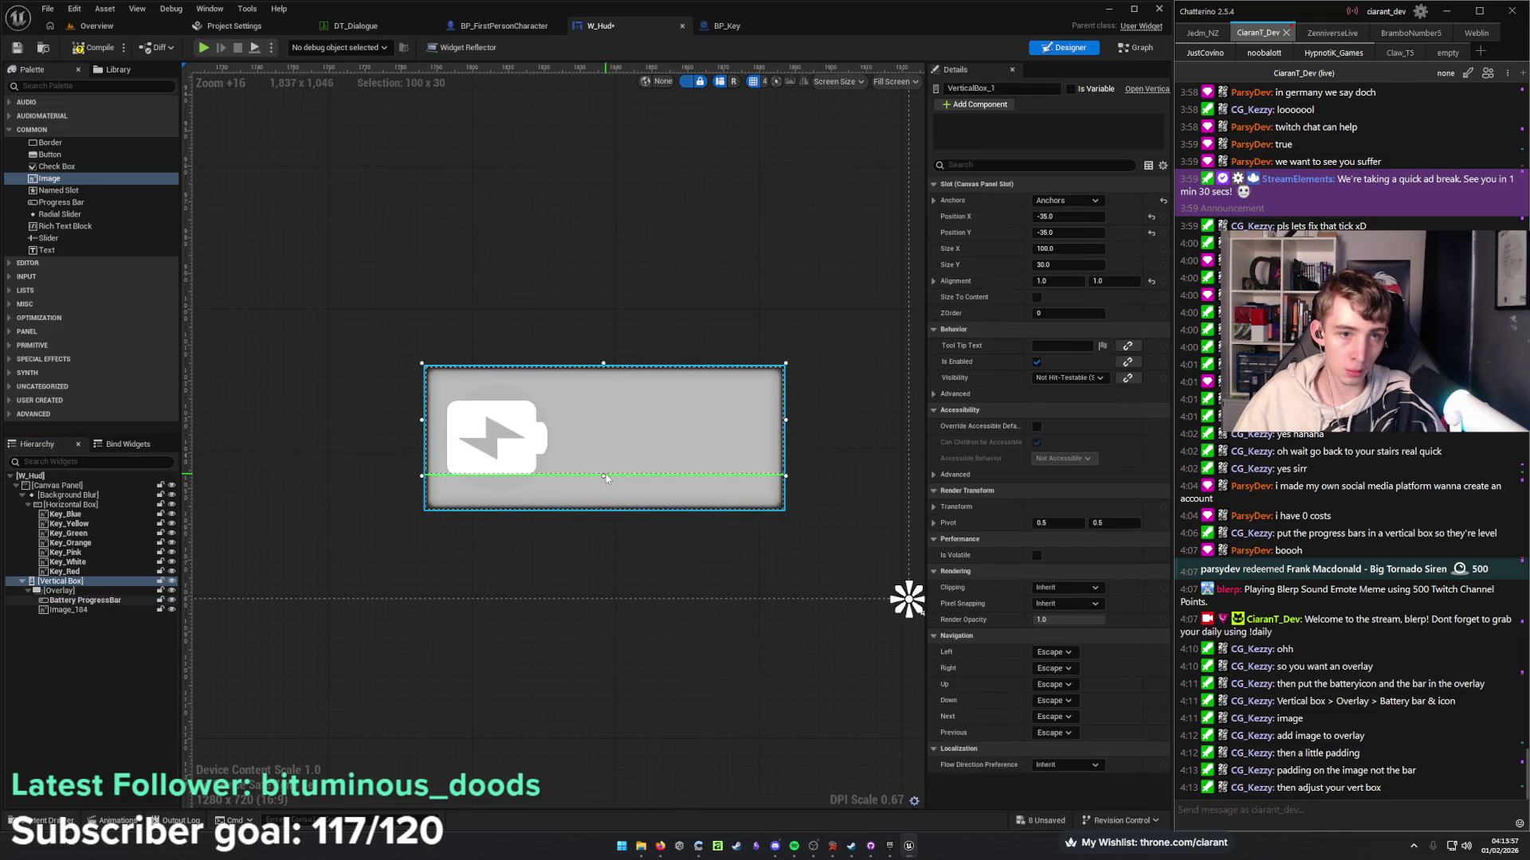
# Resize the vertical box to a thin strip about 287 by 21, with the overlay set to Fill.
pyautogui.moveTo(604, 478); pyautogui.dragTo(603, 511)
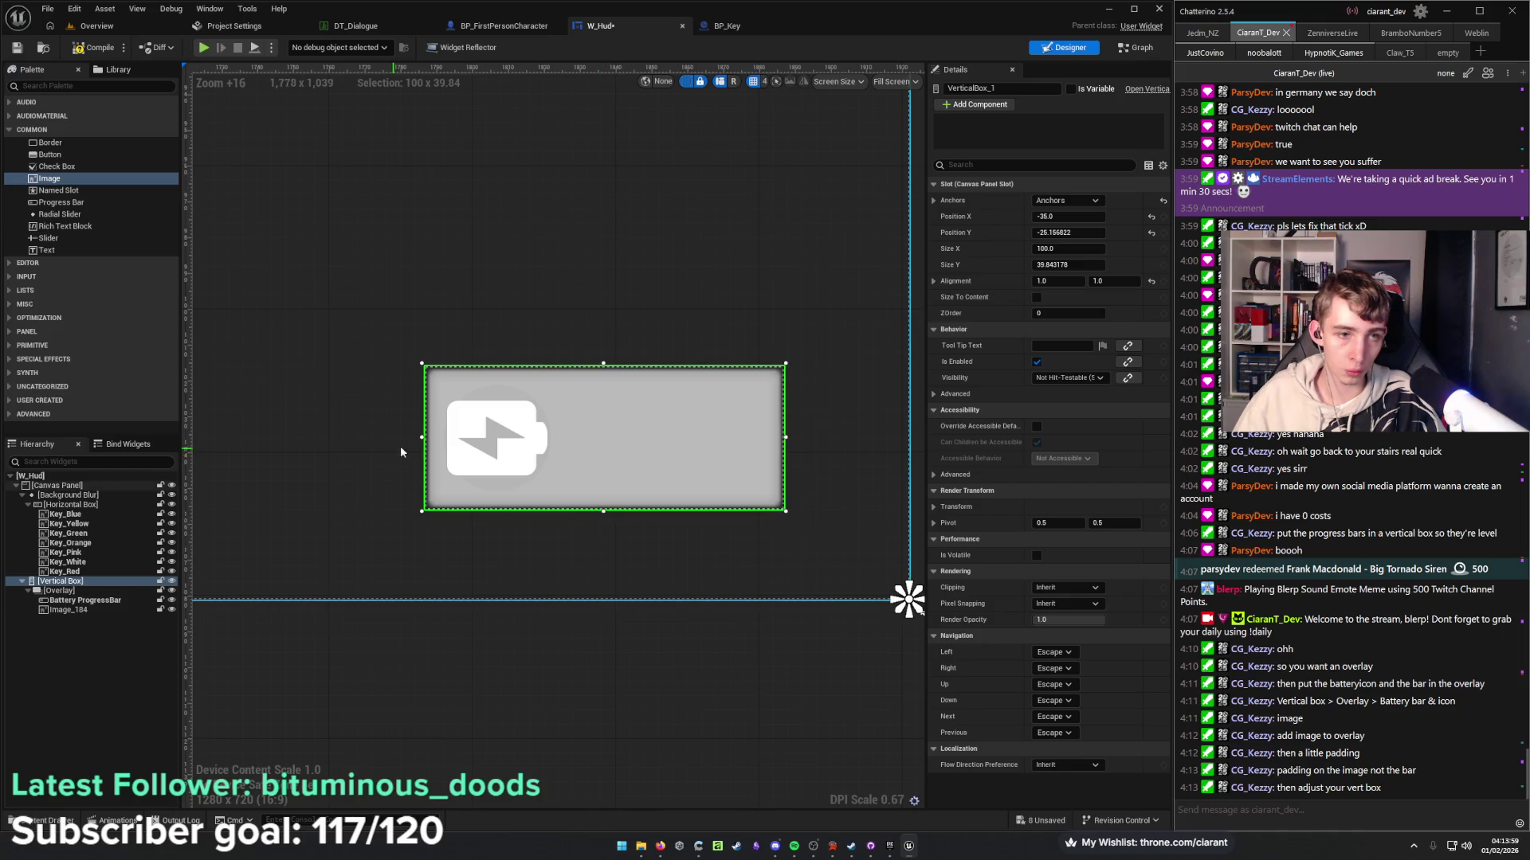
pyautogui.moveTo(422, 437); pyautogui.dragTo(191, 437)
pyautogui.scroll(-6, 427, 467)
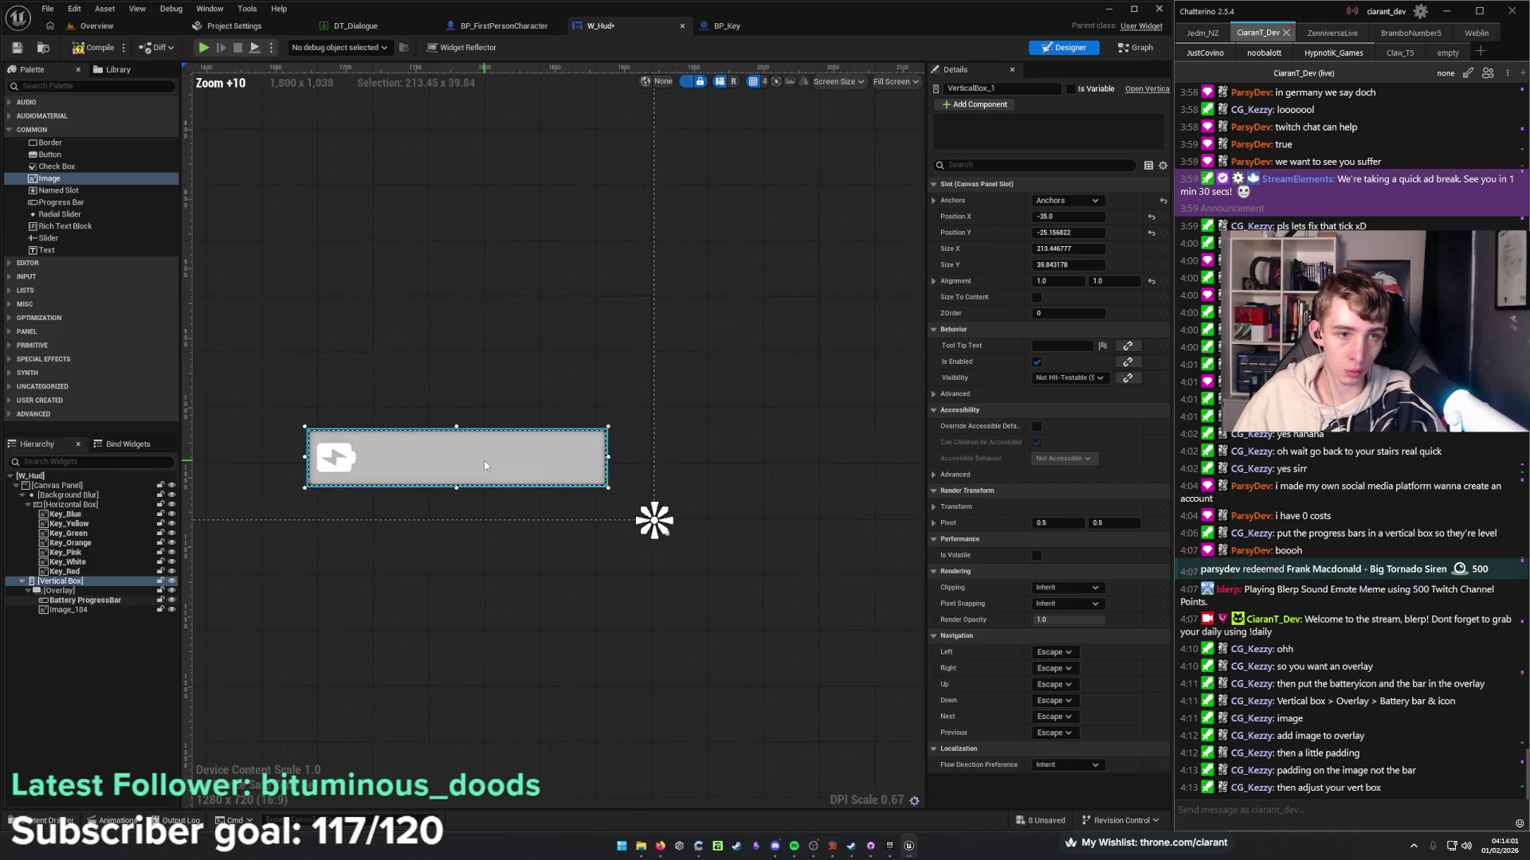
pyautogui.moveTo(529, 476); pyautogui.dragTo(427, 476)
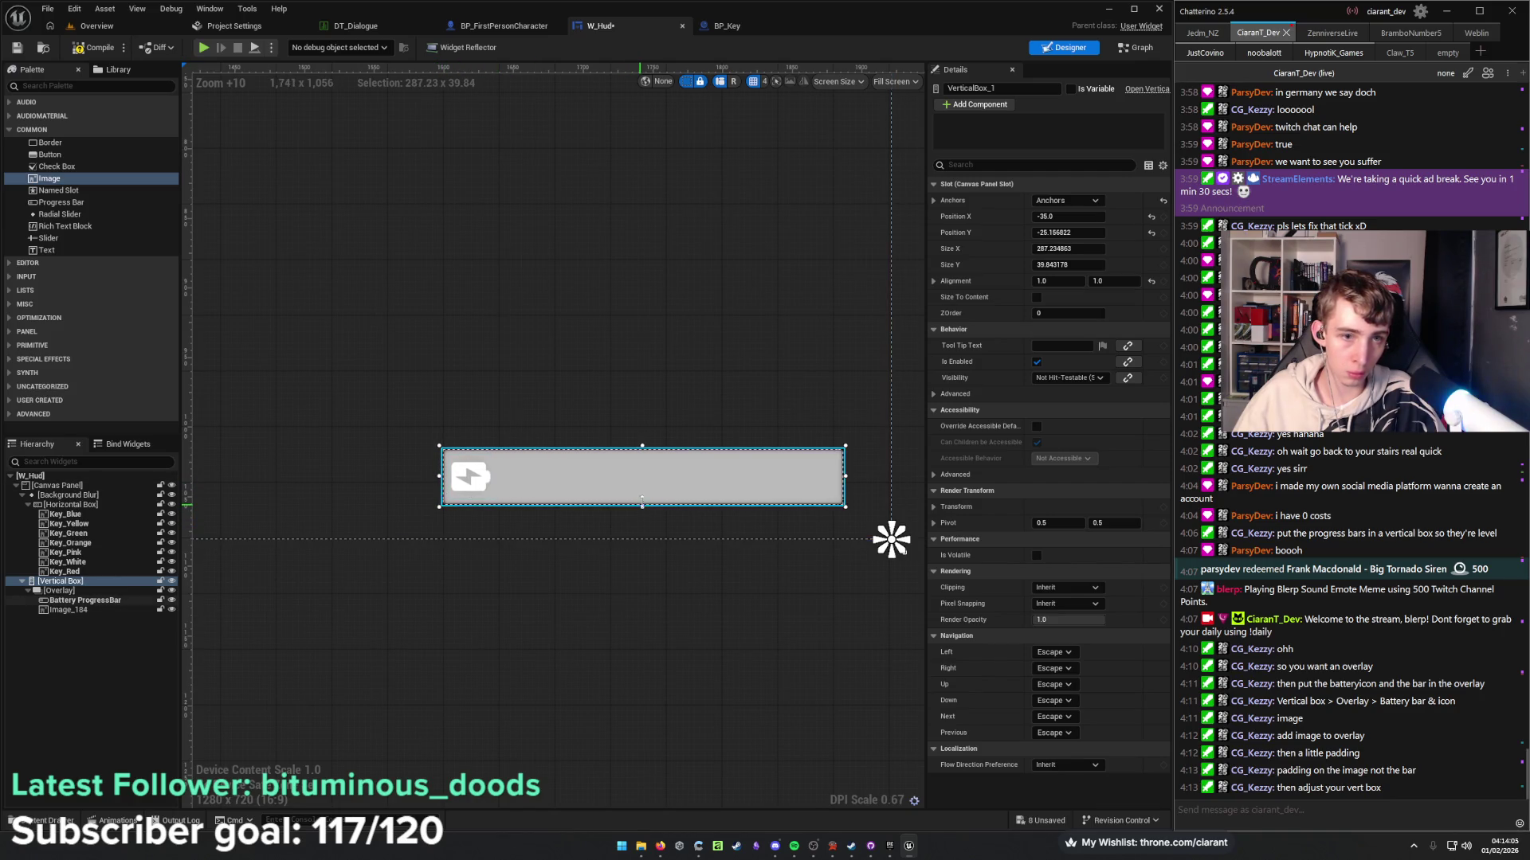
pyautogui.click(80, 590)
pyautogui.click(1071, 216)
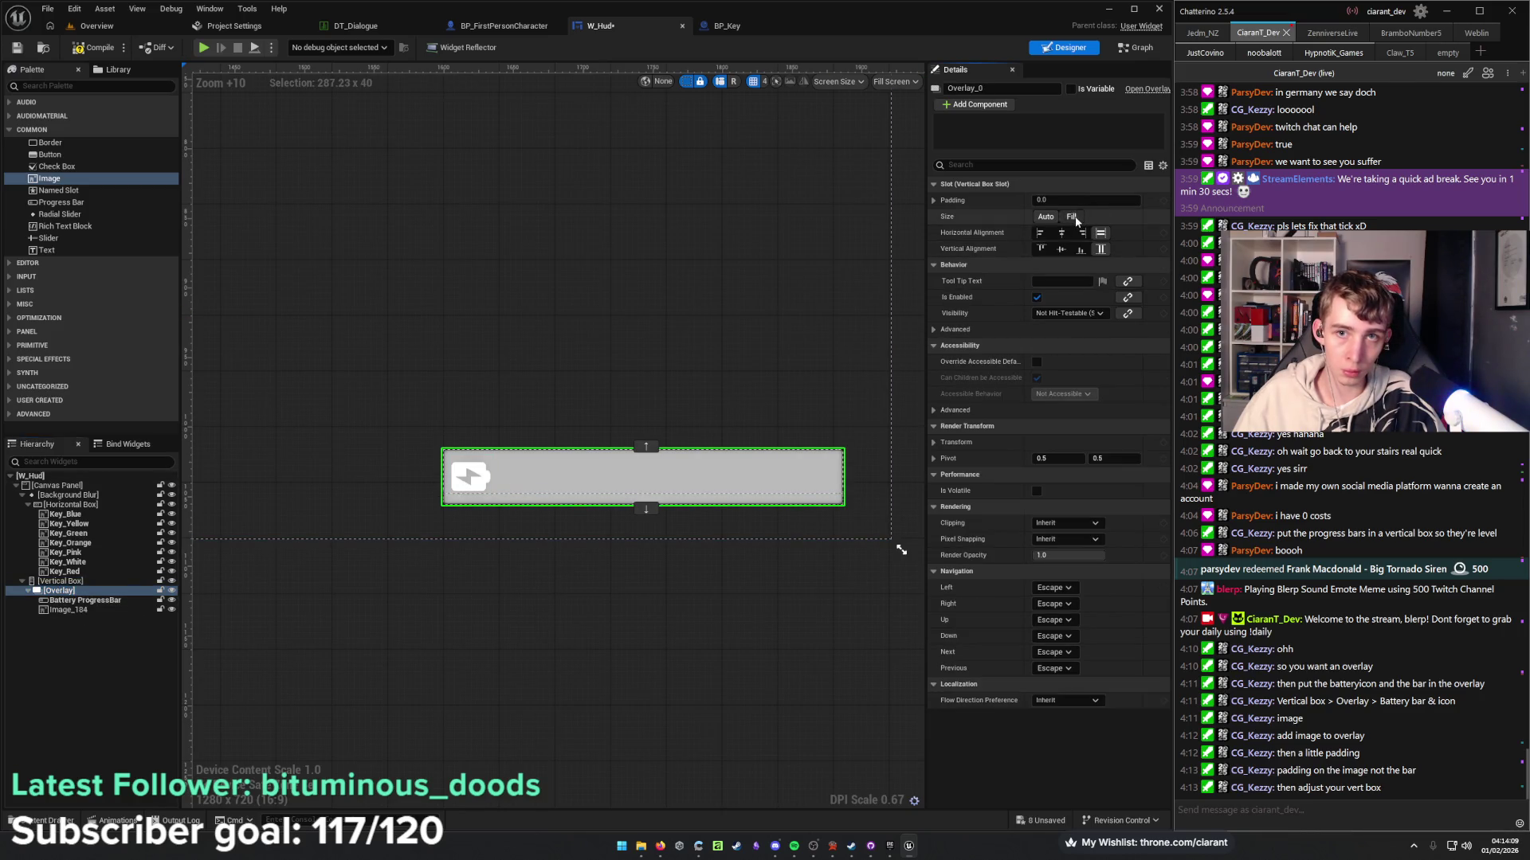
pyautogui.click(94, 582)
pyautogui.moveTo(643, 444); pyautogui.dragTo(645, 459)
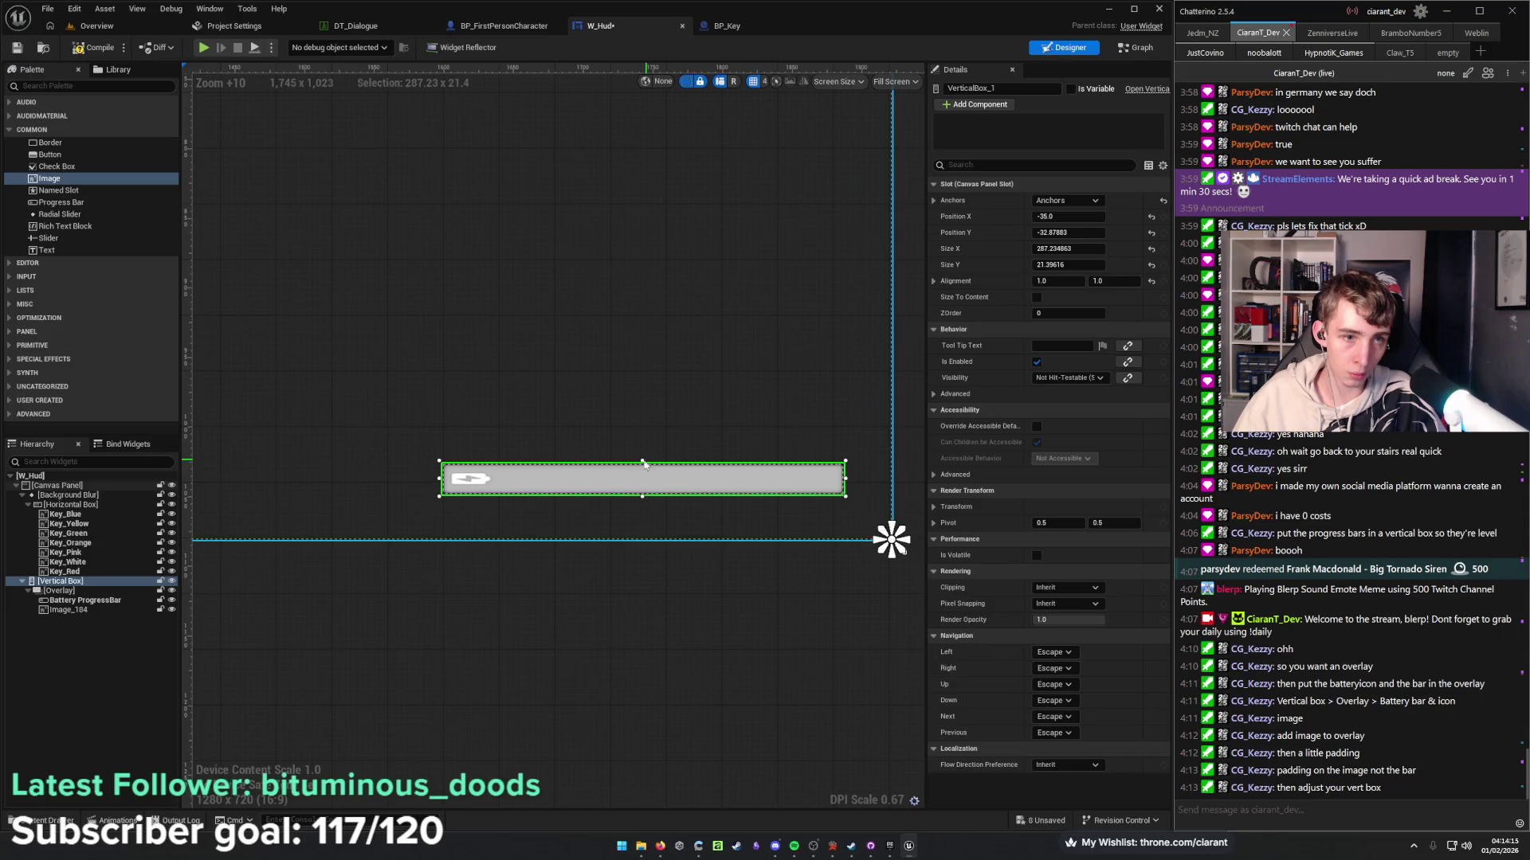
pyautogui.click(69, 609)
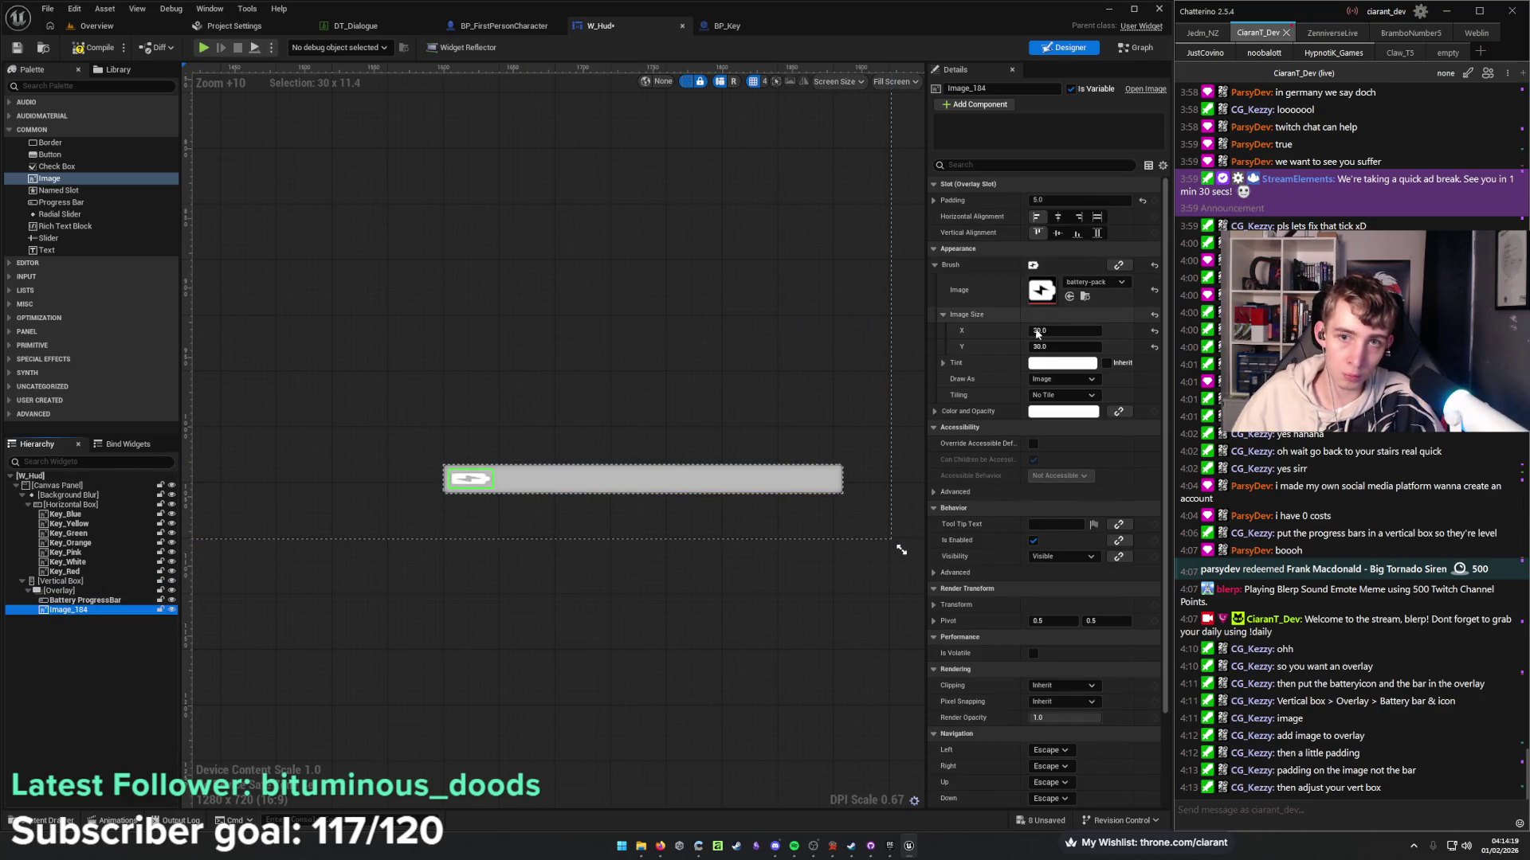
# Set the battery icon's Image Size X to 15, leaving its height at 30.
pyautogui.moveTo(1028, 345); pyautogui.dragTo(1024, 345)
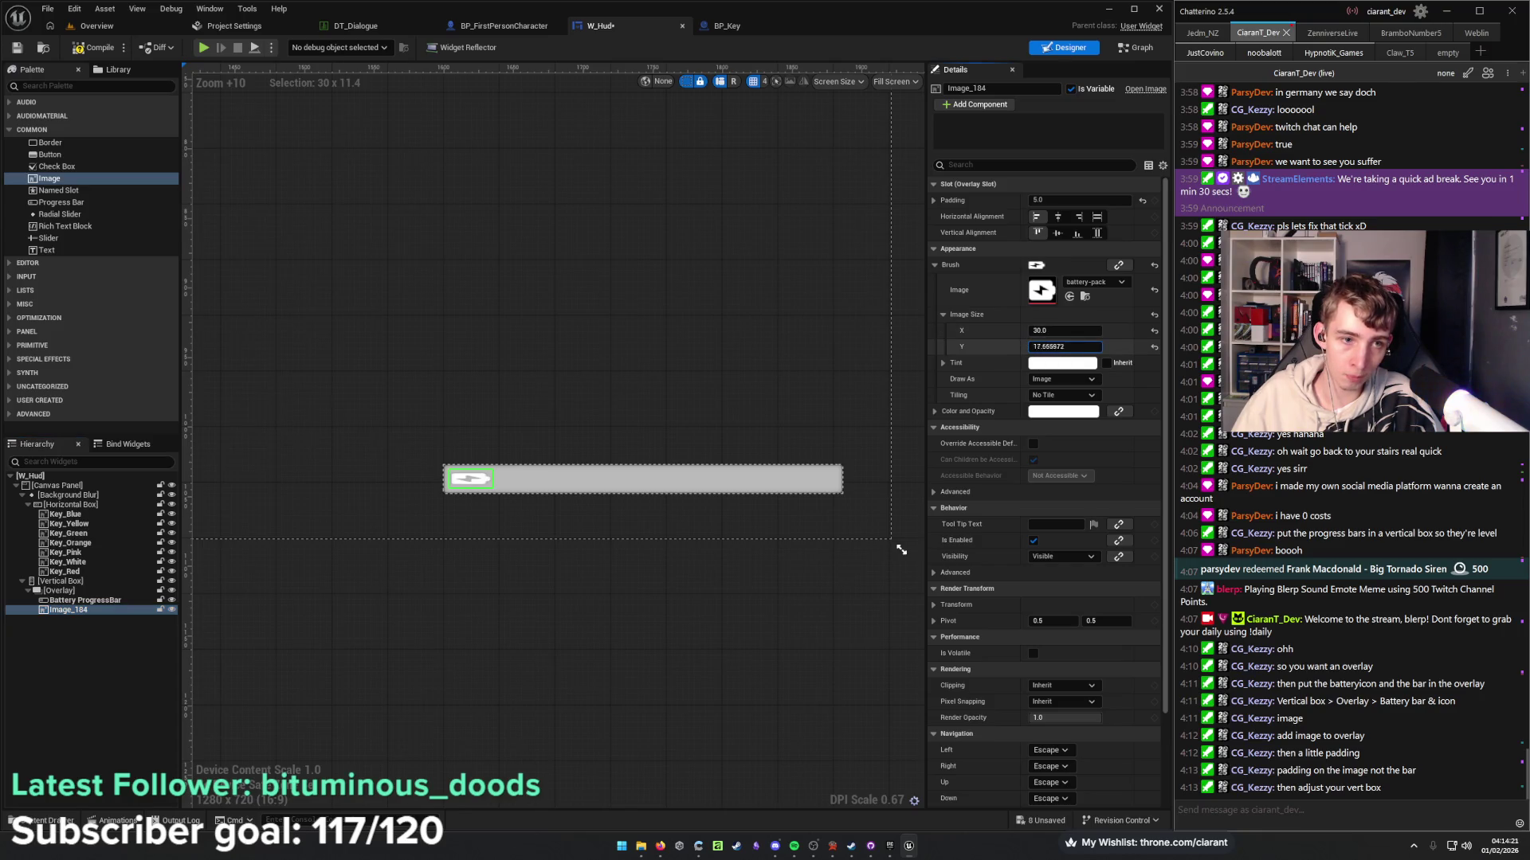
pyautogui.hotkey('ctrl', 'z')
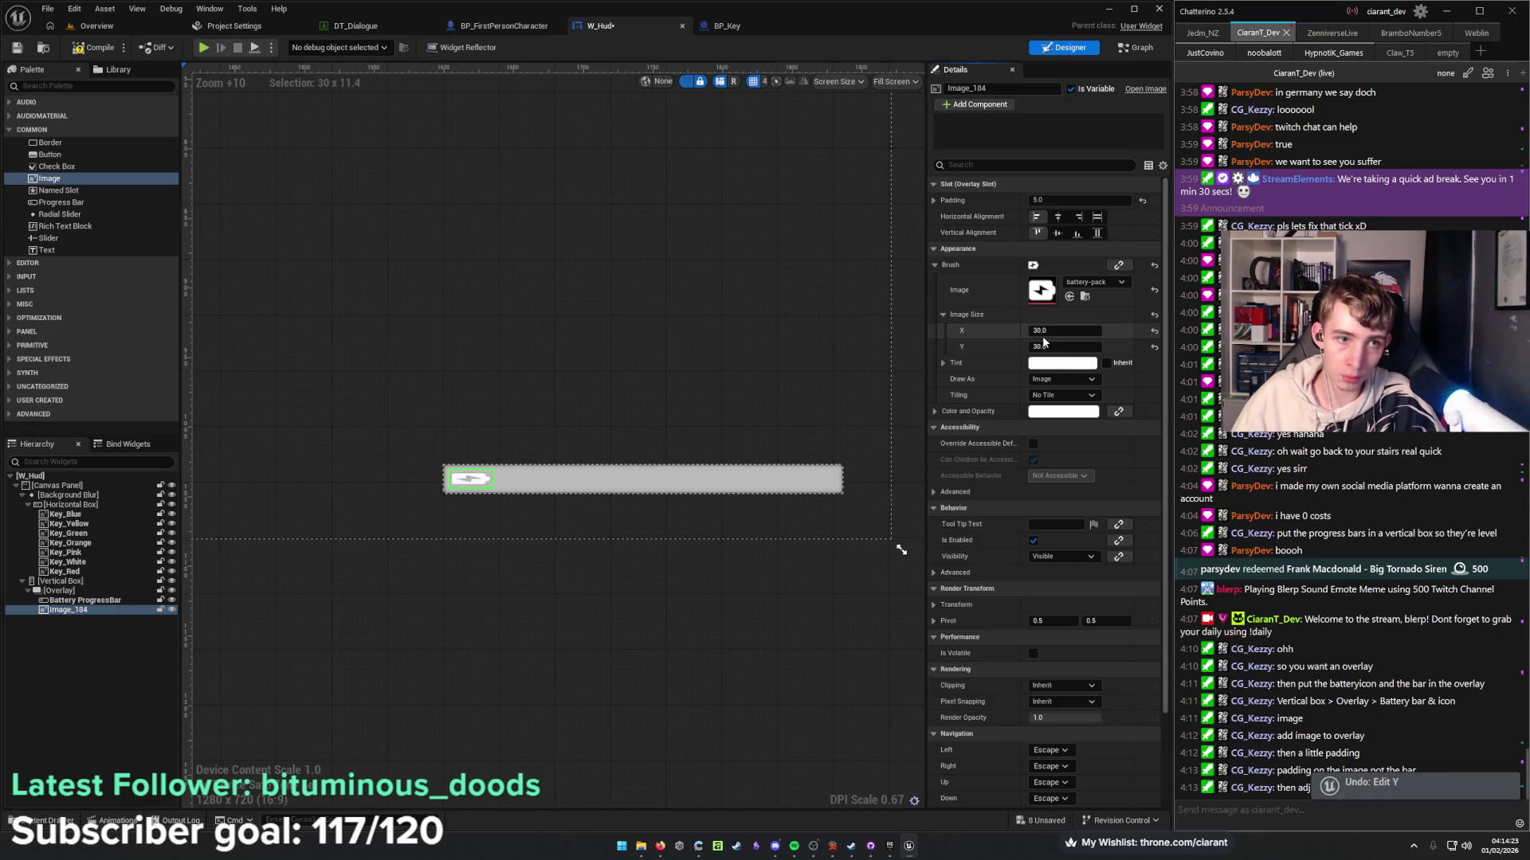
pyautogui.moveTo(1029, 331); pyautogui.dragTo(1020, 331)
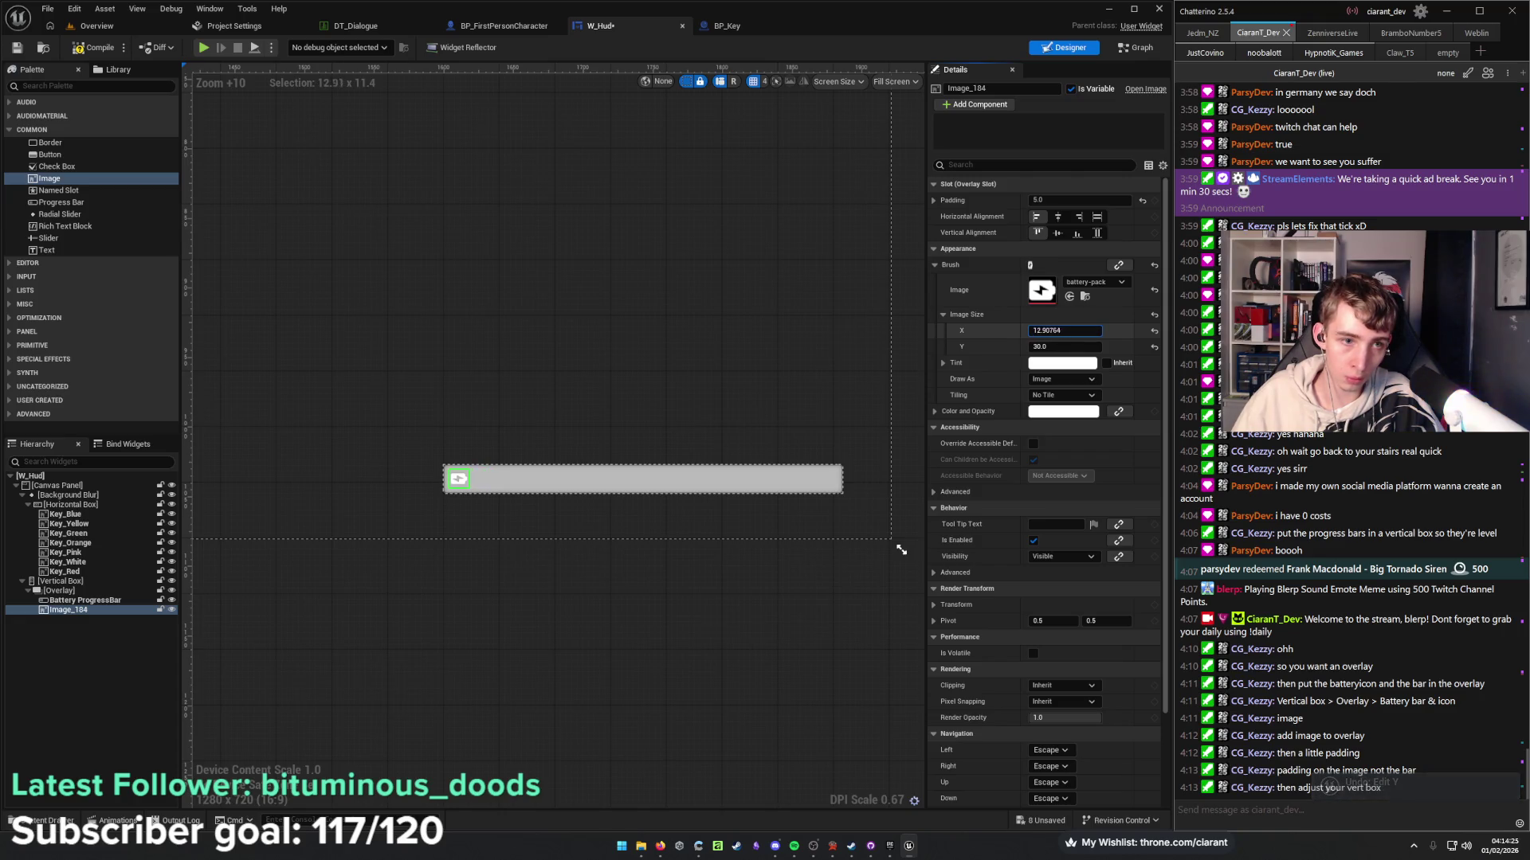
pyautogui.click(1068, 330)
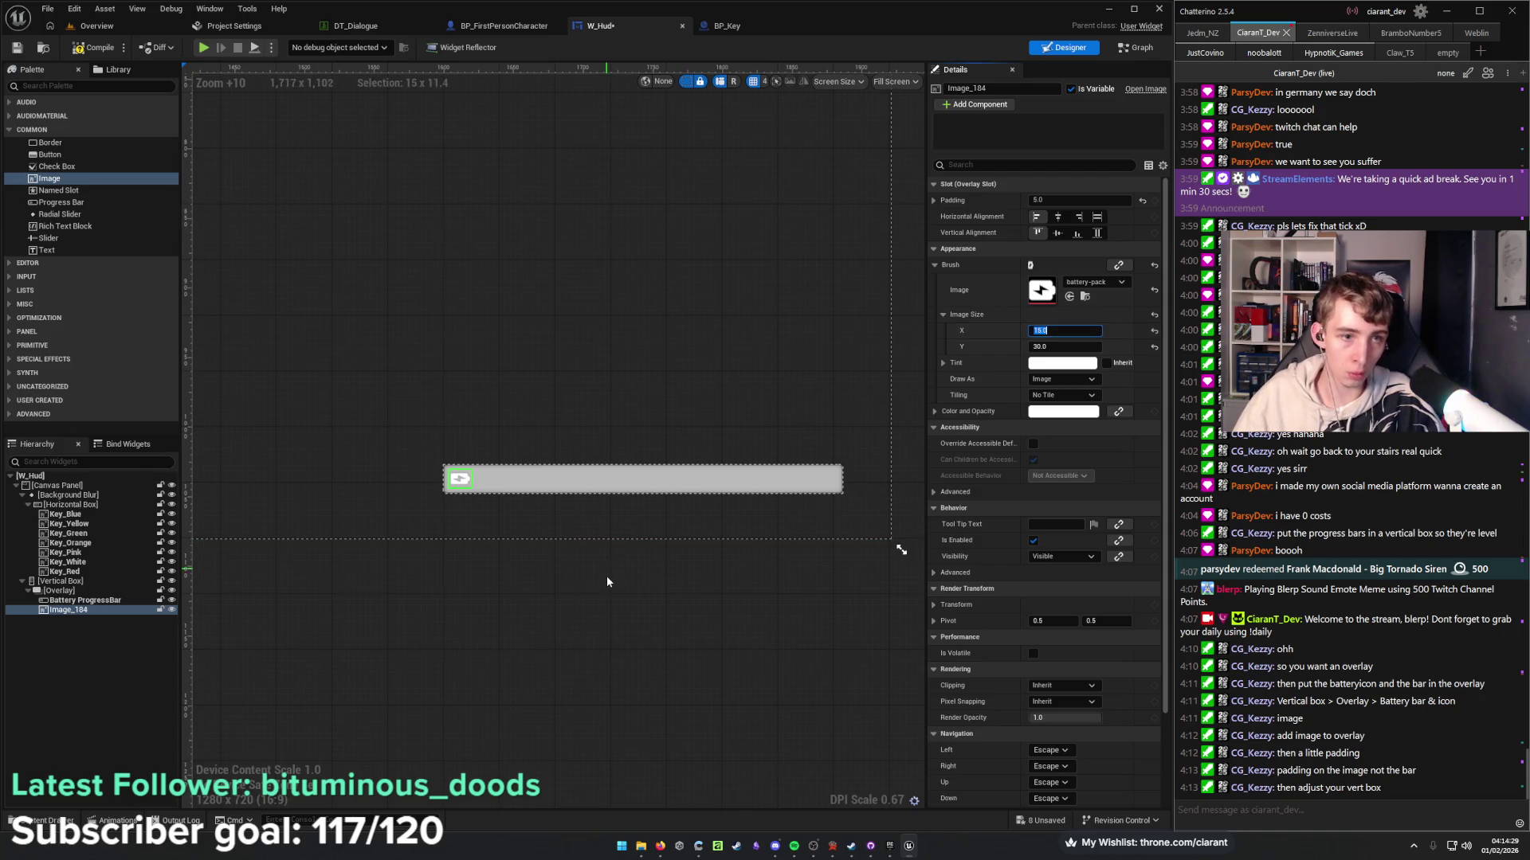
pyautogui.click(506, 534)
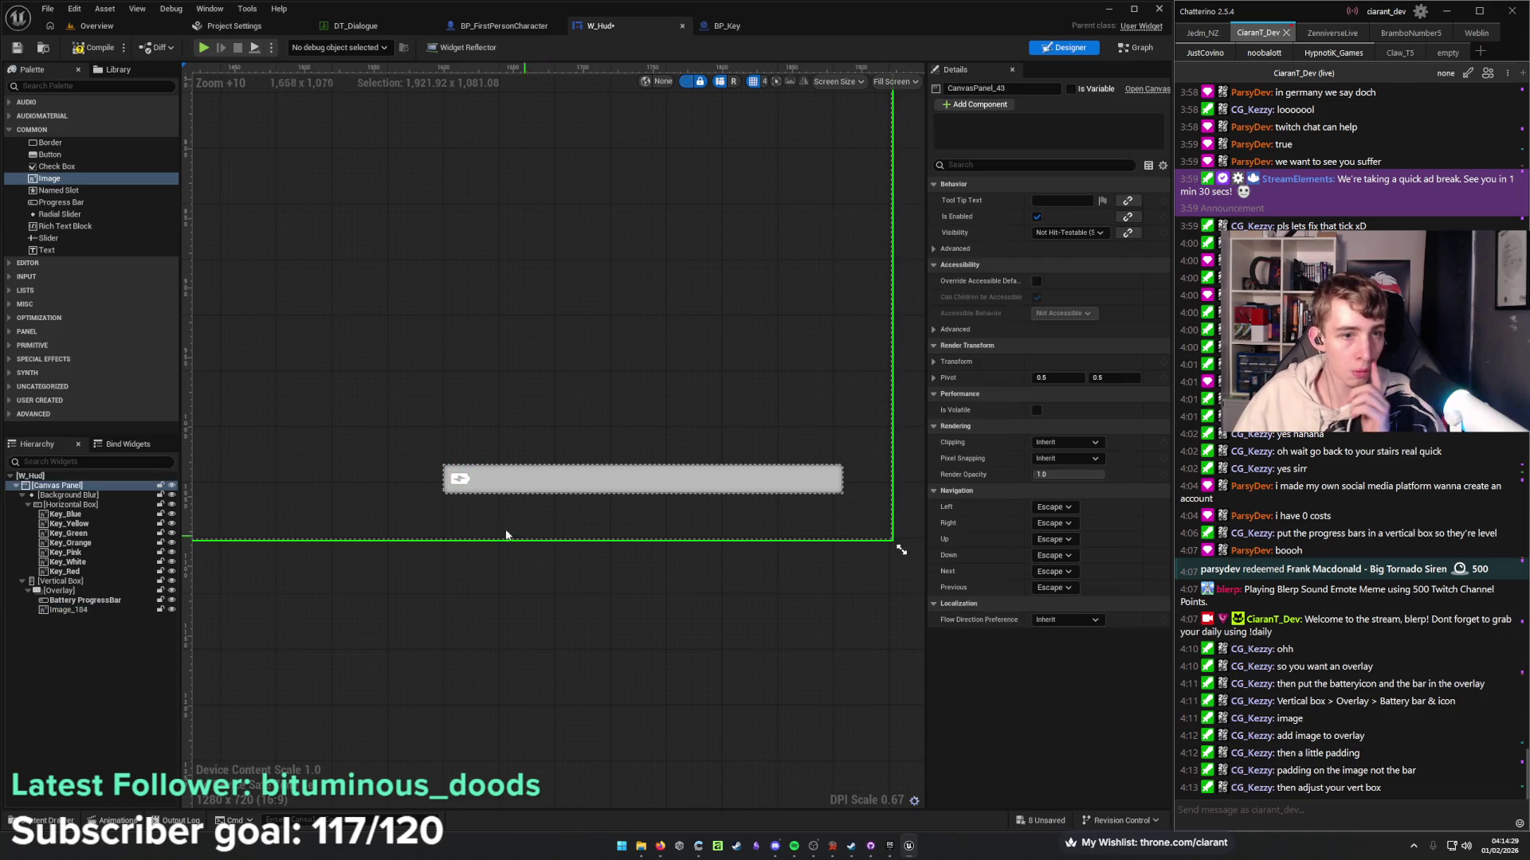
pyautogui.click(79, 610)
pyautogui.click(80, 600)
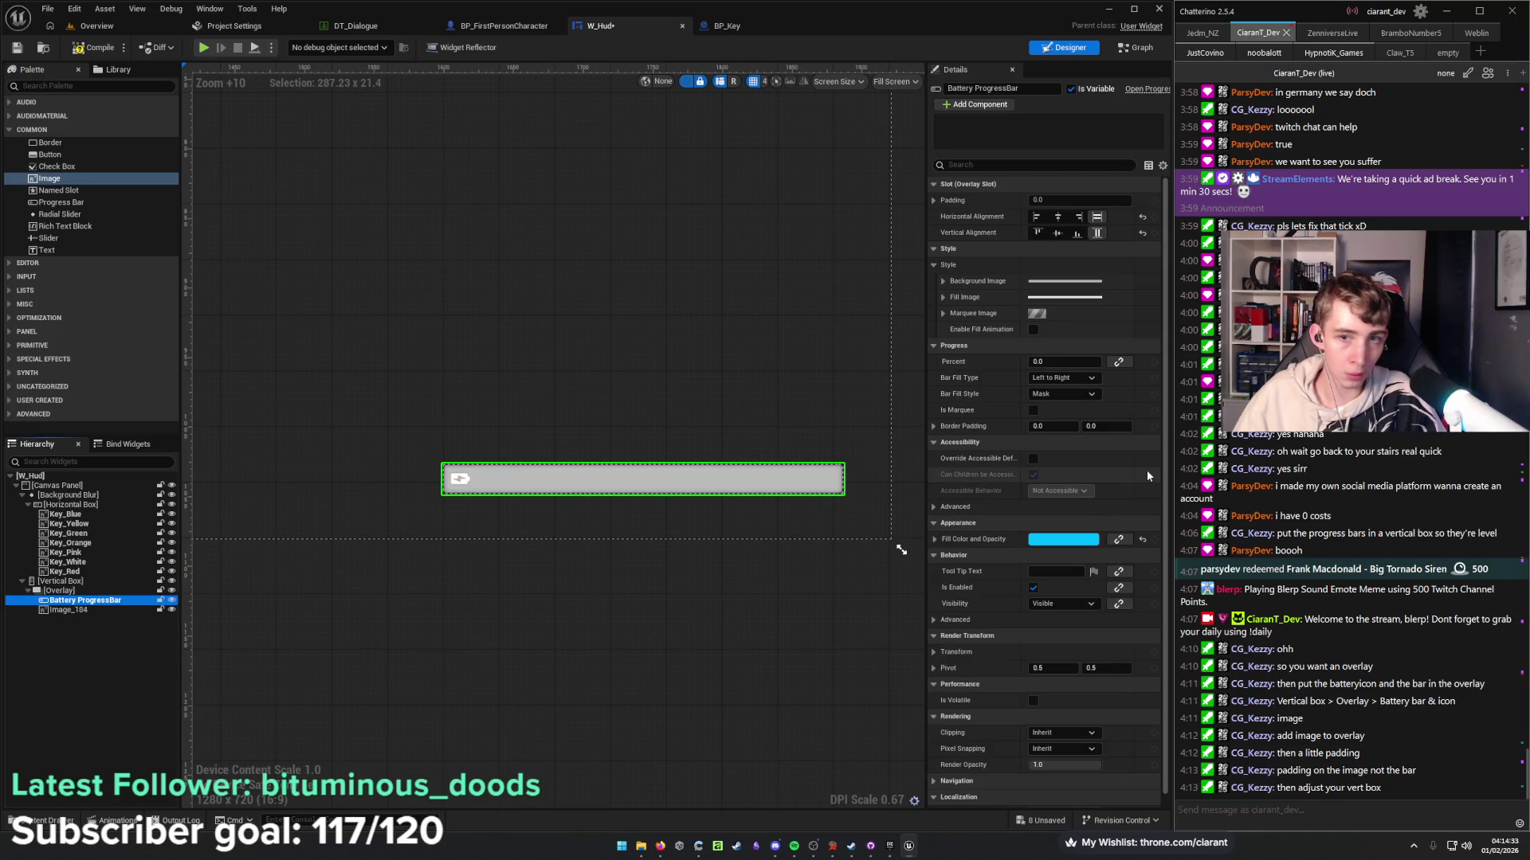
# Give the battery bar a translucent black background tint with alpha 0.261.
pyautogui.moveTo(1060, 362); pyautogui.dragTo(1068, 362)
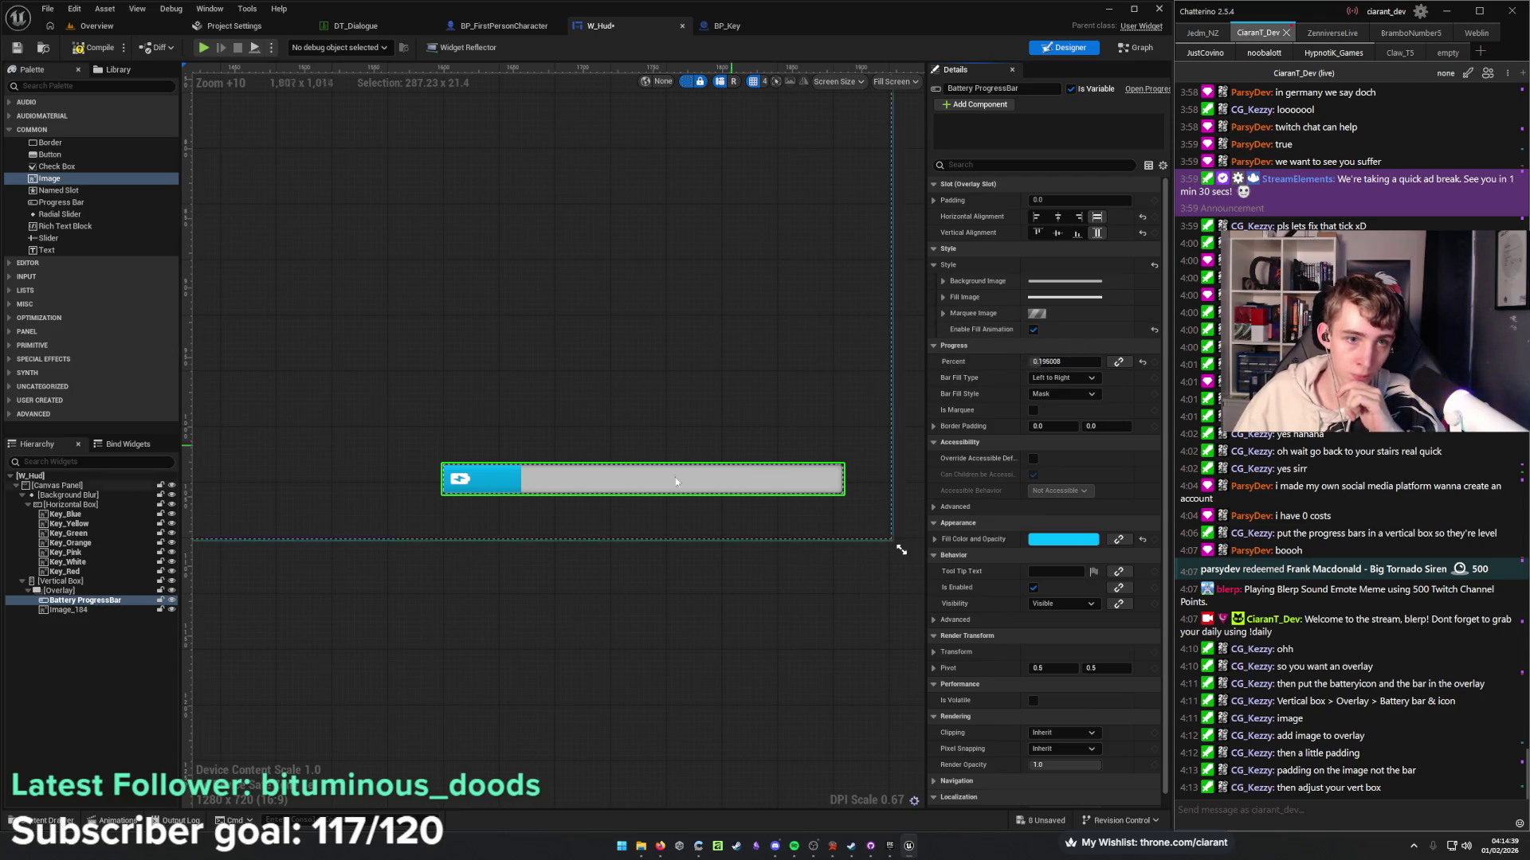
pyautogui.scroll(9, 504, 481)
pyautogui.click(943, 280)
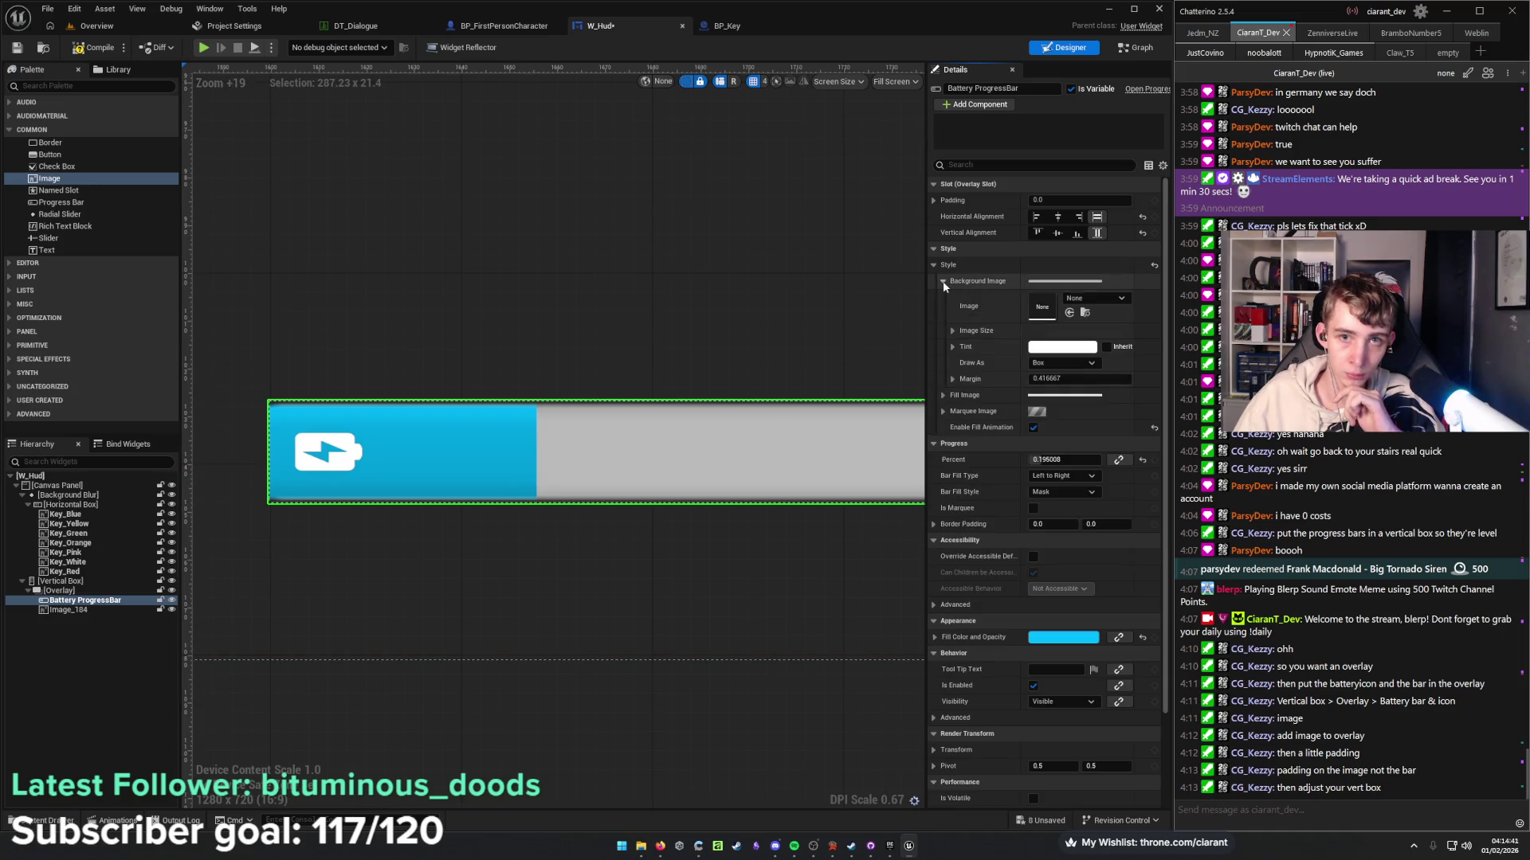
pyautogui.click(1060, 348)
pyautogui.moveTo(1238, 454); pyautogui.dragTo(1236, 568)
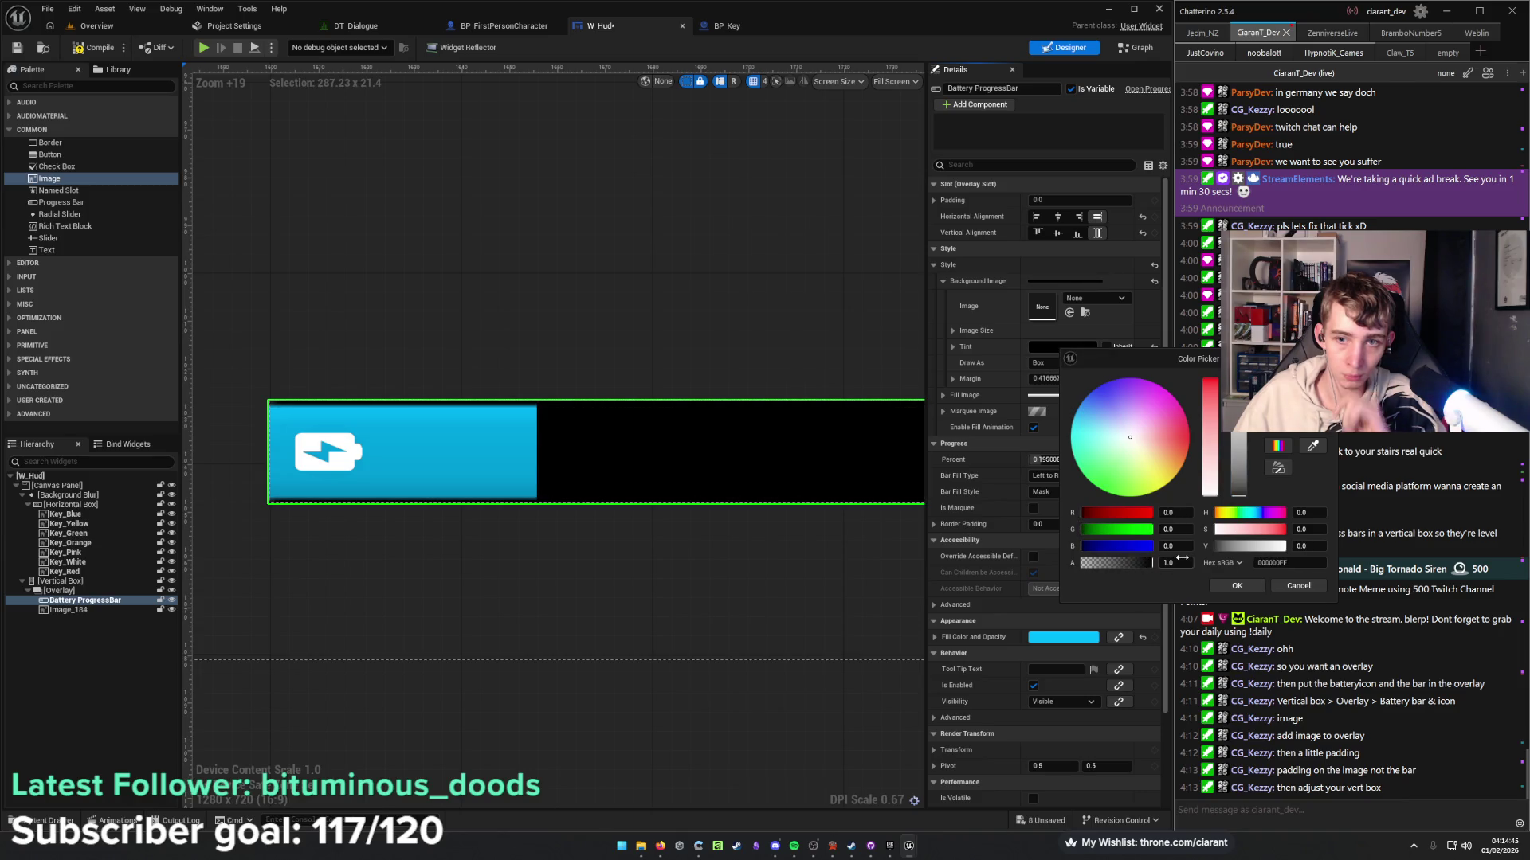
pyautogui.click(1182, 560)
pyautogui.press('Return')
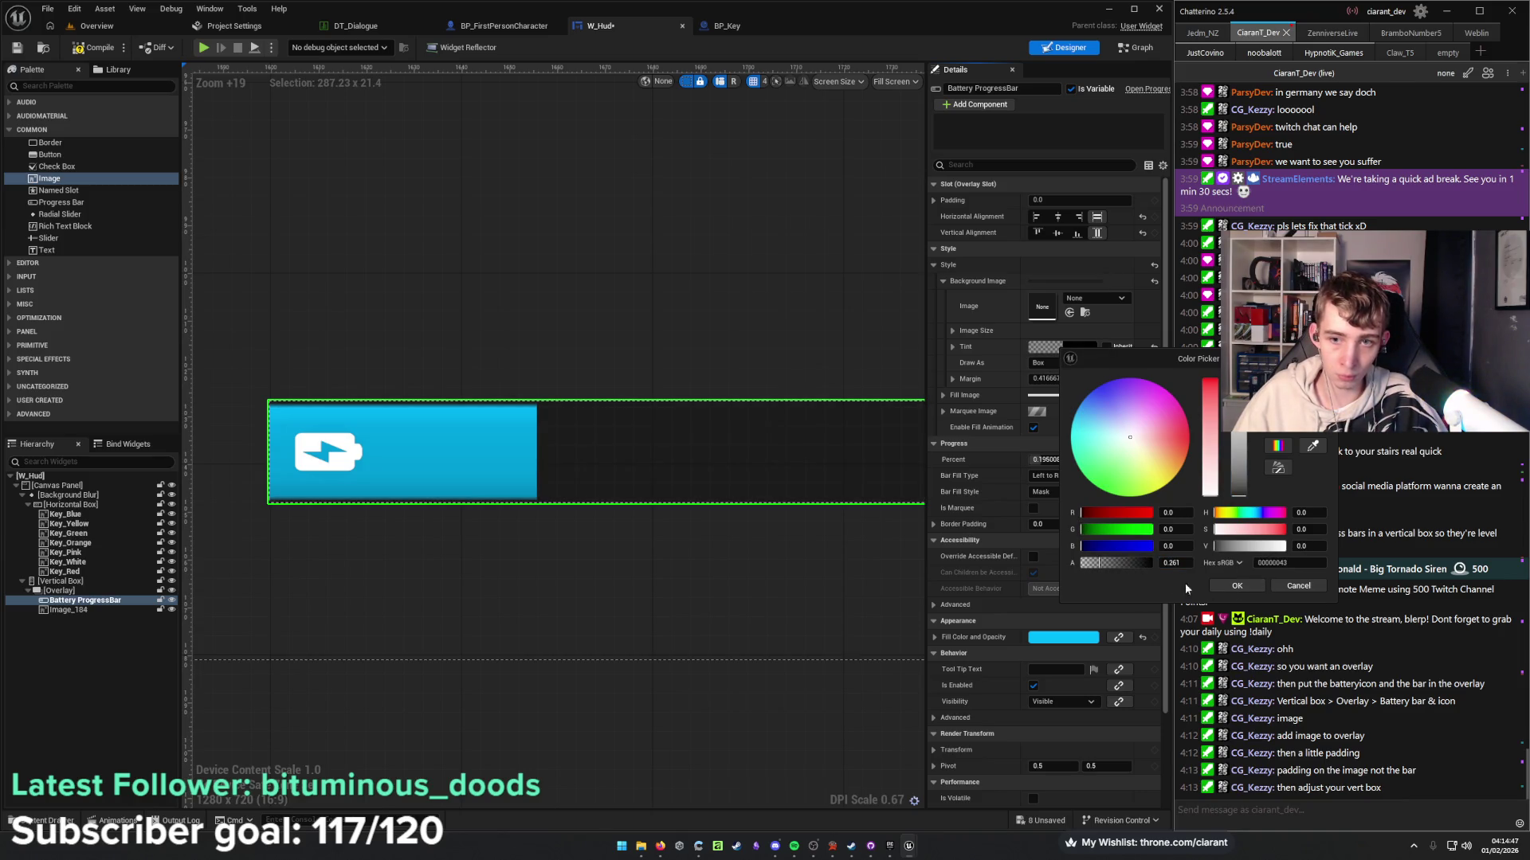
pyautogui.click(1237, 587)
pyautogui.scroll(-5, 603, 532)
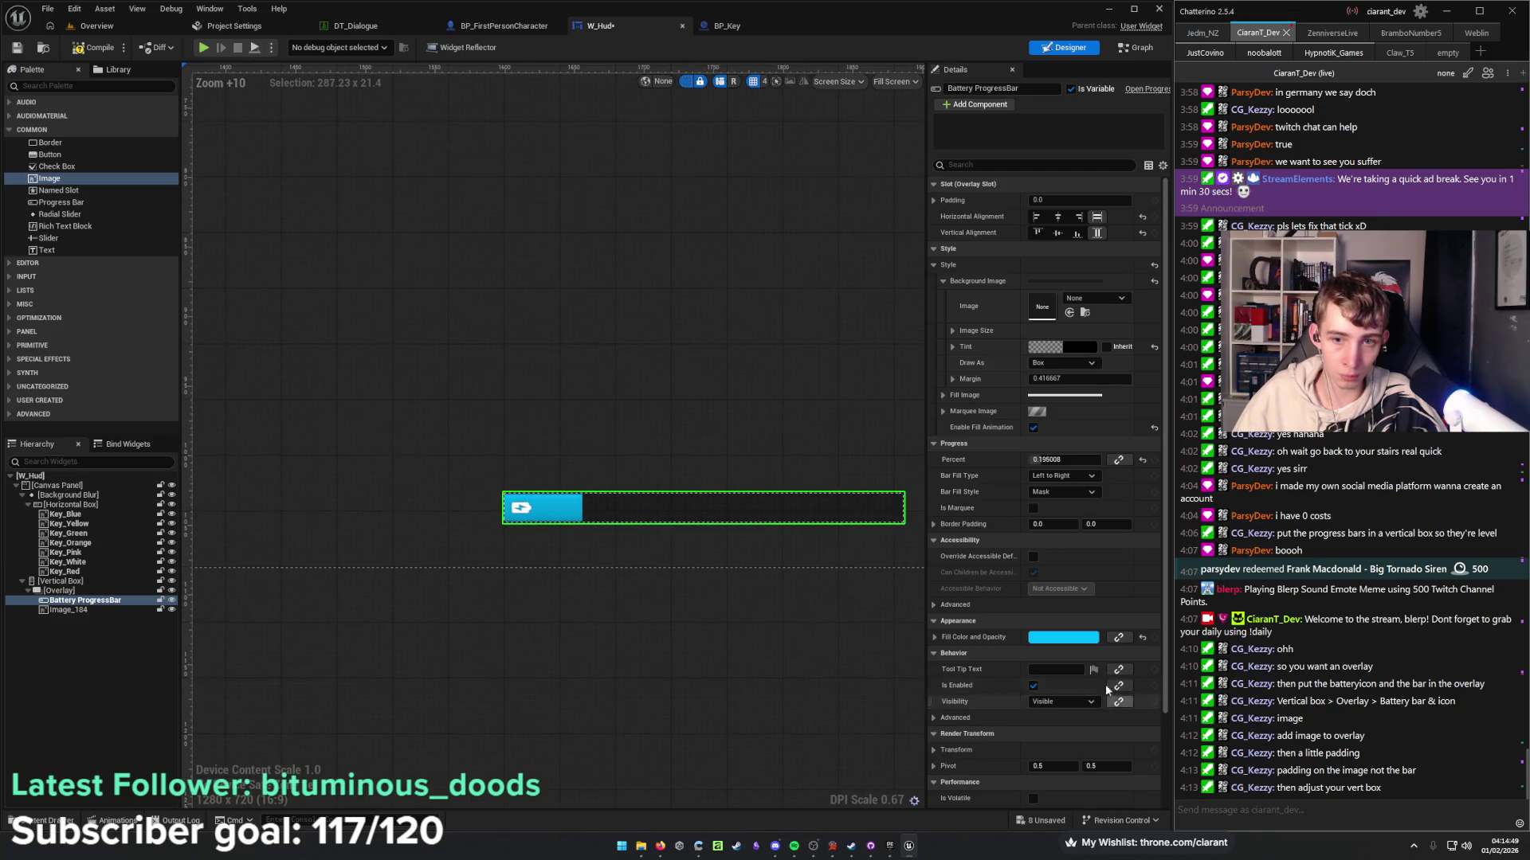
# Set the battery bar's fill colour to pale yellow.
pyautogui.click(1064, 638)
pyautogui.click(1149, 598)
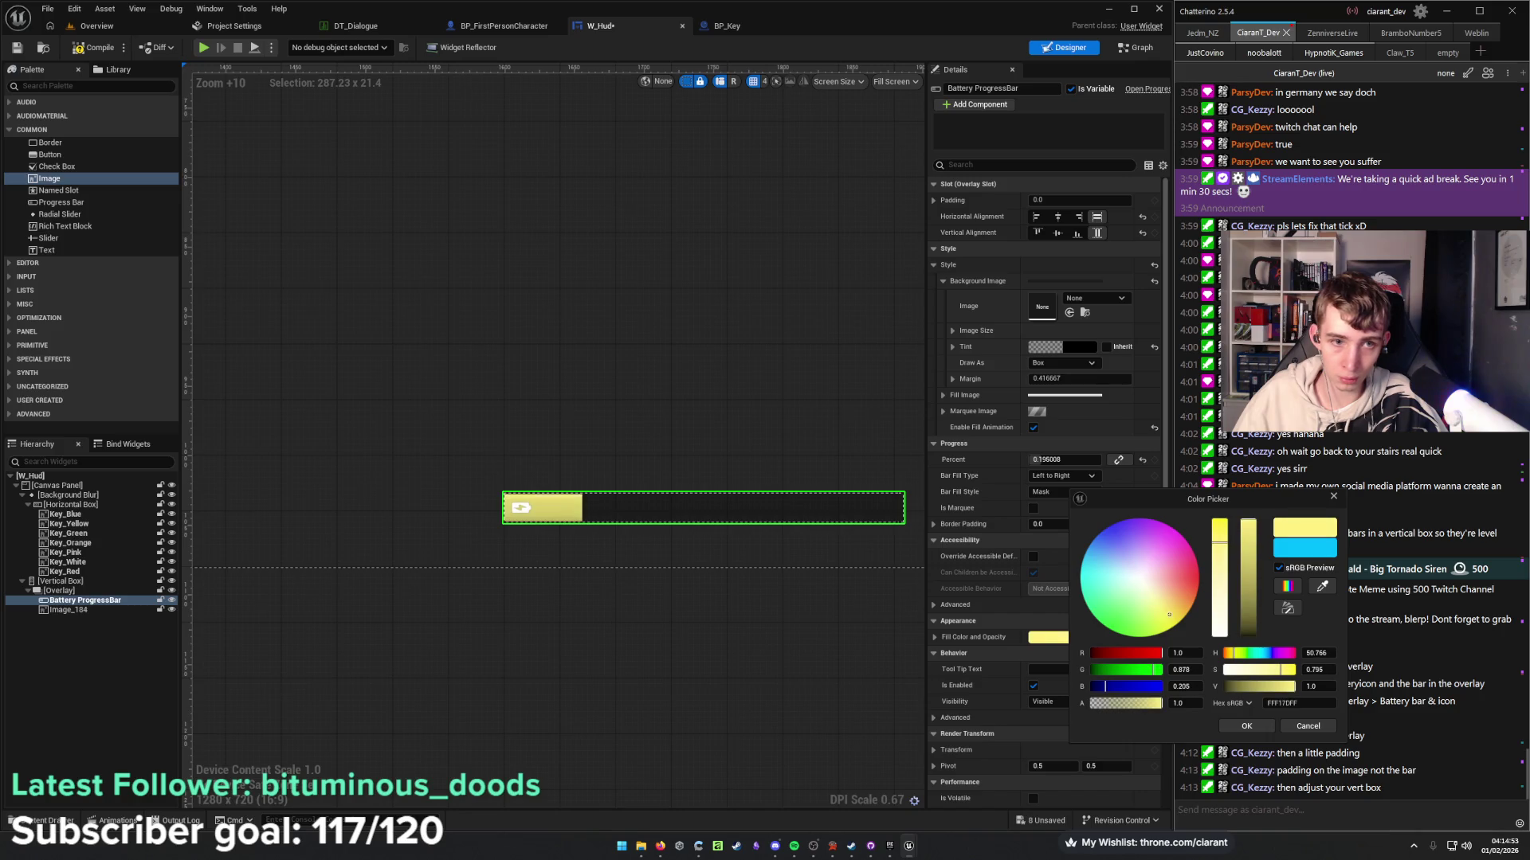
pyautogui.click(1248, 726)
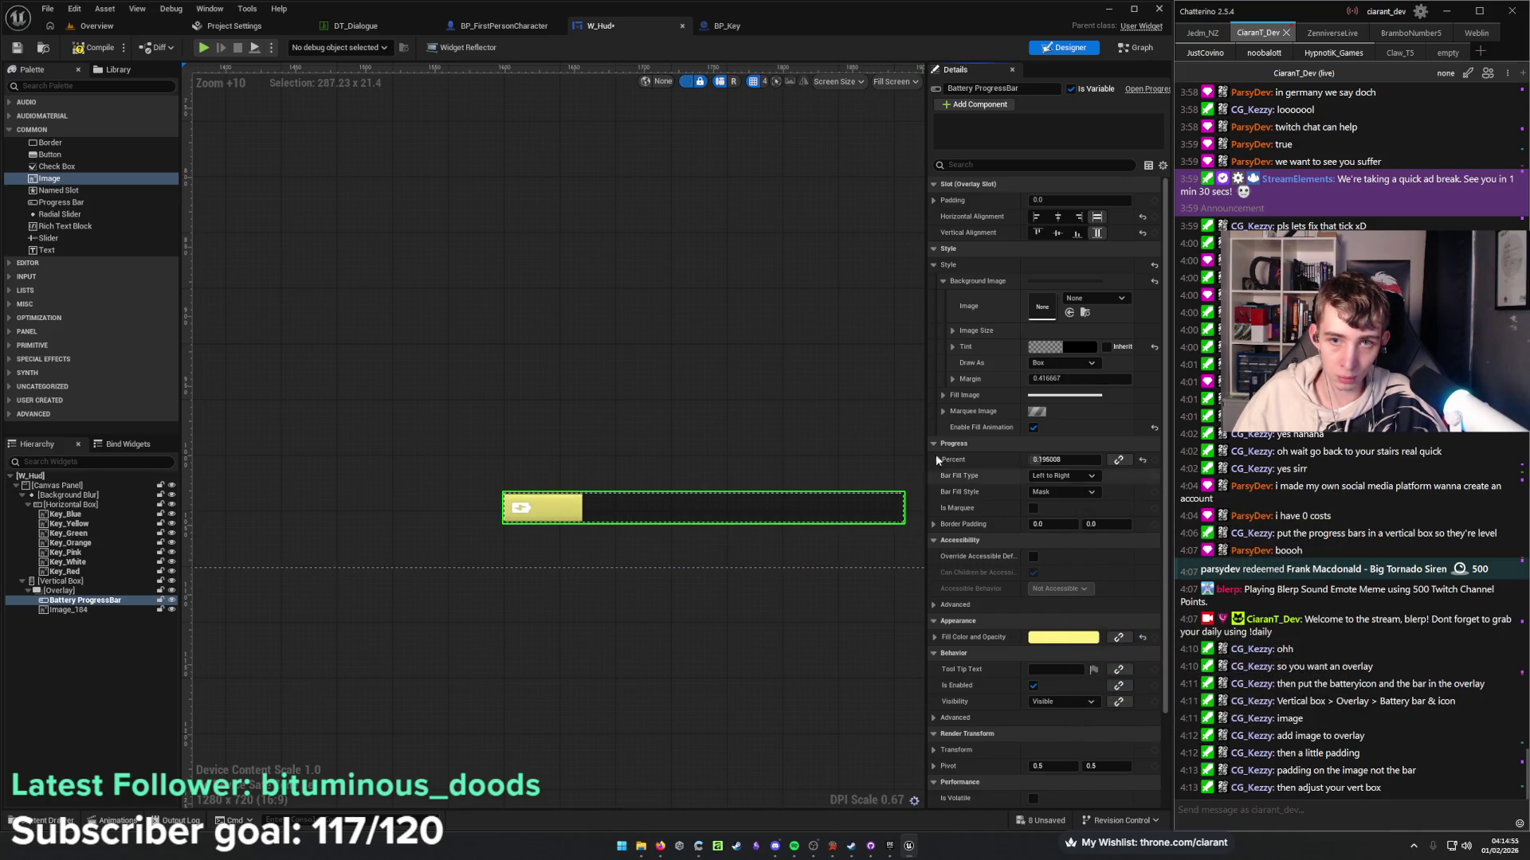
# Collapse the Background, Fill and Marquee style groups and save W_Hud.
pyautogui.click(948, 396)
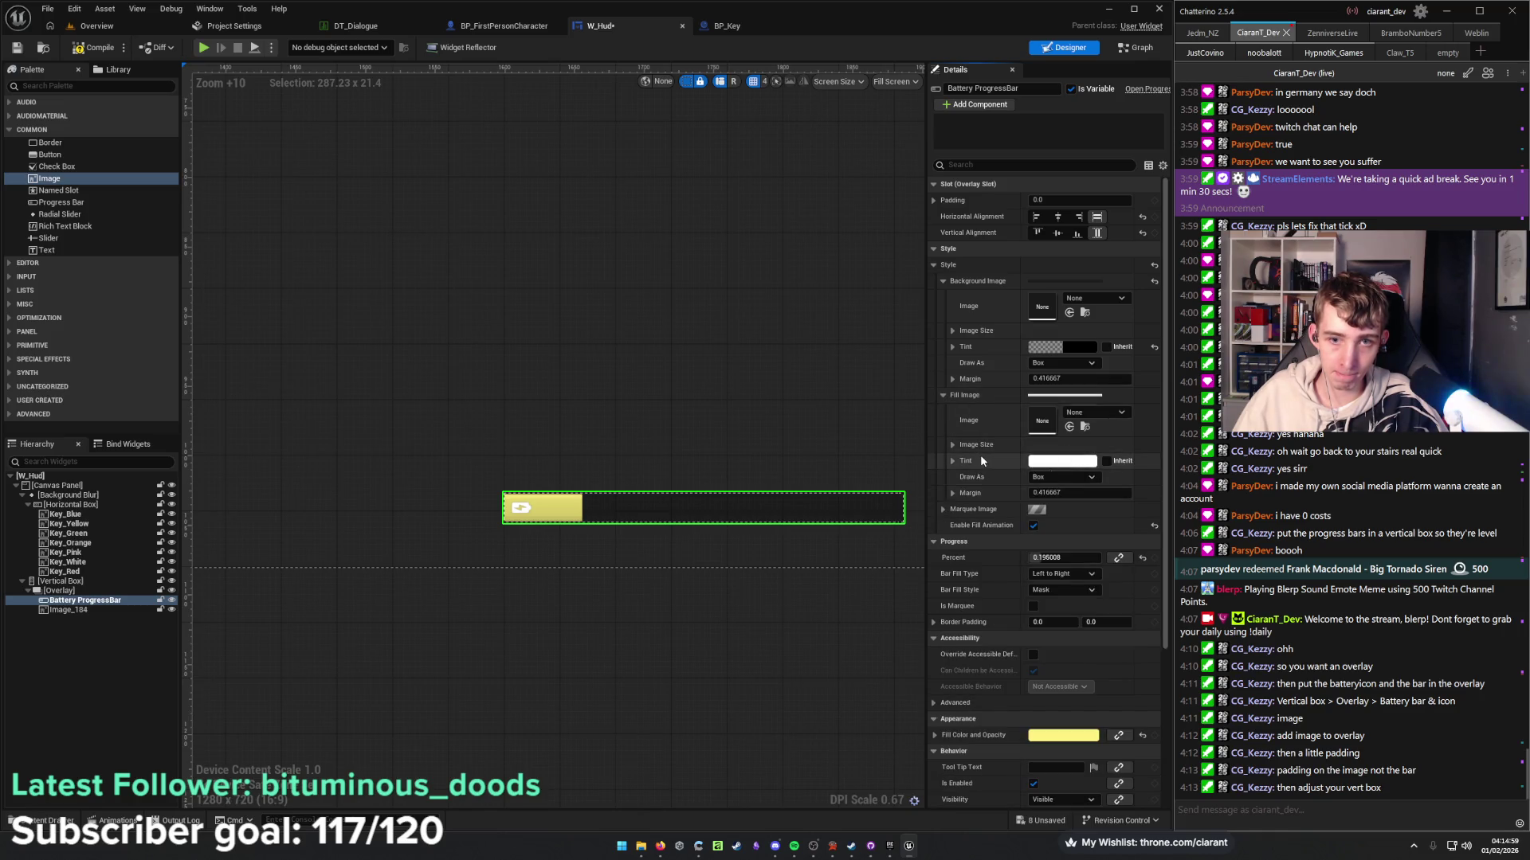
pyautogui.click(944, 510)
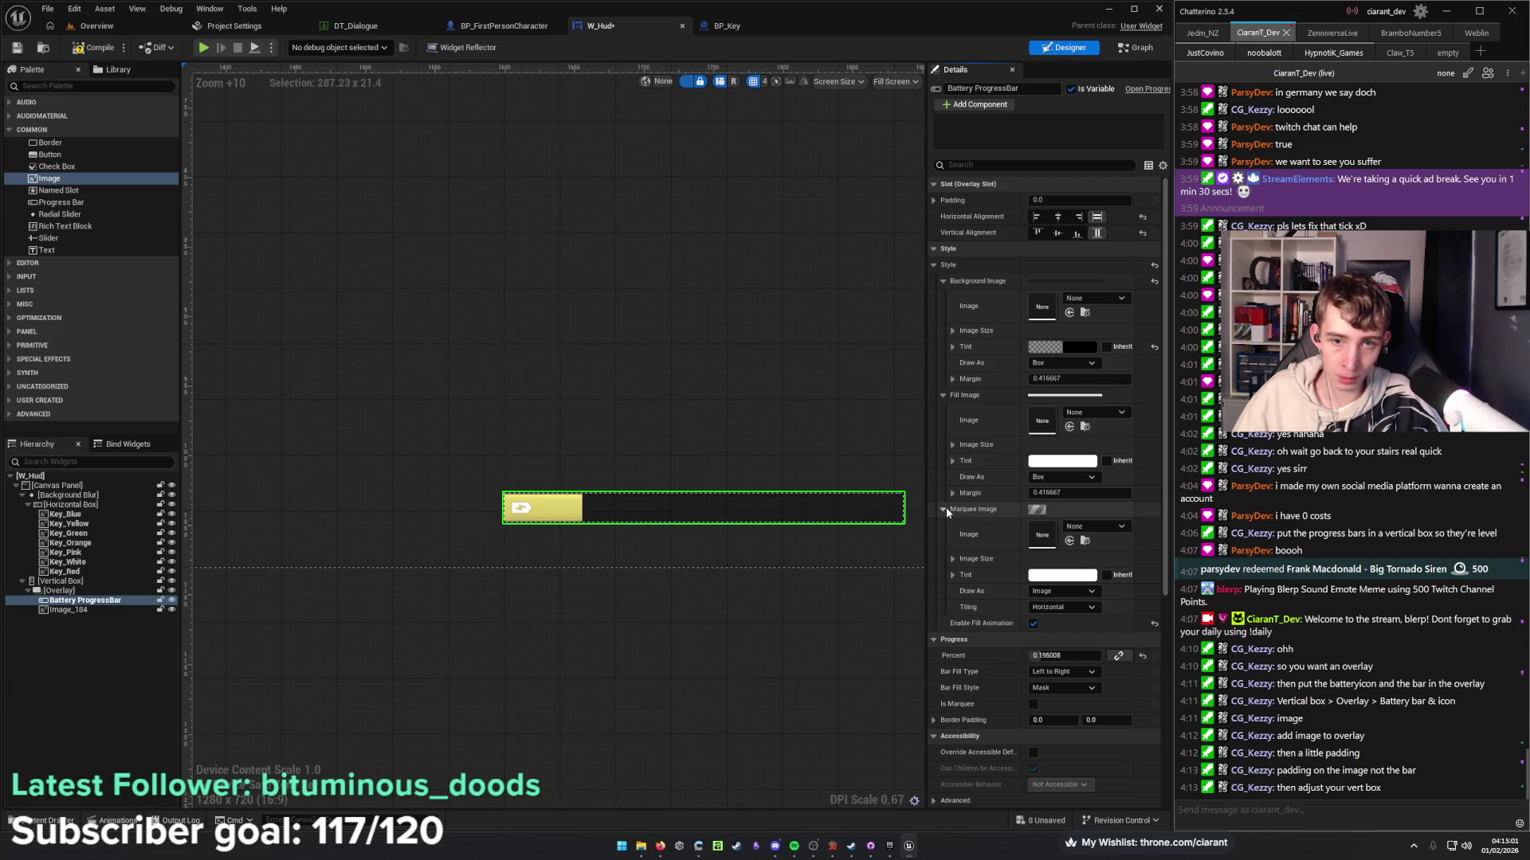
pyautogui.click(945, 509)
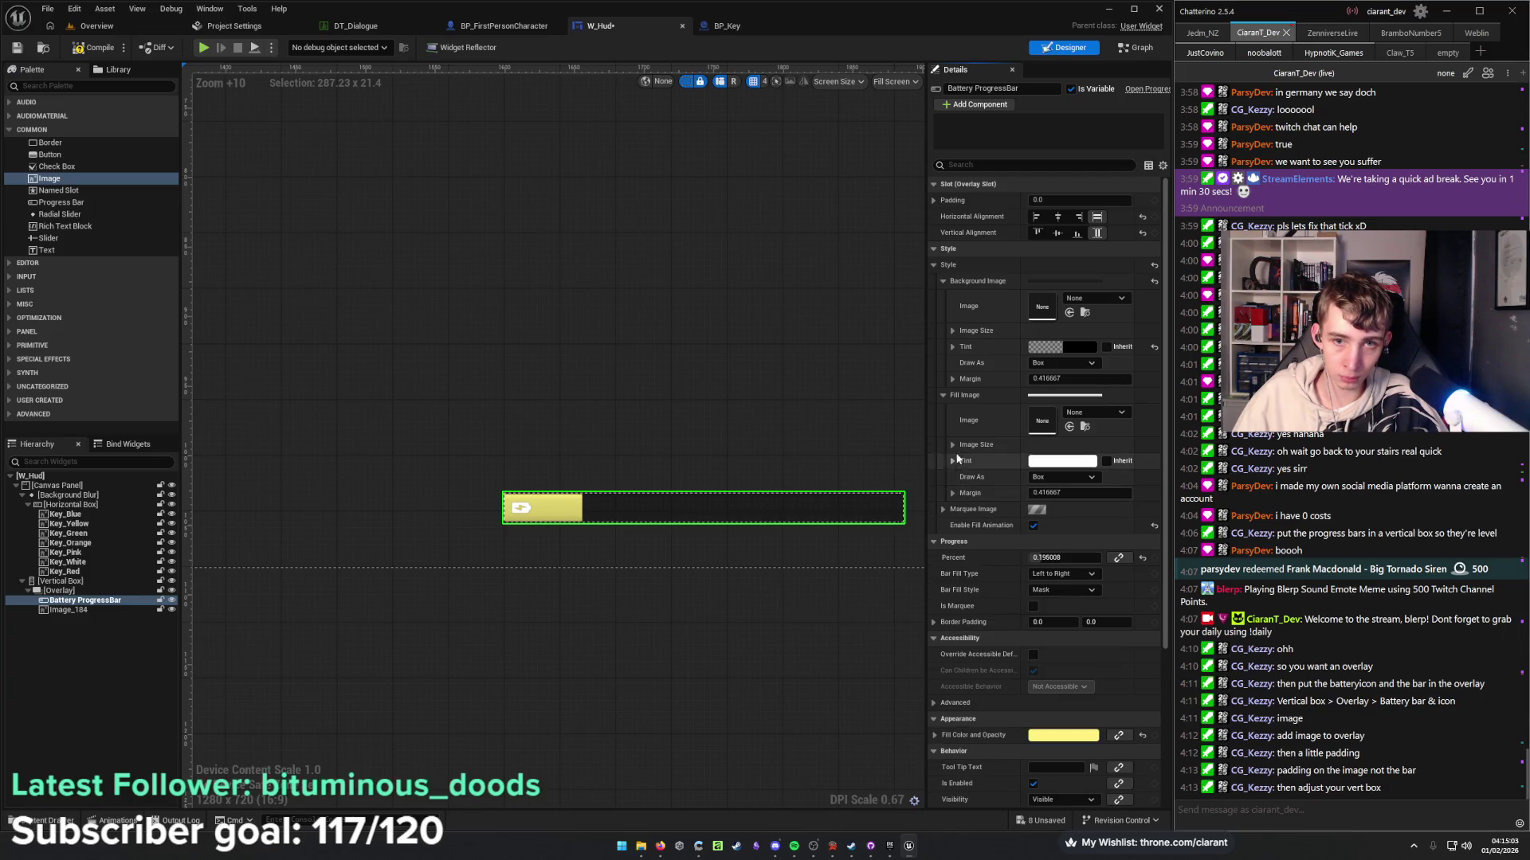
pyautogui.click(944, 395)
pyautogui.click(943, 280)
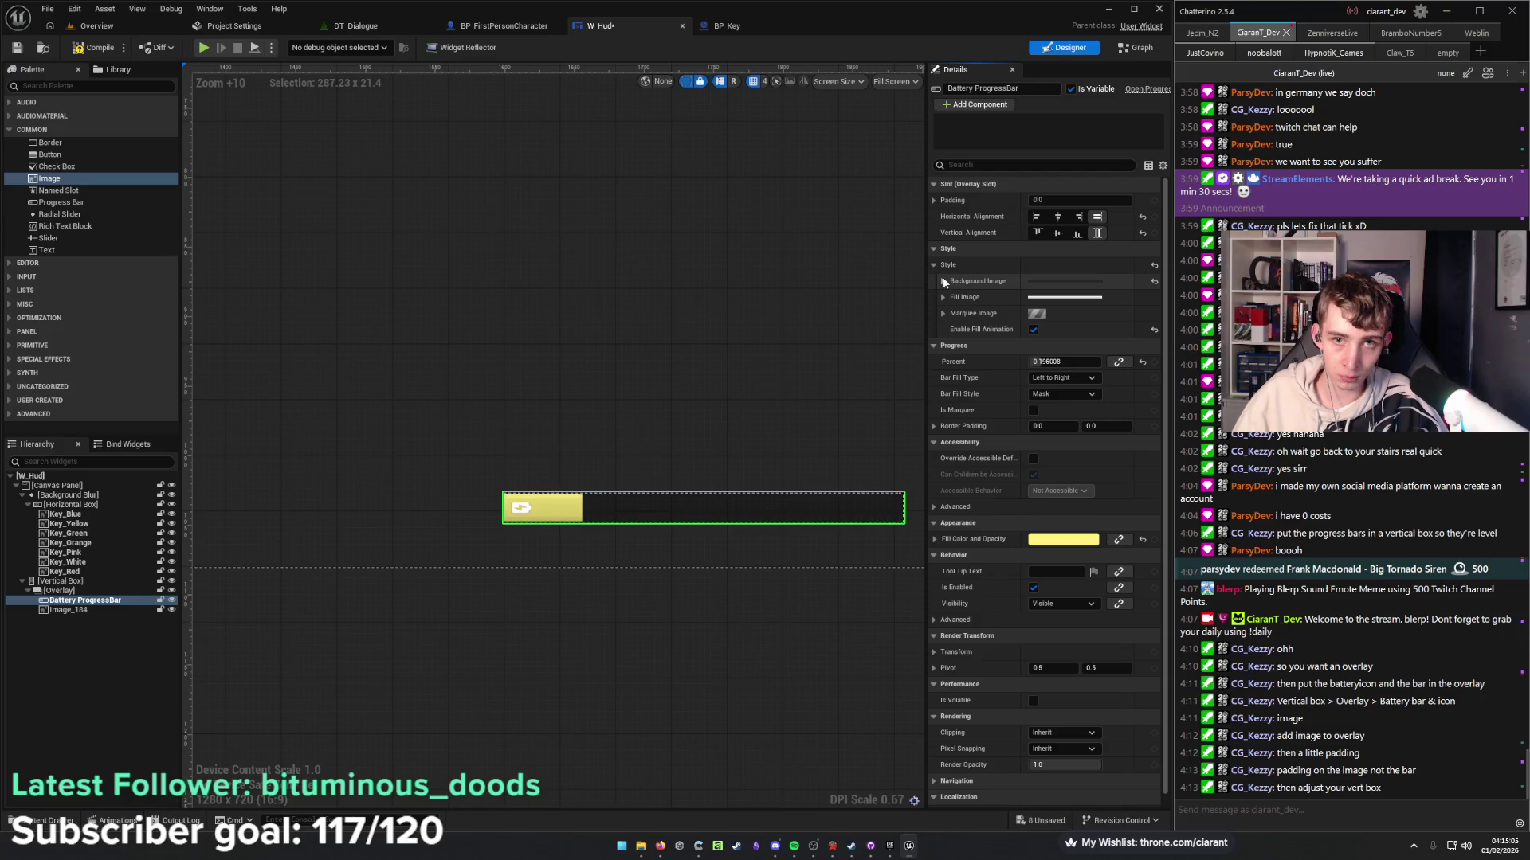
pyautogui.moveTo(715, 551); pyautogui.dragTo(575, 536)
pyautogui.hotkey('ctrl', 's')
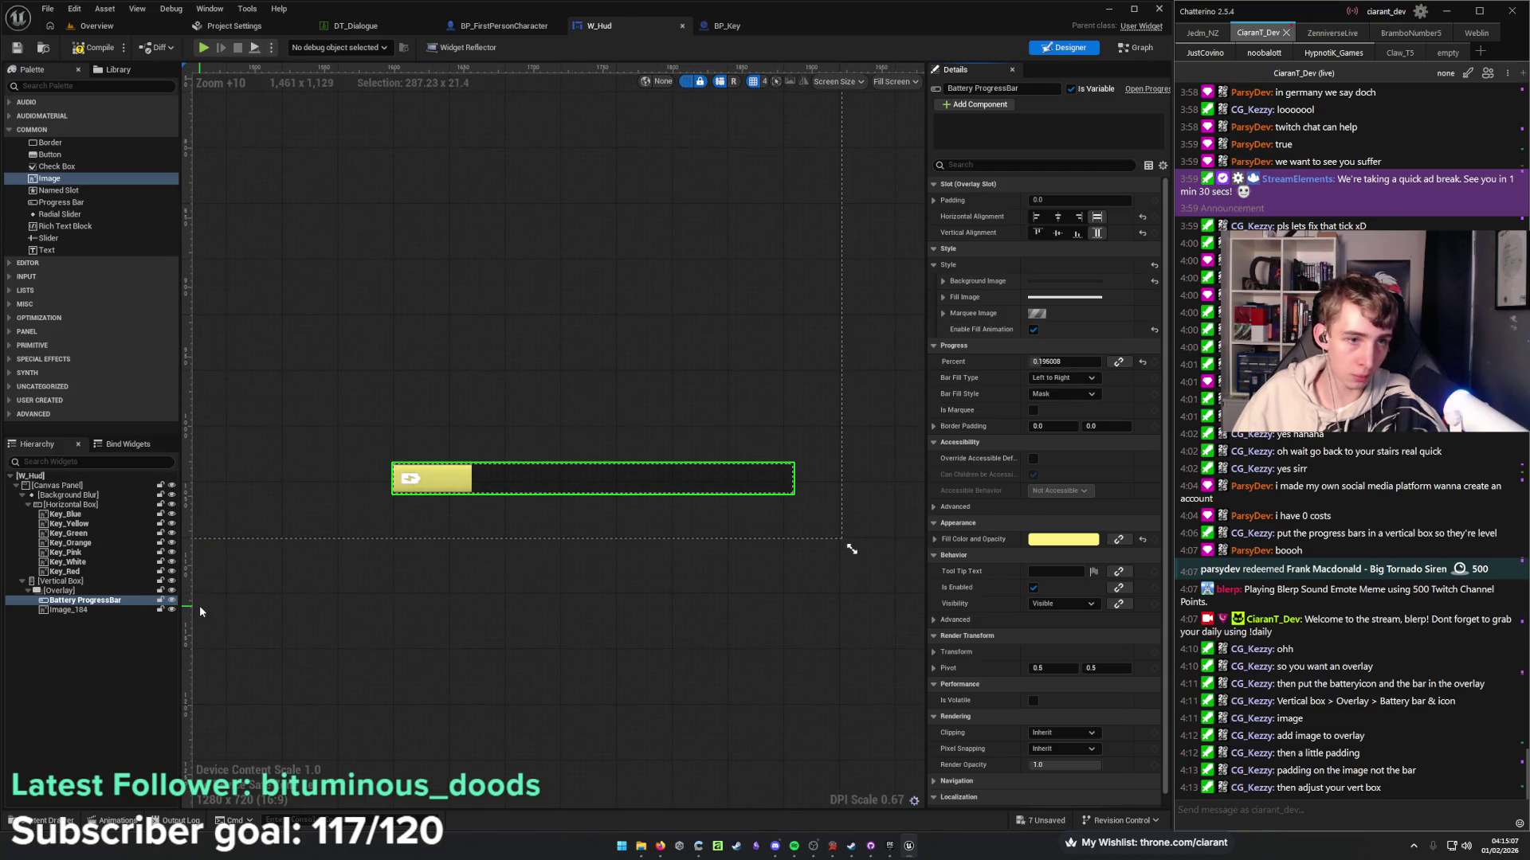
# Compile the W_Hud widget.
pyautogui.click(387, 621)
pyautogui.moveTo(387, 621); pyautogui.dragTo(448, 623)
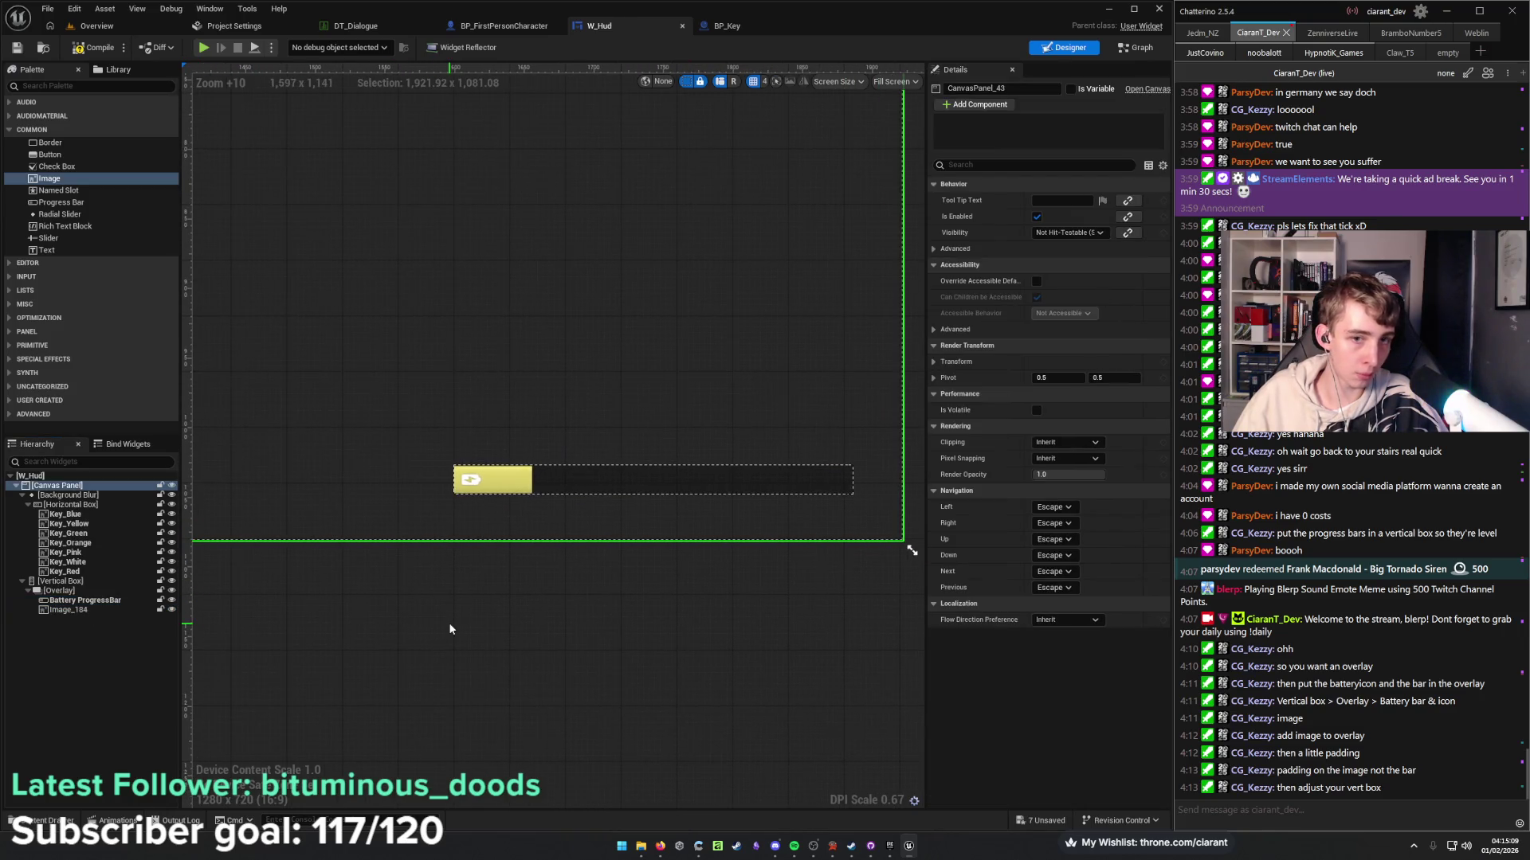
pyautogui.click(106, 50)
# Playtest the level to check the HUD battery bar, then return to the editor.
pyautogui.click(117, 30)
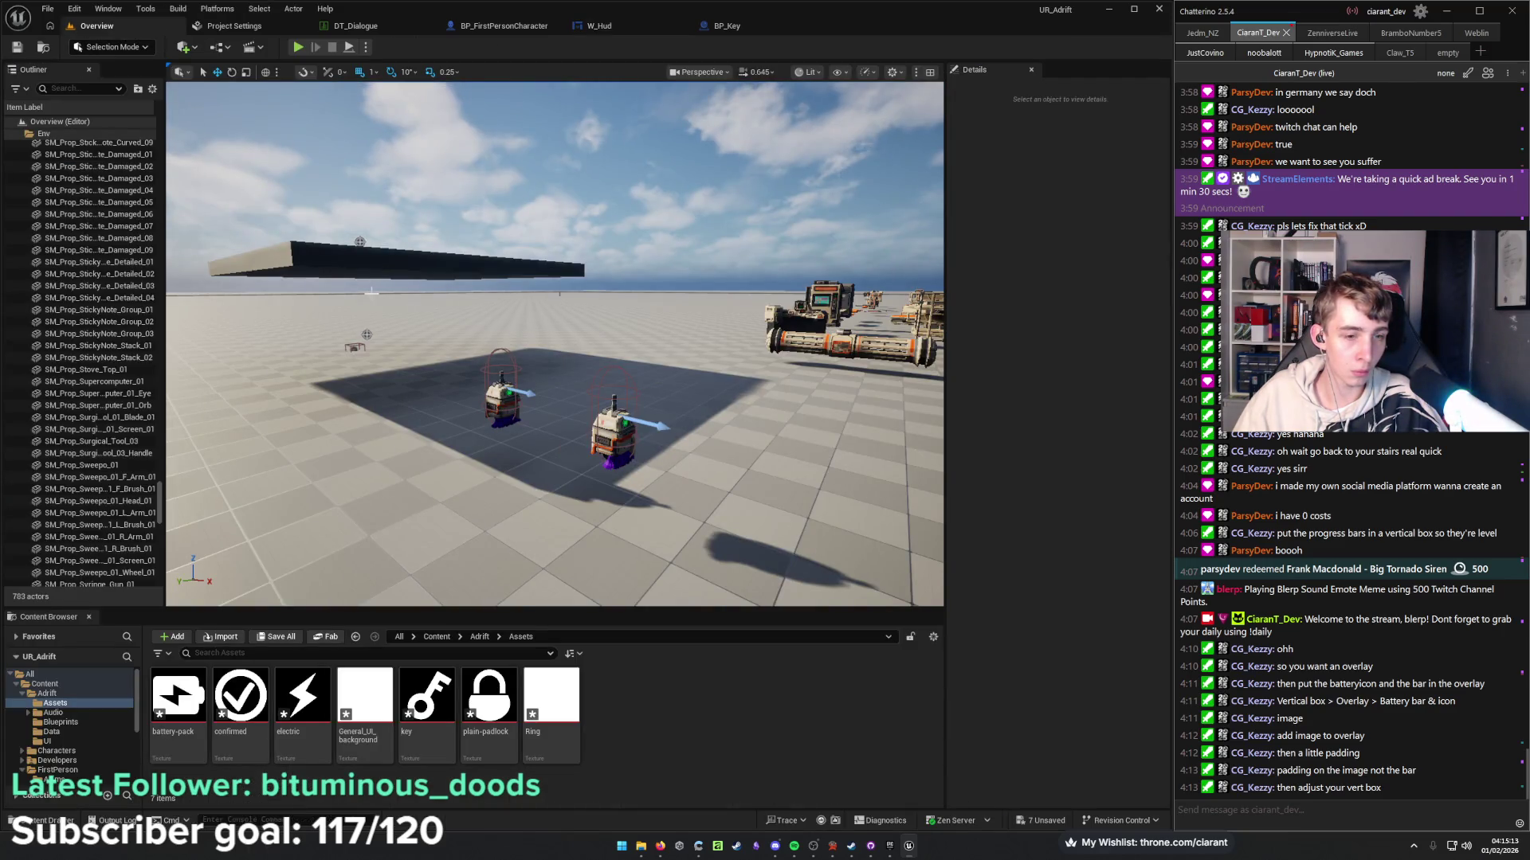
pyautogui.moveTo(367, 350); pyautogui.dragTo(379, 325)
pyautogui.hotkey('alt', 'p')
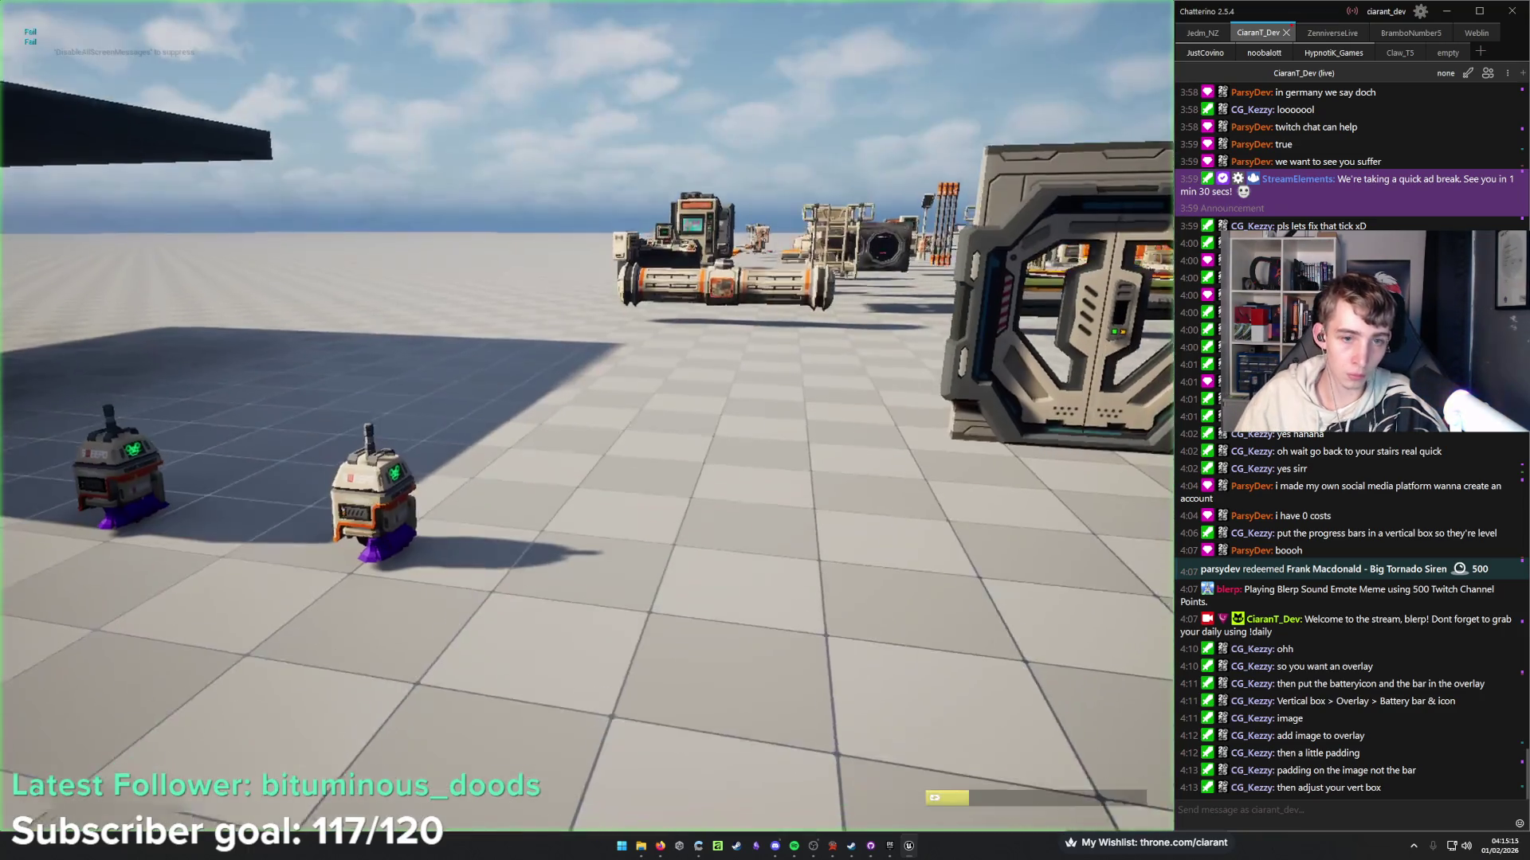
pyautogui.press('w')
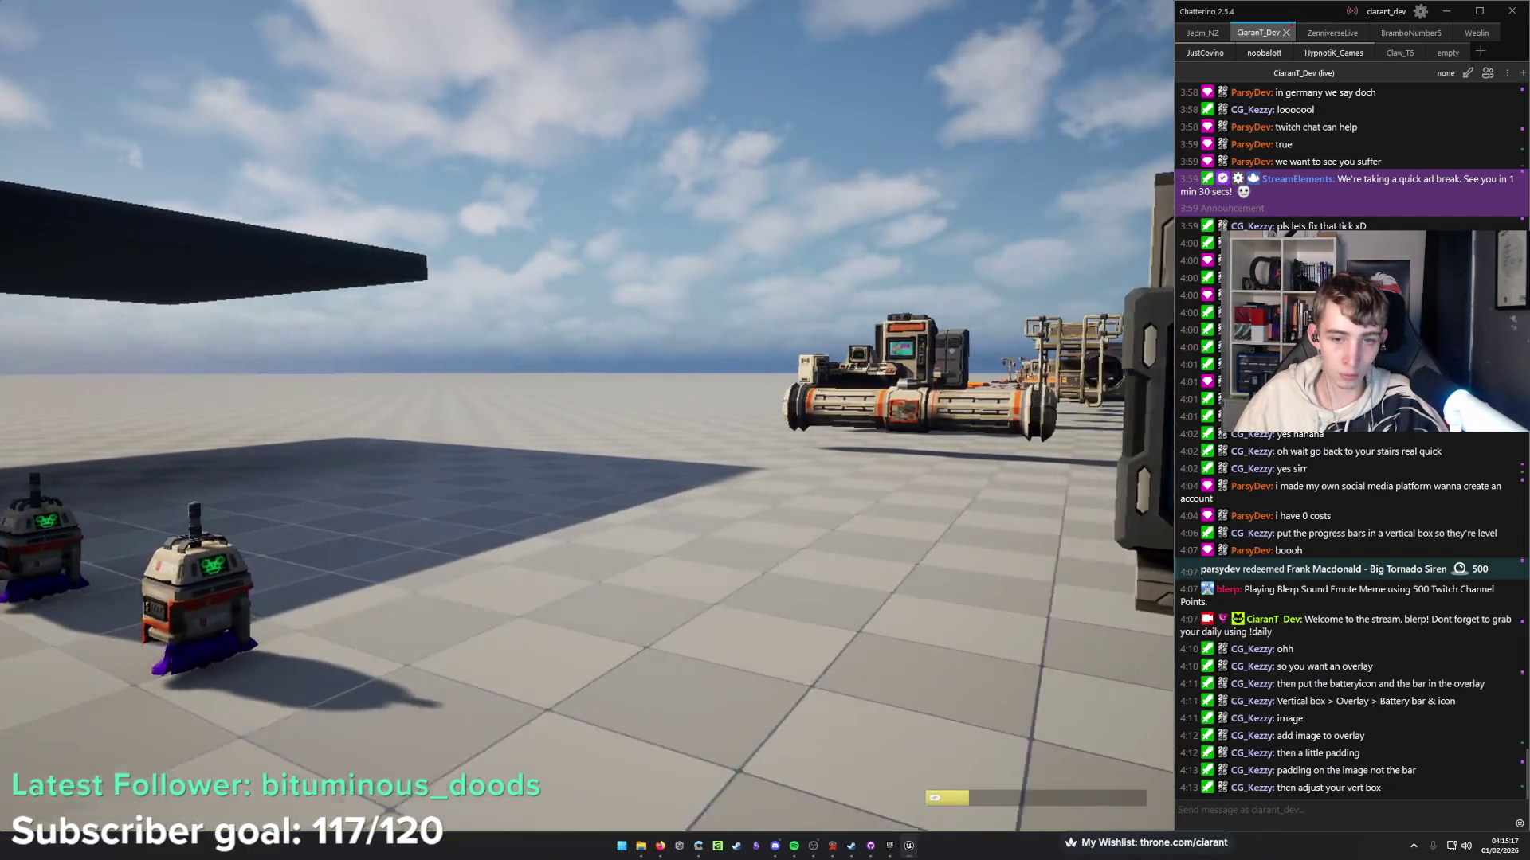
pyautogui.press('w')
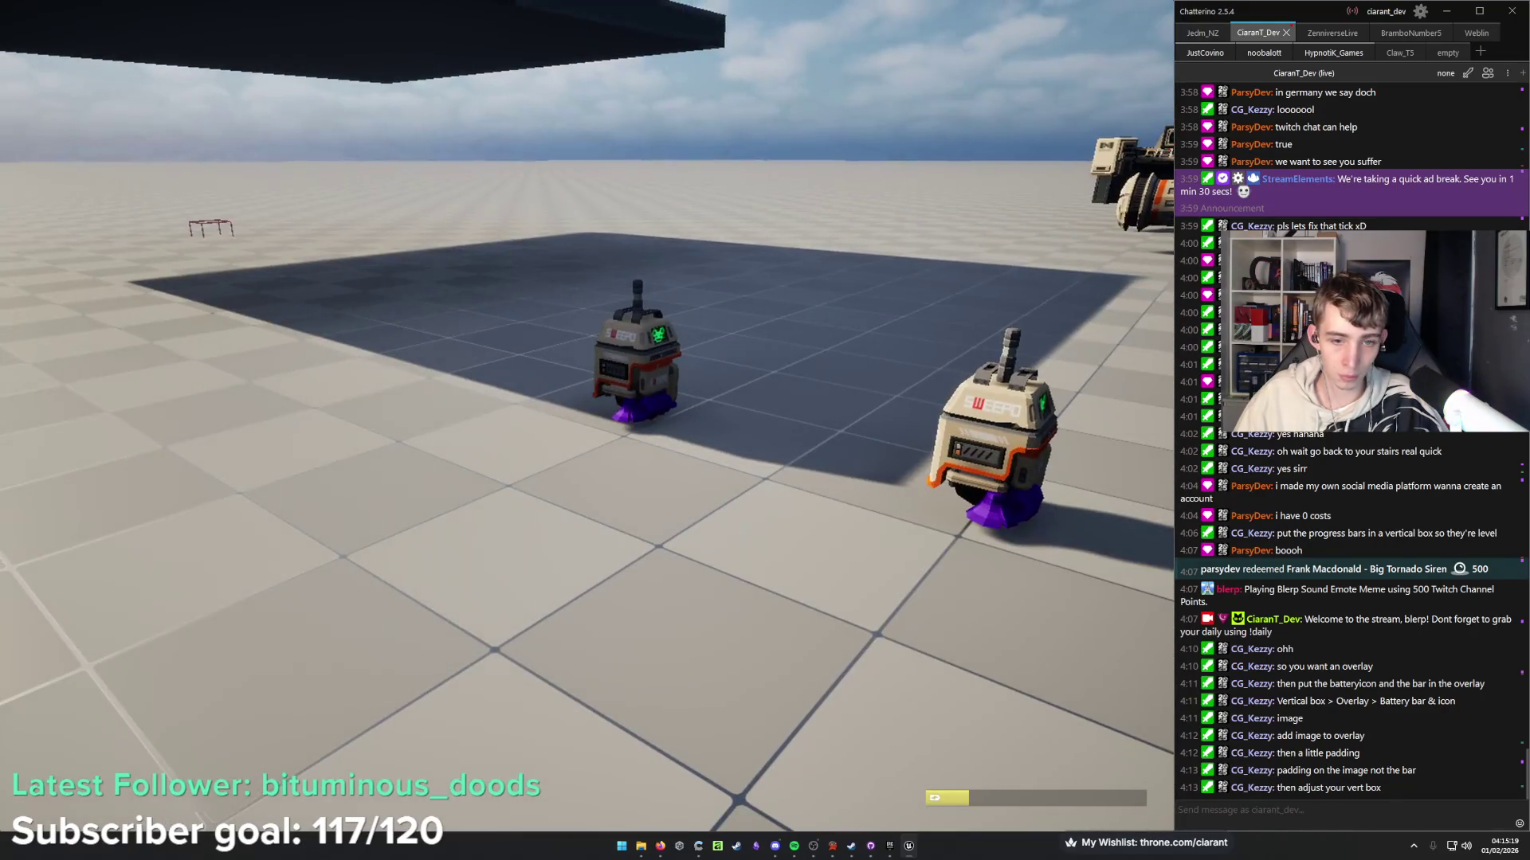
pyautogui.press('w')
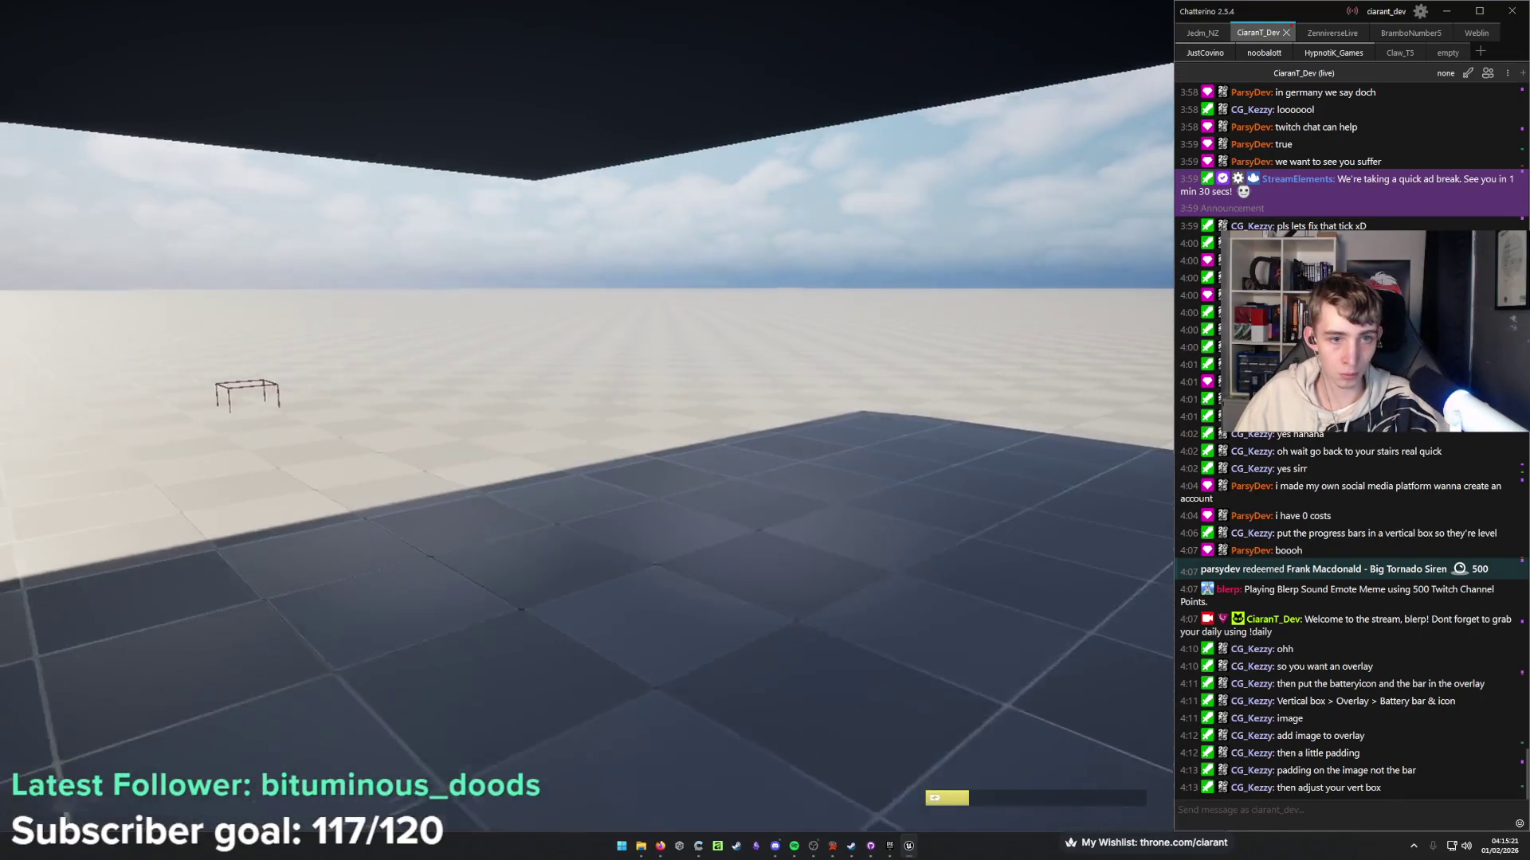
pyautogui.press('w')
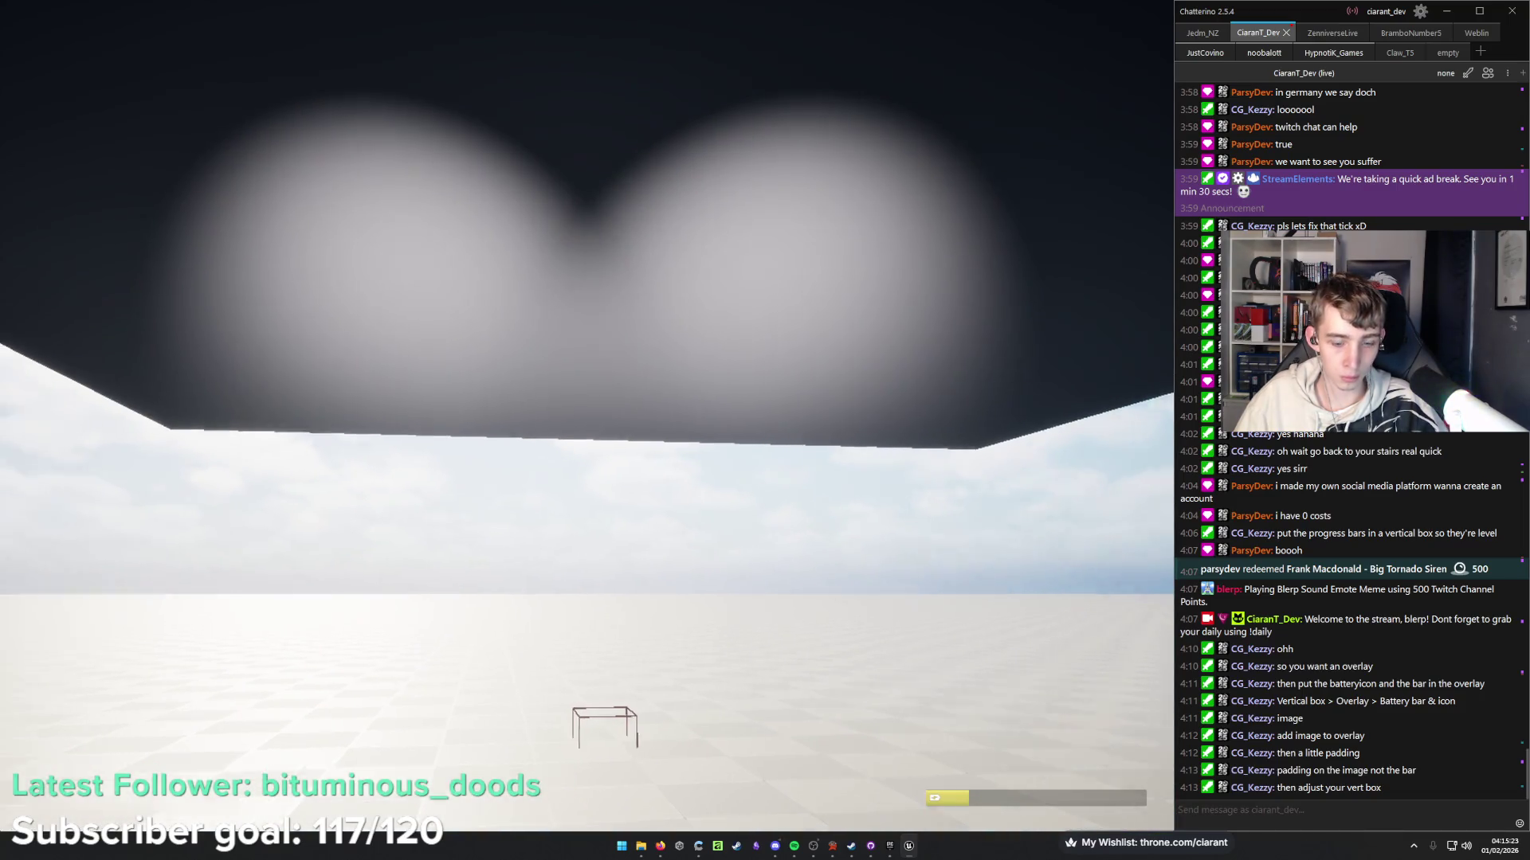
pyautogui.press('Escape')
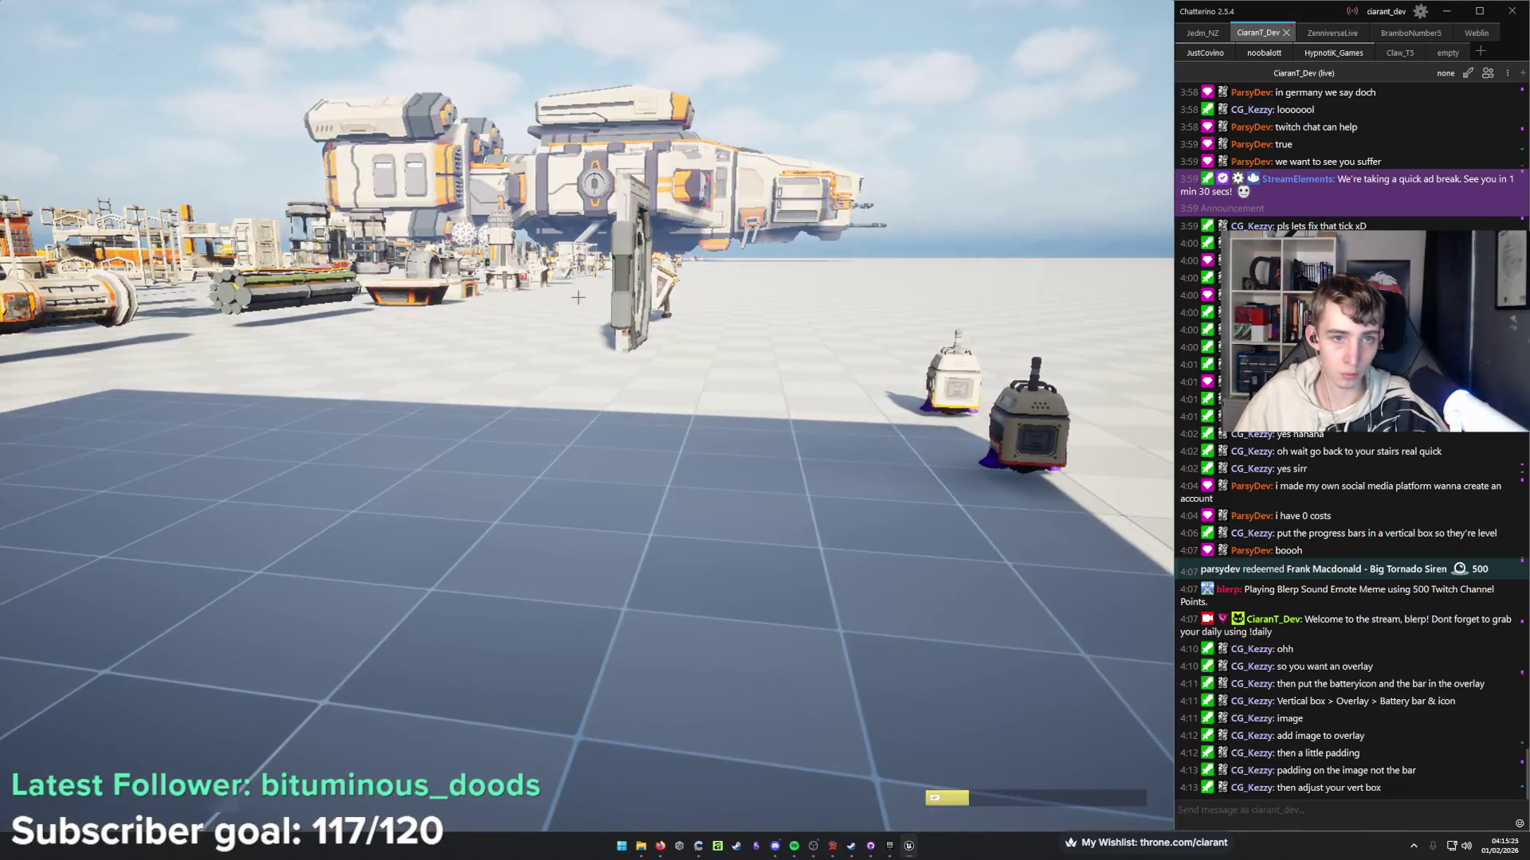
pyautogui.press('F11')
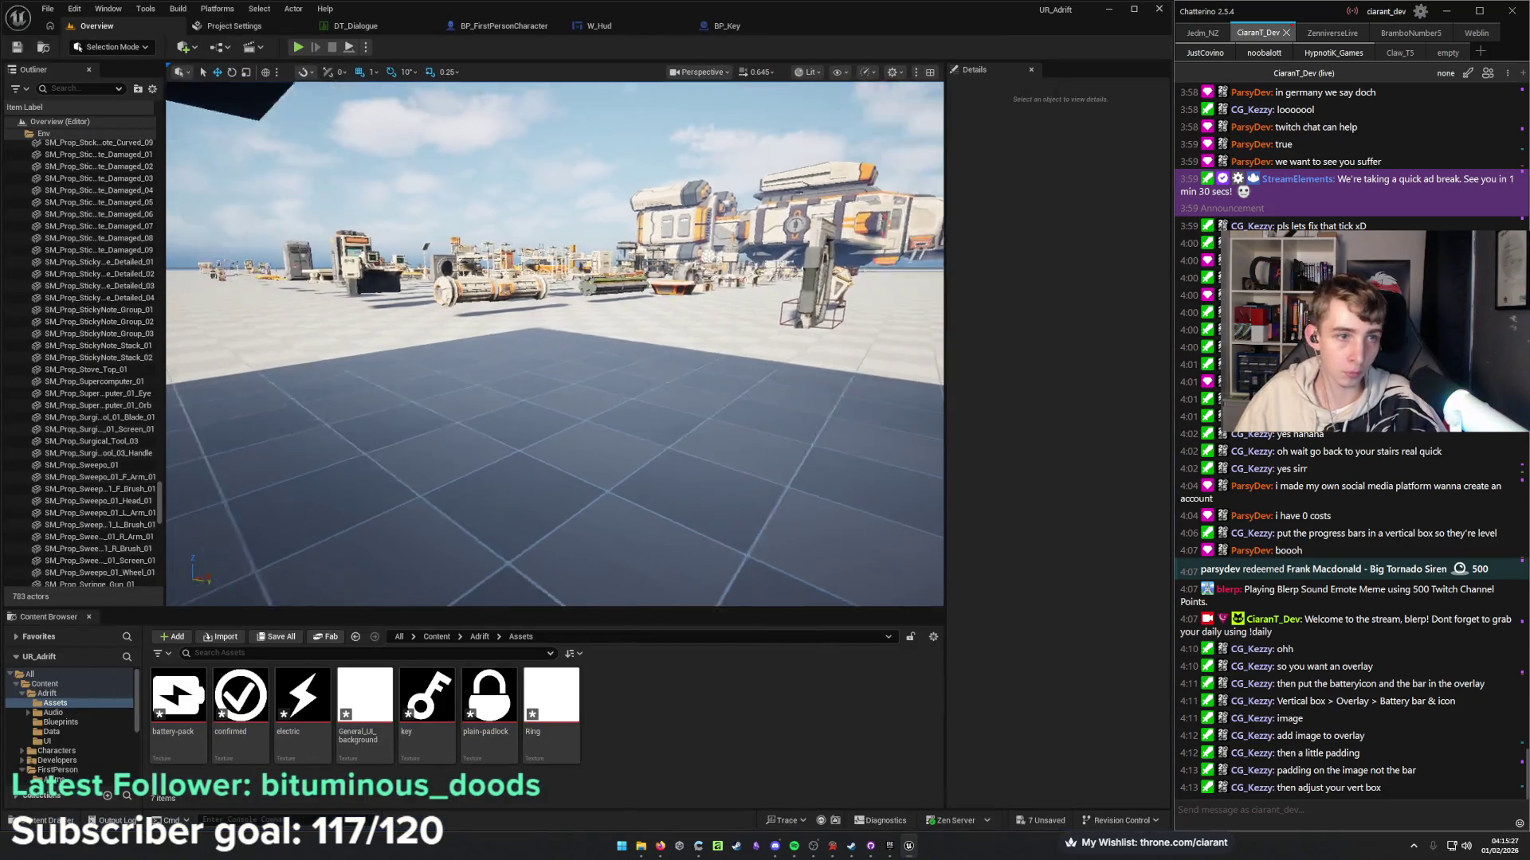
pyautogui.moveTo(233, 93); pyautogui.dragTo(233, 92)
# Close the DT_Dialogue tab and review the character blueprint's BeginPlay HUD chain.
pyautogui.click(251, 30)
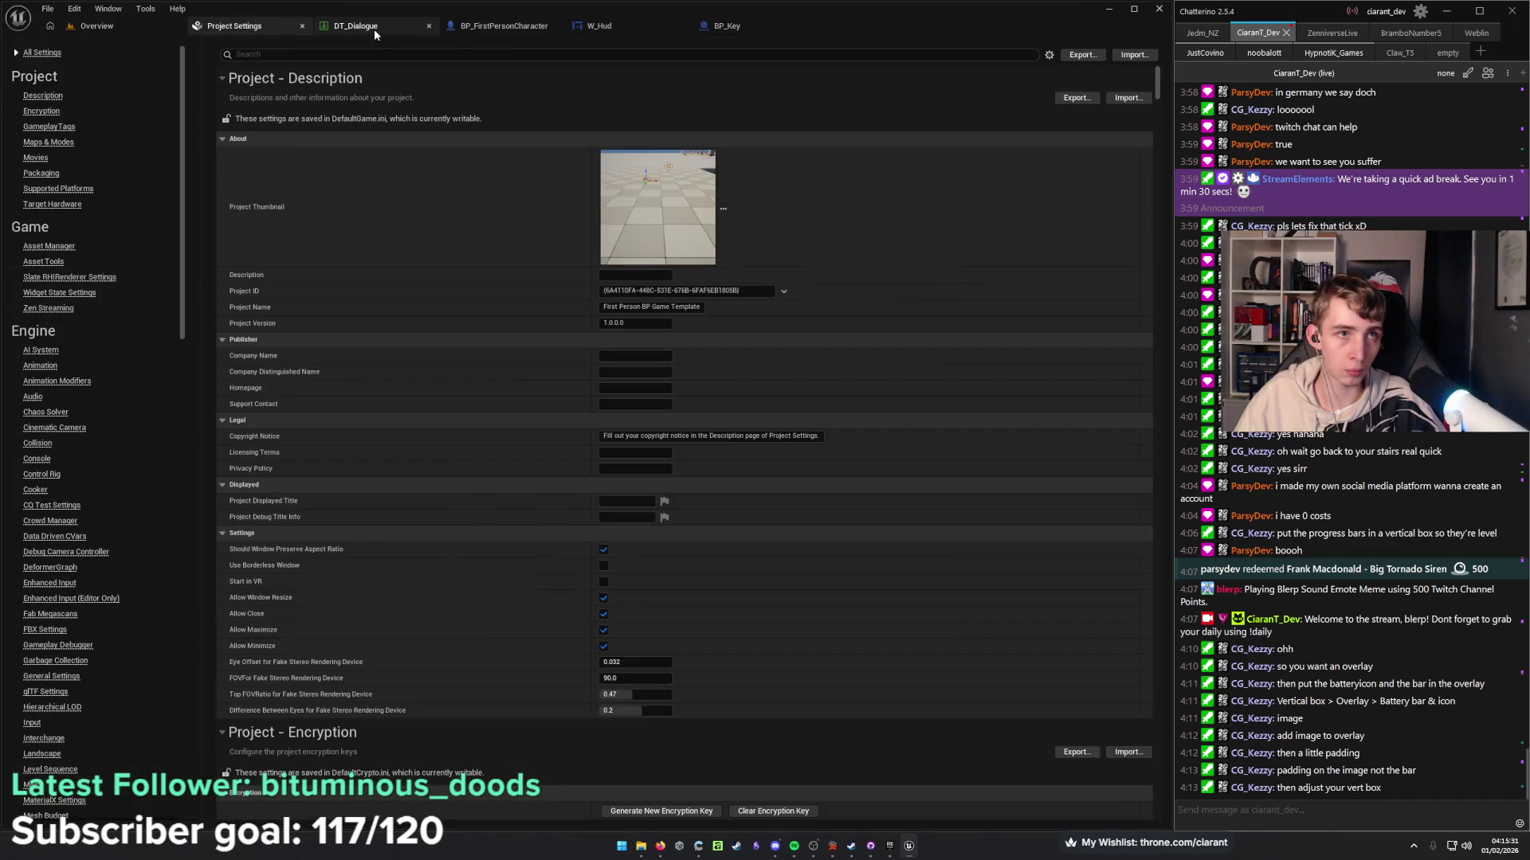
pyautogui.click(374, 28)
pyautogui.click(503, 30)
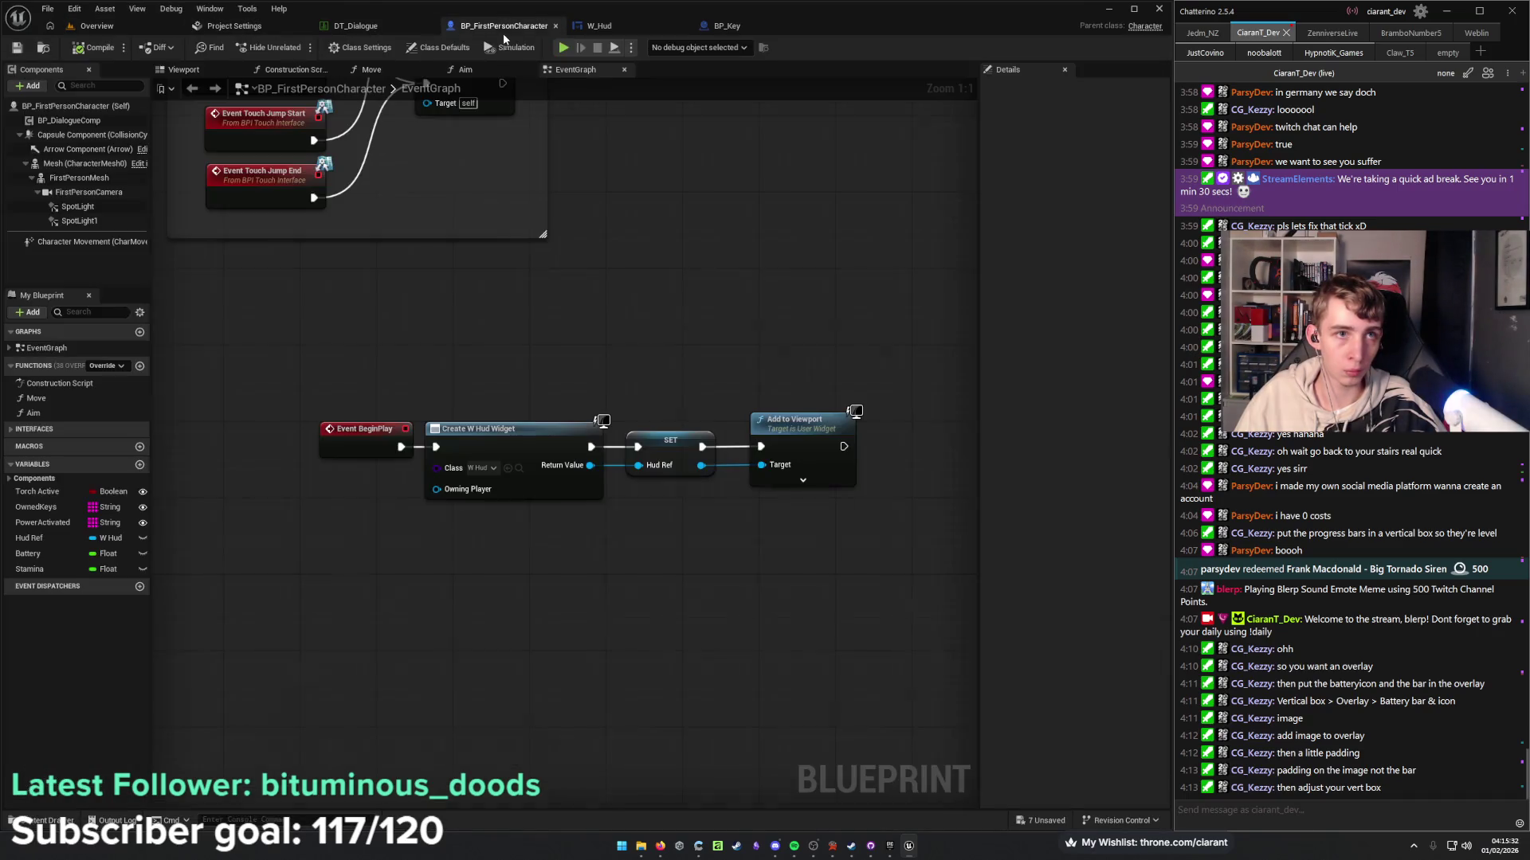
pyautogui.click(429, 28)
pyautogui.click(234, 29)
pyautogui.click(370, 26)
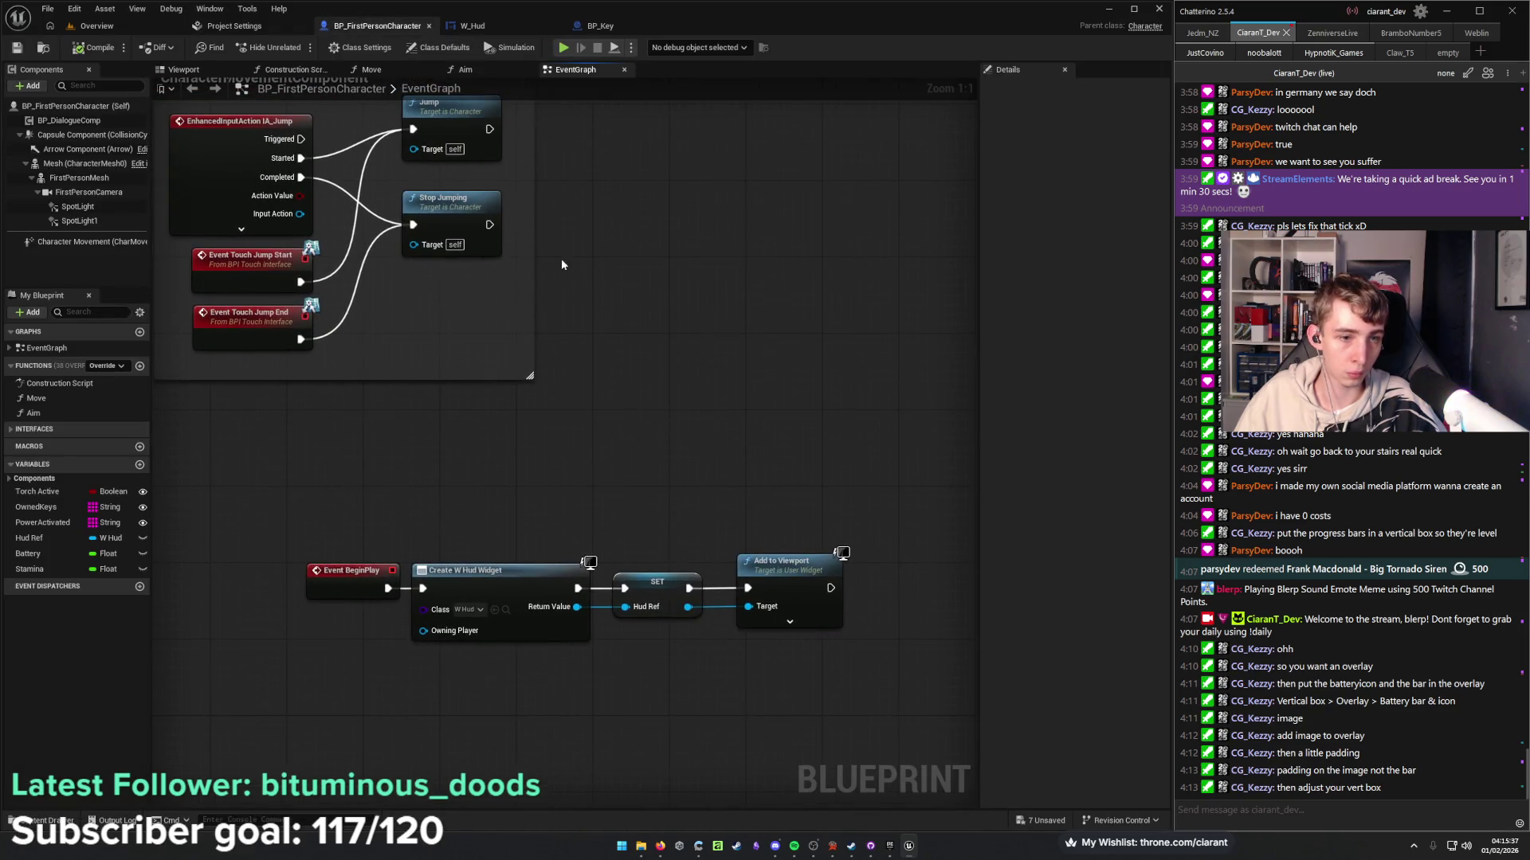
pyautogui.click(491, 27)
pyautogui.click(373, 26)
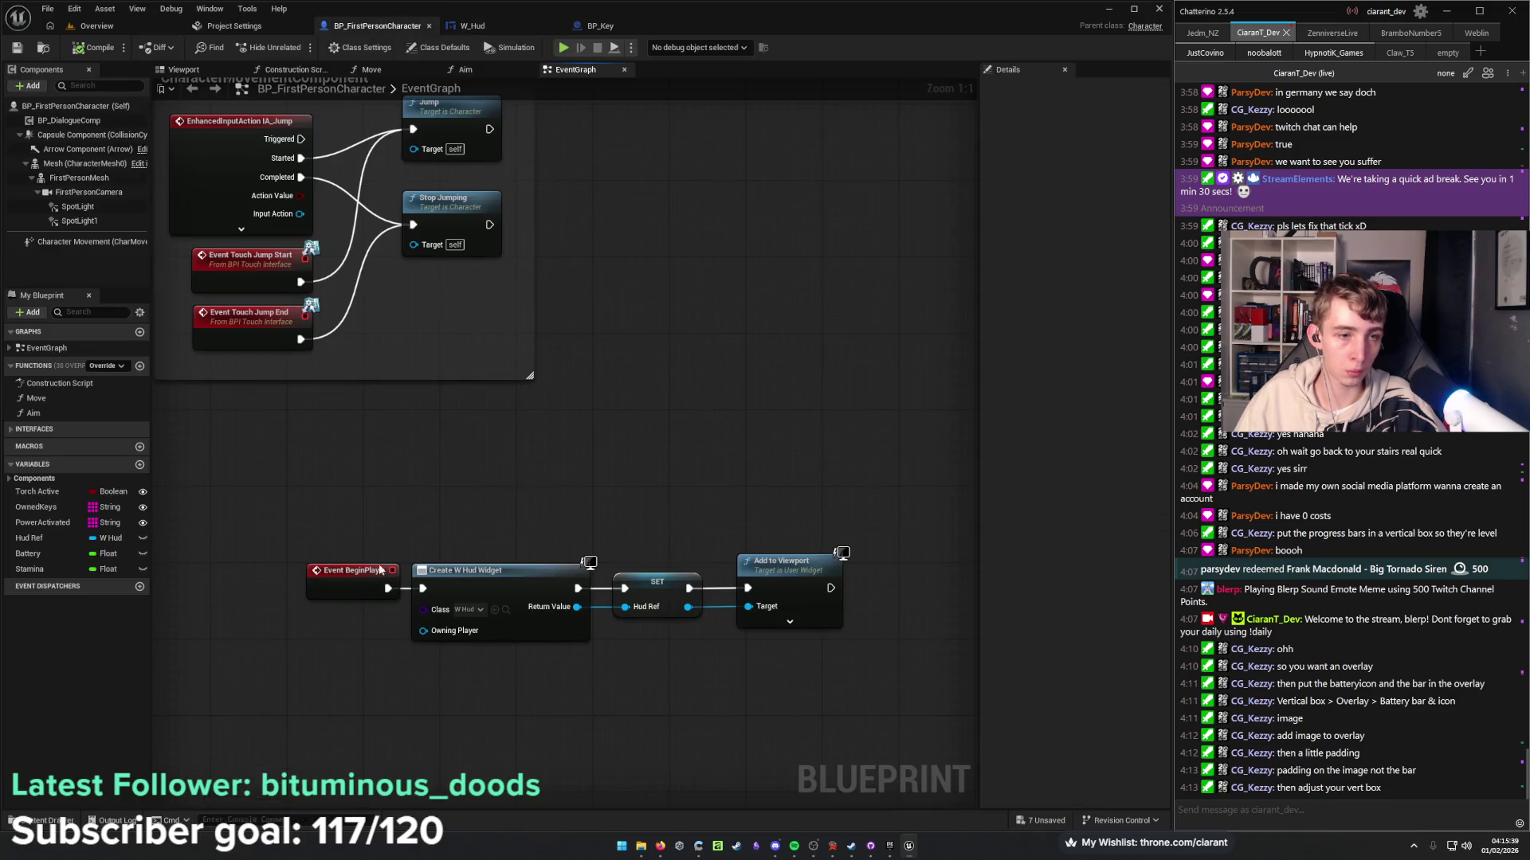
pyautogui.moveTo(304, 497); pyautogui.dragTo(431, 454)
pyautogui.moveTo(298, 532); pyautogui.dragTo(235, 466)
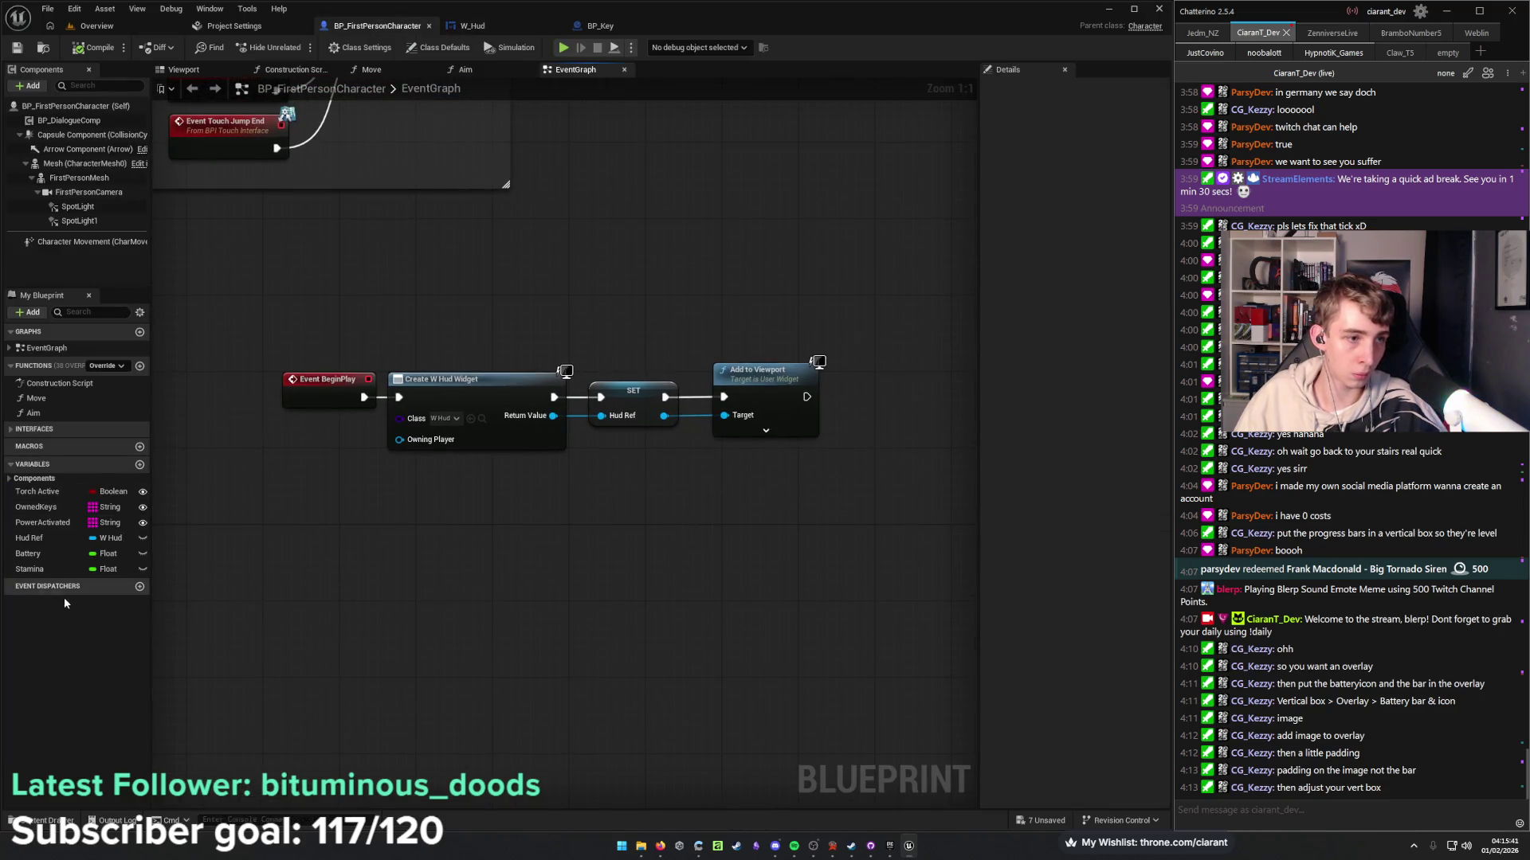
pyautogui.click(599, 25)
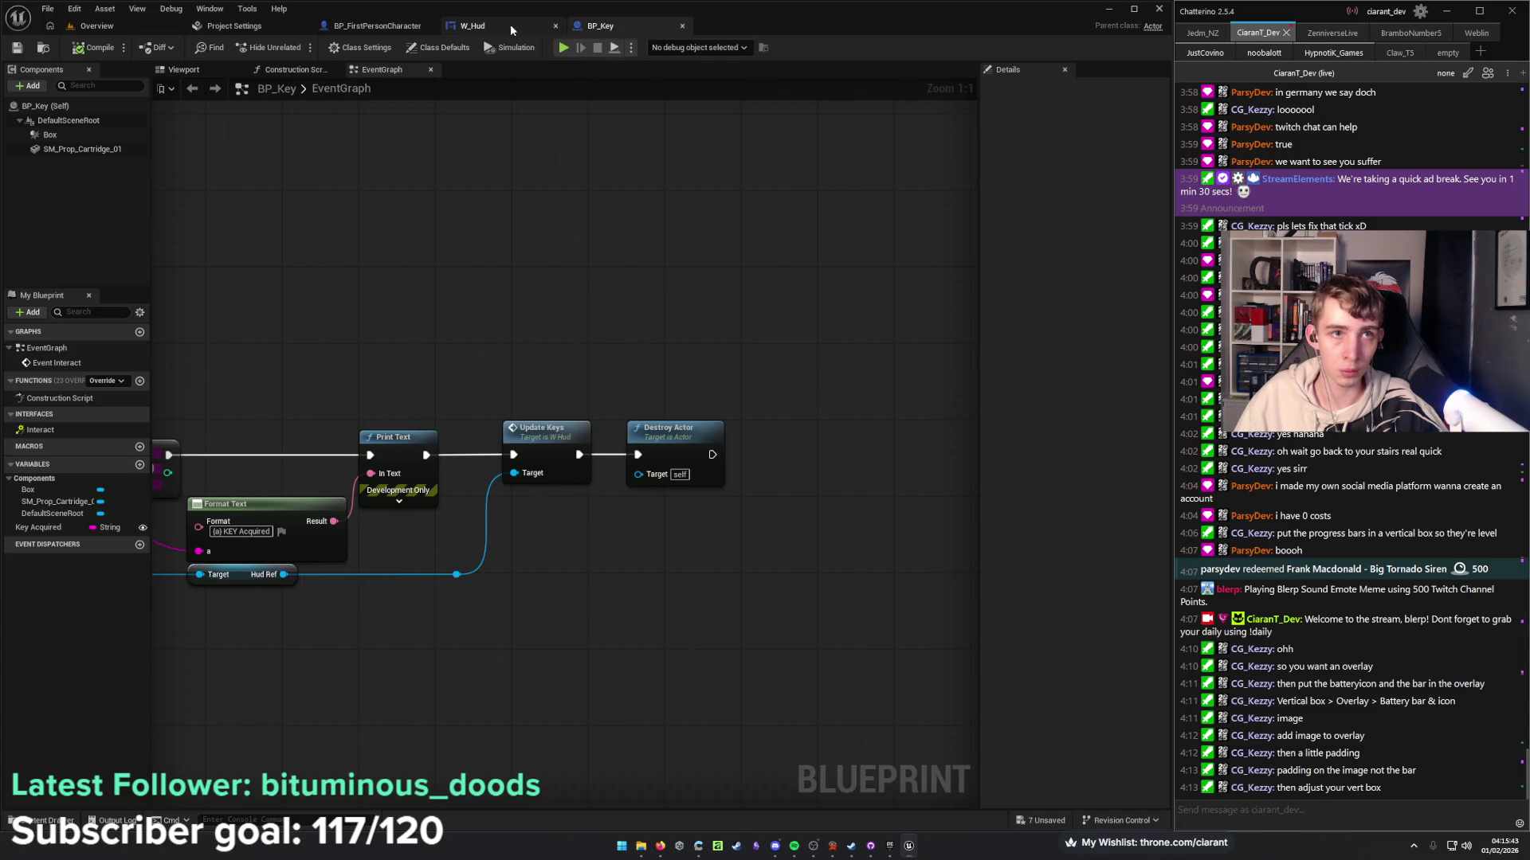
# Set the Battery ProgressBar's Percent to 0.0 and create a binding function for it.
pyautogui.click(473, 26)
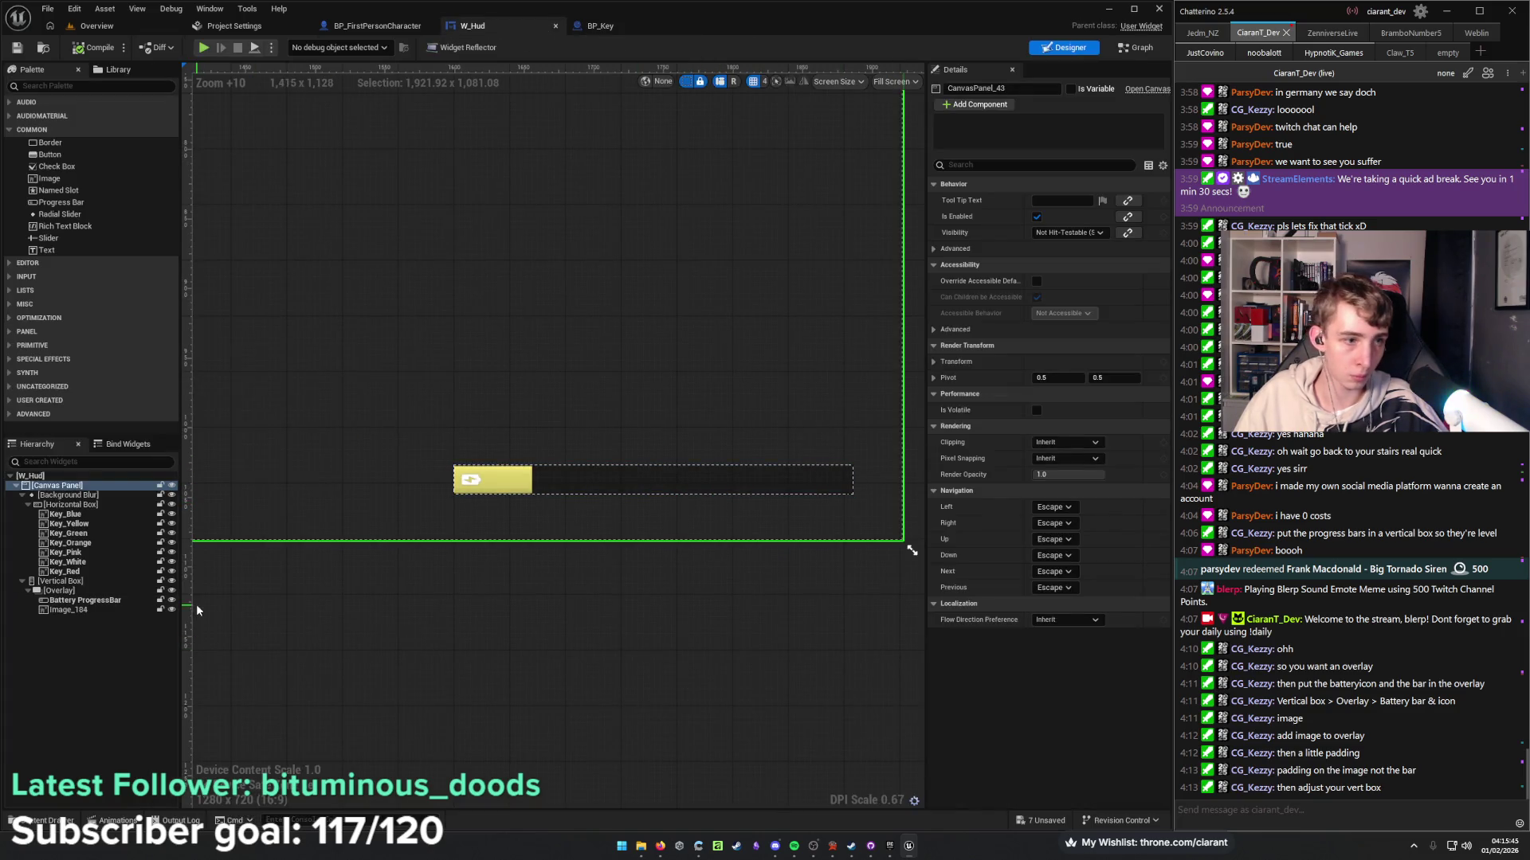
pyautogui.click(85, 600)
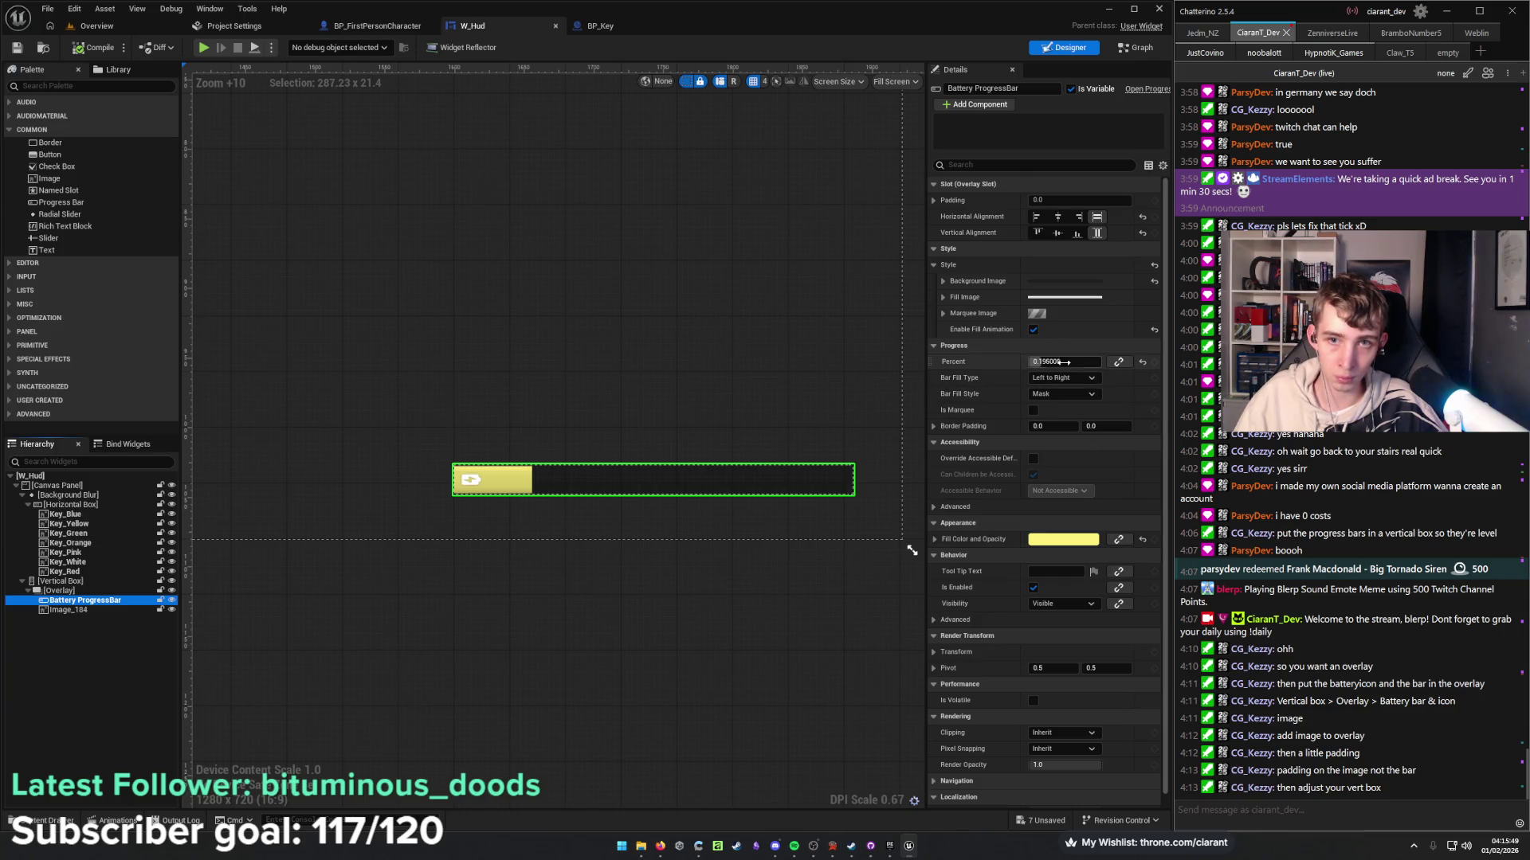
pyautogui.moveTo(1063, 363); pyautogui.dragTo(1032, 363)
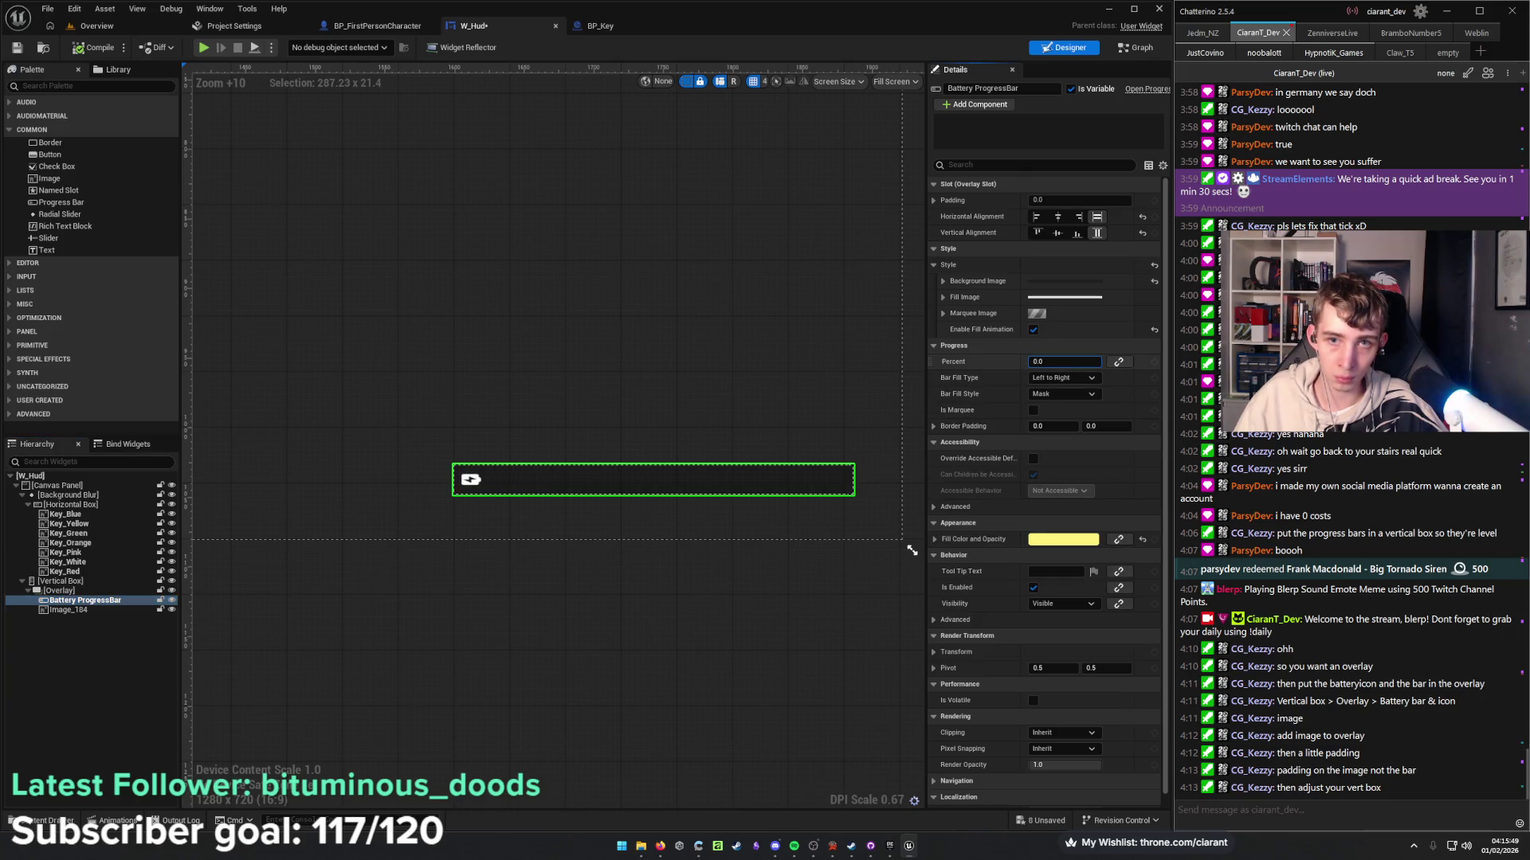
pyautogui.click(1118, 363)
pyautogui.click(1157, 395)
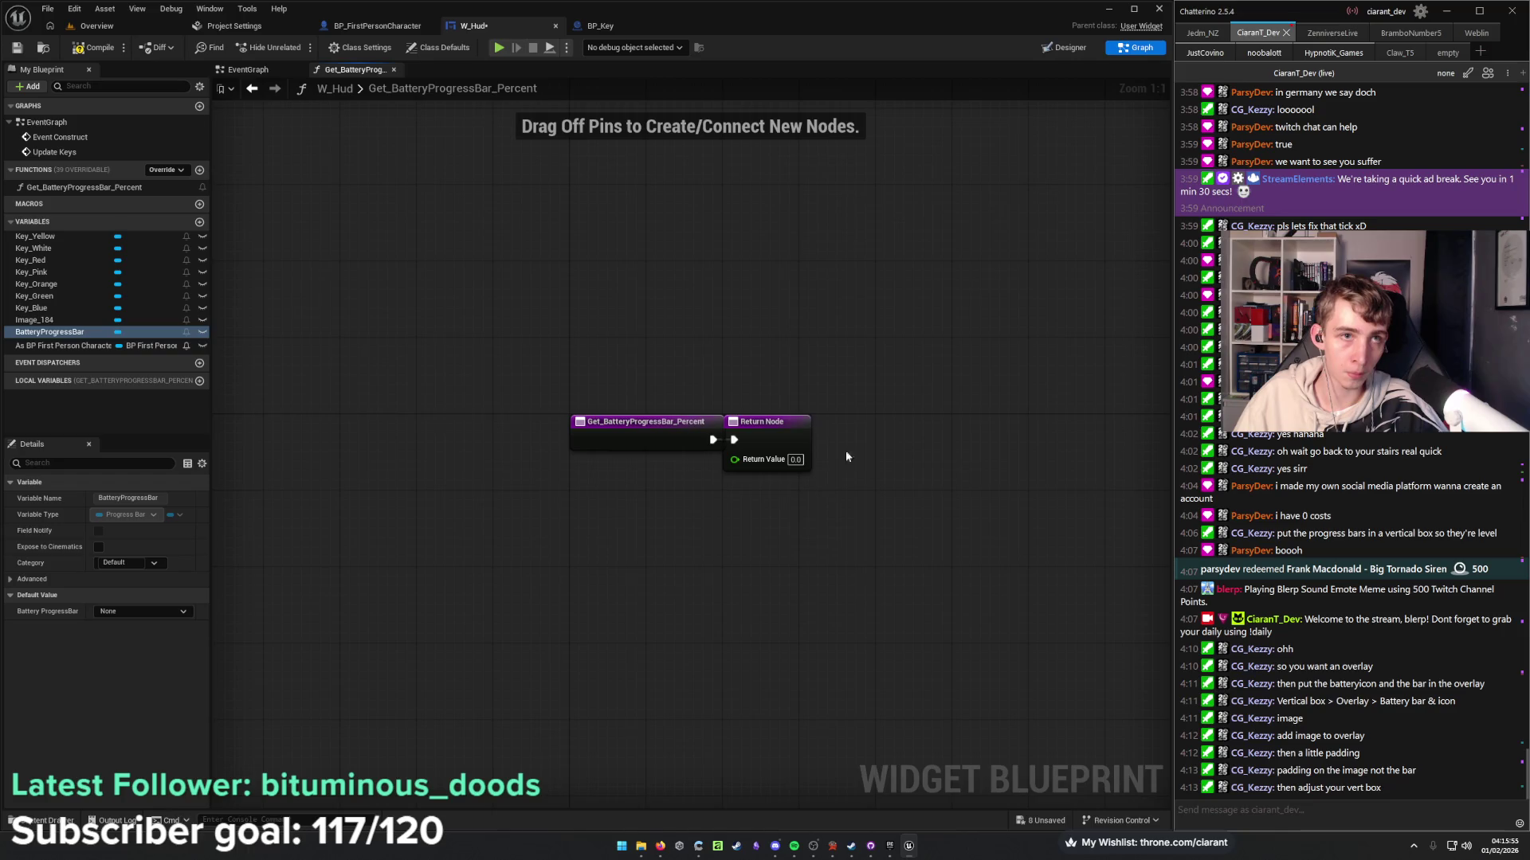
# Place a first-person character reference and get its Battery value in the percent function.
pyautogui.moveTo(876, 433)
pyautogui.mouseDown()
pyautogui.moveTo(568, 468)
pyautogui.moveTo(956, 465)
pyautogui.mouseUp()
pyautogui.click(494, 482)
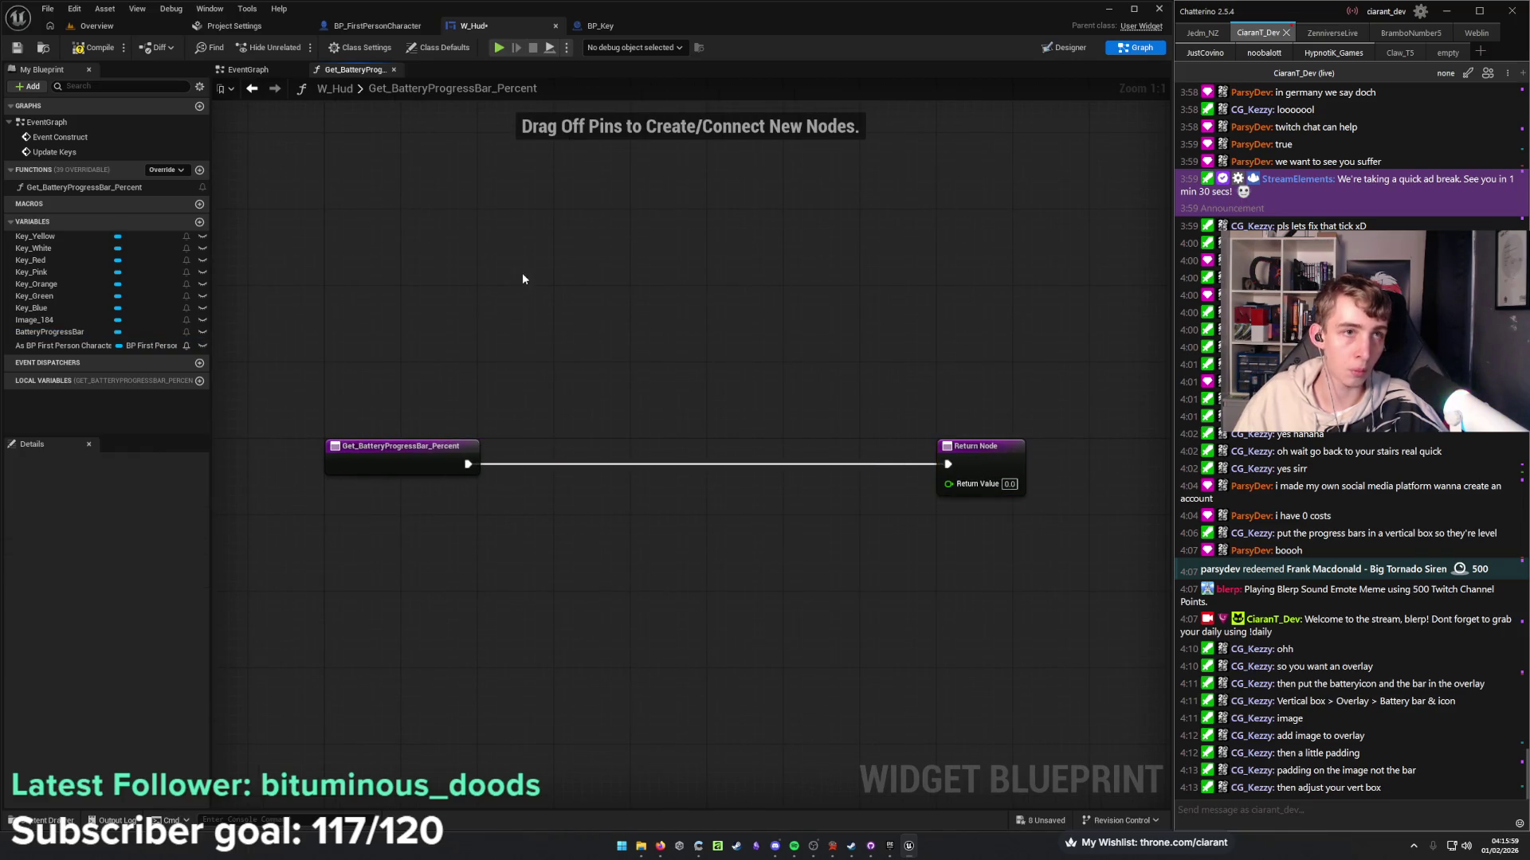
pyautogui.click(367, 27)
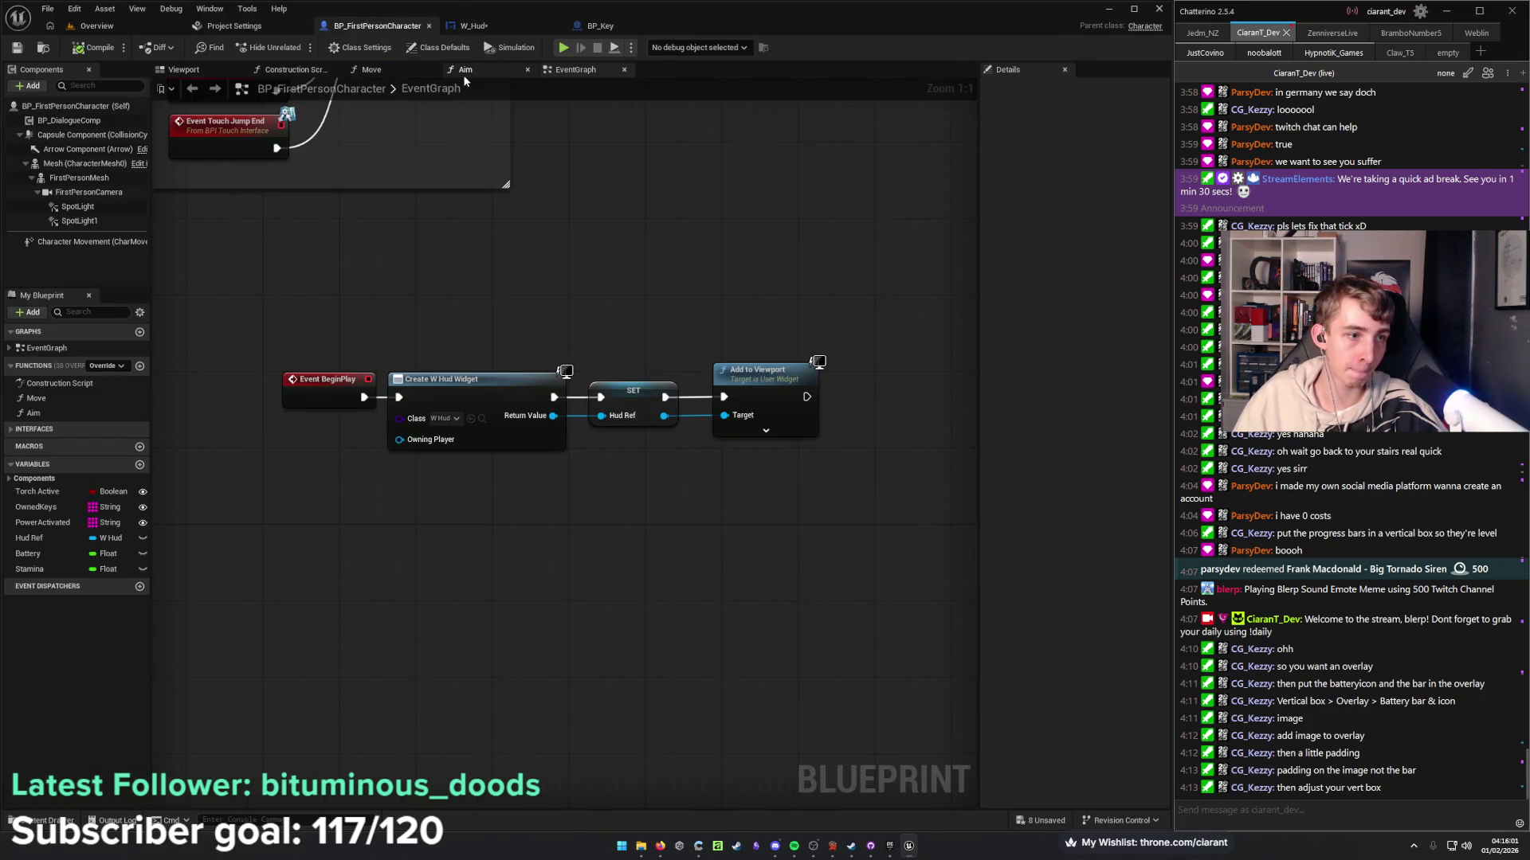
pyautogui.click(486, 26)
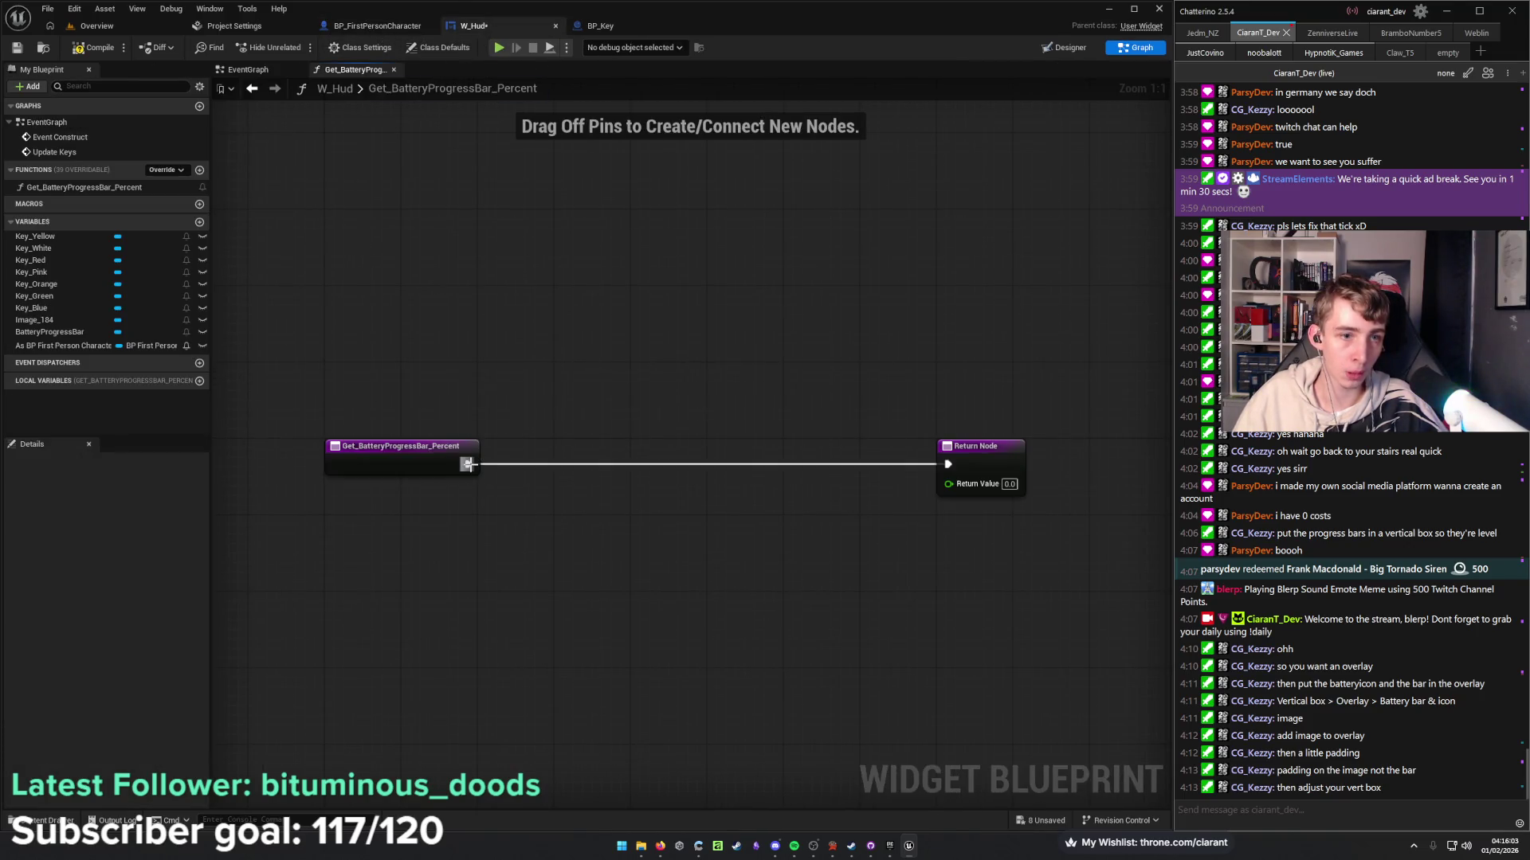
pyautogui.moveTo(65, 346)
pyautogui.mouseDown()
pyautogui.moveTo(369, 554)
pyautogui.moveTo(350, 549)
pyautogui.mouseUp()
pyautogui.moveTo(456, 554); pyautogui.dragTo(531, 538)
pyautogui.write('ge')
pyautogui.write(' battery')
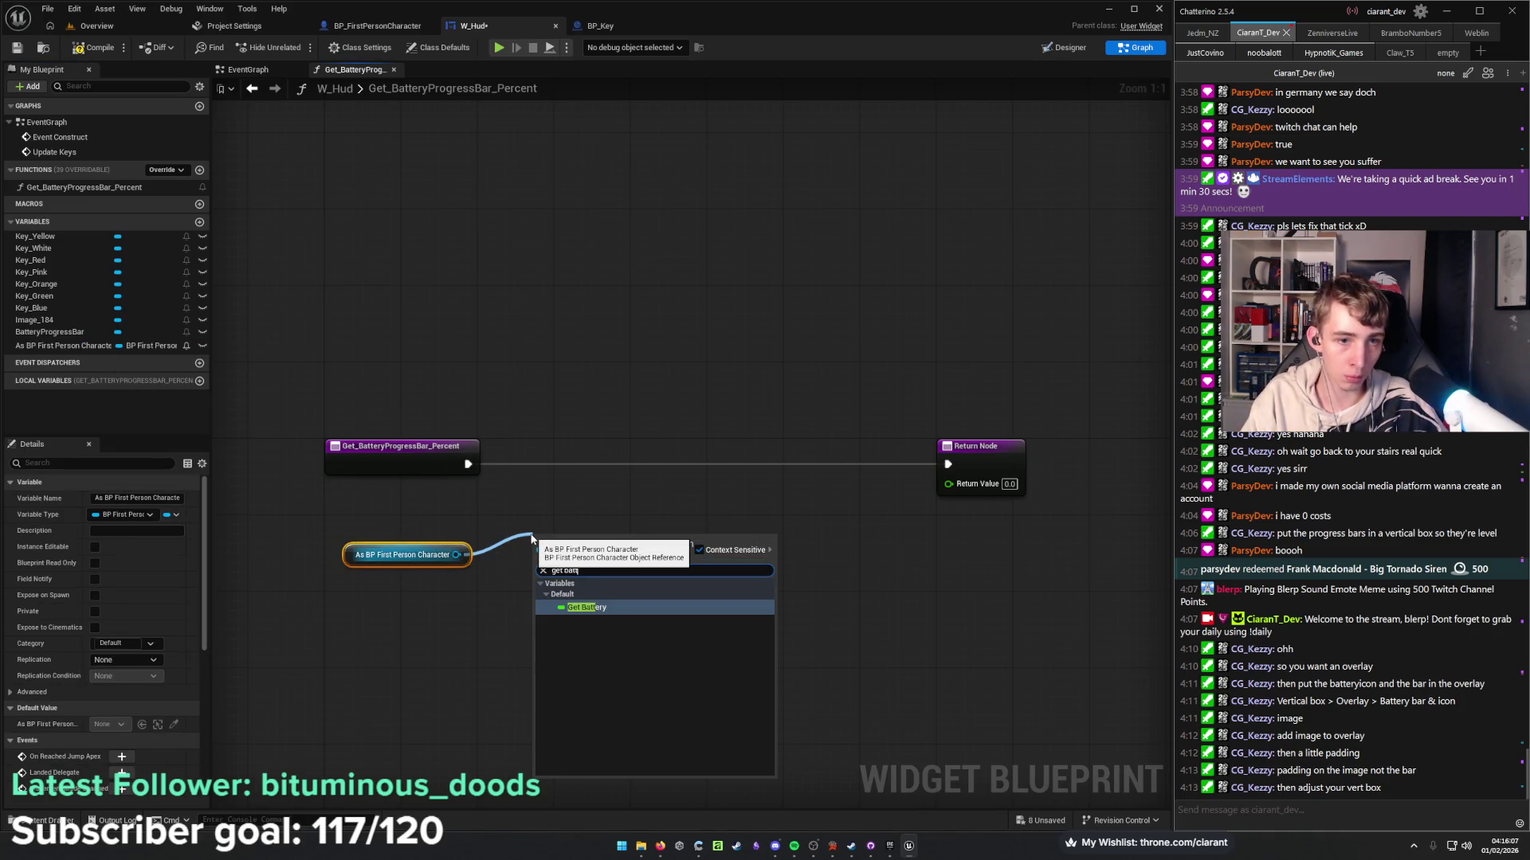
pyautogui.press('Return')
# Divide Battery by a value and feed the result into the Return Value.
pyautogui.moveTo(620, 545); pyautogui.dragTo(735, 536)
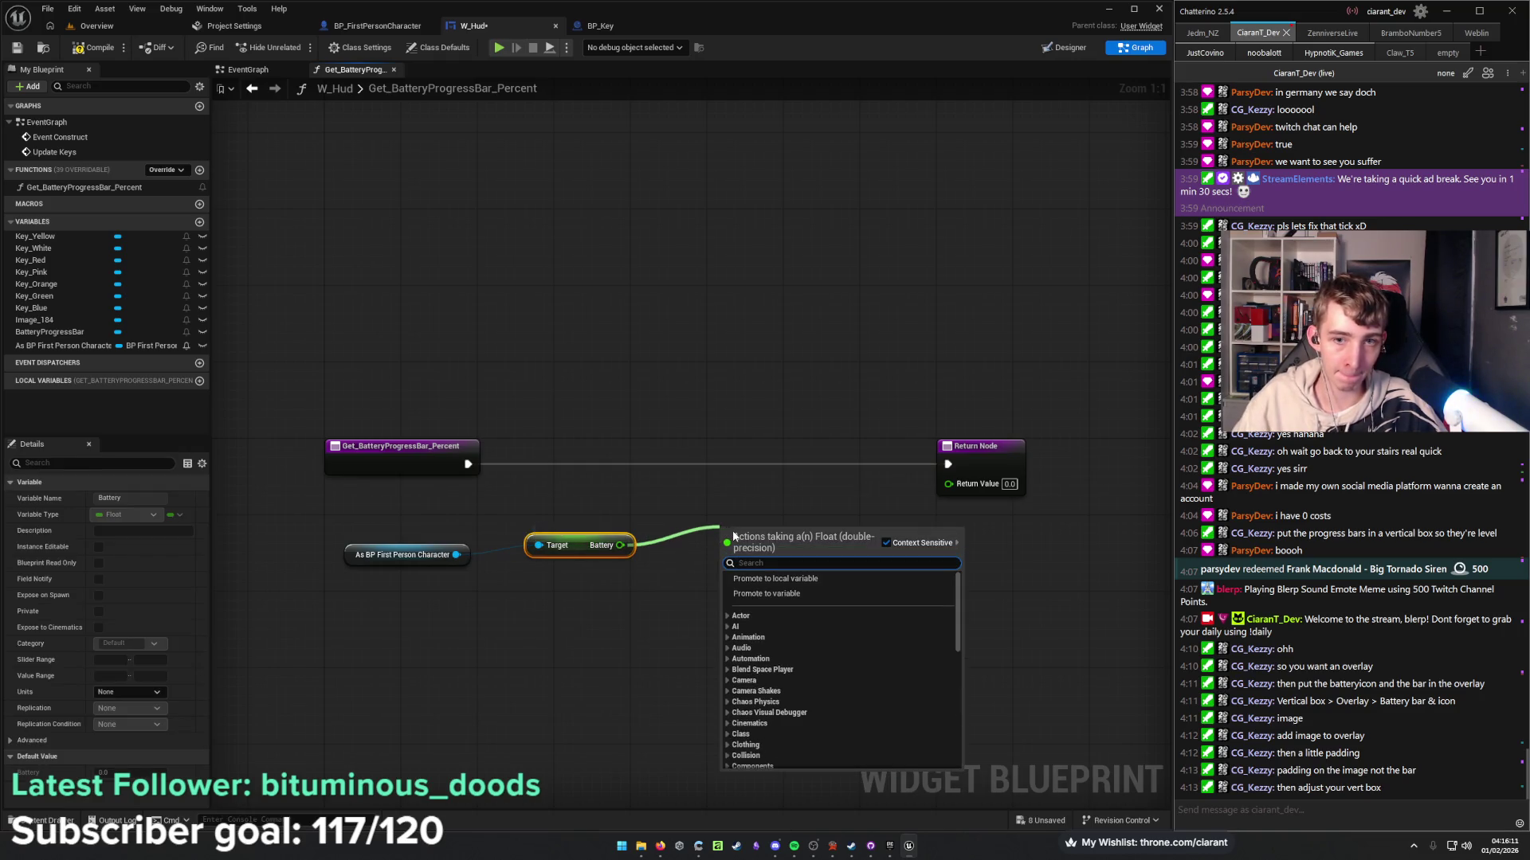
pyautogui.write('/')
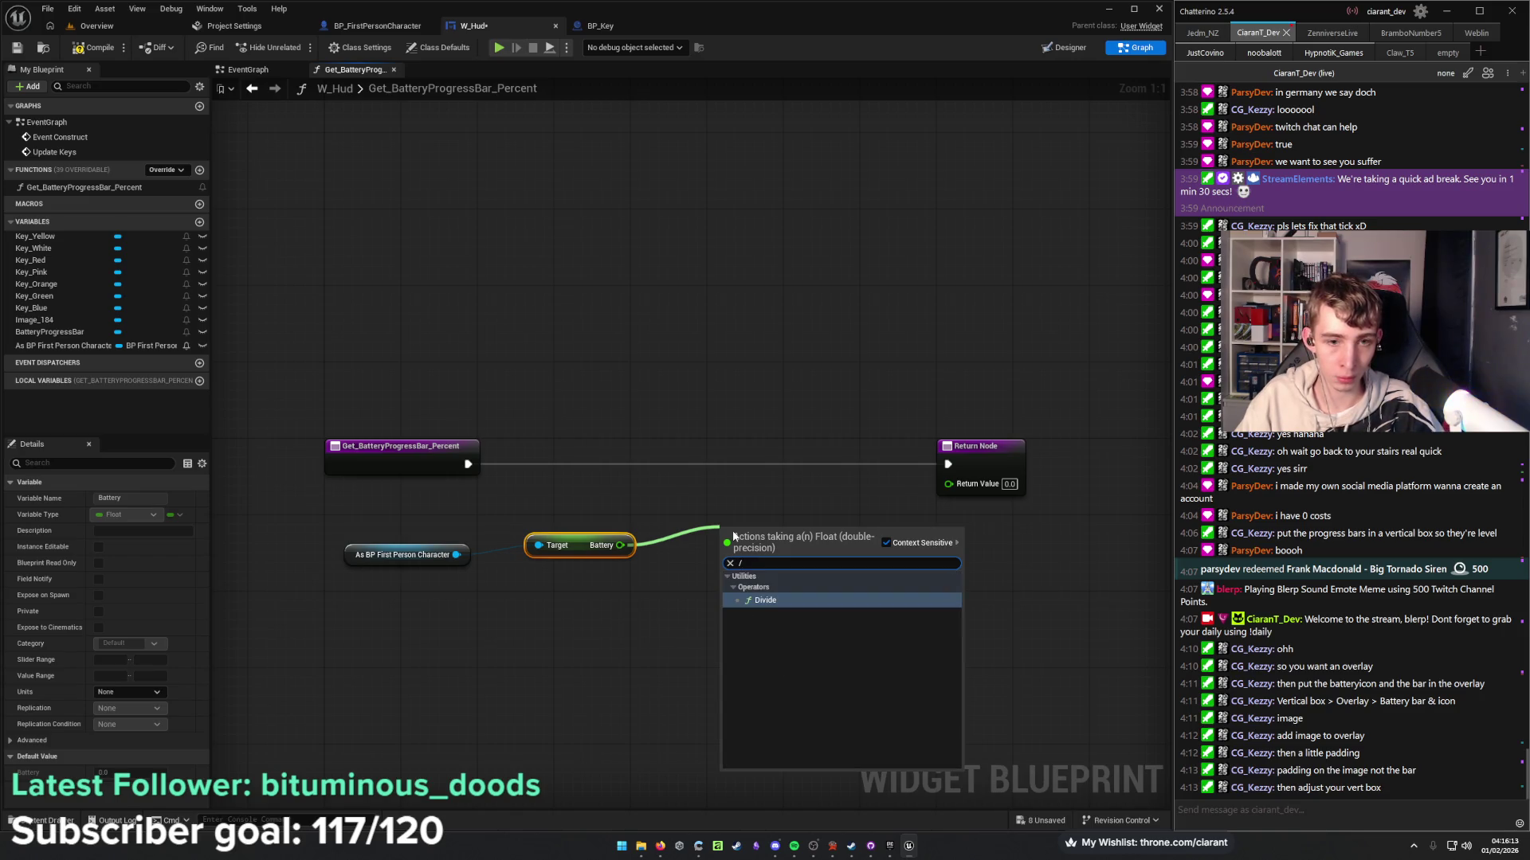
pyautogui.press('Return')
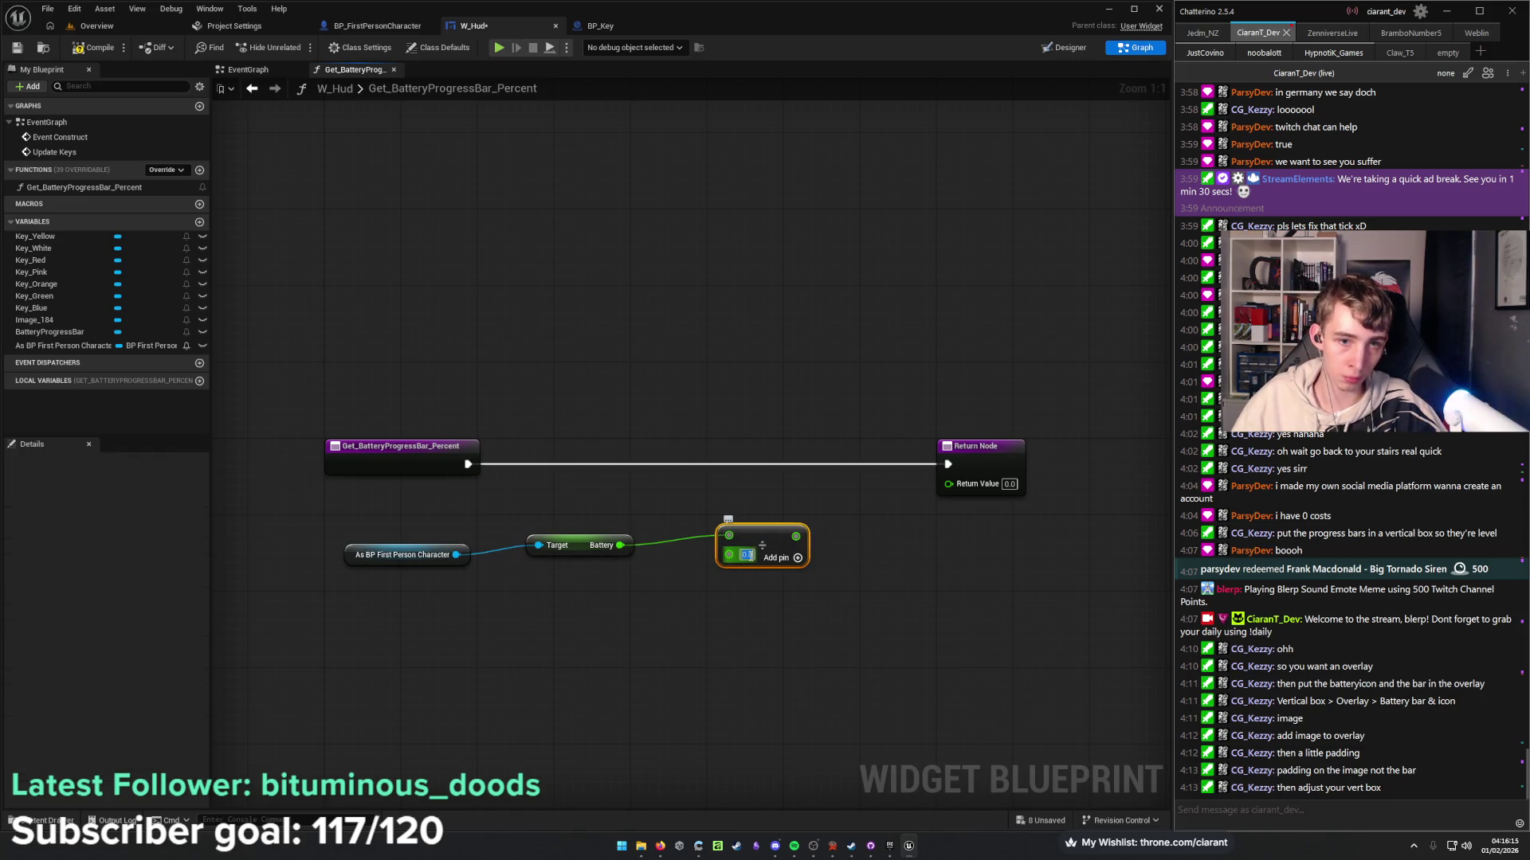
pyautogui.write('10')
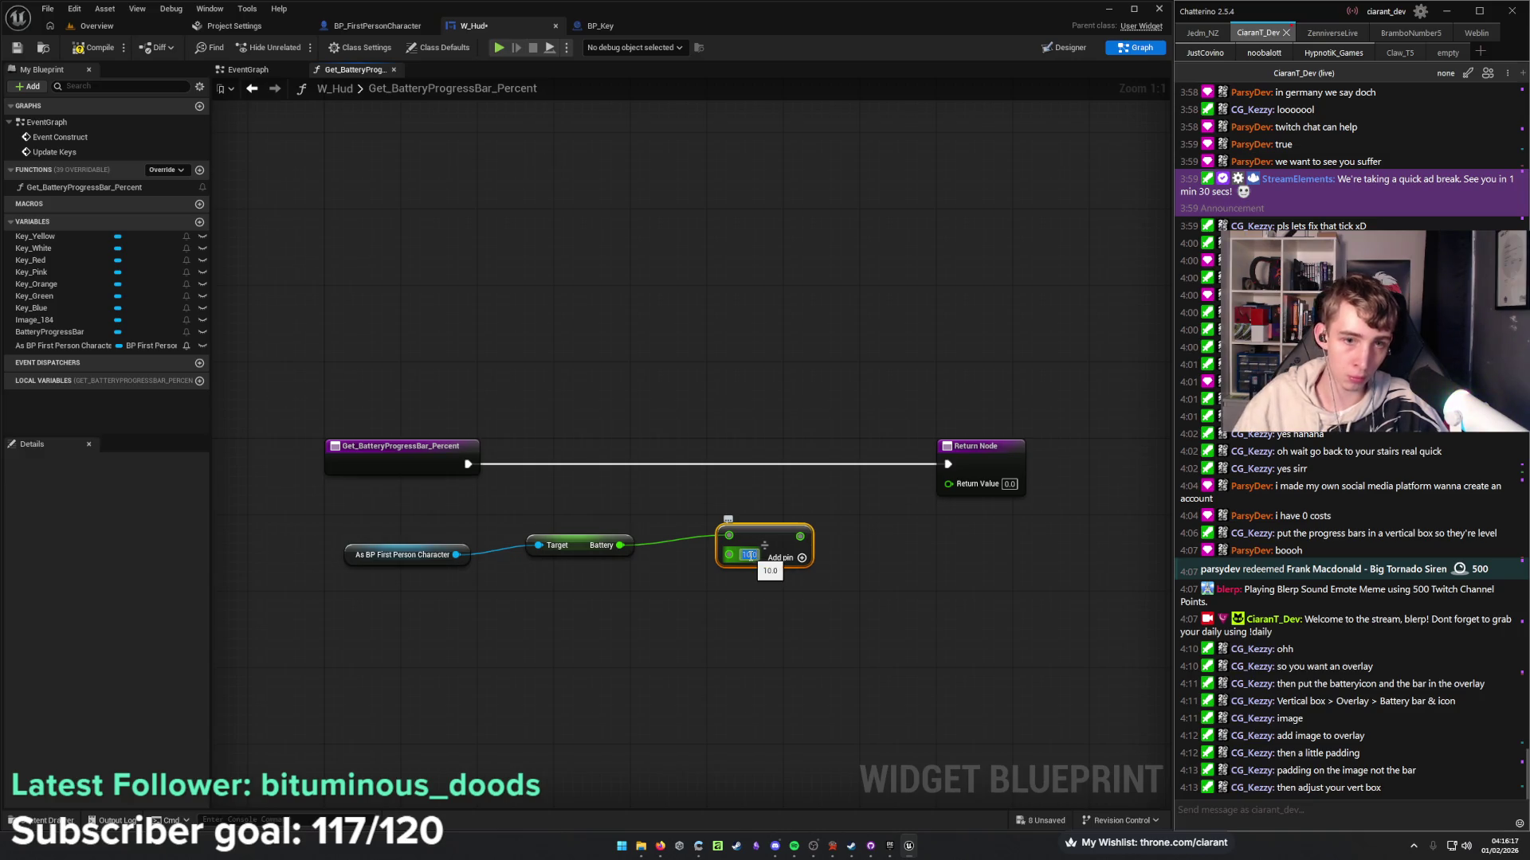
pyautogui.moveTo(800, 537)
pyautogui.mouseDown()
pyautogui.moveTo(876, 553)
pyautogui.moveTo(948, 483)
pyautogui.mouseUp()
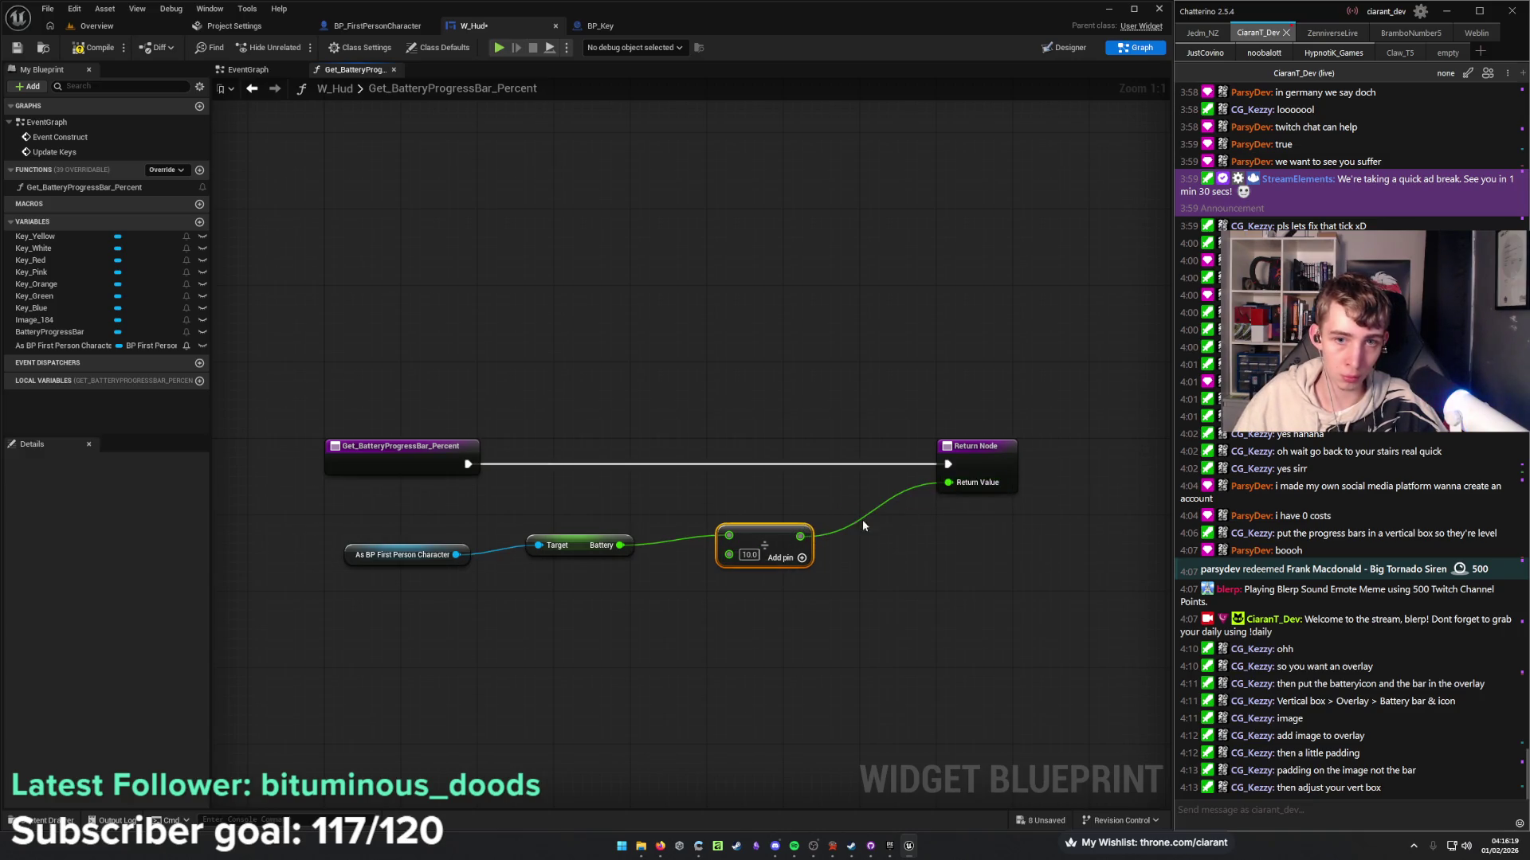
# Line up the character cast, Battery, Divide and Return nodes in one straight row.
pyautogui.moveTo(783, 534); pyautogui.dragTo(850, 486)
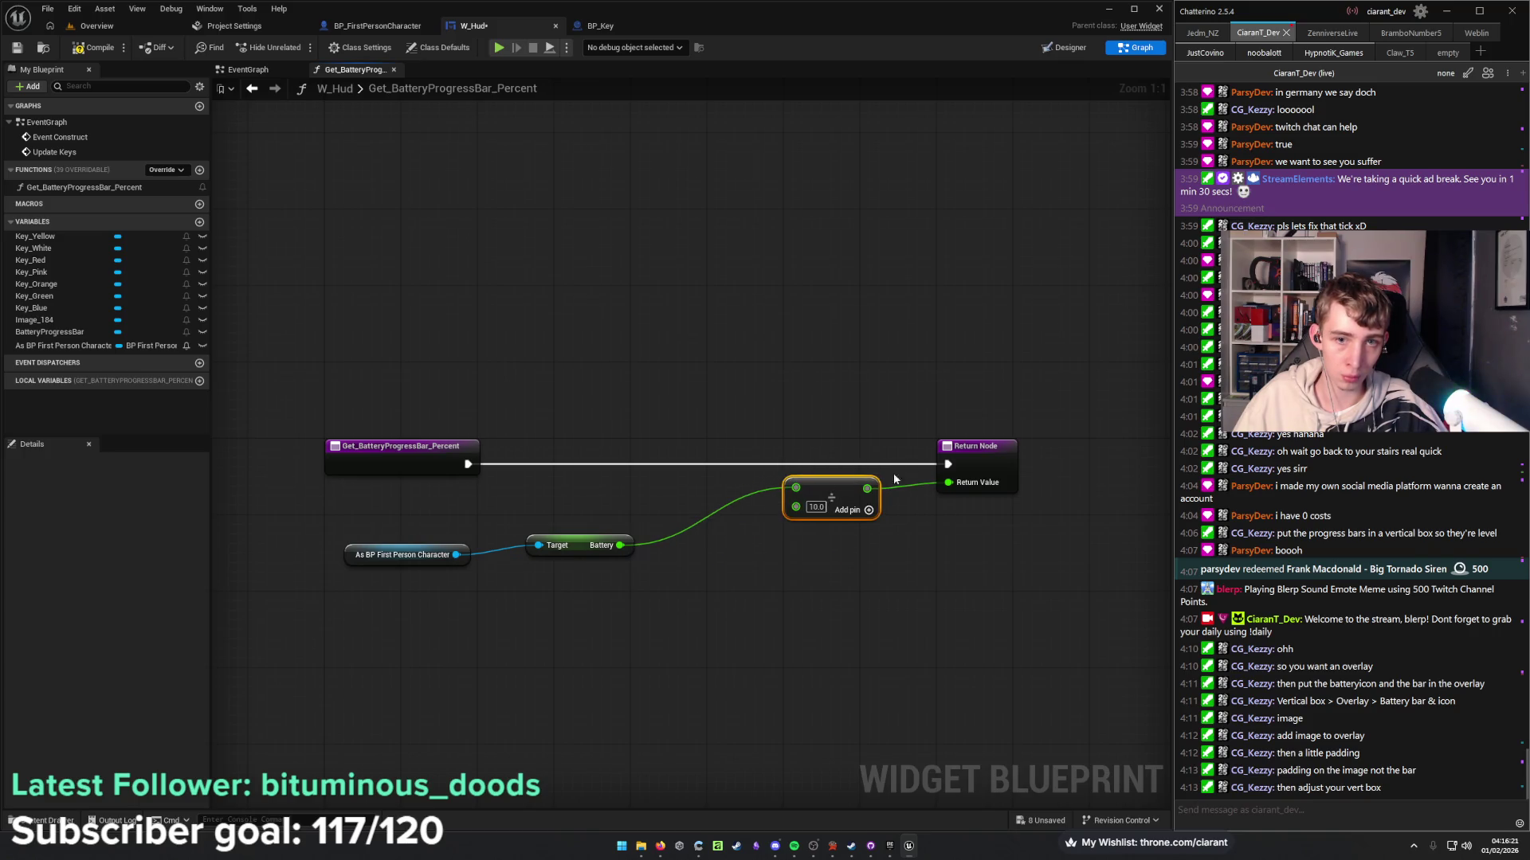
pyautogui.keyDown('shift'); pyautogui.click(979, 461); pyautogui.keyUp('shift')
pyautogui.press('q')
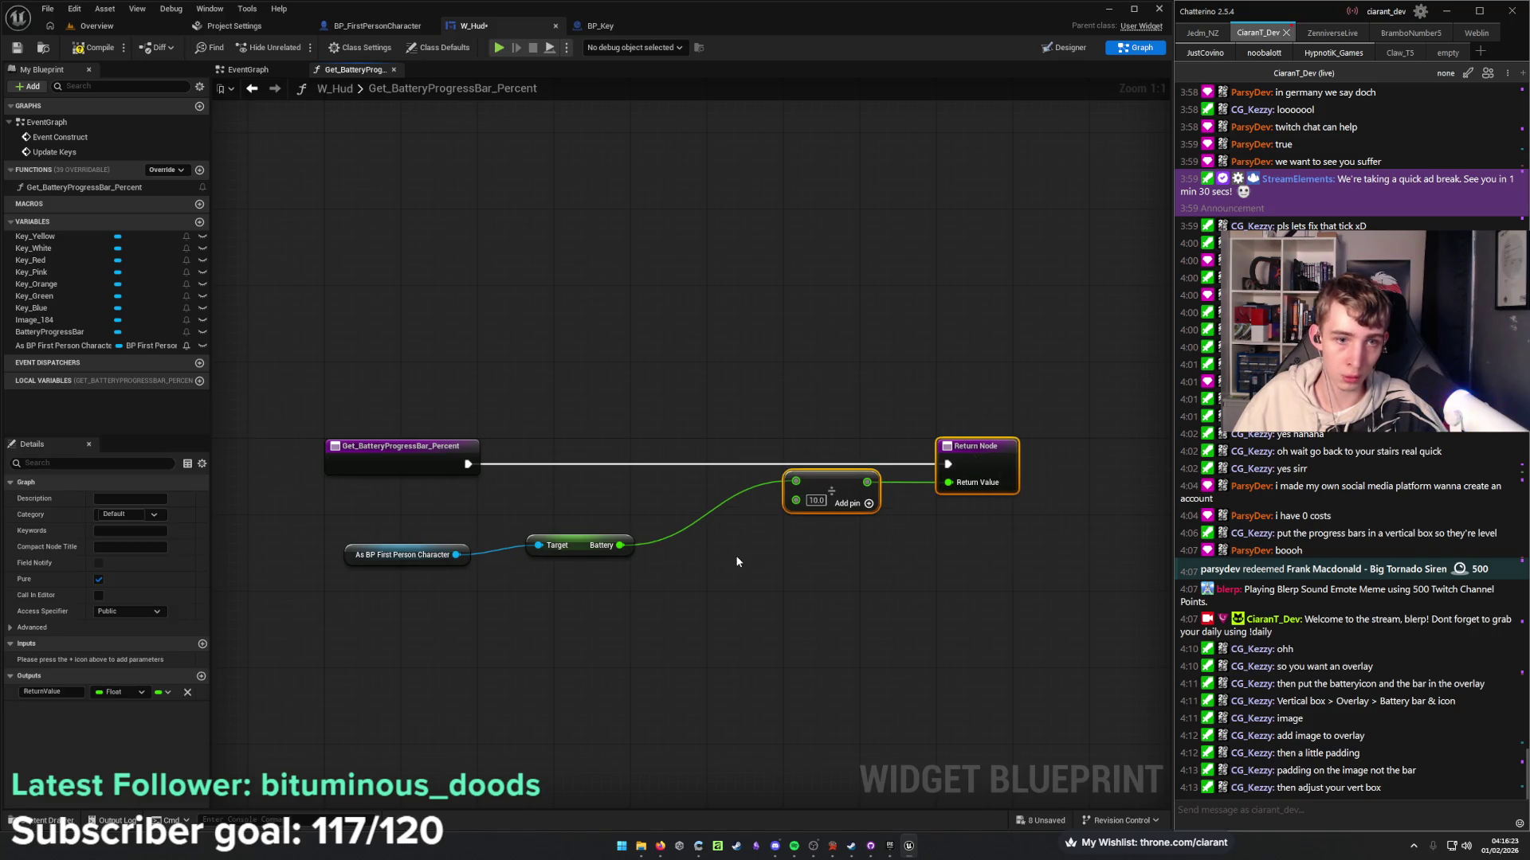
pyautogui.moveTo(579, 555); pyautogui.dragTo(713, 506)
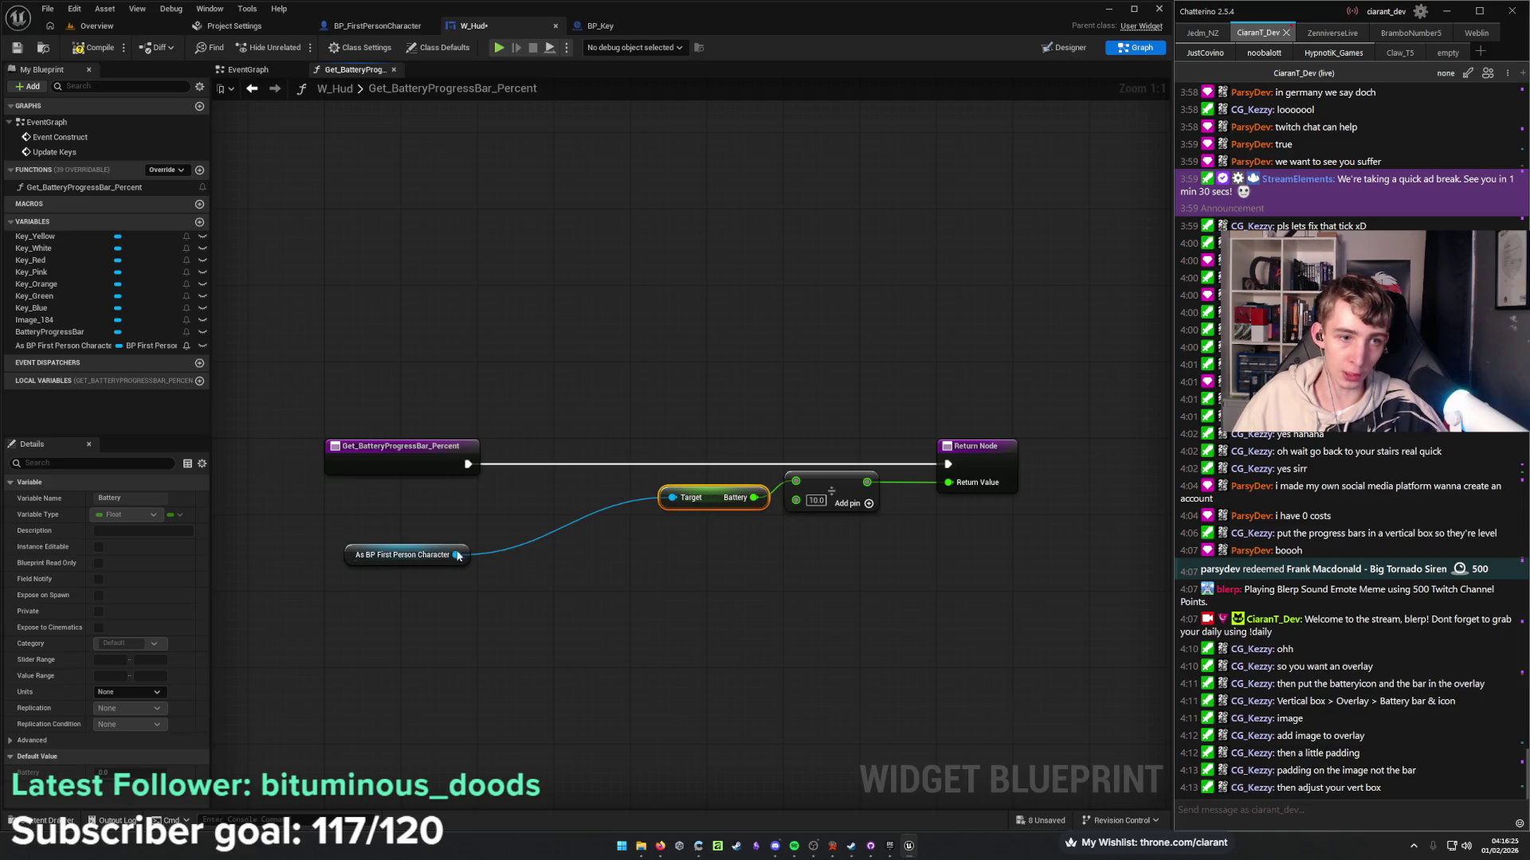
pyautogui.moveTo(462, 562); pyautogui.dragTo(605, 515)
pyautogui.moveTo(623, 510); pyautogui.dragTo(644, 511)
pyautogui.click(671, 530)
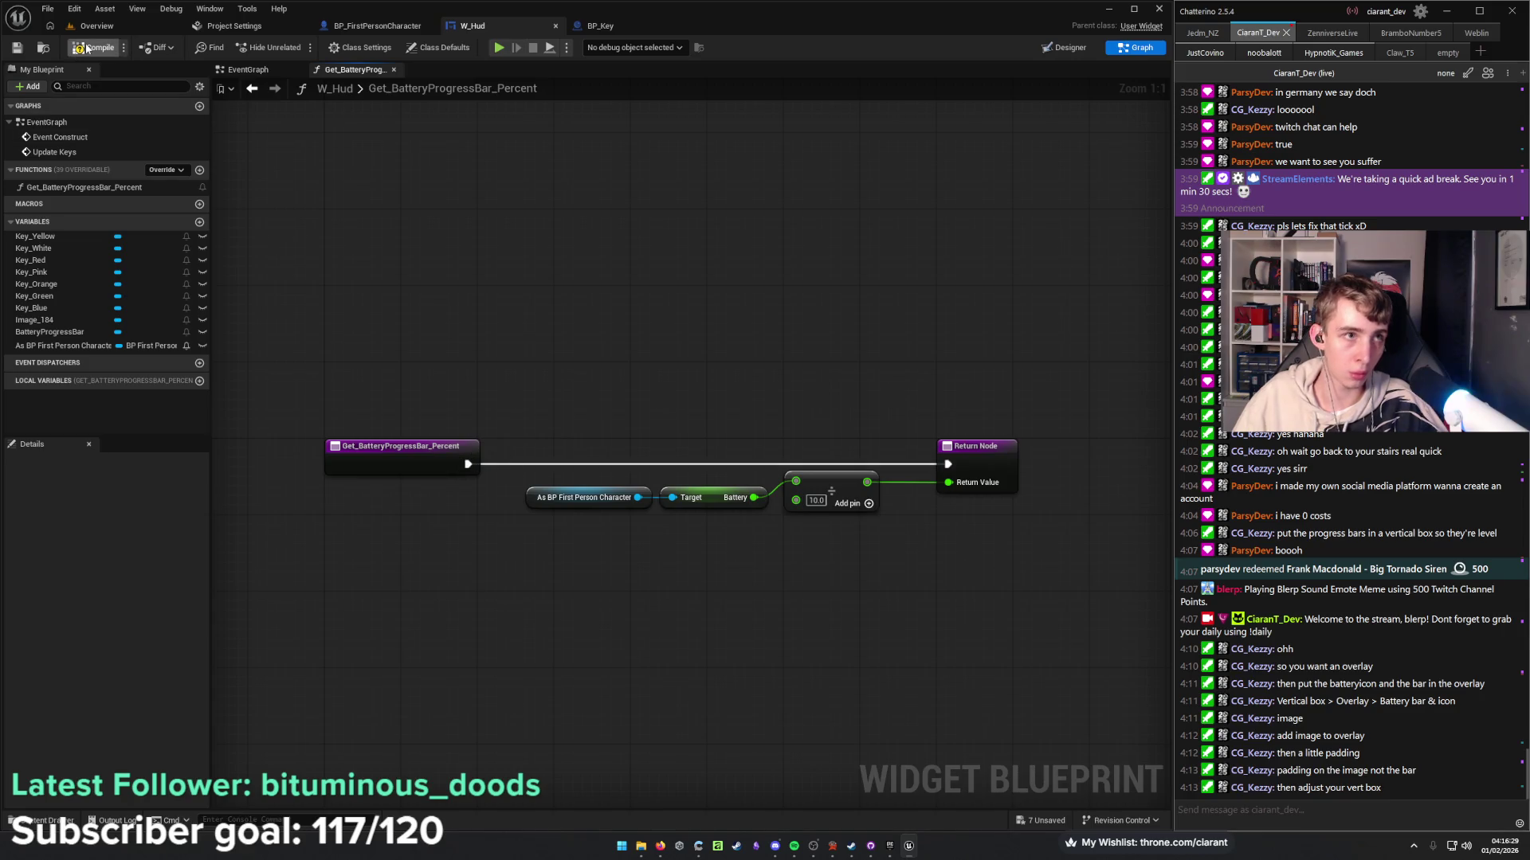
# Set the divisor to 100.0, save W_Hud, and bring up Project Settings.
pyautogui.click(118, 25)
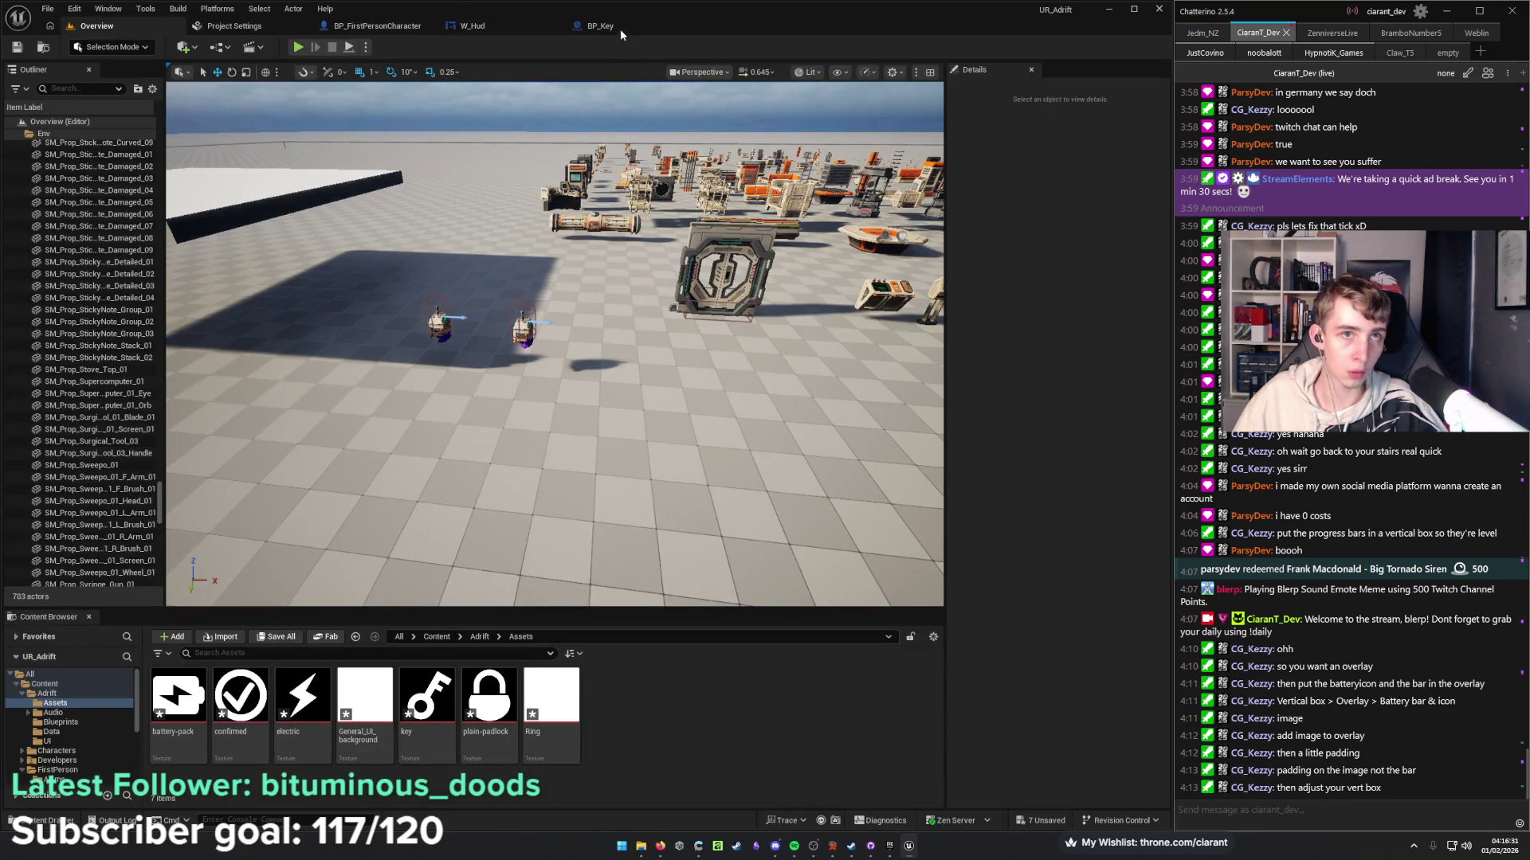
pyautogui.click(620, 28)
pyautogui.click(502, 27)
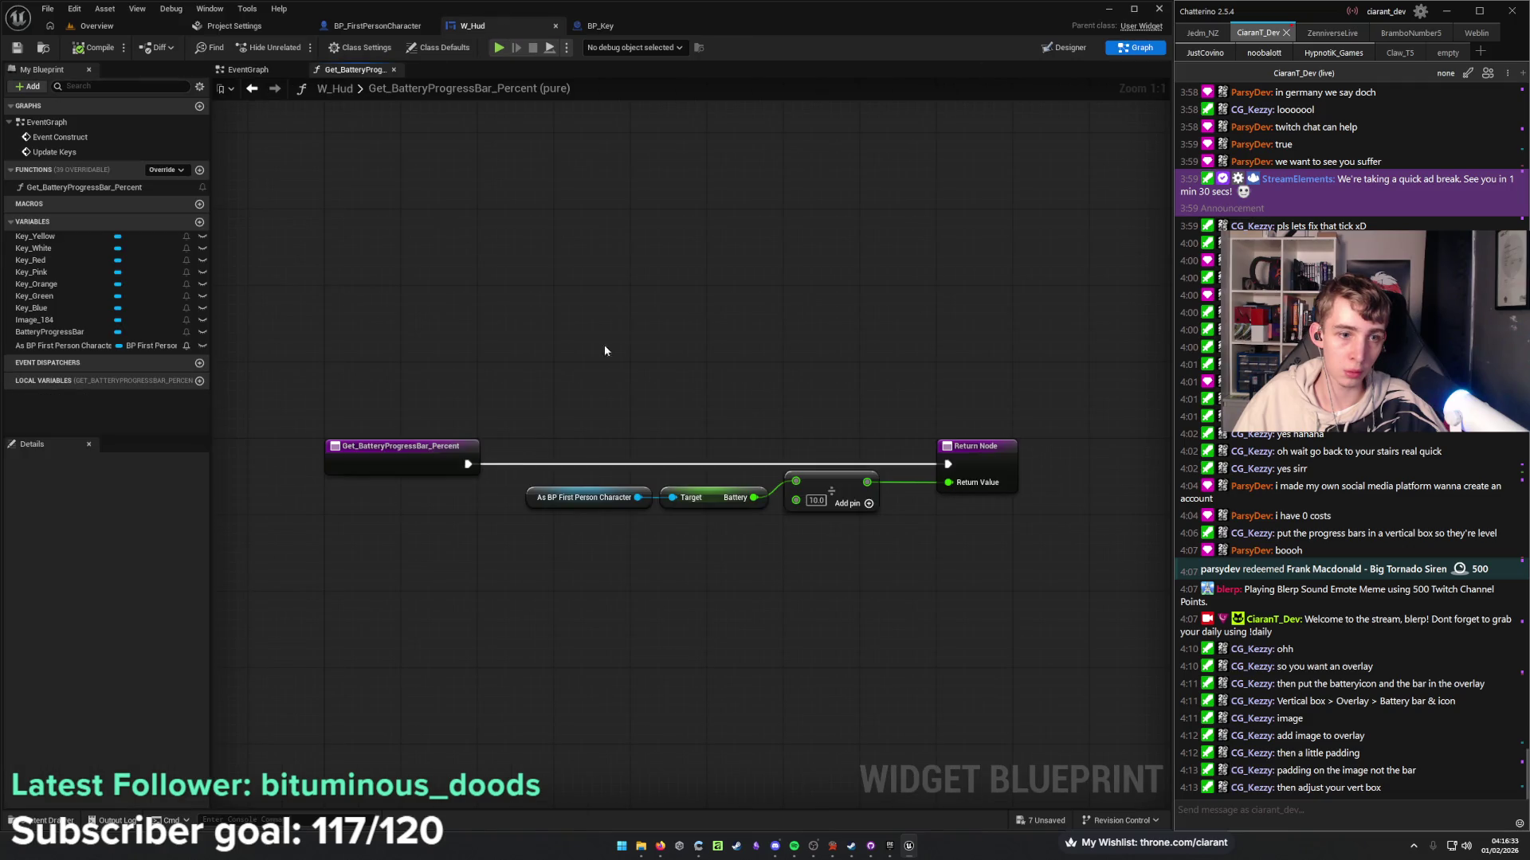
pyautogui.write('100')
pyautogui.press('Return')
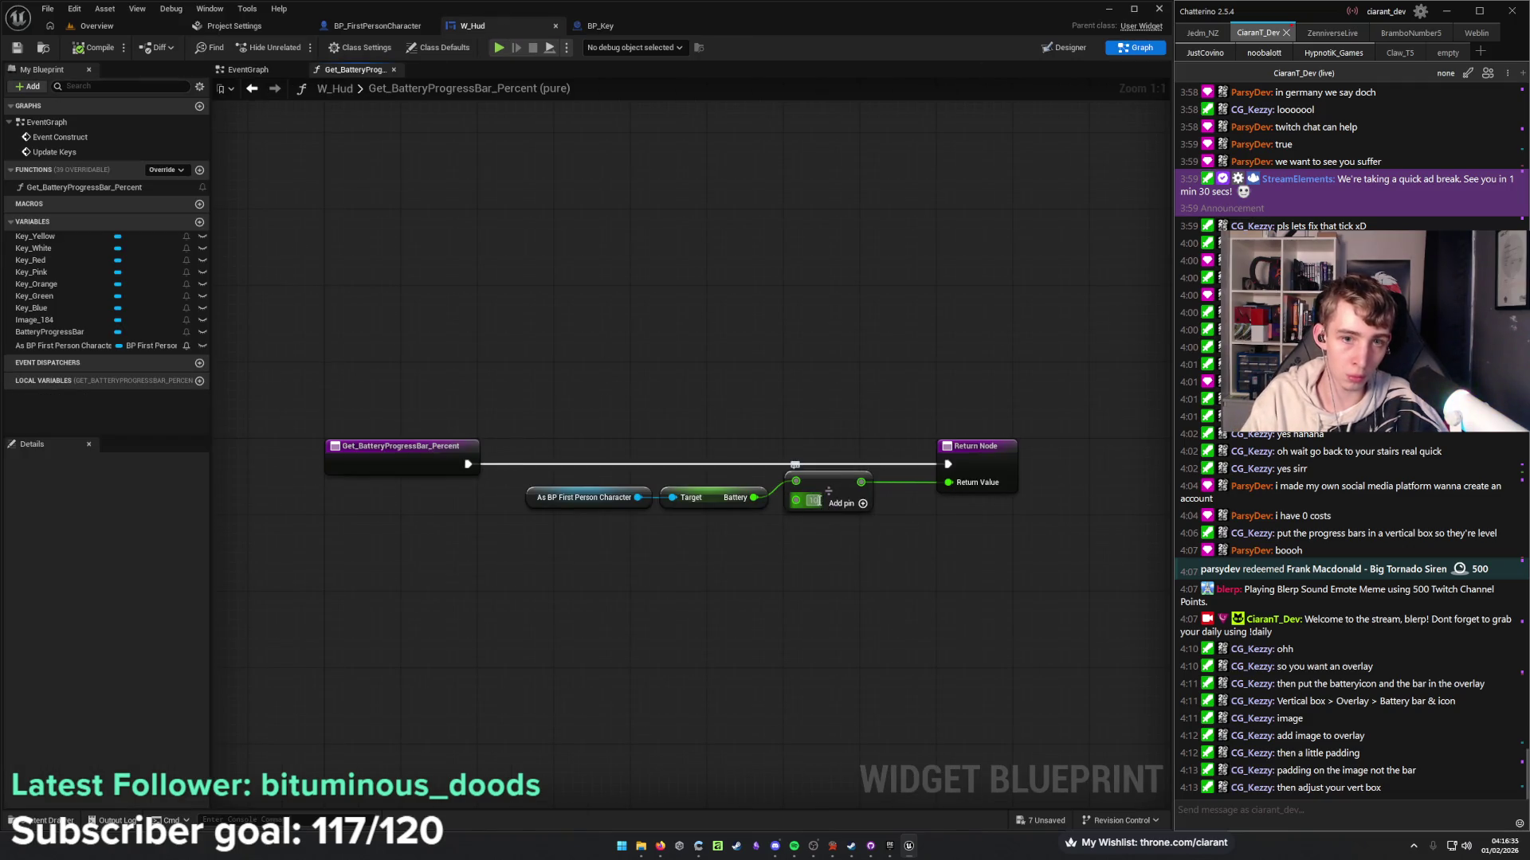
pyautogui.hotkey('ctrl', 's')
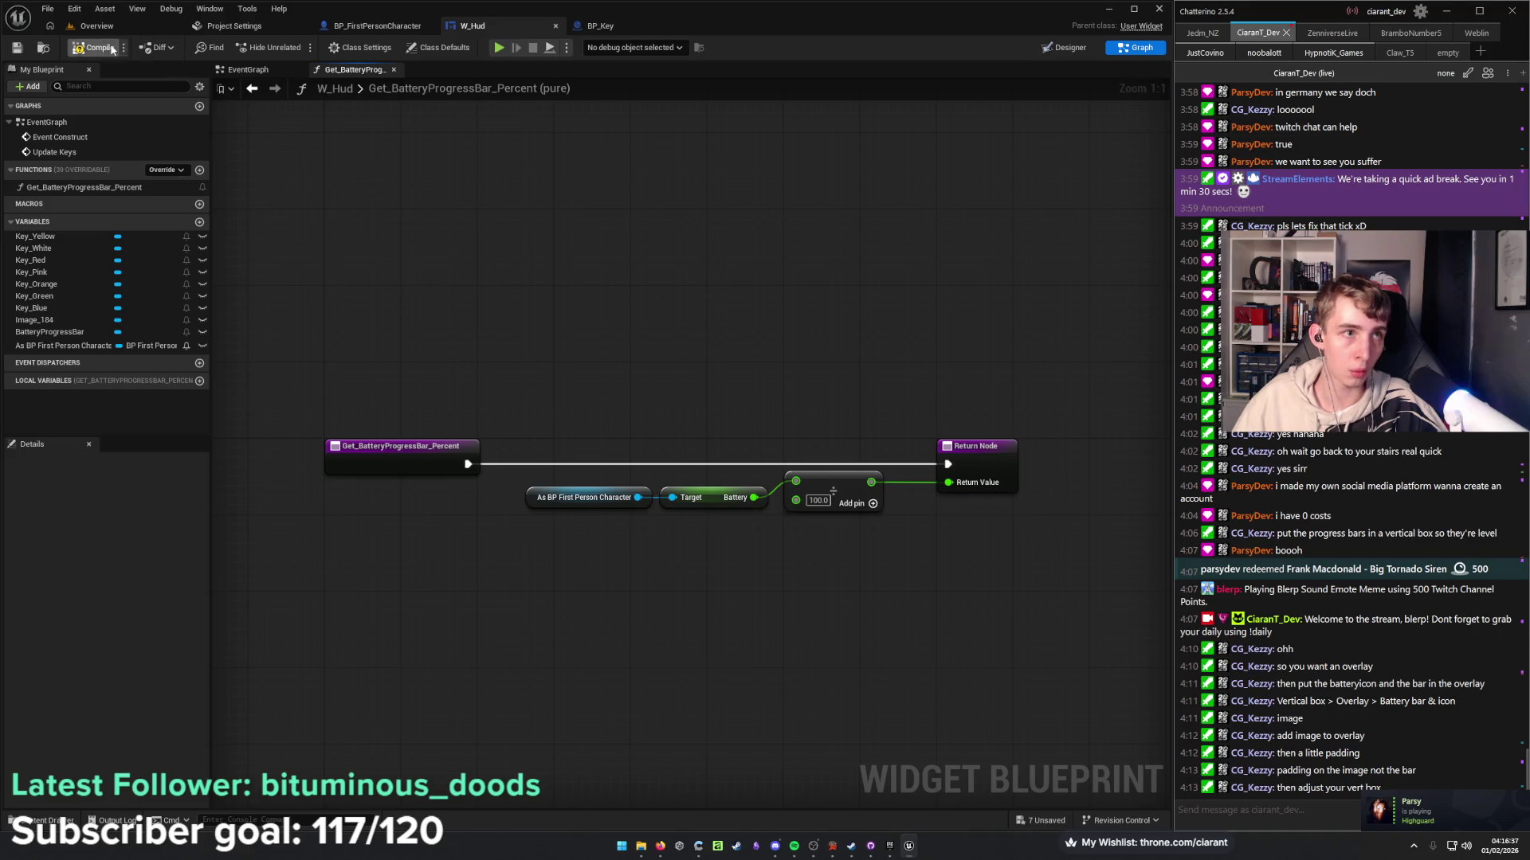
pyautogui.click(97, 25)
pyautogui.click(233, 25)
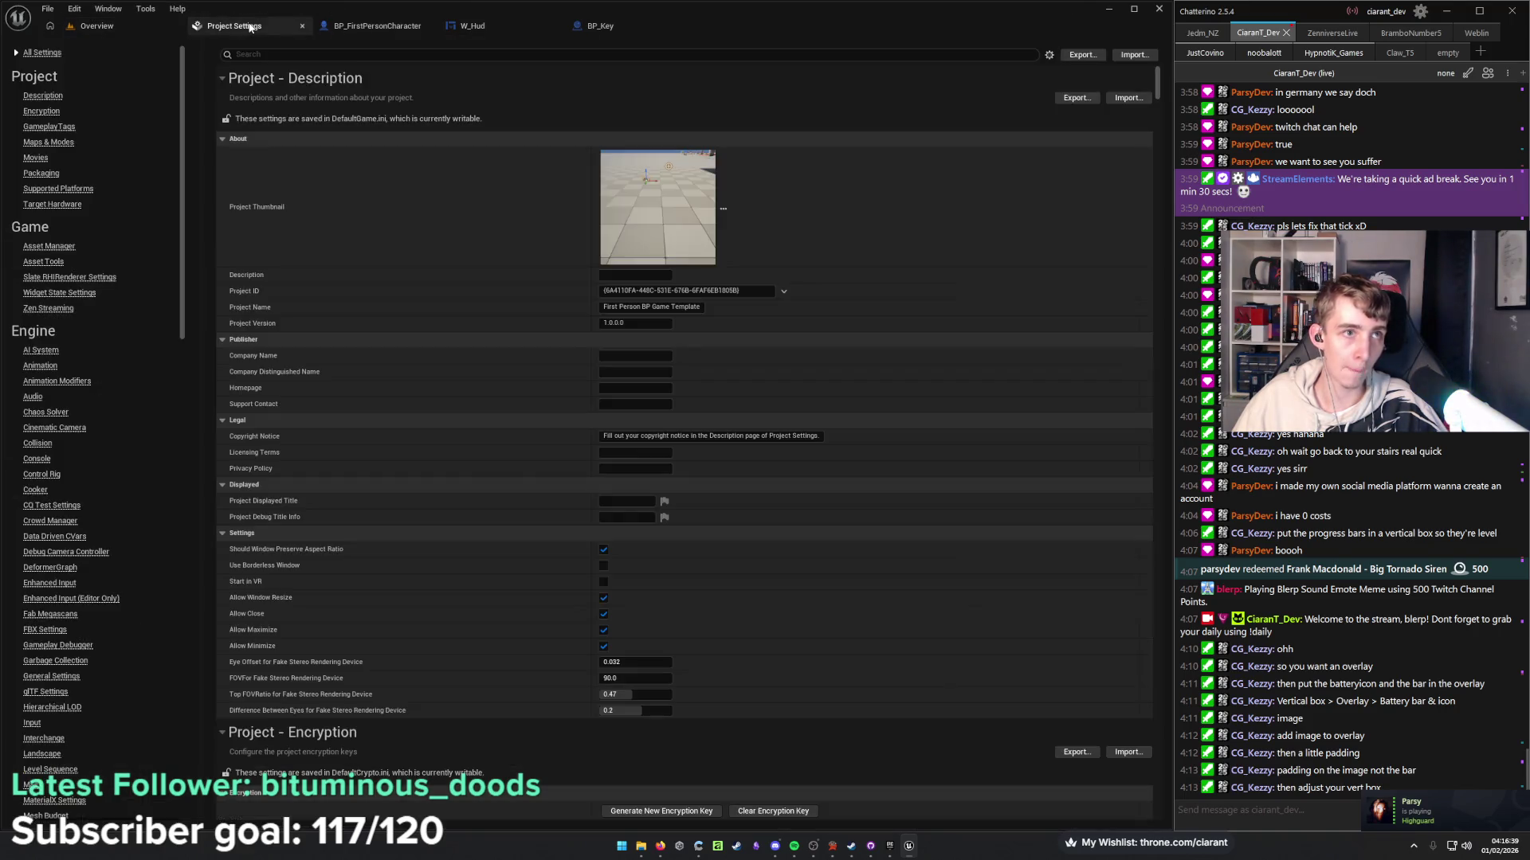
# In BP_FirstPersonCharacter's Event Graph, widen the Inputs comment box around the input nodes.
pyautogui.click(410, 23)
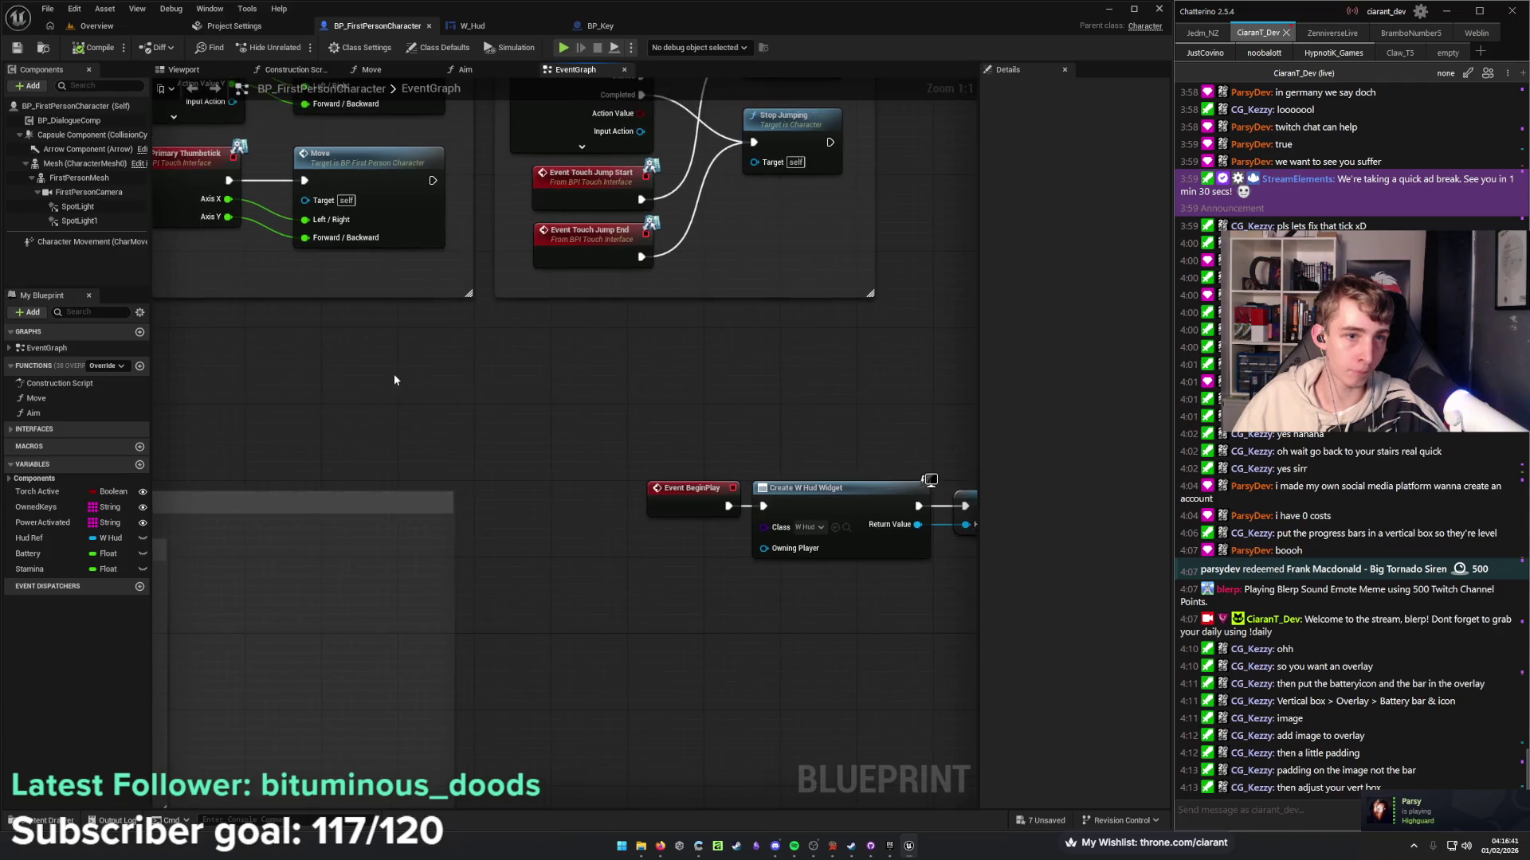
pyautogui.scroll(-2, 696, 505)
pyautogui.scroll(4, 657, 480)
pyautogui.moveTo(732, 418)
pyautogui.mouseDown()
pyautogui.moveTo(671, 502)
pyautogui.moveTo(684, 488)
pyautogui.moveTo(462, 582)
pyautogui.moveTo(512, 614)
pyautogui.moveTo(249, 608)
pyautogui.mouseUp()
pyautogui.moveTo(500, 446)
pyautogui.mouseDown()
pyautogui.moveTo(701, 446)
pyautogui.moveTo(399, 502)
pyautogui.moveTo(344, 484)
pyautogui.moveTo(322, 553)
pyautogui.mouseUp()
# Give the Battery variable a default value of 100.0.
pyautogui.scroll(-2, 344, 484)
pyautogui.scroll(2, 293, 521)
pyautogui.scroll(-2, 293, 526)
pyautogui.scroll(2, 322, 553)
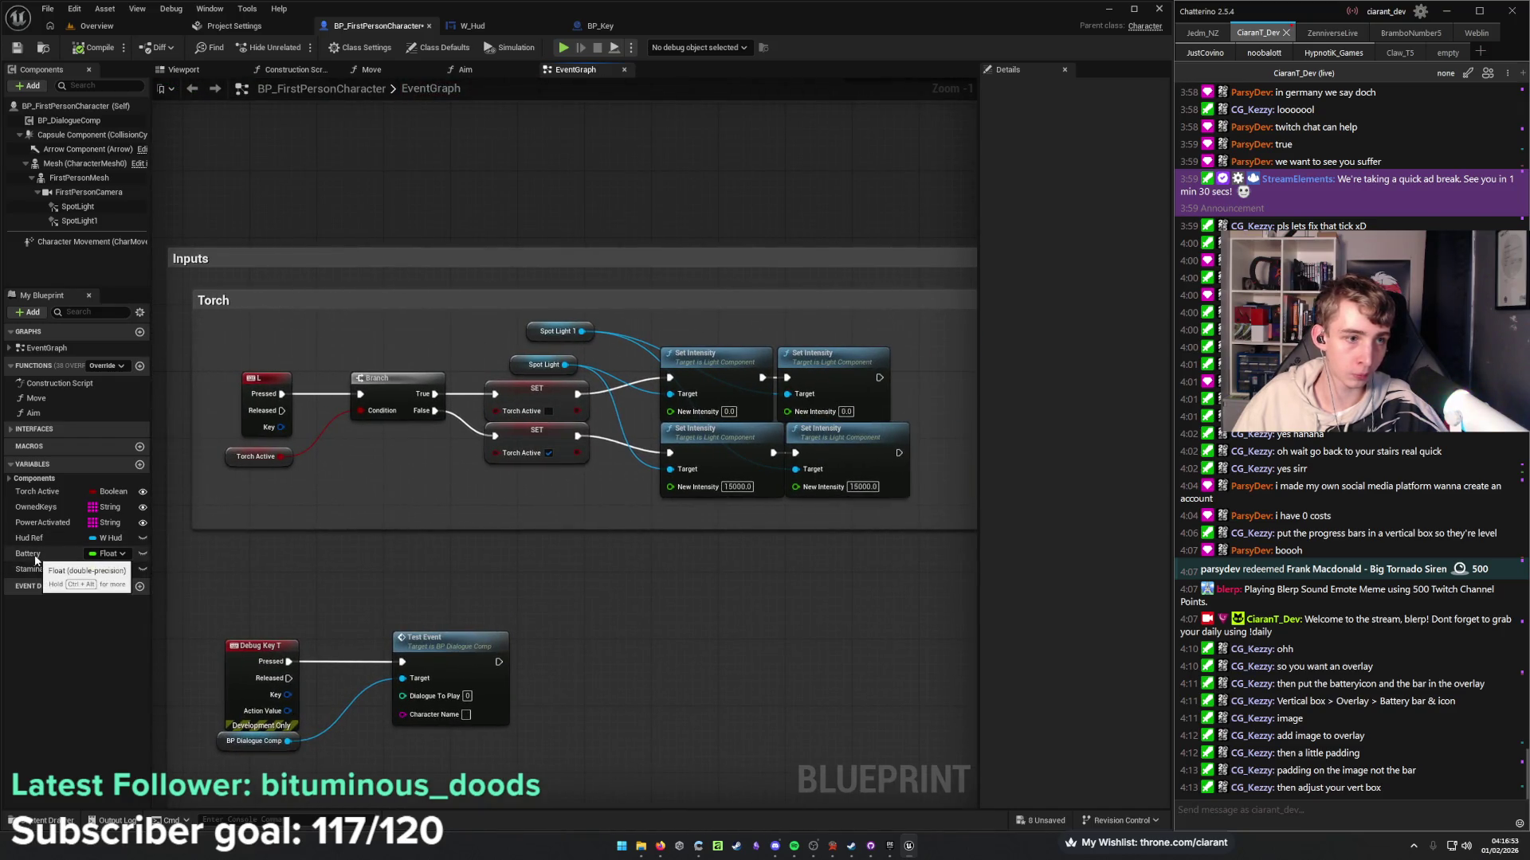
pyautogui.click(35, 555)
pyautogui.click(1088, 382)
pyautogui.write('100')
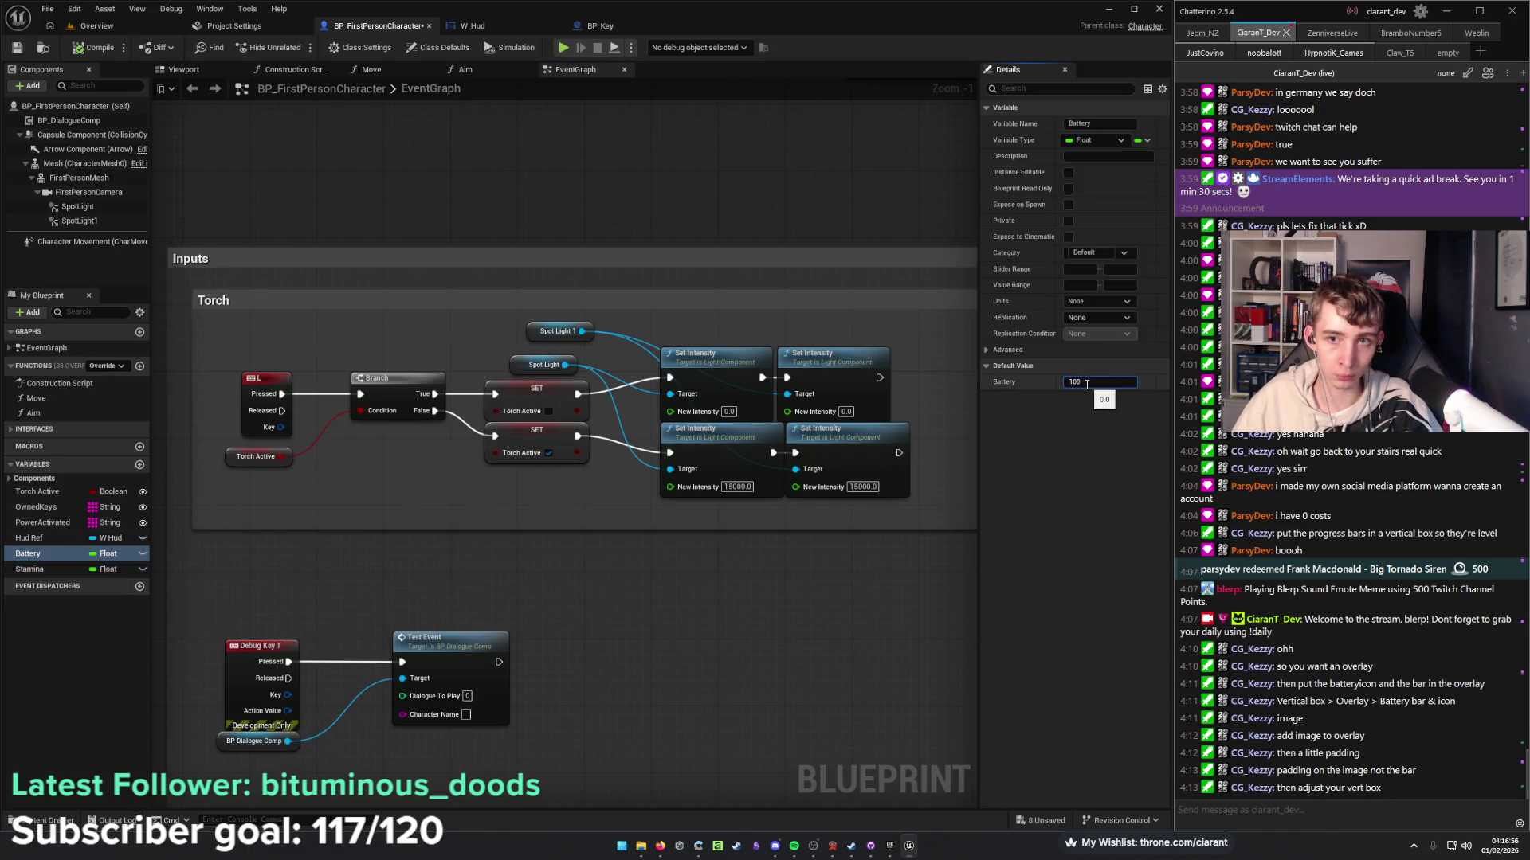
pyautogui.press('Return')
pyautogui.scroll(-1, 646, 619)
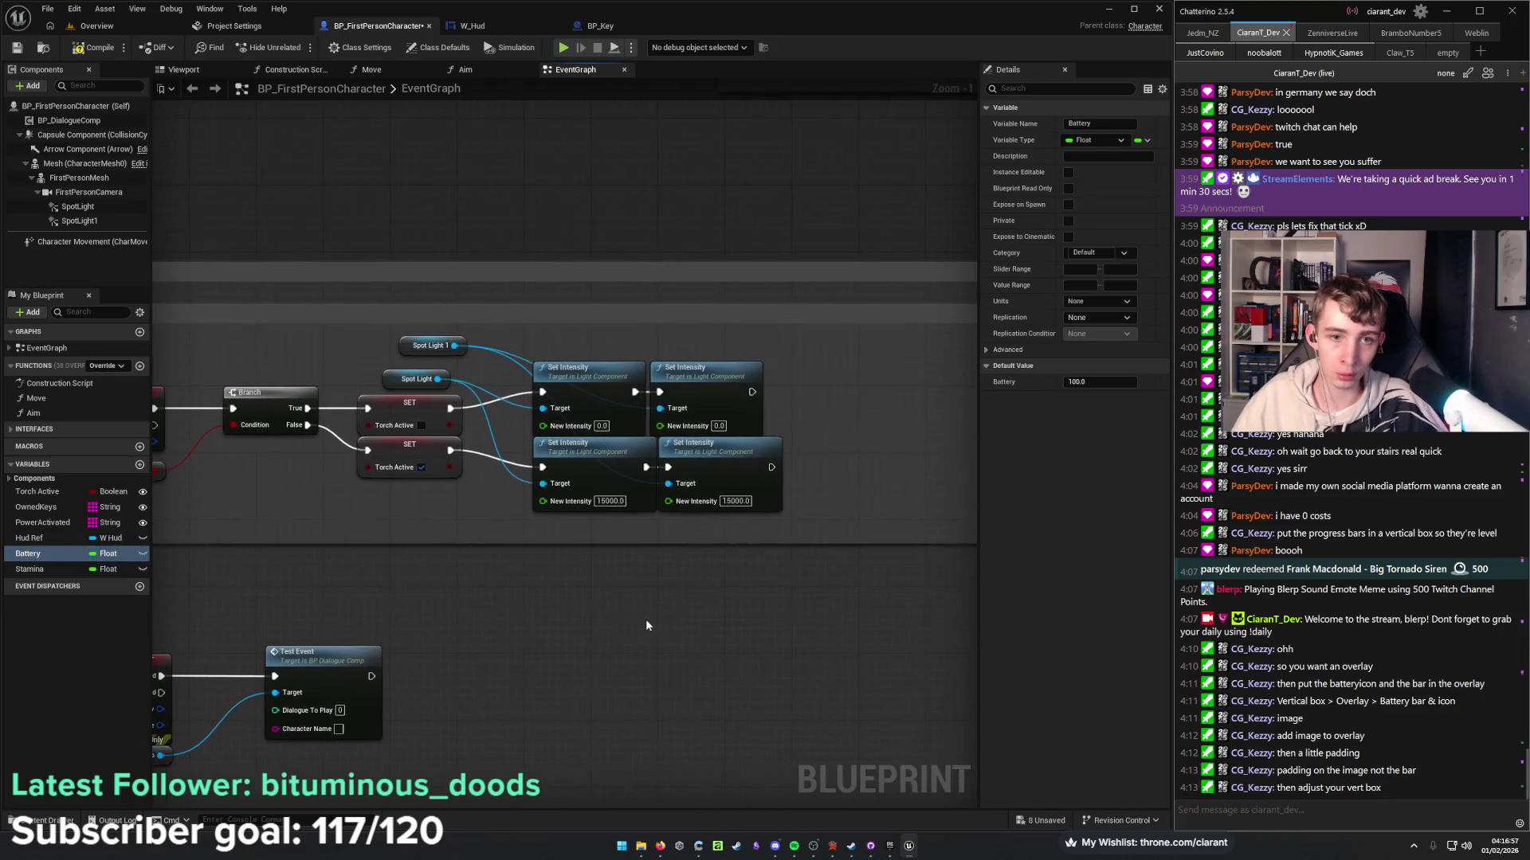
pyautogui.scroll(1, 589, 562)
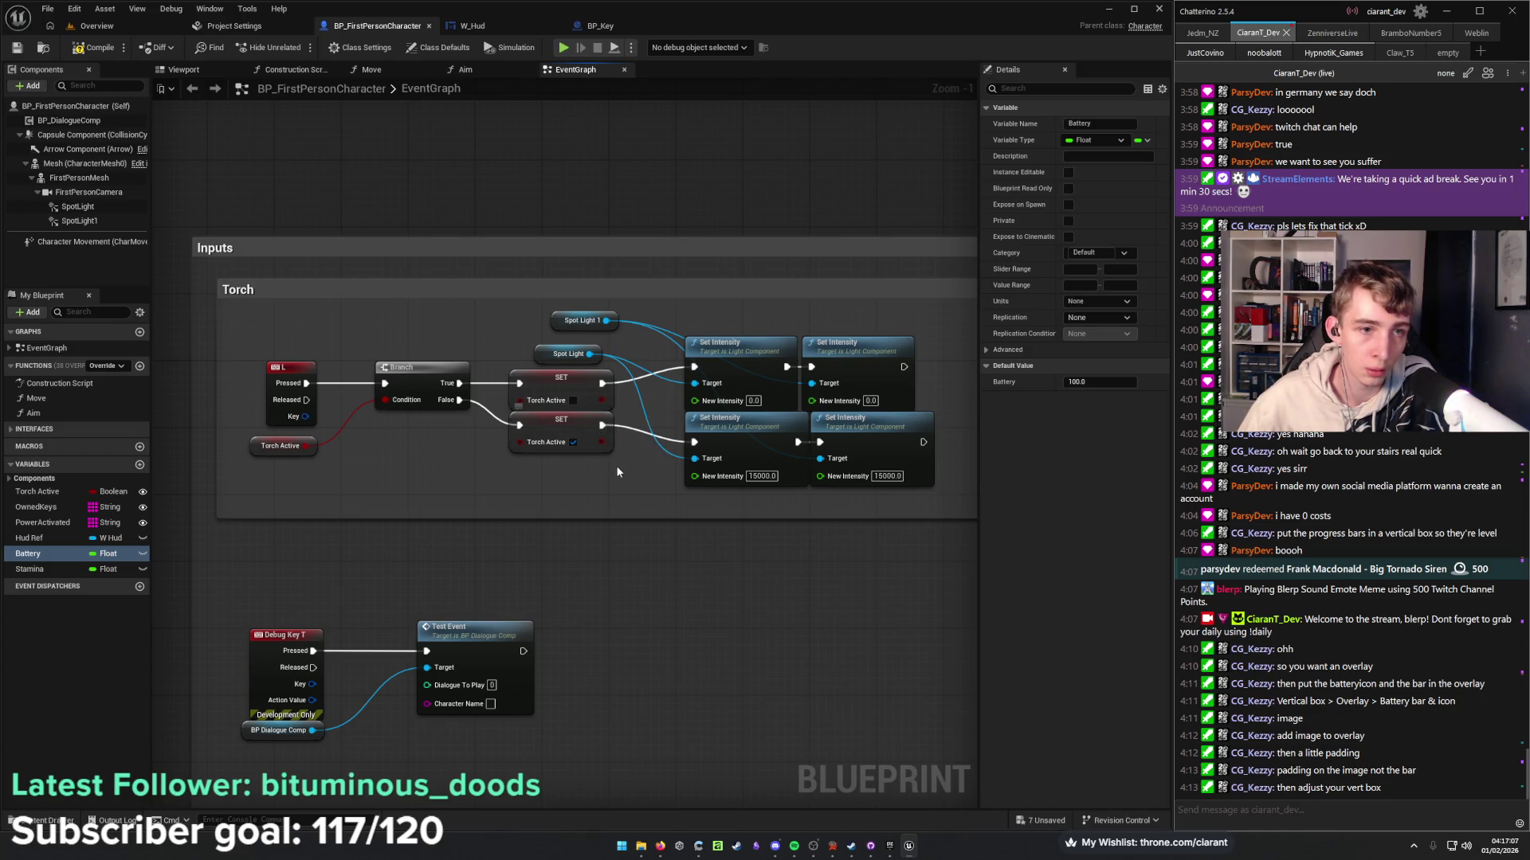
# Place a Battery getter in the empty area below the Torch logic.
pyautogui.moveTo(617, 472); pyautogui.dragTo(475, 464)
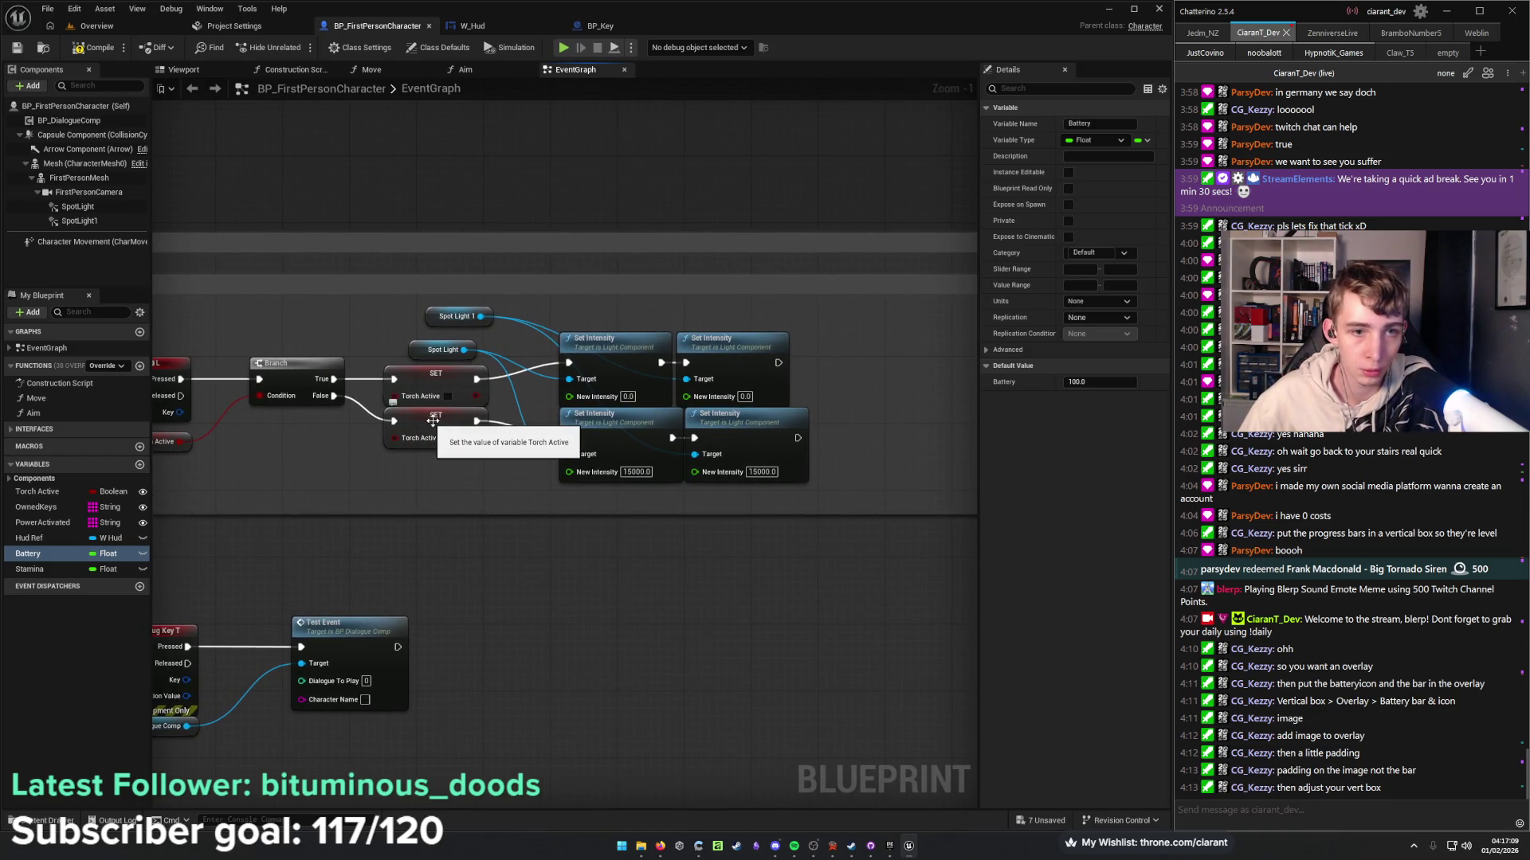
pyautogui.moveTo(581, 472); pyautogui.dragTo(346, 442)
pyautogui.moveTo(28, 554)
pyautogui.mouseDown()
pyautogui.moveTo(423, 530)
pyautogui.moveTo(522, 540)
pyautogui.mouseUp()
# Subtract 1.0 from Battery and feed it into a SET Battery node after the light chain.
pyautogui.write('-')
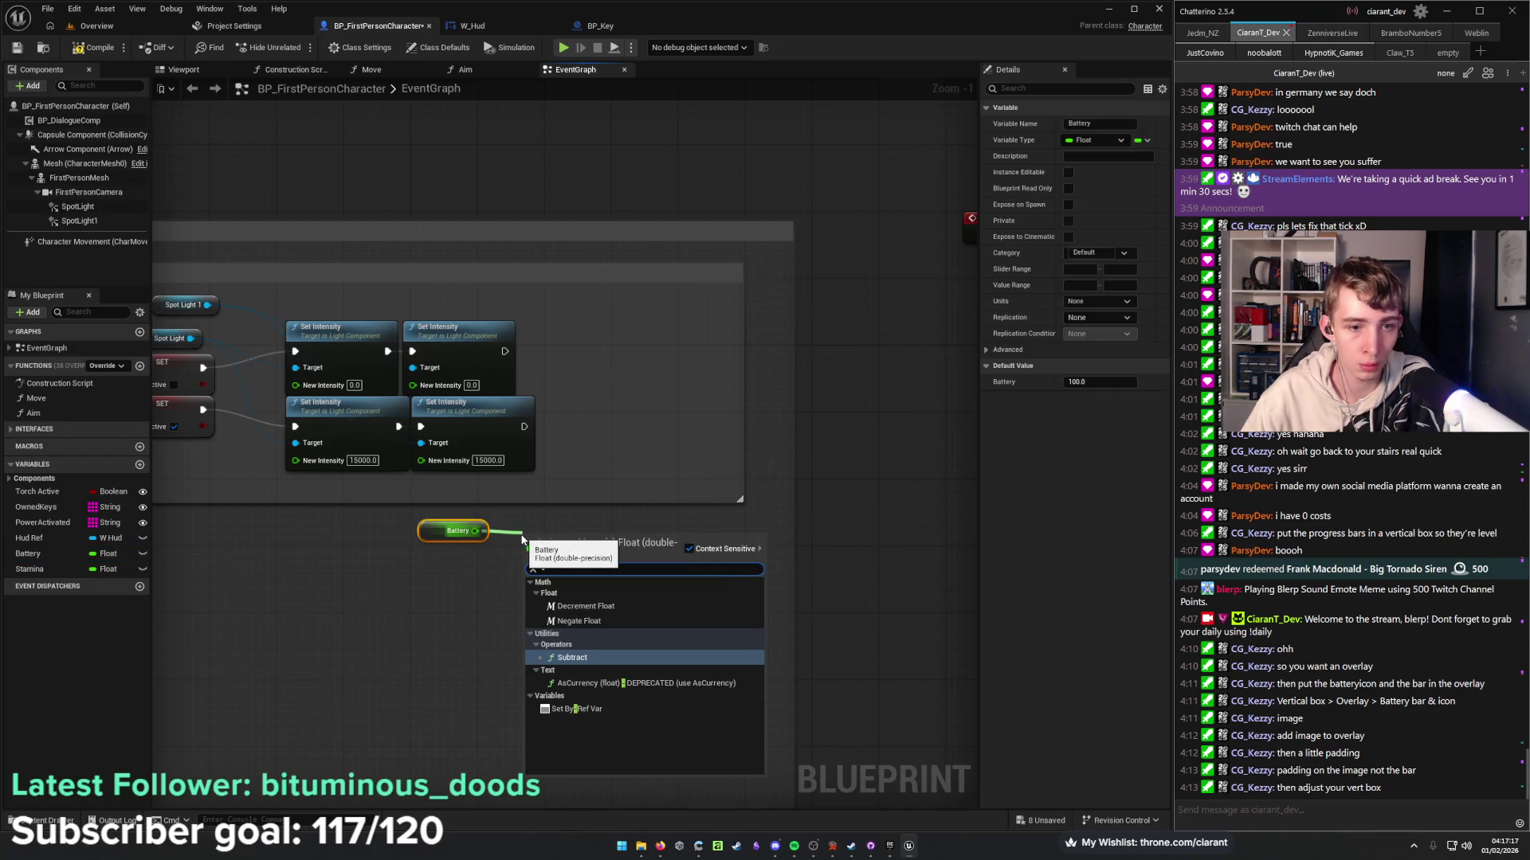
pyautogui.press('Return')
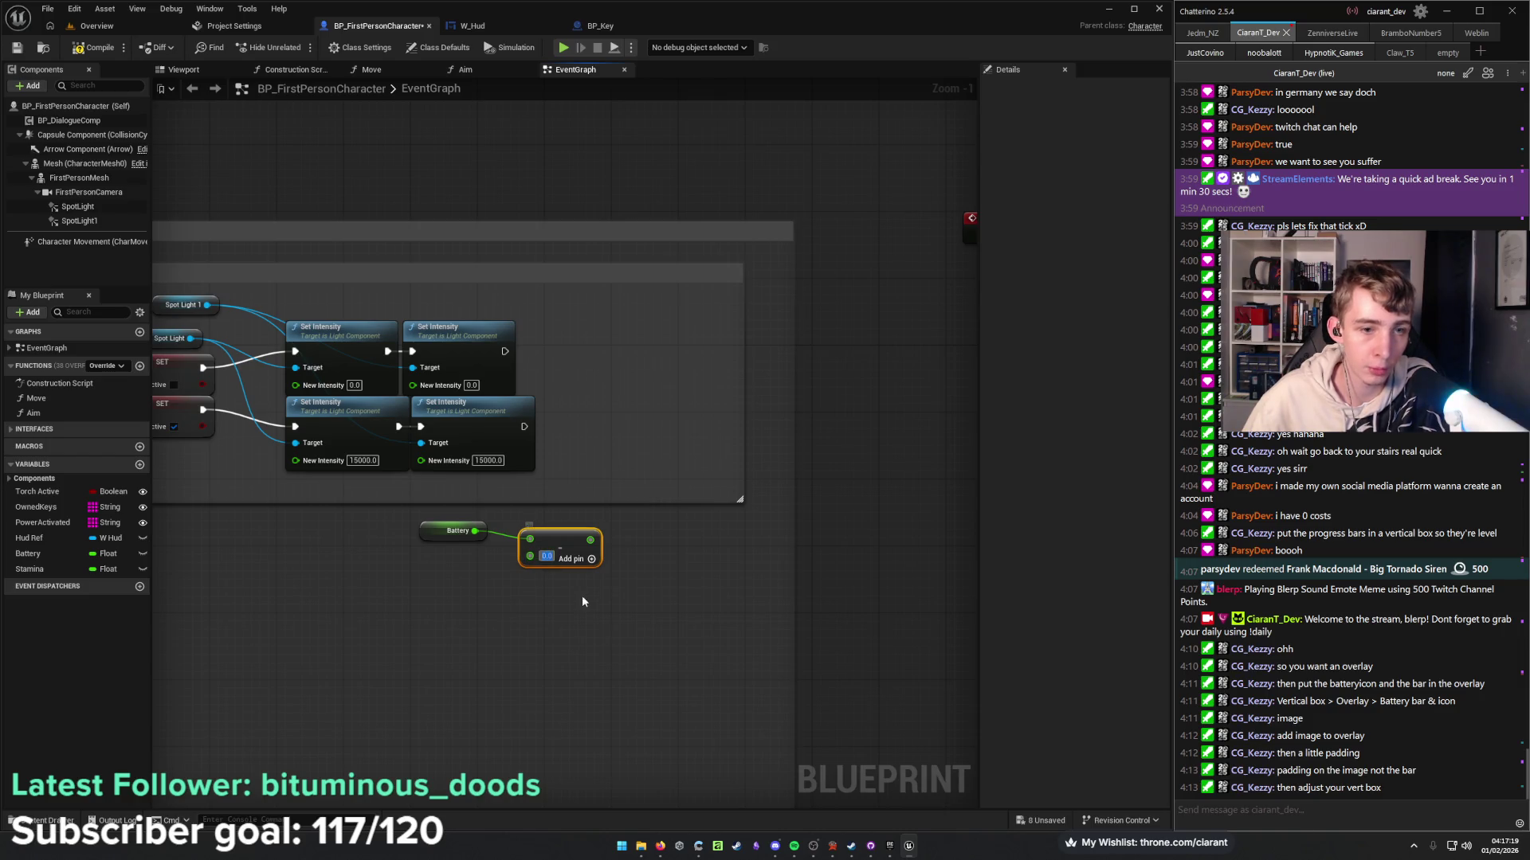
pyautogui.write('1')
pyautogui.press('Return')
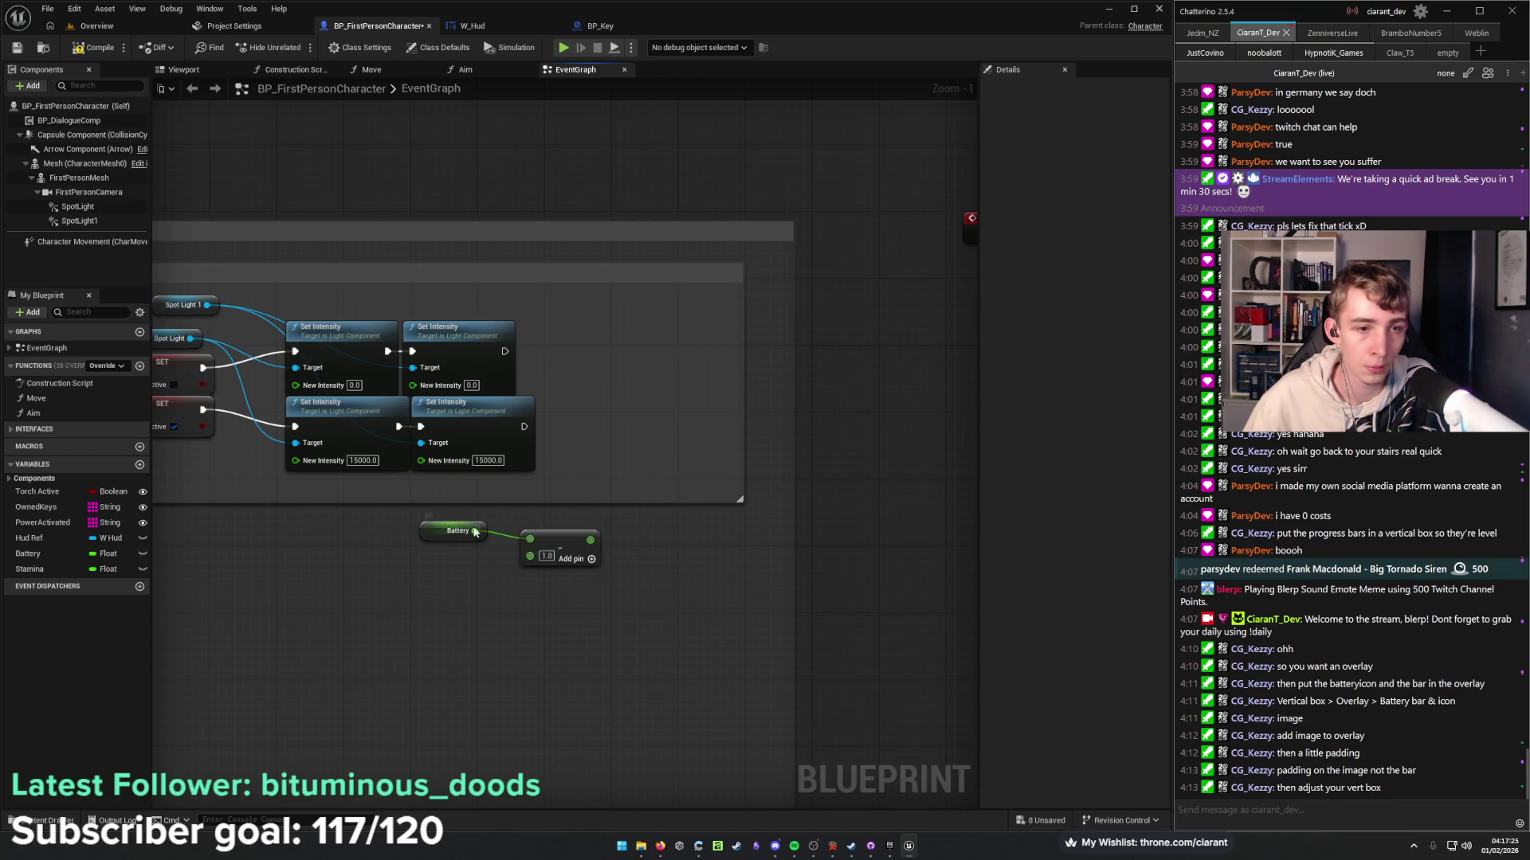
pyautogui.moveTo(32, 554)
pyautogui.mouseDown()
pyautogui.moveTo(358, 564)
pyautogui.moveTo(527, 430)
pyautogui.moveTo(647, 443)
pyautogui.moveTo(591, 540)
pyautogui.mouseUp()
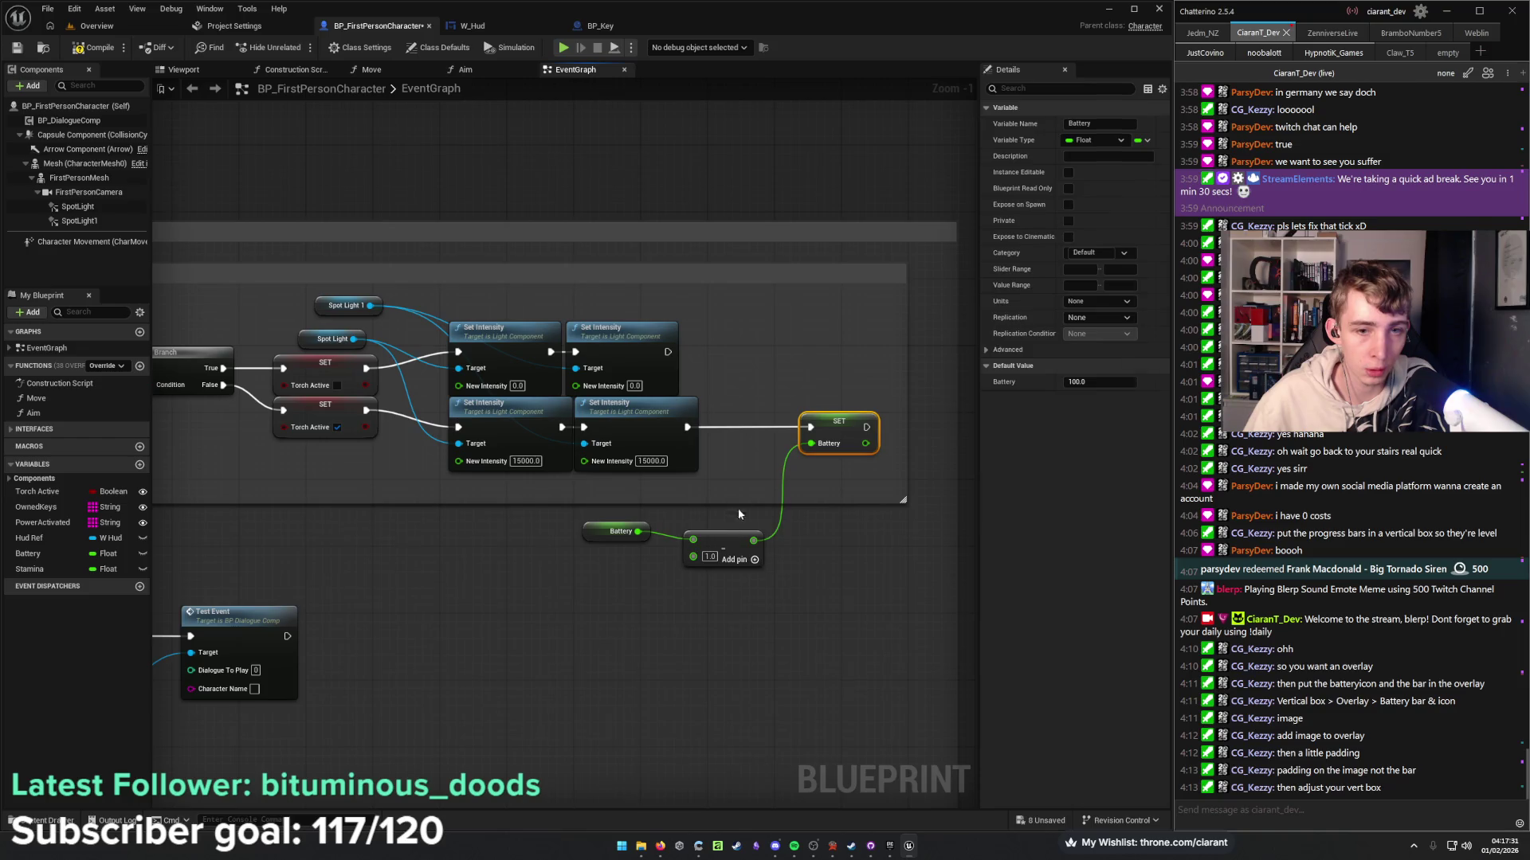
pyautogui.moveTo(724, 543); pyautogui.dragTo(757, 459)
# Extend the Torch comment over the Battery nodes, move the debug nodes down, and save.
pyautogui.moveTo(698, 504); pyautogui.dragTo(698, 588)
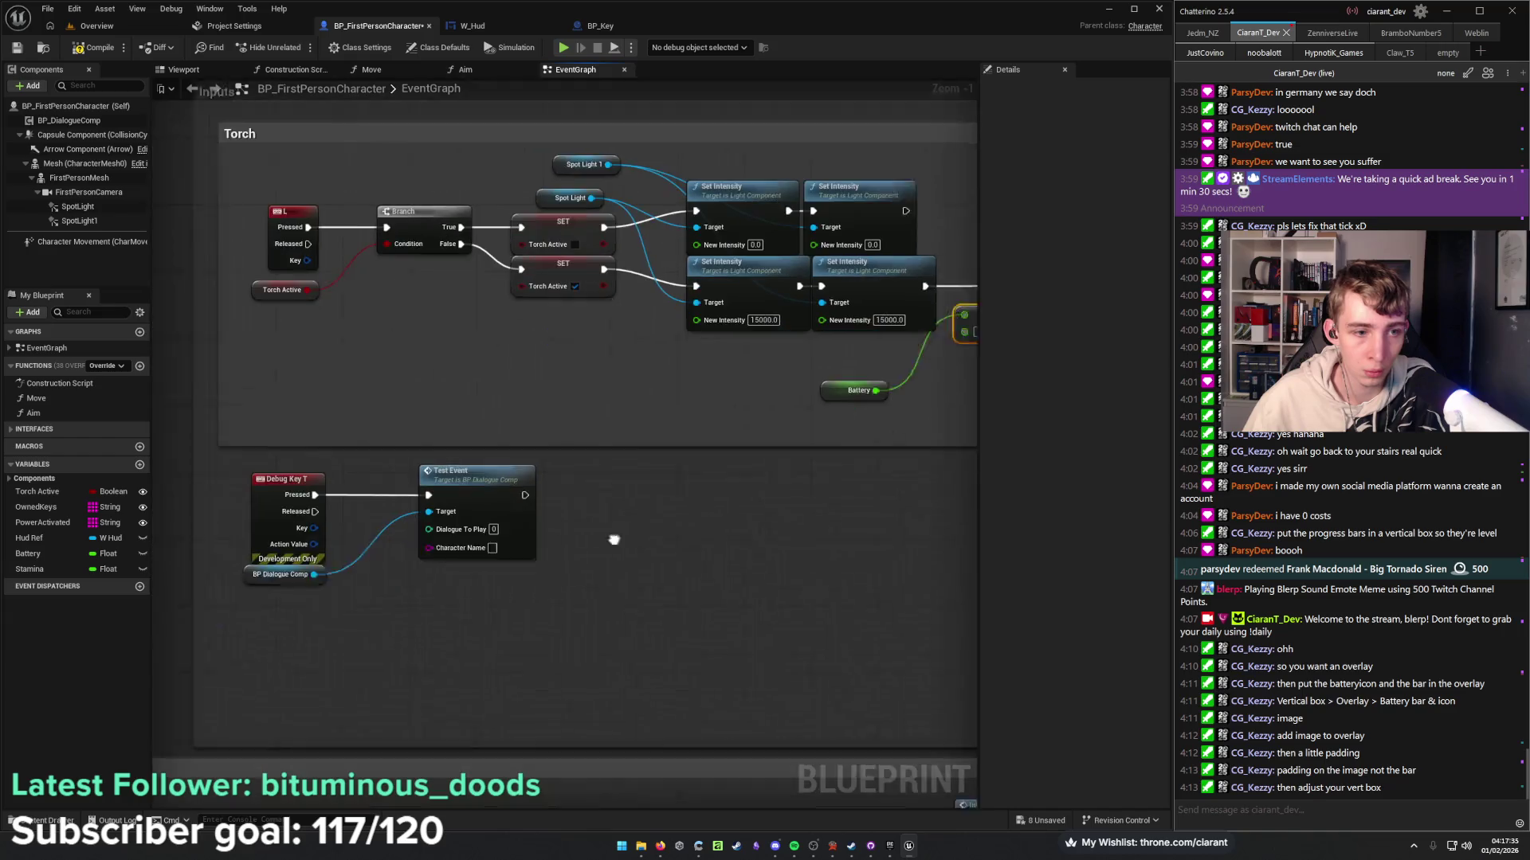
pyautogui.moveTo(626, 638); pyautogui.dragTo(298, 490)
pyautogui.moveTo(502, 496); pyautogui.dragTo(484, 577)
pyautogui.moveTo(578, 567); pyautogui.dragTo(697, 408)
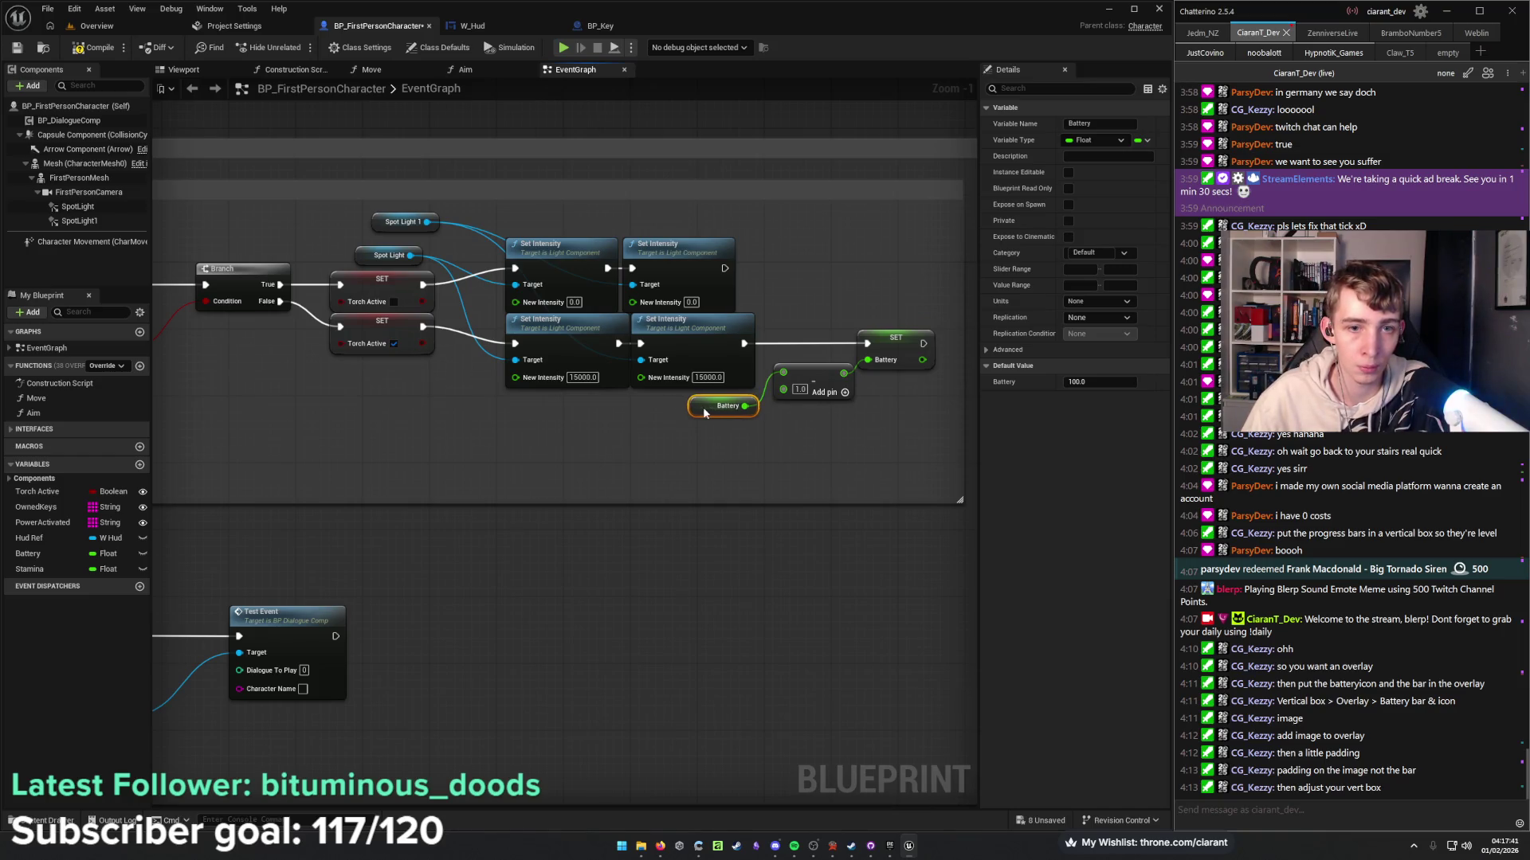
pyautogui.click(778, 454)
pyautogui.moveTo(778, 460); pyautogui.dragTo(652, 484)
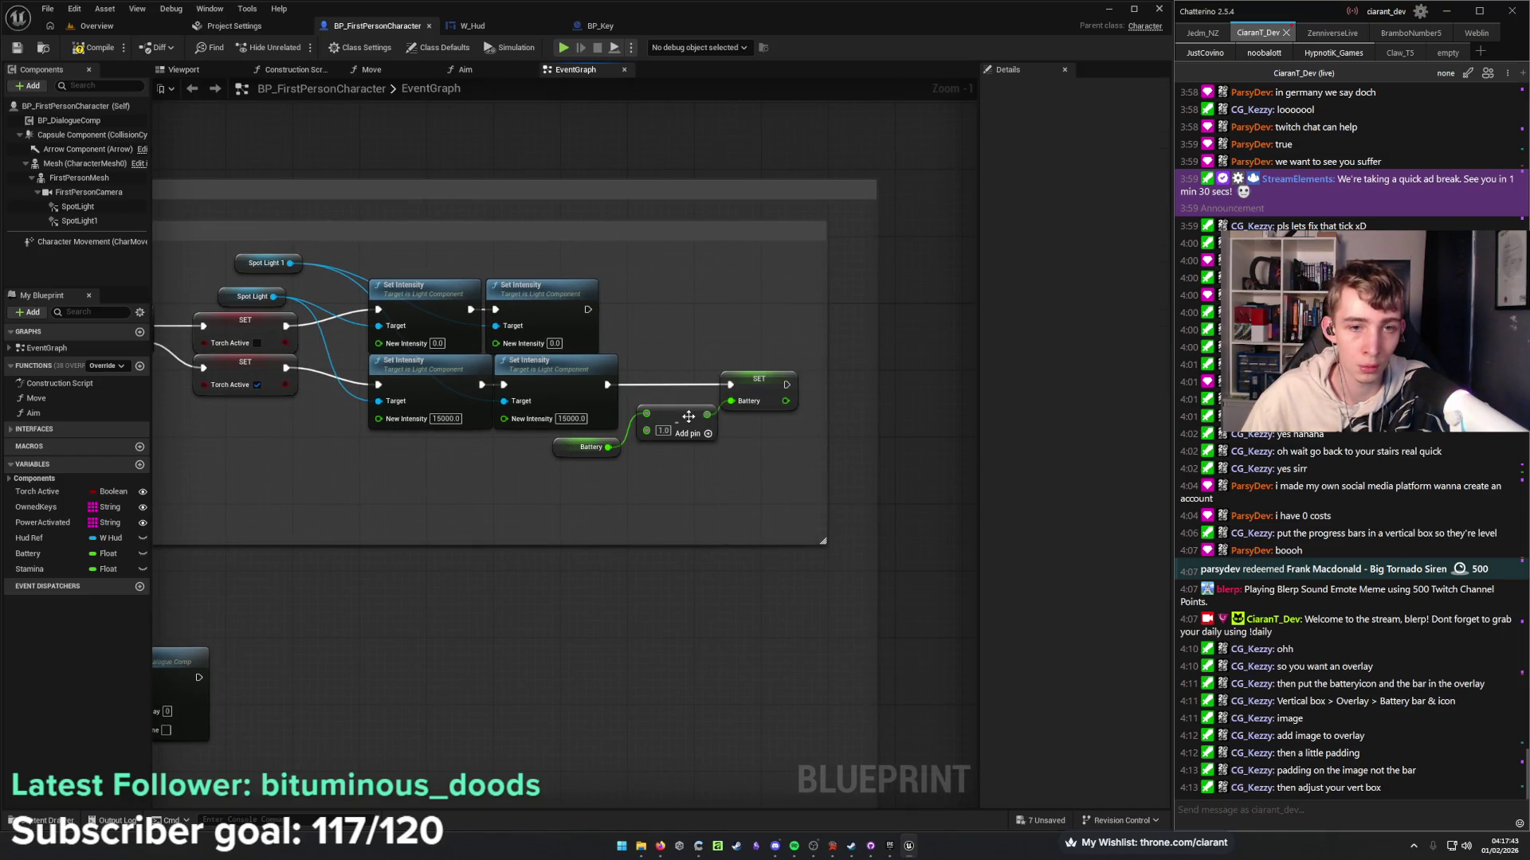
pyautogui.click(679, 415)
pyautogui.scroll(1, 749, 486)
pyautogui.hotkey('ctrl', 's')
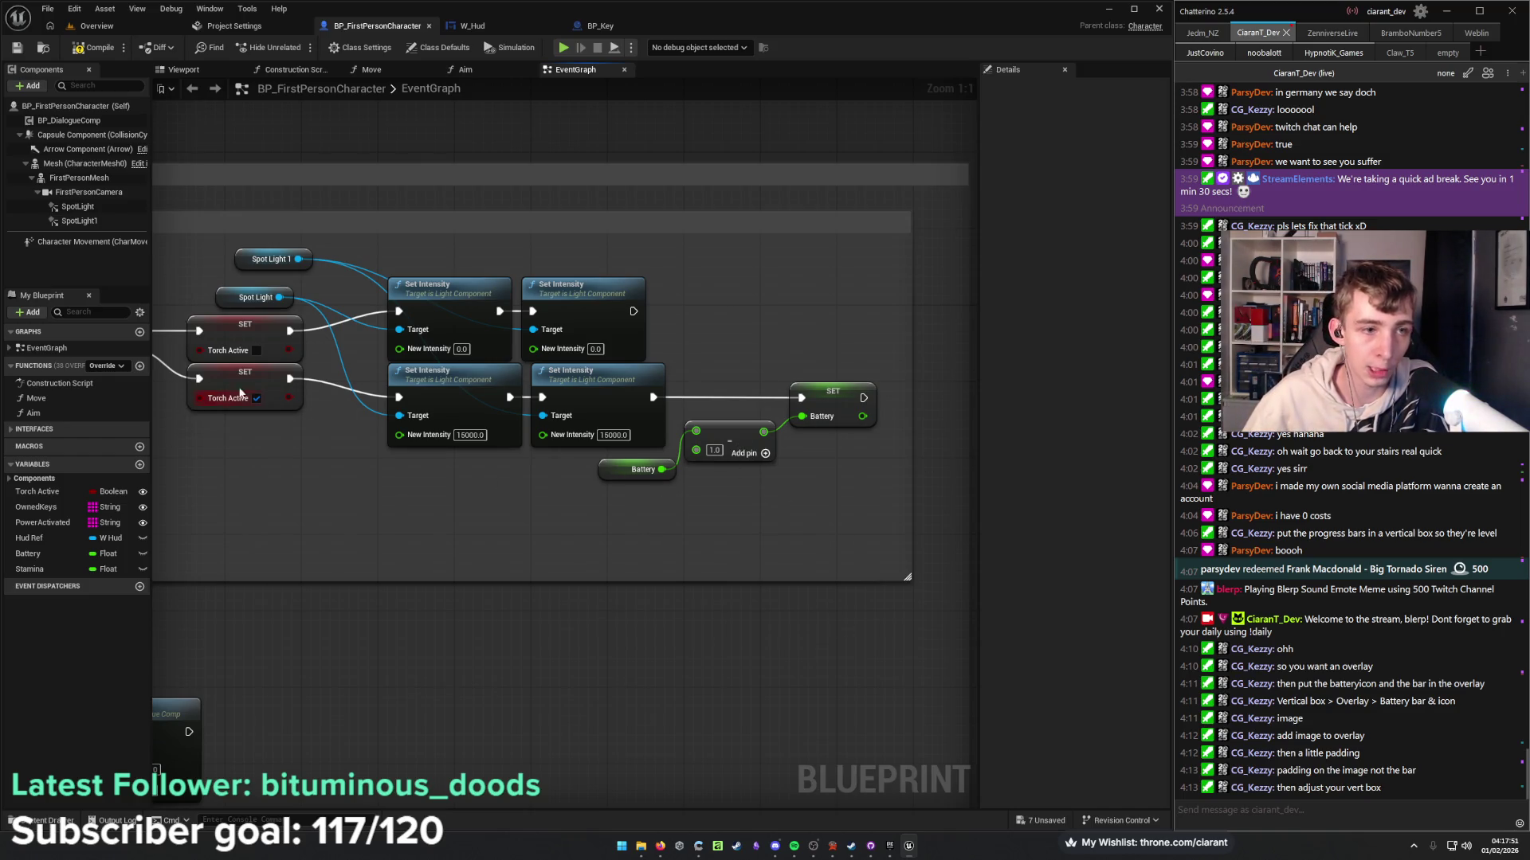
# Compile, then unhook the execution wire running into SET Battery from the light chain.
pyautogui.moveTo(730, 515)
pyautogui.mouseDown()
pyautogui.moveTo(985, 495)
pyautogui.moveTo(911, 494)
pyautogui.mouseUp()
pyautogui.moveTo(843, 456)
pyautogui.mouseDown()
pyautogui.moveTo(751, 445)
pyautogui.moveTo(721, 465)
pyautogui.mouseUp()
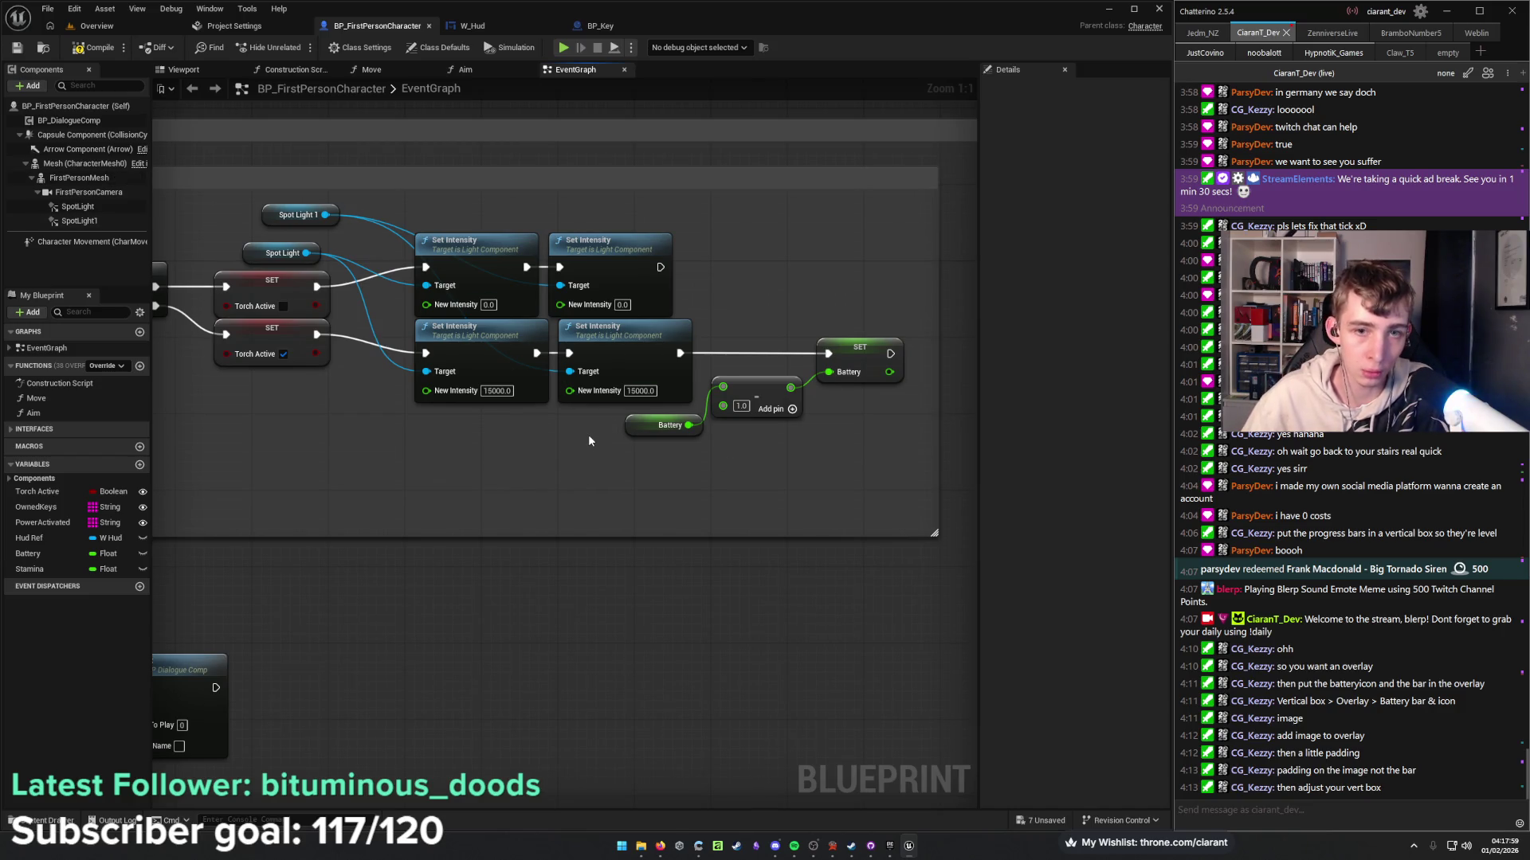
pyautogui.moveTo(504, 451)
pyautogui.mouseDown()
pyautogui.moveTo(557, 414)
pyautogui.moveTo(878, 360)
pyautogui.moveTo(407, 468)
pyautogui.mouseUp()
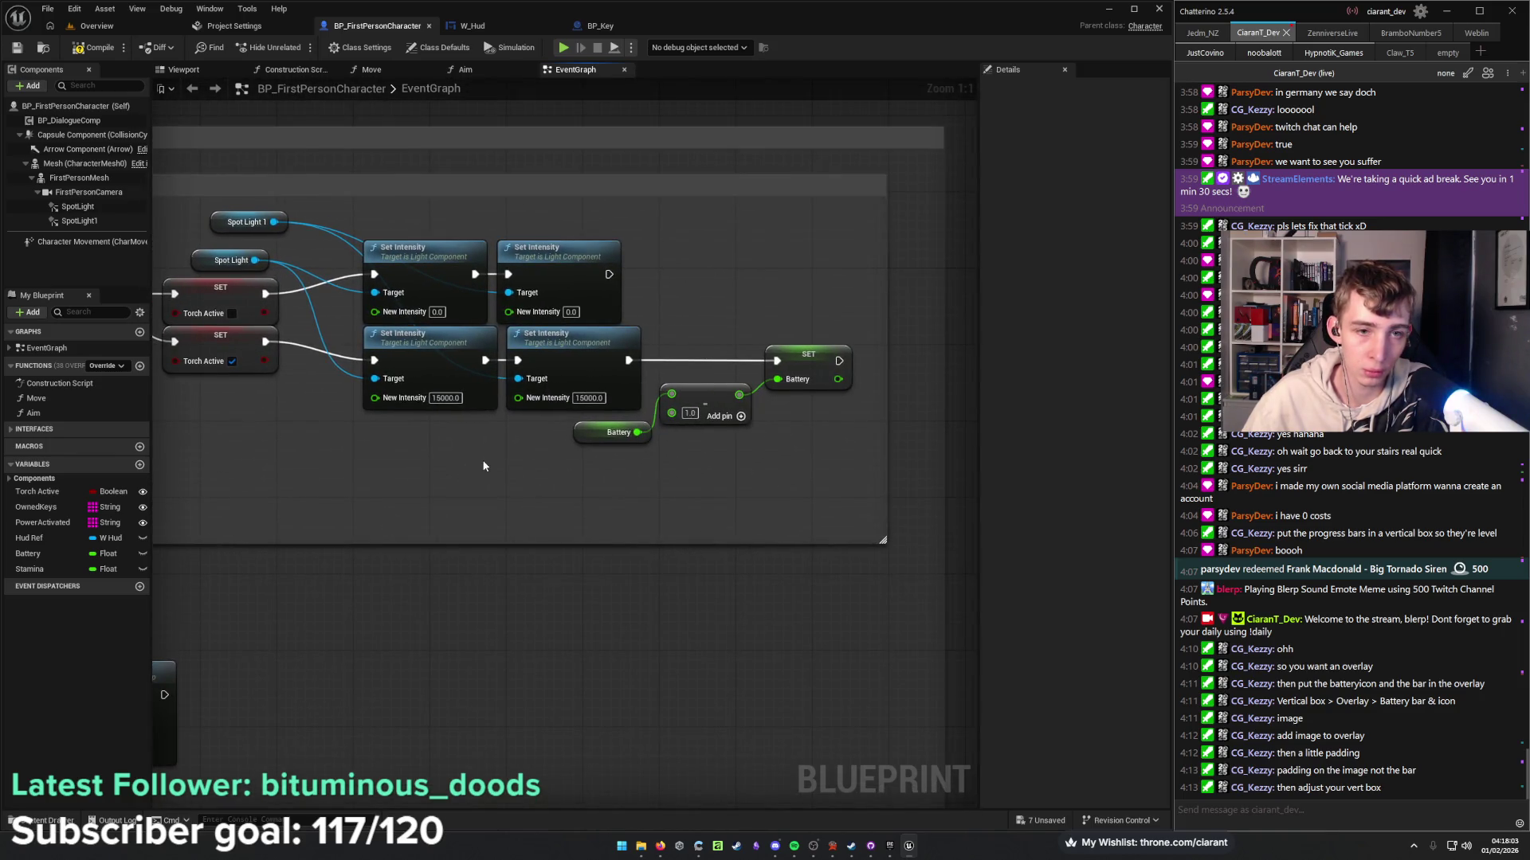
pyautogui.click(93, 49)
pyautogui.moveTo(269, 447)
pyautogui.mouseDown()
pyautogui.moveTo(408, 438)
pyautogui.moveTo(250, 450)
pyautogui.mouseUp()
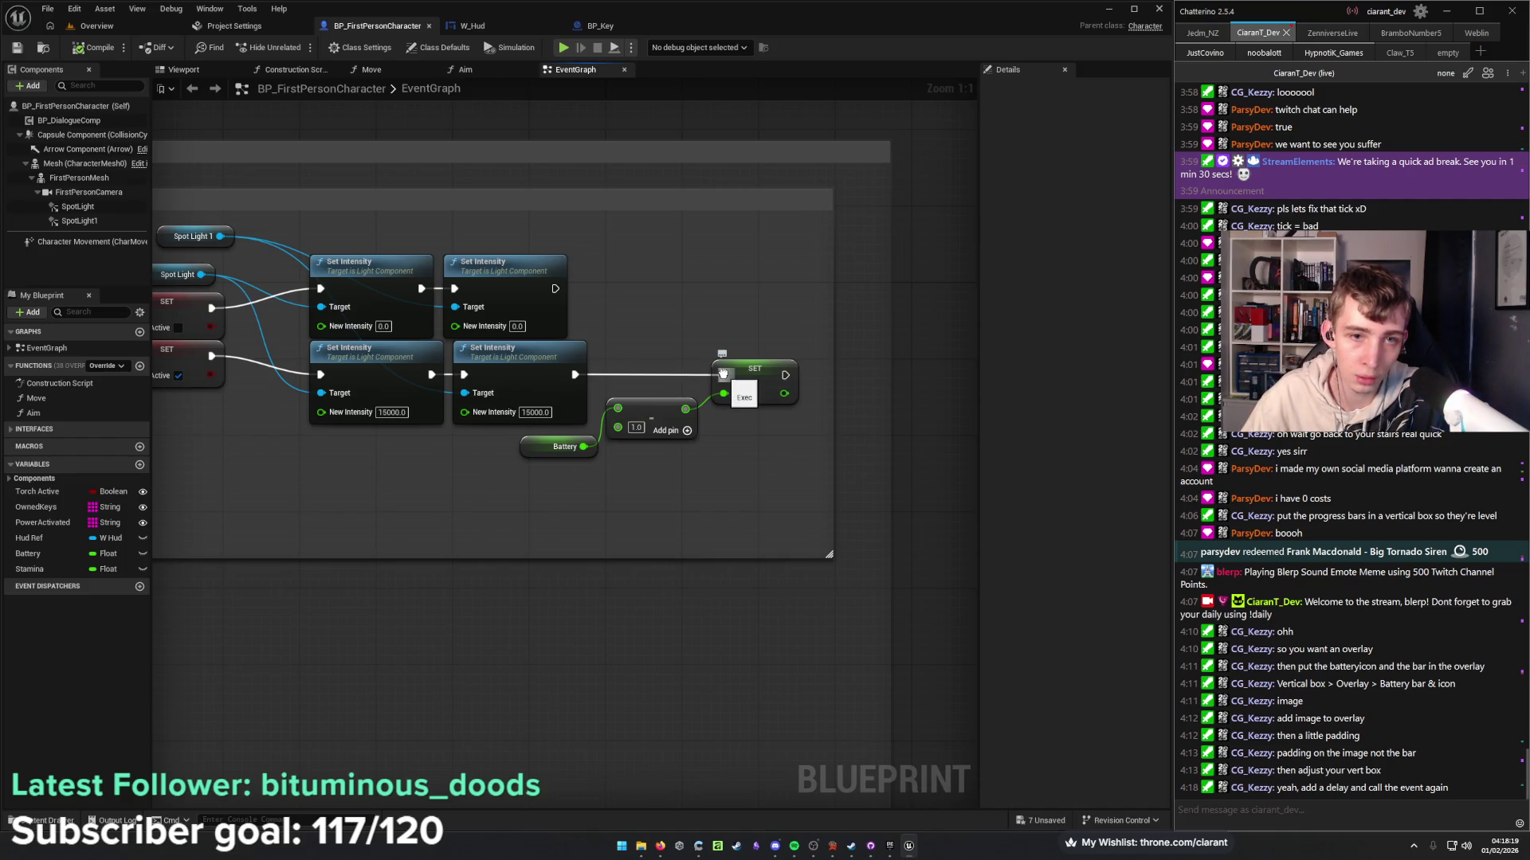
pyautogui.press('1')
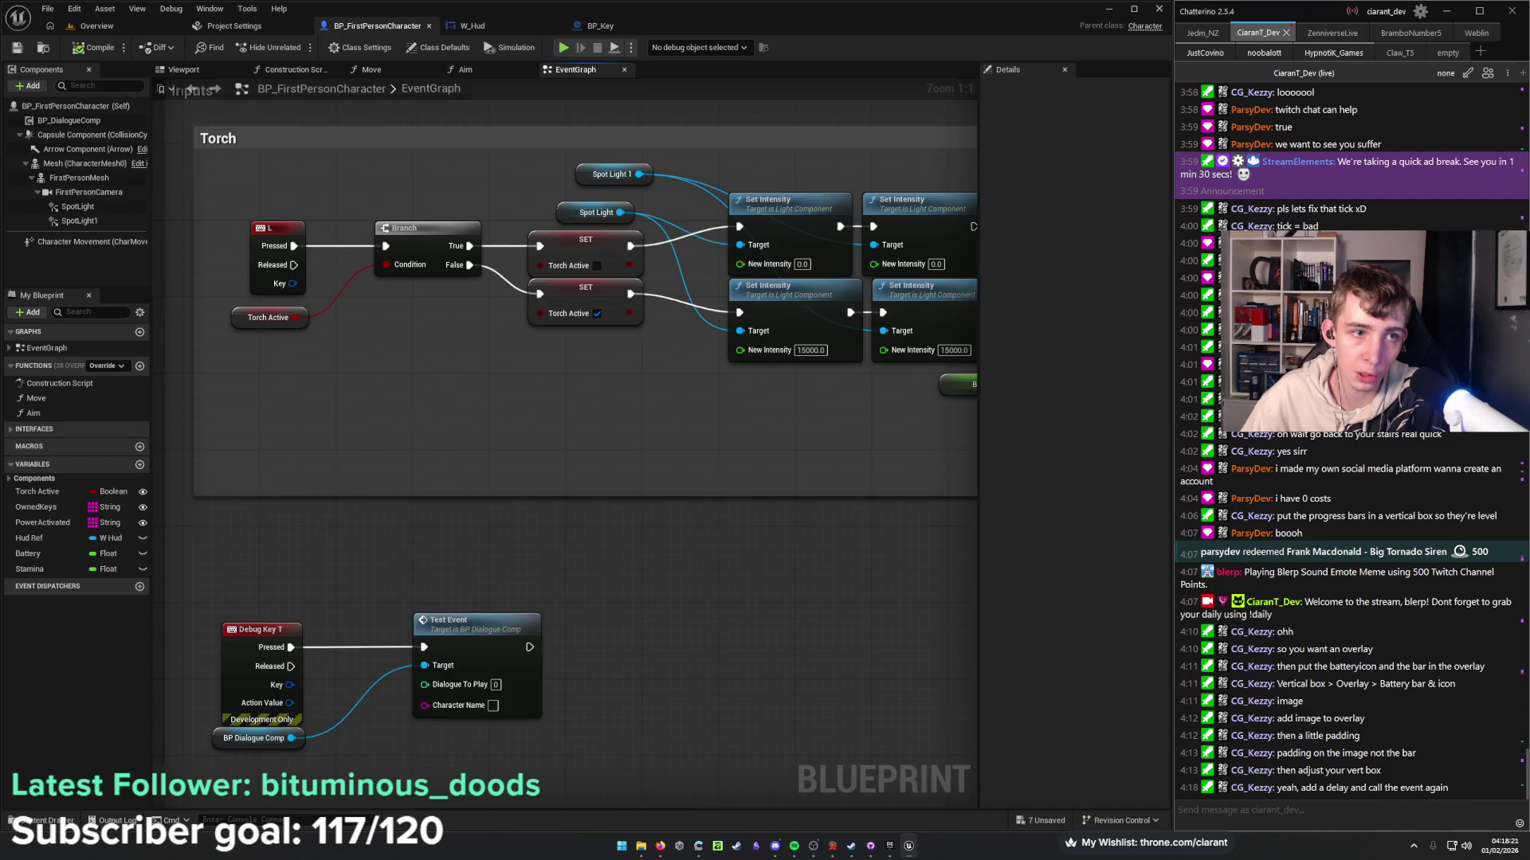
pyautogui.moveTo(507, 402); pyautogui.dragTo(220, 382)
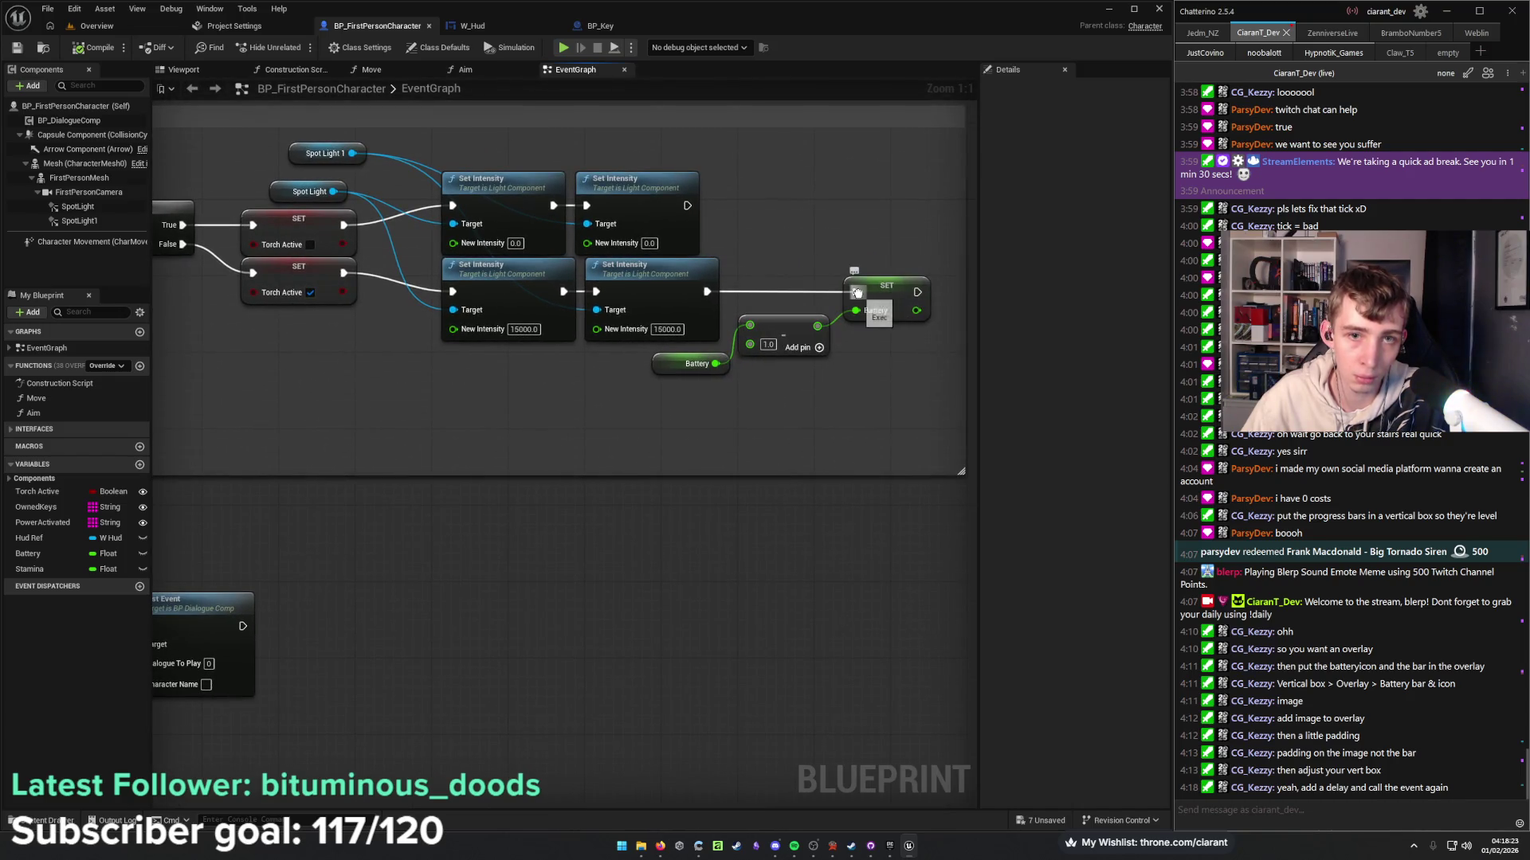
pyautogui.keyDown('alt'); pyautogui.click(856, 291); pyautogui.keyUp('alt')
pyautogui.press('1')
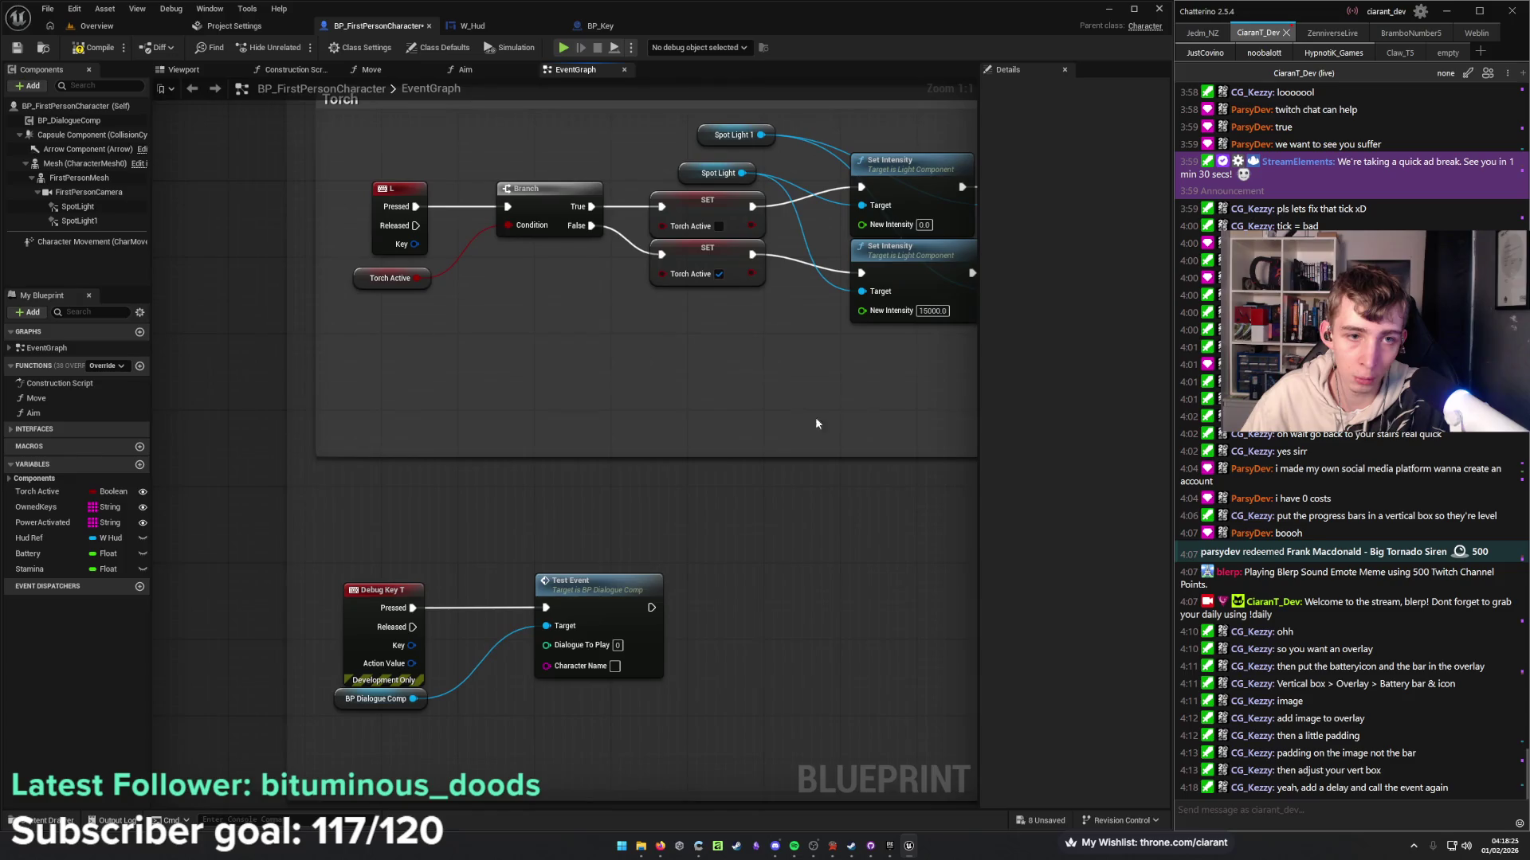
pyautogui.rightClick(430, 384)
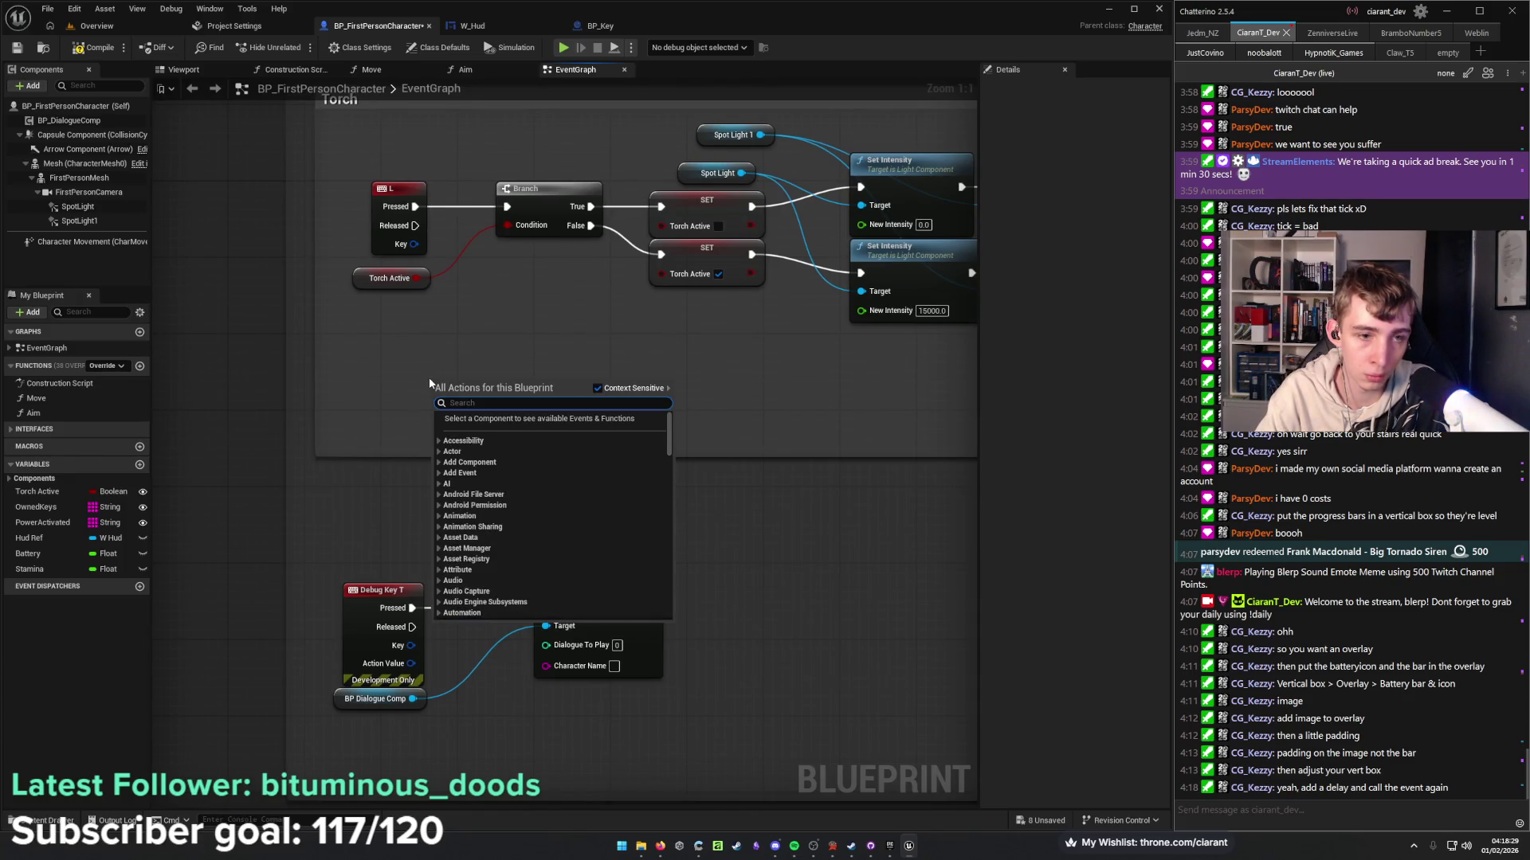
# Add a custom event named Remove Battery below the torch logic.
pyautogui.write('custom')
pyautogui.press('Return')
pyautogui.write('Remove Battery')
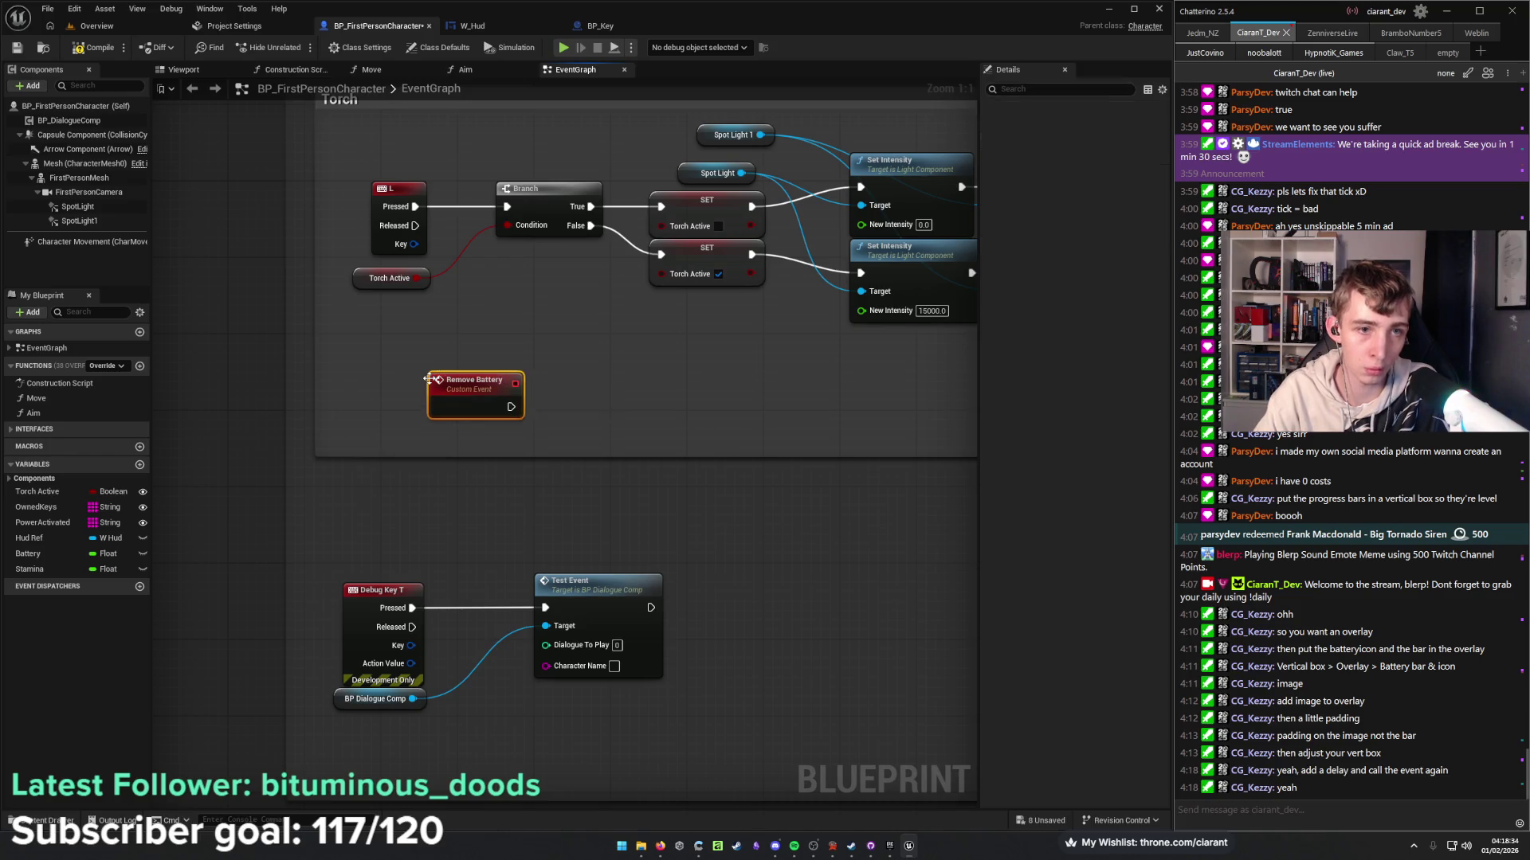
pyautogui.press('Return')
pyautogui.moveTo(471, 383); pyautogui.dragTo(425, 346)
pyautogui.click(523, 366)
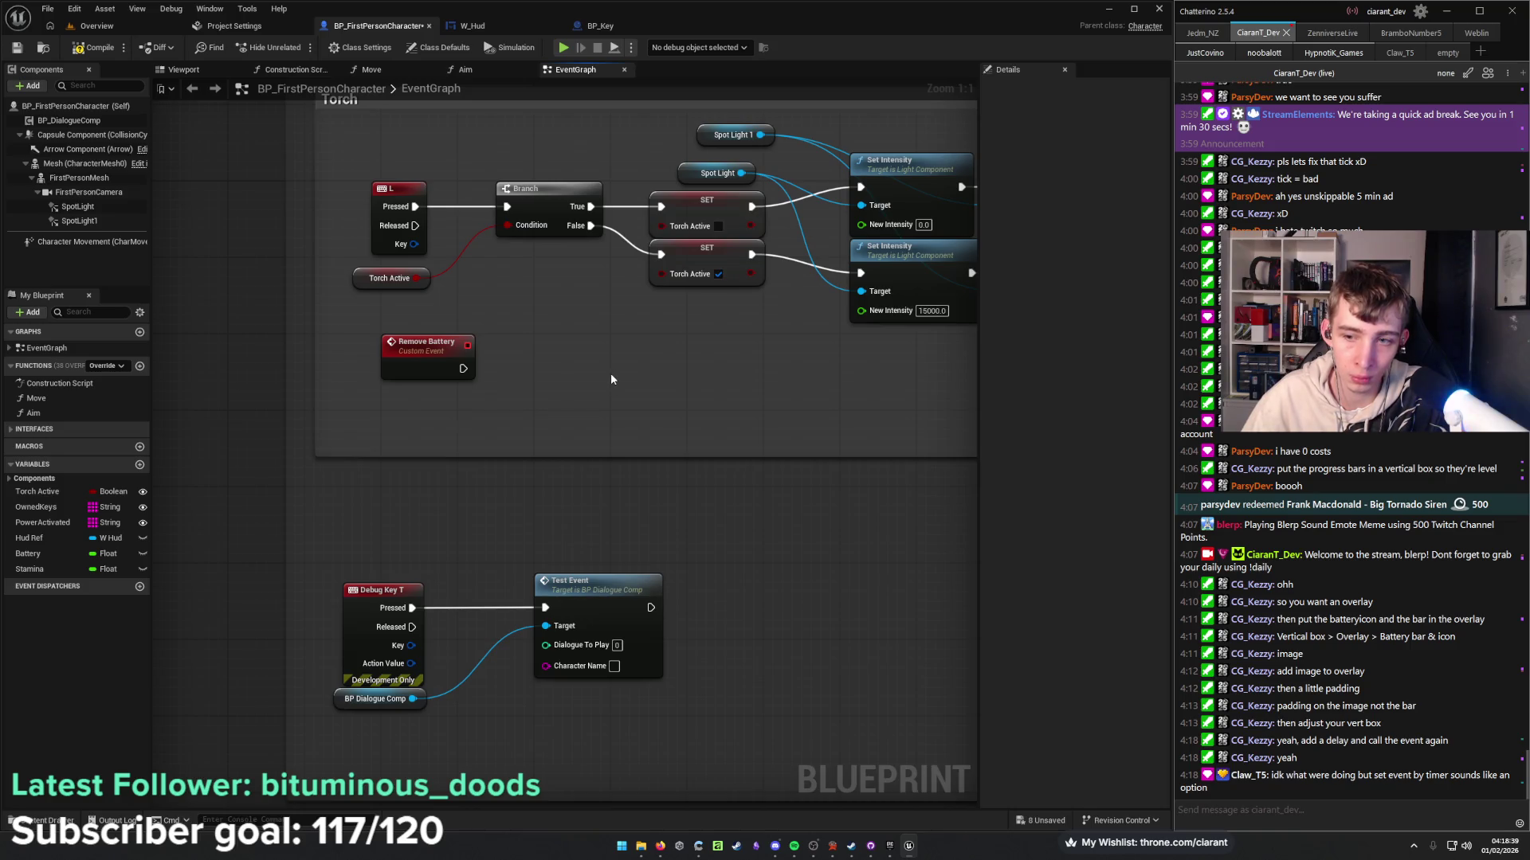
# Move the Battery subtraction nodes beside Remove Battery and wire its execution into SET Battery.
pyautogui.moveTo(590, 396)
pyautogui.mouseDown()
pyautogui.moveTo(352, 406)
pyautogui.moveTo(536, 404)
pyautogui.moveTo(459, 431)
pyautogui.mouseUp()
pyautogui.moveTo(718, 384)
pyautogui.mouseDown()
pyautogui.moveTo(765, 344)
pyautogui.moveTo(278, 387)
pyautogui.mouseUp()
pyautogui.keyDown('ctrl'); pyautogui.click(804, 325); pyautogui.keyUp('ctrl')
pyautogui.moveTo(278, 386); pyautogui.dragTo(756, 371)
pyautogui.moveTo(496, 390); pyautogui.dragTo(769, 365)
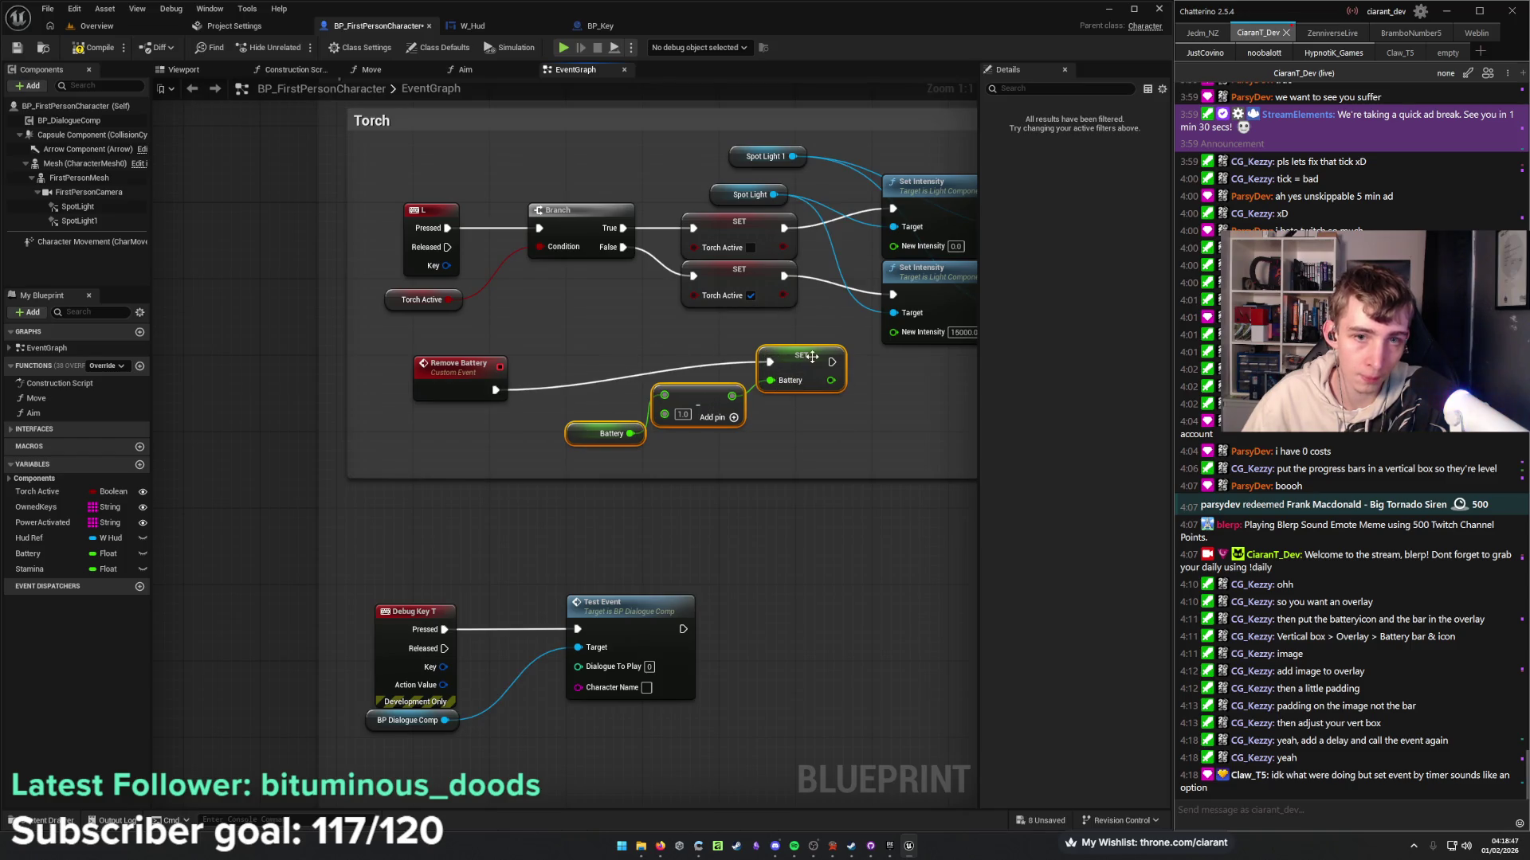
pyautogui.click(803, 432)
pyautogui.moveTo(684, 397); pyautogui.dragTo(792, 408)
pyautogui.moveTo(626, 418); pyautogui.dragTo(690, 407)
pyautogui.moveTo(858, 446); pyautogui.dragTo(701, 349)
pyautogui.moveTo(800, 371)
pyautogui.mouseDown()
pyautogui.moveTo(554, 392)
pyautogui.moveTo(570, 399)
pyautogui.moveTo(548, 381)
pyautogui.moveTo(586, 375)
pyautogui.mouseUp()
pyautogui.click(623, 391)
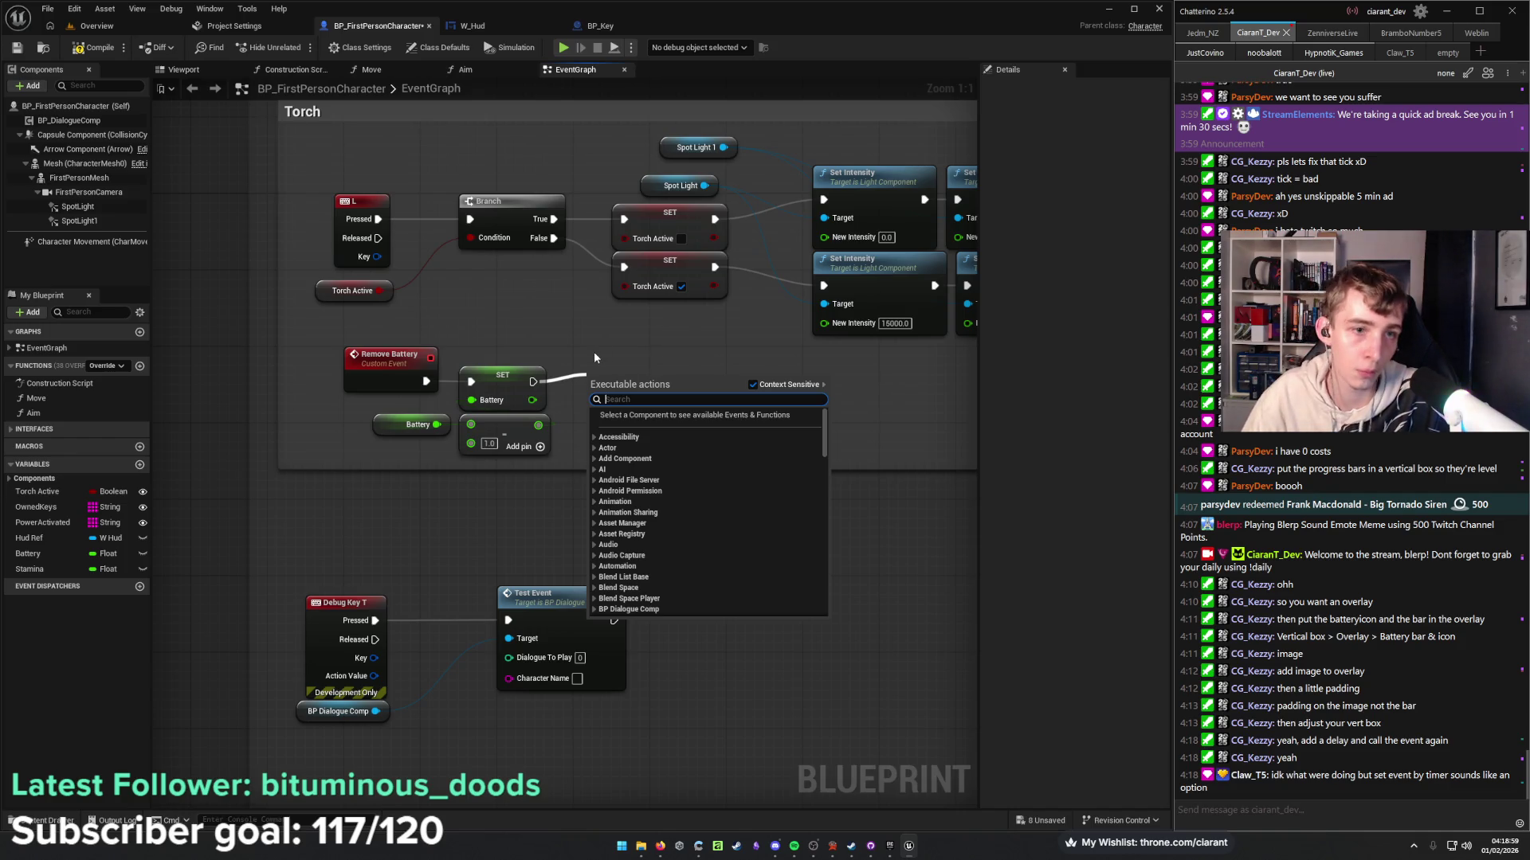
# Insert a Branch after Remove Battery, with its True output running SET Battery.
pyautogui.click(589, 378)
pyautogui.moveTo(584, 437); pyautogui.dragTo(446, 362)
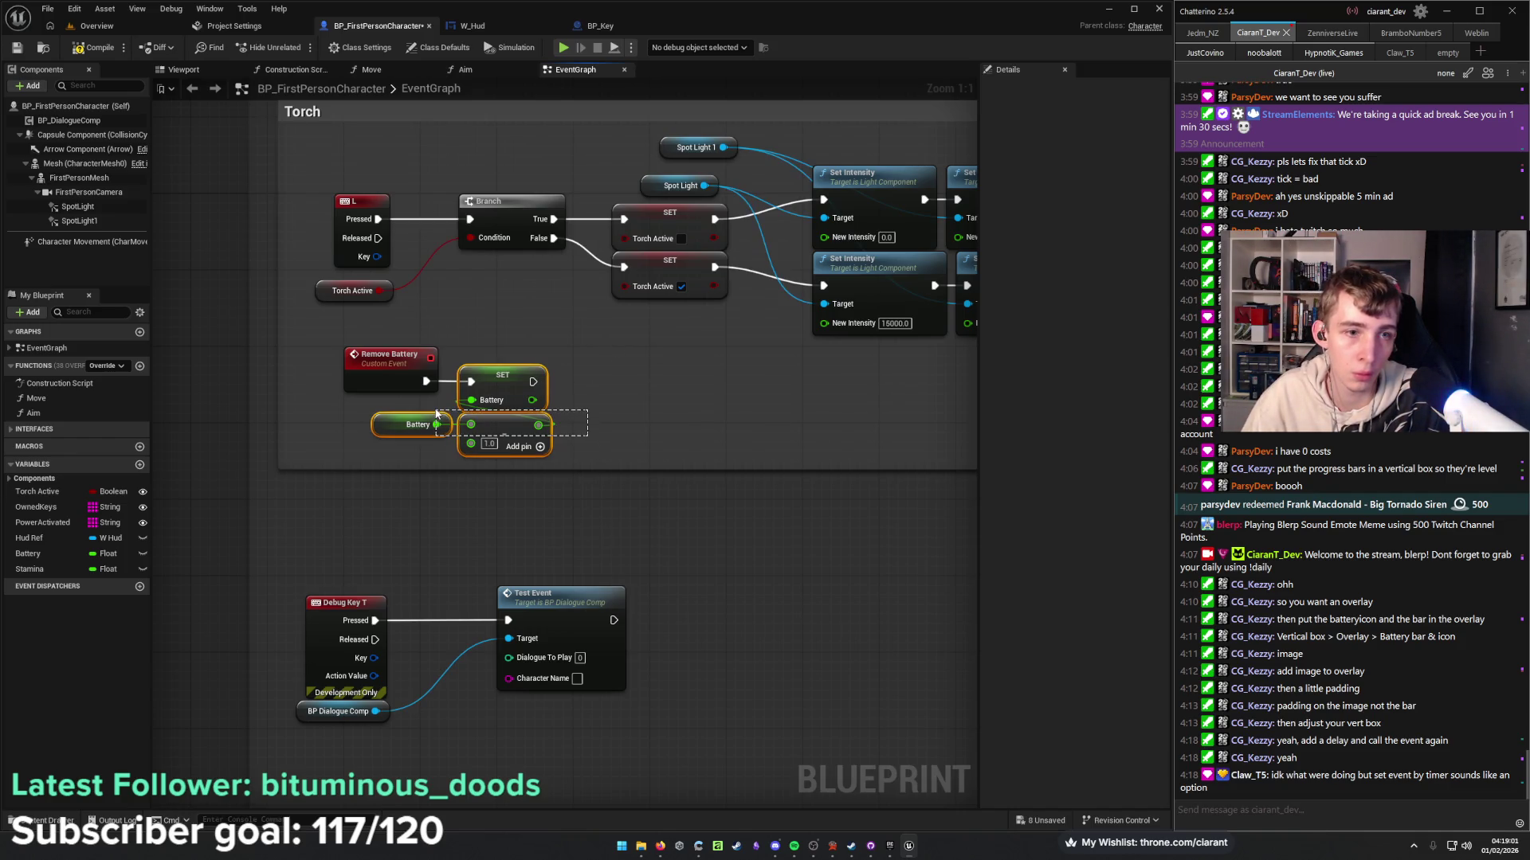
pyautogui.moveTo(534, 391); pyautogui.dragTo(765, 390)
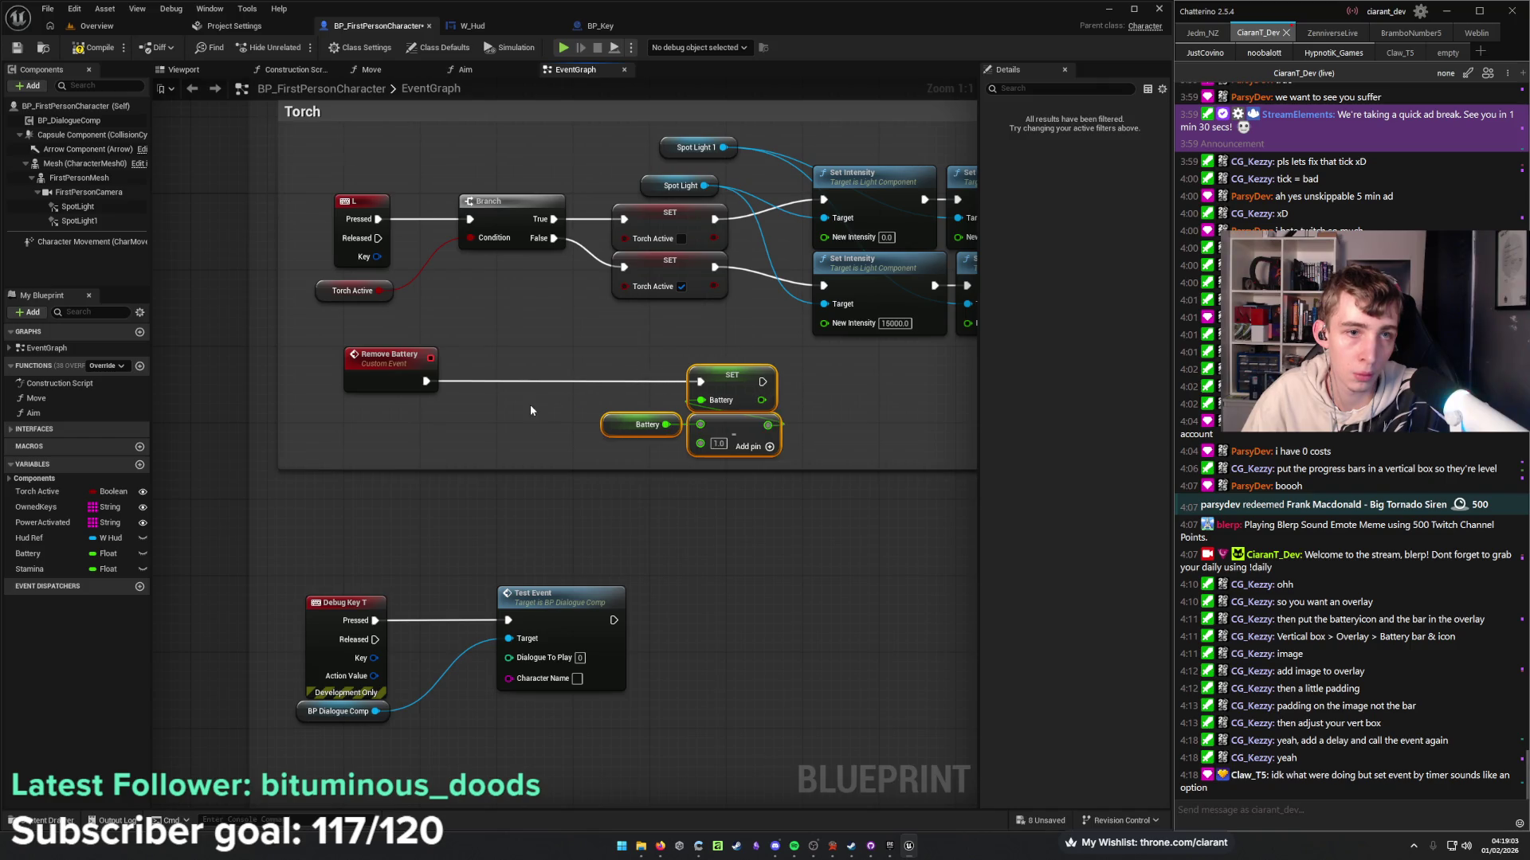
pyautogui.click(529, 404)
pyautogui.keyDown('alt'); pyautogui.click(479, 383); pyautogui.keyUp('alt')
pyautogui.click(478, 367)
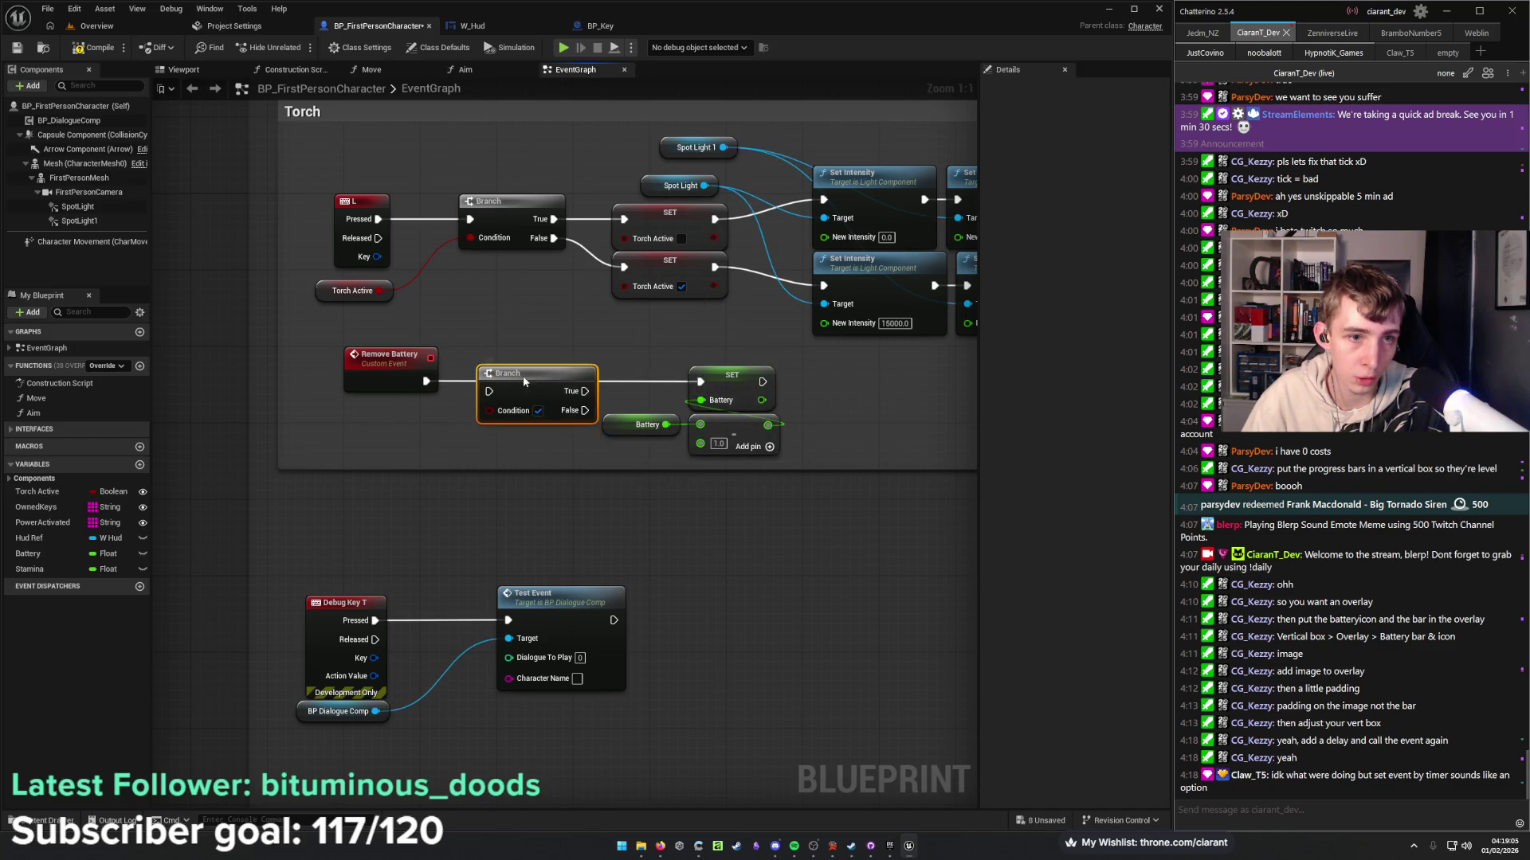
pyautogui.moveTo(426, 380); pyautogui.dragTo(490, 382)
pyautogui.moveTo(585, 381); pyautogui.dragTo(693, 384)
# Use Torch Active as the Branch condition and extend the Torch comment over the new nodes.
pyautogui.moveTo(37, 491); pyautogui.dragTo(342, 430)
pyautogui.moveTo(455, 426)
pyautogui.mouseDown()
pyautogui.moveTo(510, 408)
pyautogui.moveTo(489, 400)
pyautogui.mouseUp()
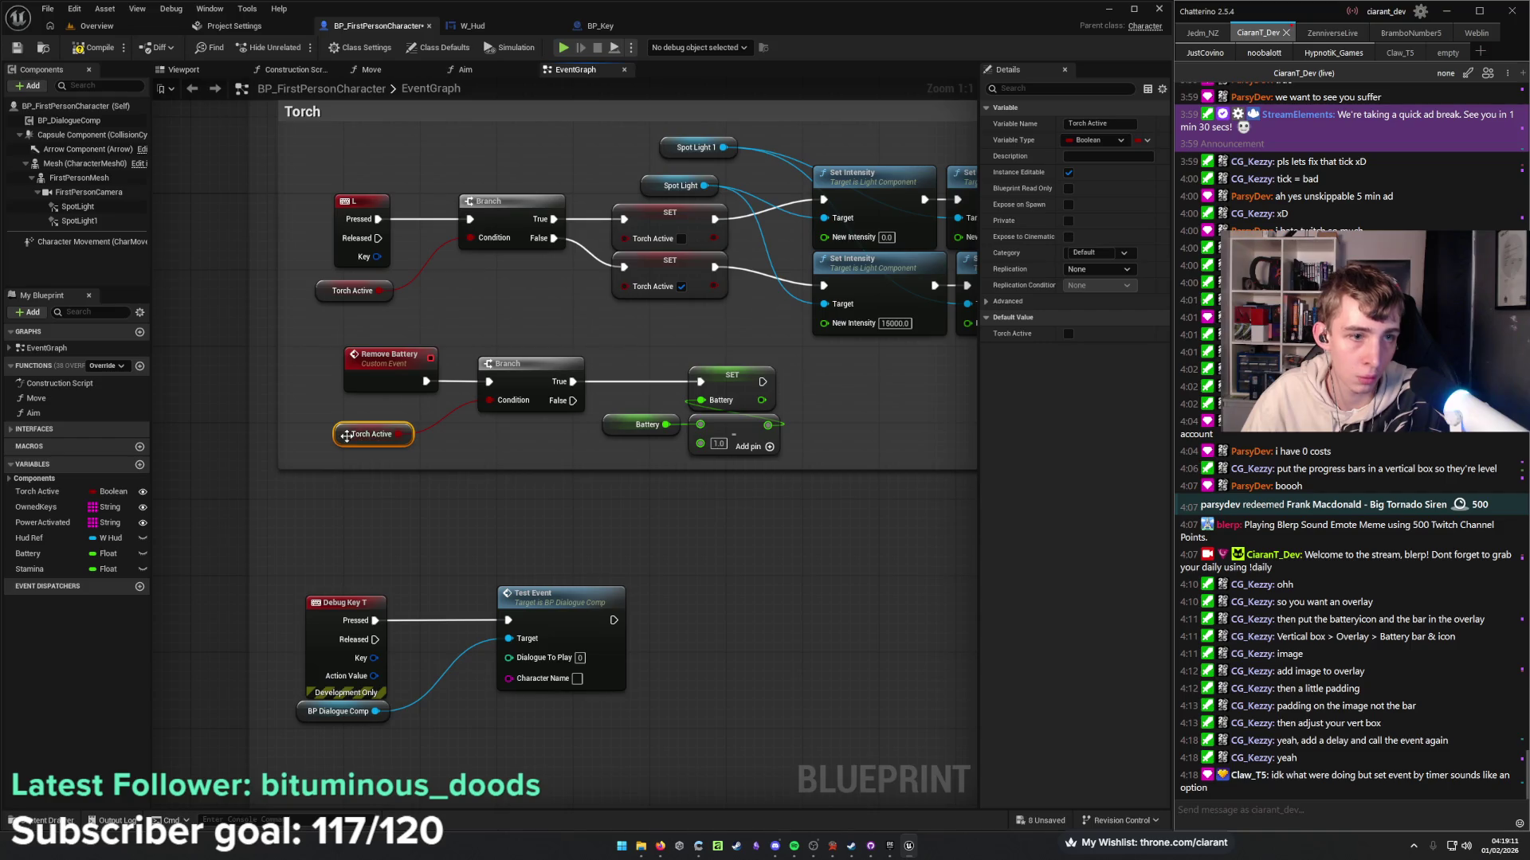
pyautogui.moveTo(350, 439)
pyautogui.mouseDown()
pyautogui.moveTo(369, 422)
pyautogui.moveTo(302, 416)
pyautogui.mouseUp()
pyautogui.moveTo(403, 448); pyautogui.dragTo(392, 555)
pyautogui.moveTo(455, 500)
pyautogui.mouseDown()
pyautogui.moveTo(612, 489)
pyautogui.moveTo(573, 468)
pyautogui.moveTo(361, 498)
pyautogui.mouseUp()
# Call Remove Battery again after SET Battery and shift the loop nodes closer to the Branch.
pyautogui.moveTo(524, 391); pyautogui.dragTo(603, 393)
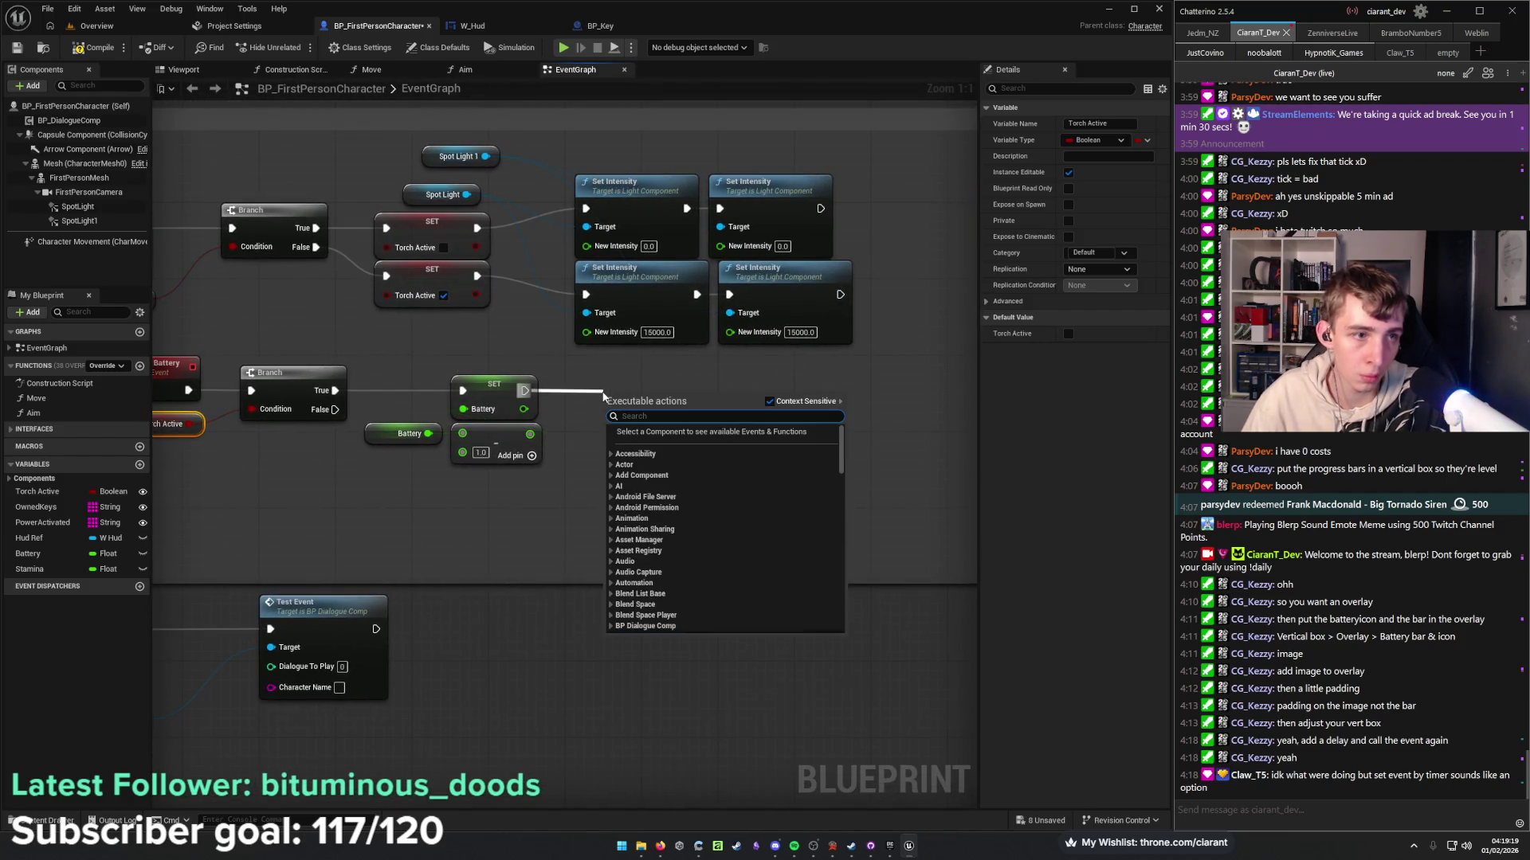
pyautogui.write('remove')
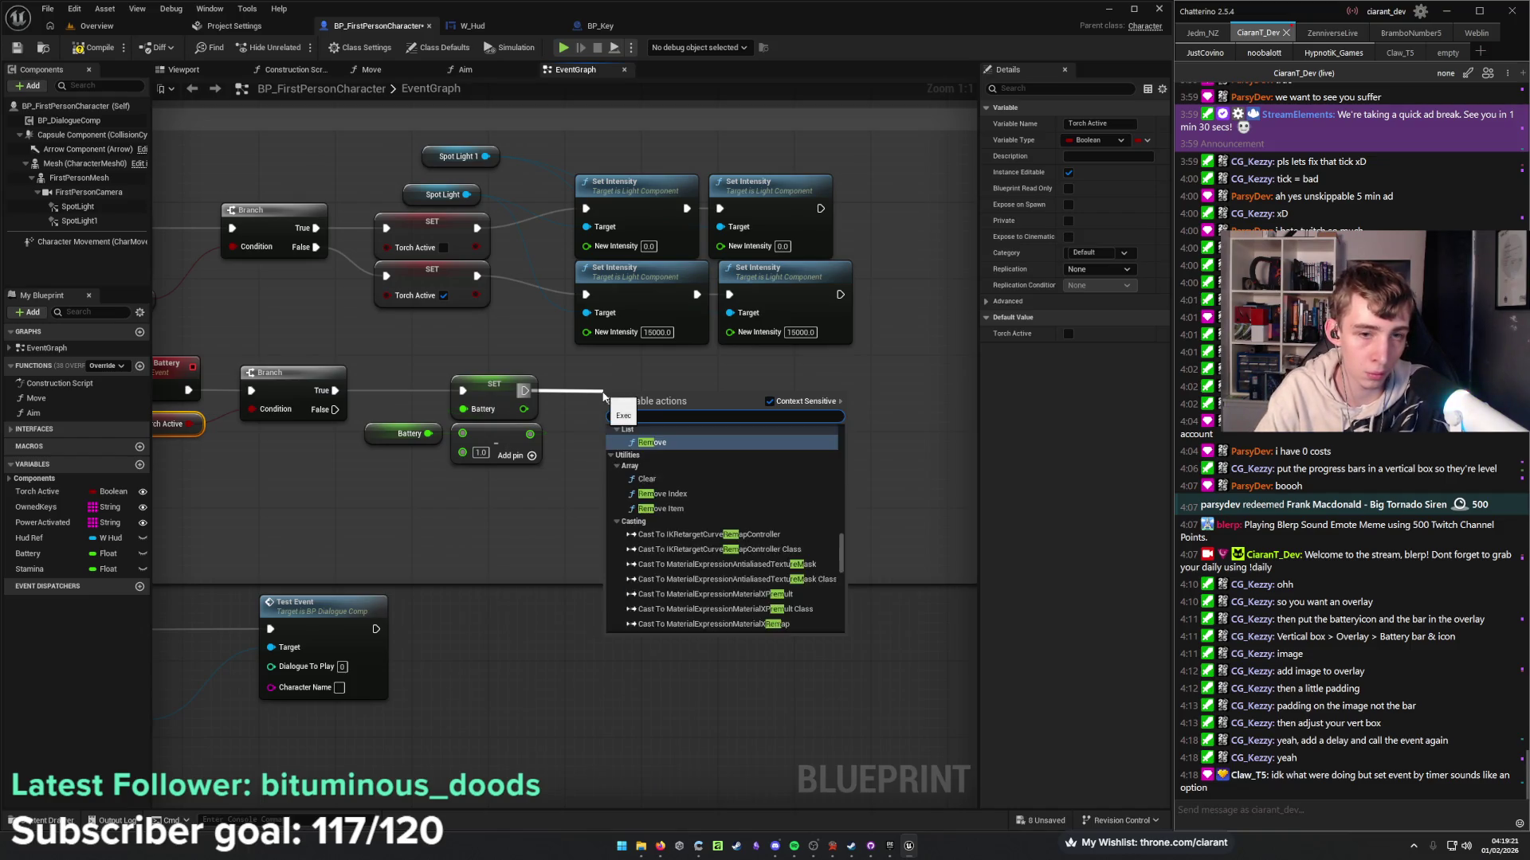
pyautogui.write(' bat')
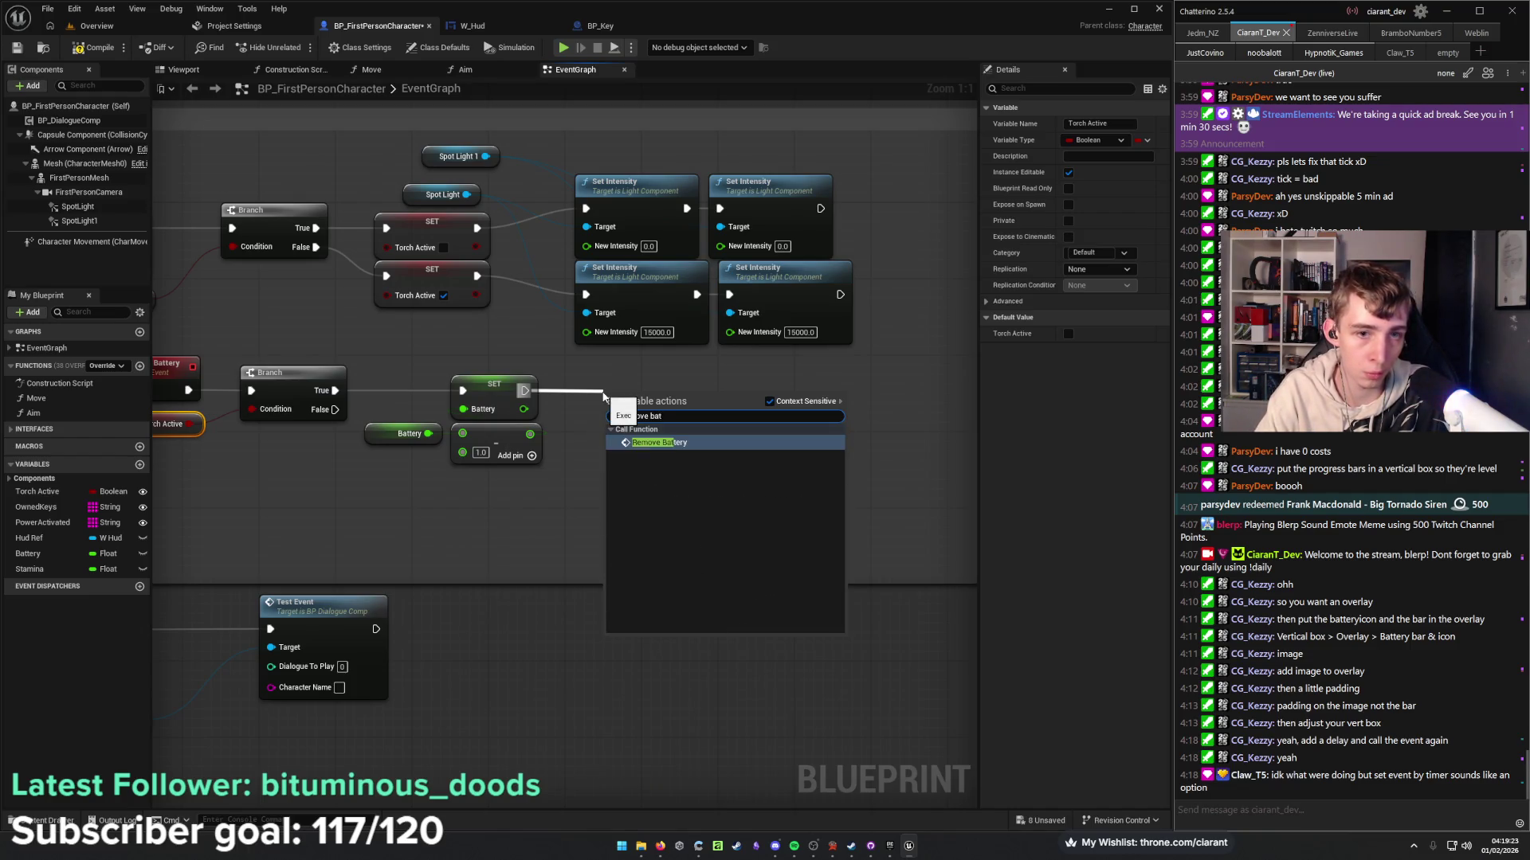
pyautogui.press('Return')
pyautogui.moveTo(654, 413); pyautogui.dragTo(619, 383)
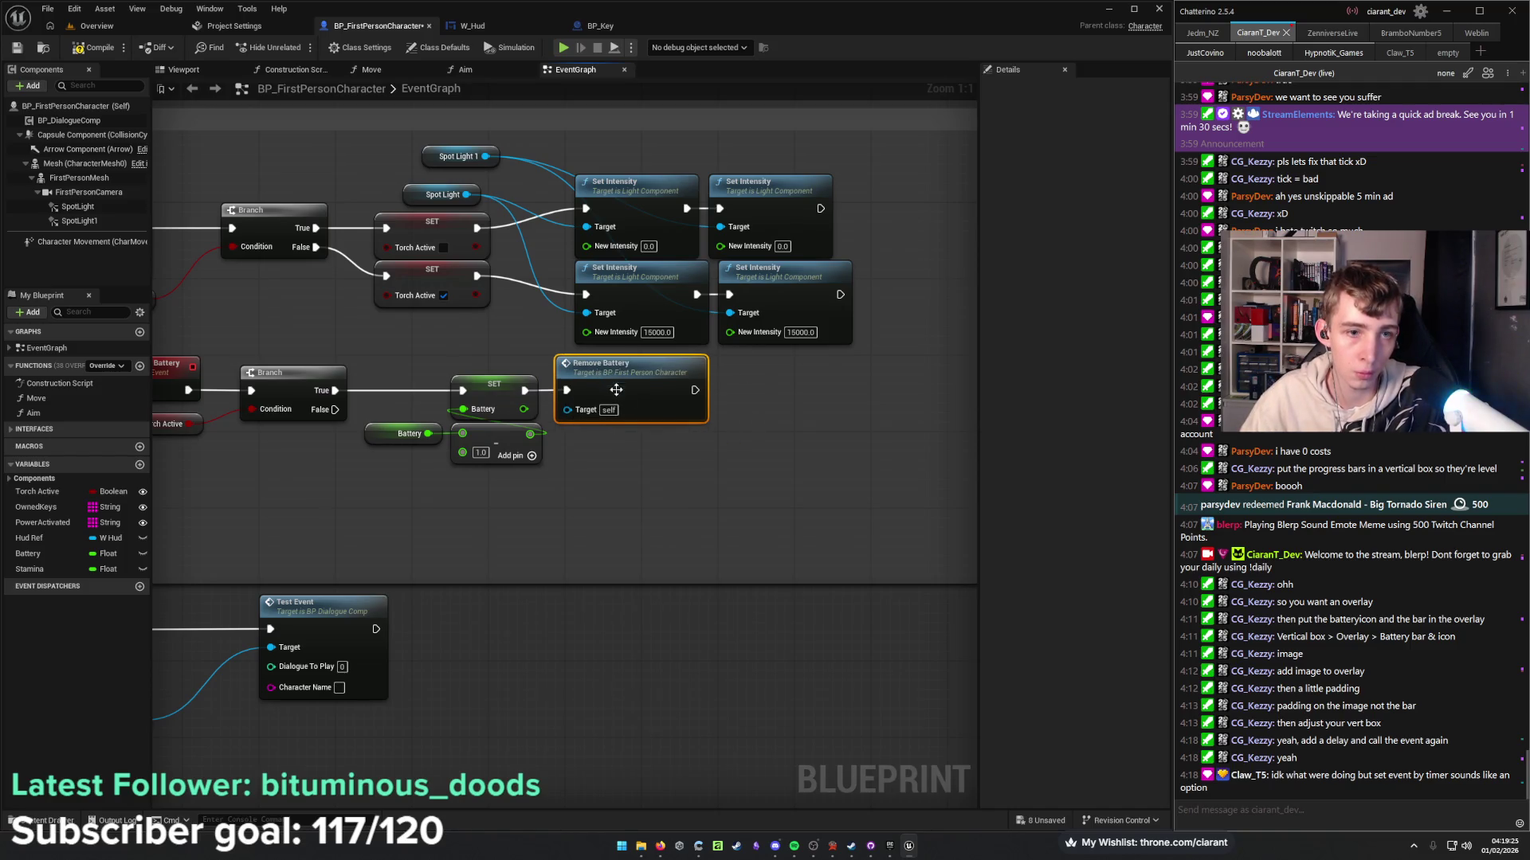
pyautogui.moveTo(916, 509)
pyautogui.mouseDown()
pyautogui.moveTo(350, 411)
pyautogui.moveTo(462, 367)
pyautogui.moveTo(610, 365)
pyautogui.moveTo(856, 514)
pyautogui.mouseUp()
pyautogui.click(337, 438)
pyautogui.moveTo(783, 410); pyautogui.dragTo(689, 404)
pyautogui.moveTo(696, 491)
pyautogui.mouseDown()
pyautogui.moveTo(833, 488)
pyautogui.moveTo(694, 537)
pyautogui.moveTo(485, 508)
pyautogui.moveTo(748, 478)
pyautogui.moveTo(621, 470)
pyautogui.moveTo(630, 533)
pyautogui.moveTo(629, 431)
pyautogui.moveTo(673, 438)
pyautogui.moveTo(605, 417)
pyautogui.mouseUp()
pyautogui.rightClick(609, 413)
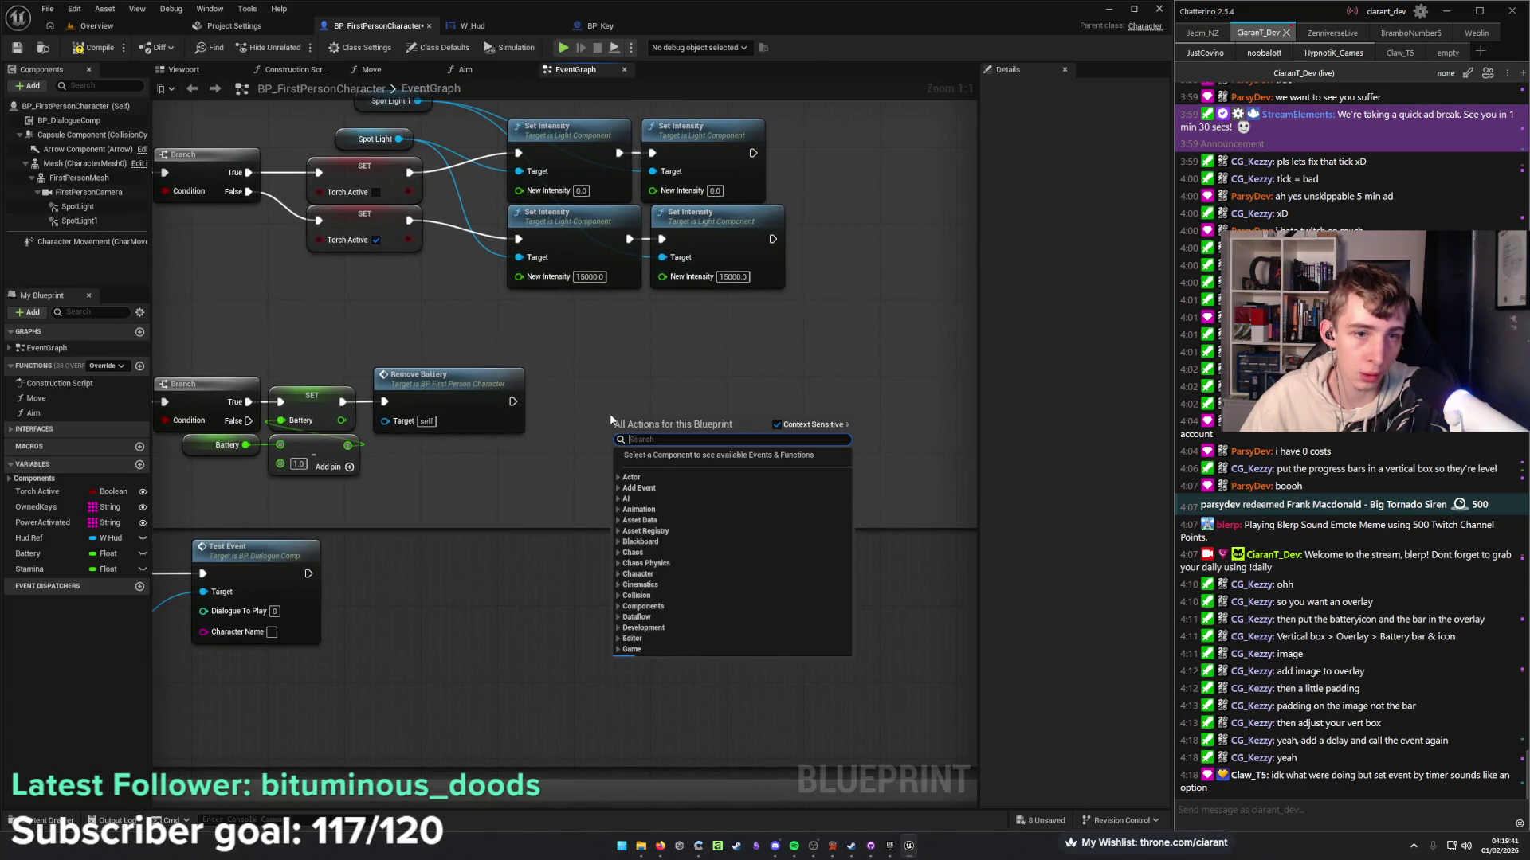
# Create a custom event named Add Battery.
pyautogui.write('custom')
pyautogui.press('Return')
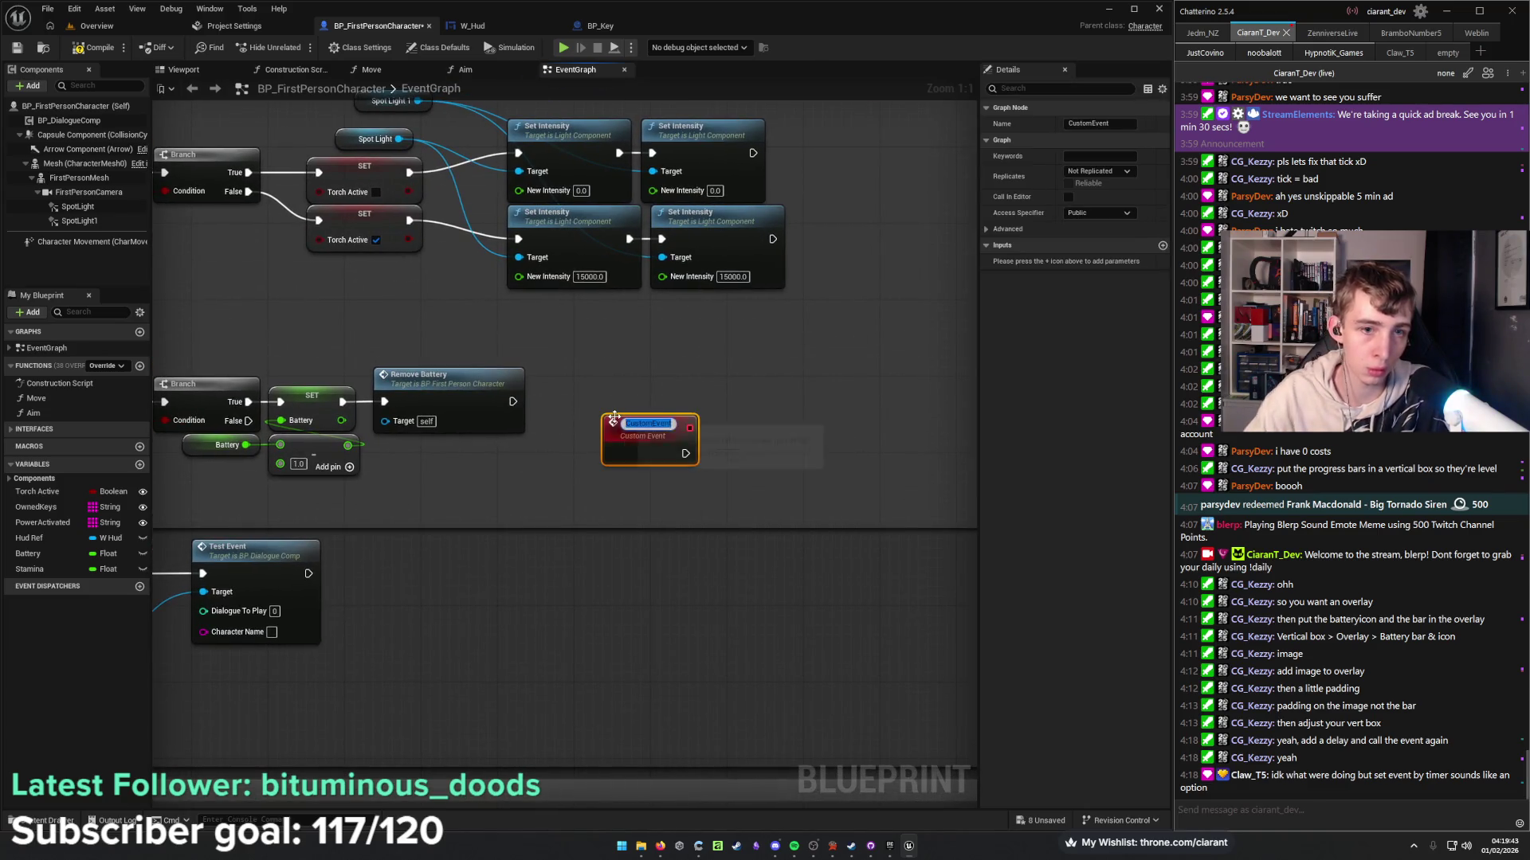
pyautogui.write('ad')
pyautogui.press('BackSpace')
pyautogui.press('BackSpace')
pyautogui.write('Add B')
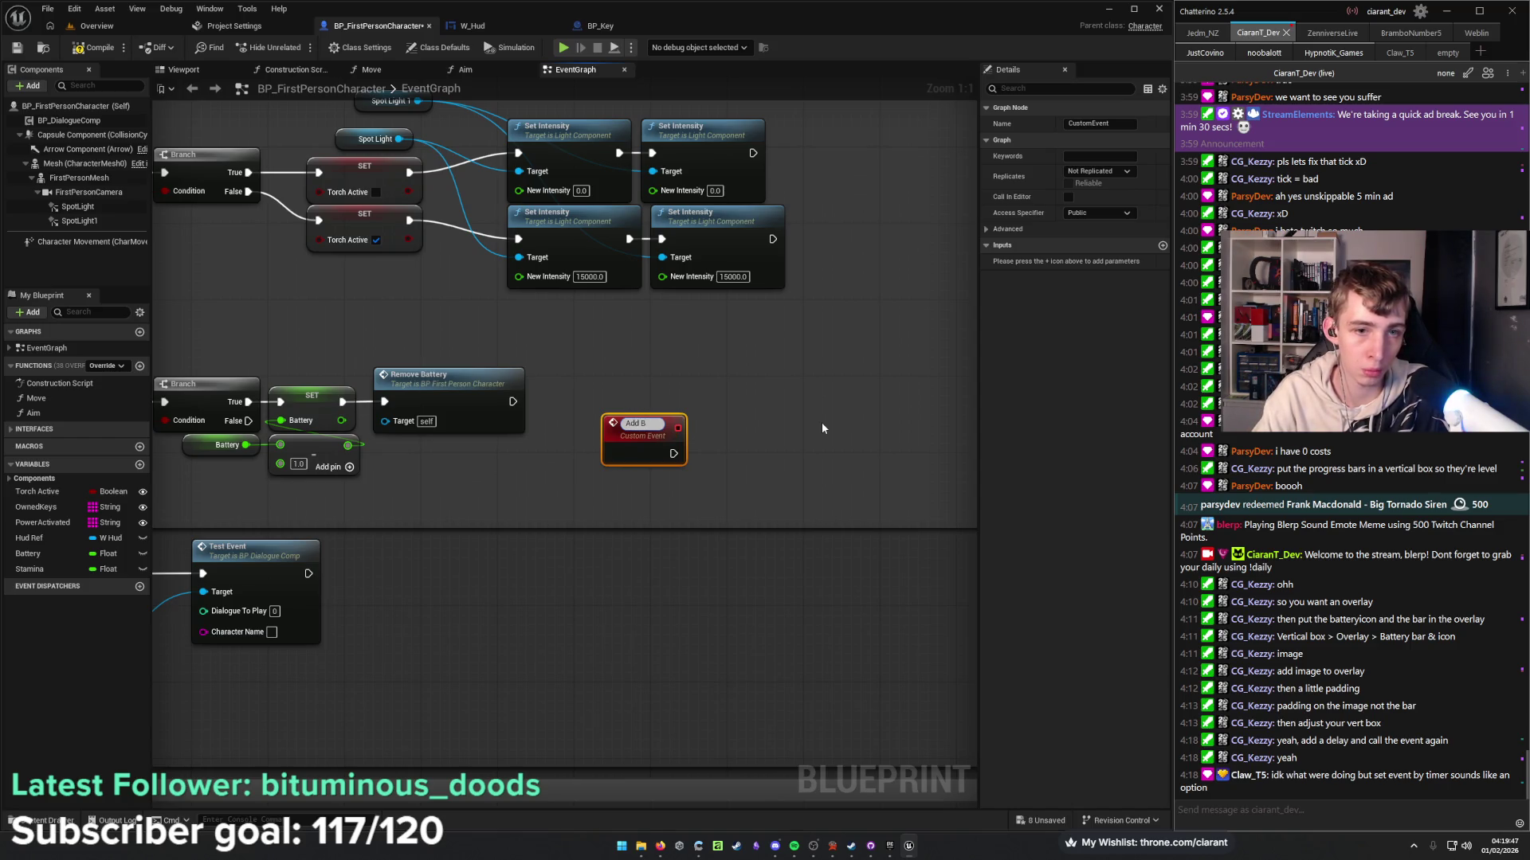
pyautogui.write('attery')
pyautogui.press('Return')
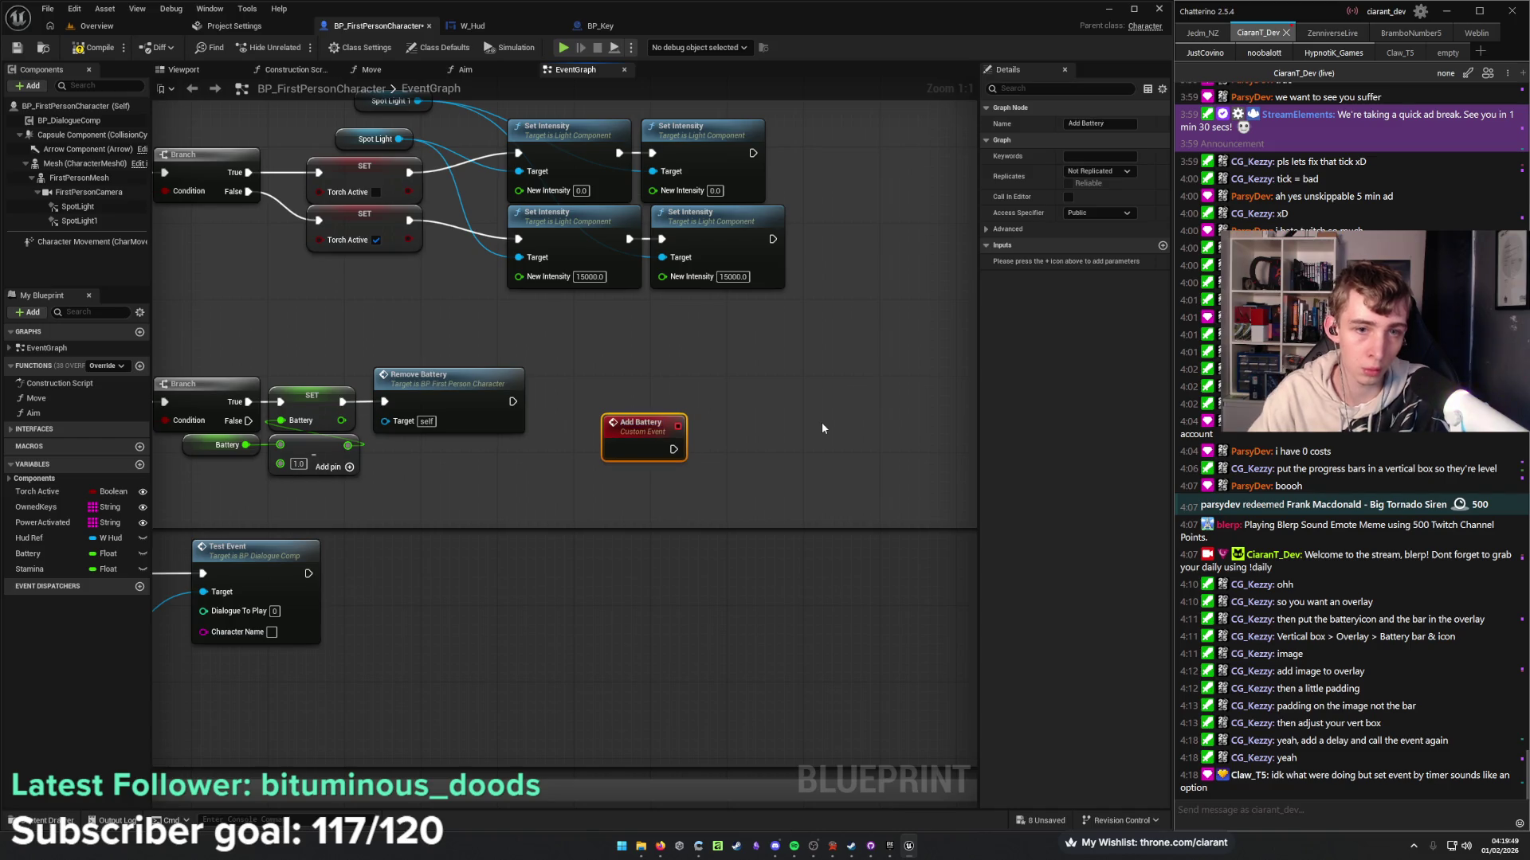
# Give Add Battery a Torch Active Branch, then delete the event and those nodes.
pyautogui.moveTo(757, 444); pyautogui.dragTo(790, 413)
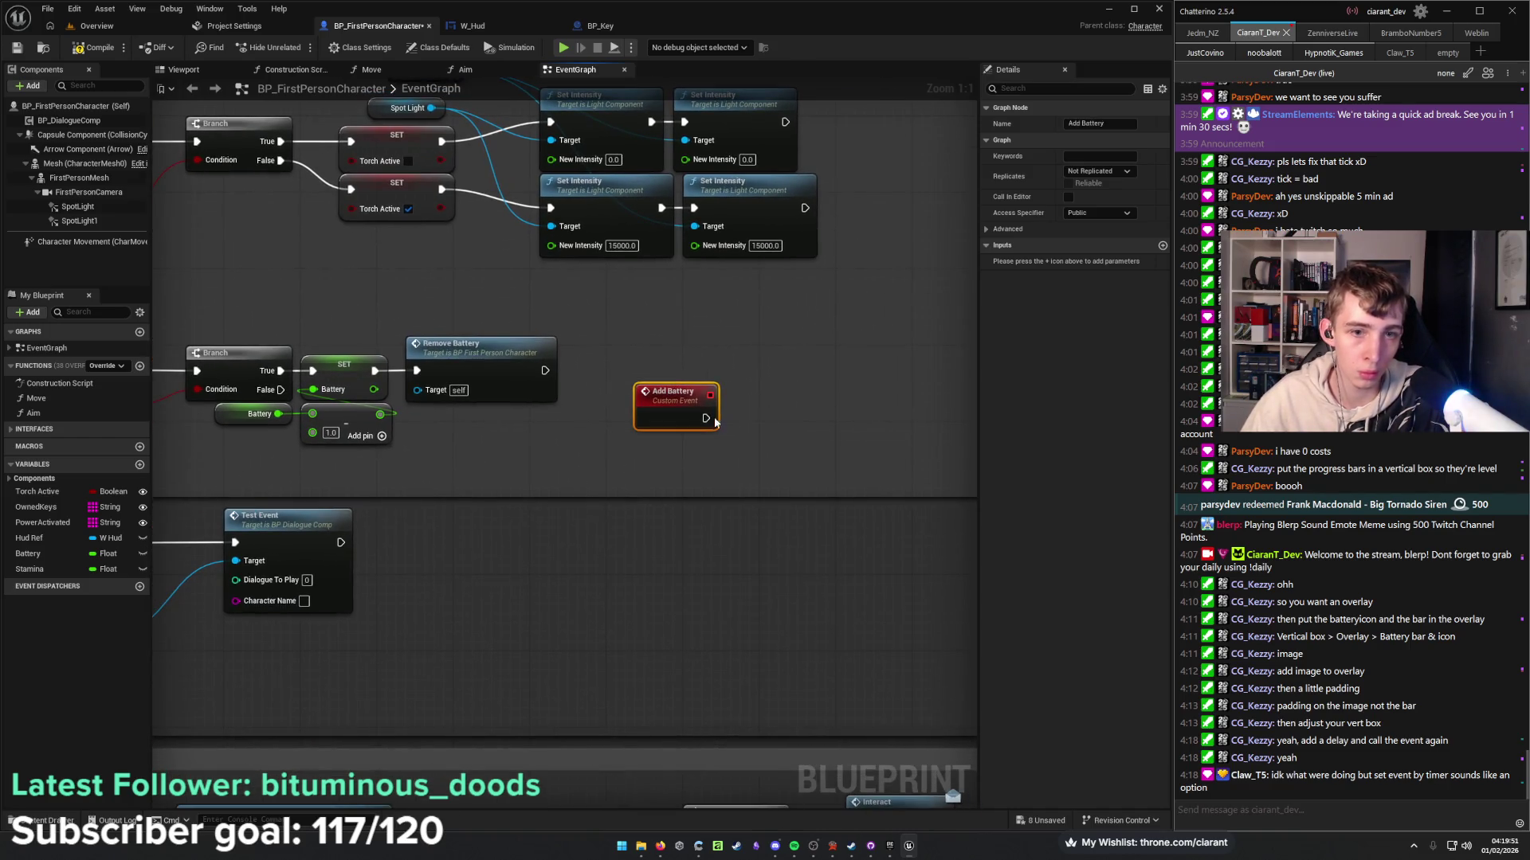
pyautogui.moveTo(83, 492)
pyautogui.mouseDown()
pyautogui.moveTo(745, 411)
pyautogui.moveTo(662, 447)
pyautogui.moveTo(787, 449)
pyautogui.moveTo(706, 419)
pyautogui.mouseUp()
pyautogui.click(775, 411)
pyautogui.moveTo(818, 420)
pyautogui.mouseDown()
pyautogui.moveTo(784, 407)
pyautogui.moveTo(741, 333)
pyautogui.mouseUp()
pyautogui.click(777, 374)
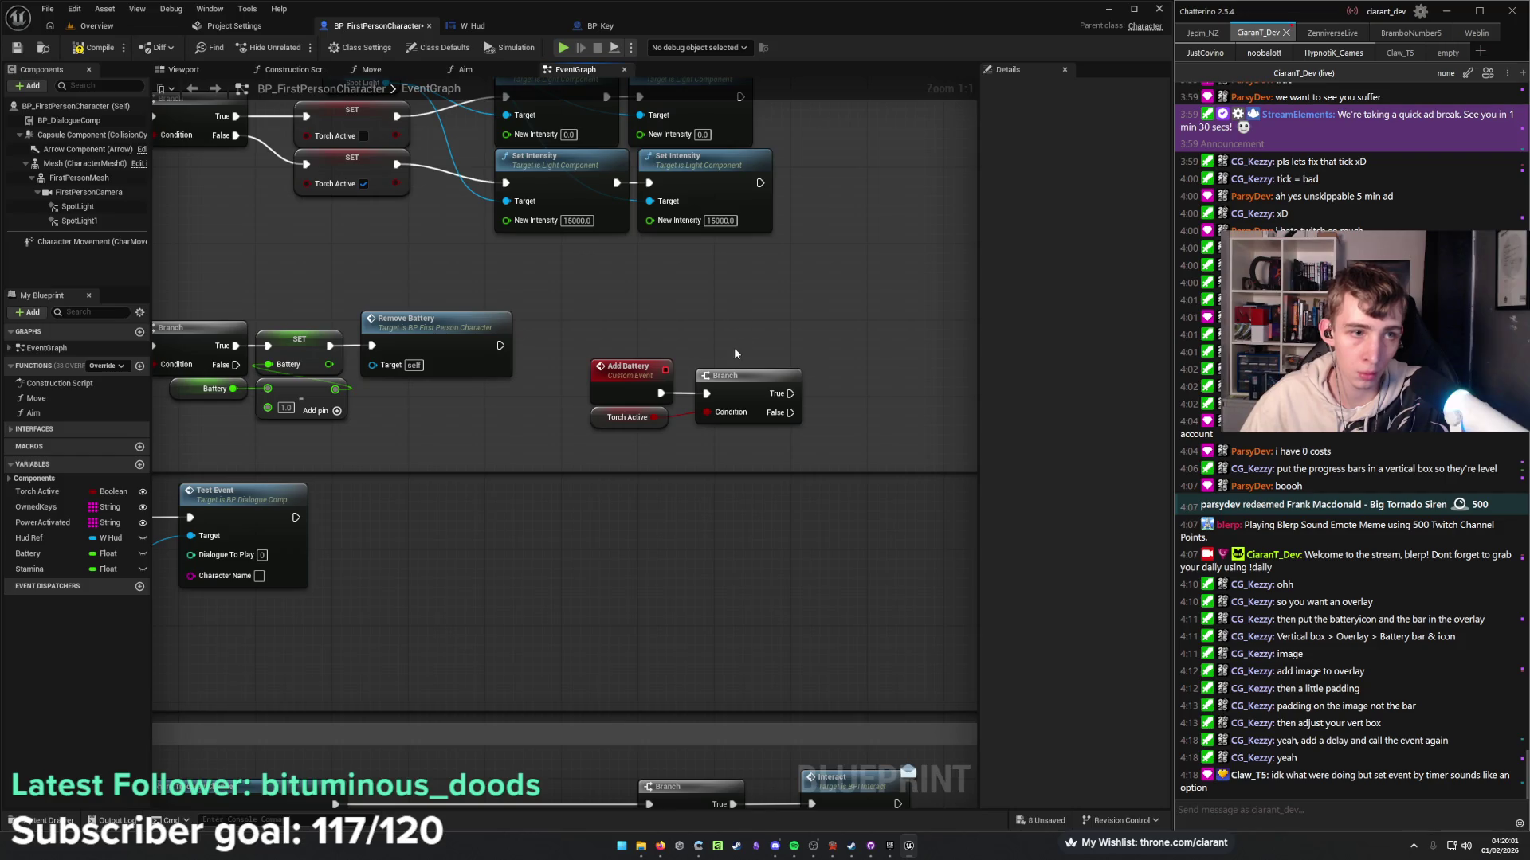
pyautogui.moveTo(757, 438); pyautogui.dragTo(640, 376)
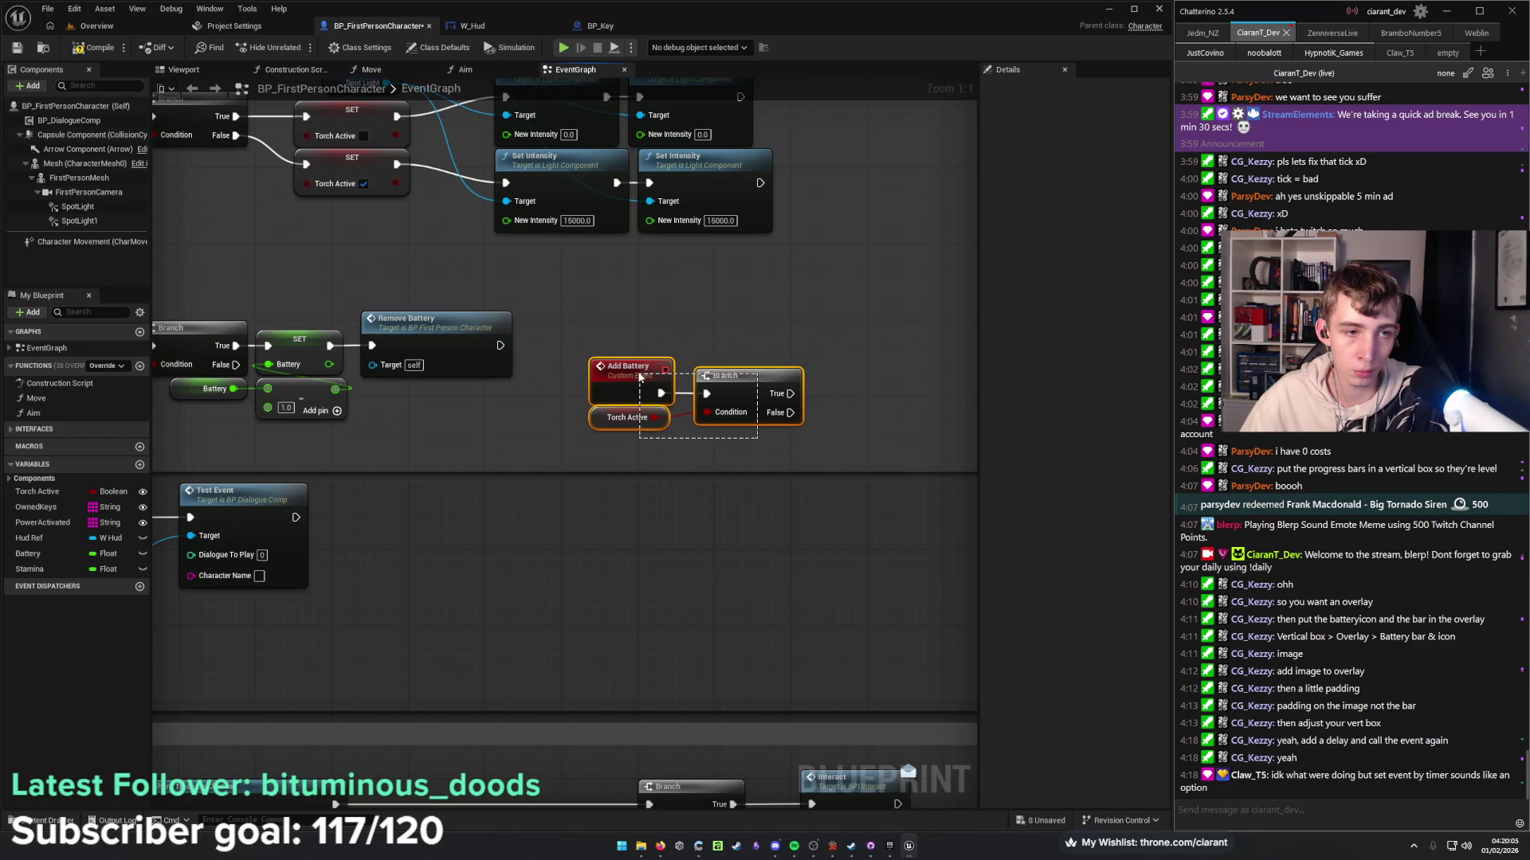
pyautogui.moveTo(640, 376); pyautogui.dragTo(640, 376)
pyautogui.press('Delete')
# From the Branch's False output, add a second SET Battery node.
pyautogui.moveTo(268, 364)
pyautogui.mouseDown()
pyautogui.moveTo(510, 430)
pyautogui.moveTo(566, 397)
pyautogui.mouseUp()
pyautogui.write('set')
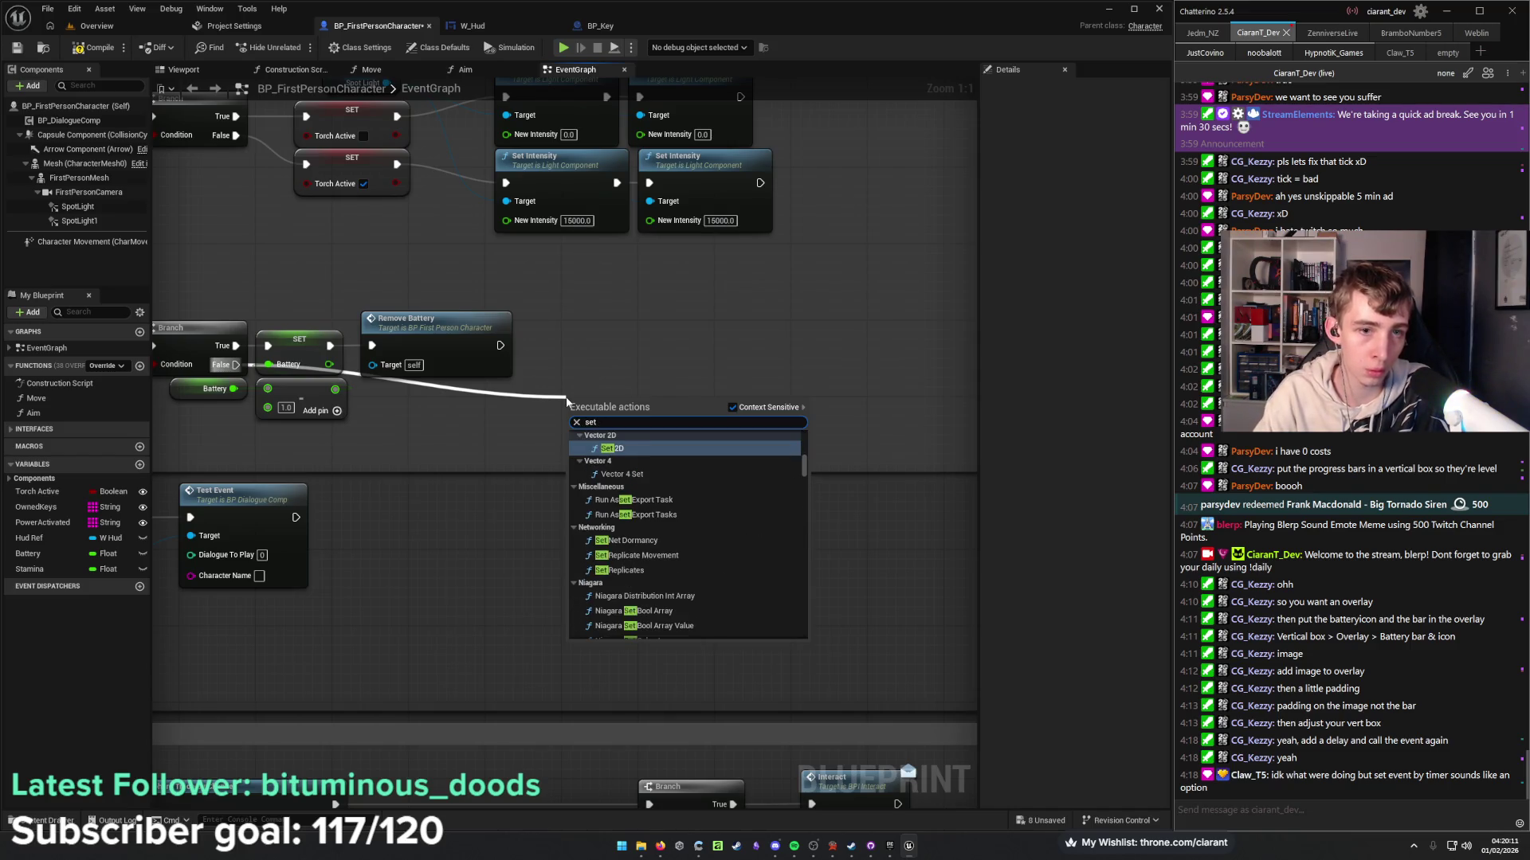
pyautogui.write(' battery')
pyautogui.press('Return')
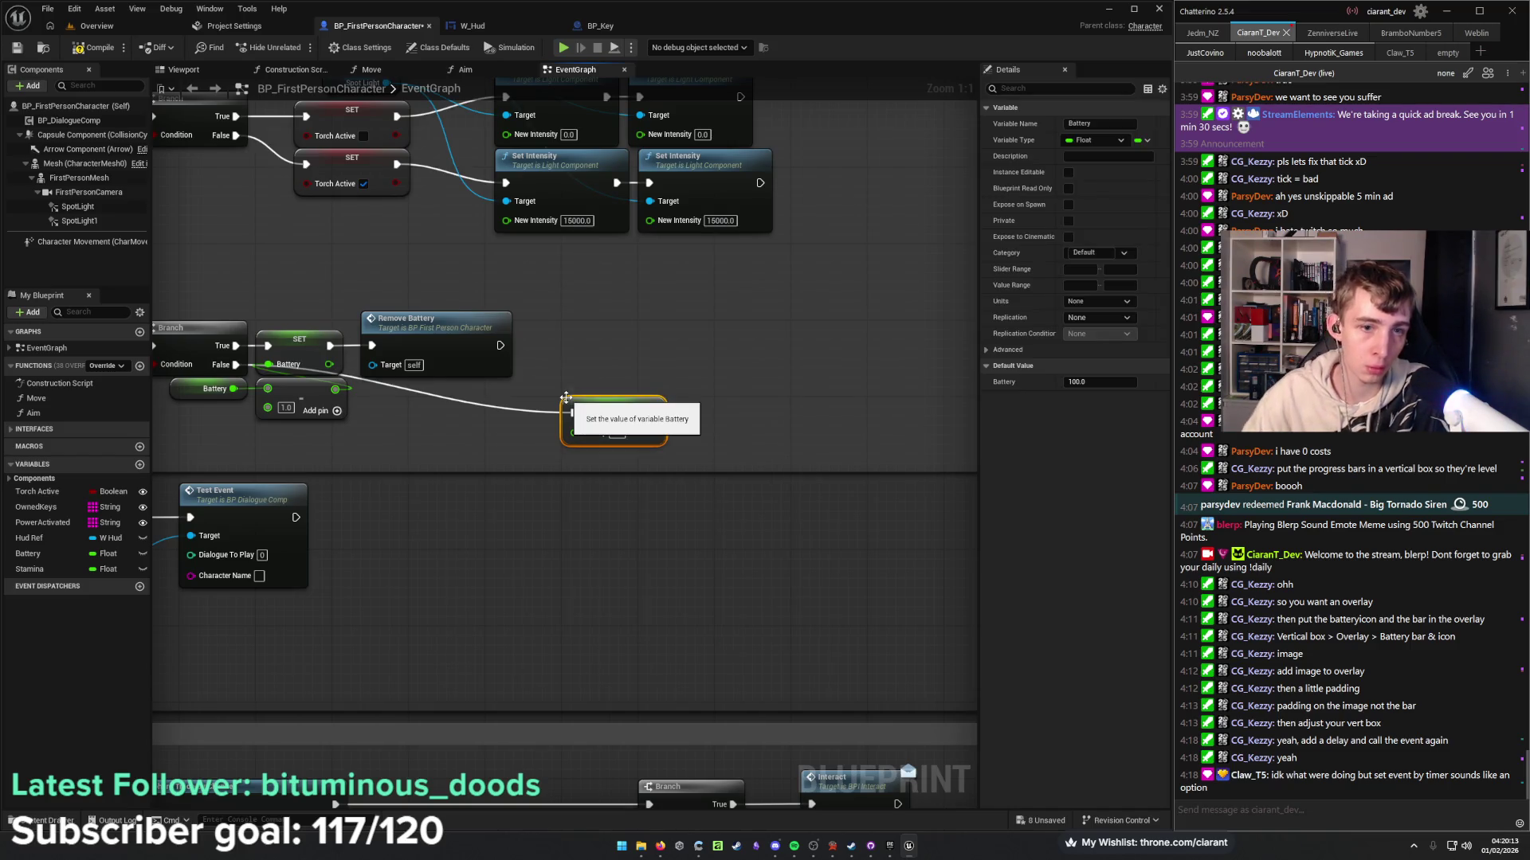
pyautogui.moveTo(565, 397); pyautogui.dragTo(635, 352)
# Feed Battery plus 0.5 into the new SET Battery's input.
pyautogui.moveTo(36, 560)
pyautogui.mouseDown()
pyautogui.moveTo(510, 423)
pyautogui.moveTo(462, 396)
pyautogui.moveTo(550, 406)
pyautogui.mouseUp()
pyautogui.write('+')
pyautogui.press('Return')
pyautogui.click(575, 431)
pyautogui.write('0.5')
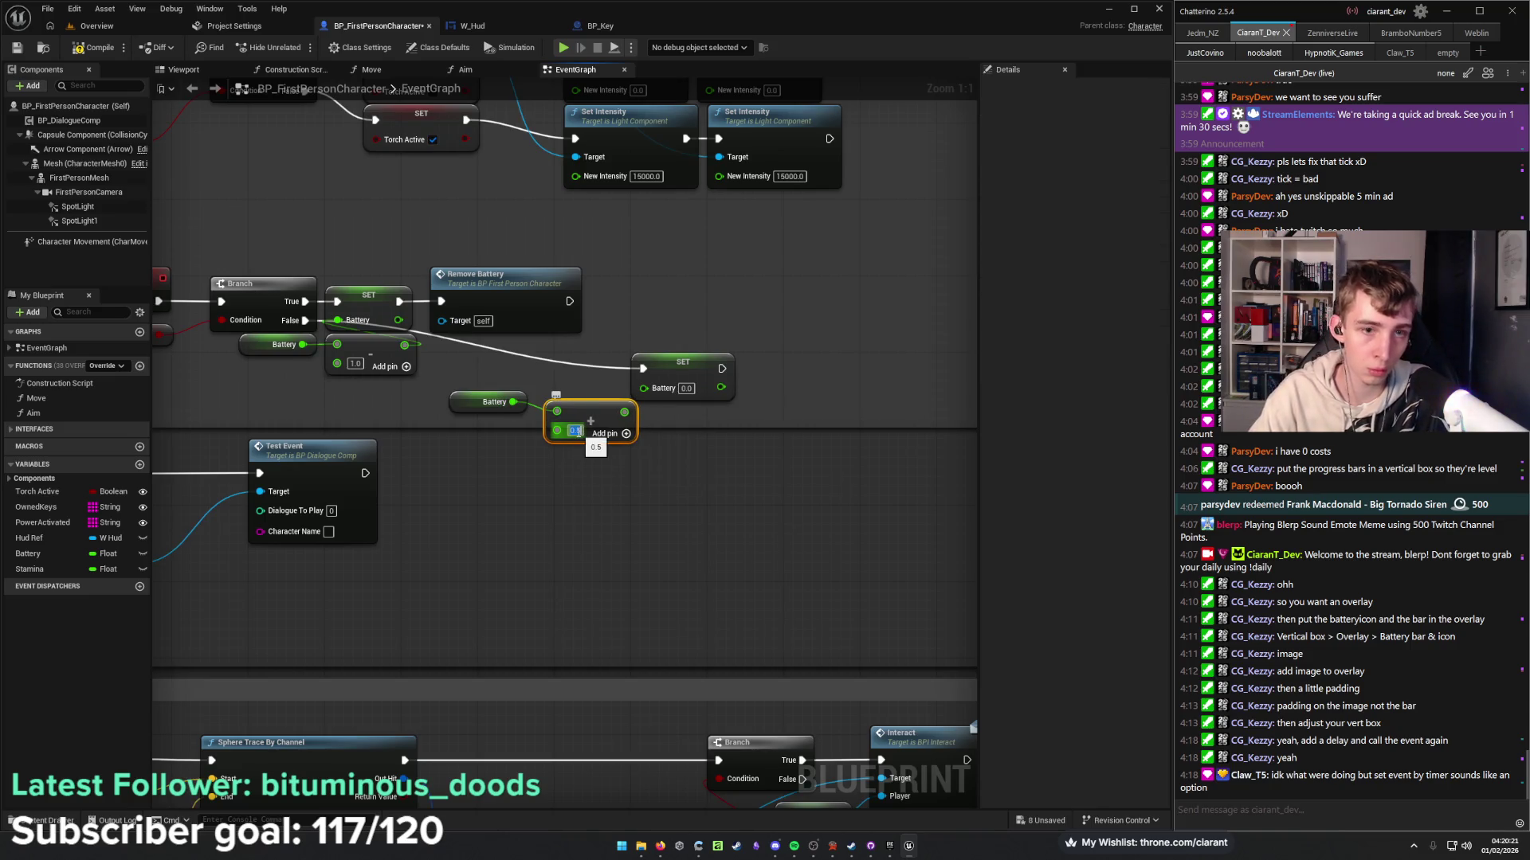
pyautogui.moveTo(628, 411)
pyautogui.mouseDown()
pyautogui.moveTo(643, 387)
pyautogui.moveTo(591, 389)
pyautogui.mouseUp()
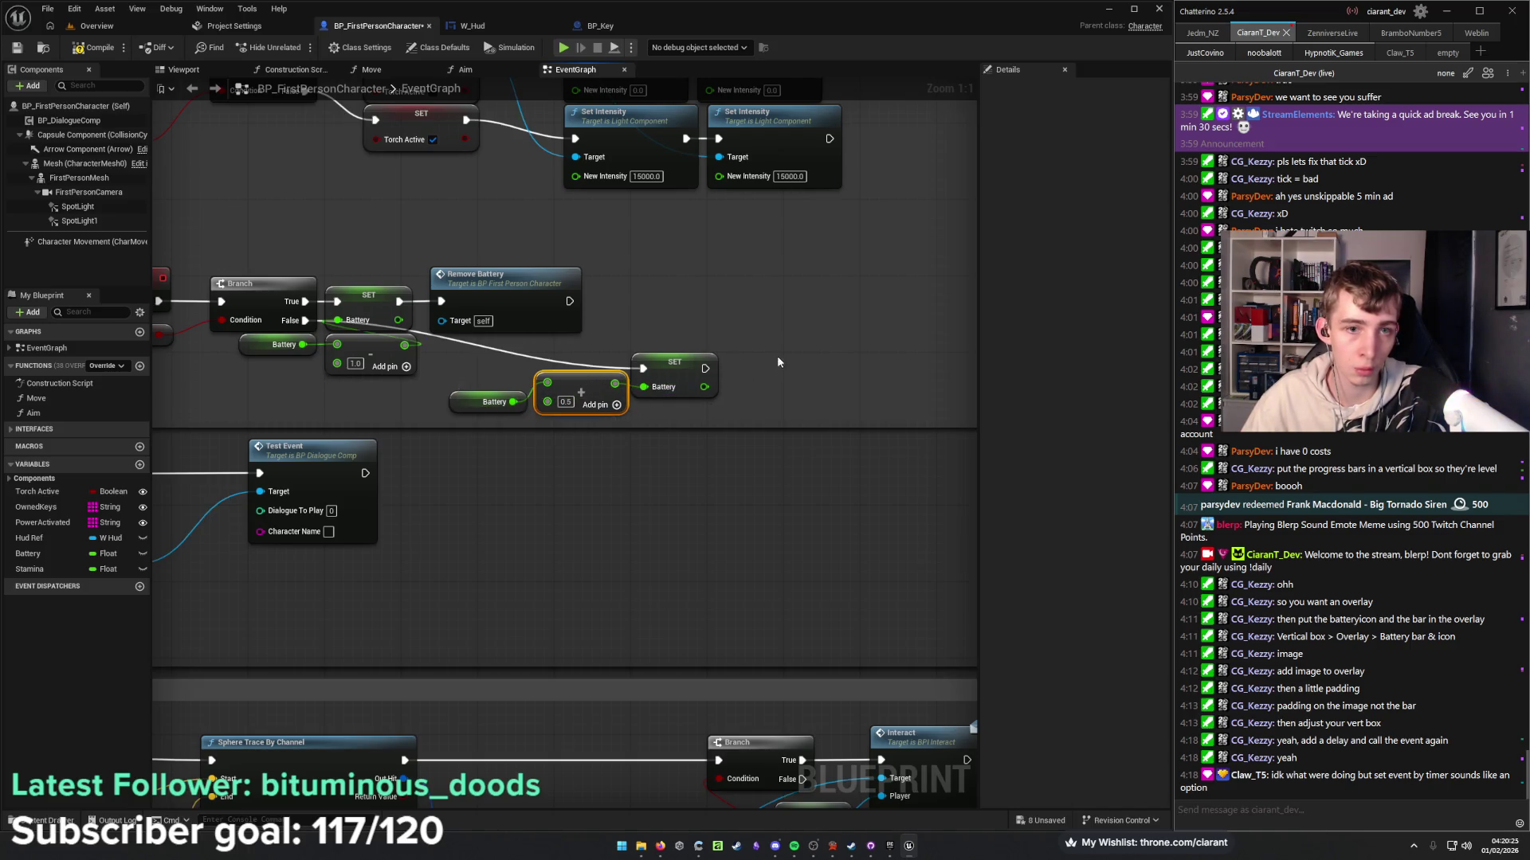
pyautogui.moveTo(592, 446); pyautogui.dragTo(669, 432)
# Abandon the 'add' node search and select the existing Battery, +0.5 and SET recharge nodes.
pyautogui.write('add')
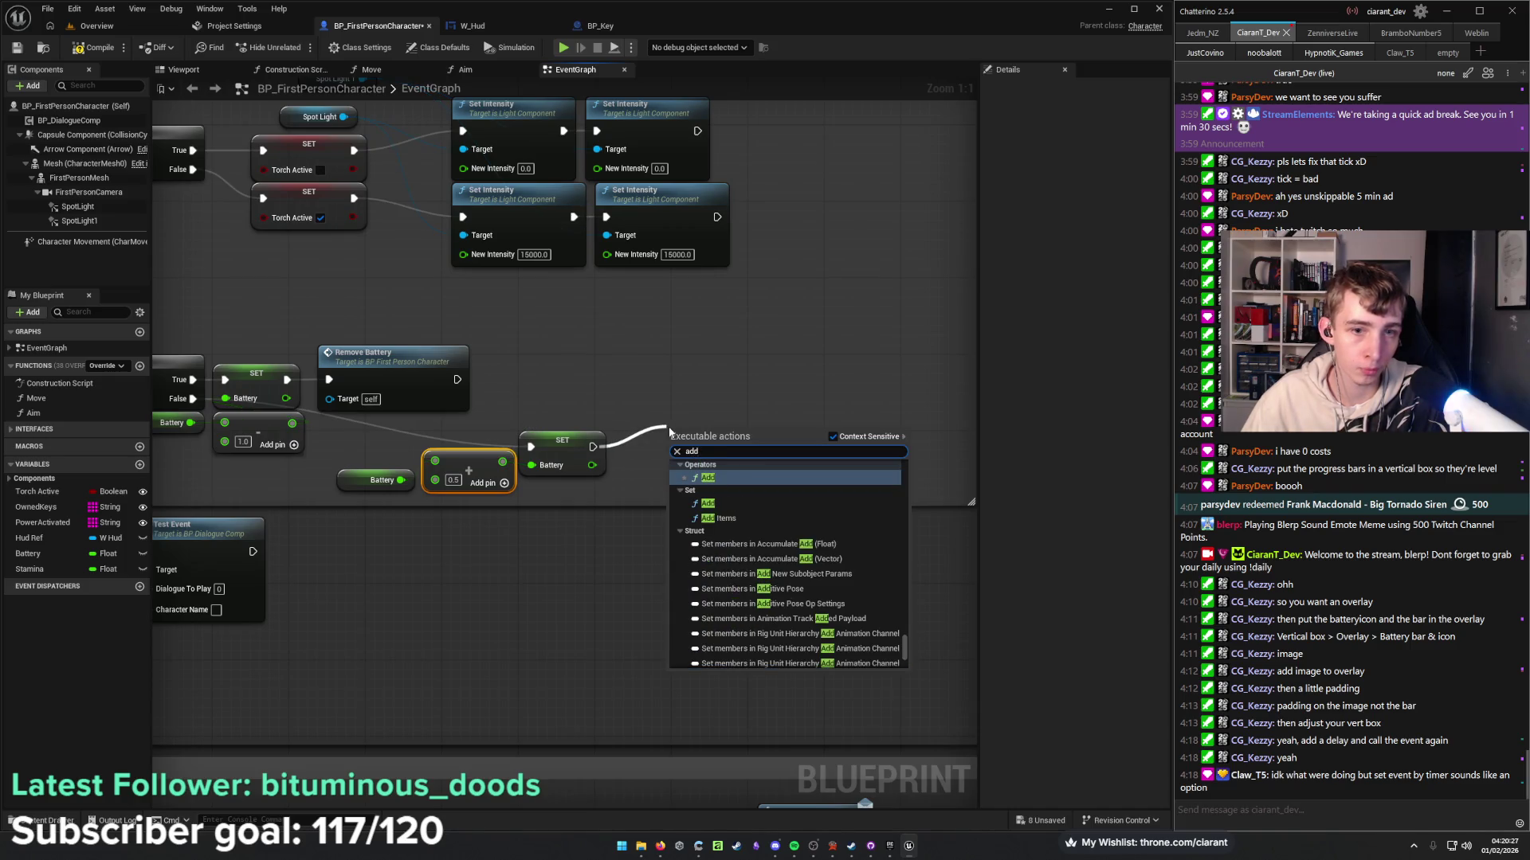
pyautogui.write(' be')
pyautogui.press('BackSpace')
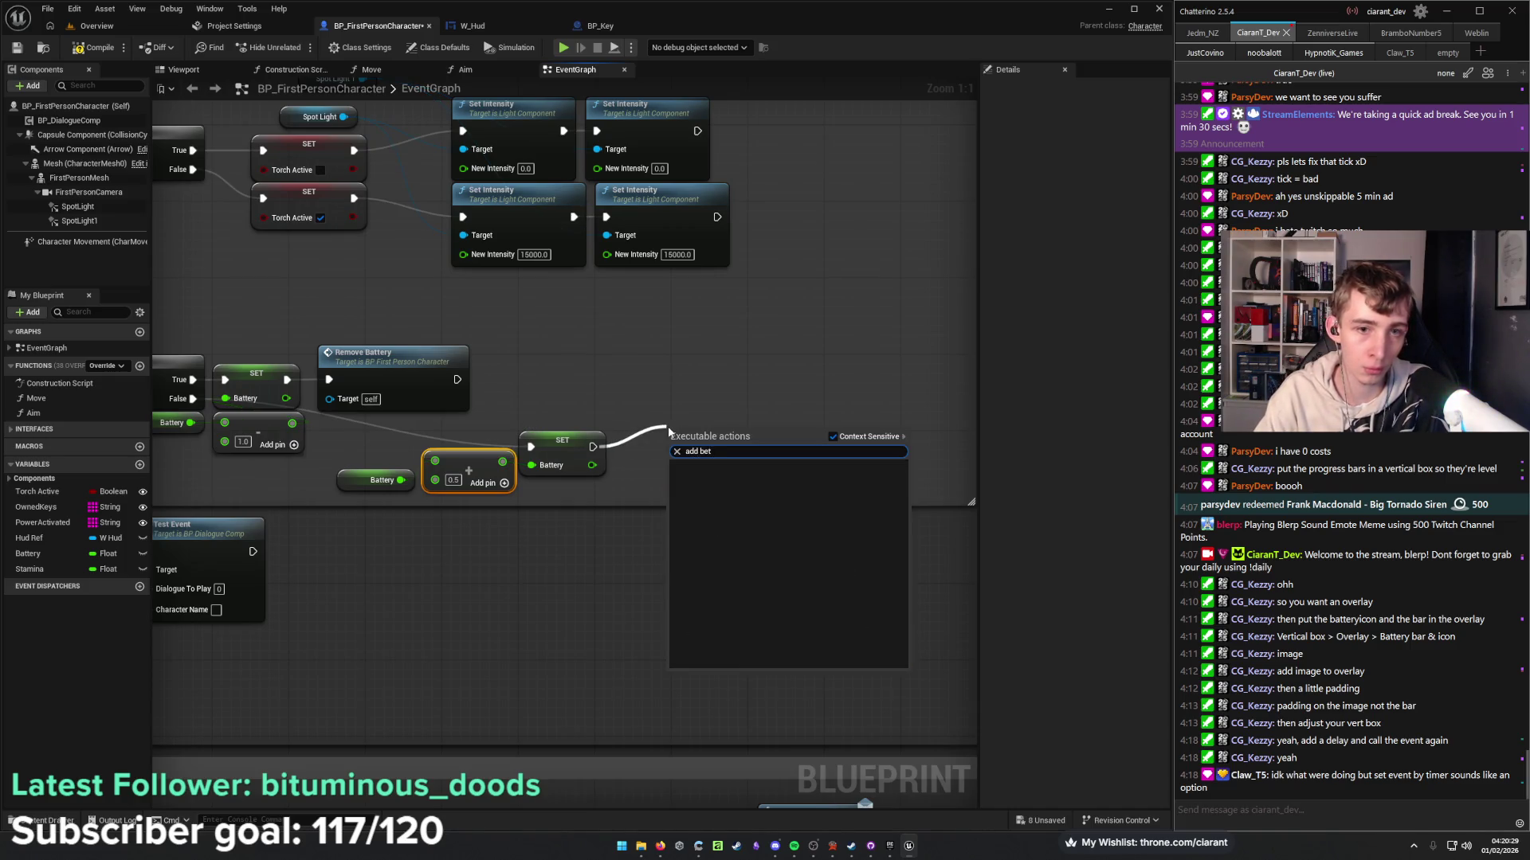
pyautogui.write('a')
pyautogui.press('BackSpace')
pyautogui.press('BackSpace')
pyautogui.press('BackSpace')
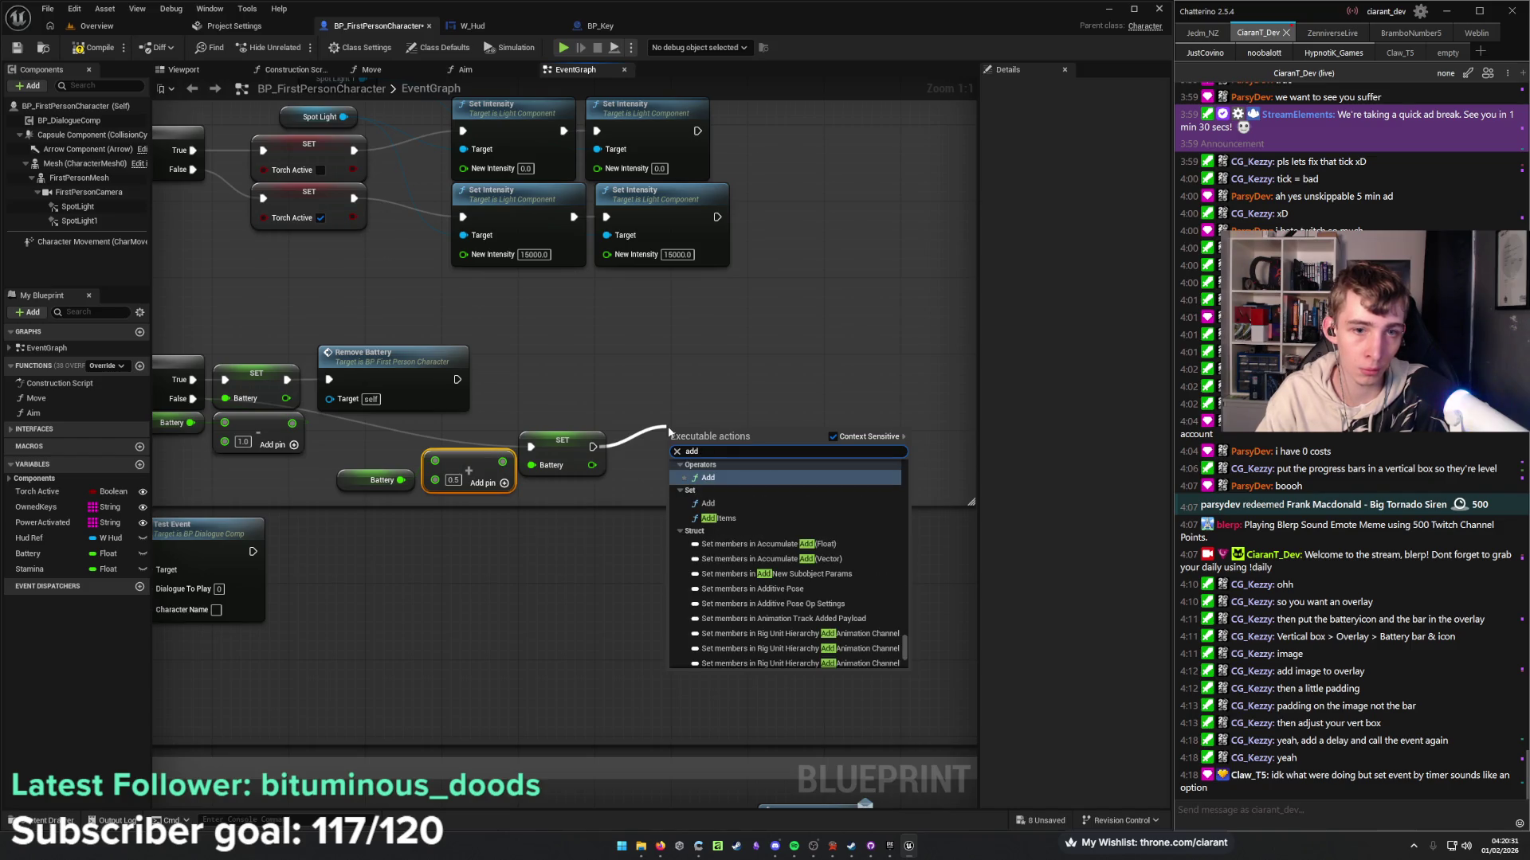
pyautogui.click(653, 367)
pyautogui.moveTo(652, 366); pyautogui.dragTo(849, 372)
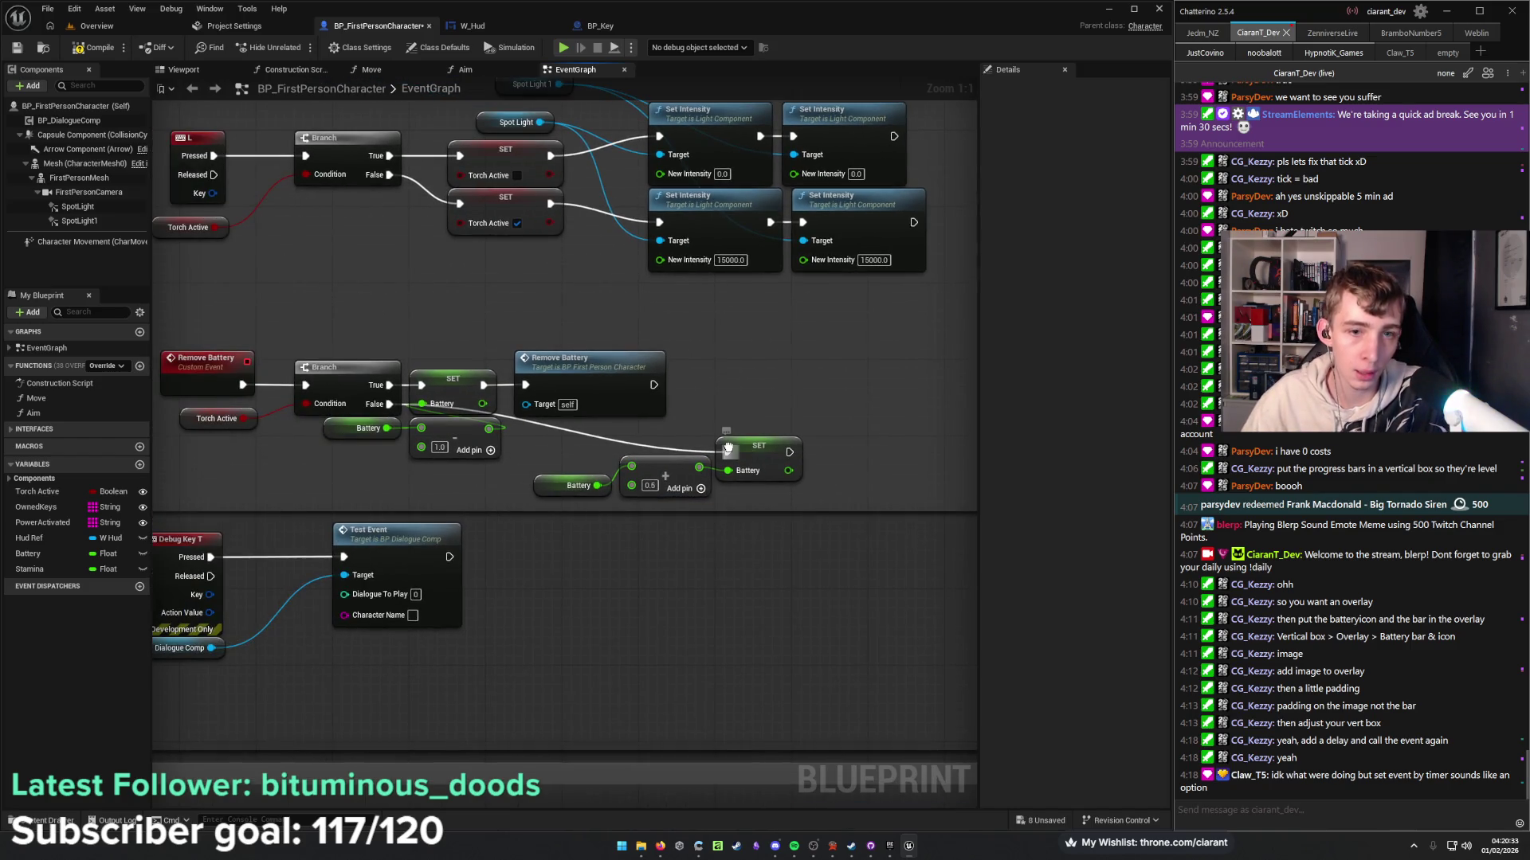
pyautogui.moveTo(753, 406); pyautogui.dragTo(645, 403)
pyautogui.moveTo(460, 439); pyautogui.dragTo(633, 480)
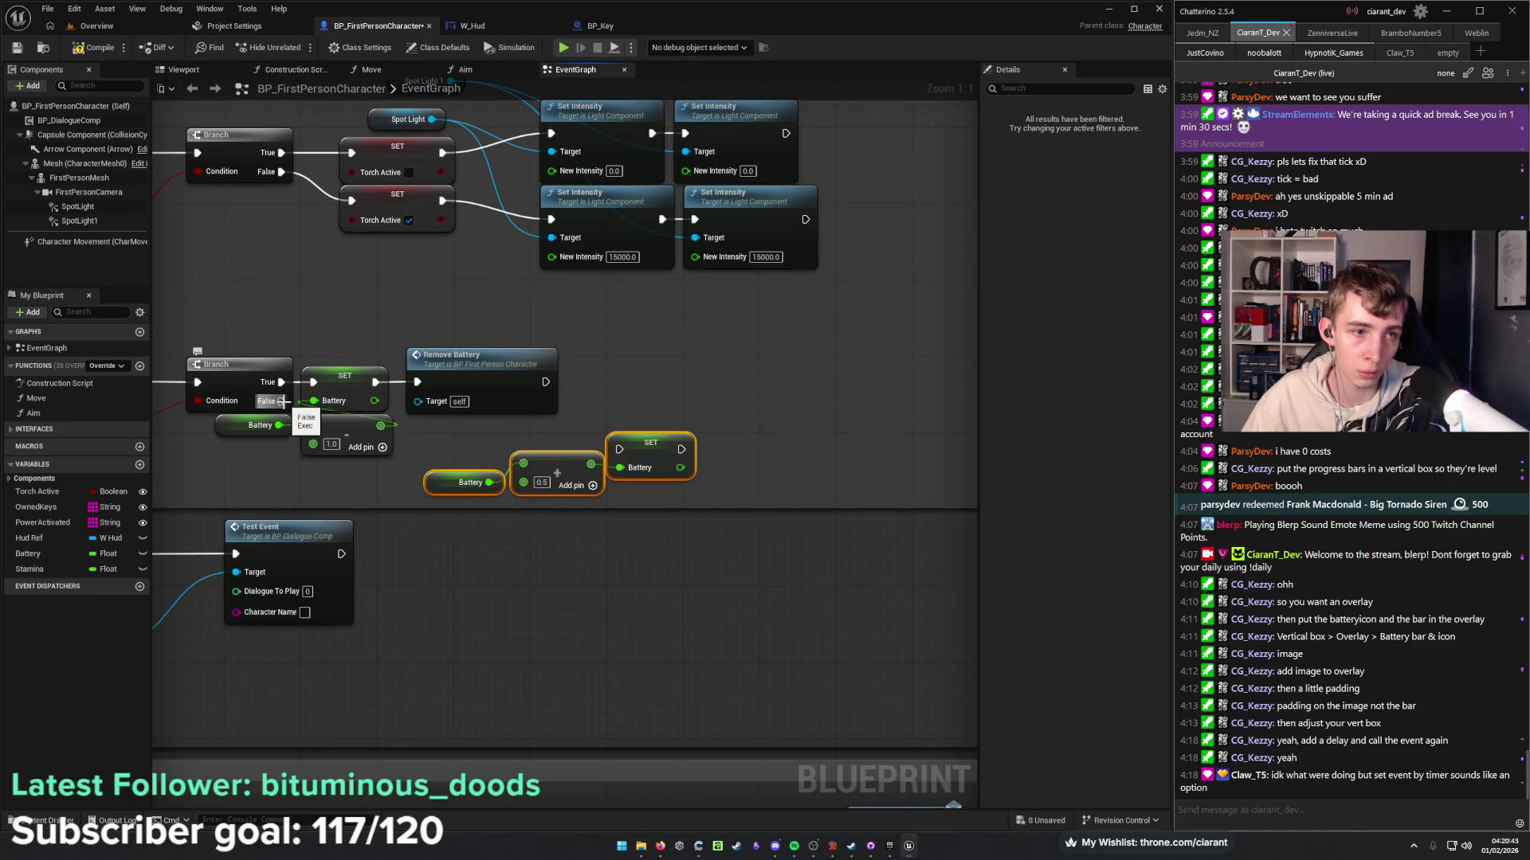
# Wire Branch False into the recharge SET Battery and its output into Remove Battery.
pyautogui.moveTo(281, 401); pyautogui.dragTo(619, 449)
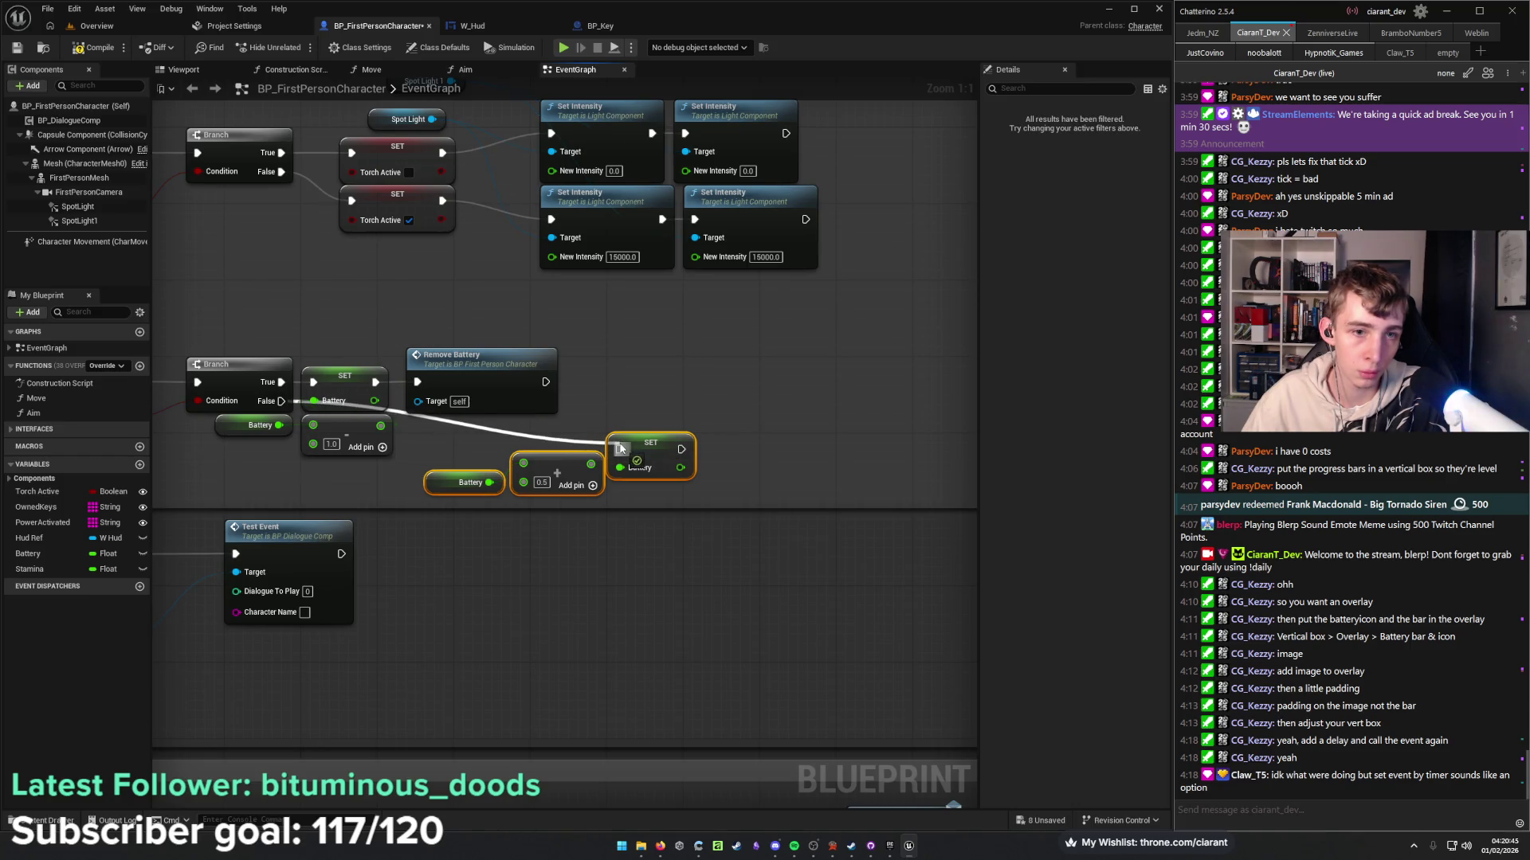
pyautogui.moveTo(427, 432)
pyautogui.mouseDown()
pyautogui.moveTo(625, 384)
pyautogui.moveTo(591, 398)
pyautogui.moveTo(374, 374)
pyautogui.mouseUp()
pyautogui.moveTo(617, 387)
pyautogui.mouseDown()
pyautogui.moveTo(646, 402)
pyautogui.moveTo(356, 321)
pyautogui.mouseUp()
# Tidy the layout: Remove Battery shifted right, SET, 0.5 addition and Battery getter lined up.
pyautogui.moveTo(468, 376)
pyautogui.mouseDown()
pyautogui.moveTo(570, 383)
pyautogui.moveTo(550, 422)
pyautogui.moveTo(478, 382)
pyautogui.mouseUp()
pyautogui.click(510, 295)
pyautogui.moveTo(510, 296); pyautogui.dragTo(788, 280)
pyautogui.moveTo(710, 352)
pyautogui.mouseDown()
pyautogui.moveTo(798, 339)
pyautogui.moveTo(730, 299)
pyautogui.mouseUp()
pyautogui.moveTo(601, 363)
pyautogui.mouseDown()
pyautogui.moveTo(630, 325)
pyautogui.moveTo(639, 334)
pyautogui.mouseUp()
pyautogui.moveTo(481, 391); pyautogui.dragTo(515, 345)
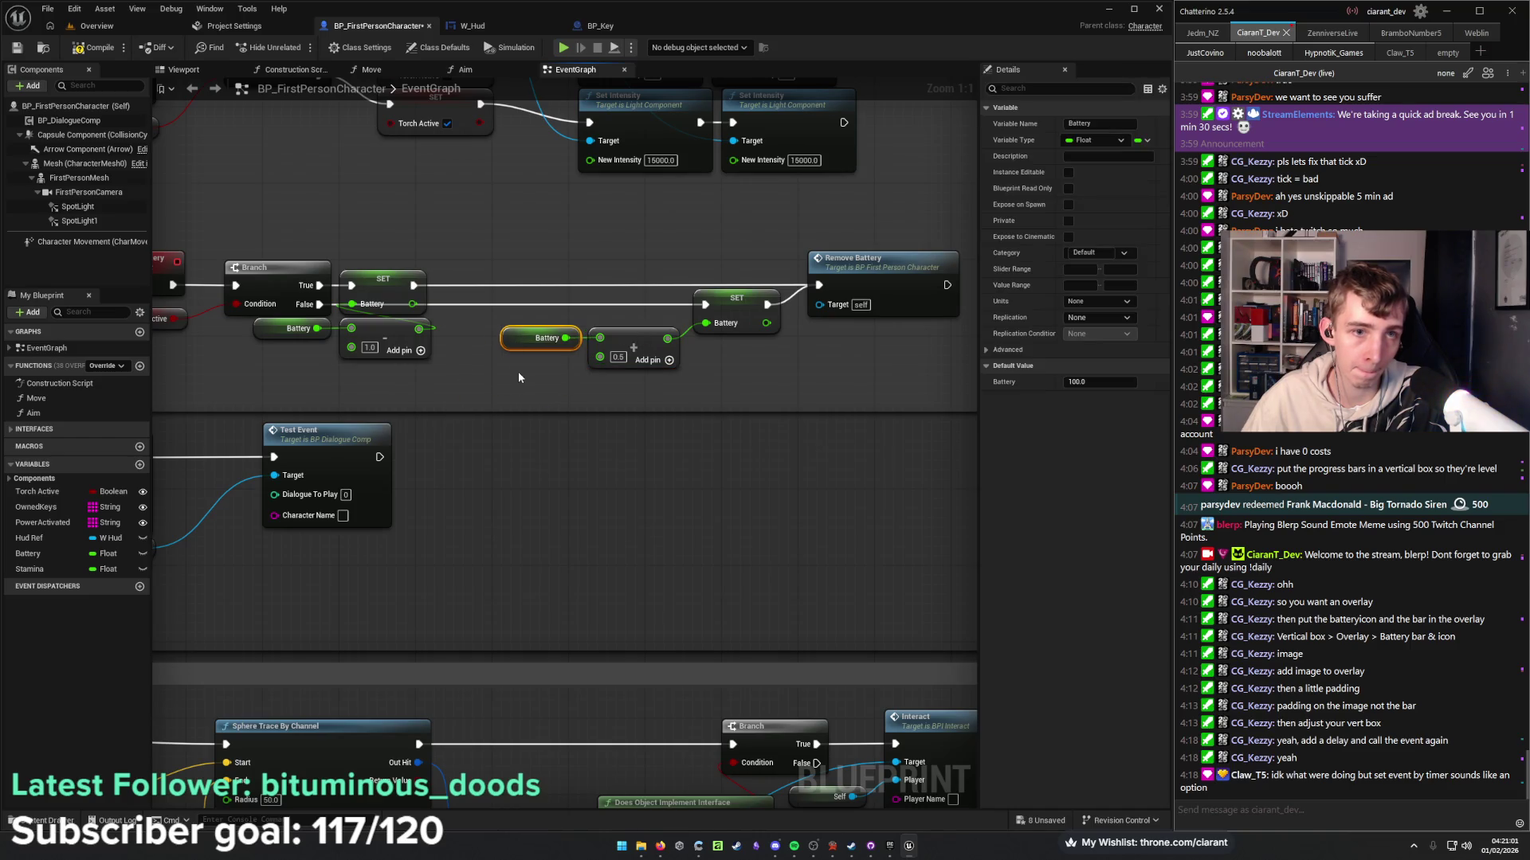
pyautogui.click(518, 378)
pyautogui.moveTo(651, 360); pyautogui.dragTo(613, 367)
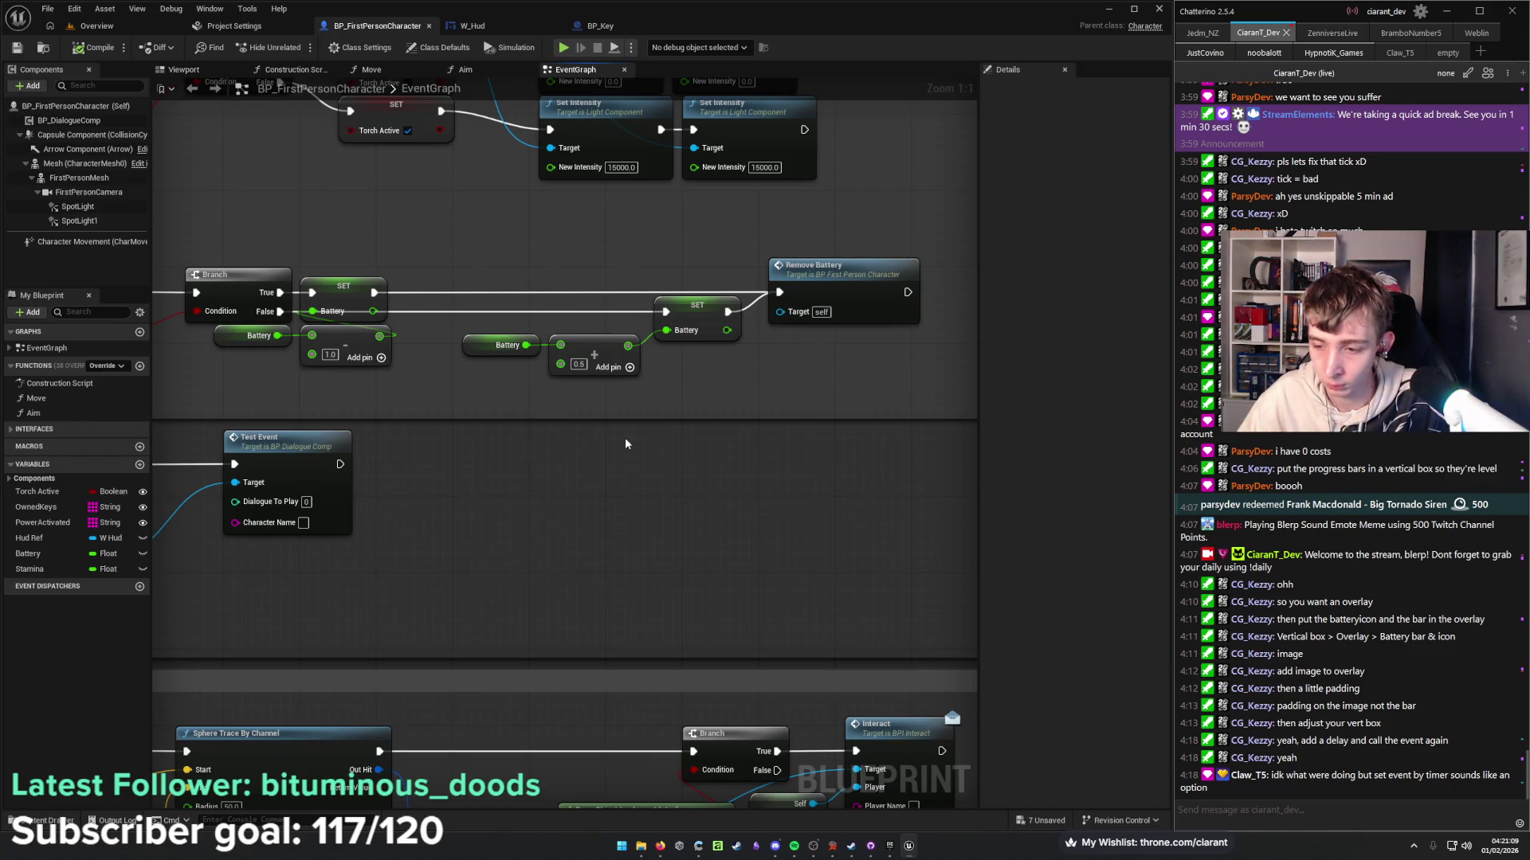
pyautogui.moveTo(659, 443); pyautogui.dragTo(730, 458)
# Save the blueprint and add a Remove Battery call after the upper Set Intensity node.
pyautogui.hotkey('ctrl', 's')
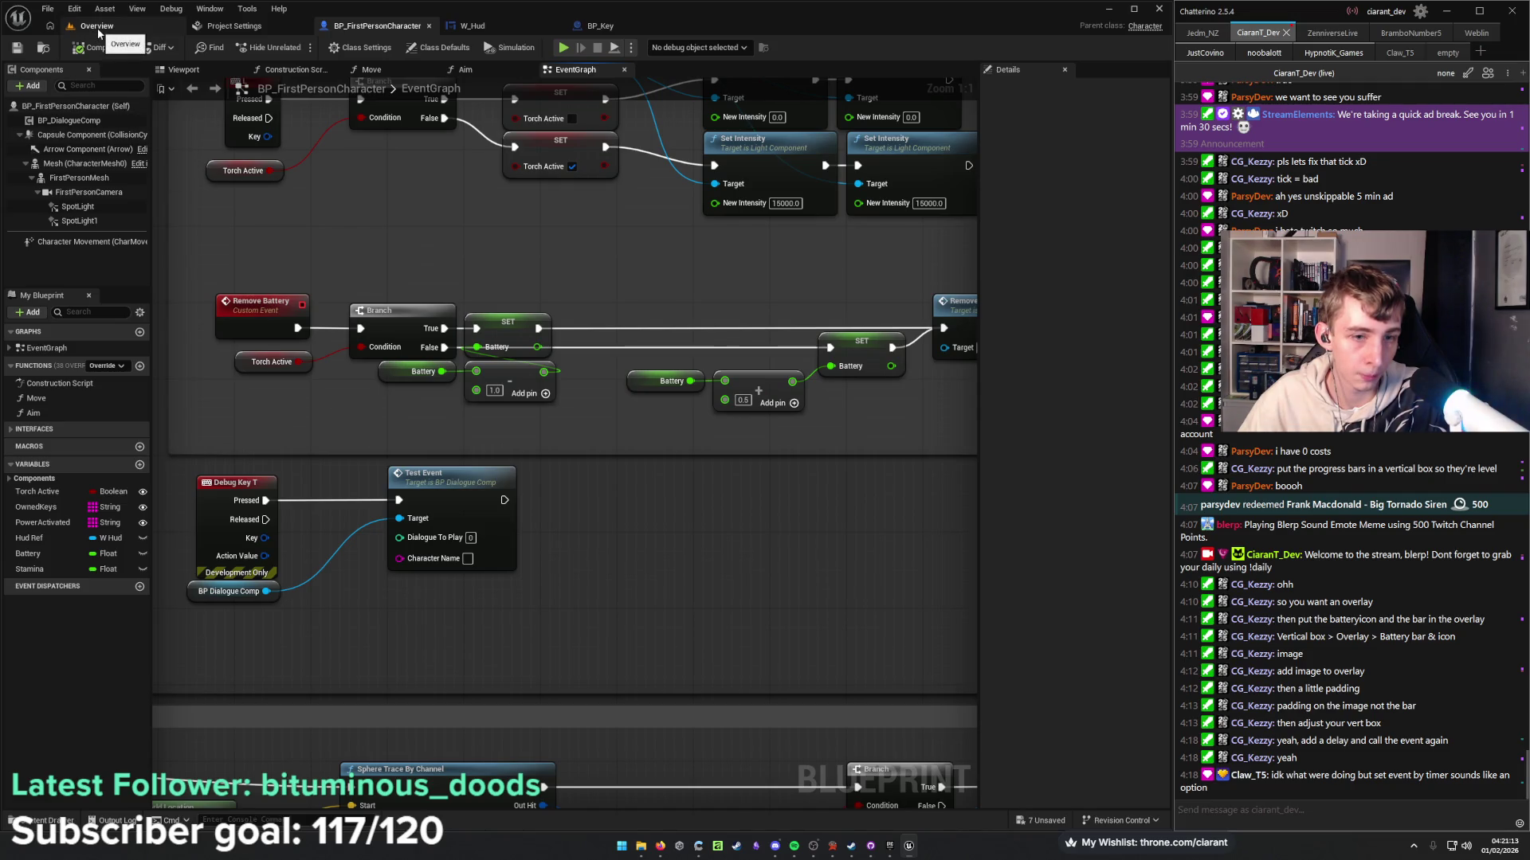
pyautogui.moveTo(779, 307)
pyautogui.mouseDown()
pyautogui.moveTo(343, 484)
pyautogui.moveTo(748, 496)
pyautogui.mouseUp()
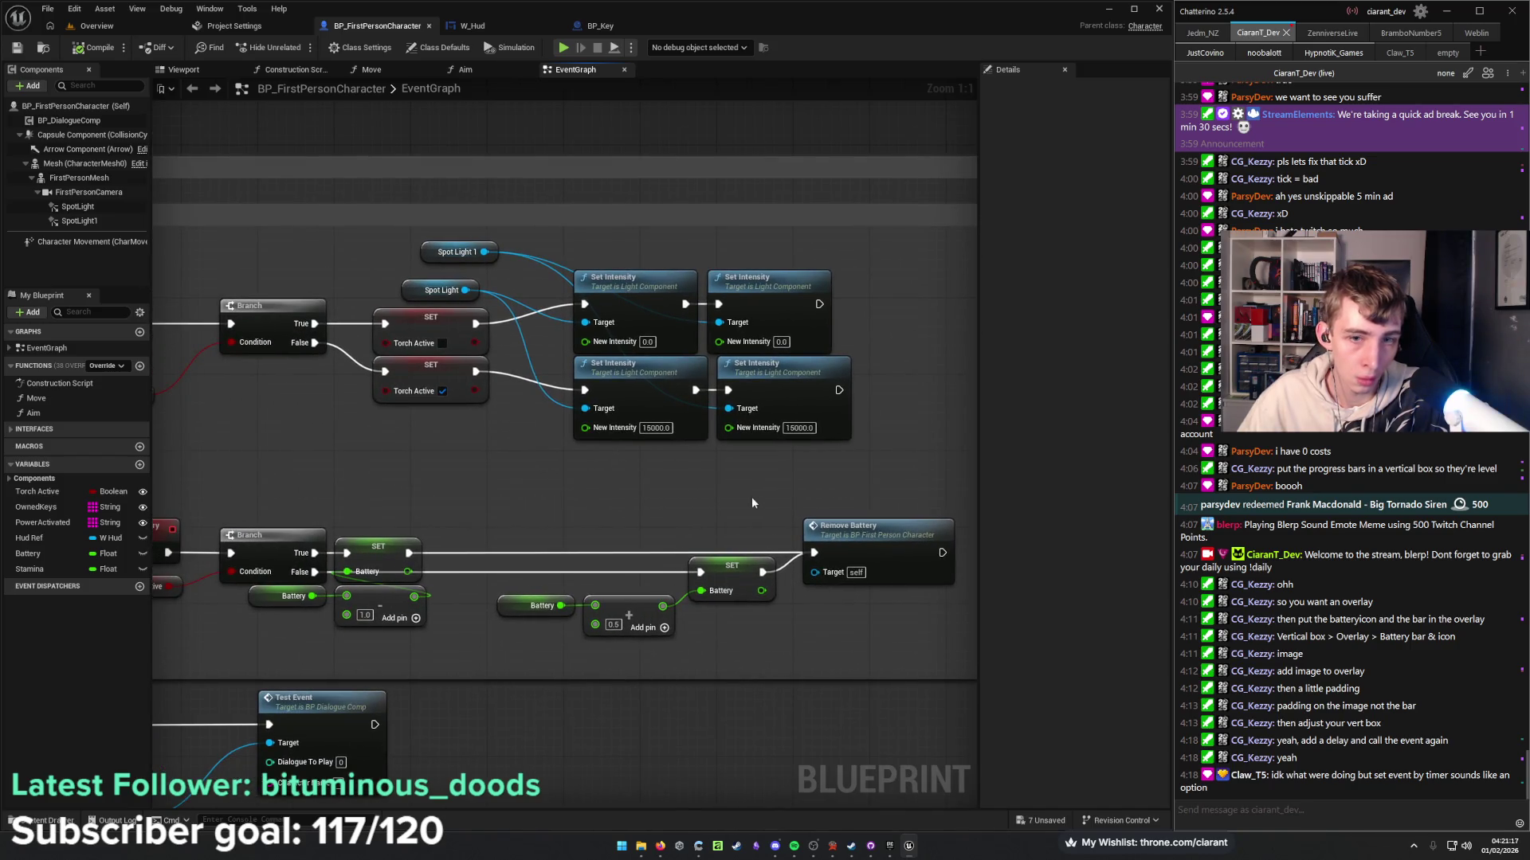
pyautogui.moveTo(819, 302); pyautogui.dragTo(915, 307)
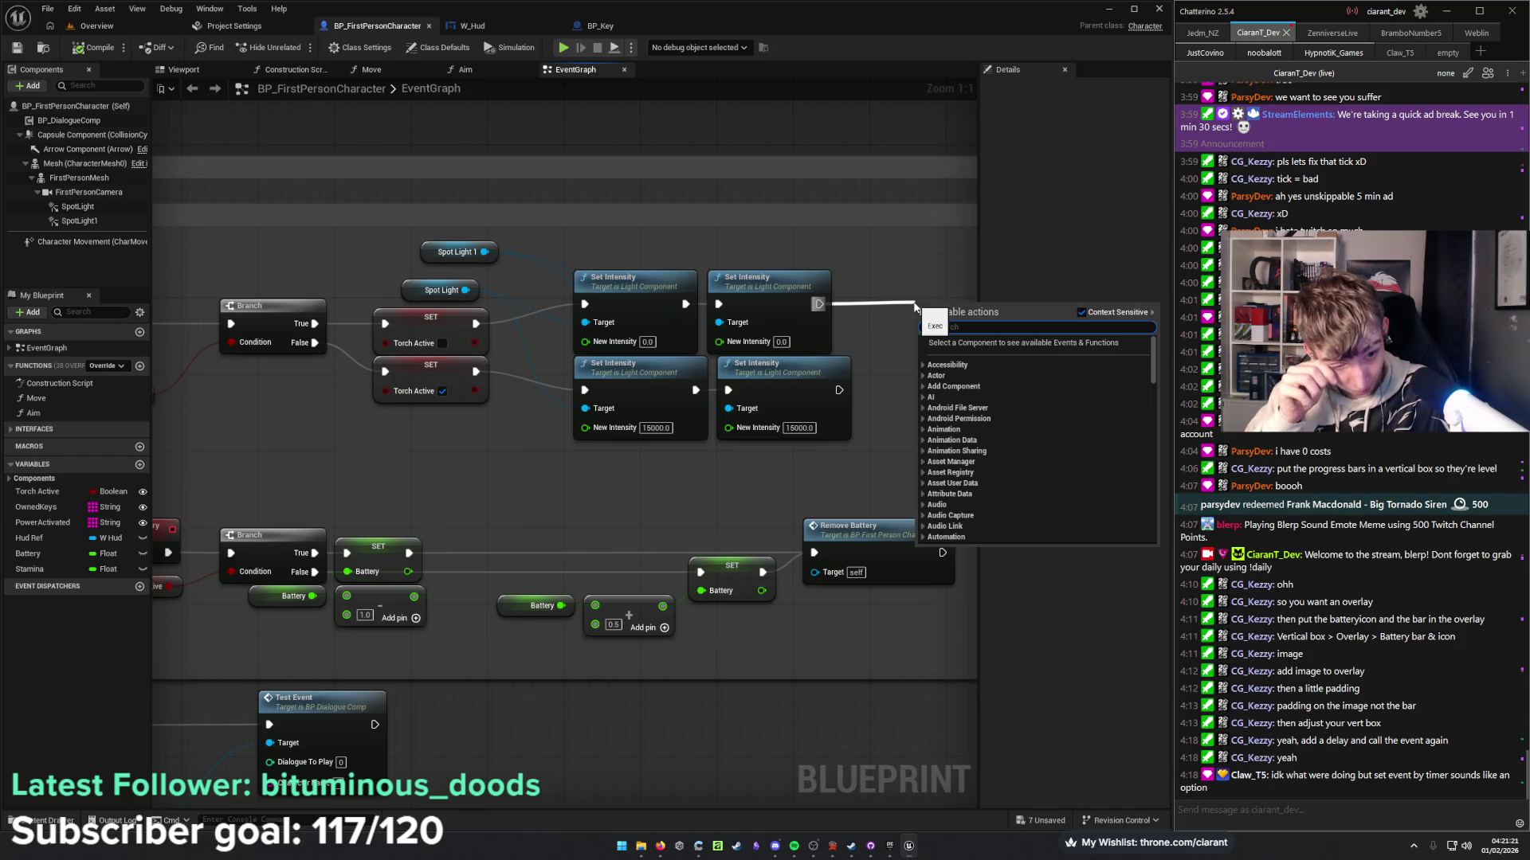
pyautogui.write('remove ba')
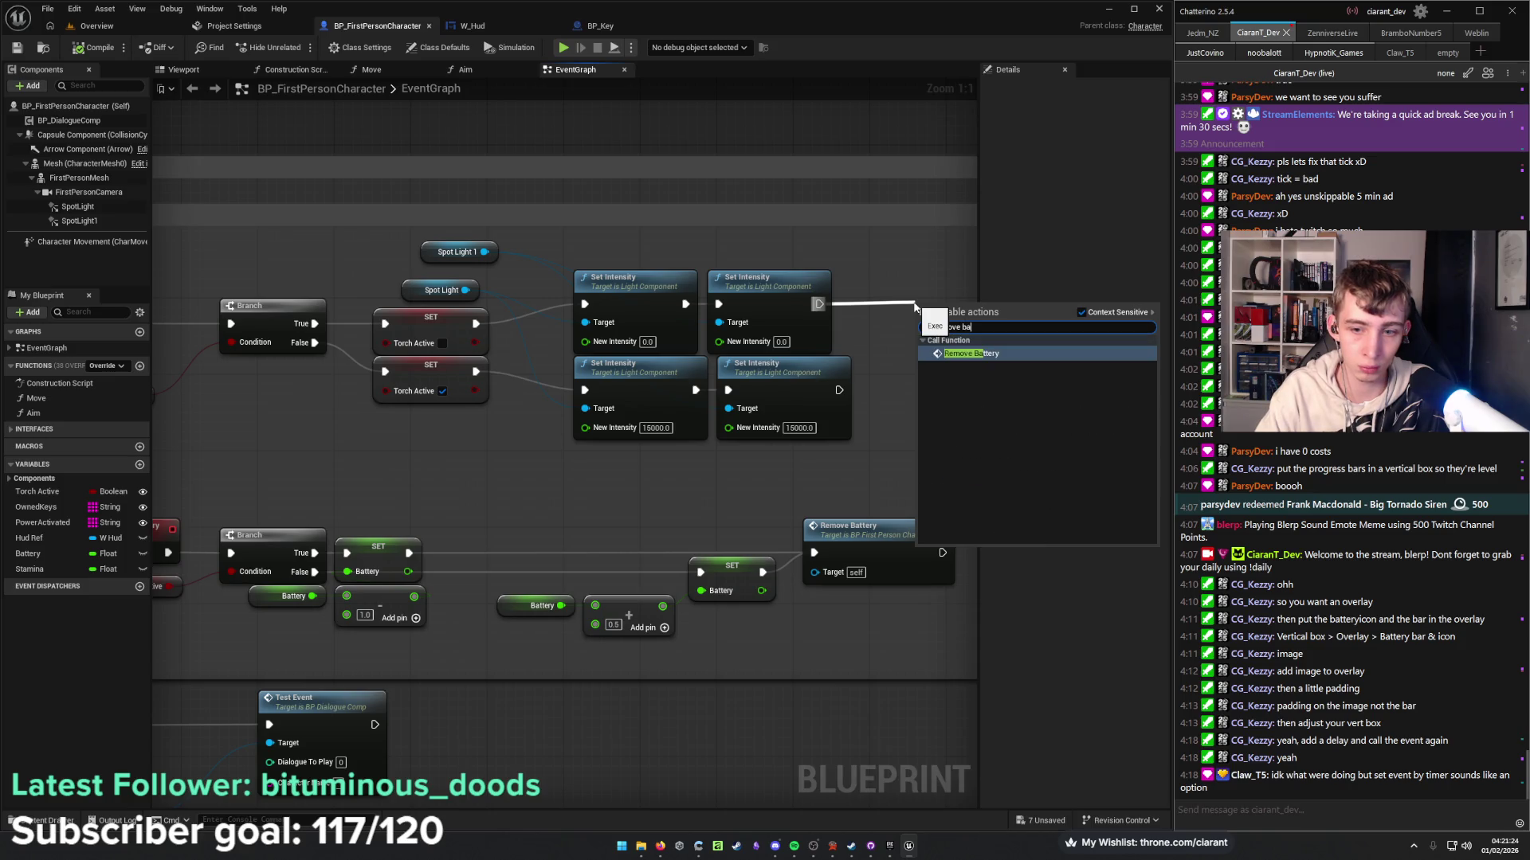
pyautogui.scroll(-2, 1036, 438)
pyautogui.click(988, 536)
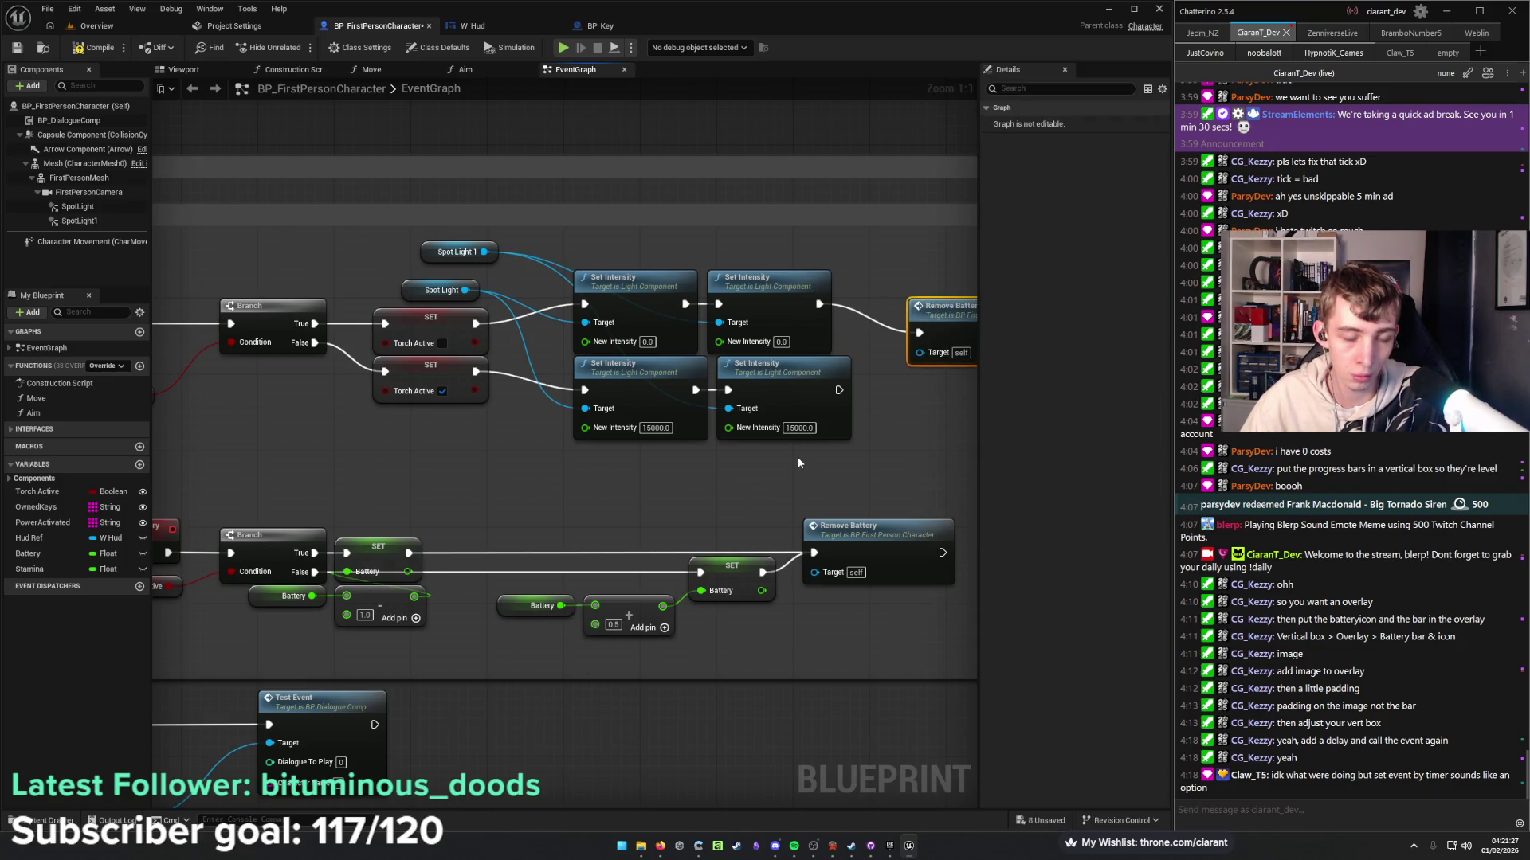
# Duplicate Remove Battery for the lower Set Intensity chain, wire it, and compile the blueprint.
pyautogui.moveTo(775, 321); pyautogui.dragTo(717, 290)
pyautogui.hotkey('ctrl', 'd')
pyautogui.moveTo(784, 396); pyautogui.dragTo(724, 370)
pyautogui.moveTo(635, 389); pyautogui.dragTo(677, 389)
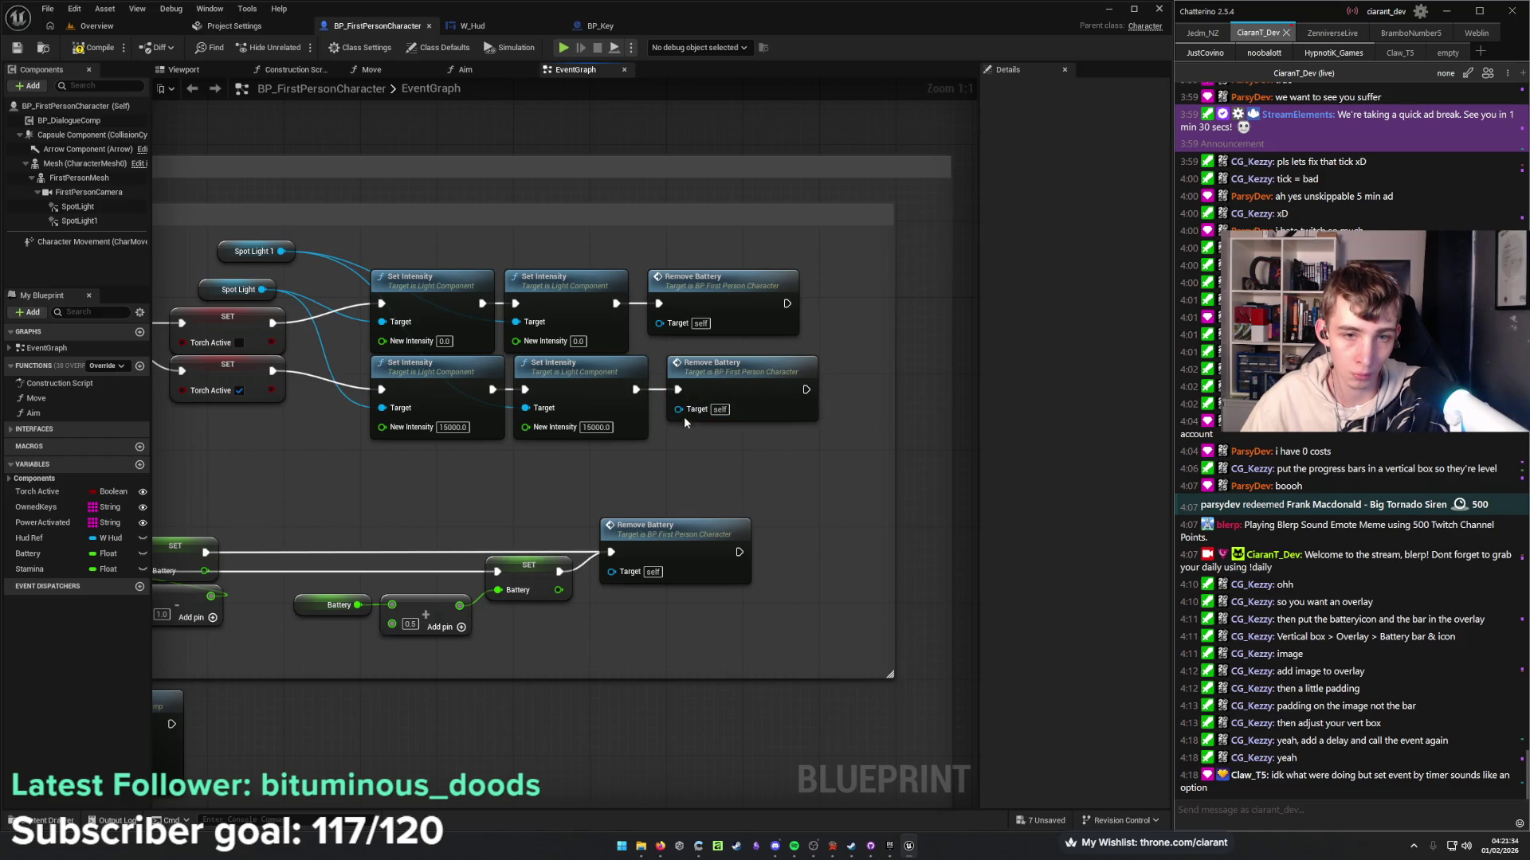
pyautogui.click(109, 45)
pyautogui.click(97, 26)
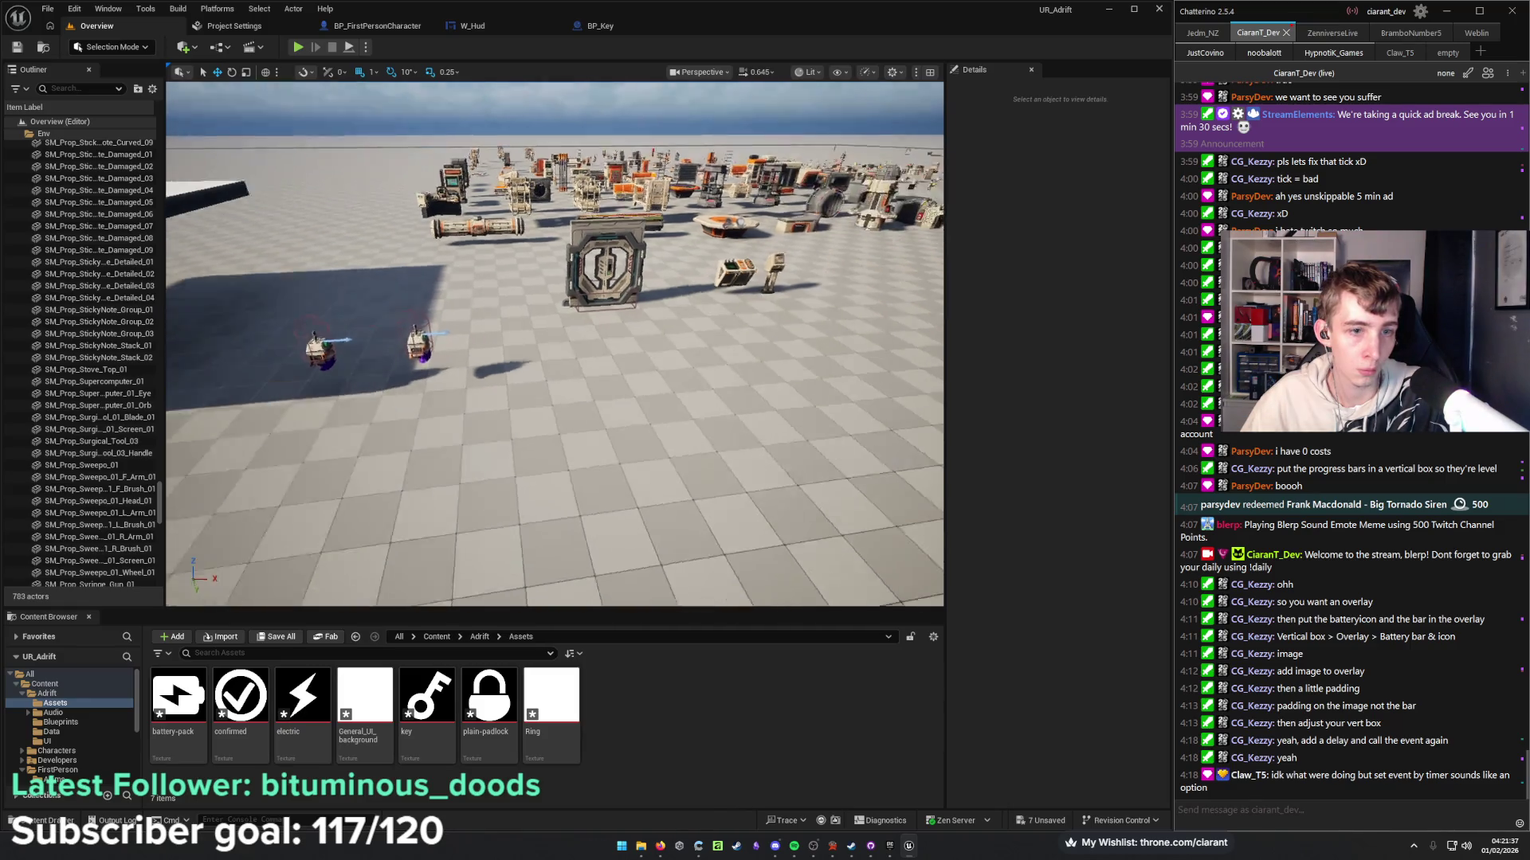
# Check the W_Hud and BP_Key tabs, then run Play-in-Editor from the level overview.
pyautogui.click(494, 28)
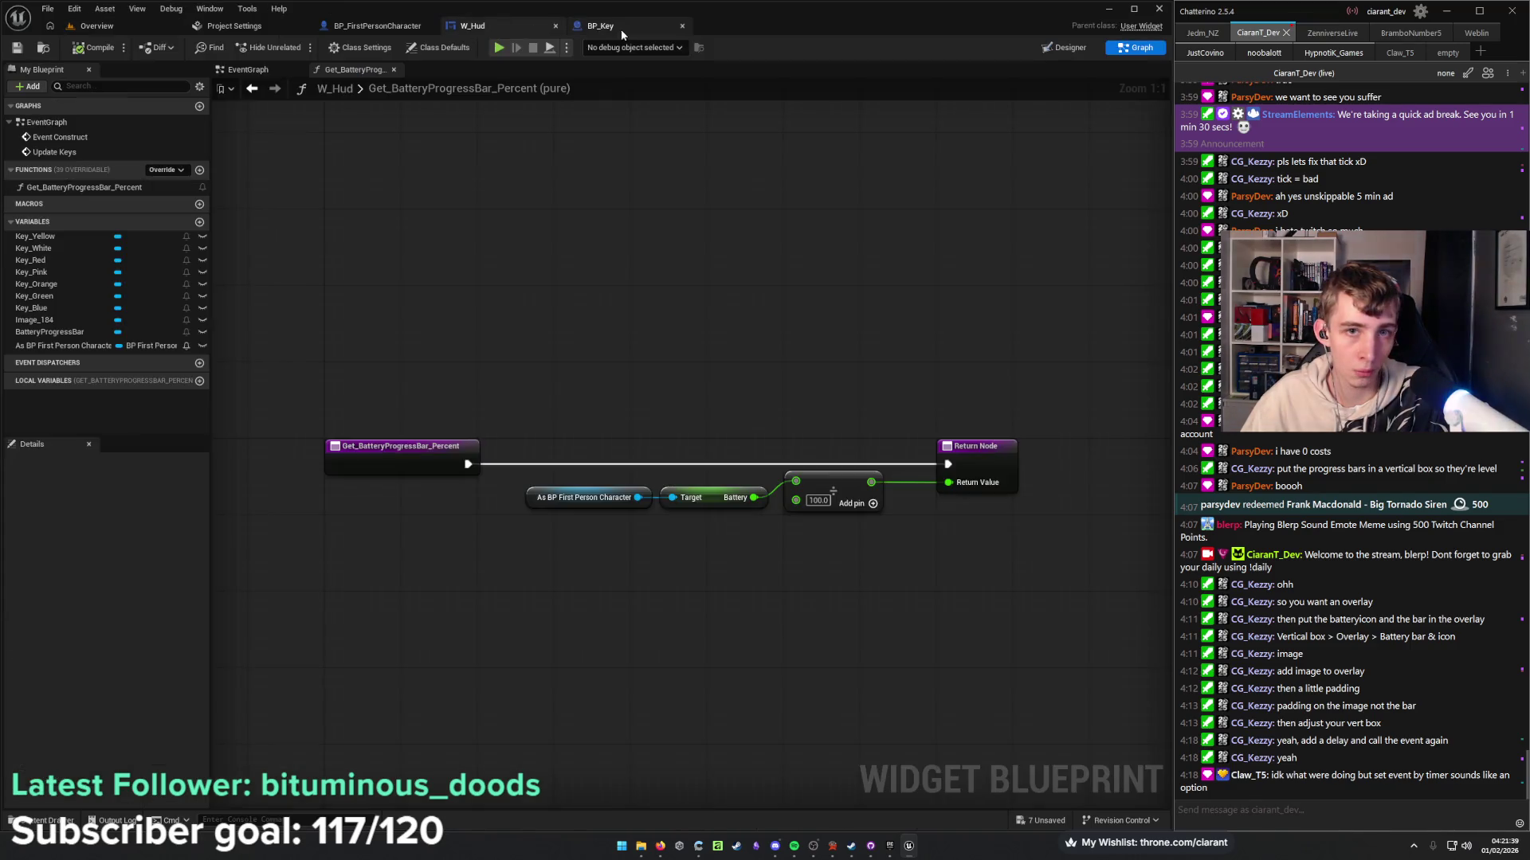
pyautogui.click(621, 28)
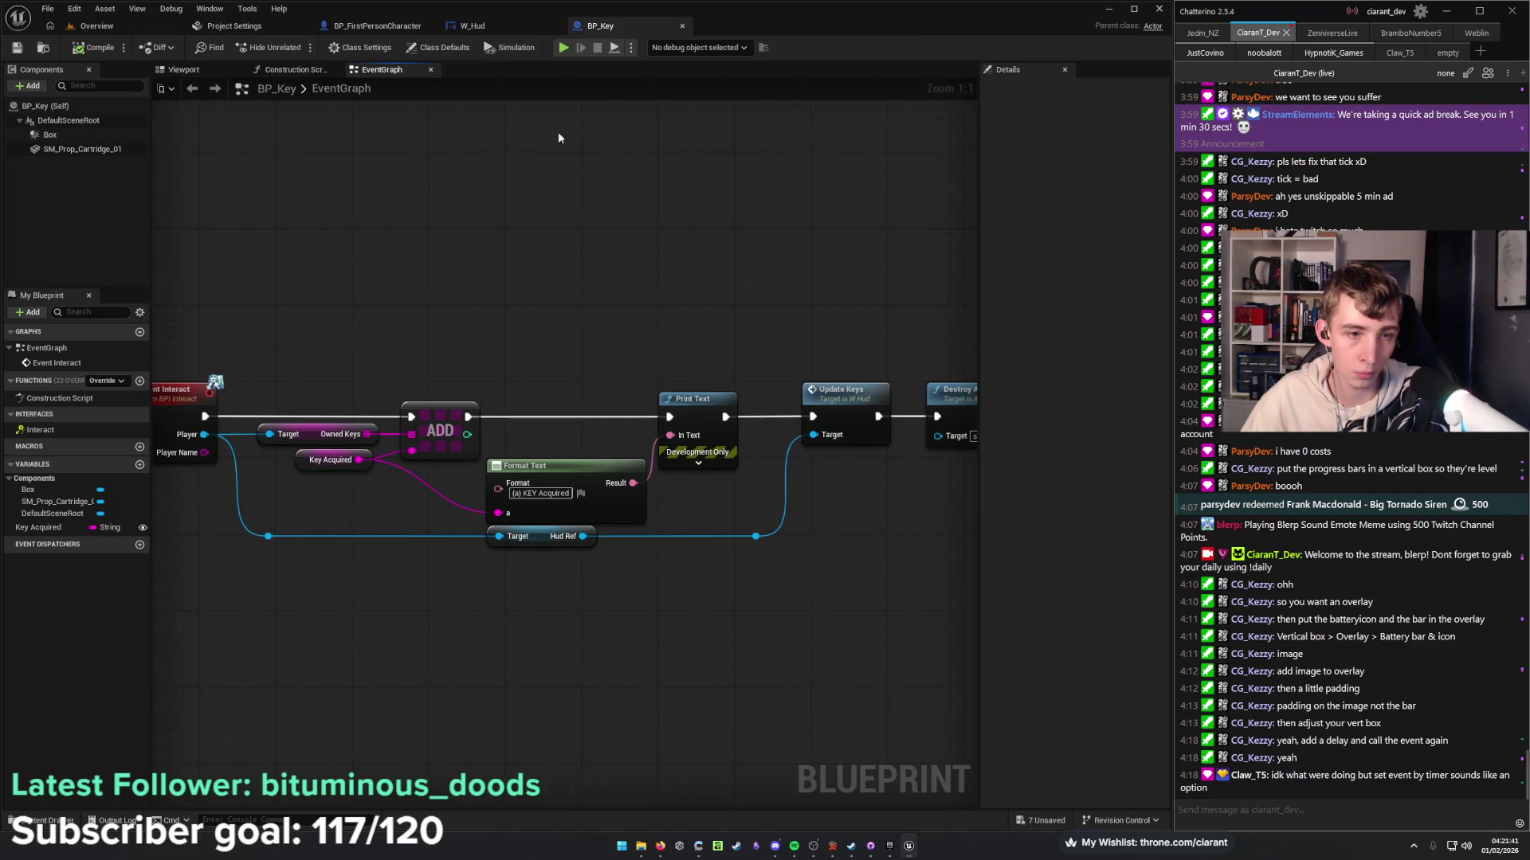
pyautogui.click(482, 26)
pyautogui.click(363, 27)
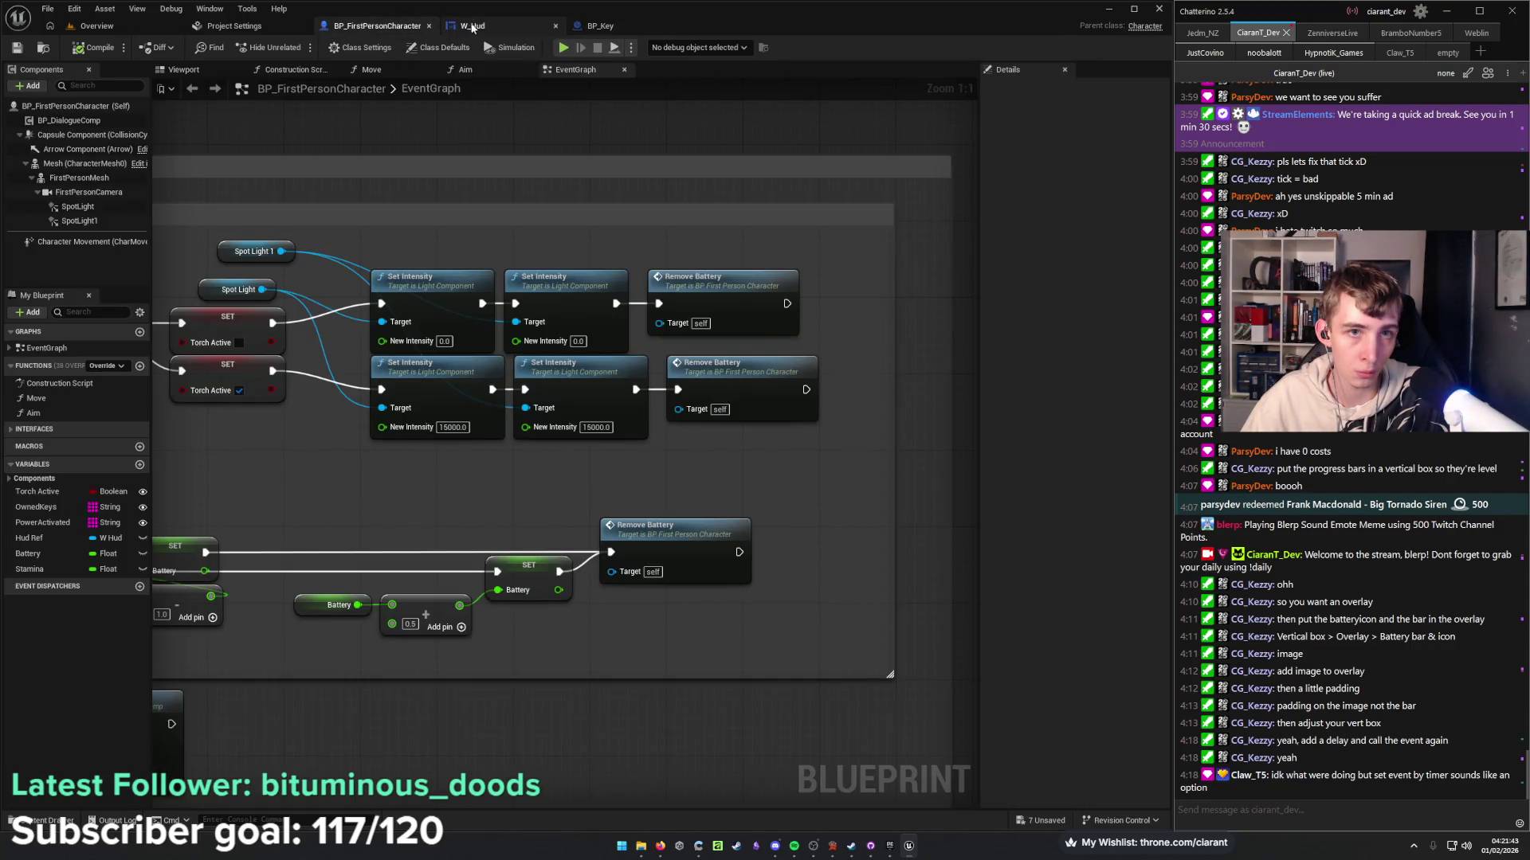
pyautogui.click(484, 27)
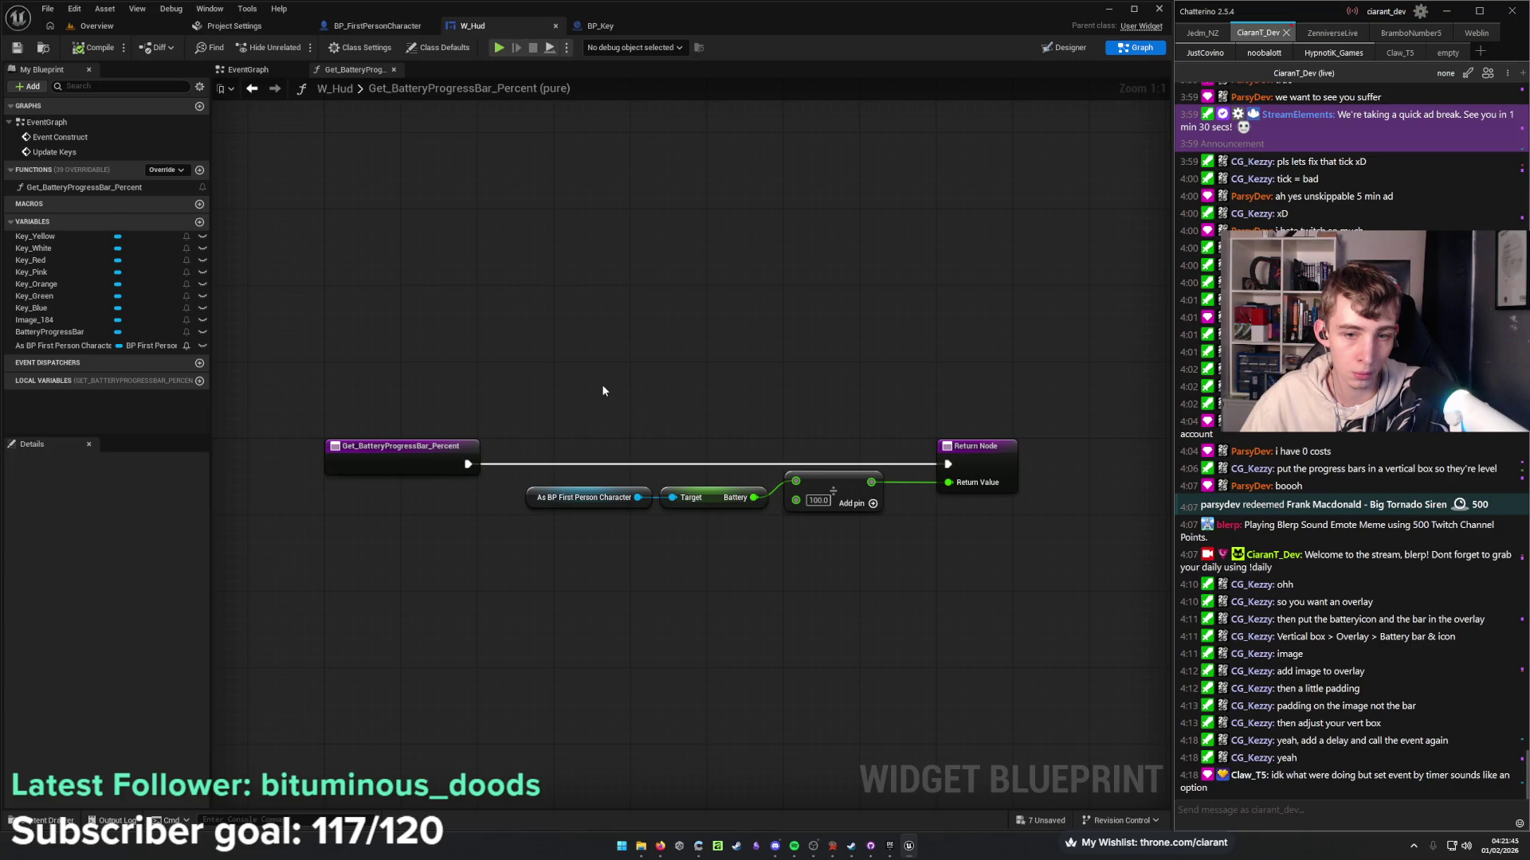
pyautogui.click(131, 27)
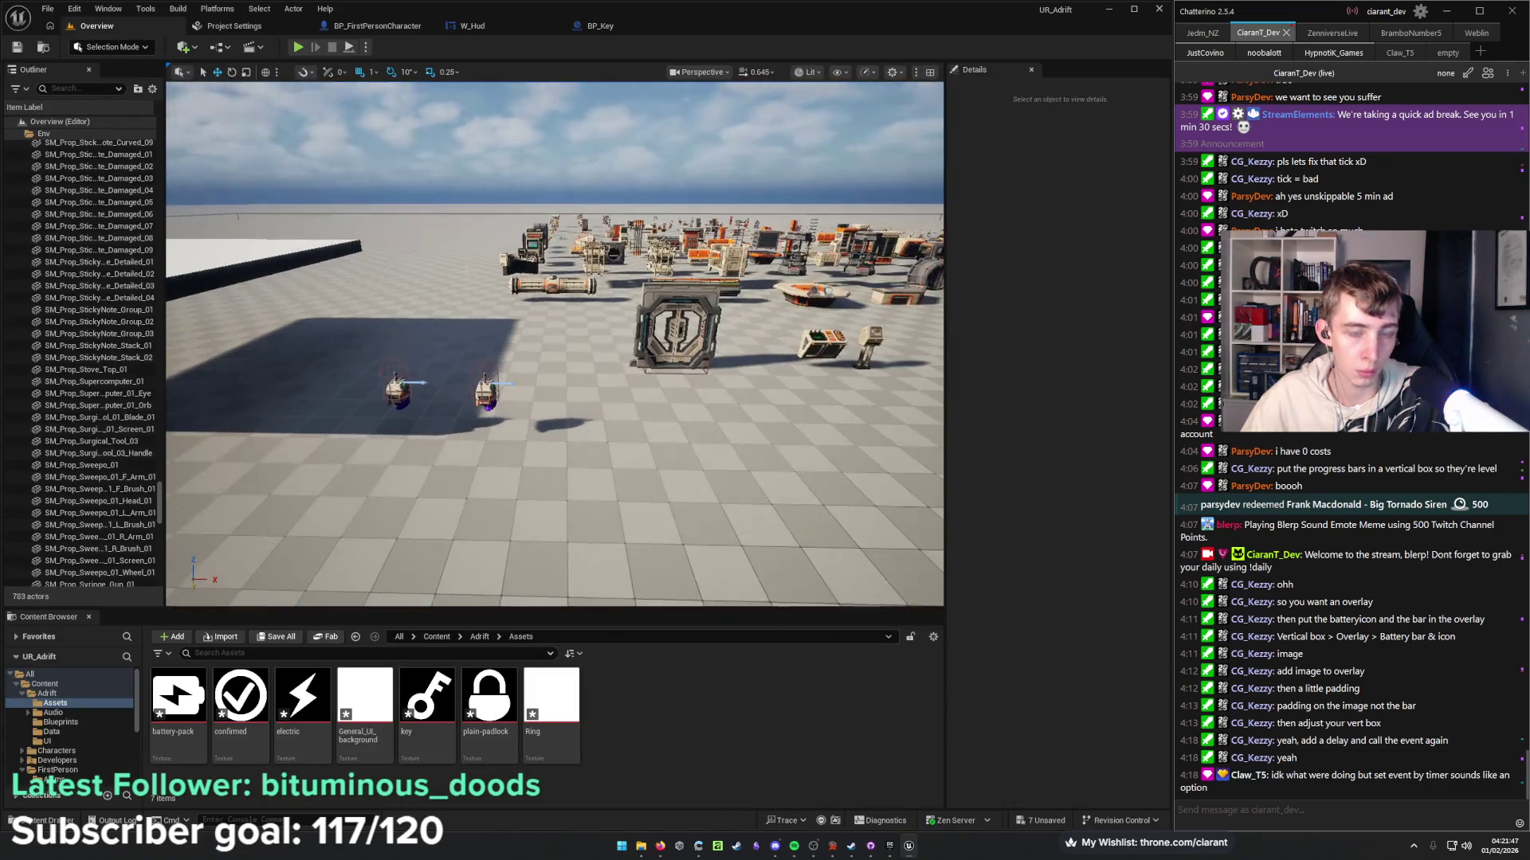
pyautogui.hotkey('alt', 'p')
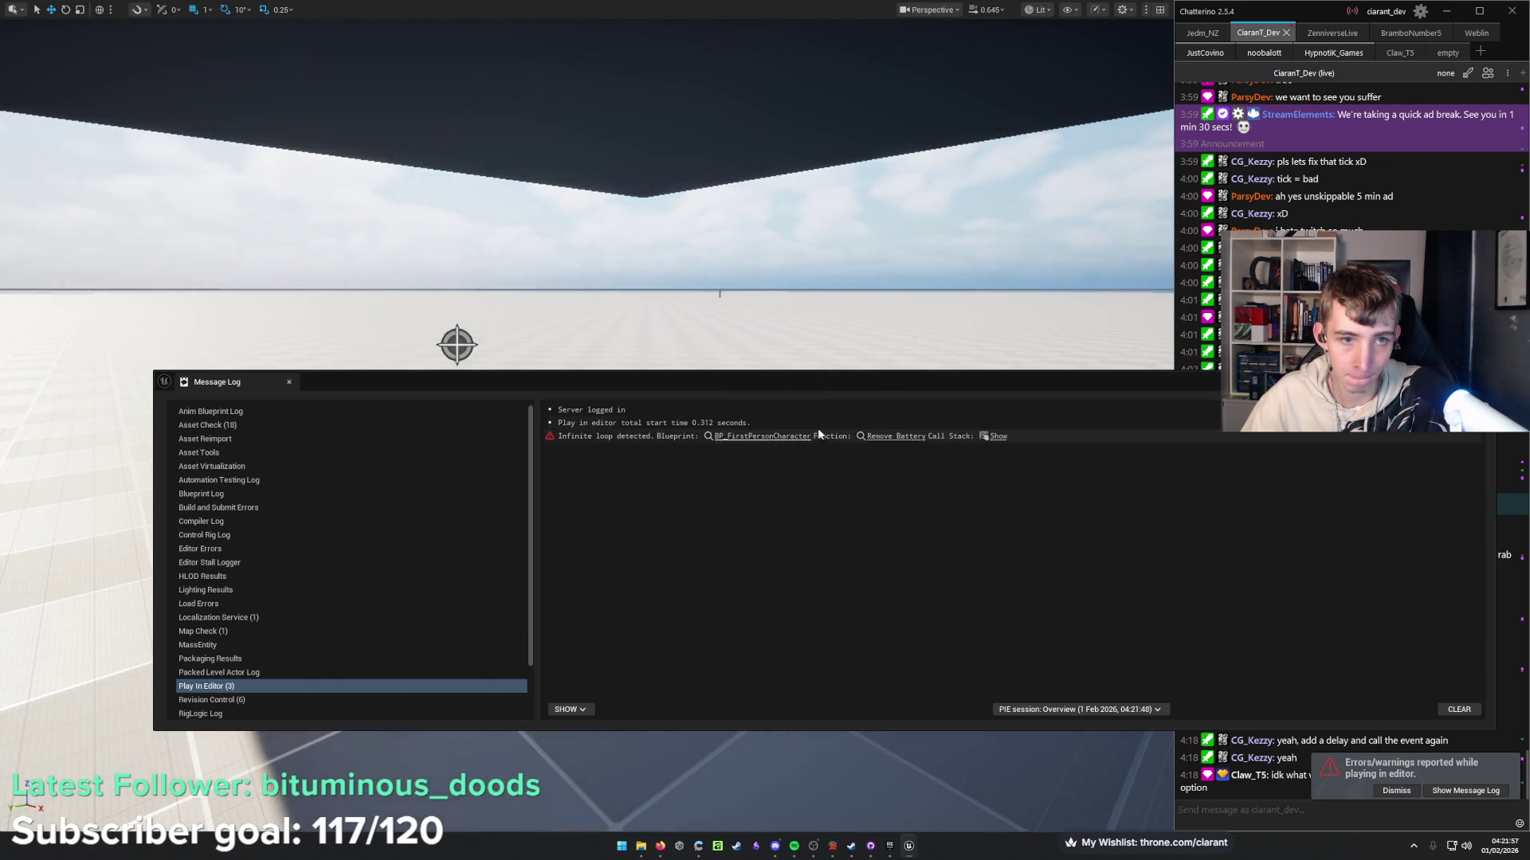
# Follow the infinite-loop log link to Remove Battery and delete the duplicate call.
pyautogui.click(763, 436)
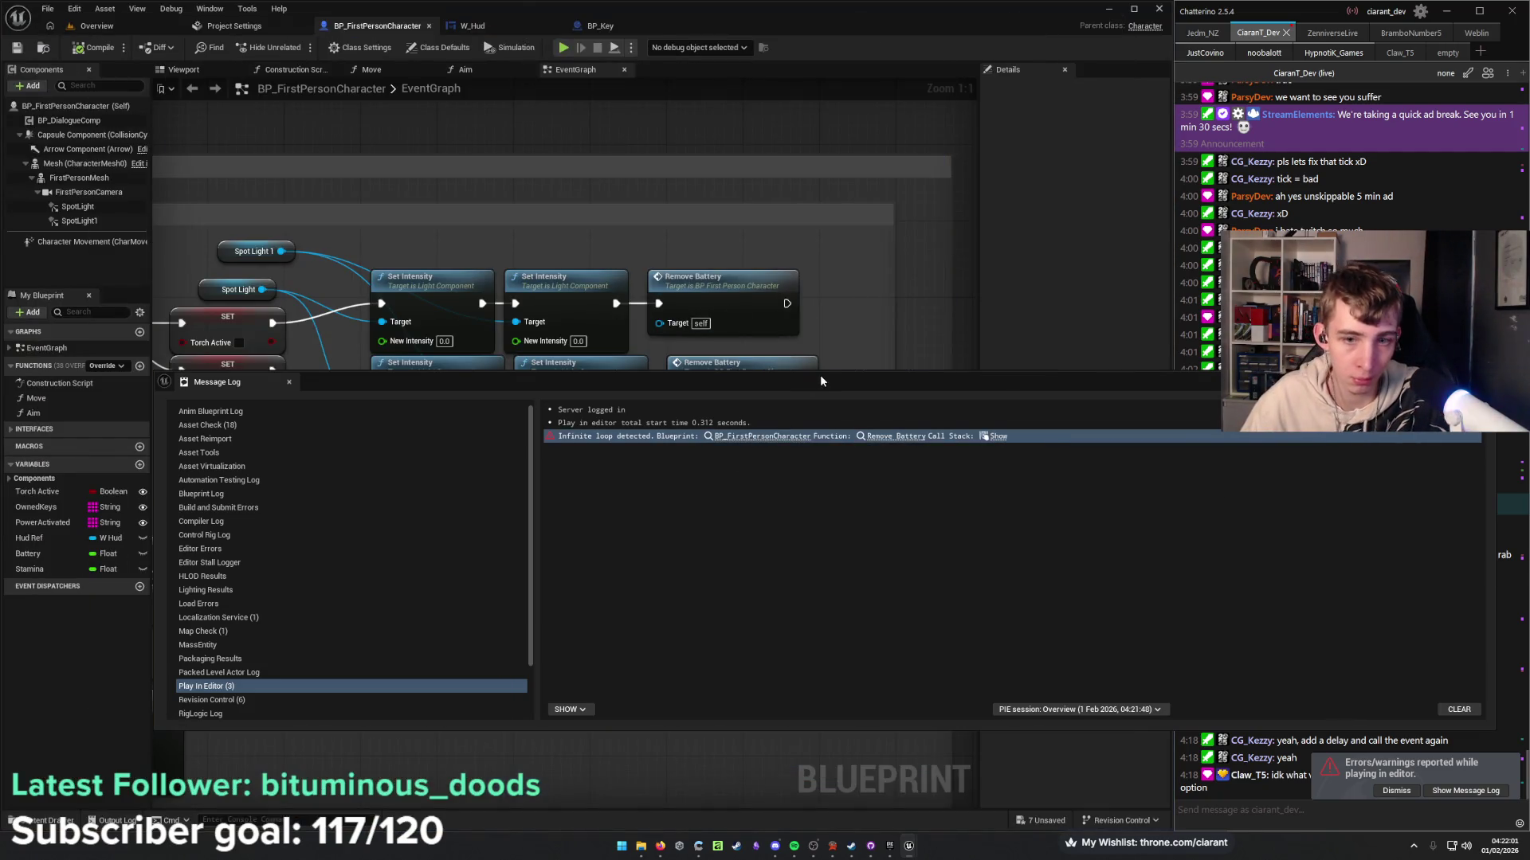
pyautogui.moveTo(820, 380)
pyautogui.mouseDown()
pyautogui.moveTo(795, 531)
pyautogui.moveTo(725, 580)
pyautogui.mouseUp()
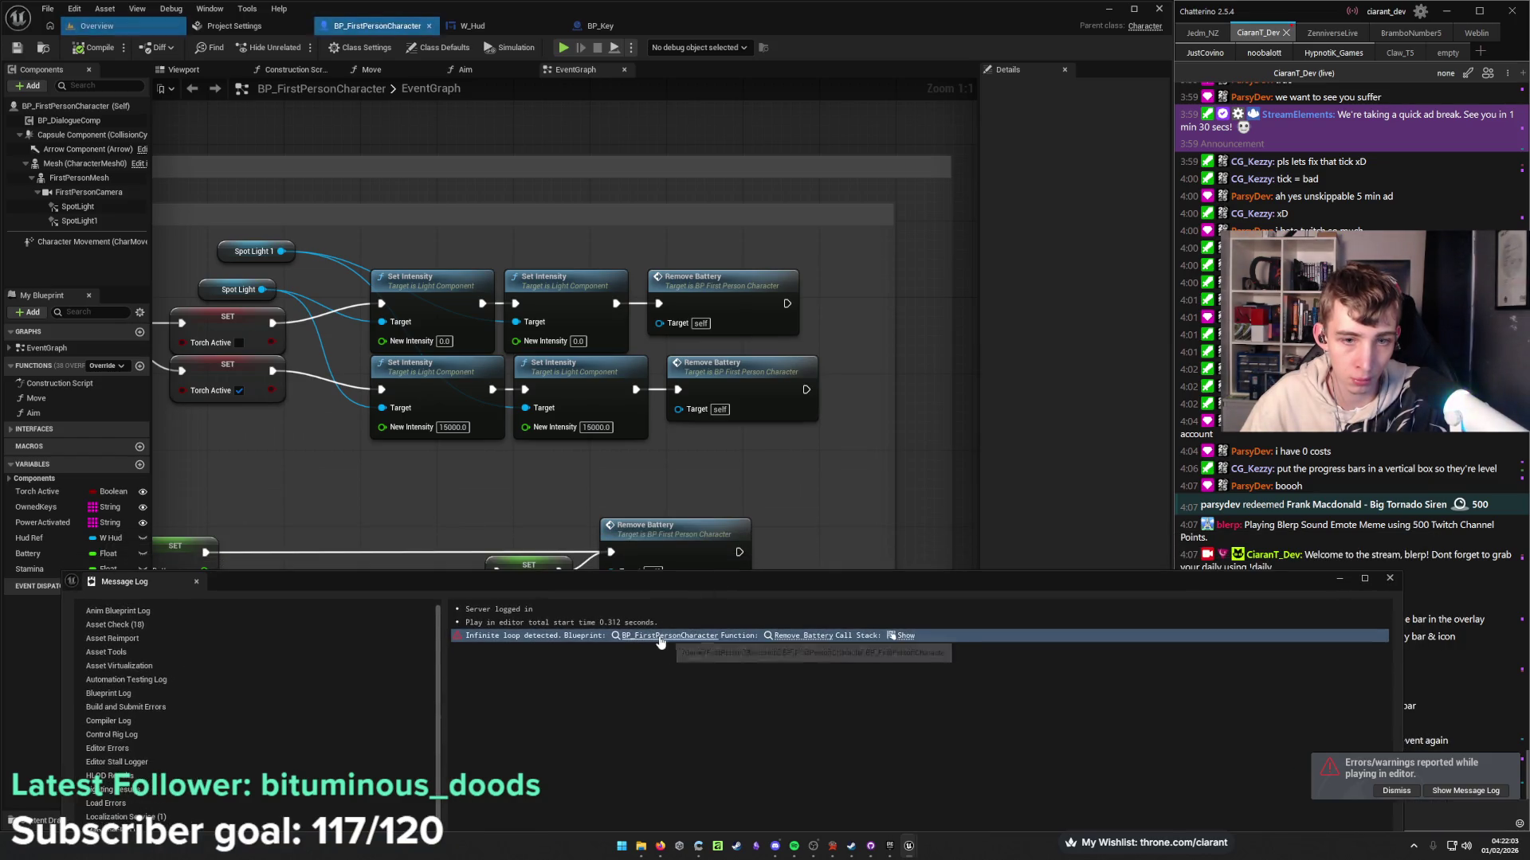
pyautogui.click(802, 635)
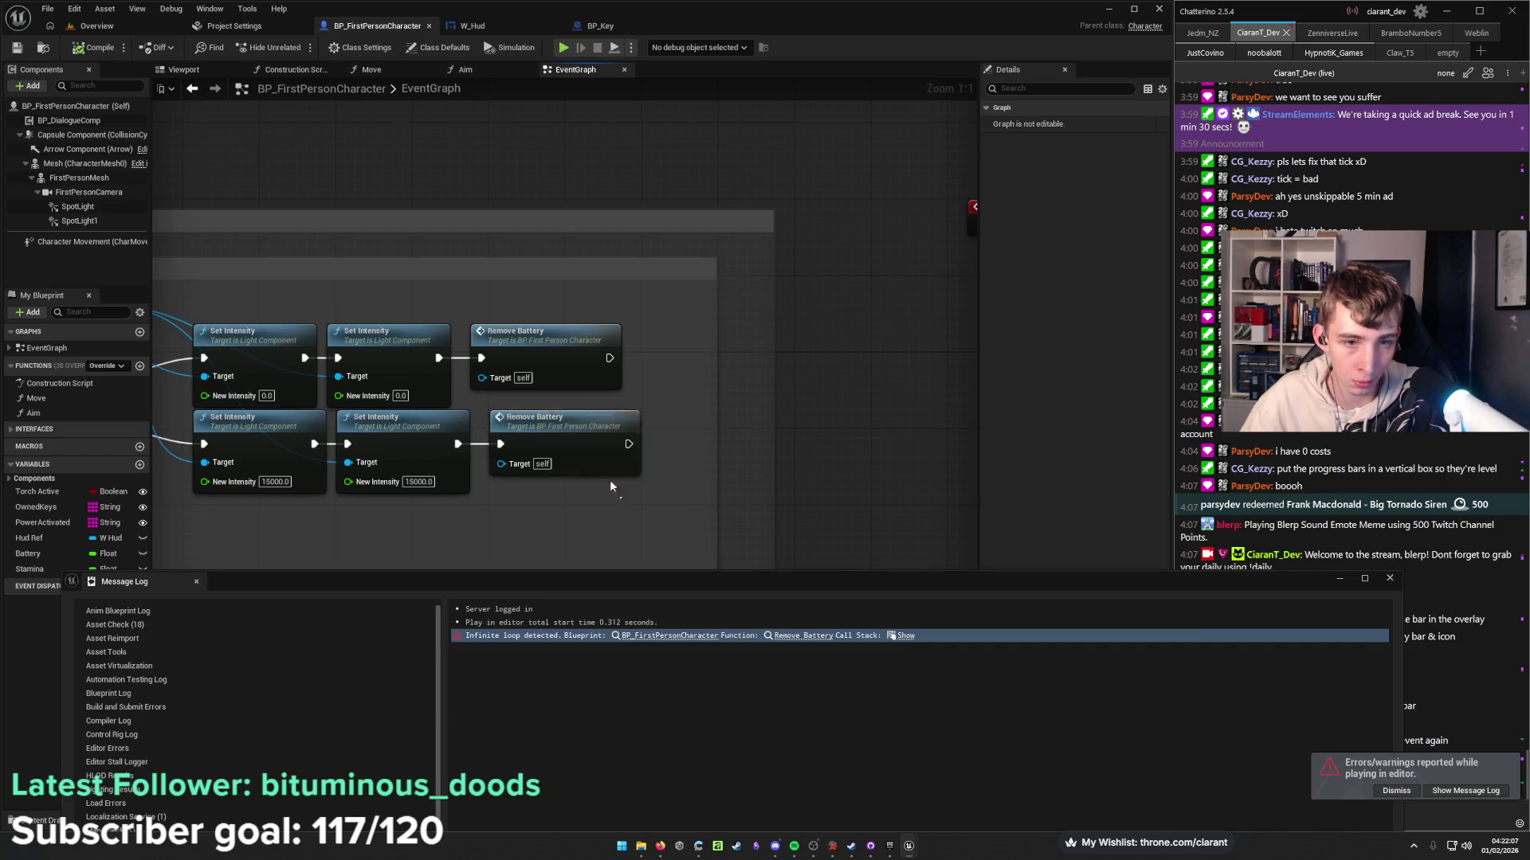
pyautogui.press('Delete')
# Rewire so only the torch-on Set Intensity feeds Remove Battery, placed beside the drain SET.
pyautogui.moveTo(456, 444); pyautogui.dragTo(742, 422)
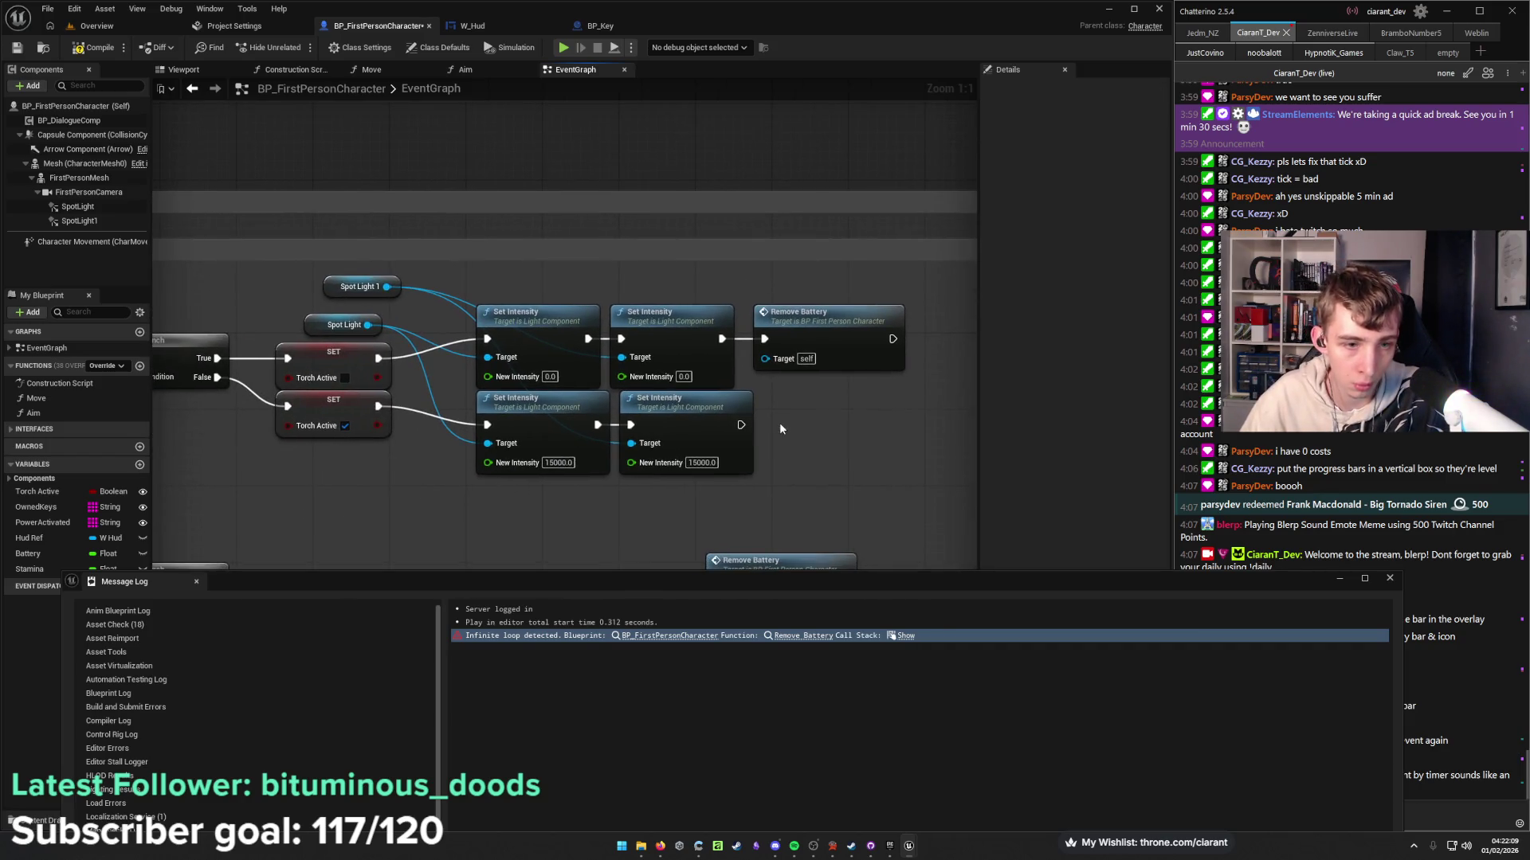
pyautogui.keyDown('alt'); pyautogui.click(764, 338); pyautogui.keyUp('alt')
pyautogui.moveTo(740, 424)
pyautogui.mouseDown()
pyautogui.moveTo(764, 339)
pyautogui.moveTo(837, 412)
pyautogui.moveTo(894, 242)
pyautogui.moveTo(719, 227)
pyautogui.moveTo(792, 242)
pyautogui.moveTo(666, 323)
pyautogui.mouseUp()
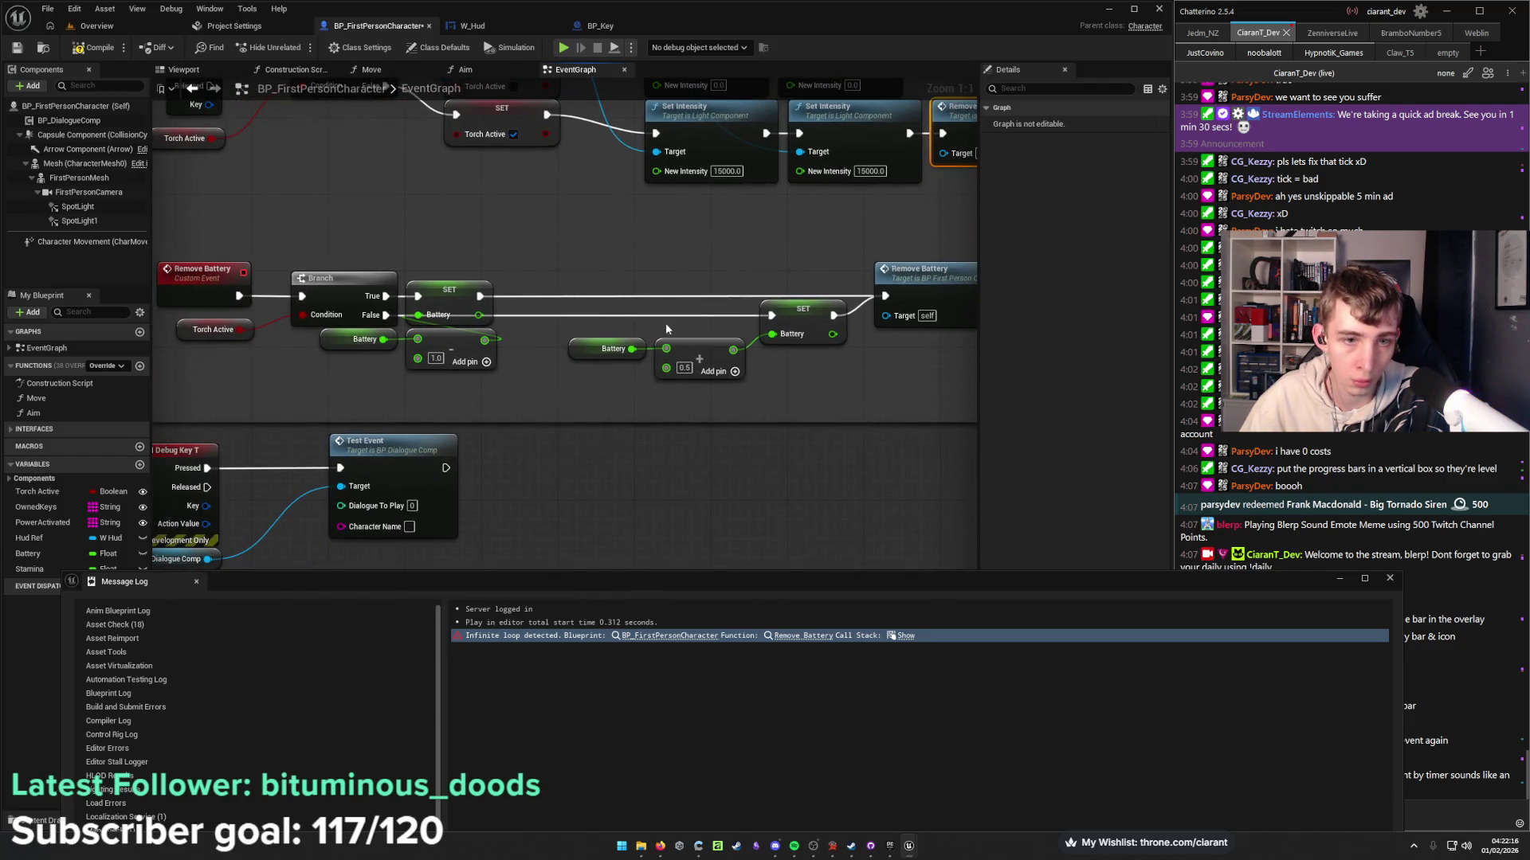
pyautogui.keyDown('alt'); pyautogui.click(770, 315); pyautogui.keyUp('alt')
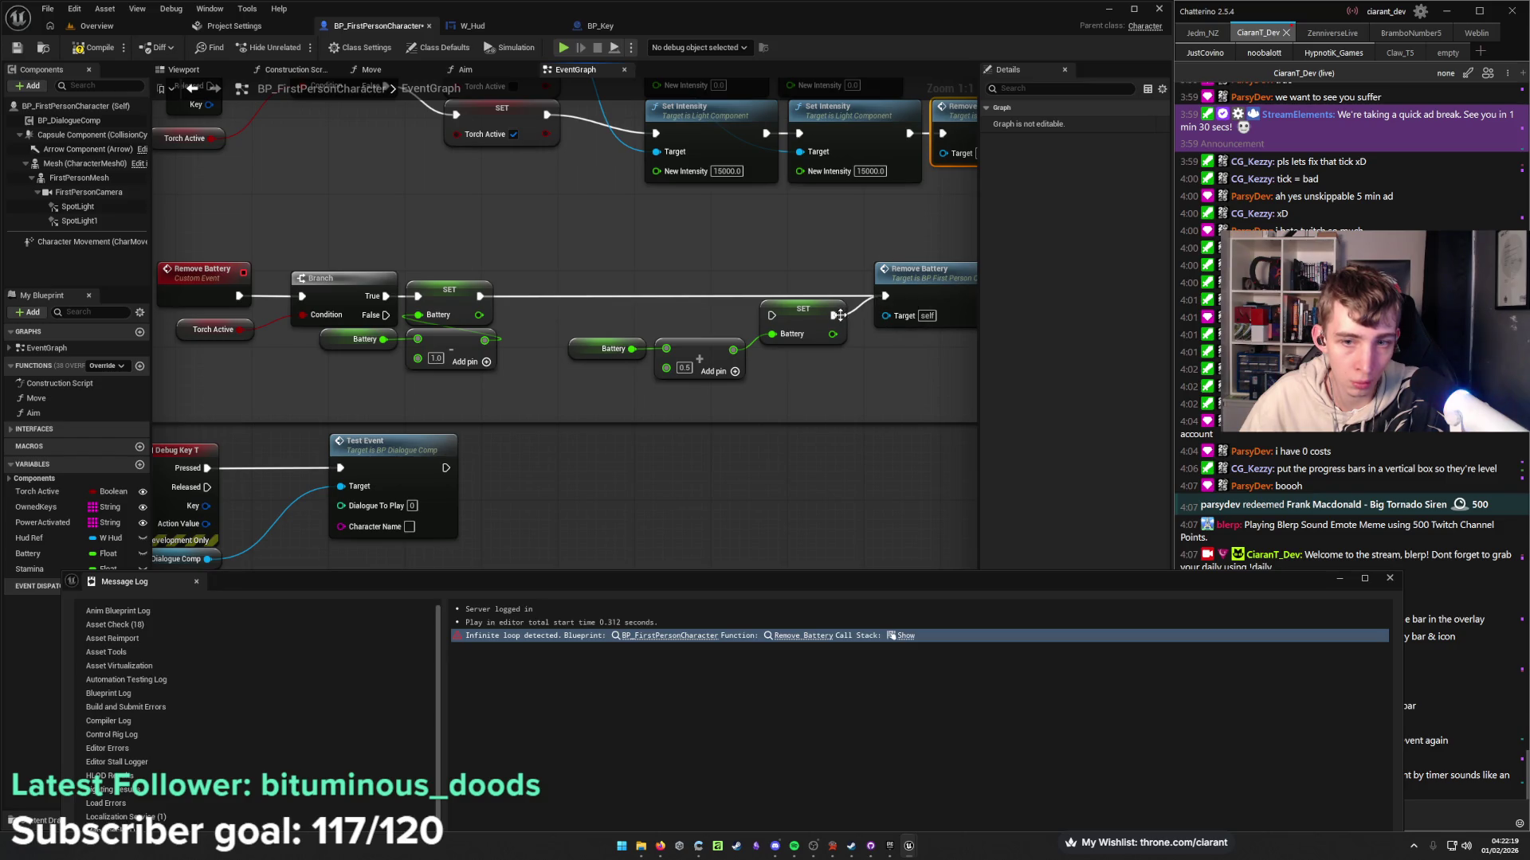
pyautogui.moveTo(898, 284); pyautogui.dragTo(535, 282)
pyautogui.moveTo(670, 337)
pyautogui.mouseDown()
pyautogui.moveTo(517, 341)
pyautogui.moveTo(698, 323)
pyautogui.moveTo(950, 331)
pyautogui.mouseUp()
# Move the Battery +0.5 recharge nodes aside and select the Branch with Torch Active.
pyautogui.moveTo(347, 324); pyautogui.dragTo(649, 314)
pyautogui.click(394, 323)
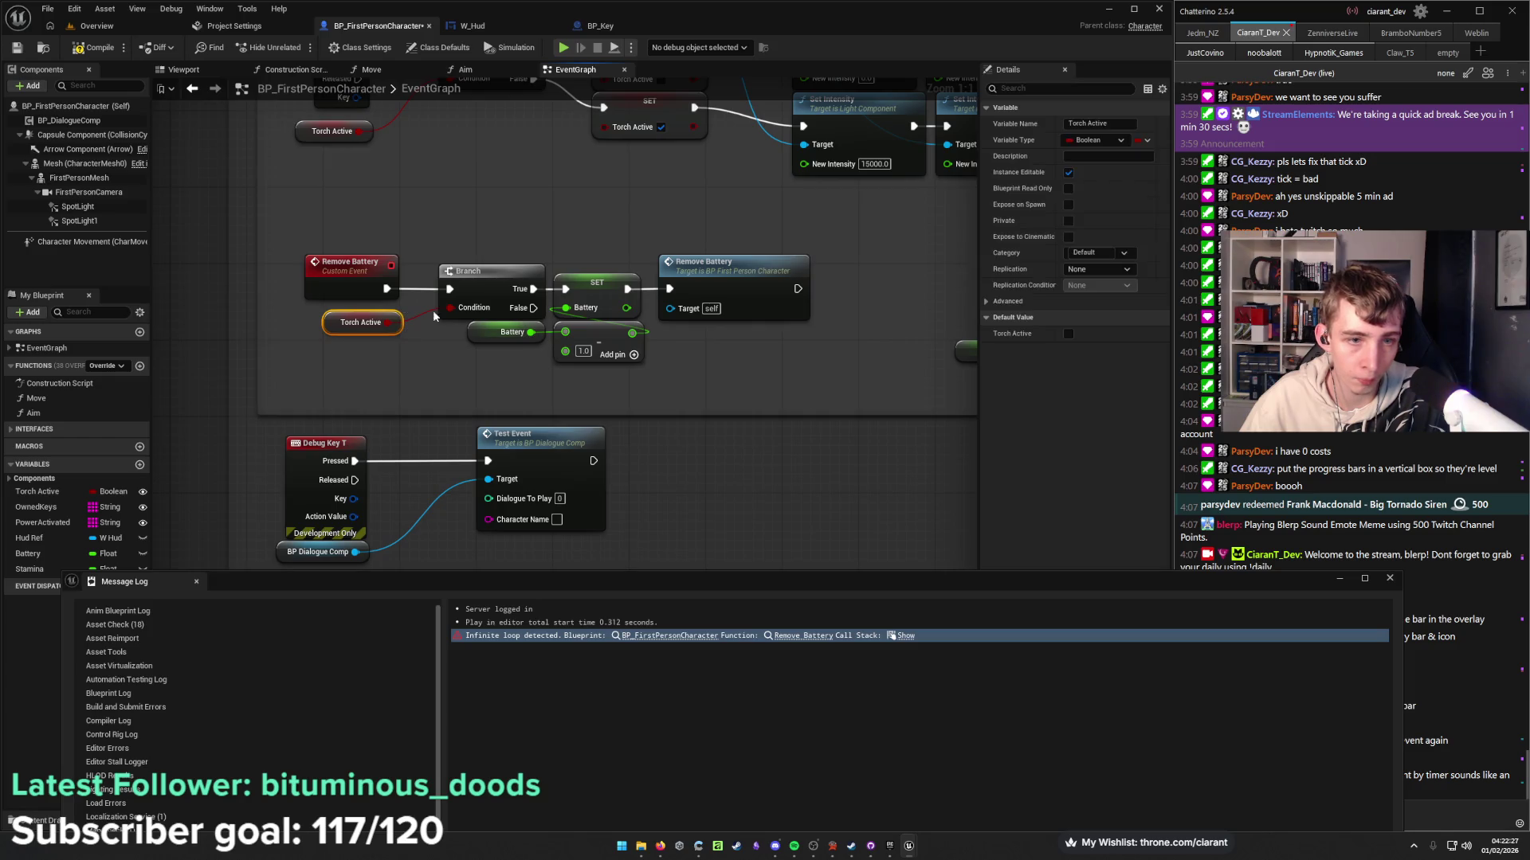
pyautogui.keyDown('ctrl'); pyautogui.click(471, 290); pyautogui.keyUp('ctrl')
pyautogui.moveTo(558, 374); pyautogui.dragTo(280, 360)
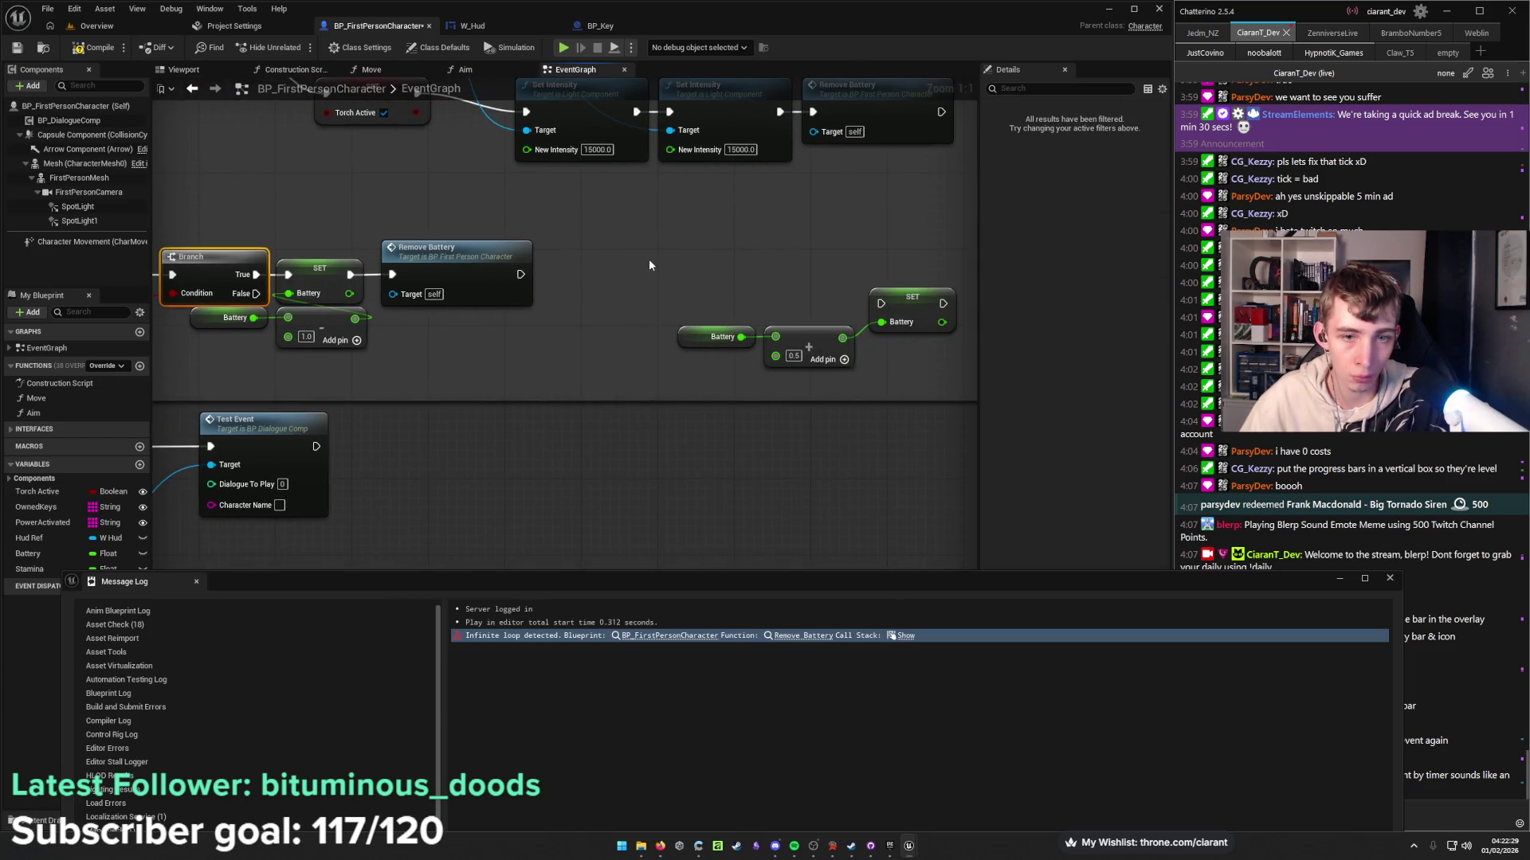
# Duplicate the Torch Active Branch and wire its False output to the recharge SET Battery.
pyautogui.hotkey('ctrl', 'c')
pyautogui.hotkey('ctrl', 'v')
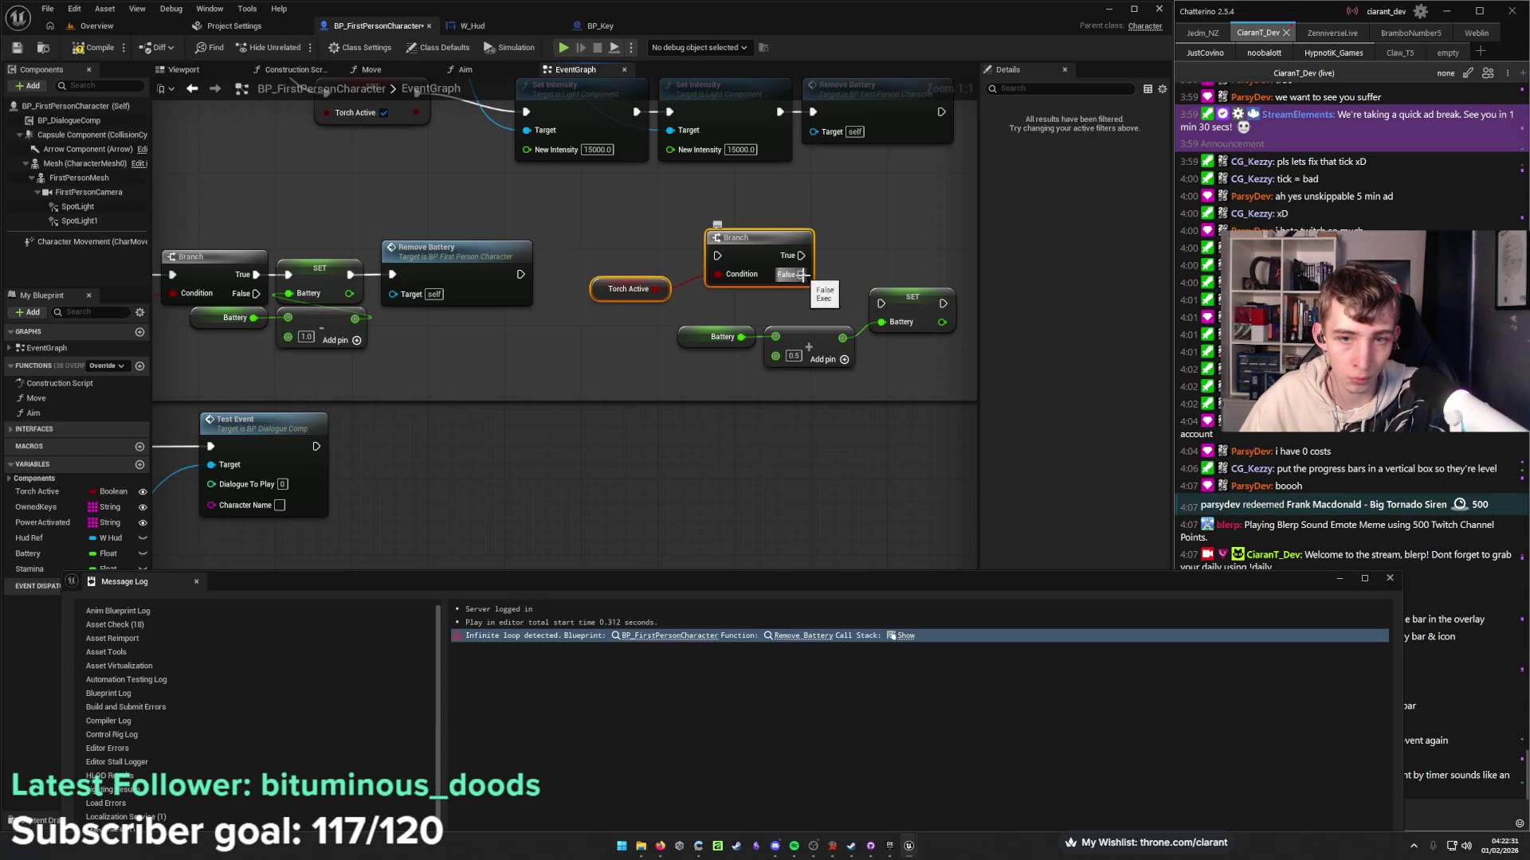
pyautogui.moveTo(802, 275); pyautogui.dragTo(880, 304)
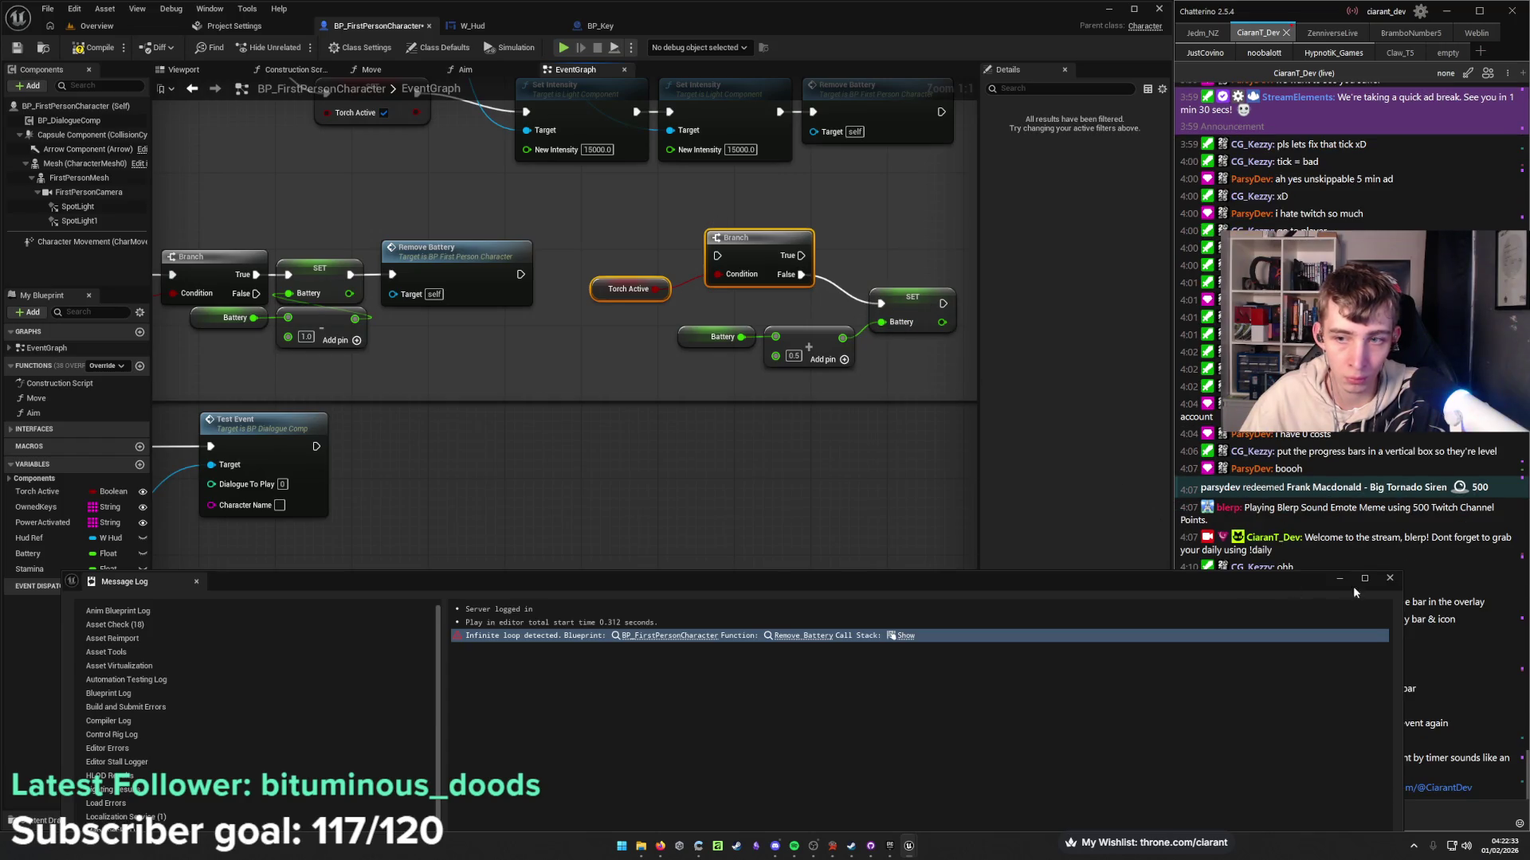
pyautogui.click(1389, 579)
pyautogui.moveTo(761, 247); pyautogui.dragTo(768, 273)
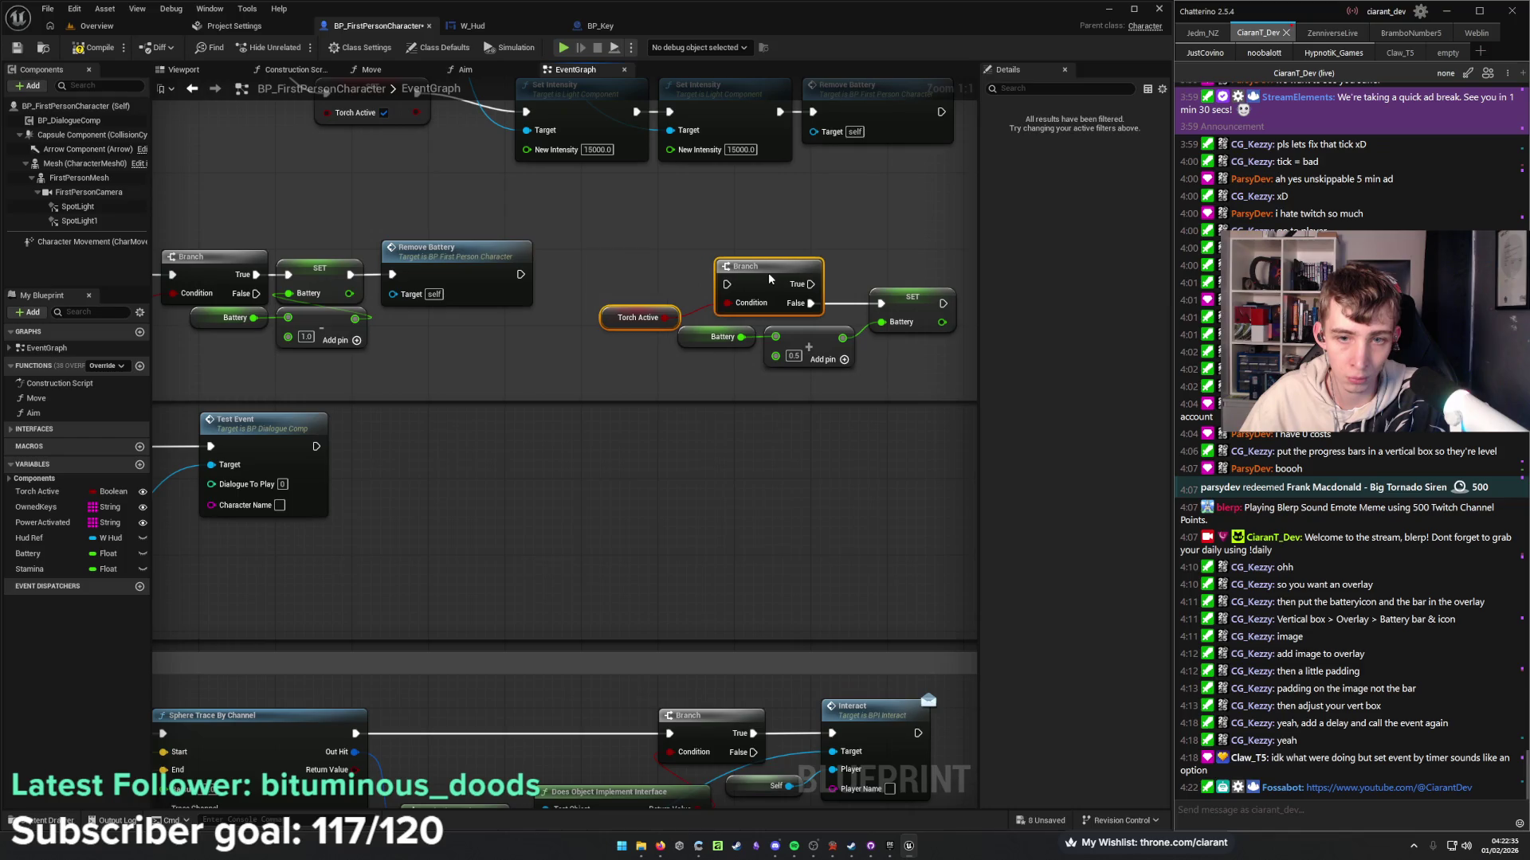
pyautogui.click(615, 257)
pyautogui.moveTo(615, 257)
pyautogui.mouseDown()
pyautogui.moveTo(743, 289)
pyautogui.moveTo(576, 318)
pyautogui.mouseUp()
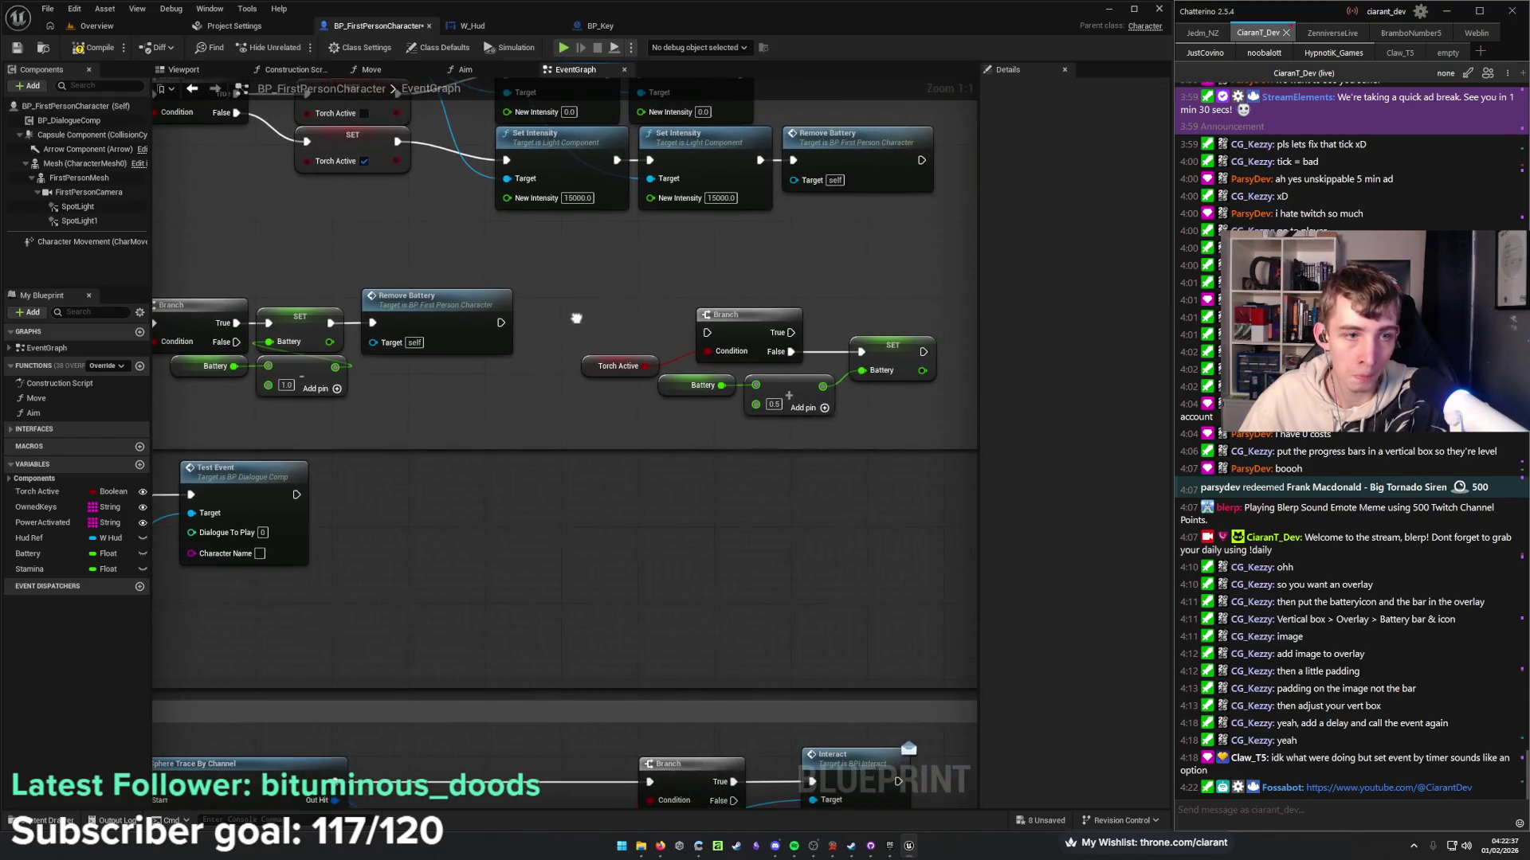
# Create an Add Battery custom event that triggers the torch-off Branch.
pyautogui.rightClick(559, 307)
pyautogui.write('battery')
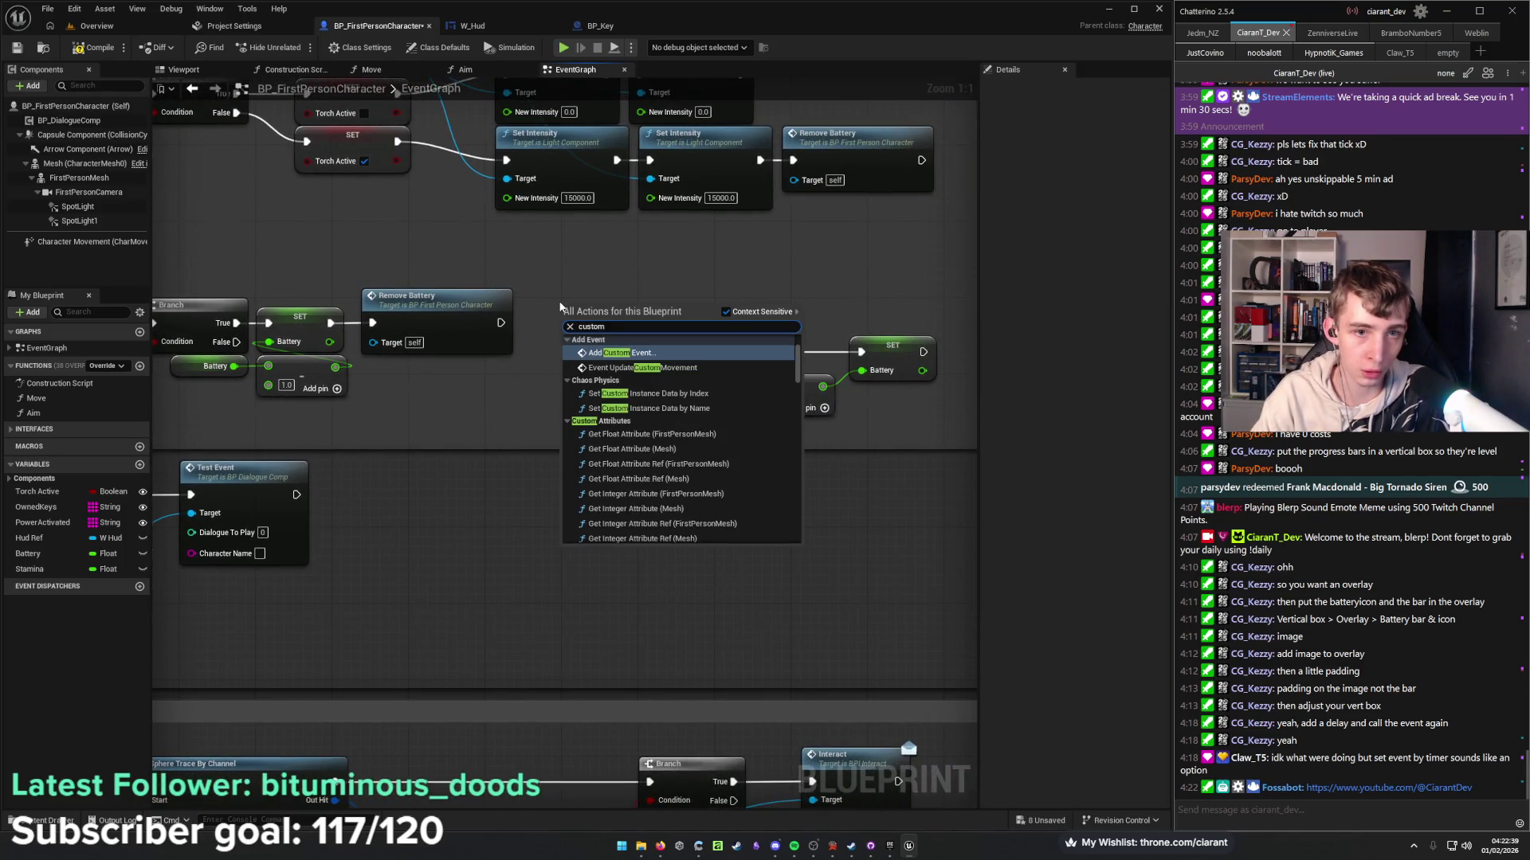
pyautogui.press('Escape')
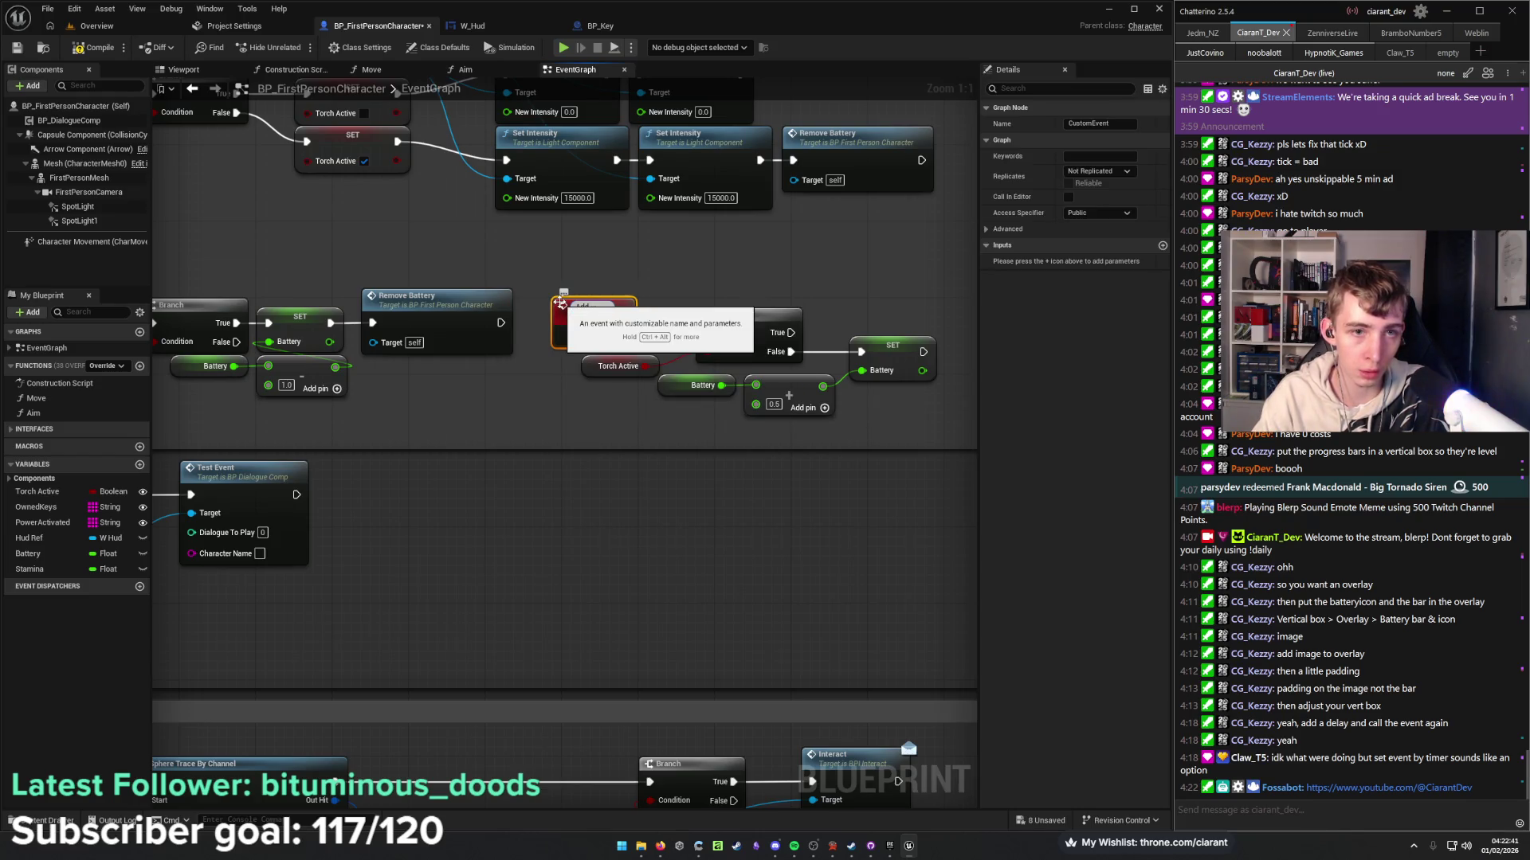
pyautogui.press('Return')
pyautogui.moveTo(623, 333)
pyautogui.mouseDown()
pyautogui.moveTo(677, 349)
pyautogui.moveTo(708, 333)
pyautogui.moveTo(678, 319)
pyautogui.moveTo(635, 363)
pyautogui.mouseUp()
# Call Add Battery after the upper Set Intensity node.
pyautogui.moveTo(594, 284); pyautogui.dragTo(641, 284)
pyautogui.write('bva')
pyautogui.press('BackSpace')
pyautogui.press('BackSpace')
pyautogui.write('at')
pyautogui.press('Return')
pyautogui.moveTo(643, 281); pyautogui.dragTo(644, 251)
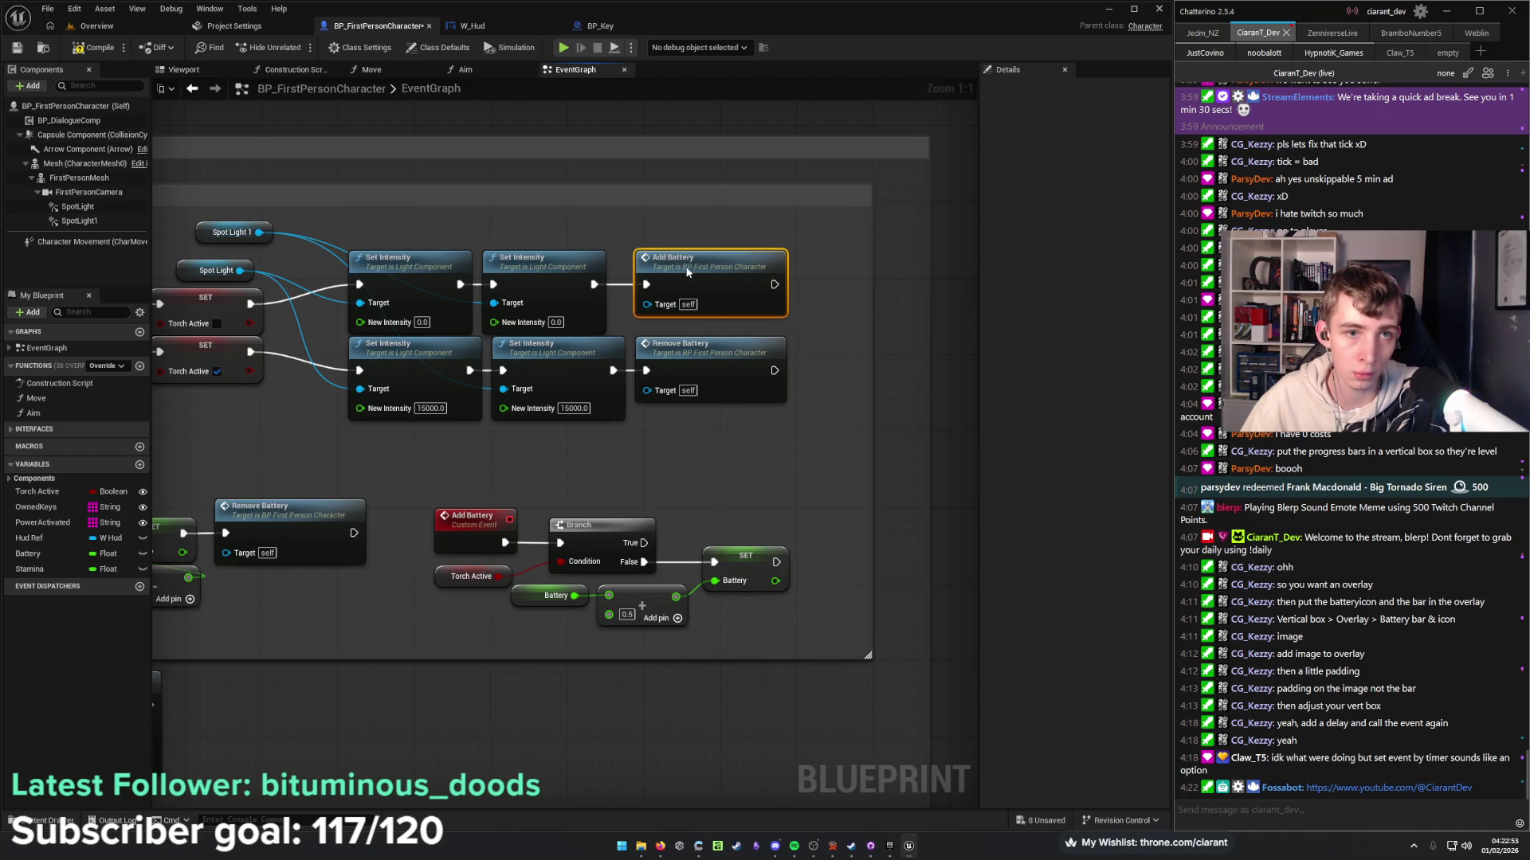
pyautogui.click(788, 443)
pyautogui.moveTo(663, 498)
pyautogui.mouseDown()
pyautogui.moveTo(548, 452)
pyautogui.moveTo(528, 392)
pyautogui.mouseUp()
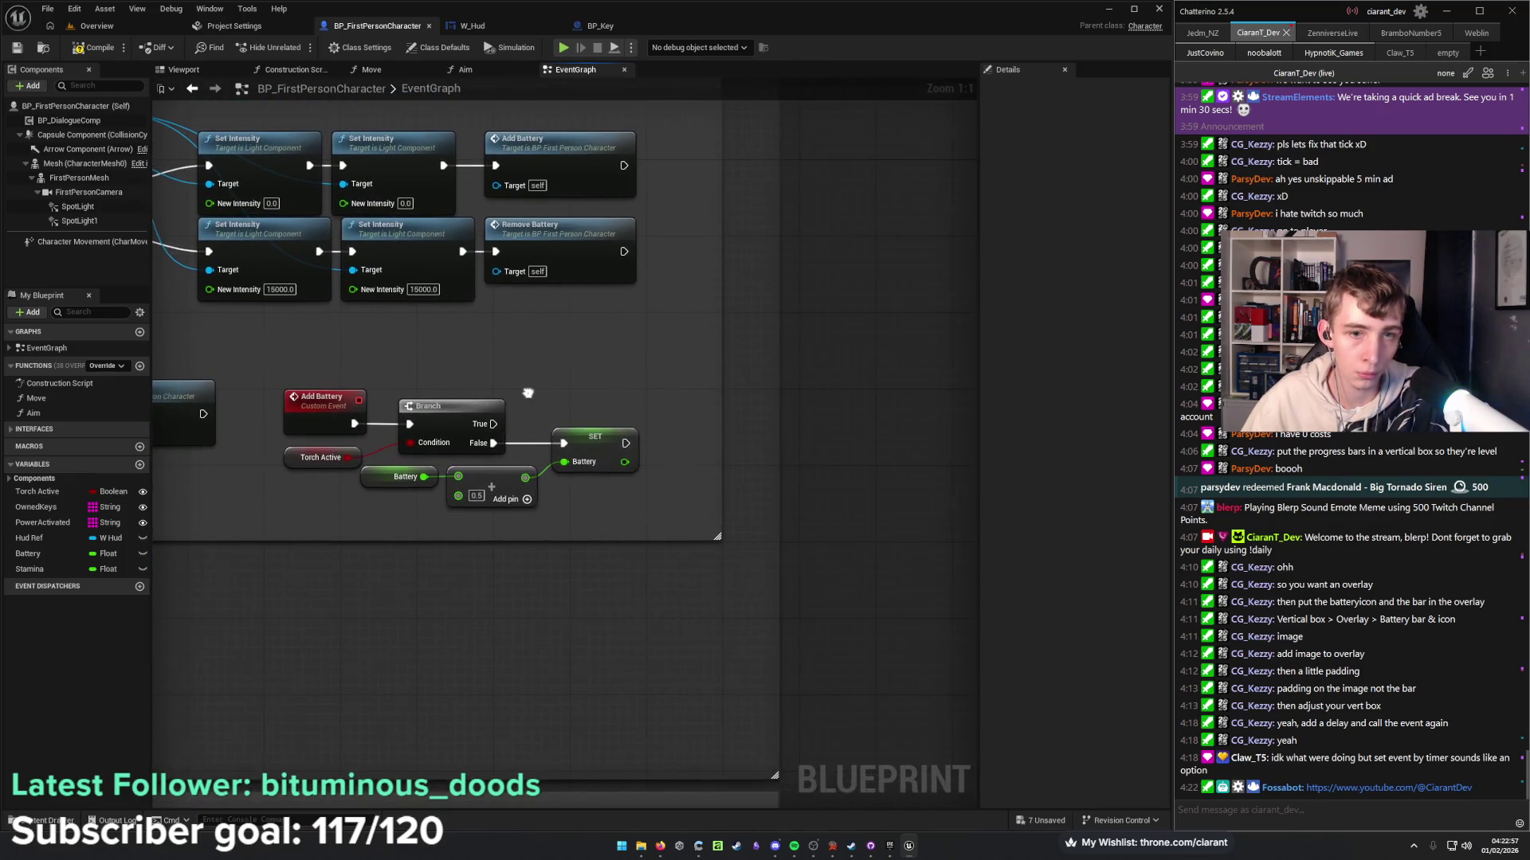
# Loop the recharge by calling Add Battery after the SET Battery, then compile.
pyautogui.moveTo(625, 444); pyautogui.dragTo(675, 416)
pyautogui.write('add')
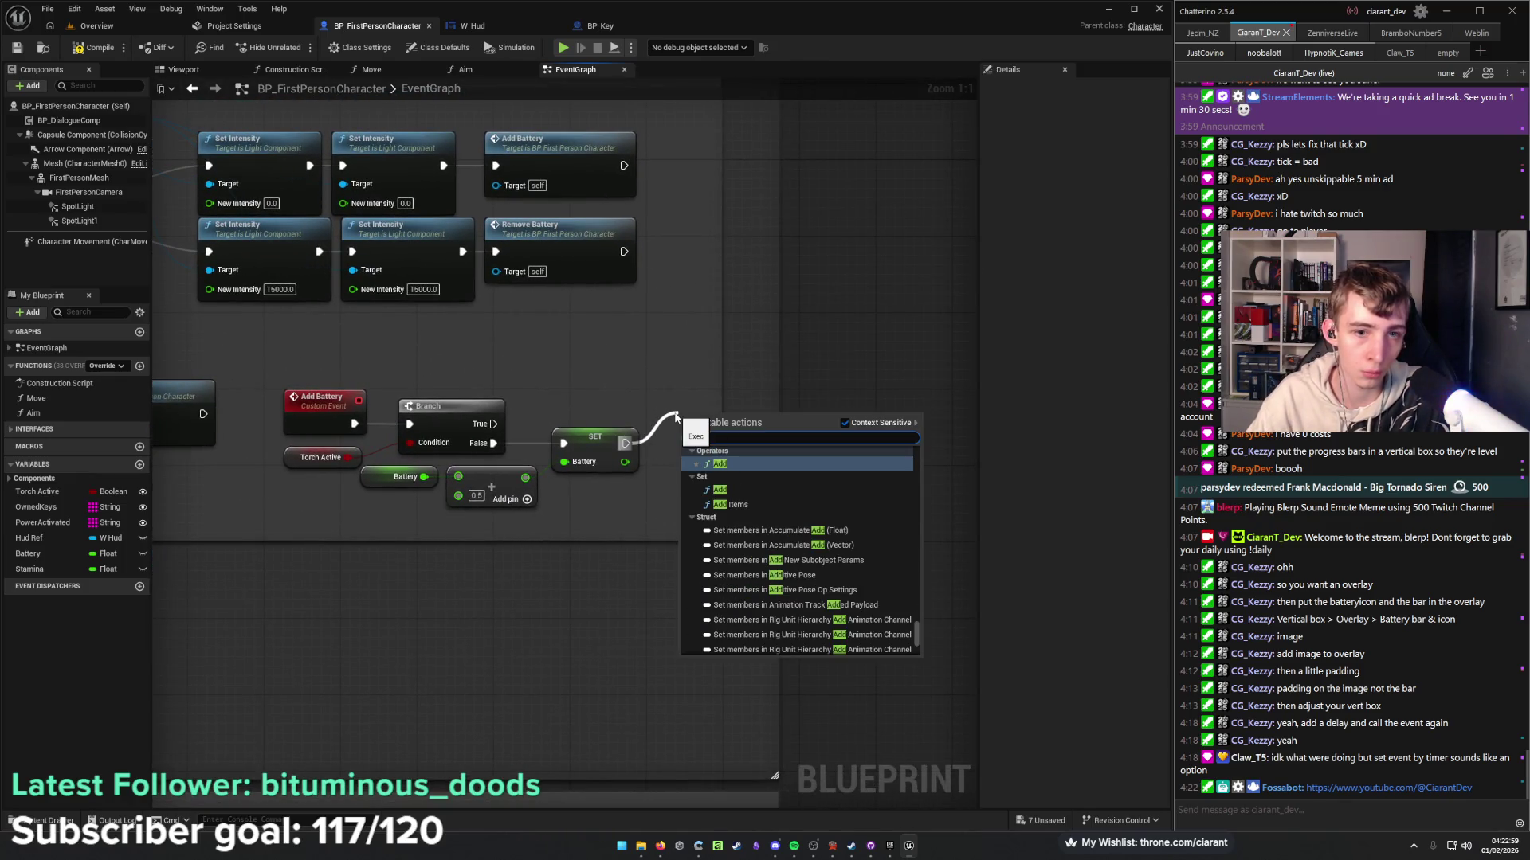
pyautogui.write(' battery')
pyautogui.press('Return')
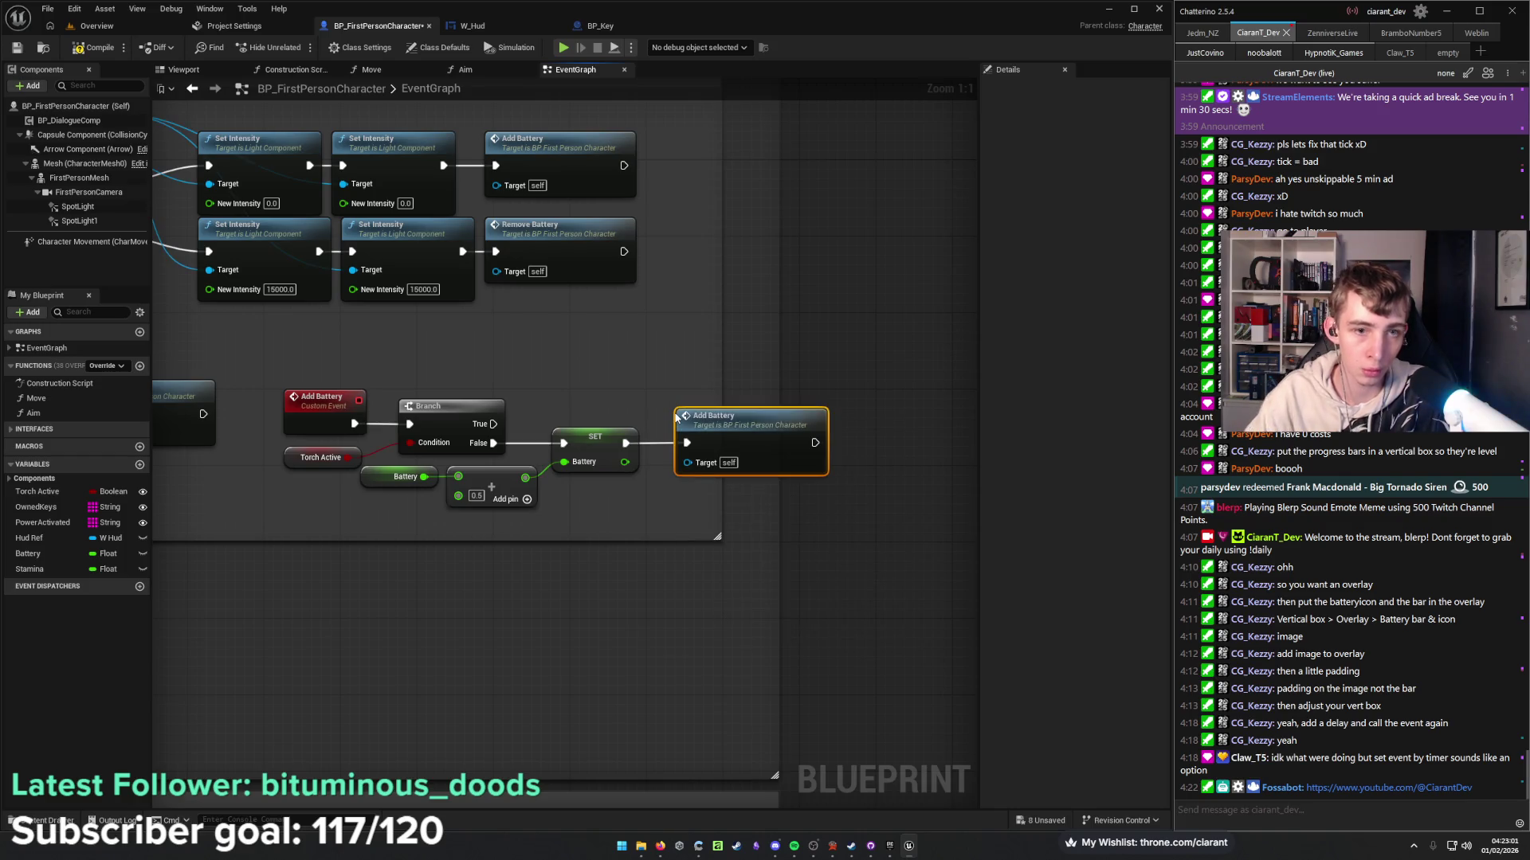
pyautogui.moveTo(739, 420)
pyautogui.mouseDown()
pyautogui.moveTo(659, 362)
pyautogui.moveTo(593, 372)
pyautogui.mouseUp()
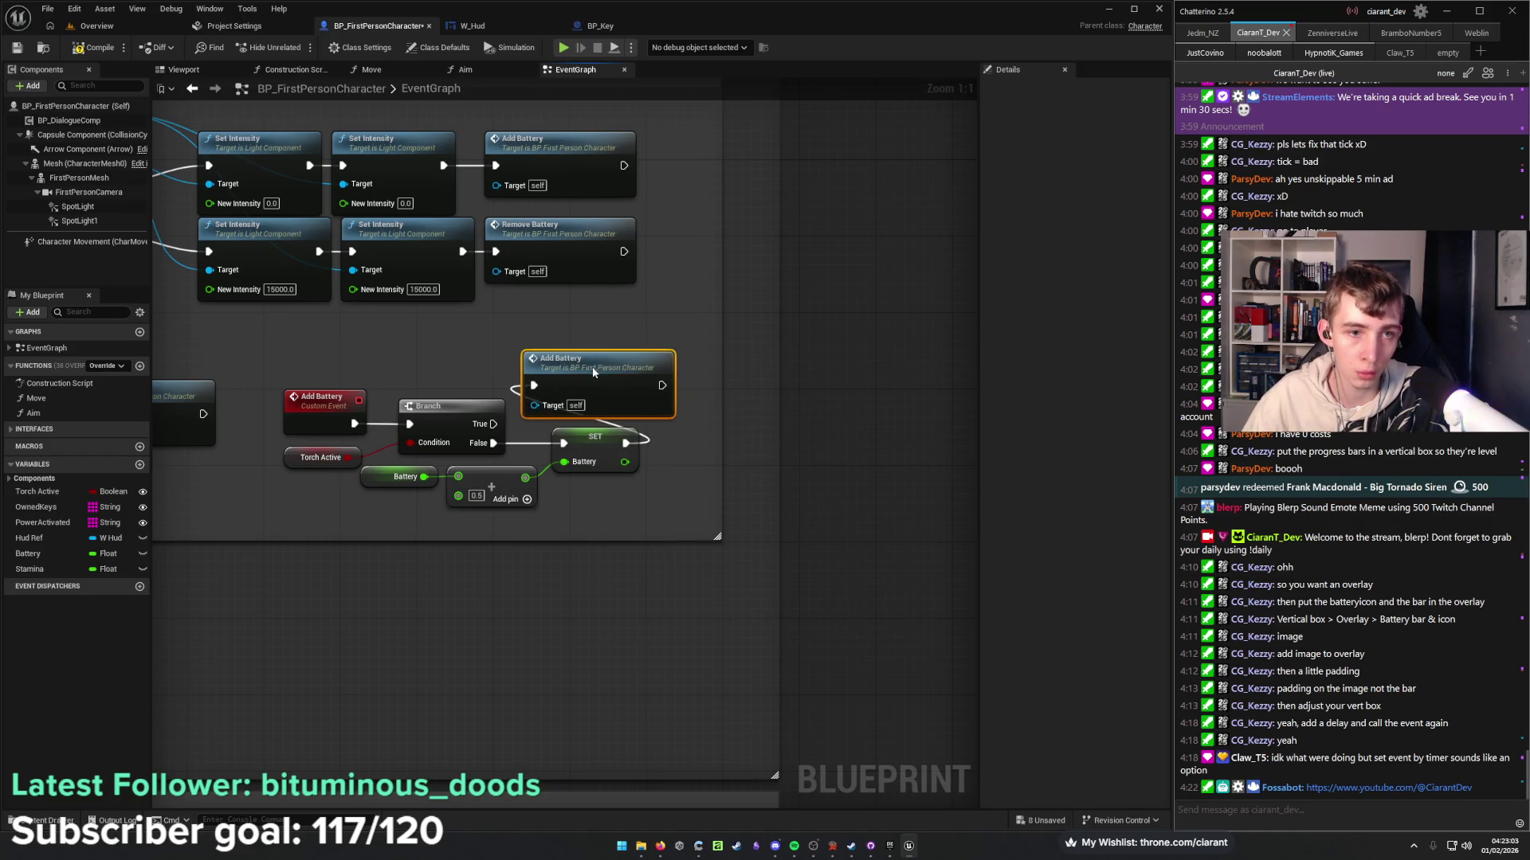
pyautogui.moveTo(614, 442); pyautogui.dragTo(164, 107)
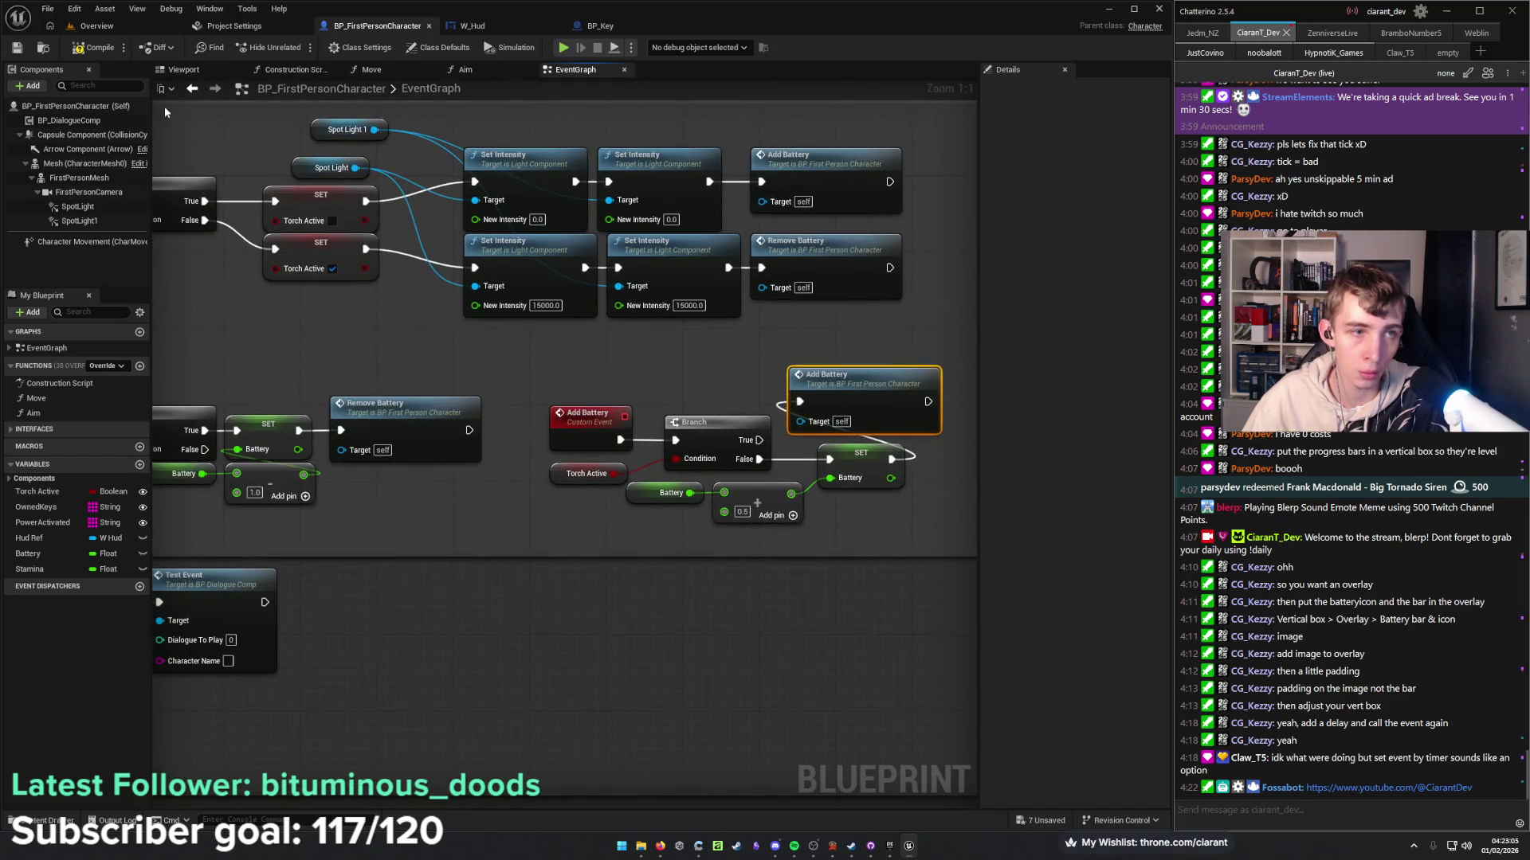
pyautogui.click(101, 49)
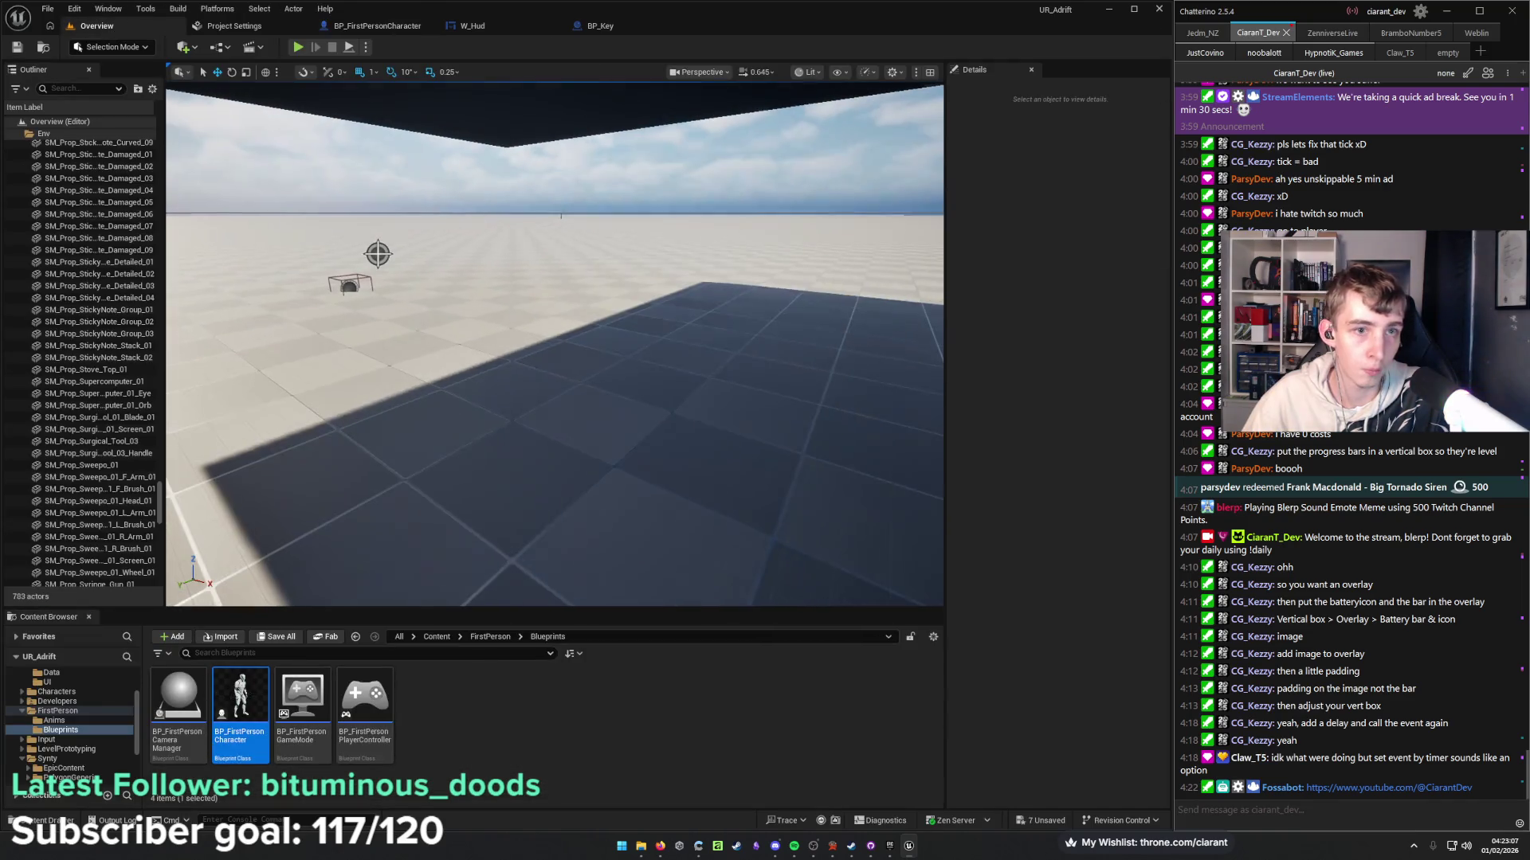
# Playtest, close the infinite-loop error log, and return to the character's torch event graph.
pyautogui.hotkey('alt', 'p')
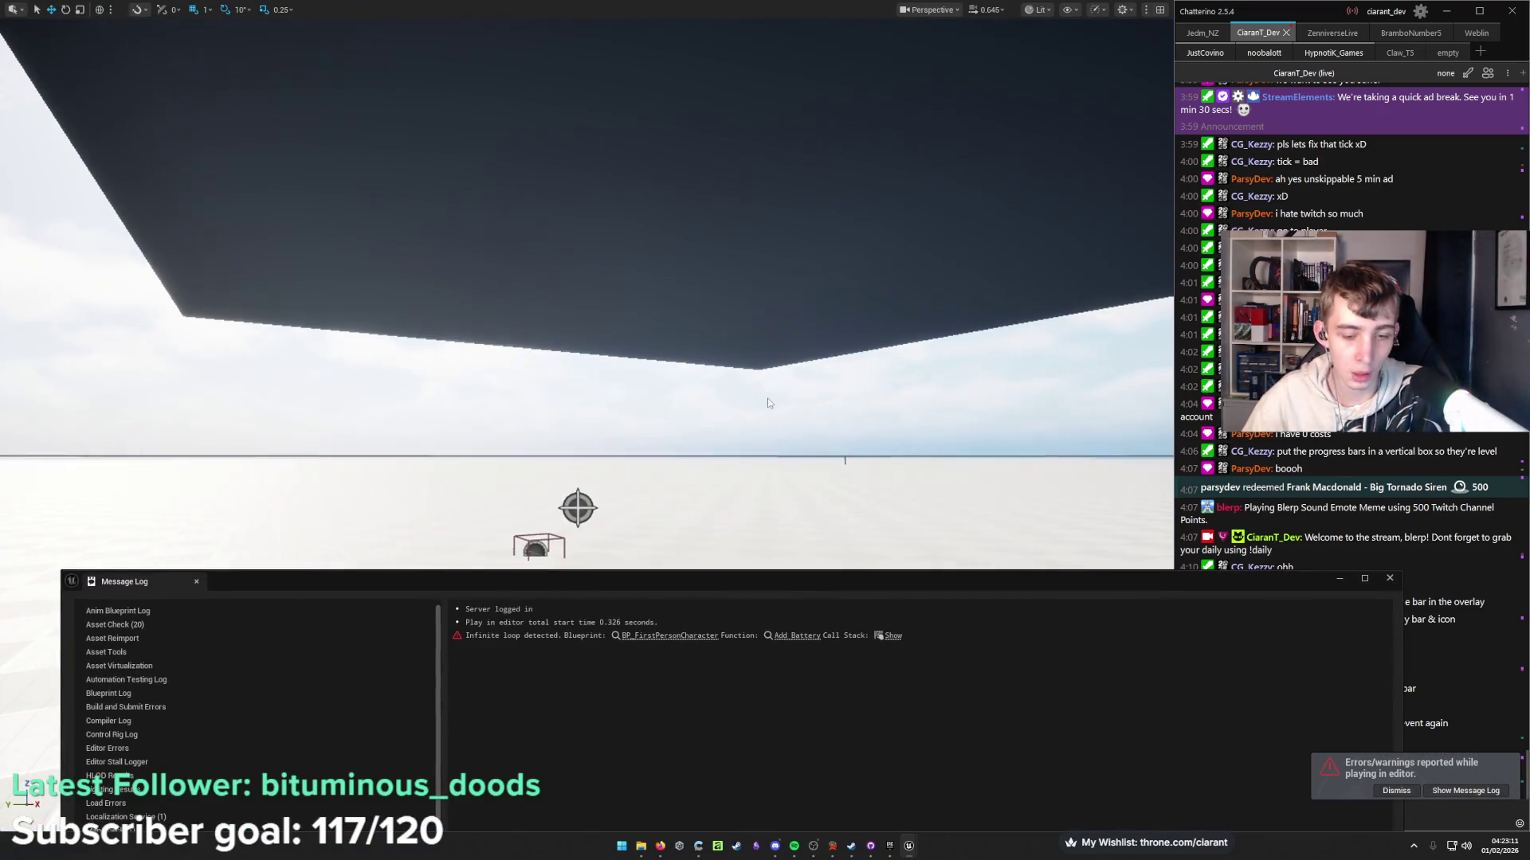
pyautogui.click(1389, 579)
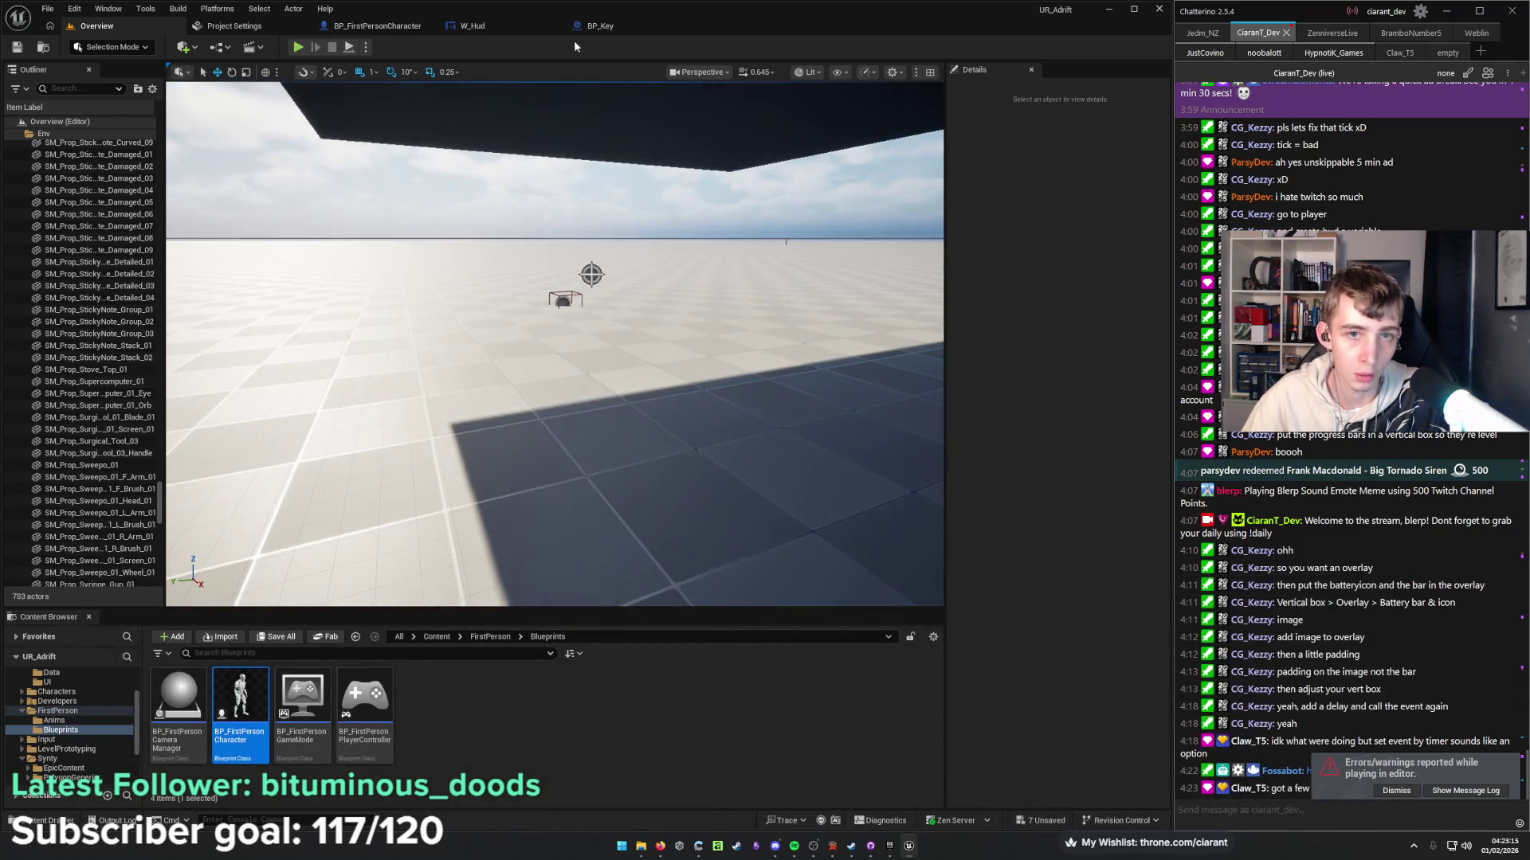
pyautogui.click(619, 28)
pyautogui.click(524, 27)
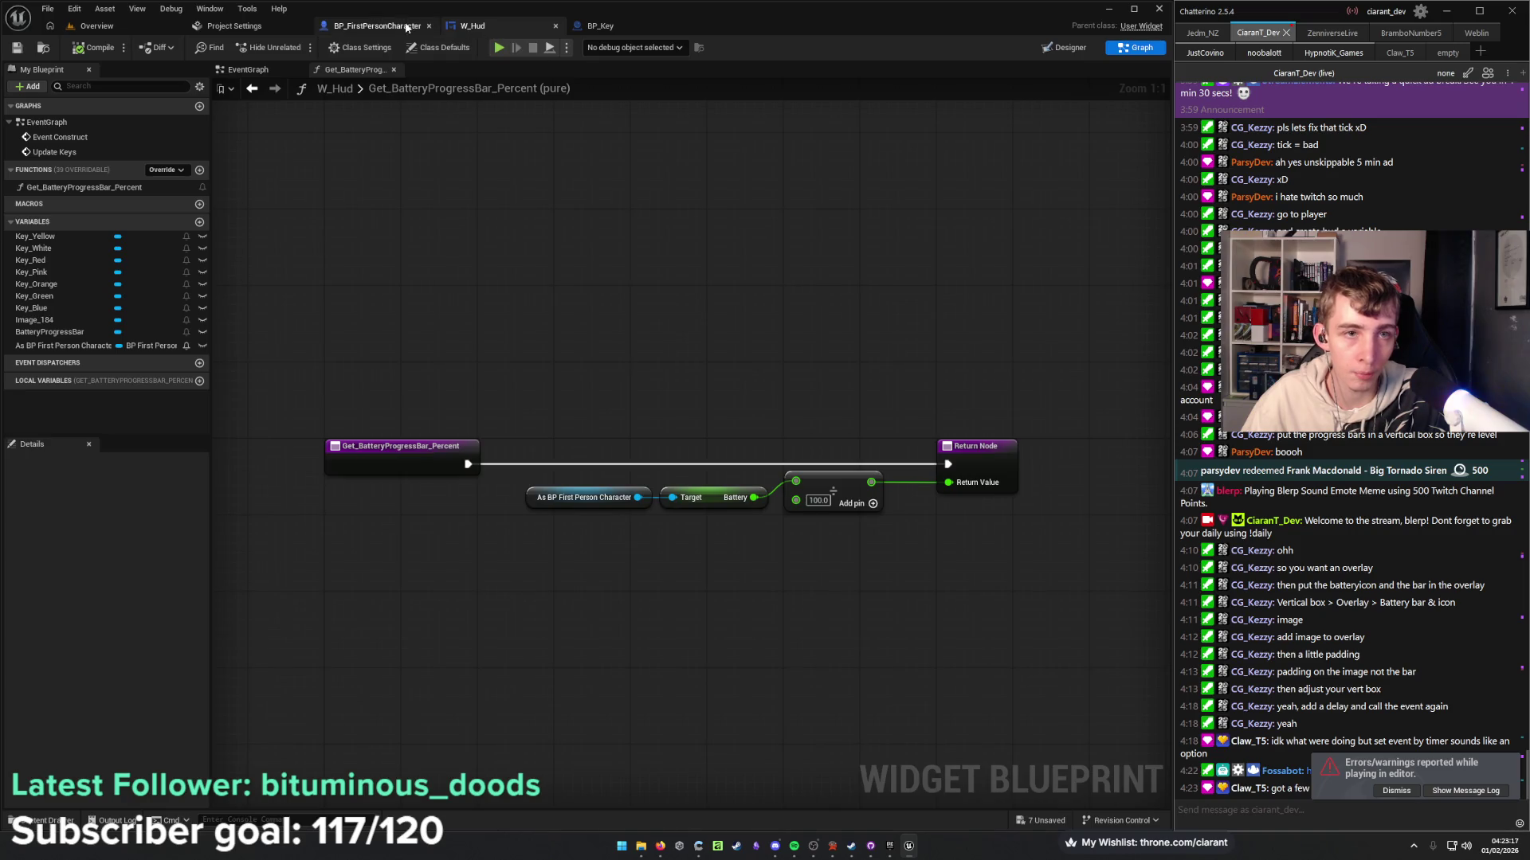
pyautogui.click(392, 27)
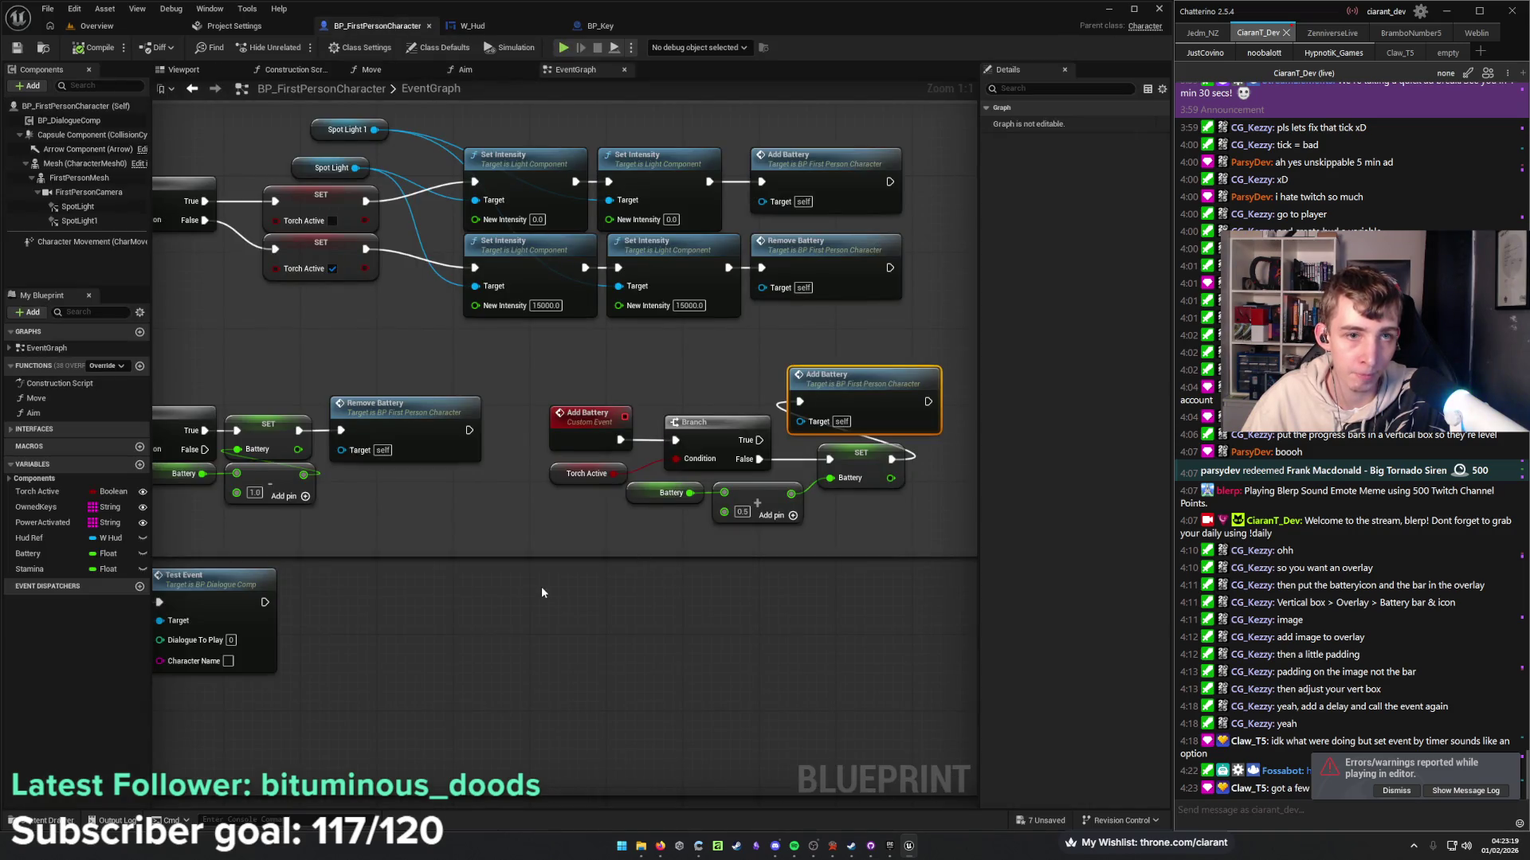
pyautogui.moveTo(543, 581)
pyautogui.mouseDown()
pyautogui.moveTo(864, 522)
pyautogui.moveTo(647, 544)
pyautogui.mouseUp()
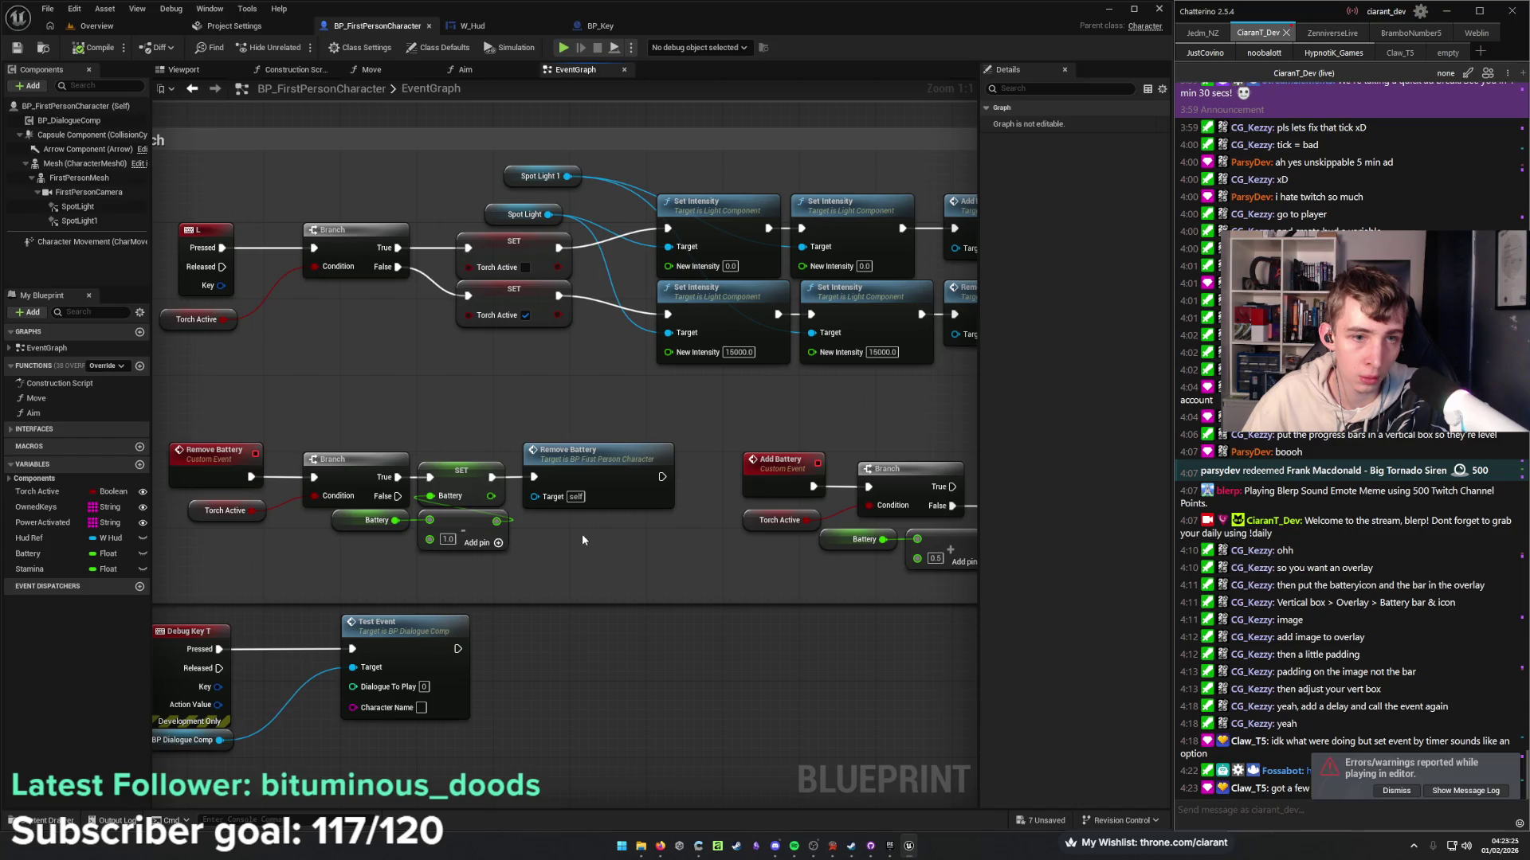
pyautogui.moveTo(602, 524); pyautogui.dragTo(578, 535)
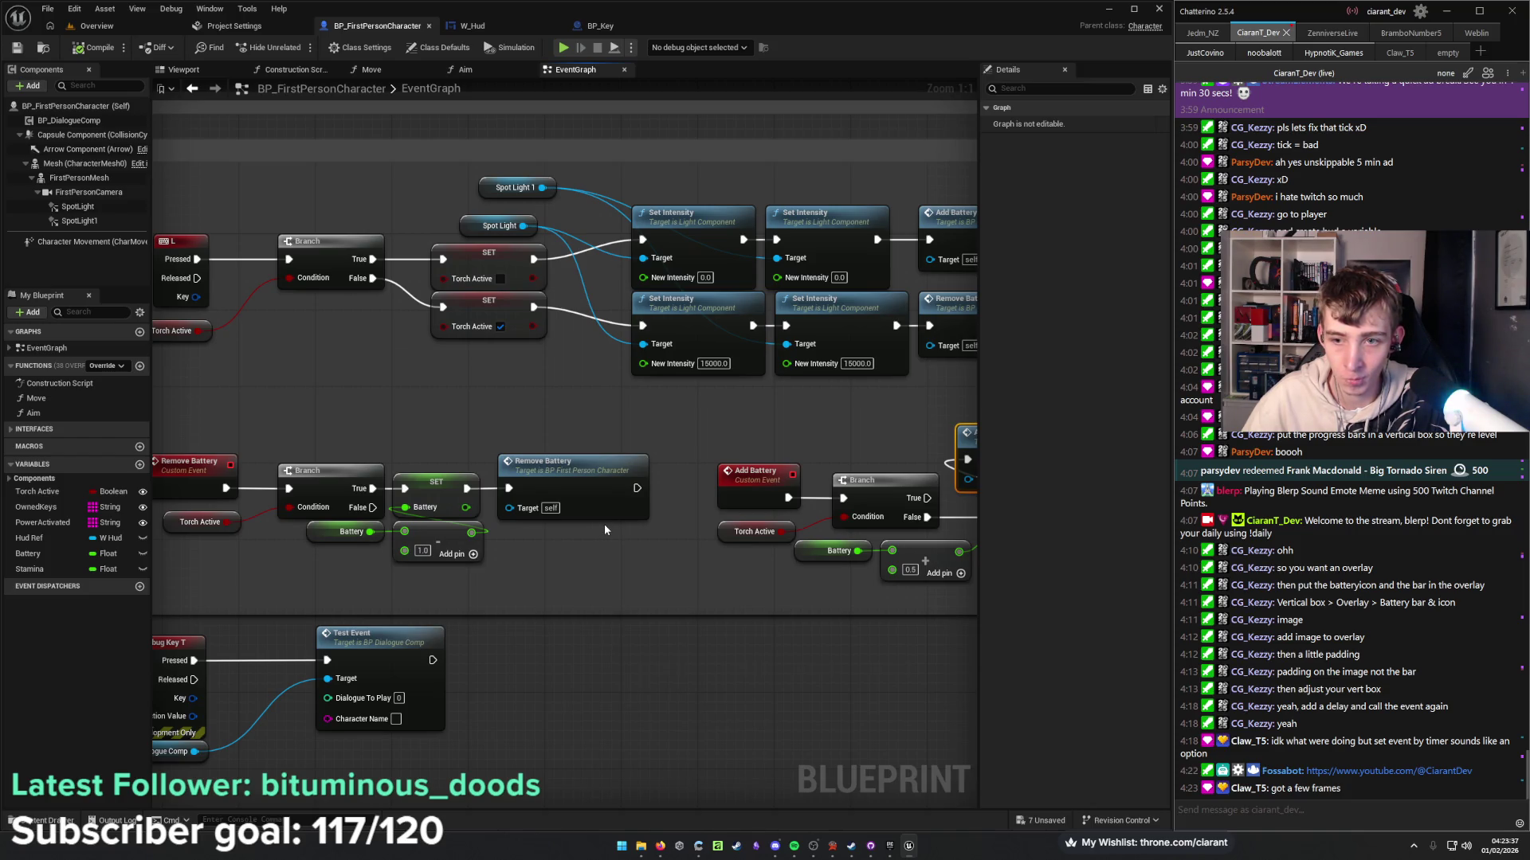
# Insert a 0.1-second Delay between the lower Set Intensity and Remove Battery.
pyautogui.press('f')
pyautogui.moveTo(653, 360); pyautogui.dragTo(738, 359)
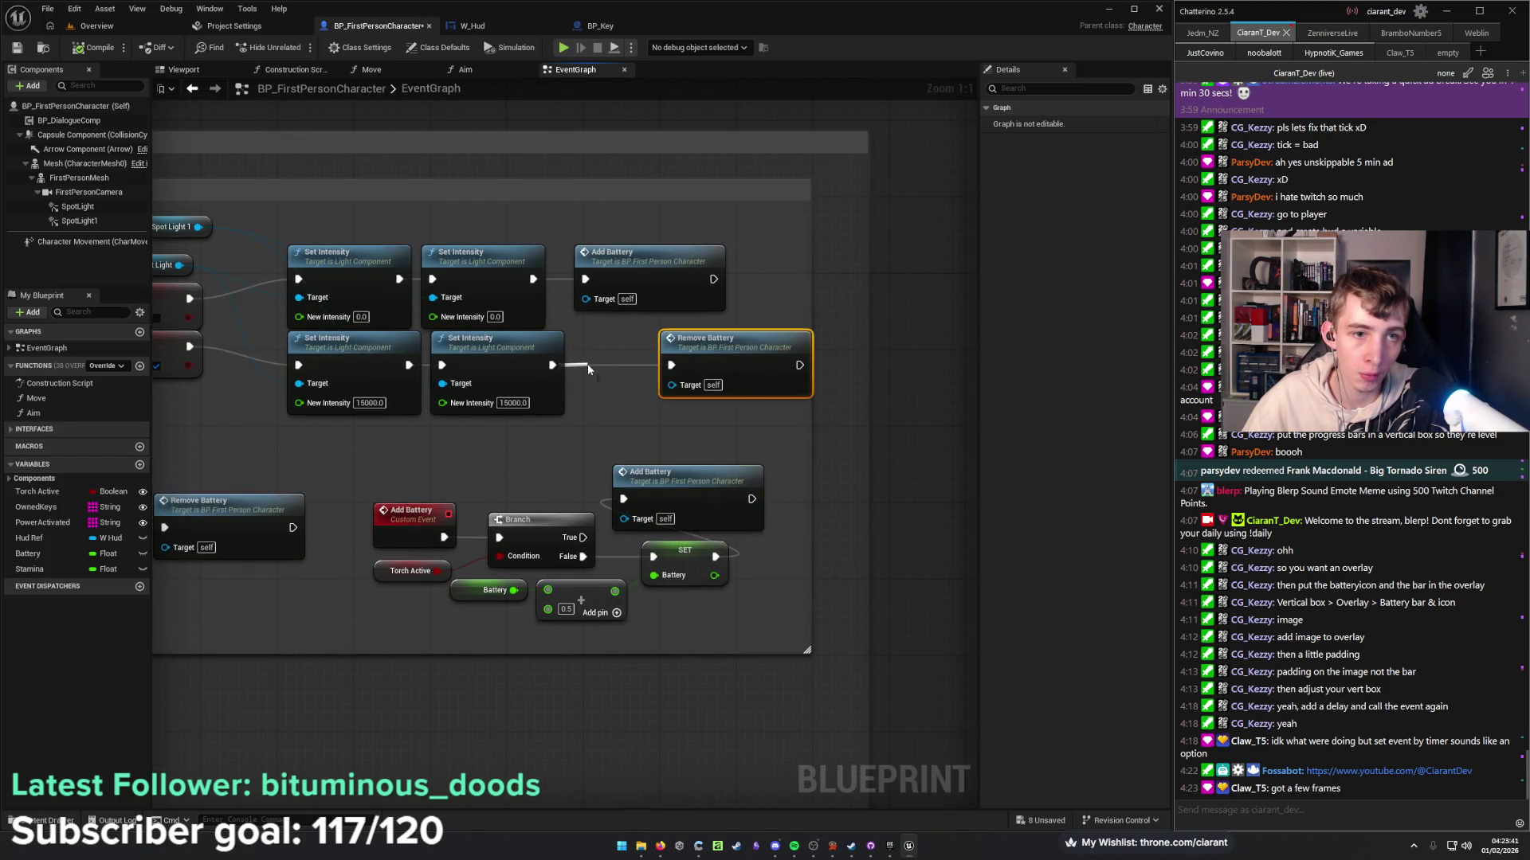
pyautogui.moveTo(588, 369); pyautogui.dragTo(588, 367)
pyautogui.write('delay')
pyautogui.press('Return')
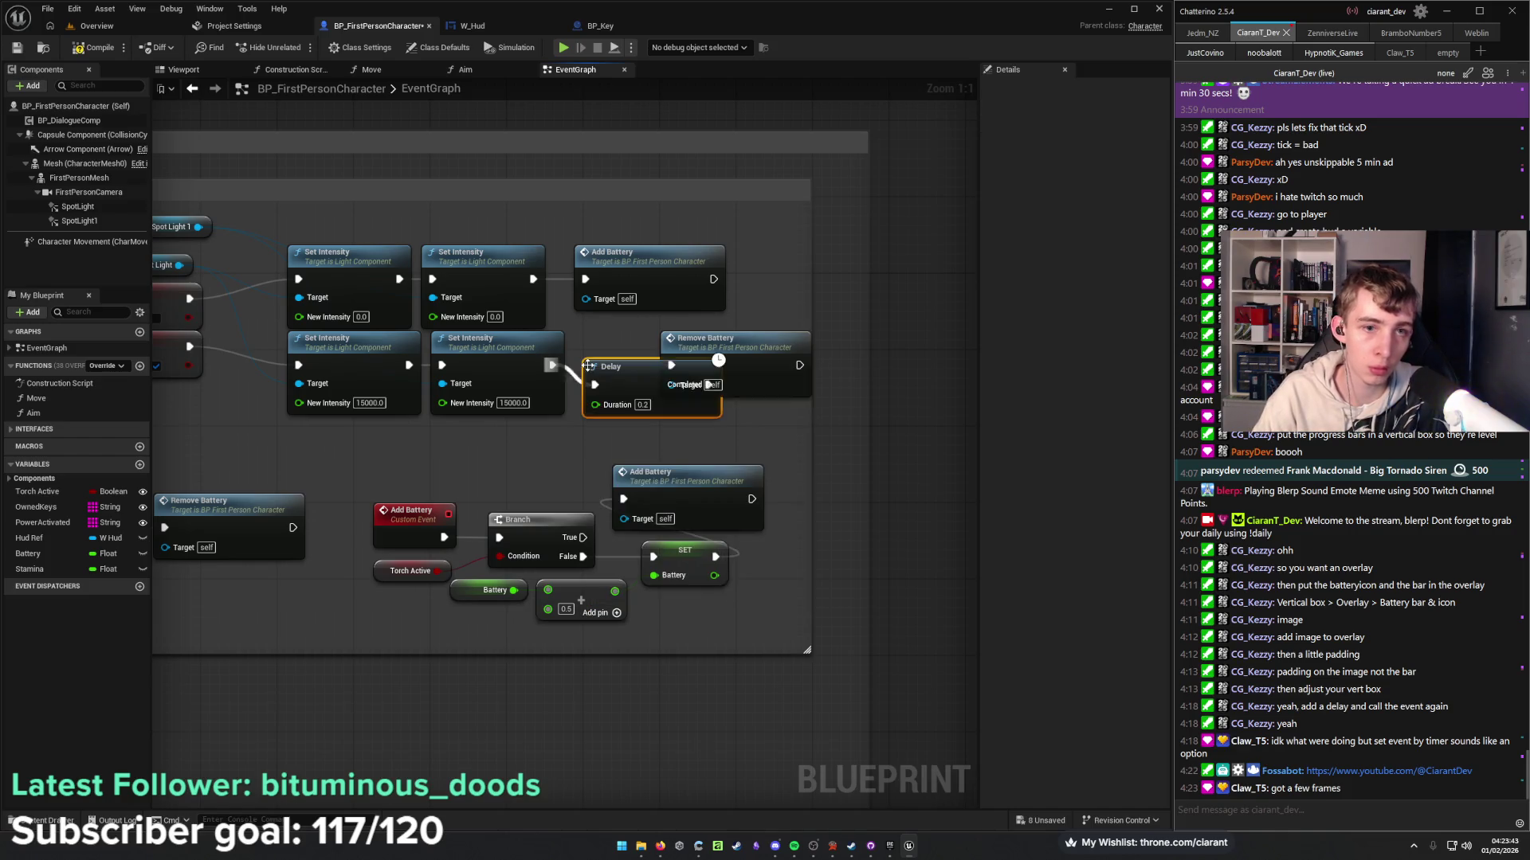
pyautogui.moveTo(762, 348); pyautogui.dragTo(839, 348)
pyautogui.moveTo(650, 379)
pyautogui.mouseDown()
pyautogui.moveTo(633, 357)
pyautogui.moveTo(647, 357)
pyautogui.mouseUp()
pyautogui.click(645, 385)
pyautogui.write('0.1')
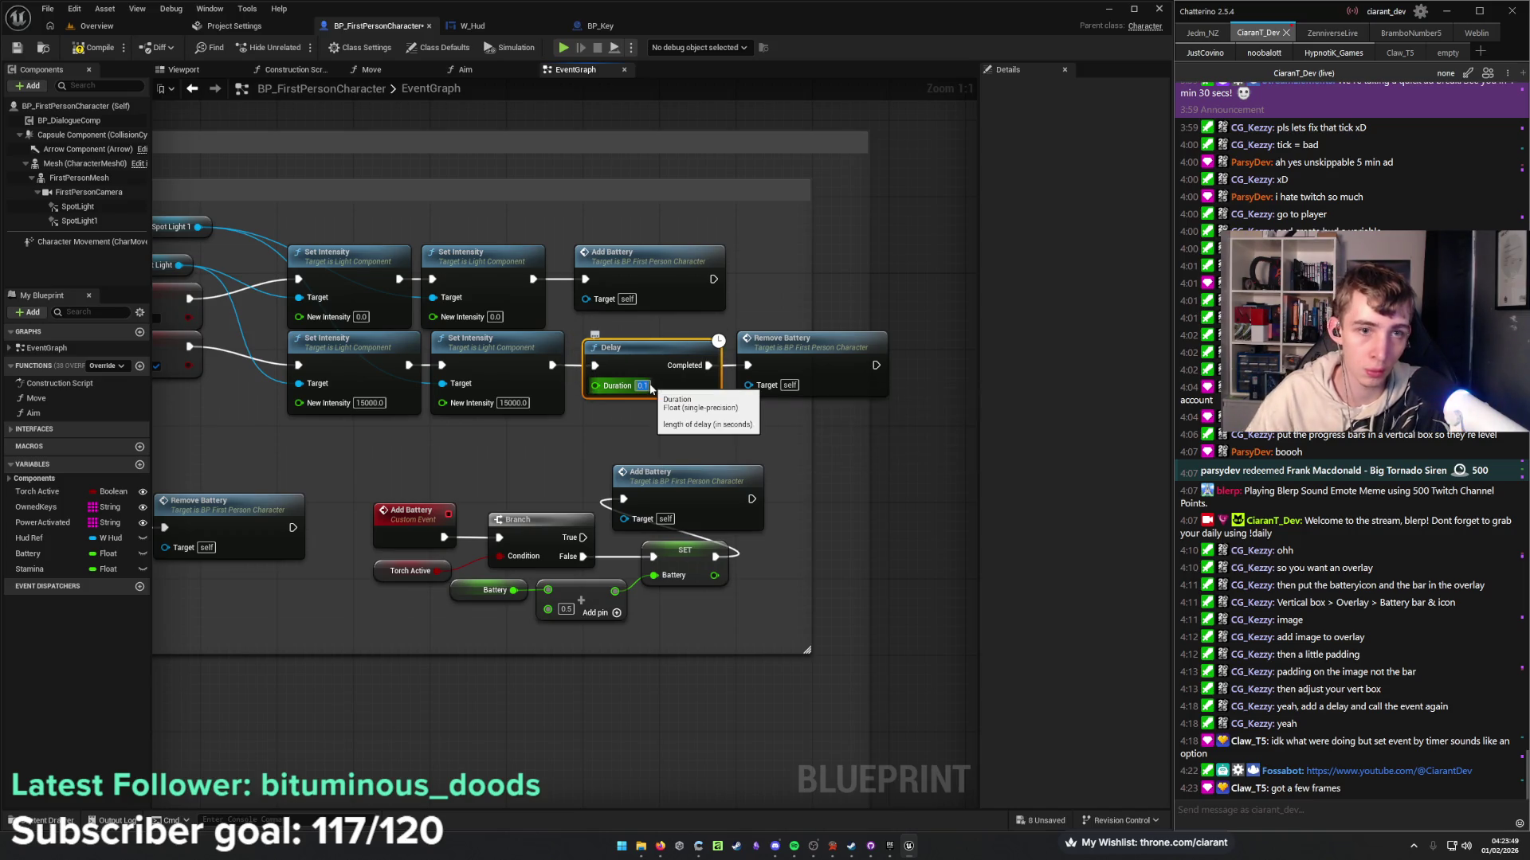
# Copy the Delay before Add Battery on the upper chain and widen the Torch comment box.
pyautogui.moveTo(623, 267)
pyautogui.mouseDown()
pyautogui.moveTo(813, 267)
pyautogui.moveTo(788, 271)
pyautogui.mouseUp()
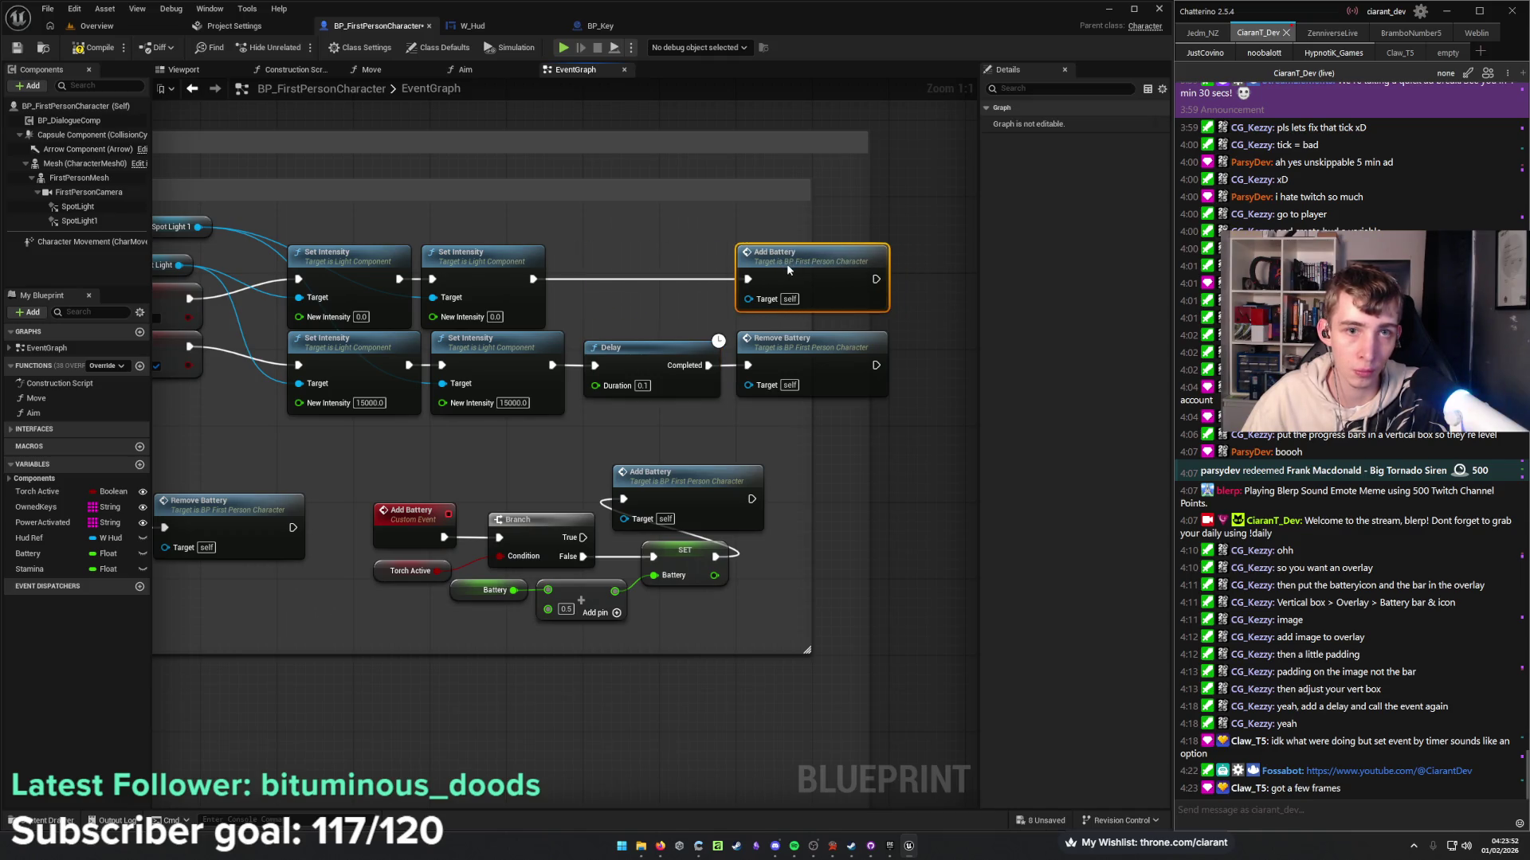
pyautogui.click(630, 348)
pyautogui.hotkey('ctrl', 'c')
pyautogui.hotkey('ctrl', 'v')
pyautogui.moveTo(626, 299); pyautogui.dragTo(533, 279)
pyautogui.moveTo(715, 290); pyautogui.dragTo(666, 272)
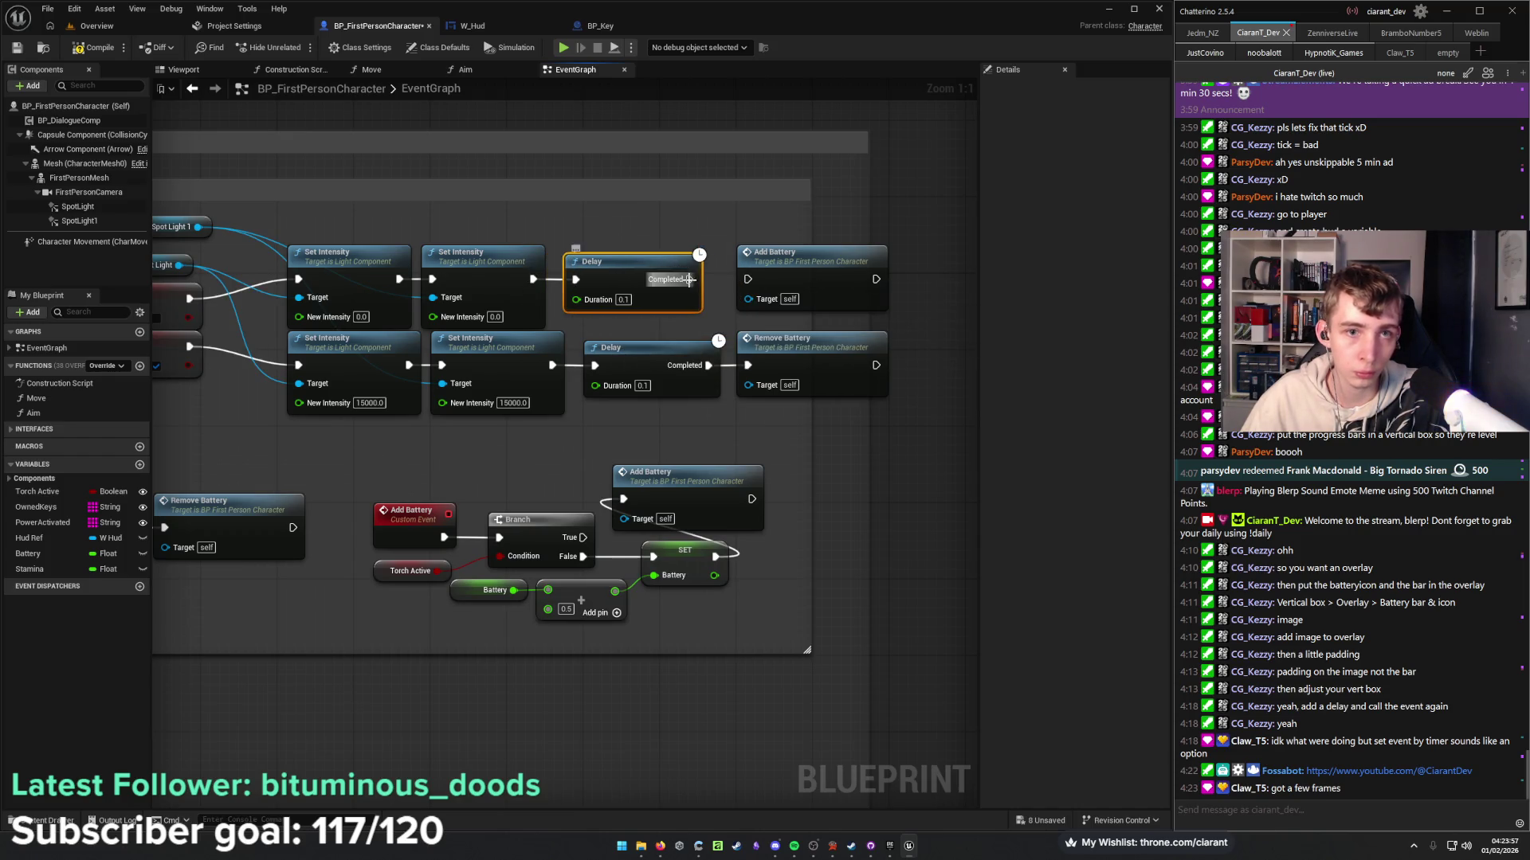
pyautogui.moveTo(526, 235); pyautogui.dragTo(598, 332)
pyautogui.click(717, 325)
pyautogui.moveTo(809, 327); pyautogui.dragTo(897, 324)
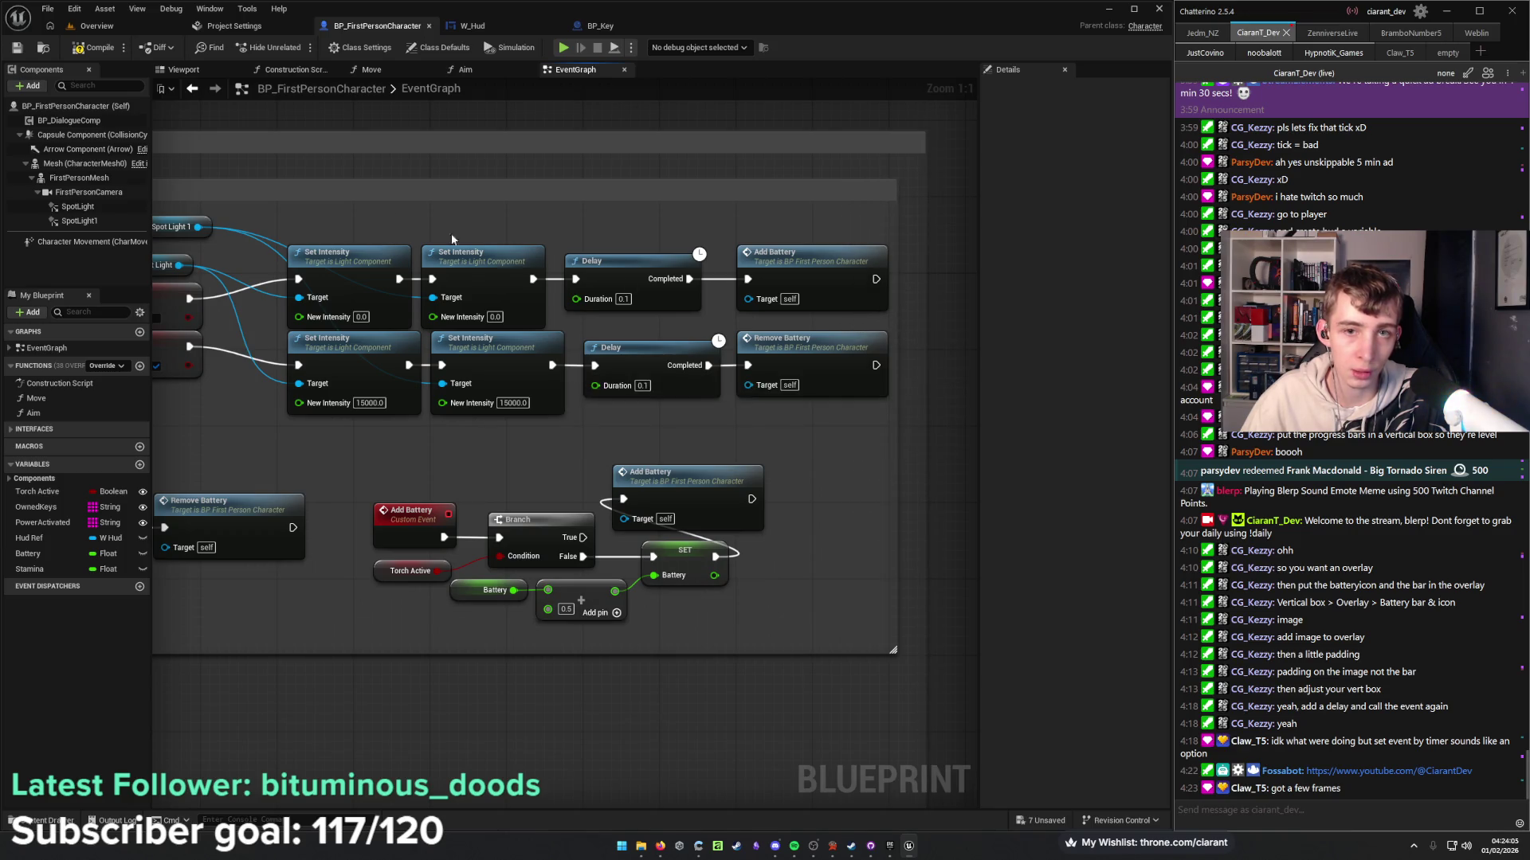
pyautogui.click(97, 25)
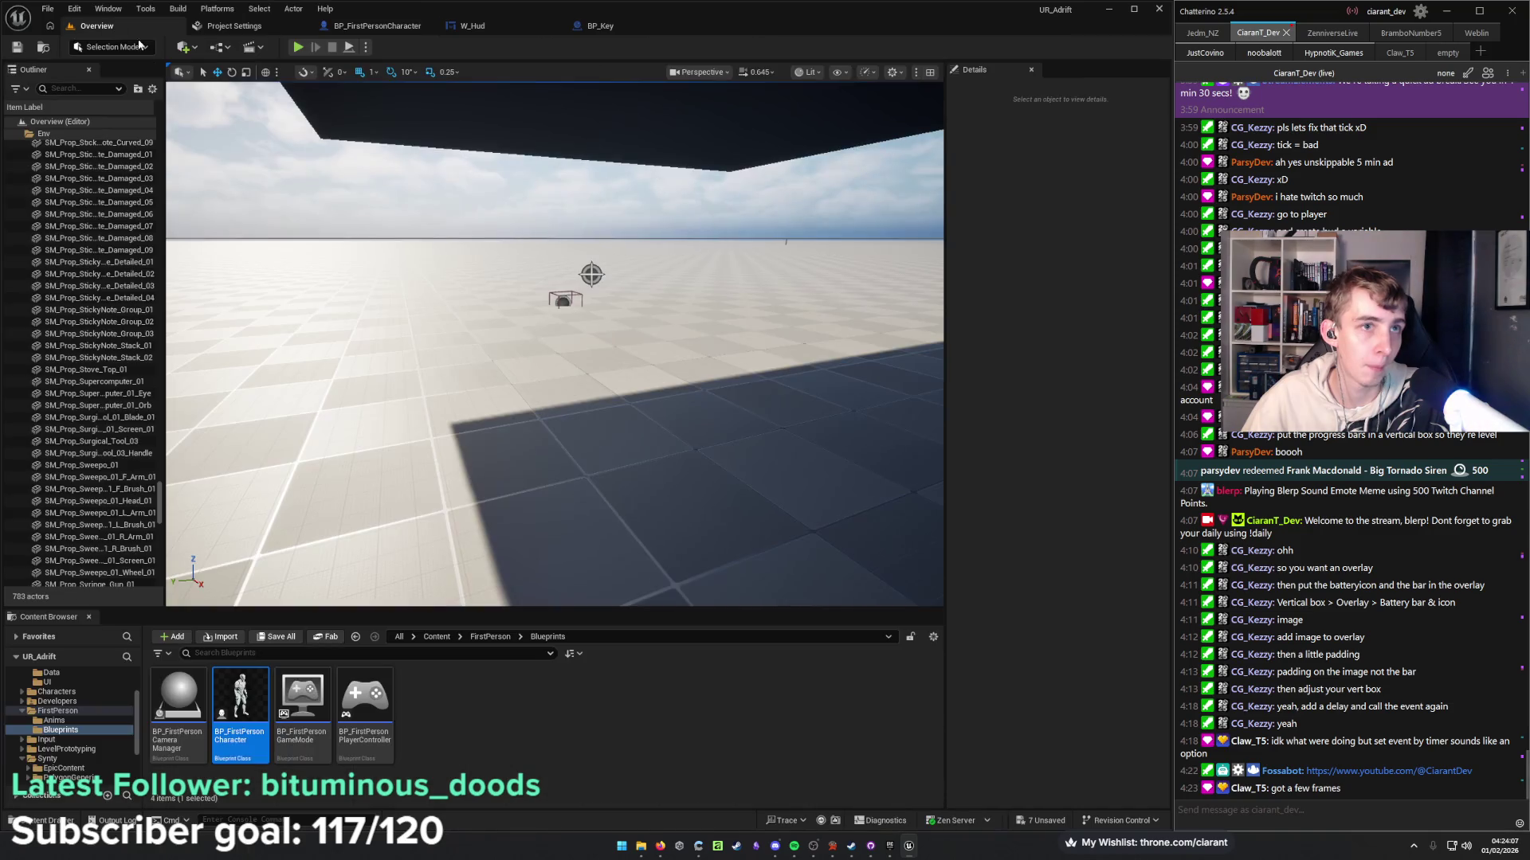
# Playtest the delayed battery loops and close the infinite-loop error log.
pyautogui.press('F11')
pyautogui.hotkey('alt', 'p')
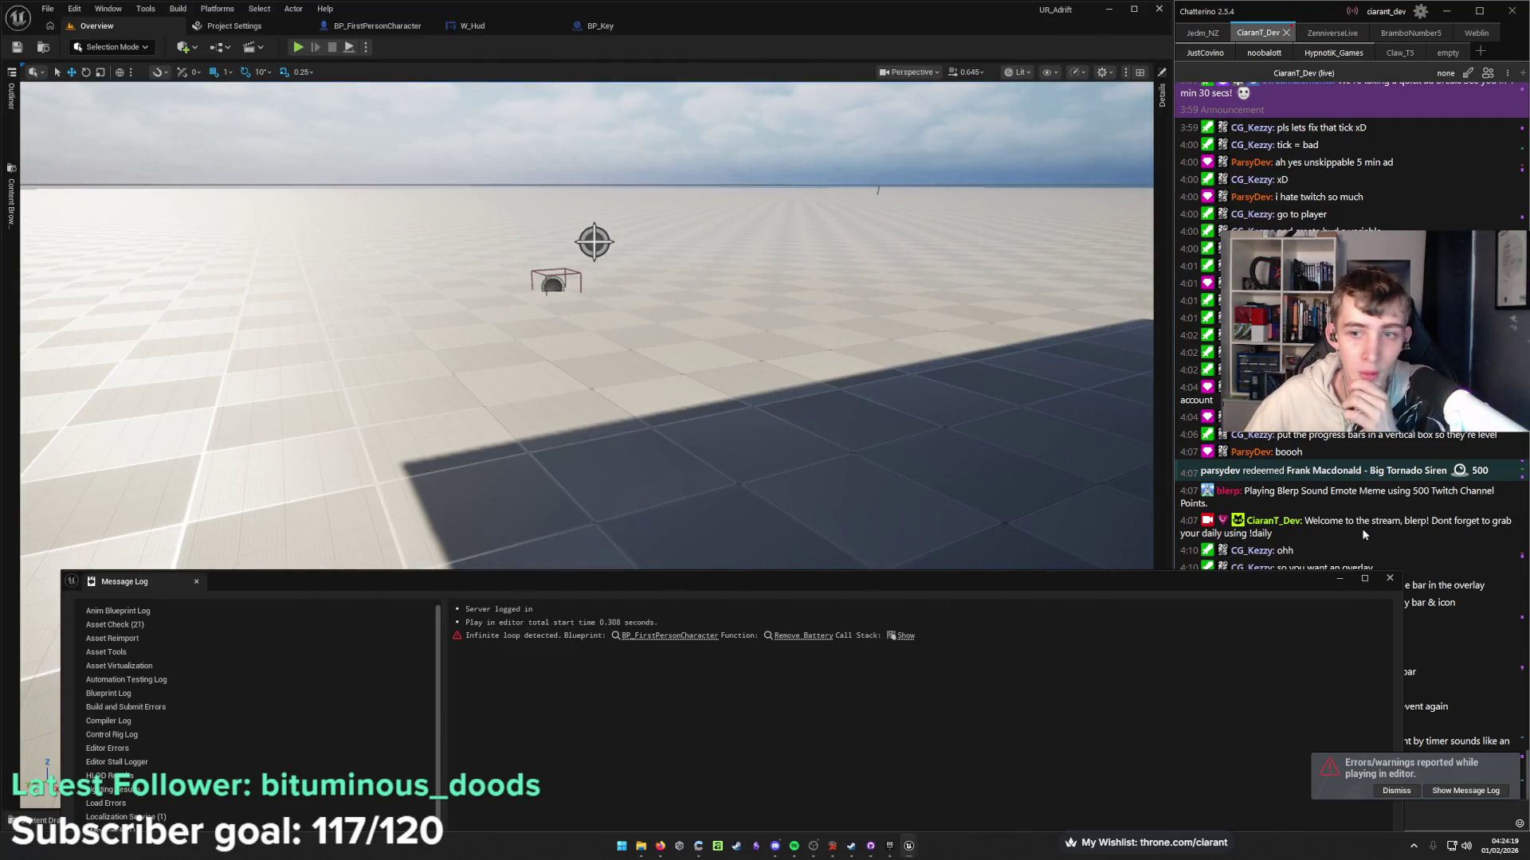
pyautogui.click(1389, 577)
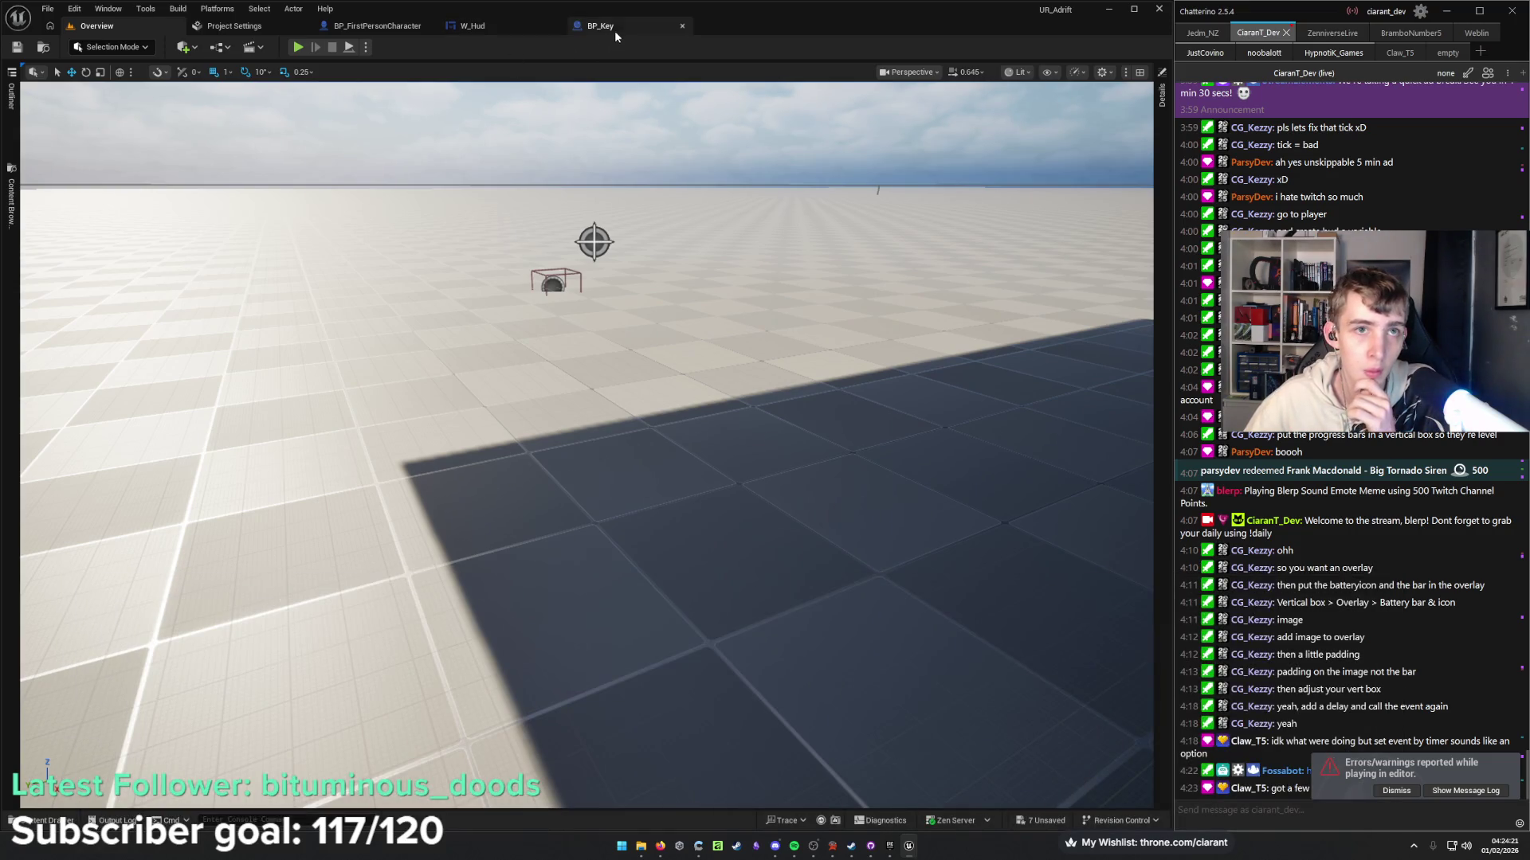
# Return to the character's event graph, zoom out over the torch logic and hide Details.
pyautogui.click(615, 30)
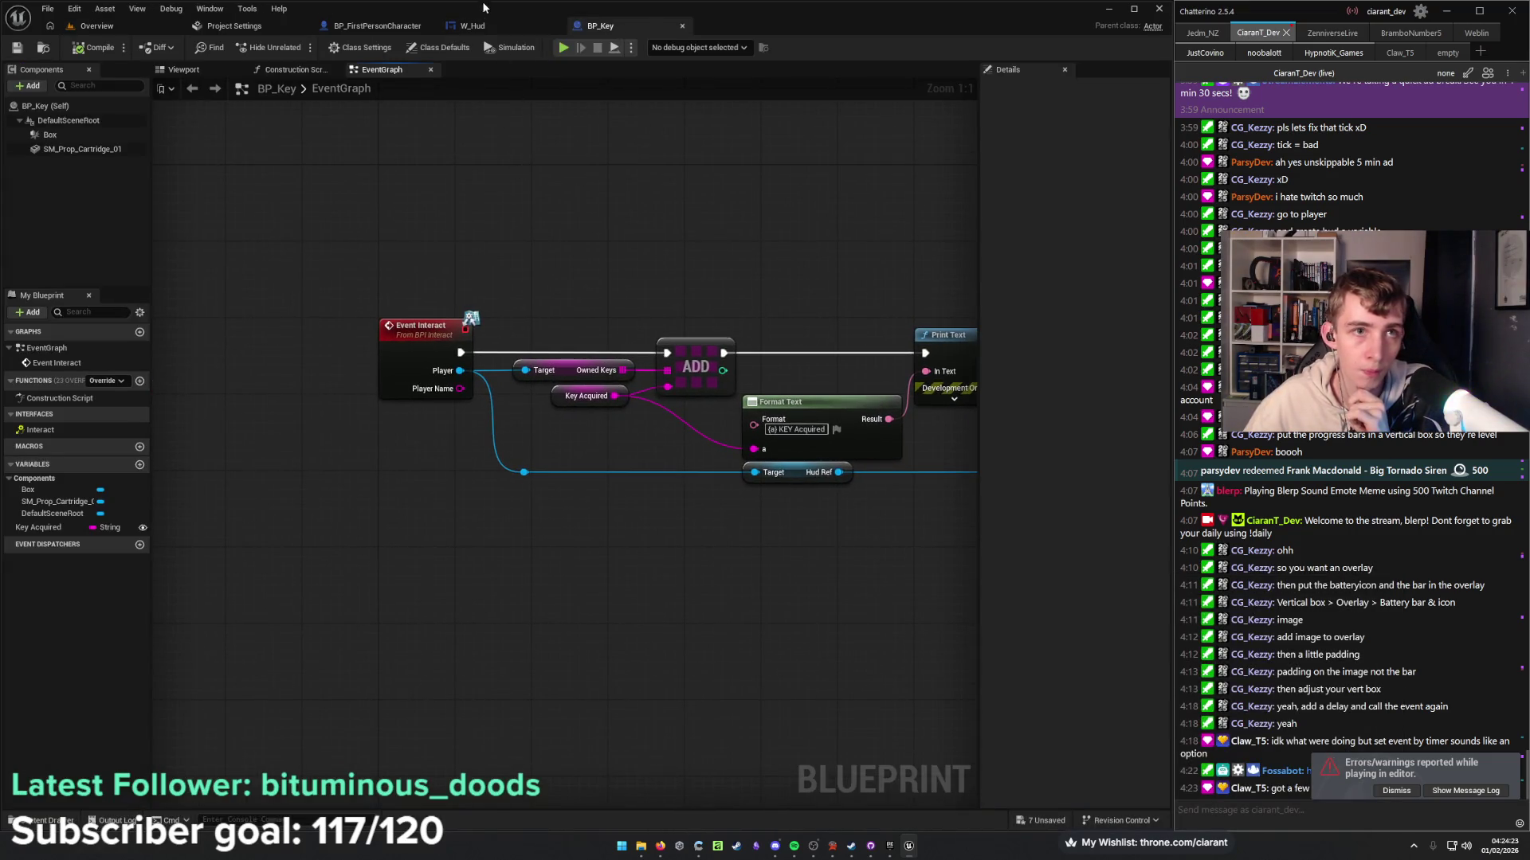
pyautogui.click(473, 25)
pyautogui.click(381, 25)
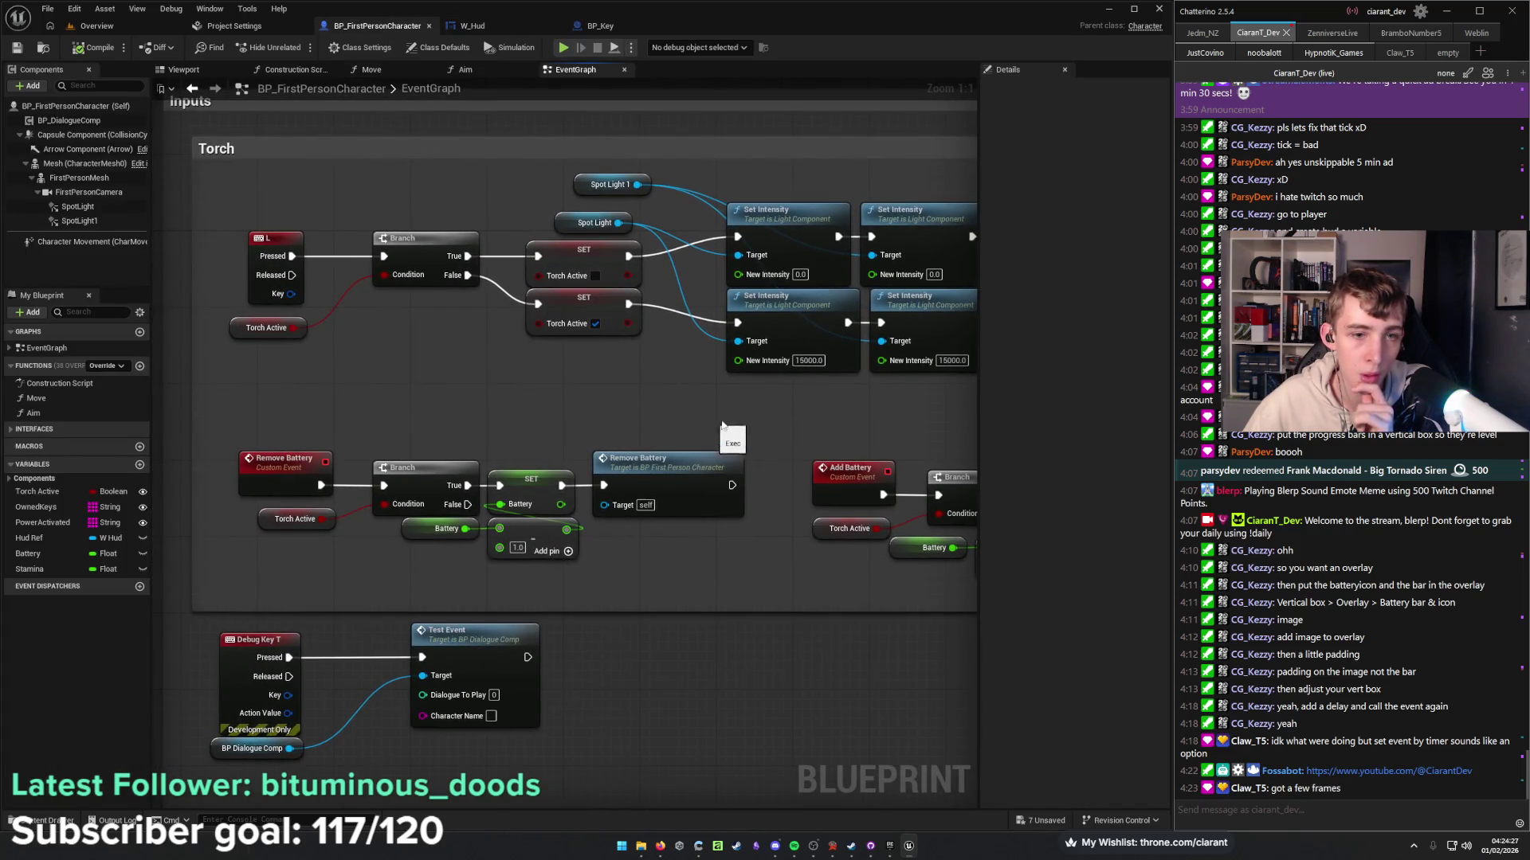
pyautogui.moveTo(866, 541); pyautogui.dragTo(640, 528)
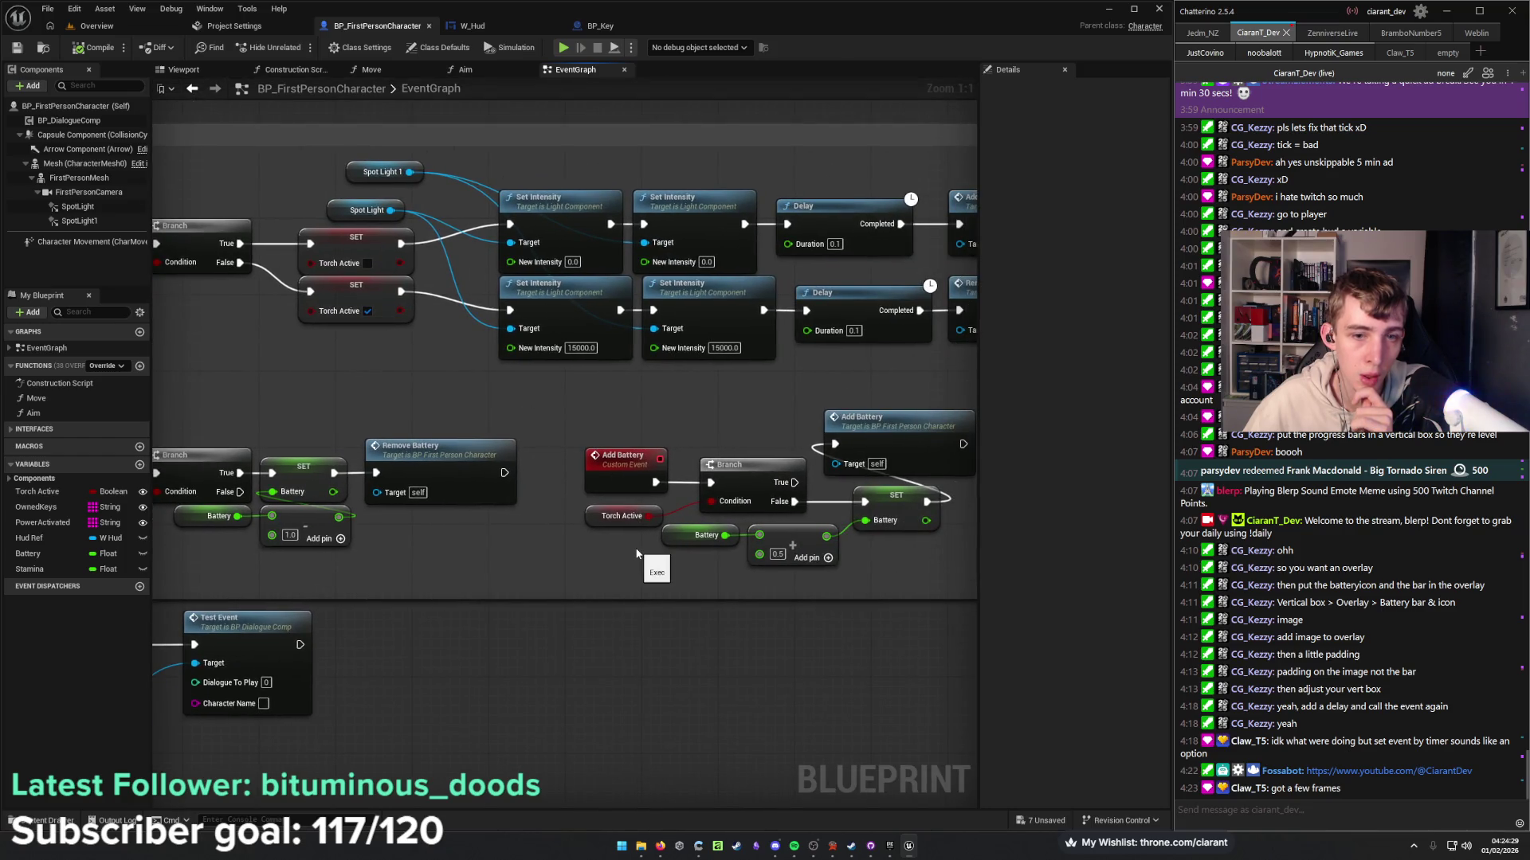
pyautogui.moveTo(631, 527); pyautogui.dragTo(631, 520)
pyautogui.scroll(-1, 558, 549)
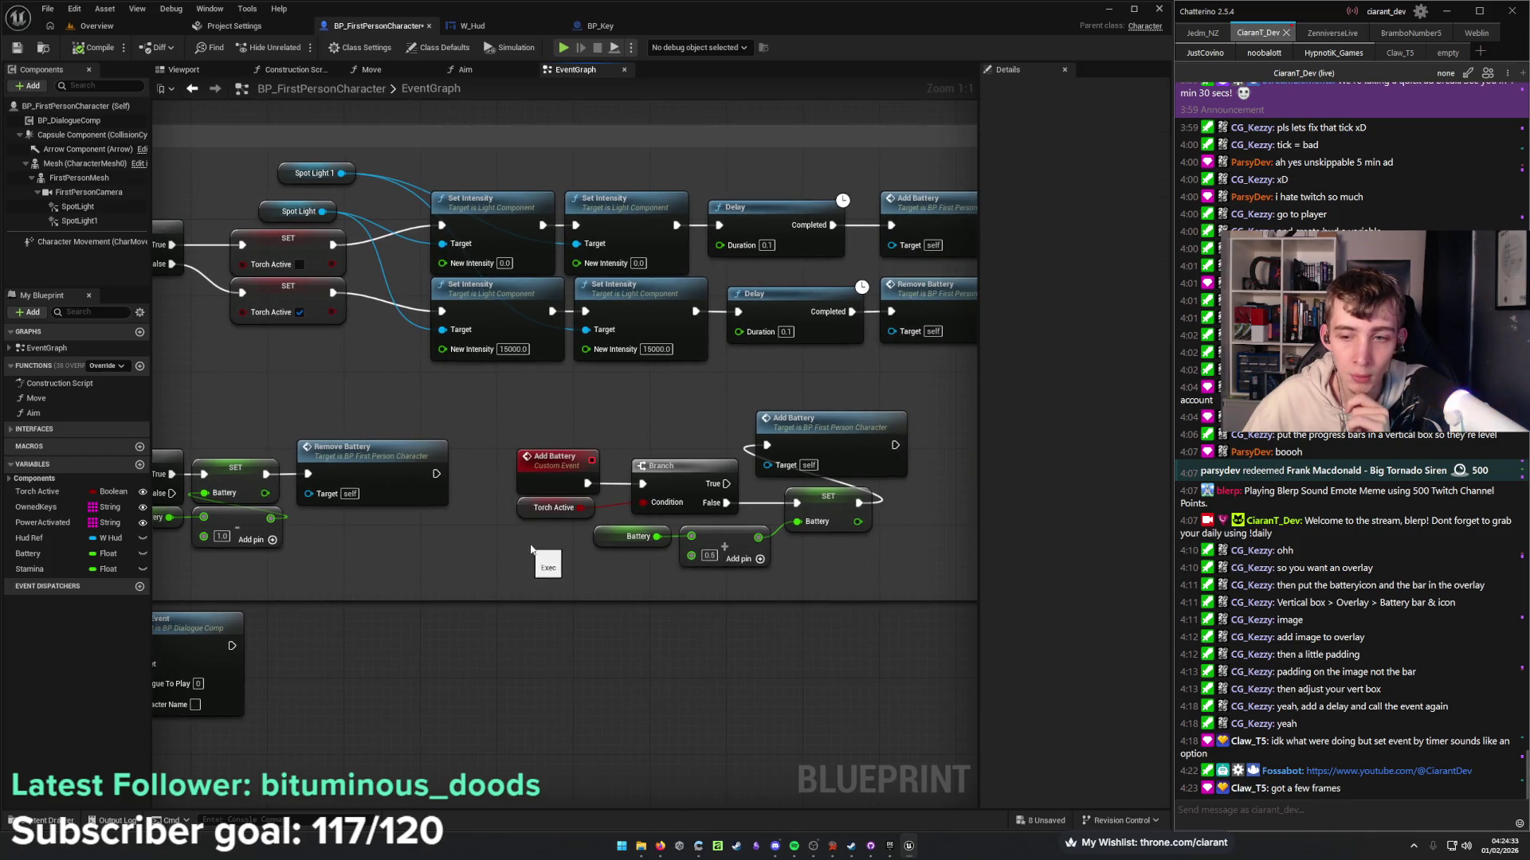
pyautogui.scroll(-1, 513, 550)
pyautogui.moveTo(513, 555); pyautogui.dragTo(589, 538)
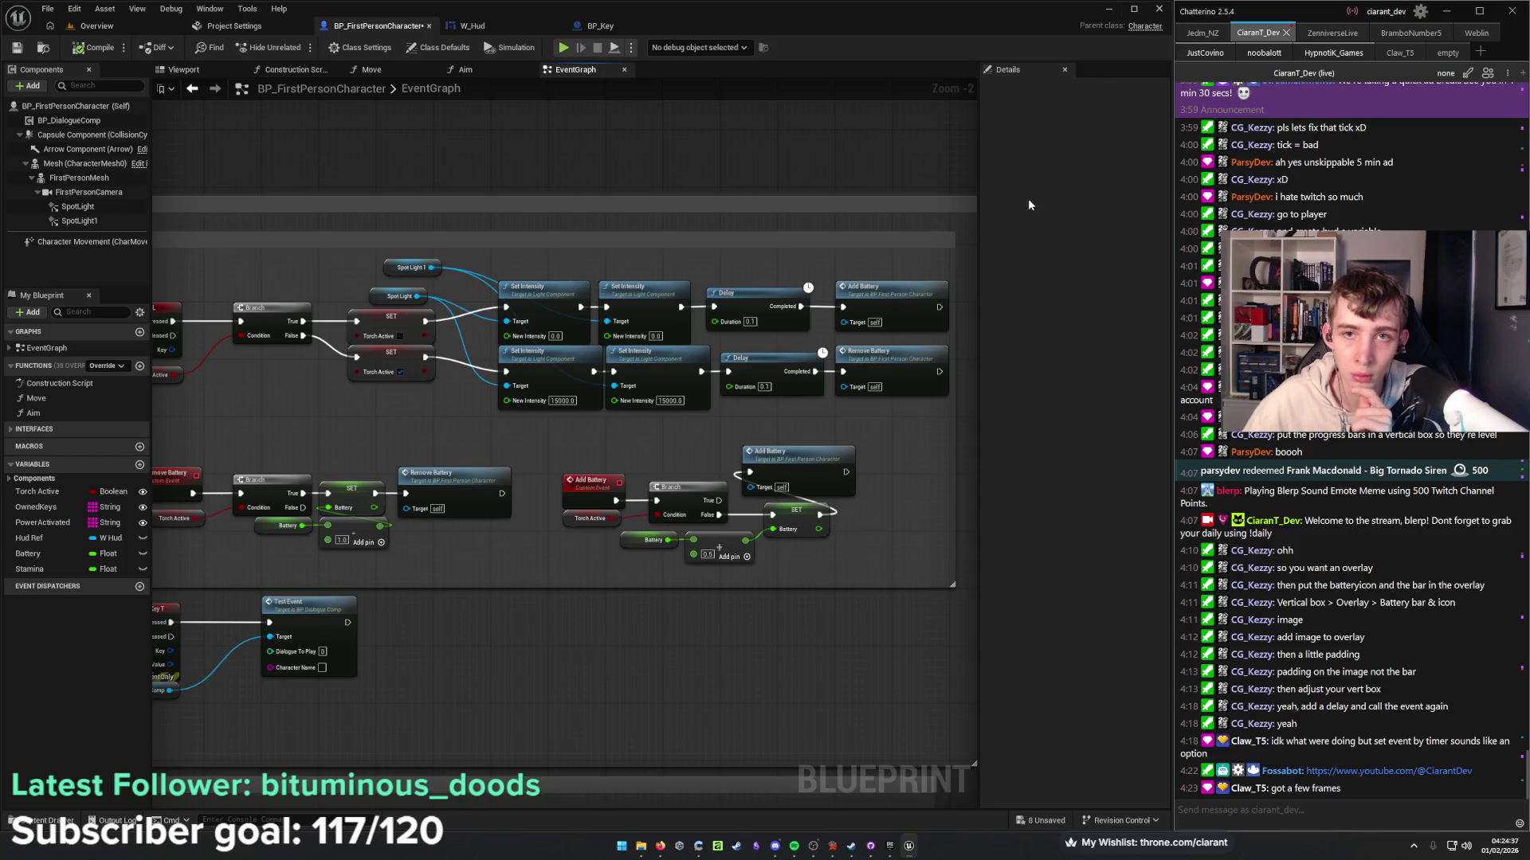
pyautogui.moveTo(982, 424); pyautogui.dragTo(1122, 426)
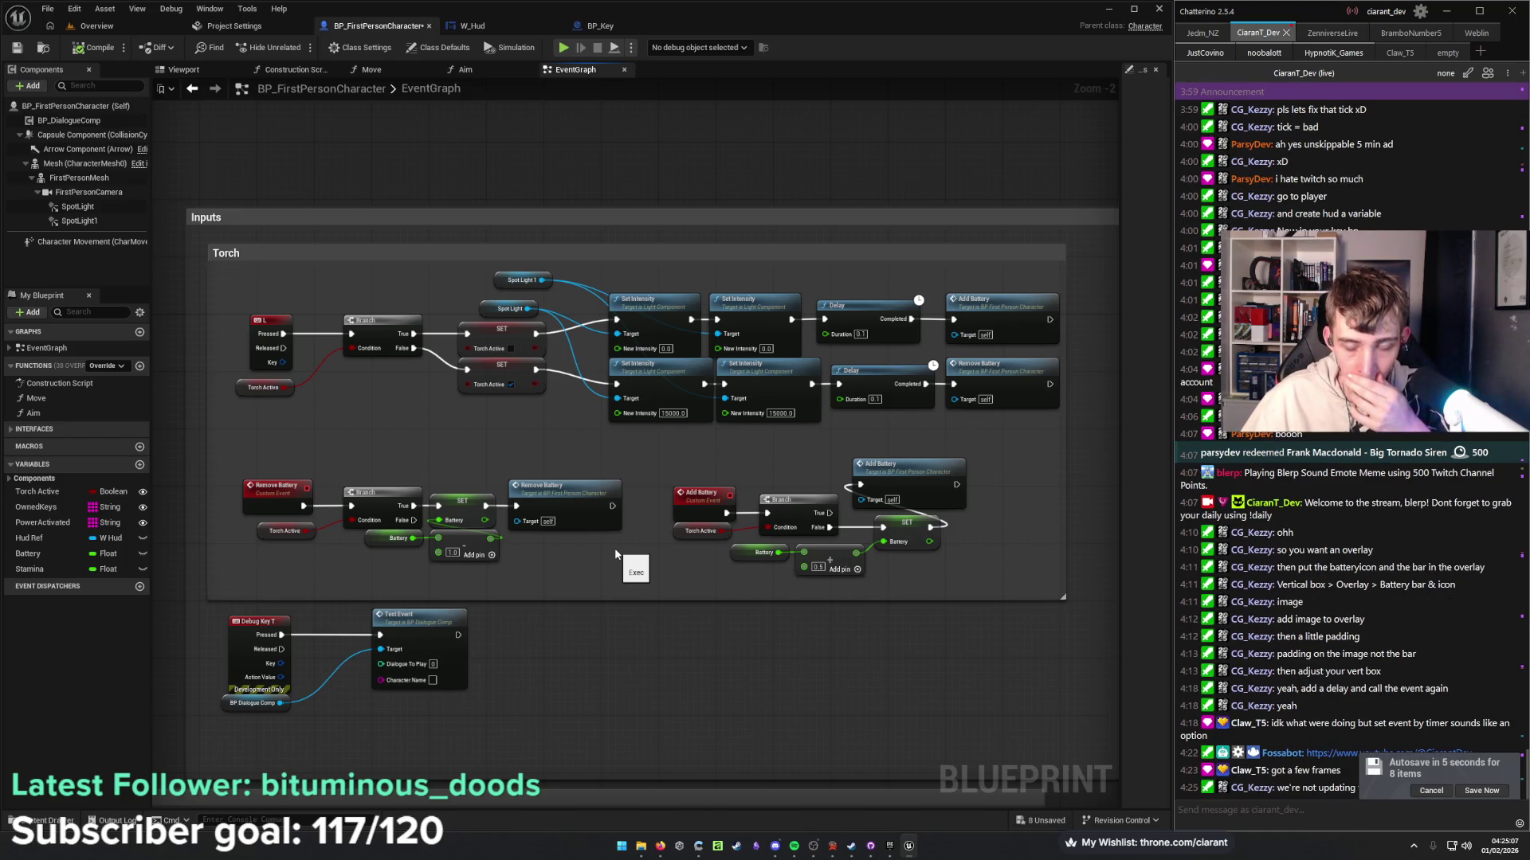
# Review the BP_Key and W_Hud battery percent graphs, then return to the character graph.
pyautogui.click(620, 27)
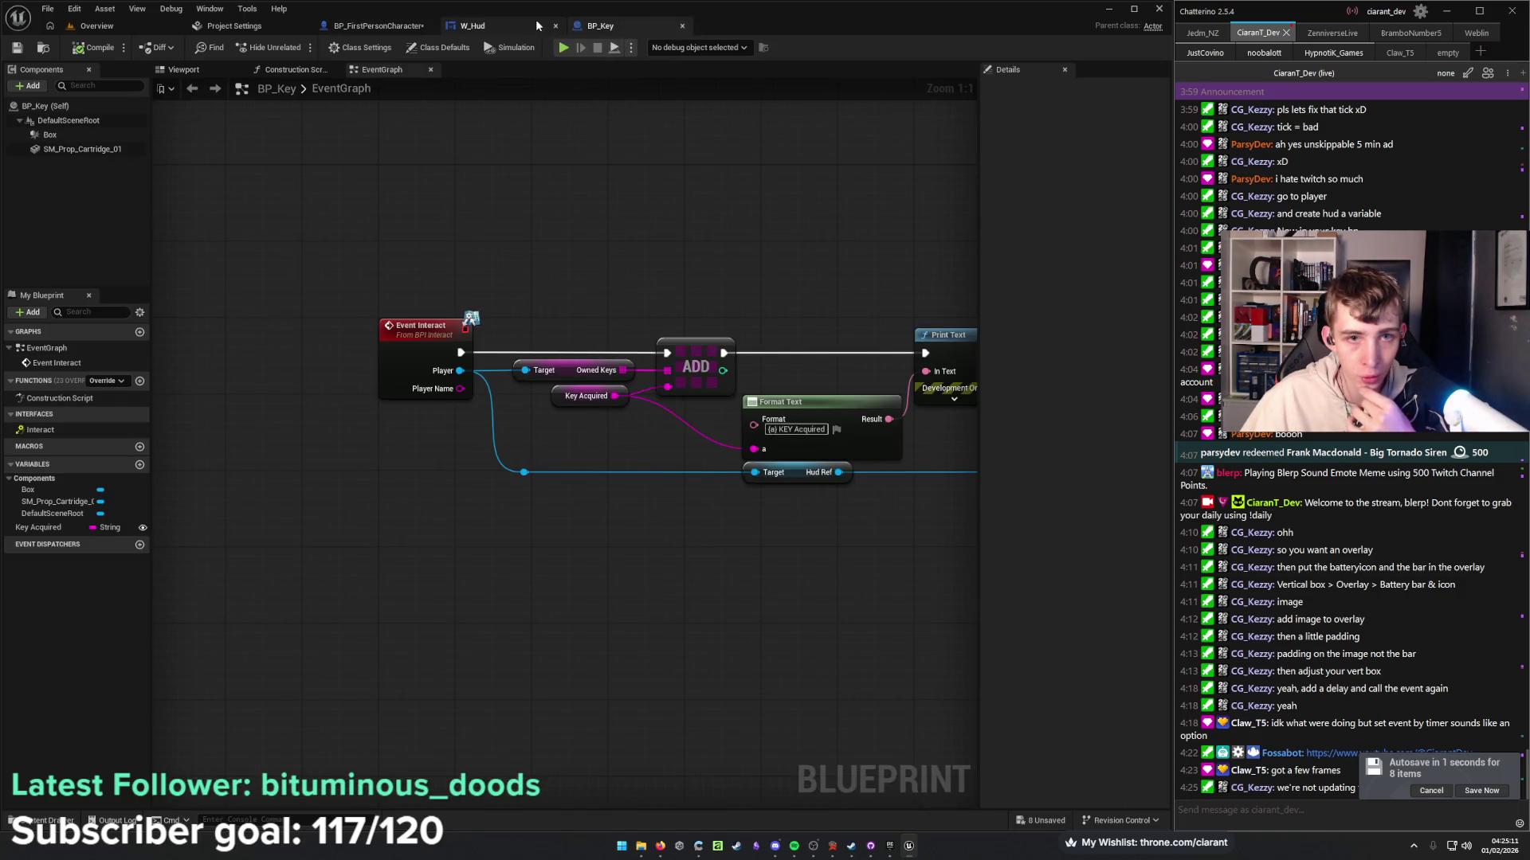
pyautogui.click(526, 26)
pyautogui.moveTo(524, 29)
pyautogui.mouseDown()
pyautogui.moveTo(389, 31)
pyautogui.moveTo(497, 30)
pyautogui.mouseUp()
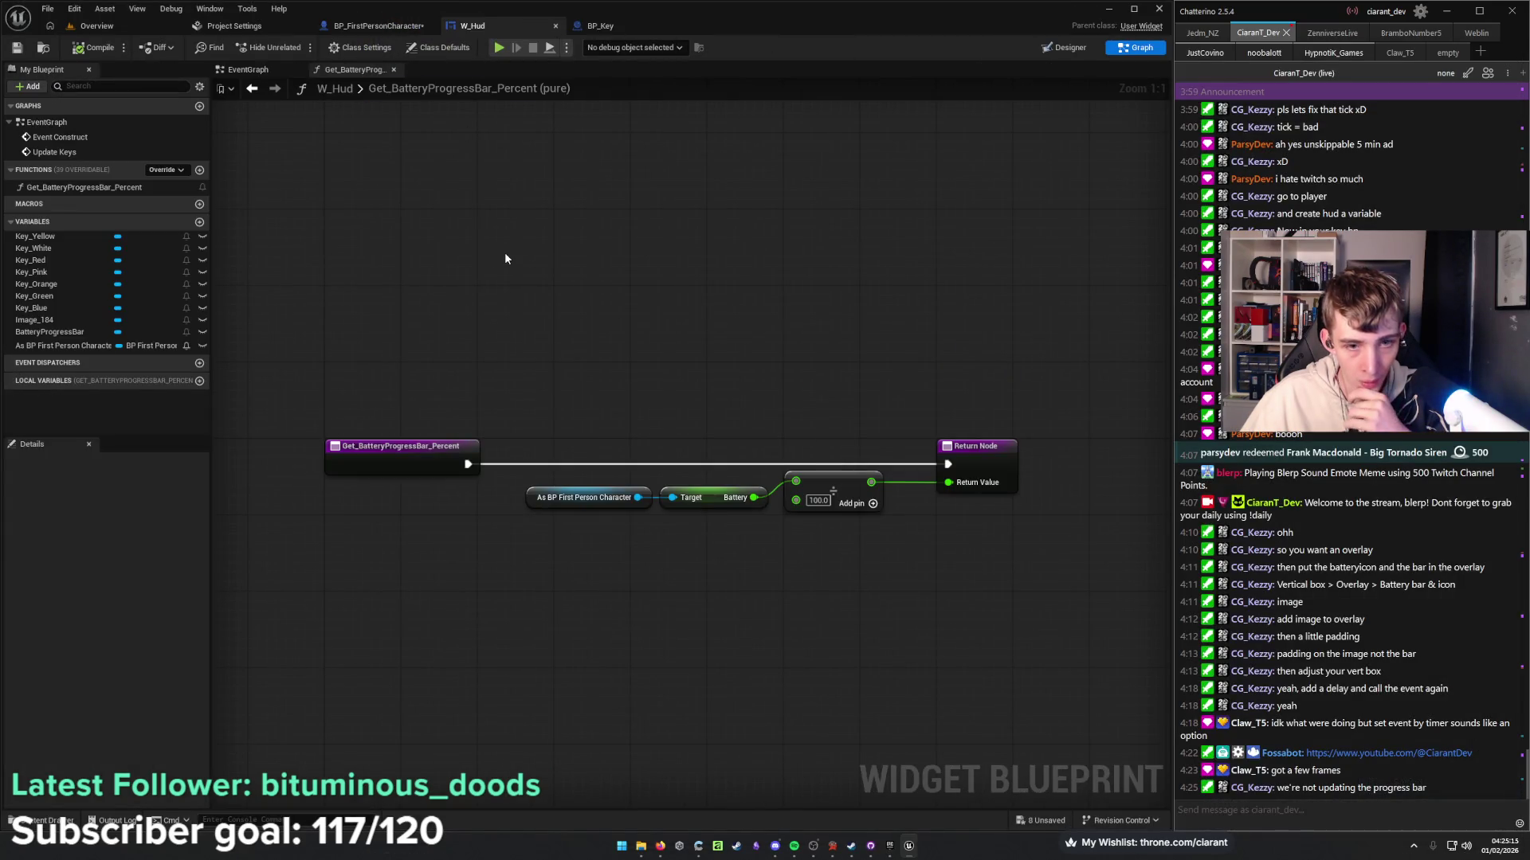
pyautogui.moveTo(541, 554); pyautogui.dragTo(723, 483)
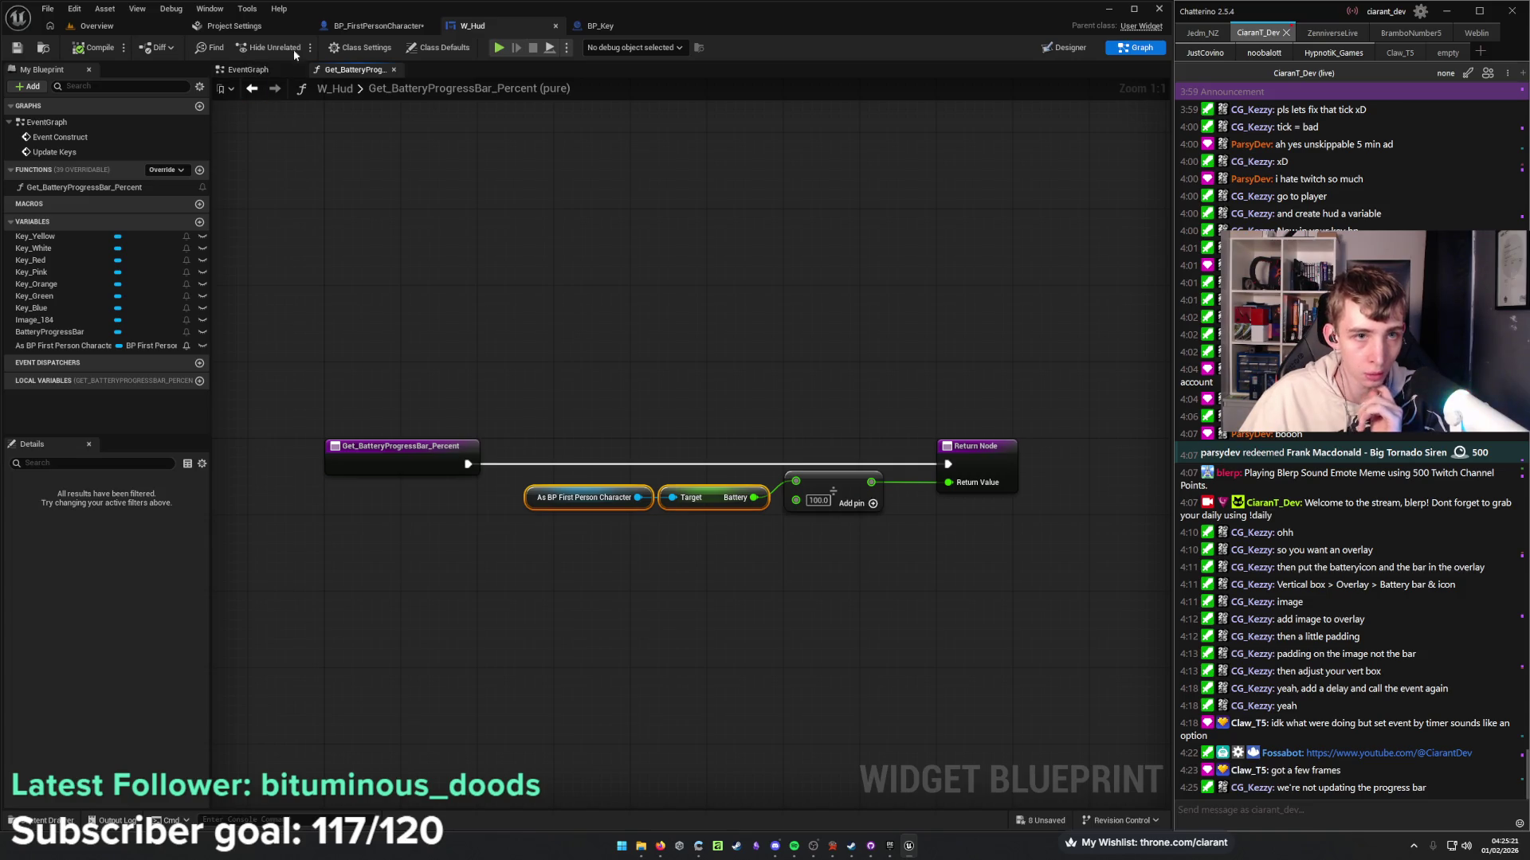
pyautogui.click(362, 30)
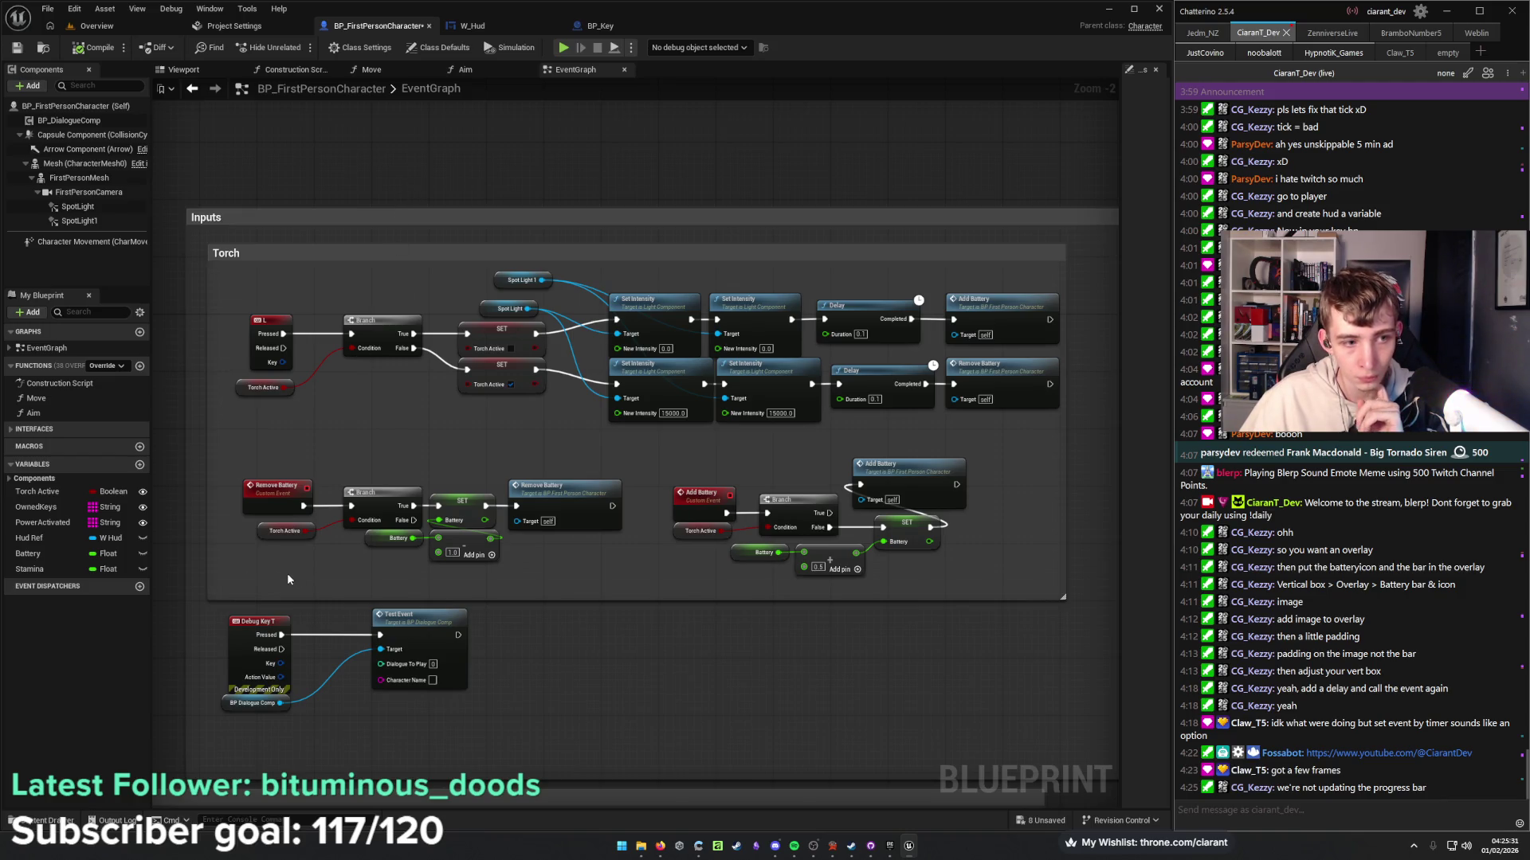
# Inspect the Battery variable's settings and the float add nodes, then switch to the level viewport.
pyautogui.click(80, 553)
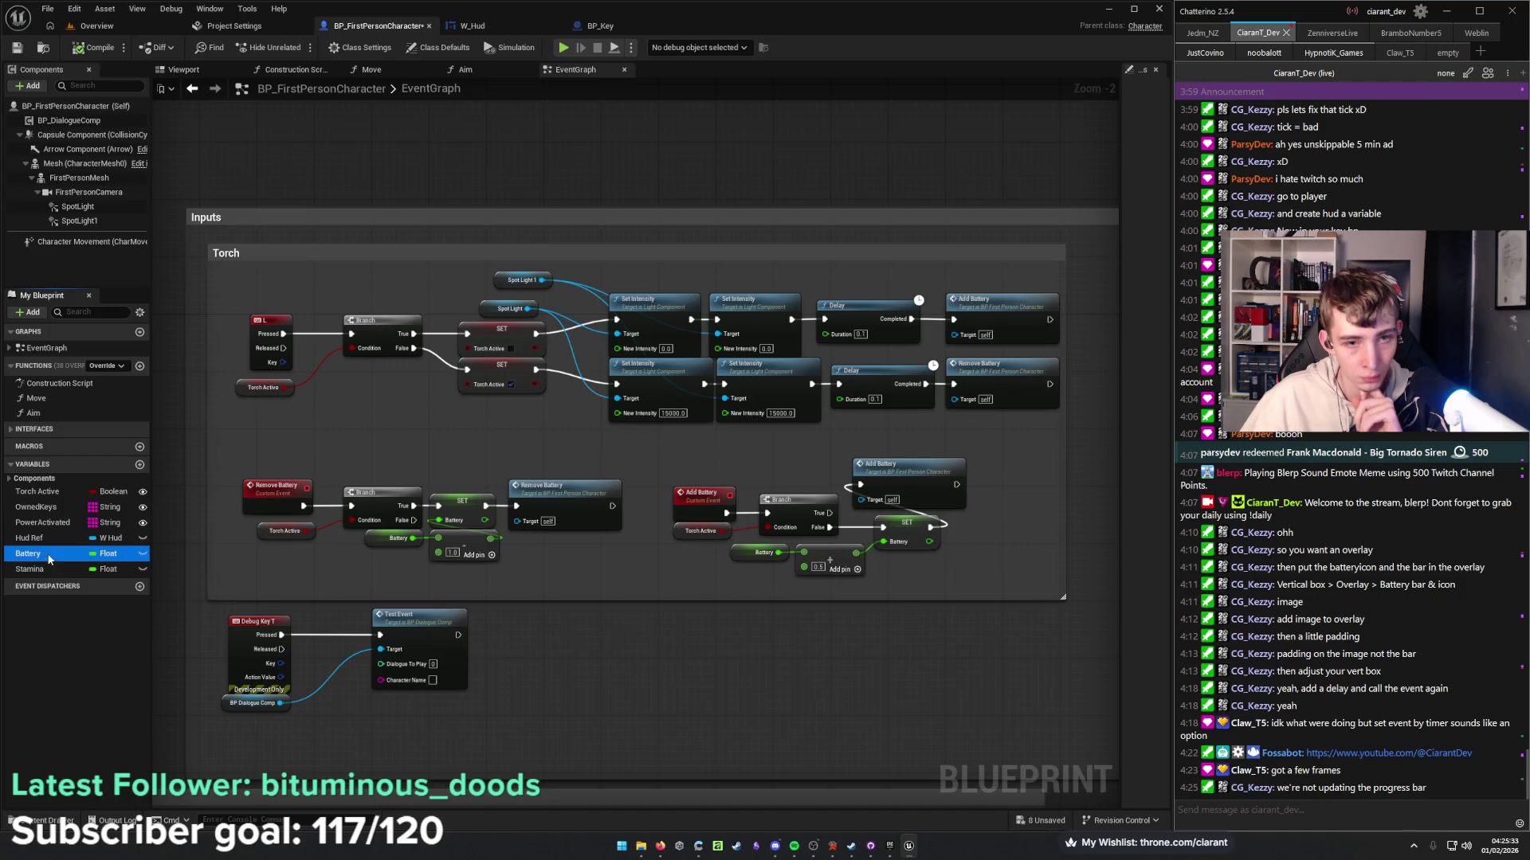
pyautogui.moveTo(1121, 460); pyautogui.dragTo(913, 442)
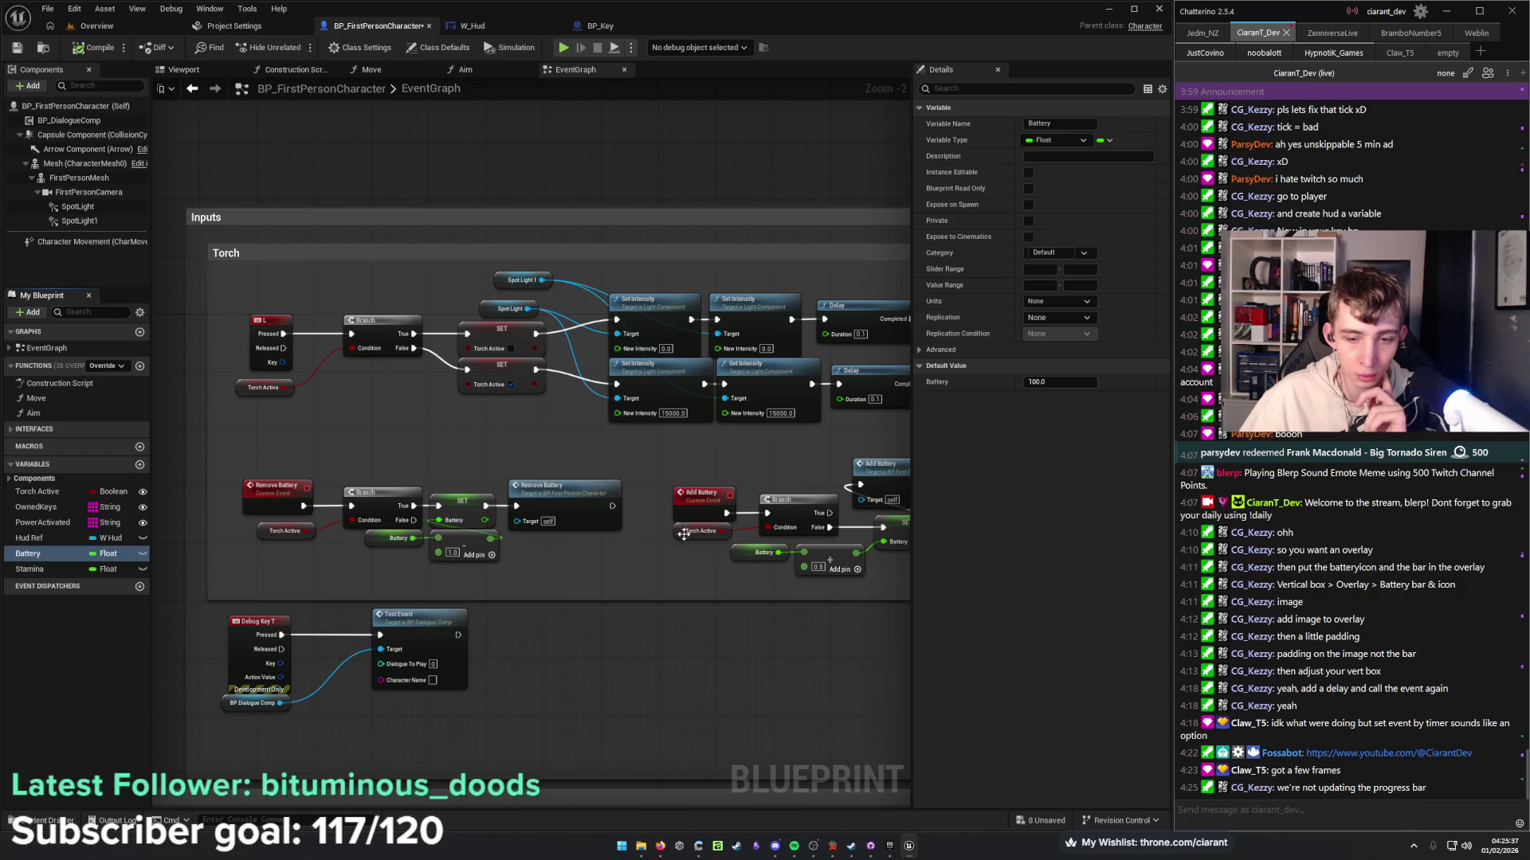
pyautogui.moveTo(690, 572); pyautogui.dragTo(603, 570)
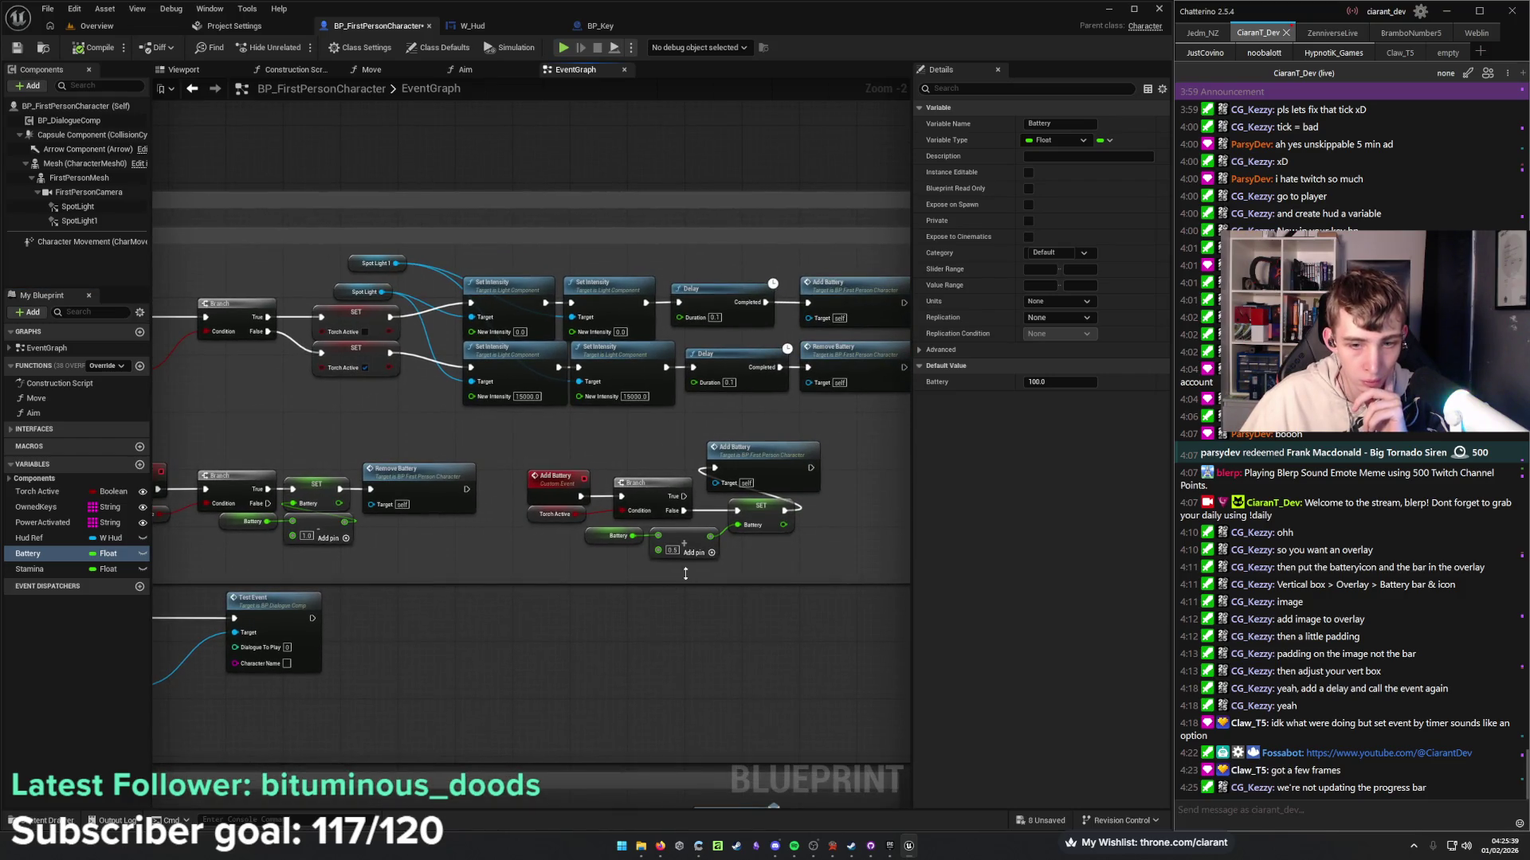
pyautogui.click(657, 550)
pyautogui.moveTo(658, 550); pyautogui.dragTo(633, 537)
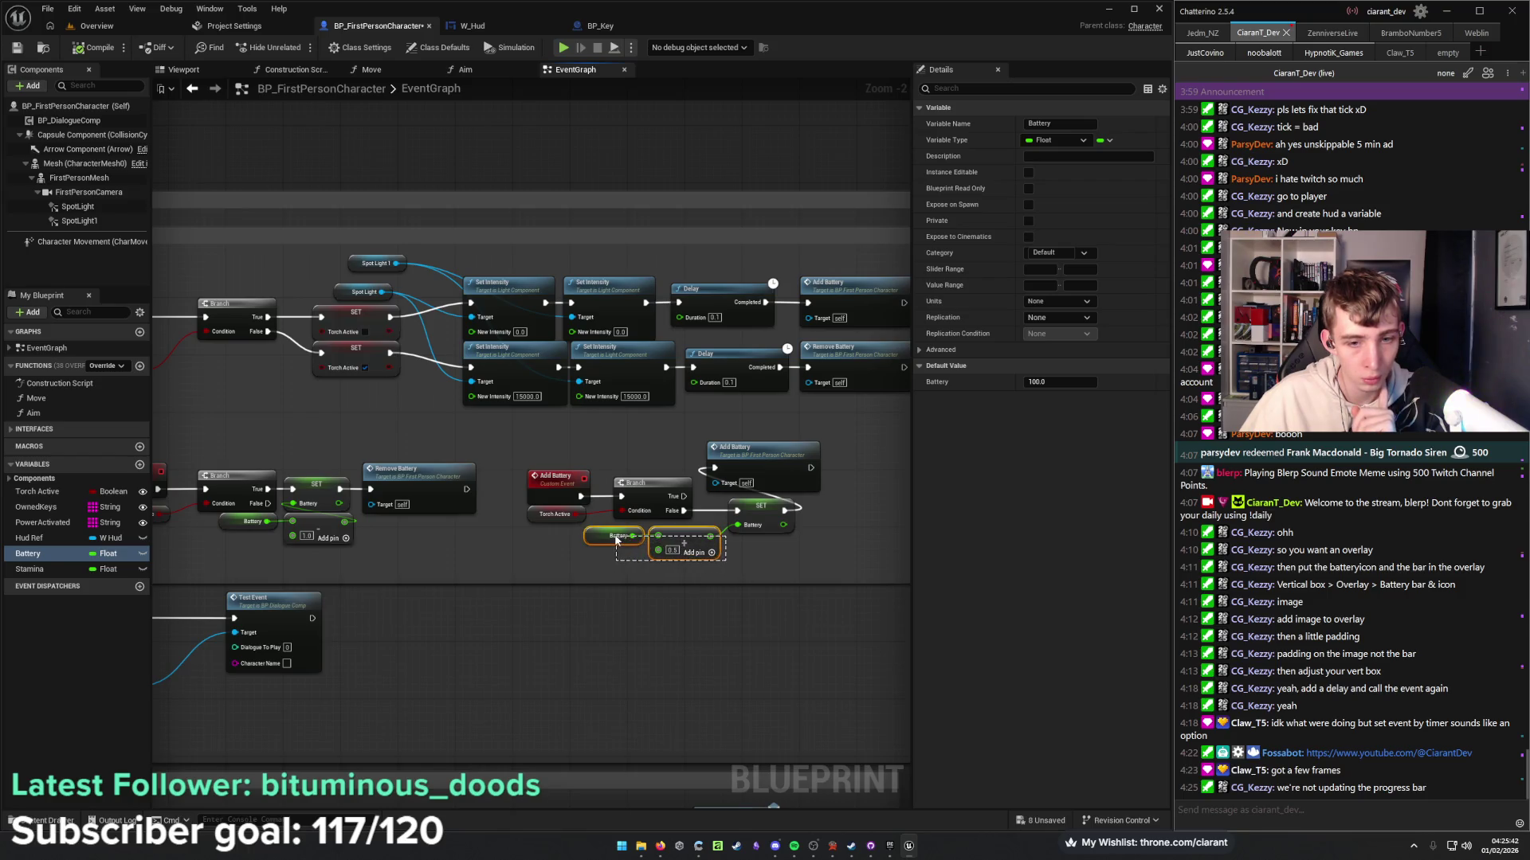
pyautogui.click(754, 563)
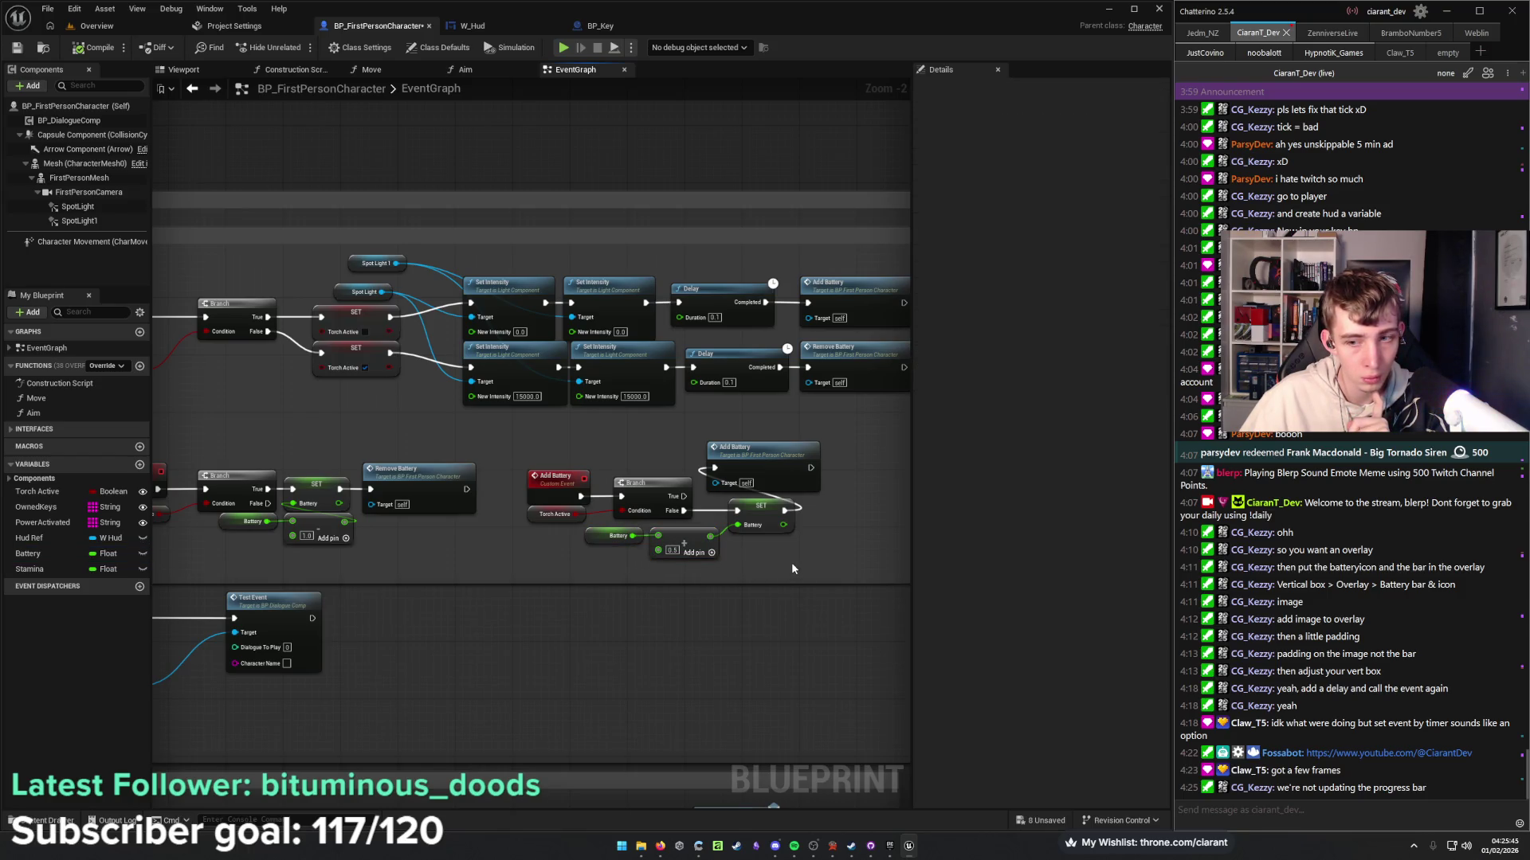
pyautogui.click(128, 27)
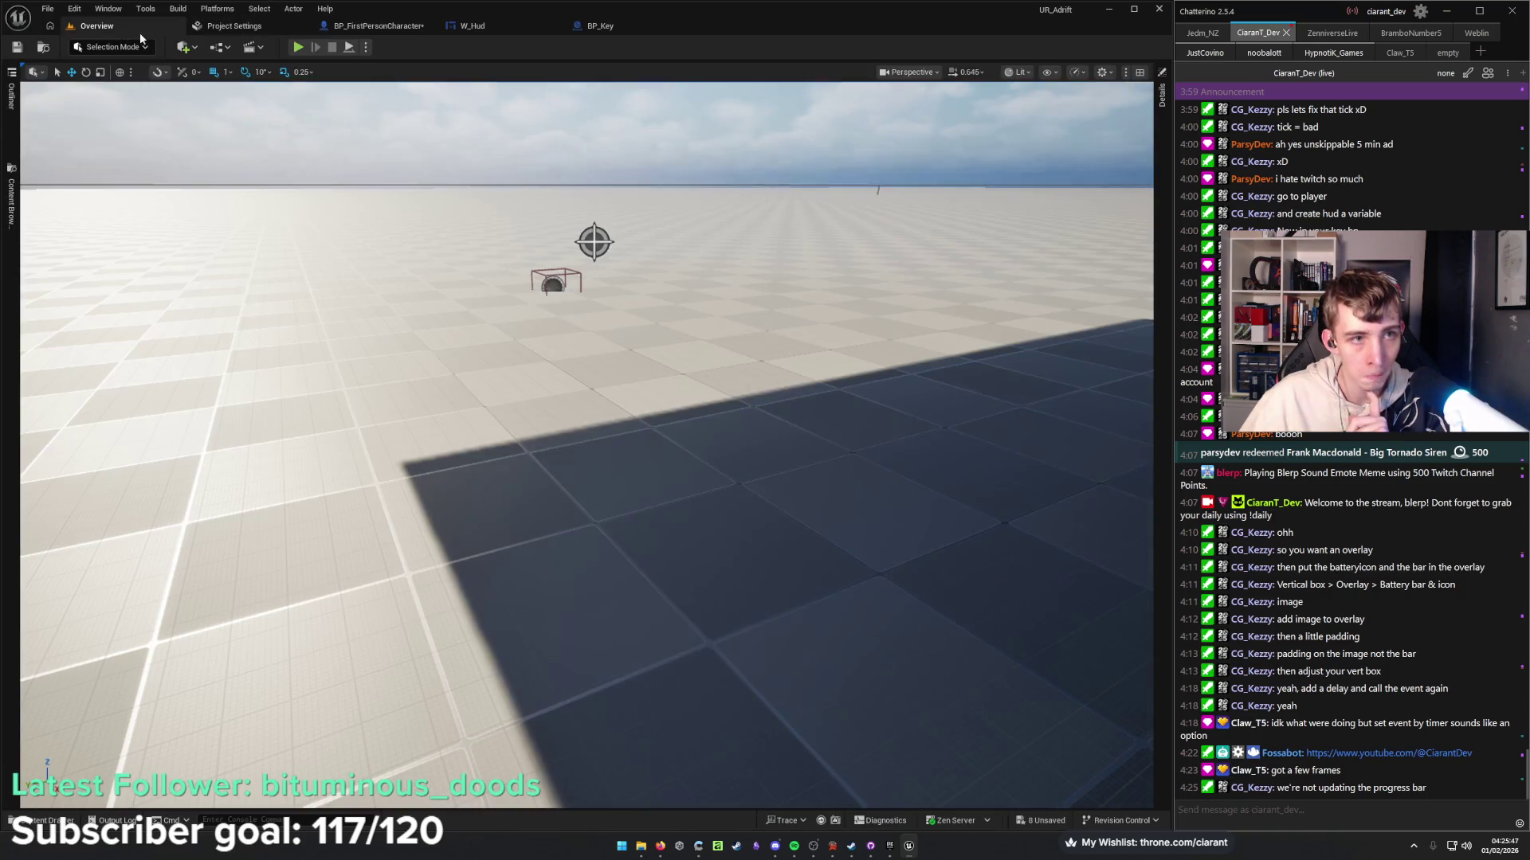
# Run a fullscreen play test, stop it, and follow the log link to the looping Remove Battery event.
pyautogui.press('F11')
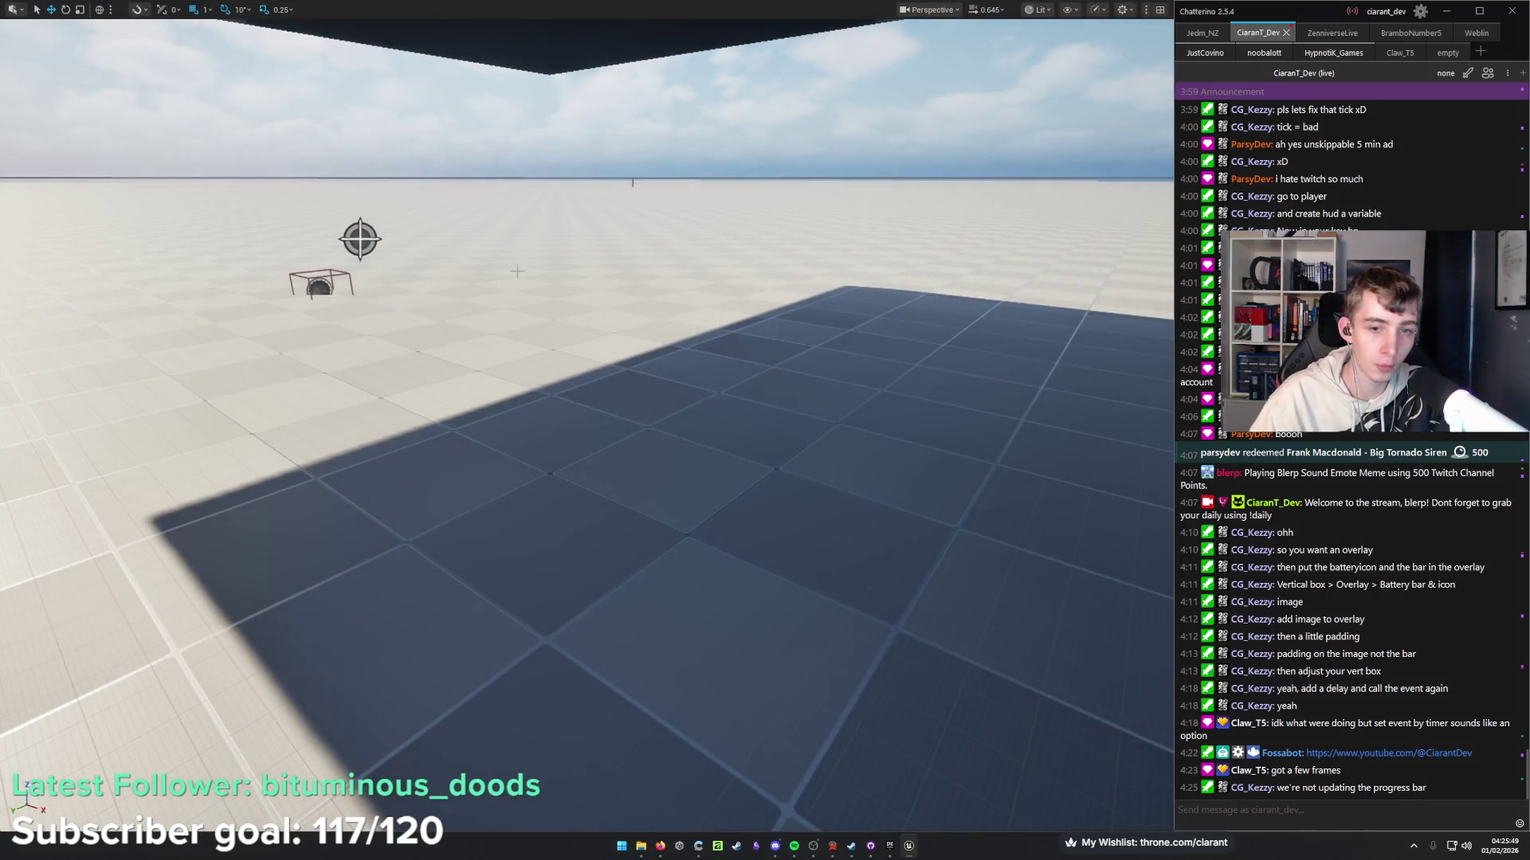
pyautogui.hotkey('alt', 'p')
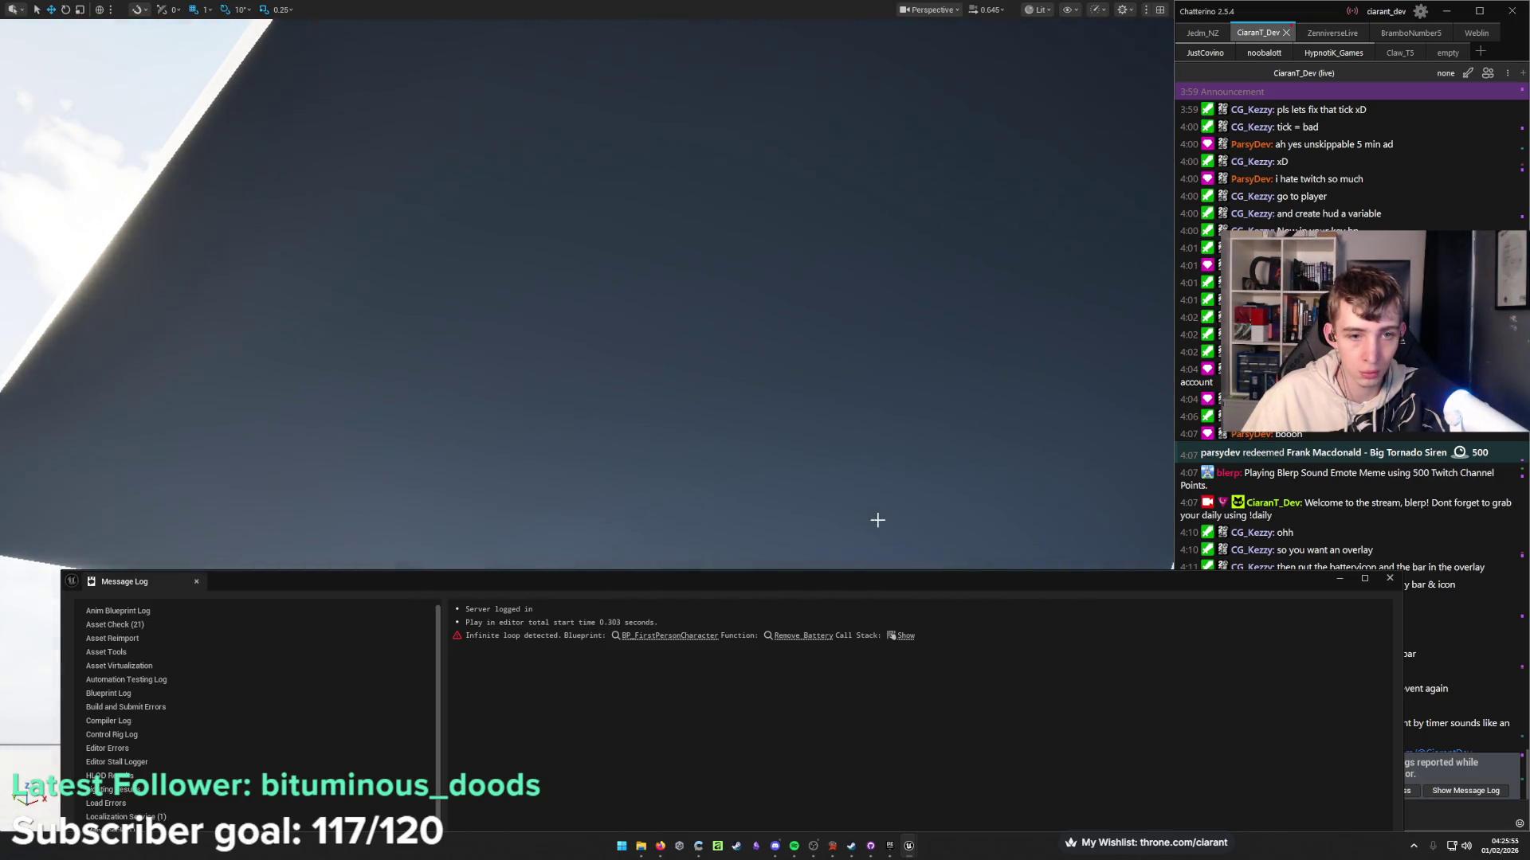
pyautogui.scroll(-3, 910, 447)
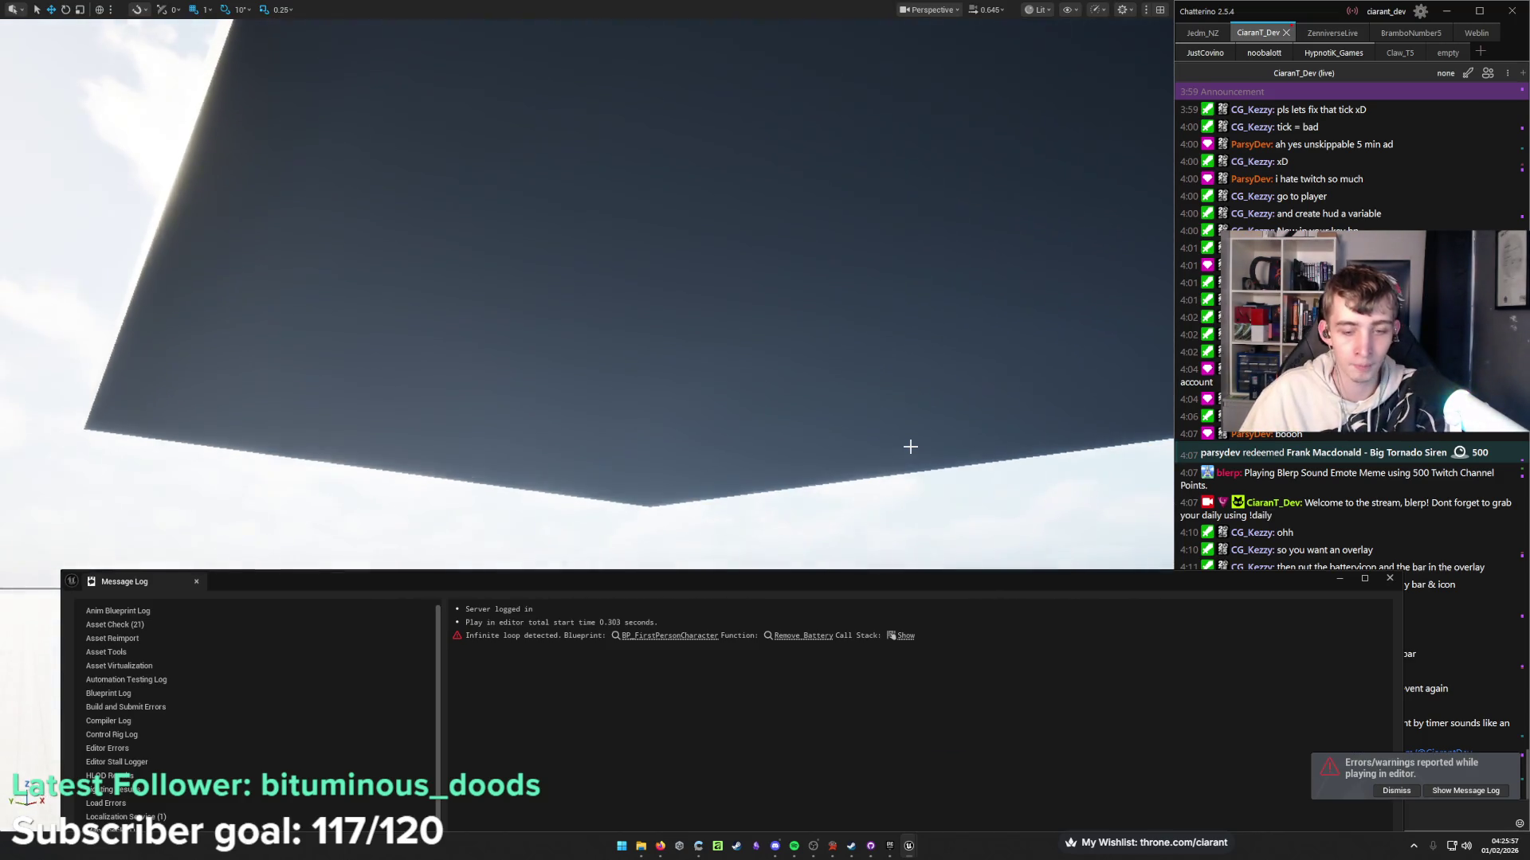
pyautogui.press('F11')
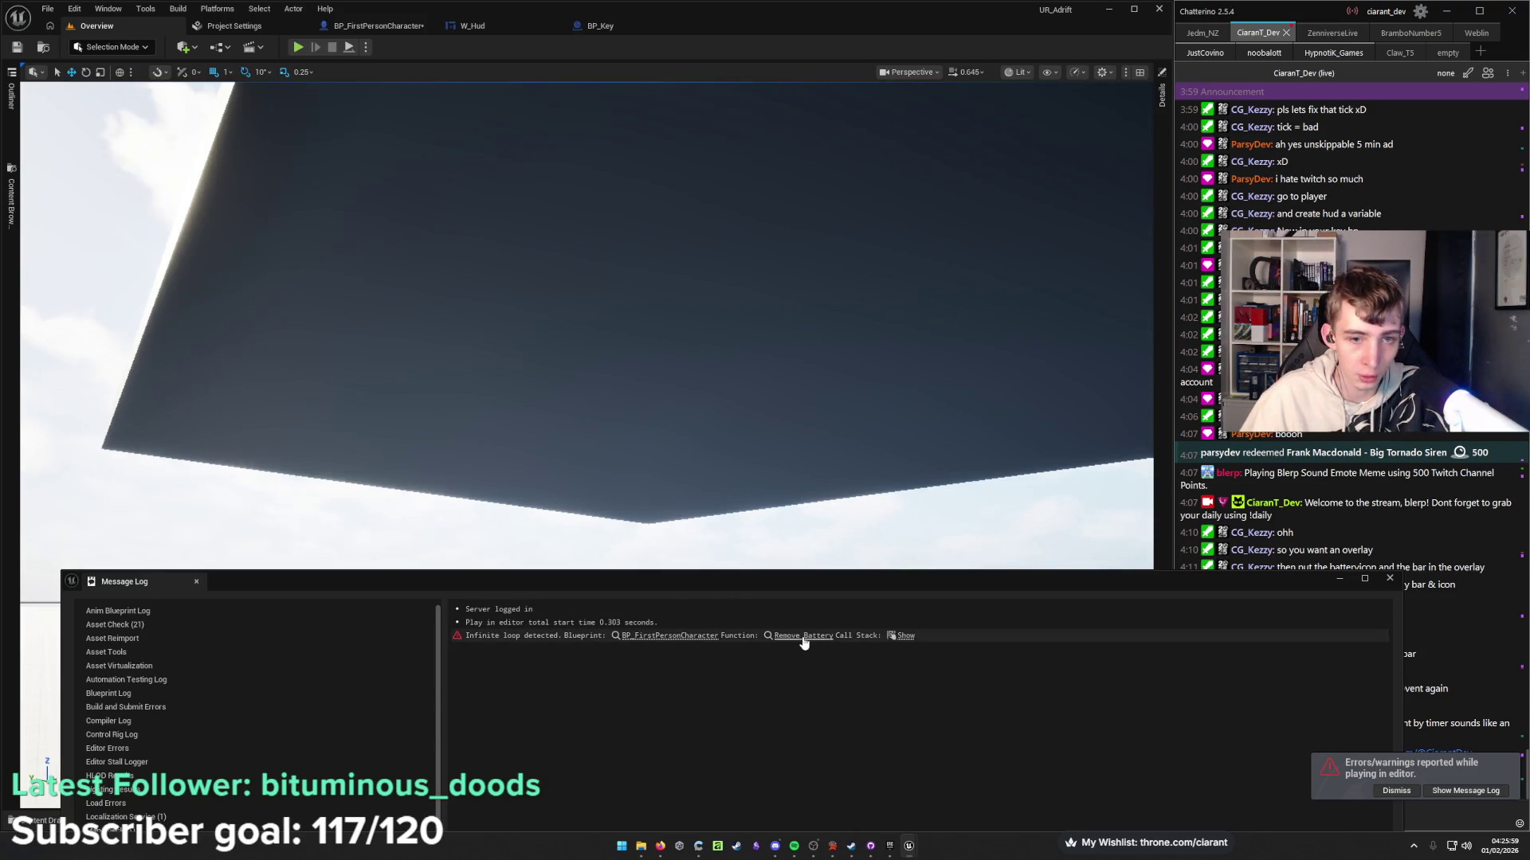
pyautogui.click(804, 636)
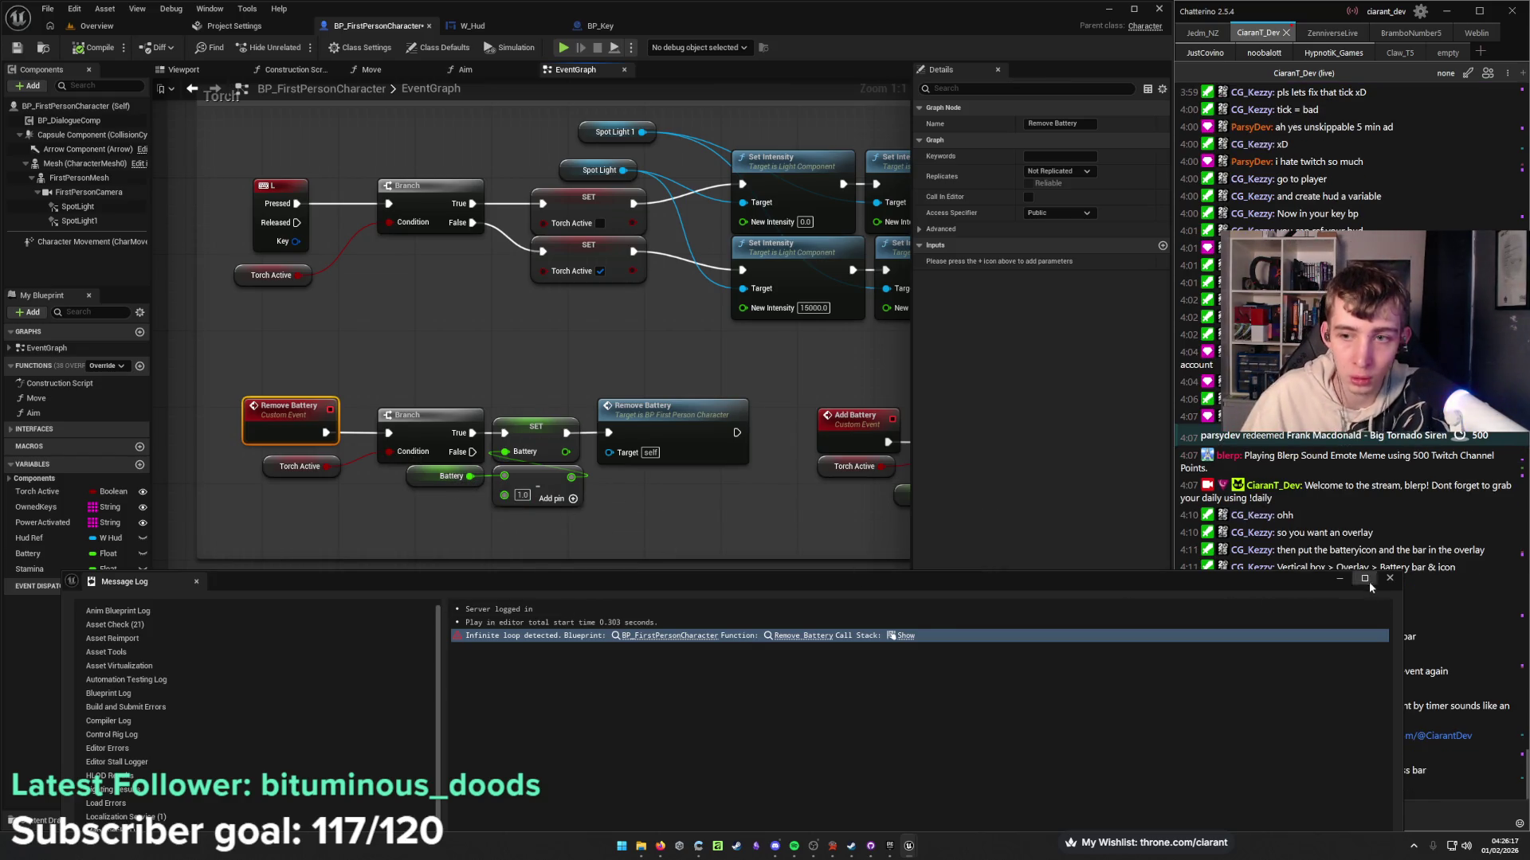
# Close the Message Log and bring the existing Delay and Add Battery nodes into view.
pyautogui.click(1390, 578)
pyautogui.moveTo(535, 542); pyautogui.dragTo(347, 612)
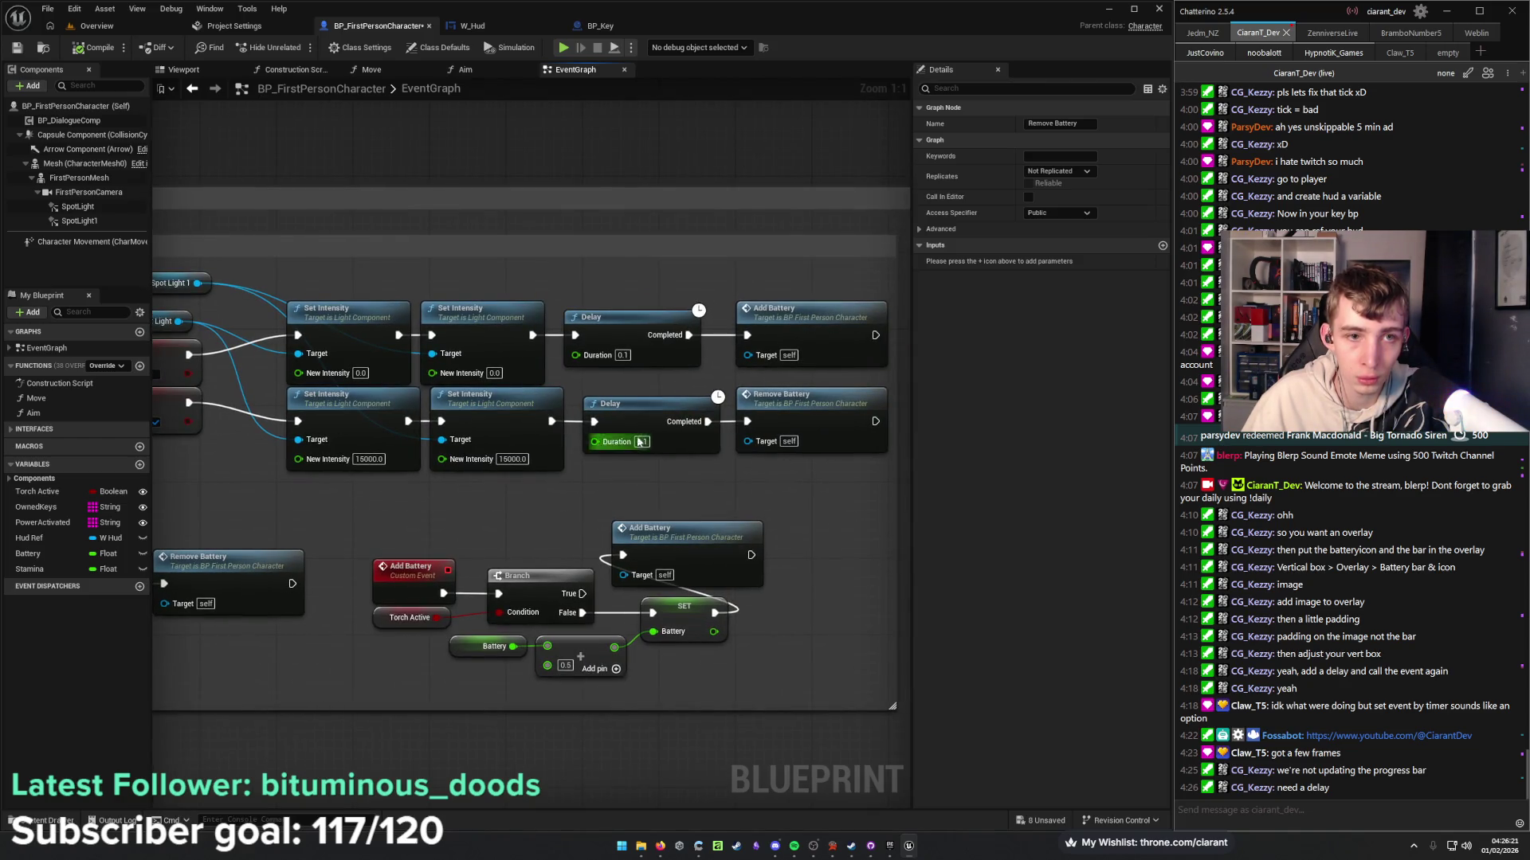
pyautogui.moveTo(719, 470); pyautogui.dragTo(627, 319)
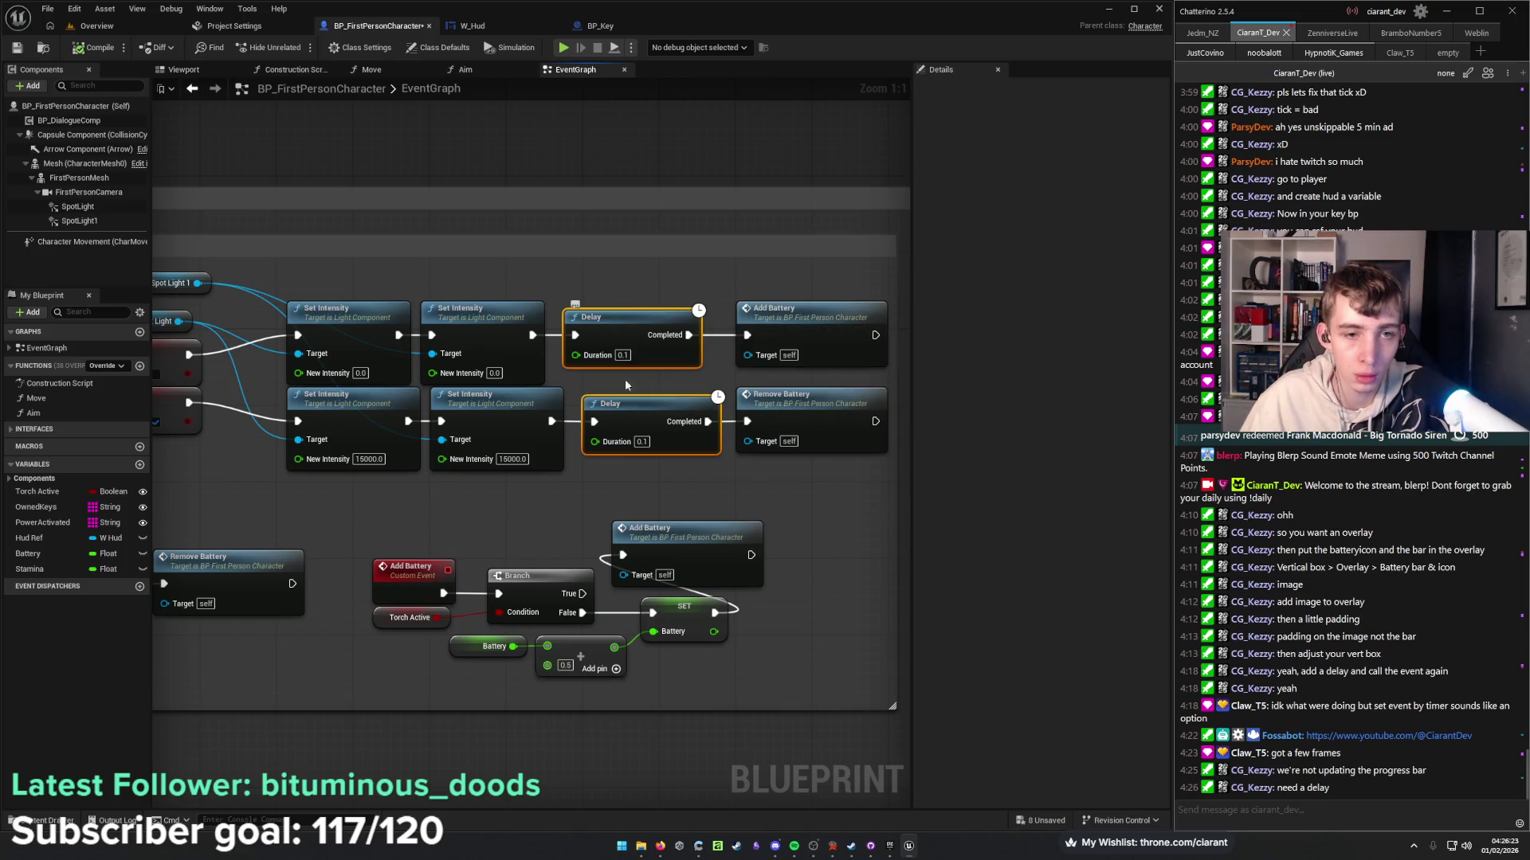
pyautogui.click(646, 485)
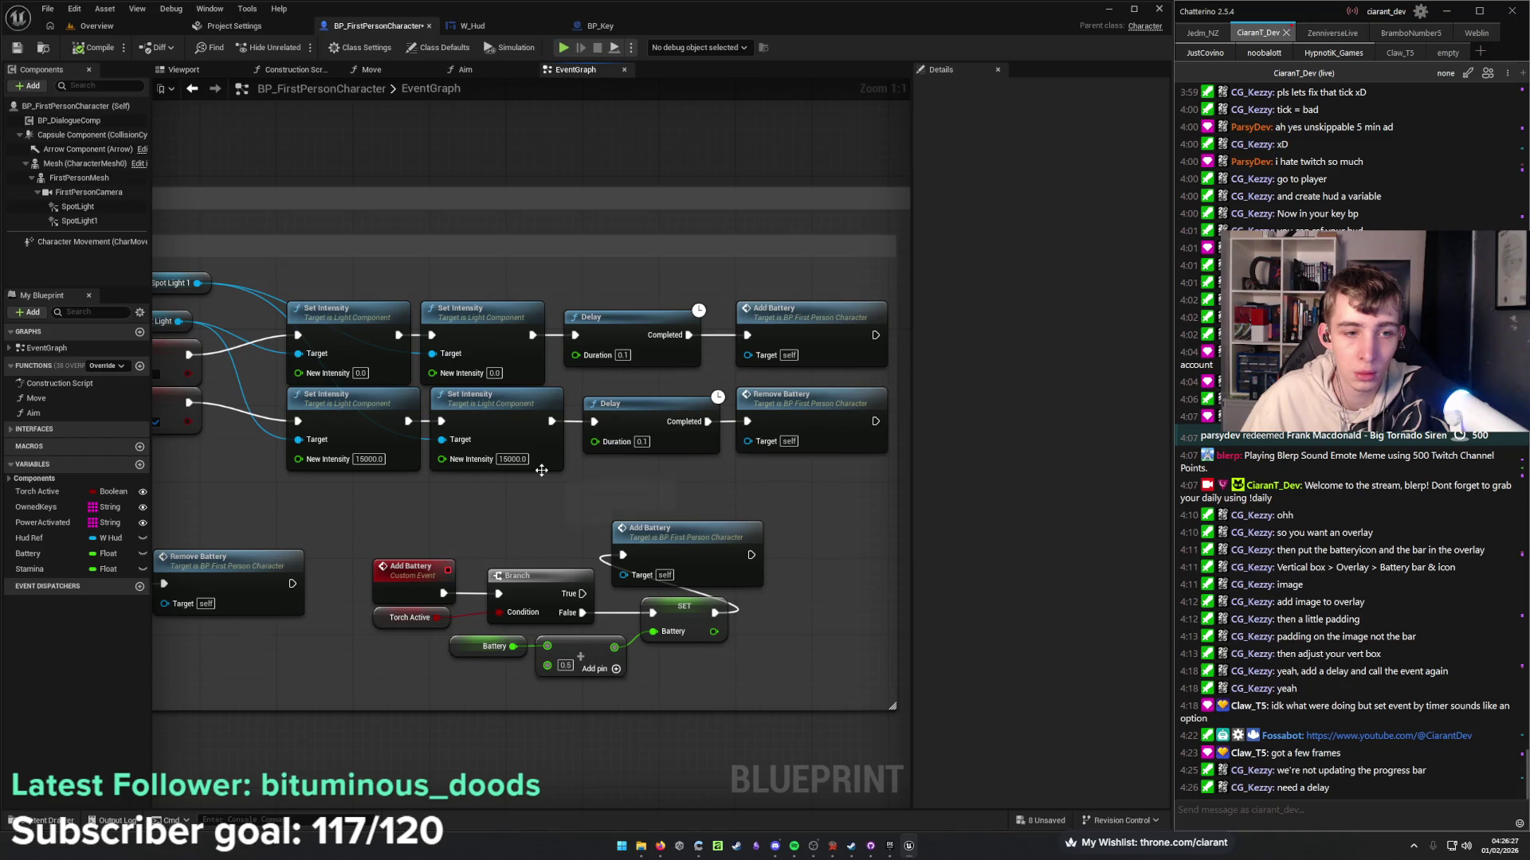
# Paste a Delay between the Remove Battery event and its Branch, and widen the Inputs and Torch comment boxes.
pyautogui.moveTo(540, 470); pyautogui.dragTo(903, 432)
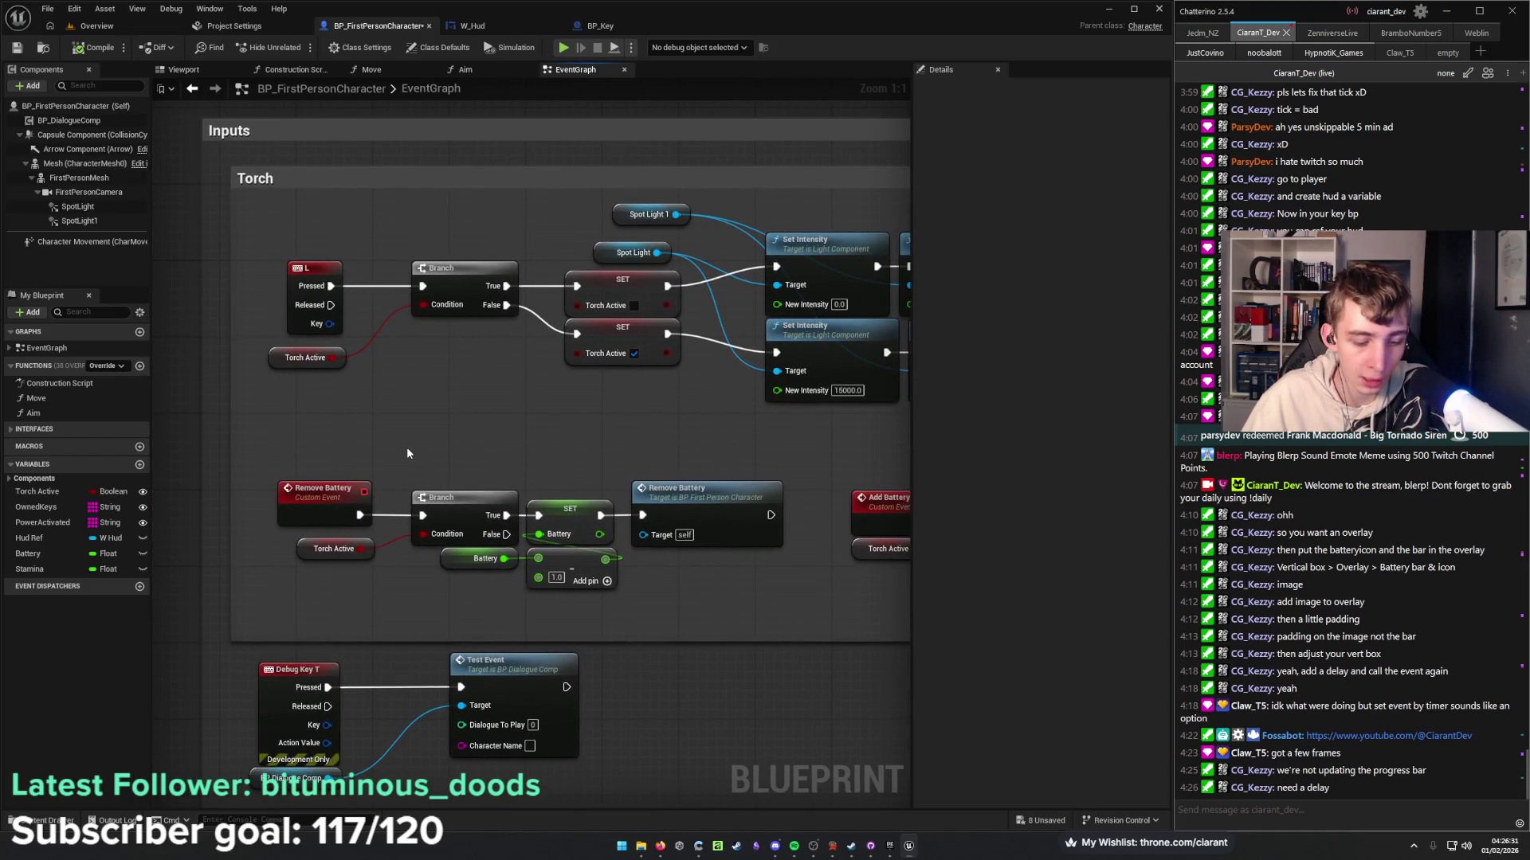
pyautogui.hotkey('ctrl', 'v')
pyautogui.moveTo(420, 447); pyautogui.dragTo(364, 417)
pyautogui.moveTo(360, 516); pyautogui.dragTo(345, 444)
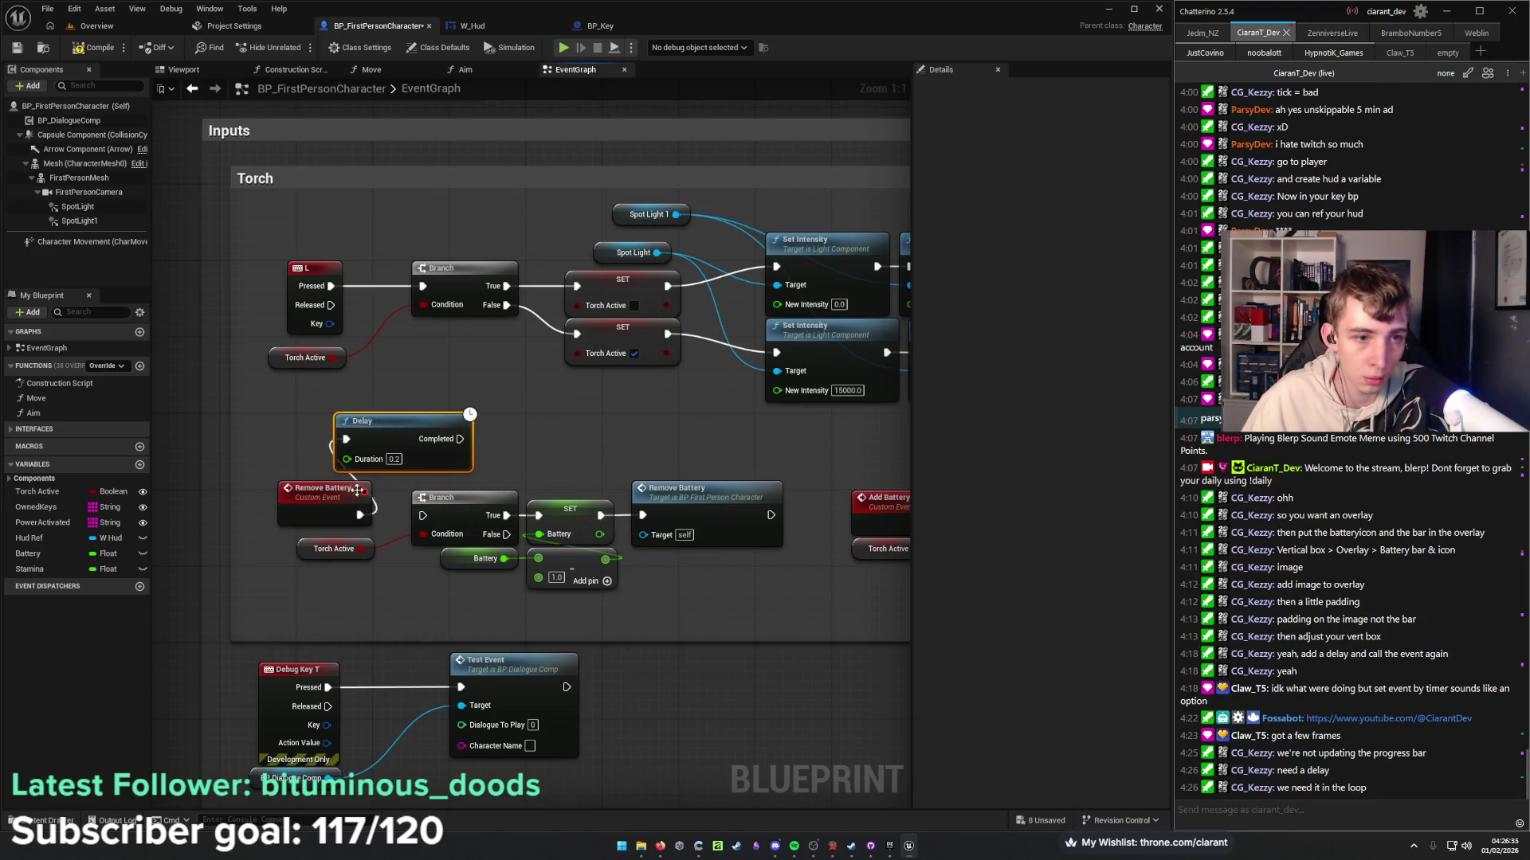
pyautogui.moveTo(460, 439); pyautogui.dragTo(423, 515)
pyautogui.moveTo(521, 458); pyautogui.dragTo(400, 450)
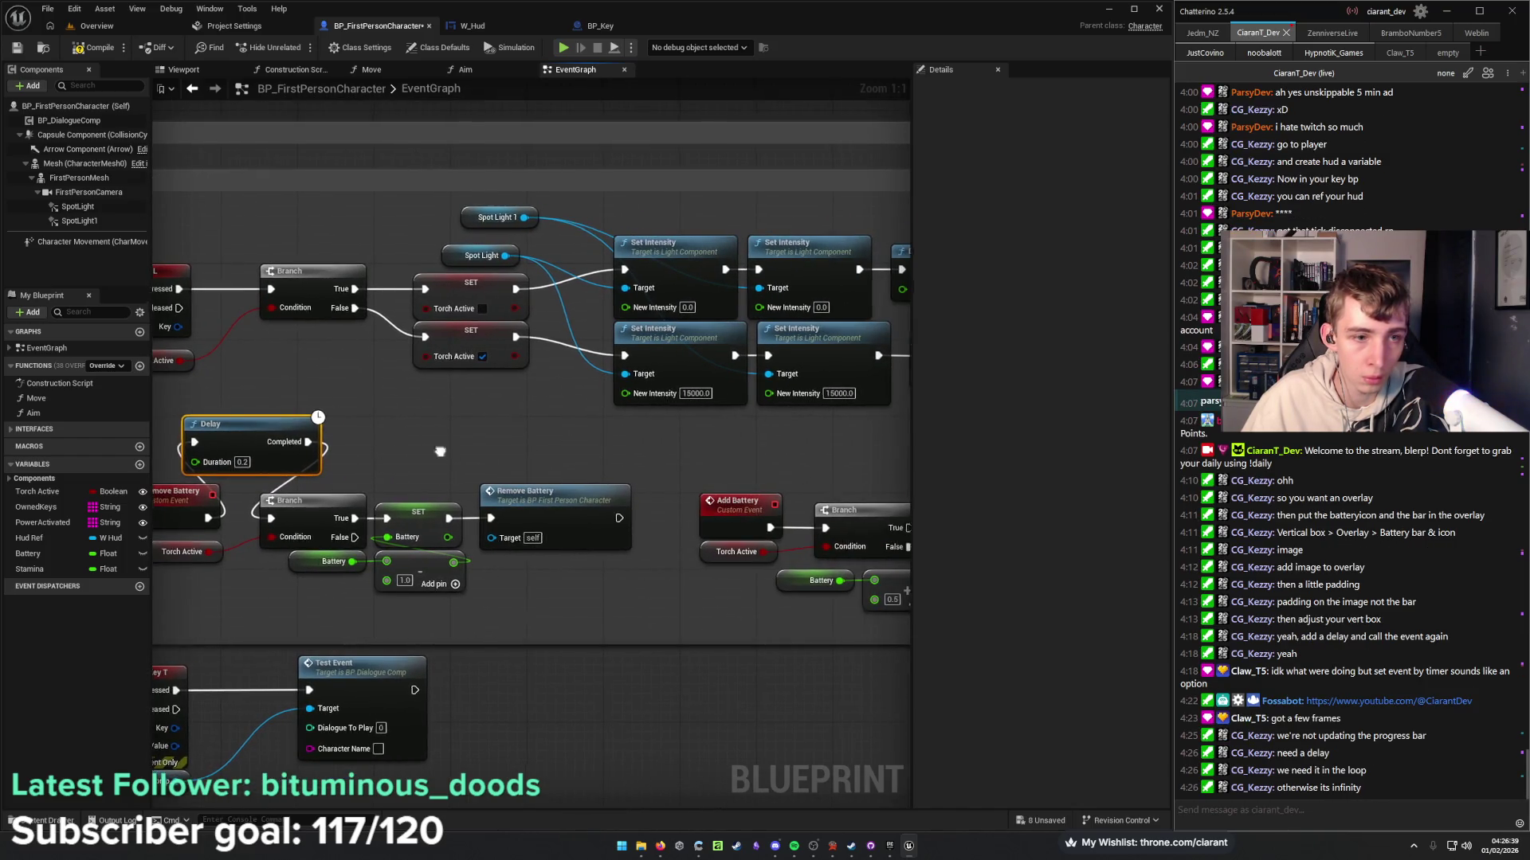
pyautogui.moveTo(569, 444); pyautogui.dragTo(562, 478)
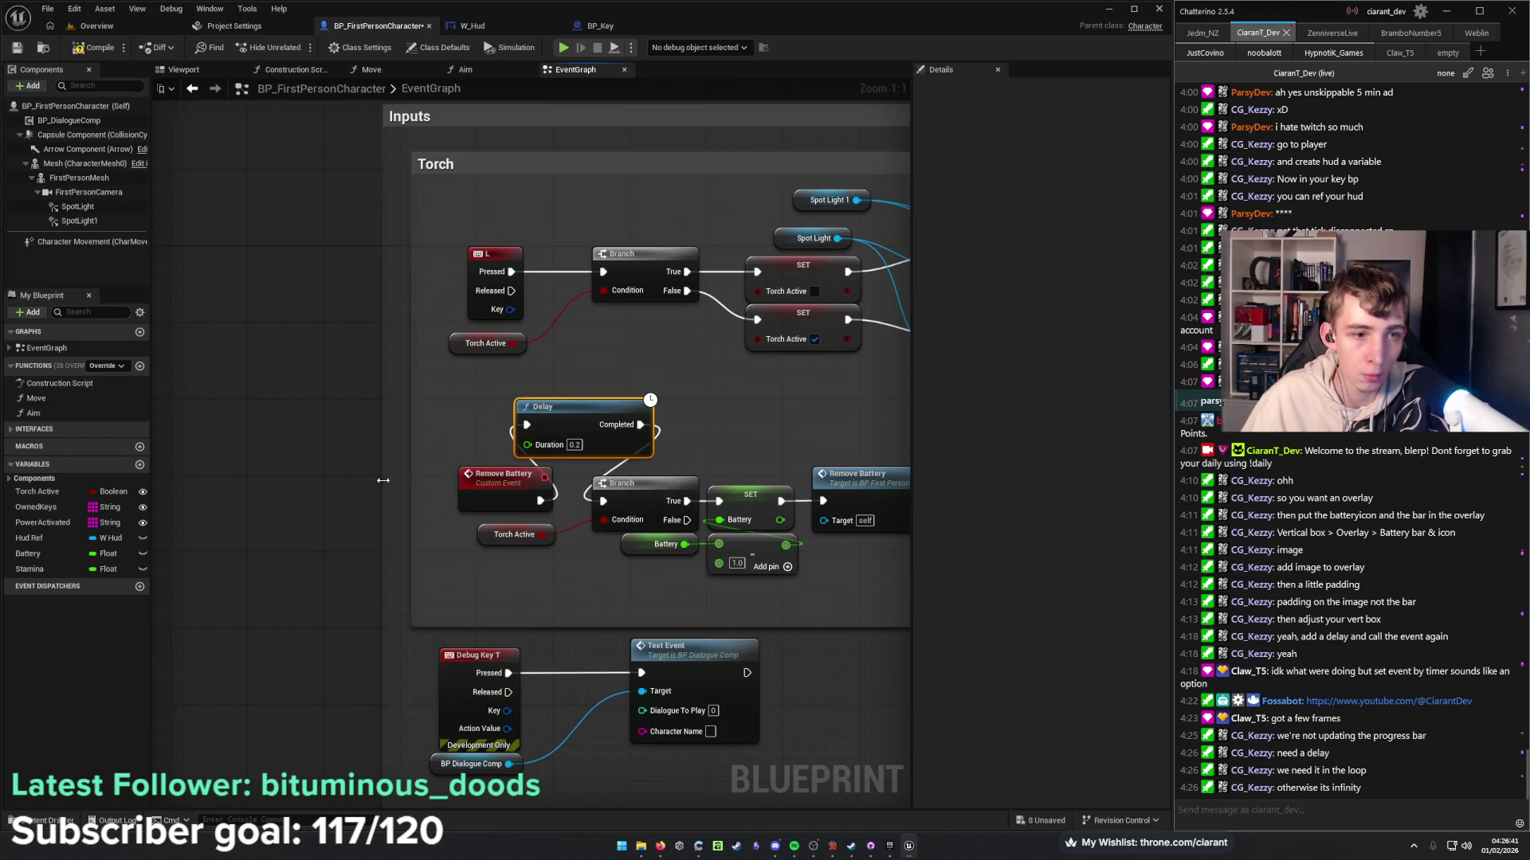
pyautogui.moveTo(383, 480); pyautogui.dragTo(131, 491)
pyautogui.moveTo(415, 505)
pyautogui.mouseDown()
pyautogui.moveTo(198, 467)
pyautogui.moveTo(361, 465)
pyautogui.moveTo(191, 484)
pyautogui.mouseUp()
# Undo that Delay placement, wiring the Remove Battery event straight back into its Branch.
pyautogui.moveTo(511, 424); pyautogui.dragTo(337, 500)
pyautogui.click(234, 552)
pyautogui.moveTo(238, 530)
pyautogui.mouseDown()
pyautogui.moveTo(162, 490)
pyautogui.moveTo(235, 526)
pyautogui.mouseUp()
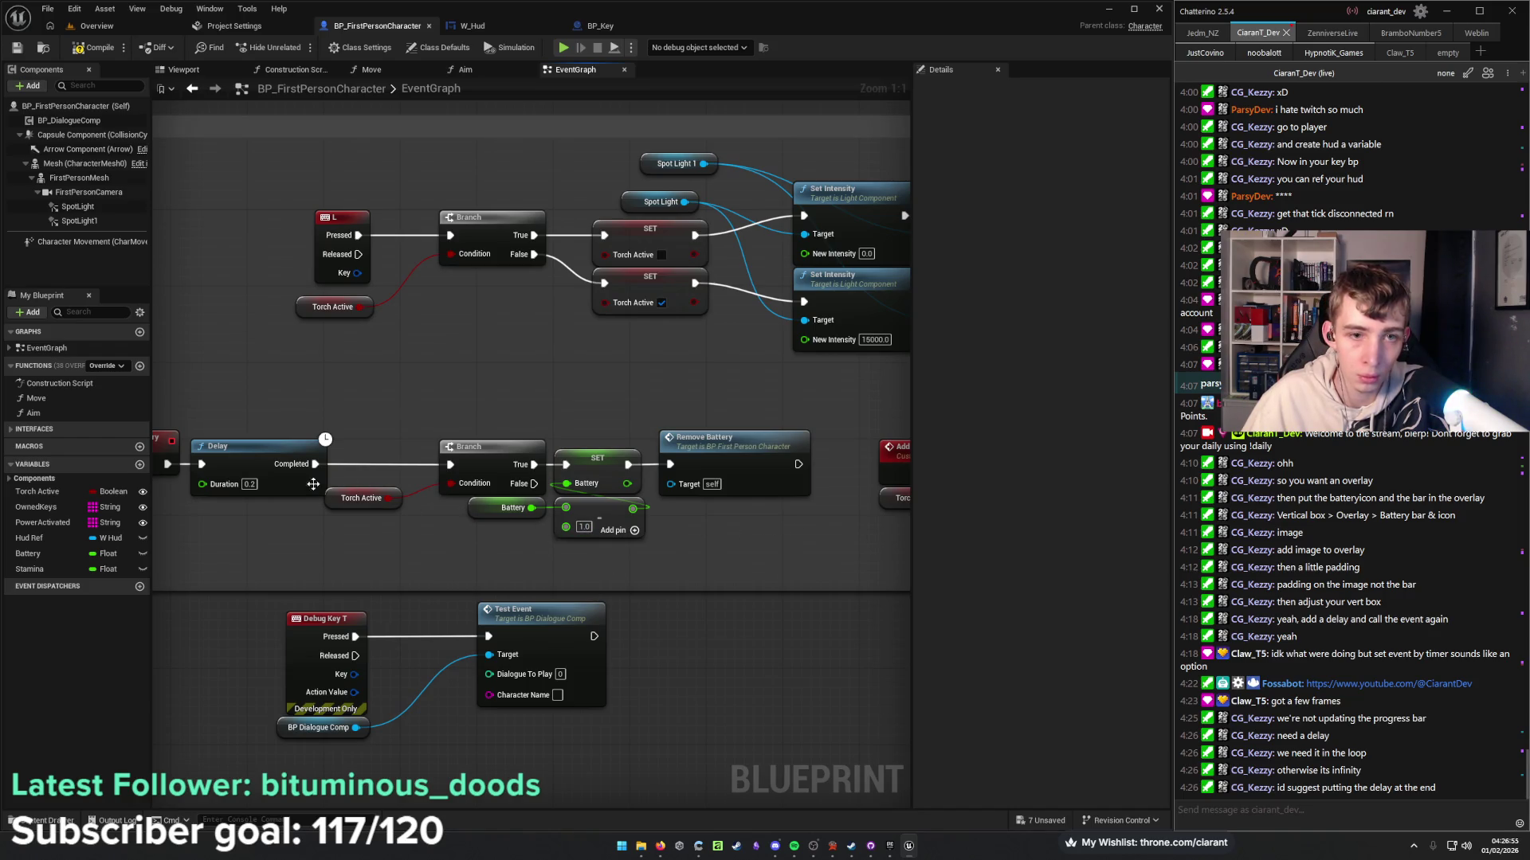
pyautogui.hotkey('ctrl', 'z')
pyautogui.hotkey('ctrl', 'z')
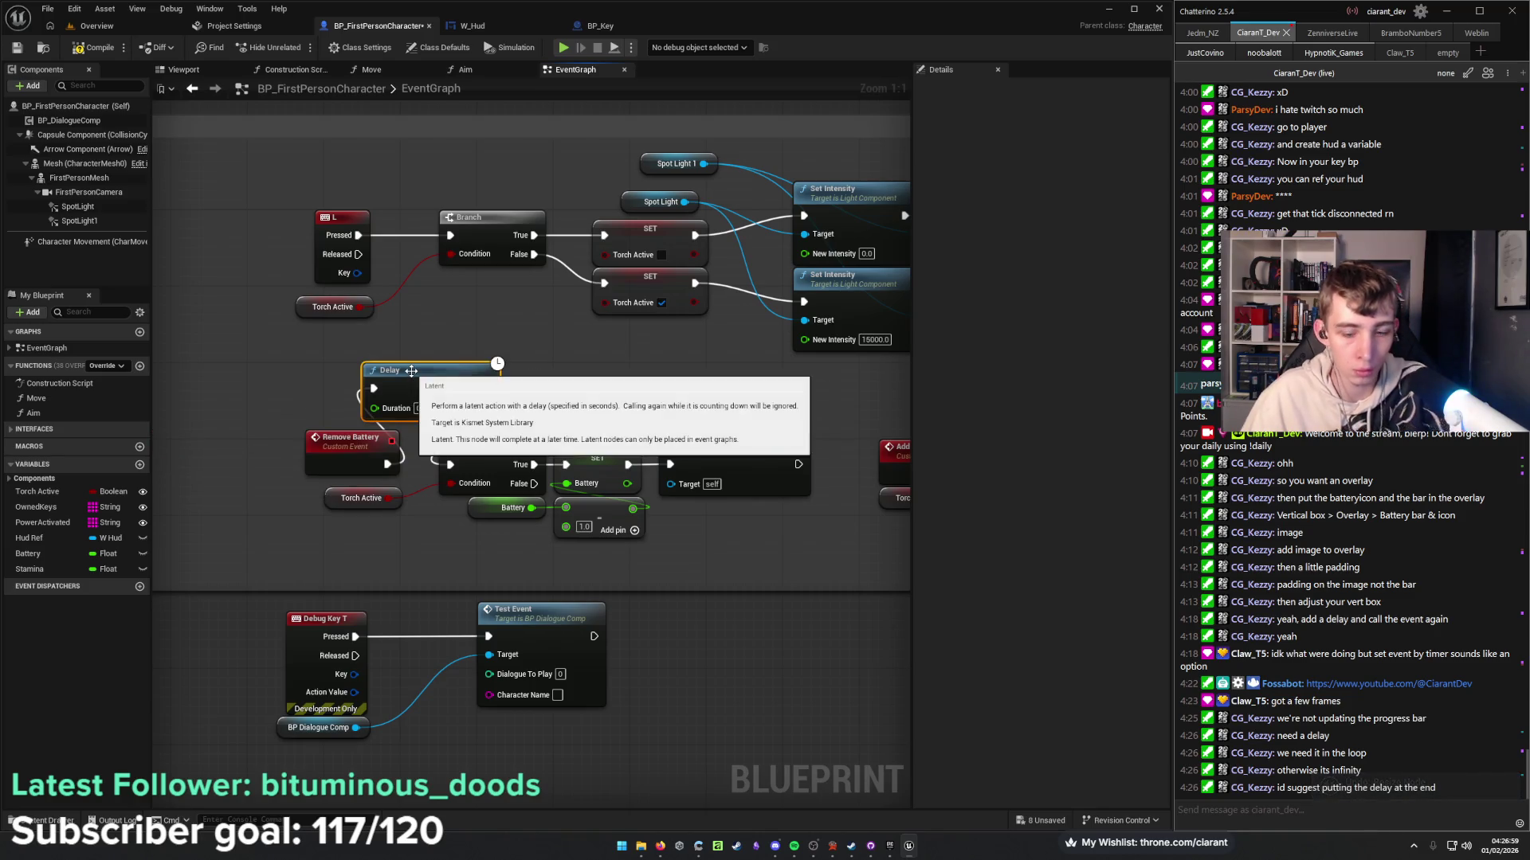
pyautogui.hotkey('ctrl', 'z')
pyautogui.moveTo(387, 464); pyautogui.dragTo(461, 467)
# Rearrange the Remove Battery nodes and insert a Delay just before the recursive Remove Battery call.
pyautogui.moveTo(676, 527)
pyautogui.mouseDown()
pyautogui.moveTo(552, 470)
pyautogui.moveTo(303, 413)
pyautogui.mouseUp()
pyautogui.moveTo(681, 461)
pyautogui.mouseDown()
pyautogui.moveTo(451, 451)
pyautogui.moveTo(384, 466)
pyautogui.mouseUp()
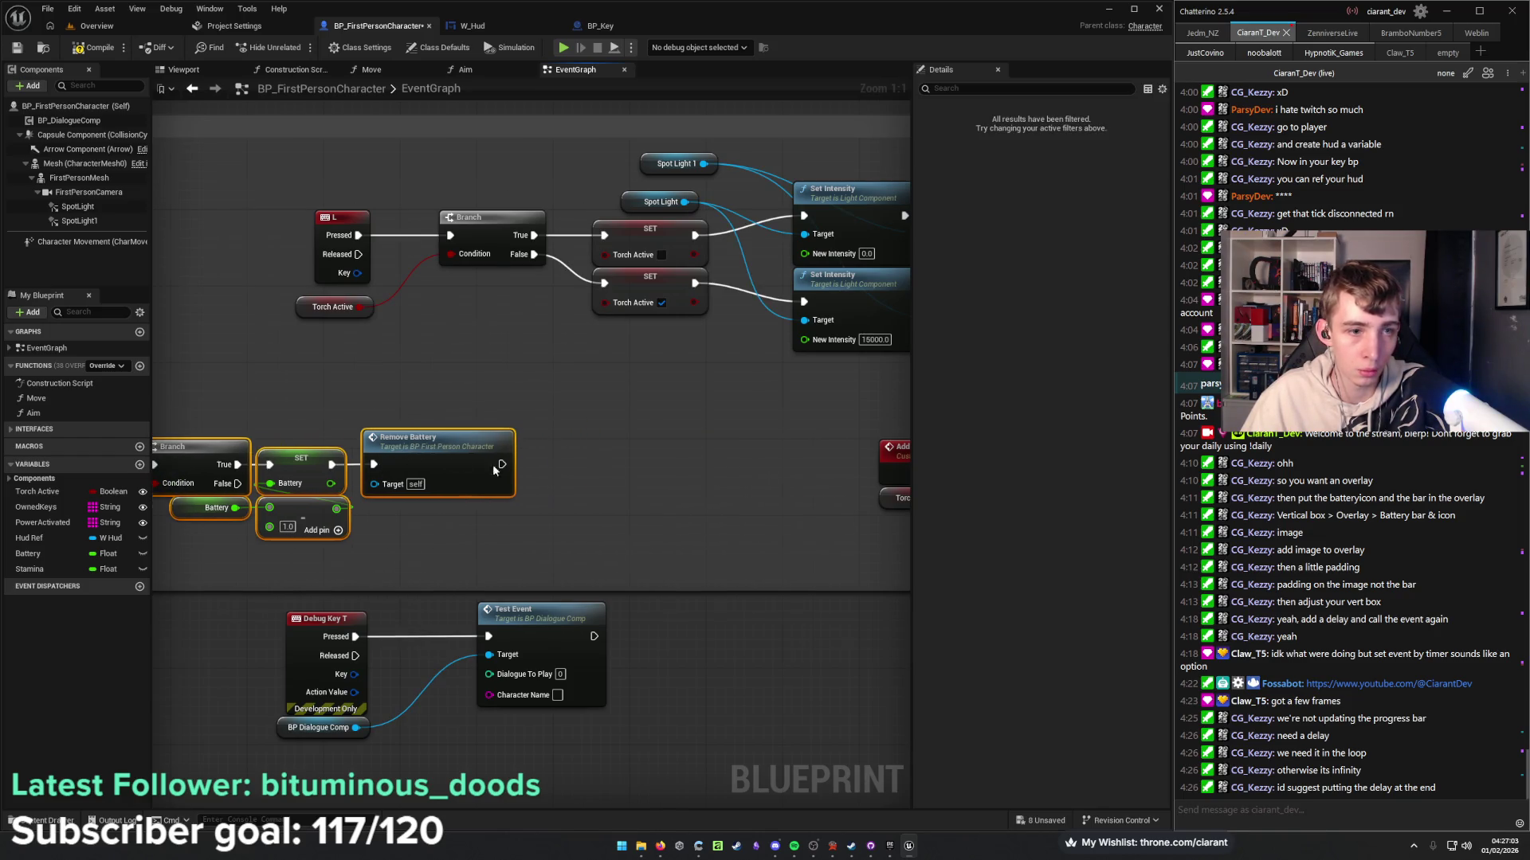
pyautogui.moveTo(178, 522); pyautogui.dragTo(281, 541)
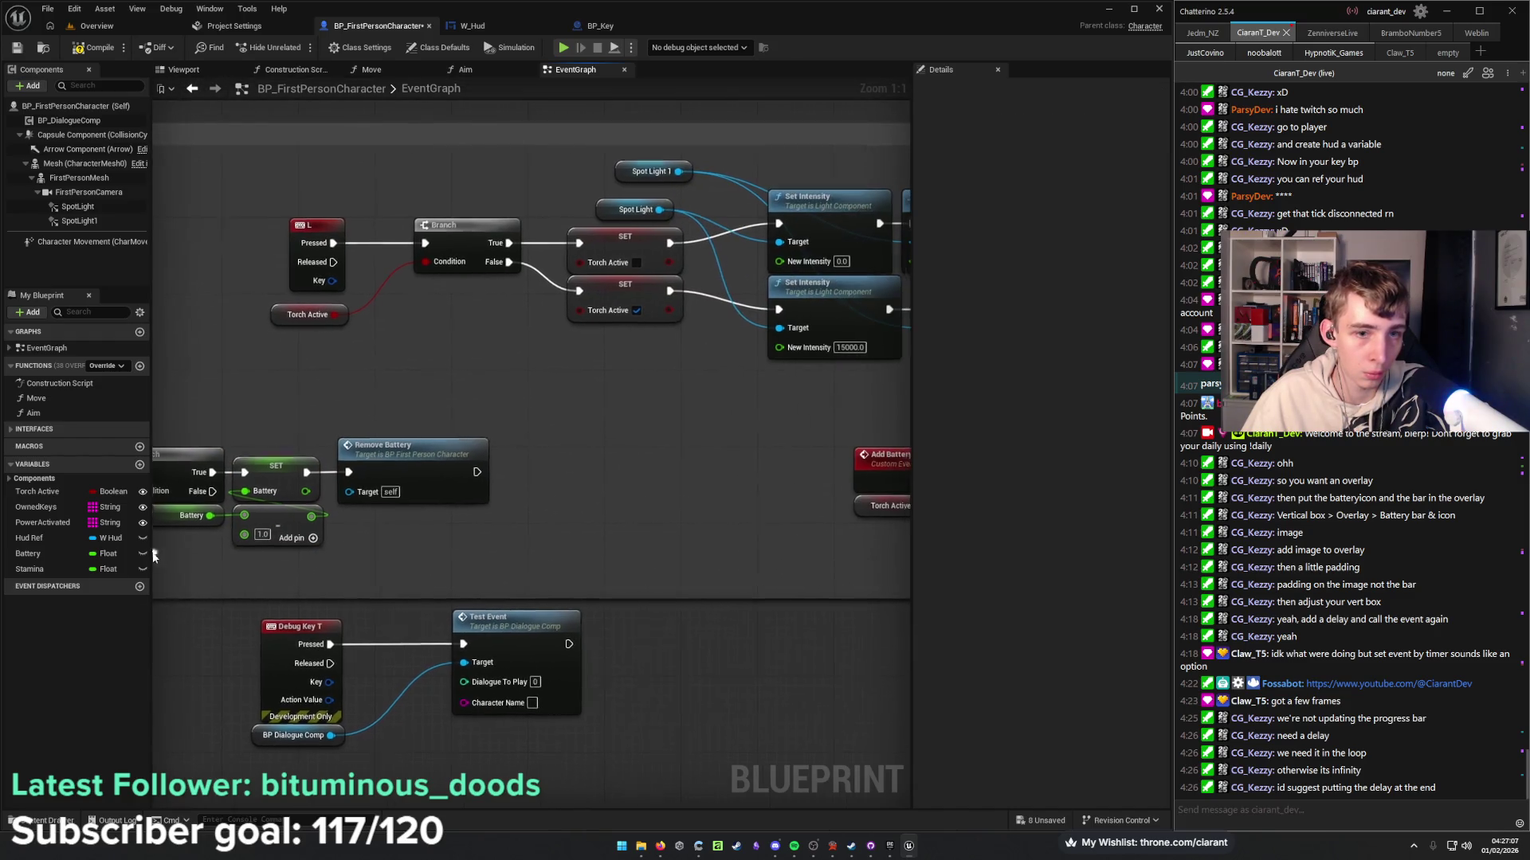
pyautogui.moveTo(308, 453); pyautogui.dragTo(424, 454)
pyautogui.click(331, 451)
pyautogui.moveTo(451, 472); pyautogui.dragTo(523, 458)
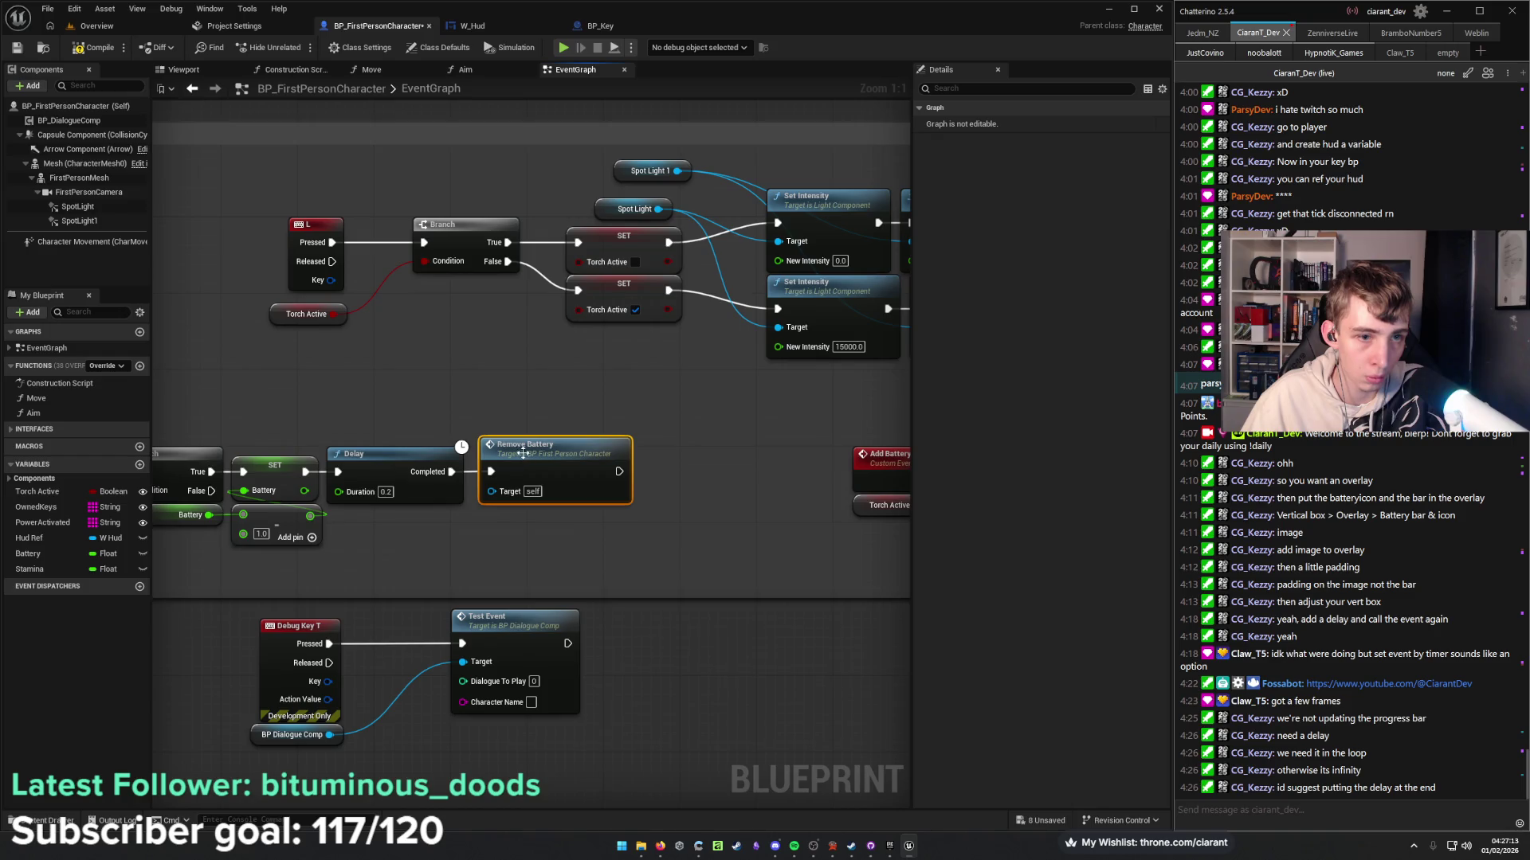
# Add a Delay after the SET Battery node in the Add Battery chain, then compile the blueprint.
pyautogui.moveTo(436, 546)
pyautogui.mouseDown()
pyautogui.moveTo(606, 527)
pyautogui.moveTo(239, 518)
pyautogui.moveTo(441, 523)
pyautogui.mouseUp()
pyautogui.moveTo(559, 524)
pyautogui.mouseDown()
pyautogui.moveTo(313, 408)
pyautogui.moveTo(608, 389)
pyautogui.mouseUp()
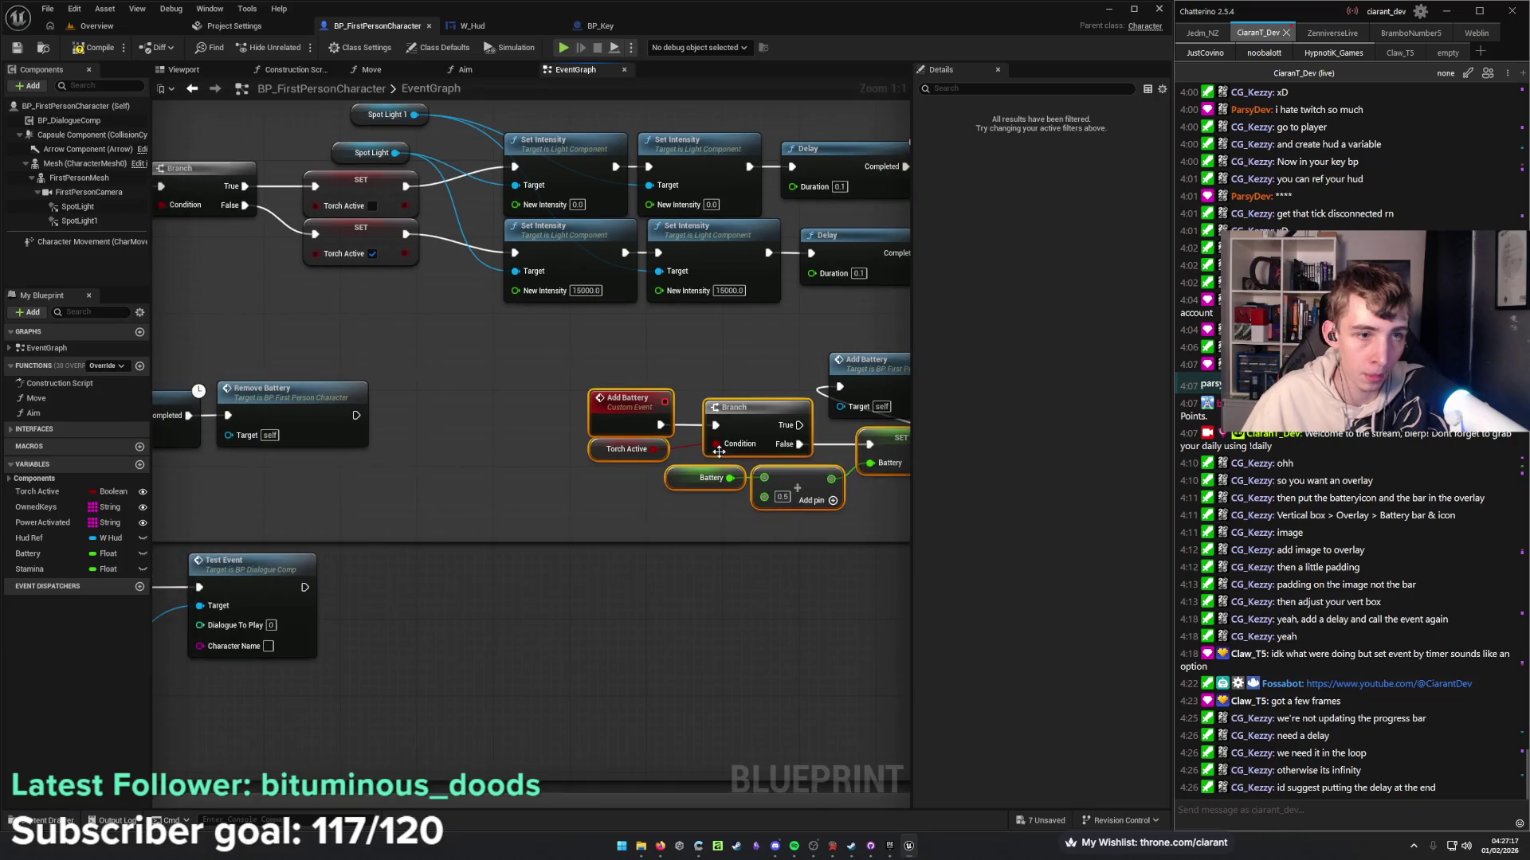
pyautogui.moveTo(758, 413); pyautogui.dragTo(362, 410)
pyautogui.moveTo(669, 374); pyautogui.dragTo(777, 430)
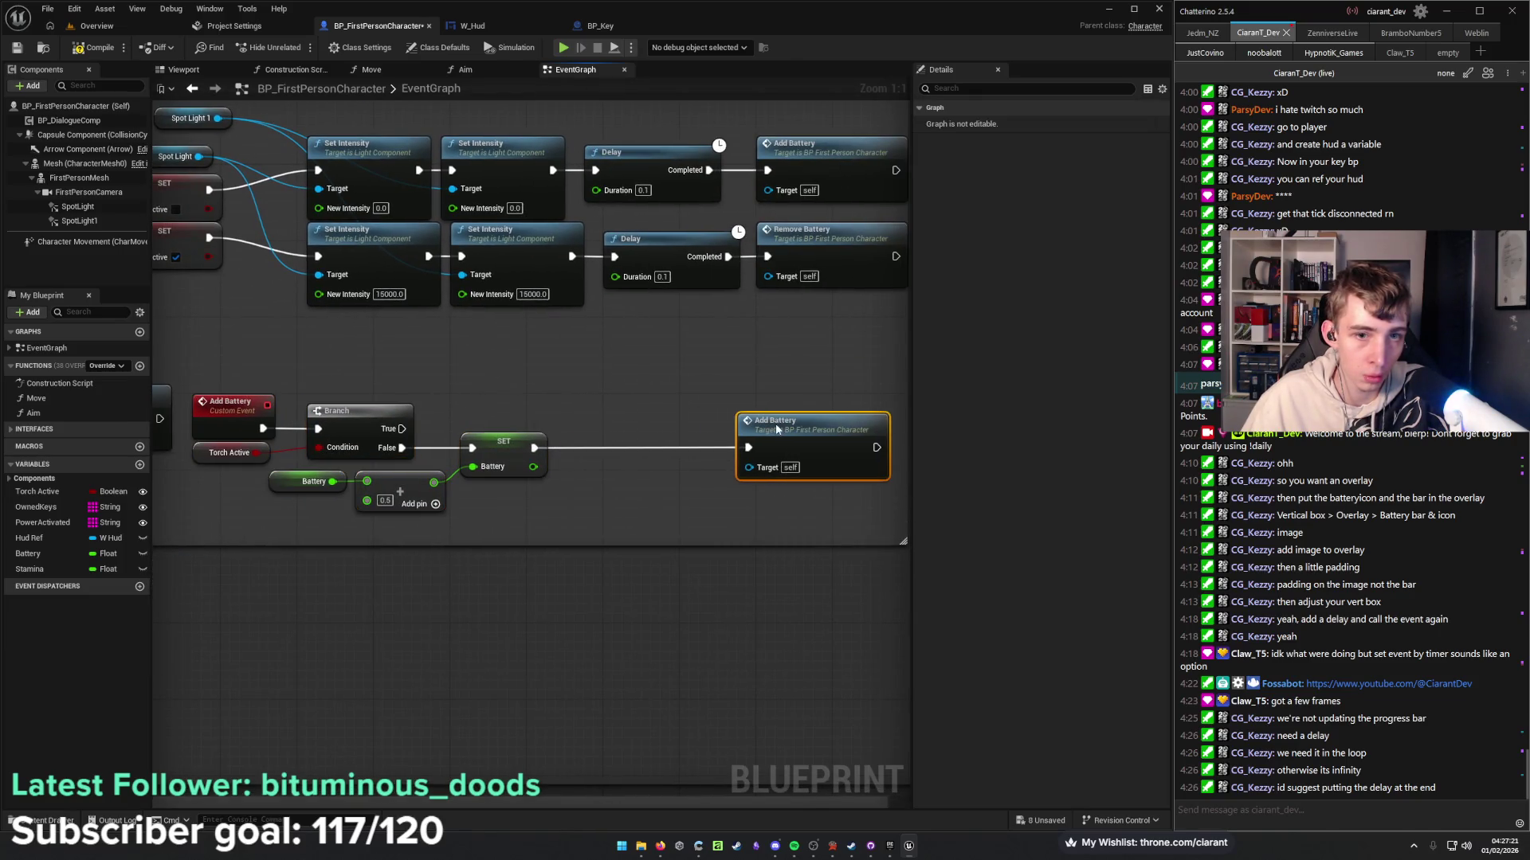
pyautogui.moveTo(533, 448); pyautogui.dragTo(570, 448)
pyautogui.write('delay')
pyautogui.press('Return')
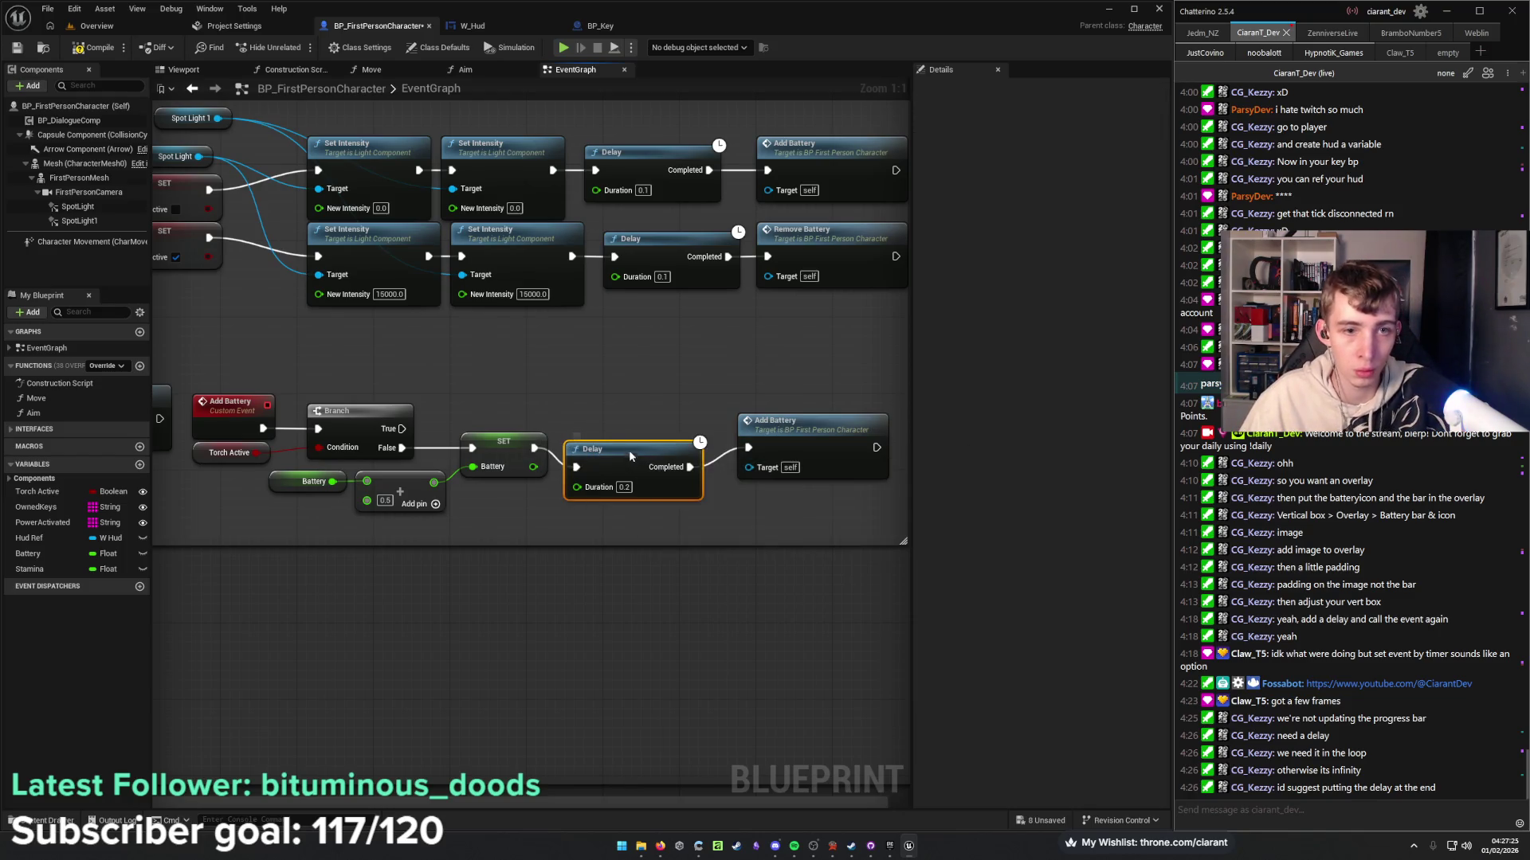
pyautogui.moveTo(628, 458); pyautogui.dragTo(628, 439)
pyautogui.click(637, 505)
pyautogui.moveTo(637, 505); pyautogui.dragTo(1189, 487)
pyautogui.click(95, 47)
# Run a play-in-editor test of the delayed battery loops, stop it, and switch to W_Hud.
pyautogui.click(96, 26)
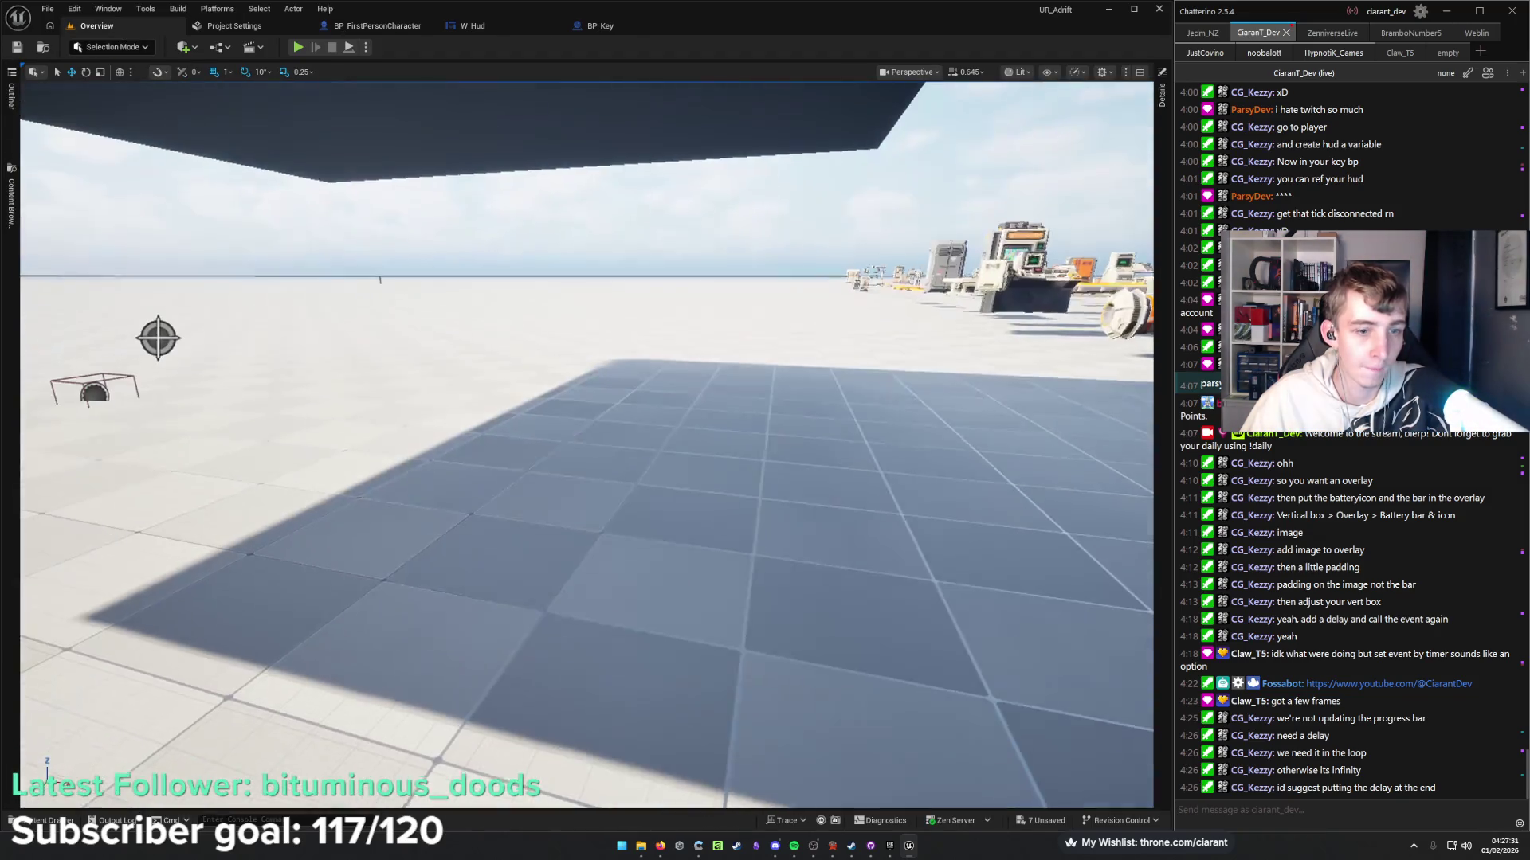
pyautogui.hotkey('alt', 'p')
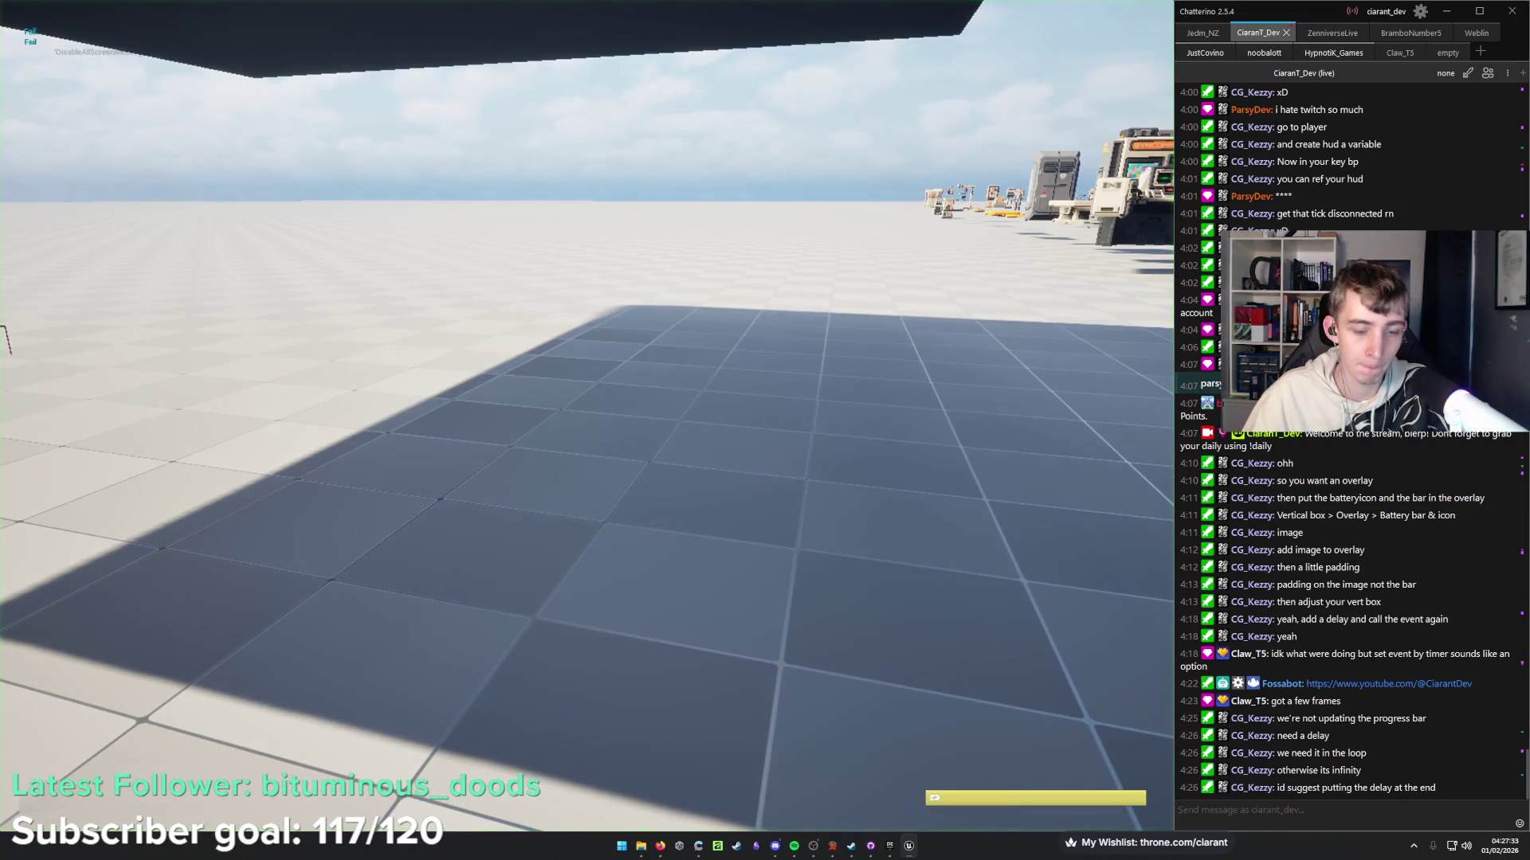
pyautogui.press('s')
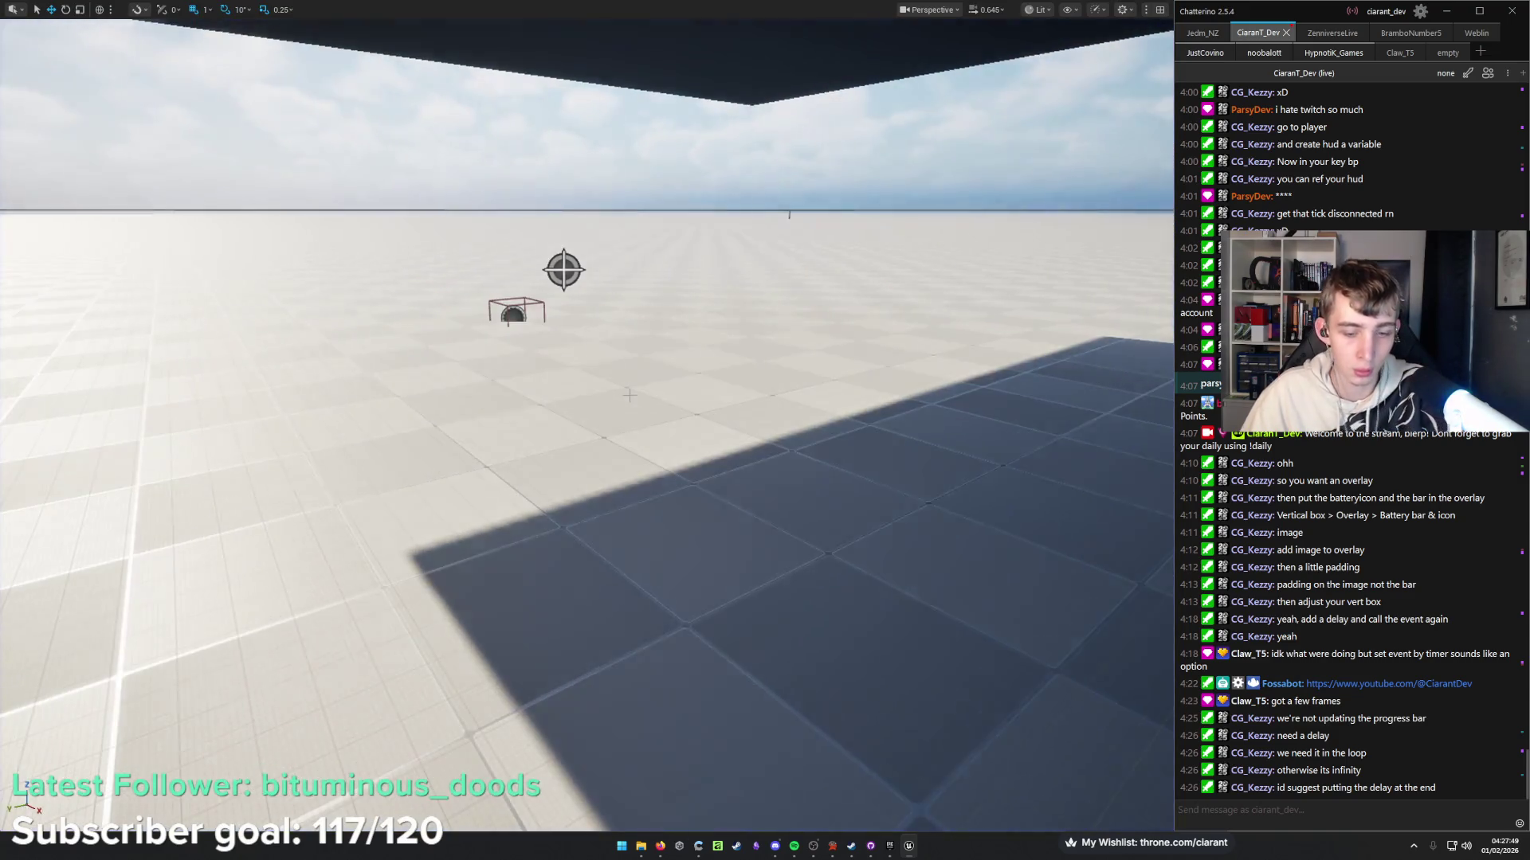
pyautogui.press('Escape')
pyautogui.click(472, 26)
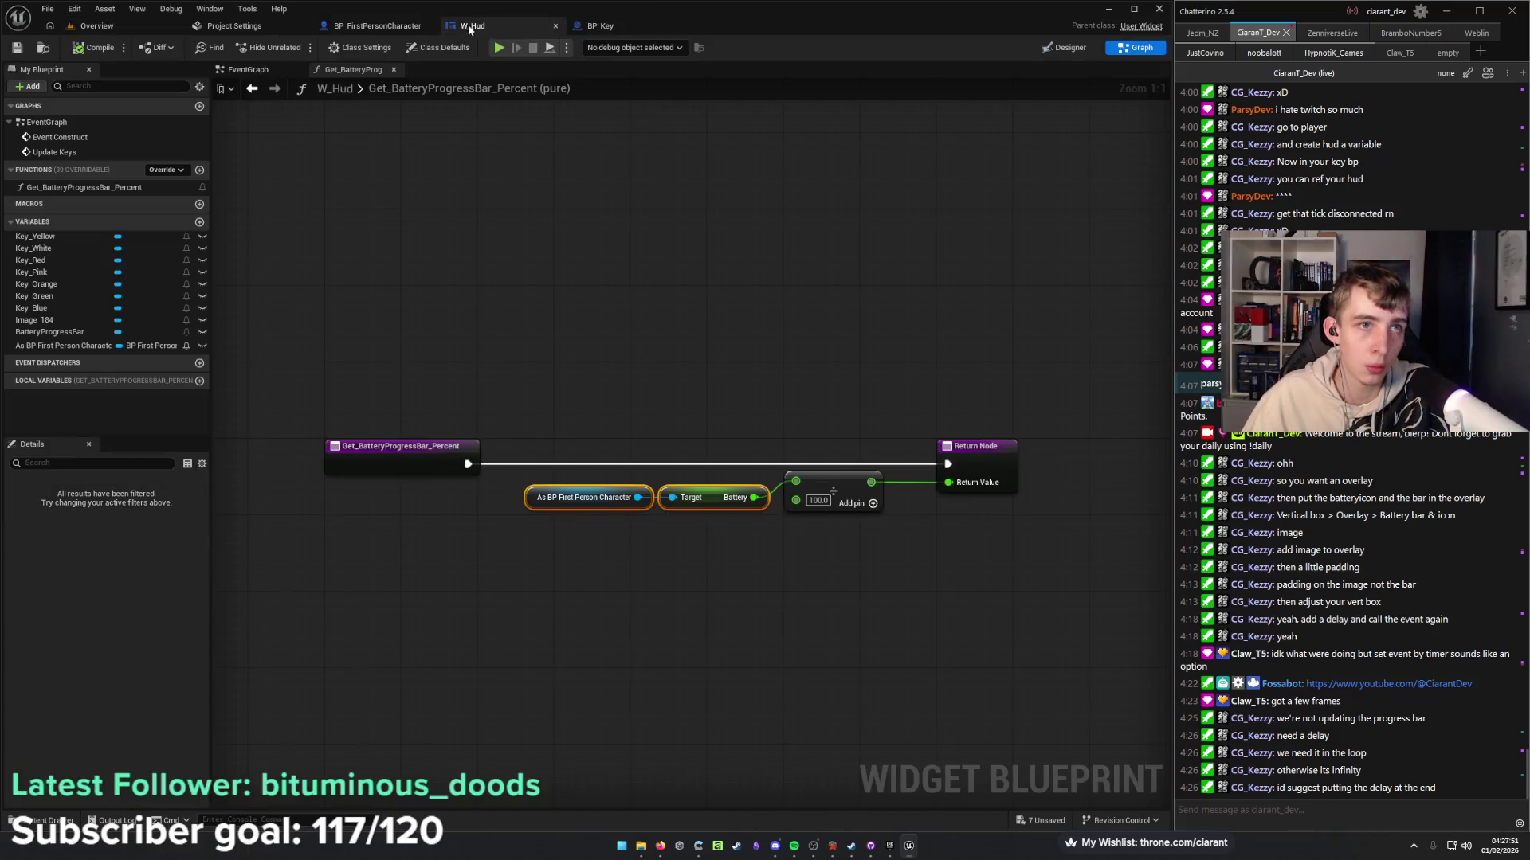
# Return to BP_FirstPersonCharacter's Event Graph and centre the Delay and Add Battery nodes.
pyautogui.click(389, 29)
pyautogui.moveTo(437, 518); pyautogui.dragTo(361, 487)
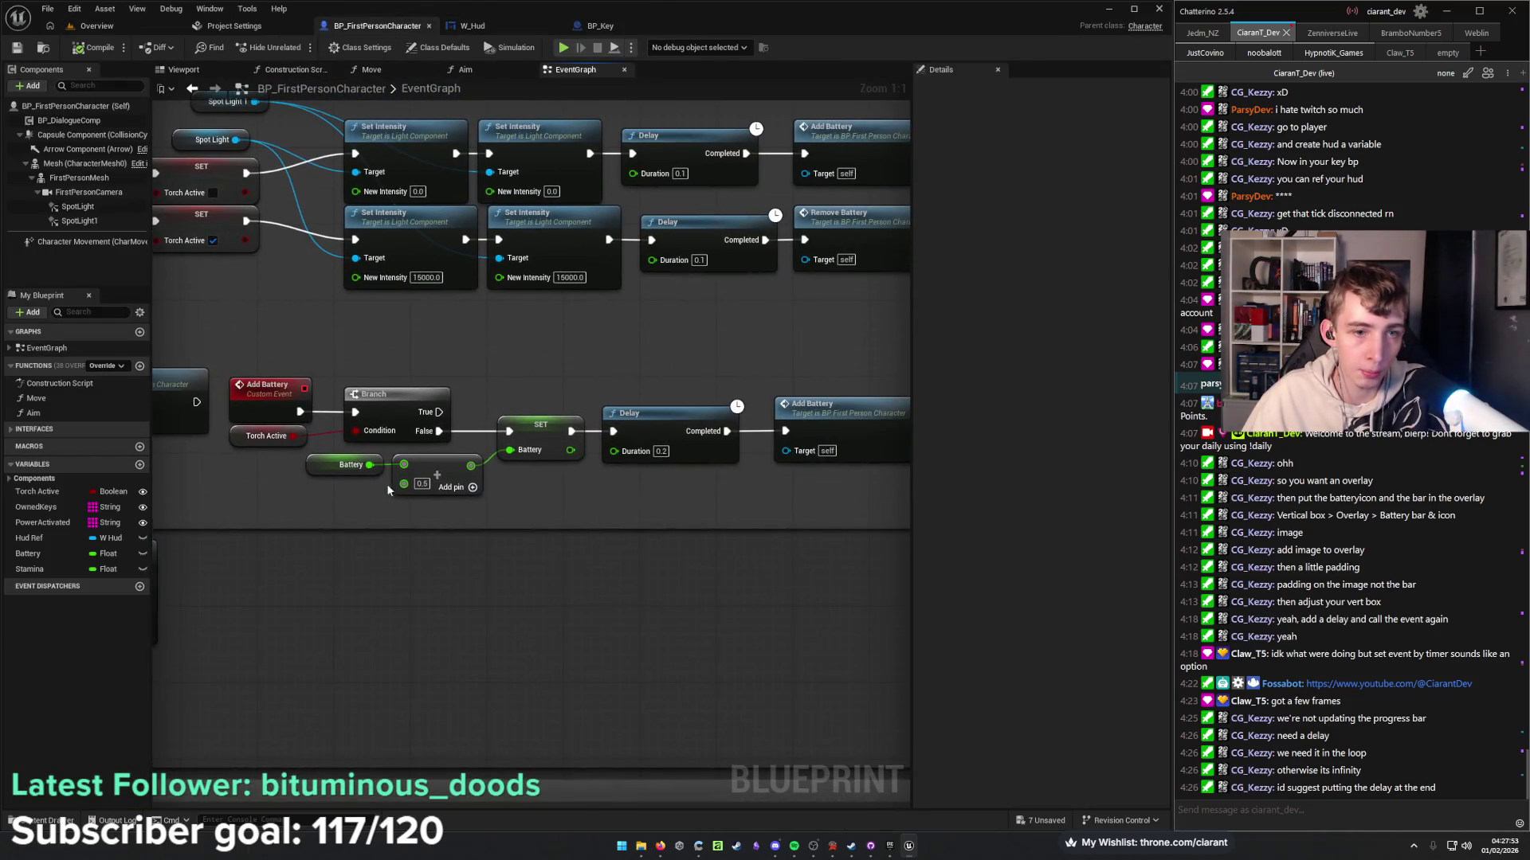
pyautogui.moveTo(722, 462); pyautogui.dragTo(559, 469)
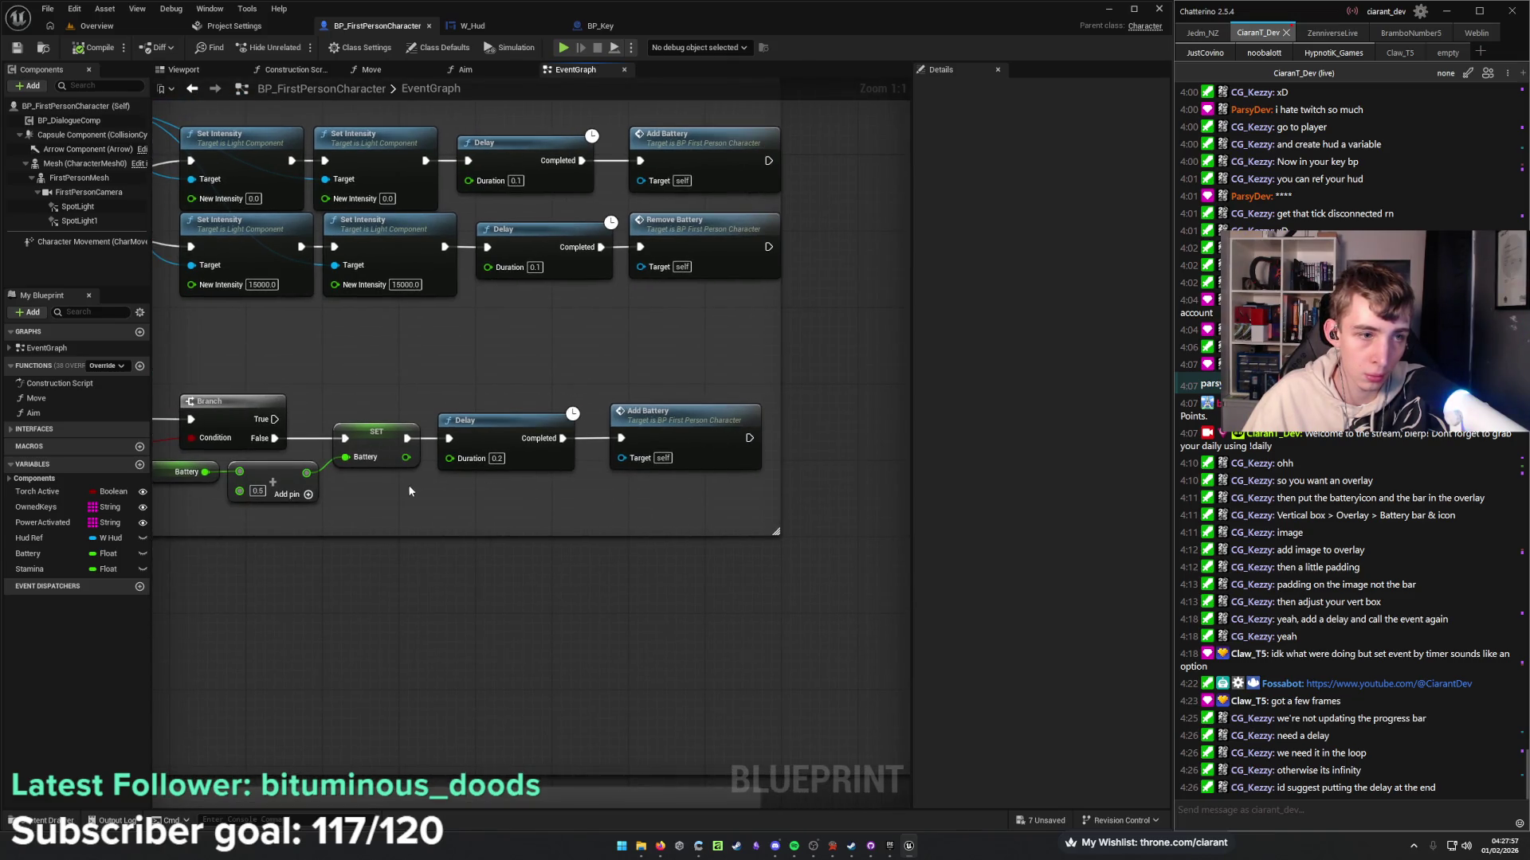
pyautogui.moveTo(409, 491); pyautogui.dragTo(482, 474)
pyautogui.click(255, 455)
pyautogui.moveTo(345, 470); pyautogui.dragTo(591, 484)
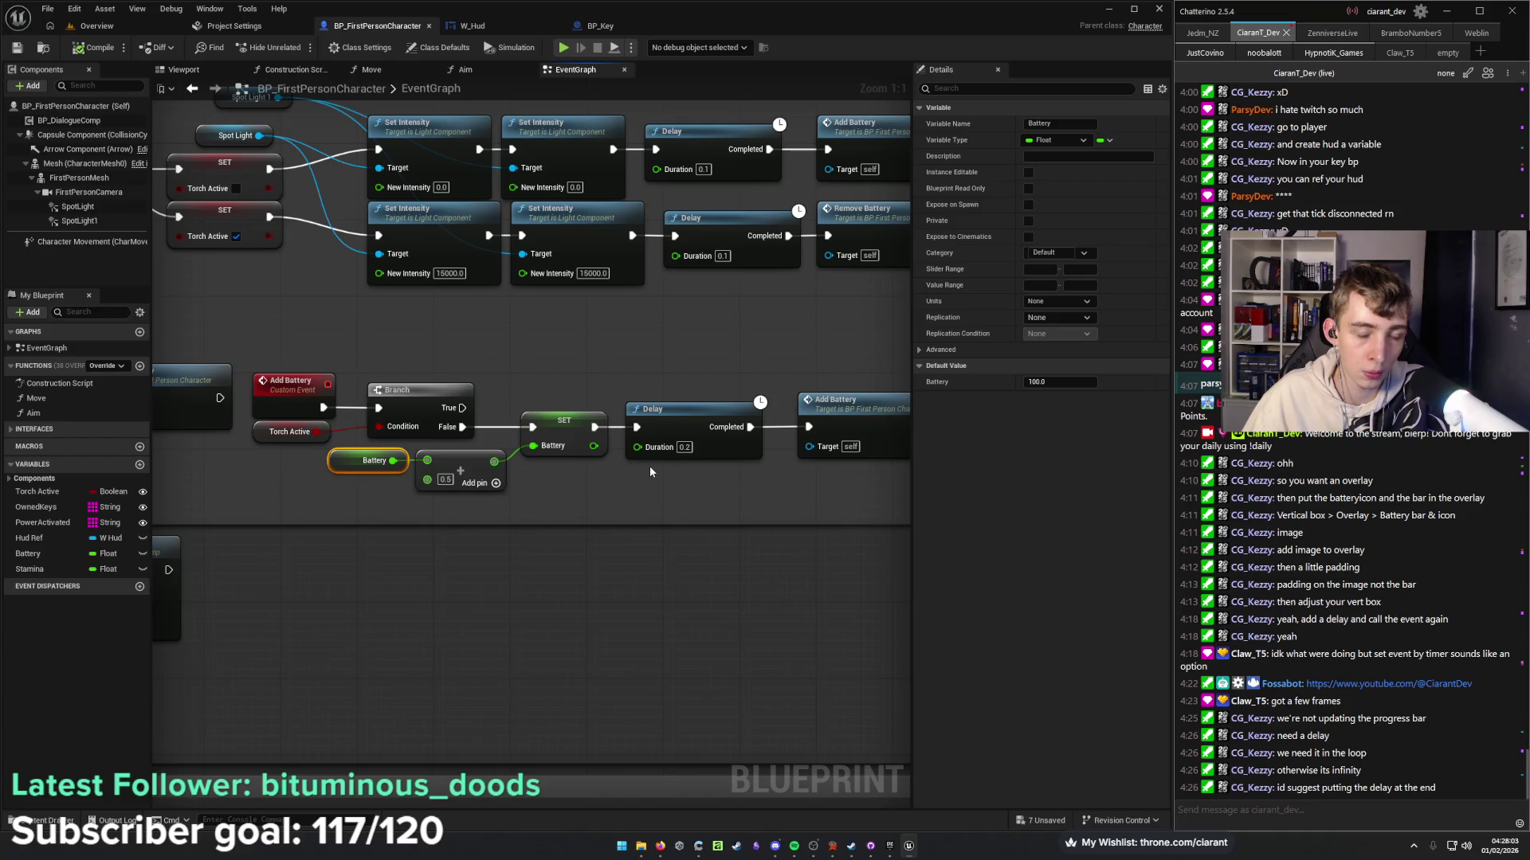
pyautogui.moveTo(650, 471); pyautogui.dragTo(416, 499)
# Add a Clamp (Float) node off the SET Battery value, then delete the Clamp node.
pyautogui.moveTo(319, 451); pyautogui.dragTo(332, 495)
pyautogui.write('clamp')
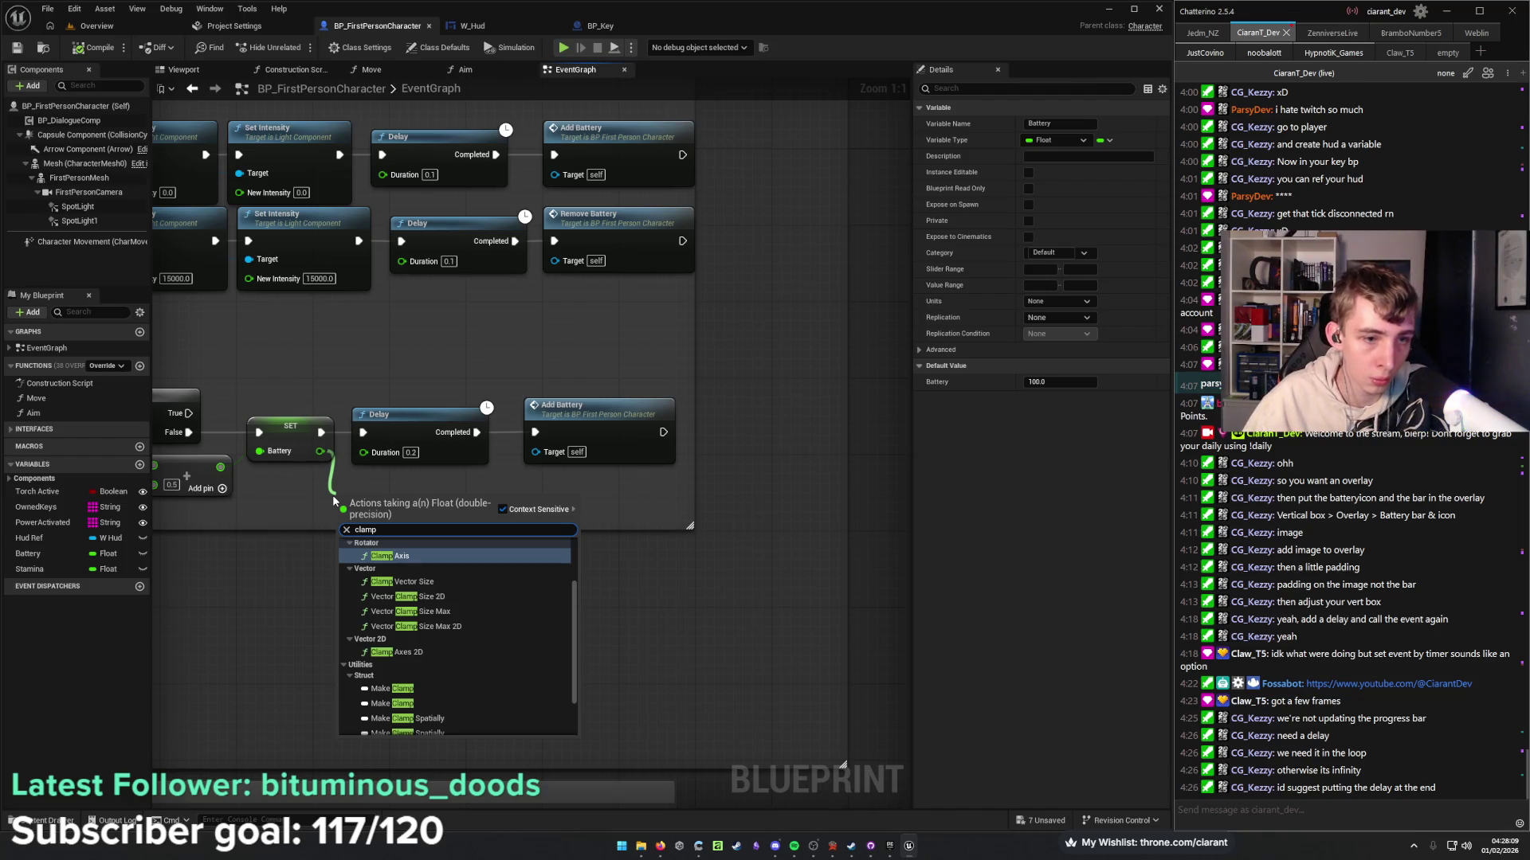
pyautogui.scroll(2, 430, 605)
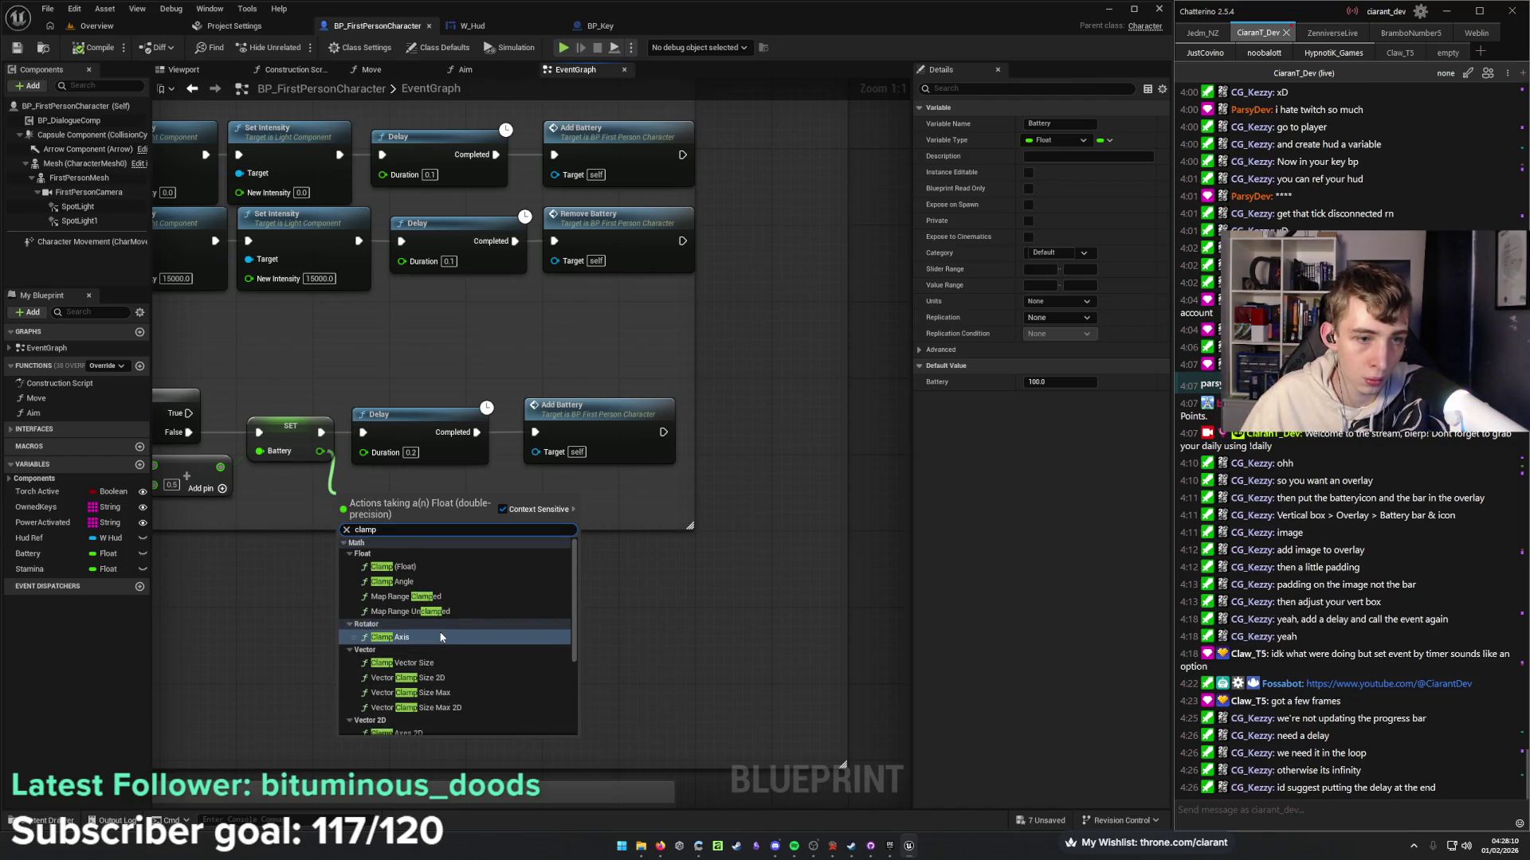
pyautogui.click(450, 567)
pyautogui.moveTo(516, 499)
pyautogui.mouseDown()
pyautogui.moveTo(597, 477)
pyautogui.moveTo(701, 484)
pyautogui.mouseUp()
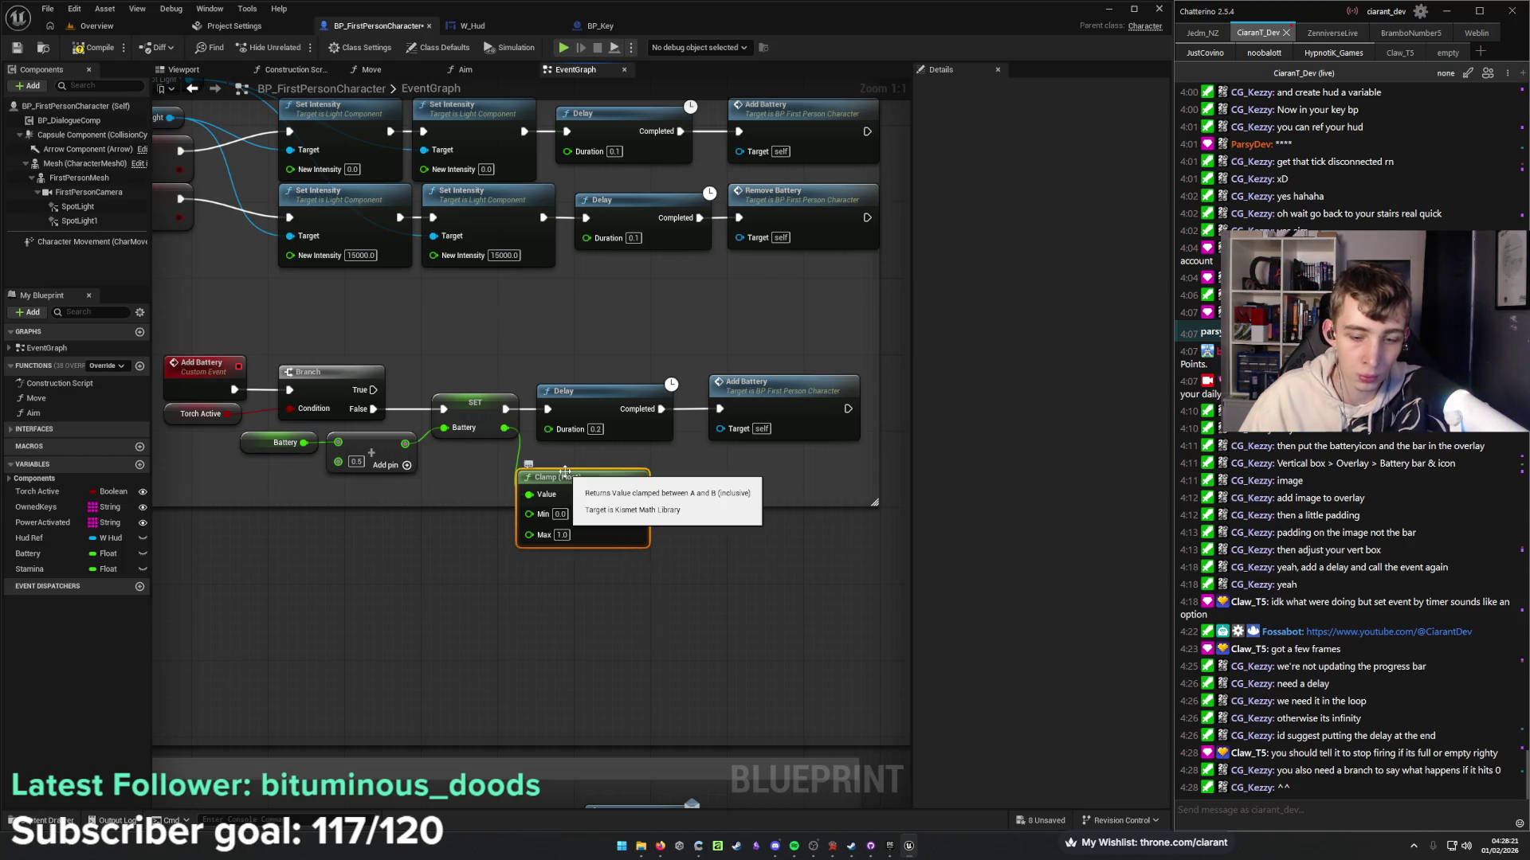
pyautogui.press('Delete')
pyautogui.moveTo(494, 464)
pyautogui.mouseDown()
pyautogui.moveTo(881, 492)
pyautogui.moveTo(644, 486)
pyautogui.moveTo(690, 481)
pyautogui.mouseUp()
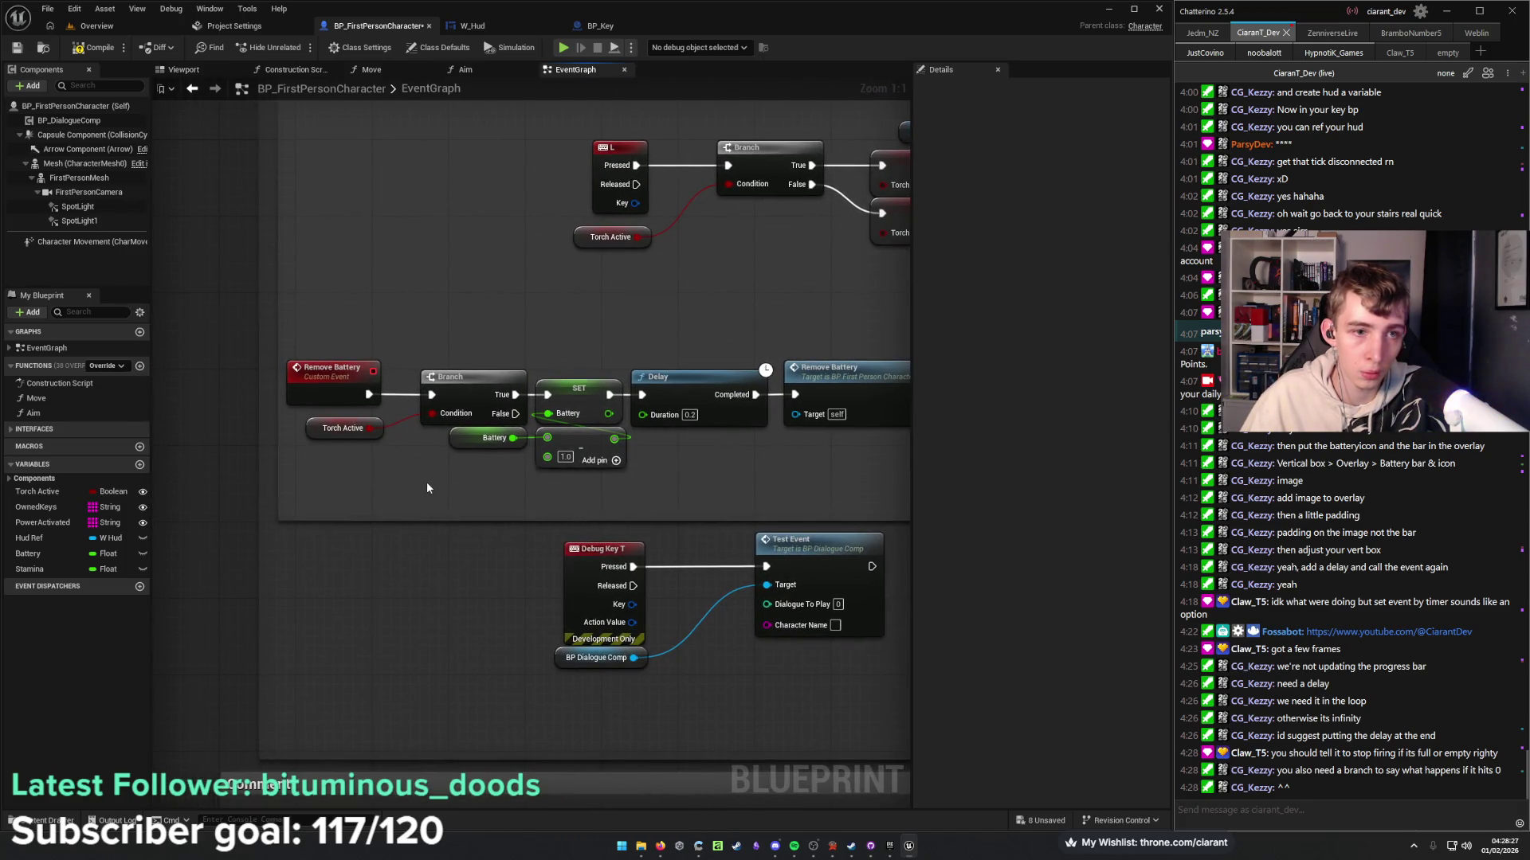
# Create a Boolean variable named CanCharge.
pyautogui.moveTo(427, 481); pyautogui.dragTo(298, 498)
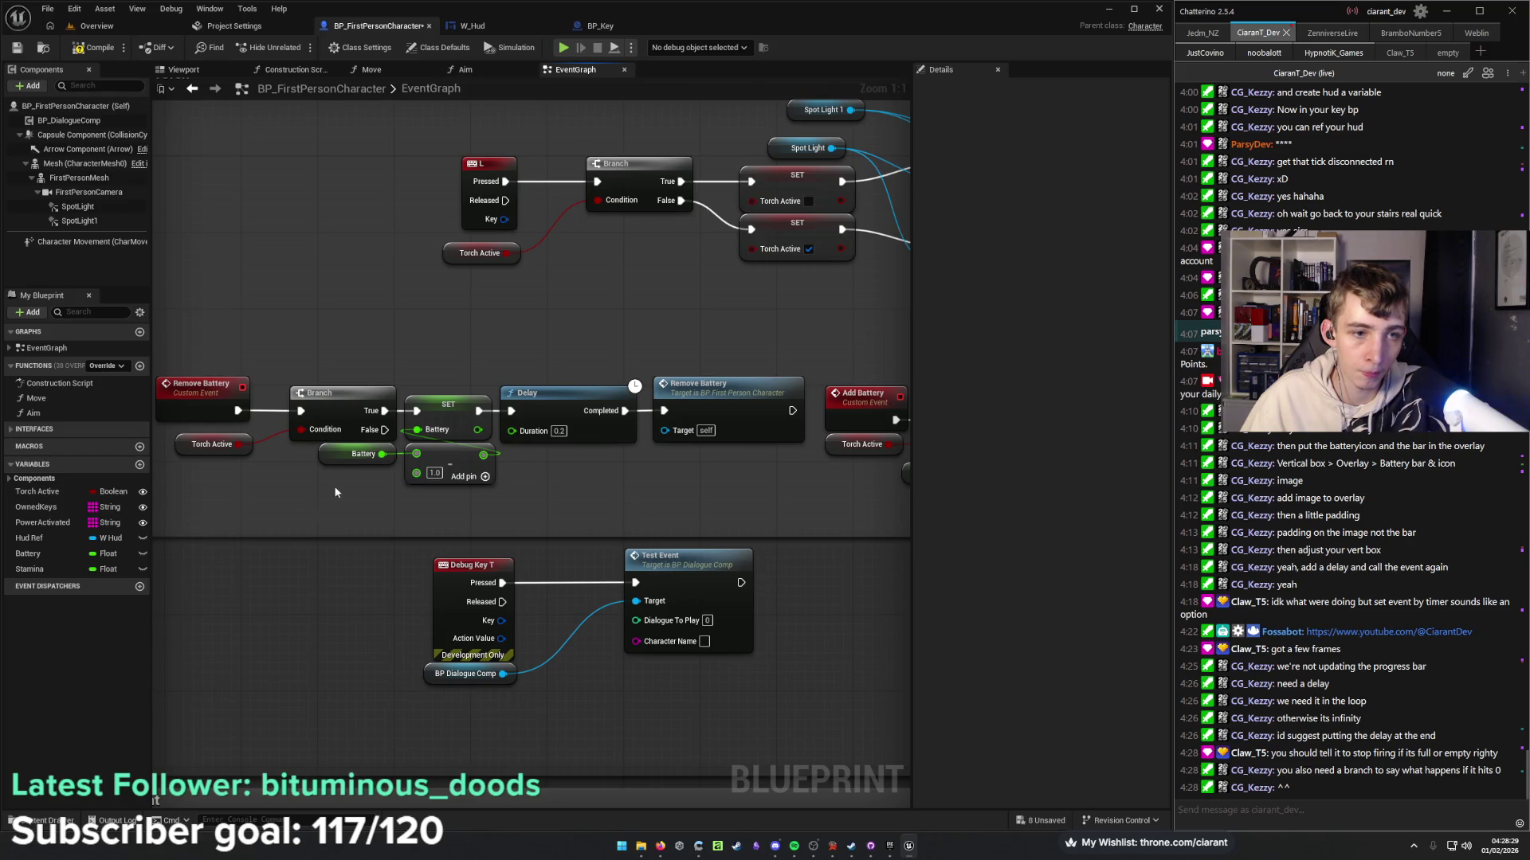
pyautogui.moveTo(614, 502); pyautogui.dragTo(359, 510)
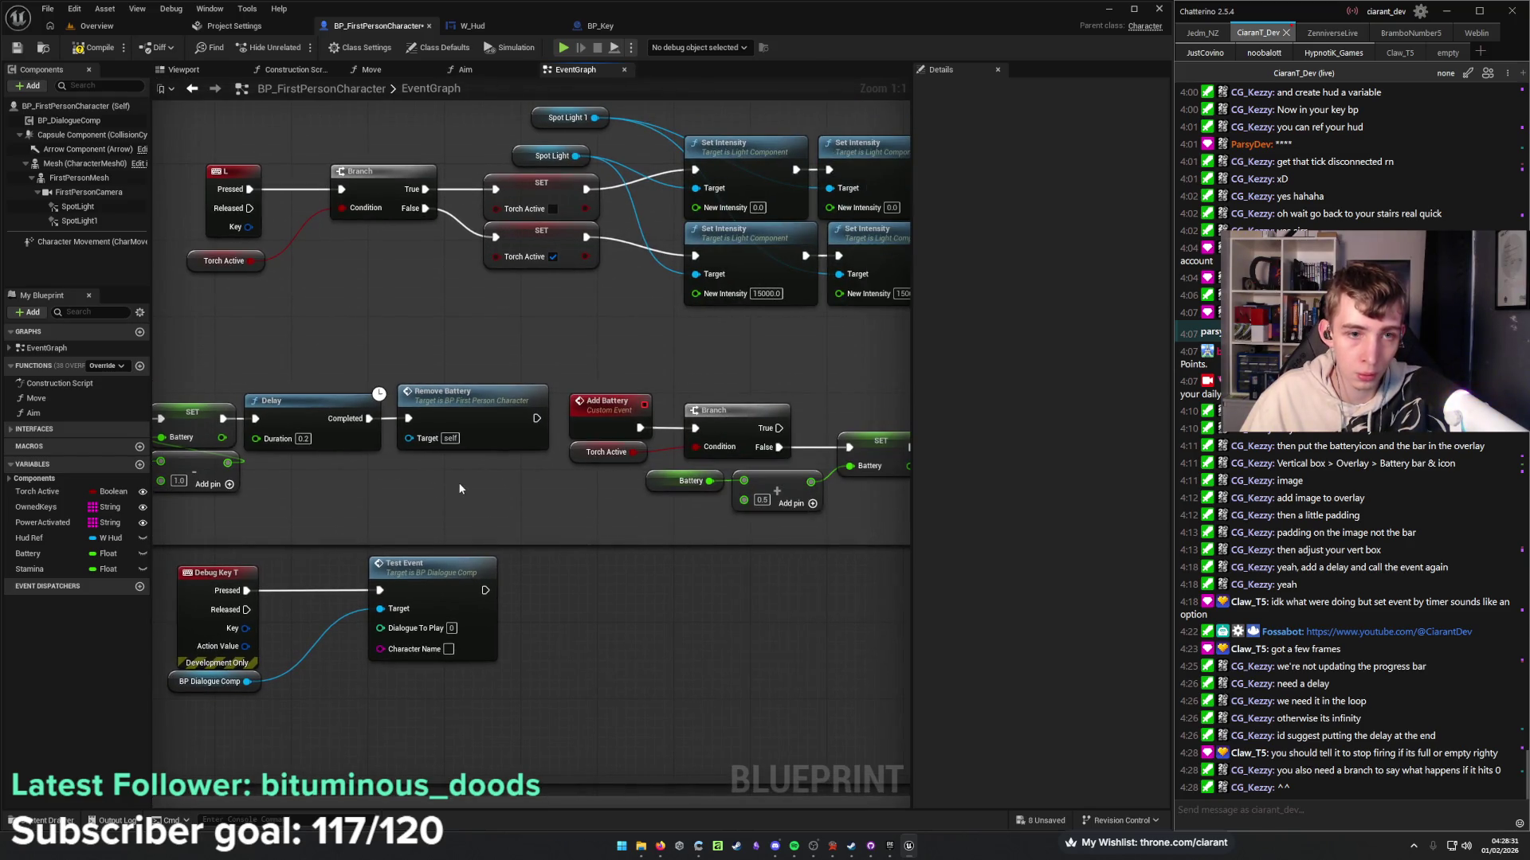
pyautogui.click(139, 465)
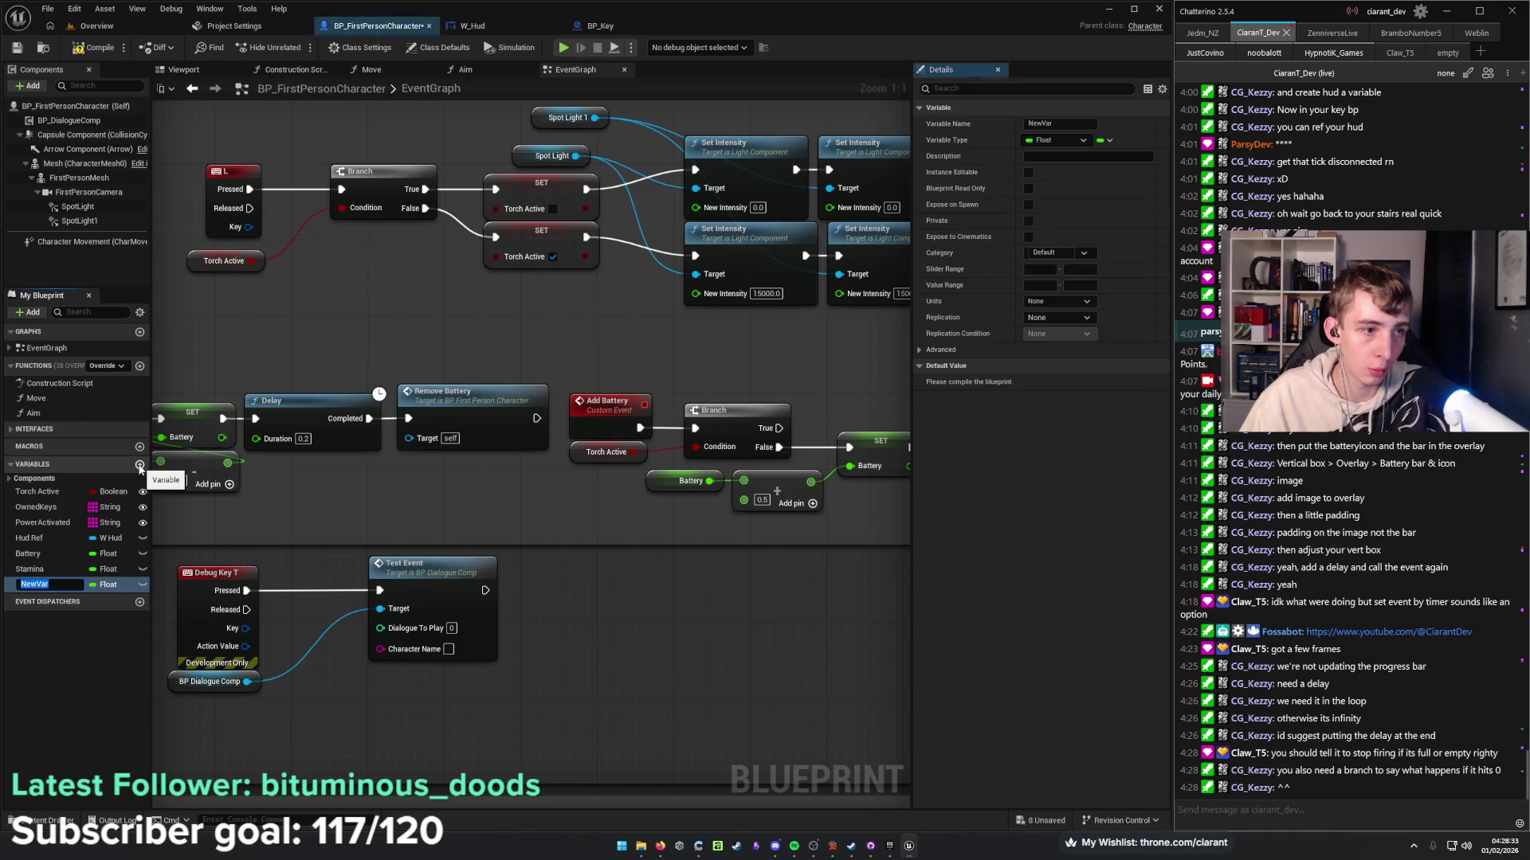
pyautogui.write('CAN')
pyautogui.press('BackSpace')
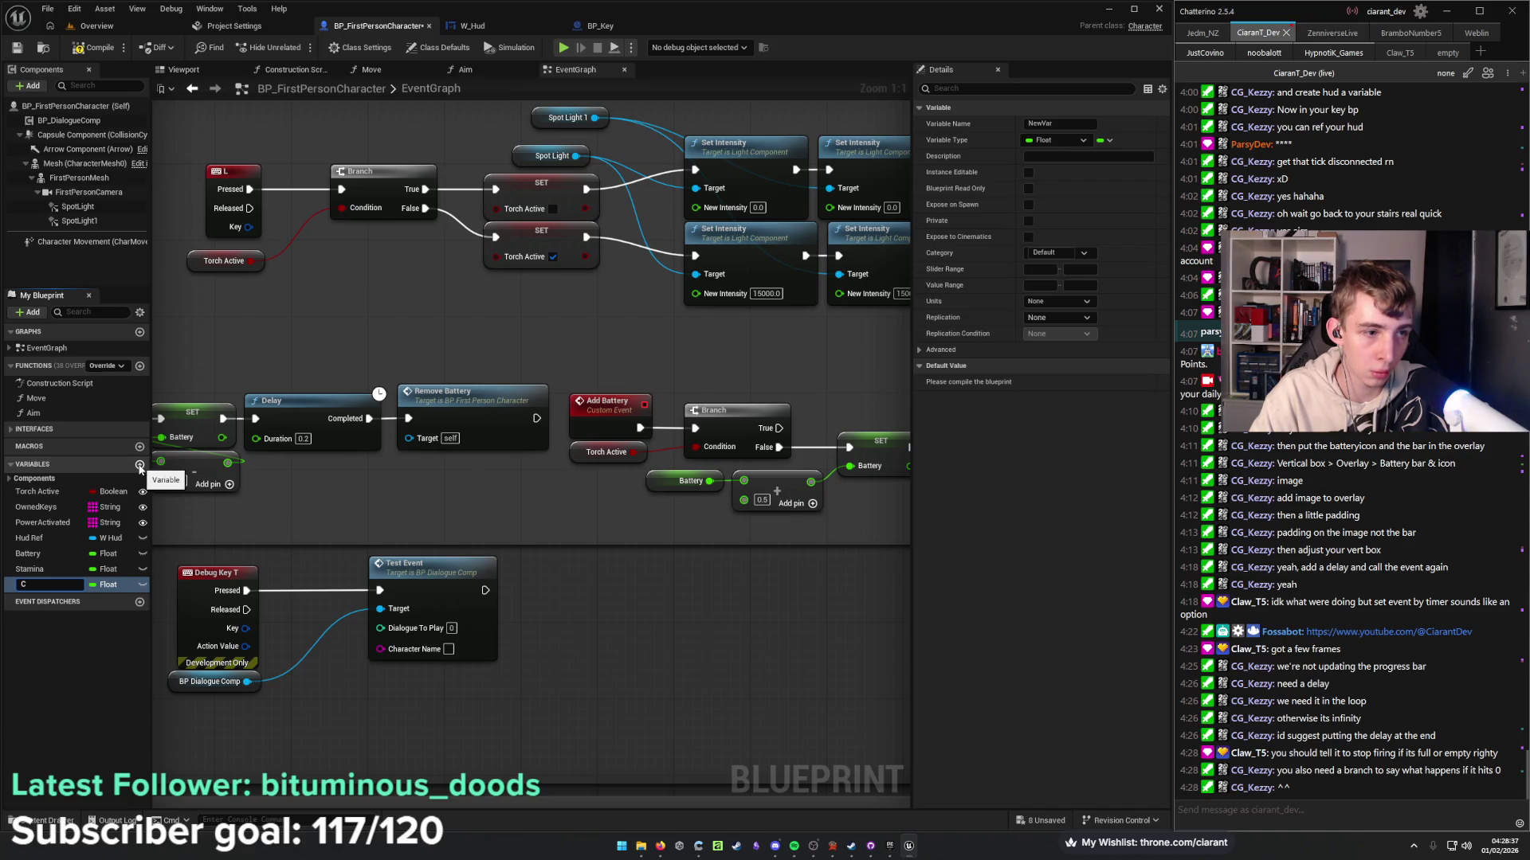
pyautogui.write('c')
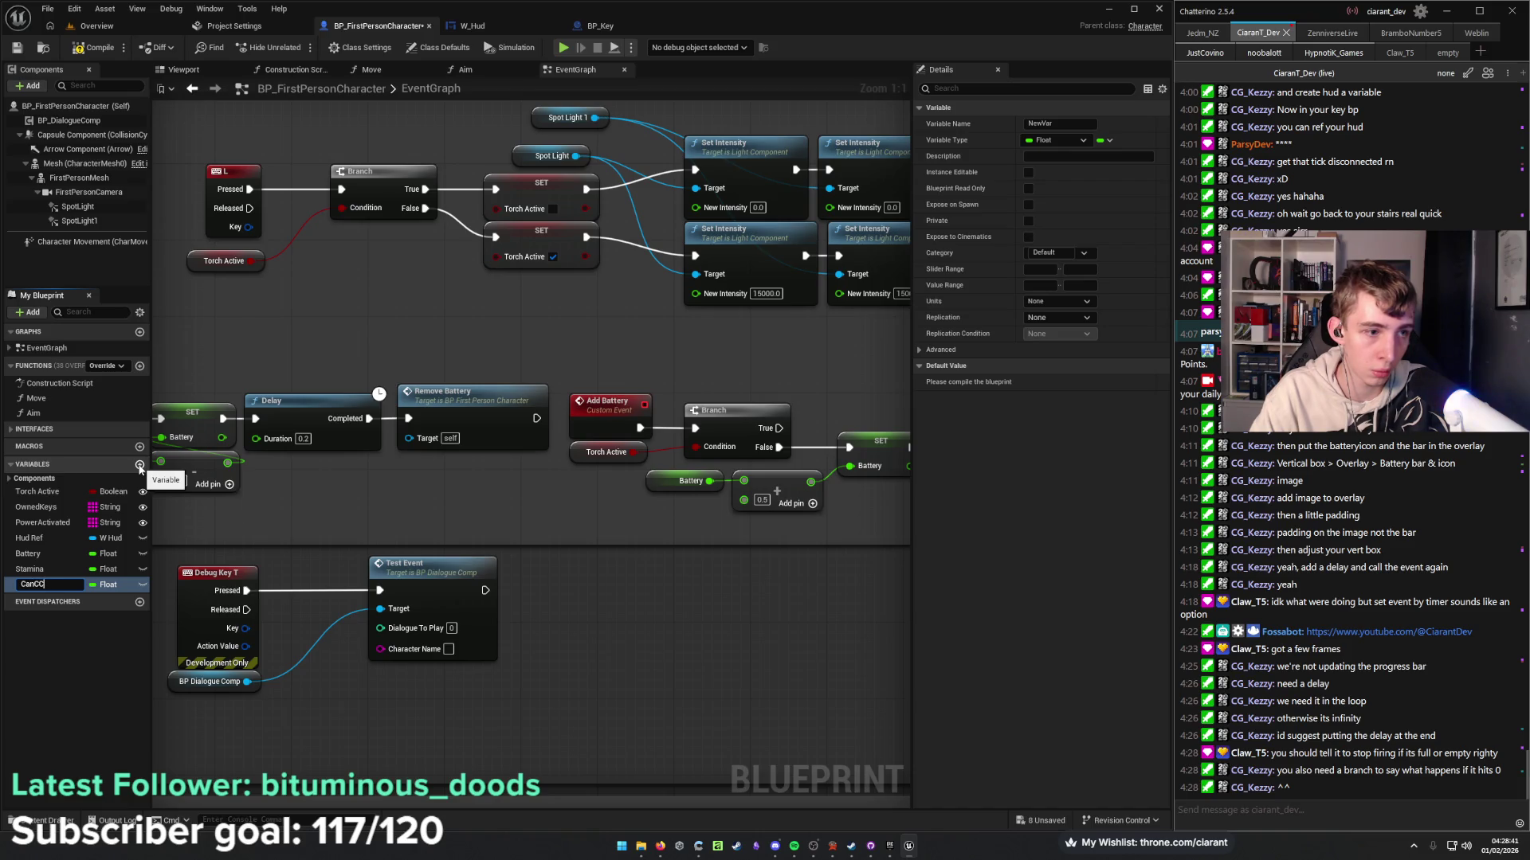
pyautogui.write('e')
pyautogui.press('Return')
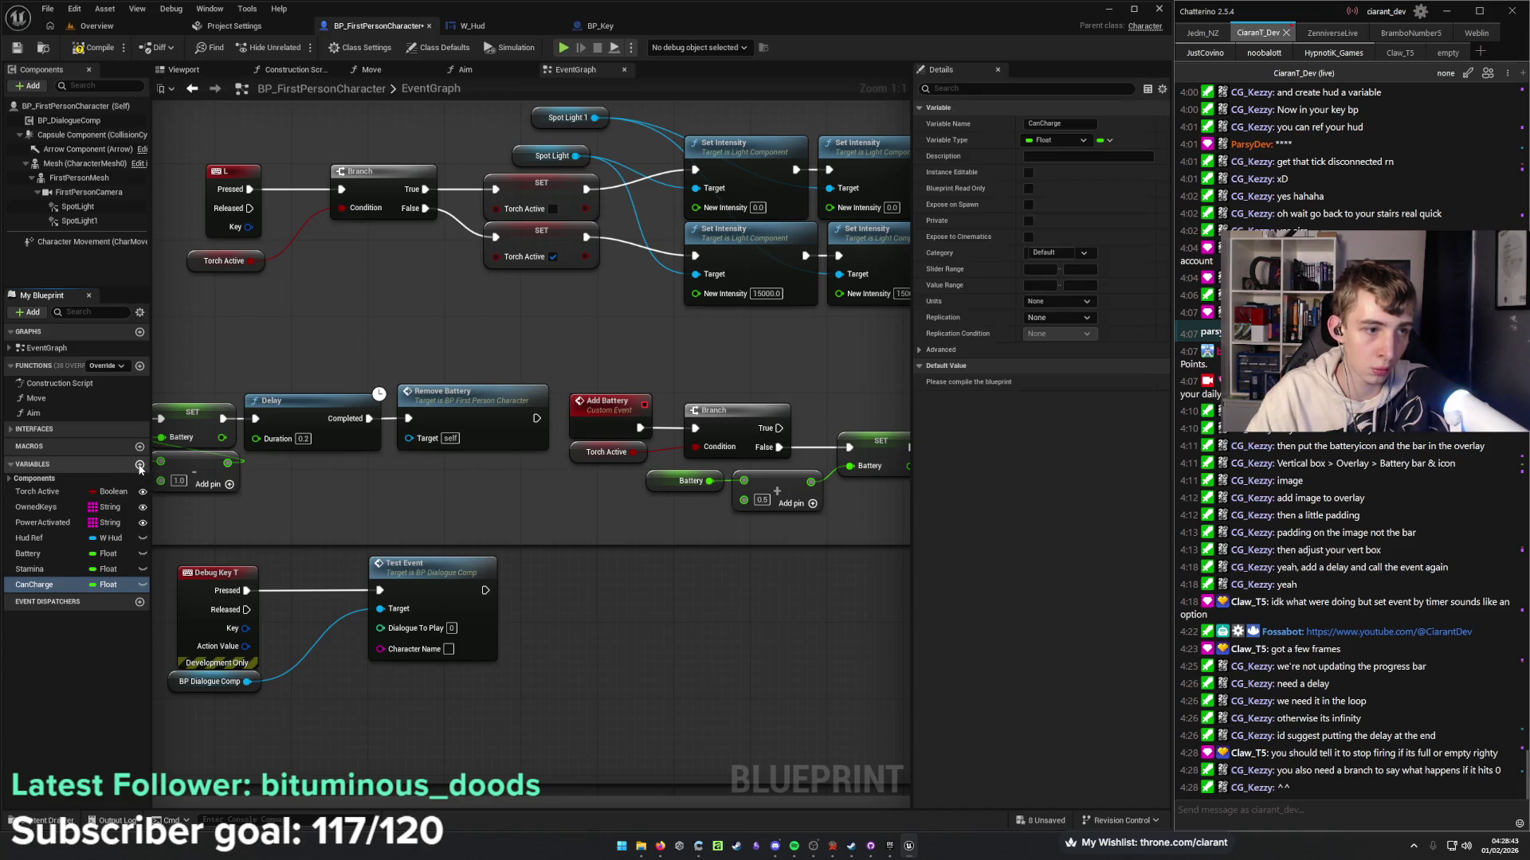
pyautogui.click(114, 587)
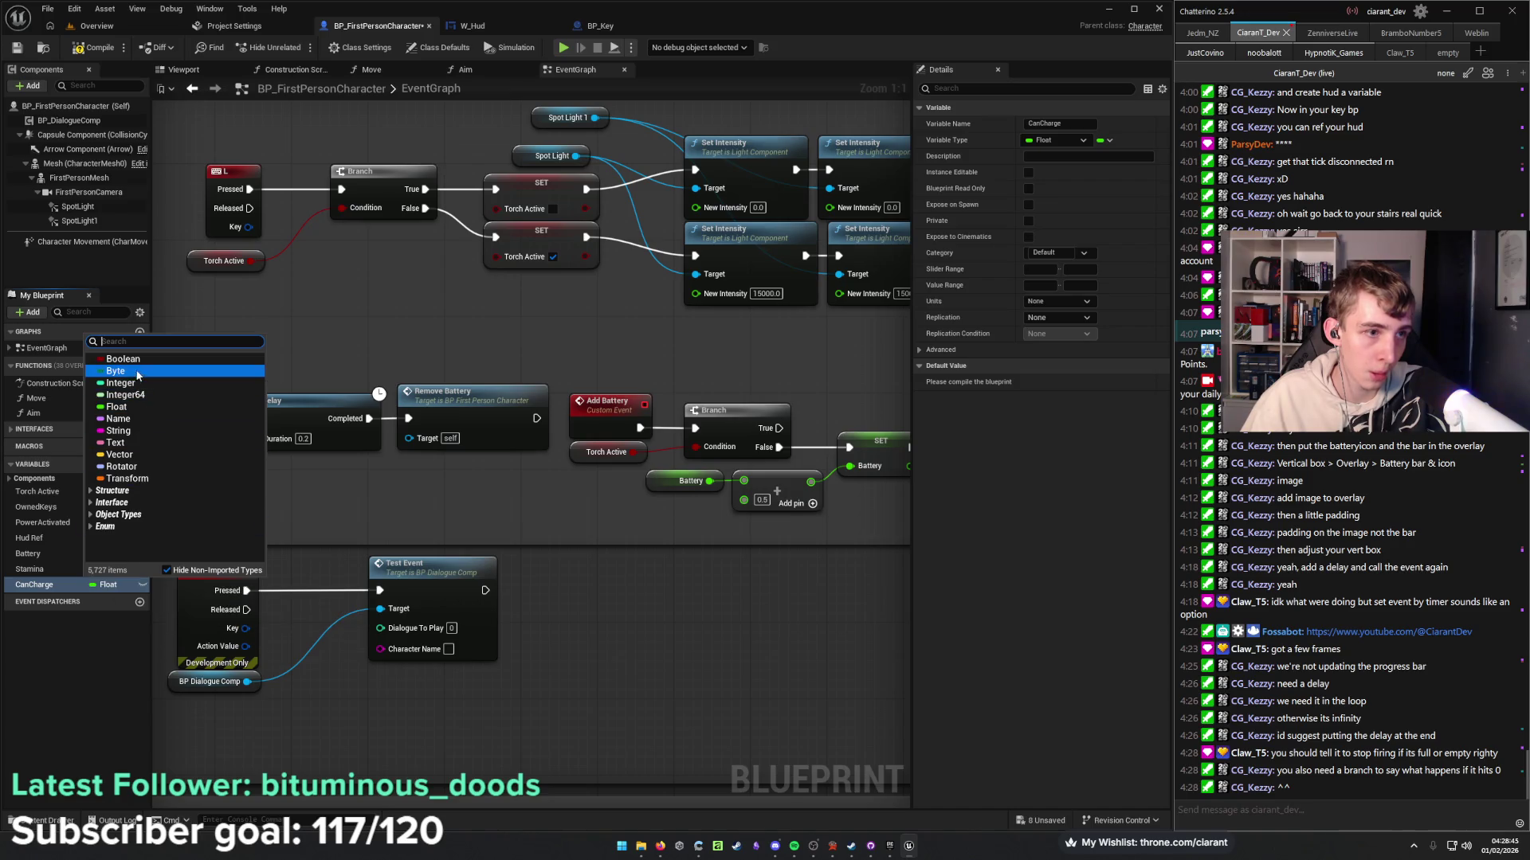
pyautogui.click(120, 360)
pyautogui.click(60, 586)
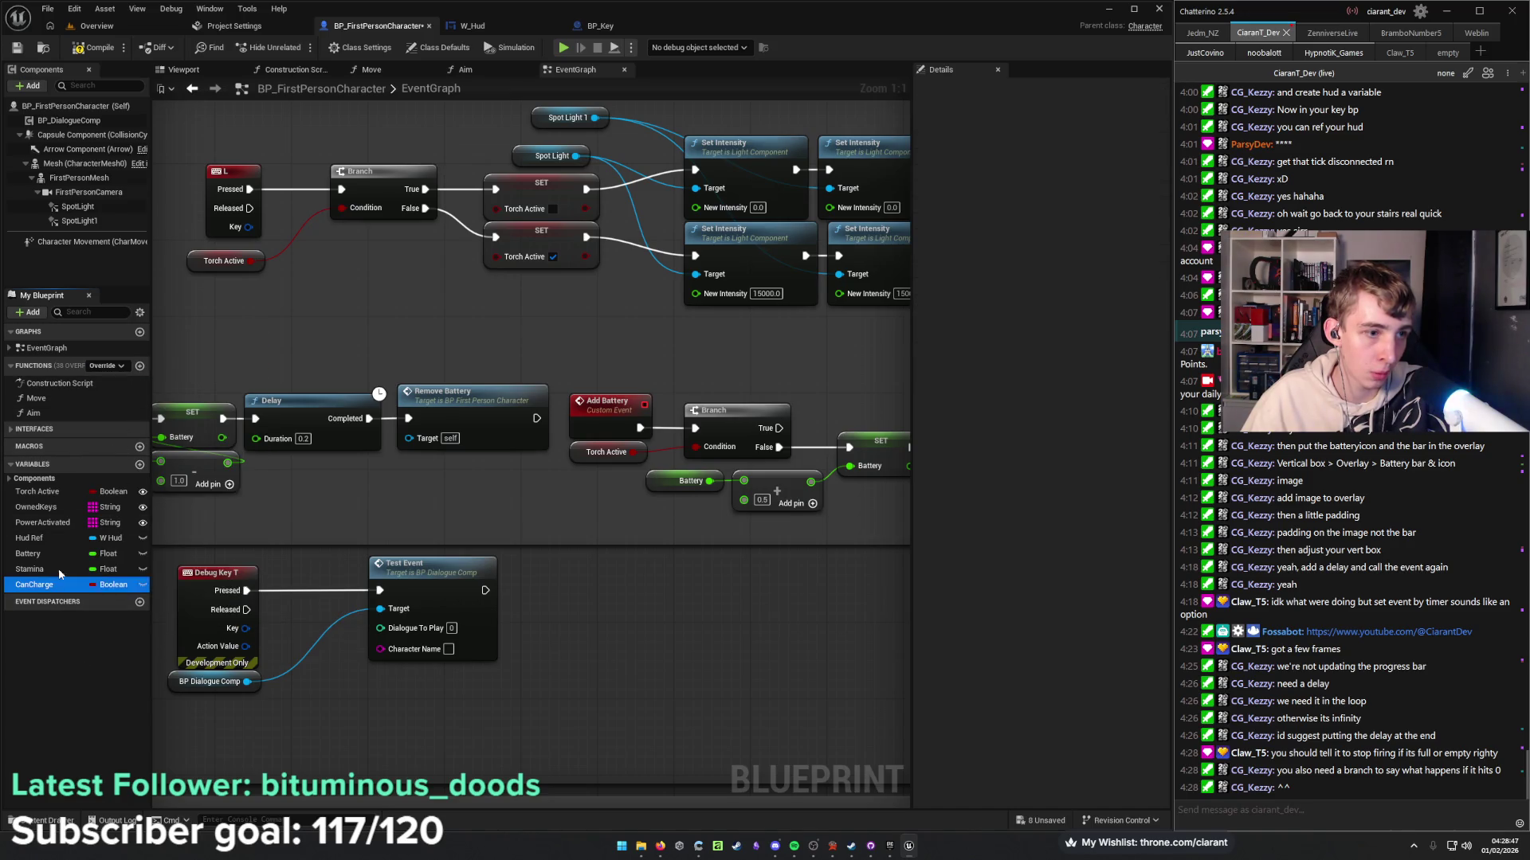
# Add a Boolean variable named Can Use Torch and move it under Torch Active.
pyautogui.click(142, 466)
pyautogui.write('Can Use Torch')
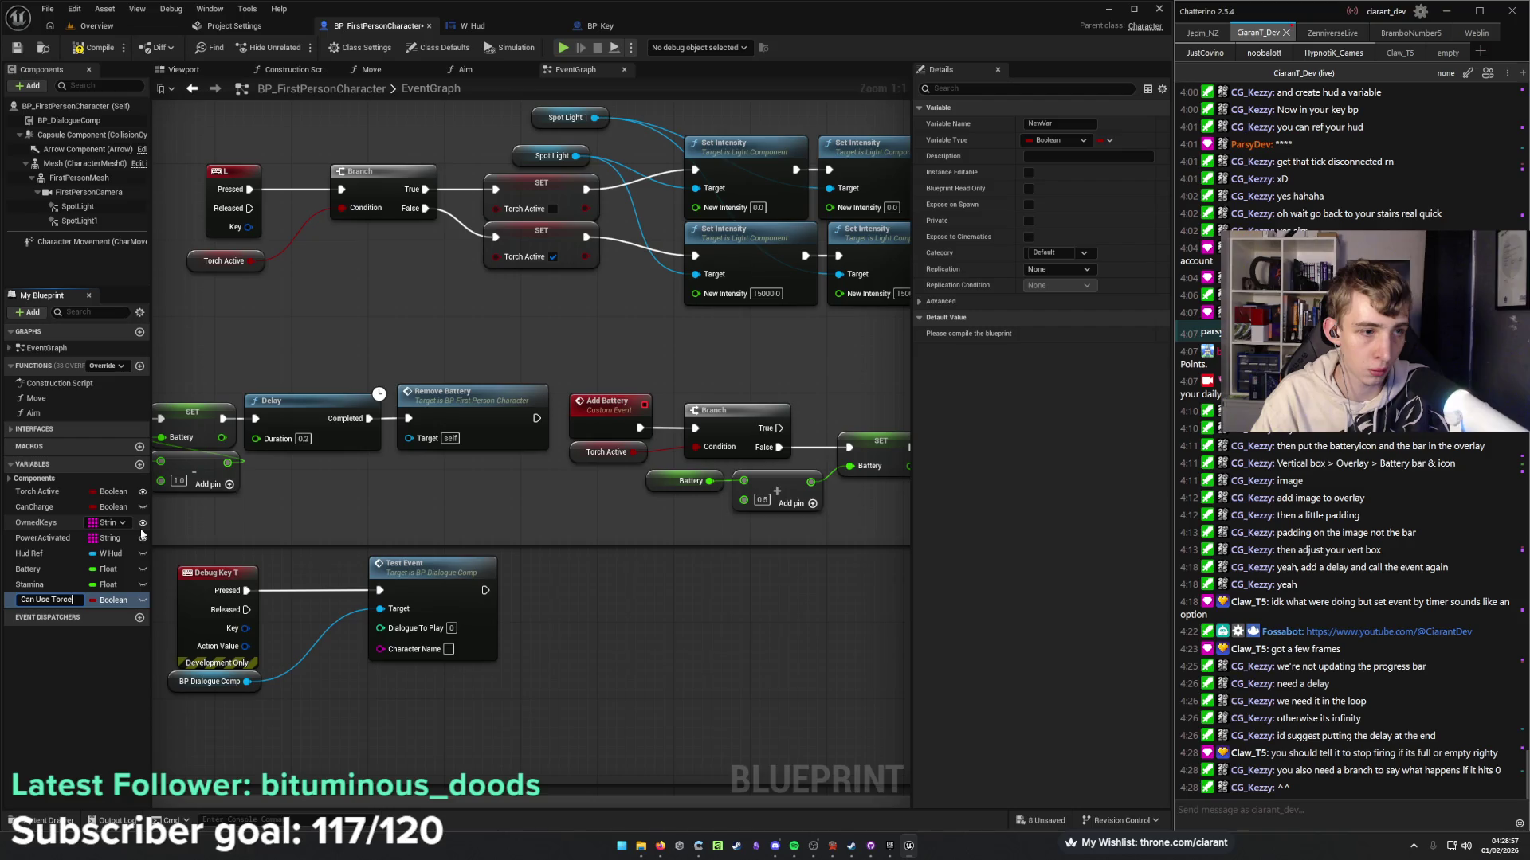
pyautogui.press('Return')
pyautogui.moveTo(80, 600); pyautogui.dragTo(68, 510)
pyautogui.moveTo(285, 517); pyautogui.dragTo(462, 468)
pyautogui.scroll(-3, 485, 481)
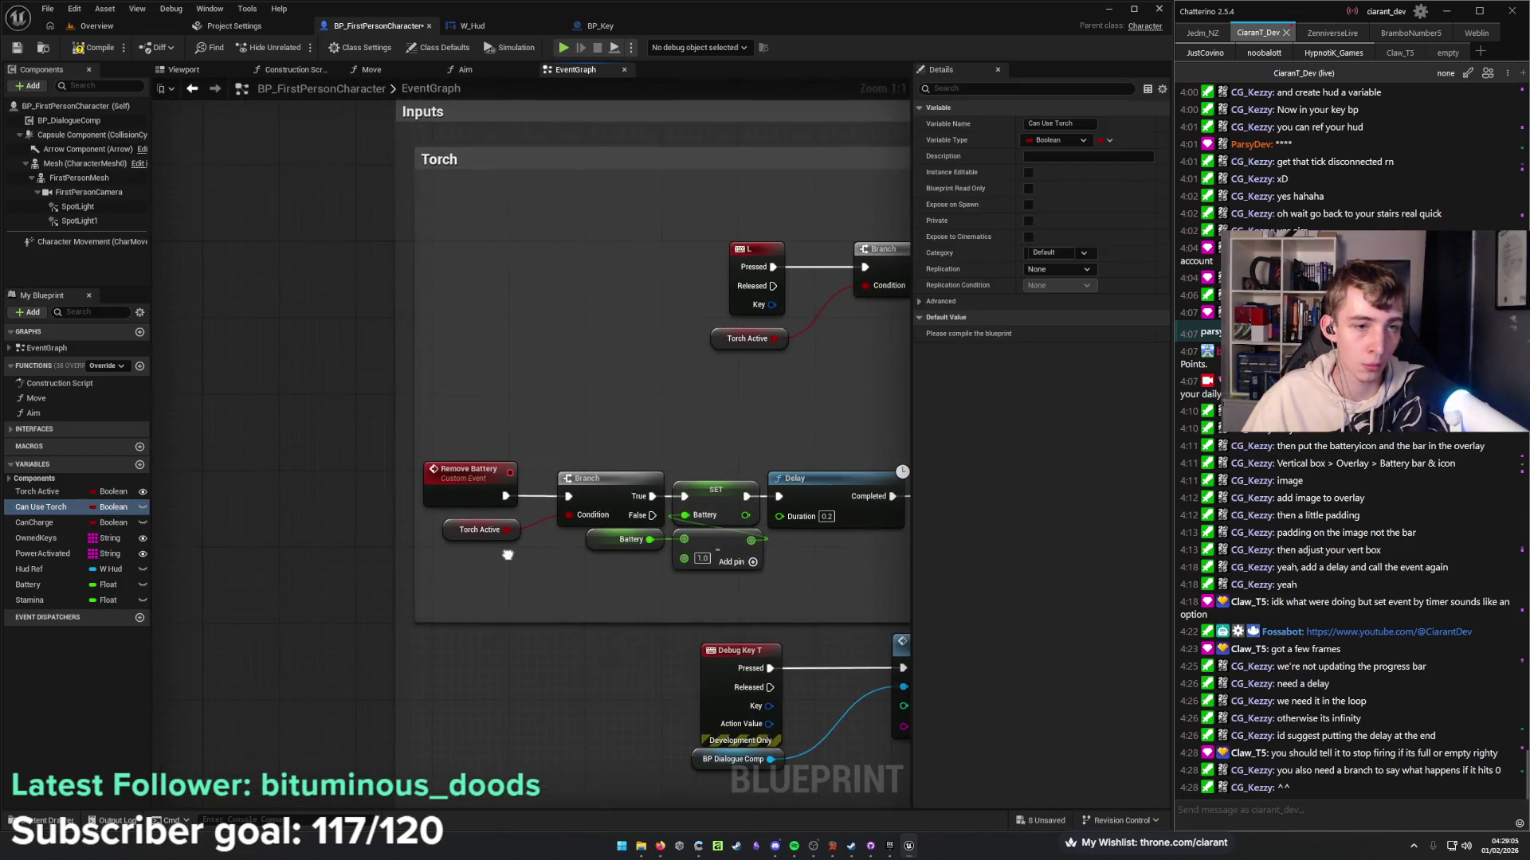
# Move the Debug Key T and Test Event nodes aside and lower the Add Battery chain in the Torch box.
pyautogui.moveTo(605, 414)
pyautogui.mouseDown()
pyautogui.moveTo(355, 228)
pyautogui.moveTo(352, 457)
pyautogui.moveTo(634, 564)
pyautogui.mouseUp()
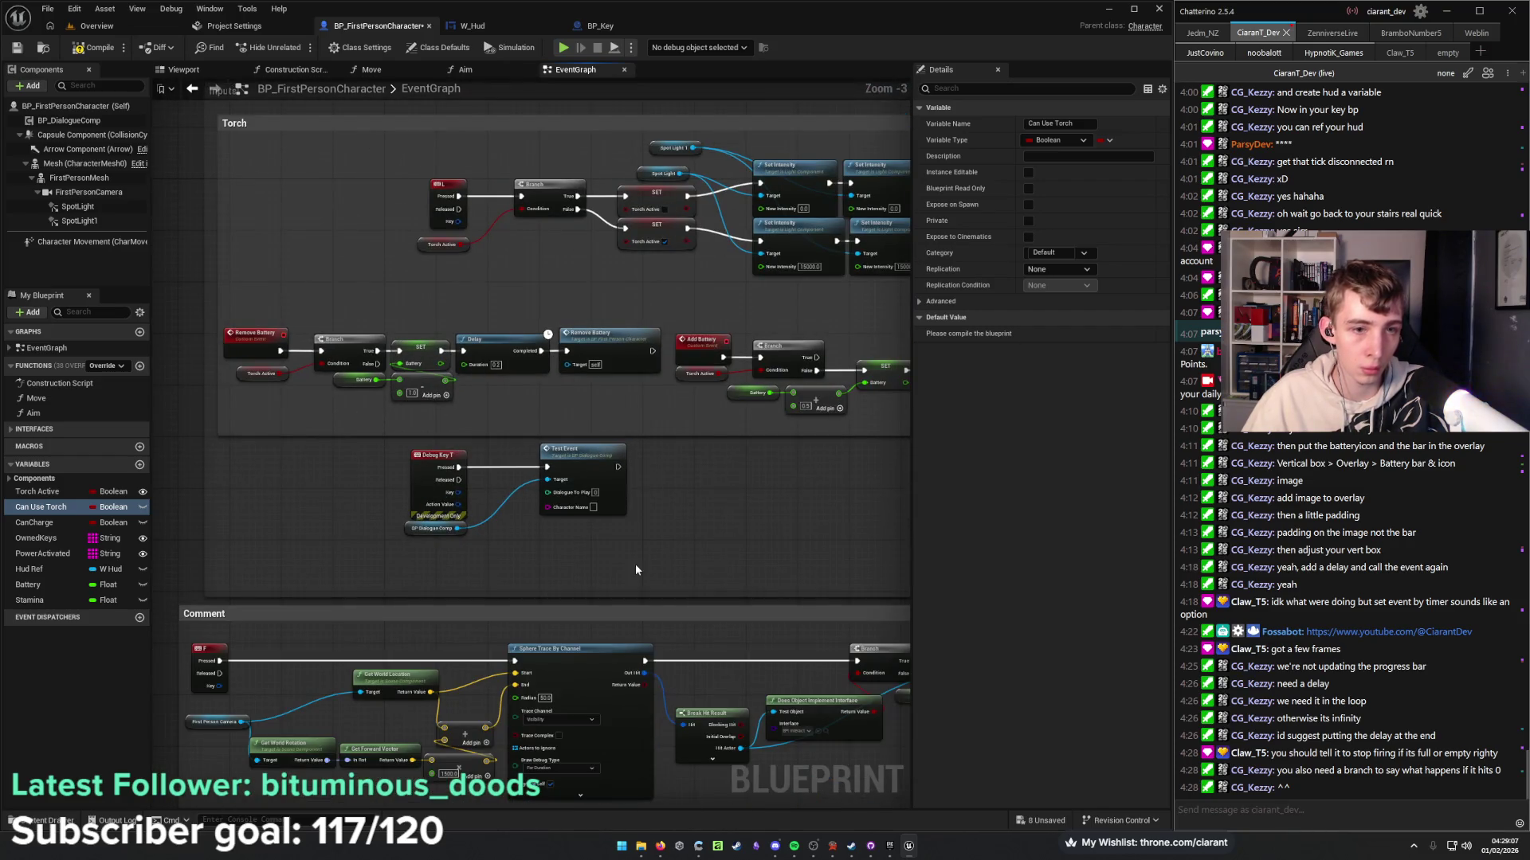
pyautogui.scroll(-3, 312, 500)
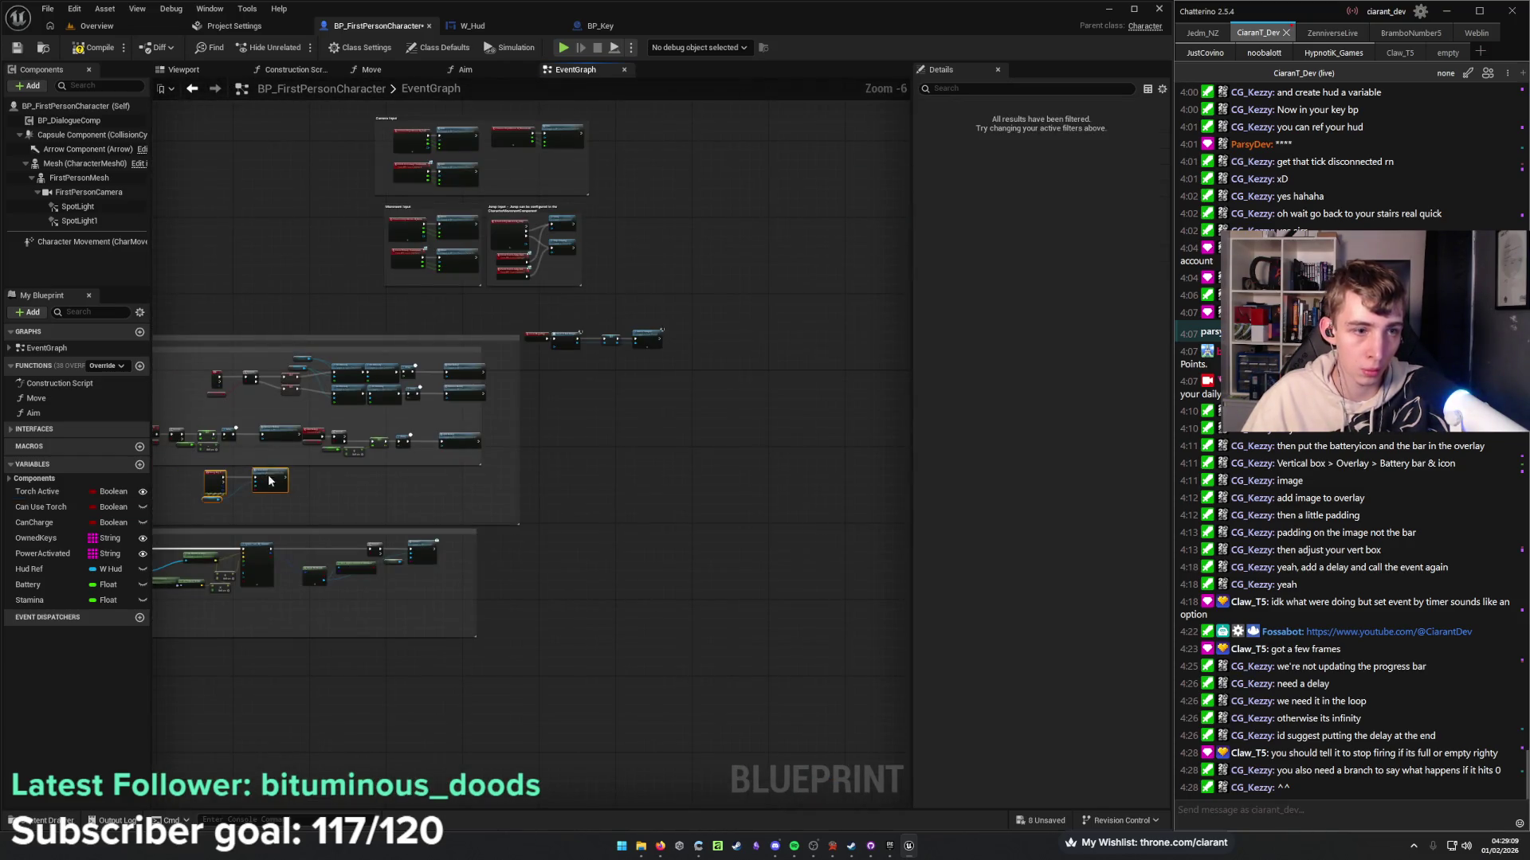
pyautogui.moveTo(271, 480); pyautogui.dragTo(668, 478)
pyautogui.moveTo(324, 470)
pyautogui.mouseDown()
pyautogui.moveTo(522, 467)
pyautogui.moveTo(518, 520)
pyautogui.mouseUp()
pyautogui.scroll(4, 525, 485)
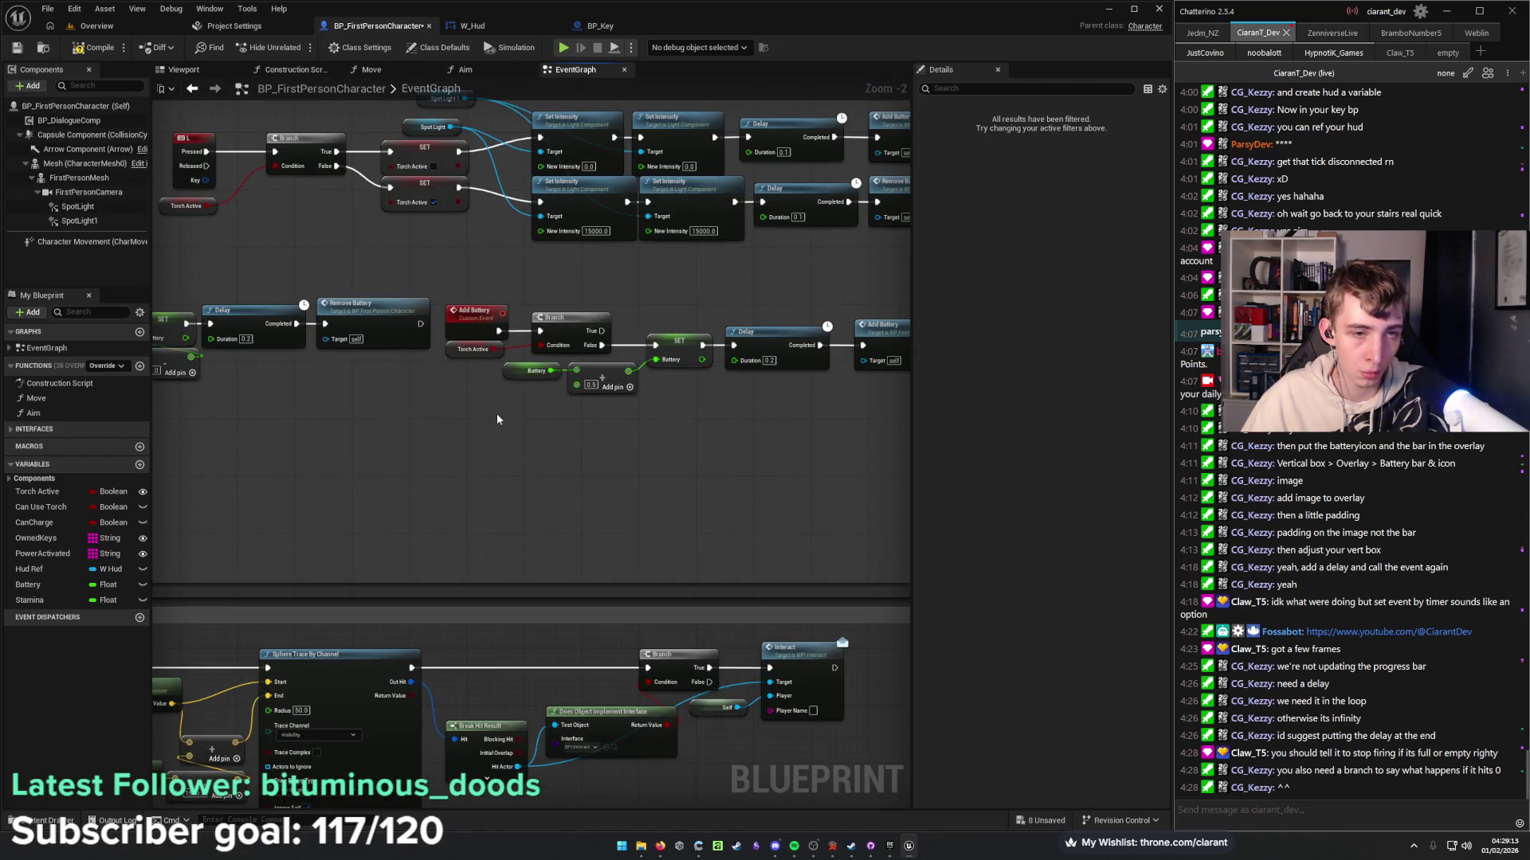
pyautogui.moveTo(494, 419); pyautogui.dragTo(325, 446)
pyautogui.moveTo(295, 311); pyautogui.dragTo(751, 501)
pyautogui.moveTo(505, 371)
pyautogui.mouseDown()
pyautogui.moveTo(504, 561)
pyautogui.moveTo(517, 476)
pyautogui.mouseUp()
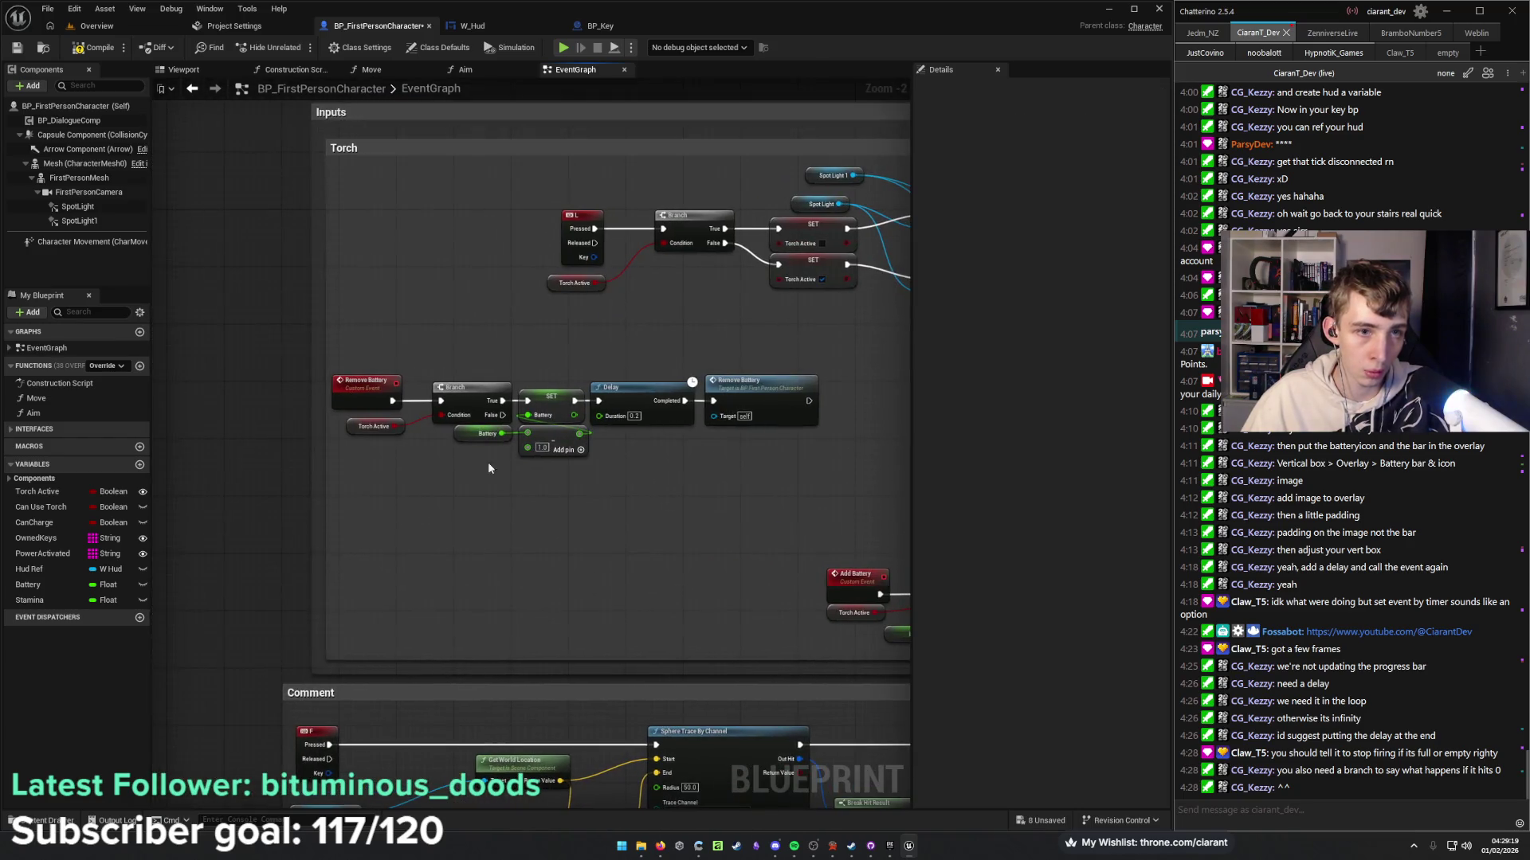
# Wire Remove Battery into a new Branch with Can Use Torch as its condition, ahead of Torch Active.
pyautogui.moveTo(469, 366); pyautogui.dragTo(815, 482)
pyautogui.keyDown('shift'); pyautogui.click(362, 429); pyautogui.keyUp('shift')
pyautogui.moveTo(352, 426); pyautogui.dragTo(535, 429)
pyautogui.scroll(2, 451, 450)
pyautogui.click(505, 463)
pyautogui.click(504, 463)
pyautogui.moveTo(562, 463); pyautogui.dragTo(547, 447)
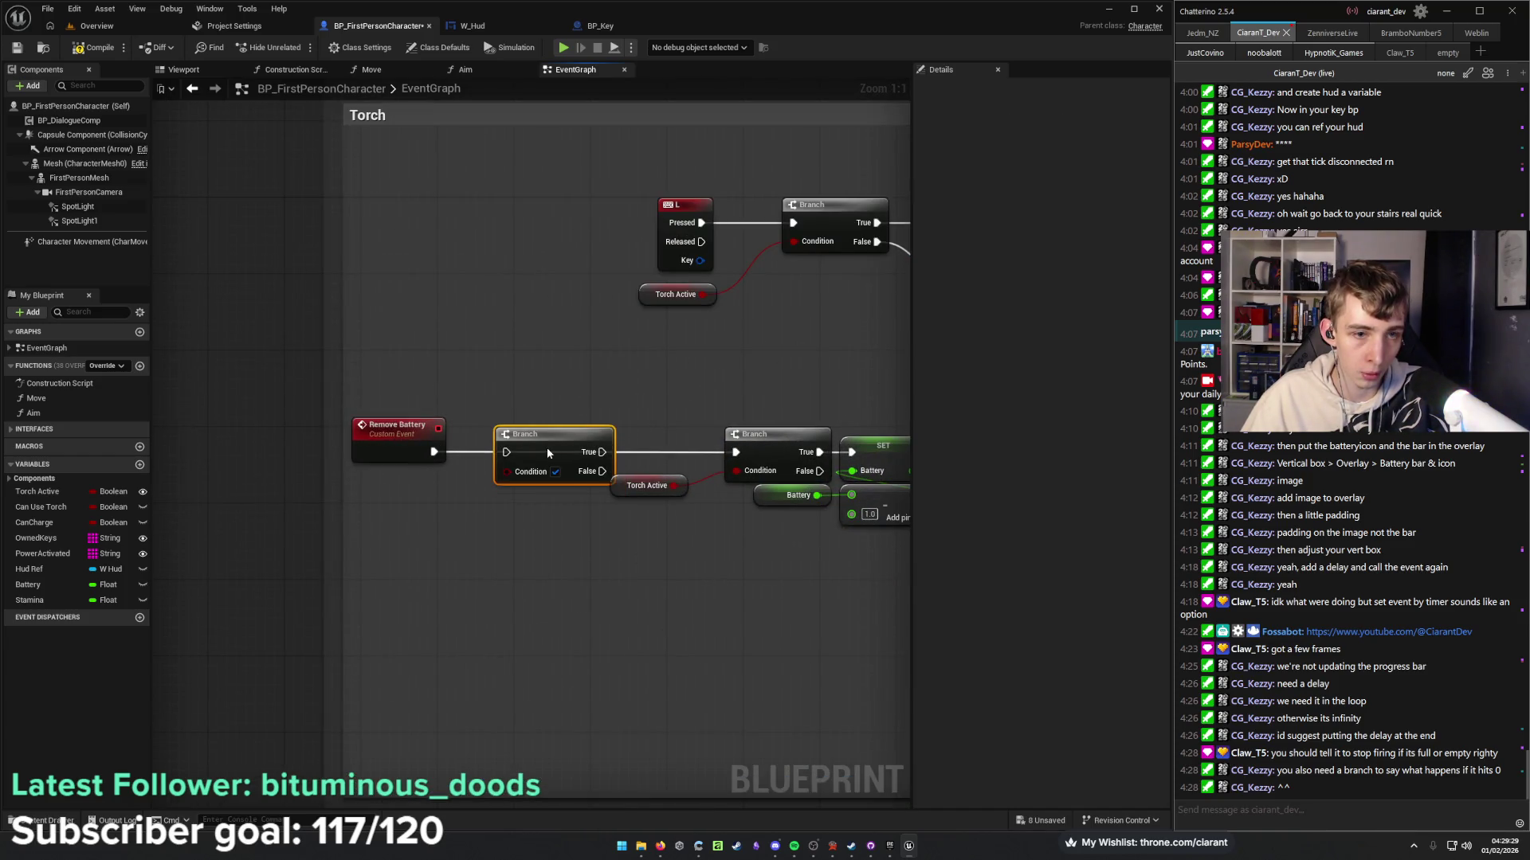
pyautogui.moveTo(434, 452)
pyautogui.mouseDown()
pyautogui.moveTo(765, 467)
pyautogui.moveTo(736, 451)
pyautogui.mouseUp()
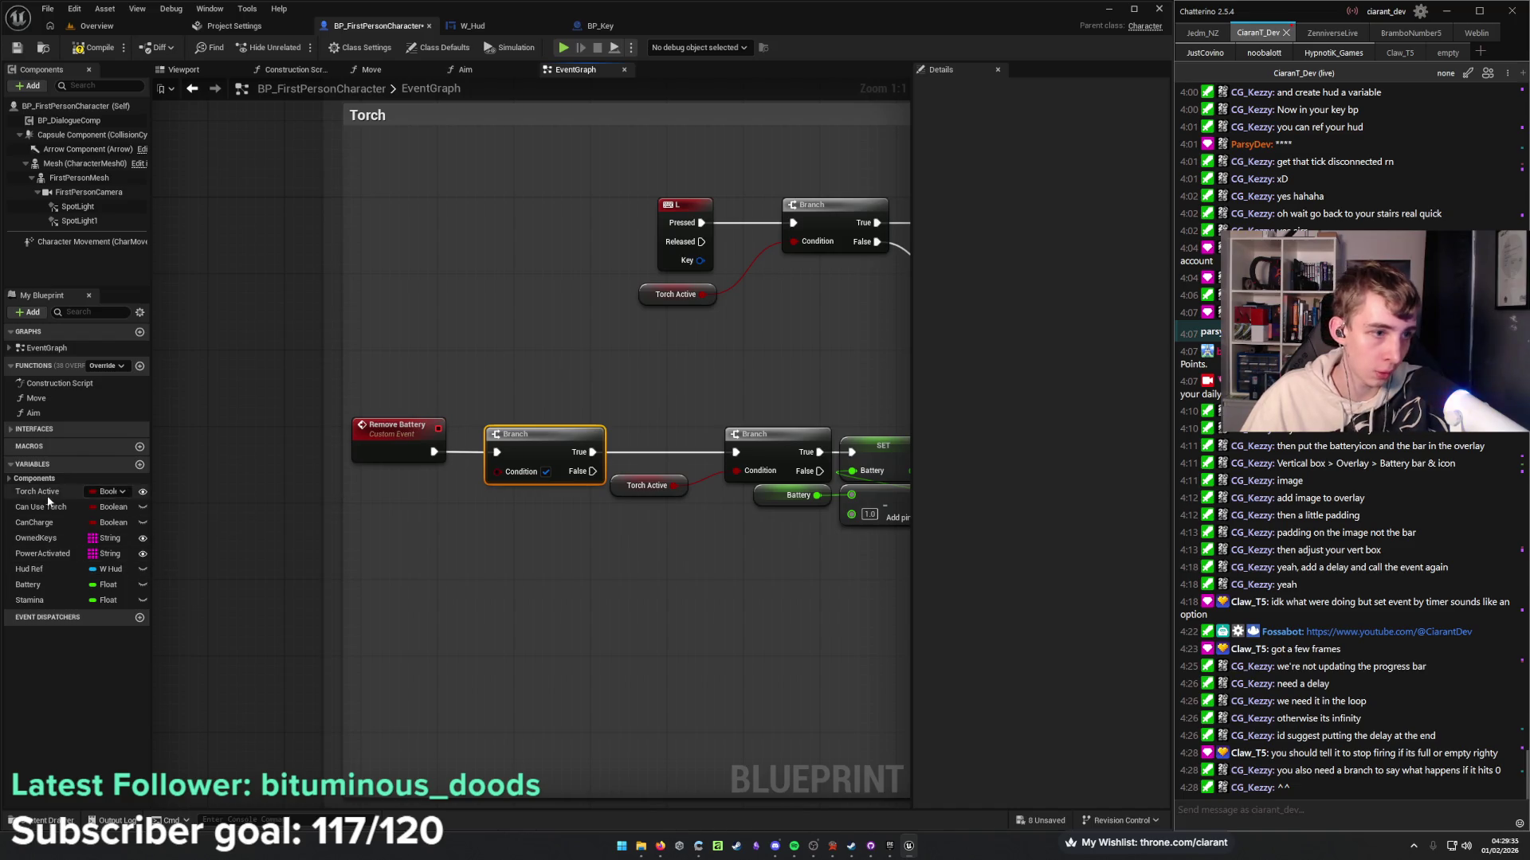
pyautogui.moveTo(49, 507)
pyautogui.mouseDown()
pyautogui.moveTo(478, 494)
pyautogui.moveTo(505, 472)
pyautogui.moveTo(423, 505)
pyautogui.moveTo(405, 493)
pyautogui.mouseUp()
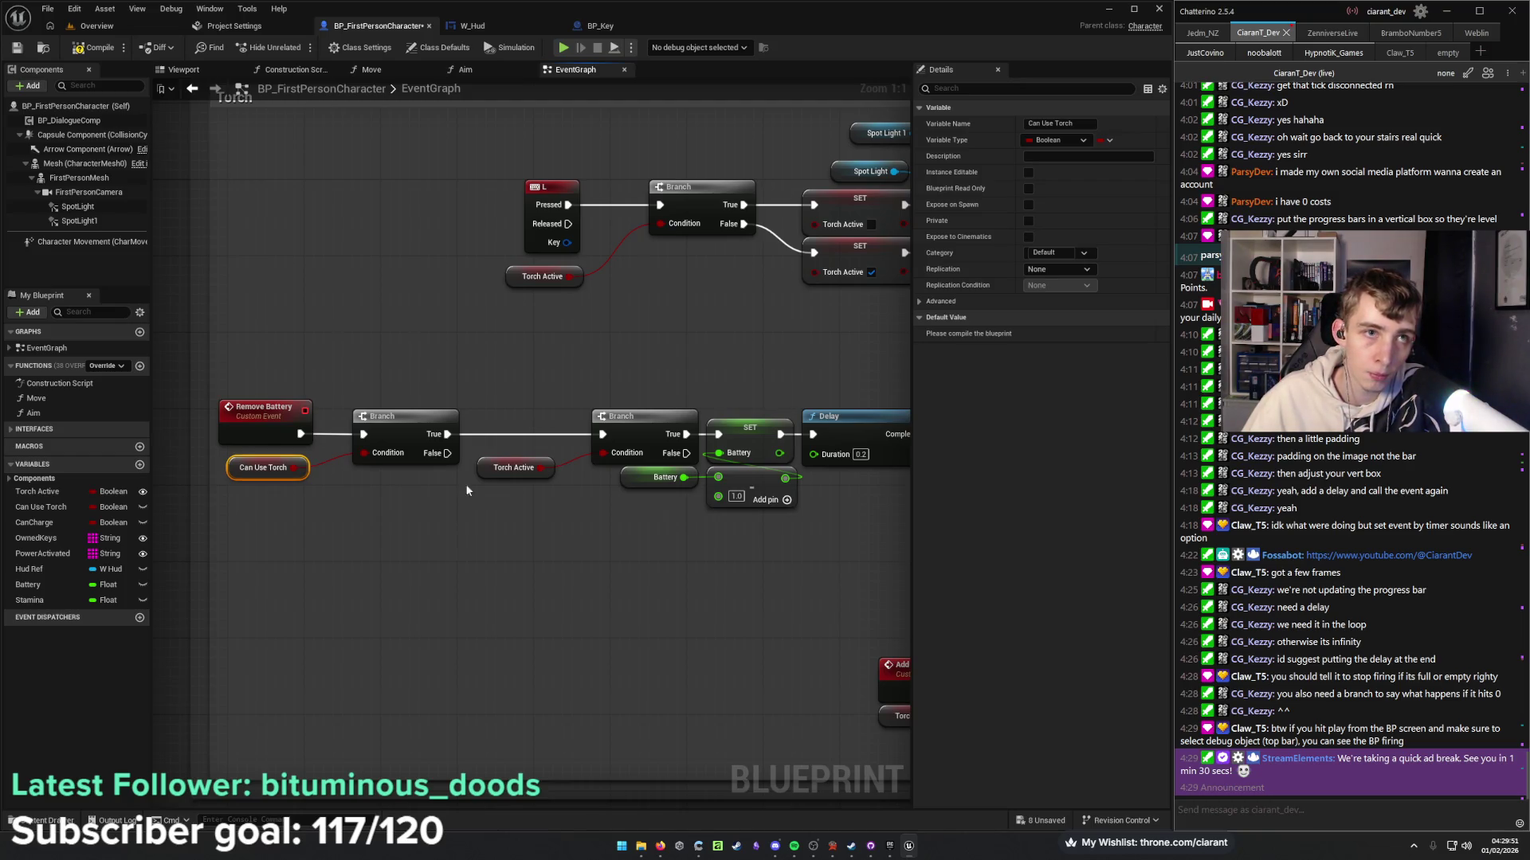
# Wire the Battery ≥ 10.0 Branch into the Remove Battery chain after the Can Use Torch Branch.
pyautogui.moveTo(454, 523); pyautogui.dragTo(581, 523)
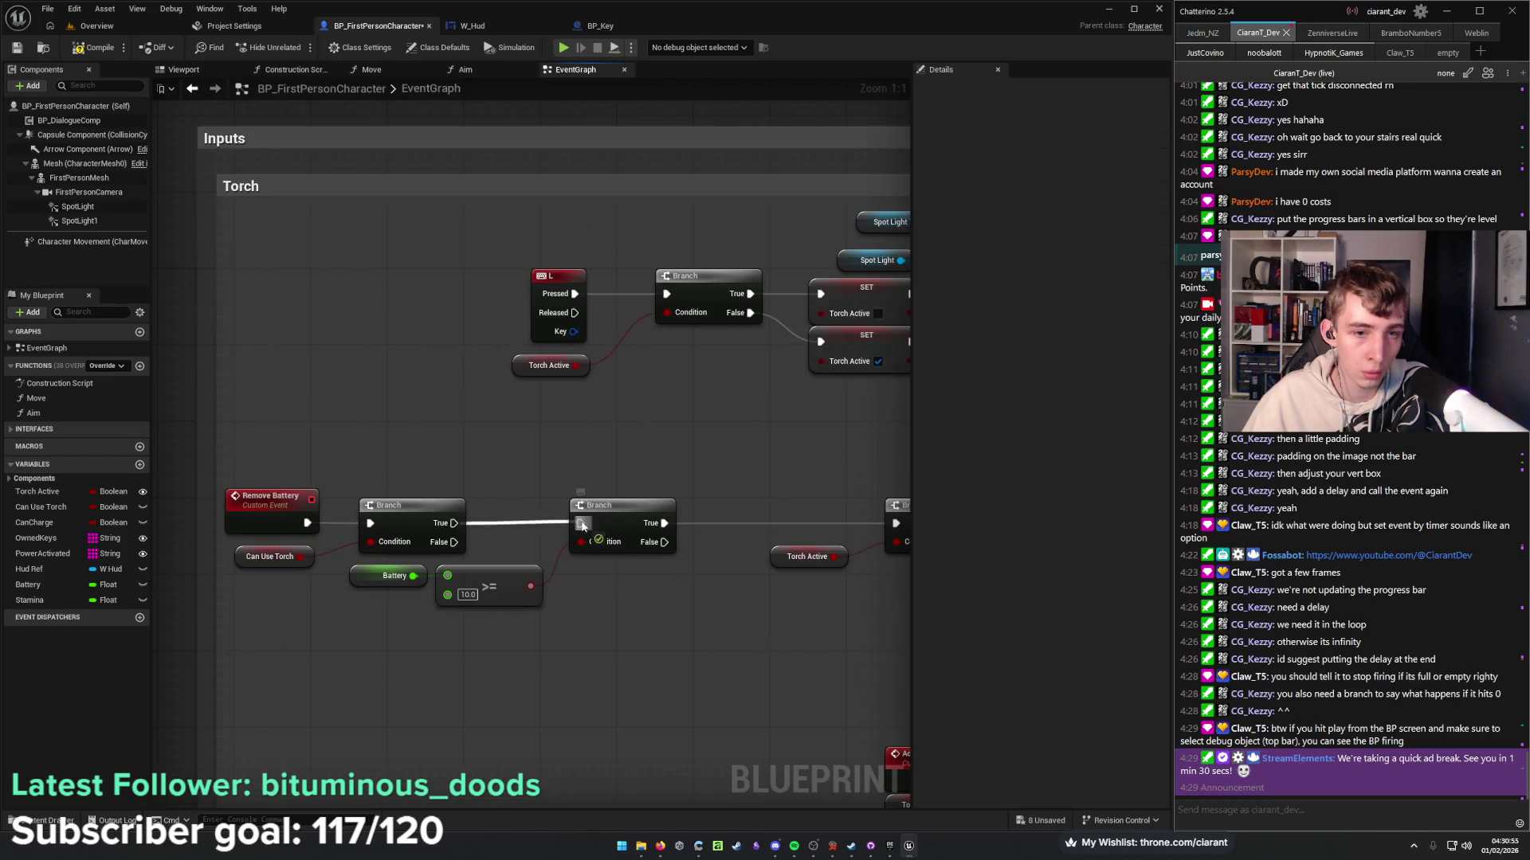
# Unhook the Battery ≥ 10 Branch from the Remove Battery chain and move it toward the L key event.
pyautogui.keyDown('alt'); pyautogui.click(664, 523); pyautogui.keyUp('alt')
pyautogui.keyDown('alt'); pyautogui.click(581, 522); pyautogui.keyUp('alt')
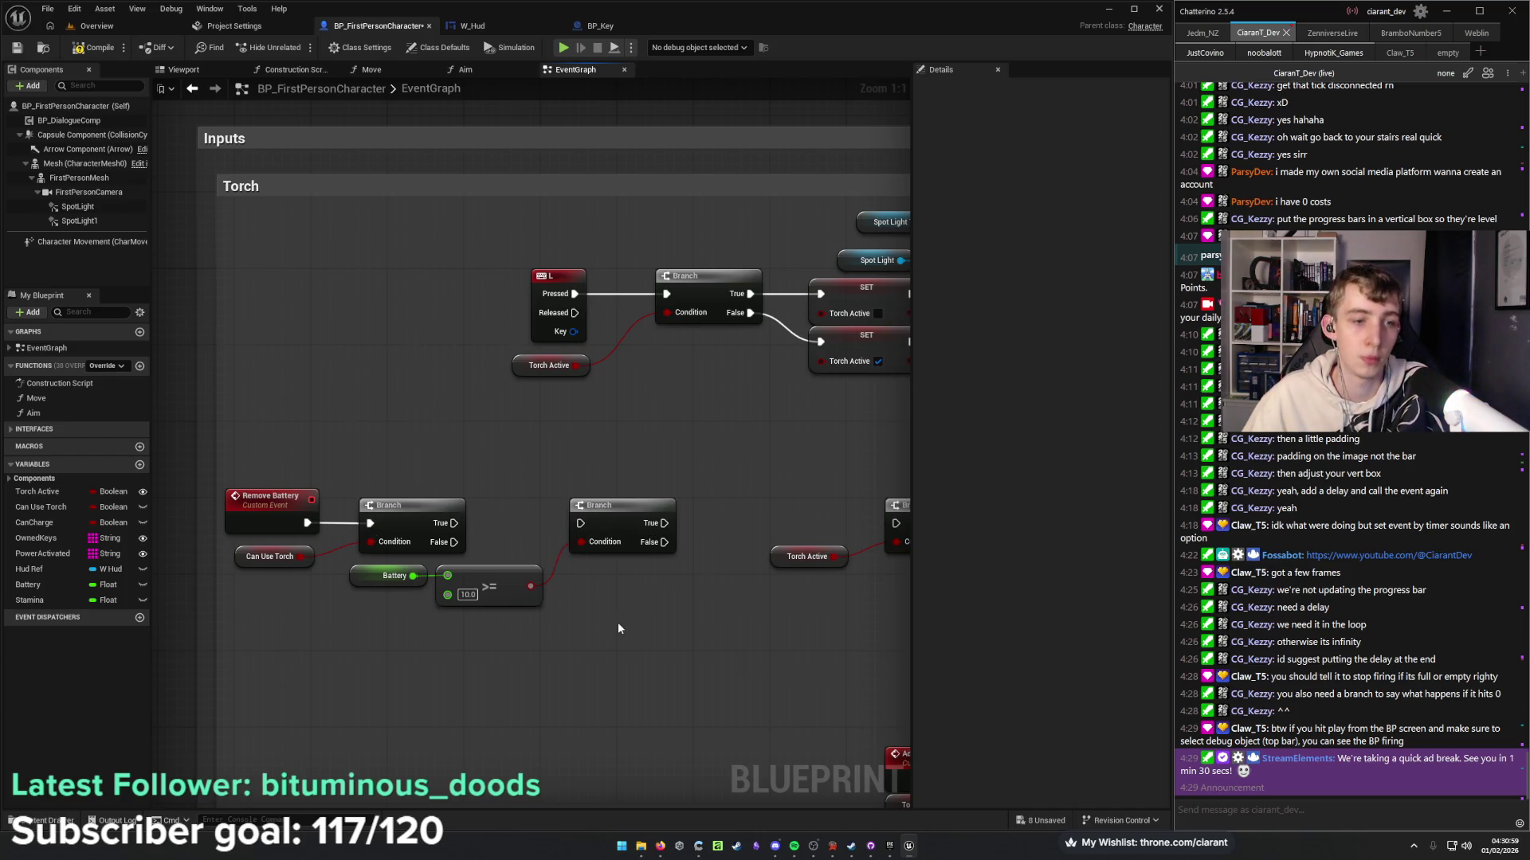
pyautogui.moveTo(618, 623); pyautogui.dragTo(357, 562)
pyautogui.keyDown('shift'); pyautogui.click(639, 514); pyautogui.keyUp('shift')
pyautogui.moveTo(640, 514); pyautogui.dragTo(707, 361)
pyautogui.click(702, 422)
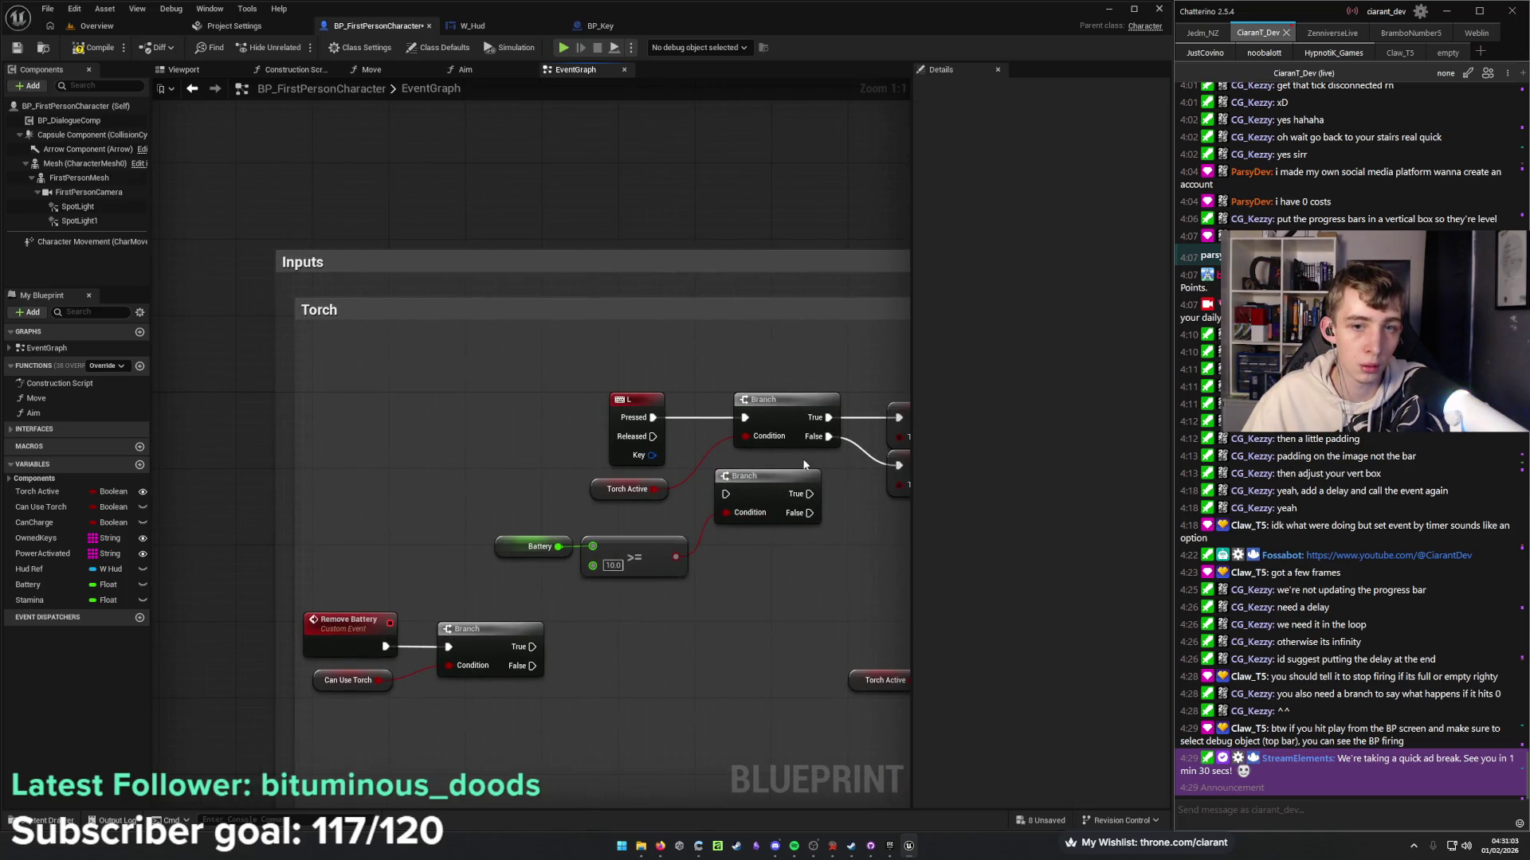
# Route L Pressed through the Battery ≥ 10 Branch, its True output feeding the Torch Active Branch.
pyautogui.moveTo(804, 464); pyautogui.dragTo(639, 443)
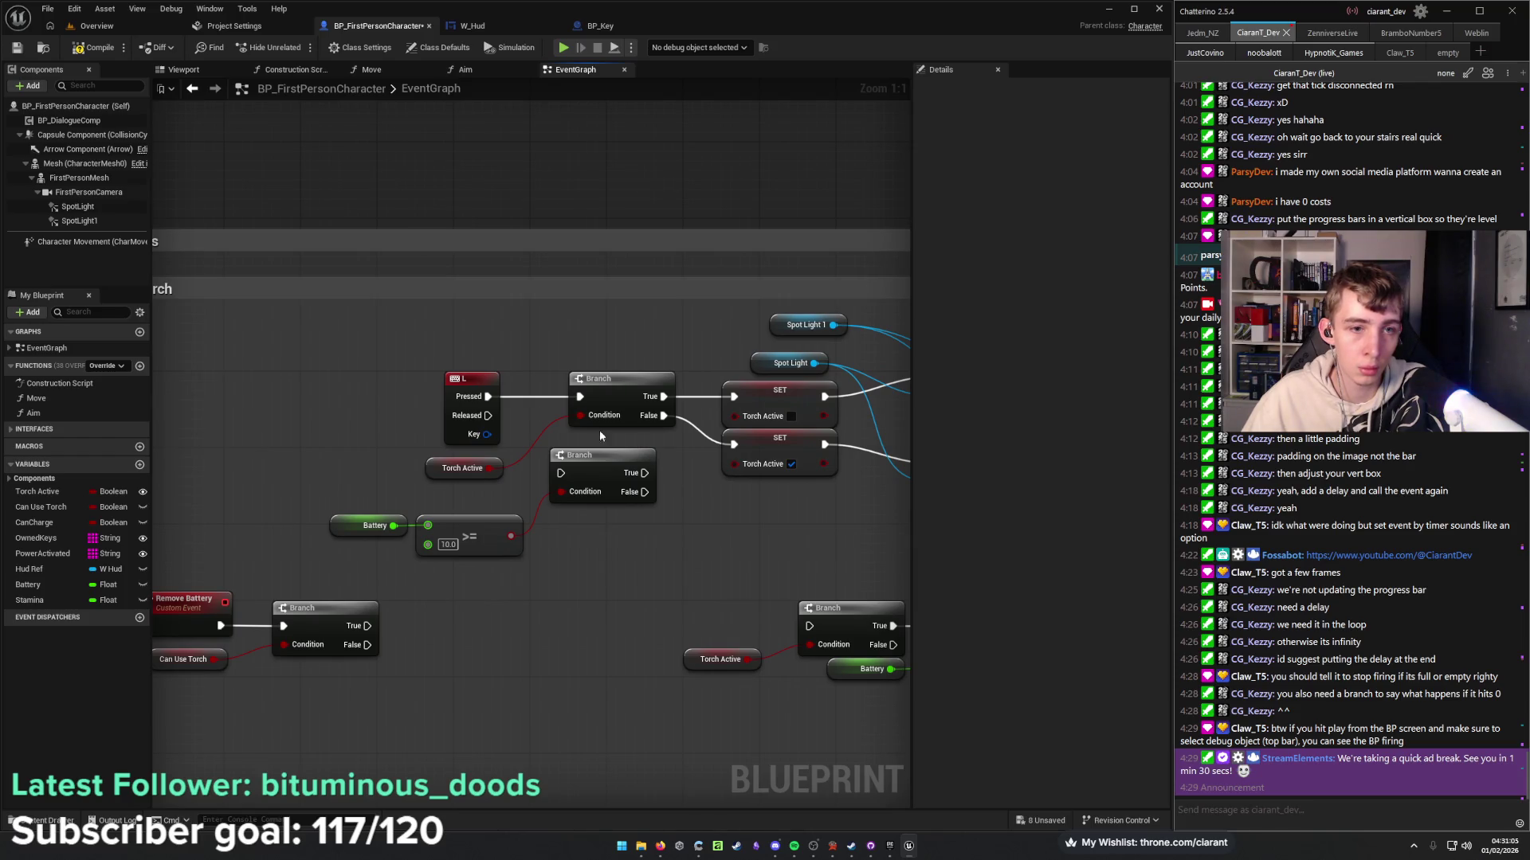
pyautogui.moveTo(465, 381); pyautogui.dragTo(244, 381)
pyautogui.keyDown('alt'); pyautogui.click(579, 396); pyautogui.keyUp('alt')
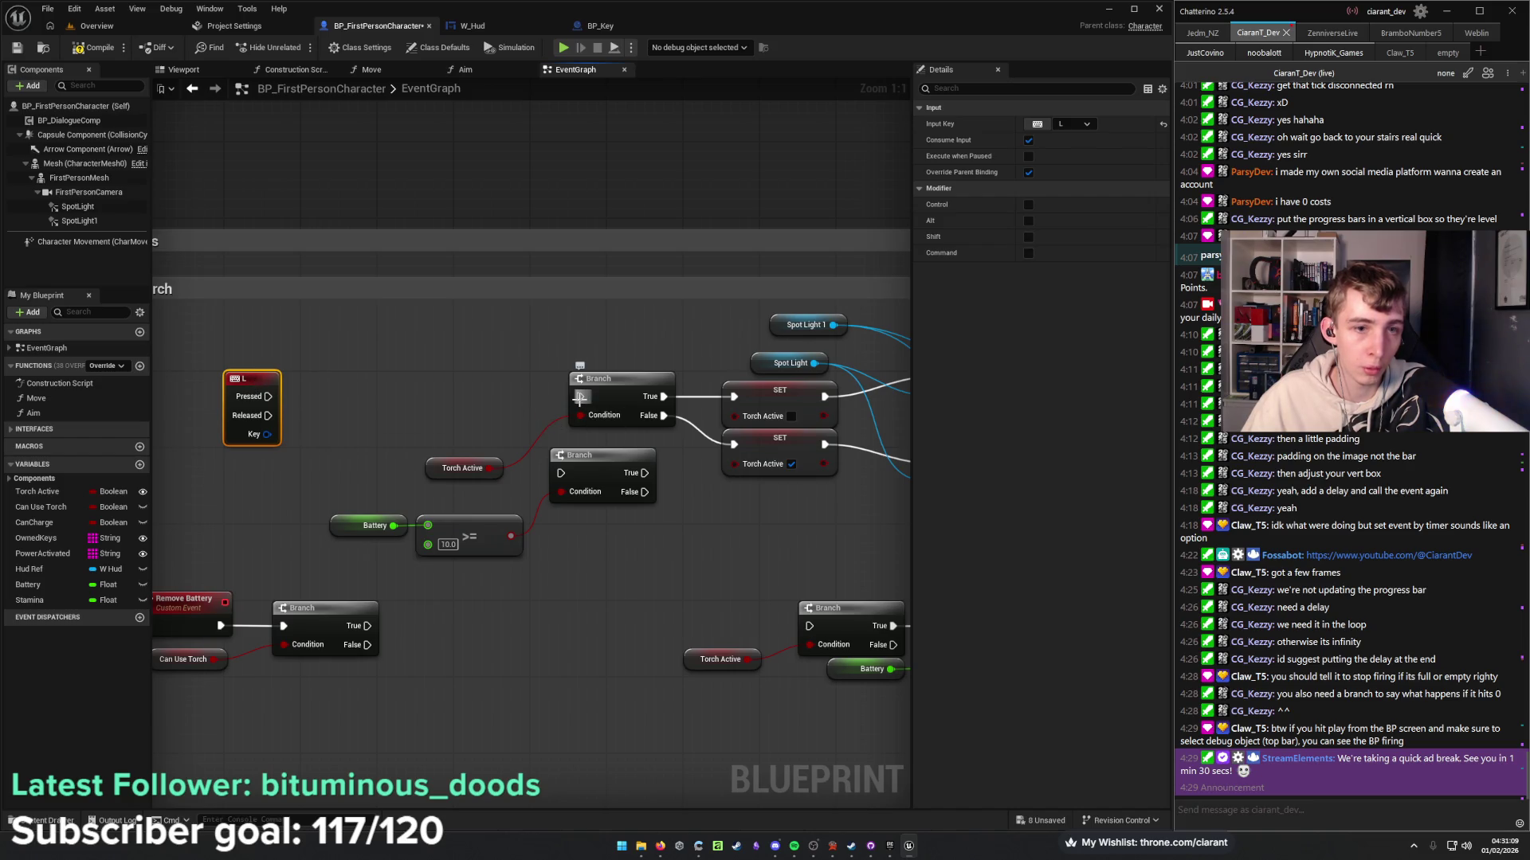
pyautogui.moveTo(561, 473); pyautogui.dragTo(267, 396)
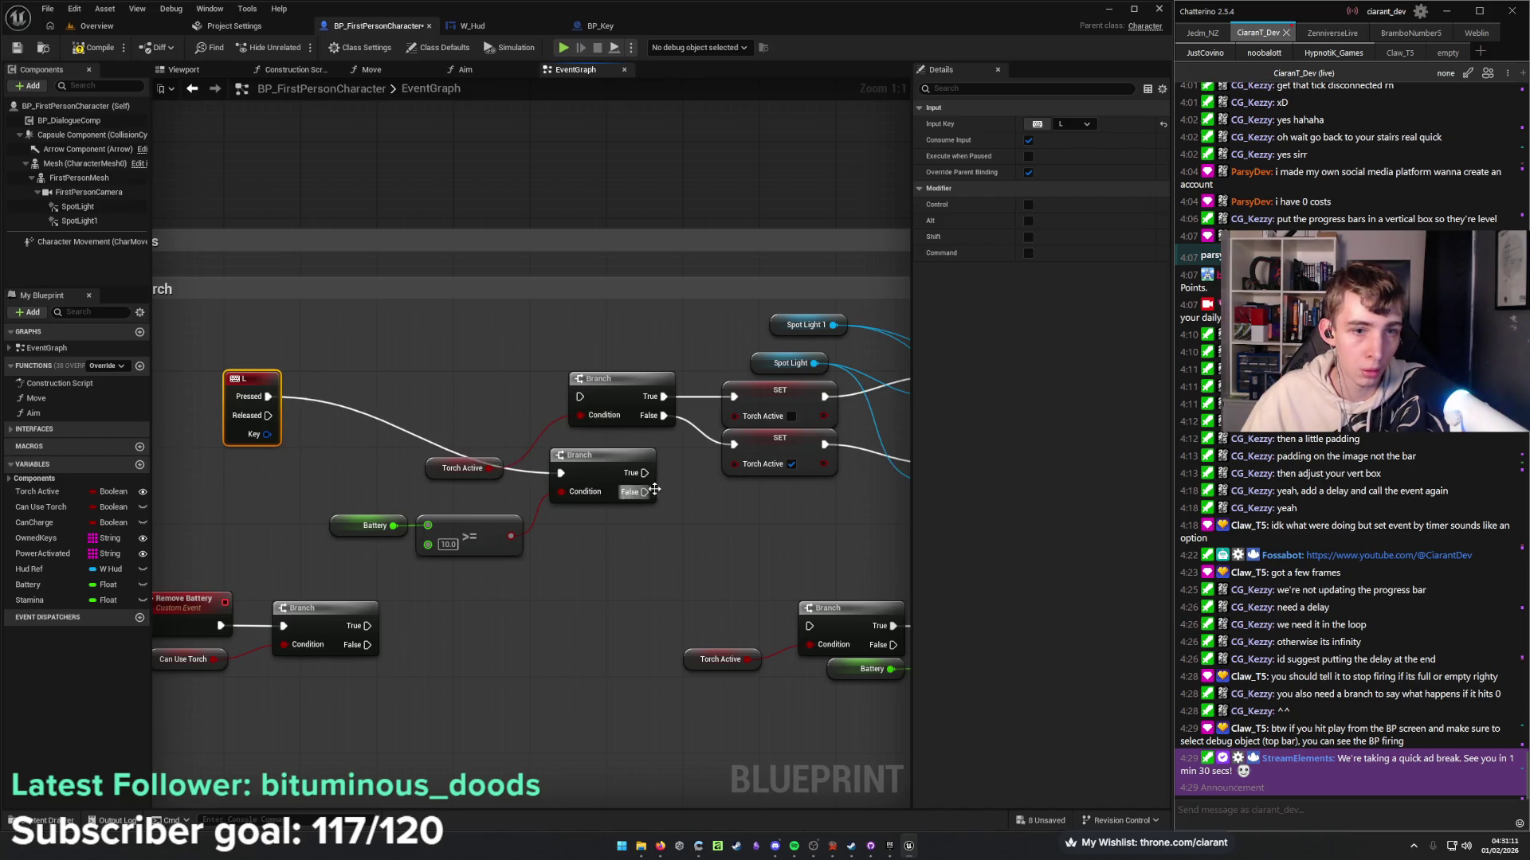
pyautogui.moveTo(644, 474); pyautogui.dragTo(580, 396)
# Position the Battery >= 10.0 comparison and its Branch beside the L key event.
pyautogui.moveTo(613, 548); pyautogui.dragTo(383, 512)
pyautogui.keyDown('ctrl'); pyautogui.click(603, 467); pyautogui.keyUp('ctrl')
pyautogui.moveTo(603, 468); pyautogui.dragTo(480, 388)
pyautogui.keyDown('ctrl'); pyautogui.click(480, 389); pyautogui.keyUp('ctrl')
pyautogui.moveTo(533, 518); pyautogui.dragTo(733, 552)
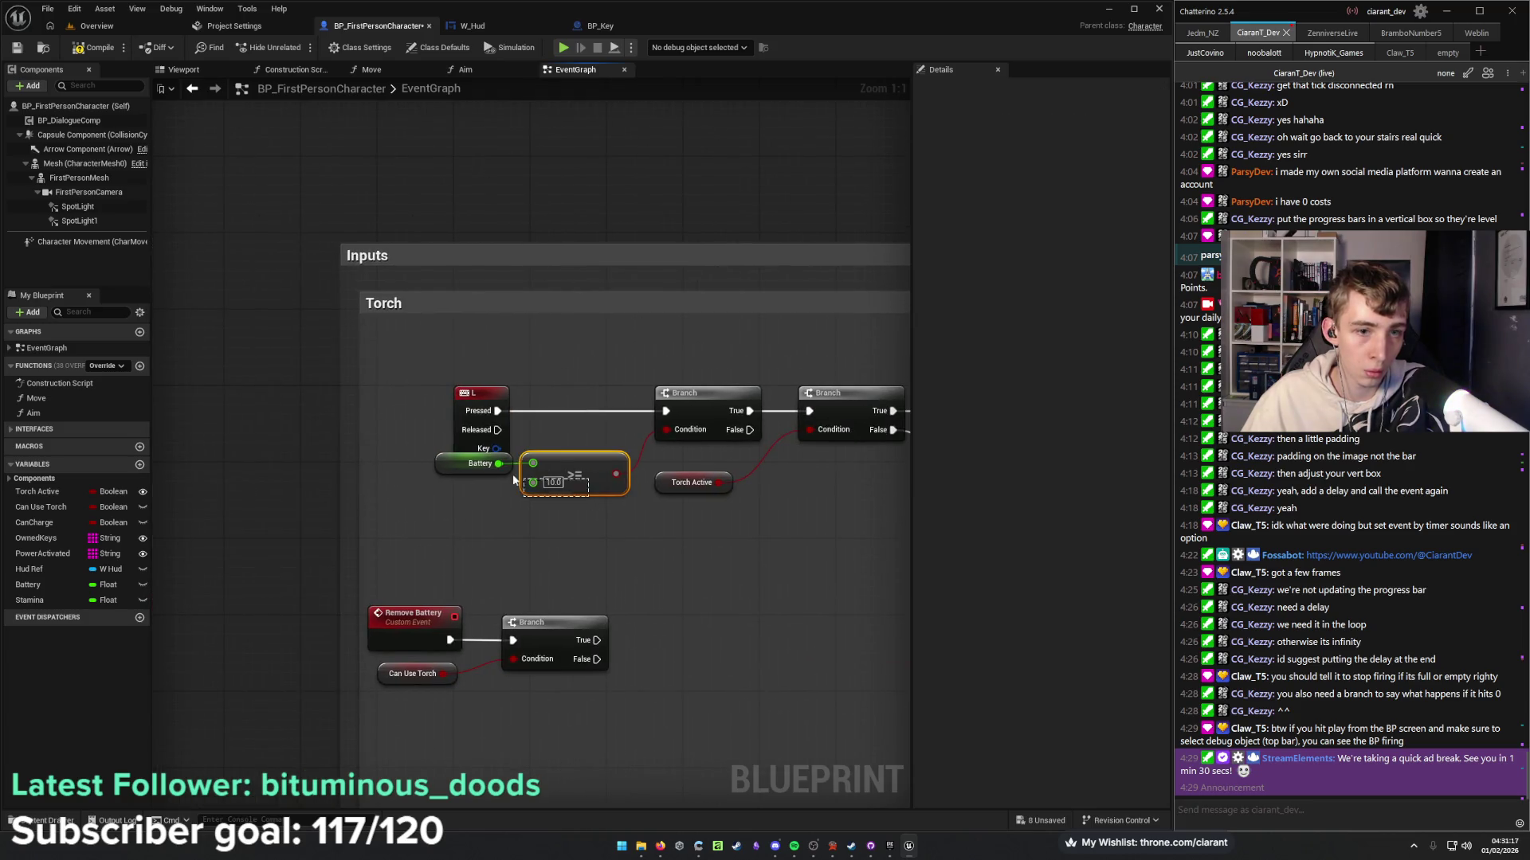
pyautogui.click(510, 502)
pyautogui.moveTo(563, 475); pyautogui.dragTo(406, 472)
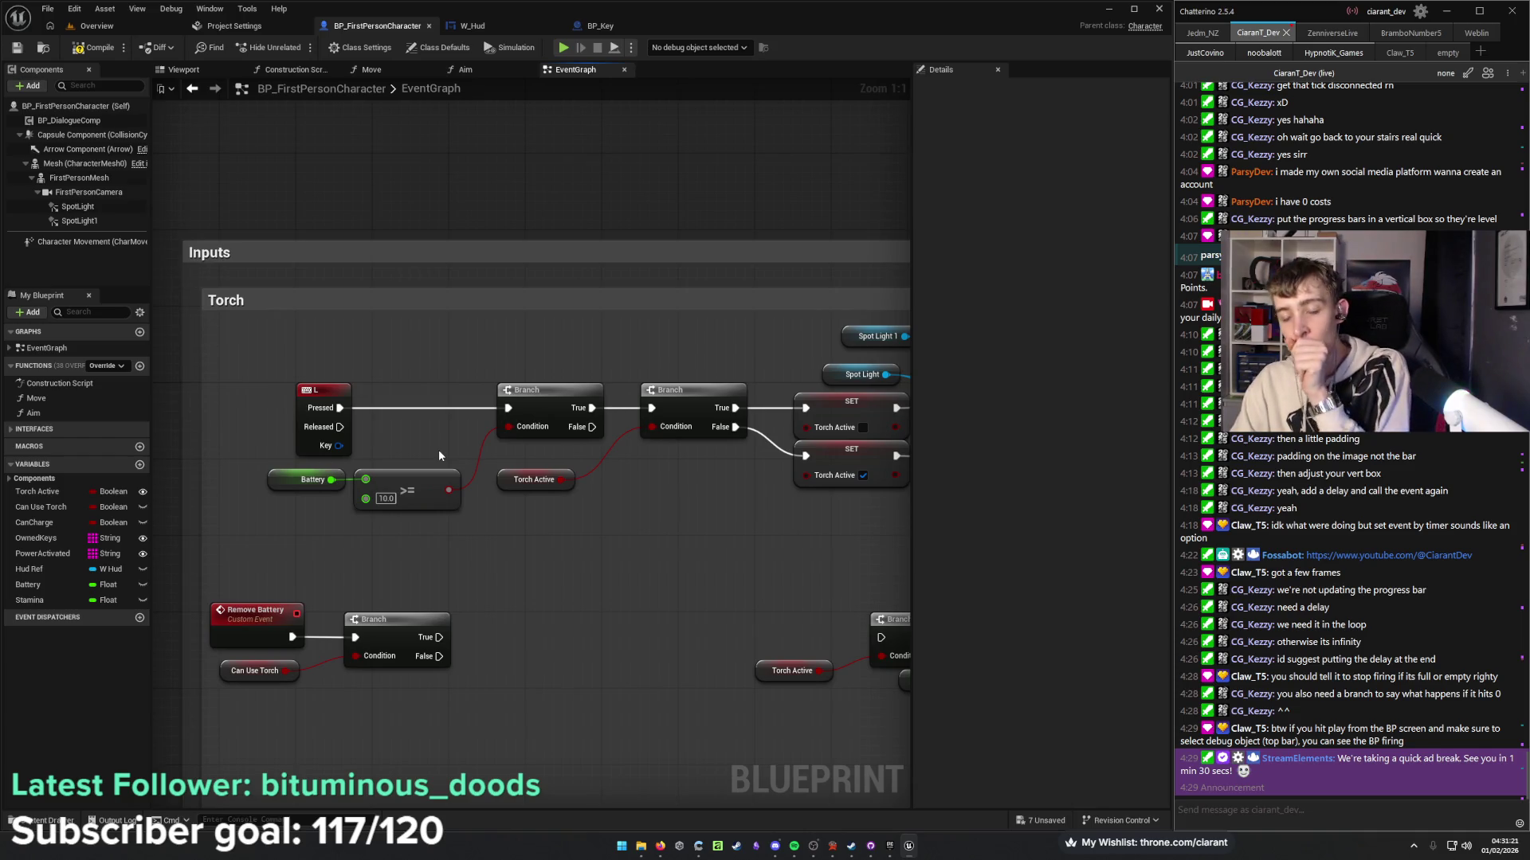
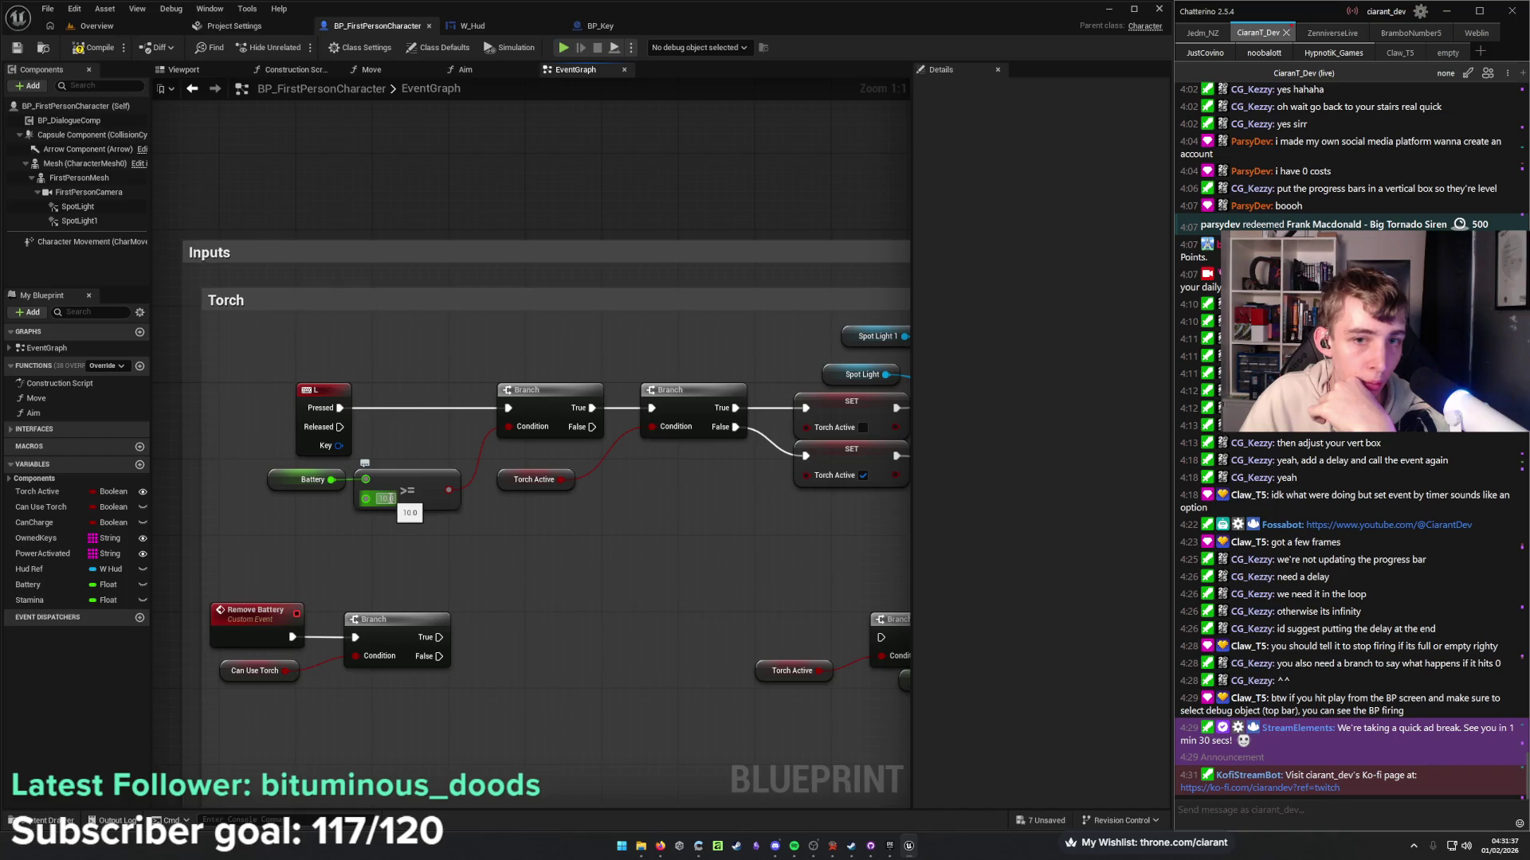
# Wire the battery Branch's False output into the upper SET Torch Active node.
pyautogui.moveTo(481, 498); pyautogui.dragTo(432, 414)
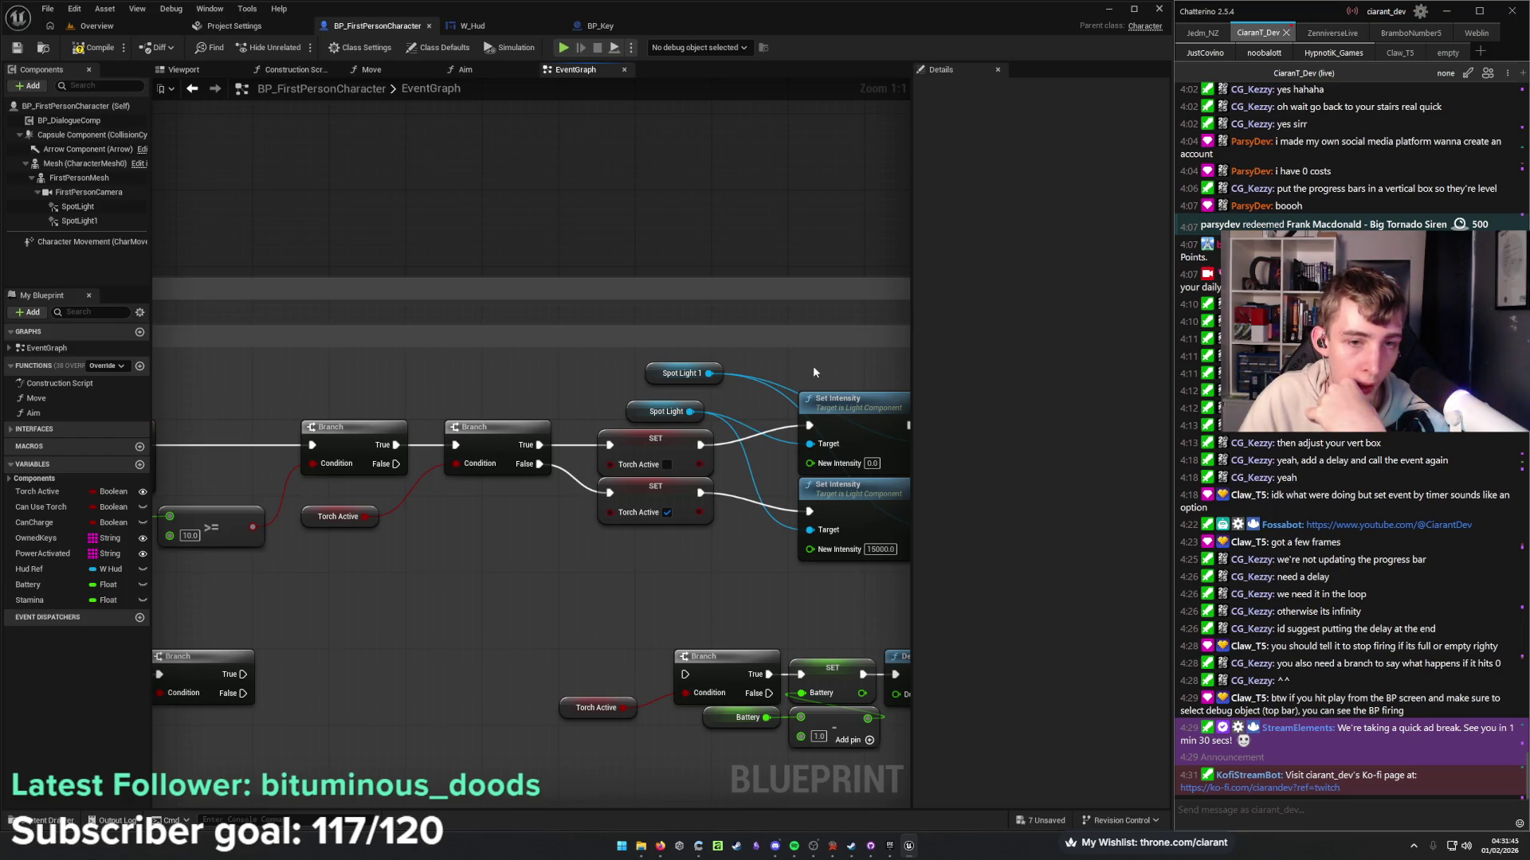
pyautogui.moveTo(542, 447); pyautogui.dragTo(816, 360)
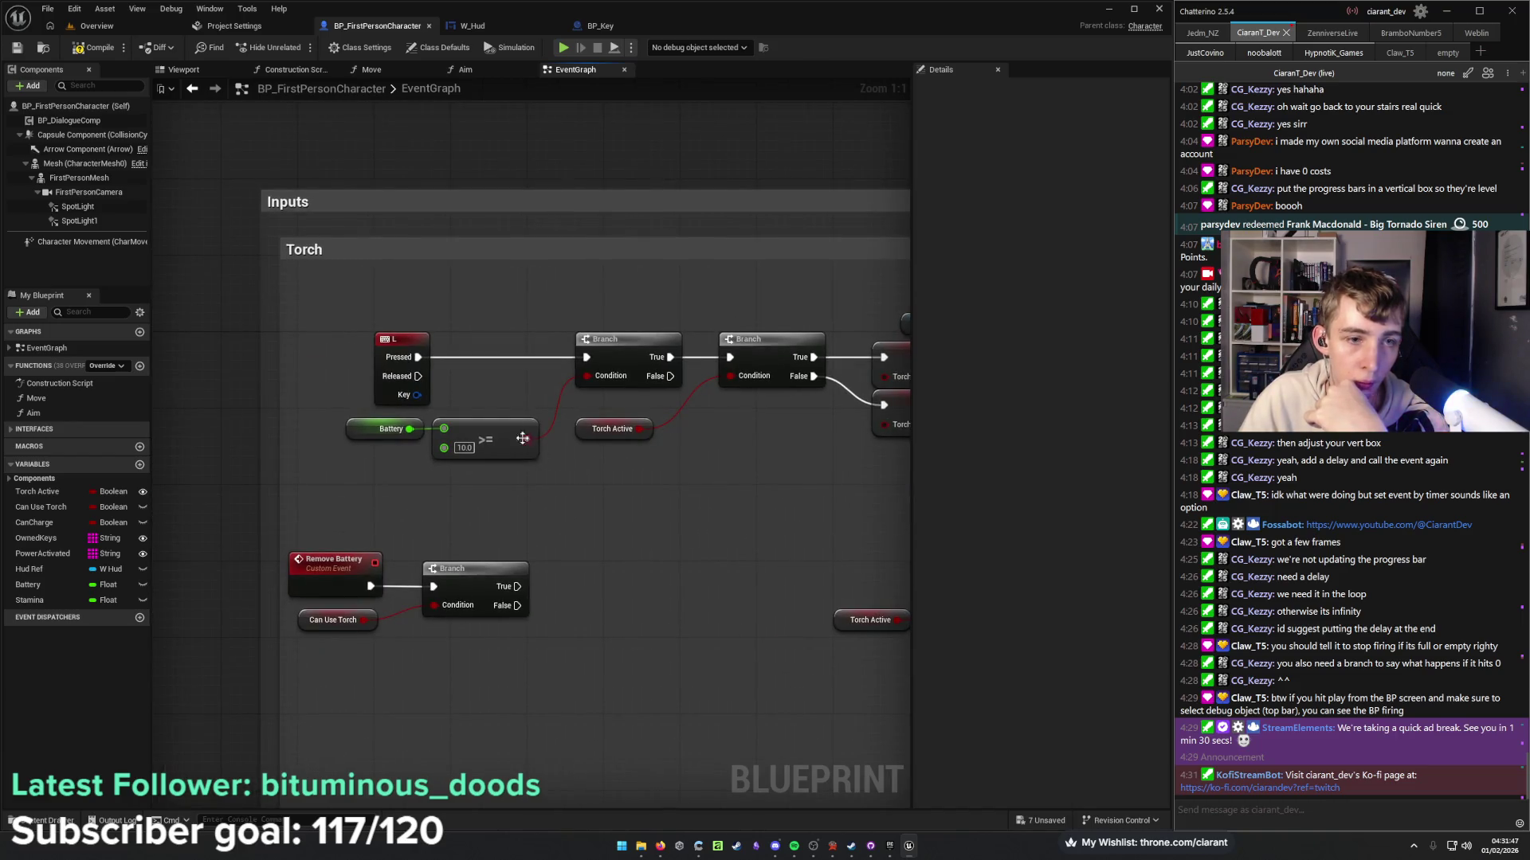
pyautogui.moveTo(696, 384); pyautogui.dragTo(360, 422)
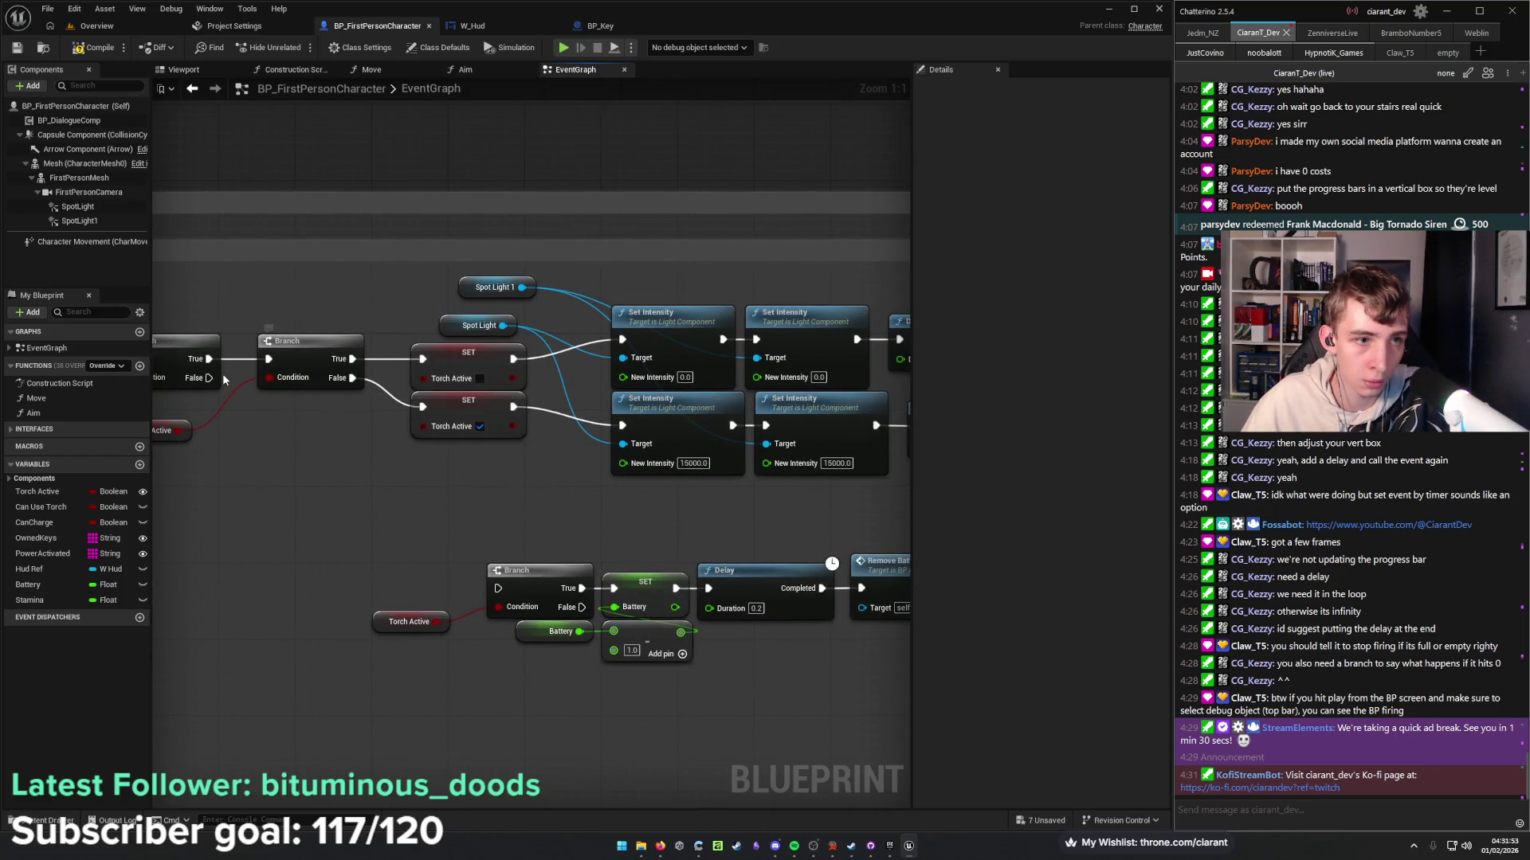
pyautogui.moveTo(207, 377)
pyautogui.mouseDown()
pyautogui.moveTo(494, 350)
pyautogui.moveTo(422, 358)
pyautogui.mouseUp()
# Pan to the Remove Battery chain and inspect its Can Use Torch and Branch nodes.
pyautogui.moveTo(399, 457)
pyautogui.mouseDown()
pyautogui.moveTo(500, 420)
pyautogui.moveTo(561, 503)
pyautogui.moveTo(0, 488)
pyautogui.mouseUp()
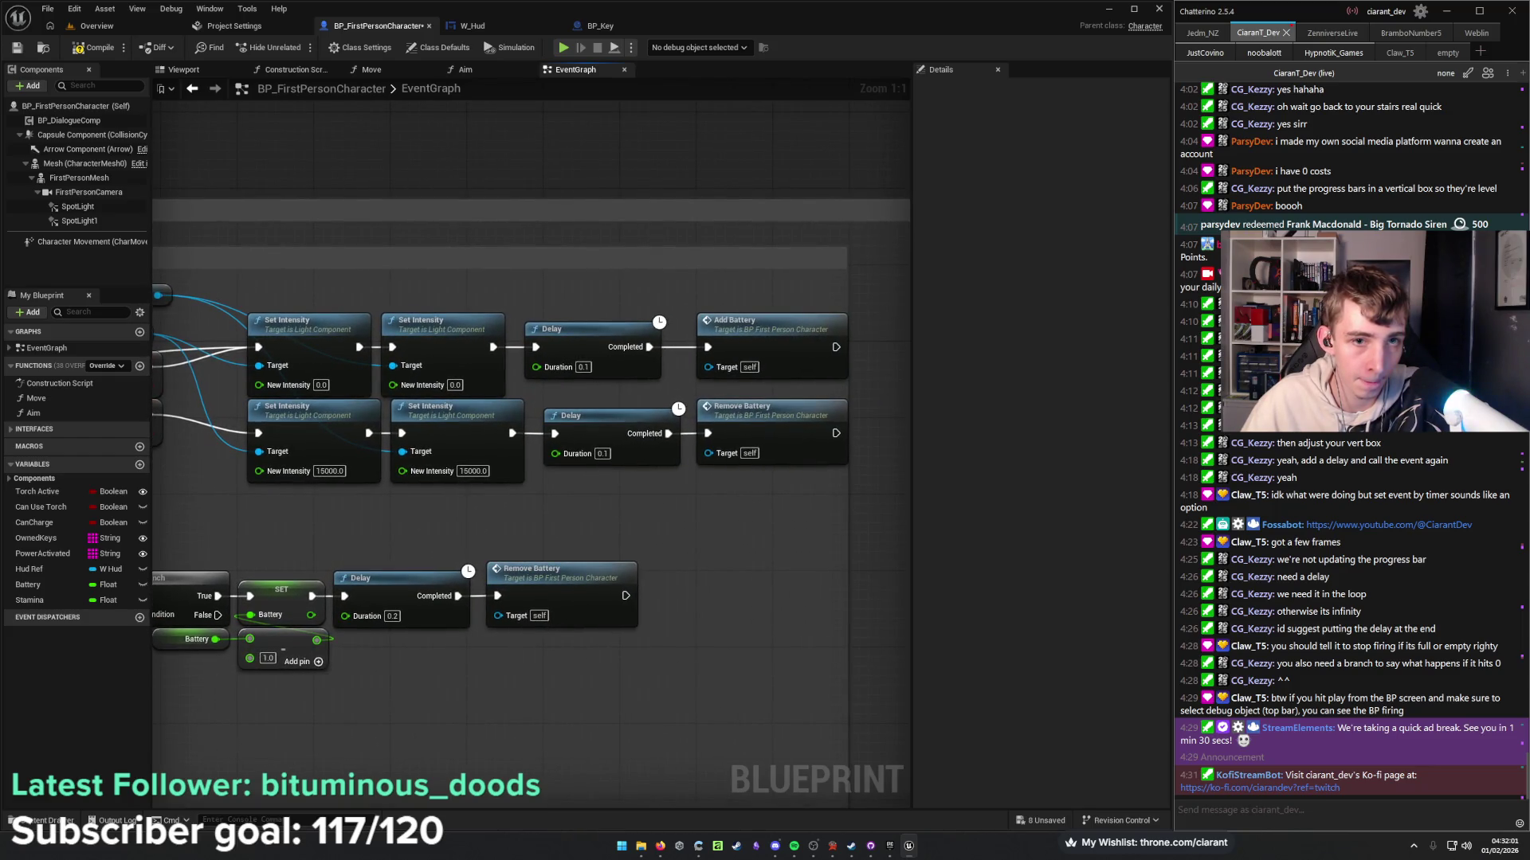
pyautogui.moveTo(319, 494)
pyautogui.mouseDown()
pyautogui.moveTo(551, 505)
pyautogui.moveTo(644, 465)
pyautogui.mouseUp()
pyautogui.moveTo(601, 513)
pyautogui.mouseDown()
pyautogui.moveTo(581, 505)
pyautogui.moveTo(598, 430)
pyautogui.moveTo(321, 465)
pyautogui.moveTo(466, 445)
pyautogui.moveTo(707, 448)
pyautogui.mouseUp()
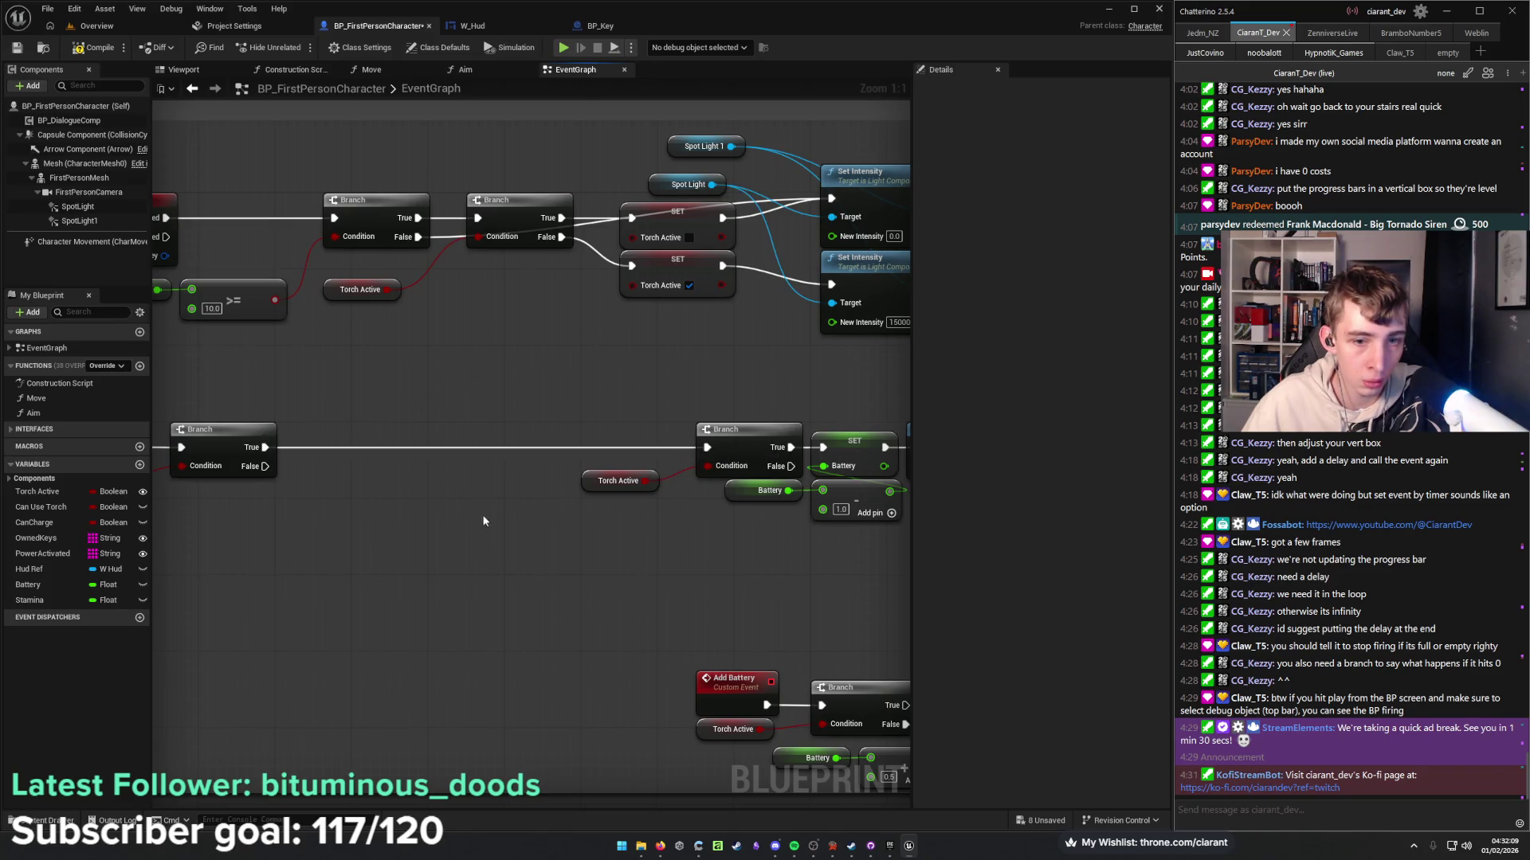
pyautogui.moveTo(700, 625)
pyautogui.mouseDown()
pyautogui.moveTo(341, 465)
pyautogui.moveTo(910, 519)
pyautogui.mouseUp()
pyautogui.moveTo(511, 412); pyautogui.dragTo(311, 333)
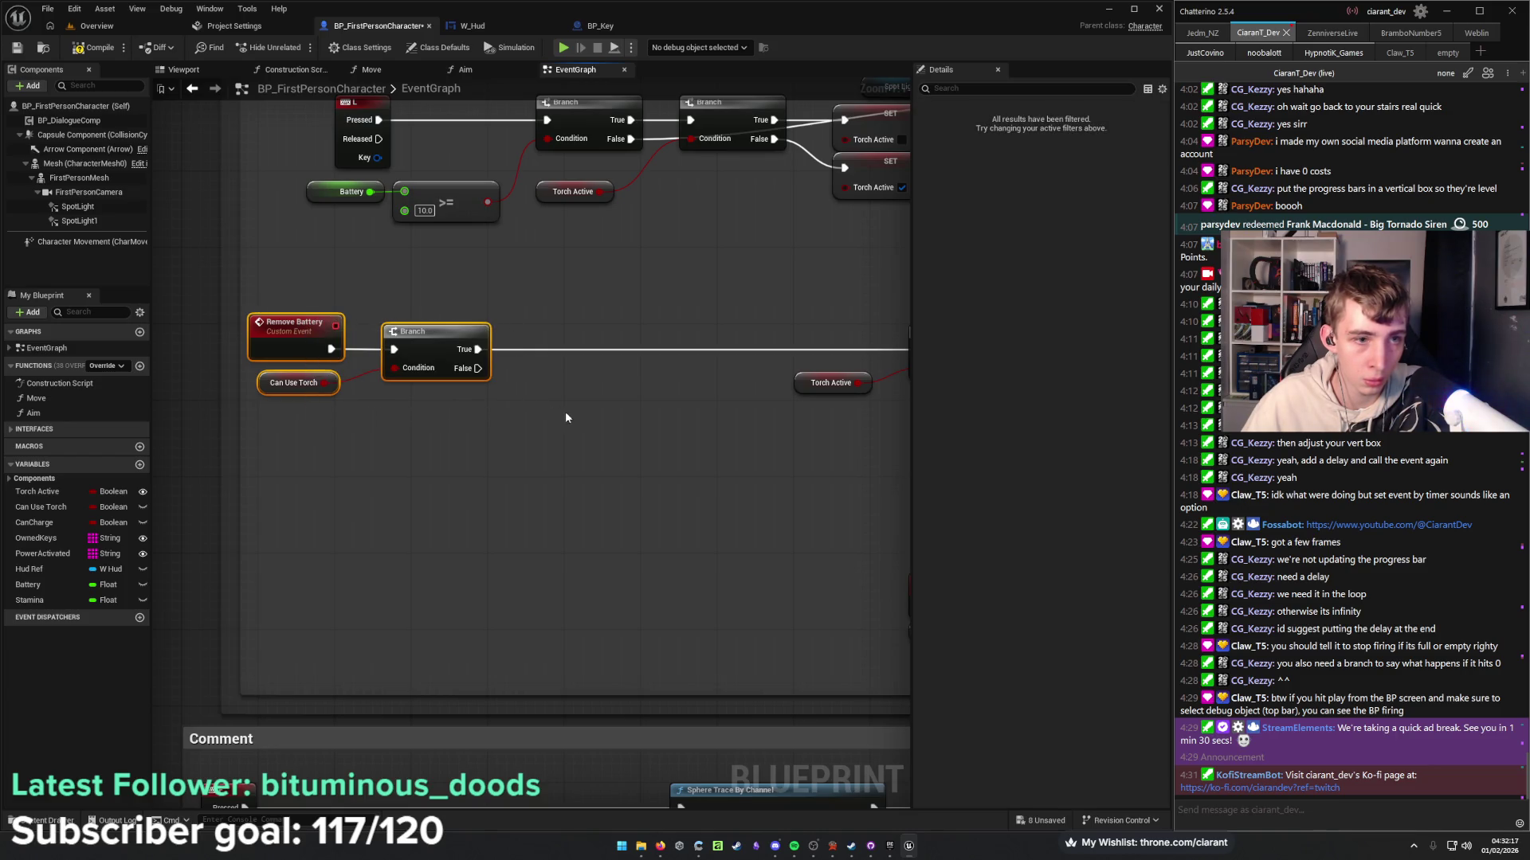
pyautogui.click(446, 439)
# Move the battery Branch next to the L key event to make room.
pyautogui.moveTo(446, 439); pyautogui.dragTo(518, 580)
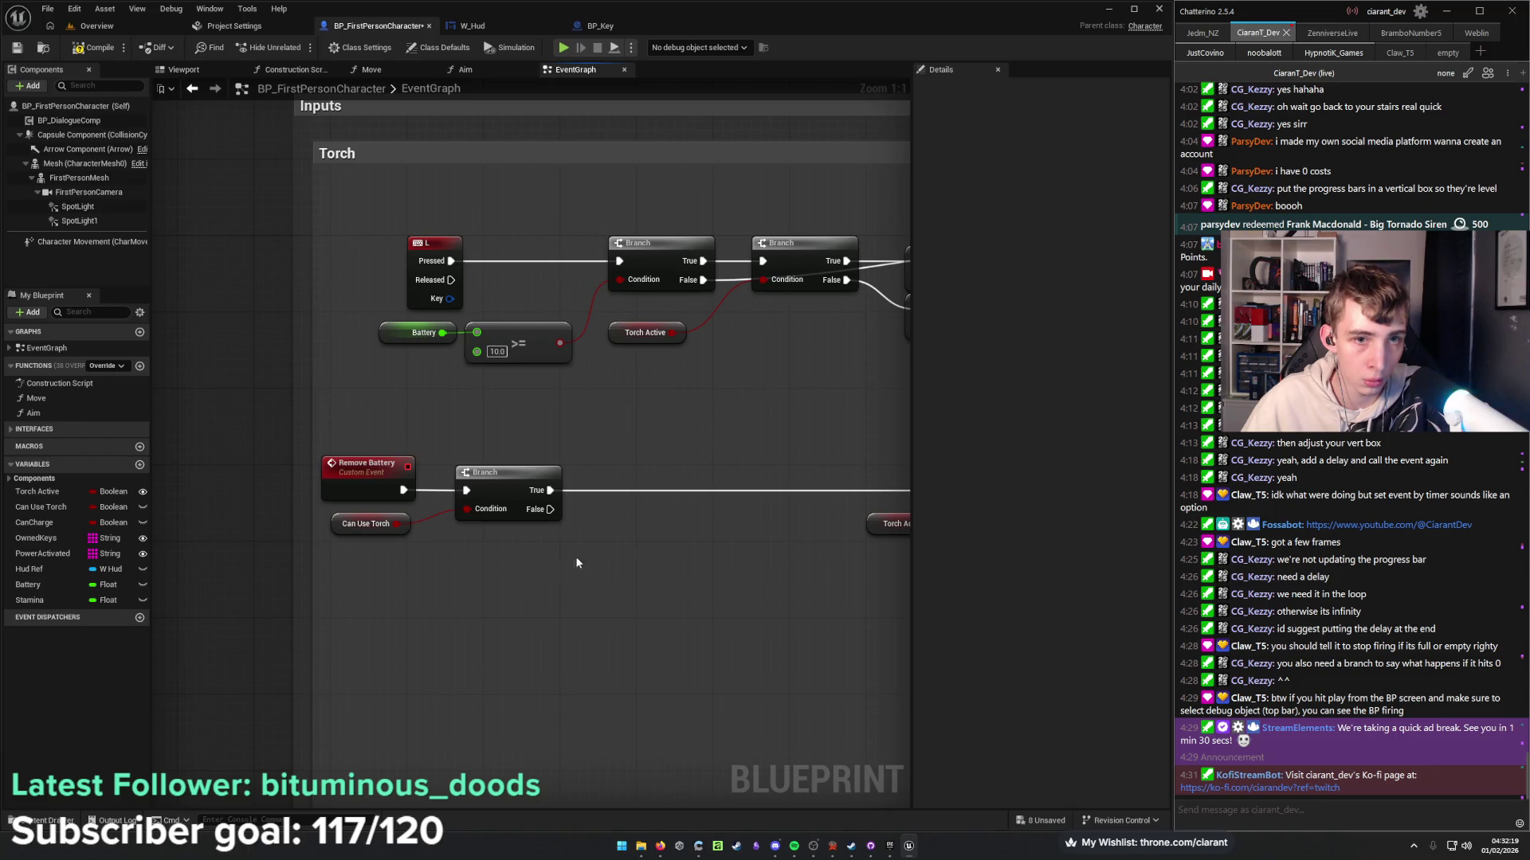
pyautogui.moveTo(671, 405); pyautogui.dragTo(548, 451)
pyautogui.click(510, 304)
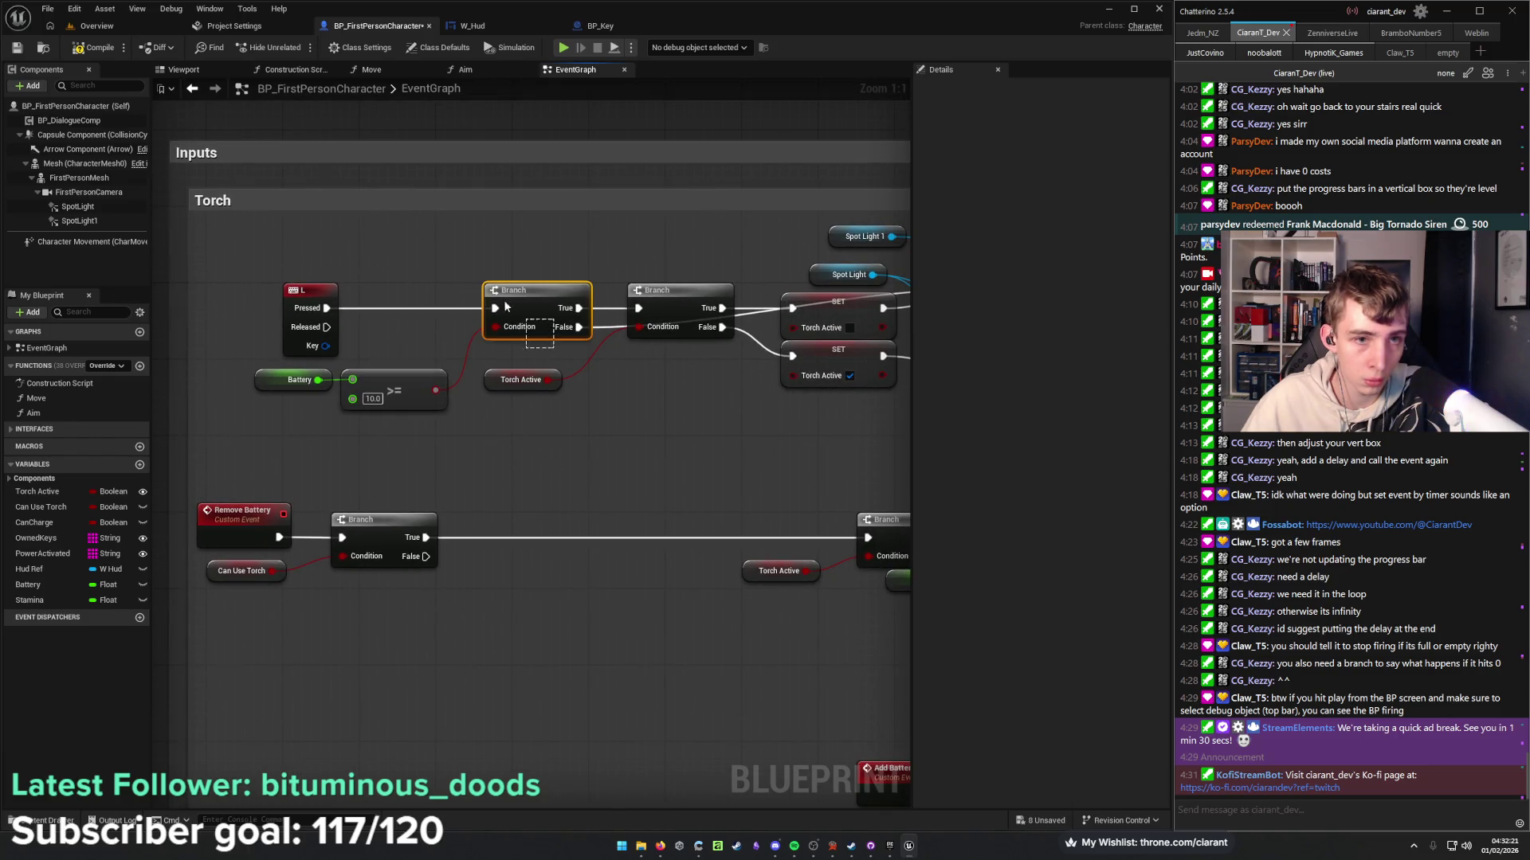
pyautogui.moveTo(548, 293)
pyautogui.mouseDown()
pyautogui.moveTo(405, 294)
pyautogui.moveTo(417, 296)
pyautogui.mouseUp()
pyautogui.moveTo(429, 419); pyautogui.dragTo(271, 374)
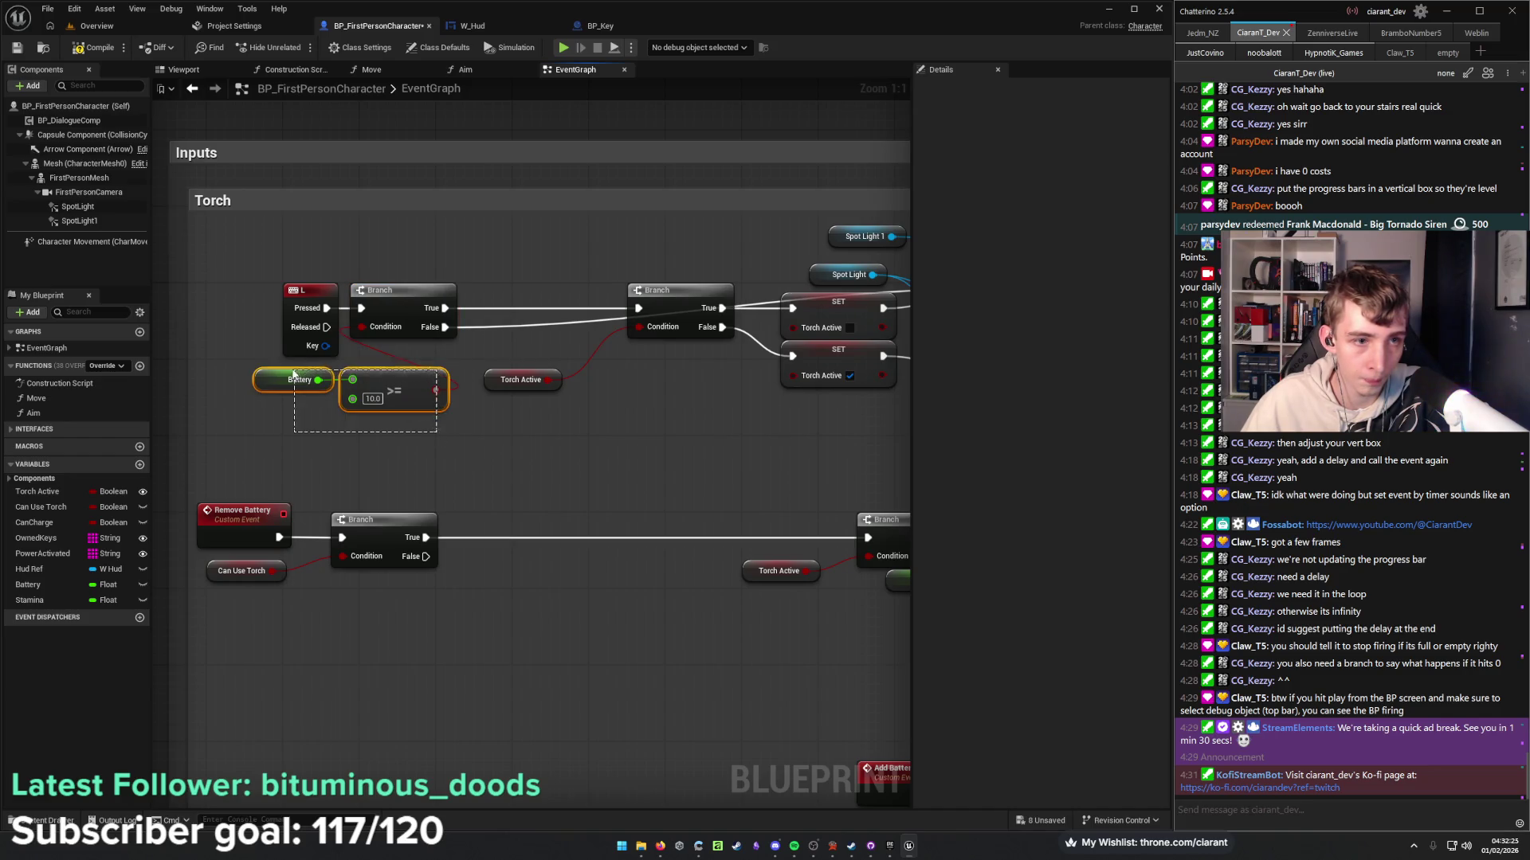
pyautogui.click(347, 379)
pyautogui.moveTo(493, 441); pyautogui.dragTo(423, 453)
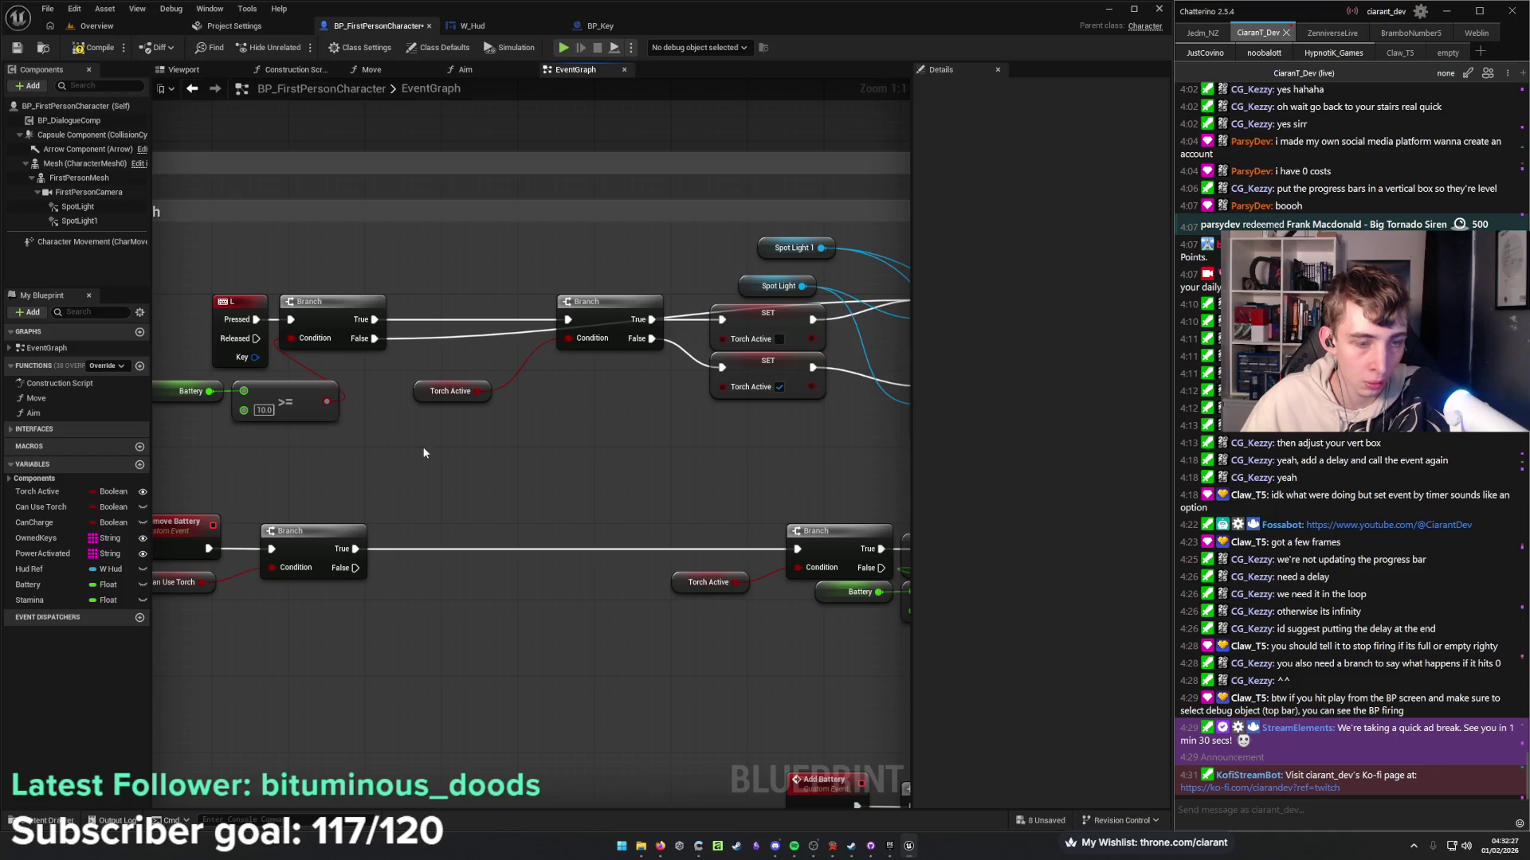
# Add a Branch gated by Can Use Torch after the battery Branch's True output.
pyautogui.click(424, 450)
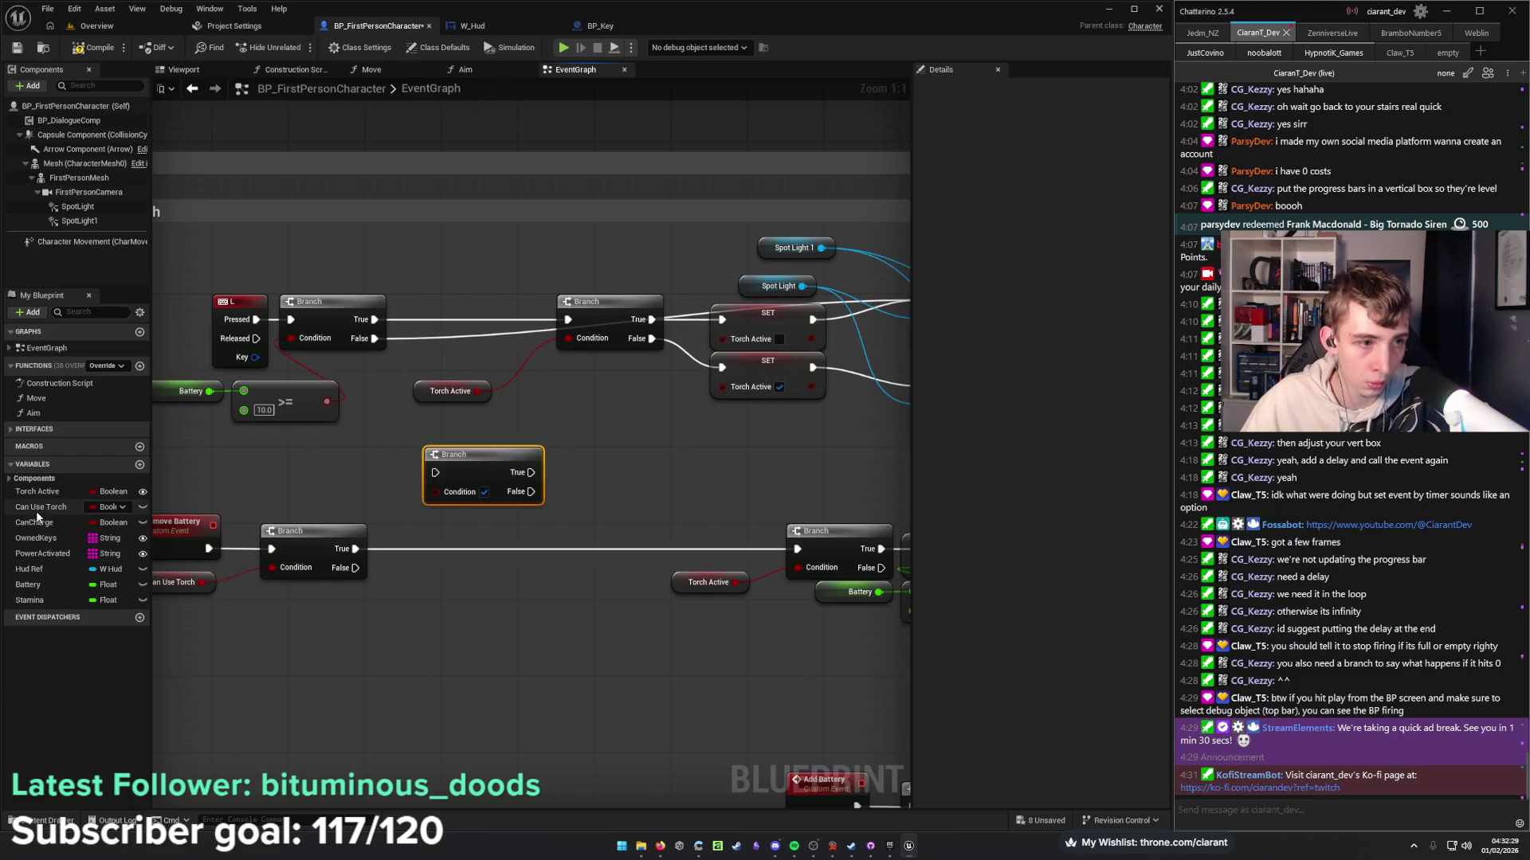
pyautogui.moveTo(42, 512)
pyautogui.mouseDown()
pyautogui.moveTo(464, 508)
pyautogui.moveTo(435, 491)
pyautogui.mouseUp()
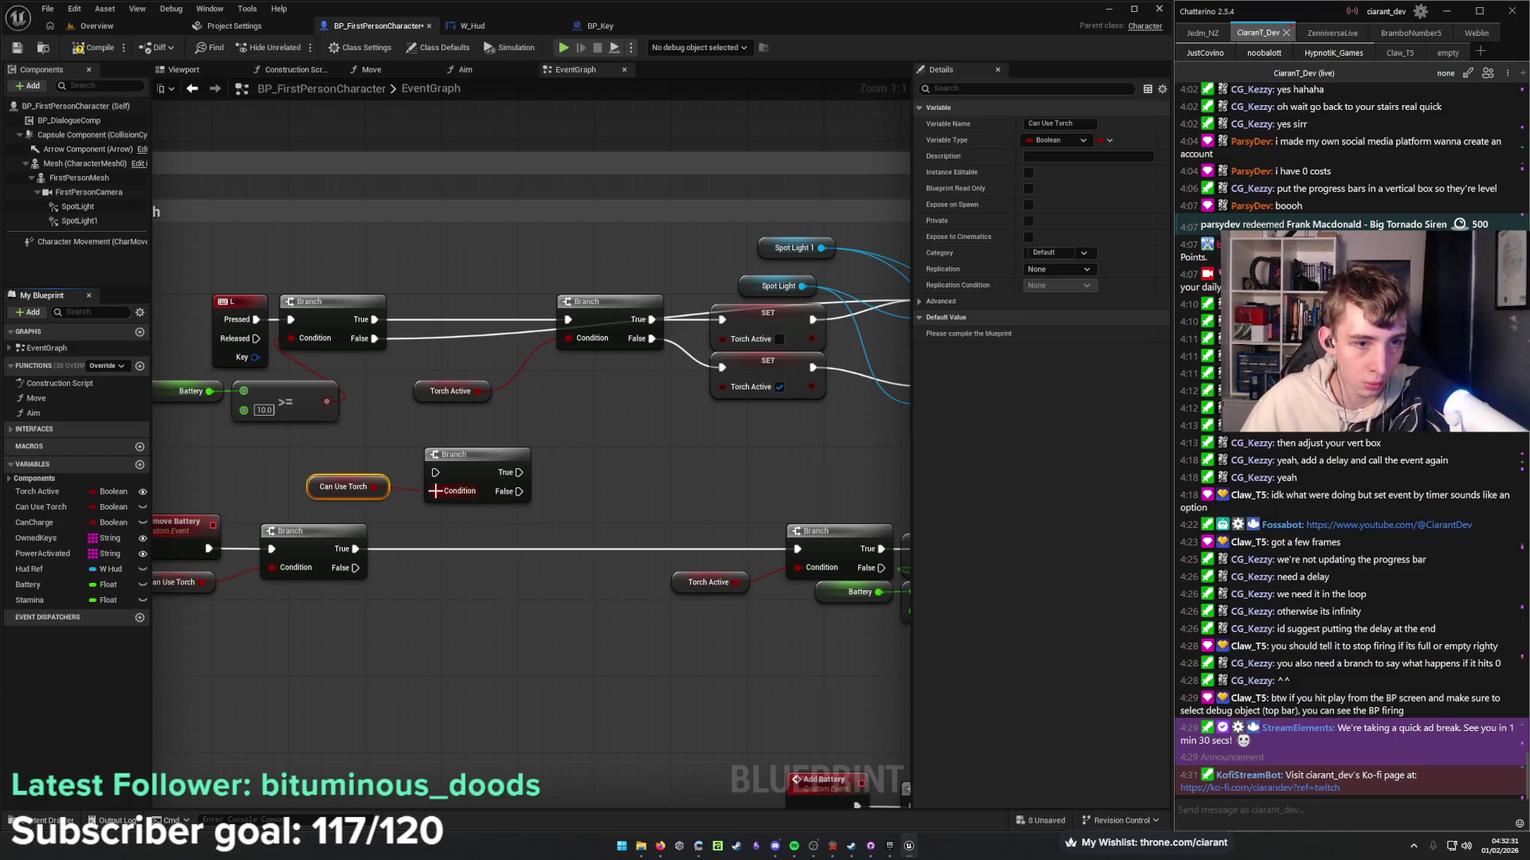
pyautogui.moveTo(374, 320)
pyautogui.mouseDown()
pyautogui.moveTo(435, 472)
pyautogui.moveTo(488, 381)
pyautogui.moveTo(482, 304)
pyautogui.moveTo(567, 319)
pyautogui.mouseUp()
pyautogui.moveTo(384, 500); pyautogui.dragTo(533, 460)
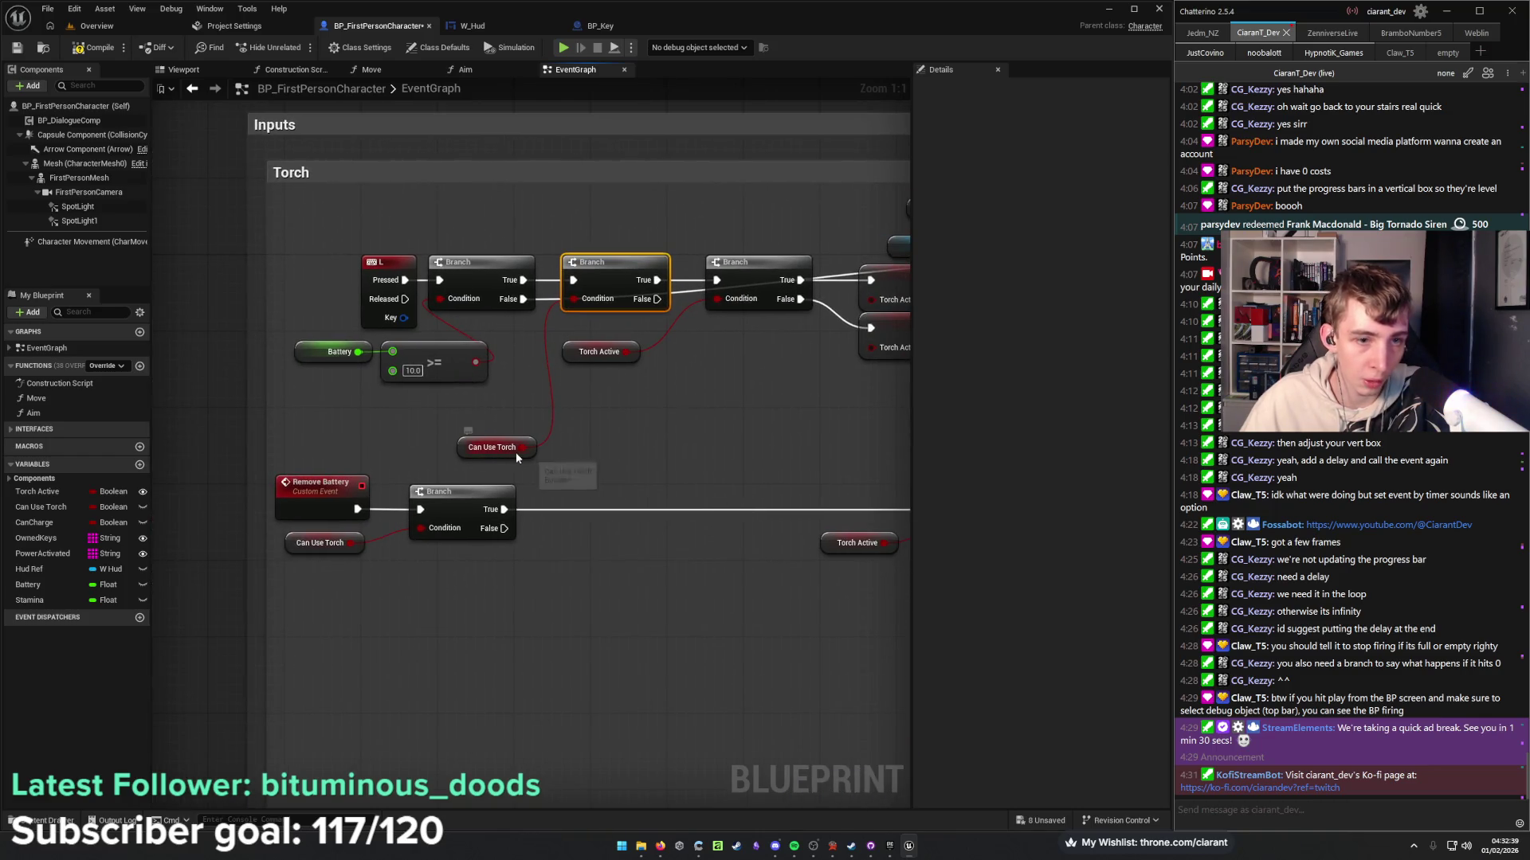
pyautogui.moveTo(568, 358)
pyautogui.mouseDown()
pyautogui.moveTo(673, 354)
pyautogui.moveTo(713, 330)
pyautogui.mouseUp()
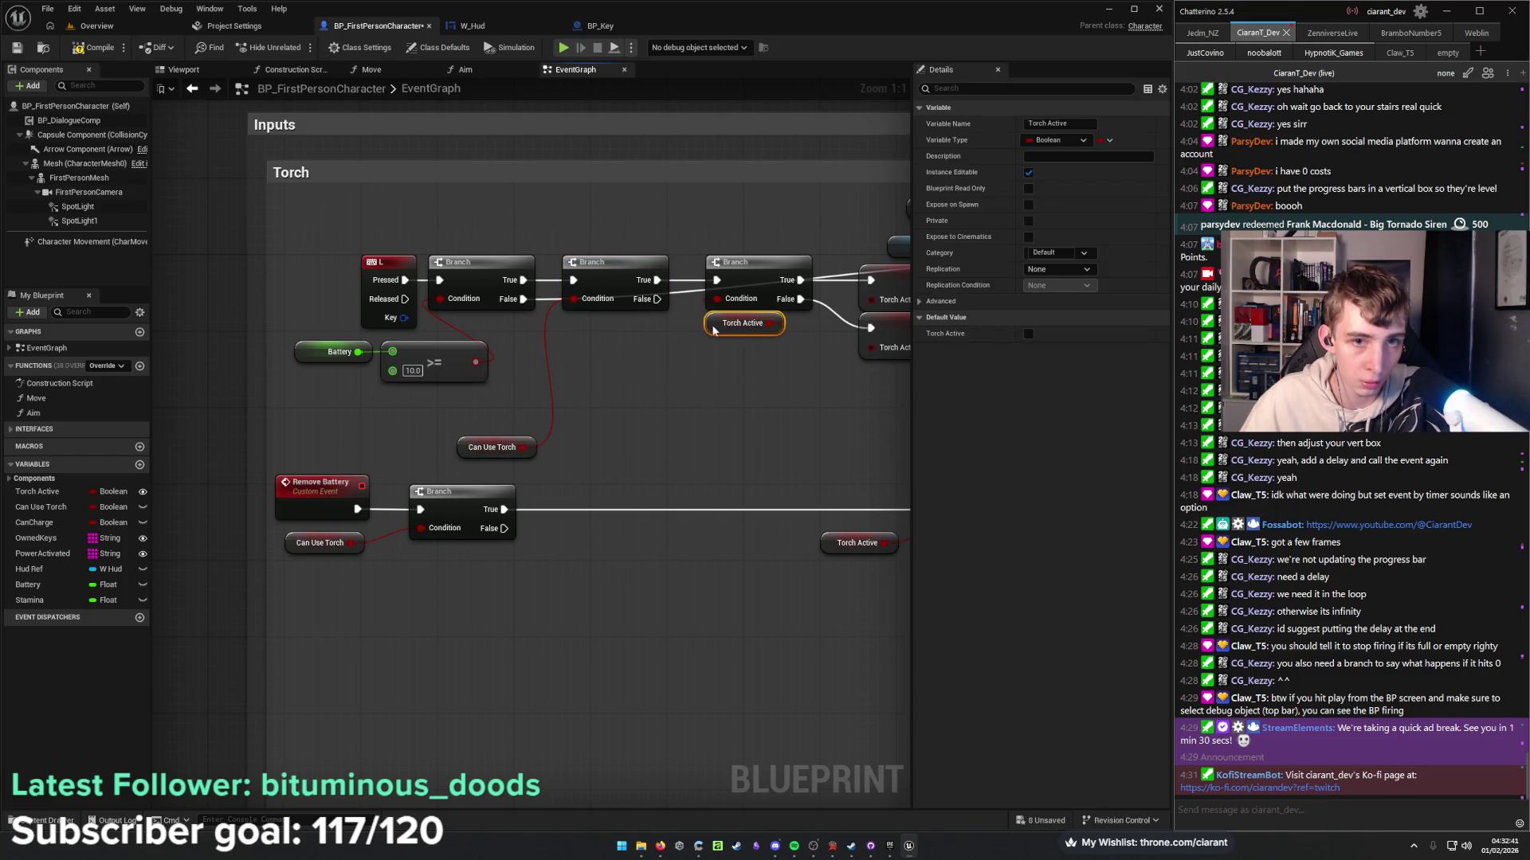
pyautogui.moveTo(538, 452)
pyautogui.mouseDown()
pyautogui.moveTo(605, 399)
pyautogui.moveTo(636, 331)
pyautogui.moveTo(520, 400)
pyautogui.moveTo(668, 379)
pyautogui.moveTo(673, 451)
pyautogui.moveTo(505, 394)
pyautogui.moveTo(443, 520)
pyautogui.mouseUp()
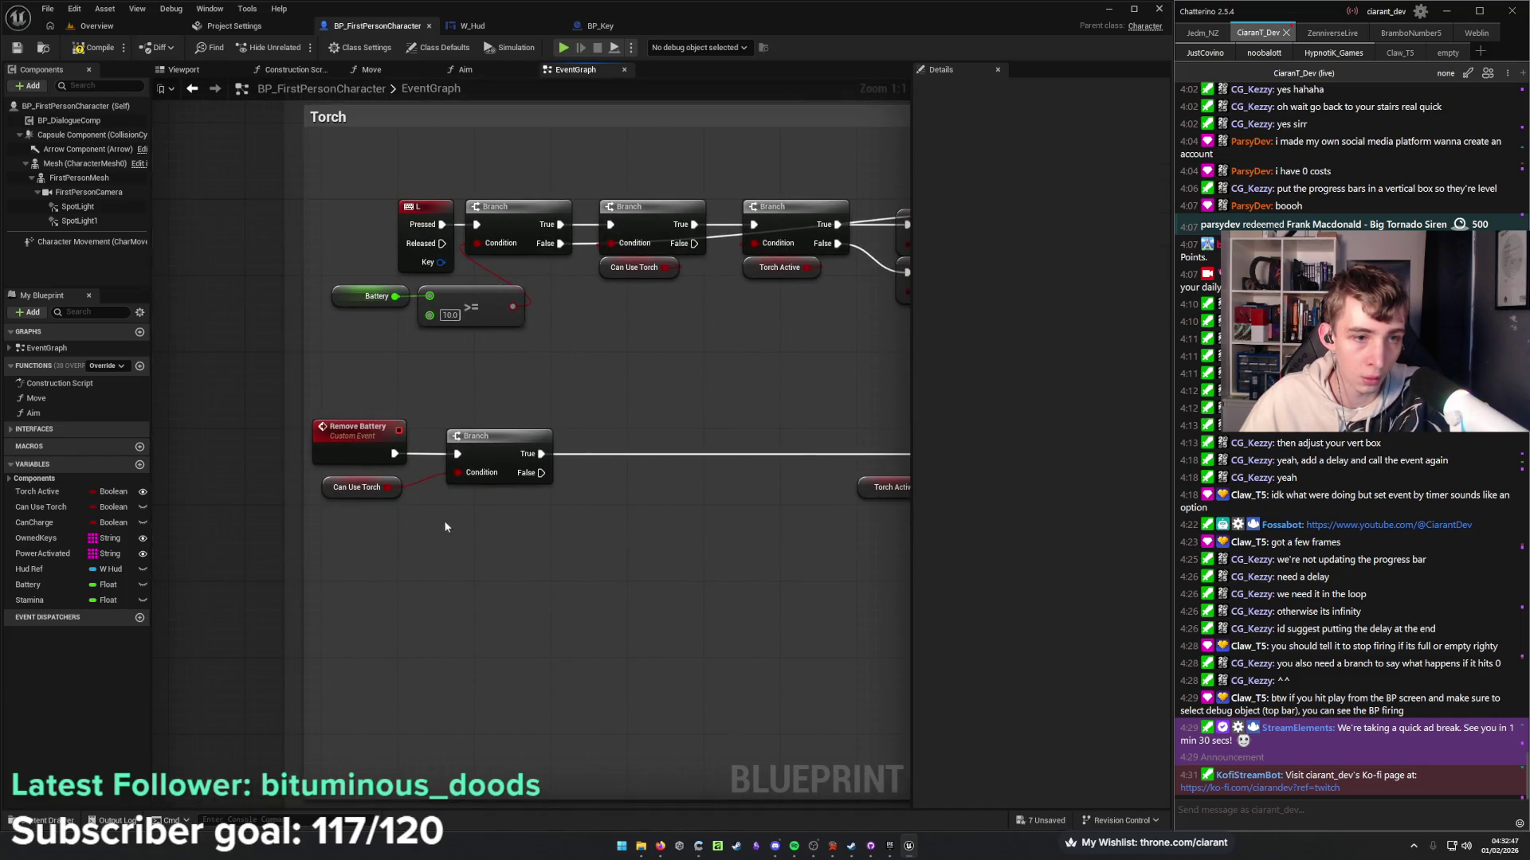
# Delete the leftover Can Use Torch getter and its Branch from Remove Battery.
pyautogui.click(357, 487)
pyautogui.press('Delete')
pyautogui.click(478, 446)
pyautogui.press('Delete')
# Connect Remove Battery directly to the Torch Active Branch and place it beside it.
pyautogui.moveTo(452, 449)
pyautogui.mouseDown()
pyautogui.moveTo(293, 436)
pyautogui.moveTo(701, 470)
pyautogui.moveTo(817, 442)
pyautogui.mouseUp()
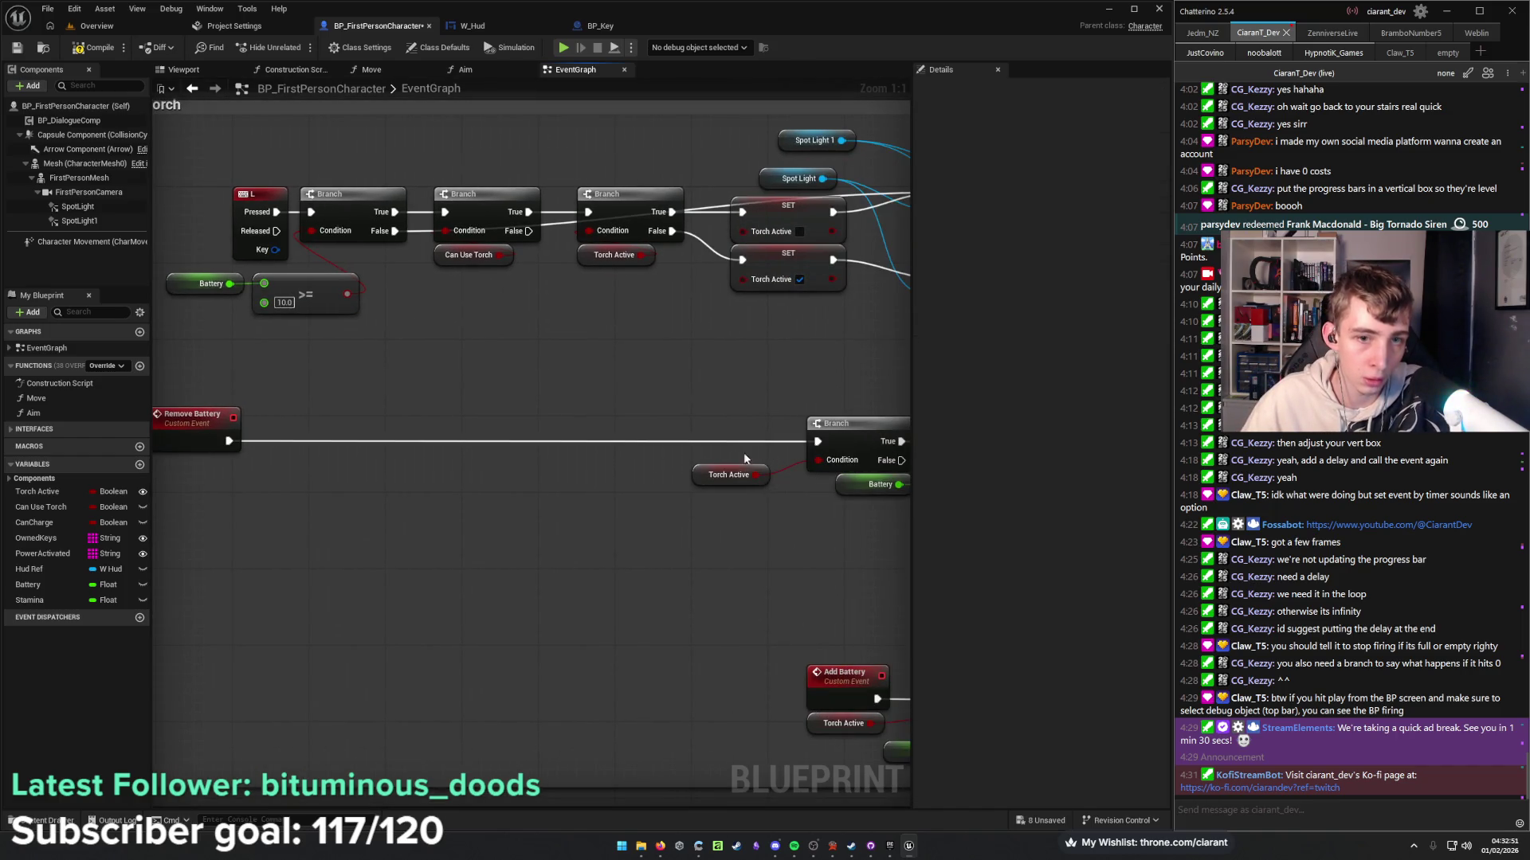
pyautogui.moveTo(211, 422); pyautogui.dragTo(722, 430)
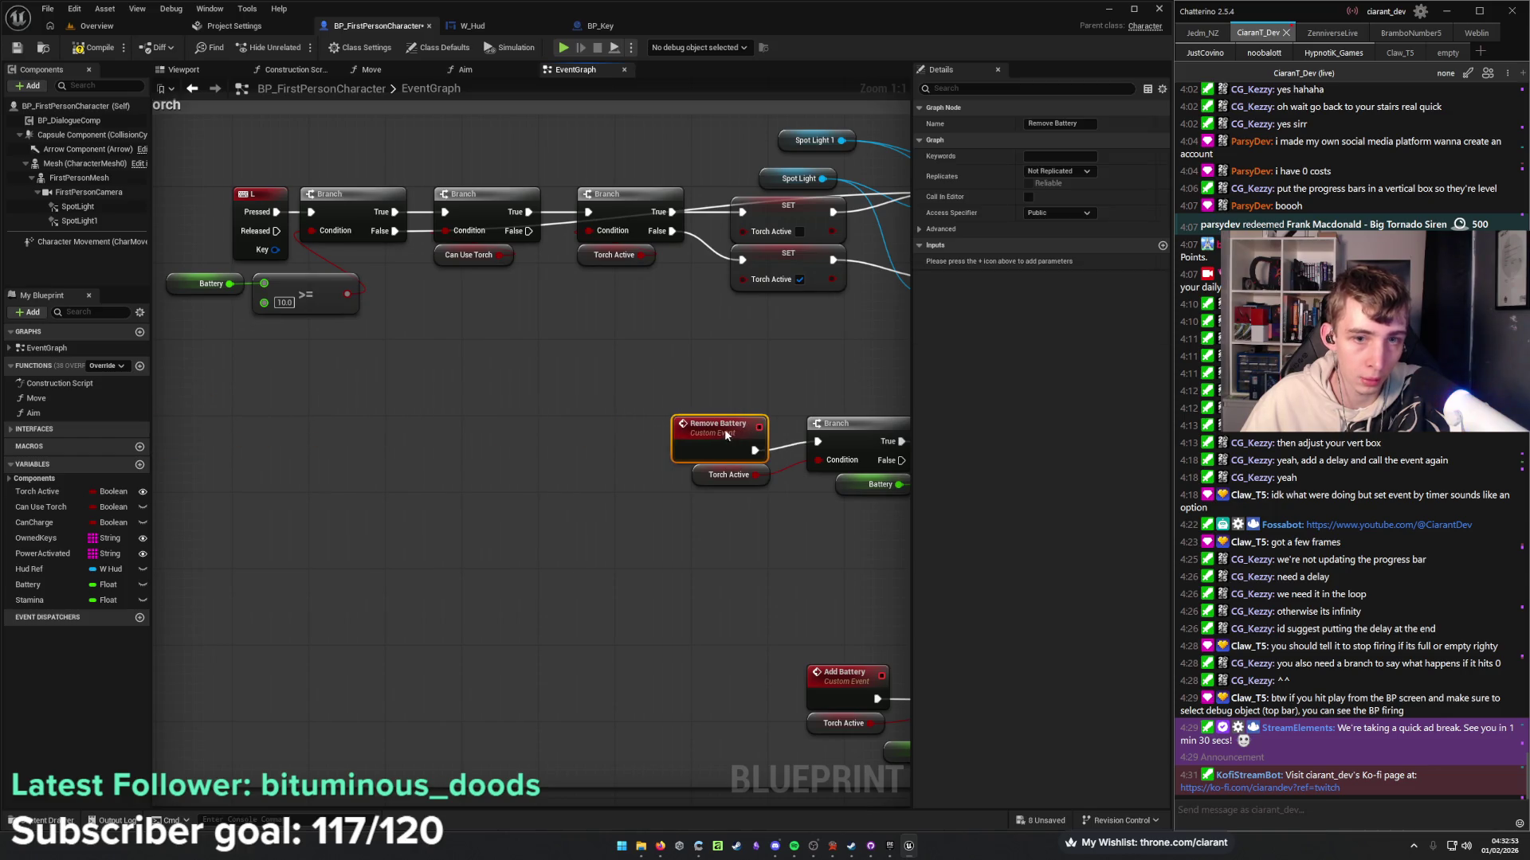
pyautogui.click(790, 385)
# Move the Add Battery event left to make room for a Branch.
pyautogui.moveTo(790, 386); pyautogui.dragTo(440, 352)
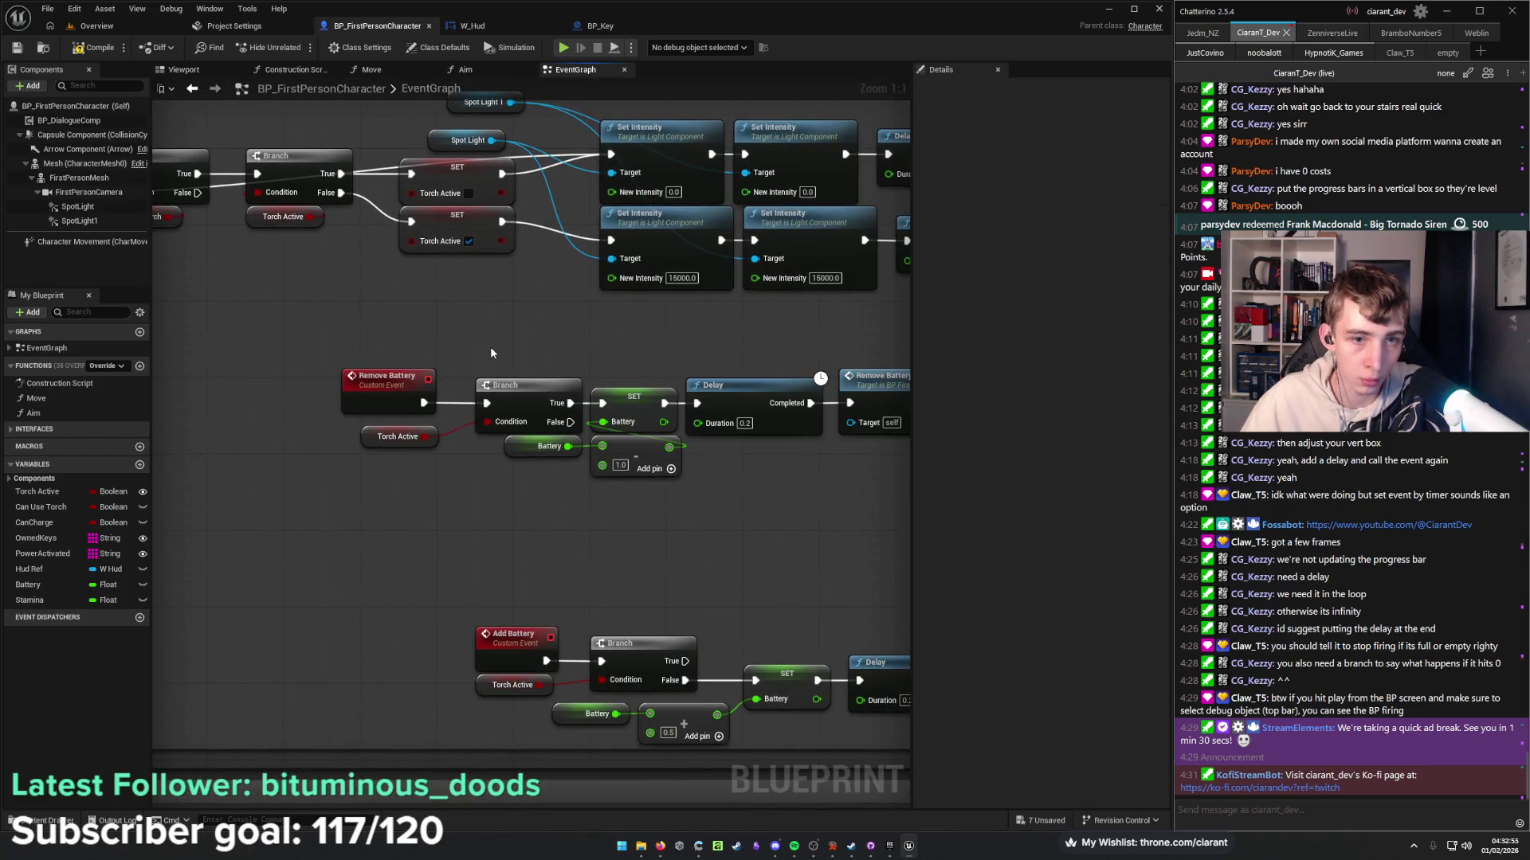
pyautogui.moveTo(490, 347)
pyautogui.mouseDown()
pyautogui.moveTo(541, 341)
pyautogui.moveTo(314, 329)
pyautogui.moveTo(489, 324)
pyautogui.mouseUp()
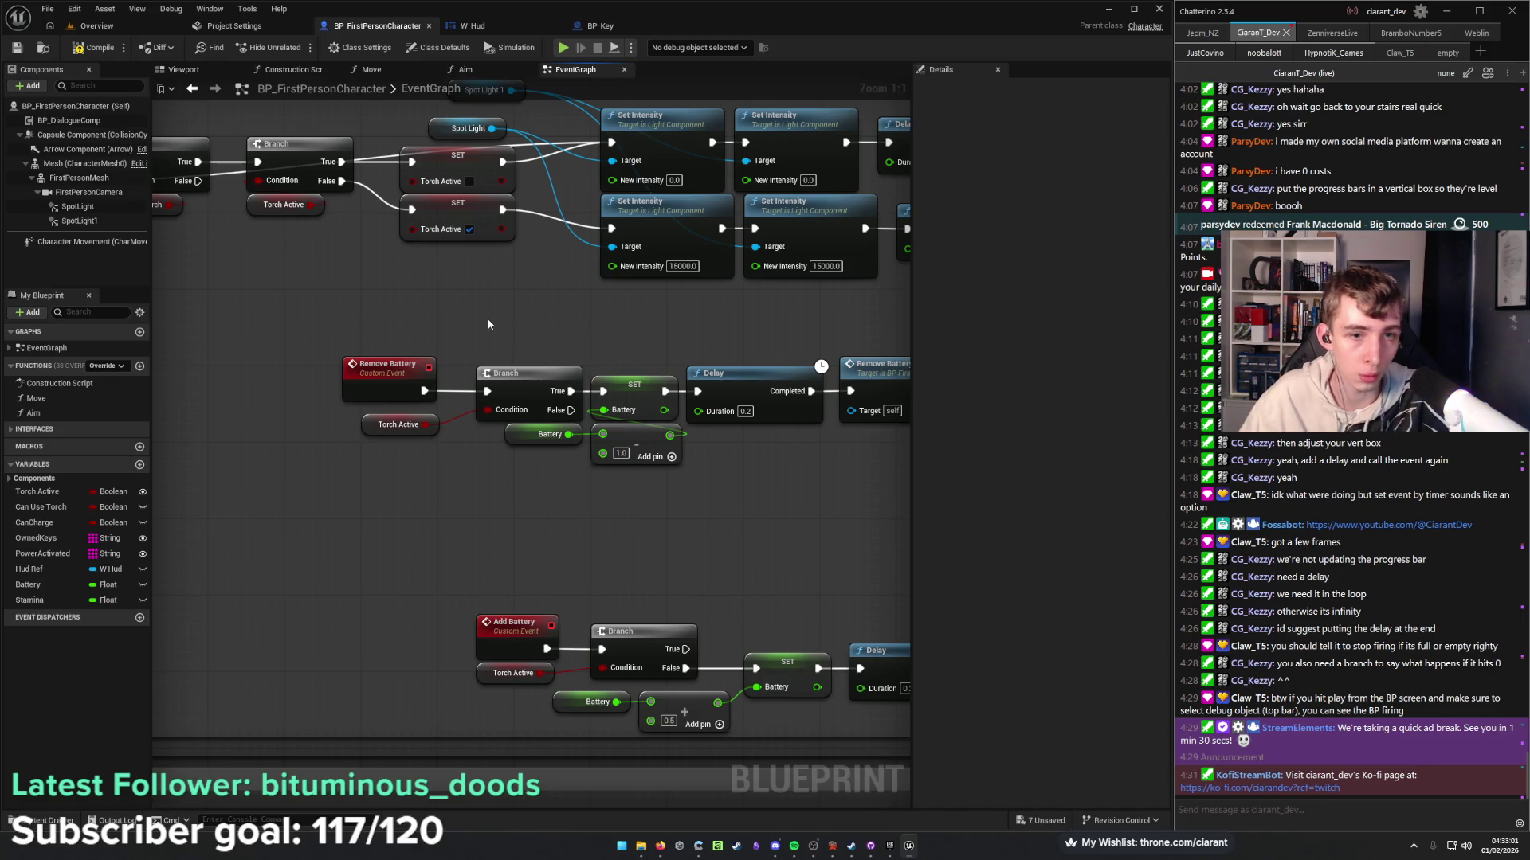
pyautogui.moveTo(494, 328); pyautogui.dragTo(344, 242)
pyautogui.moveTo(346, 489)
pyautogui.mouseDown()
pyautogui.moveTo(424, 451)
pyautogui.moveTo(615, 423)
pyautogui.mouseUp()
pyautogui.moveTo(647, 471)
pyautogui.mouseDown()
pyautogui.moveTo(185, 486)
pyautogui.moveTo(452, 476)
pyautogui.mouseUp()
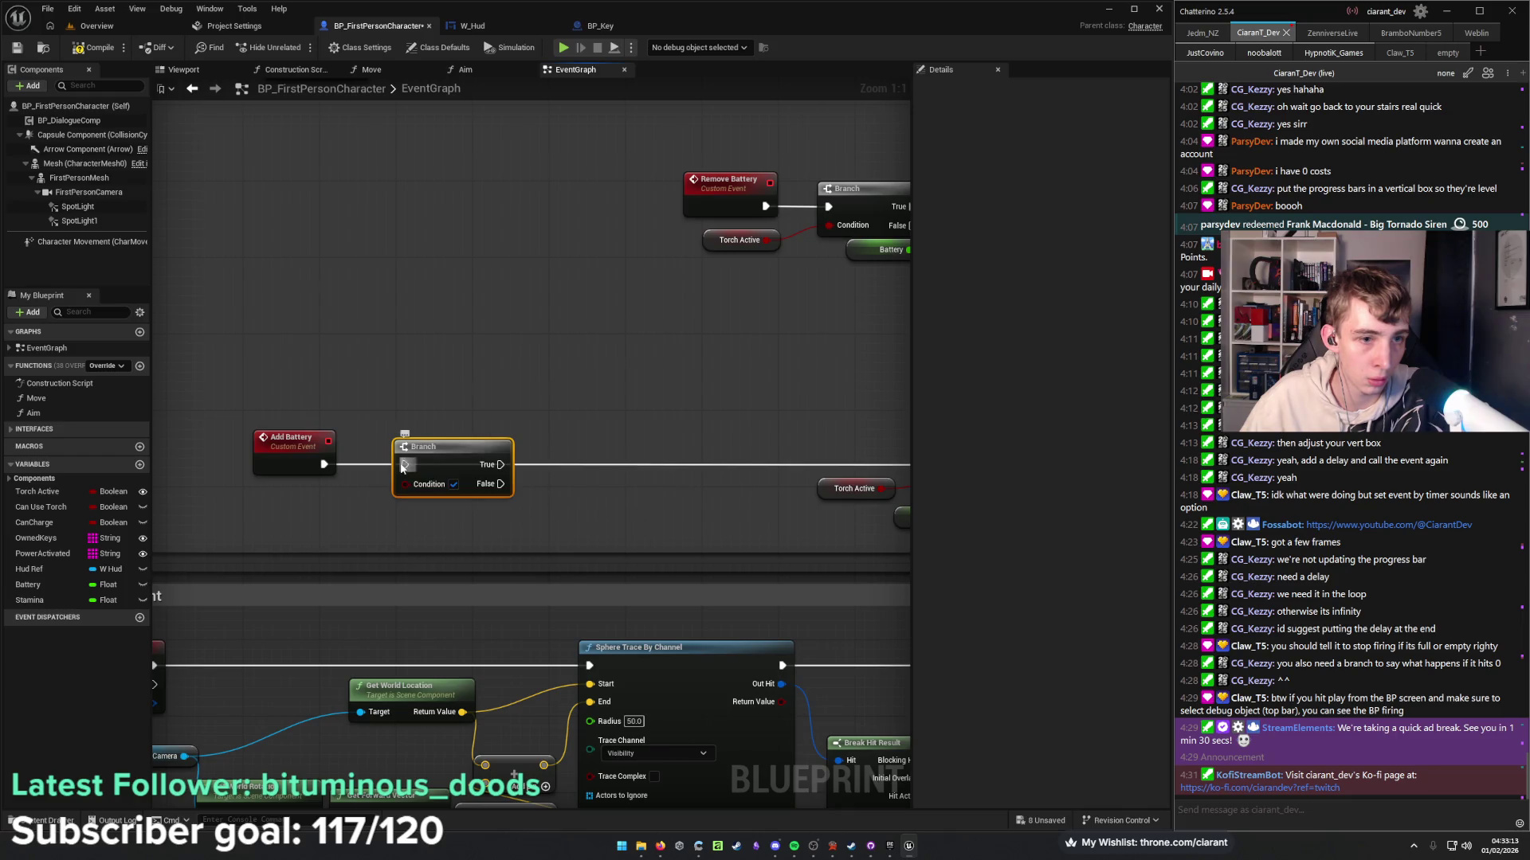
# Insert a Branch after Add Battery and place a Battery getter below it.
pyautogui.moveTo(564, 482)
pyautogui.mouseDown()
pyautogui.moveTo(298, 465)
pyautogui.moveTo(556, 476)
pyautogui.mouseUp()
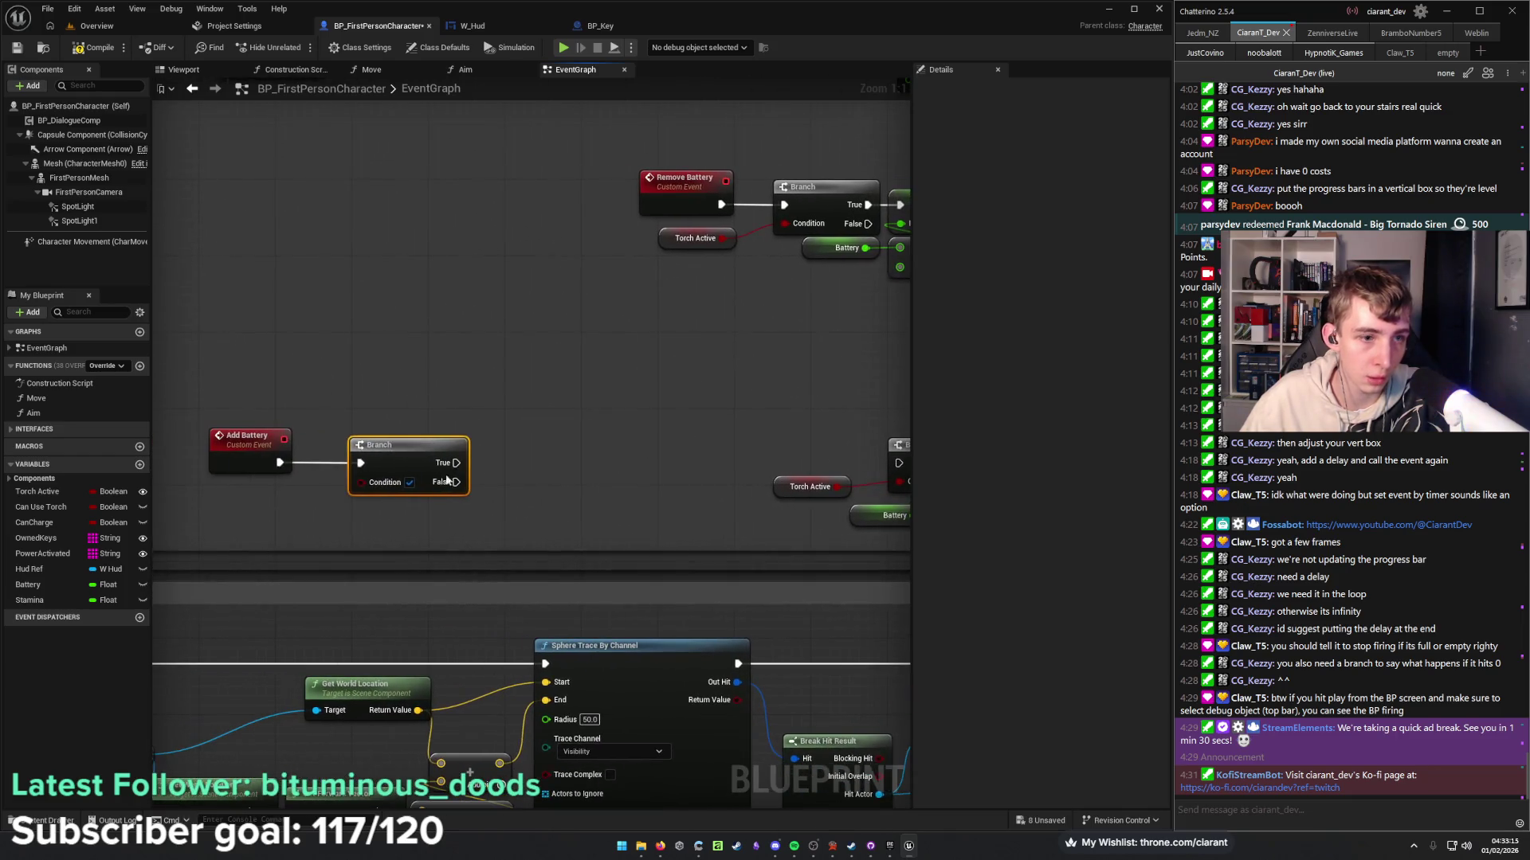
pyautogui.moveTo(287, 462); pyautogui.dragTo(472, 467)
pyautogui.keyDown('ctrl'); pyautogui.click(472, 467); pyautogui.keyUp('ctrl')
pyautogui.moveTo(628, 465); pyautogui.dragTo(544, 445)
pyautogui.click(635, 413)
pyautogui.moveTo(635, 413); pyautogui.dragTo(556, 424)
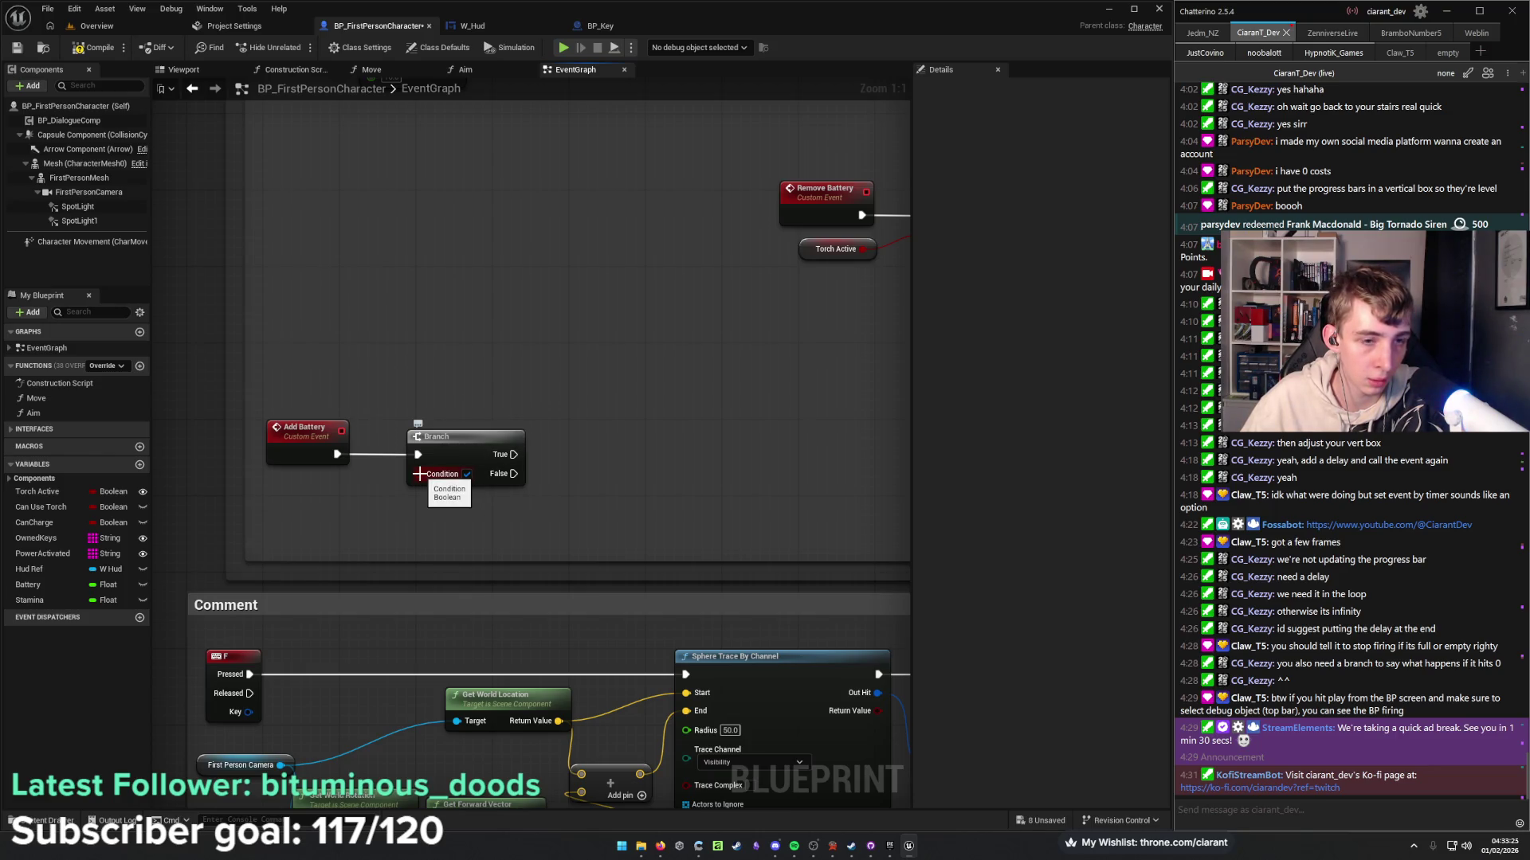
pyautogui.moveTo(28, 585); pyautogui.dragTo(398, 526)
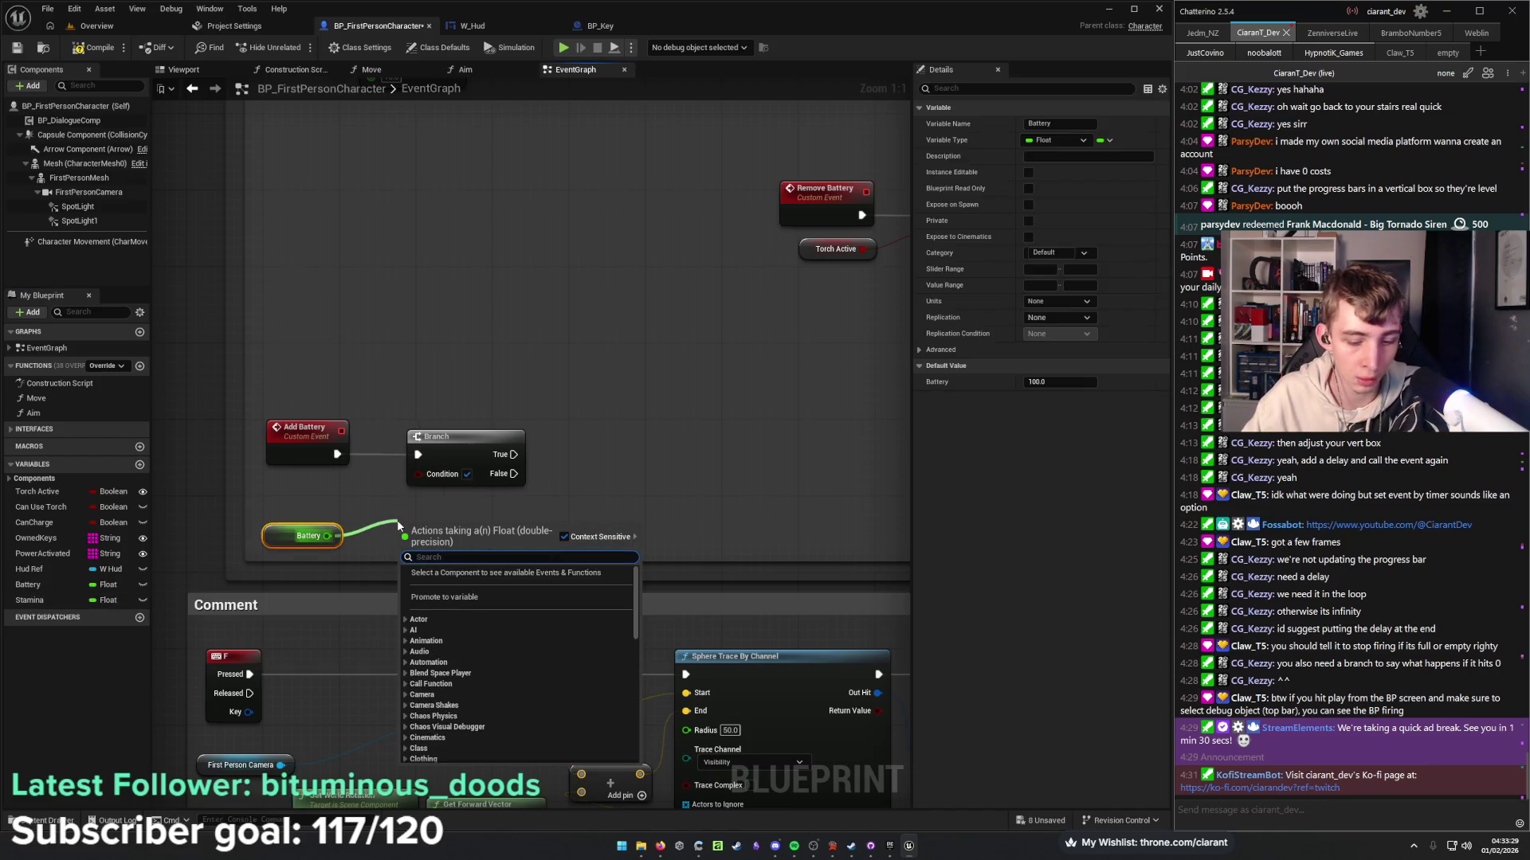
# Compare Battery < 100 and feed the result into the new Branch's condition.
pyautogui.write('>')
pyautogui.press('BackSpace')
pyautogui.write('<')
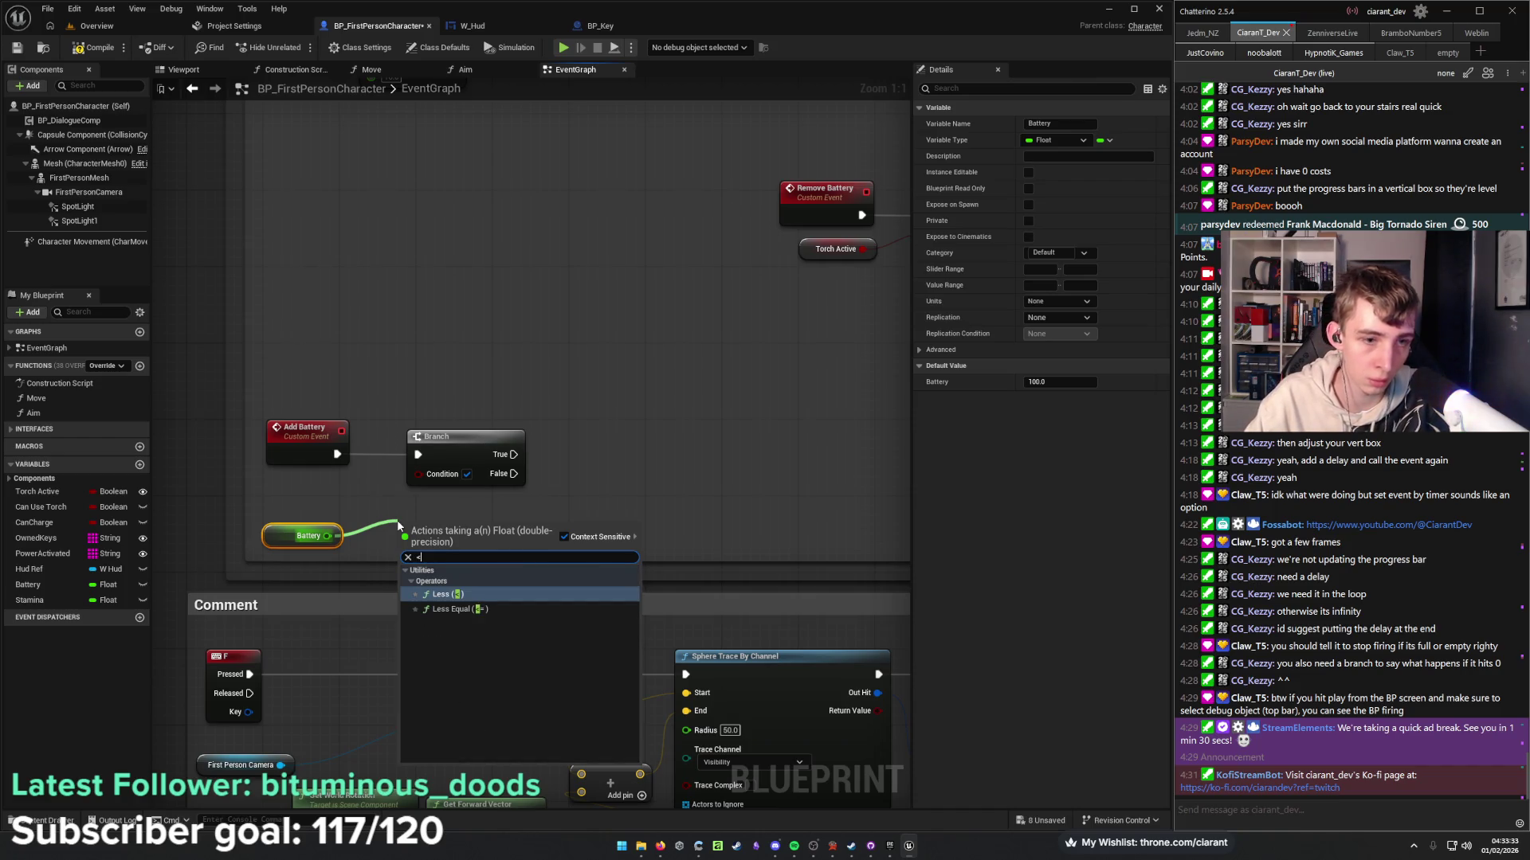
pyautogui.press('Return')
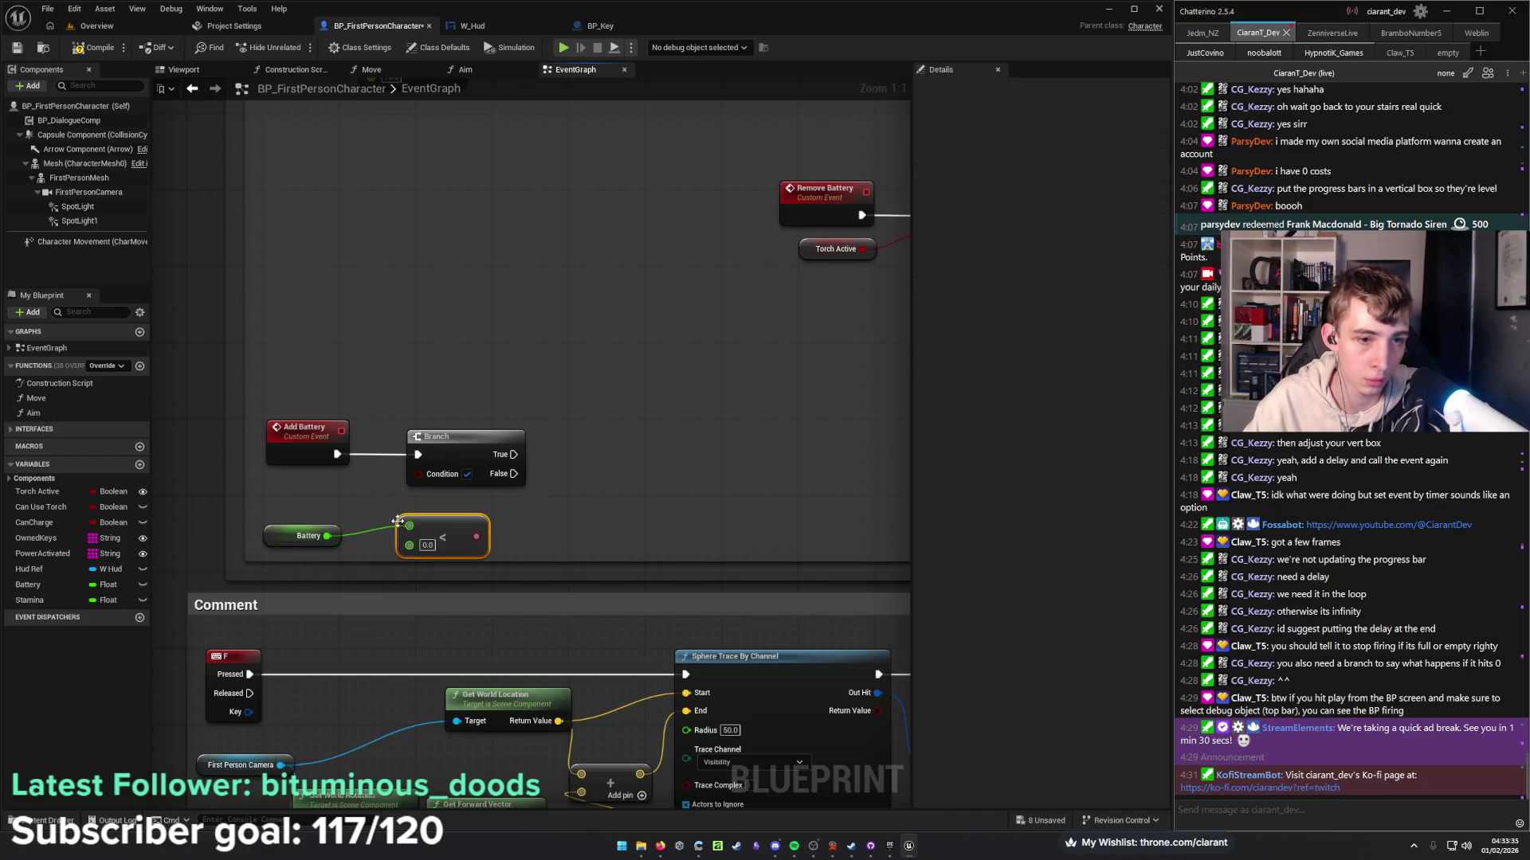
pyautogui.click(429, 546)
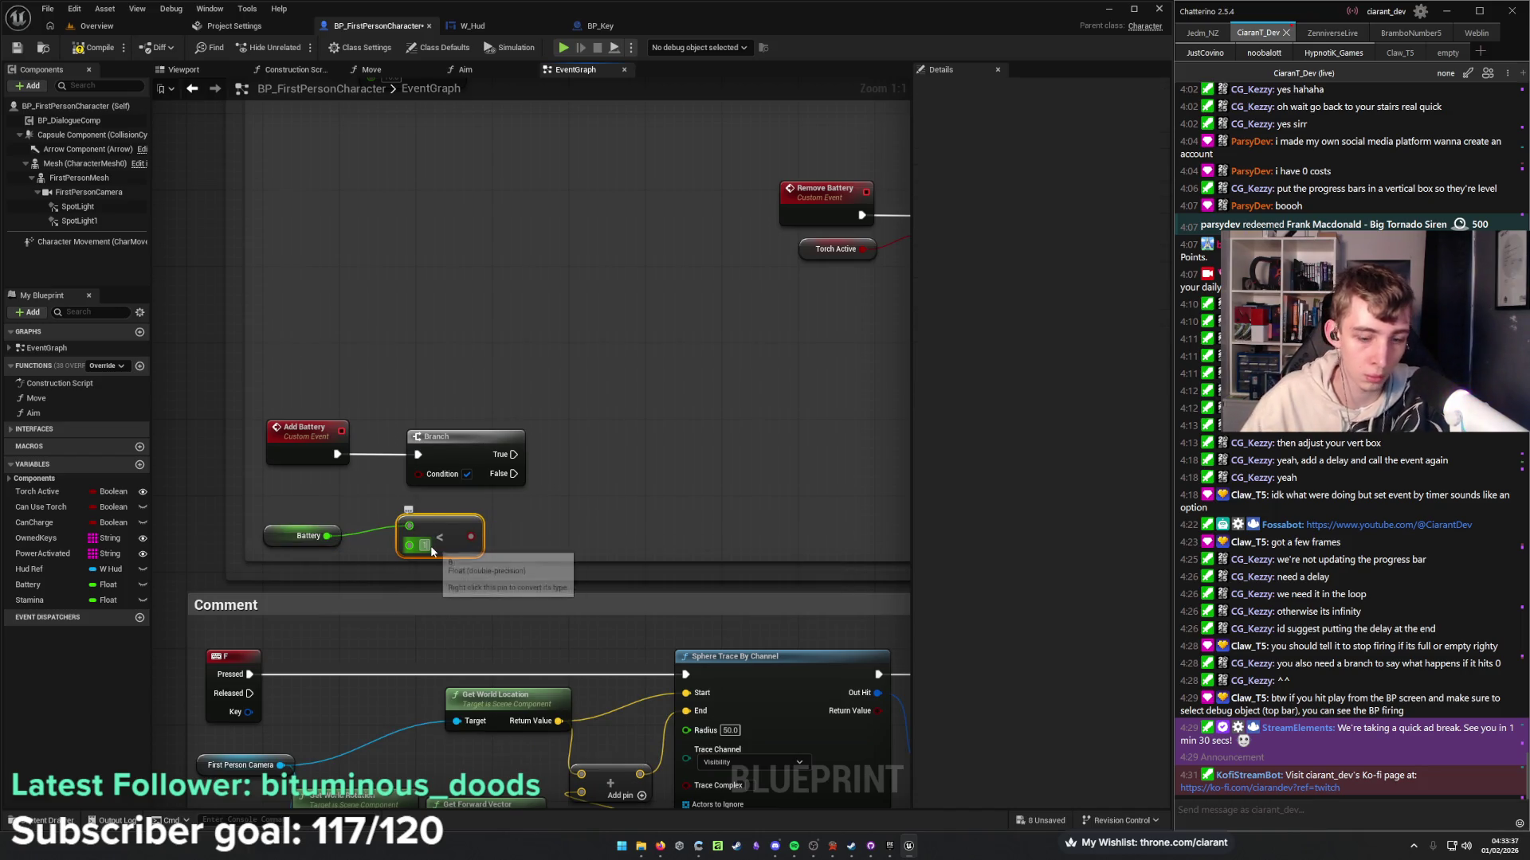
pyautogui.write('100')
pyautogui.press('Return')
pyautogui.moveTo(484, 537); pyautogui.dragTo(418, 475)
pyautogui.moveTo(499, 507); pyautogui.dragTo(408, 510)
# Add SET Can Use Torch on the Branch's True path, wired into the Torch Active Branch.
pyautogui.moveTo(513, 481); pyautogui.dragTo(391, 468)
pyautogui.moveTo(284, 443)
pyautogui.mouseDown()
pyautogui.moveTo(669, 437)
pyautogui.moveTo(826, 463)
pyautogui.moveTo(362, 447)
pyautogui.mouseUp()
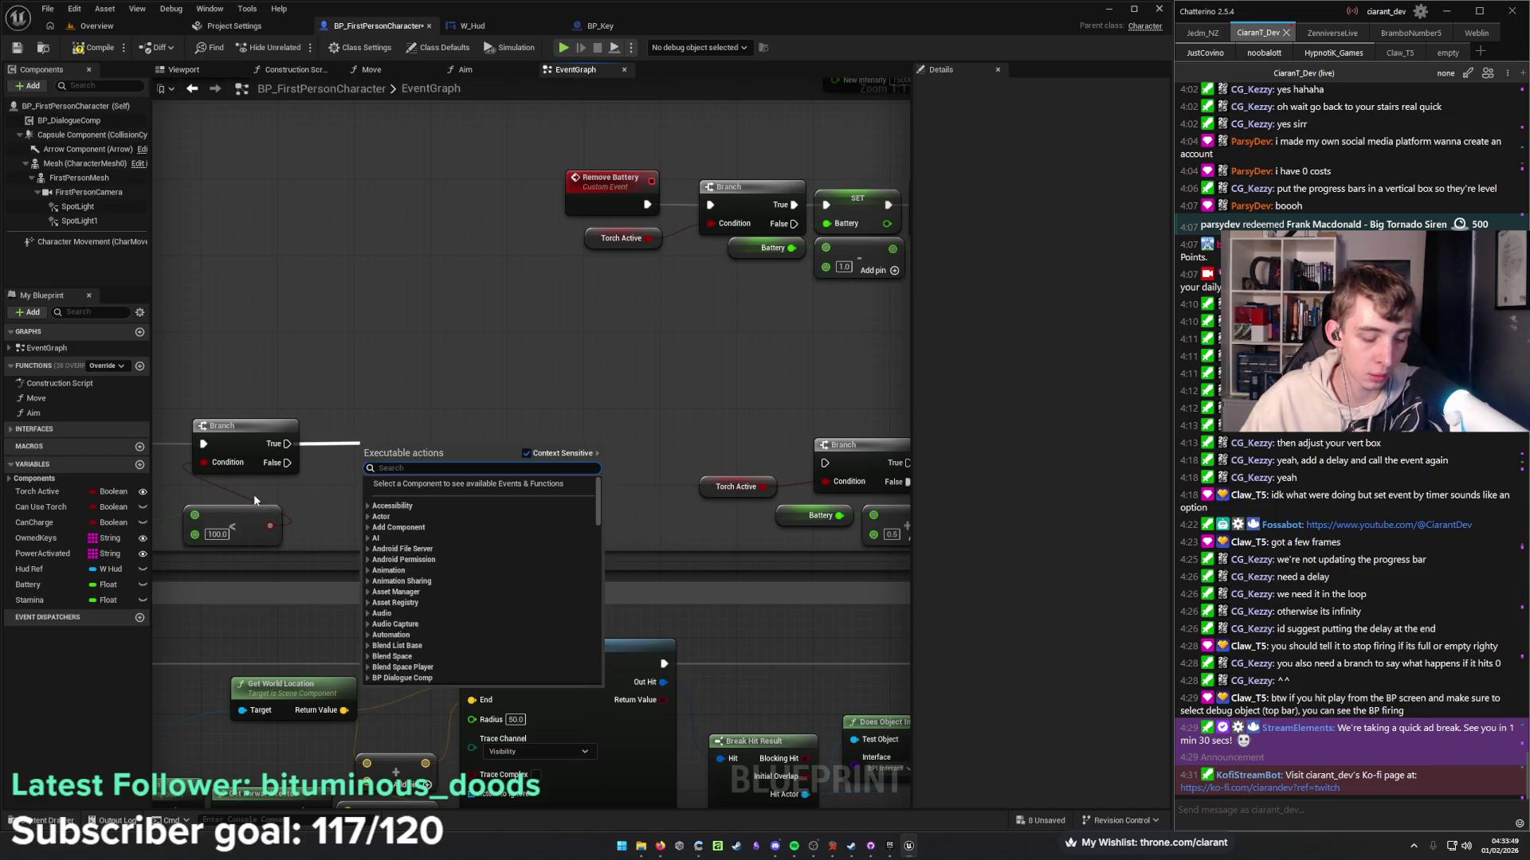
pyautogui.write('can use')
pyautogui.press('Return')
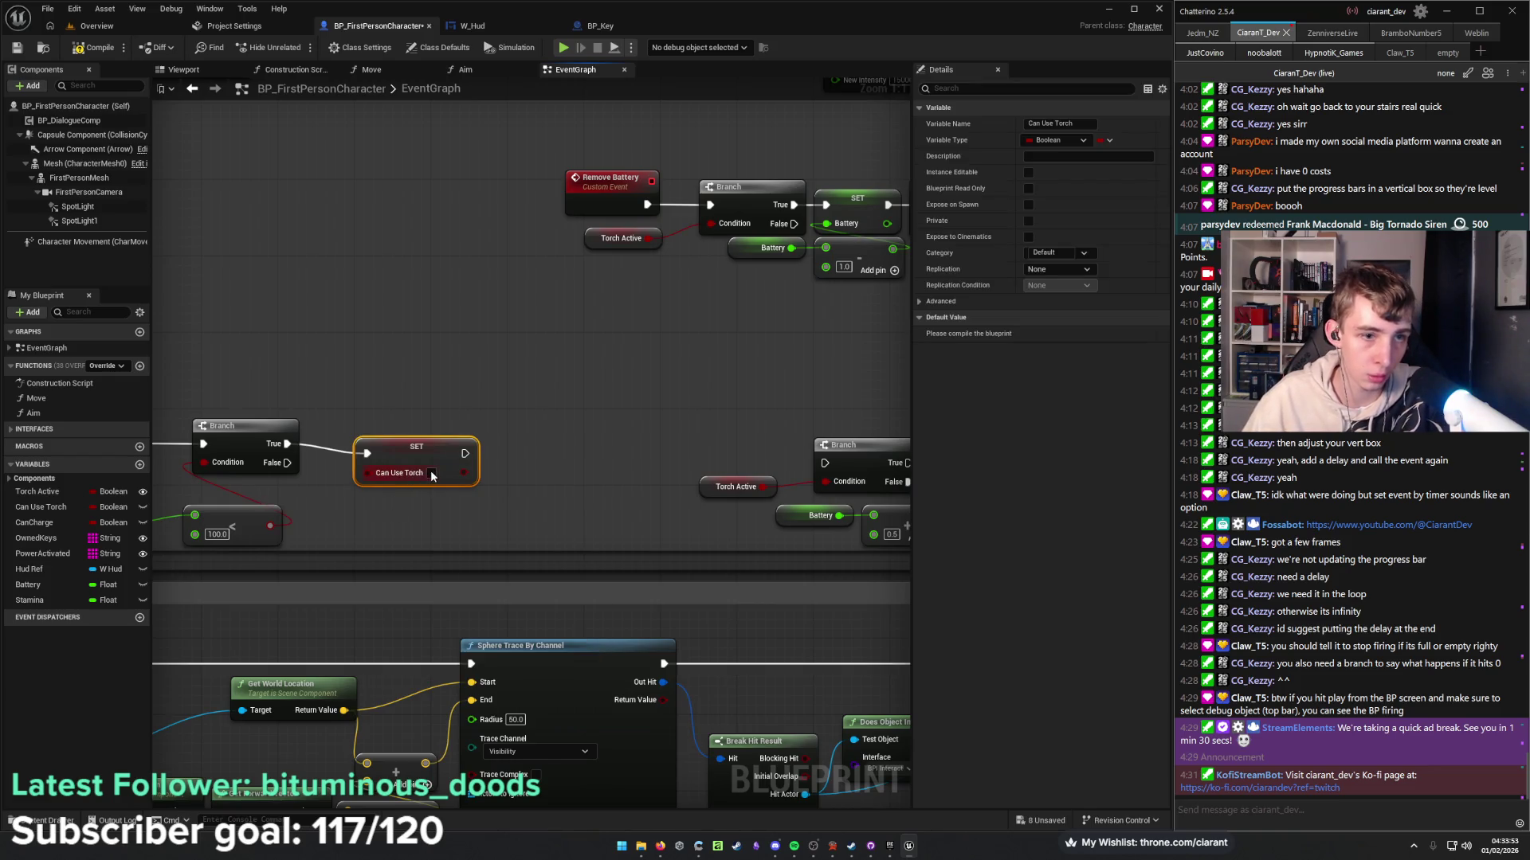
pyautogui.moveTo(416, 453); pyautogui.dragTo(379, 441)
pyautogui.moveTo(378, 518)
pyautogui.mouseDown()
pyautogui.moveTo(308, 540)
pyautogui.moveTo(273, 531)
pyautogui.mouseUp()
pyautogui.moveTo(321, 457)
pyautogui.mouseDown()
pyautogui.moveTo(749, 487)
pyautogui.moveTo(720, 477)
pyautogui.mouseUp()
pyautogui.moveTo(504, 516)
pyautogui.mouseDown()
pyautogui.moveTo(359, 478)
pyautogui.moveTo(448, 448)
pyautogui.moveTo(284, 428)
pyautogui.moveTo(423, 470)
pyautogui.moveTo(706, 510)
pyautogui.mouseUp()
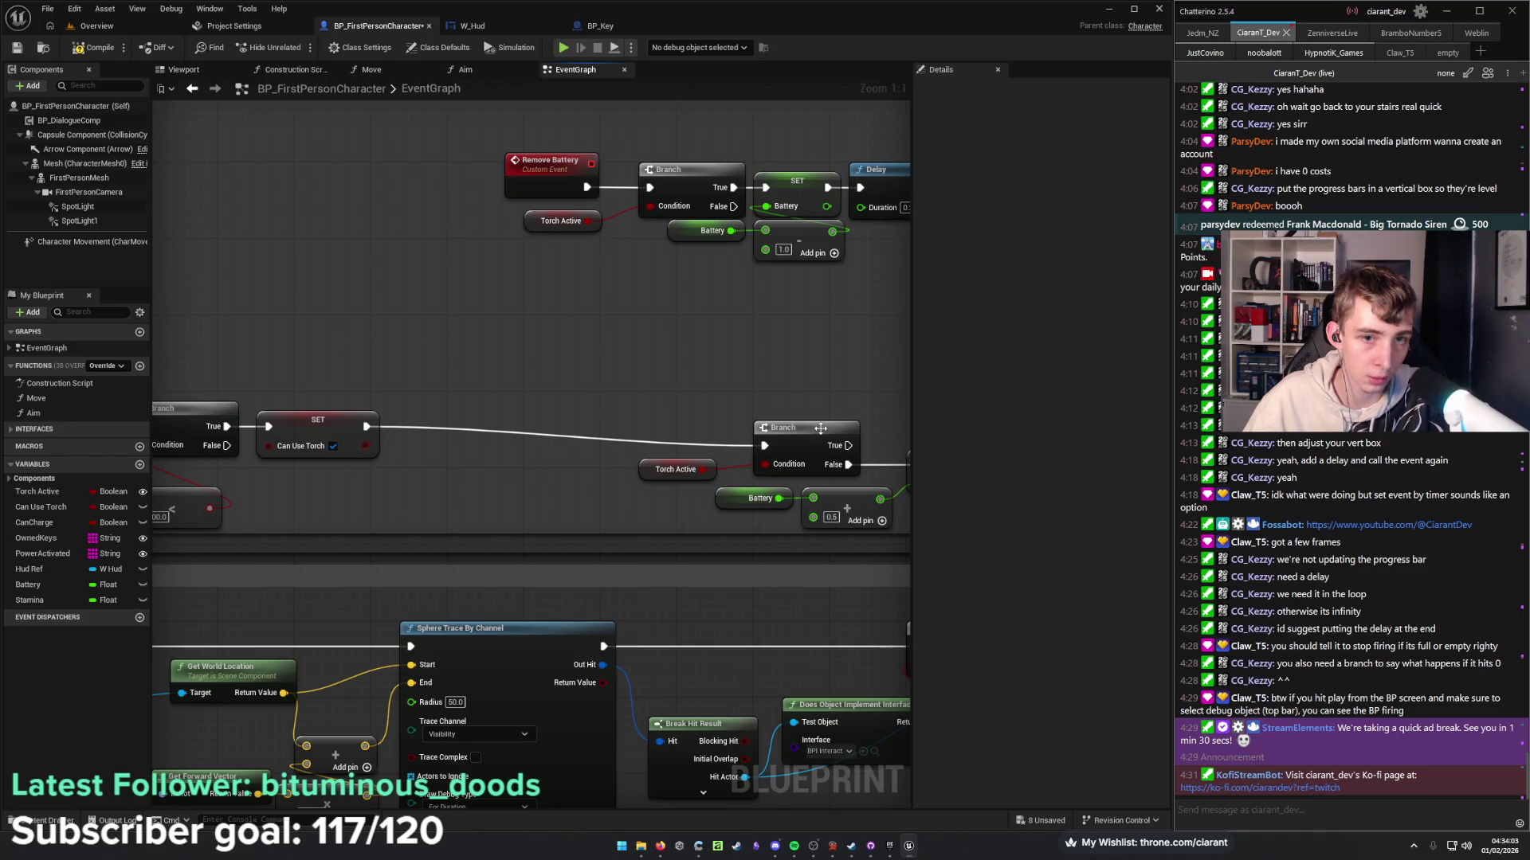
# Move the recharge Branch left with the Torch Active getter under its Condition input.
pyautogui.moveTo(464, 370)
pyautogui.mouseDown()
pyautogui.moveTo(478, 499)
pyautogui.moveTo(318, 483)
pyautogui.mouseUp()
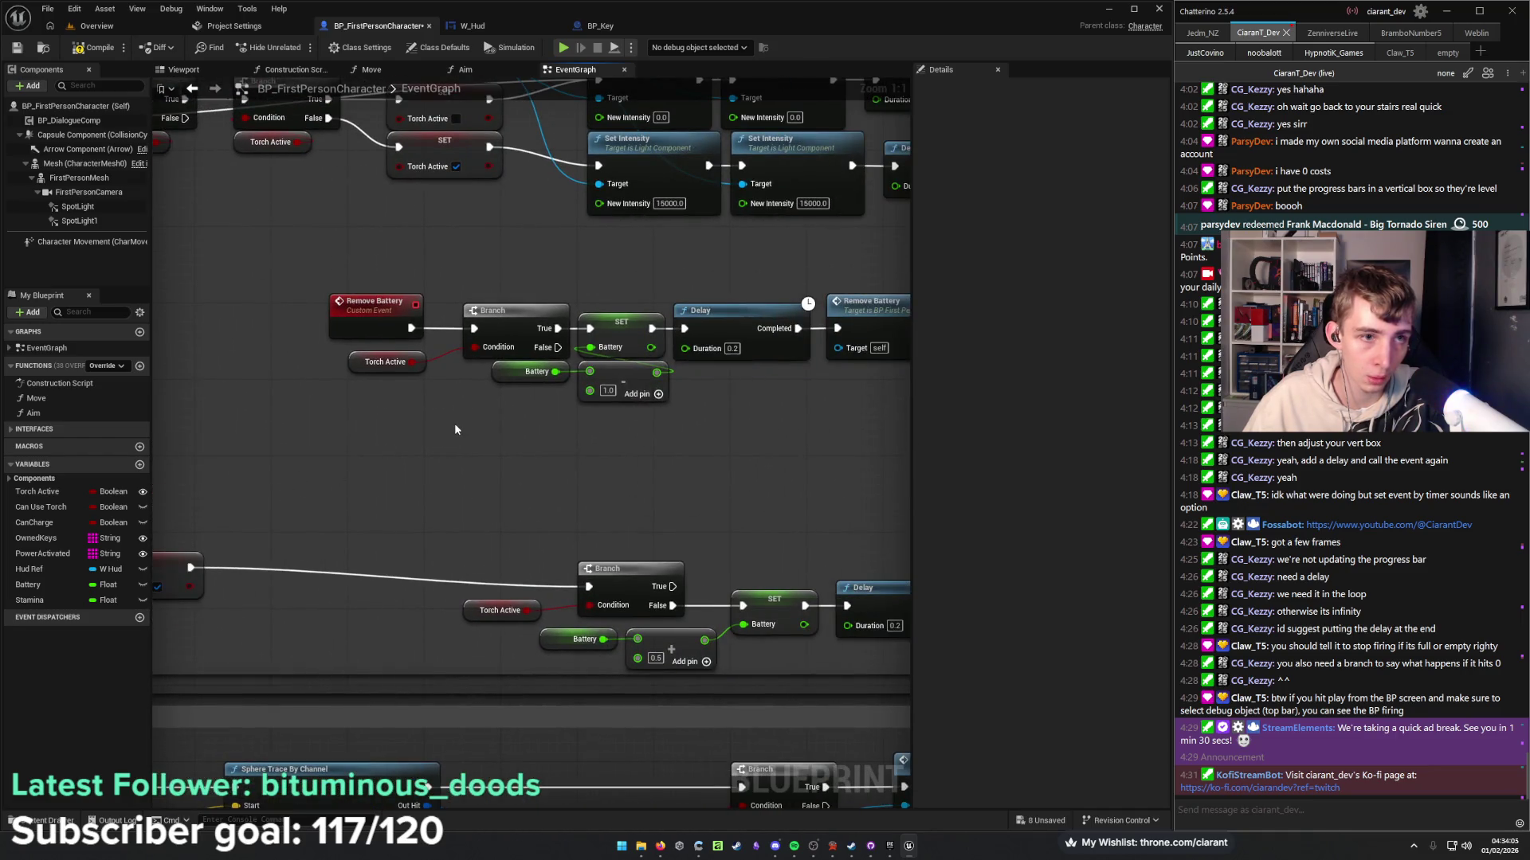
pyautogui.moveTo(456, 422); pyautogui.dragTo(350, 481)
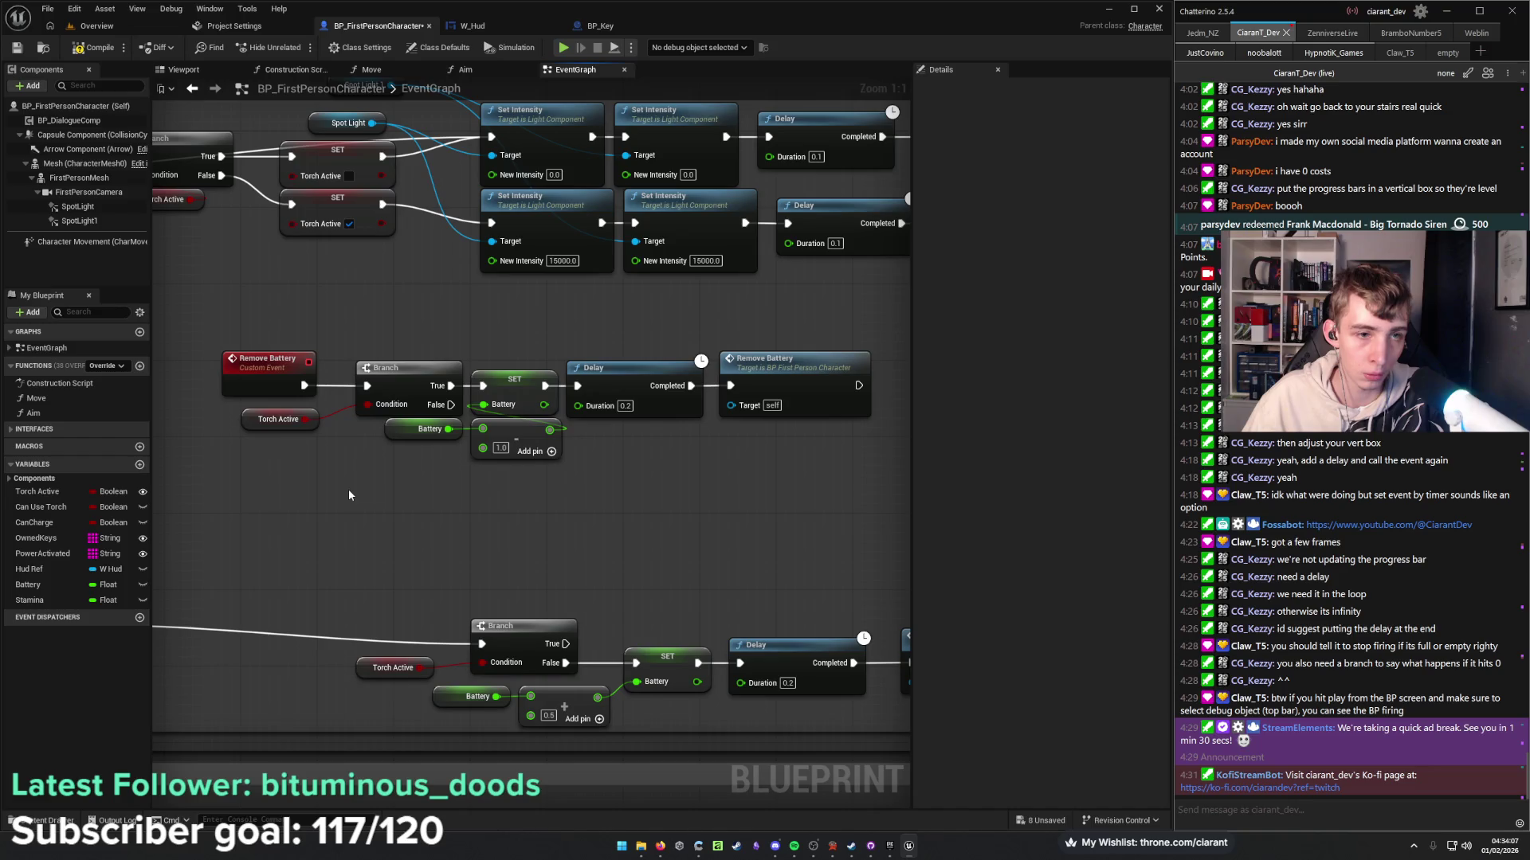
pyautogui.moveTo(462, 474); pyautogui.dragTo(632, 480)
pyautogui.moveTo(725, 472)
pyautogui.mouseDown()
pyautogui.moveTo(582, 467)
pyautogui.moveTo(633, 478)
pyautogui.moveTo(558, 415)
pyautogui.moveTo(516, 332)
pyautogui.mouseUp()
pyautogui.moveTo(403, 332)
pyautogui.mouseDown()
pyautogui.moveTo(550, 353)
pyautogui.moveTo(685, 422)
pyautogui.moveTo(685, 446)
pyautogui.moveTo(608, 399)
pyautogui.moveTo(779, 407)
pyautogui.mouseUp()
pyautogui.click(741, 343)
pyautogui.moveTo(680, 398)
pyautogui.mouseDown()
pyautogui.moveTo(409, 386)
pyautogui.moveTo(441, 388)
pyautogui.moveTo(423, 381)
pyautogui.mouseUp()
pyautogui.click(319, 438)
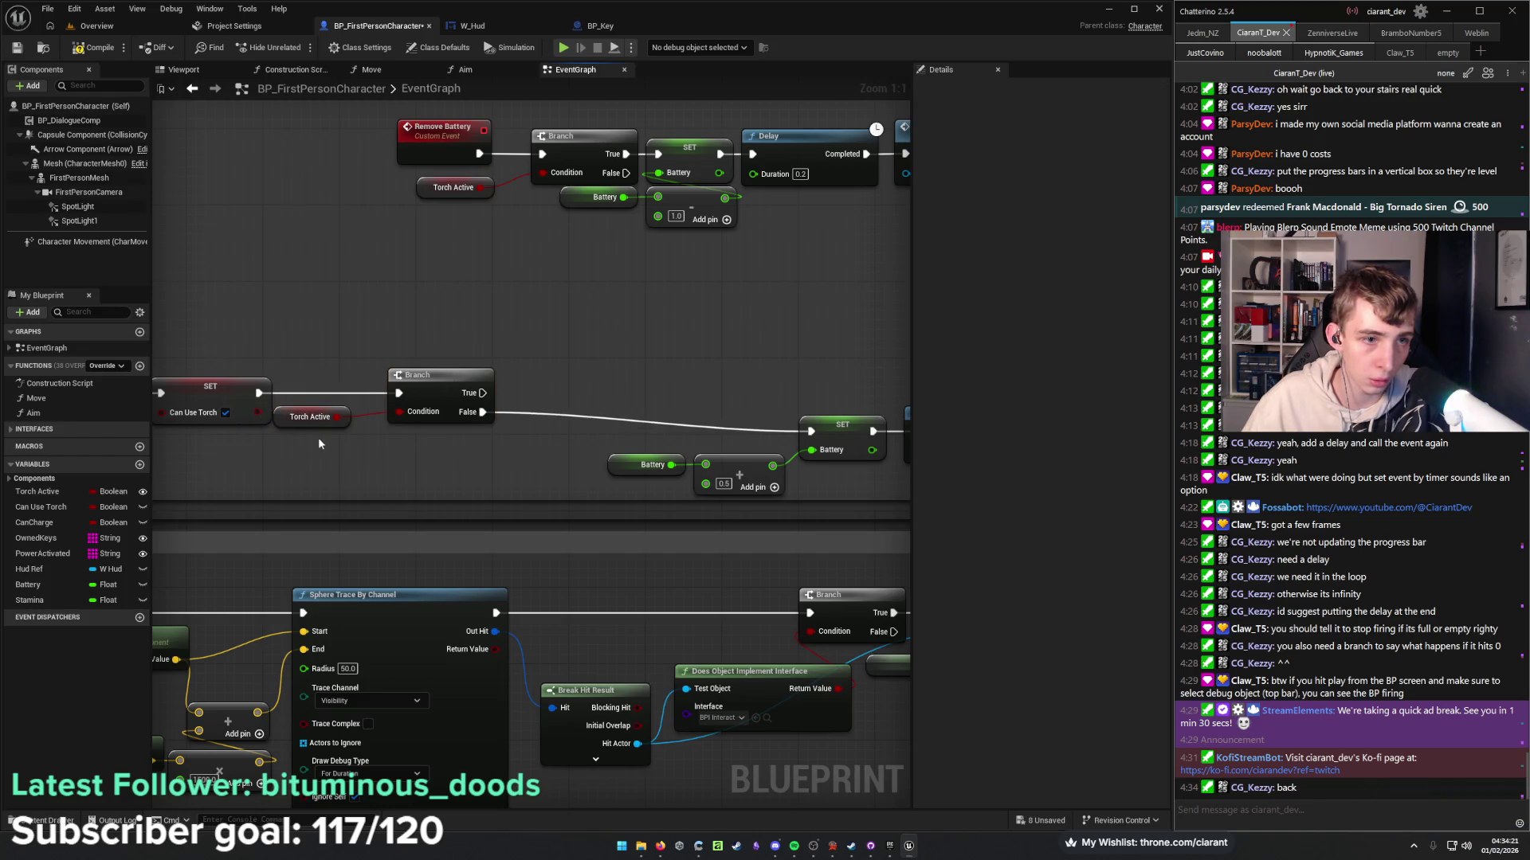
pyautogui.moveTo(309, 427)
pyautogui.mouseDown()
pyautogui.moveTo(419, 443)
pyautogui.moveTo(344, 451)
pyautogui.mouseUp()
# Line up SET Battery, the Battery add nodes and Add Battery after the Delay, then zoom out.
pyautogui.moveTo(703, 435)
pyautogui.mouseDown()
pyautogui.moveTo(590, 466)
pyautogui.moveTo(546, 415)
pyautogui.mouseUp()
pyautogui.moveTo(644, 433); pyautogui.dragTo(758, 433)
pyautogui.moveTo(757, 487)
pyautogui.mouseDown()
pyautogui.moveTo(573, 443)
pyautogui.moveTo(655, 454)
pyautogui.mouseUp()
pyautogui.moveTo(607, 375)
pyautogui.mouseDown()
pyautogui.moveTo(287, 337)
pyautogui.moveTo(471, 357)
pyautogui.mouseUp()
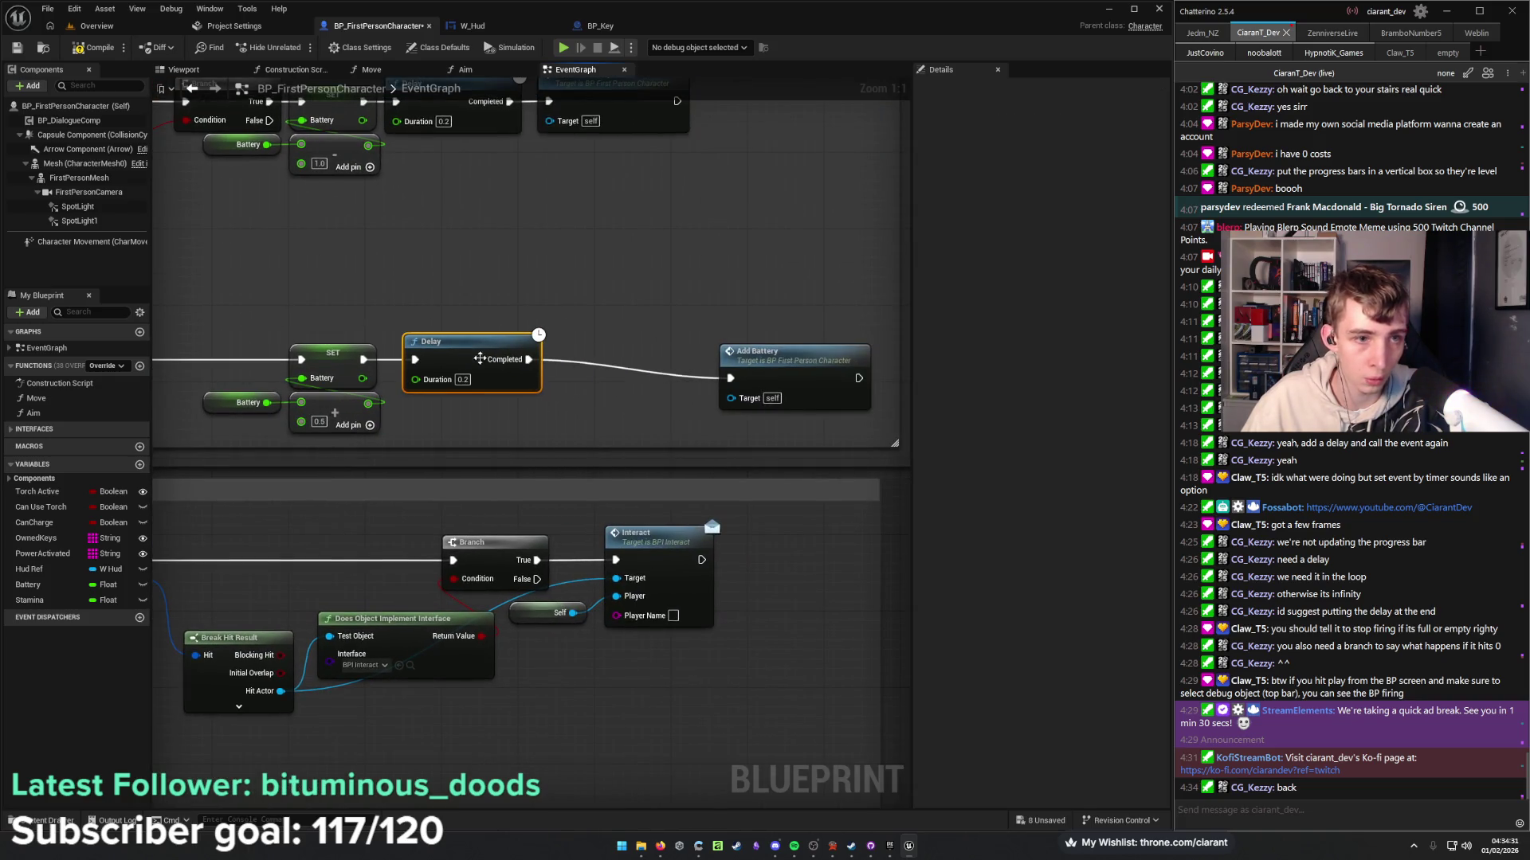
pyautogui.moveTo(789, 373); pyautogui.dragTo(637, 353)
pyautogui.moveTo(566, 409); pyautogui.dragTo(730, 408)
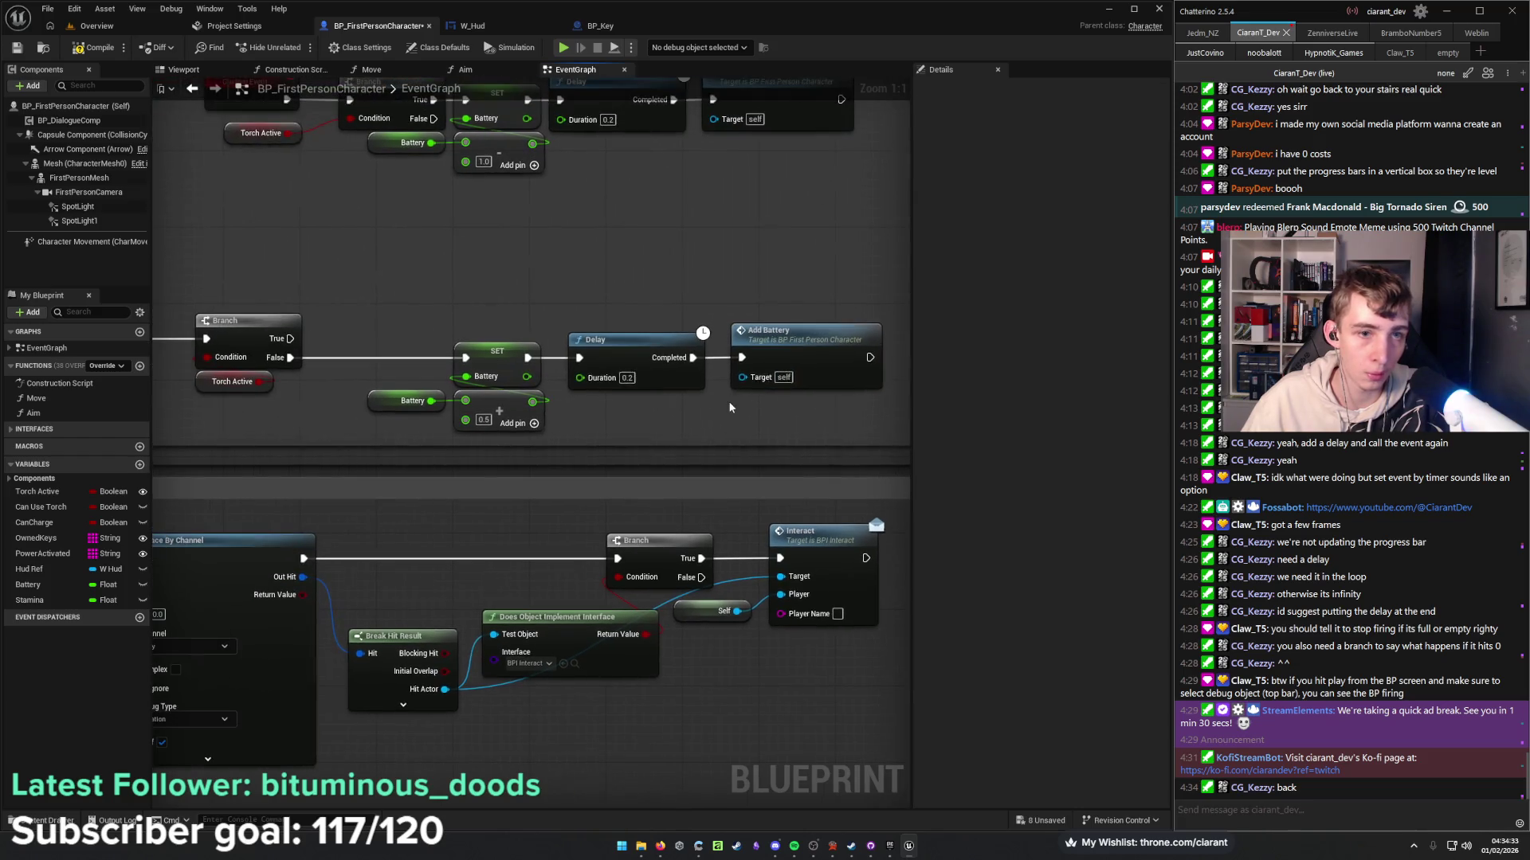
pyautogui.scroll(-5, 390, 299)
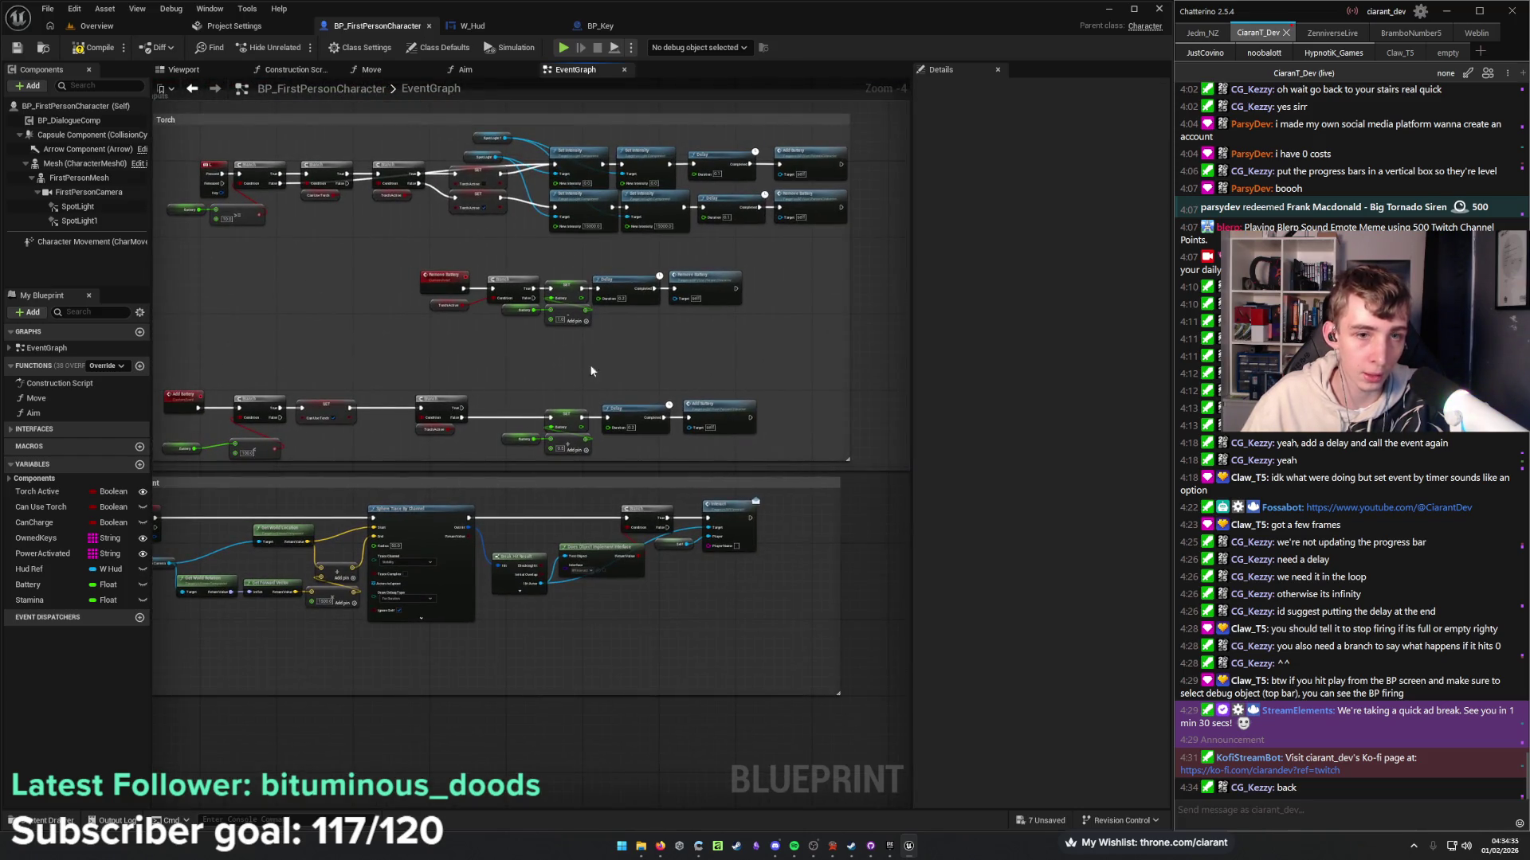
pyautogui.moveTo(678, 340)
pyautogui.mouseDown()
pyautogui.moveTo(765, 406)
pyautogui.moveTo(709, 425)
pyautogui.mouseUp()
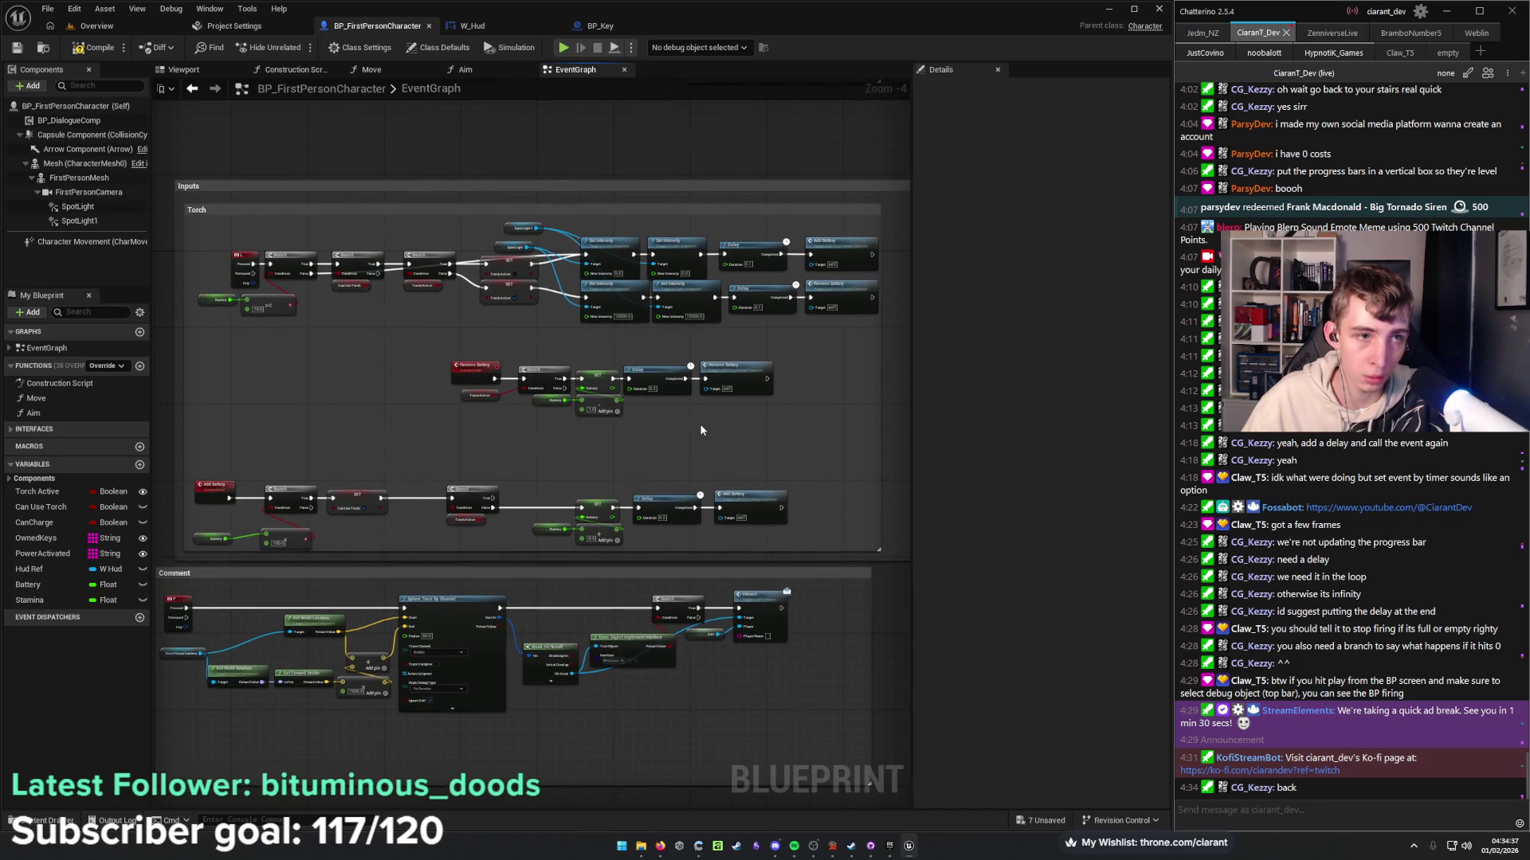
# Maximize the editor window and reframe on the BeginPlay and Debug Key nodes.
pyautogui.click(1134, 10)
pyautogui.scroll(3, 452, 391)
pyautogui.scroll(-2, 452, 391)
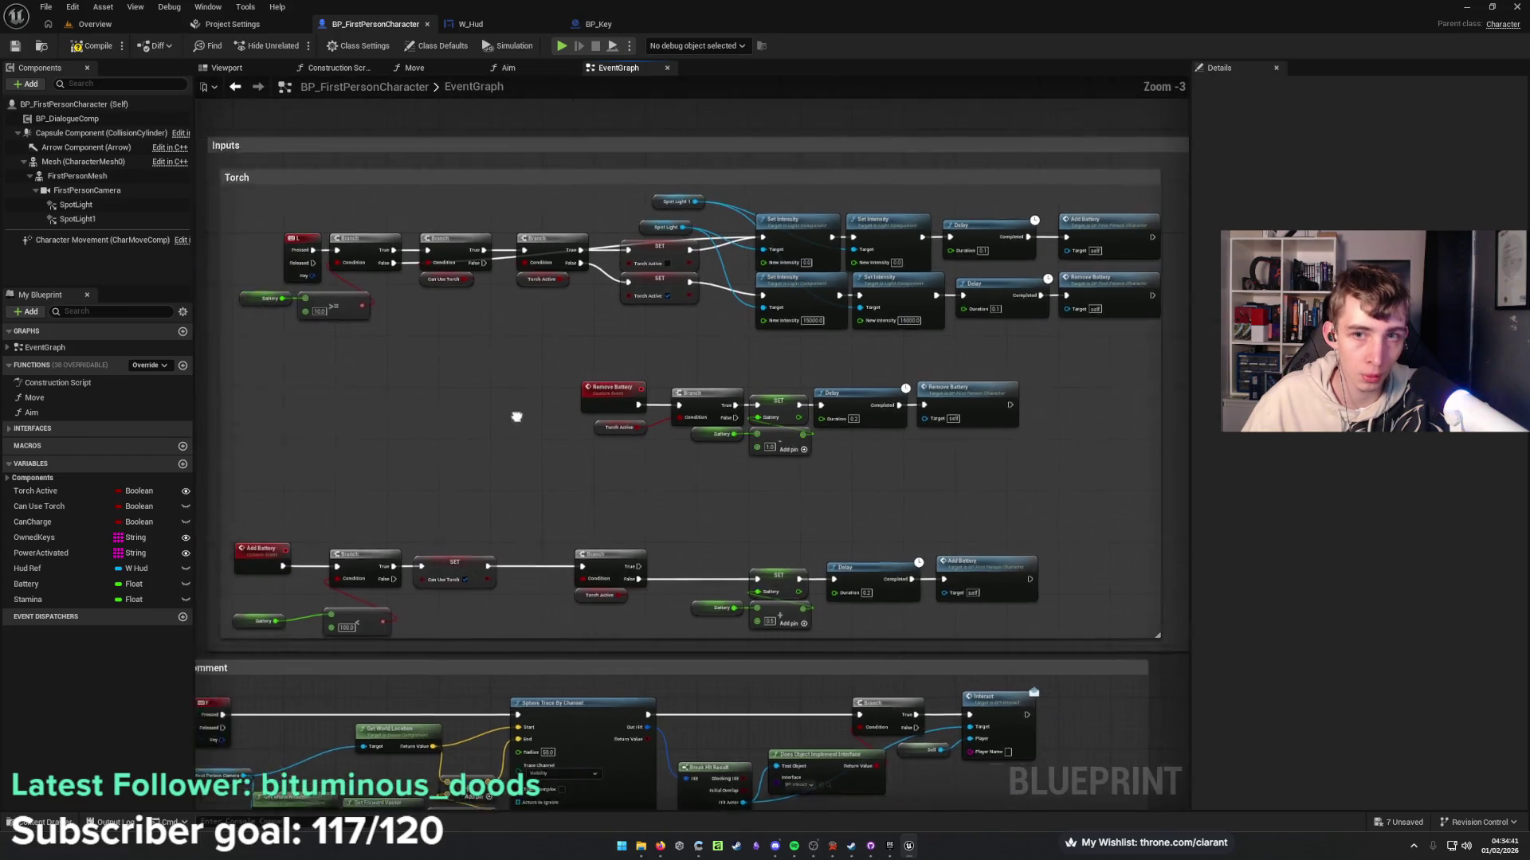
pyautogui.moveTo(698, 451); pyautogui.dragTo(315, 417)
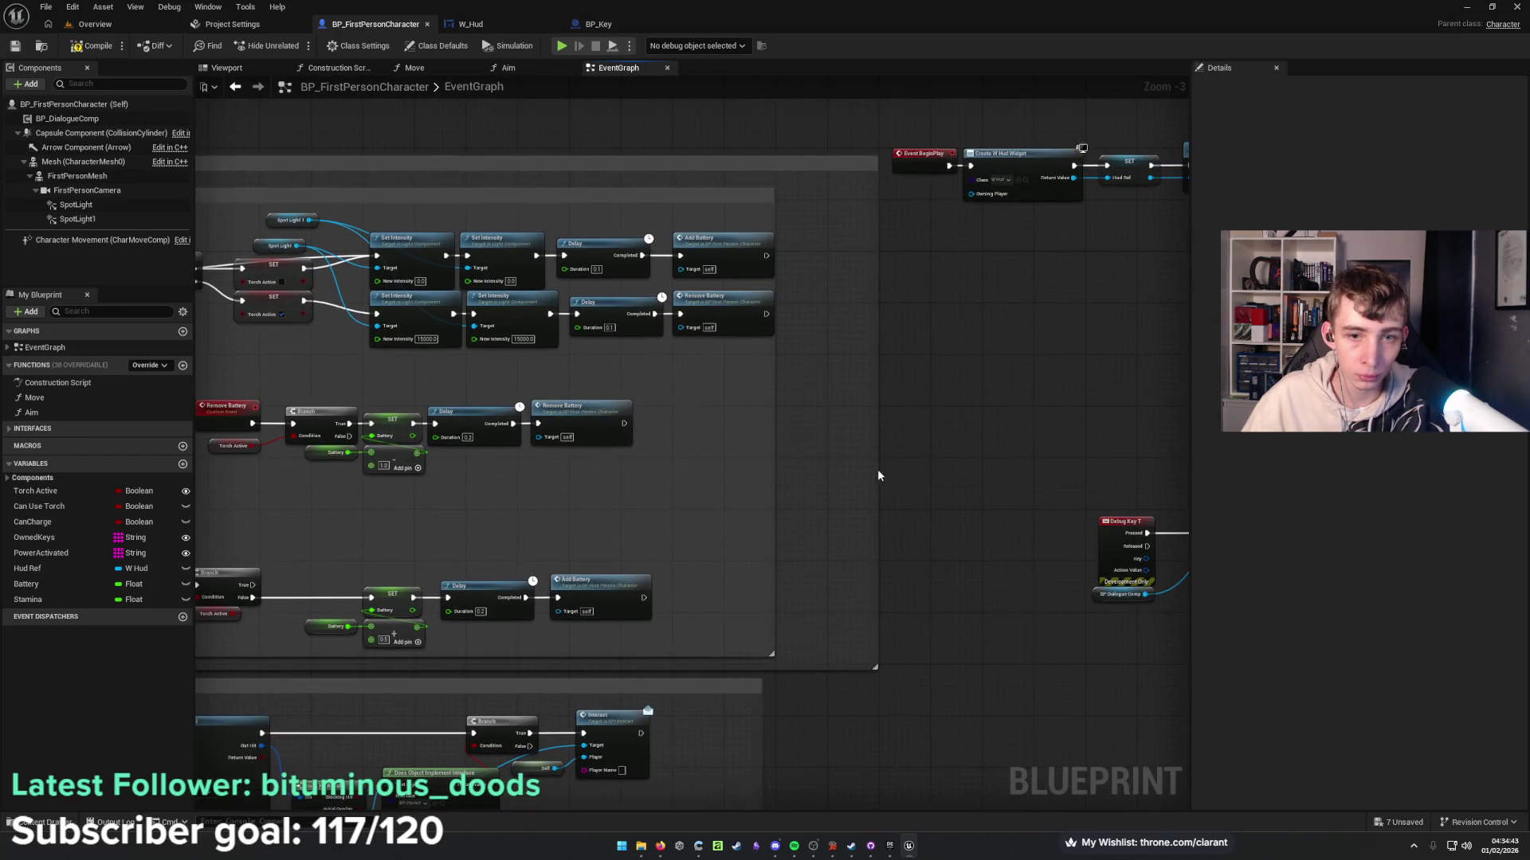
# Shrink the outer Inputs comment box to fit and zoom into the Torch 10.0 comparison.
pyautogui.moveTo(870, 471)
pyautogui.mouseDown()
pyautogui.moveTo(772, 476)
pyautogui.moveTo(1150, 494)
pyautogui.mouseUp()
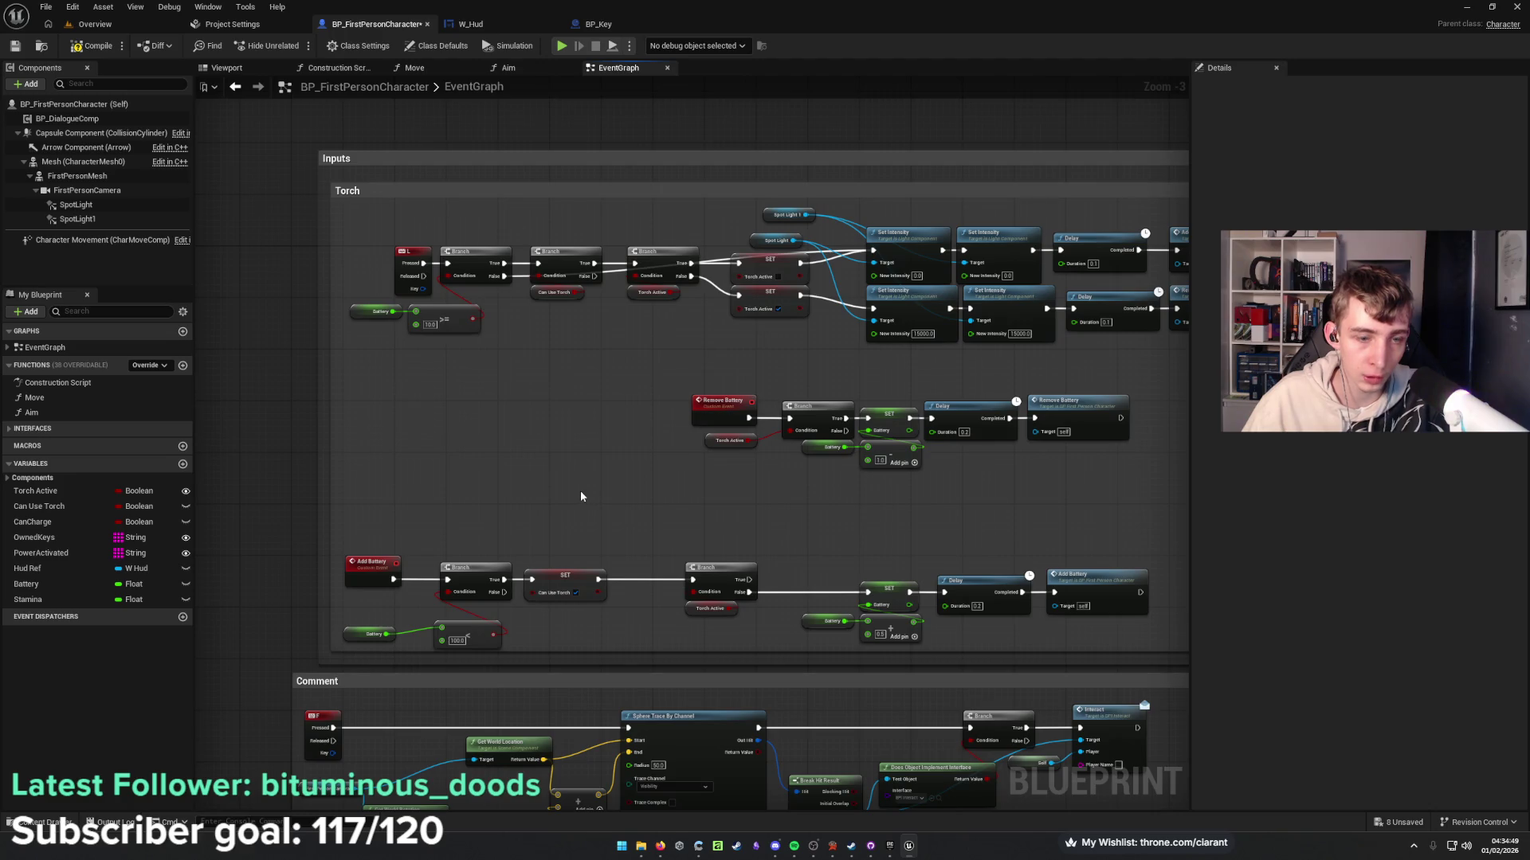
pyautogui.scroll(1, 465, 358)
pyautogui.scroll(1, 603, 338)
pyautogui.scroll(1, 602, 341)
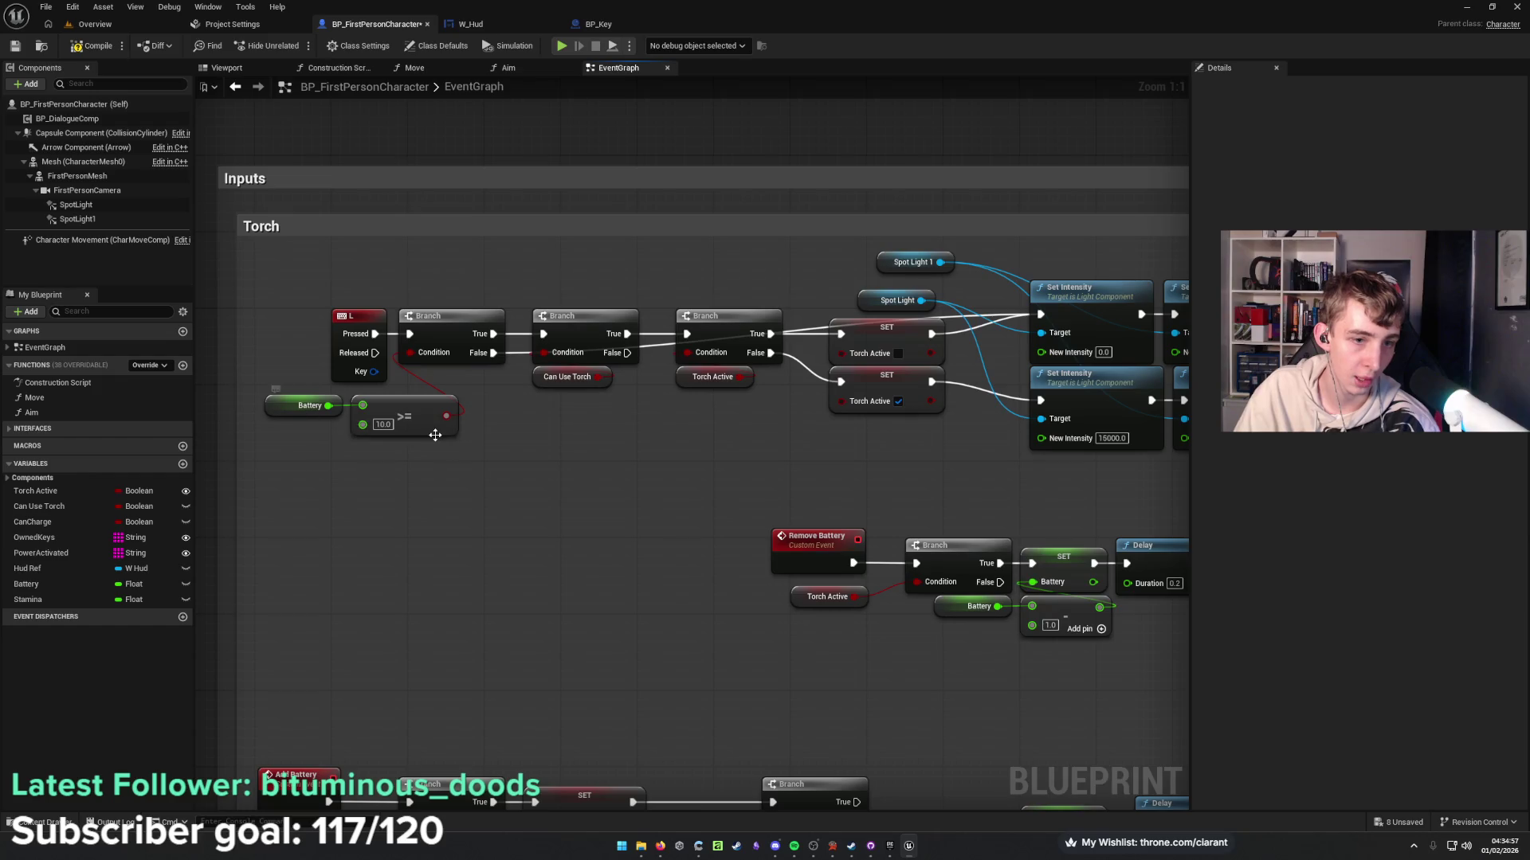
pyautogui.click(383, 425)
pyautogui.click(473, 420)
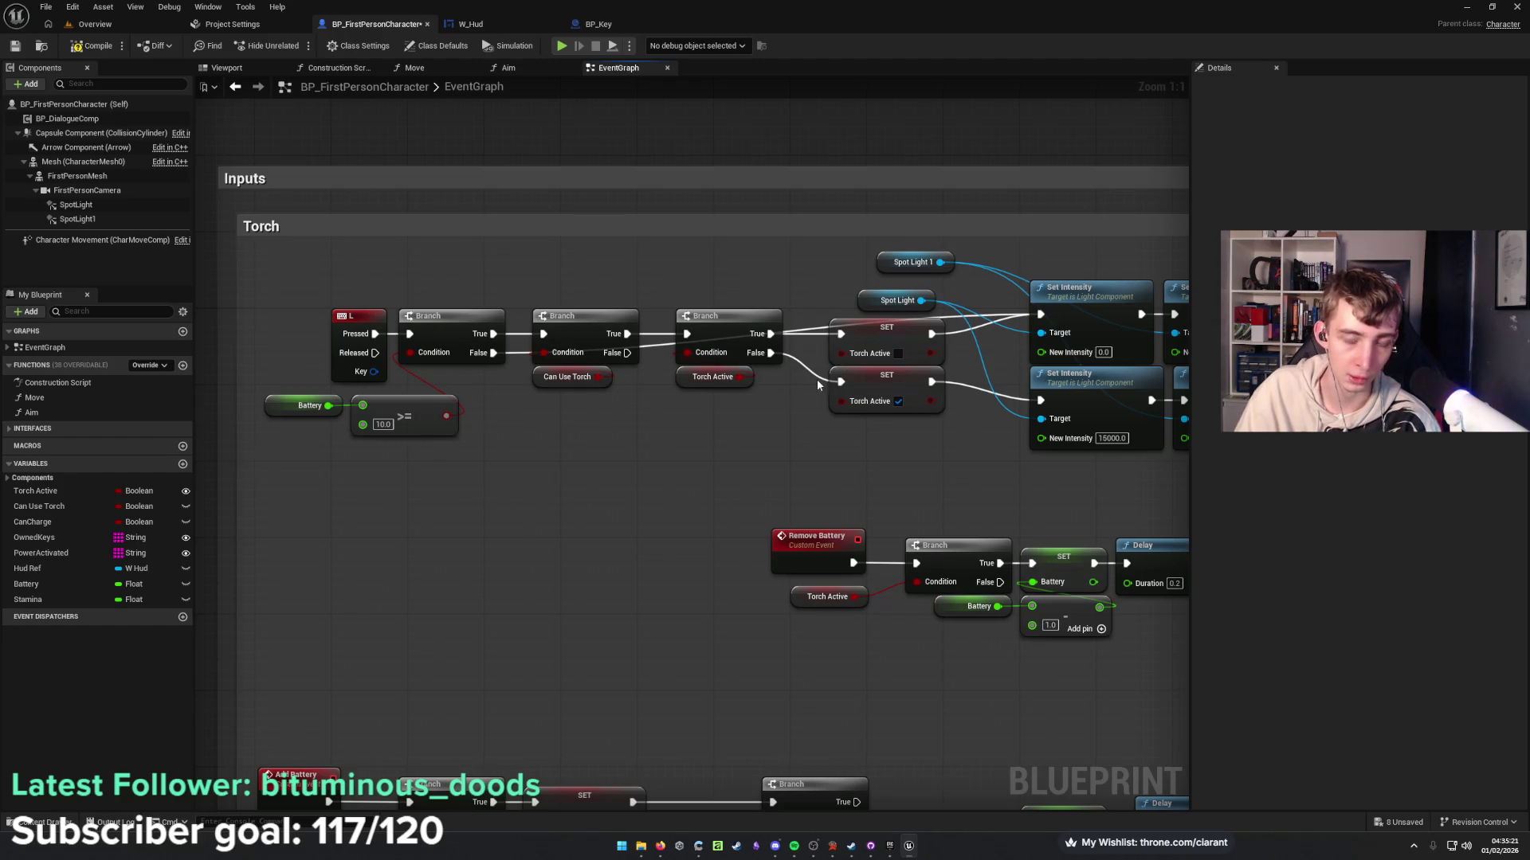
pyautogui.moveTo(944, 470)
pyautogui.mouseDown()
pyautogui.moveTo(745, 446)
pyautogui.moveTo(706, 471)
pyautogui.moveTo(673, 469)
pyautogui.moveTo(655, 441)
pyautogui.mouseUp()
pyautogui.moveTo(846, 460); pyautogui.dragTo(815, 522)
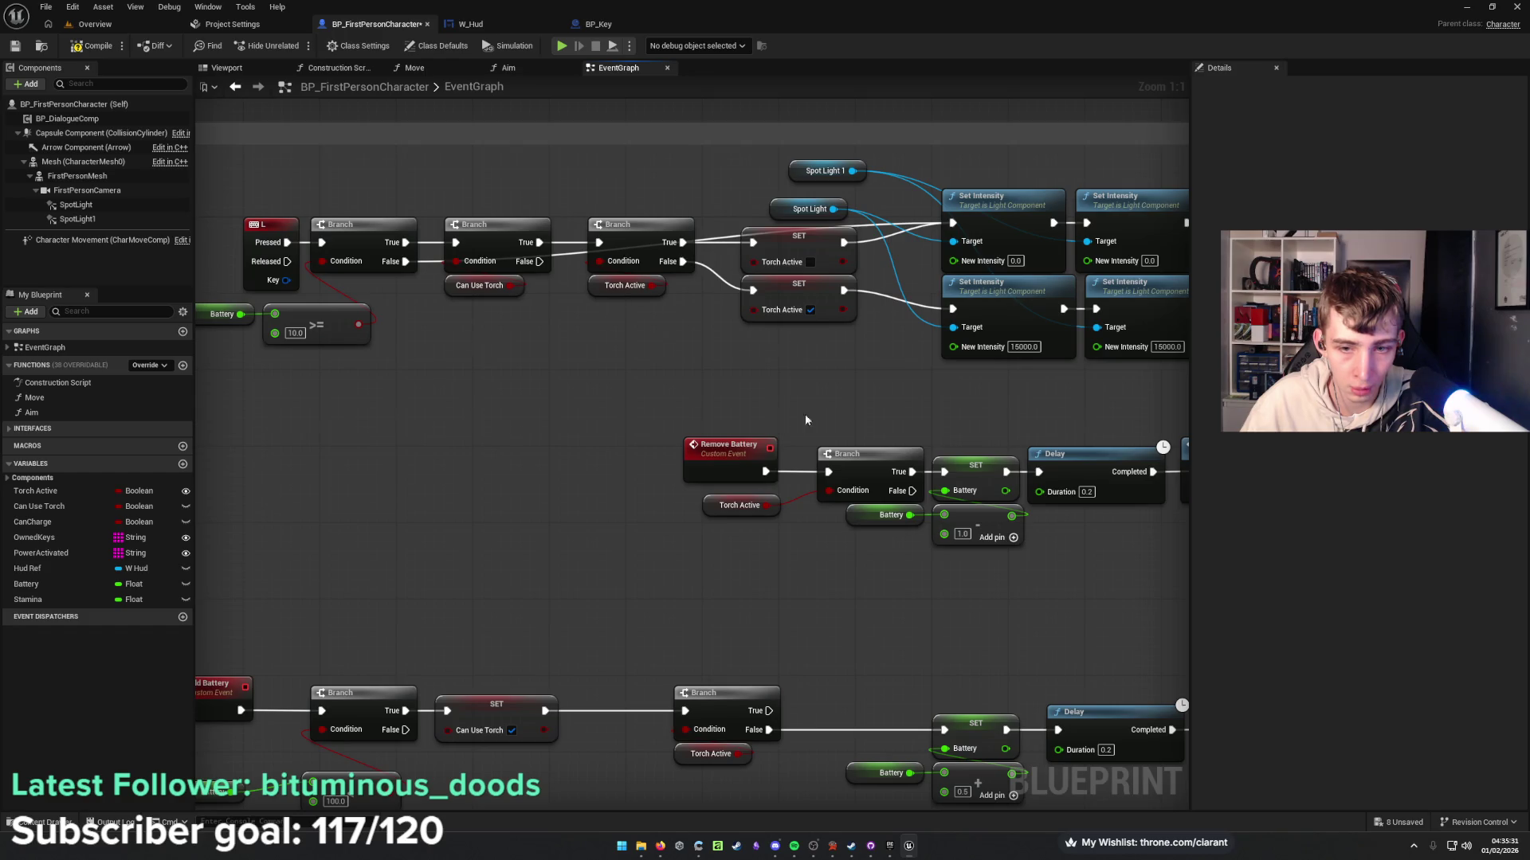
pyautogui.moveTo(1000, 584); pyautogui.dragTo(664, 425)
# Move the Remove Battery chain left and connect SET Battery's output to a new Branch.
pyautogui.moveTo(928, 470); pyautogui.dragTo(651, 476)
pyautogui.click(825, 548)
pyautogui.moveTo(826, 548); pyautogui.dragTo(706, 514)
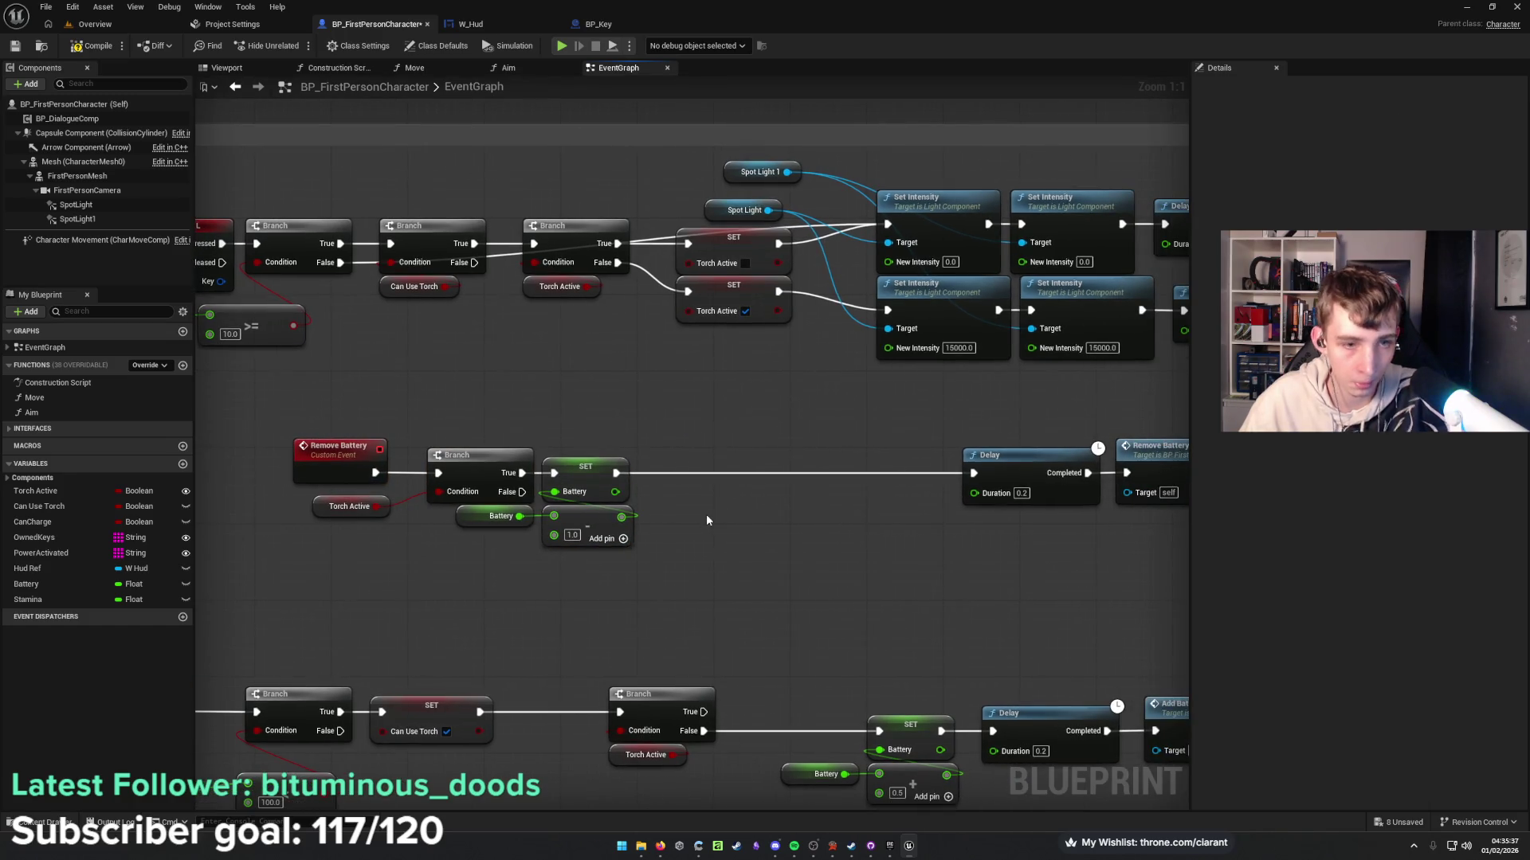
pyautogui.click(687, 500)
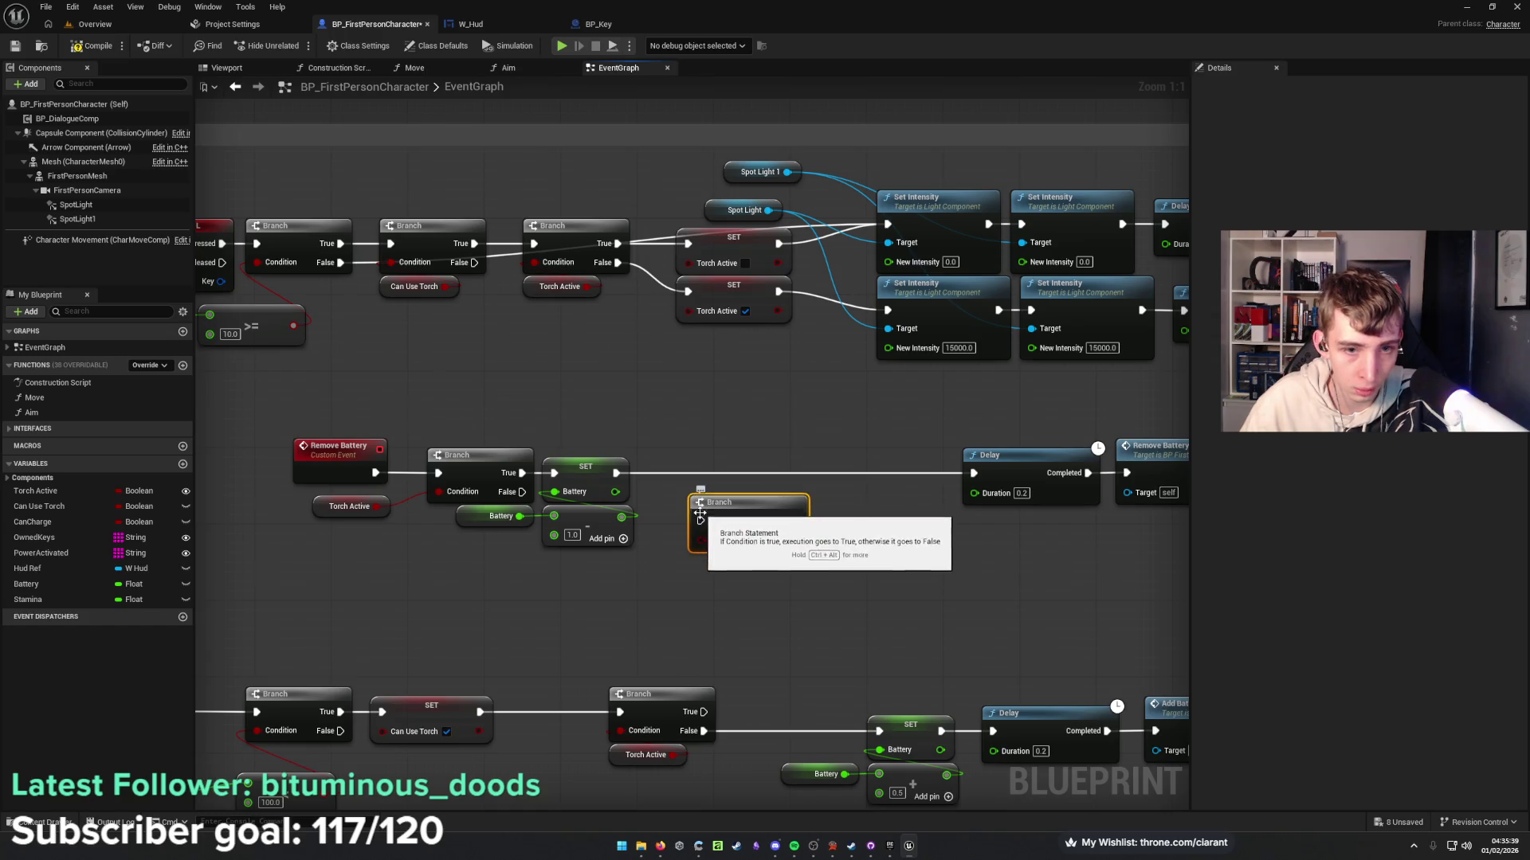
pyautogui.moveTo(616, 473)
pyautogui.mouseDown()
pyautogui.moveTo(700, 520)
pyautogui.moveTo(737, 471)
pyautogui.moveTo(728, 457)
pyautogui.moveTo(878, 478)
pyautogui.mouseUp()
pyautogui.press('Escape')
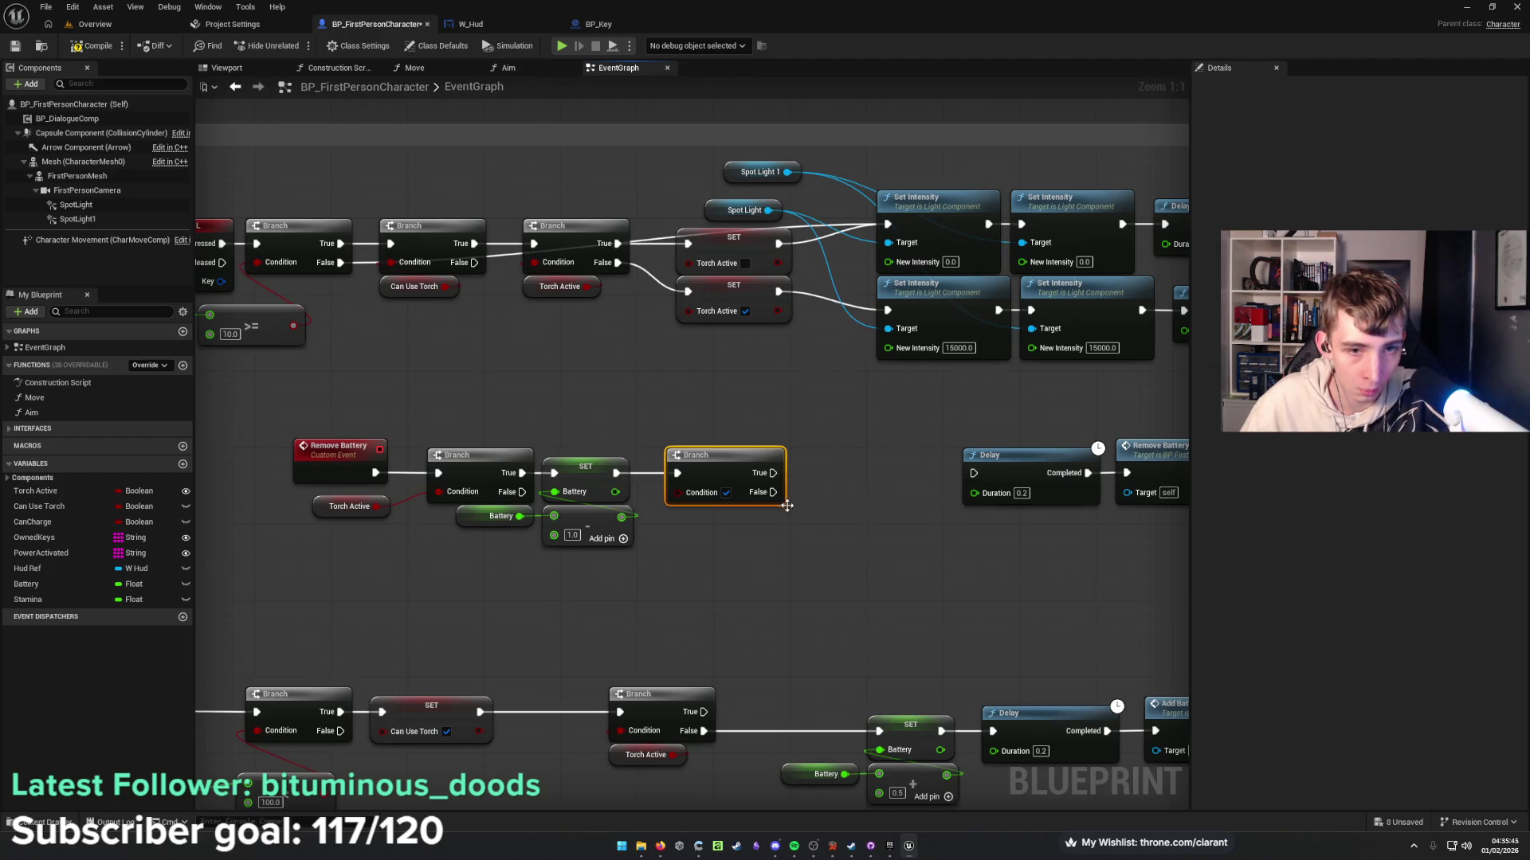
# Add a Battery <= 10 comparison beside the subtraction for the new Branch.
pyautogui.moveTo(574, 494); pyautogui.dragTo(712, 535)
pyautogui.write('>')
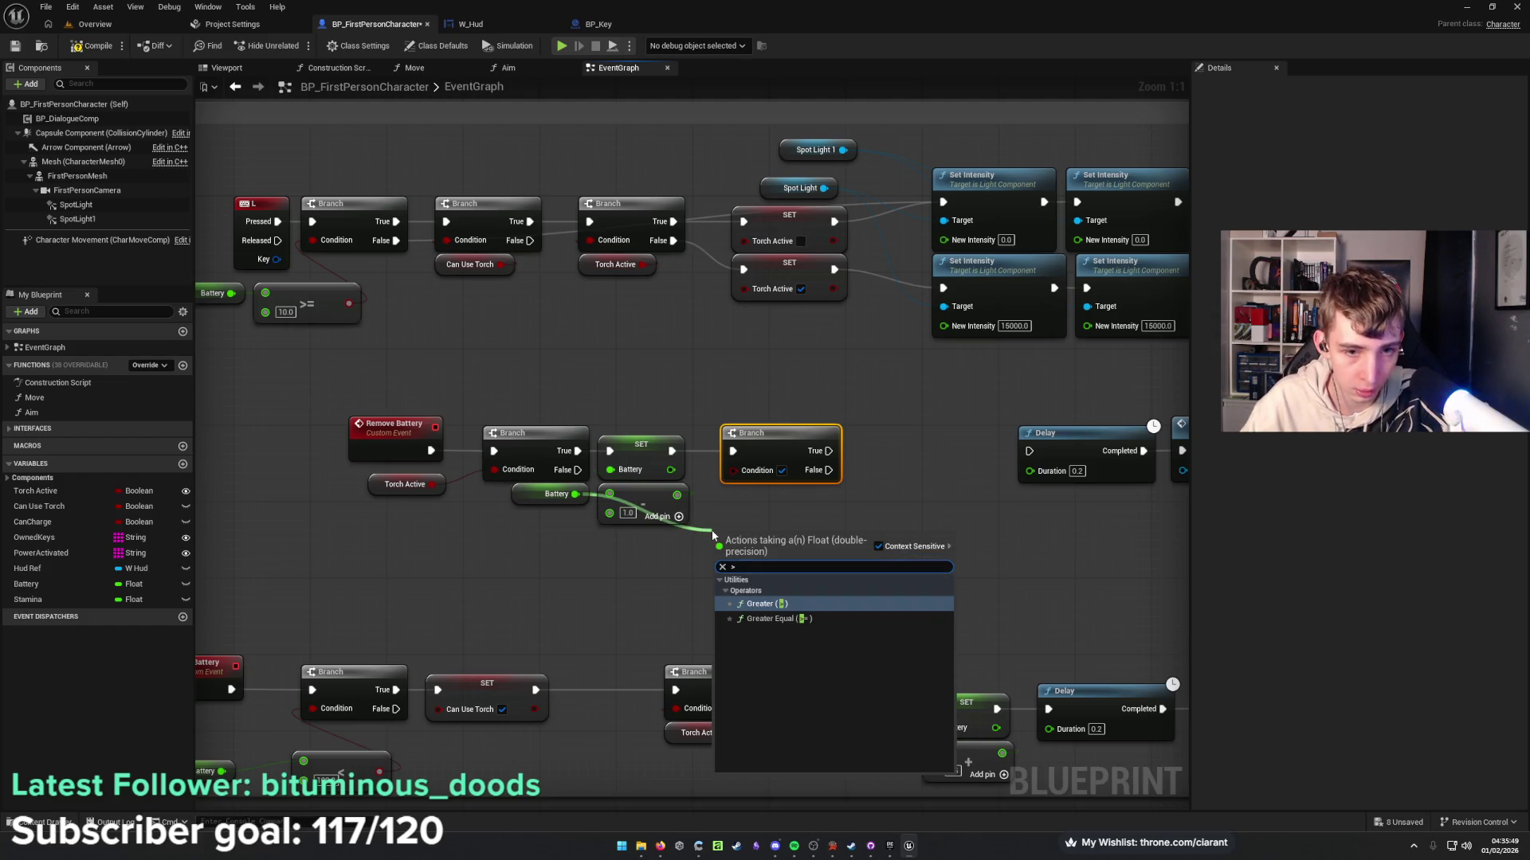
pyautogui.press('BackSpace')
pyautogui.write('<')
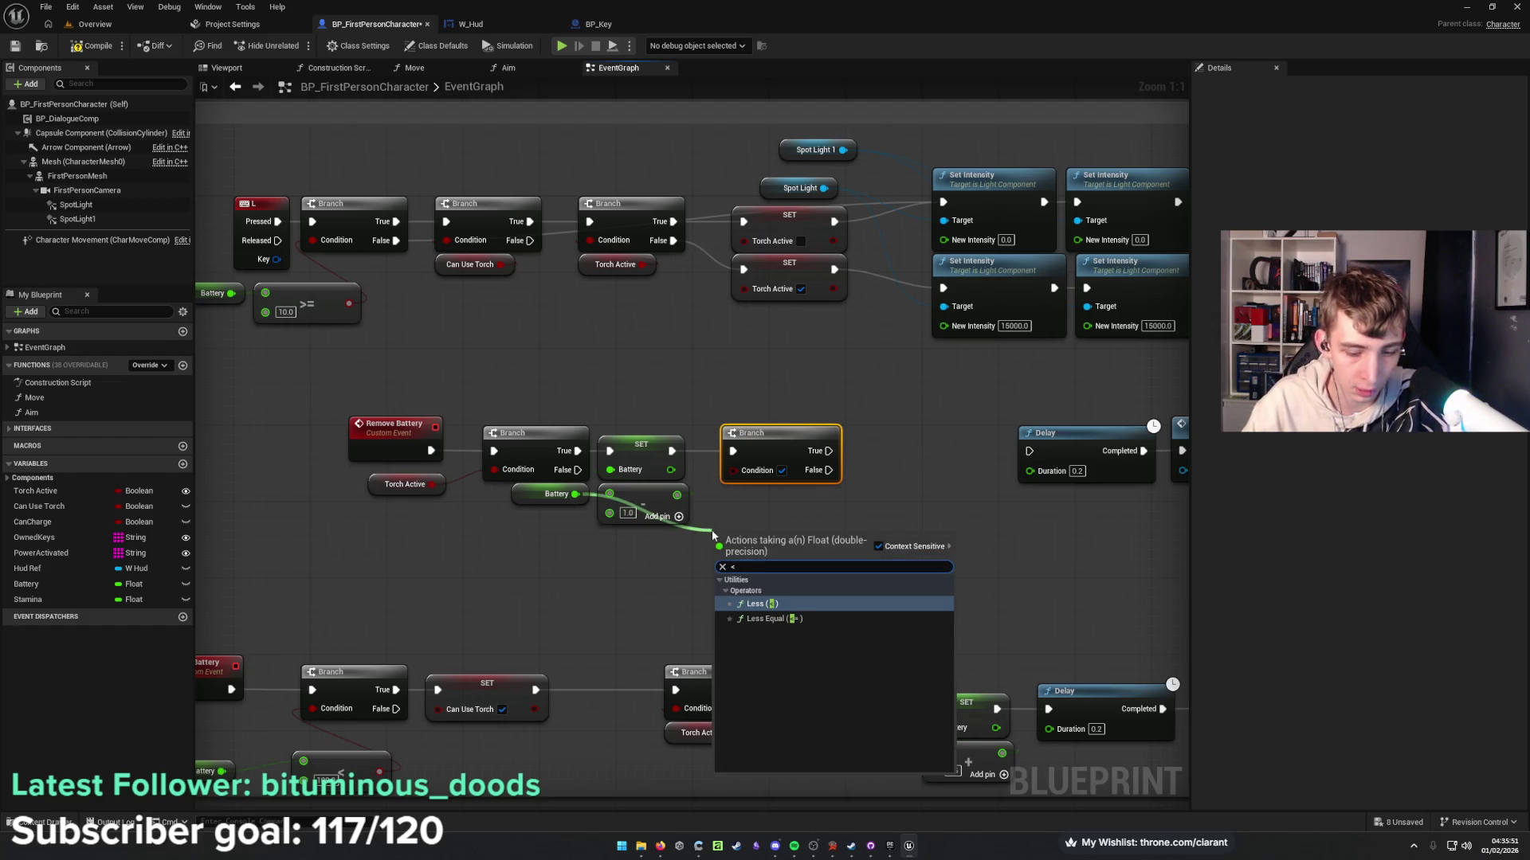
pyautogui.write('=')
pyautogui.press('Return')
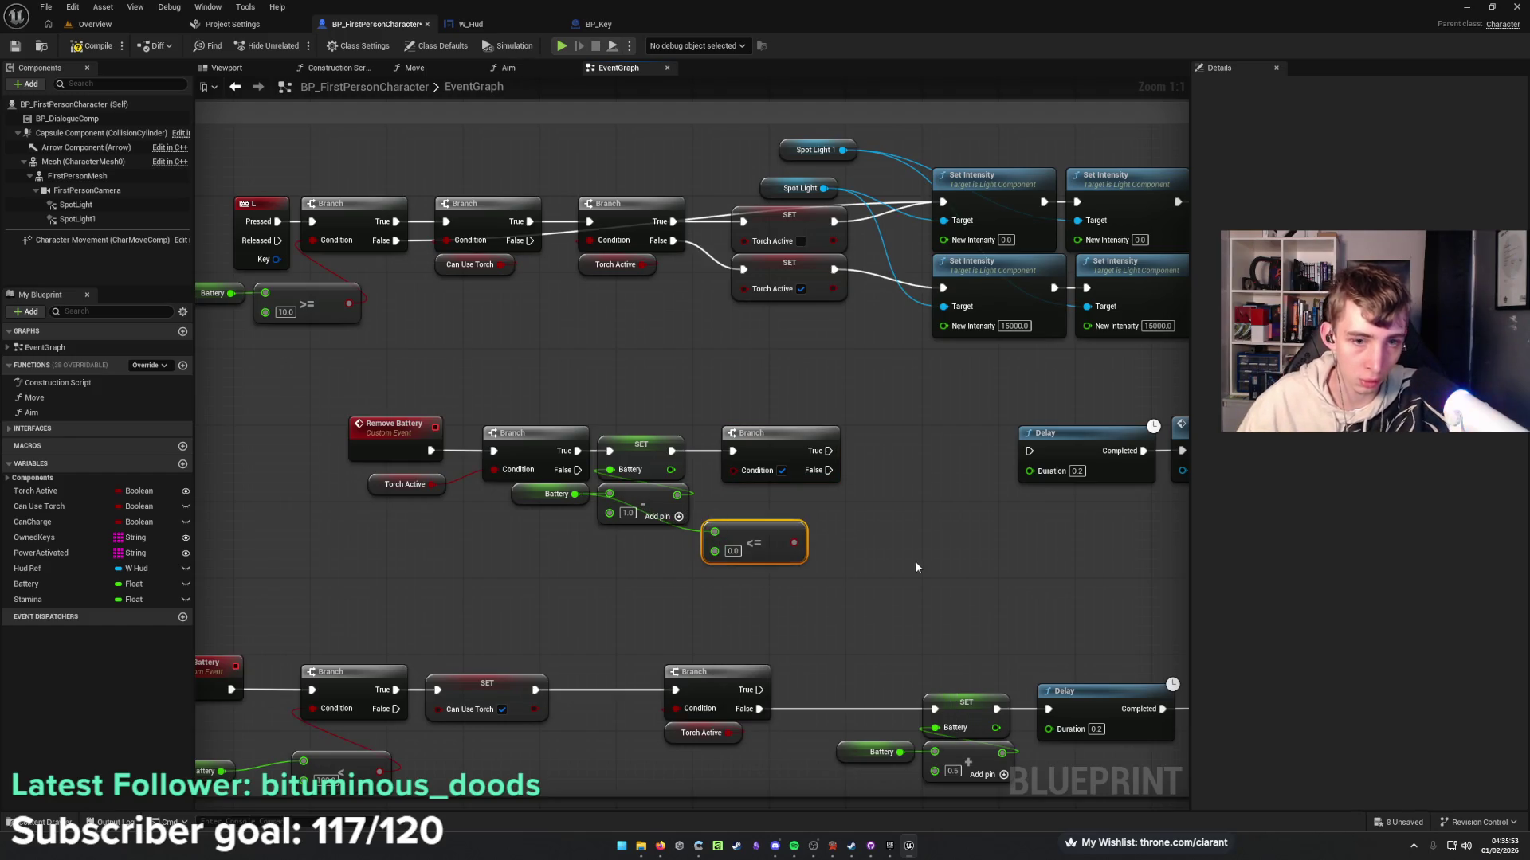
pyautogui.write('10')
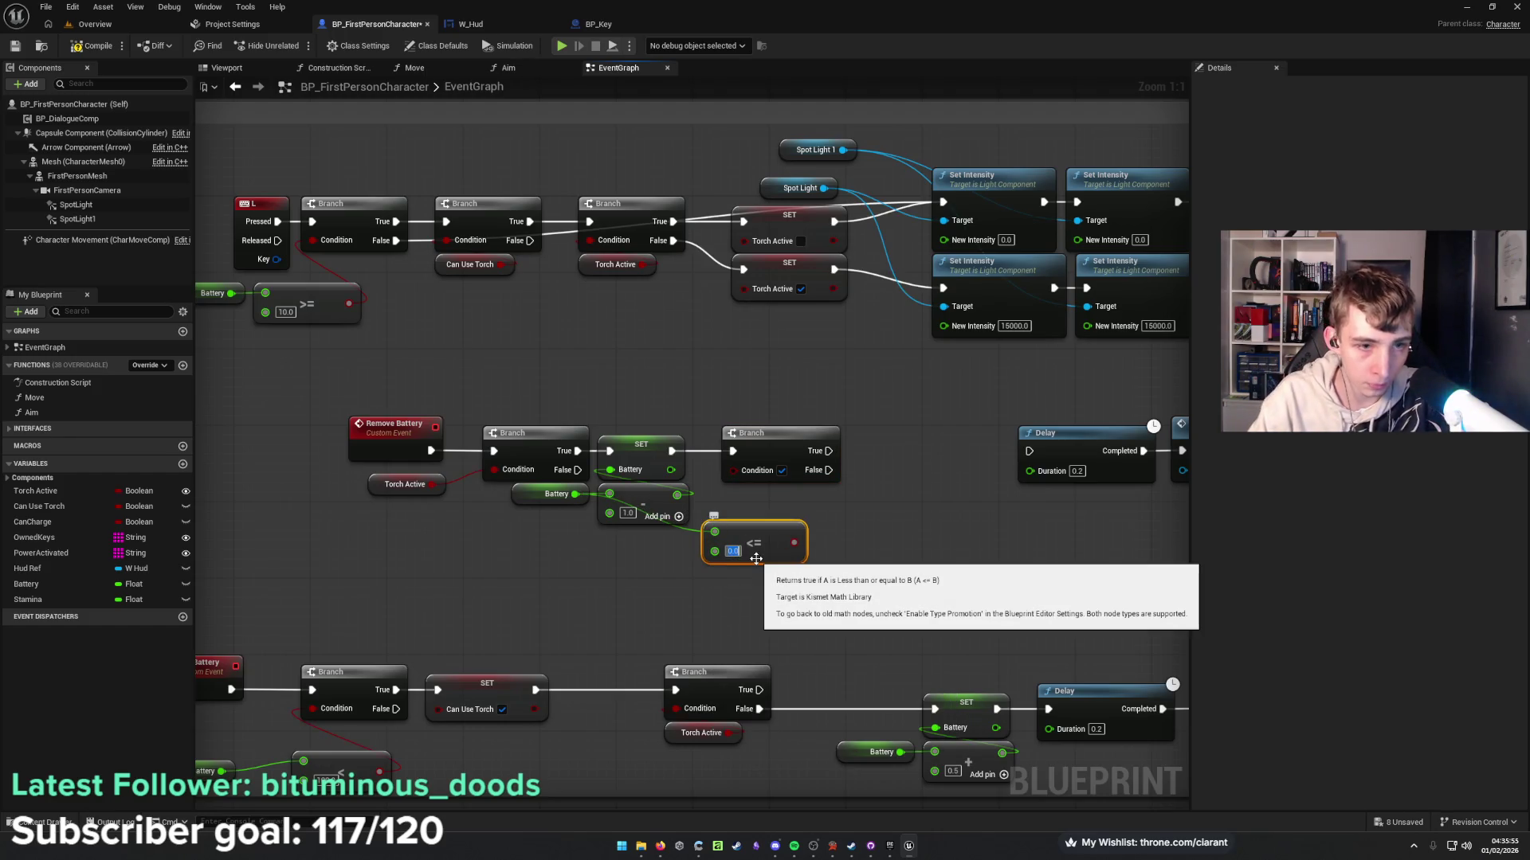
pyautogui.moveTo(788, 535); pyautogui.dragTo(575, 556)
# Set Can Use Torch on the Branch's True output and route False to the Delay.
pyautogui.moveTo(652, 473); pyautogui.dragTo(712, 526)
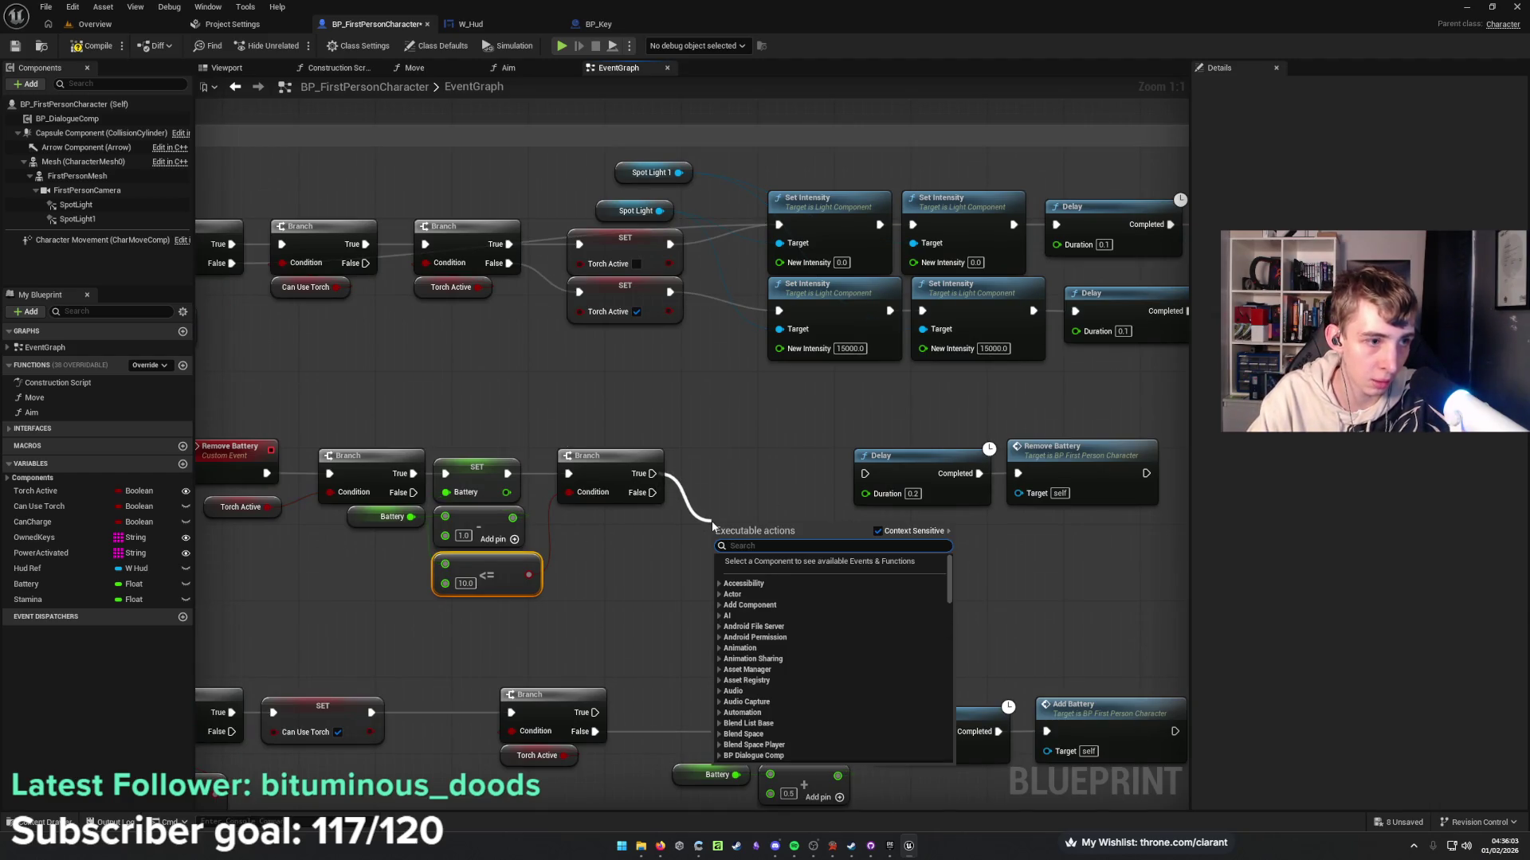
pyautogui.write('can')
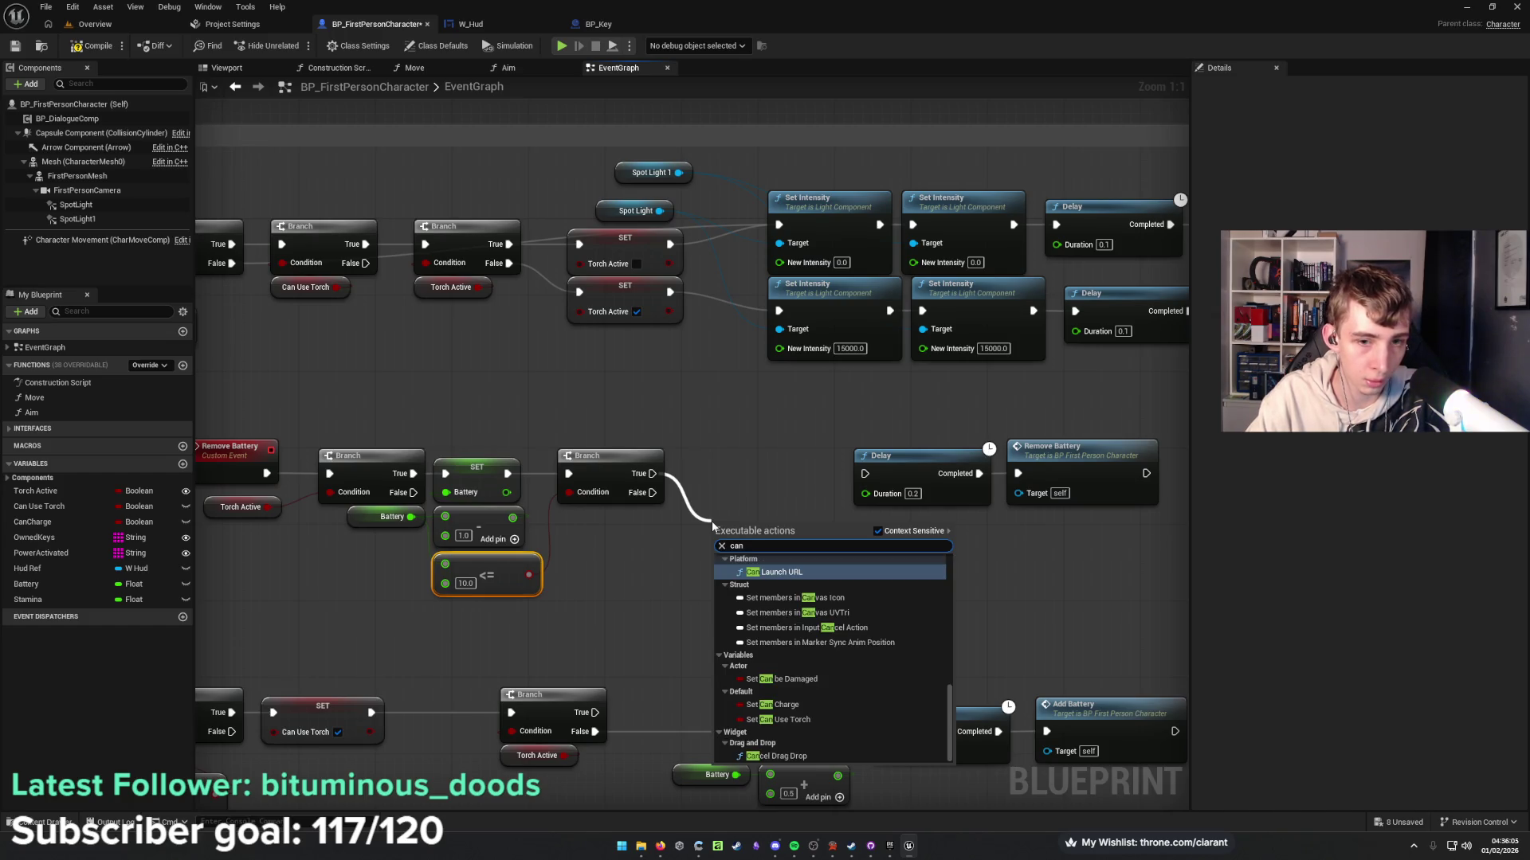
pyautogui.press('Down')
pyautogui.press('Down')
pyautogui.press('Down')
pyautogui.press('Return')
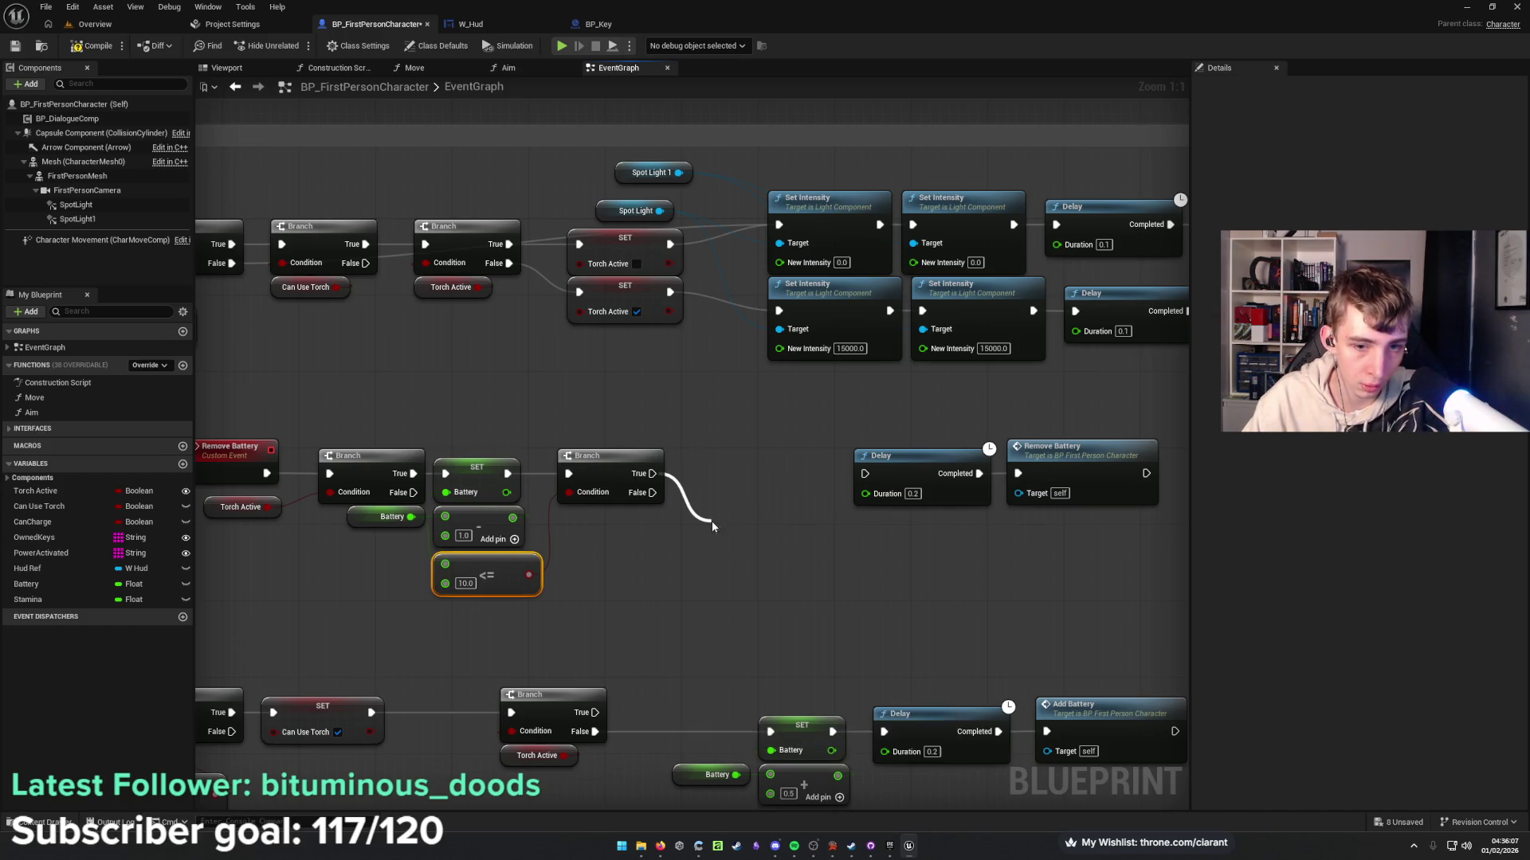
pyautogui.moveTo(779, 529)
pyautogui.mouseDown()
pyautogui.moveTo(751, 469)
pyautogui.moveTo(864, 473)
pyautogui.mouseUp()
pyautogui.moveTo(660, 495); pyautogui.dragTo(865, 473)
pyautogui.click(678, 510)
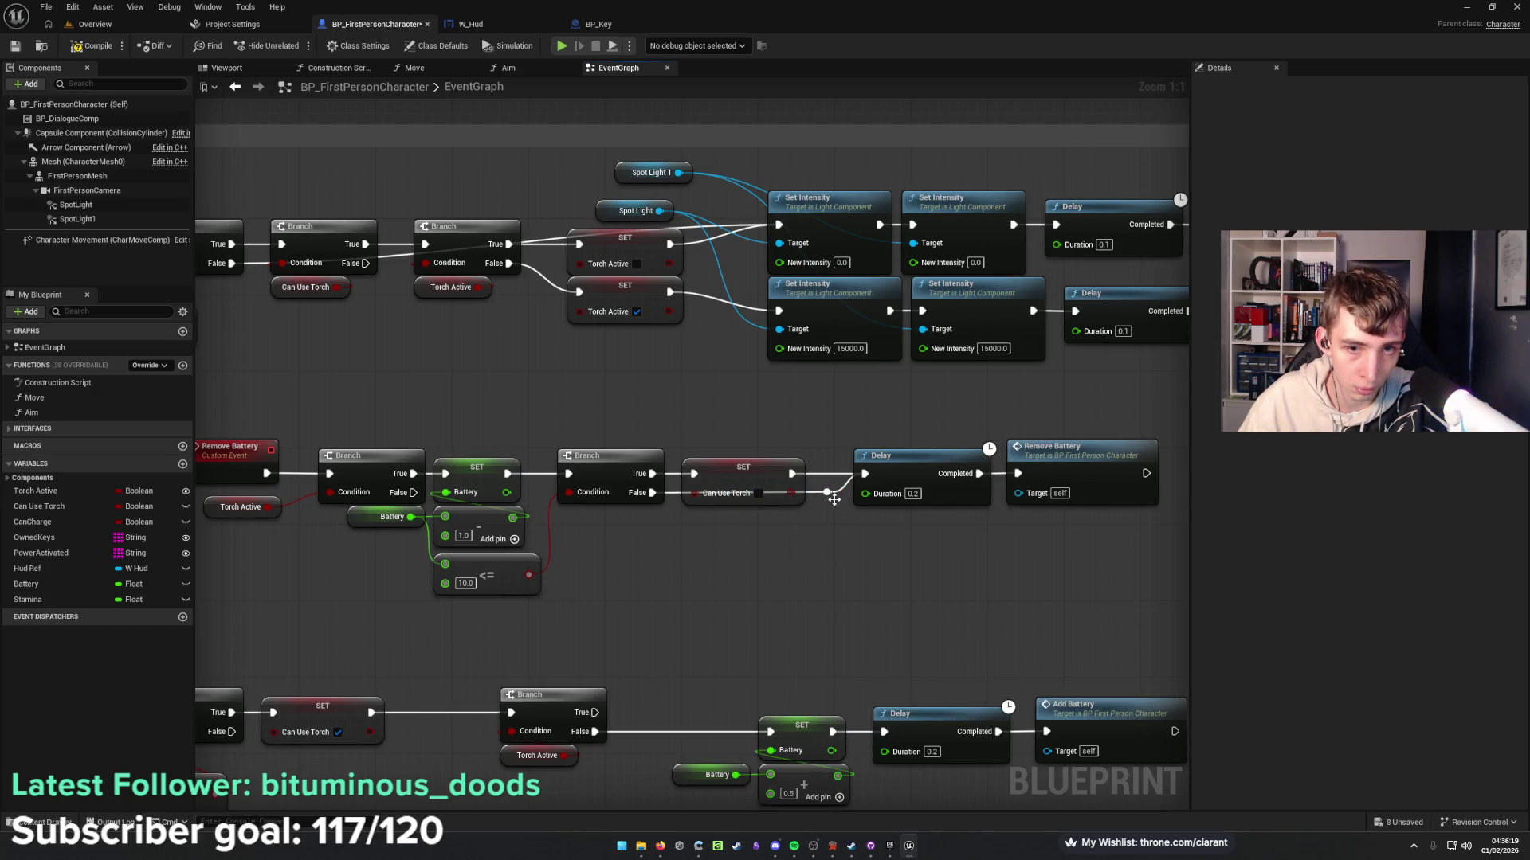
# Pan the graph to show the L key and full Add Battery chain.
pyautogui.moveTo(838, 518); pyautogui.dragTo(798, 529)
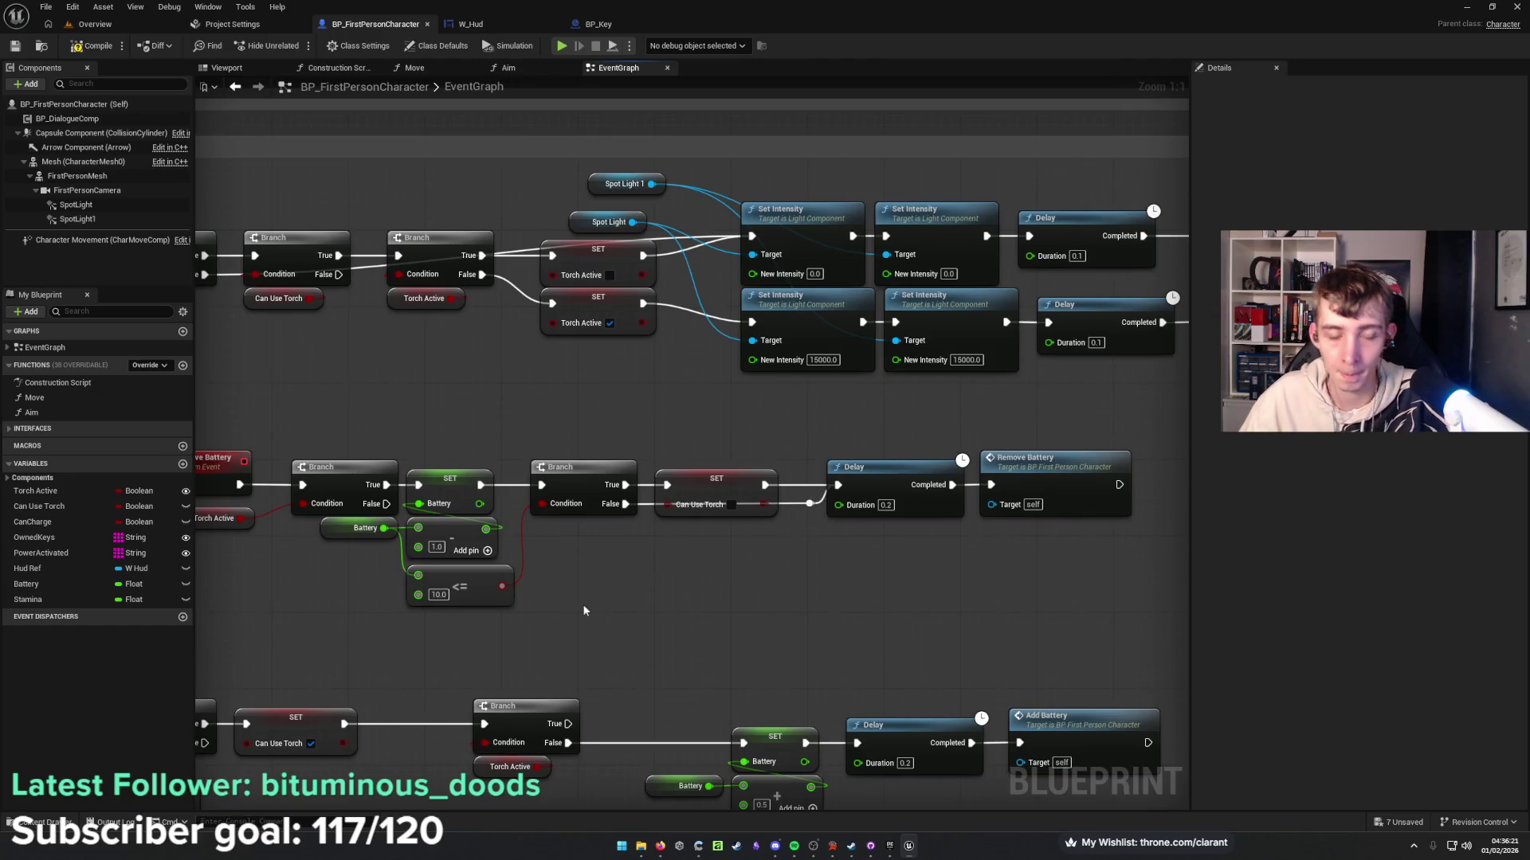
pyautogui.moveTo(604, 600); pyautogui.dragTo(811, 552)
pyautogui.moveTo(528, 523); pyautogui.dragTo(494, 478)
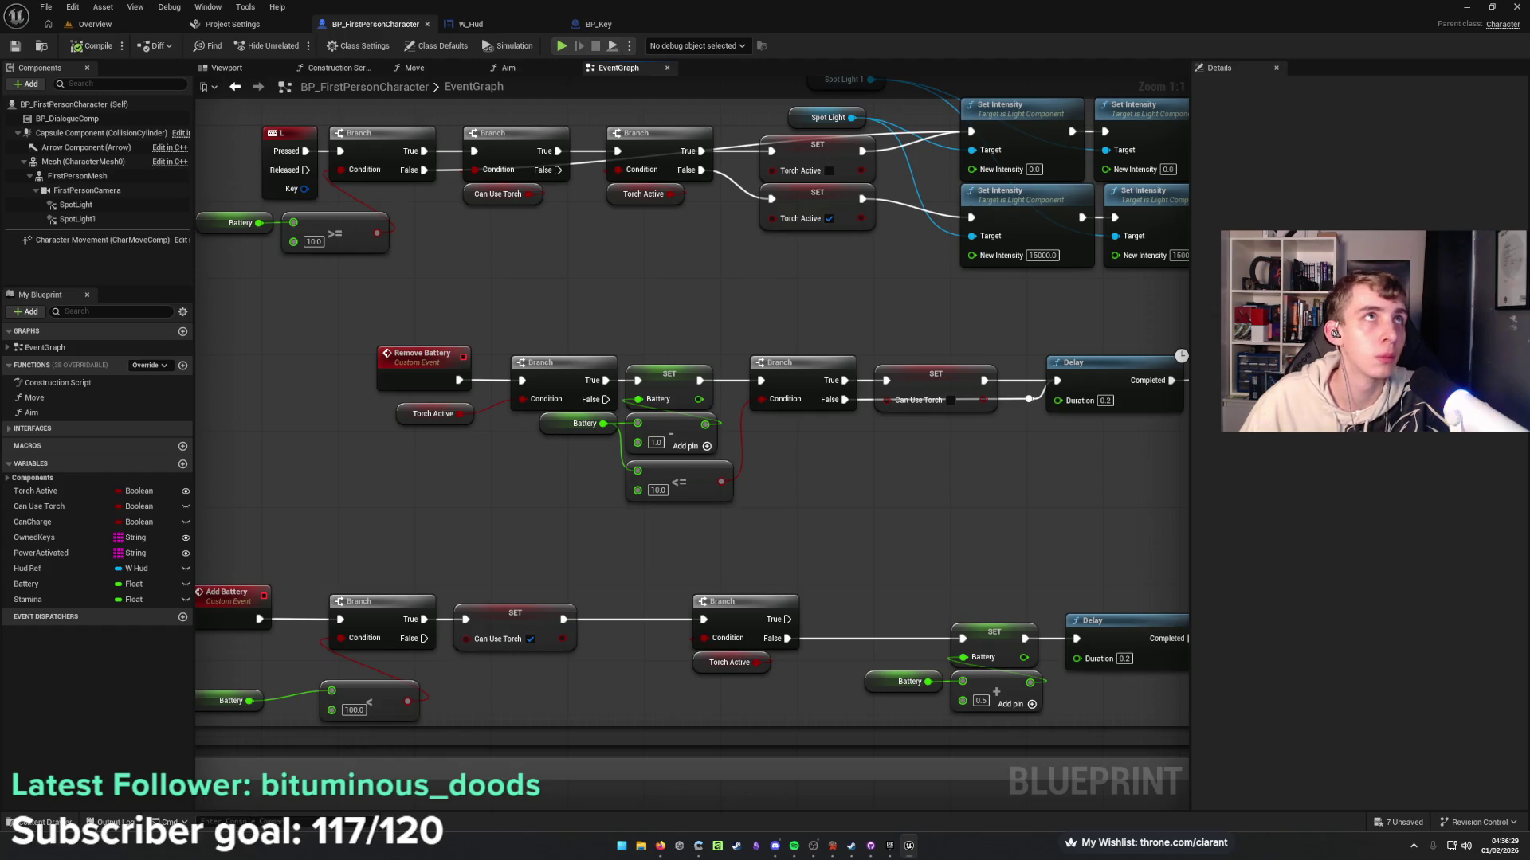
pyautogui.moveTo(338, 430)
pyautogui.mouseDown()
pyautogui.moveTo(396, 434)
pyautogui.moveTo(594, 341)
pyautogui.moveTo(556, 313)
pyautogui.mouseUp()
# Playtest the torch in the level with Alt+P, then return to BP_FirstPersonCharacter's Can Use Torch variable.
pyautogui.click(96, 26)
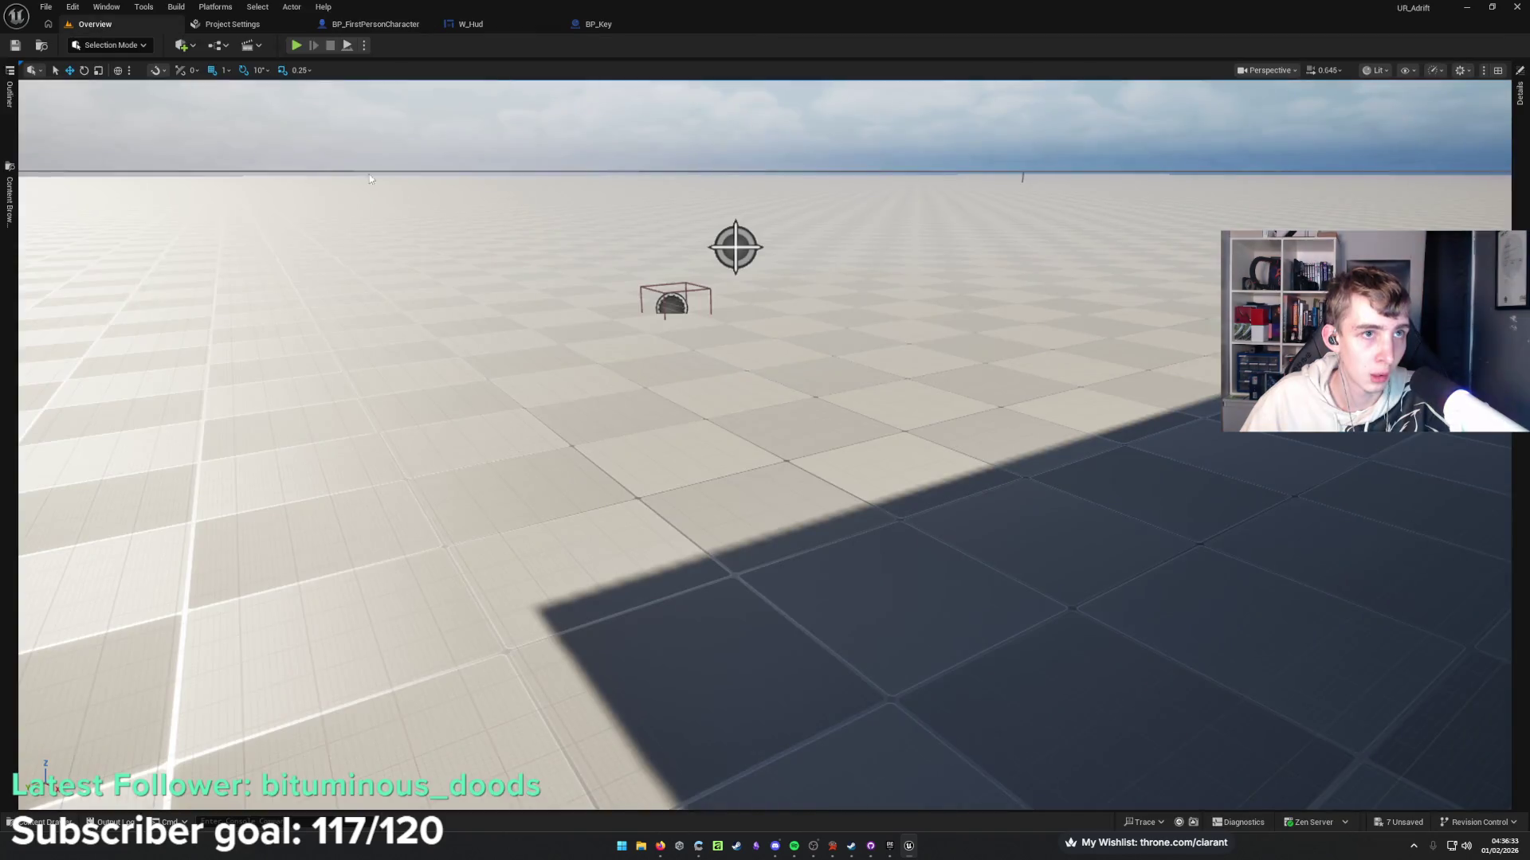
pyautogui.hotkey('alt', 'p')
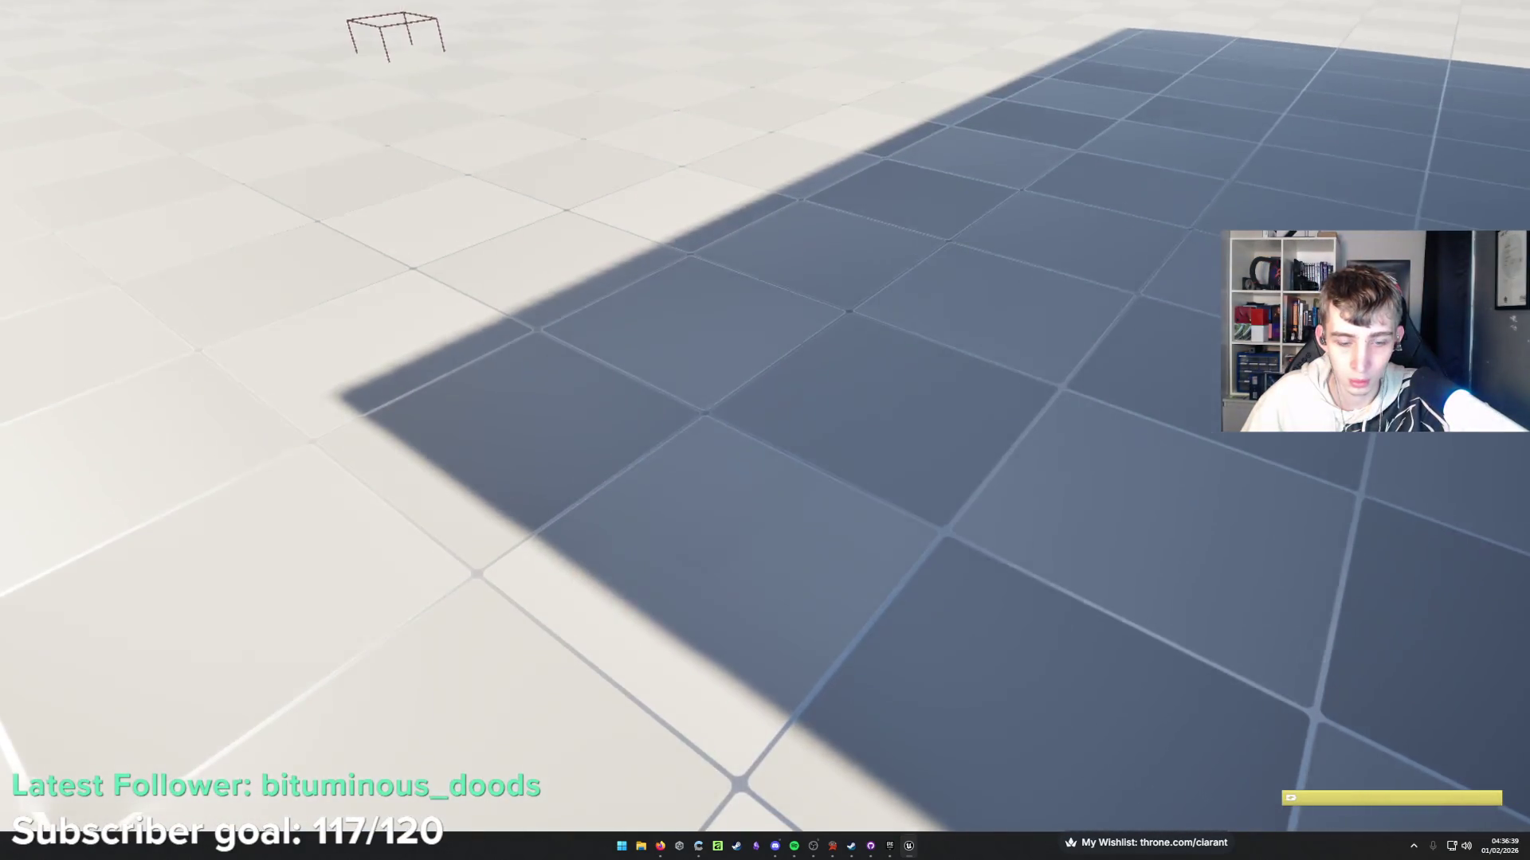
pyautogui.press('Escape')
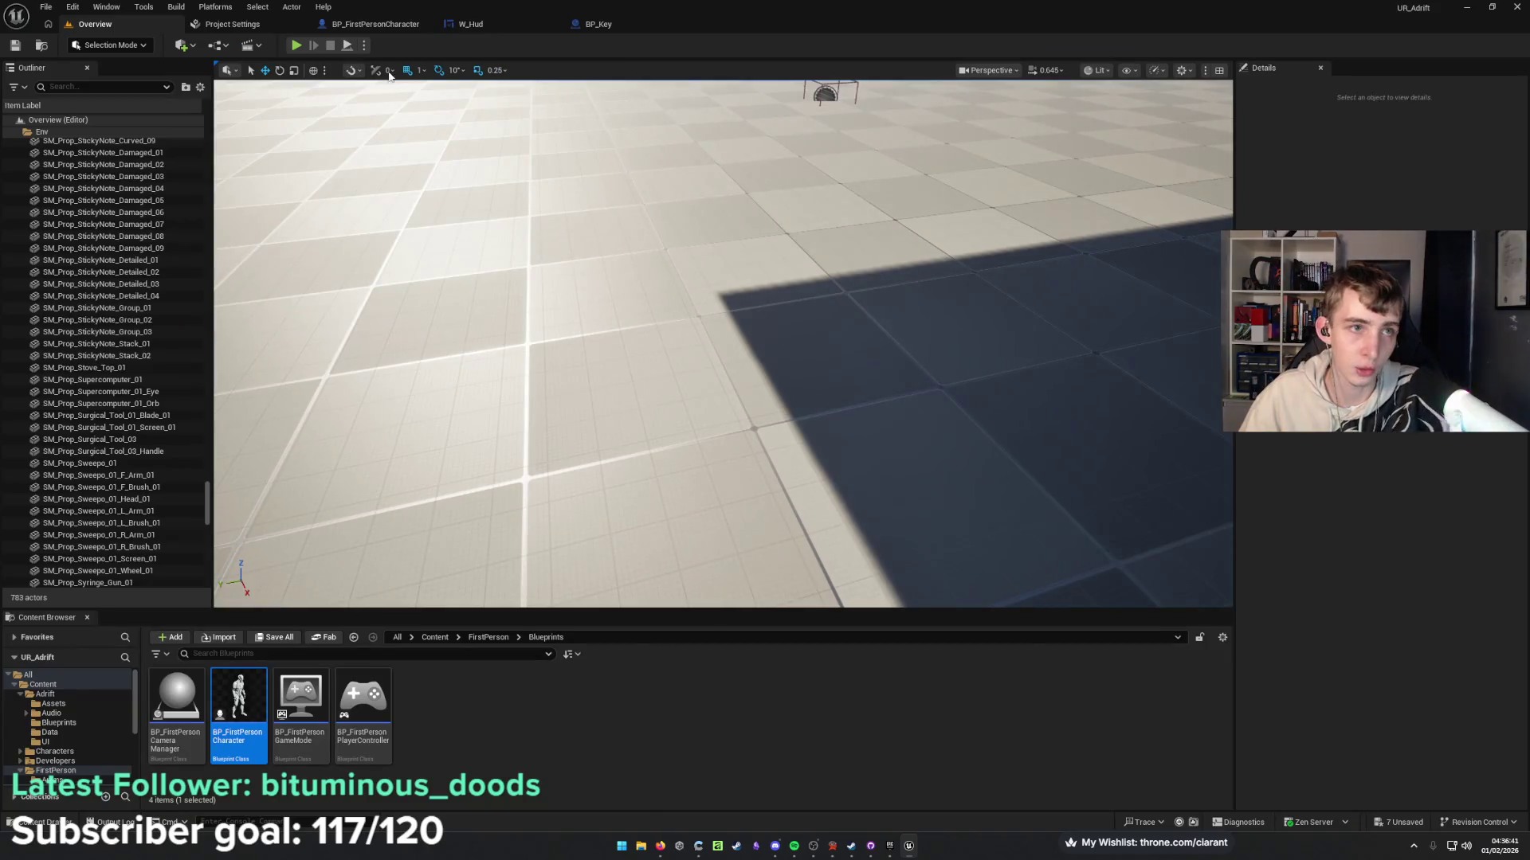
pyautogui.click(359, 24)
pyautogui.click(65, 508)
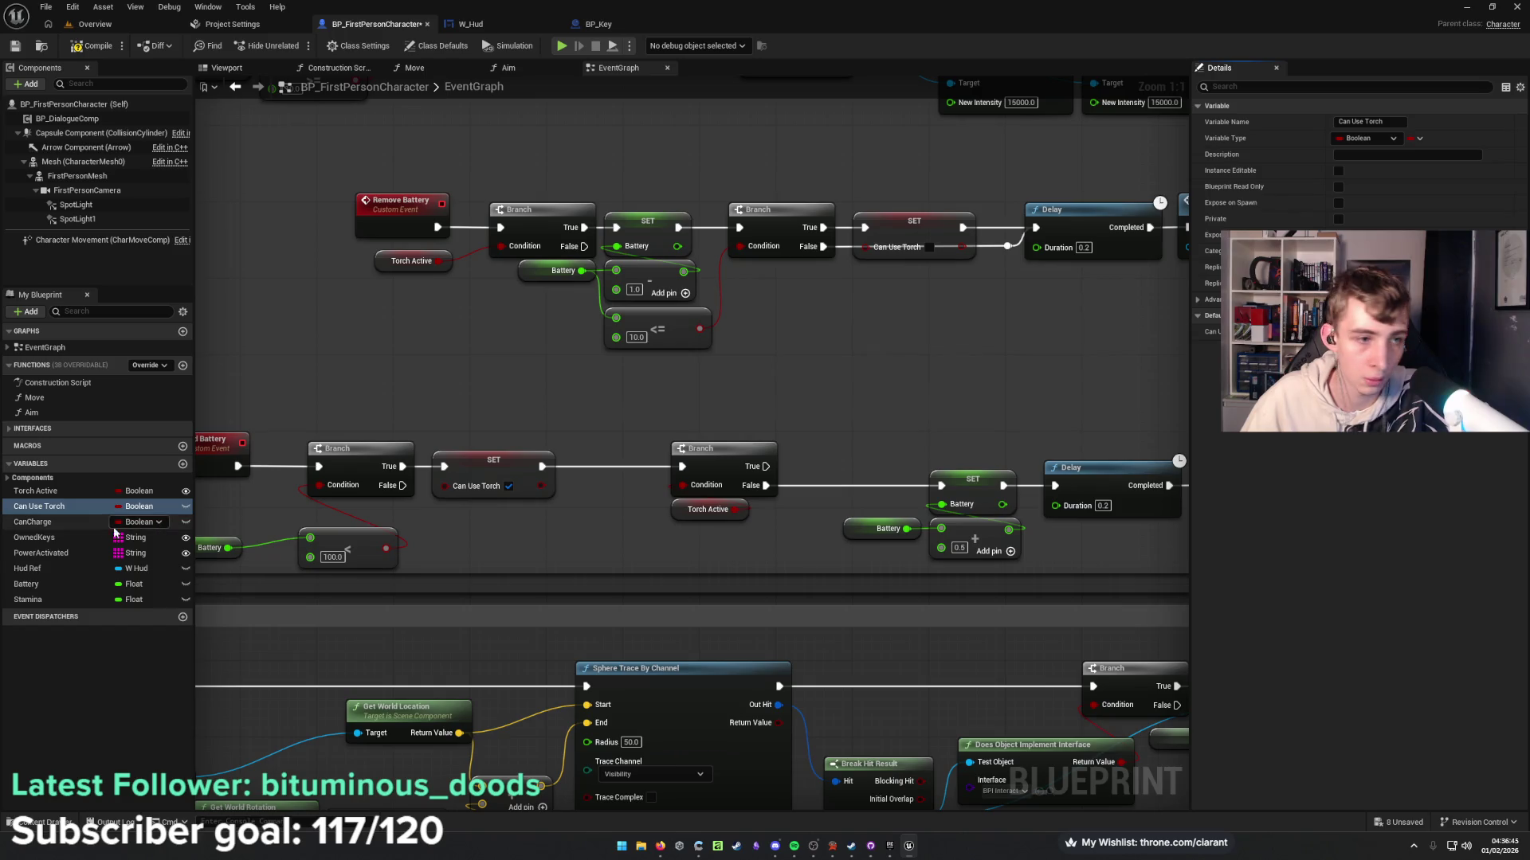
# Select the CanCharge variable, compile the character blueprint, and bring up Chatterino chat.
pyautogui.click(84, 523)
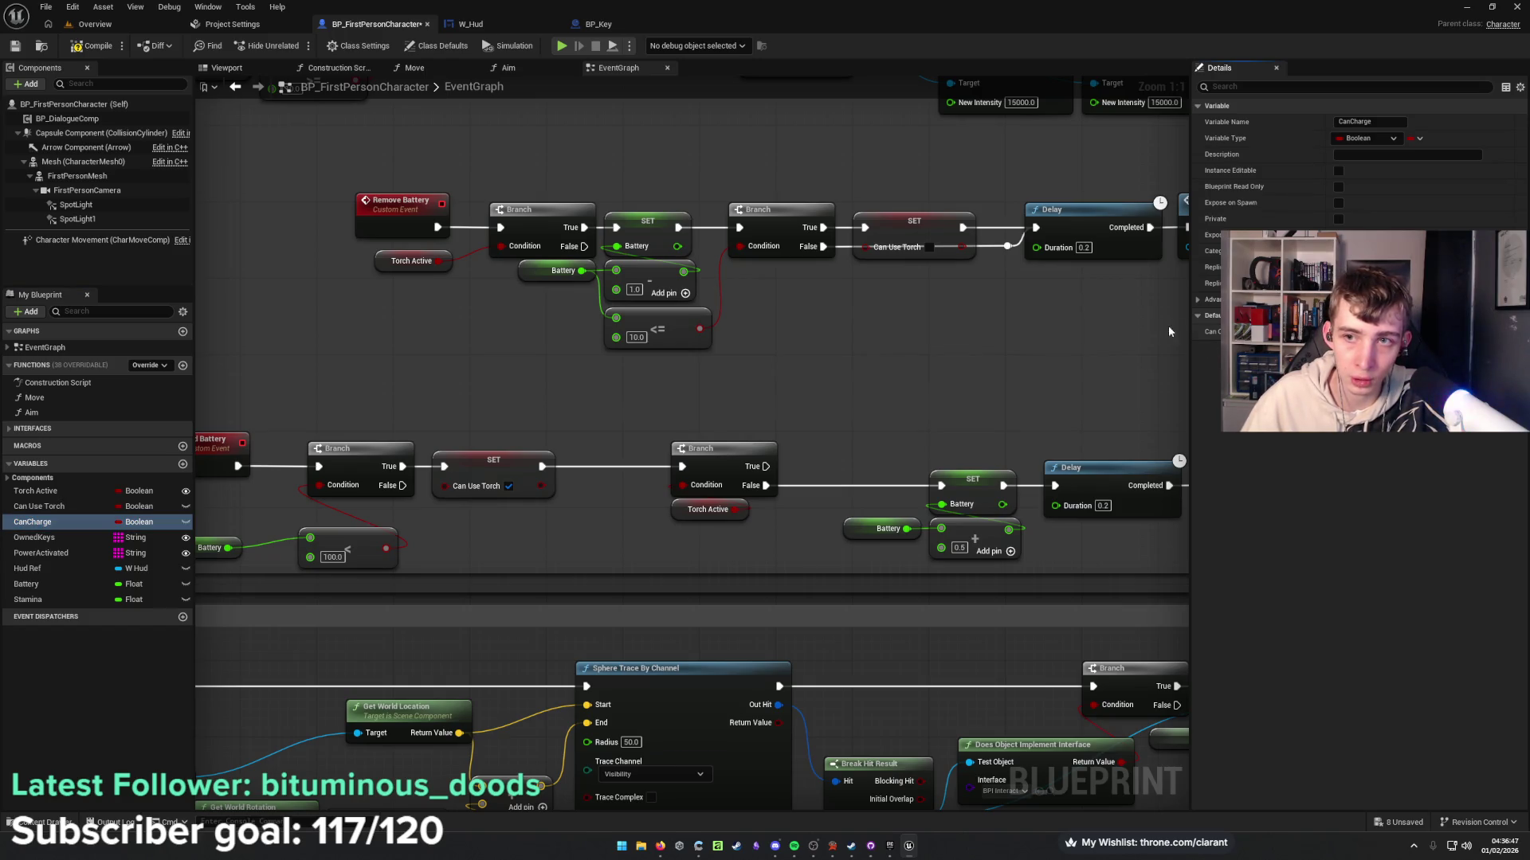
pyautogui.moveTo(813, 332)
pyautogui.mouseDown()
pyautogui.moveTo(602, 353)
pyautogui.moveTo(914, 341)
pyautogui.mouseUp()
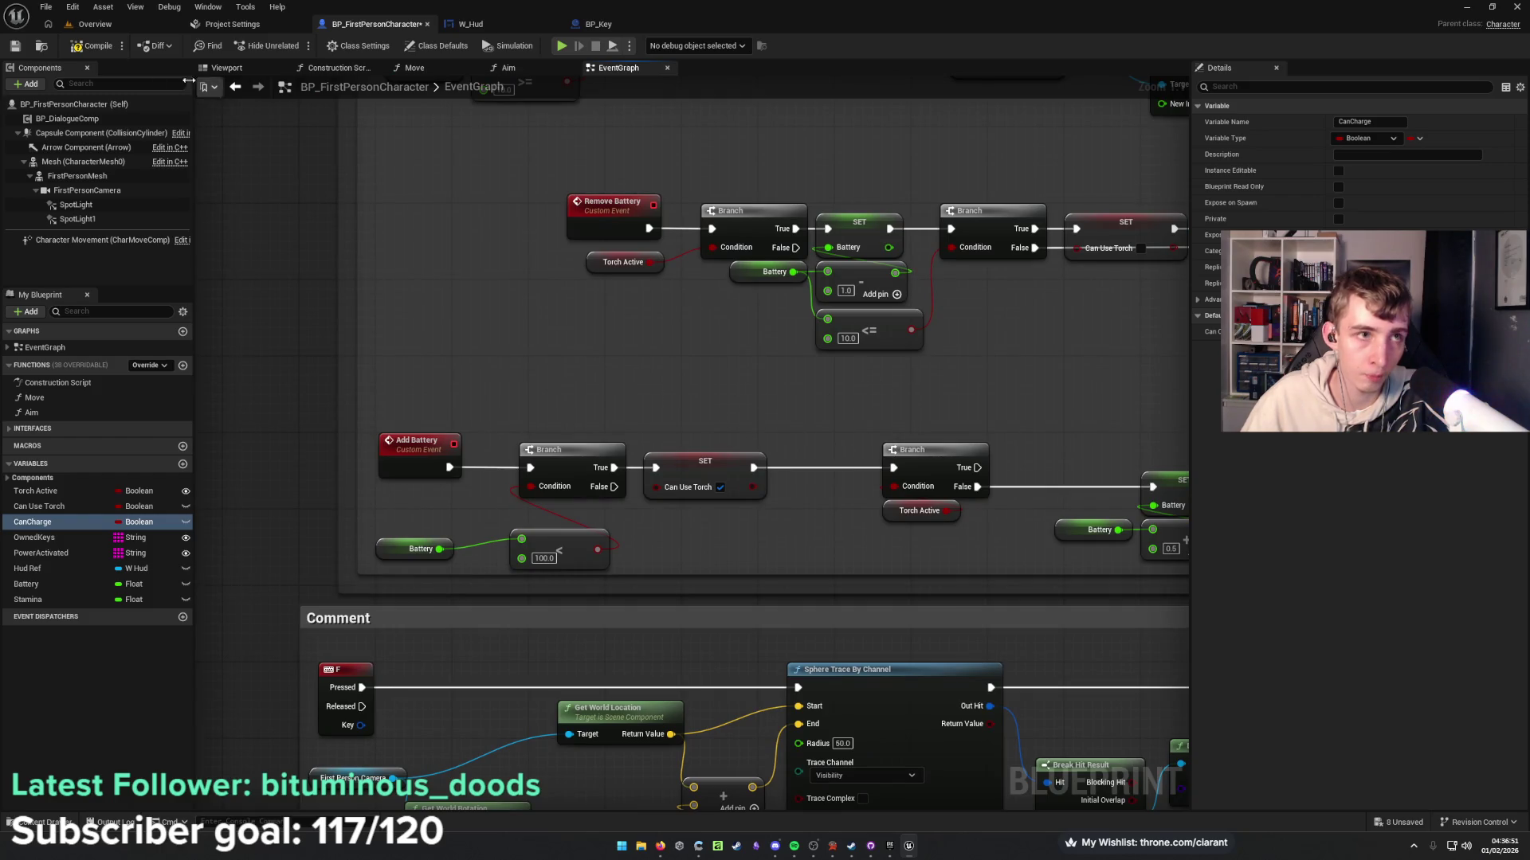
pyautogui.click(94, 45)
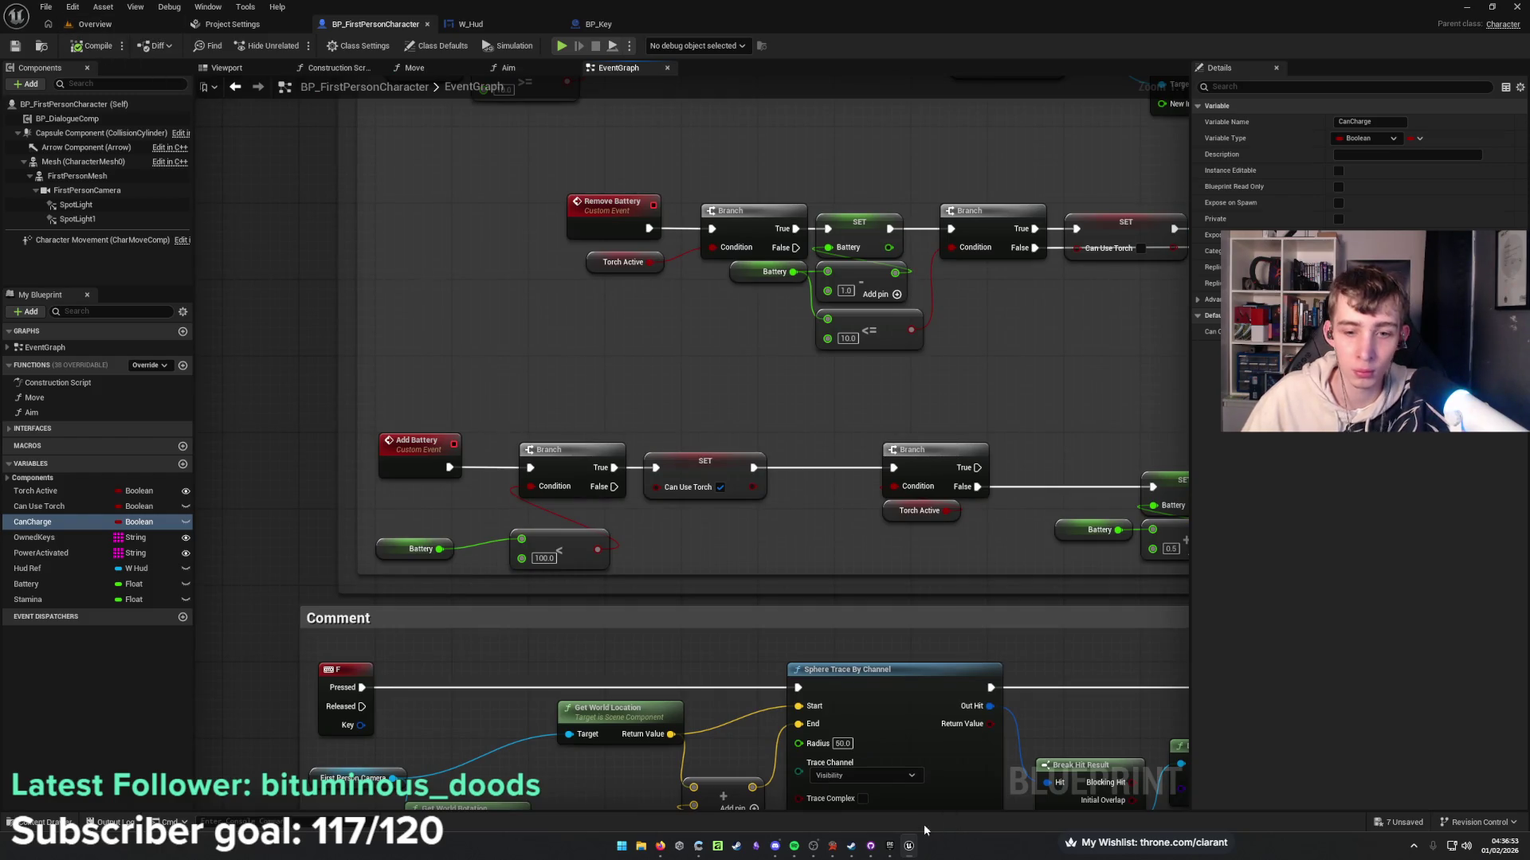
pyautogui.click(699, 846)
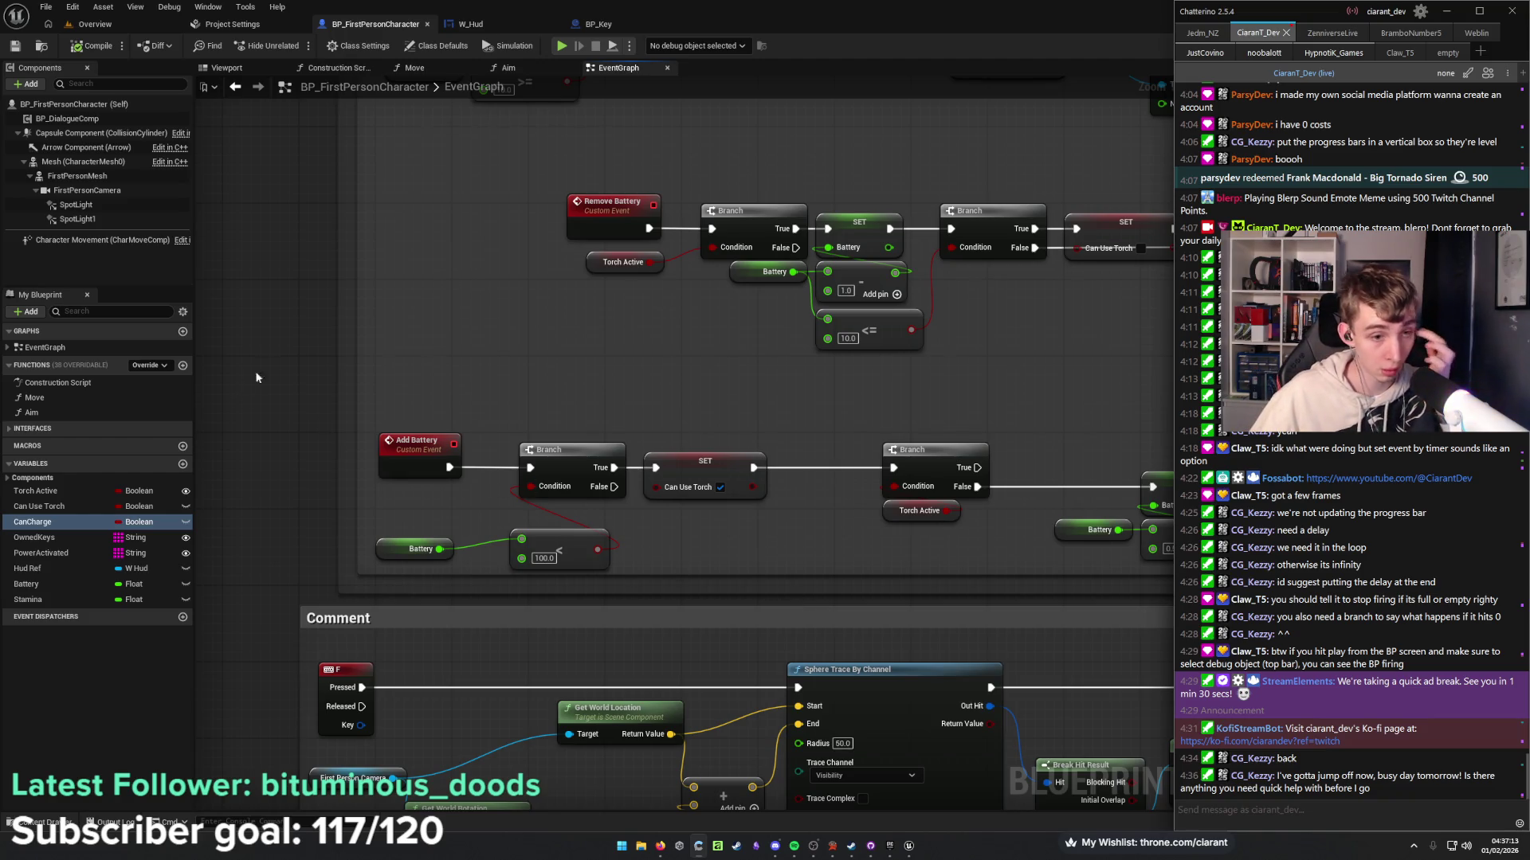
# Playtest battery drain full-screen with F11 and Alt+P, then open the W_Hud widget.
pyautogui.hotkey('alt', 'Tab')
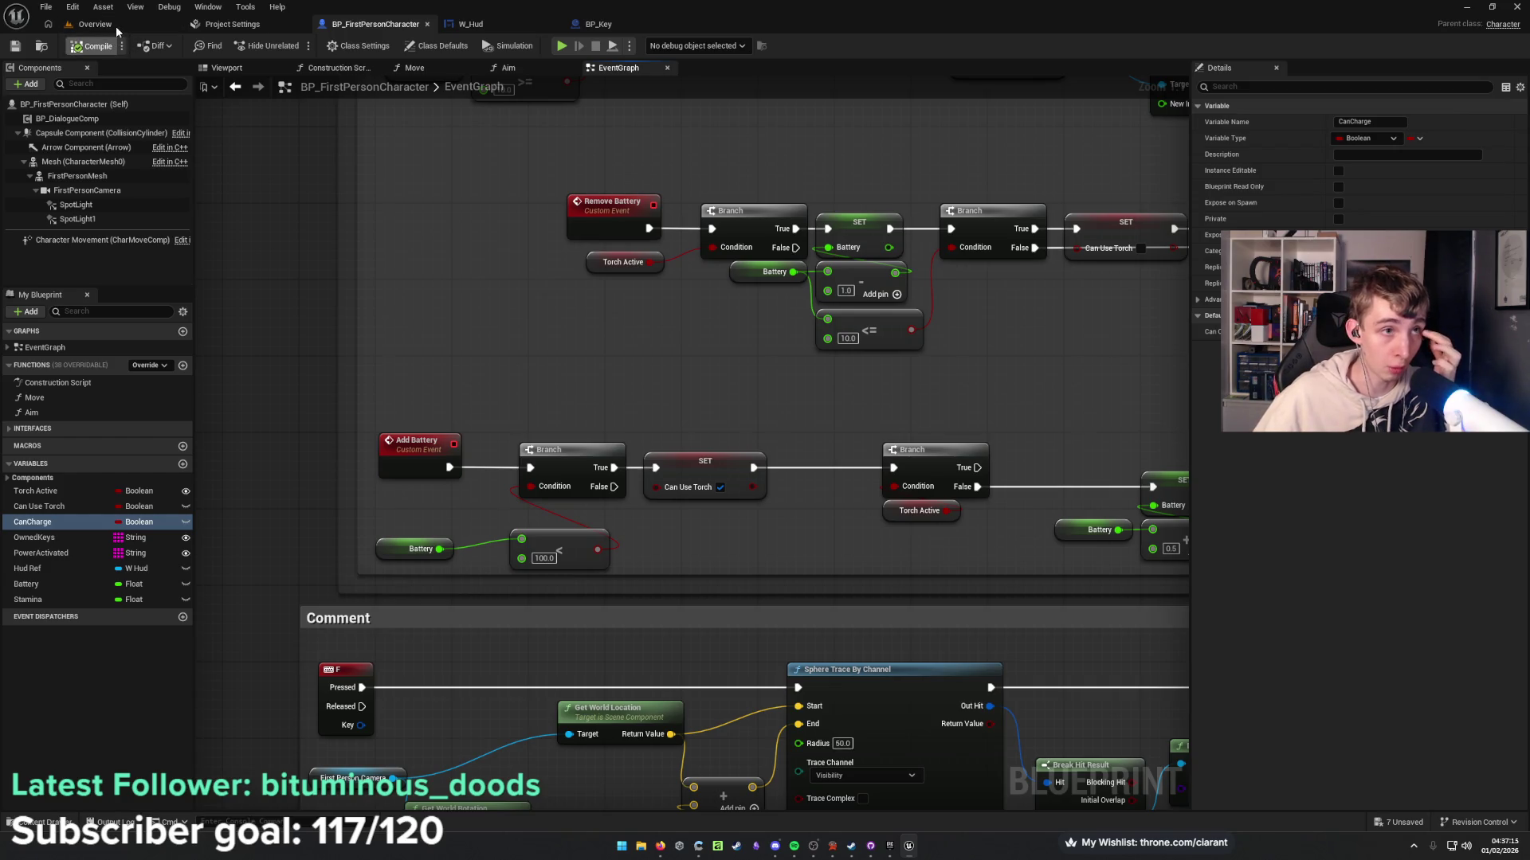
pyautogui.click(118, 22)
pyautogui.moveTo(558, 398)
pyautogui.mouseDown()
pyautogui.moveTo(566, 286)
pyautogui.moveTo(589, 382)
pyautogui.mouseUp()
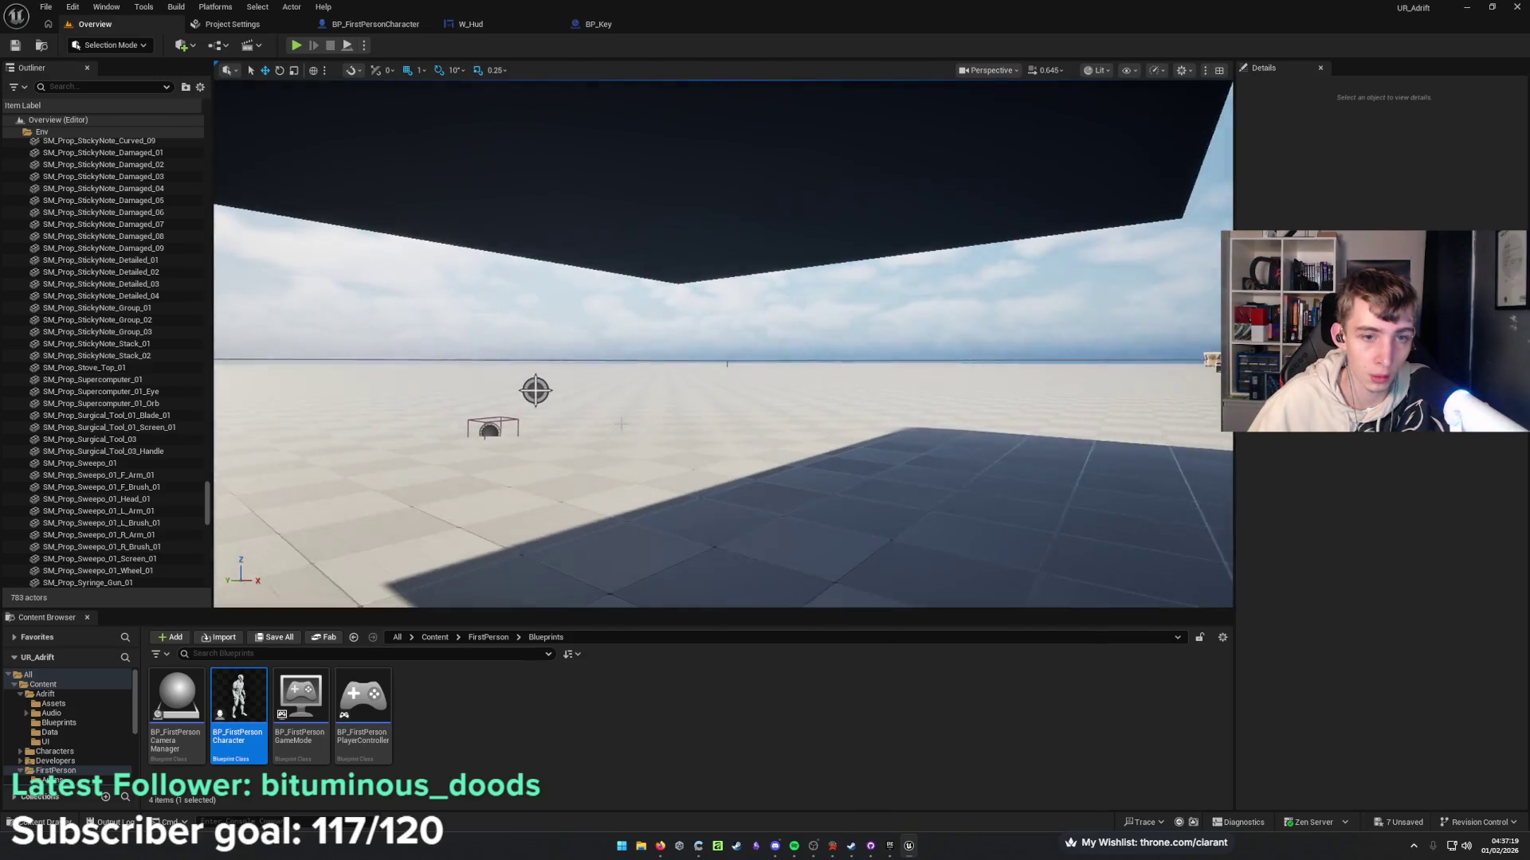
pyautogui.press('F11')
pyautogui.hotkey('alt', 'p')
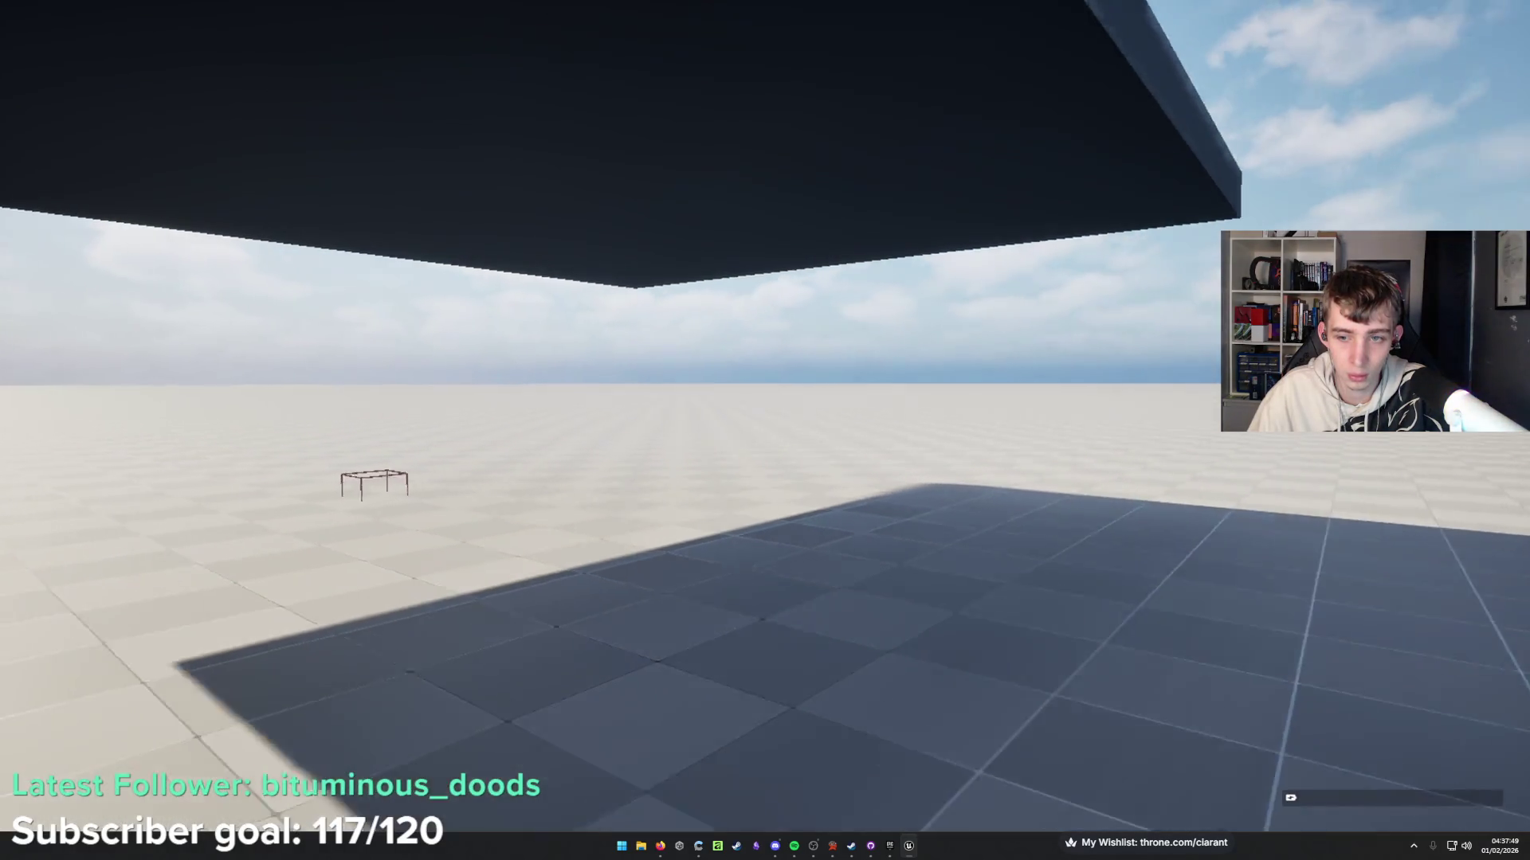
pyautogui.press('F11')
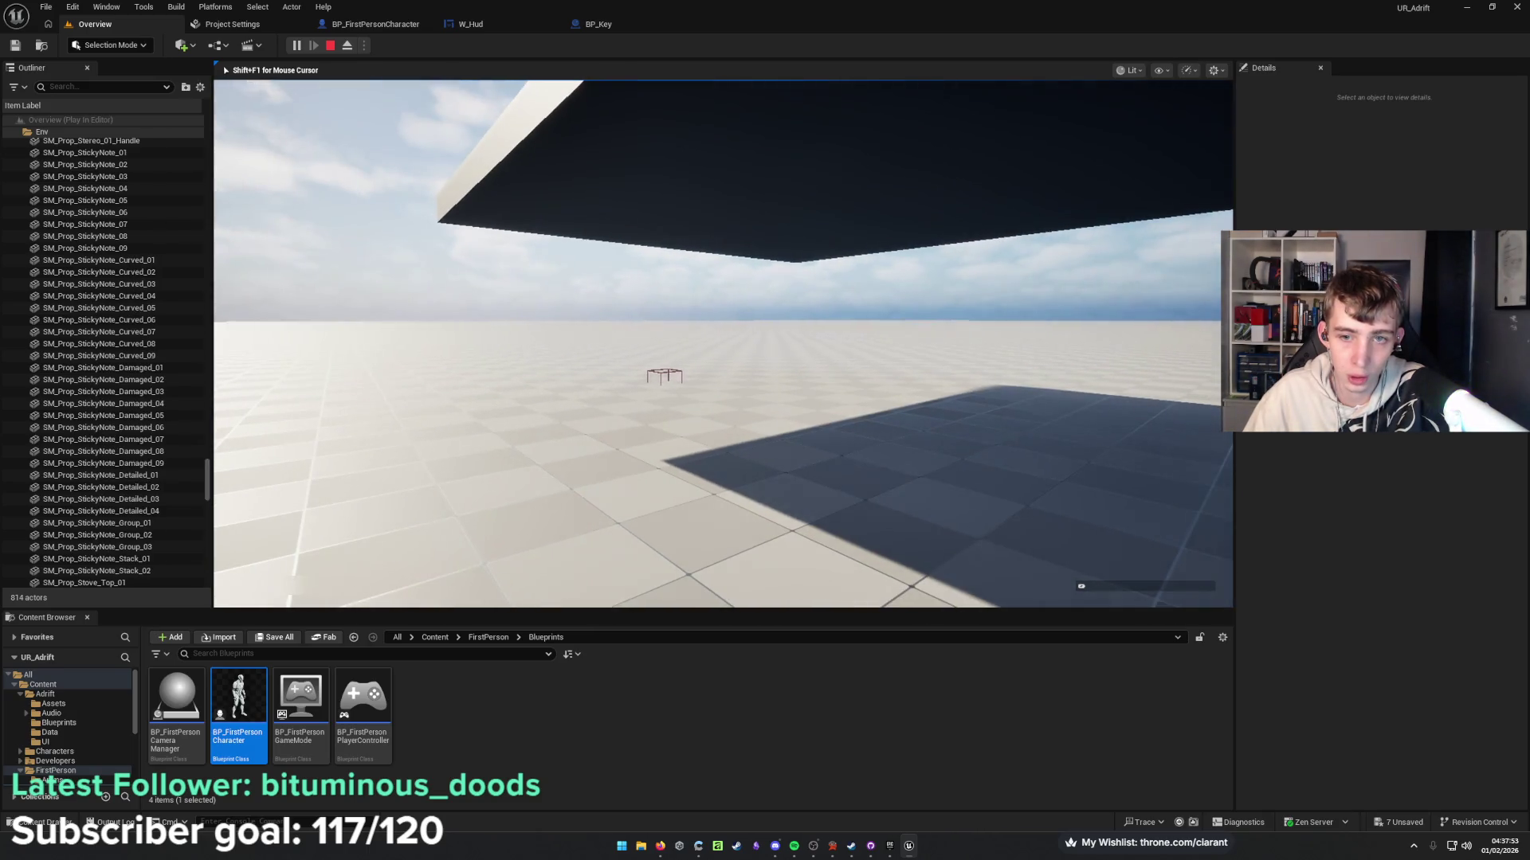
pyautogui.press('Escape')
pyautogui.click(500, 23)
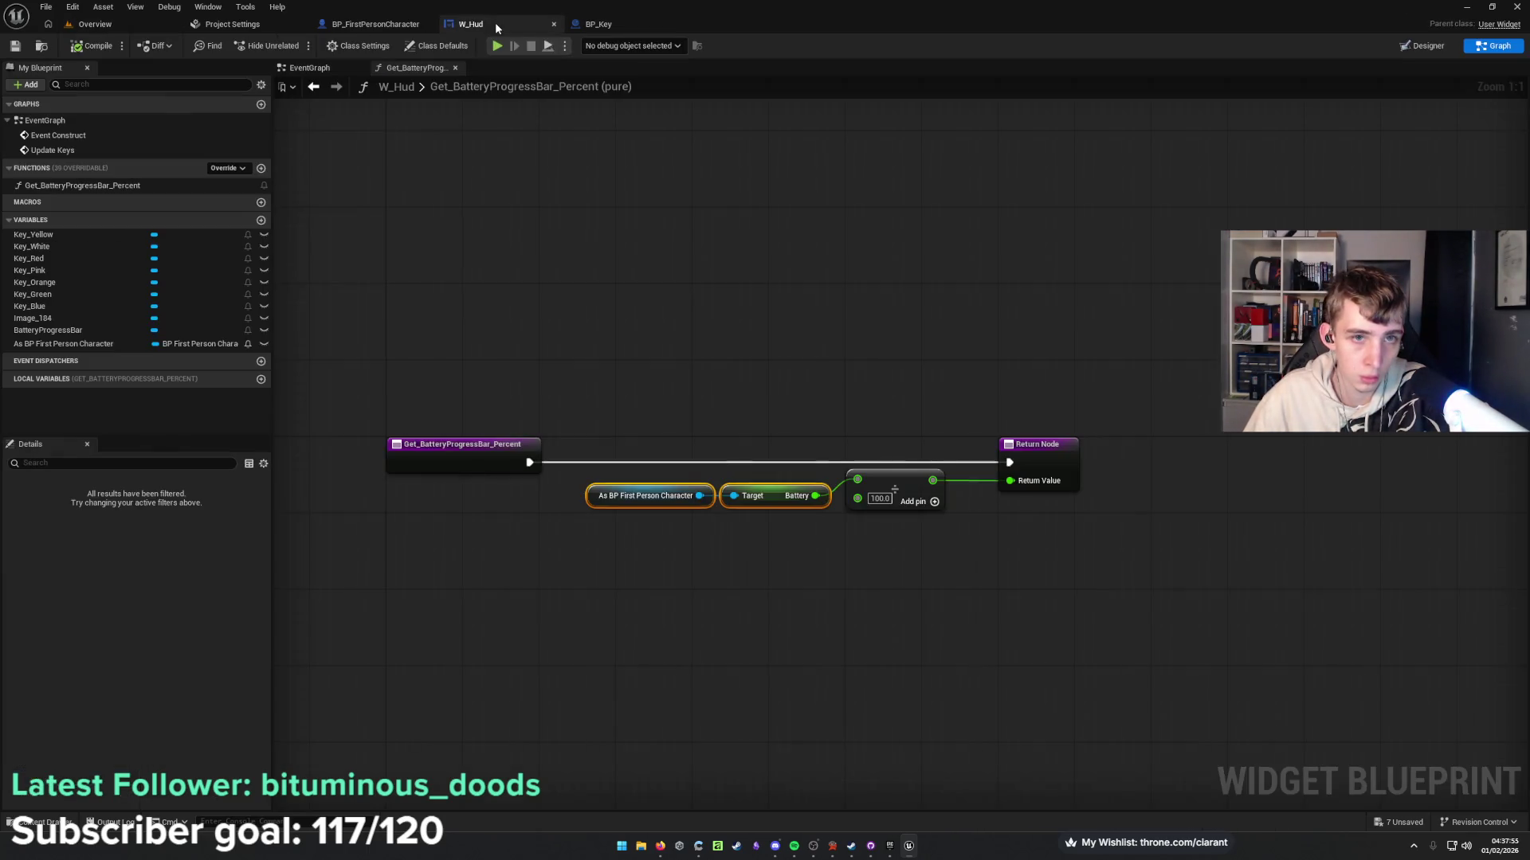
# Return to BP_FirstPersonCharacter's Torch section and undo the stray wire into the upper Set Intensity.
pyautogui.click(618, 22)
pyautogui.click(375, 24)
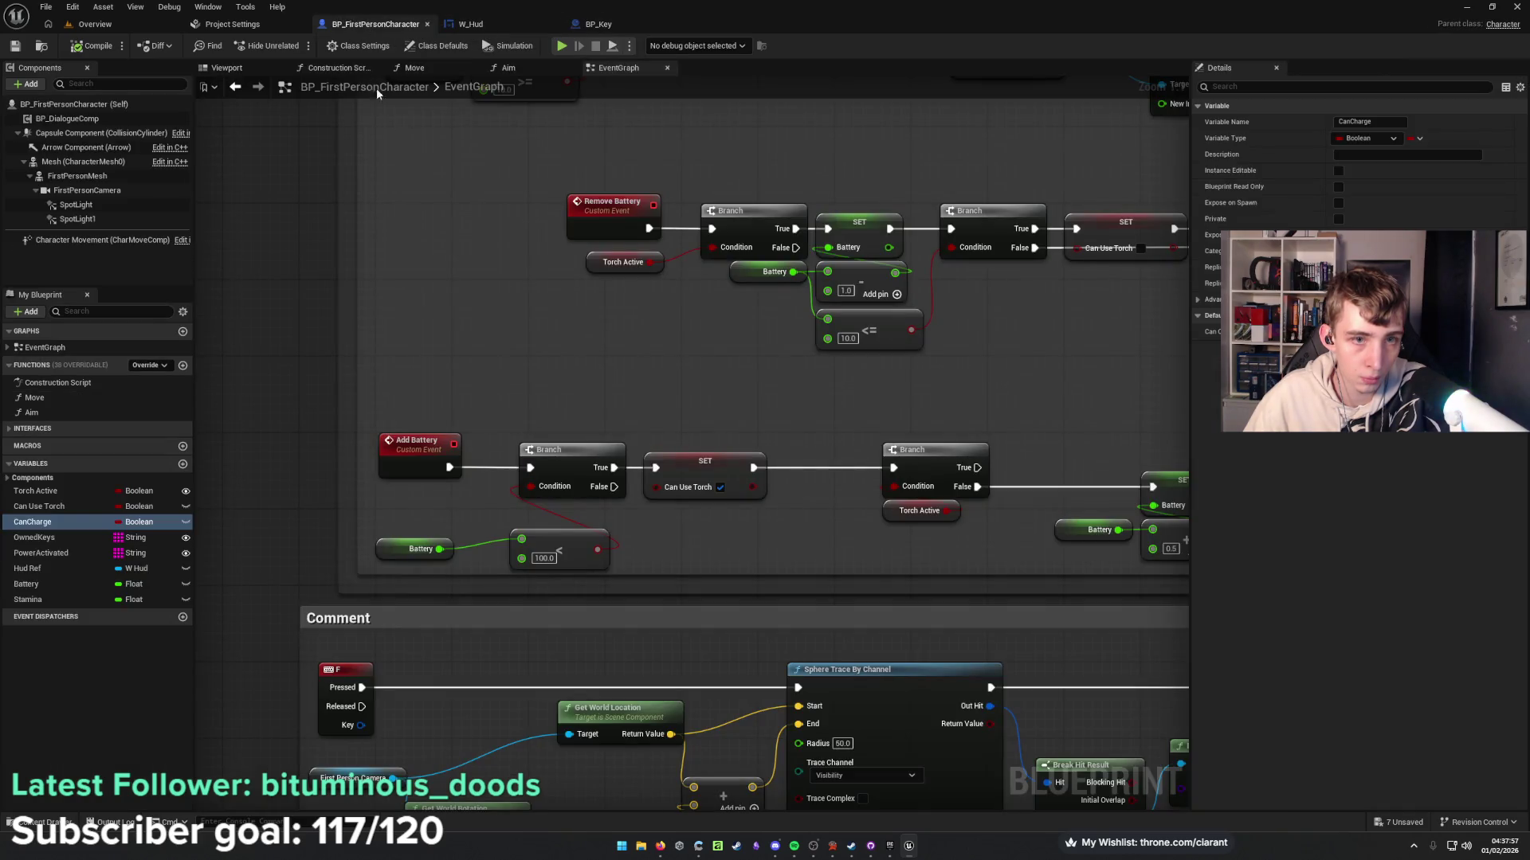
pyautogui.scroll(-3, 712, 418)
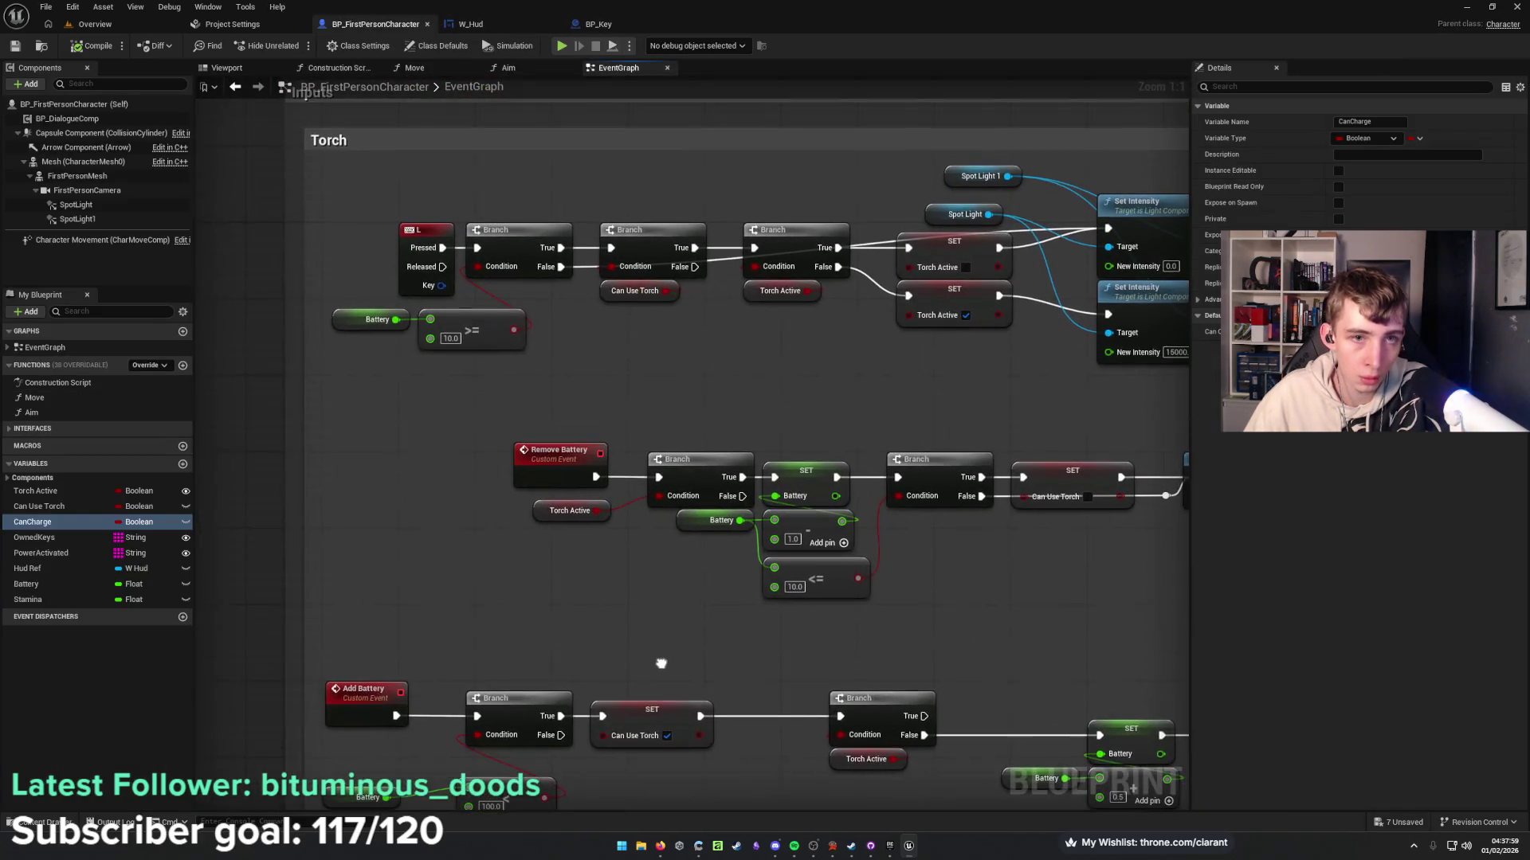
pyautogui.scroll(3, 663, 458)
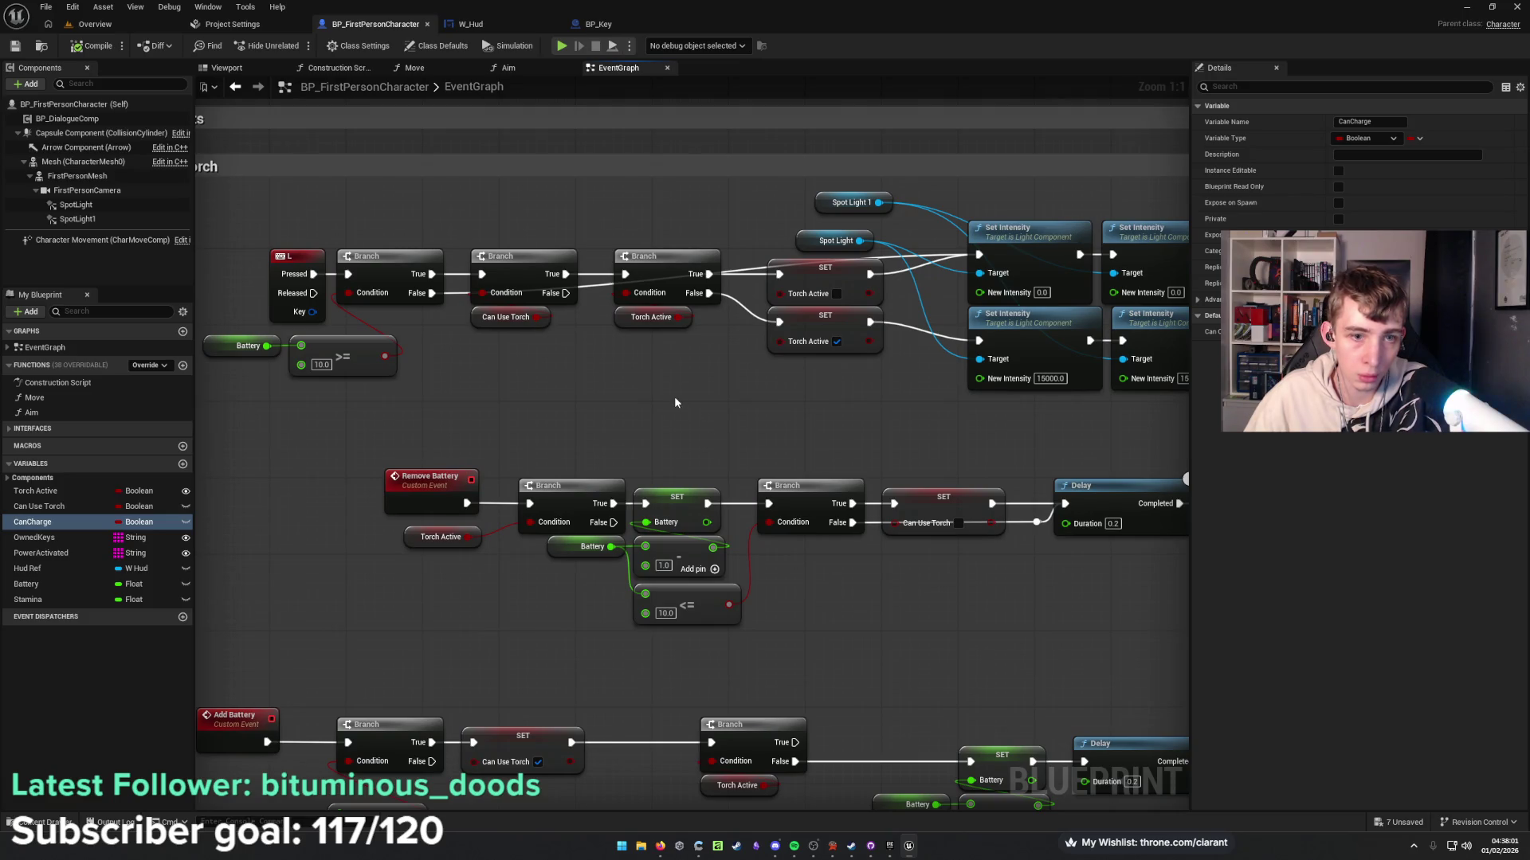
pyautogui.scroll(-2, 712, 420)
pyautogui.scroll(2, 658, 418)
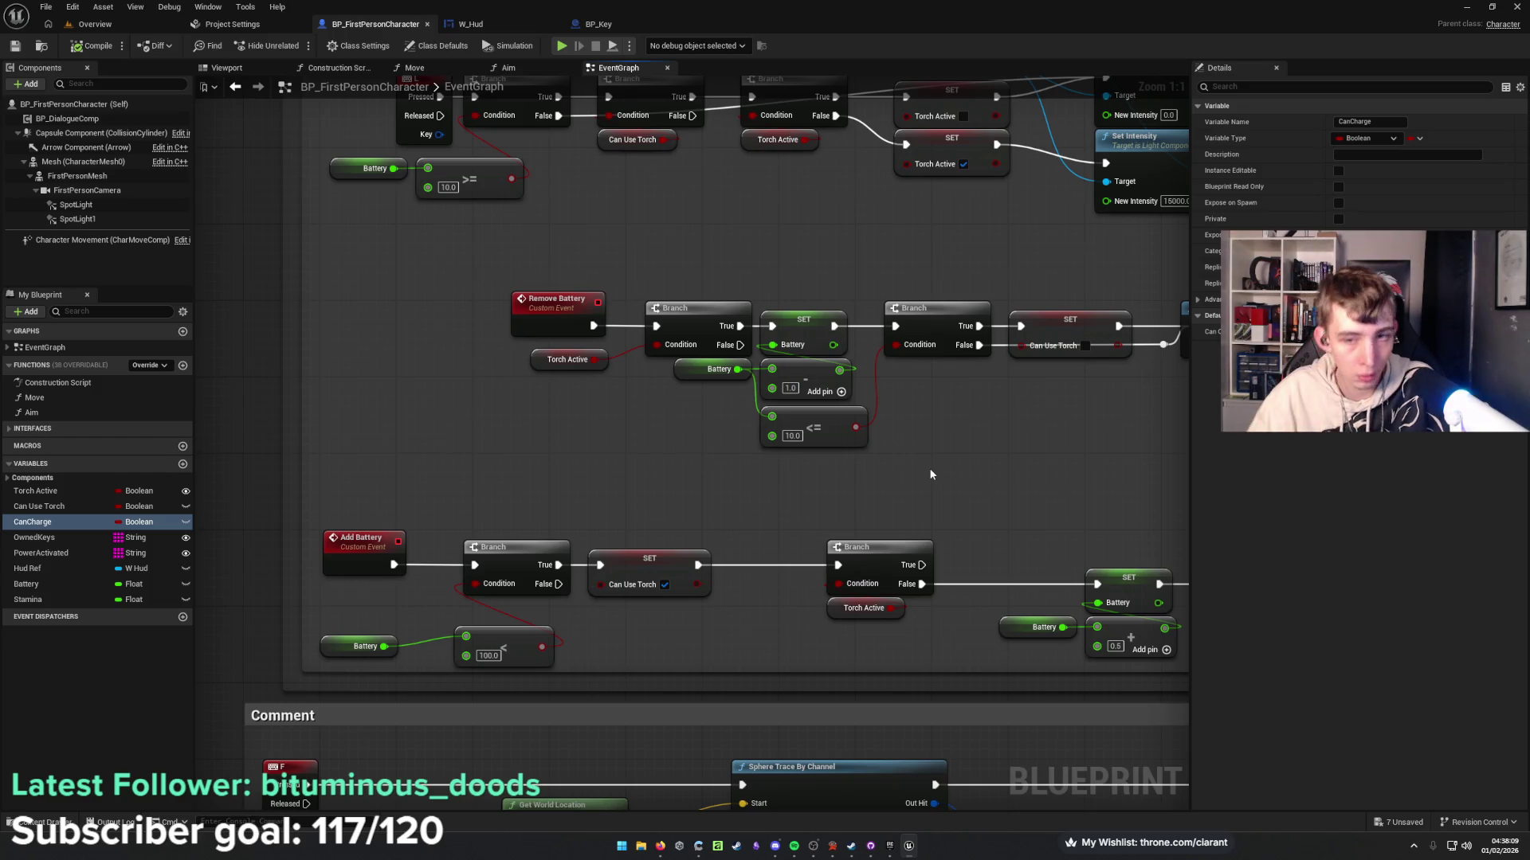
pyautogui.moveTo(978, 413); pyautogui.dragTo(962, 600)
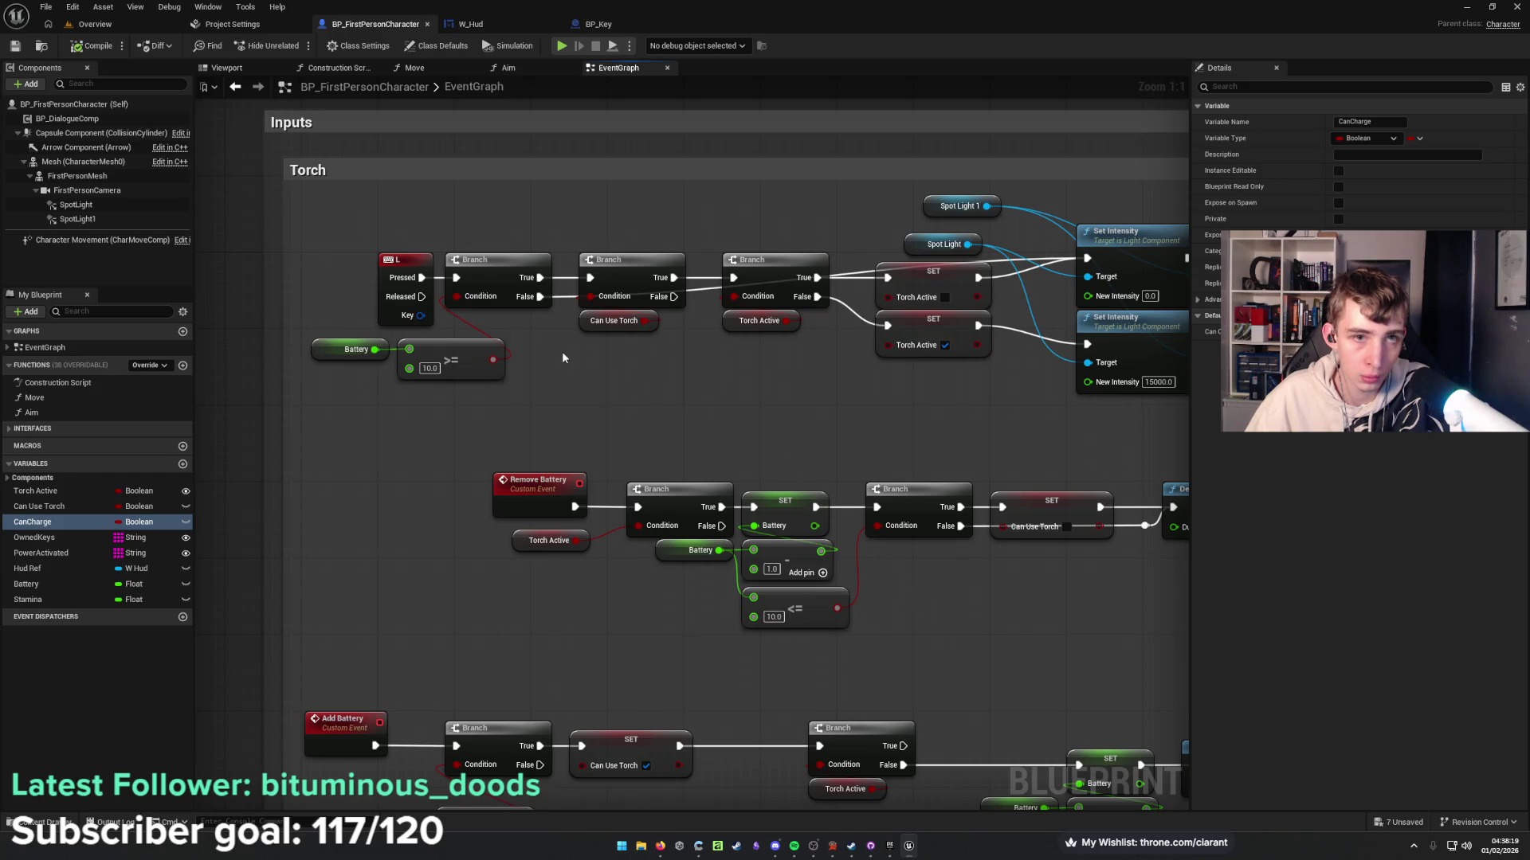
pyautogui.hotkey('ctrl', 'z')
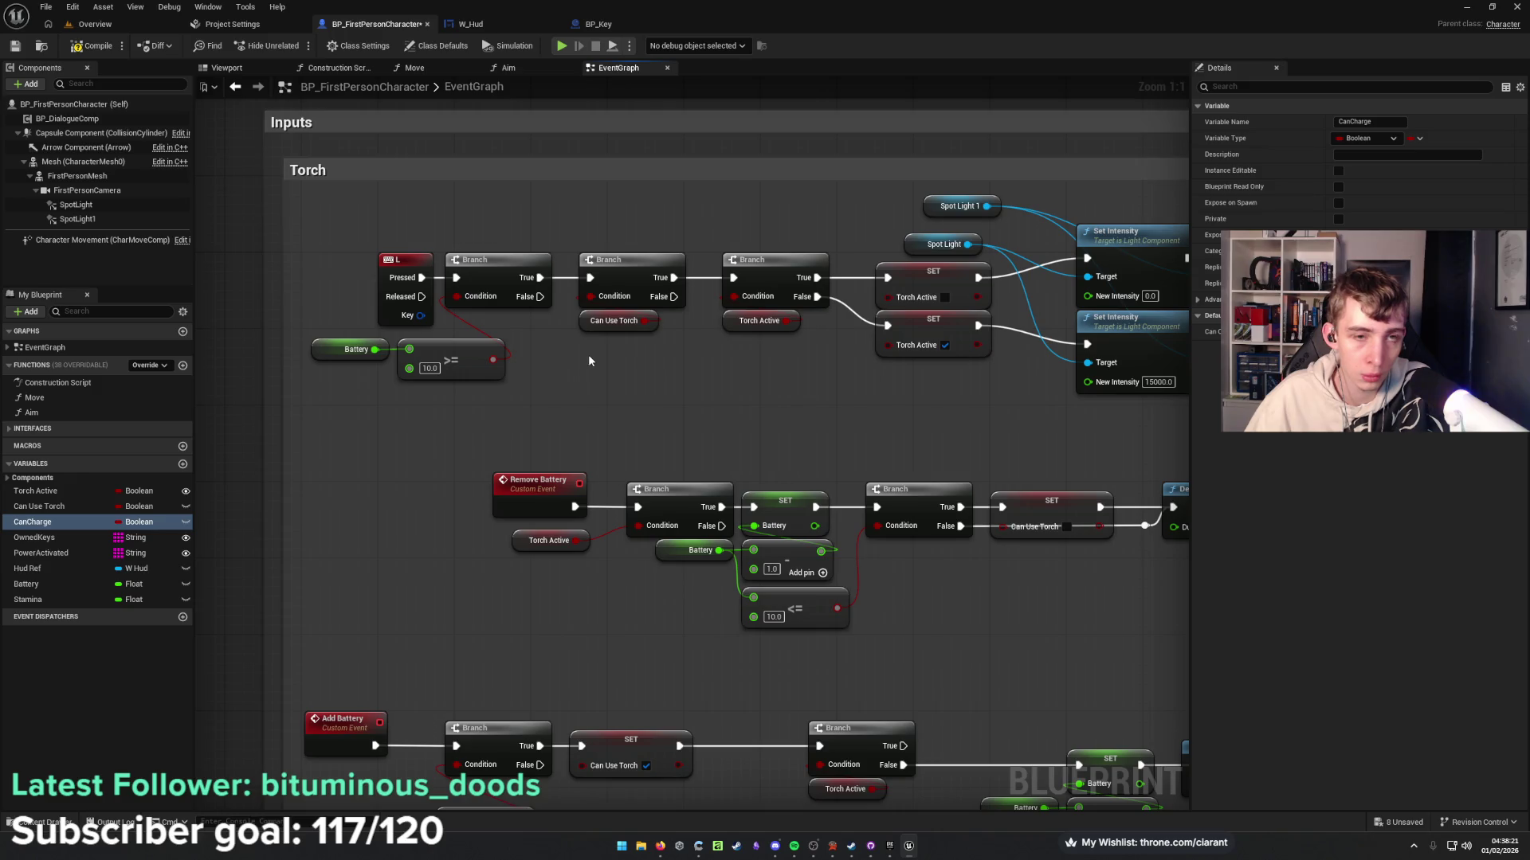
pyautogui.moveTo(639, 384); pyautogui.dragTo(583, 394)
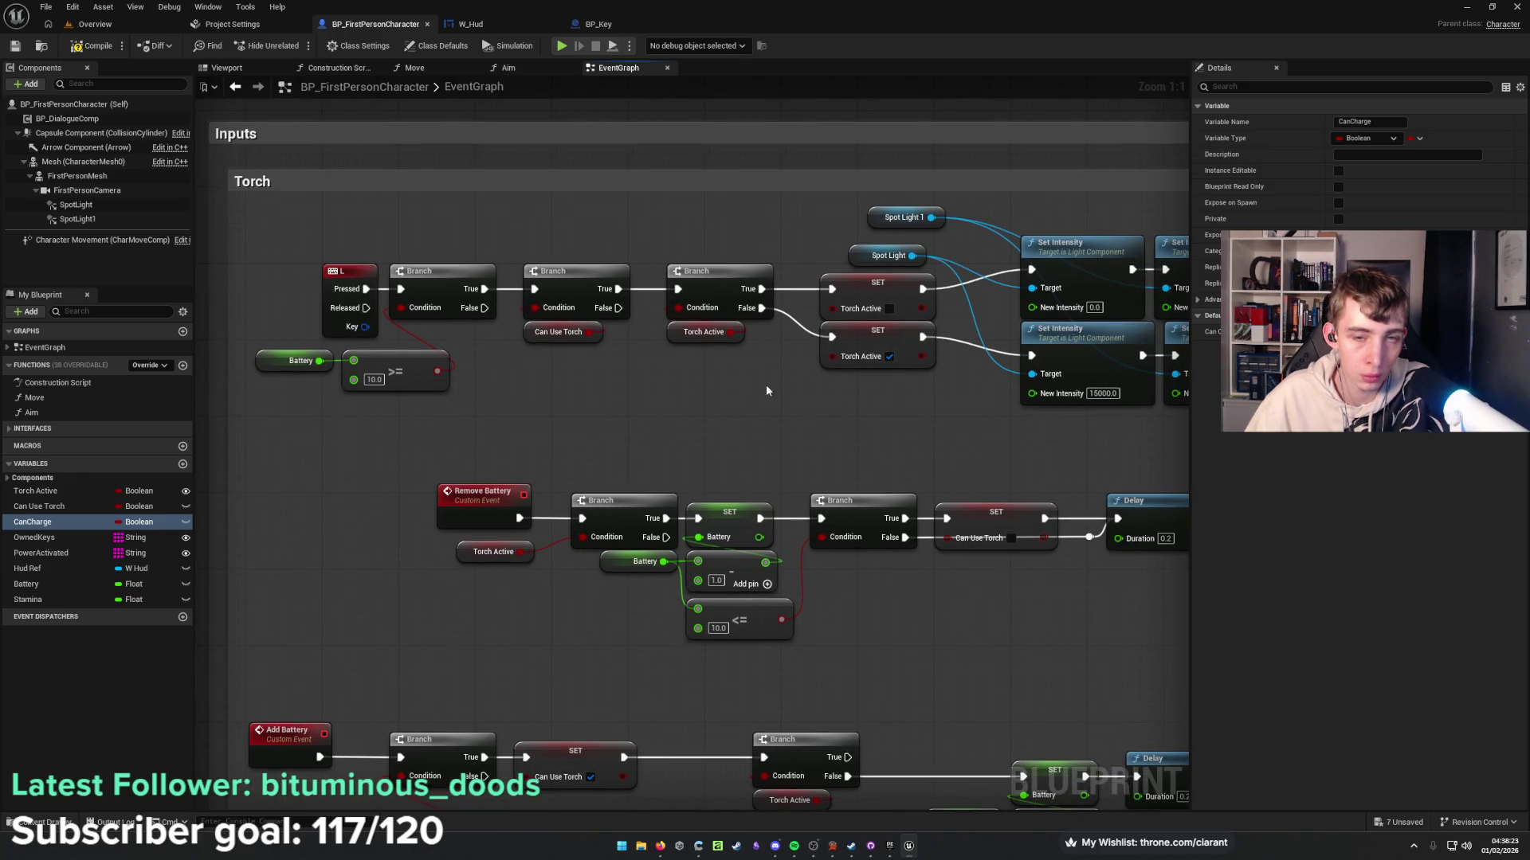
pyautogui.moveTo(714, 395)
pyautogui.mouseDown()
pyautogui.moveTo(115, 380)
pyautogui.moveTo(830, 353)
pyautogui.mouseUp()
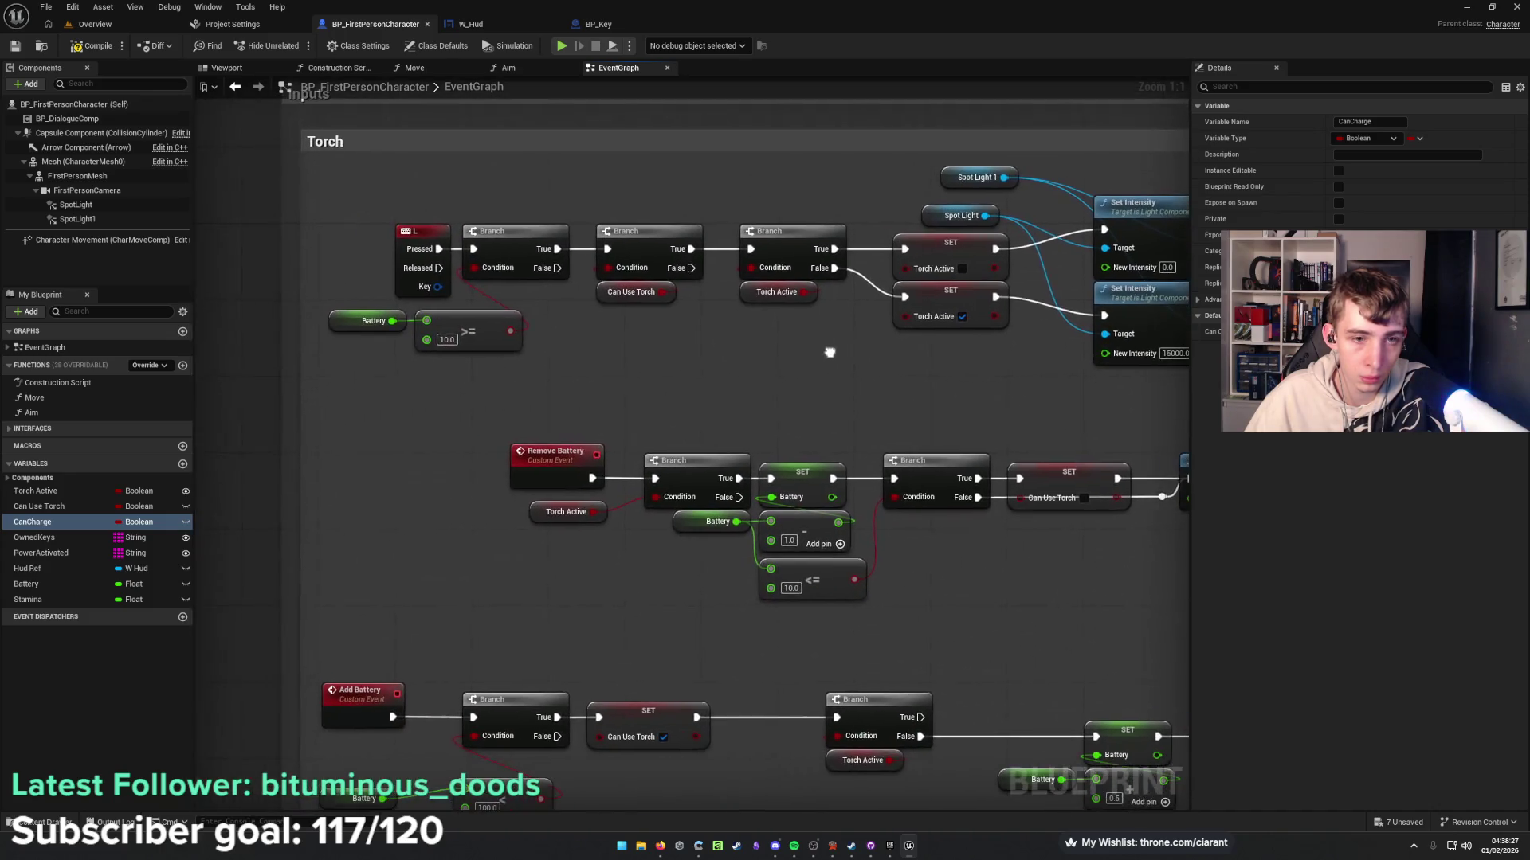
# Switch to the level view, make it fullscreen, and start Play In Editor.
pyautogui.click(94, 24)
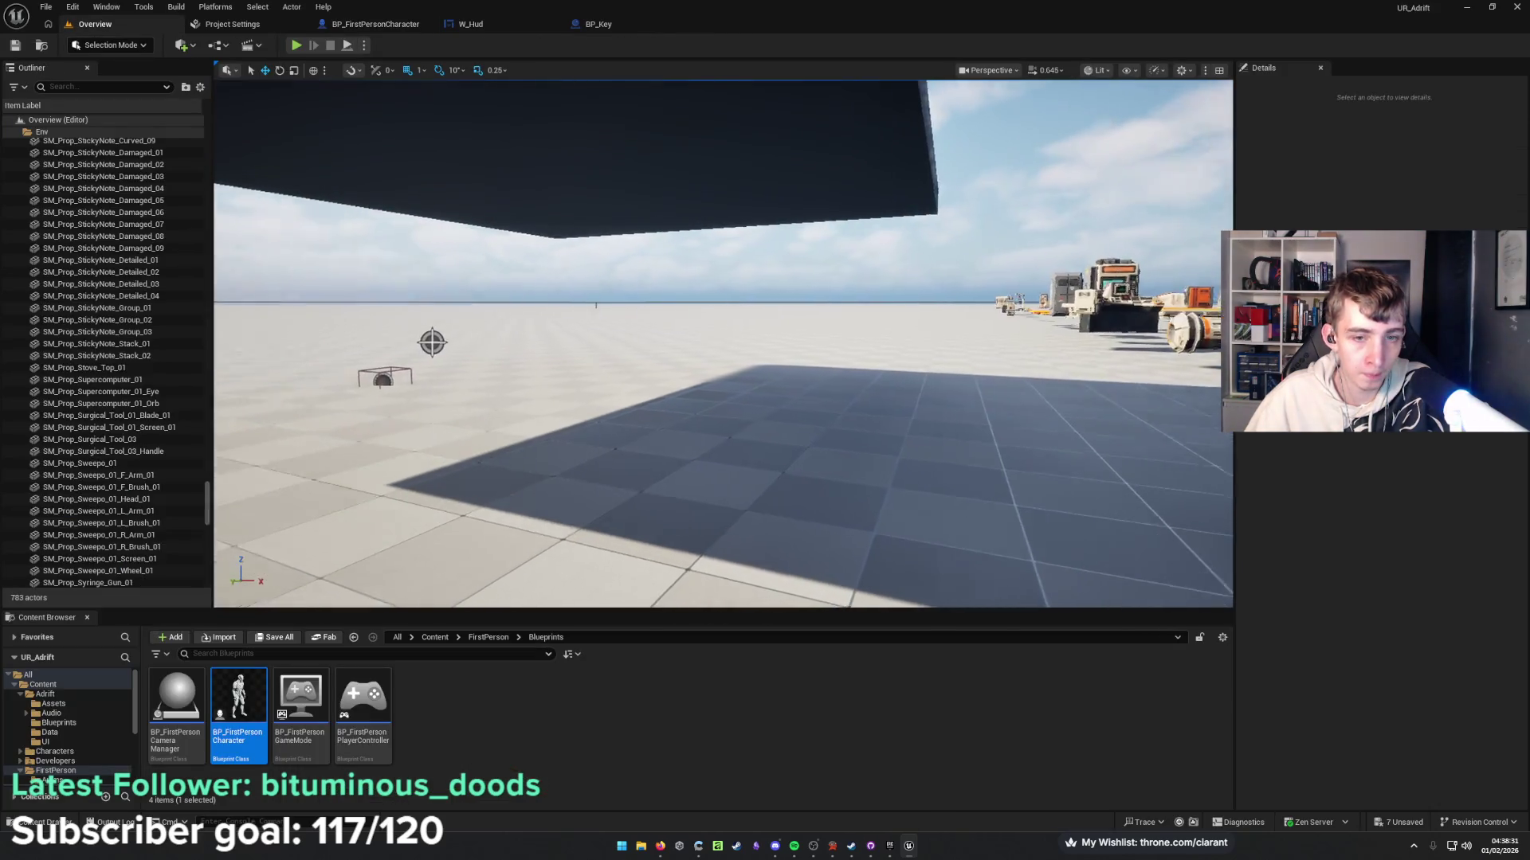
pyautogui.press('F11')
pyautogui.hotkey('alt', 'p')
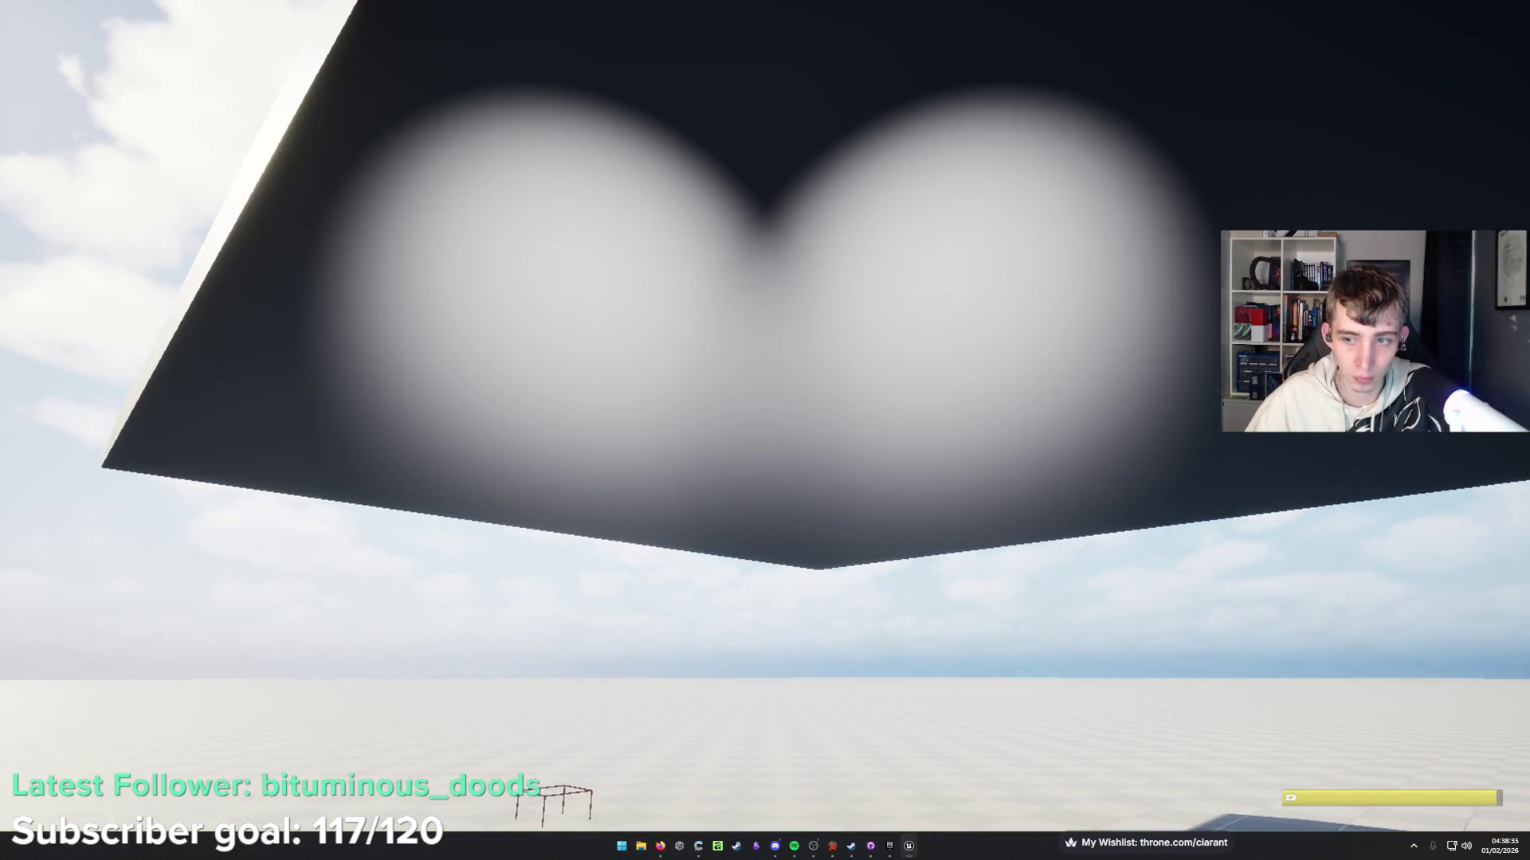
# Toggle the torch off and on with F, stop the session, and bring up BP_Key's graph.
pyautogui.press('f')
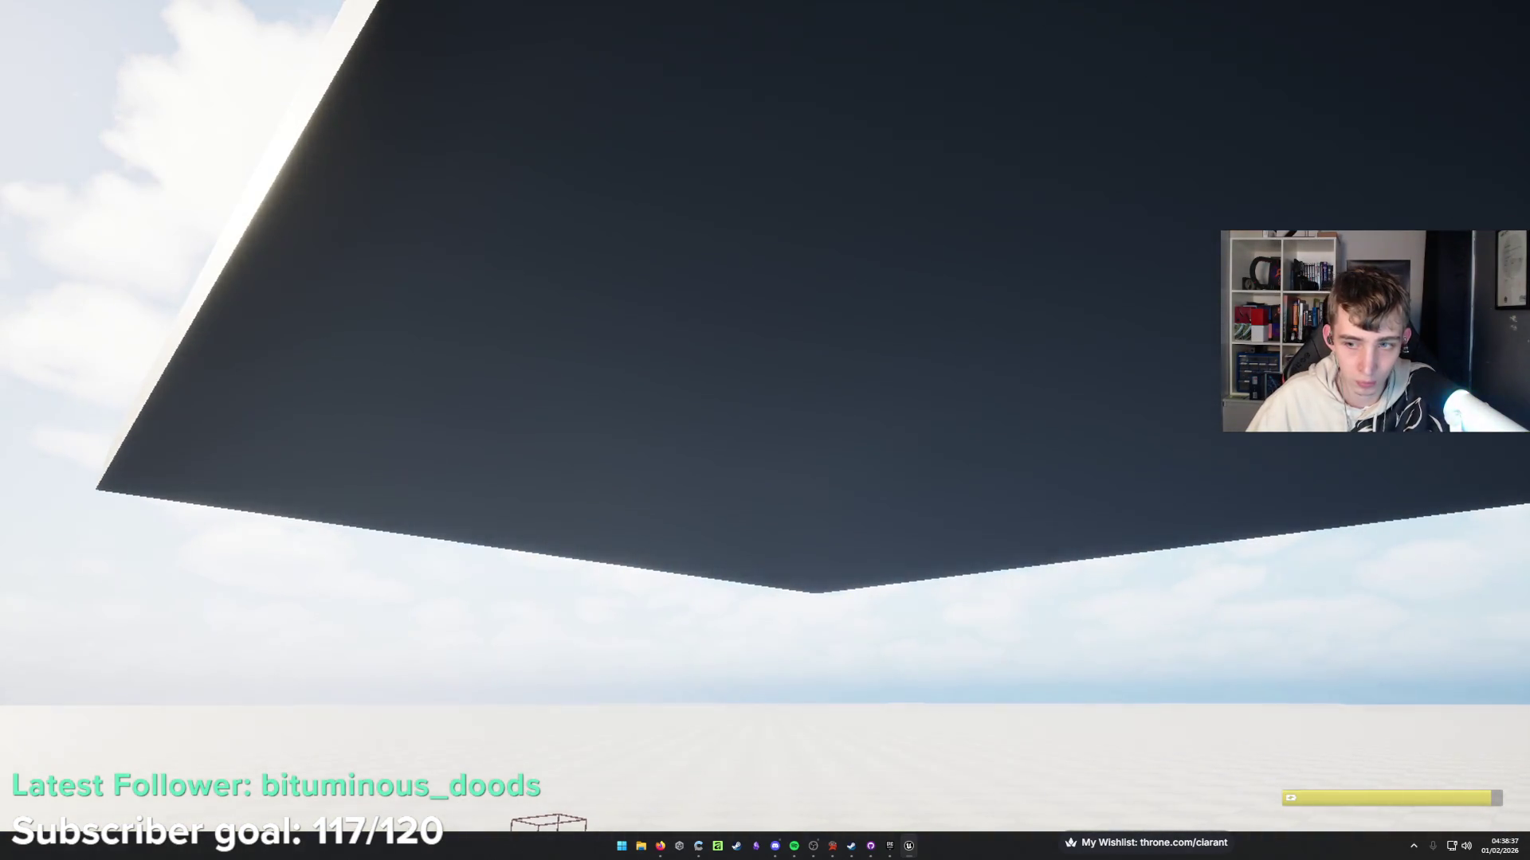
pyautogui.press('f')
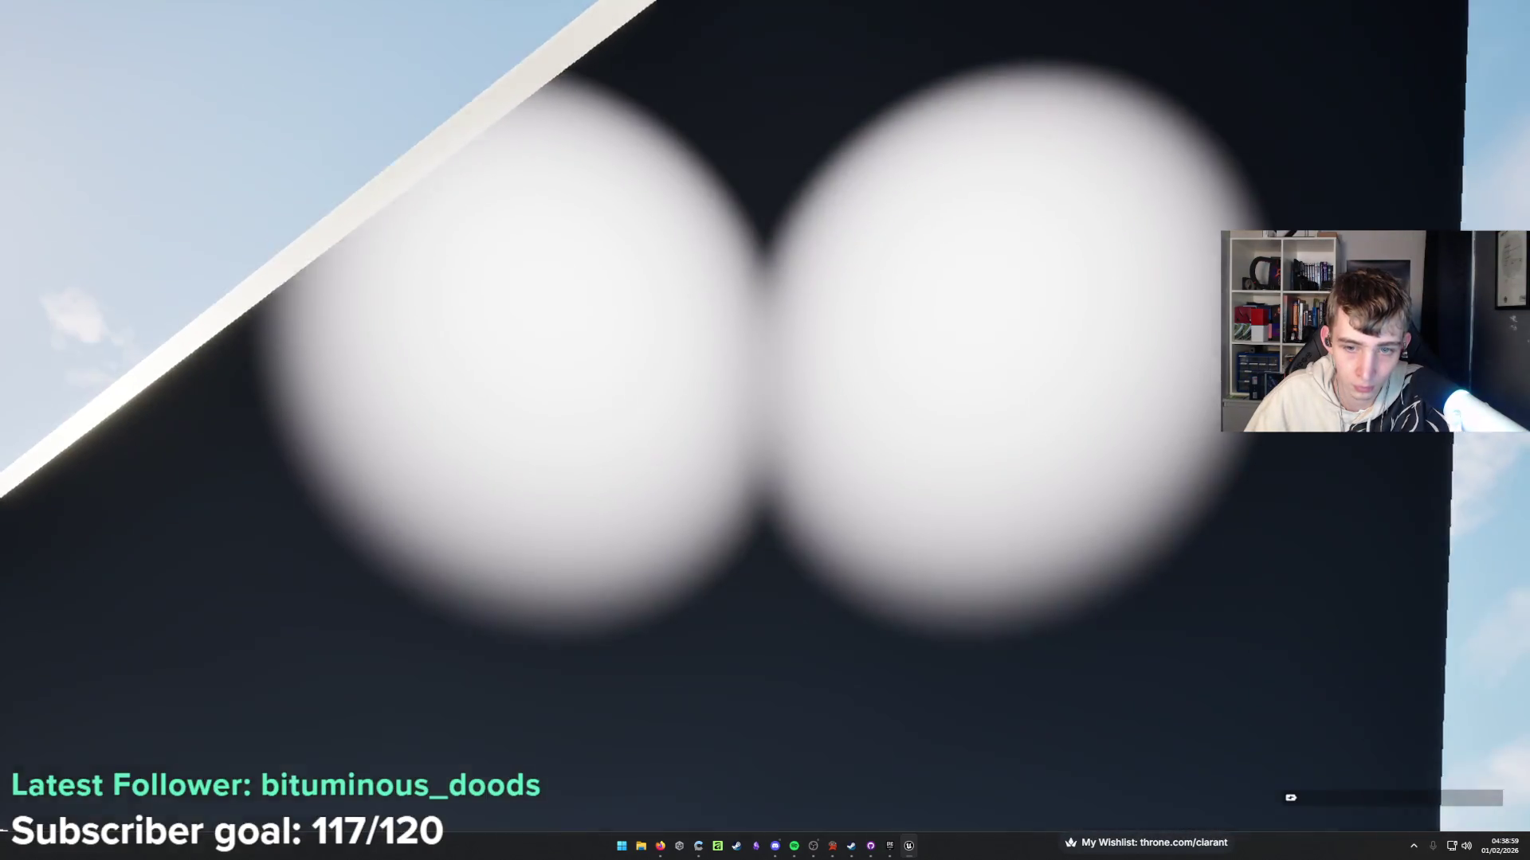
pyautogui.press('Escape')
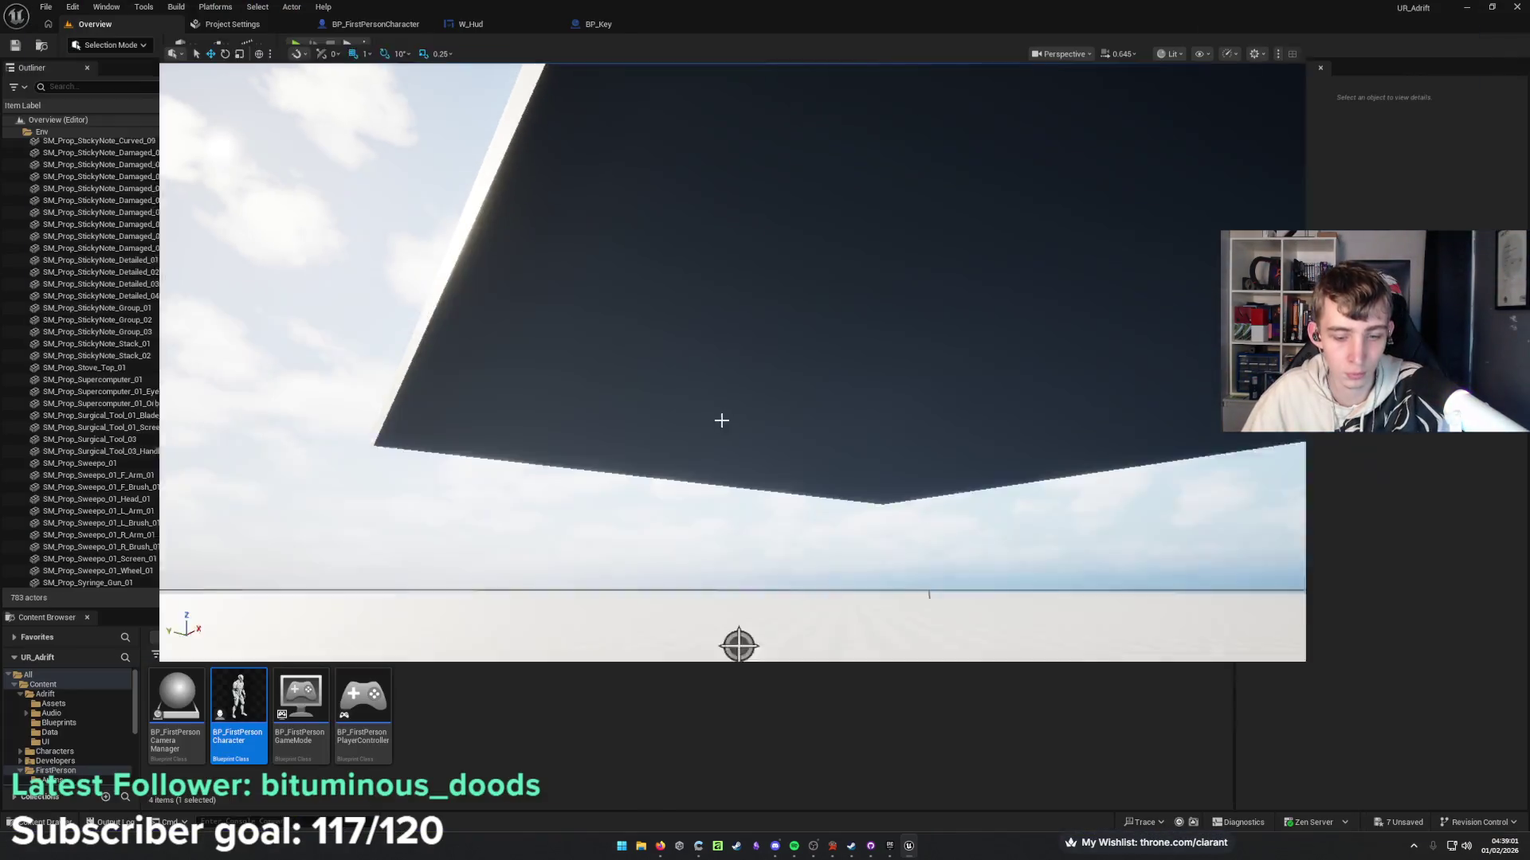
pyautogui.click(598, 24)
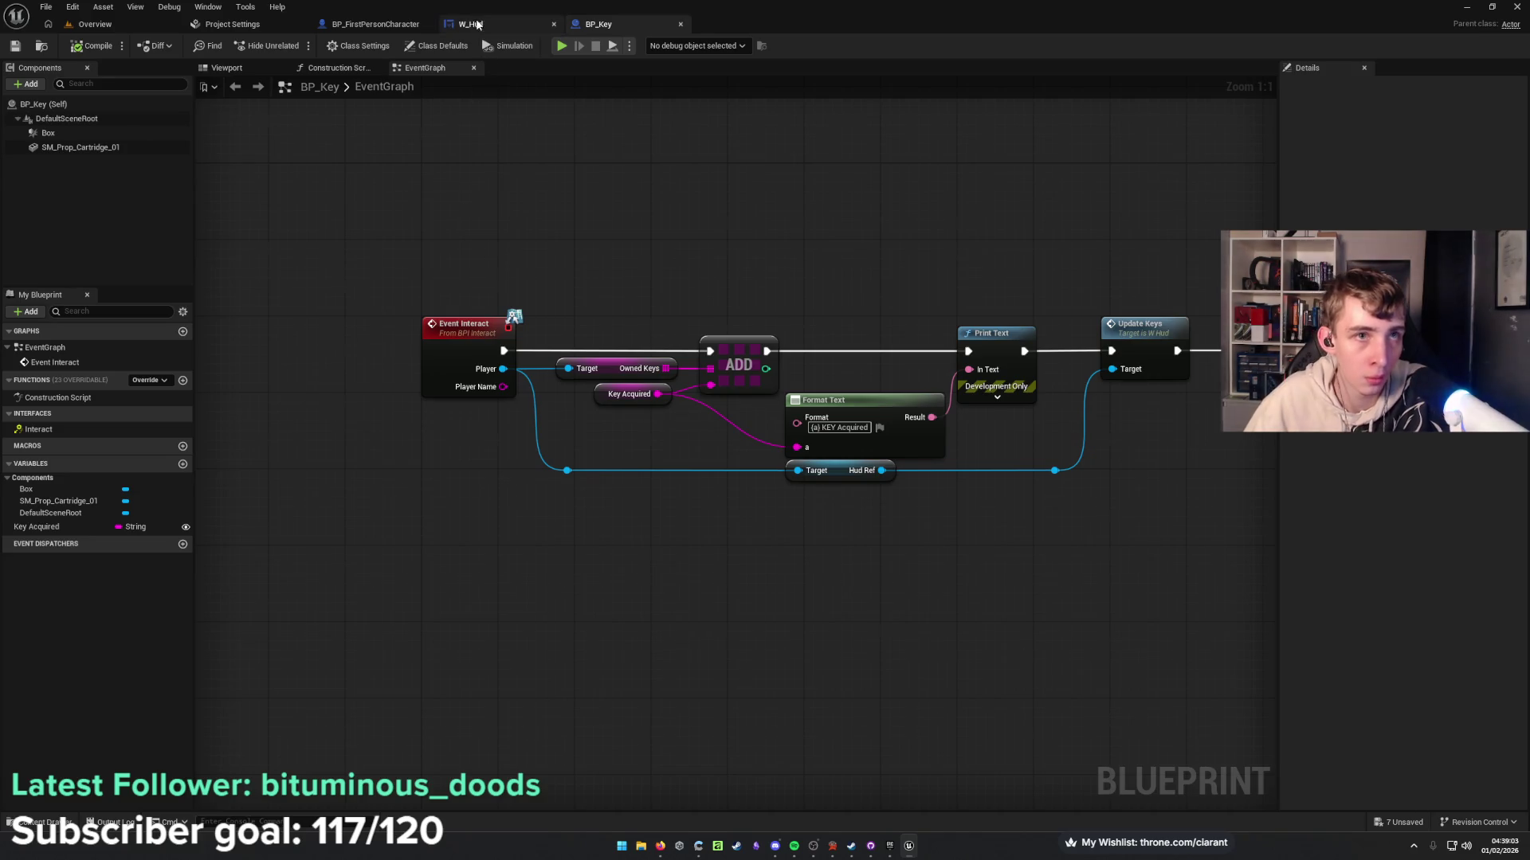
# In BP_FirstPersonCharacter, wire the torch Branch's False output to the SET Torch Active node.
pyautogui.click(390, 29)
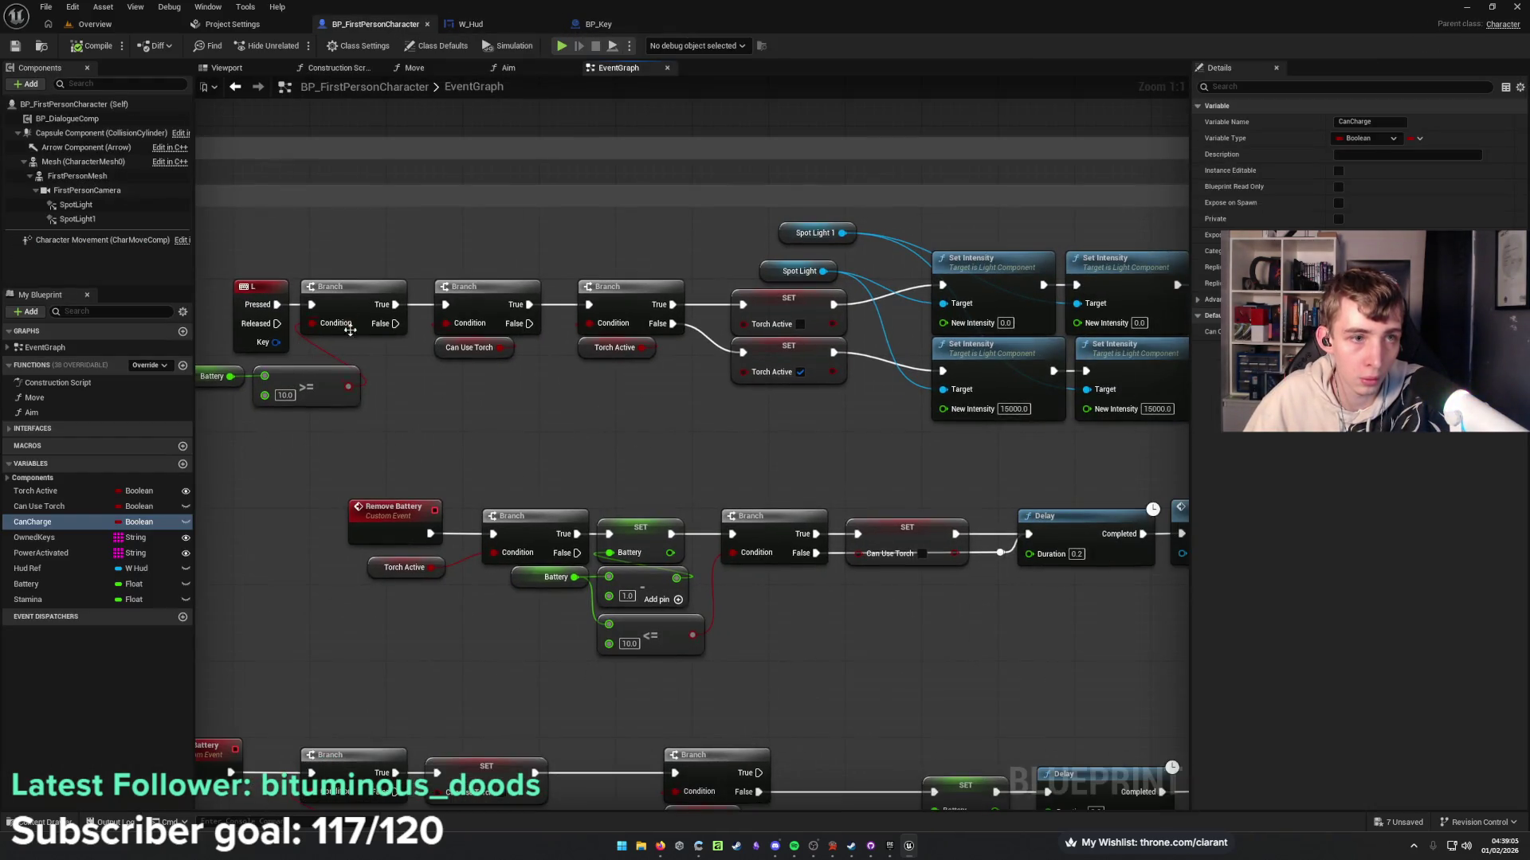
pyautogui.moveTo(391, 328)
pyautogui.mouseDown()
pyautogui.moveTo(740, 320)
pyautogui.moveTo(942, 286)
pyautogui.mouseUp()
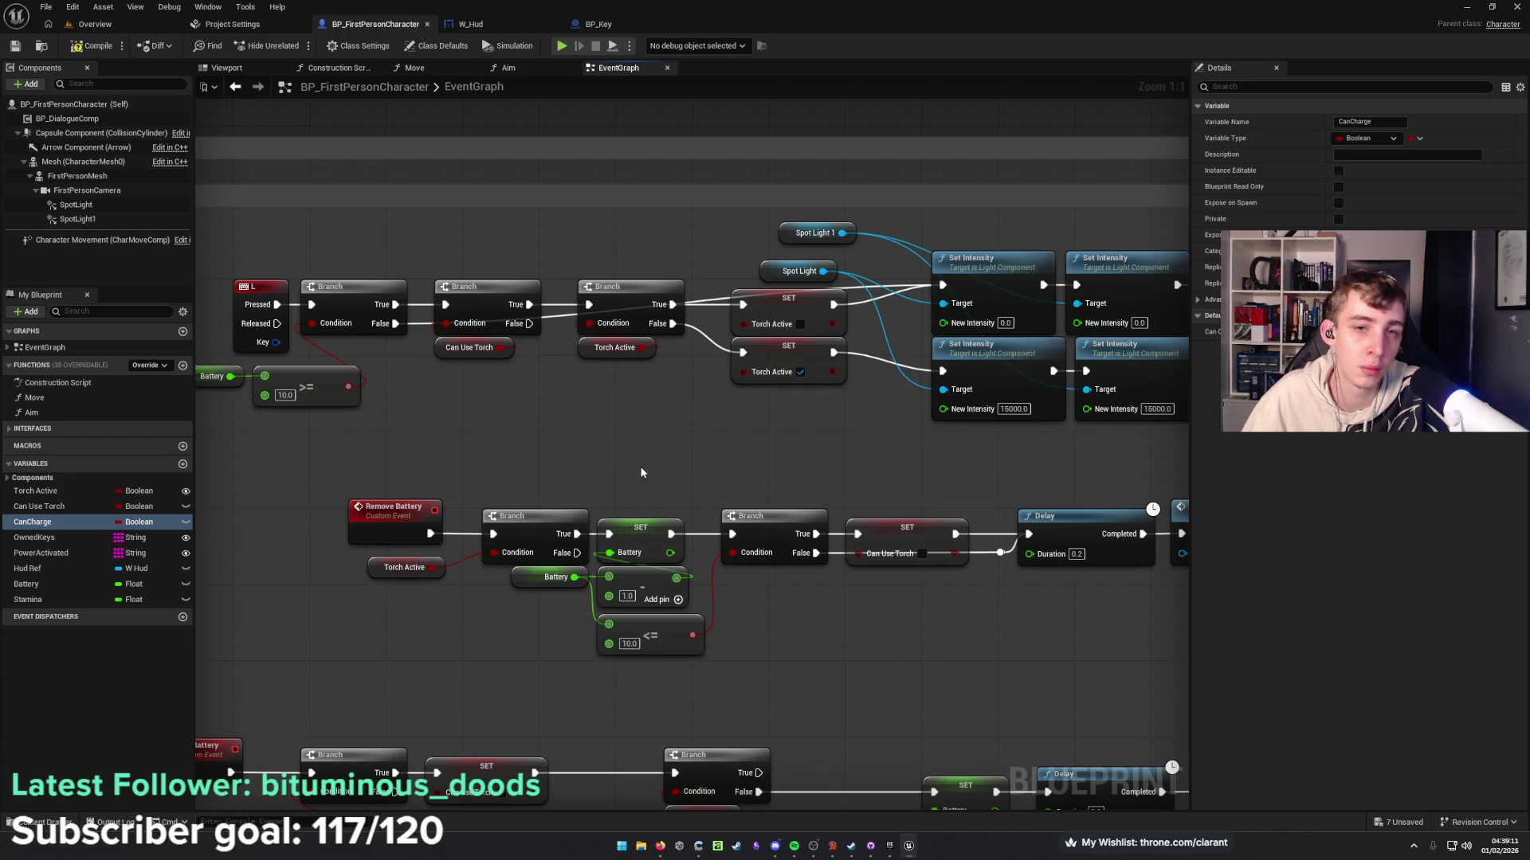
pyautogui.keyDown('alt'); pyautogui.click(395, 324); pyautogui.keyUp('alt')
pyautogui.moveTo(395, 324); pyautogui.dragTo(747, 305)
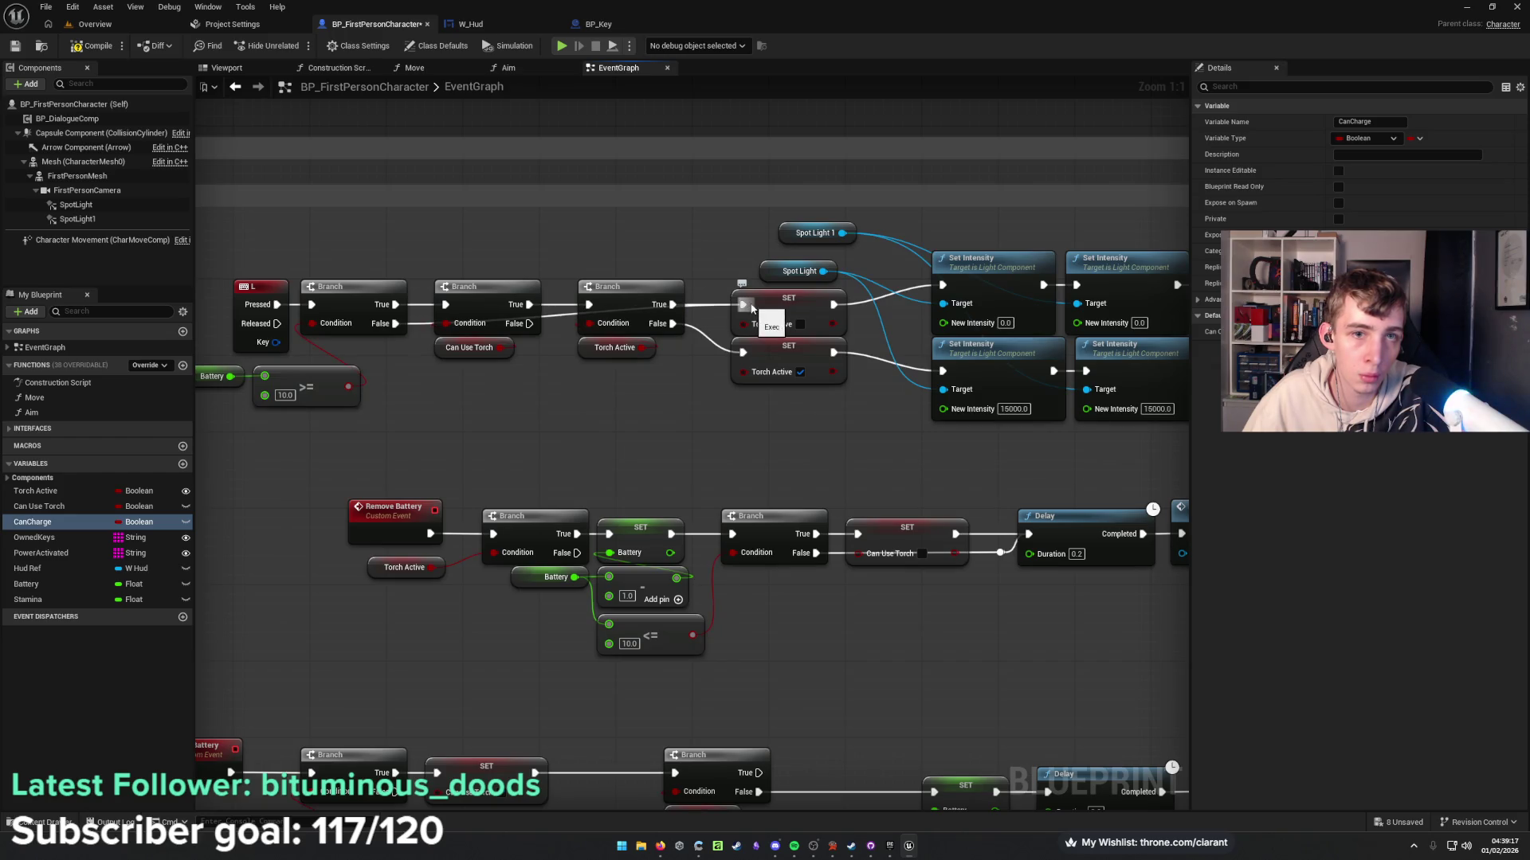
# Move the reroute point beside the third Branch's False output and tidy the nearby Spot Light node.
pyautogui.click(554, 321)
pyautogui.moveTo(558, 312); pyautogui.dragTo(717, 330)
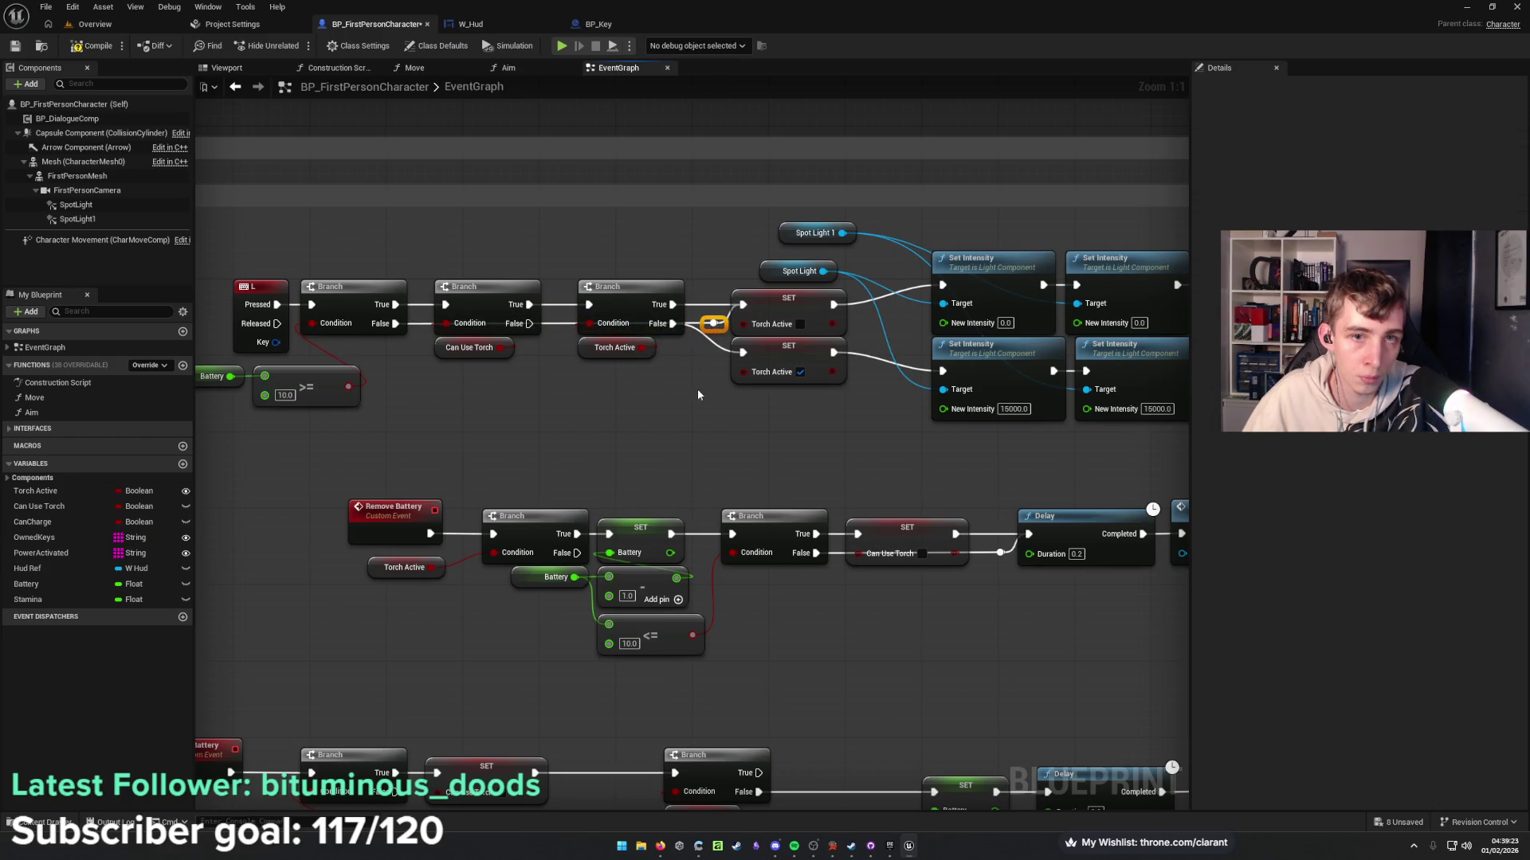
pyautogui.click(698, 380)
pyautogui.moveTo(686, 391); pyautogui.dragTo(636, 399)
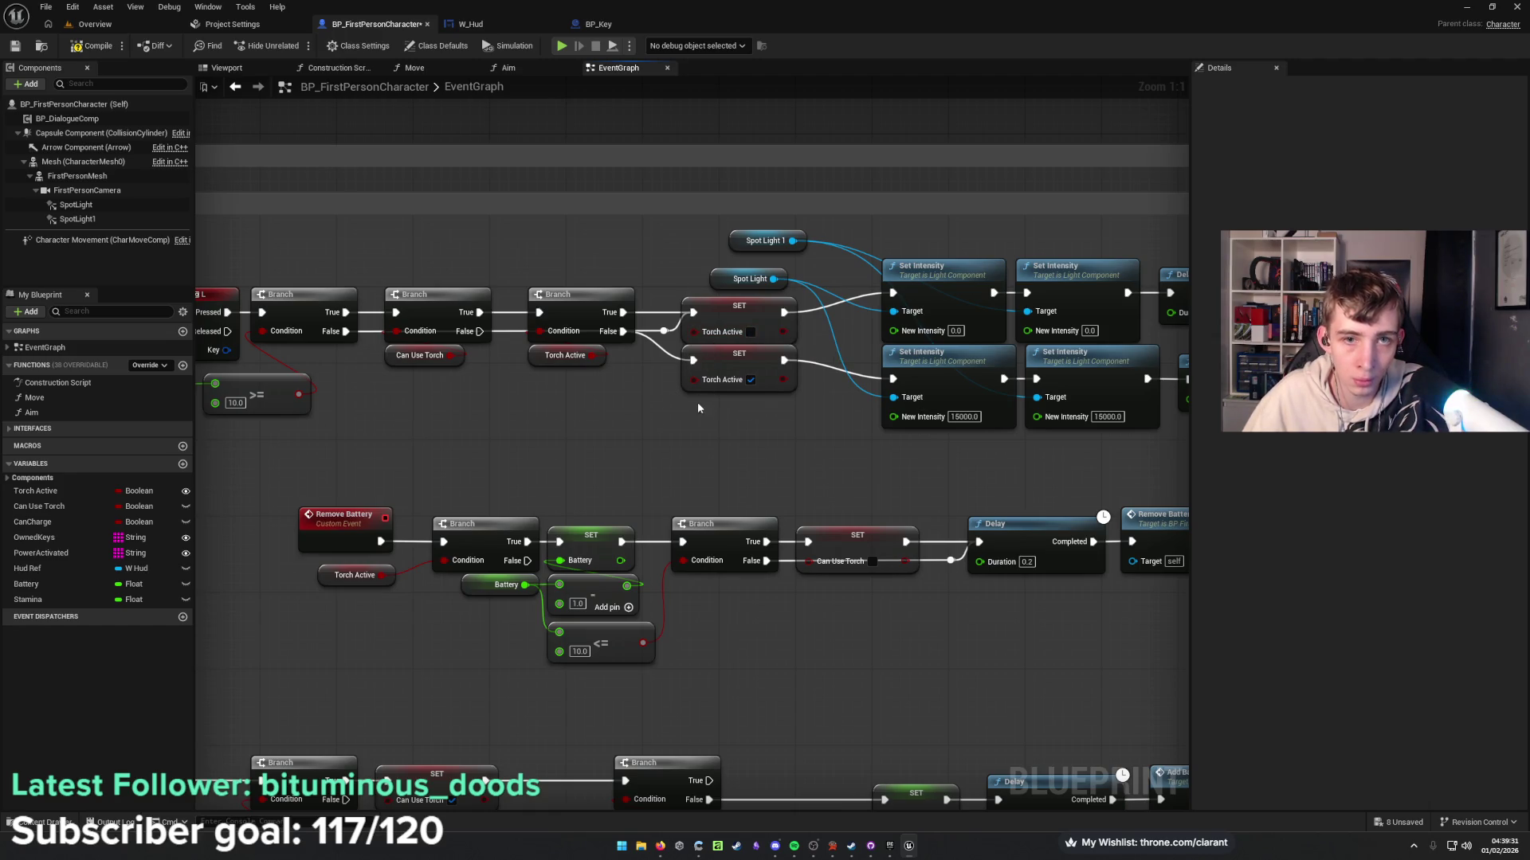
pyautogui.moveTo(737, 243); pyautogui.dragTo(719, 253)
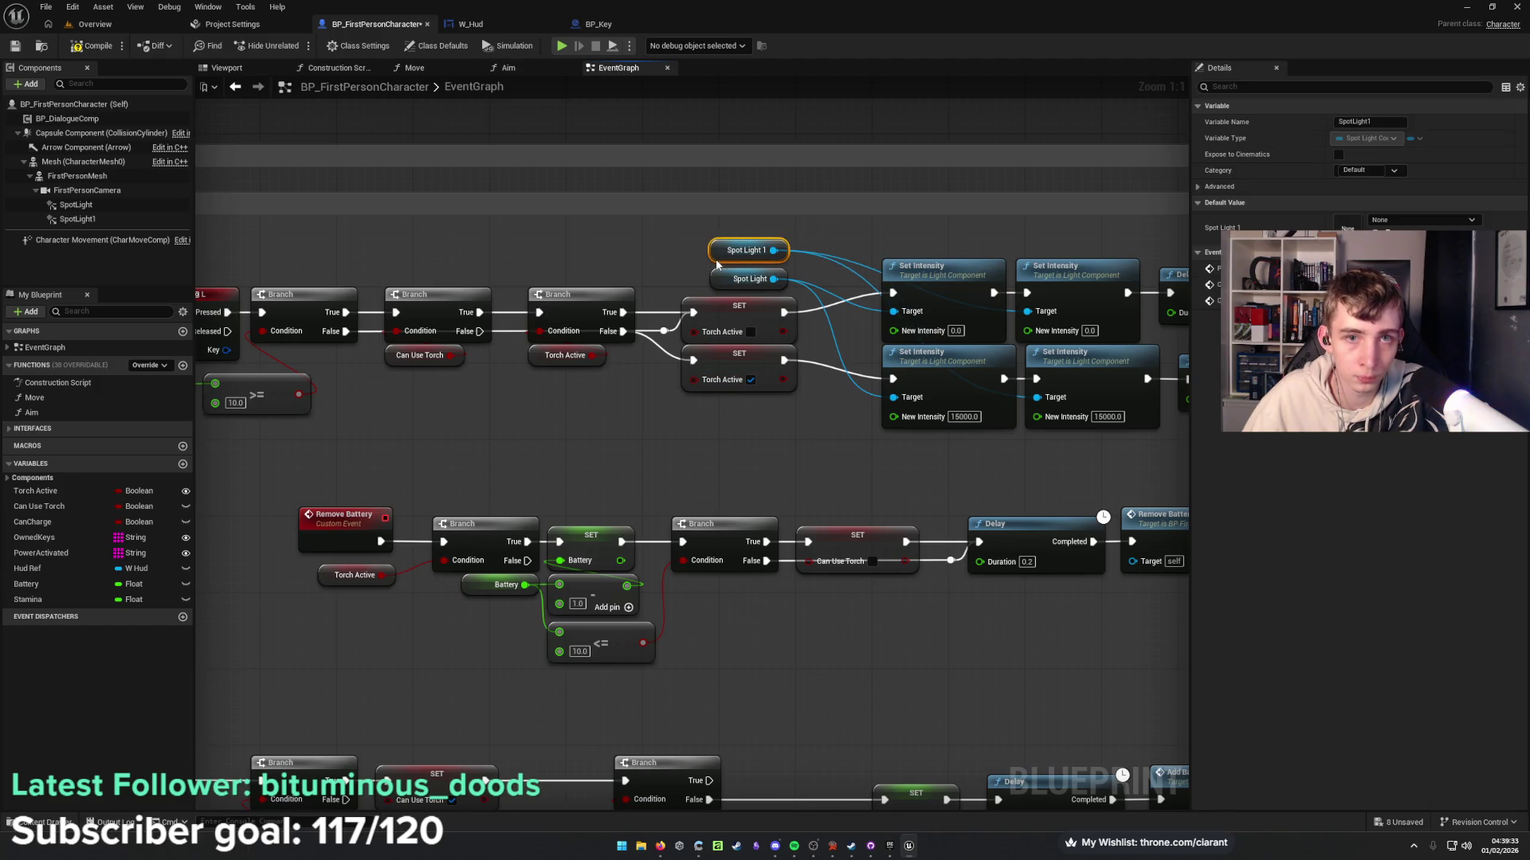
pyautogui.click(766, 470)
pyautogui.moveTo(500, 490); pyautogui.dragTo(639, 386)
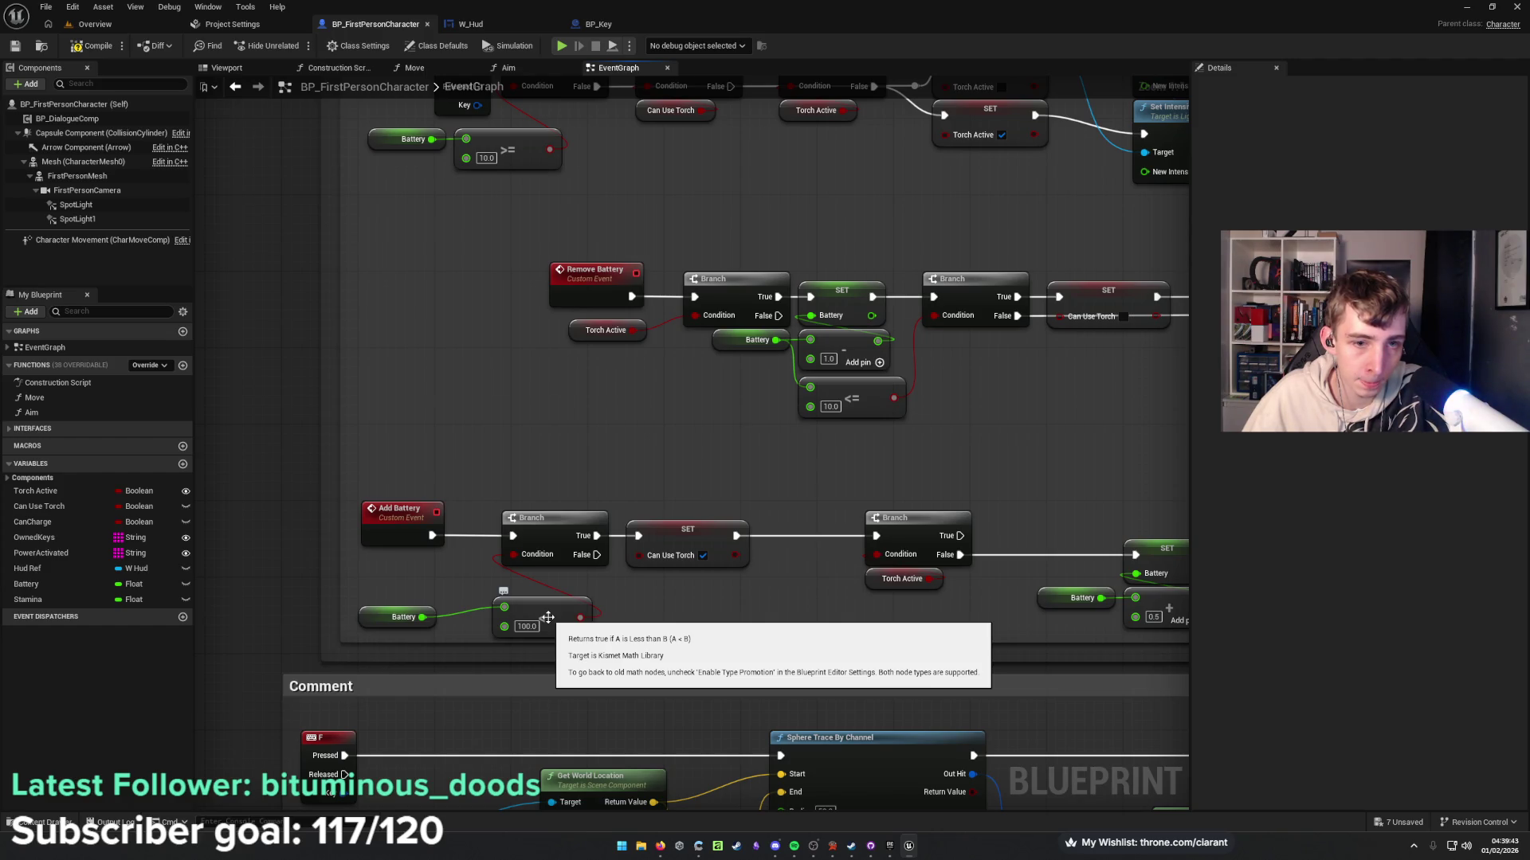
# Replace SET Can Use Torch with a SET CanCharge on the Branch True path, linked to the next Branch.
pyautogui.click(670, 528)
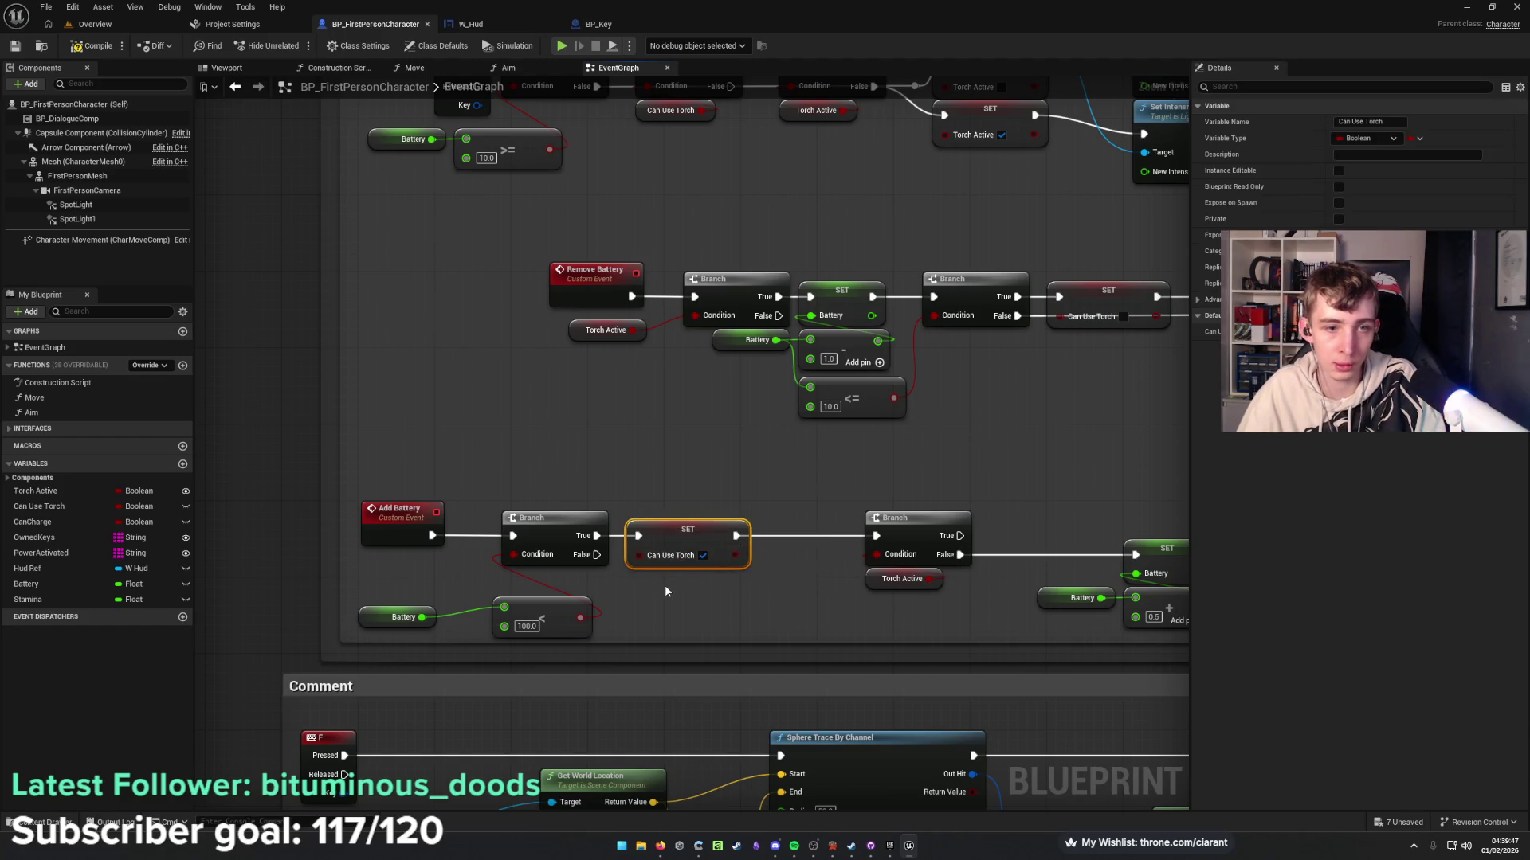
pyautogui.press('Delete')
pyautogui.moveTo(596, 535); pyautogui.dragTo(648, 557)
pyautogui.write('set')
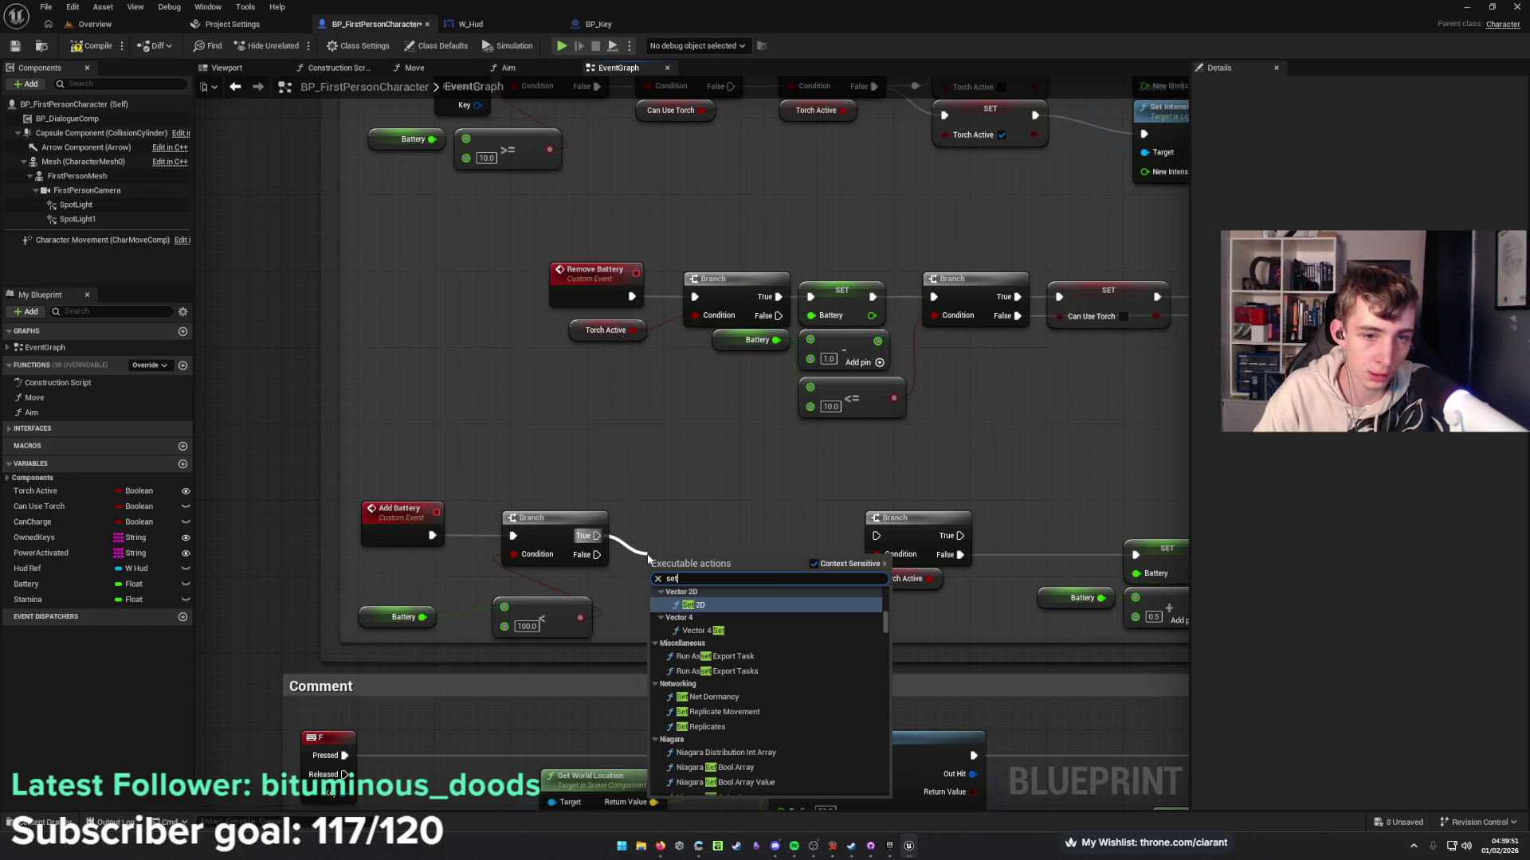
pyautogui.write(' can')
pyautogui.press('Down')
pyautogui.press('Down')
pyautogui.press('Down')
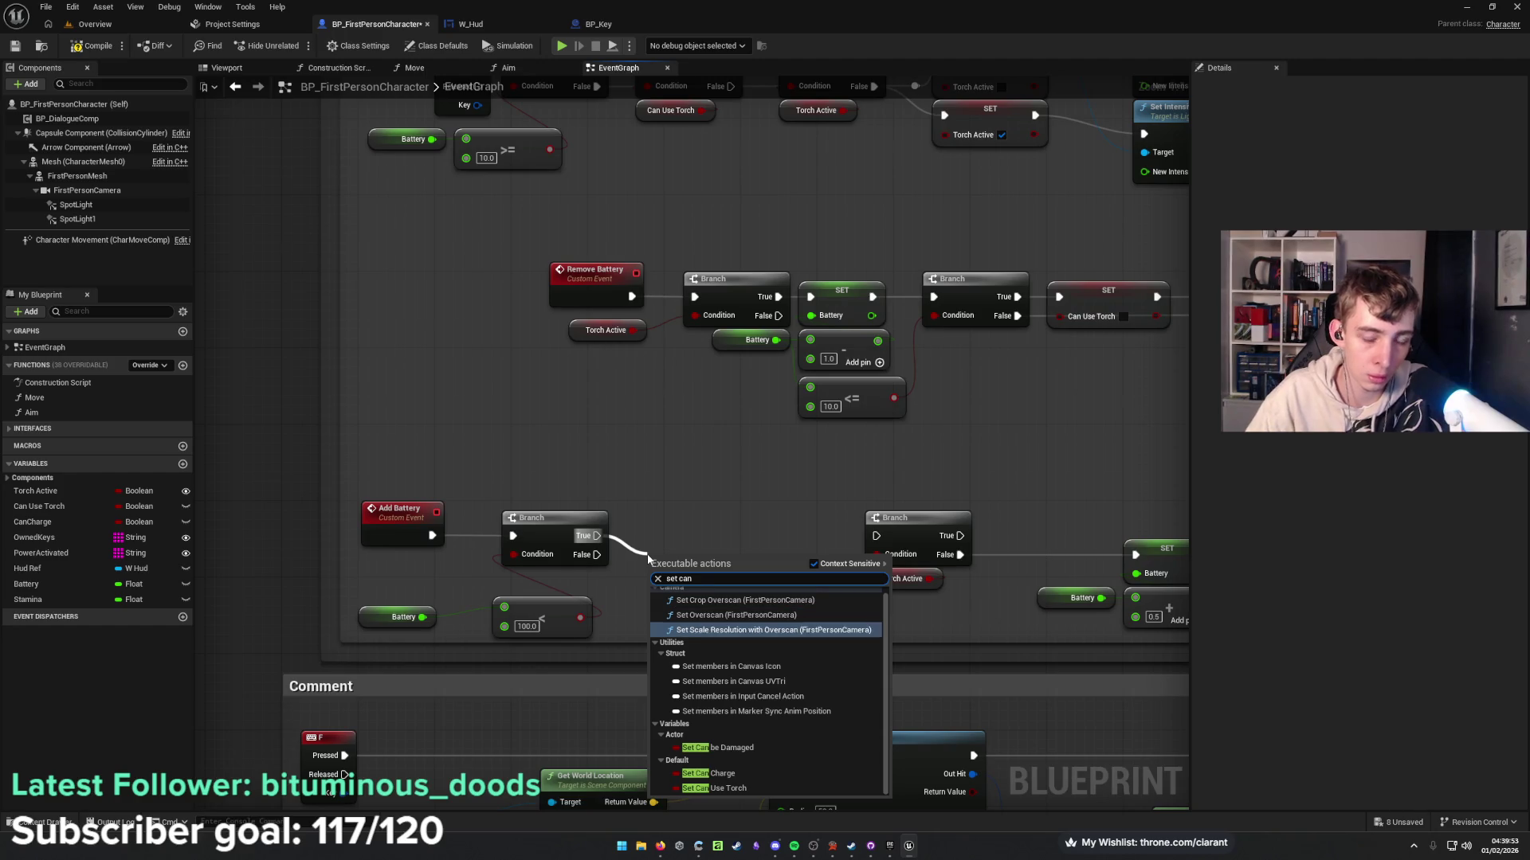
pyautogui.press('Return')
pyautogui.moveTo(648, 555); pyautogui.dragTo(638, 527)
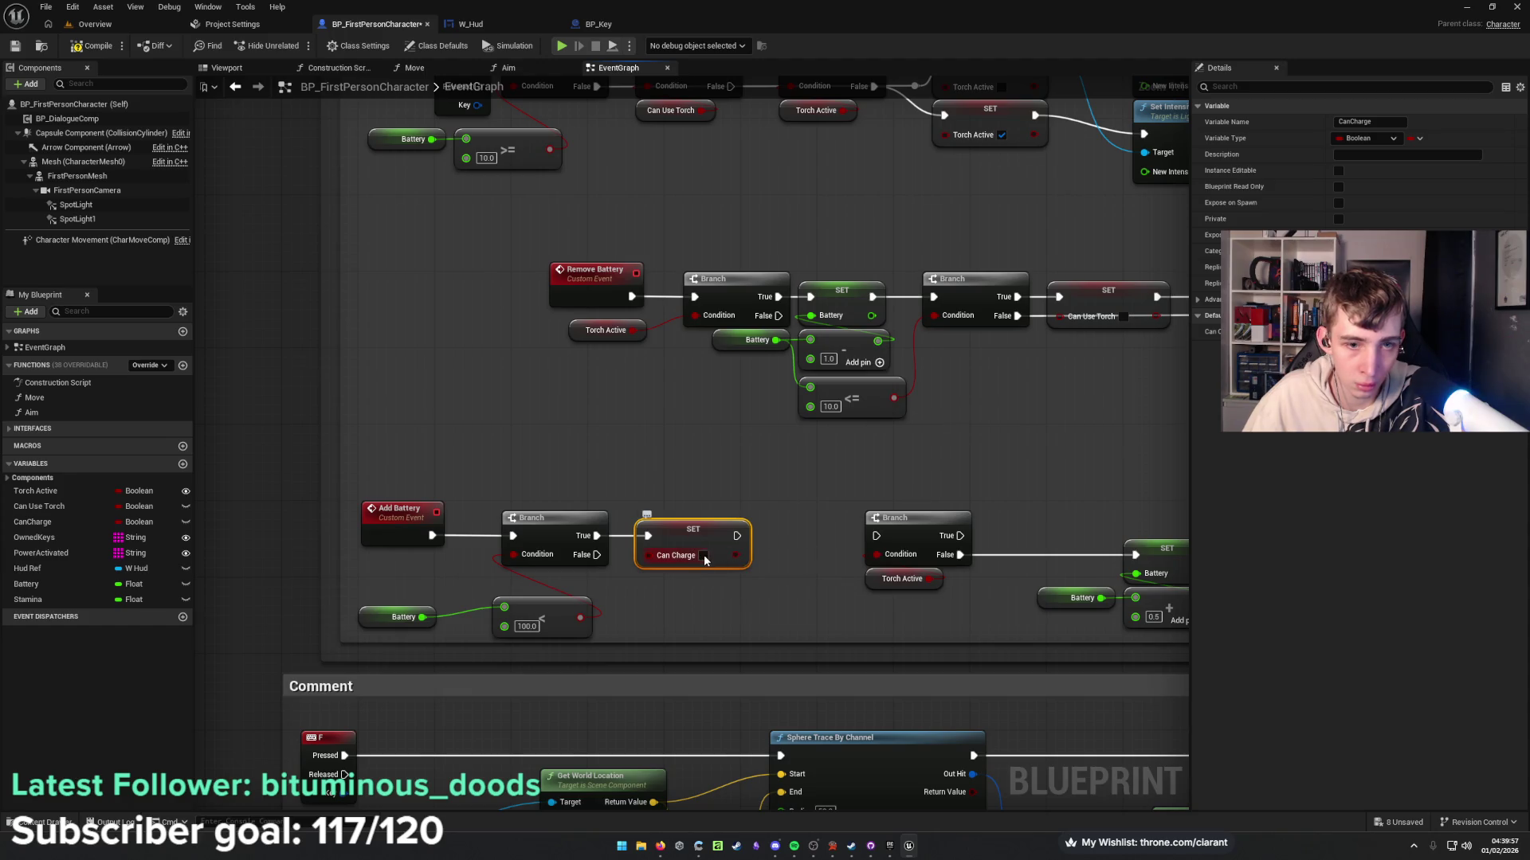
pyautogui.moveTo(735, 543); pyautogui.dragTo(877, 535)
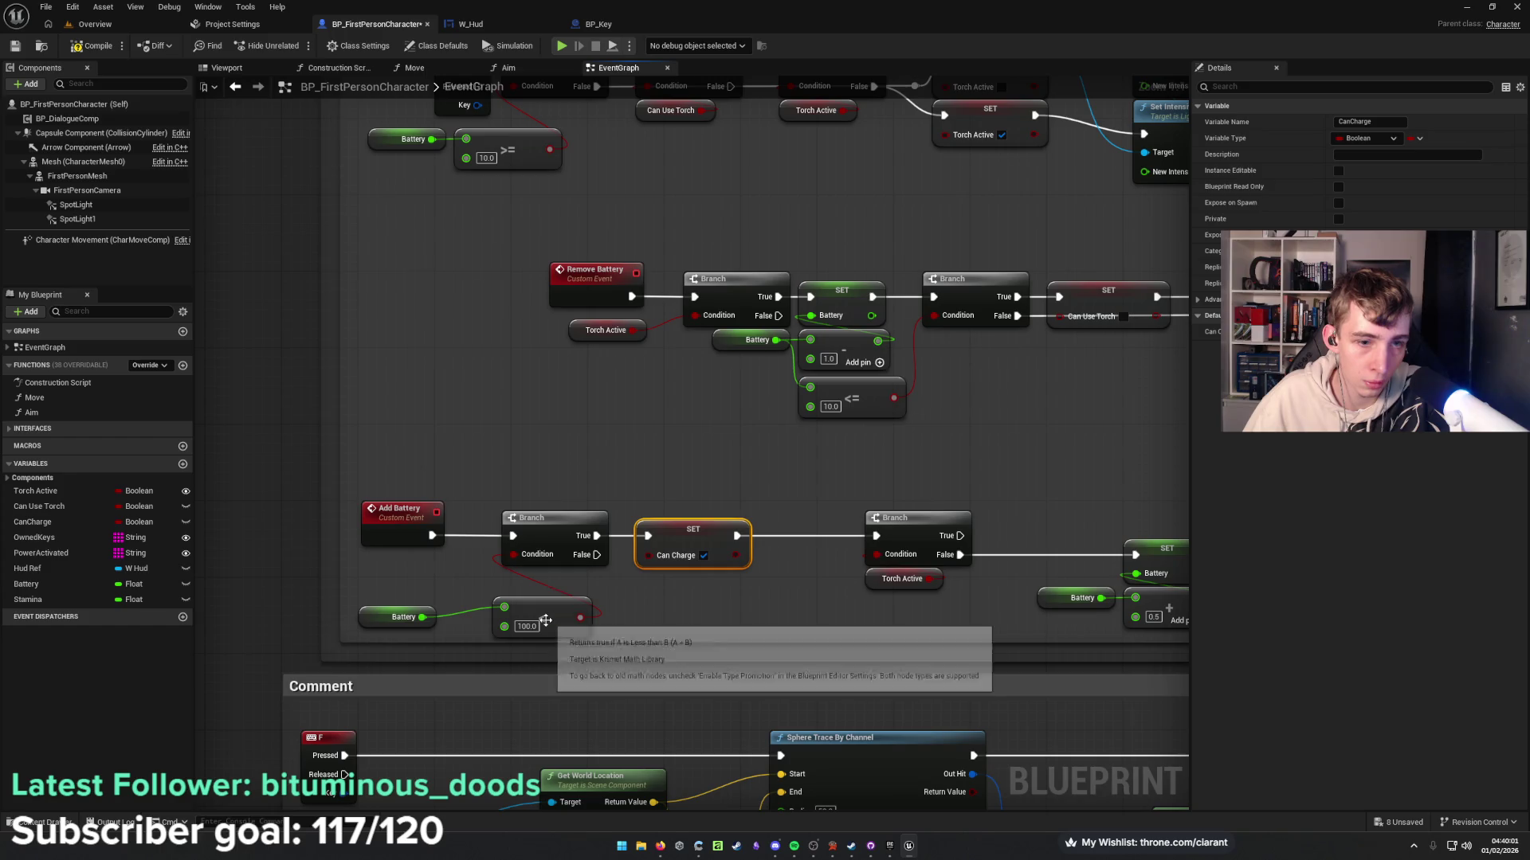
# Add a second SET CanCharge, left unchecked, on the Branch False path below the first.
pyautogui.moveTo(596, 555); pyautogui.dragTo(642, 610)
pyautogui.write('set can')
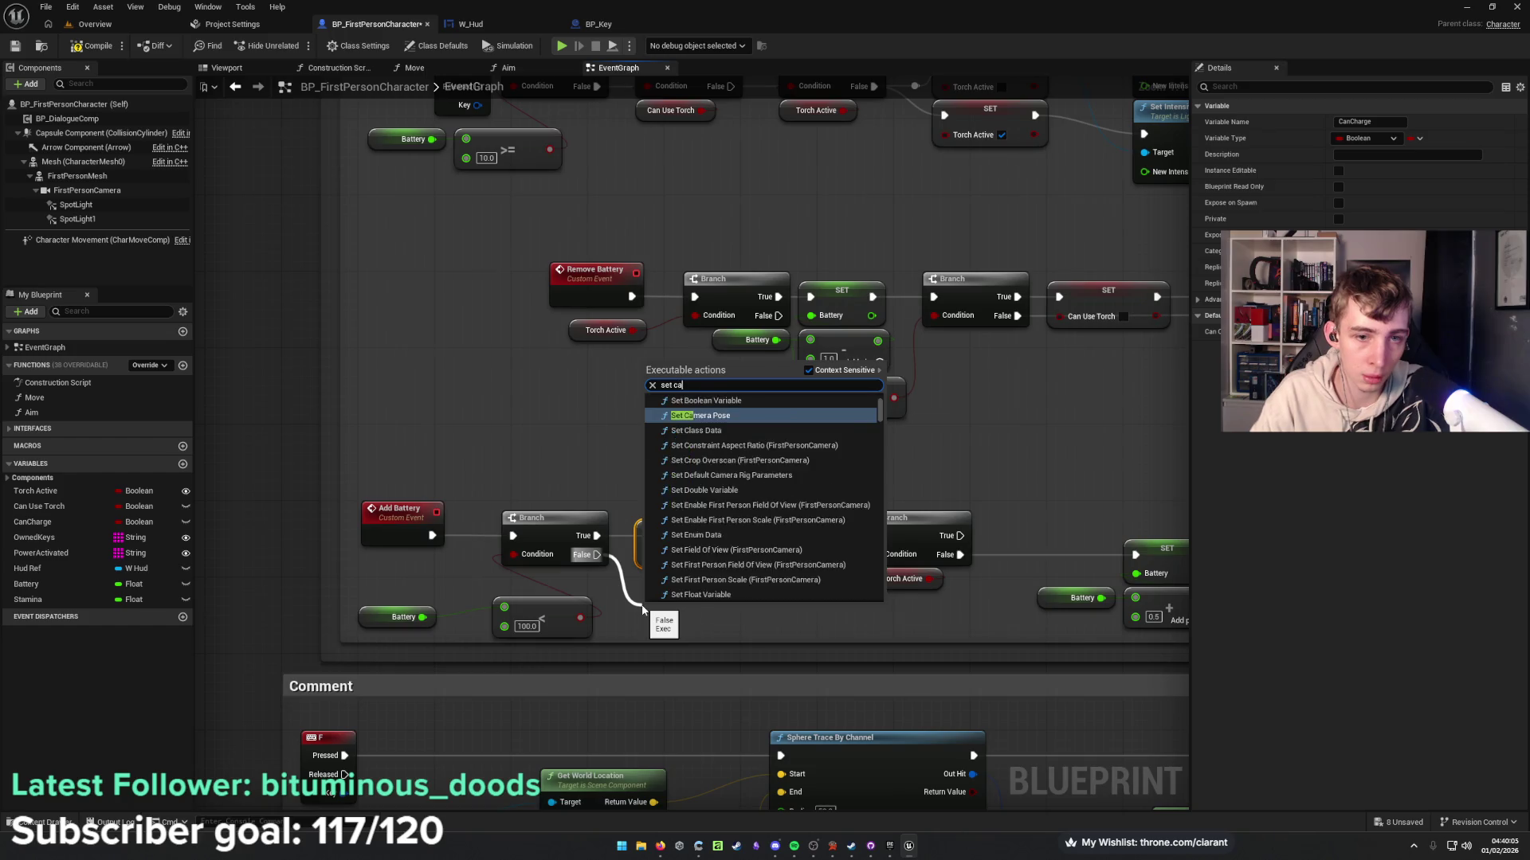
pyautogui.press('Down')
pyautogui.press('Down')
pyautogui.press('Down')
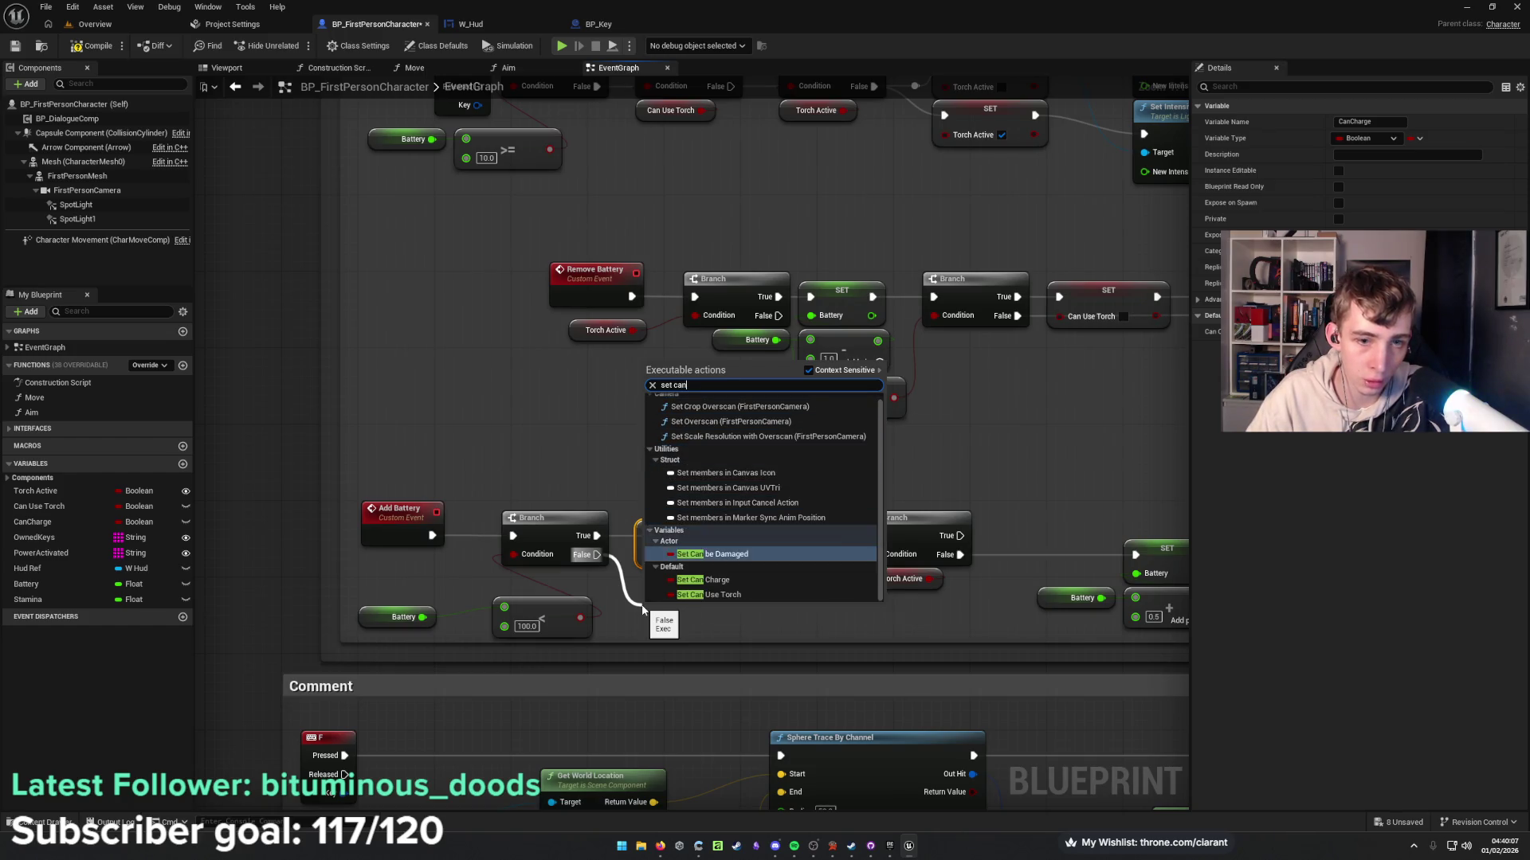
pyautogui.press('Return')
pyautogui.moveTo(690, 629); pyautogui.dragTo(690, 601)
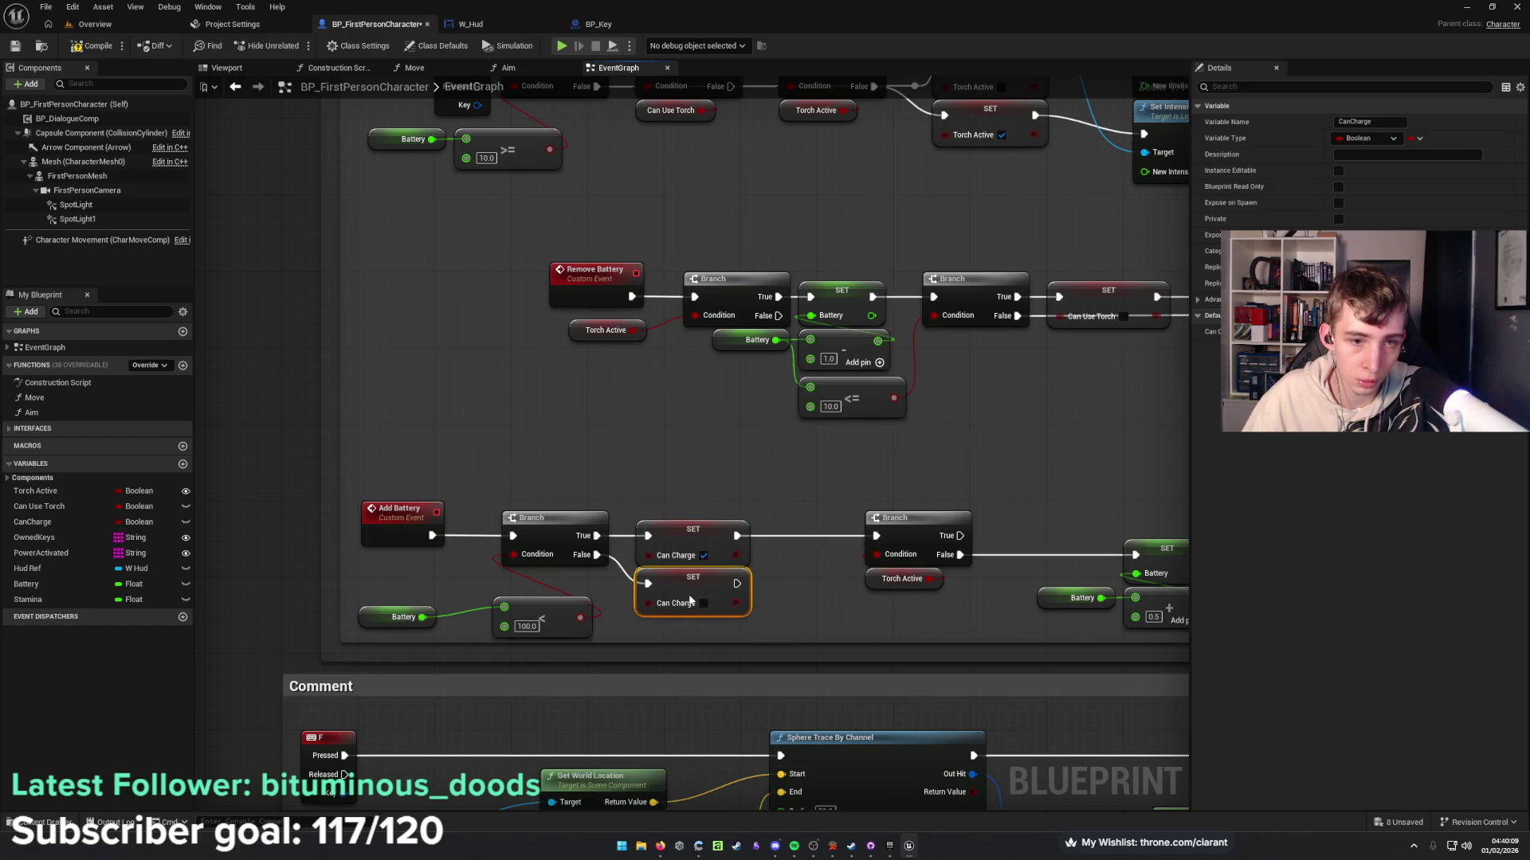
pyautogui.click(787, 585)
pyautogui.moveTo(787, 586)
pyautogui.mouseDown()
pyautogui.moveTo(574, 578)
pyautogui.moveTo(660, 561)
pyautogui.moveTo(565, 592)
pyautogui.moveTo(538, 579)
pyautogui.mouseUp()
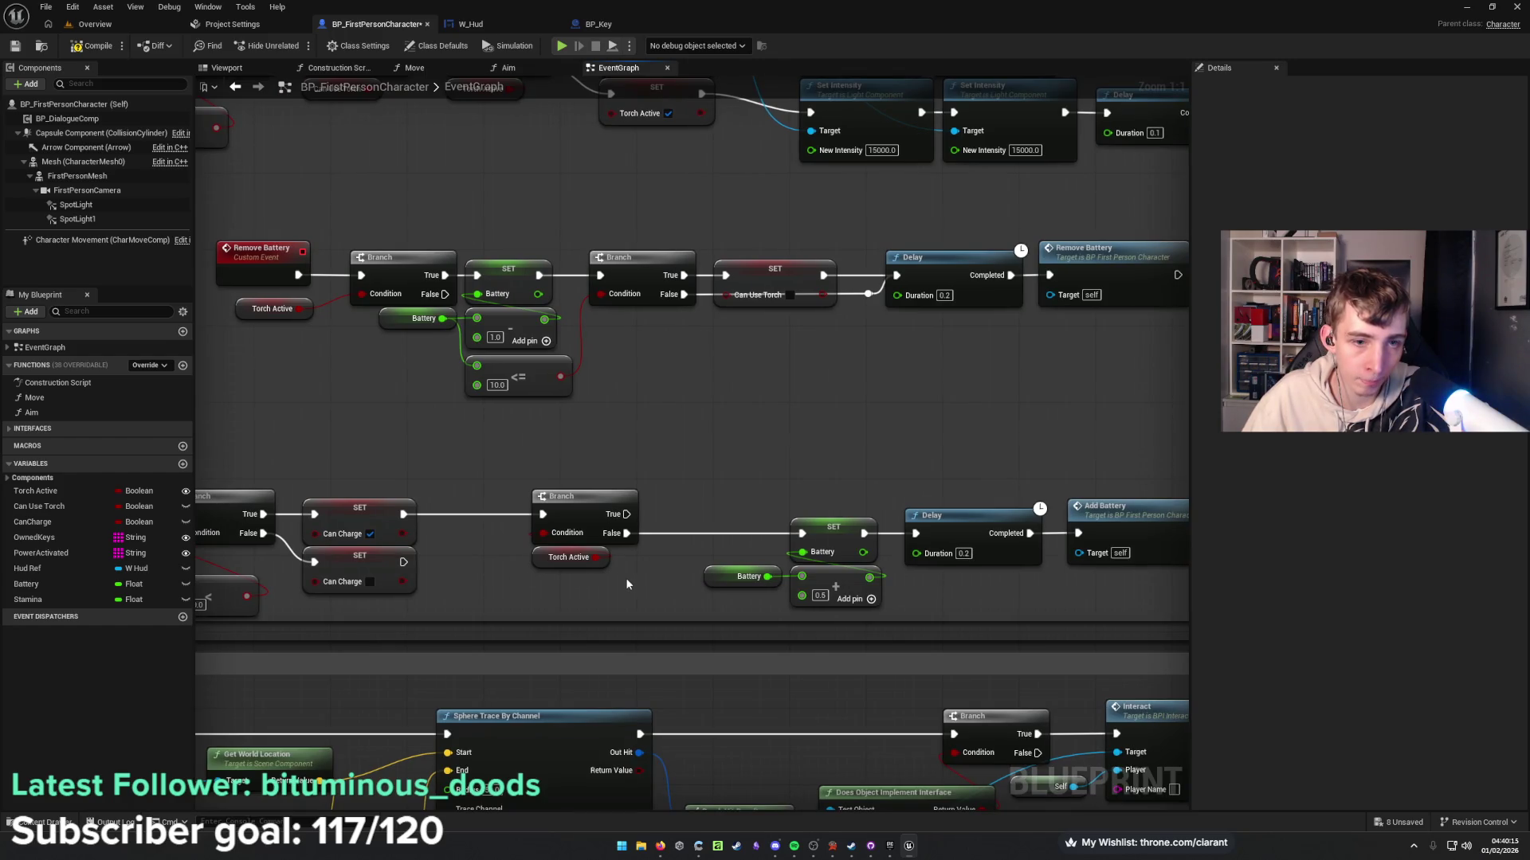
# Rearrange the Branch and Torch Active nodes in the Add Battery chain to make room.
pyautogui.moveTo(634, 577)
pyautogui.mouseDown()
pyautogui.moveTo(557, 493)
pyautogui.moveTo(596, 514)
pyautogui.moveTo(663, 515)
pyautogui.mouseUp()
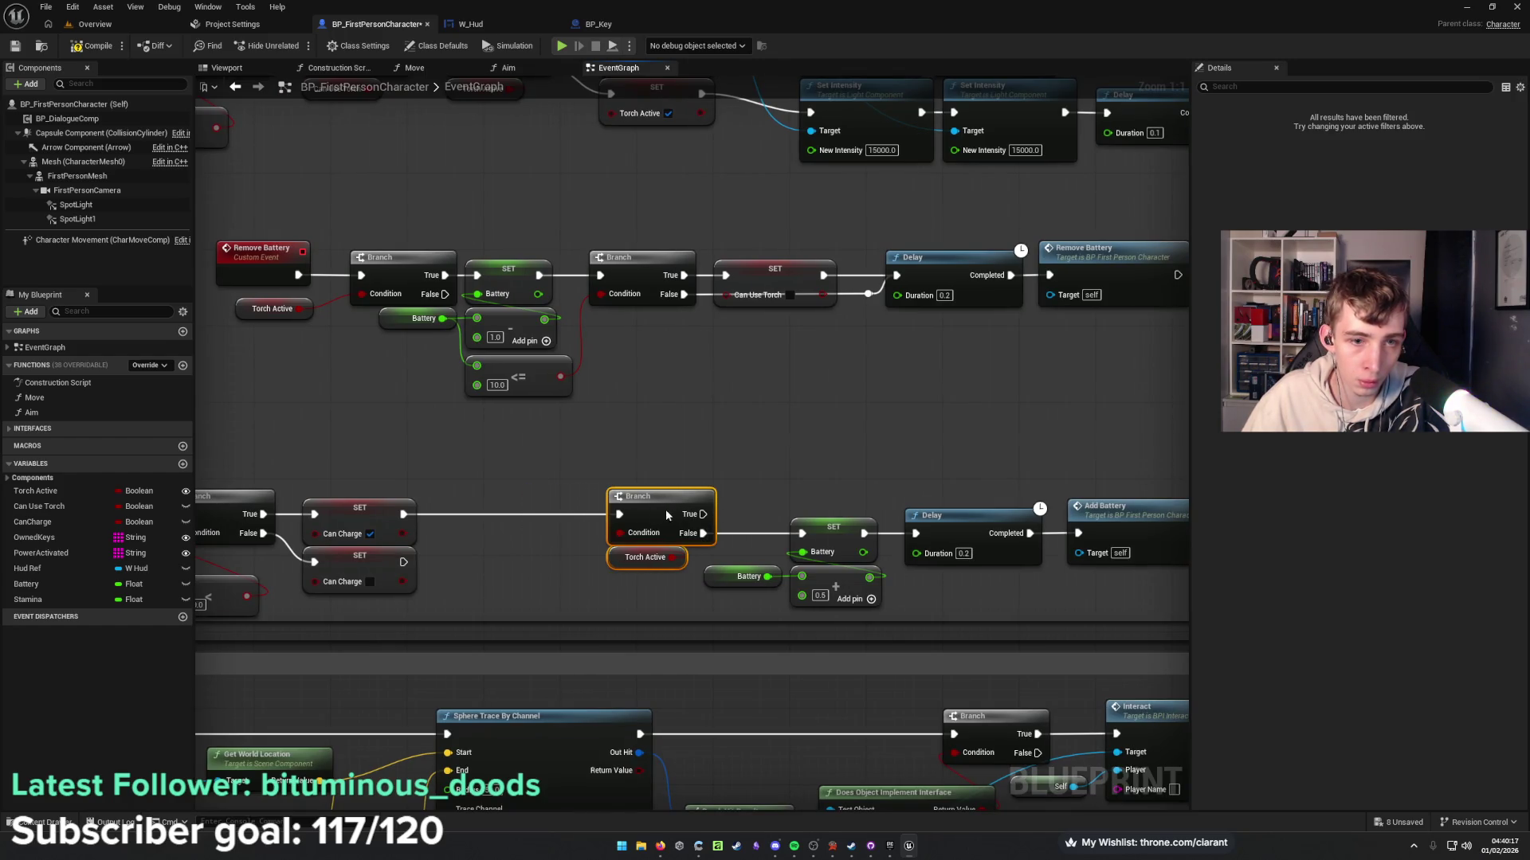
pyautogui.click(491, 571)
pyautogui.moveTo(491, 570); pyautogui.dragTo(525, 568)
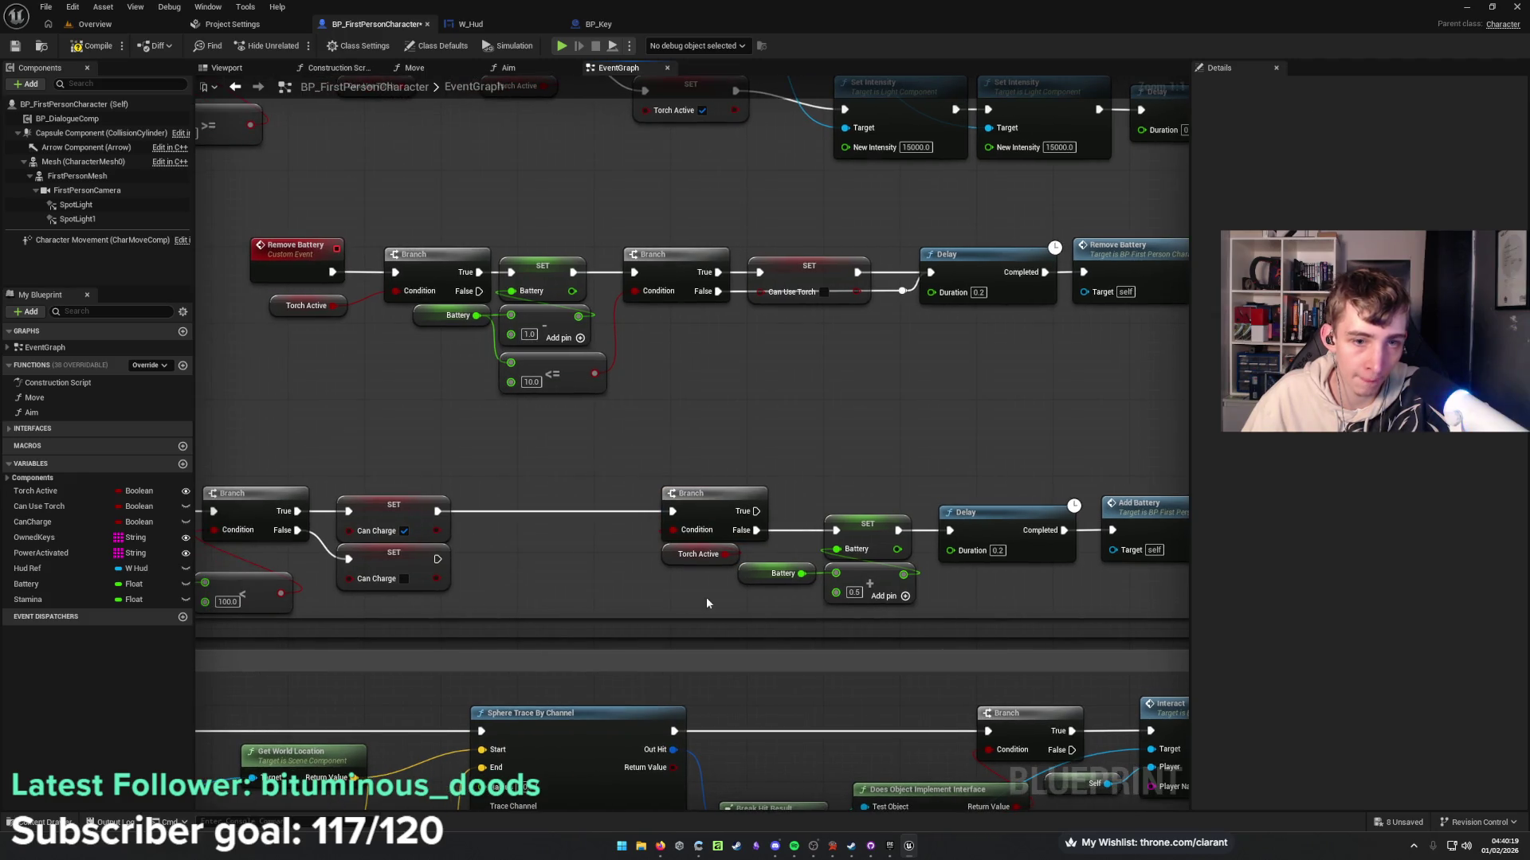
pyautogui.moveTo(703, 584); pyautogui.dragTo(627, 476)
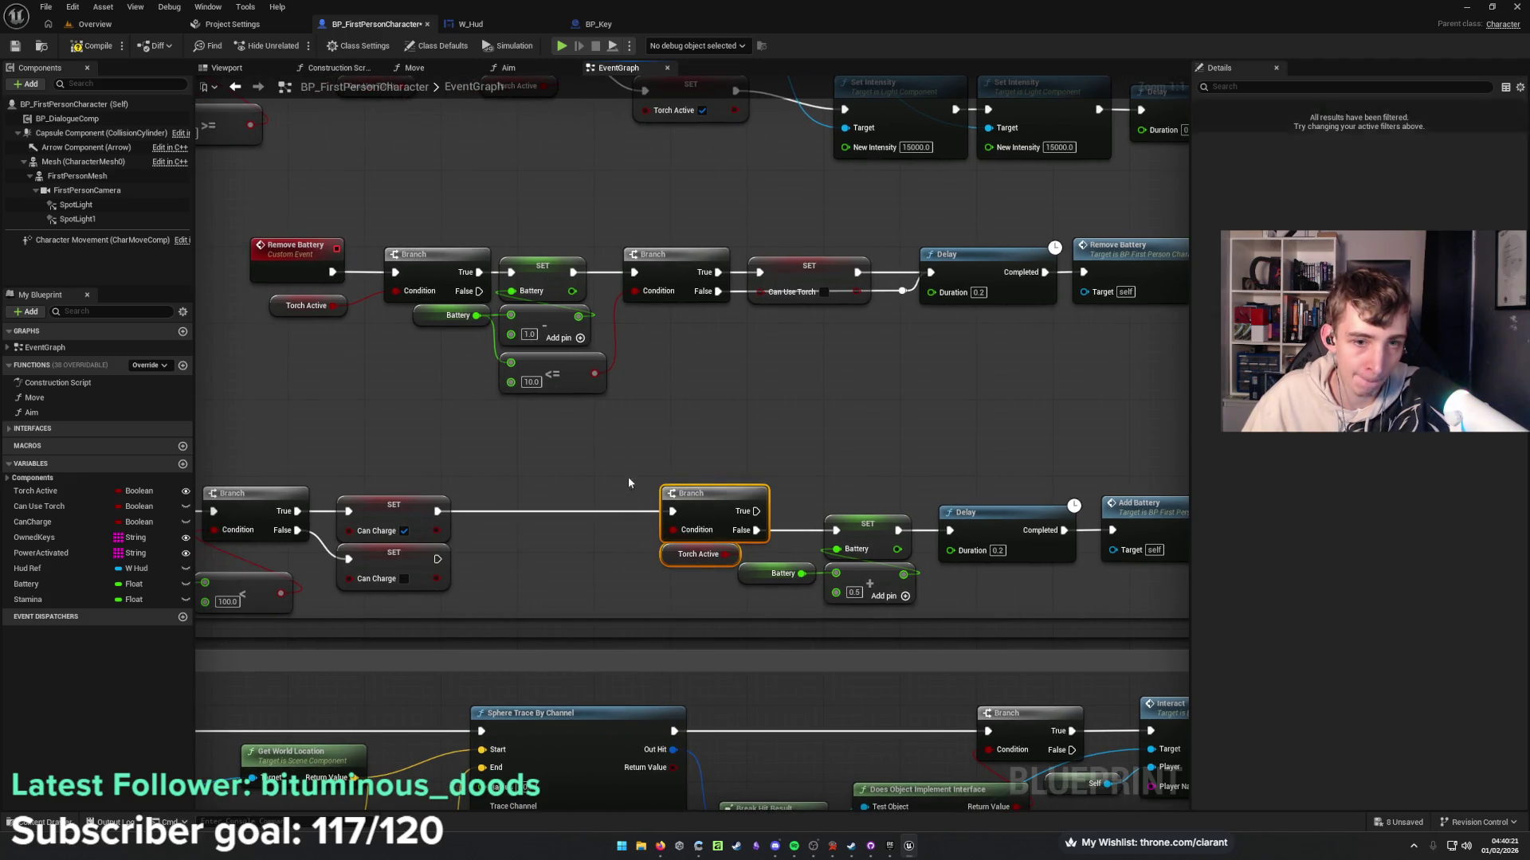
pyautogui.moveTo(710, 500); pyautogui.dragTo(529, 508)
pyautogui.click(632, 505)
pyautogui.moveTo(632, 505)
pyautogui.mouseDown()
pyautogui.moveTo(543, 538)
pyautogui.moveTo(572, 544)
pyautogui.mouseUp()
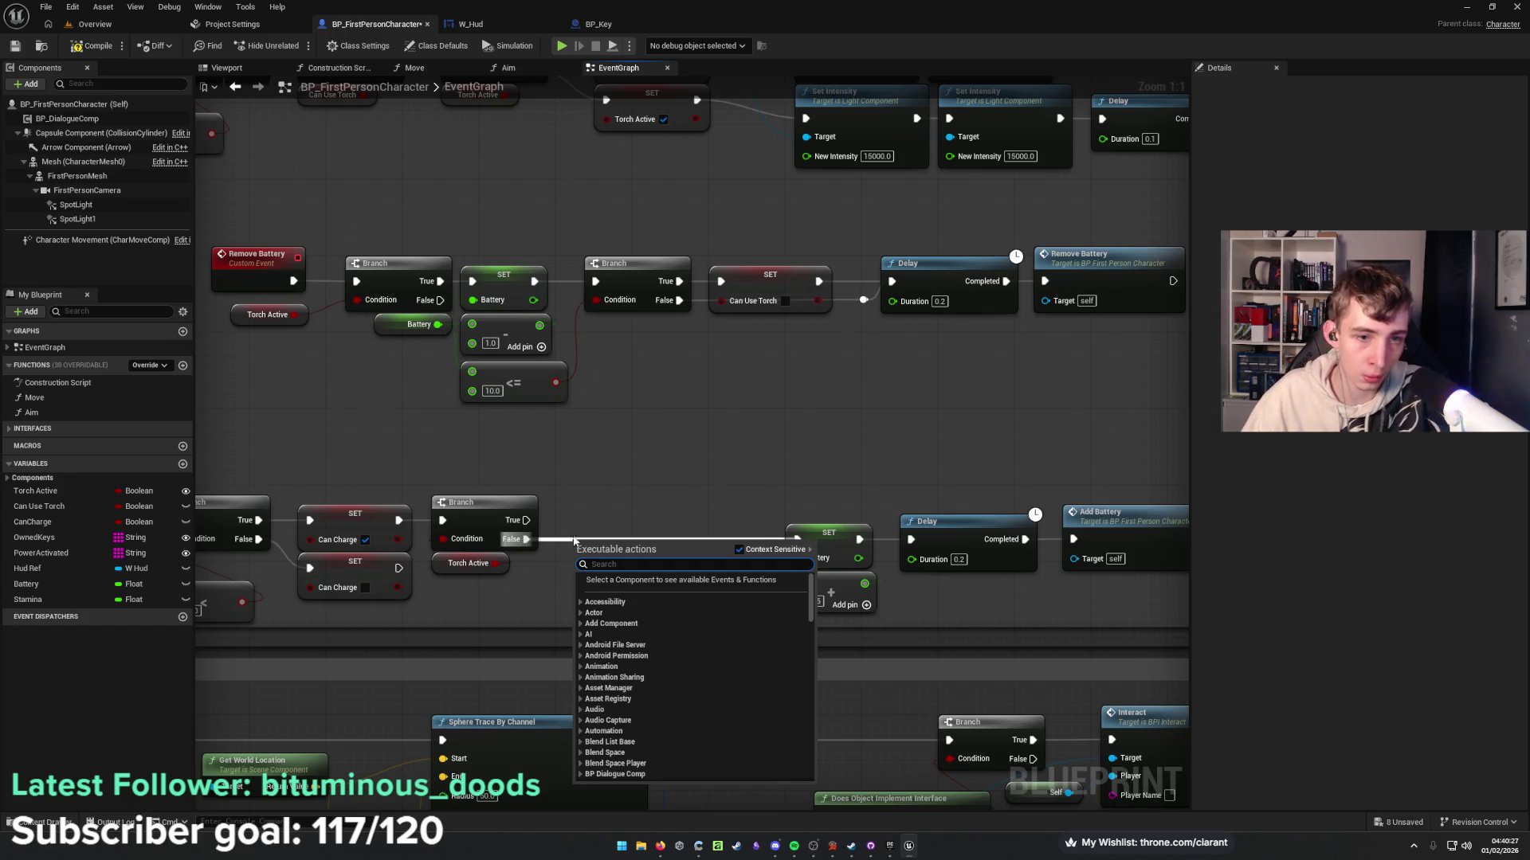
# Insert a new Branch after the Torch Active check's False output, conditioned on a CanCharge getter.
pyautogui.click(586, 528)
pyautogui.click(586, 531)
pyautogui.moveTo(527, 539); pyautogui.dragTo(597, 550)
pyautogui.moveTo(691, 561); pyautogui.dragTo(671, 549)
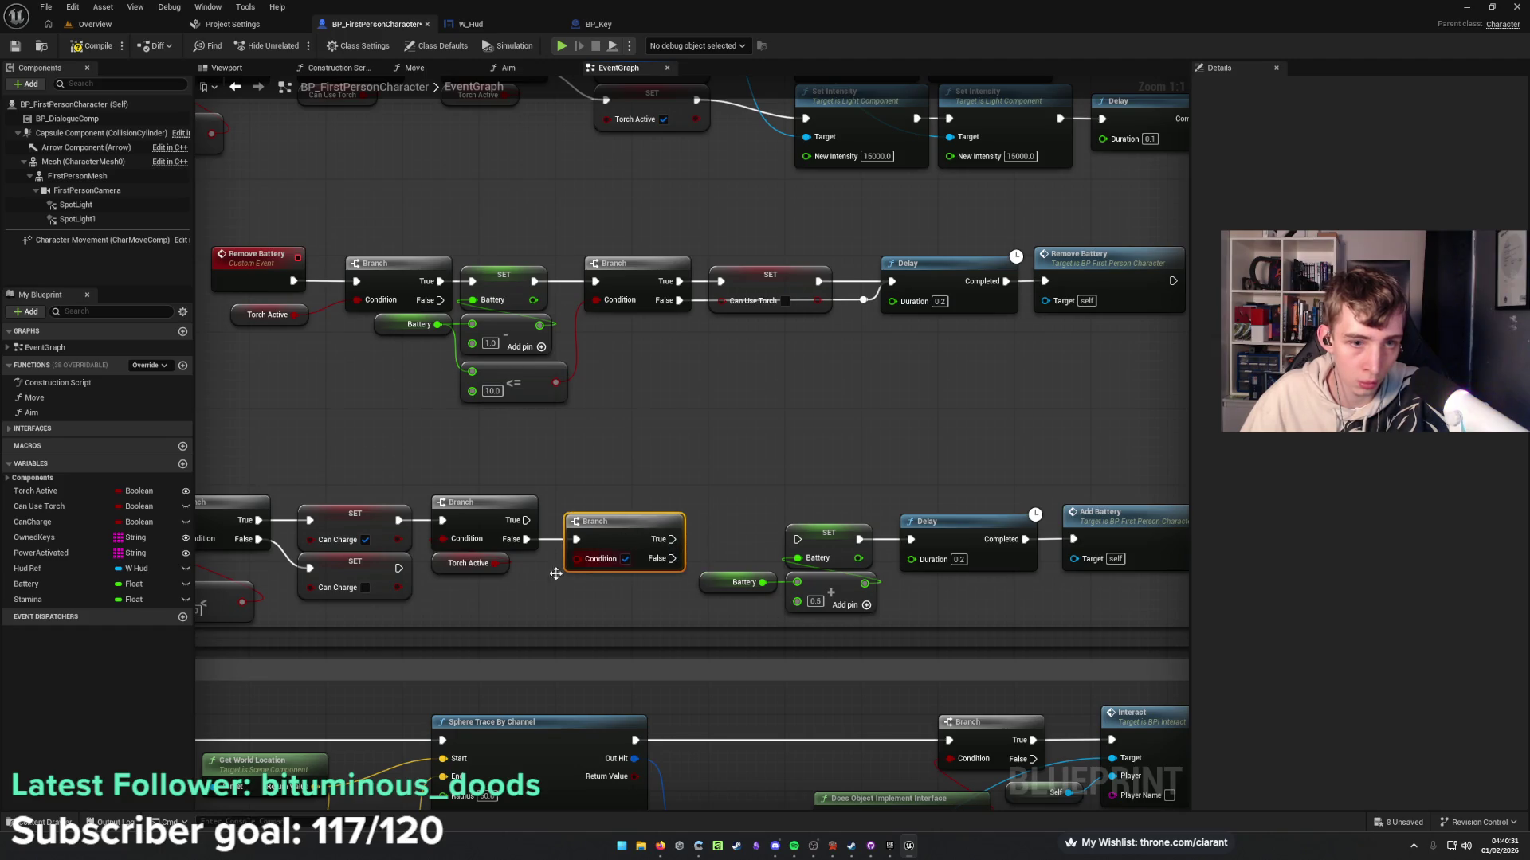
pyautogui.moveTo(36, 522)
pyautogui.mouseDown()
pyautogui.moveTo(472, 605)
pyautogui.moveTo(576, 557)
pyautogui.moveTo(798, 539)
pyautogui.mouseUp()
pyautogui.click(510, 630)
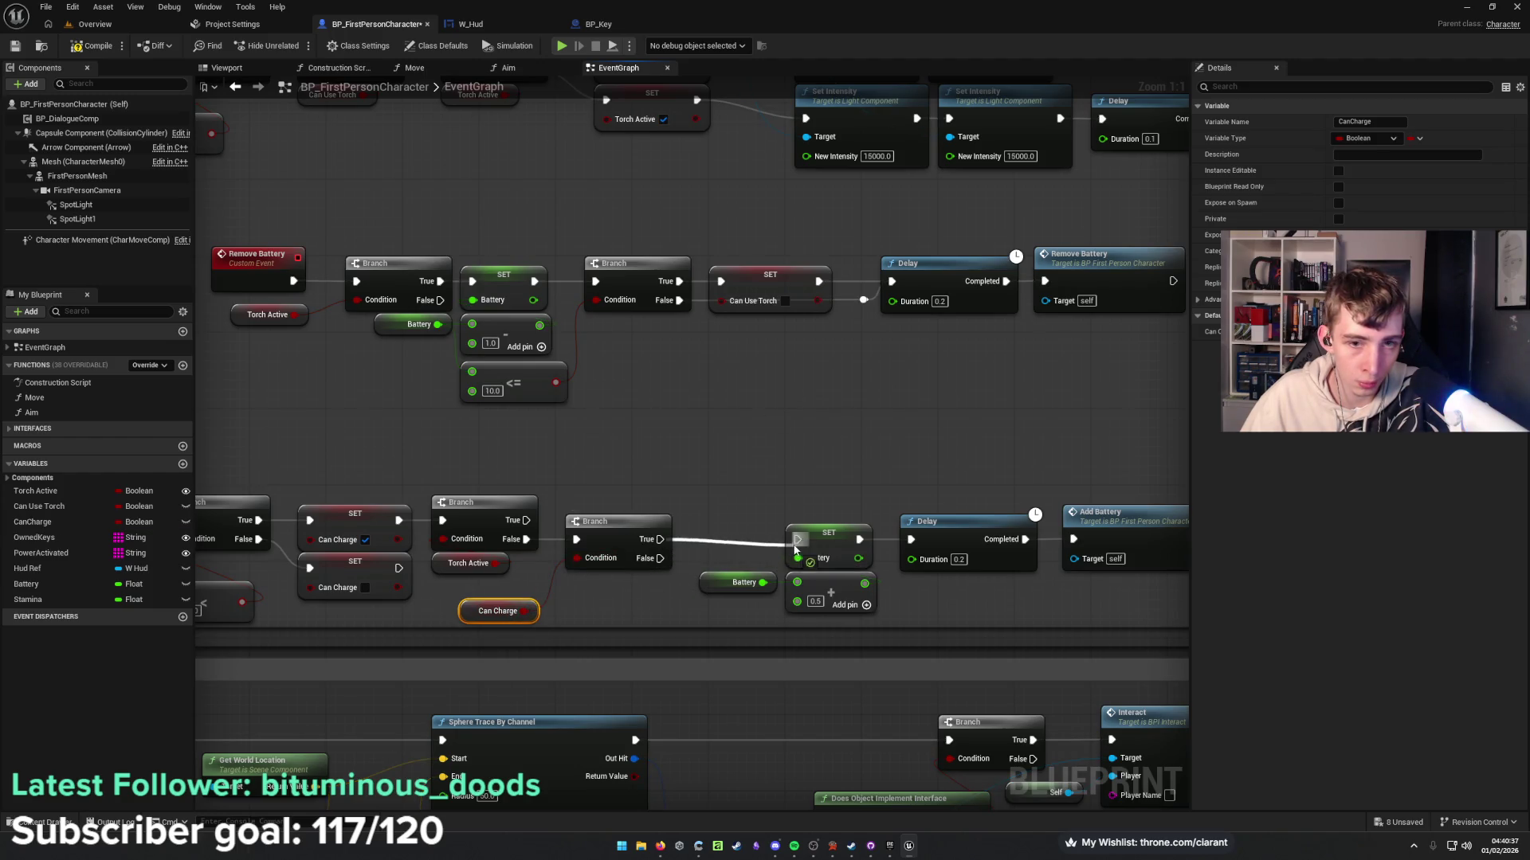
pyautogui.moveTo(531, 614); pyautogui.dragTo(513, 591)
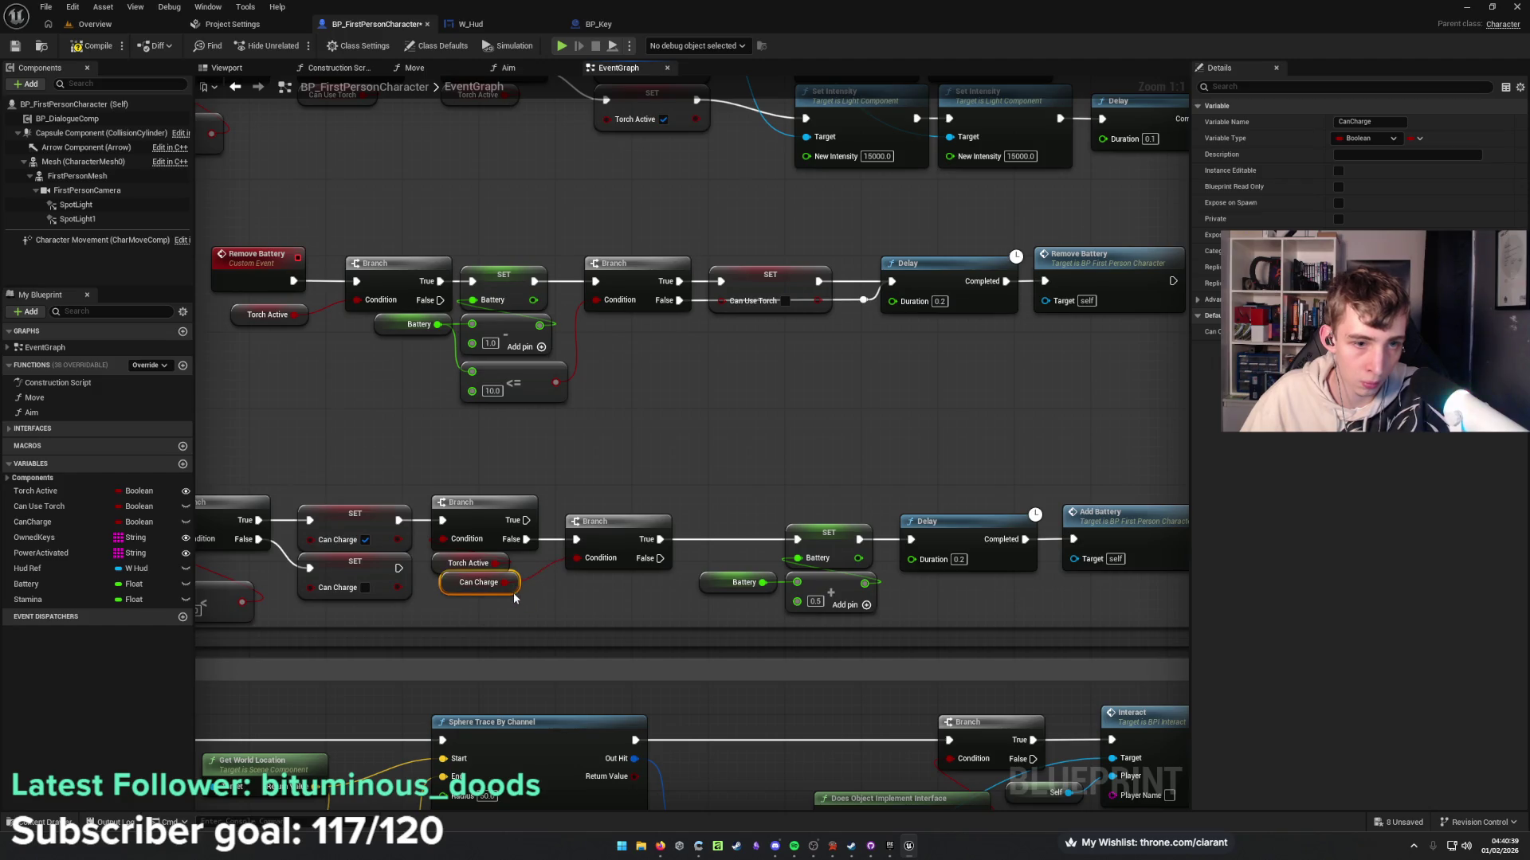
pyautogui.click(513, 596)
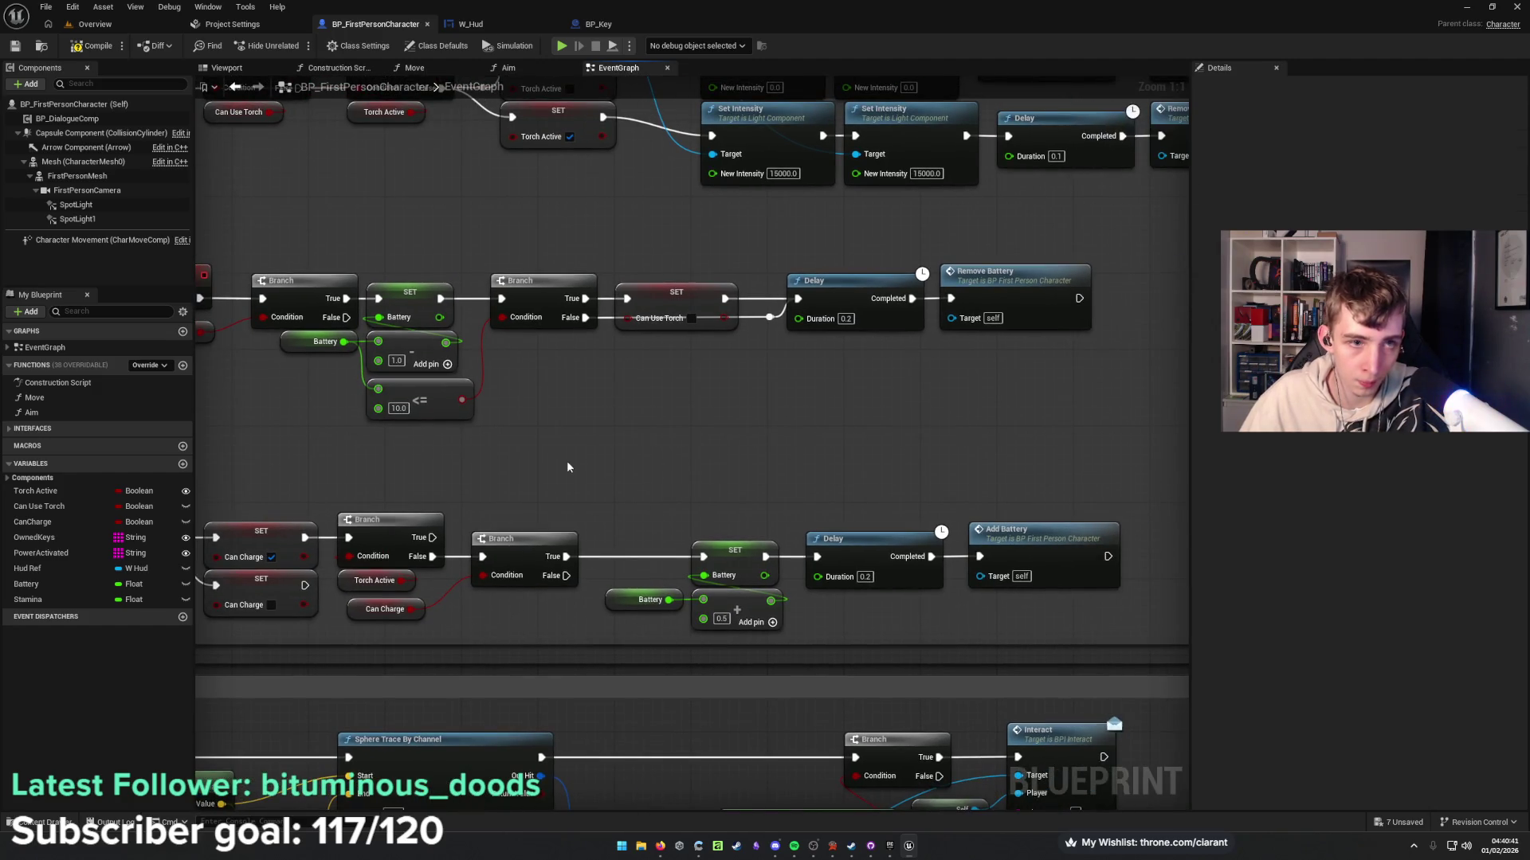